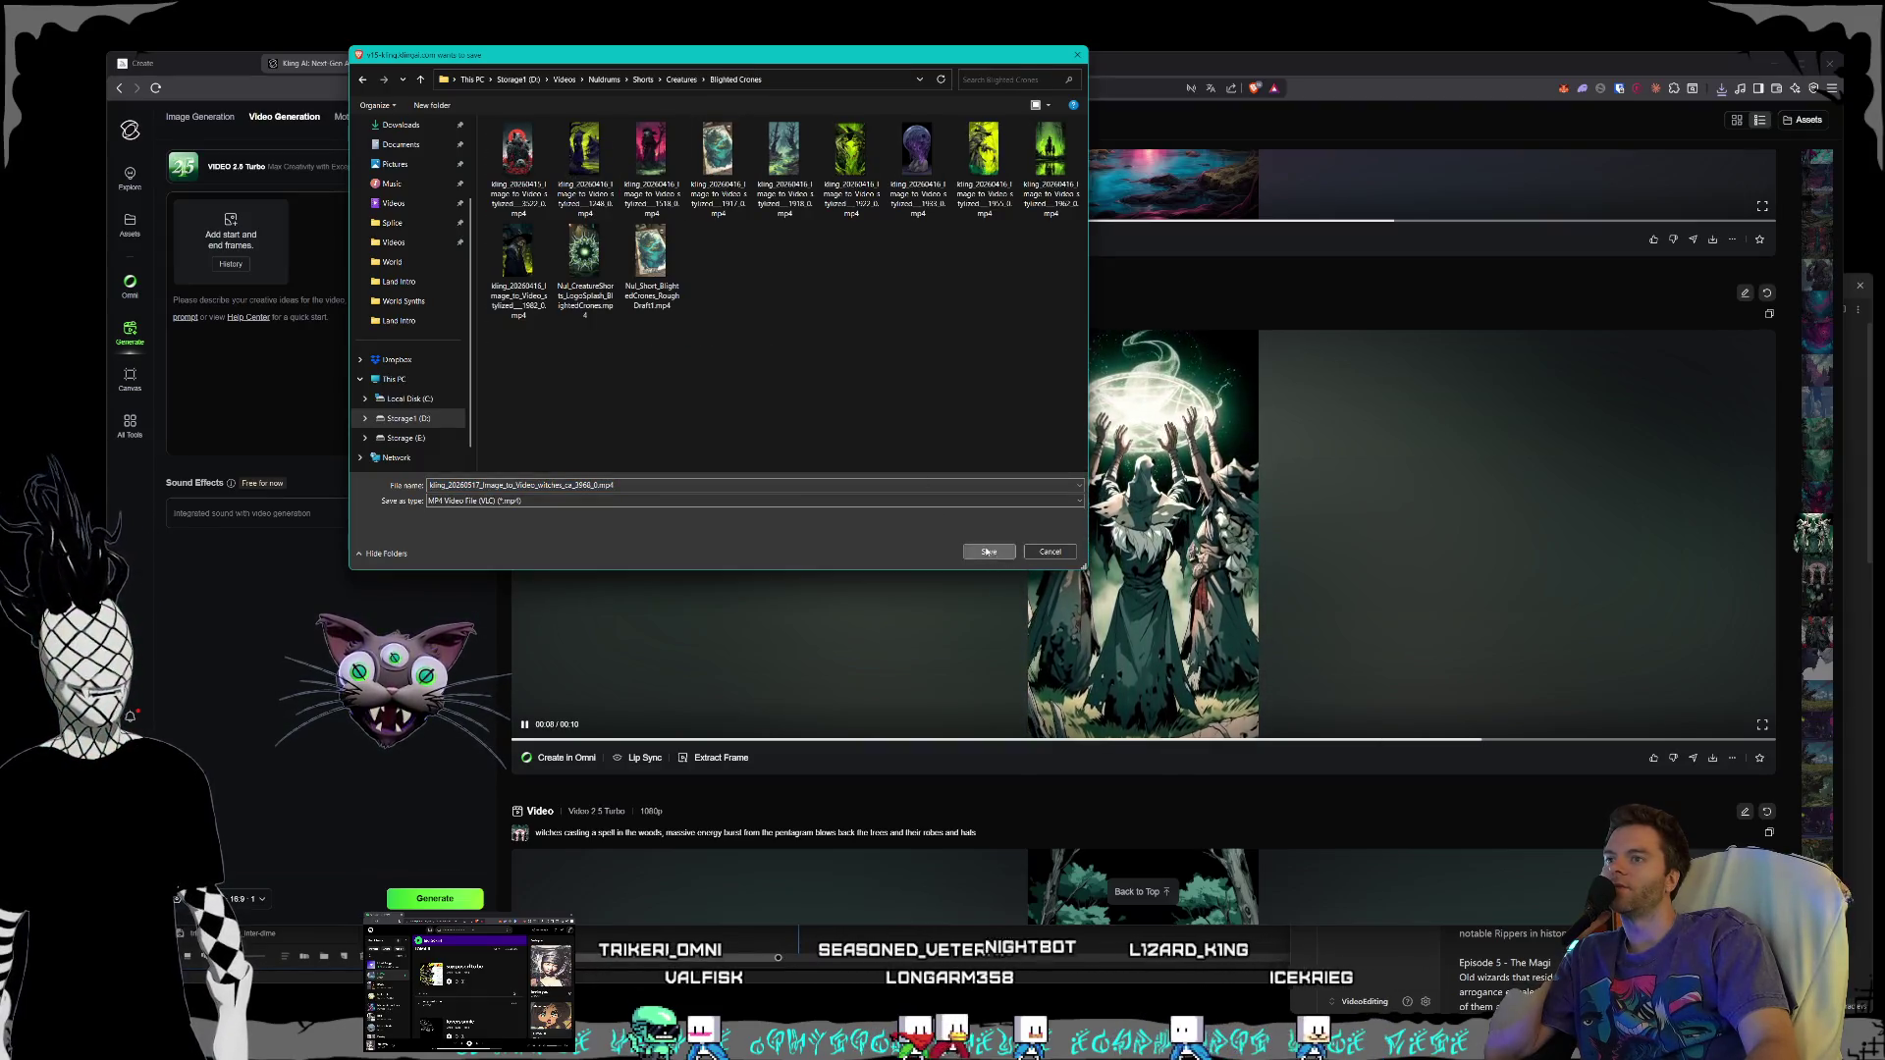
- Save the pentagram, cauldron and red witch clips as MP4s into Blighted Crones
left_click(988, 551)
scroll(1525, 622, "down", 5)
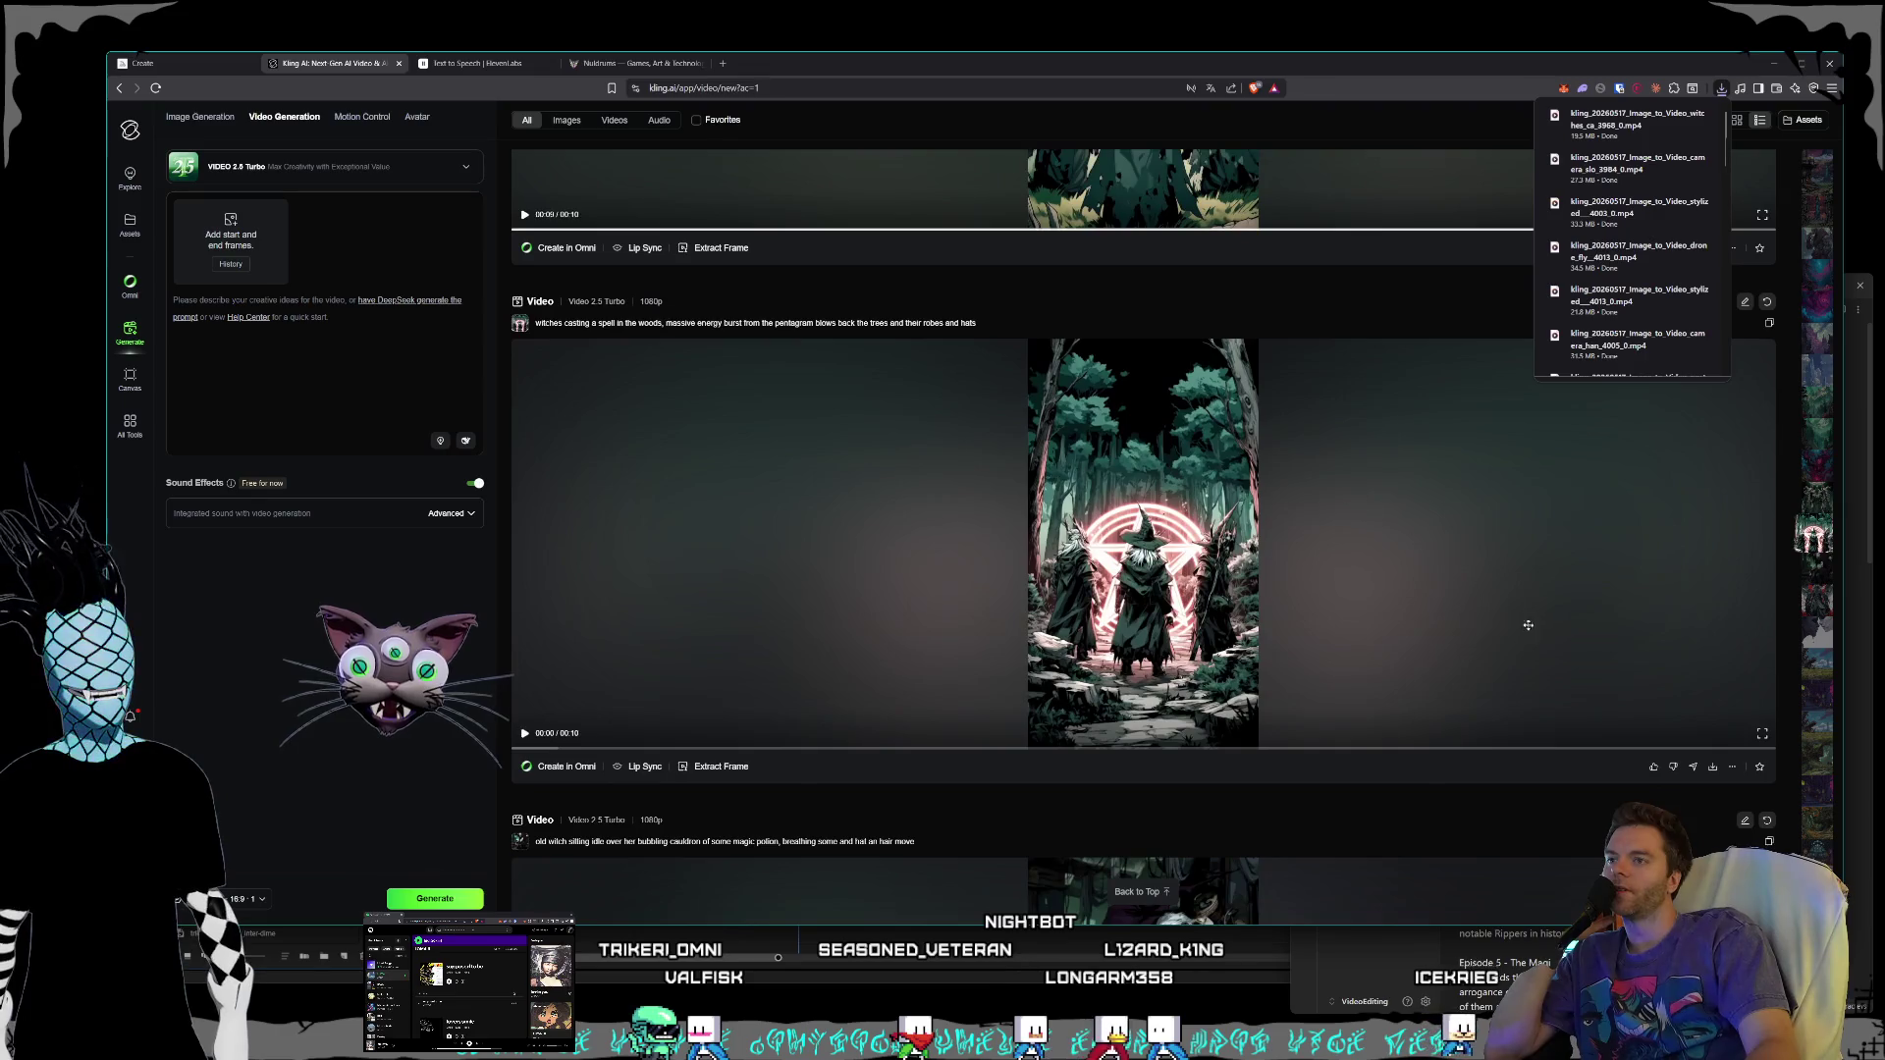
mouse_move(1712, 769)
left_click(1639, 737)
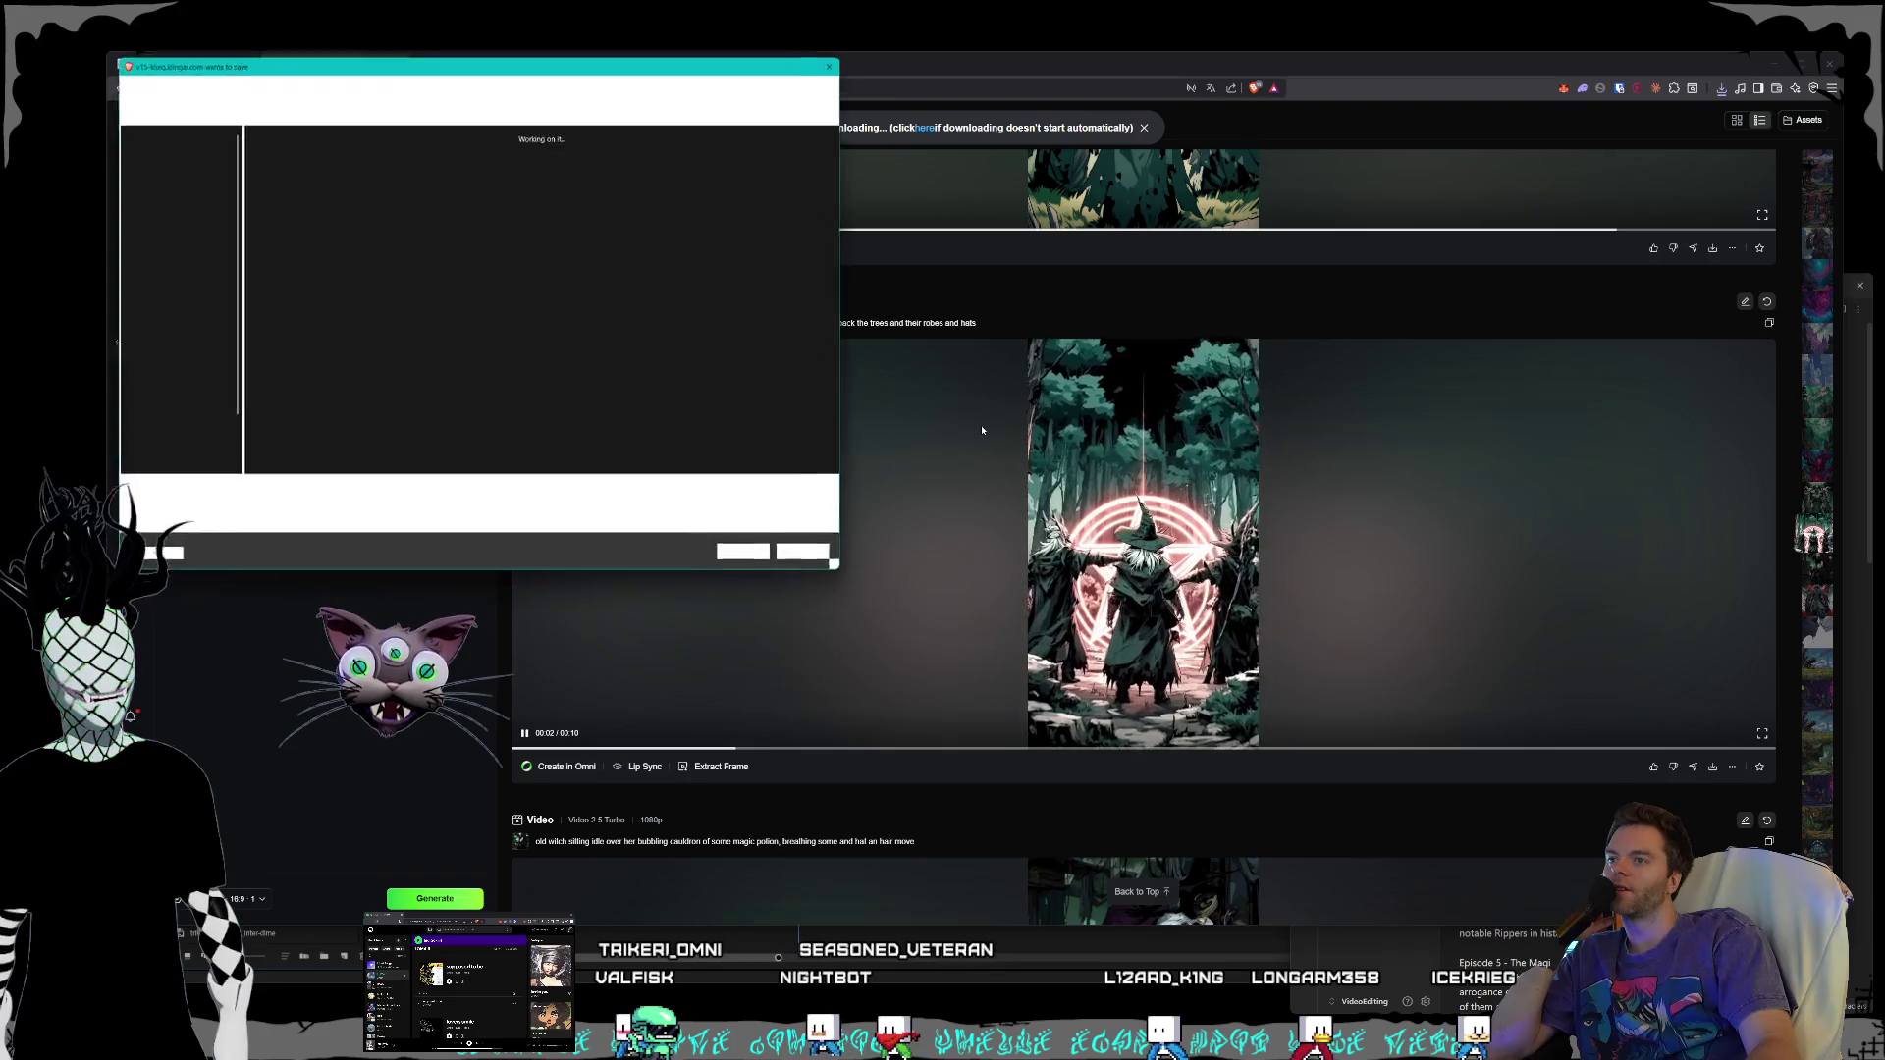
left_click(752, 558)
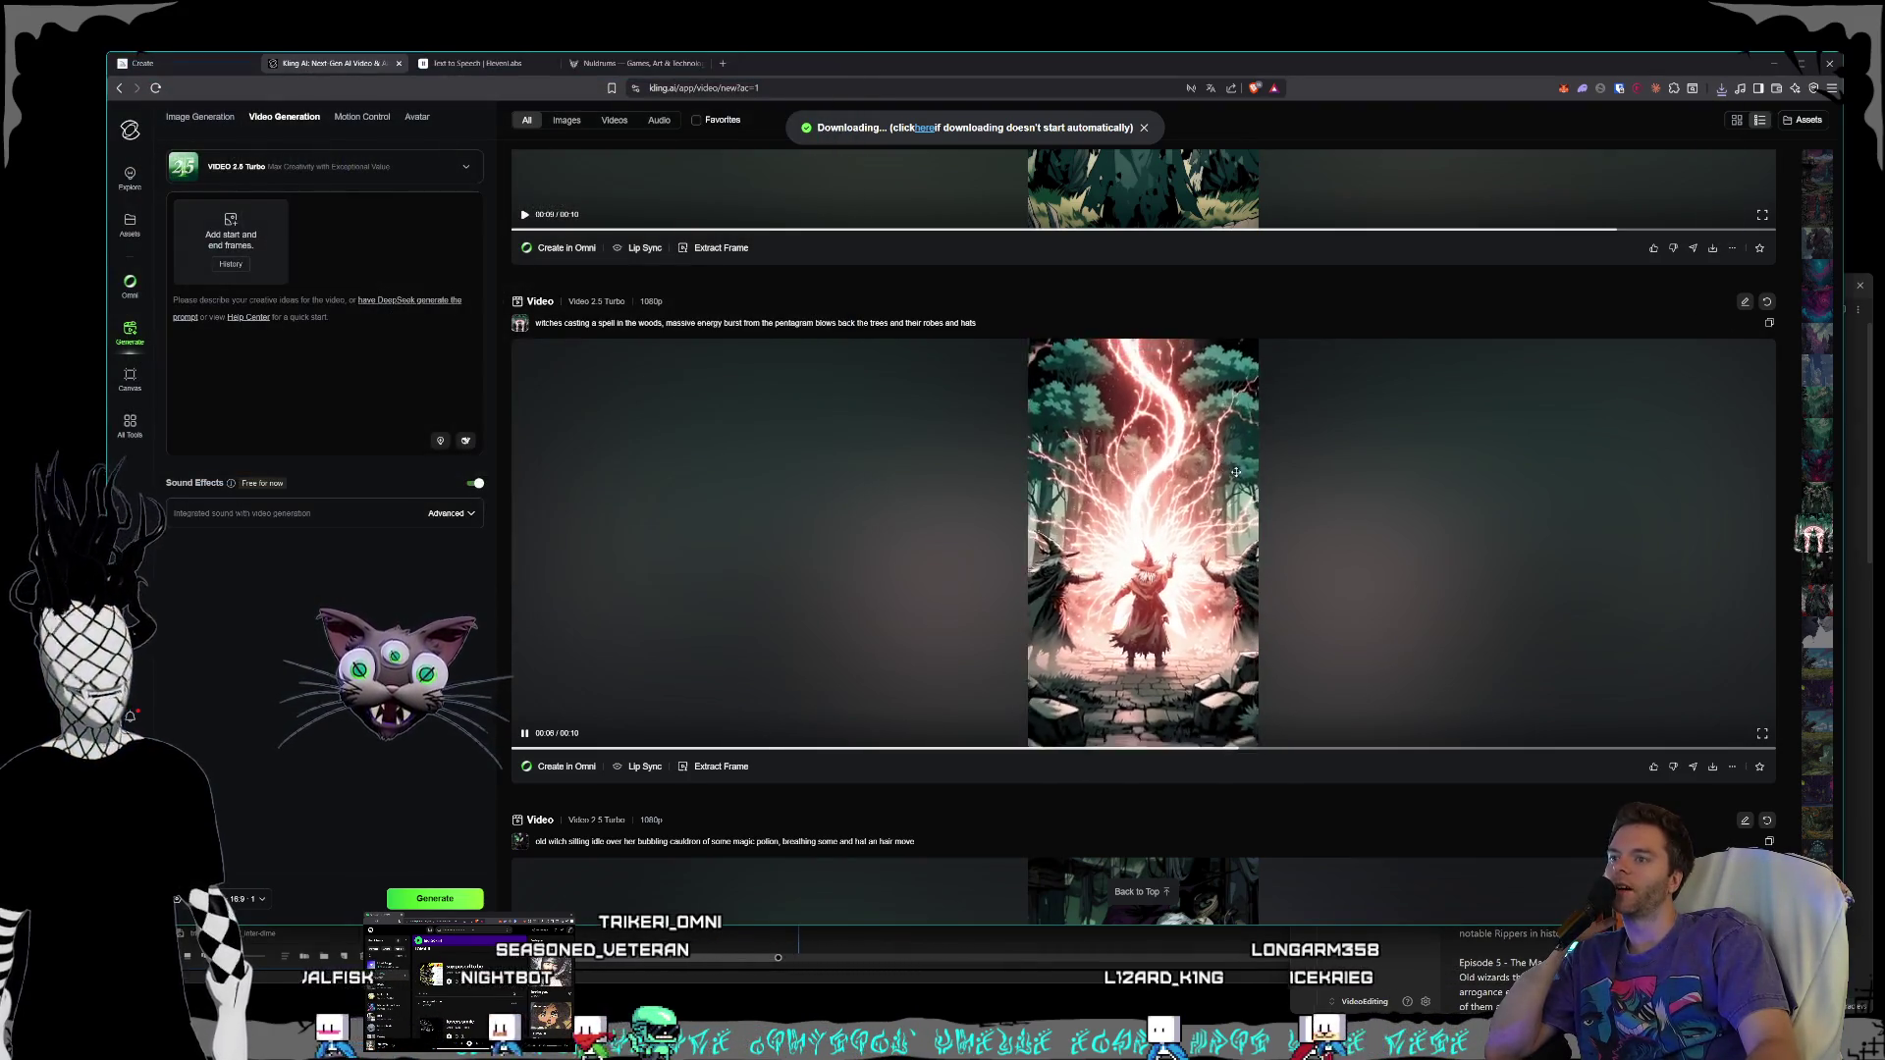
scroll(1143, 540, "down", 5)
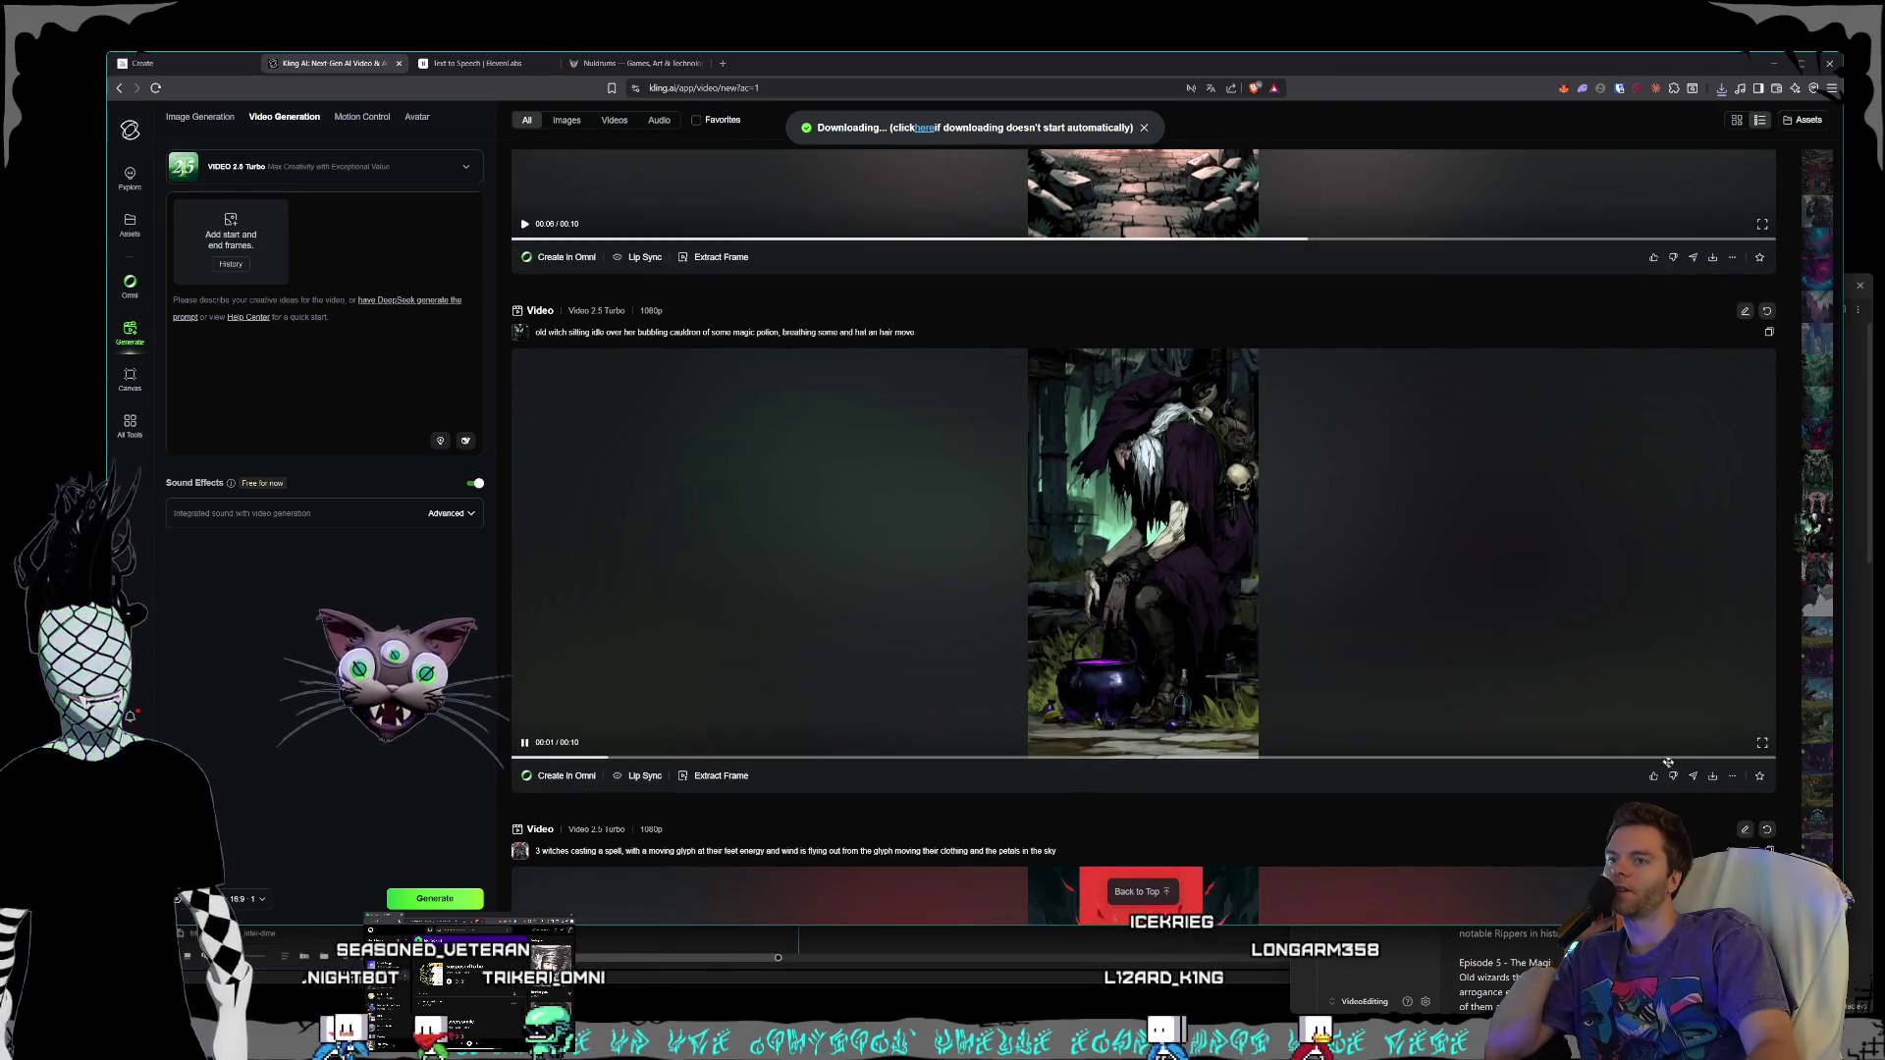
left_click(1713, 776)
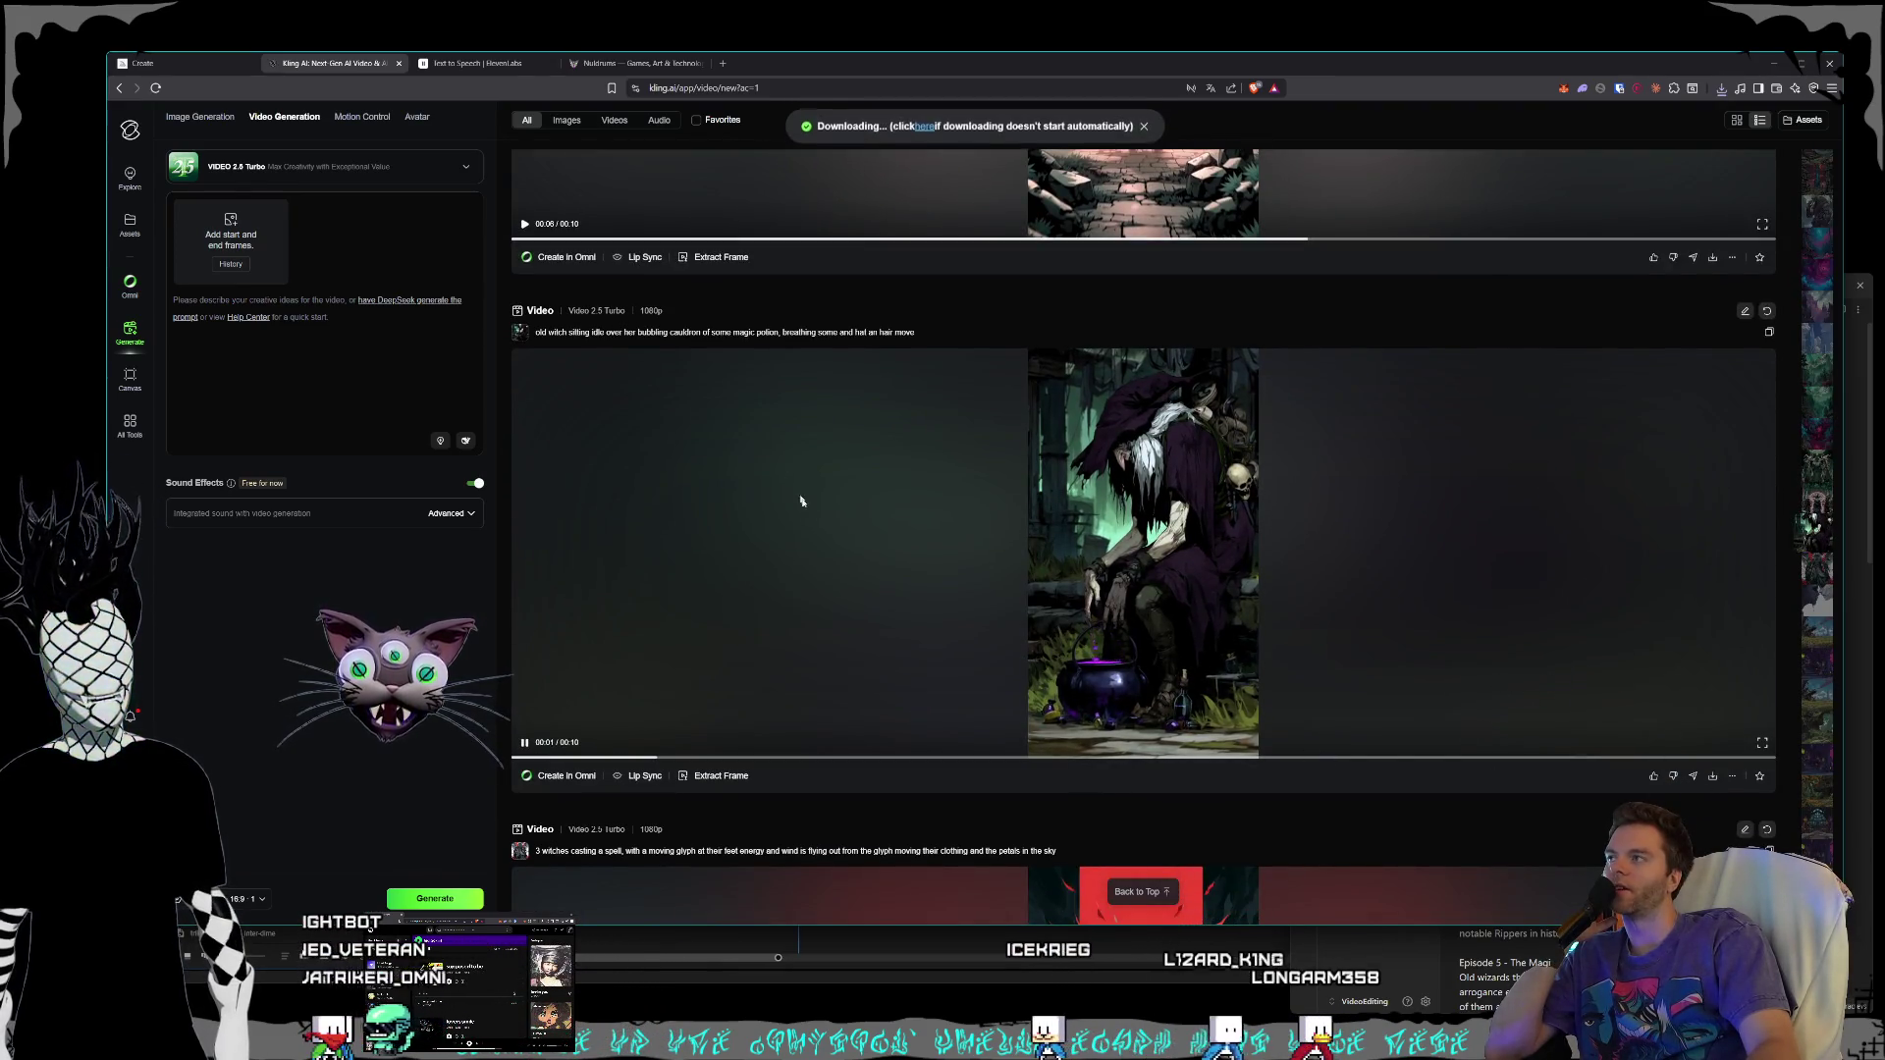
left_click(767, 564)
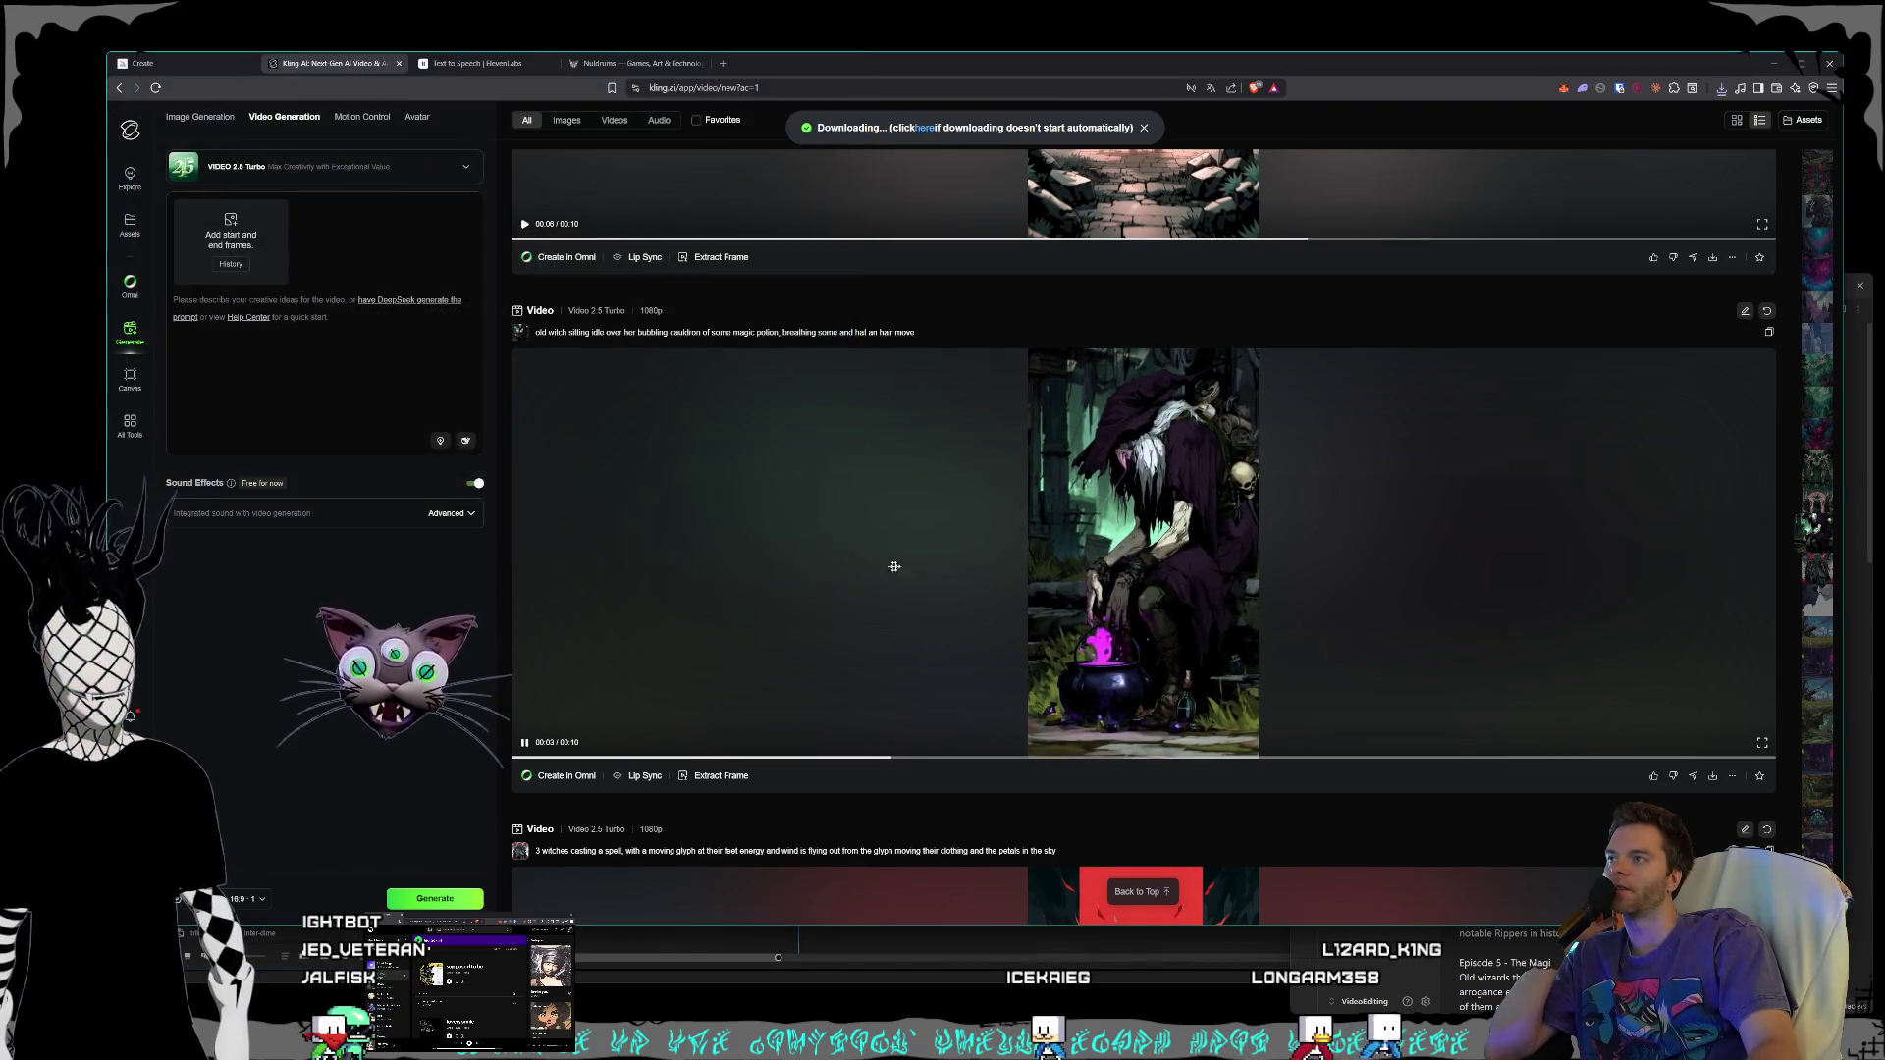
scroll(1471, 630, "down", 6)
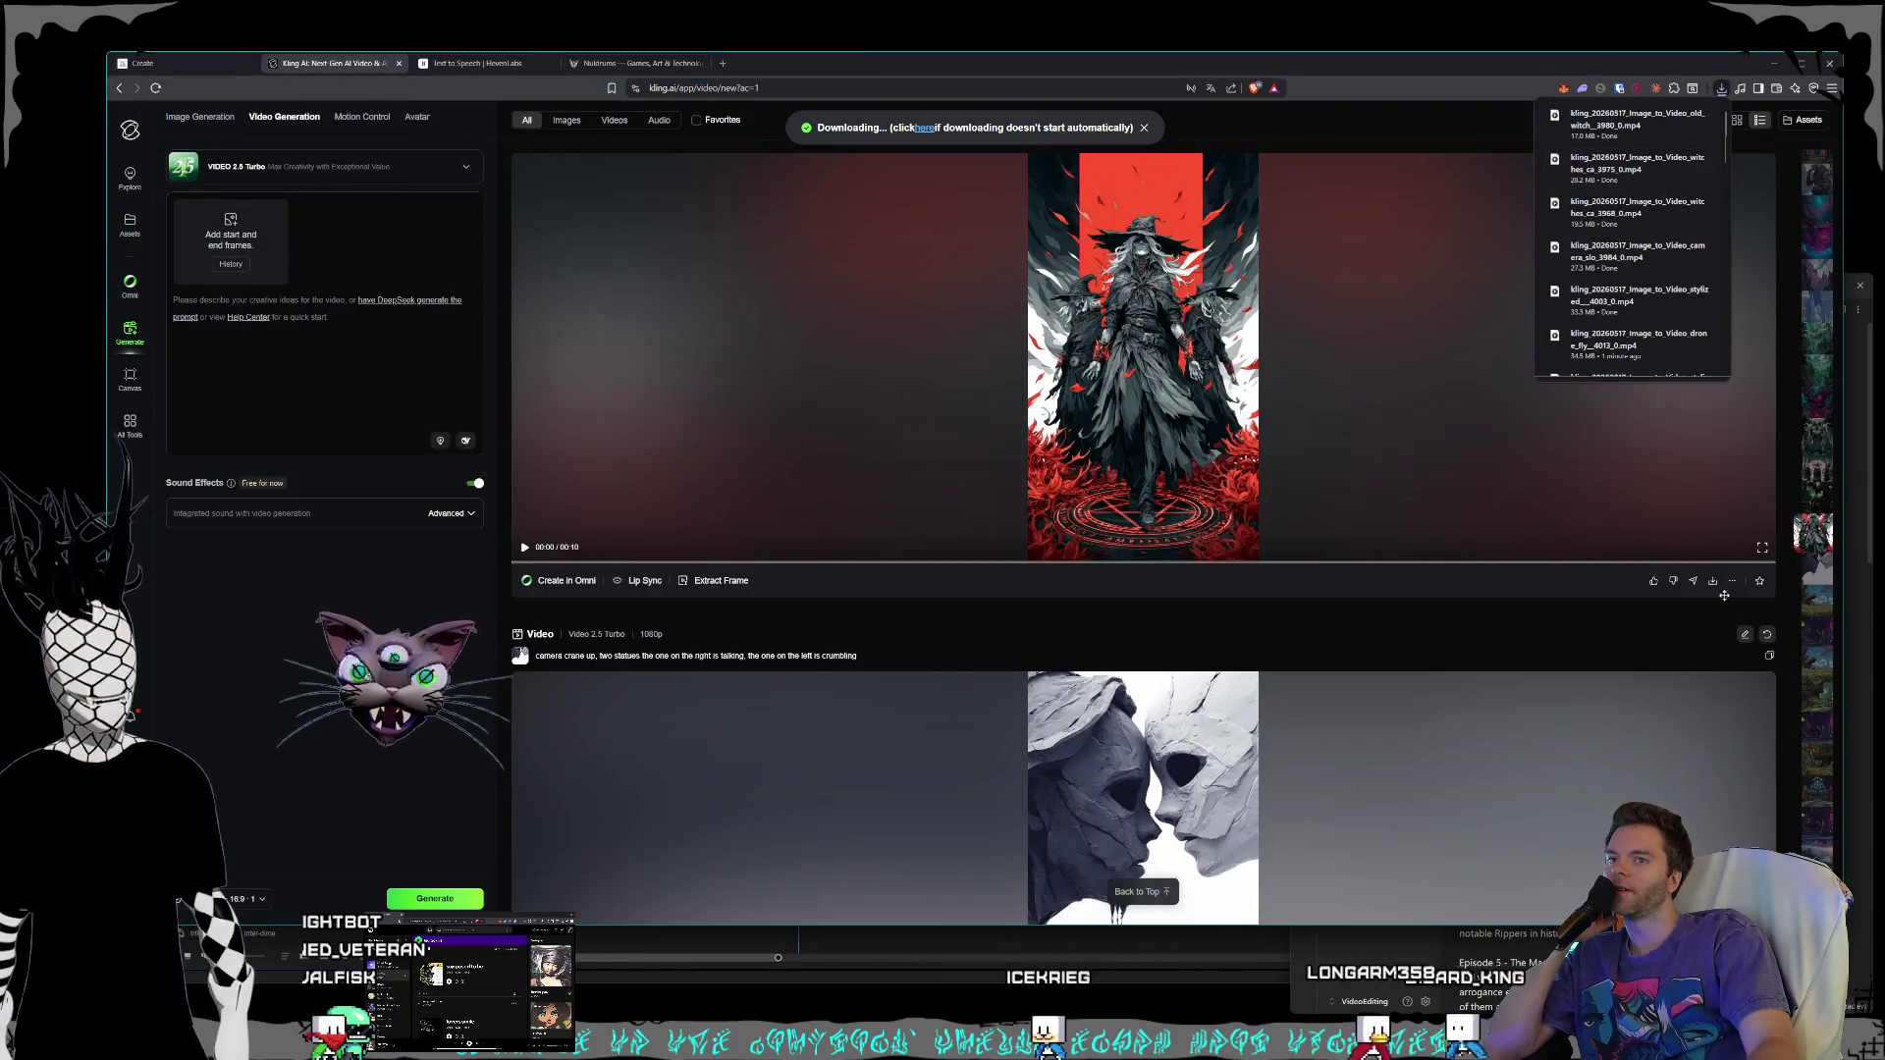
left_click(1713, 581)
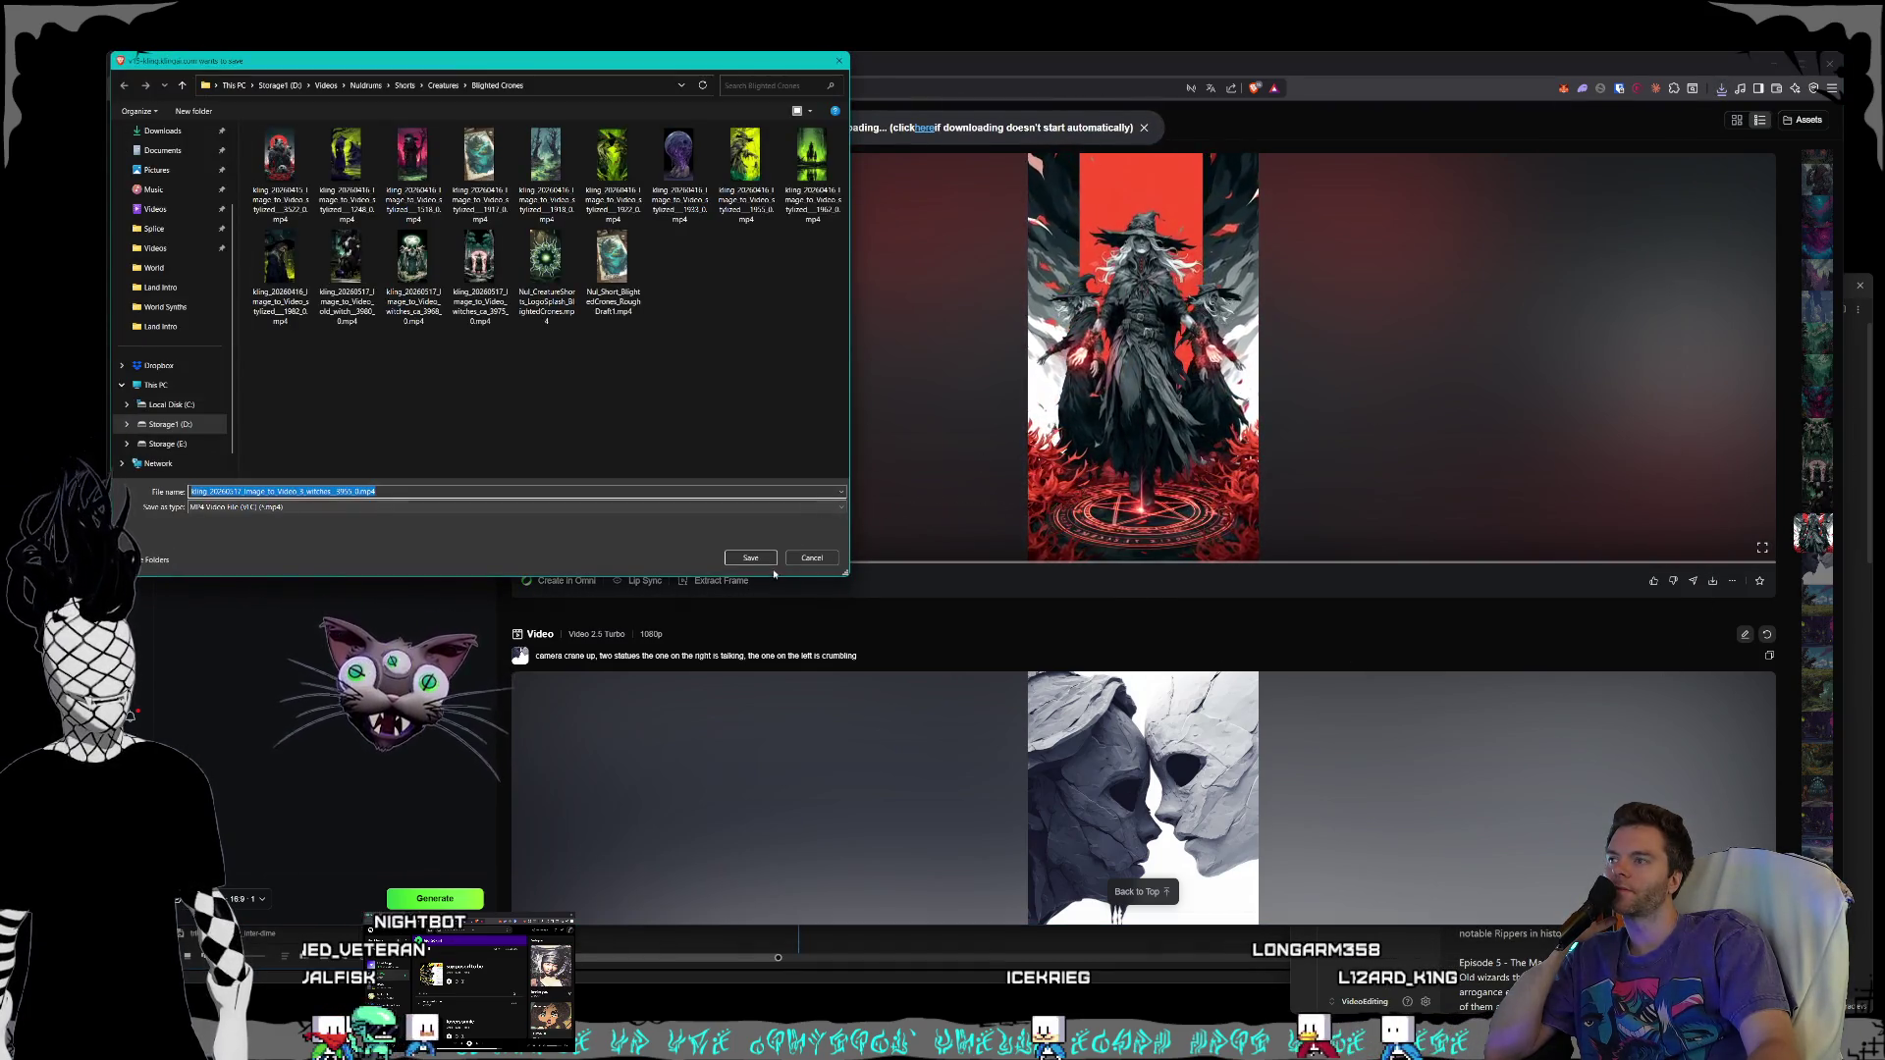
left_click(752, 558)
- Save the crumbling statues clip as an MP4 into the World Synths folder
scroll(1278, 490, "down", 4)
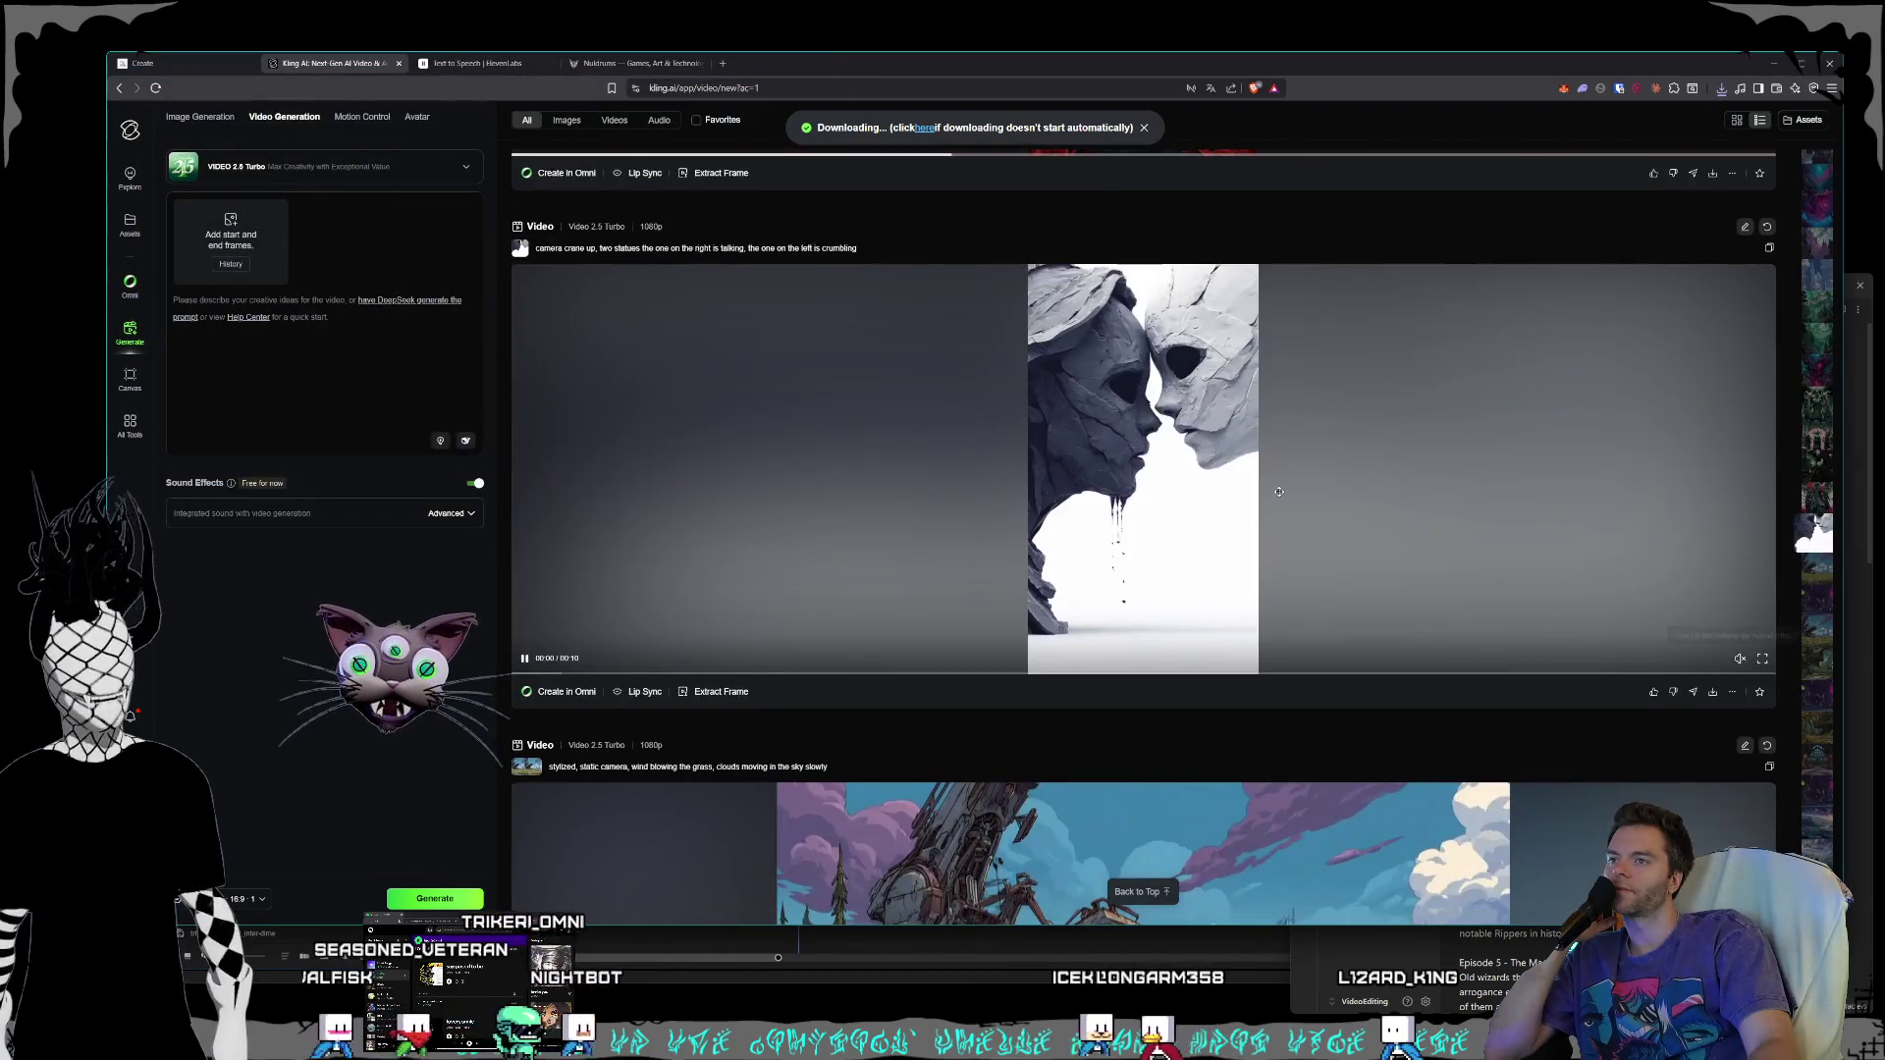
mouse_move(1716, 692)
left_click(1716, 581)
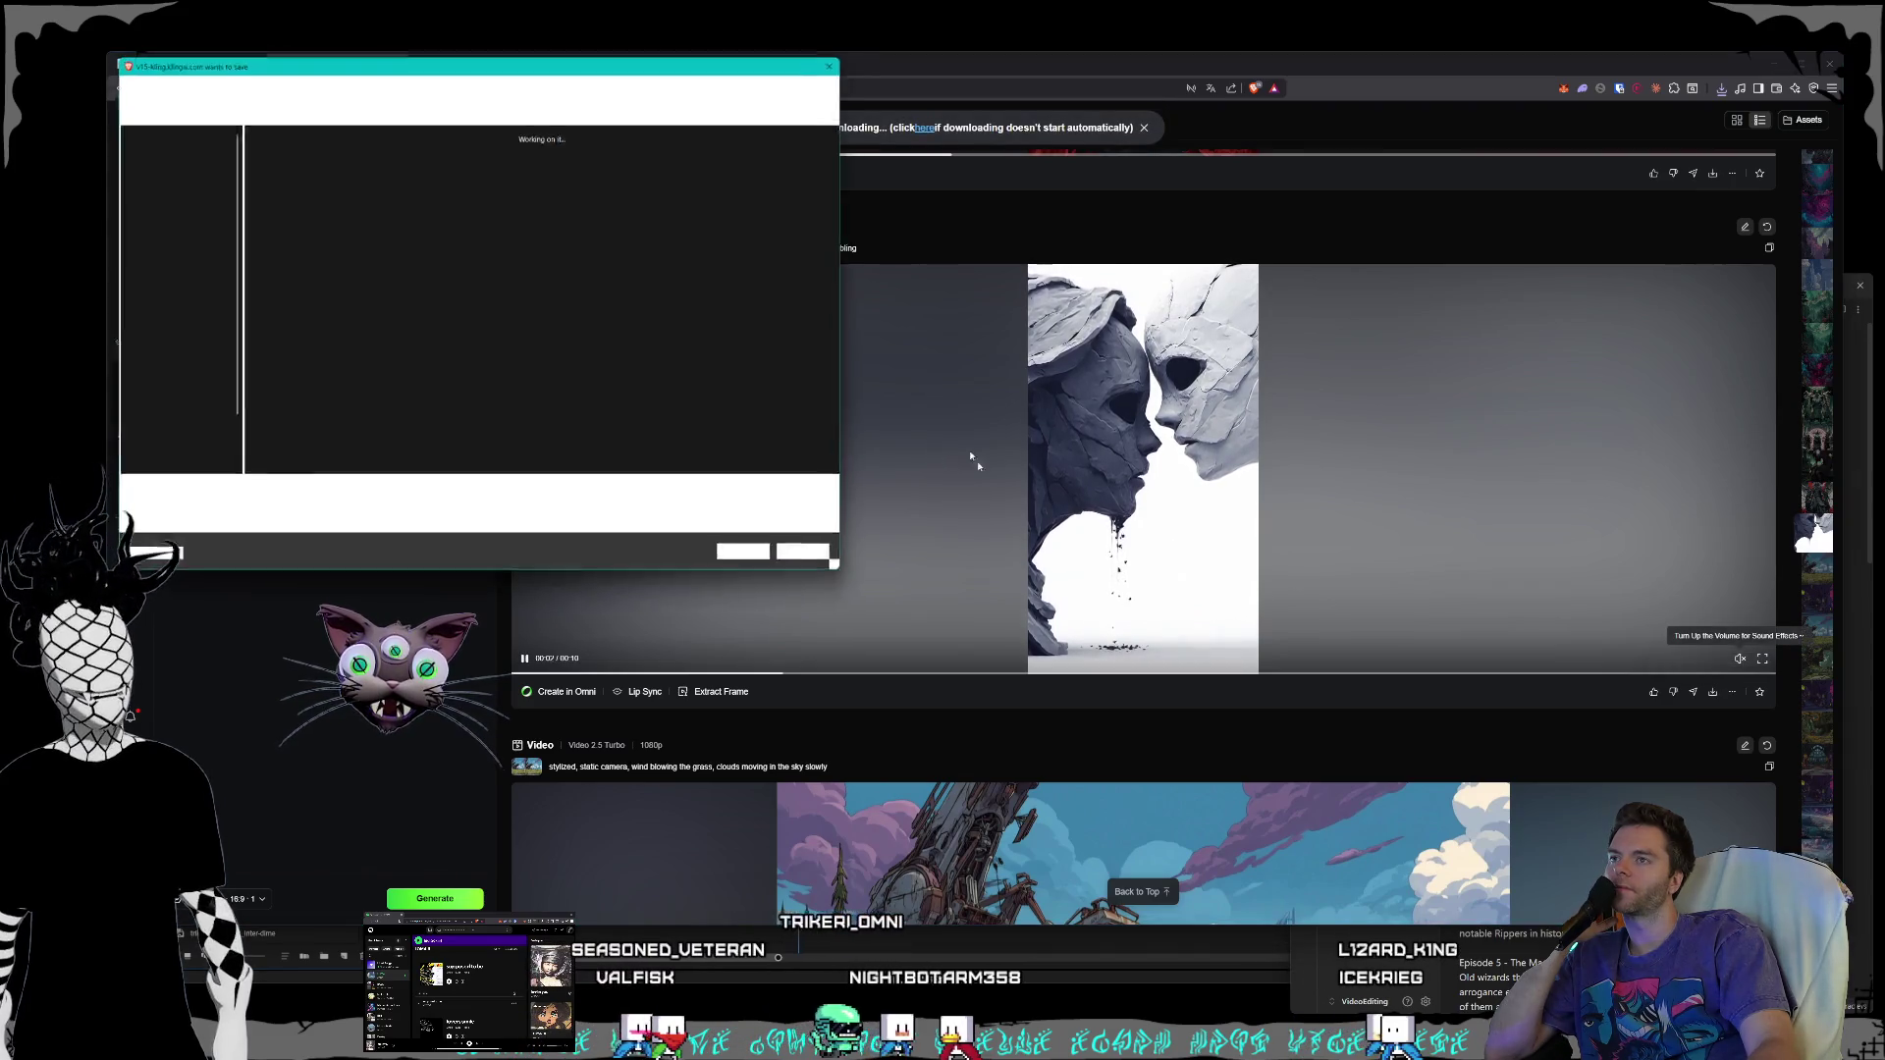
key("alt+Up")
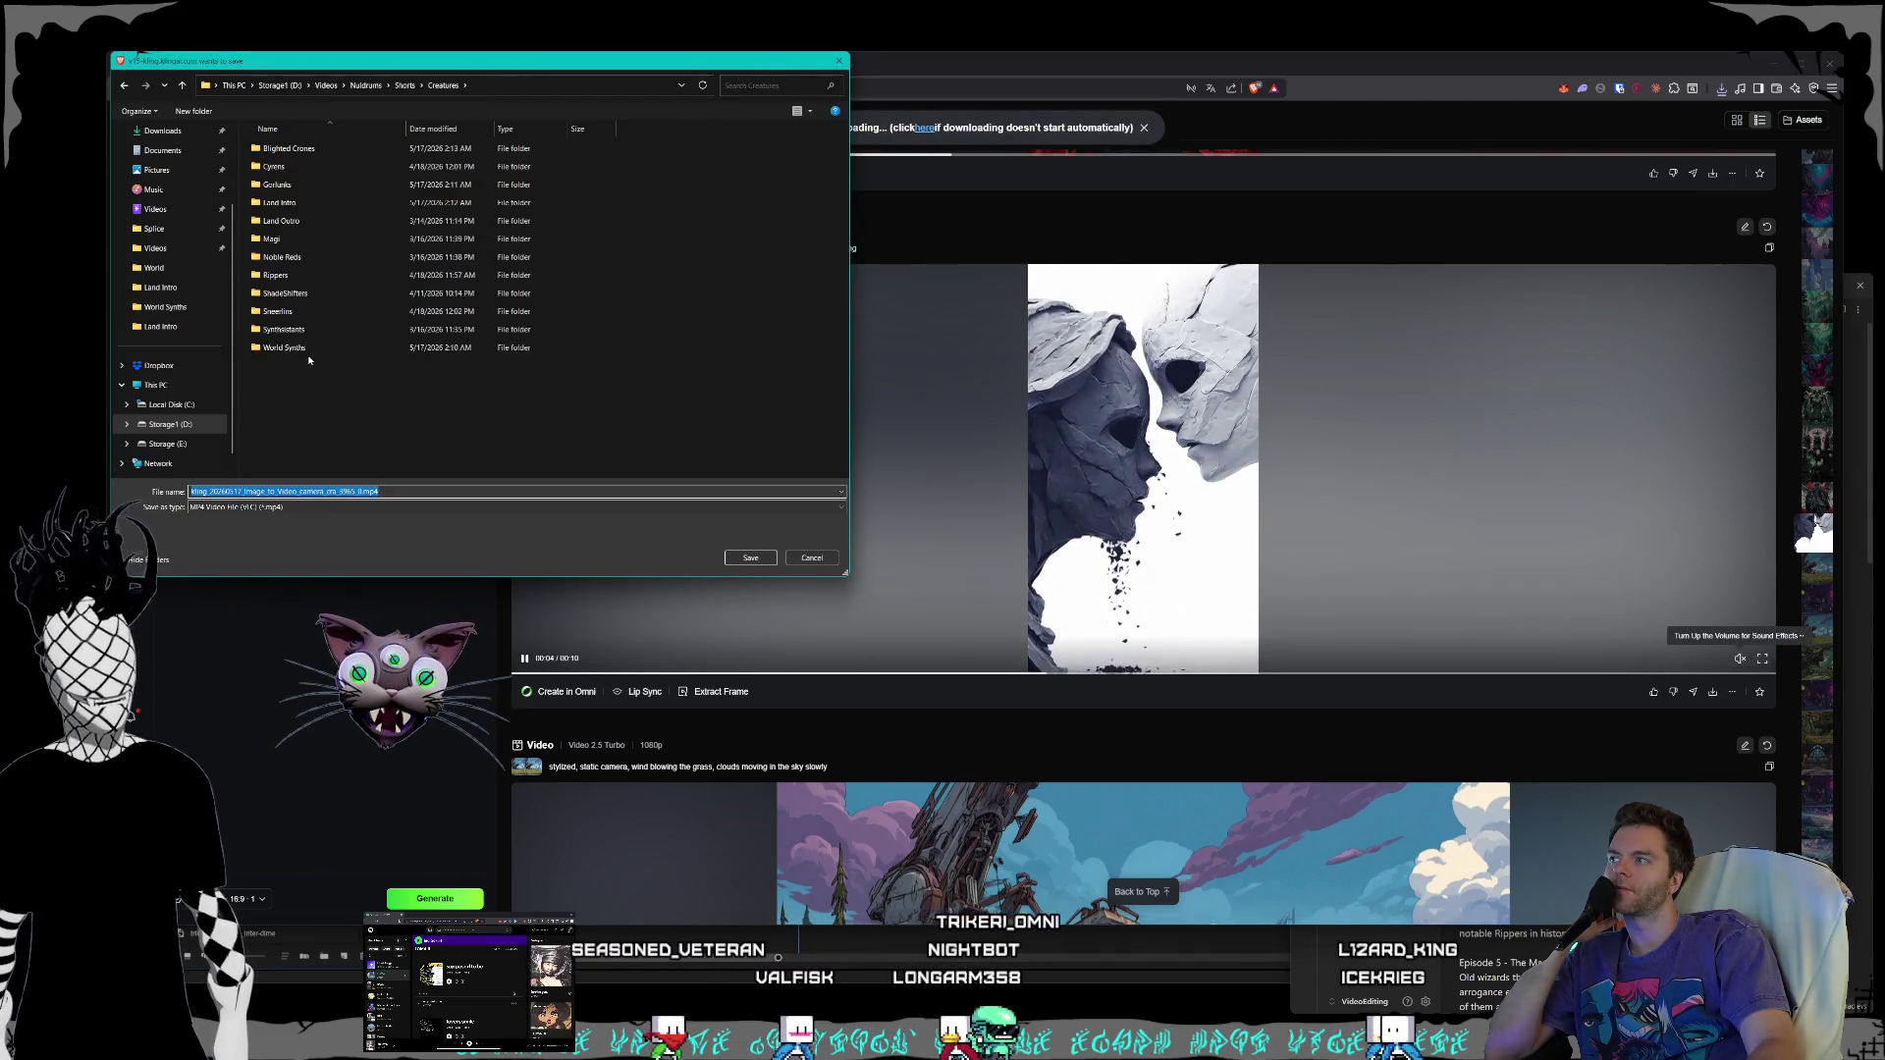
double_click(284, 347)
key("Return")
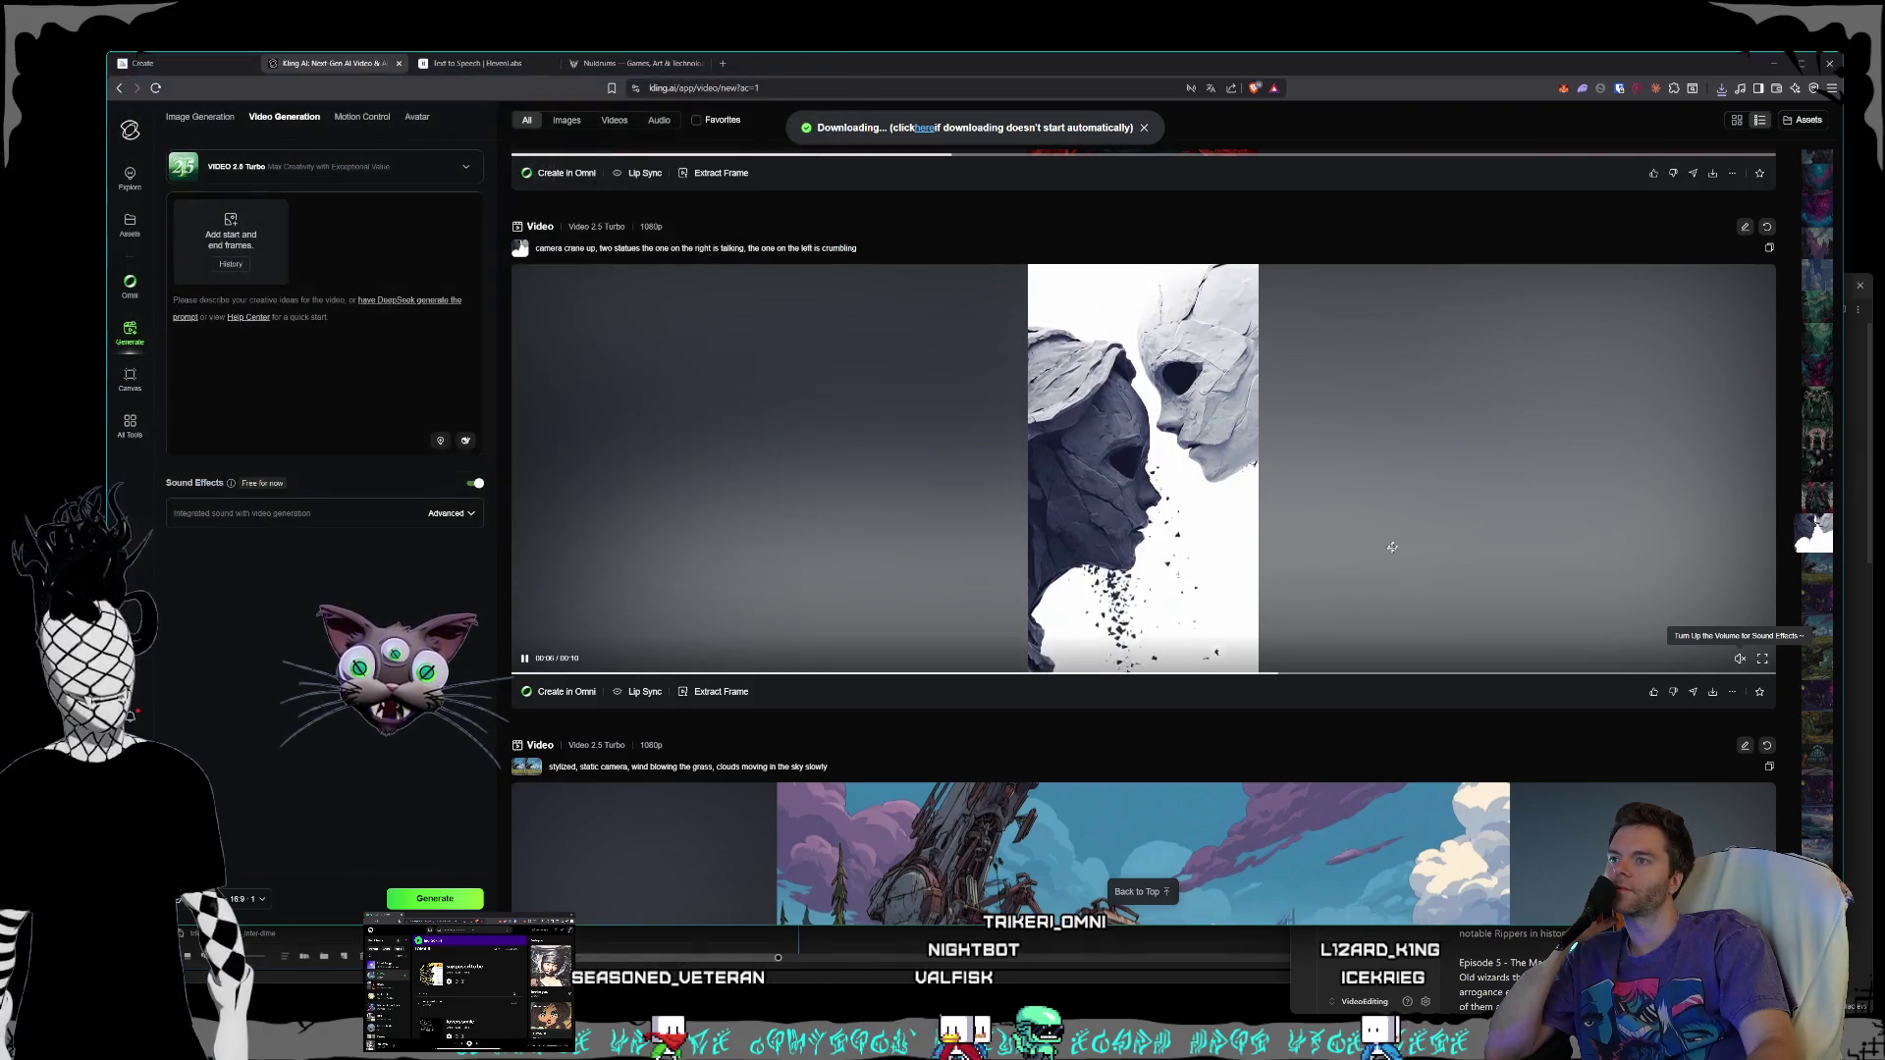
scroll(1384, 540, "down", 2)
scroll(1404, 520, "up", 1)
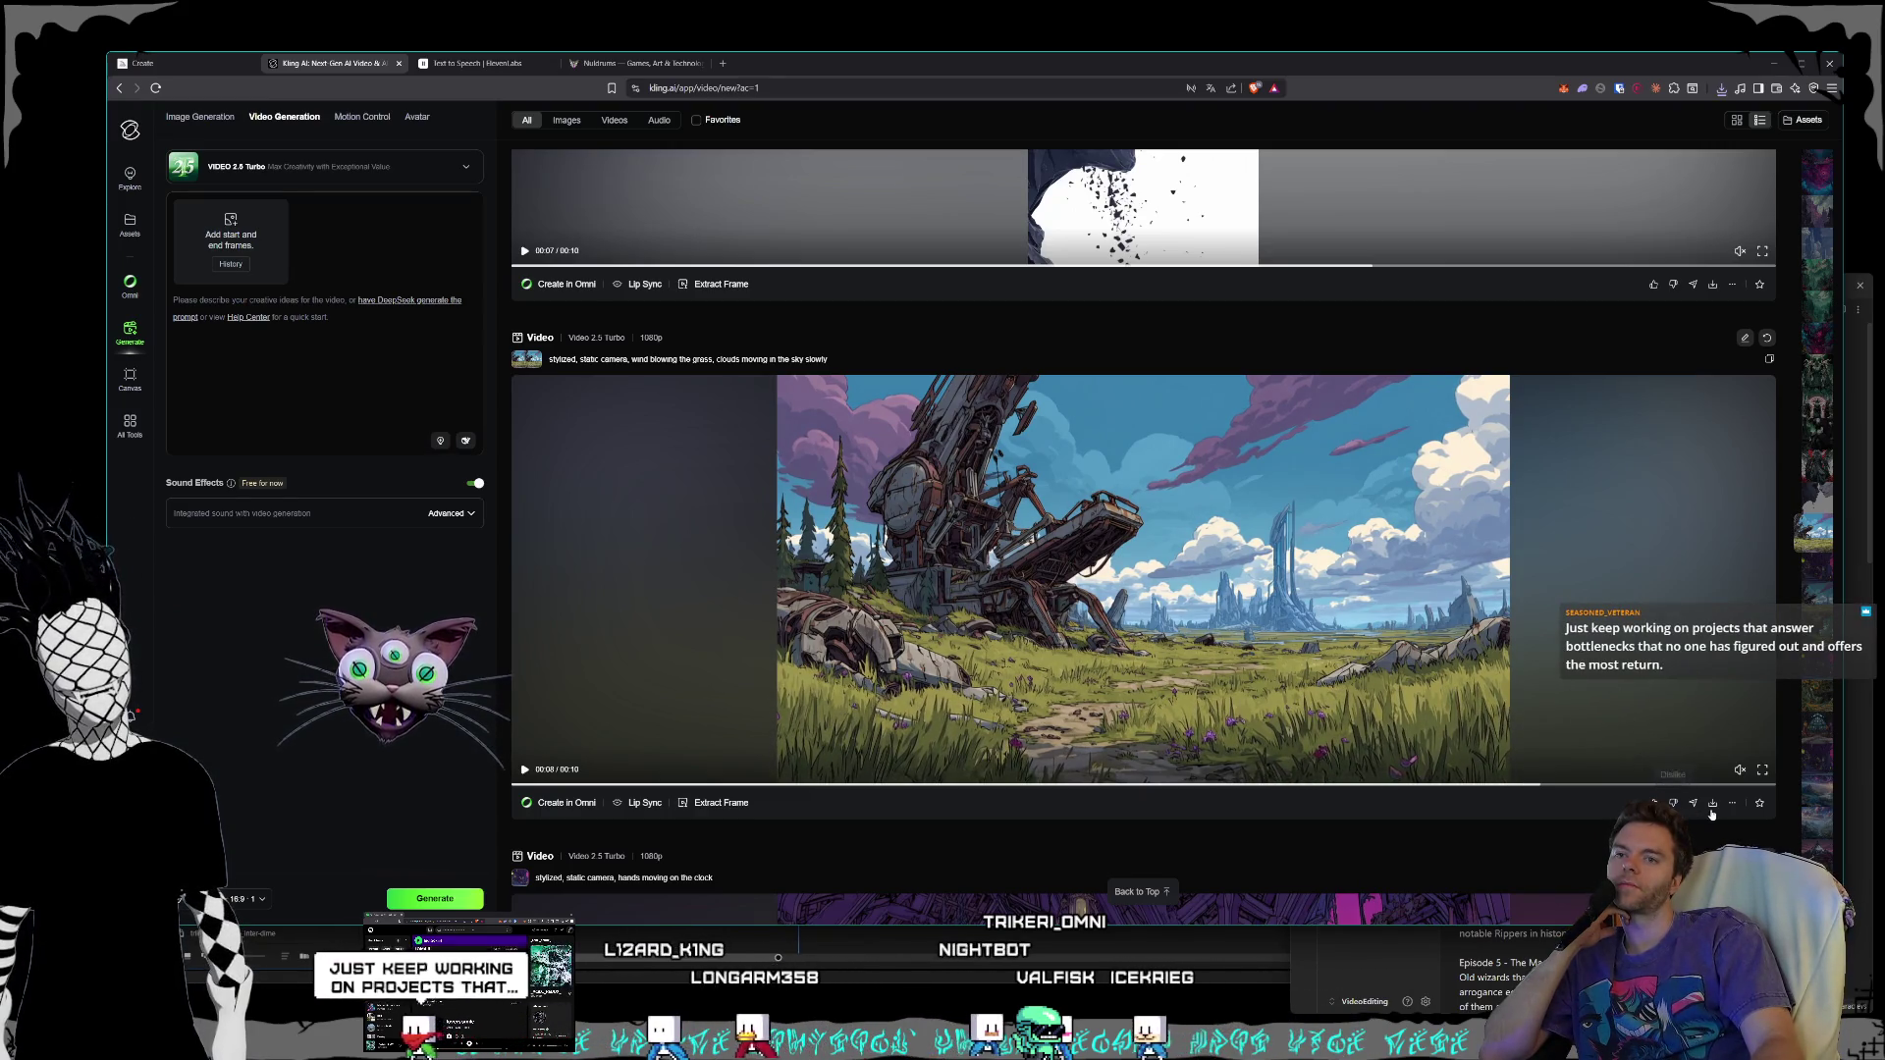
- Download the grassland ruins clip as GorlunkOutpost2.mp4 into Nuldrums > World
mouse_move(1716, 814)
left_click(1716, 679)
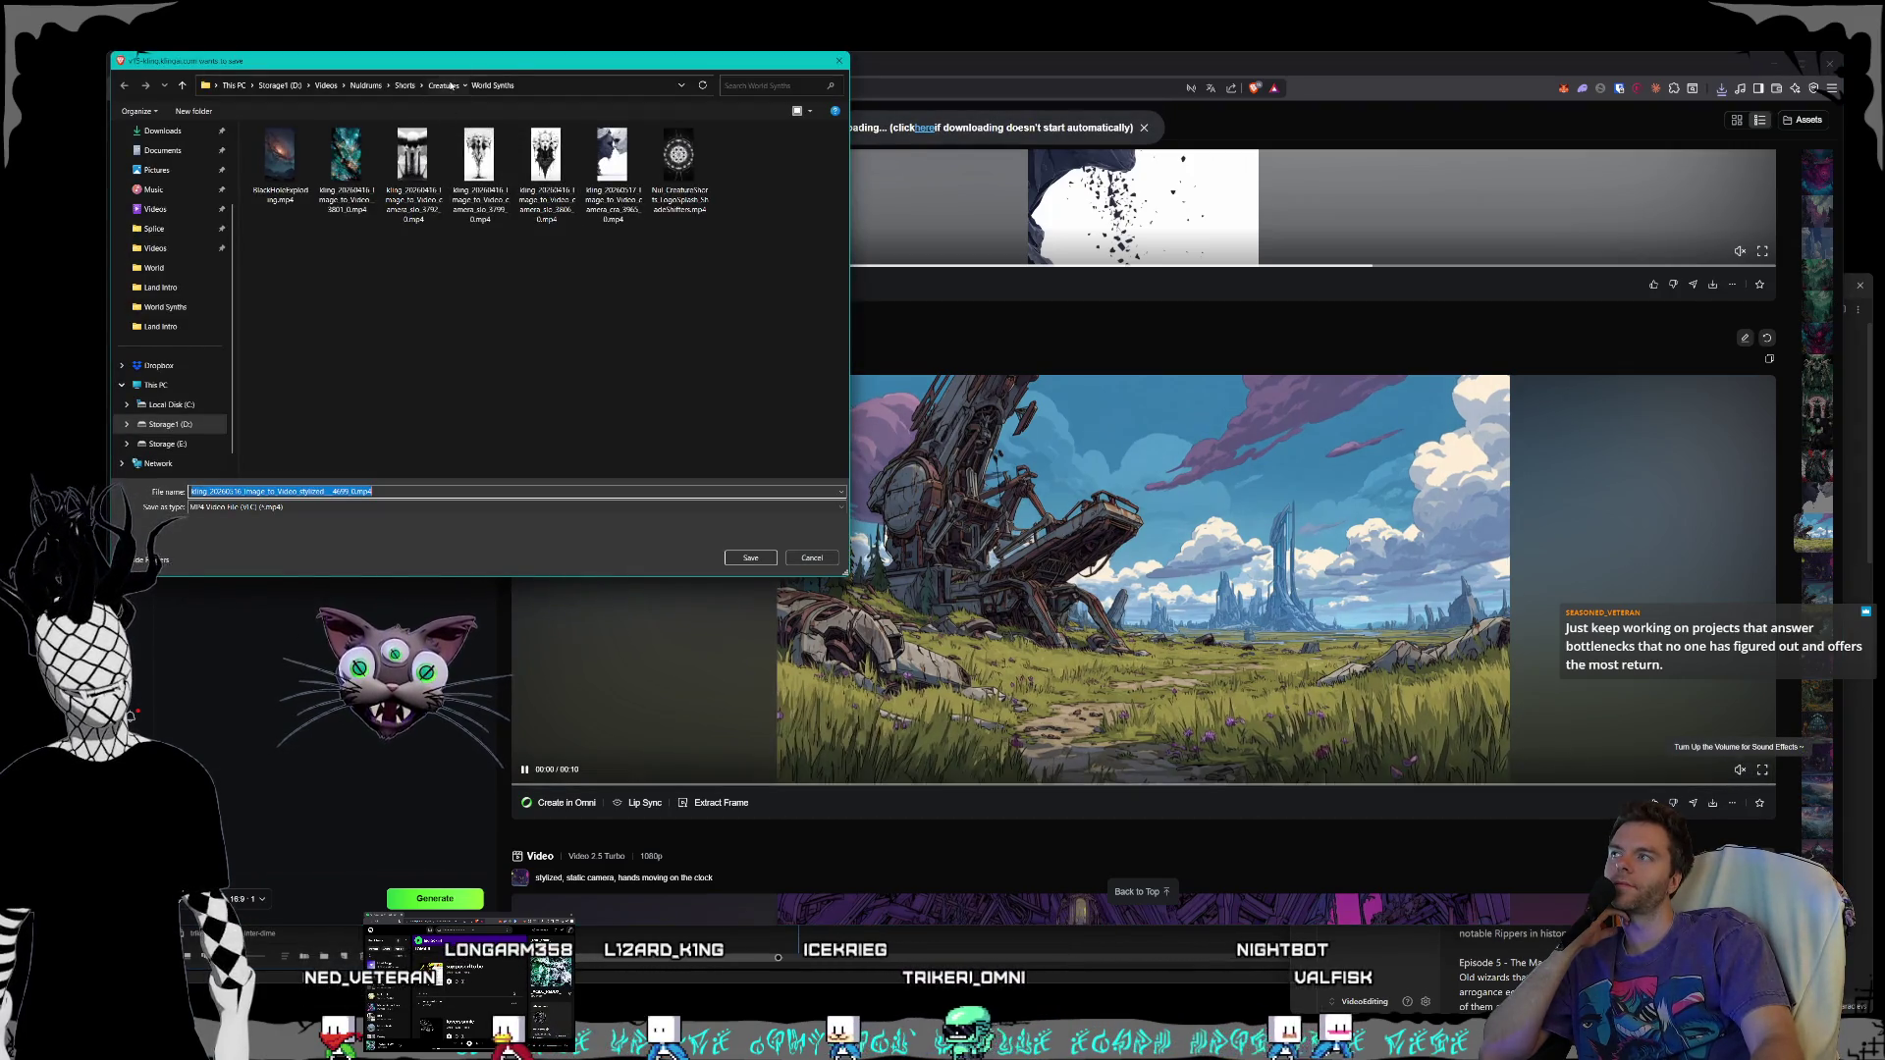
left_click(366, 85)
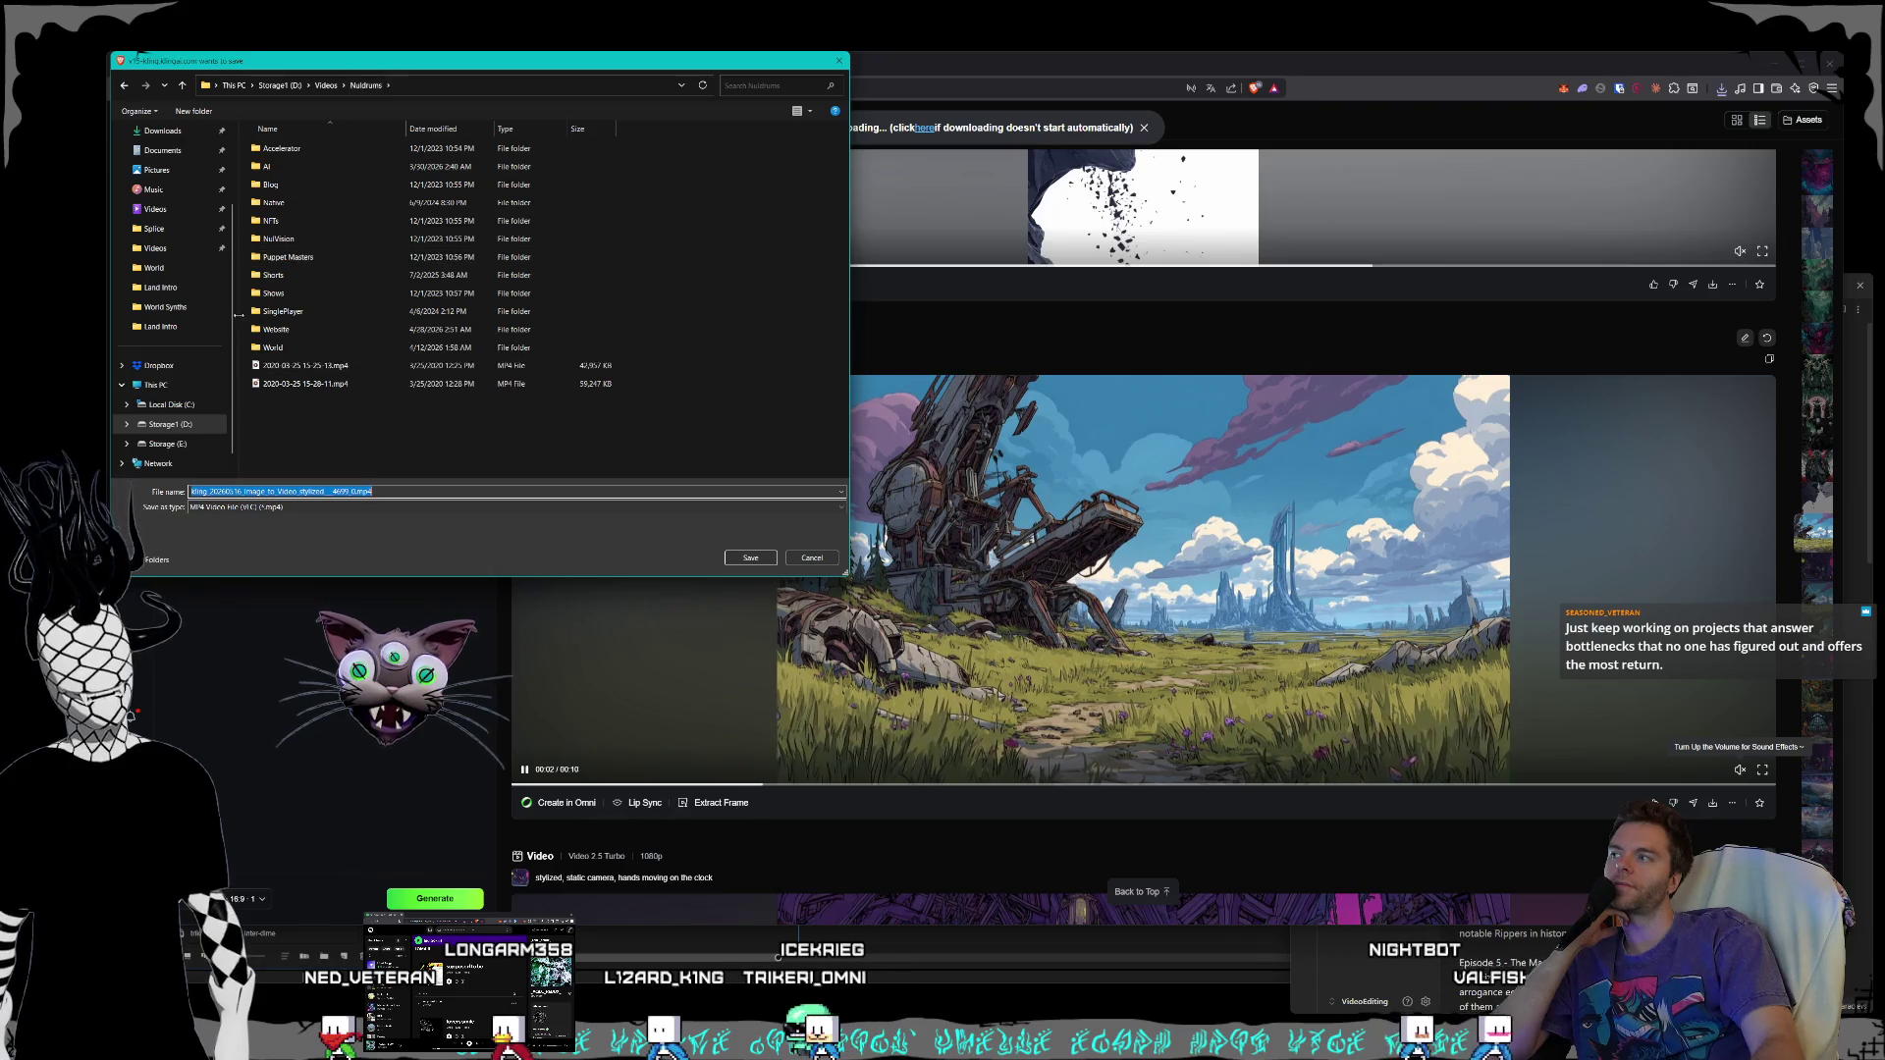
double_click(267, 347)
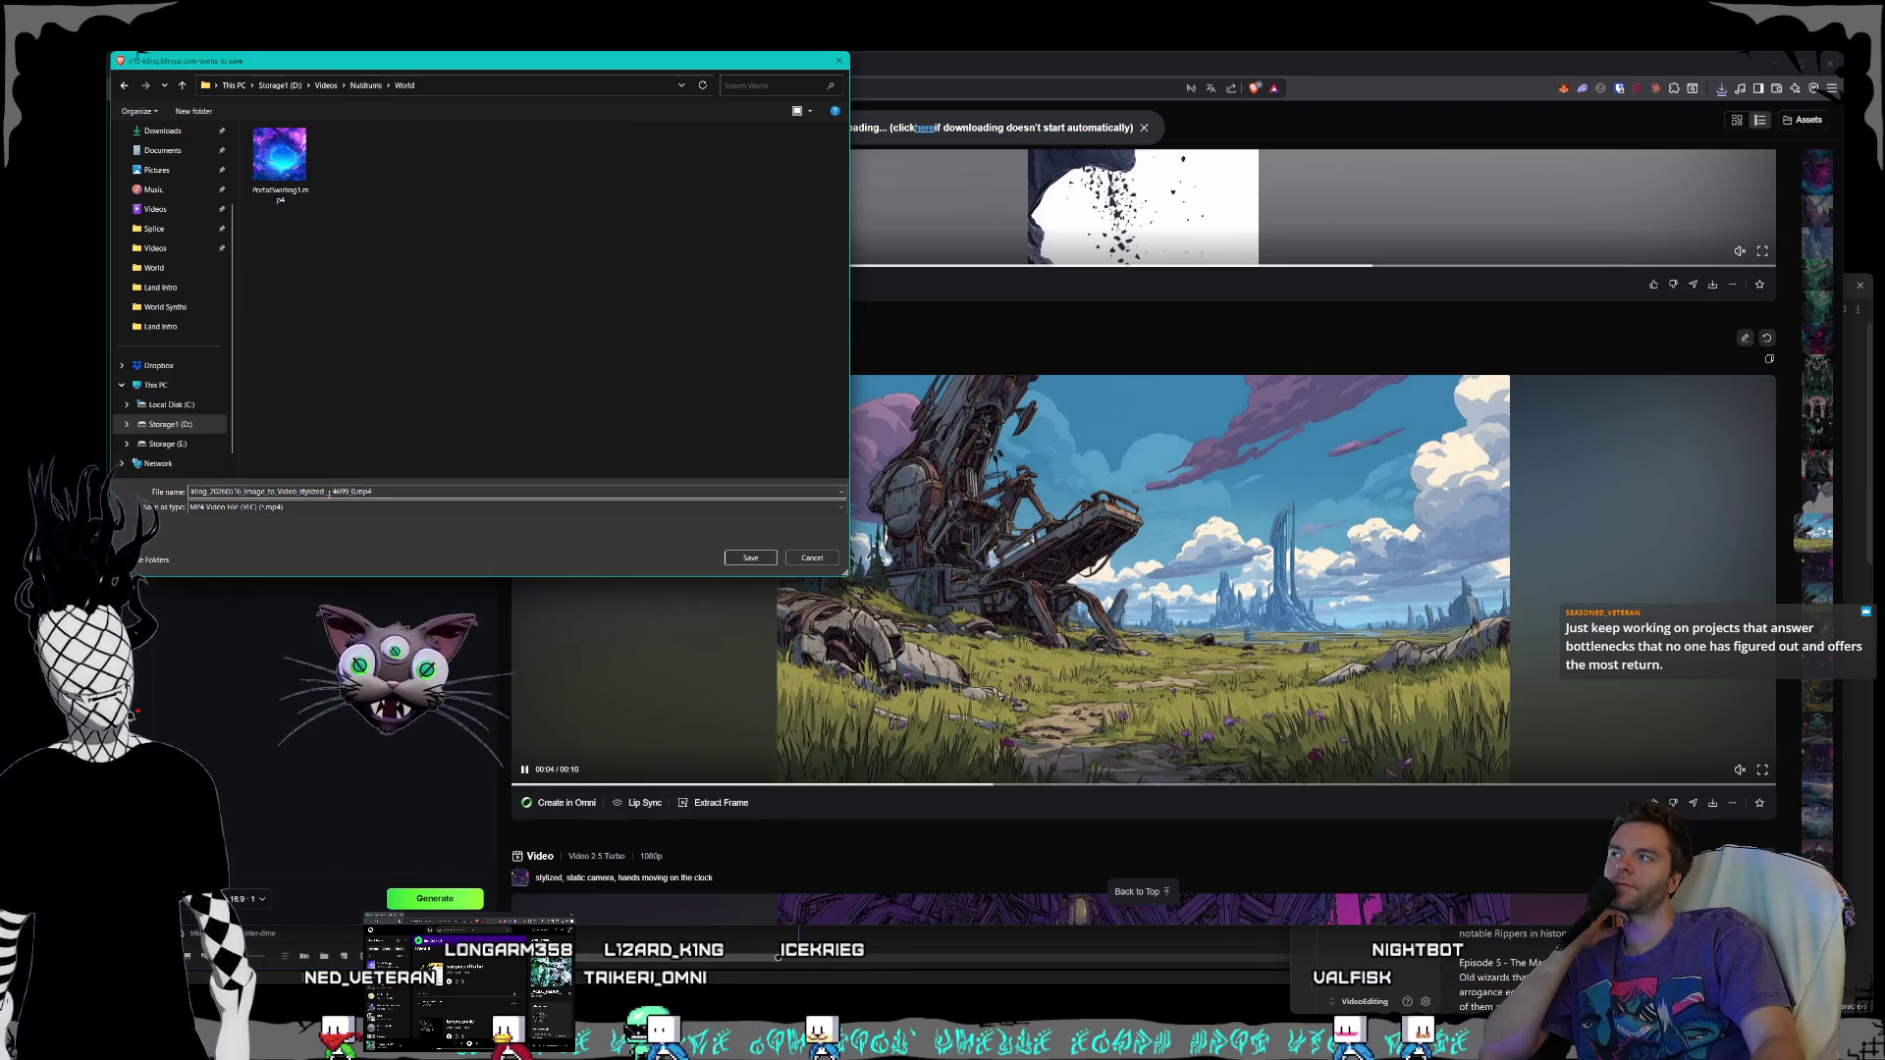
double_click(336, 492)
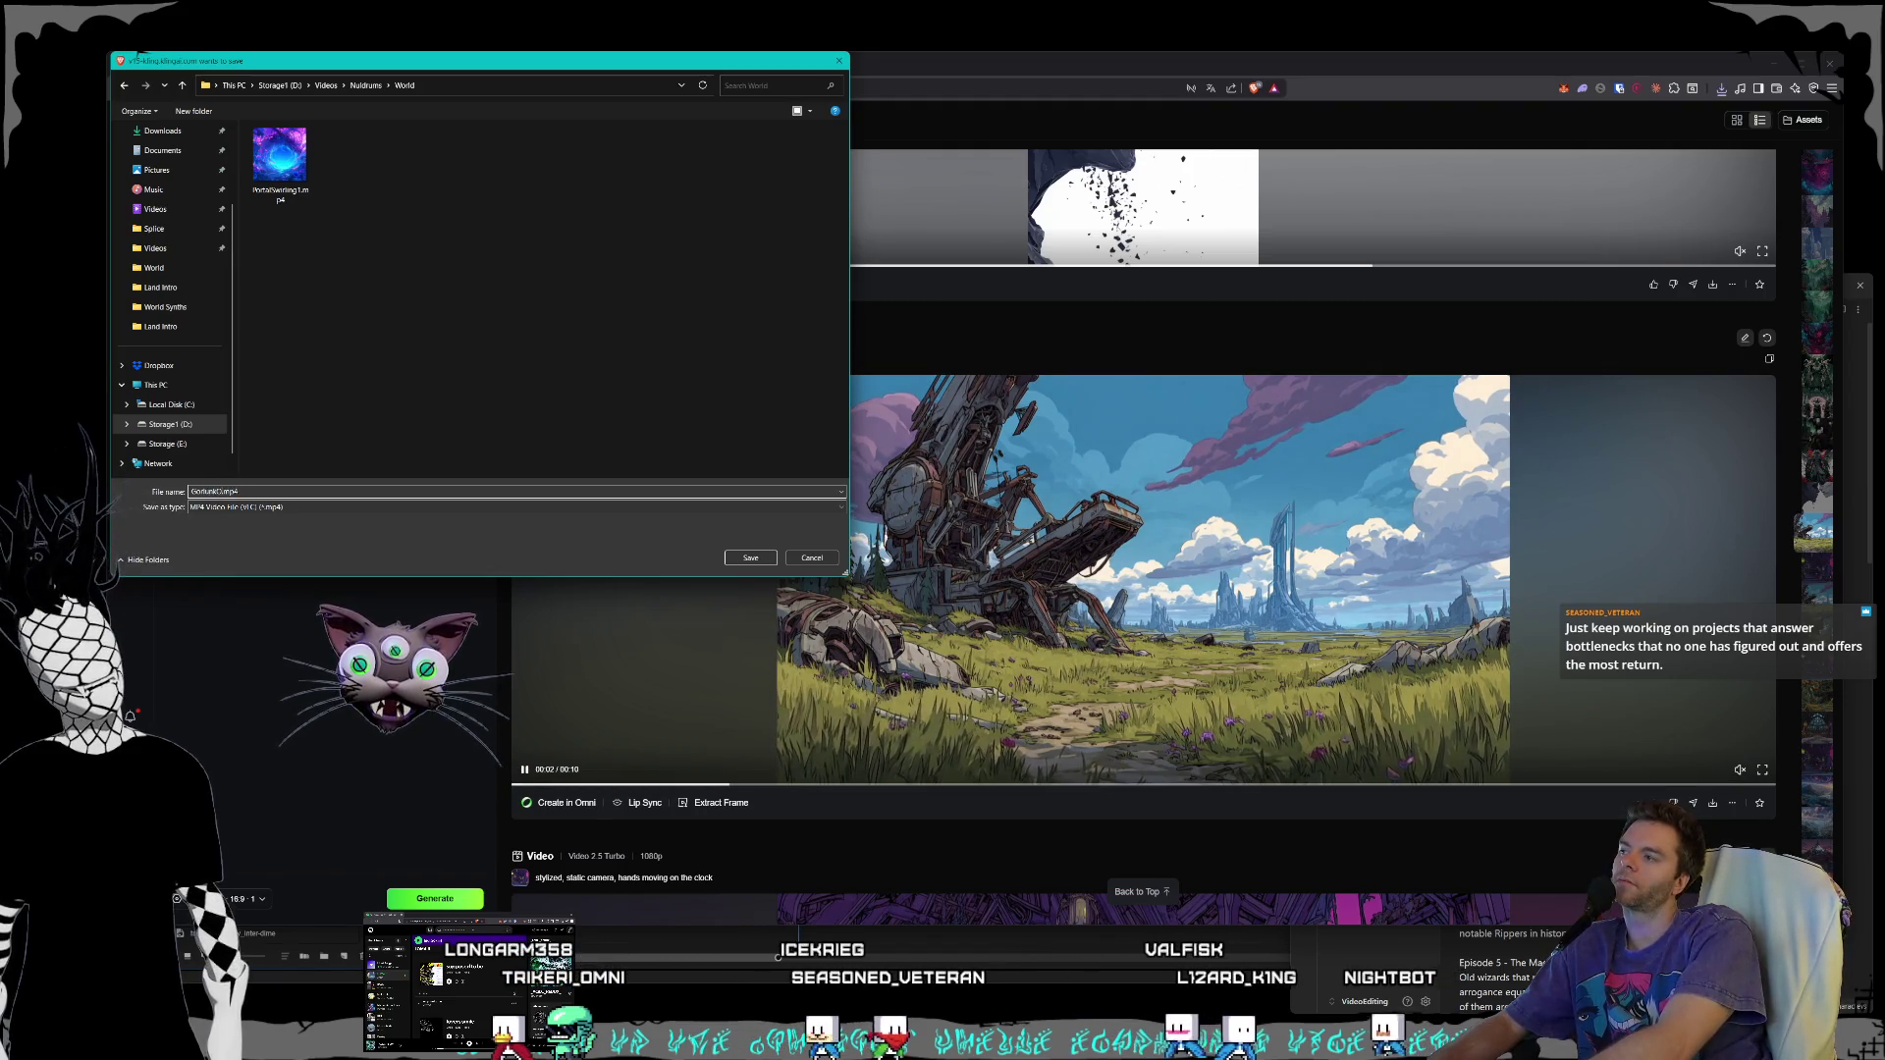
type("utpost")
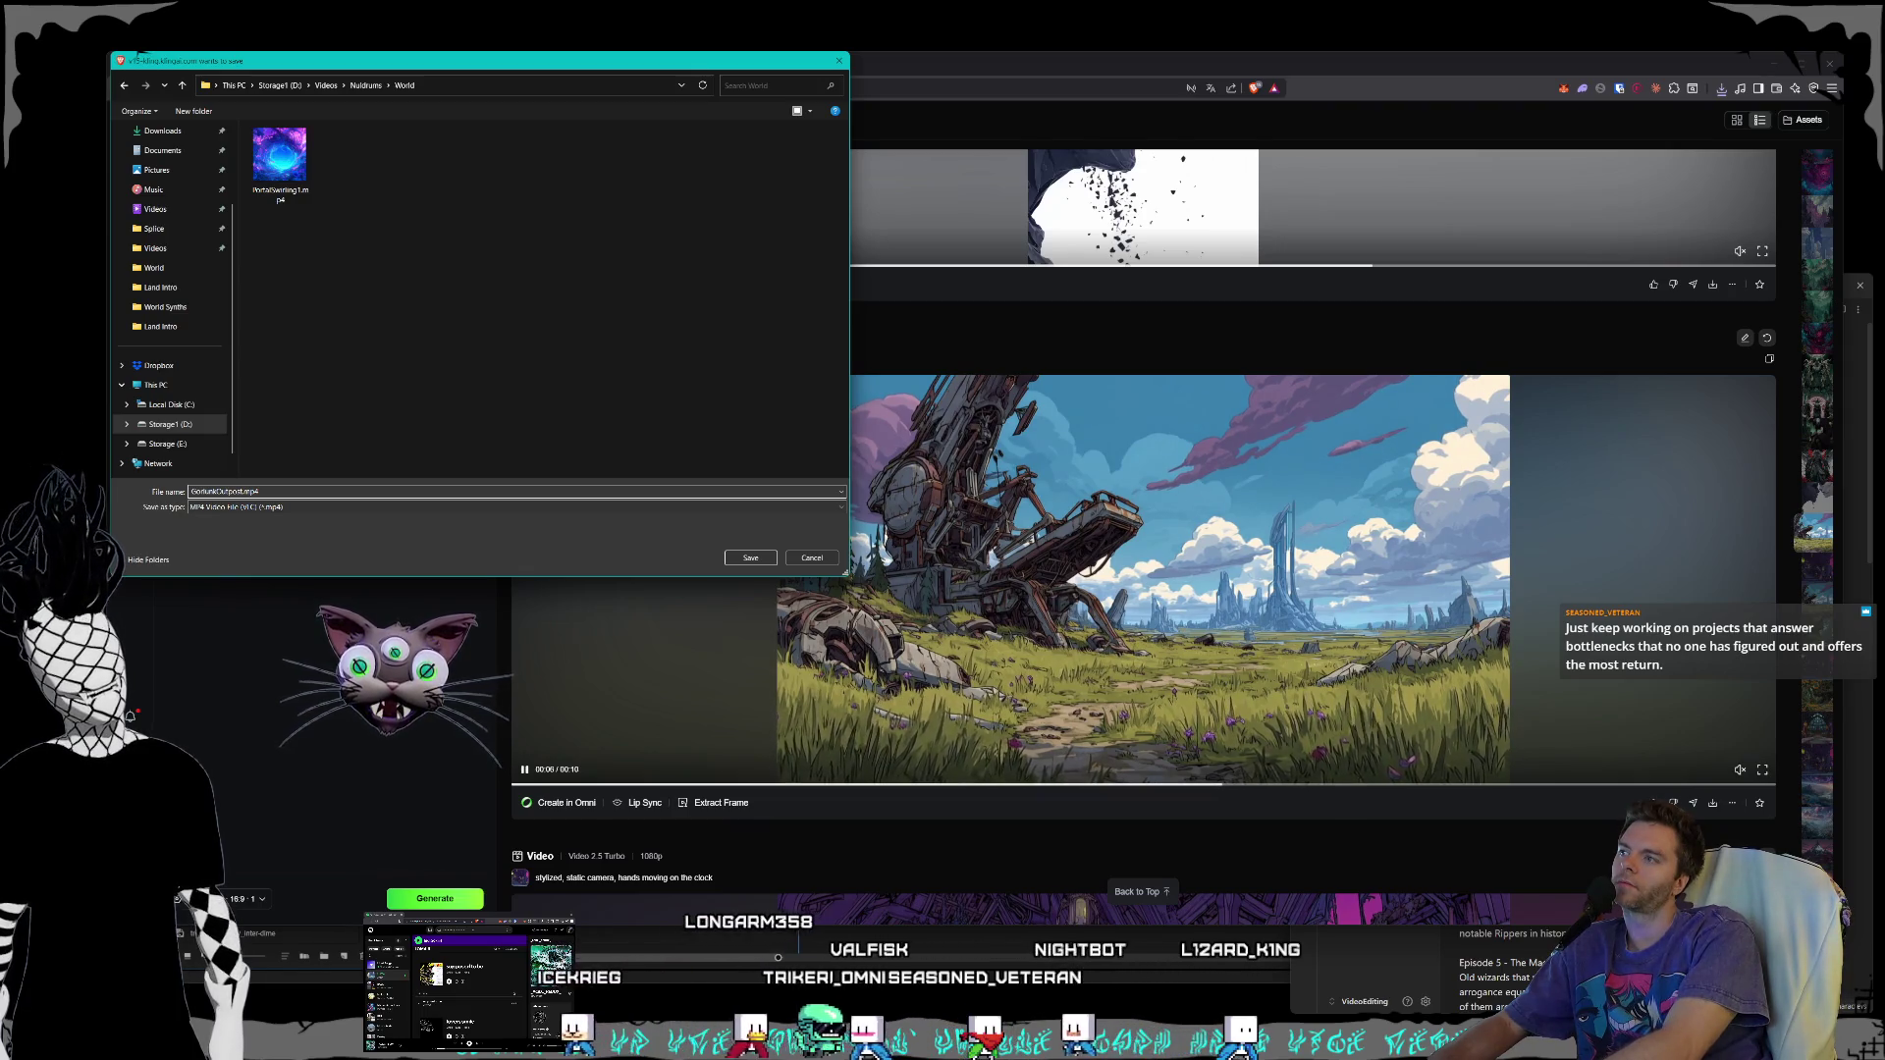
key("Return")
scroll(993, 571, "down", 2)
scroll(992, 571, "down", 4)
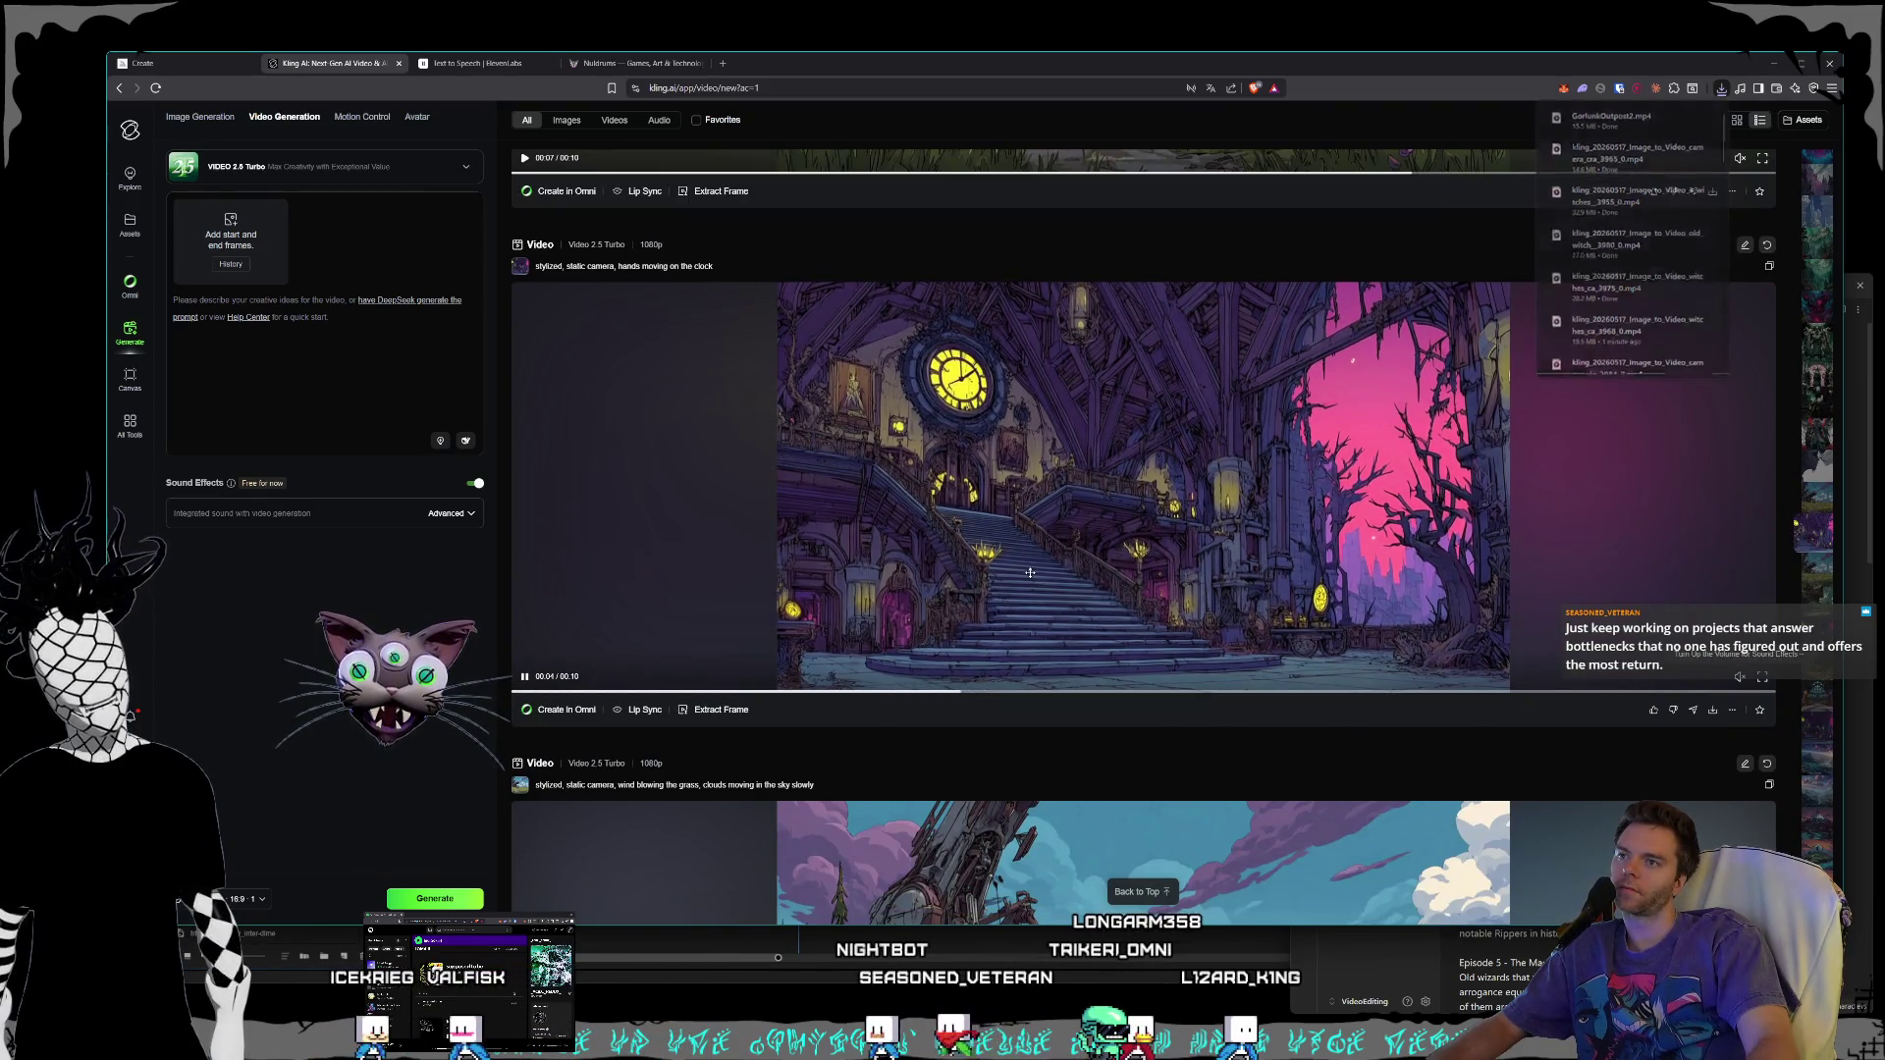
- Scroll the generation feed to the fox treehouse clip and open its detail view
scroll(1036, 572, "down", 5)
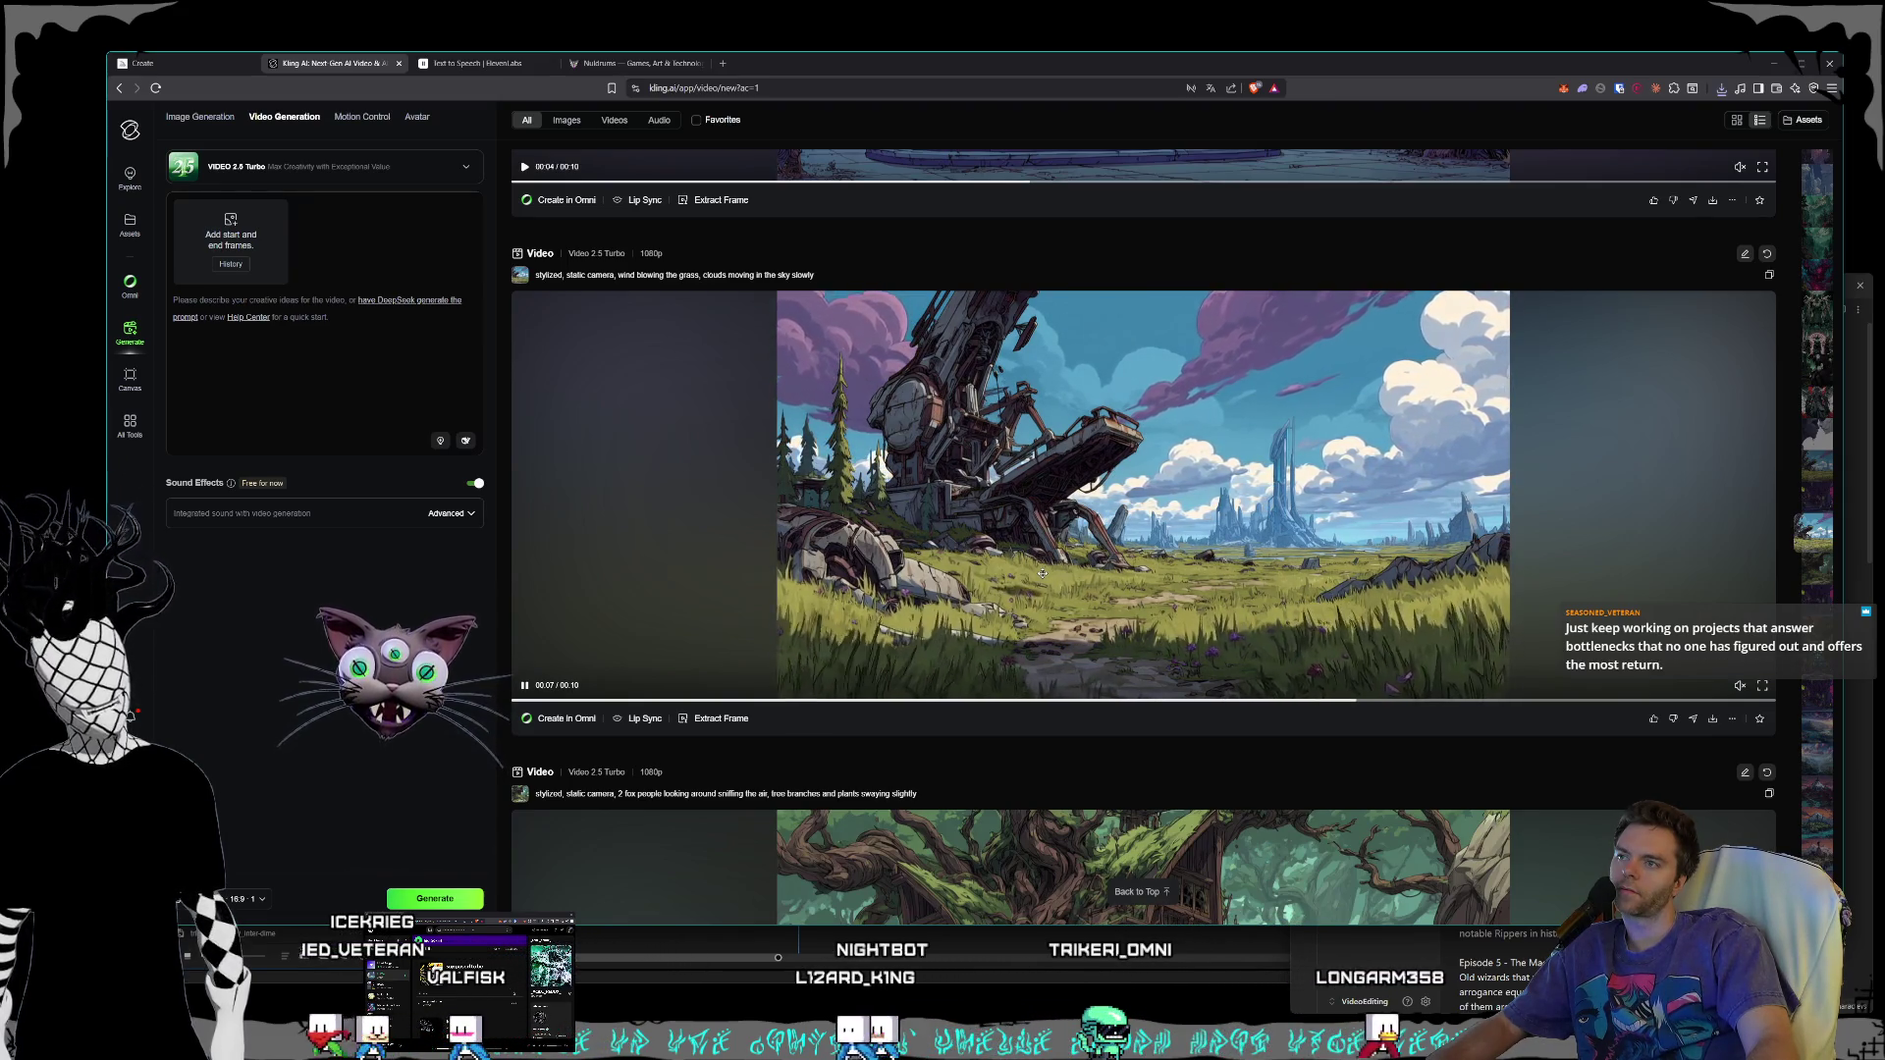
scroll(1043, 573, "down", 15)
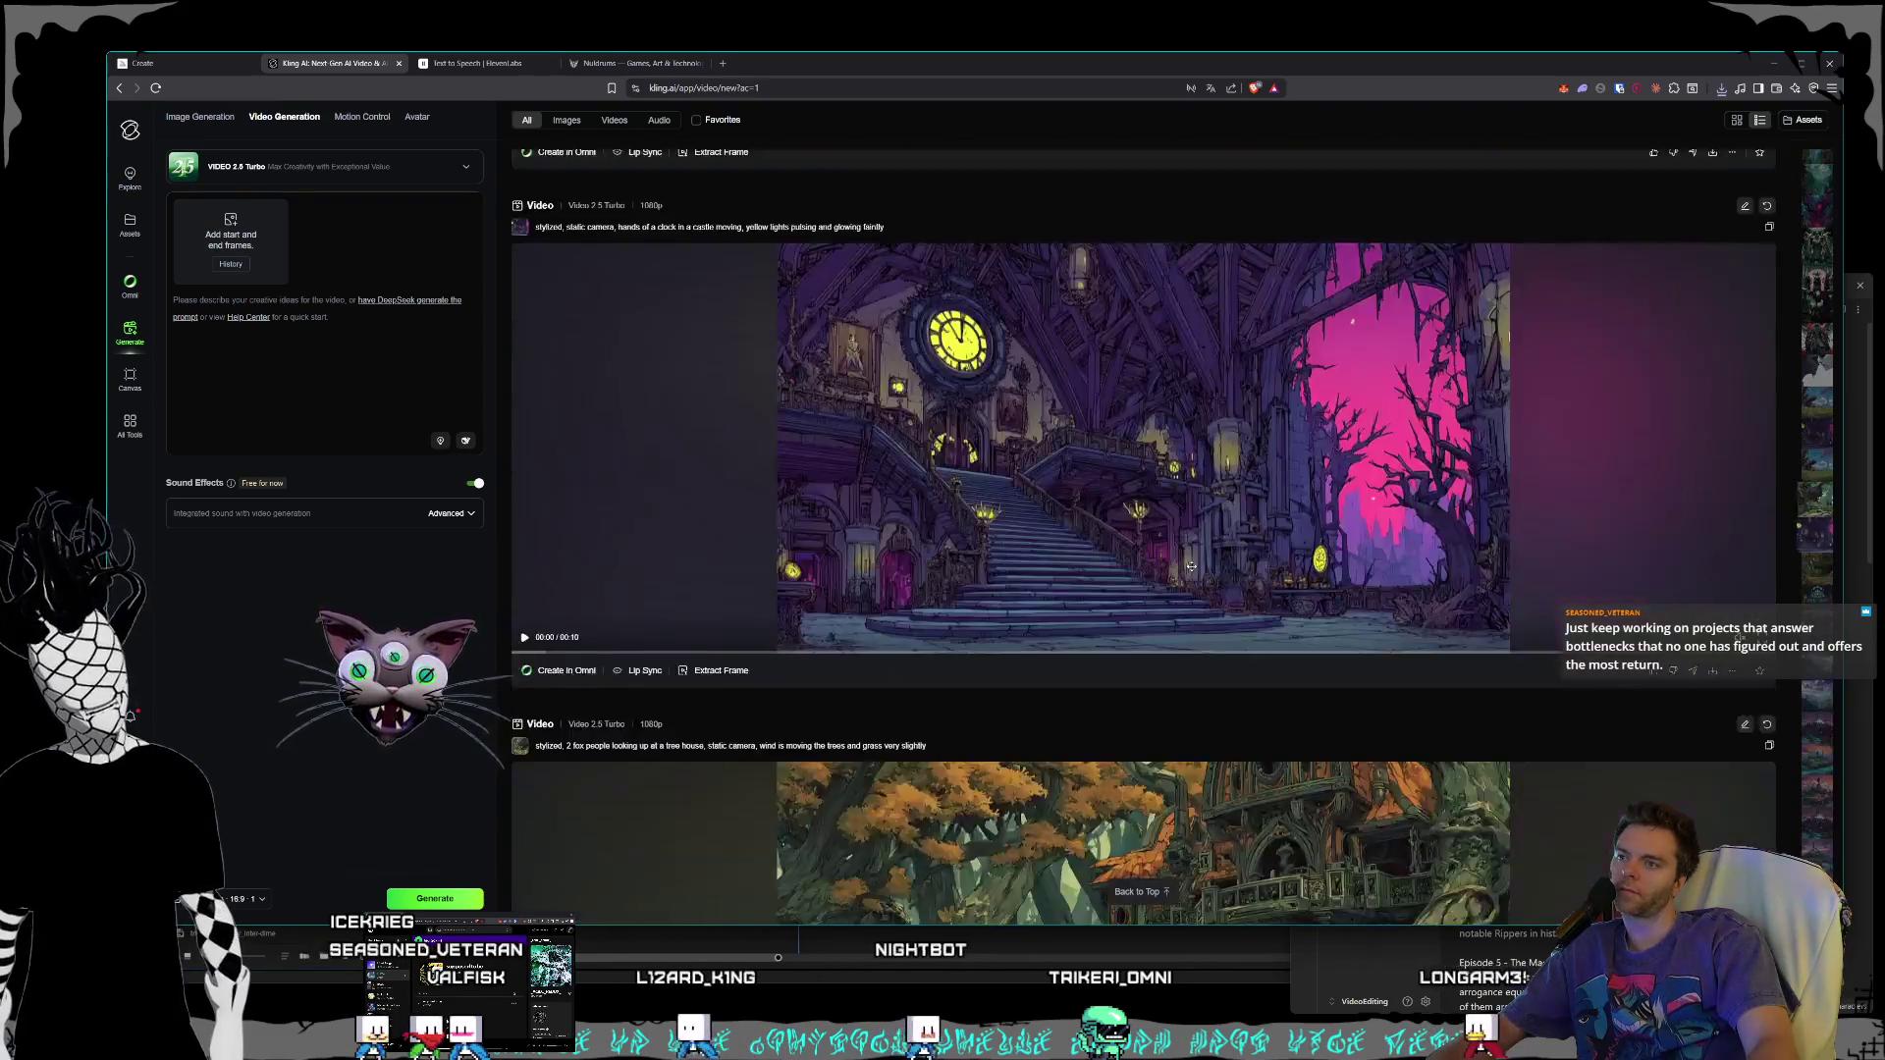
scroll(1187, 568, "down", 5)
scroll(1187, 568, "up", 5)
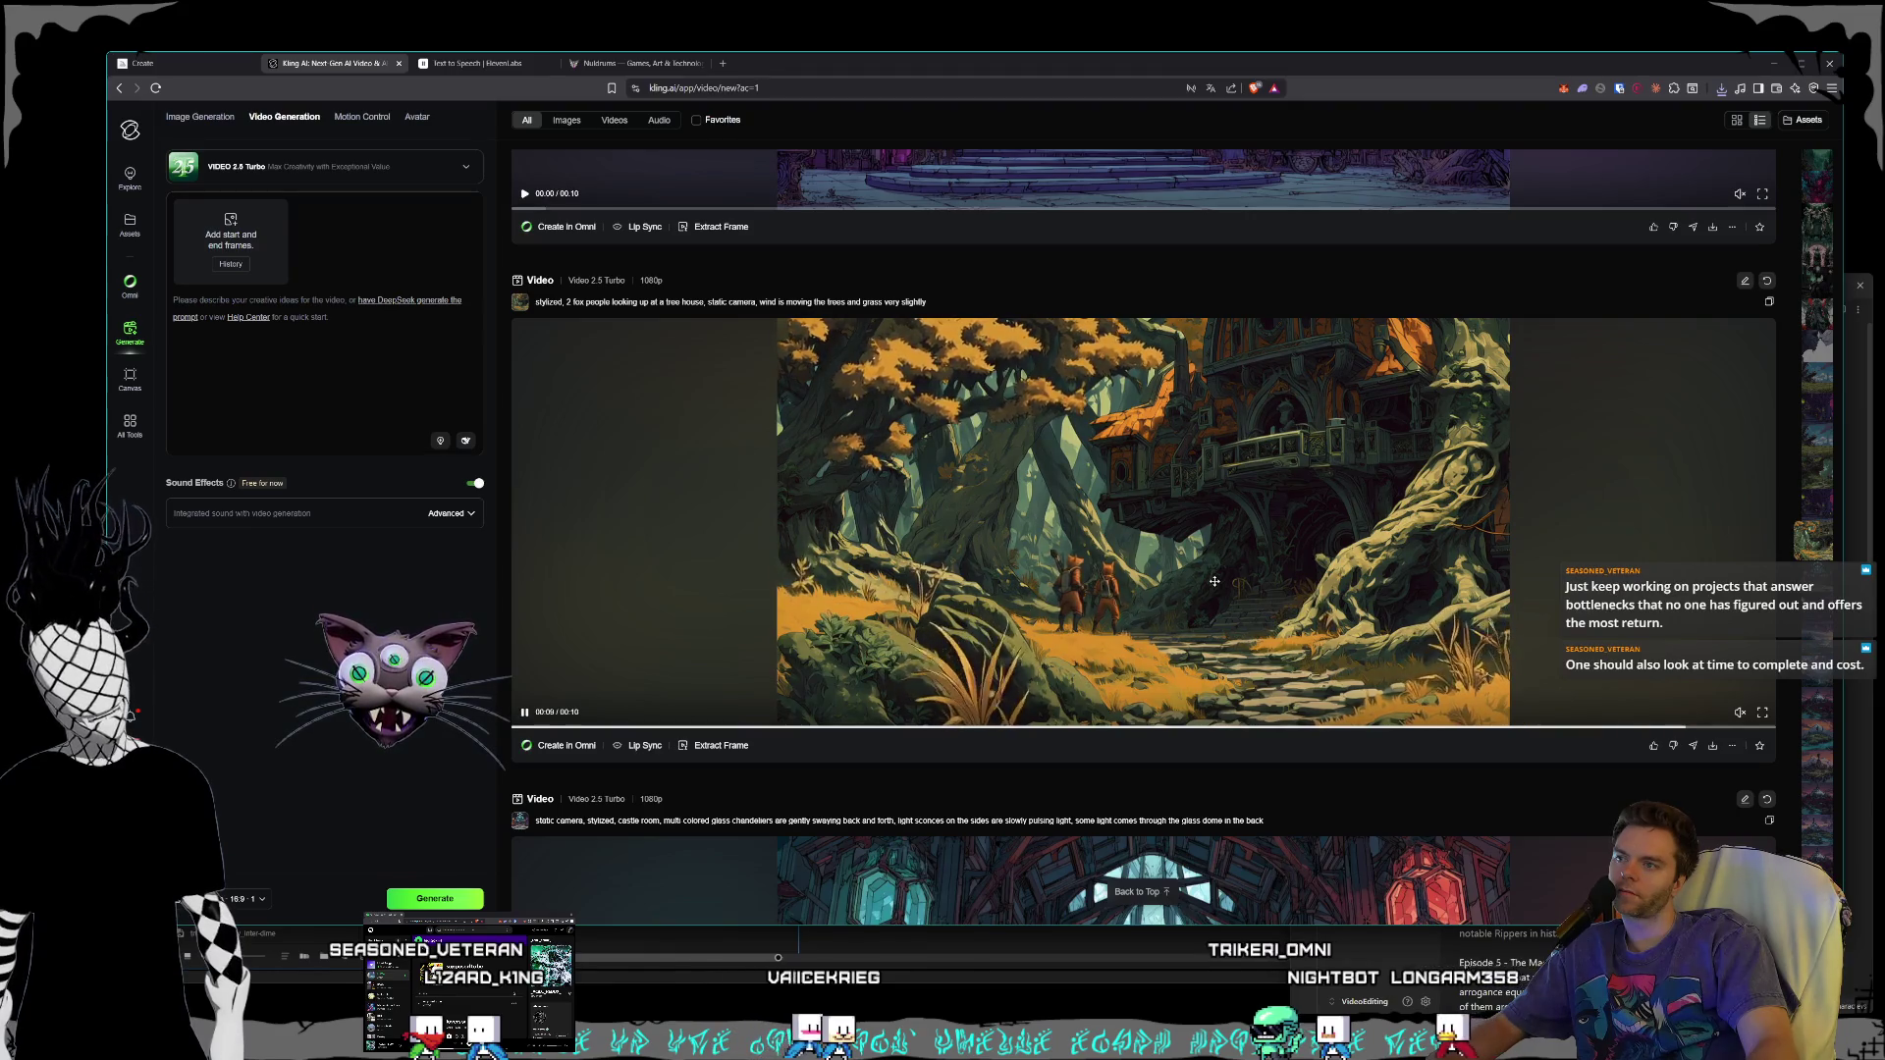
scroll(1215, 581, "up", 10)
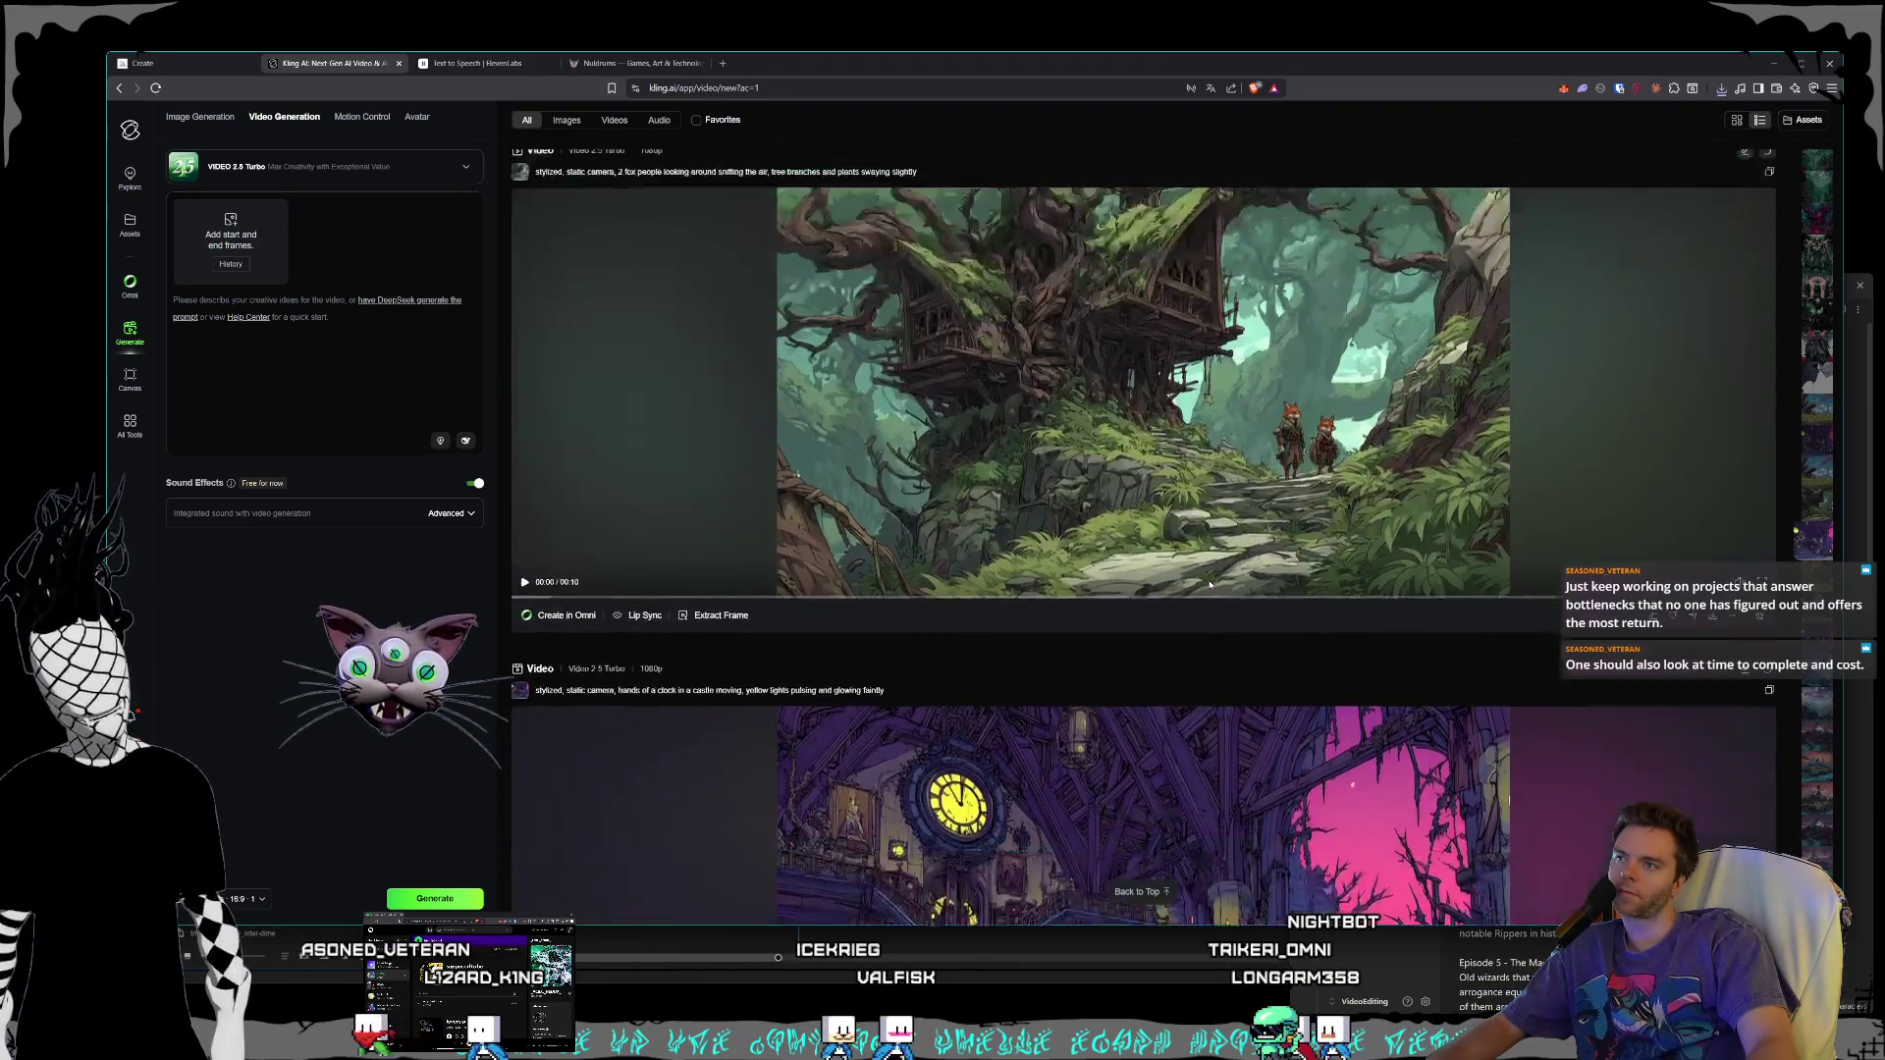
scroll(1267, 577, "up", 1)
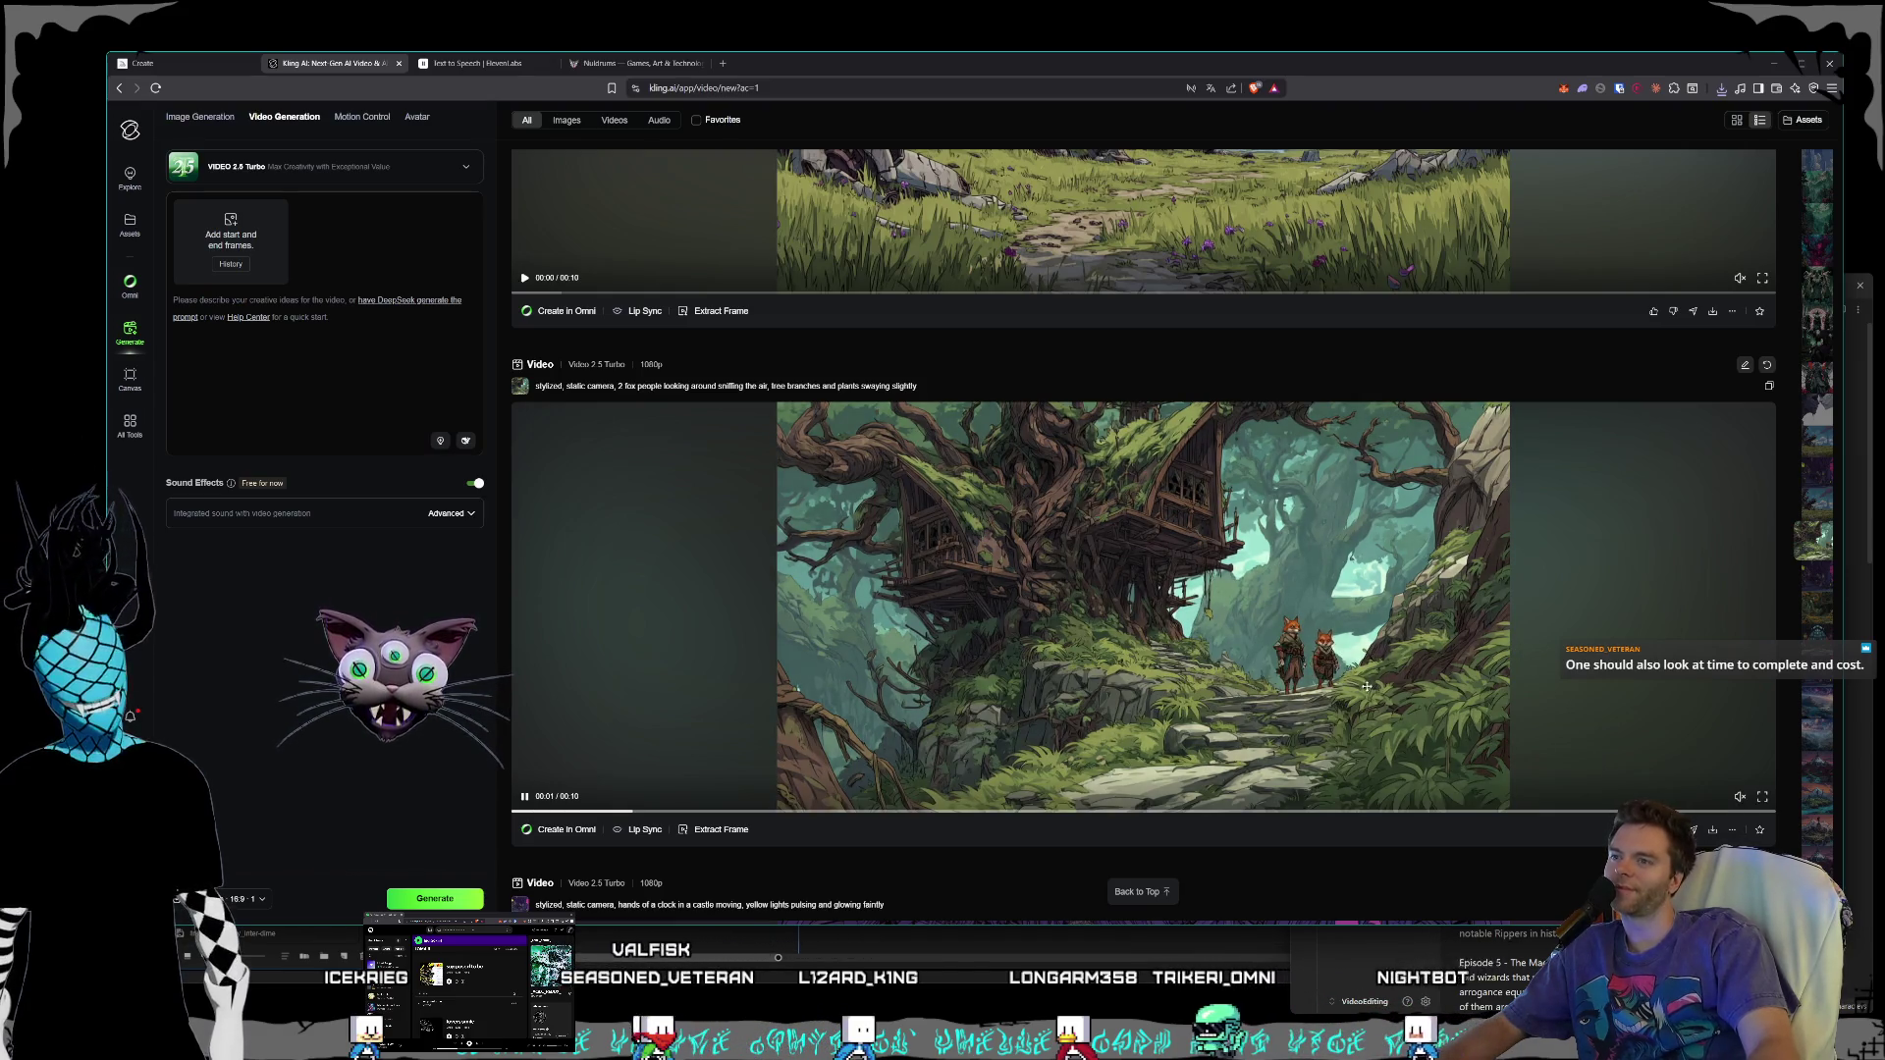
scroll(1371, 598, "up", 5)
scroll(1371, 598, "down", 4)
left_click(1303, 782)
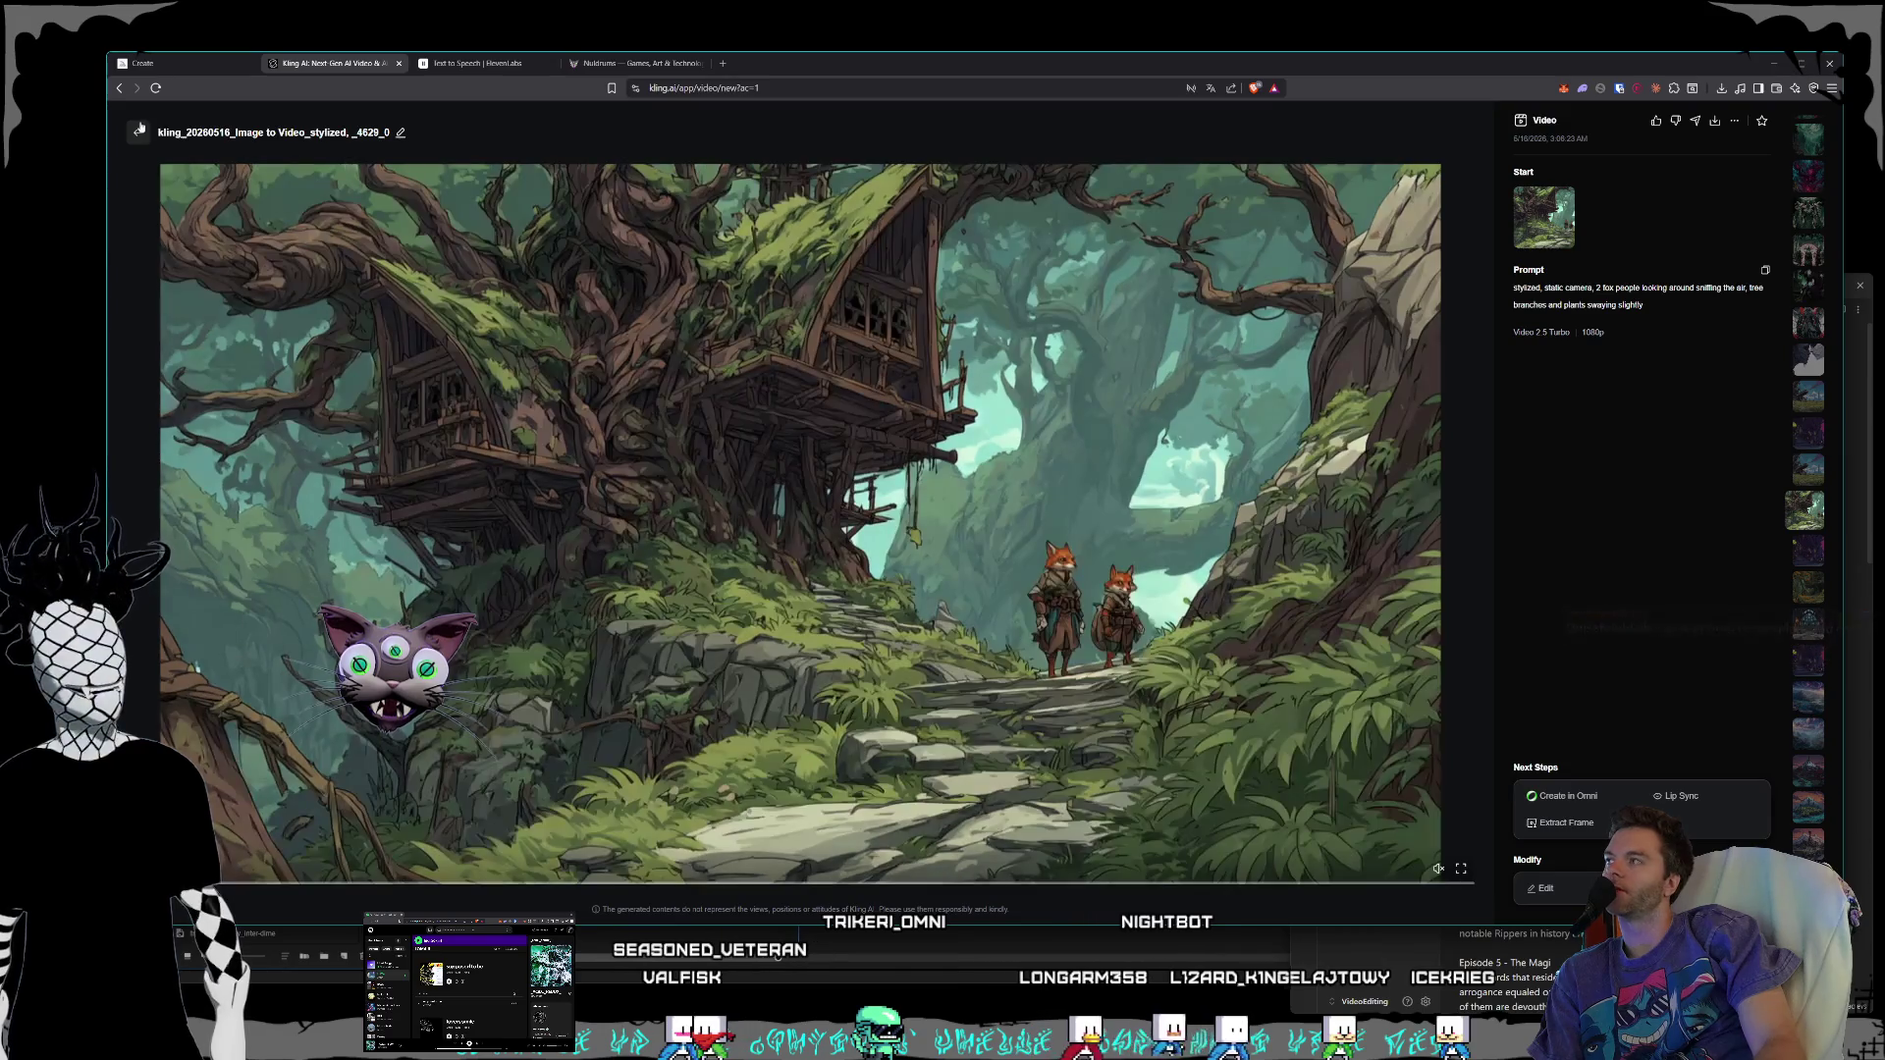
- Download the grassland ruins clip again, saving it as GorfunkOutpost.mp4
key("Escape")
scroll(1236, 624, "up", 3)
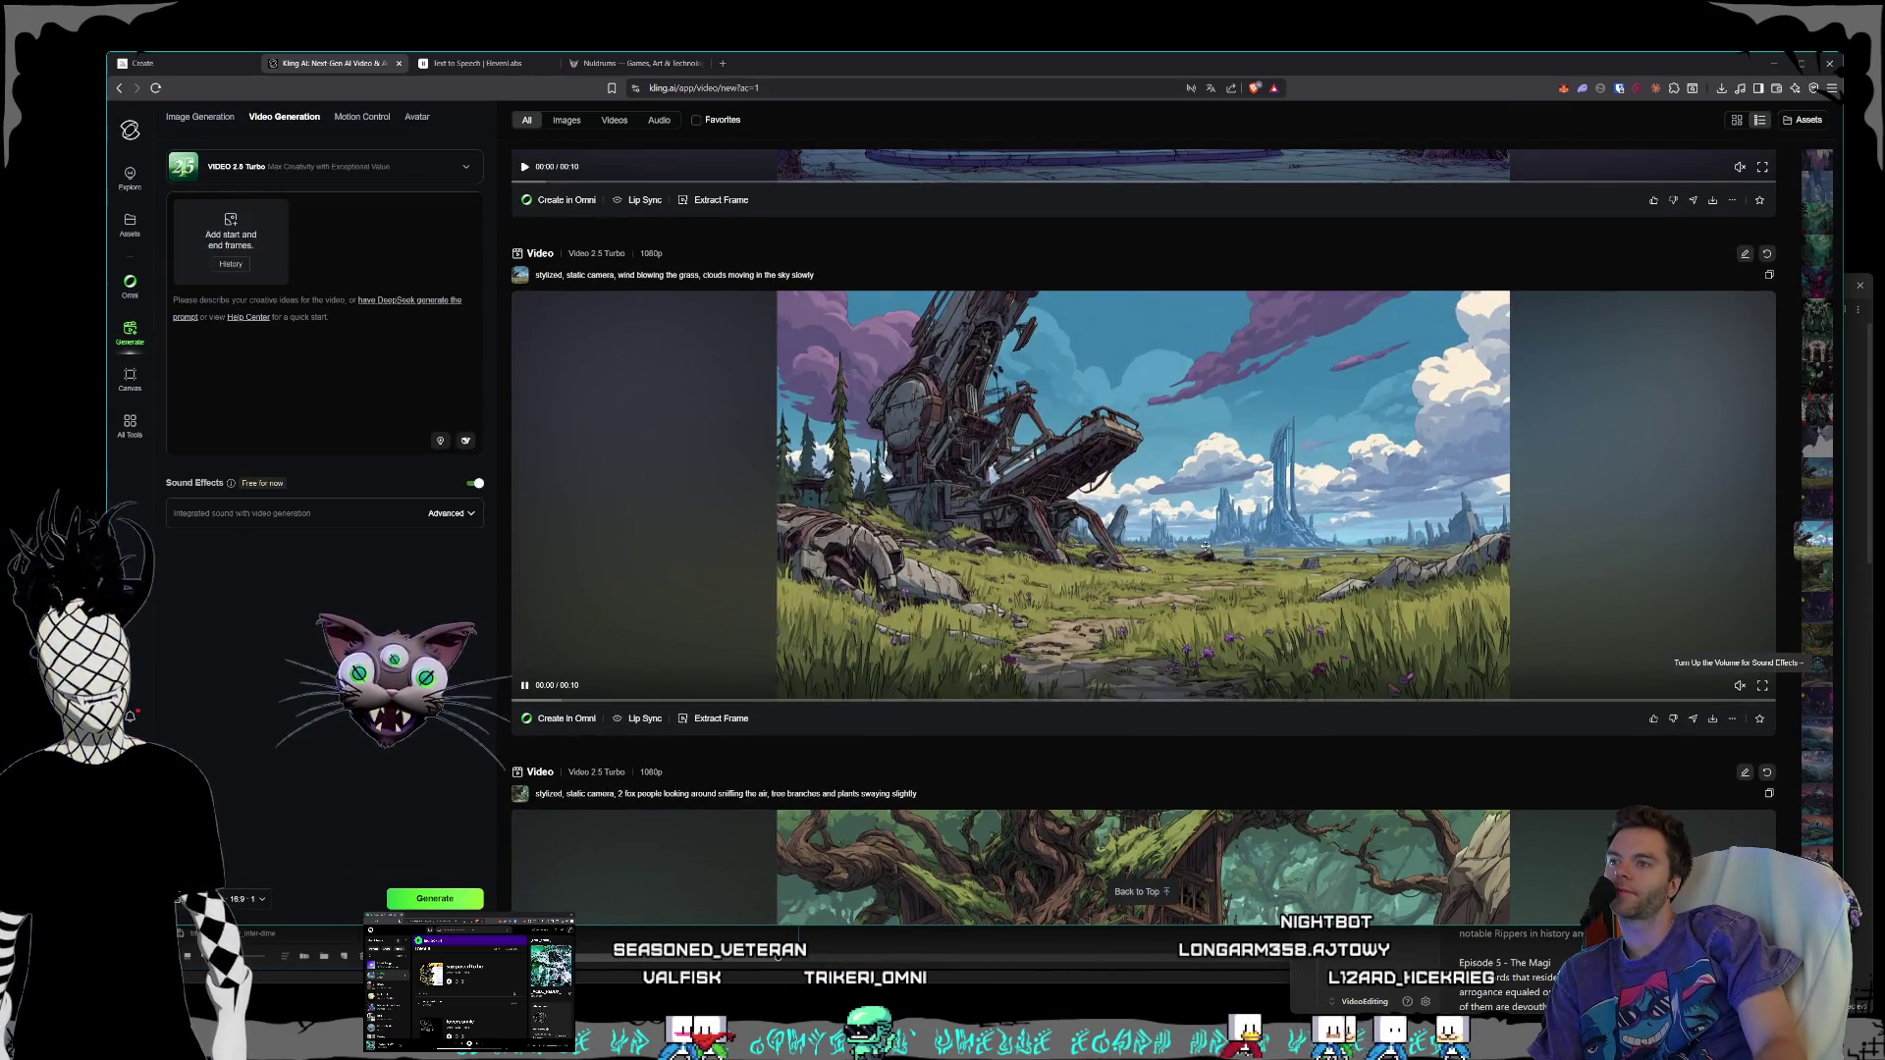
mouse_move(1712, 718)
left_click(1649, 613)
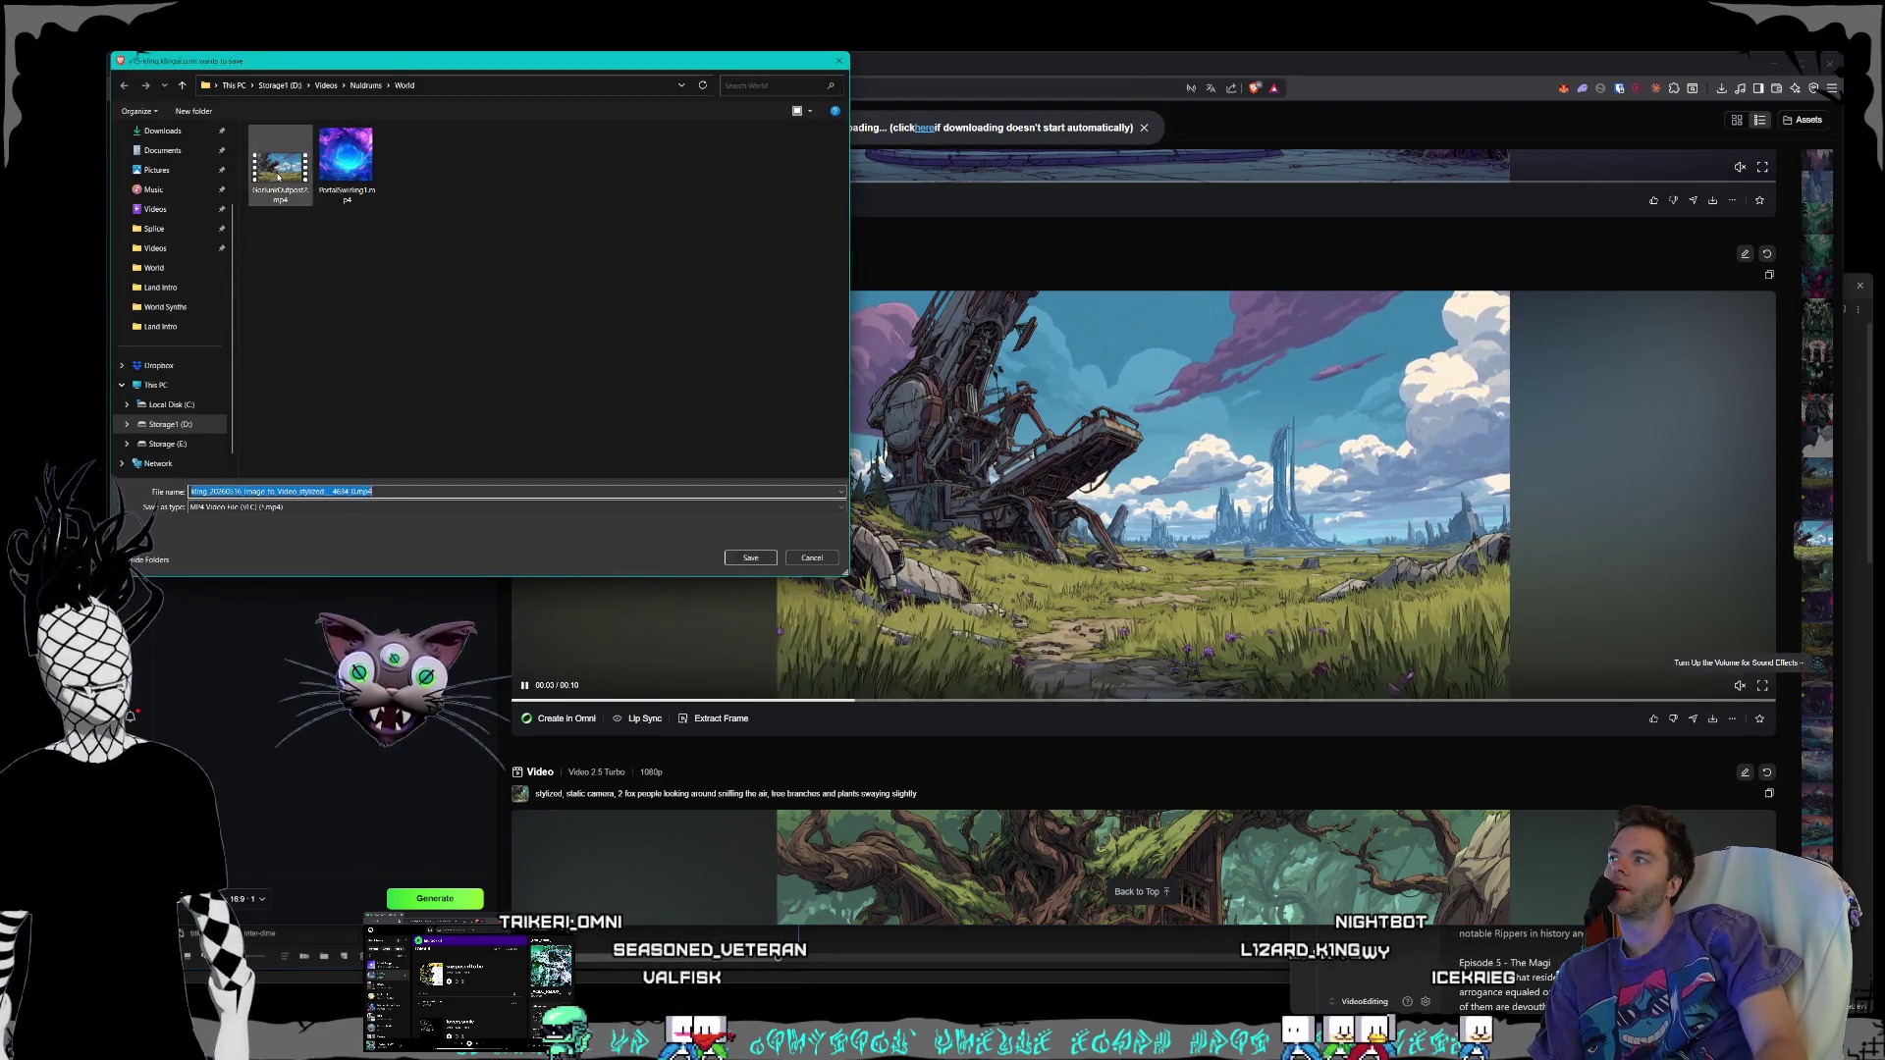
left_click(278, 174)
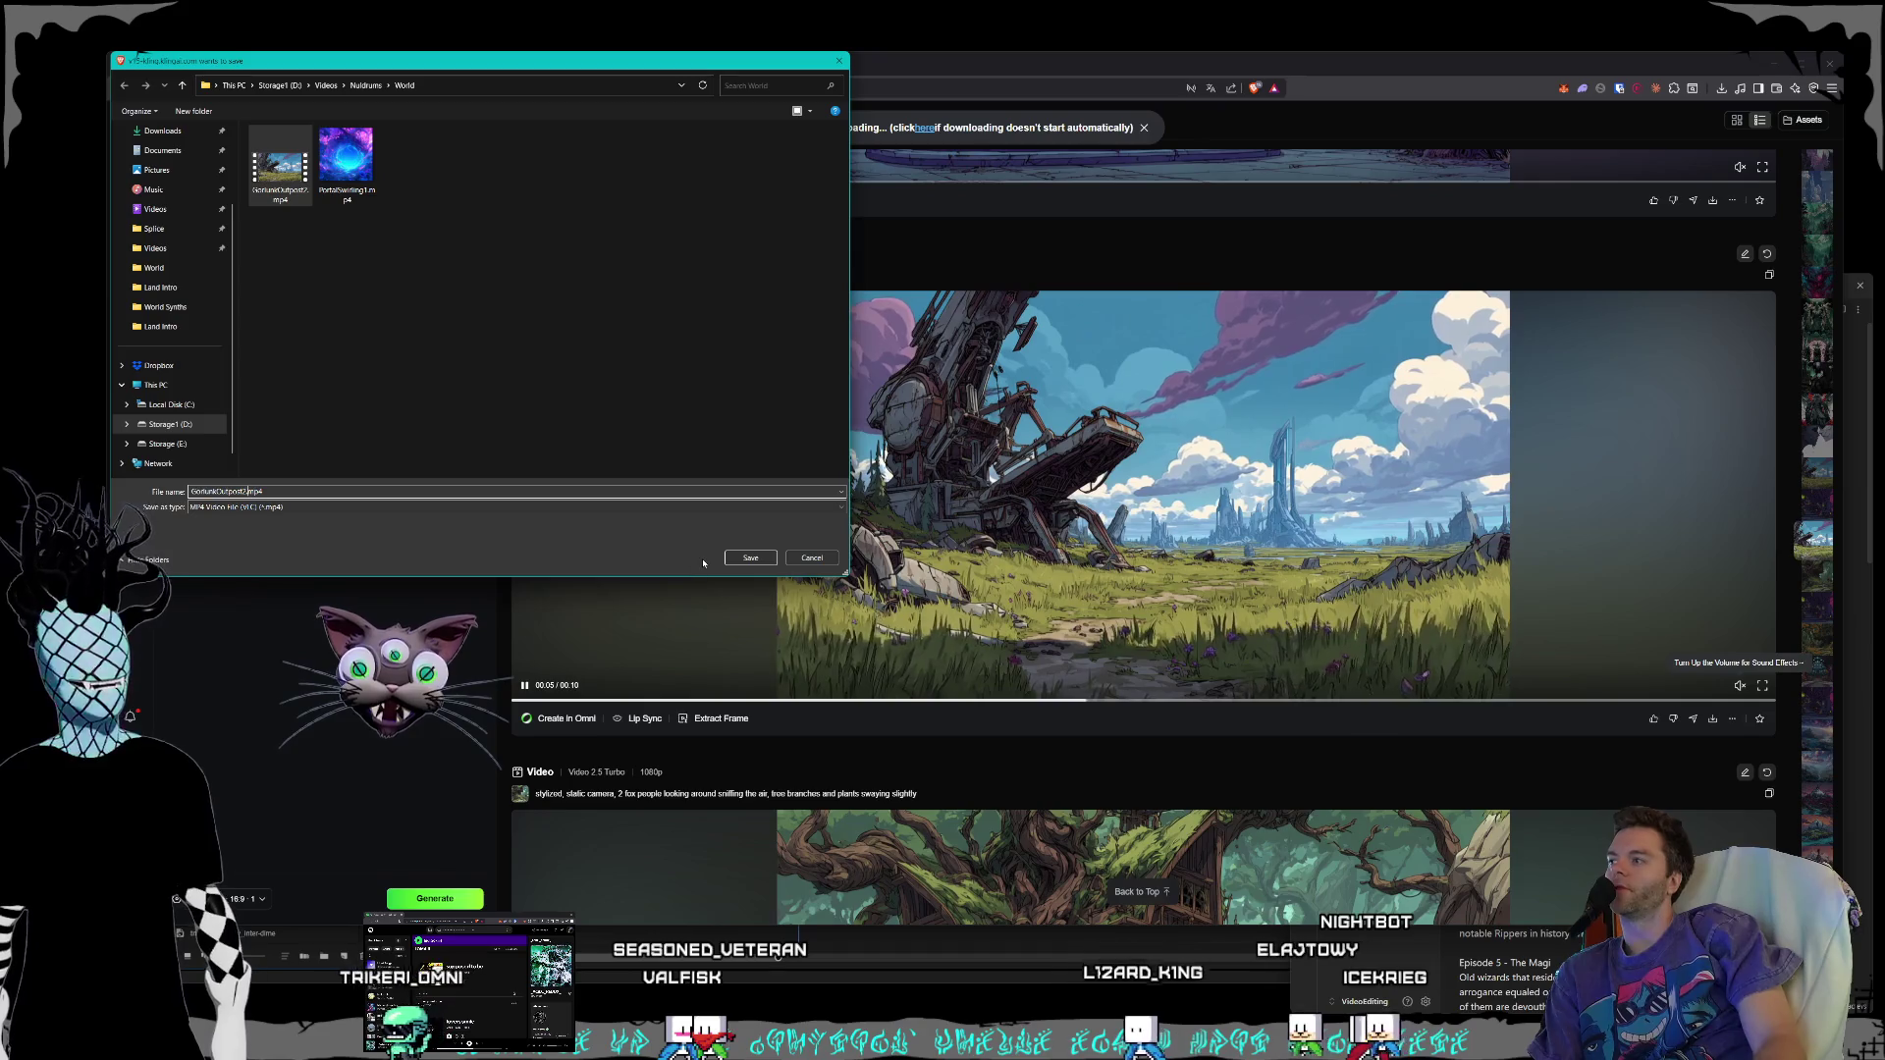
key("BackSpace")
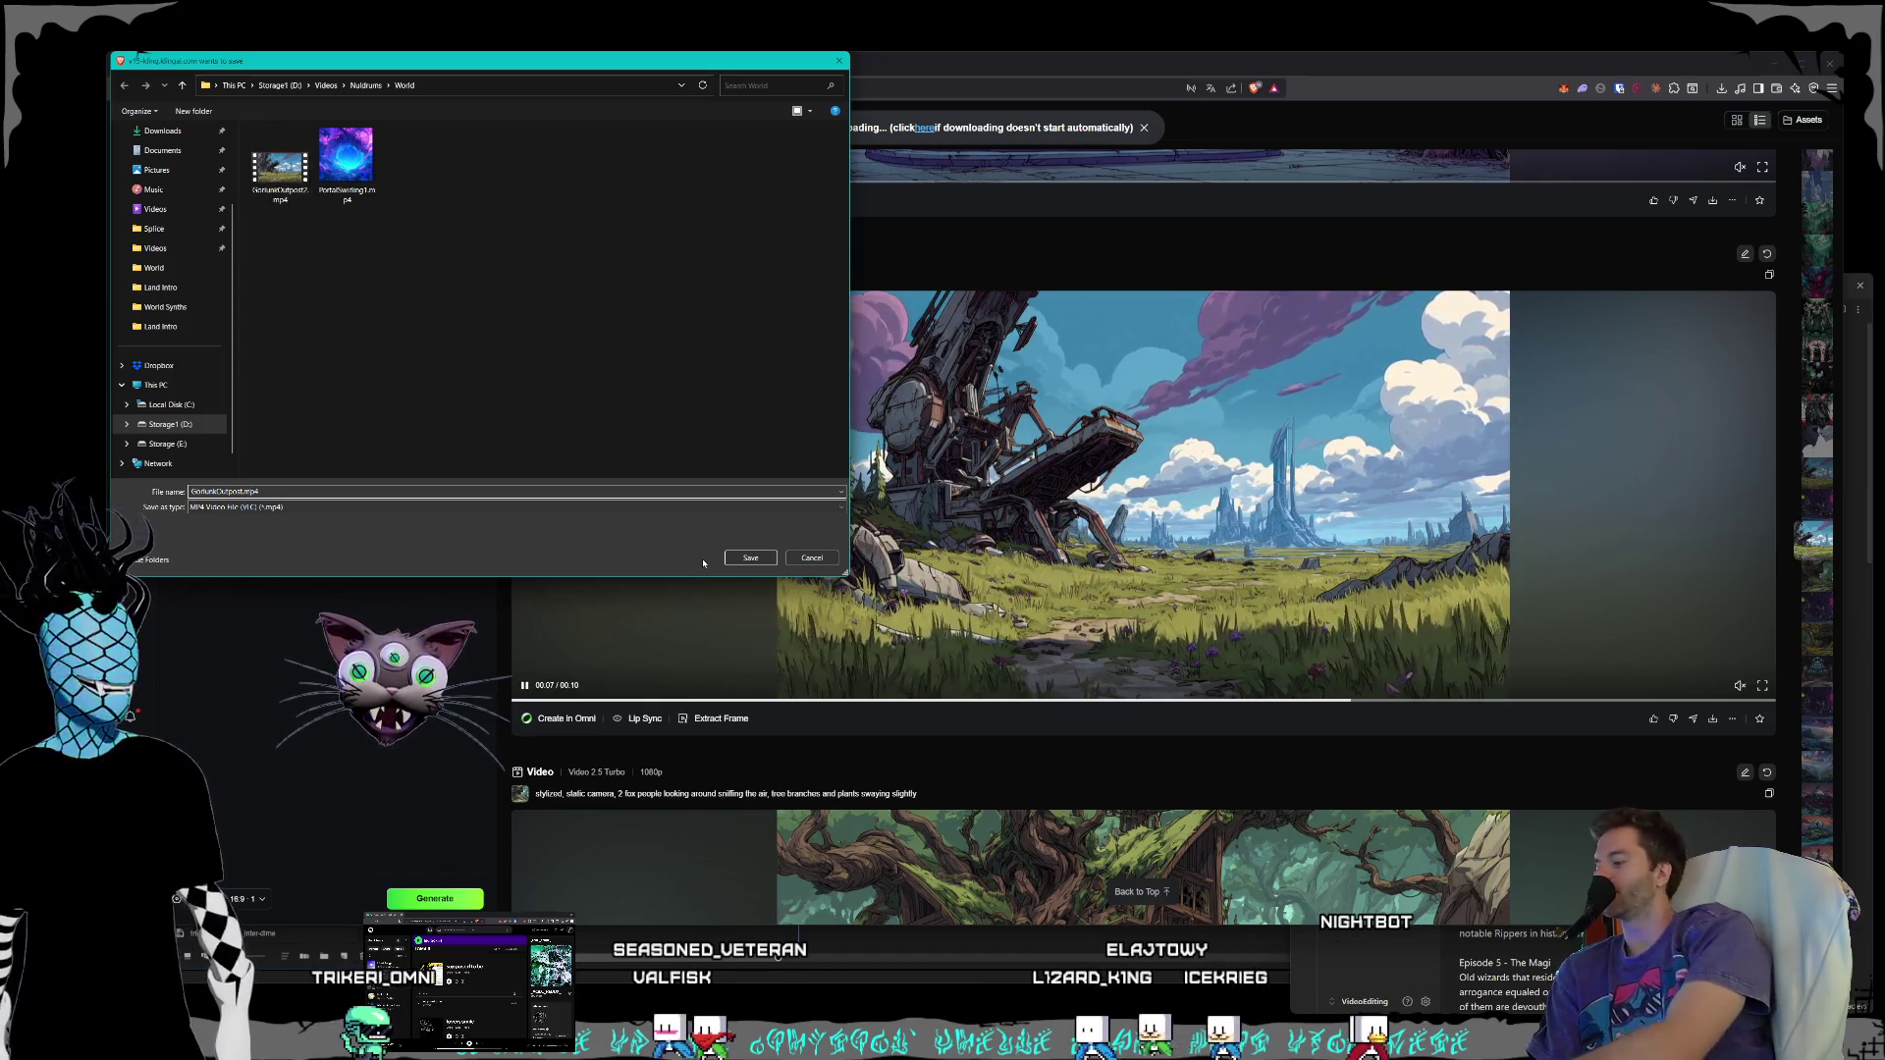
key("Return")
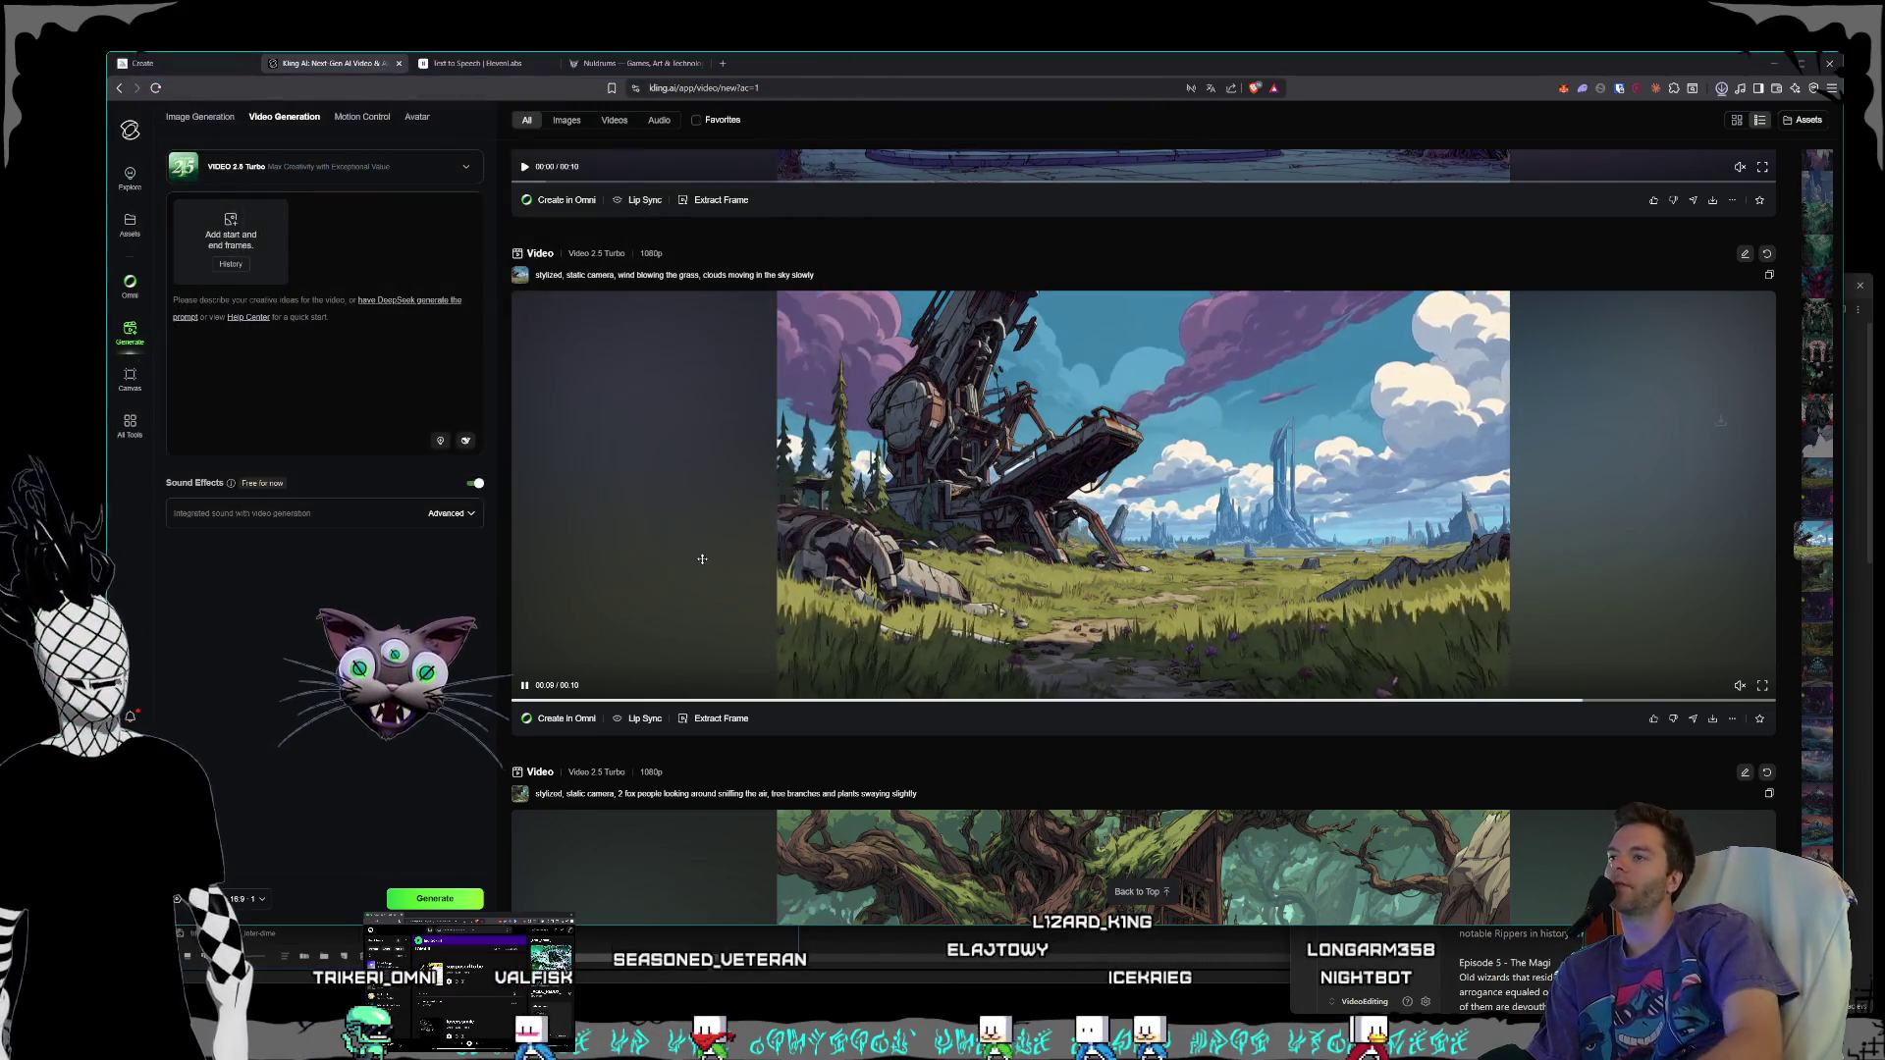
- Replay the gothic clock staircase video in the feed
scroll(982, 569, "up", 5)
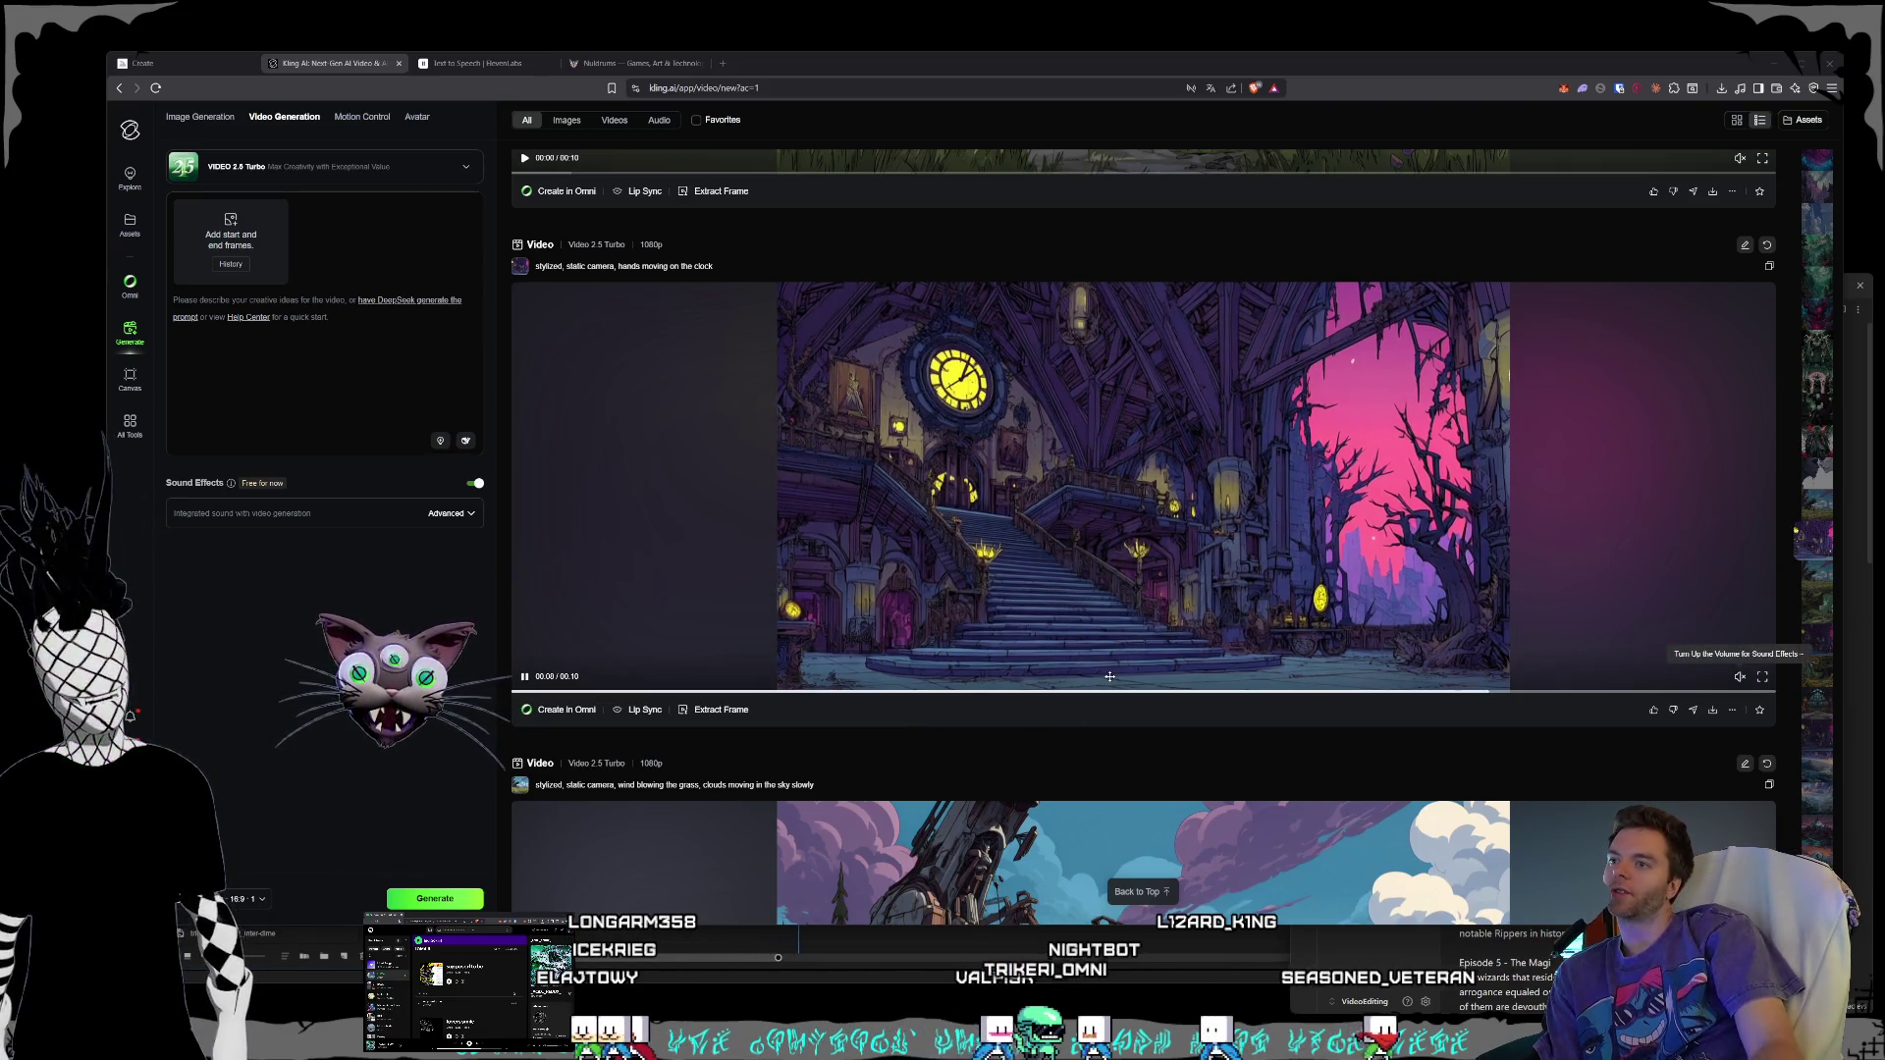
left_click(1207, 687)
scroll(1214, 691, "up", 1)
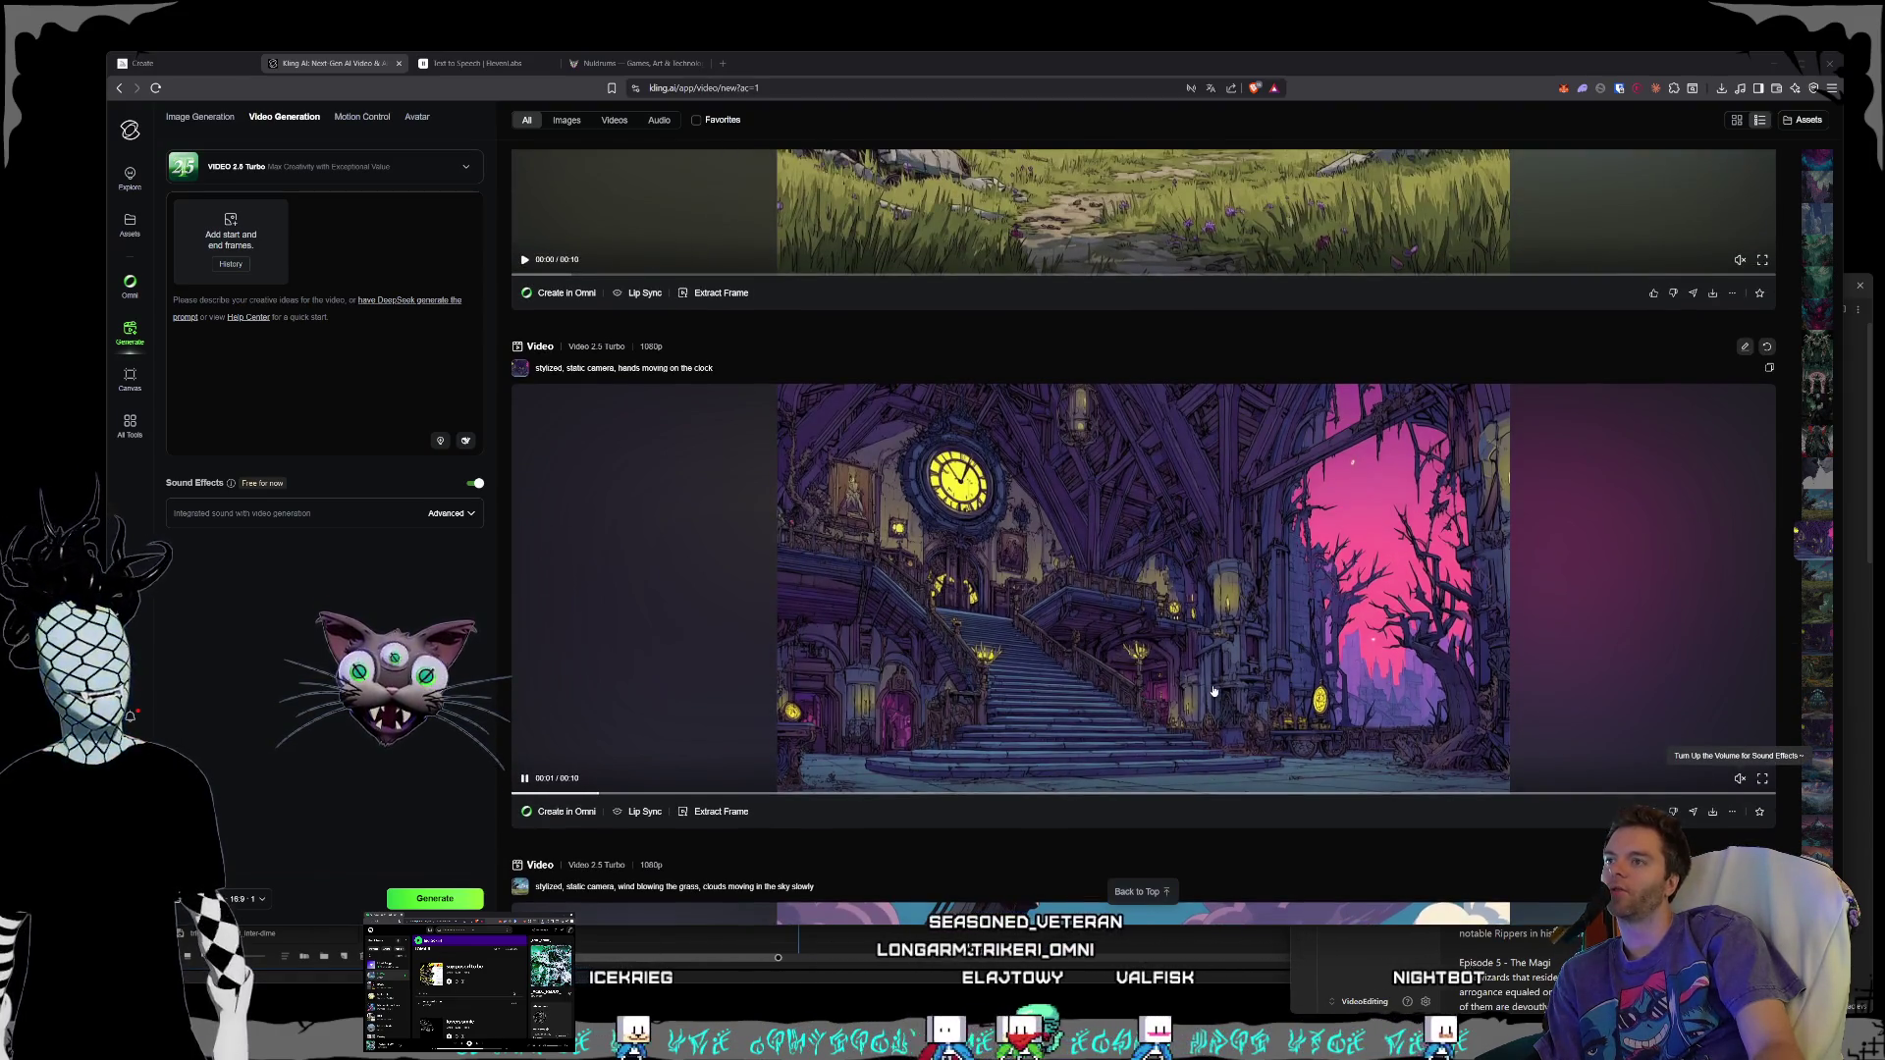
- Scroll through the generated clips feed, then jump back to the top
scroll(1213, 692, "up", 1)
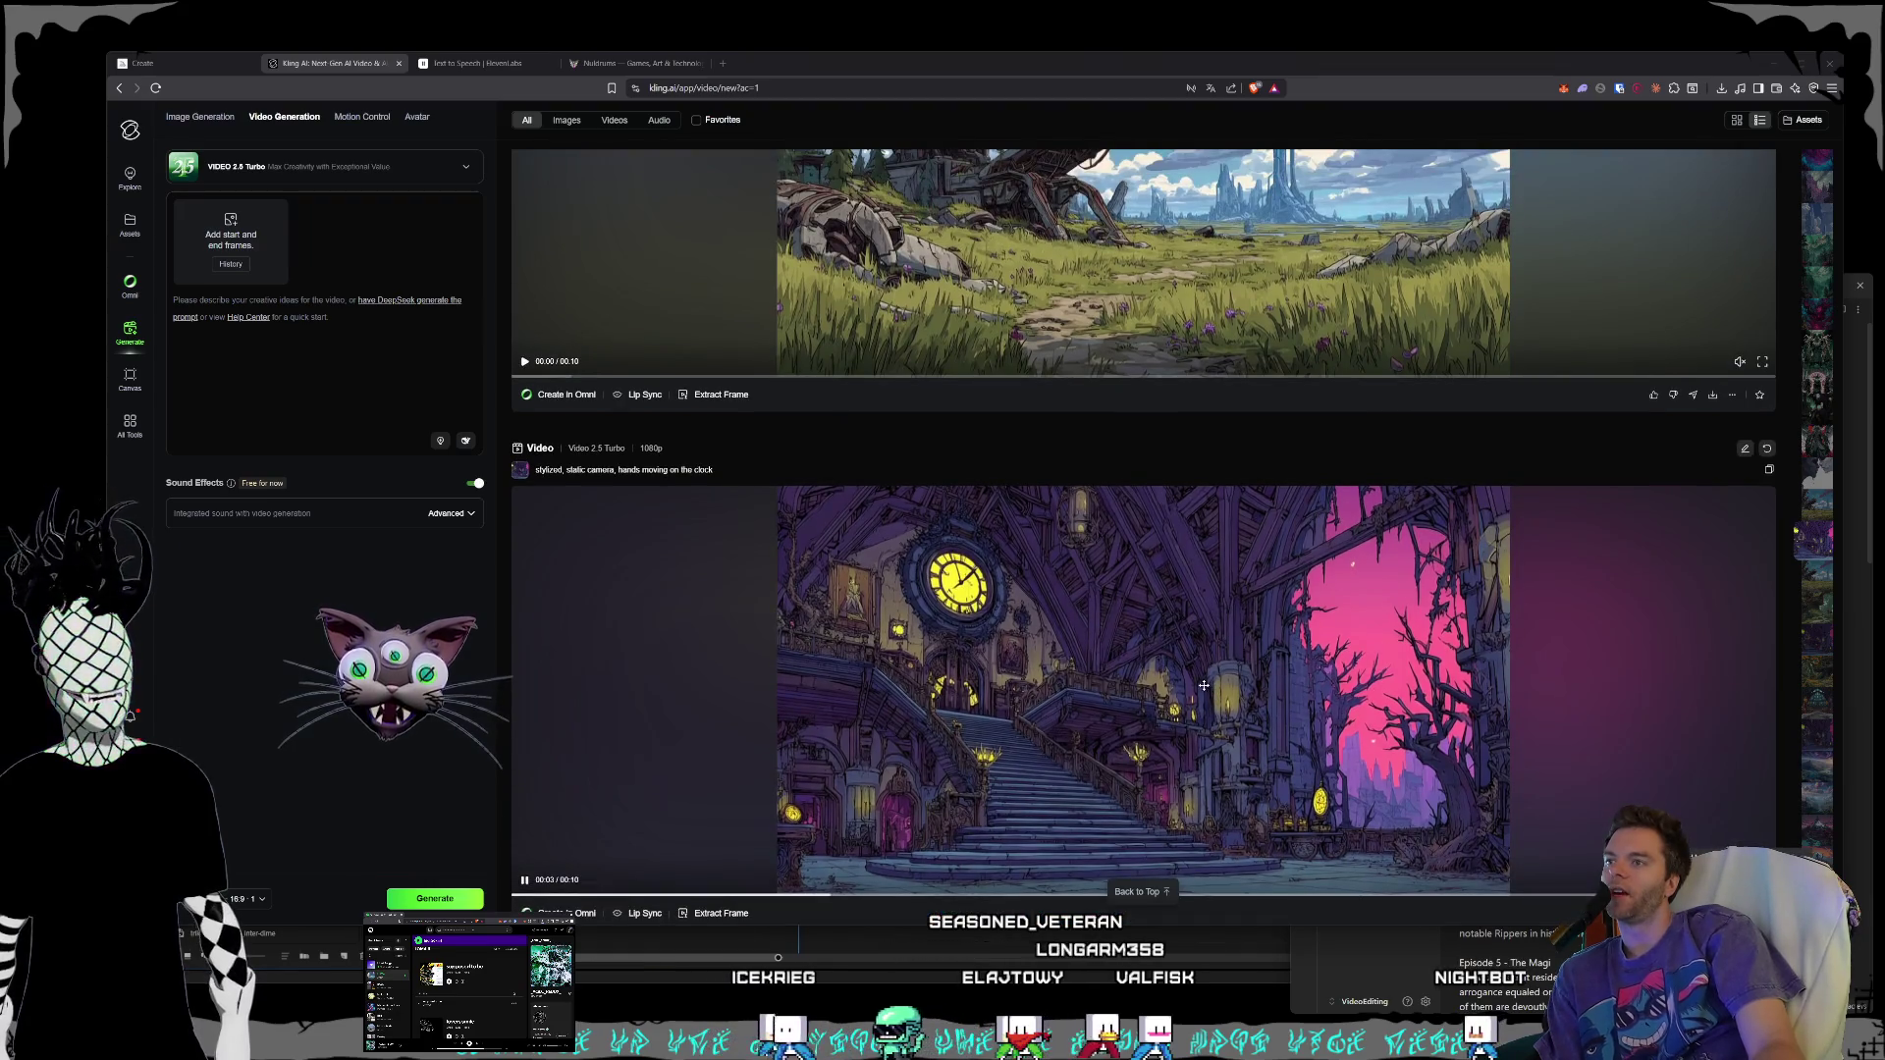
scroll(1198, 687, "up", 3)
scroll(1207, 667, "up", 2)
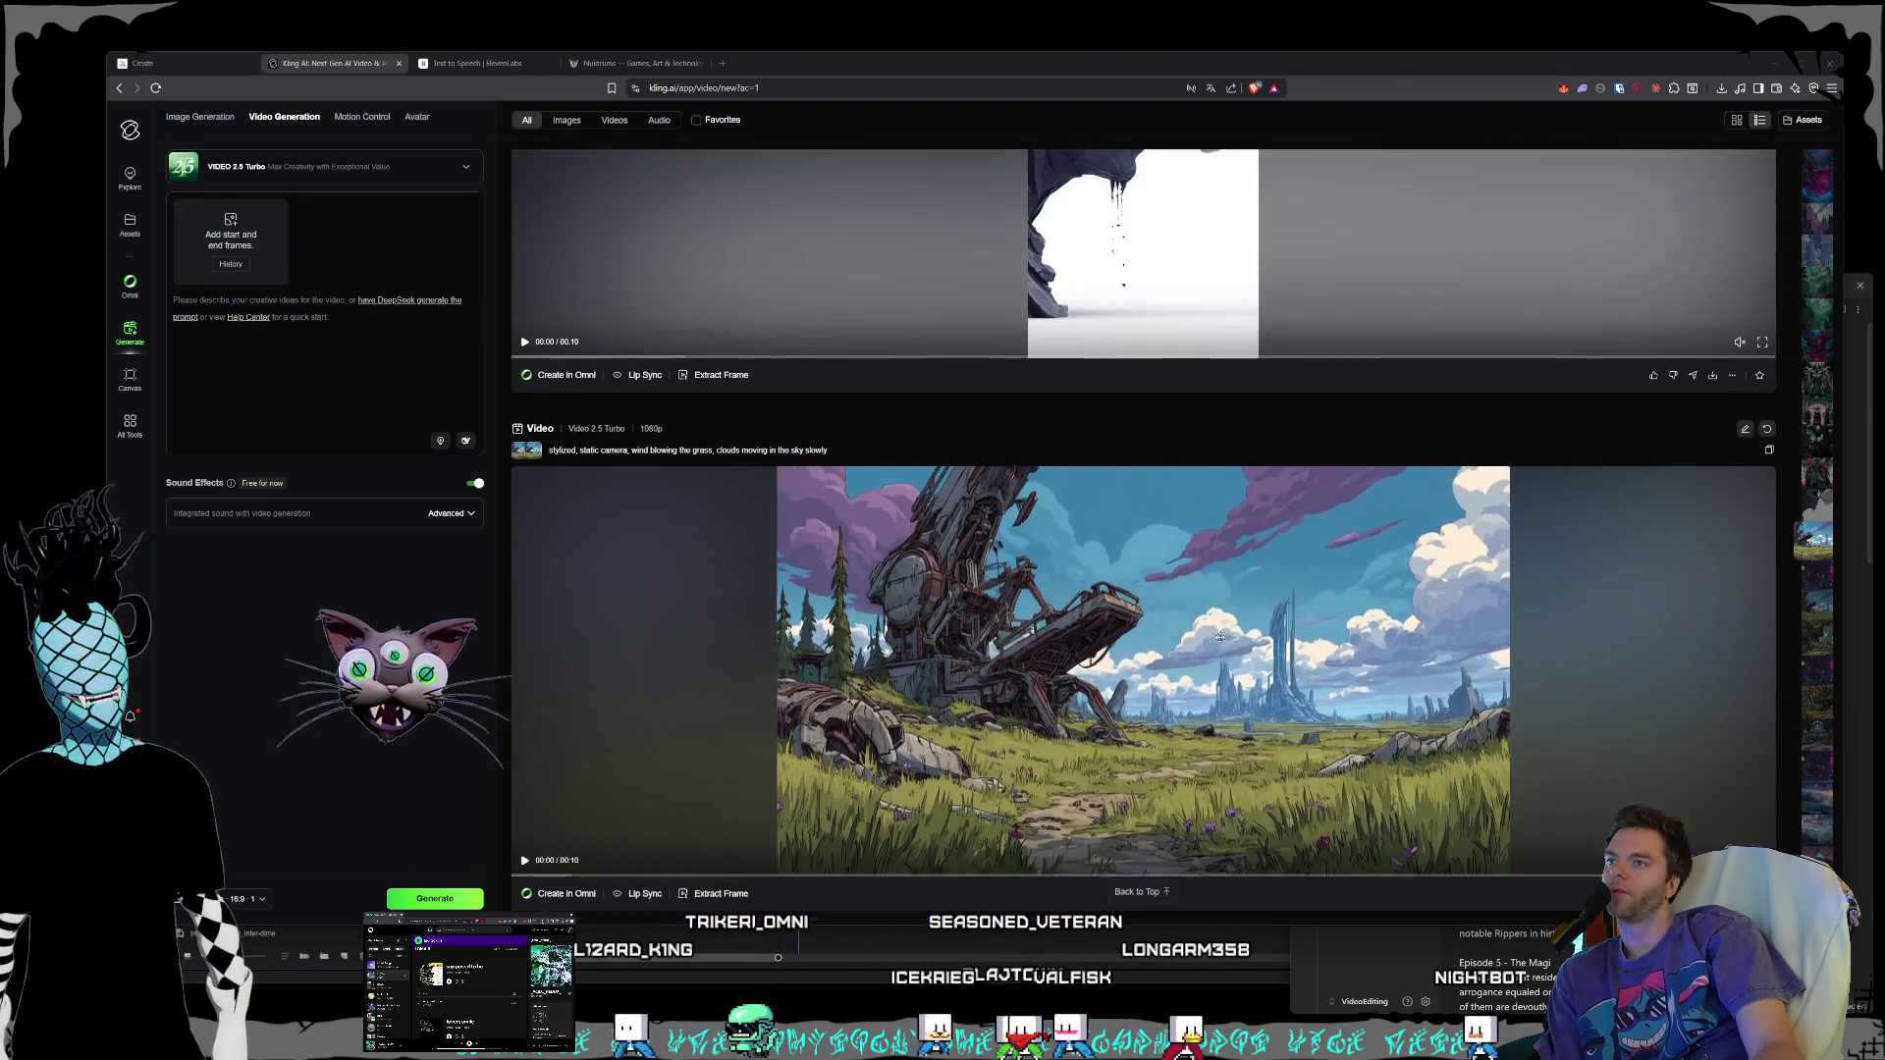
scroll(1207, 648, "up", 3)
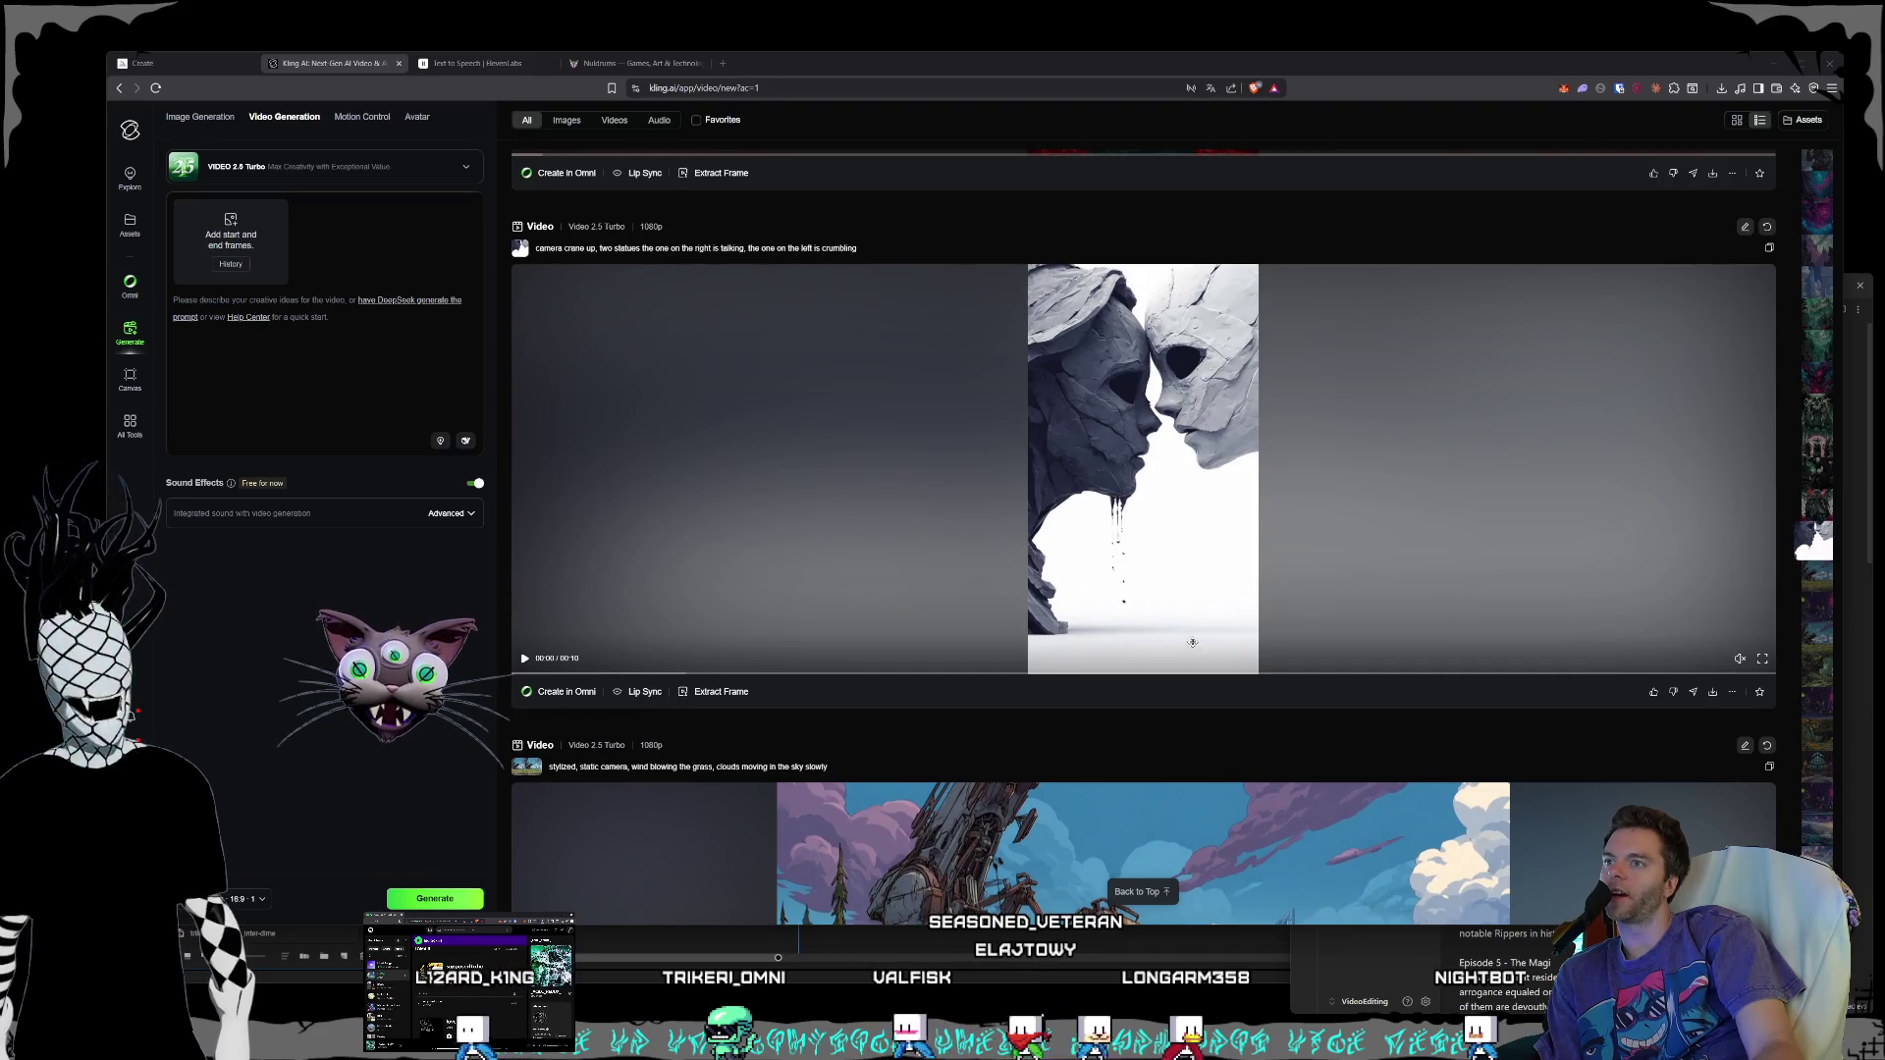
scroll(1192, 644, "up", 4)
scroll(1323, 645, "down", 2)
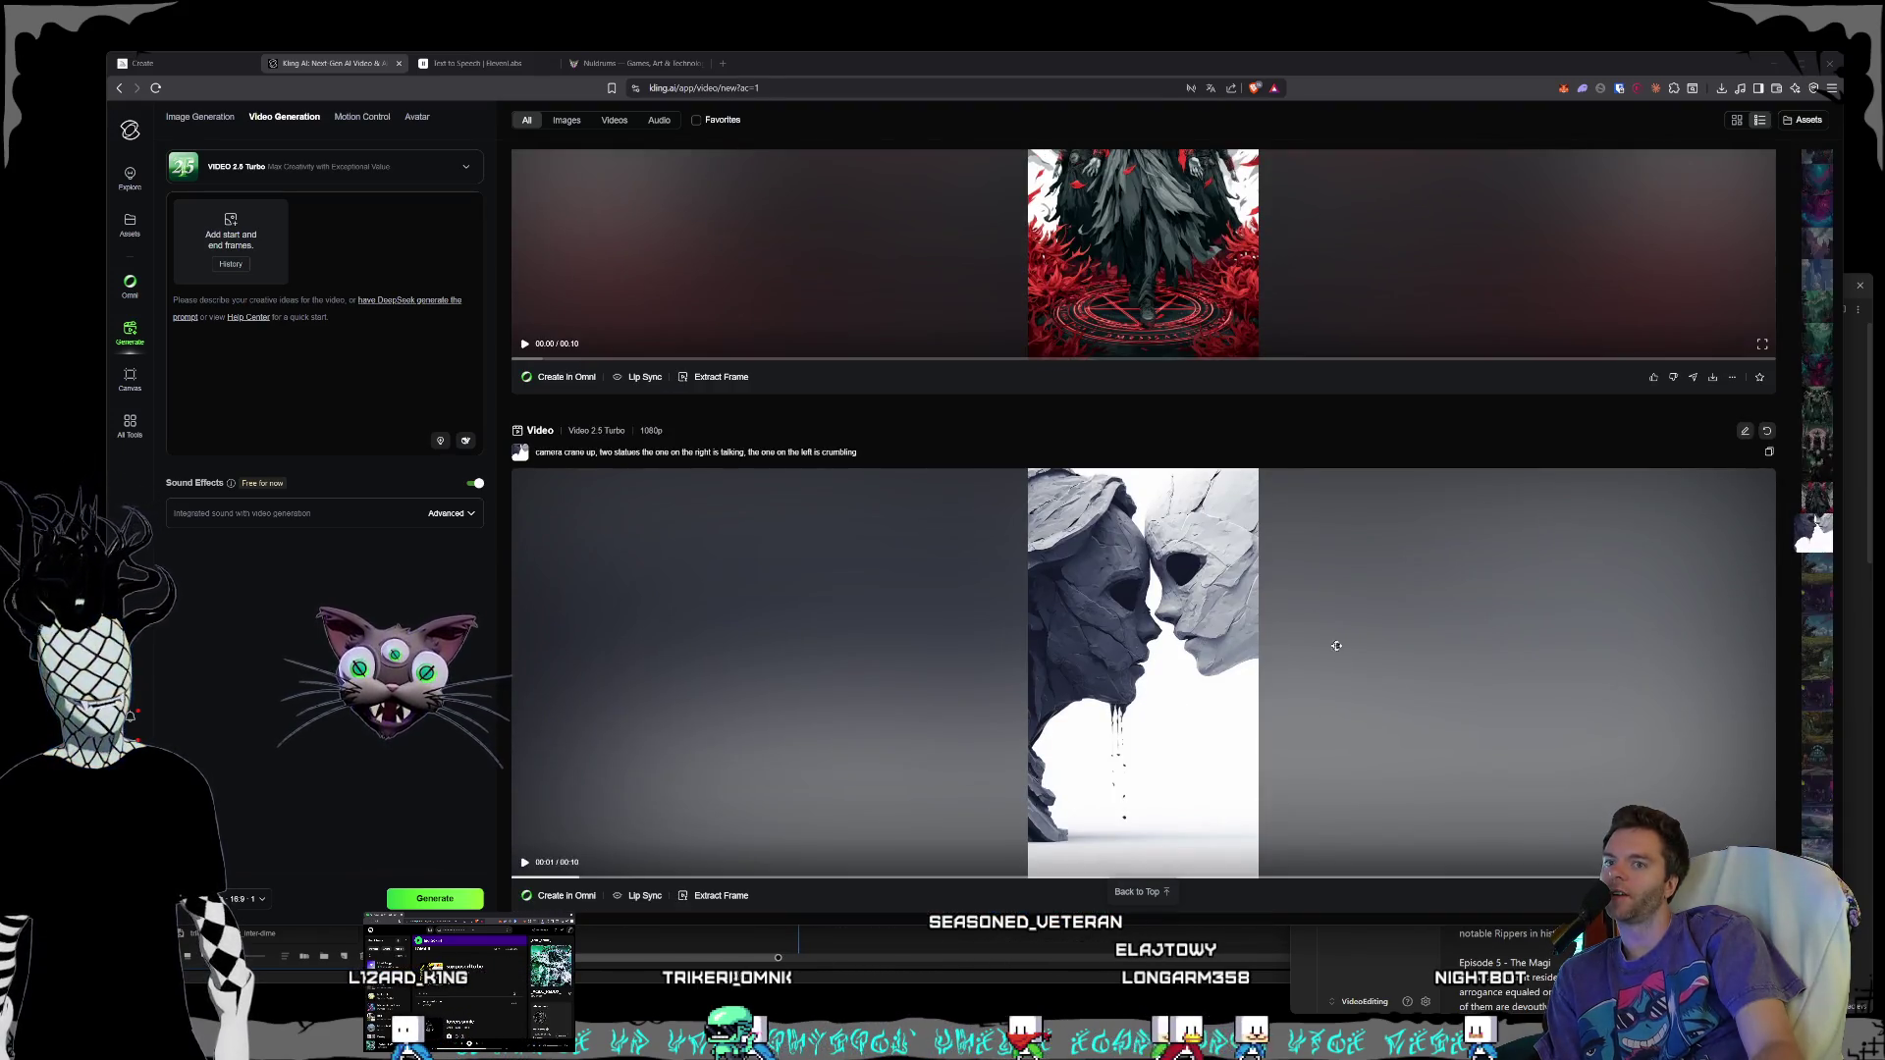
scroll(1323, 645, "down", 4)
scroll(1453, 660, "down", 15)
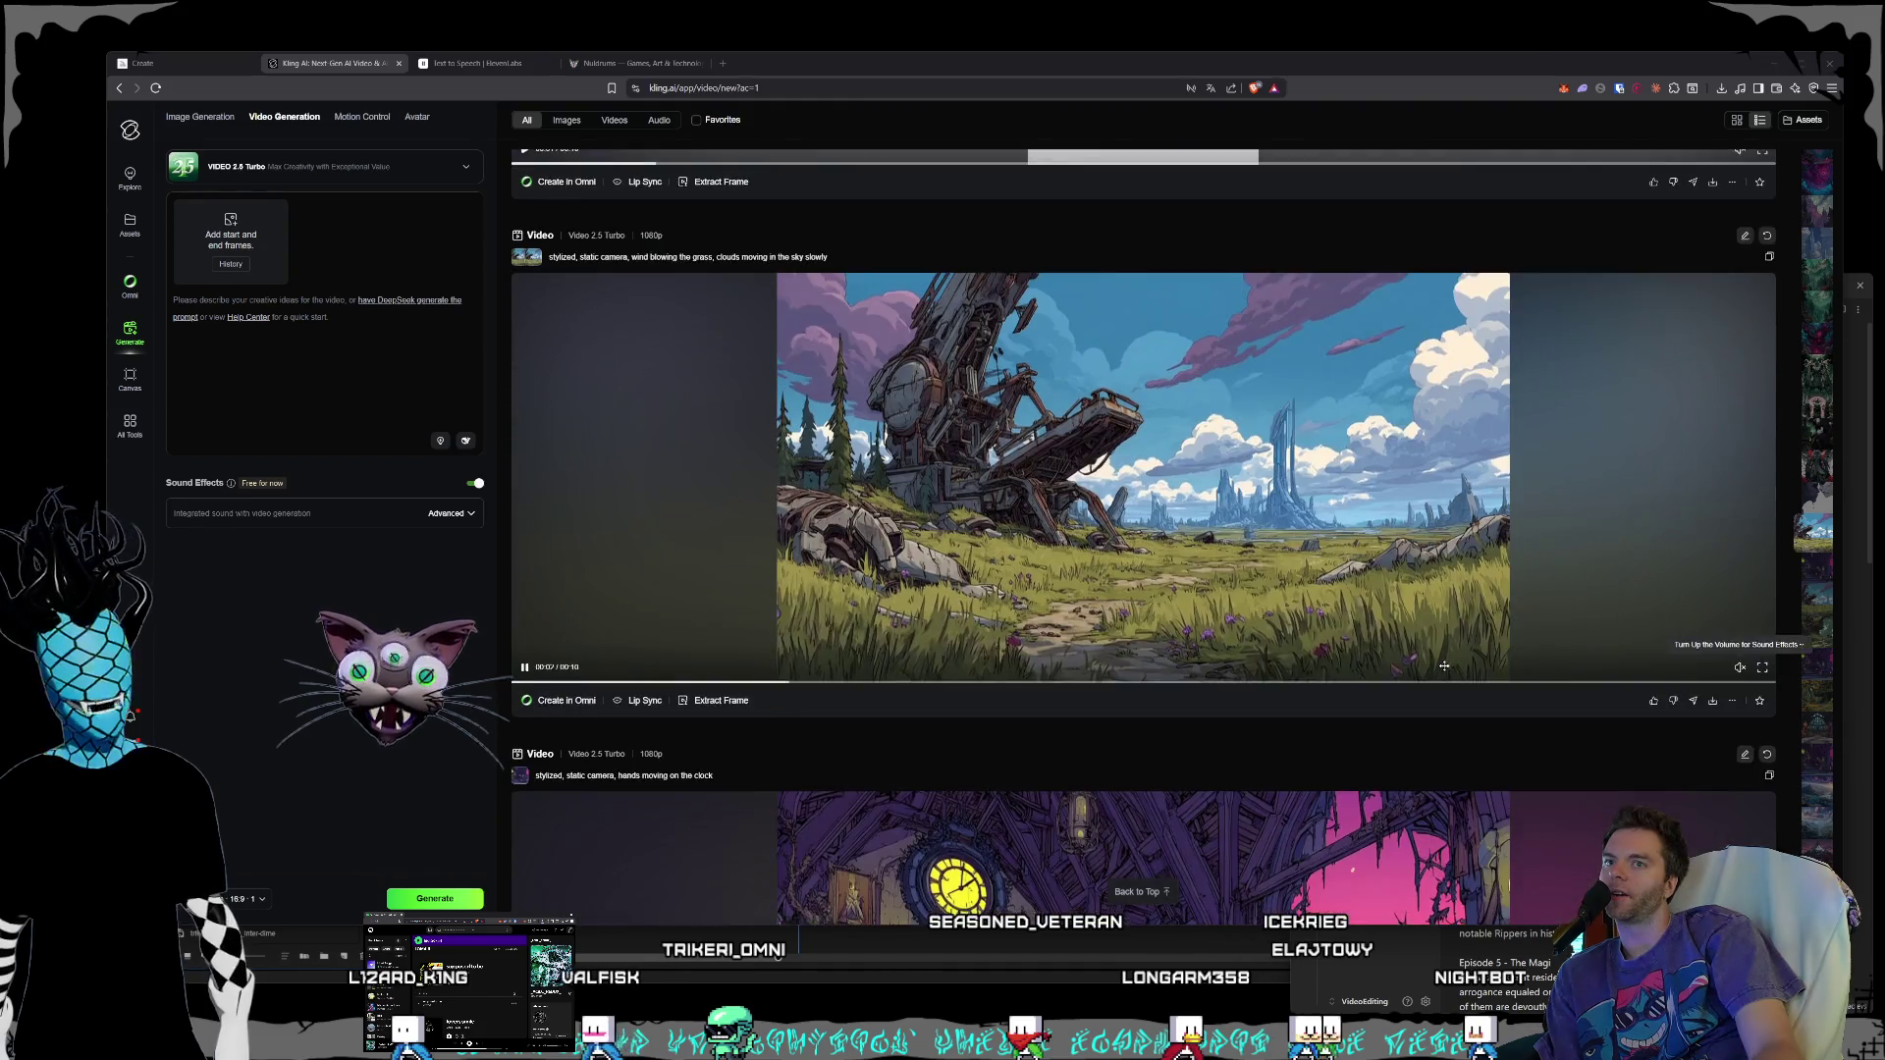
scroll(1520, 701, "down", 10)
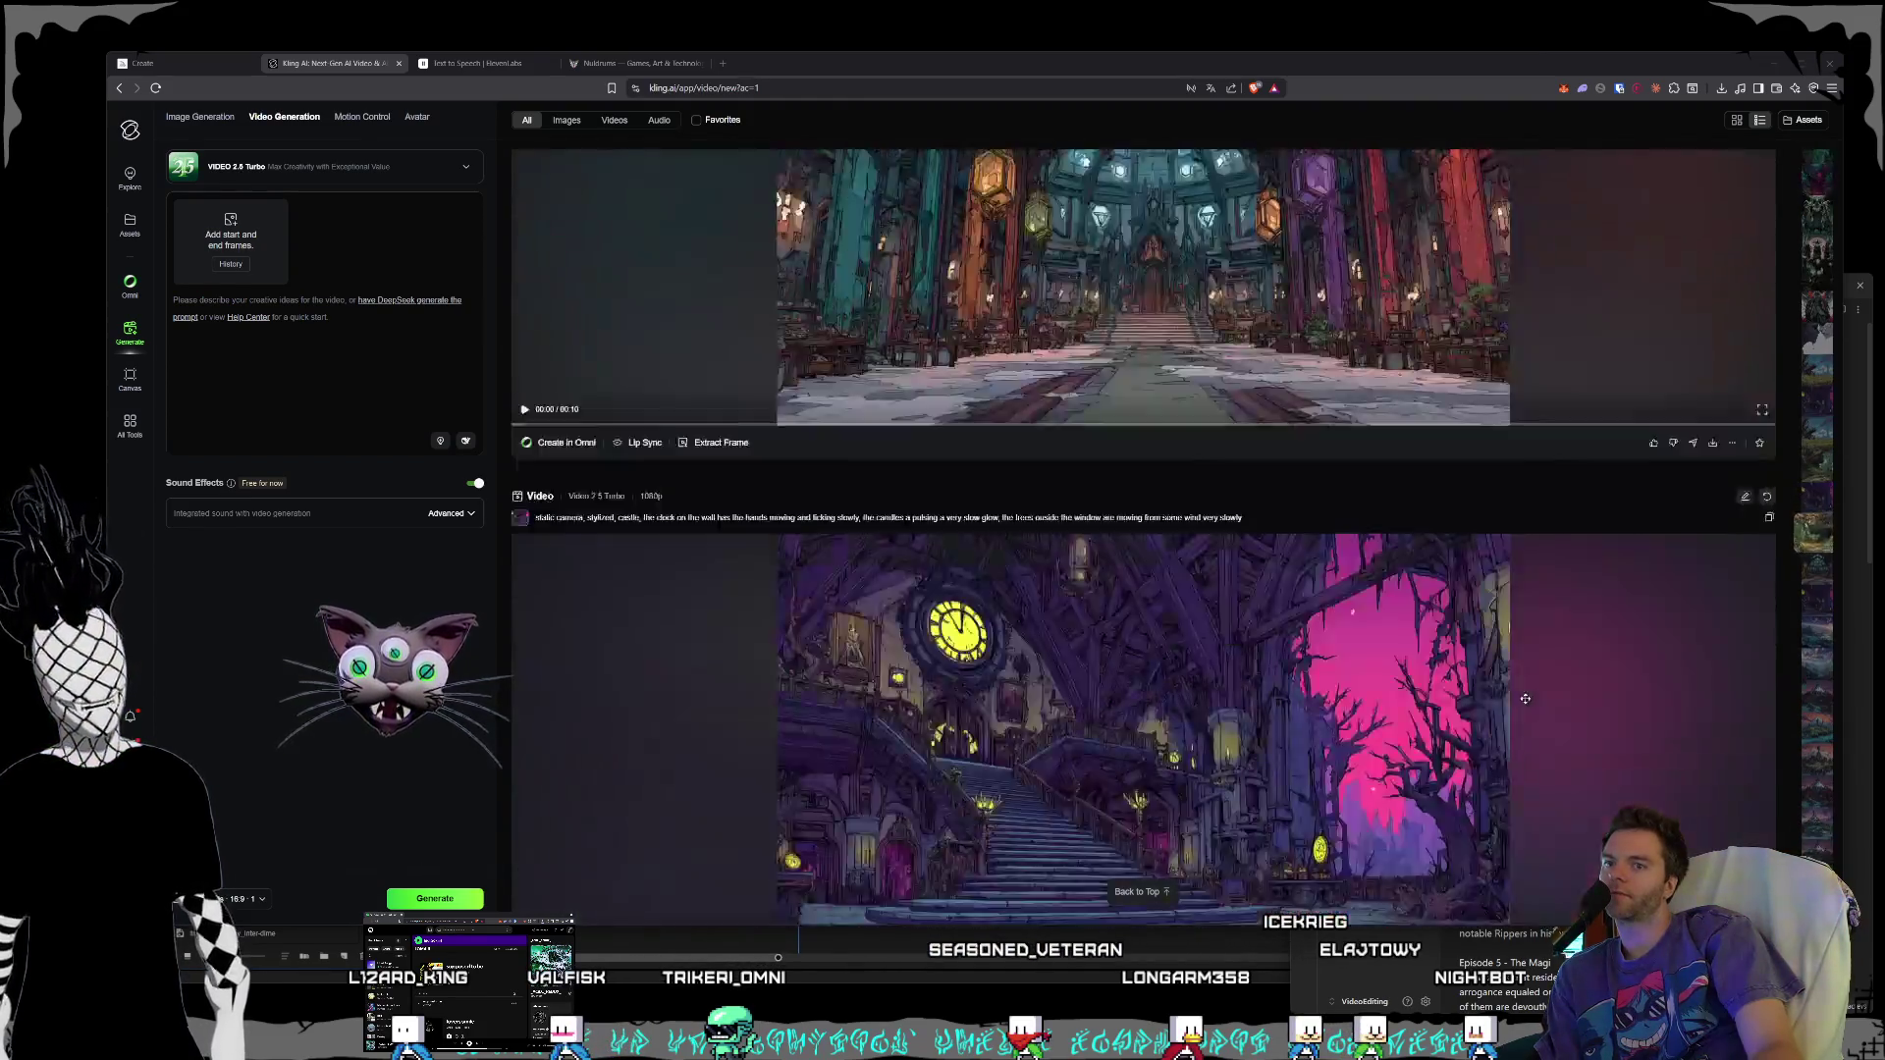
scroll(1454, 653, "down", 15)
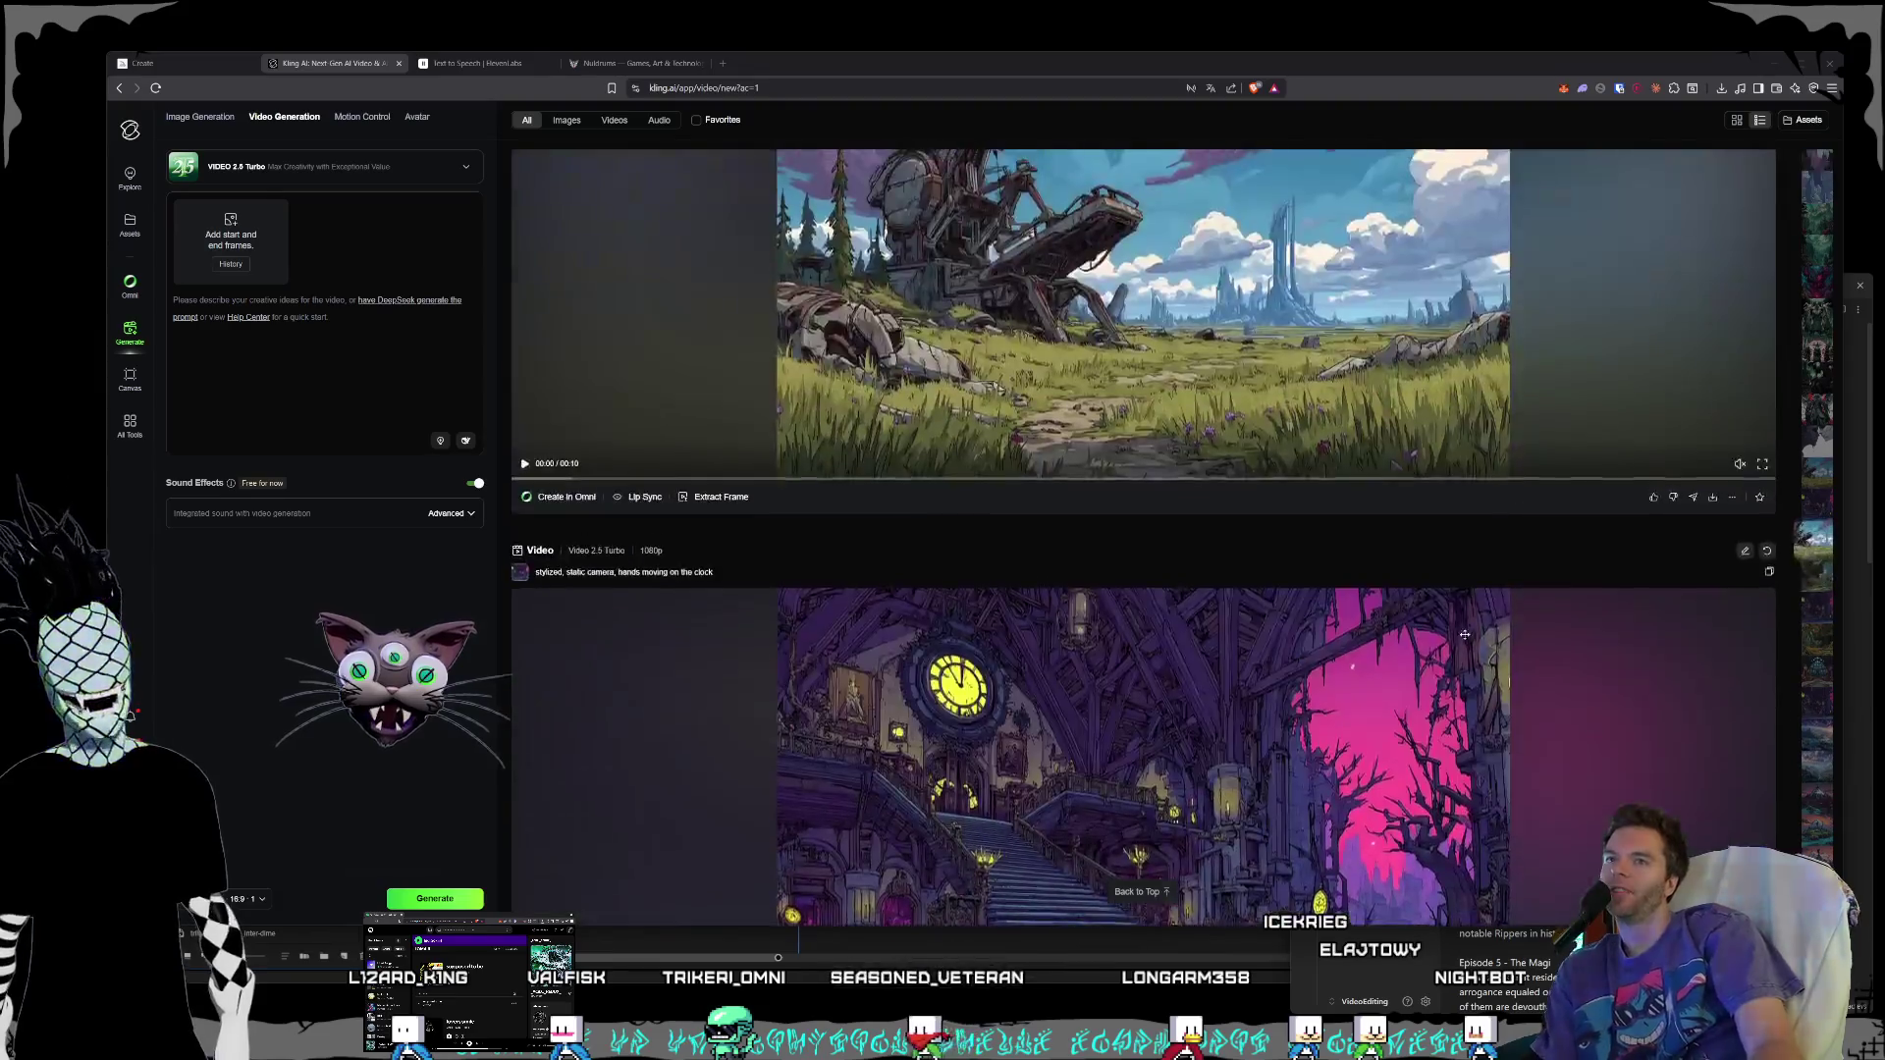
scroll(1384, 636, "down", 15)
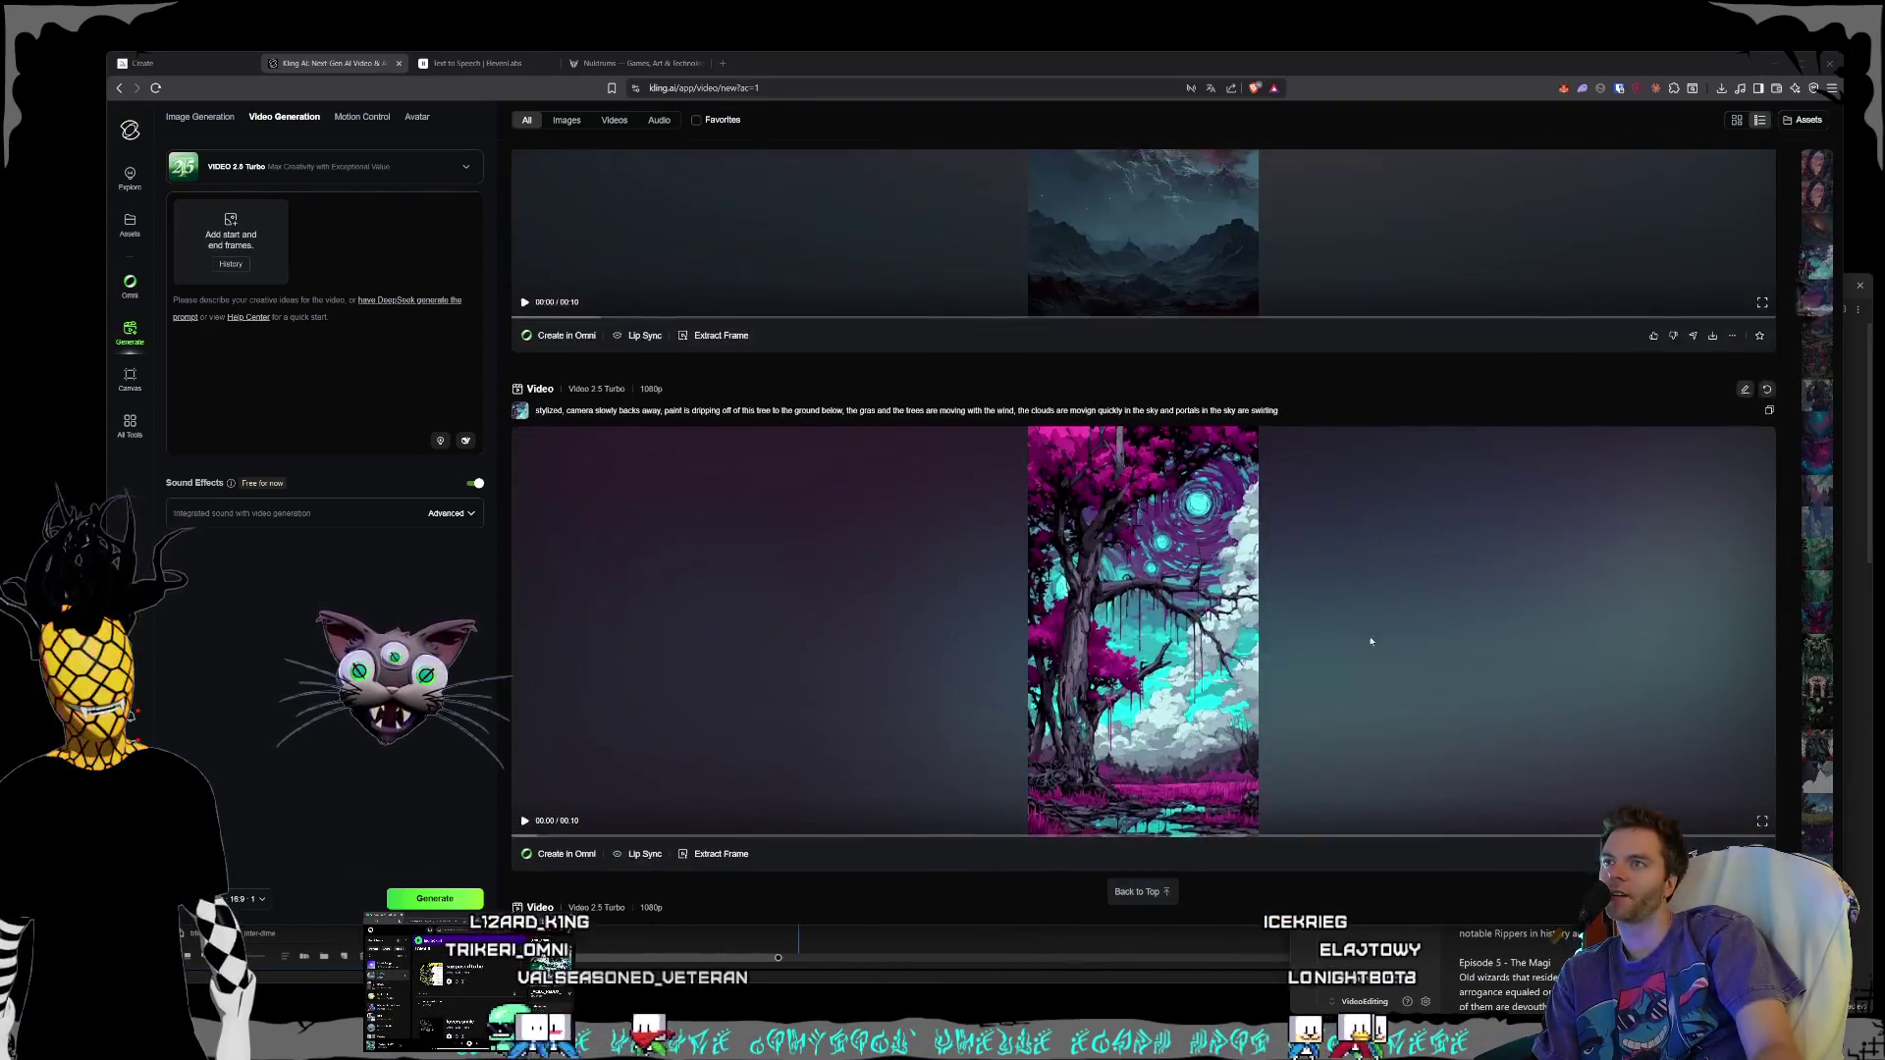
left_click(1139, 892)
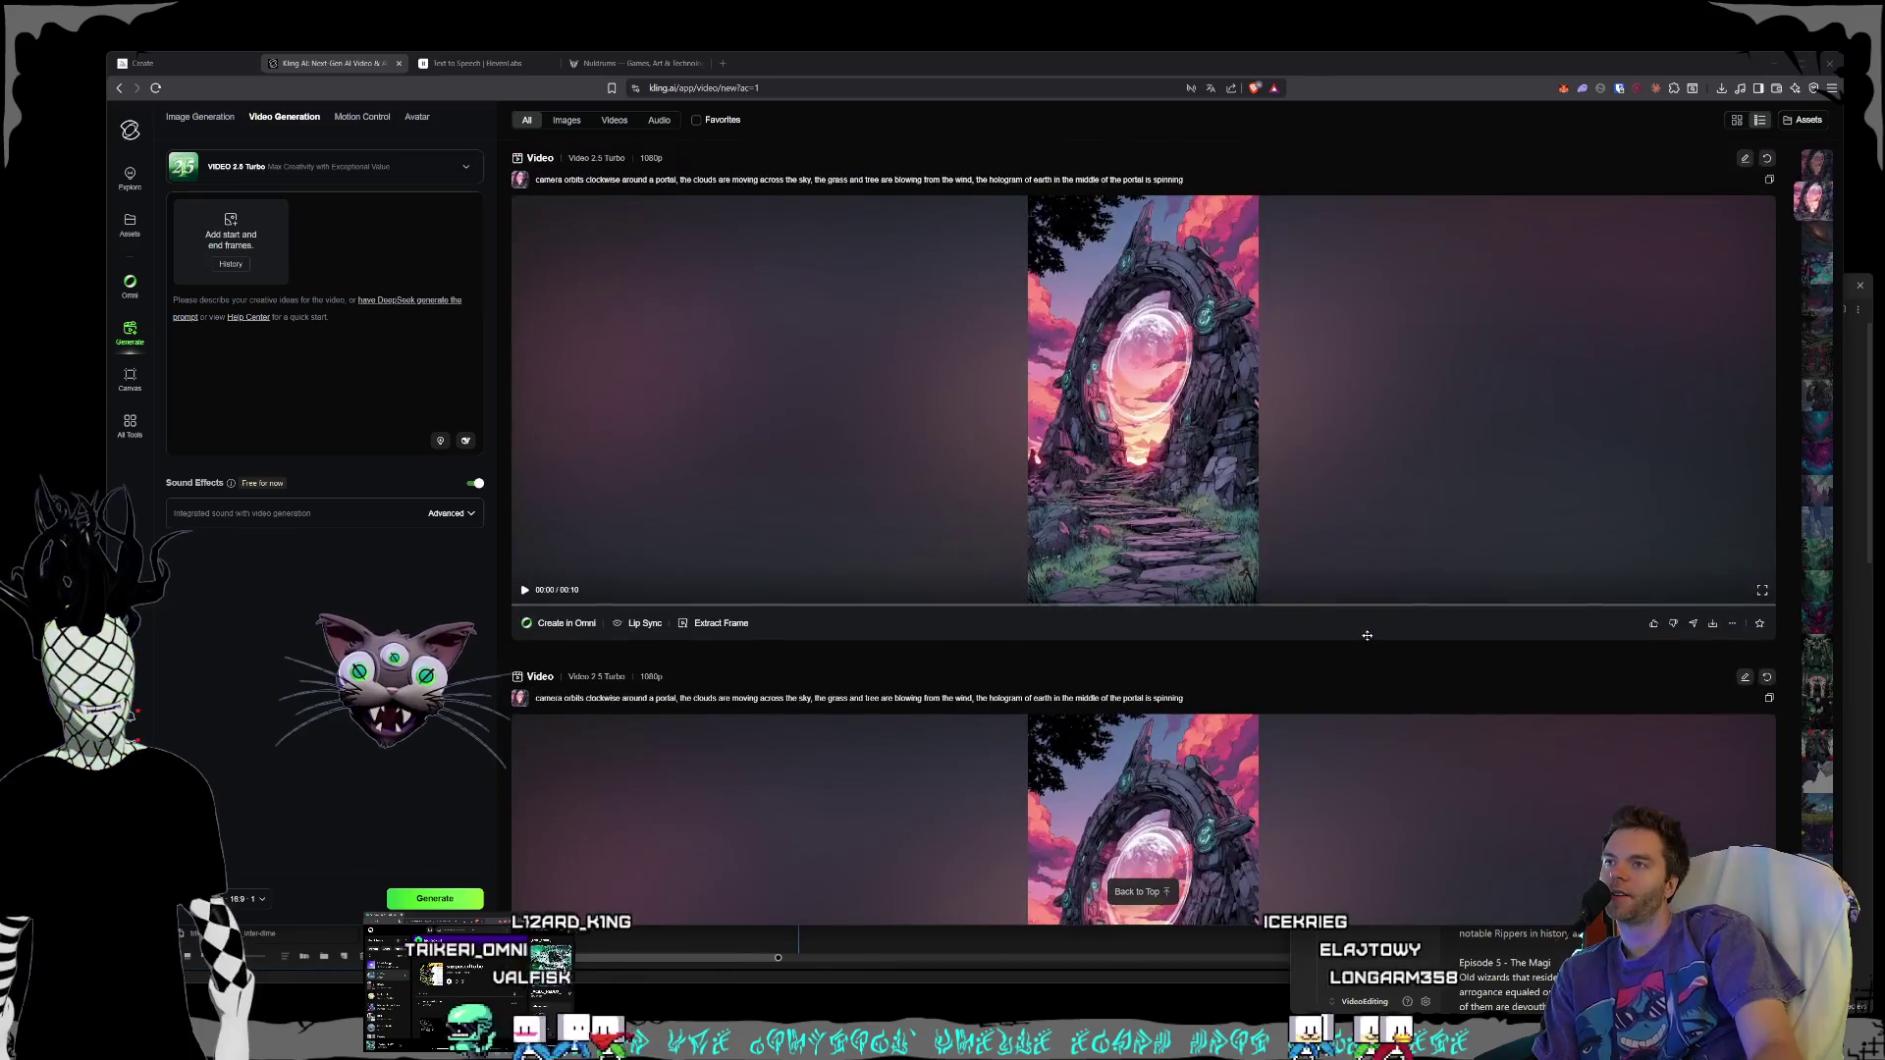
- Bring up the two-statues video and move the World Synths folder window upper left
left_click(198, 96)
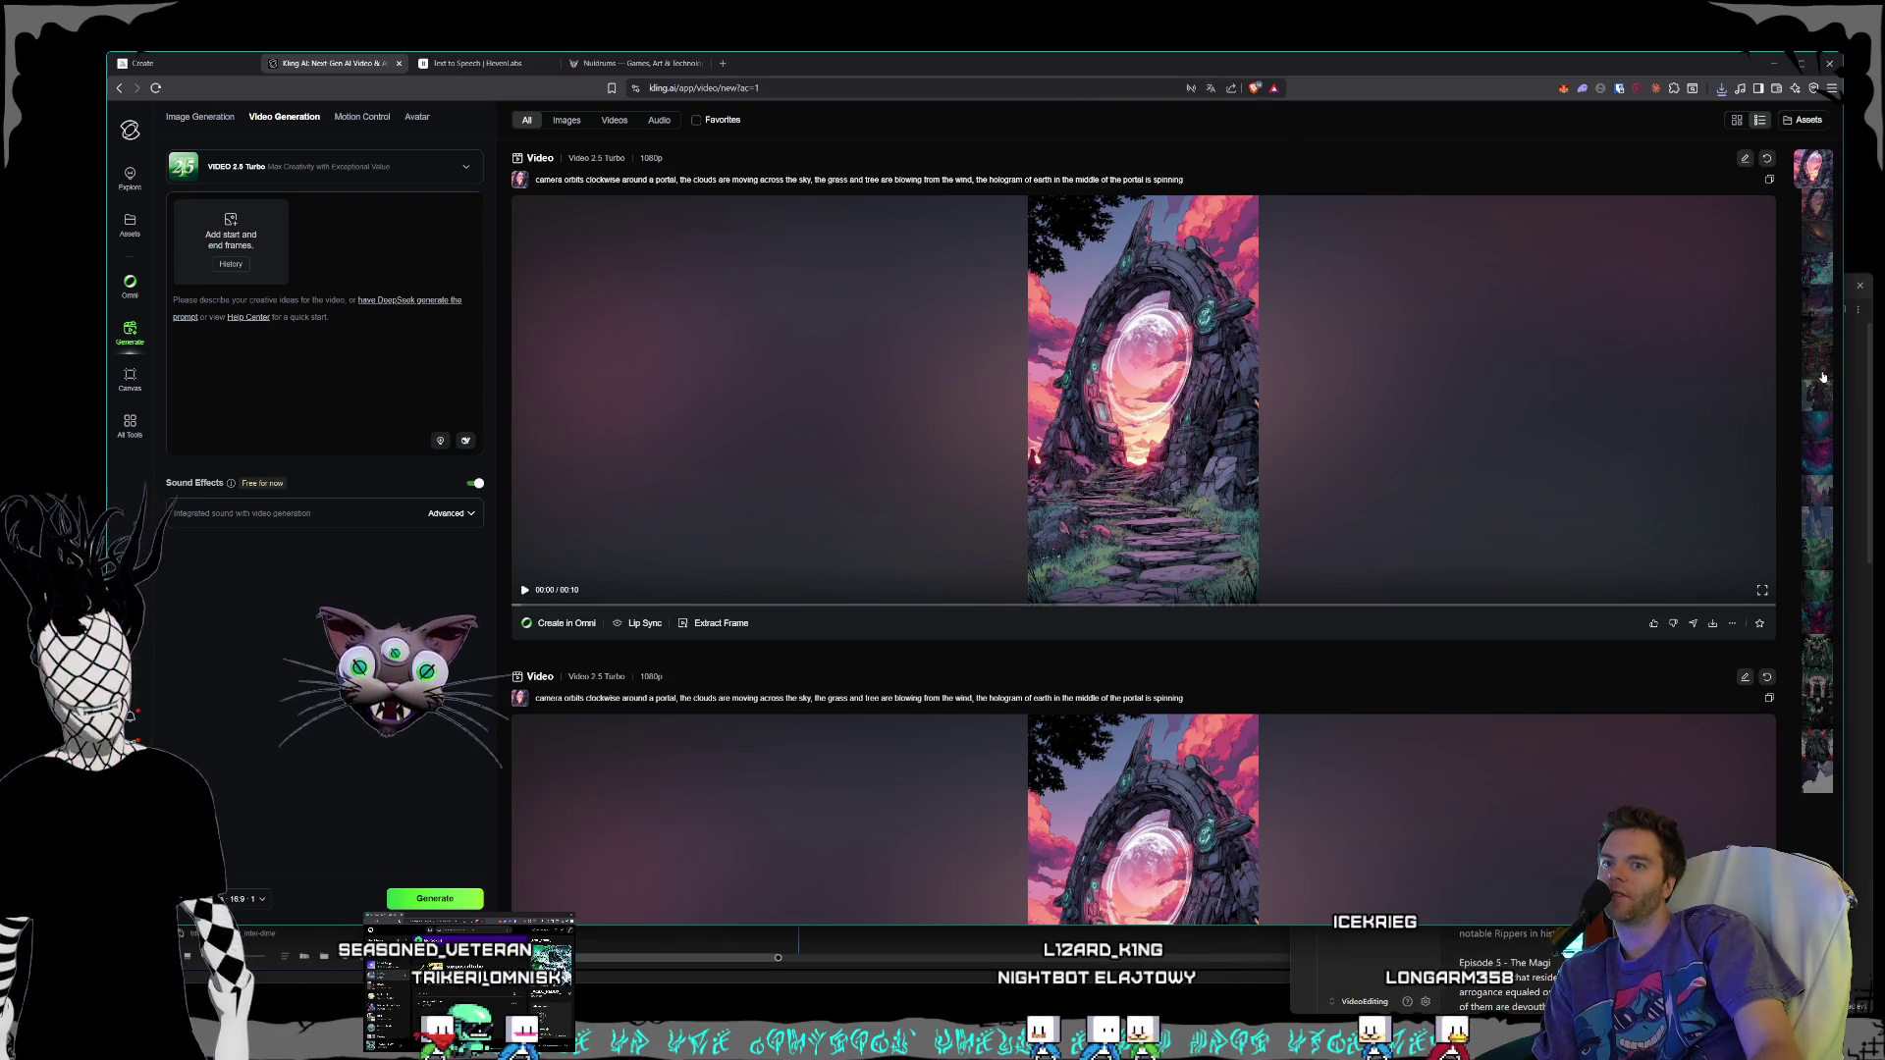
left_click(1817, 786)
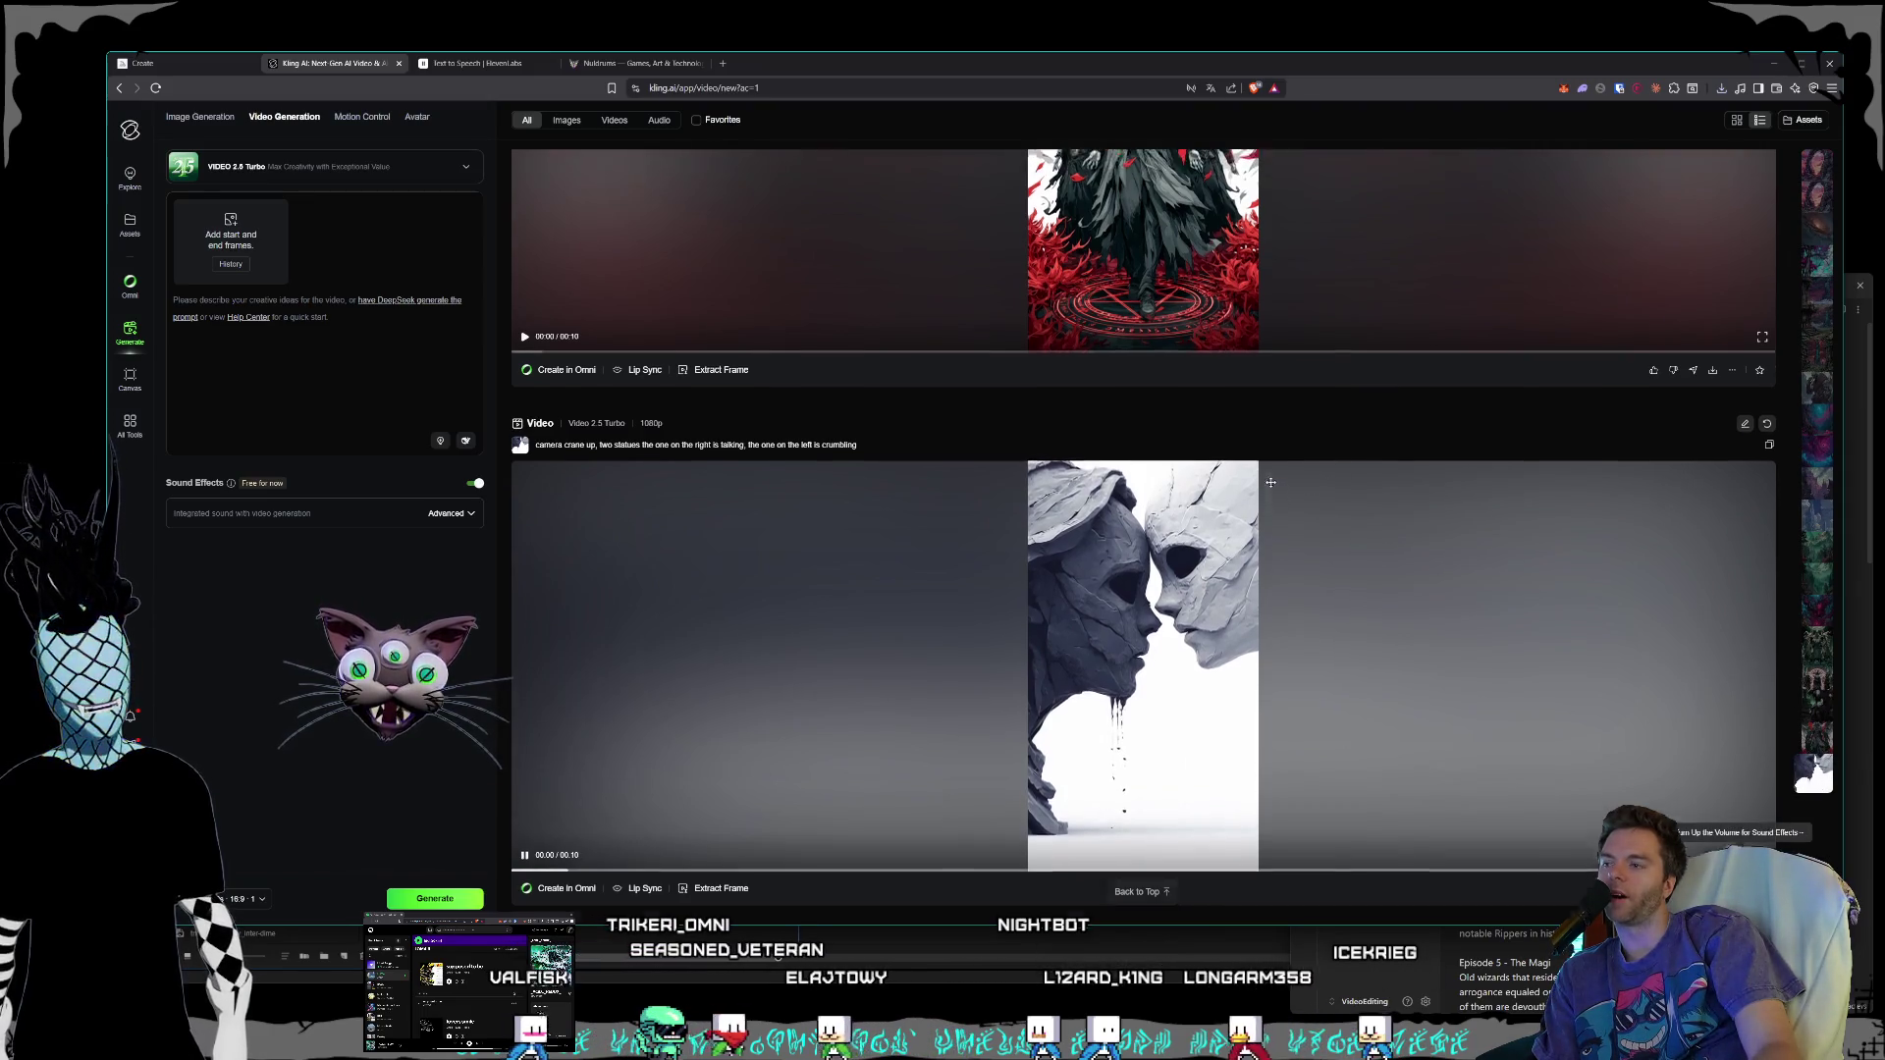
scroll(1280, 474, "up", 1)
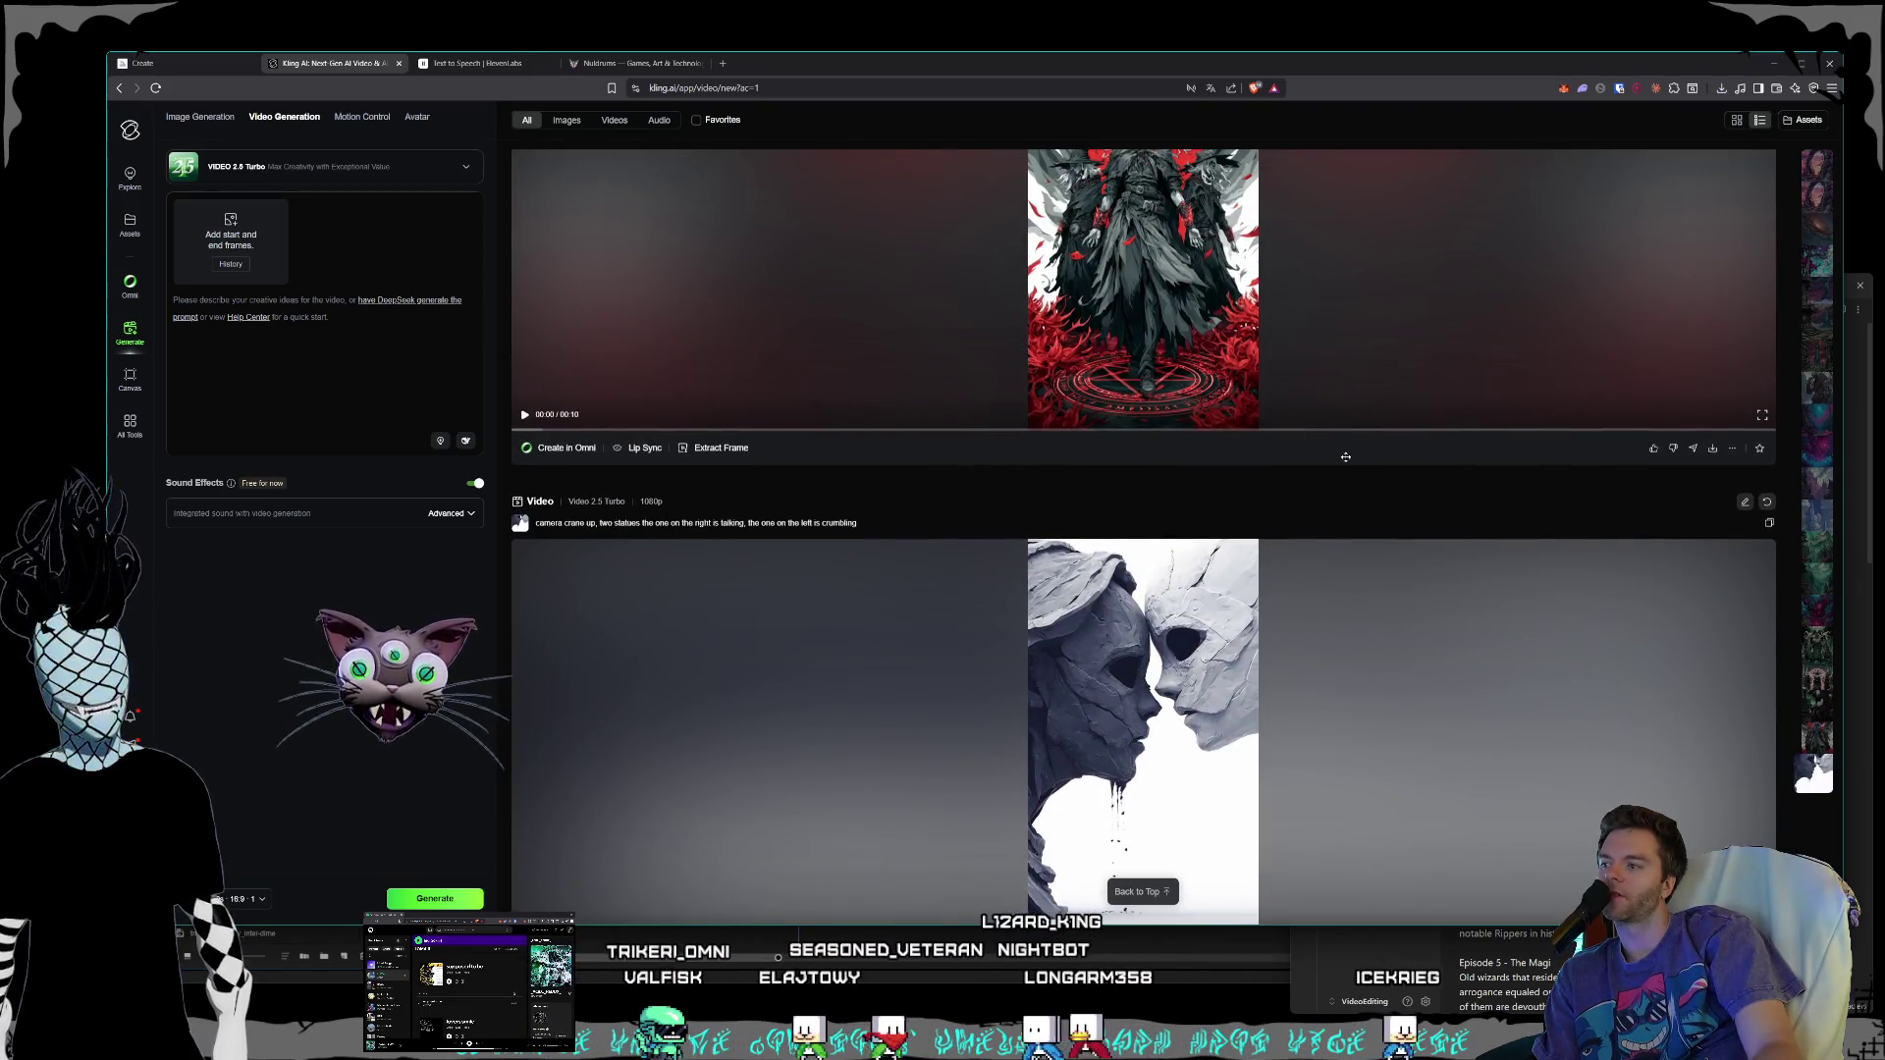
scroll(1315, 442, "up", 4)
scroll(1321, 439, "up", 4)
scroll(1316, 442, "down", 4)
scroll(1313, 445, "down", 5)
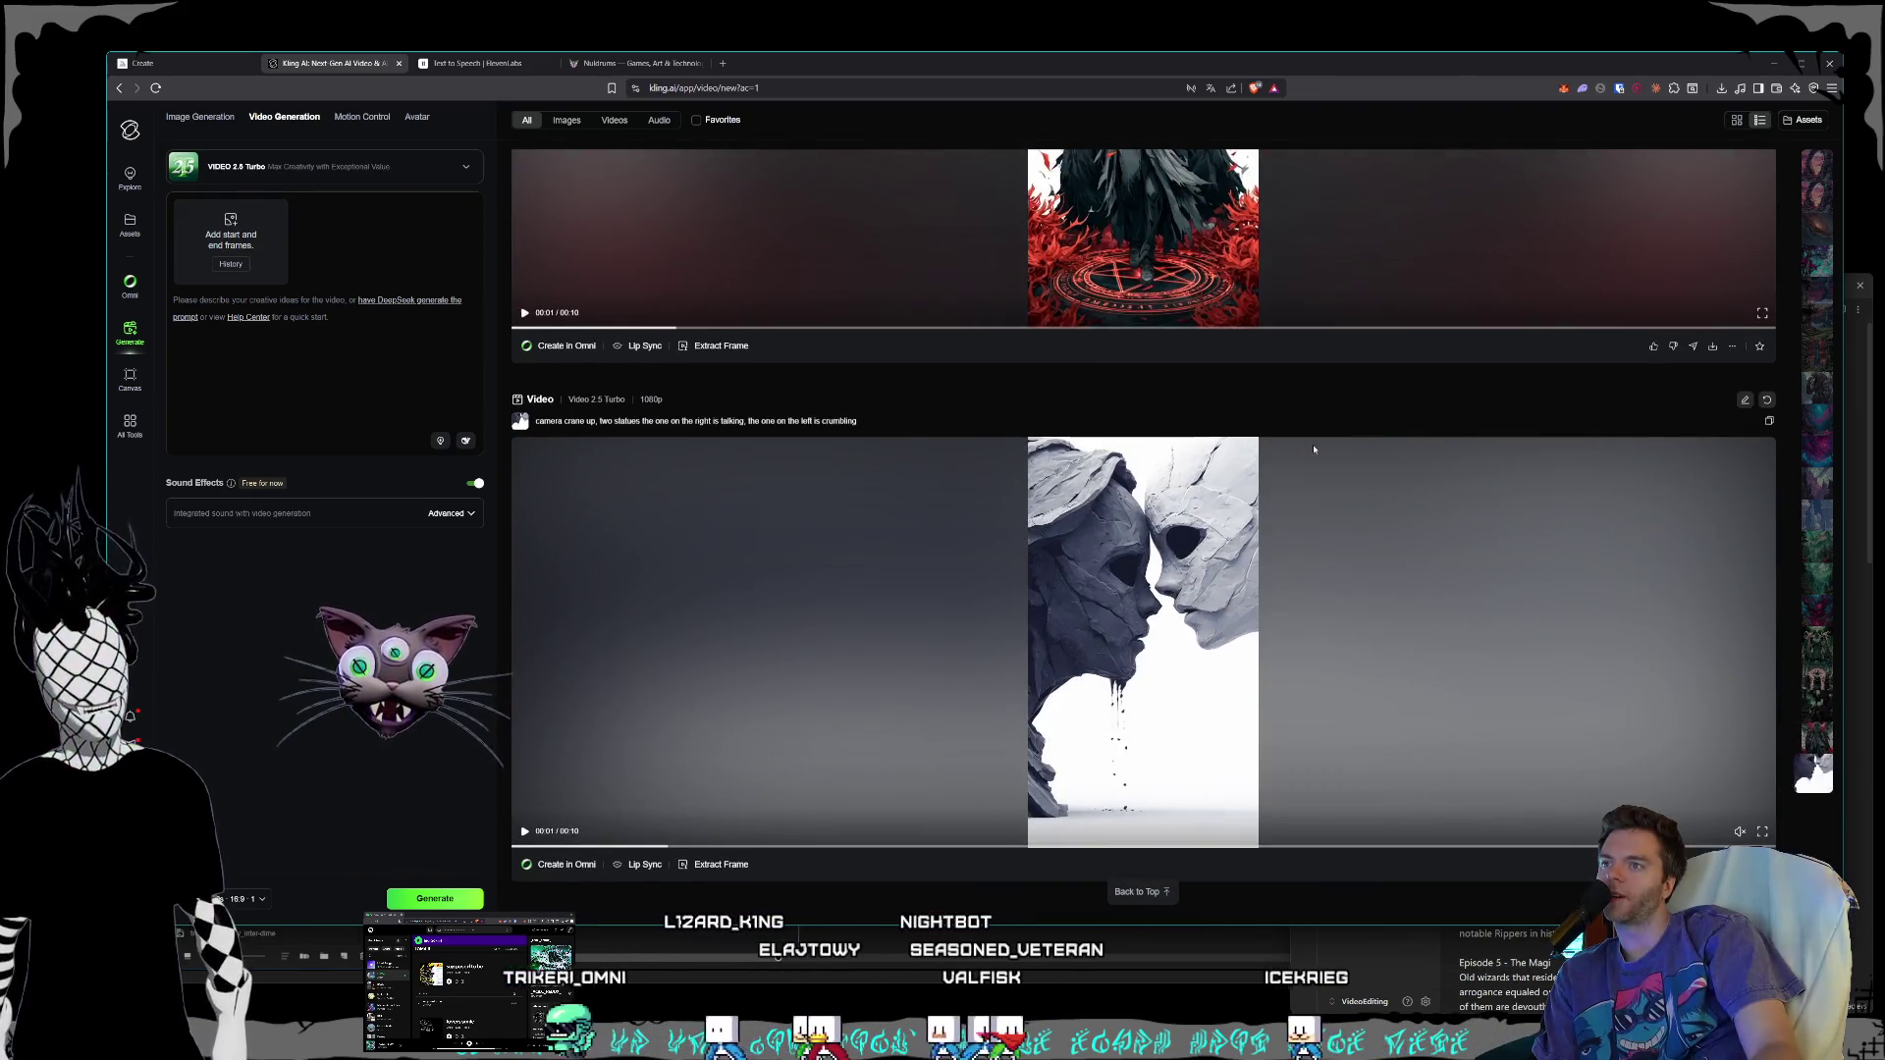
scroll(1310, 444, "up", 7)
scroll(1325, 491, "down", 5)
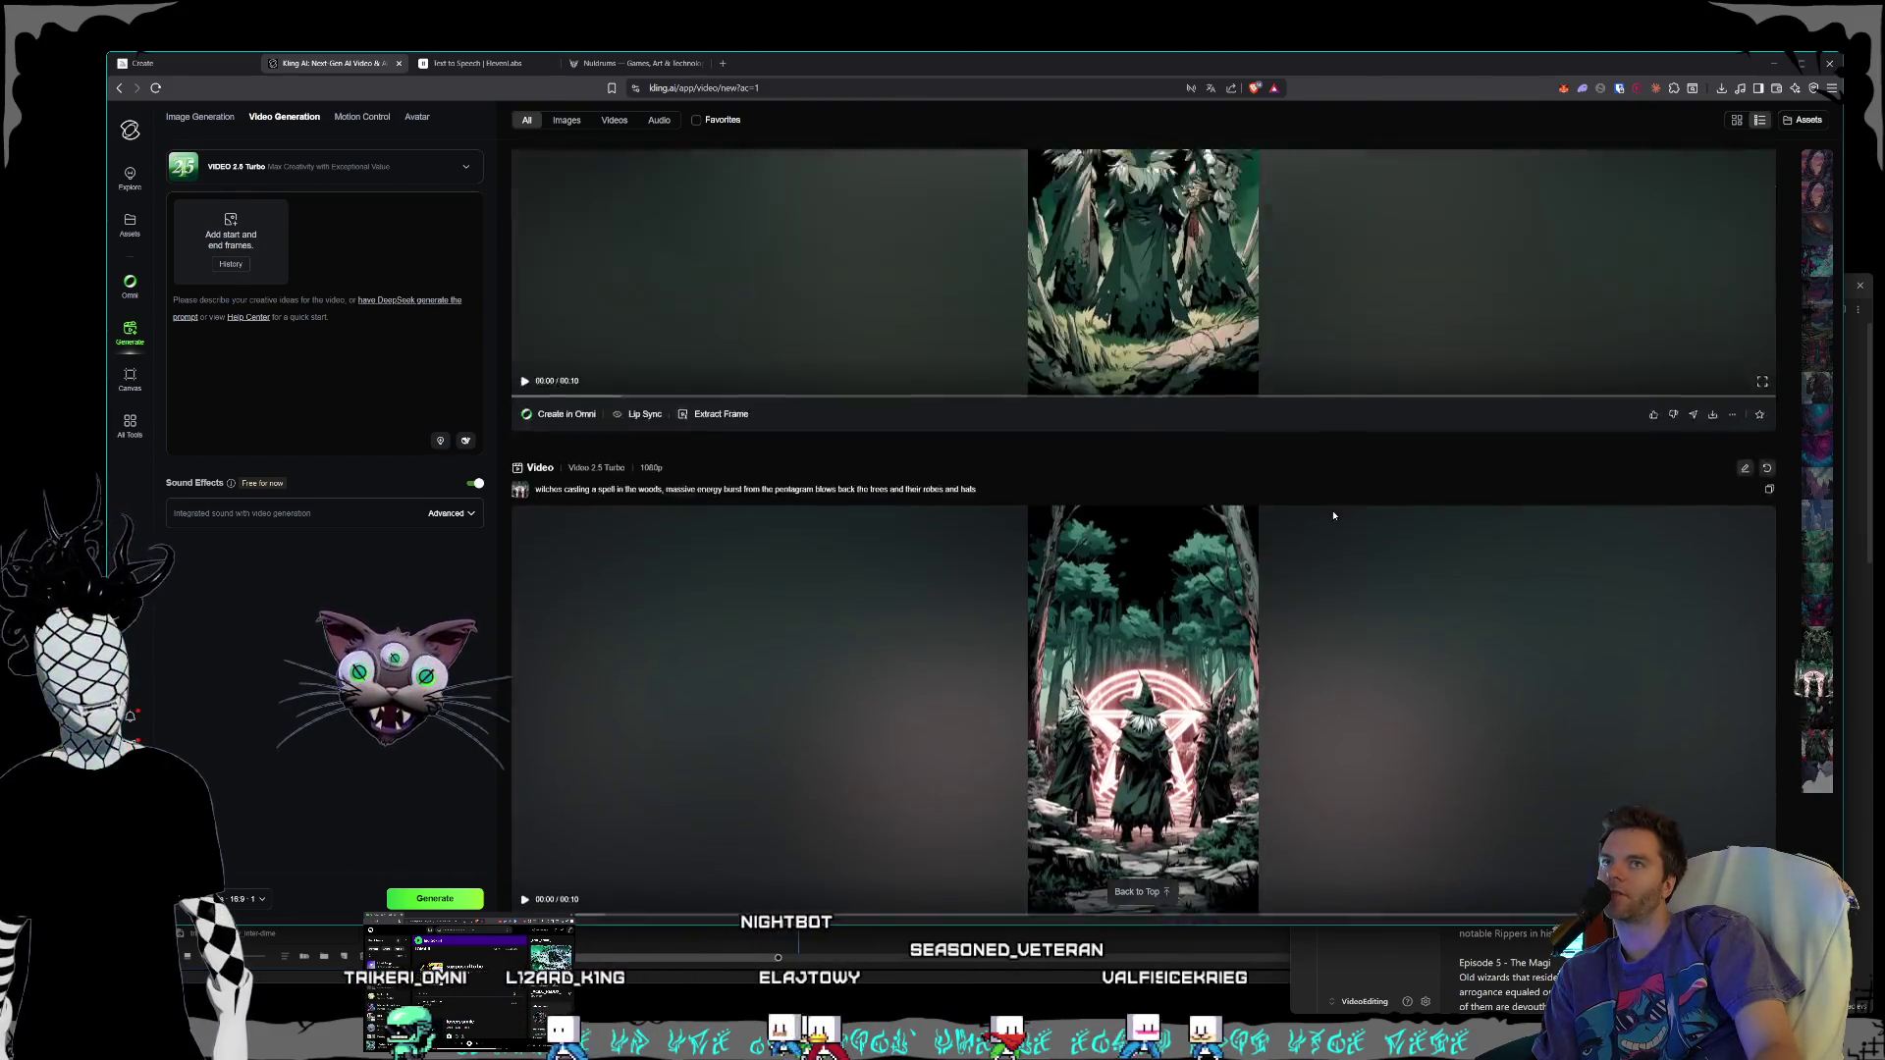
scroll(1473, 540, "up", 6)
scroll(1465, 553, "down", 9)
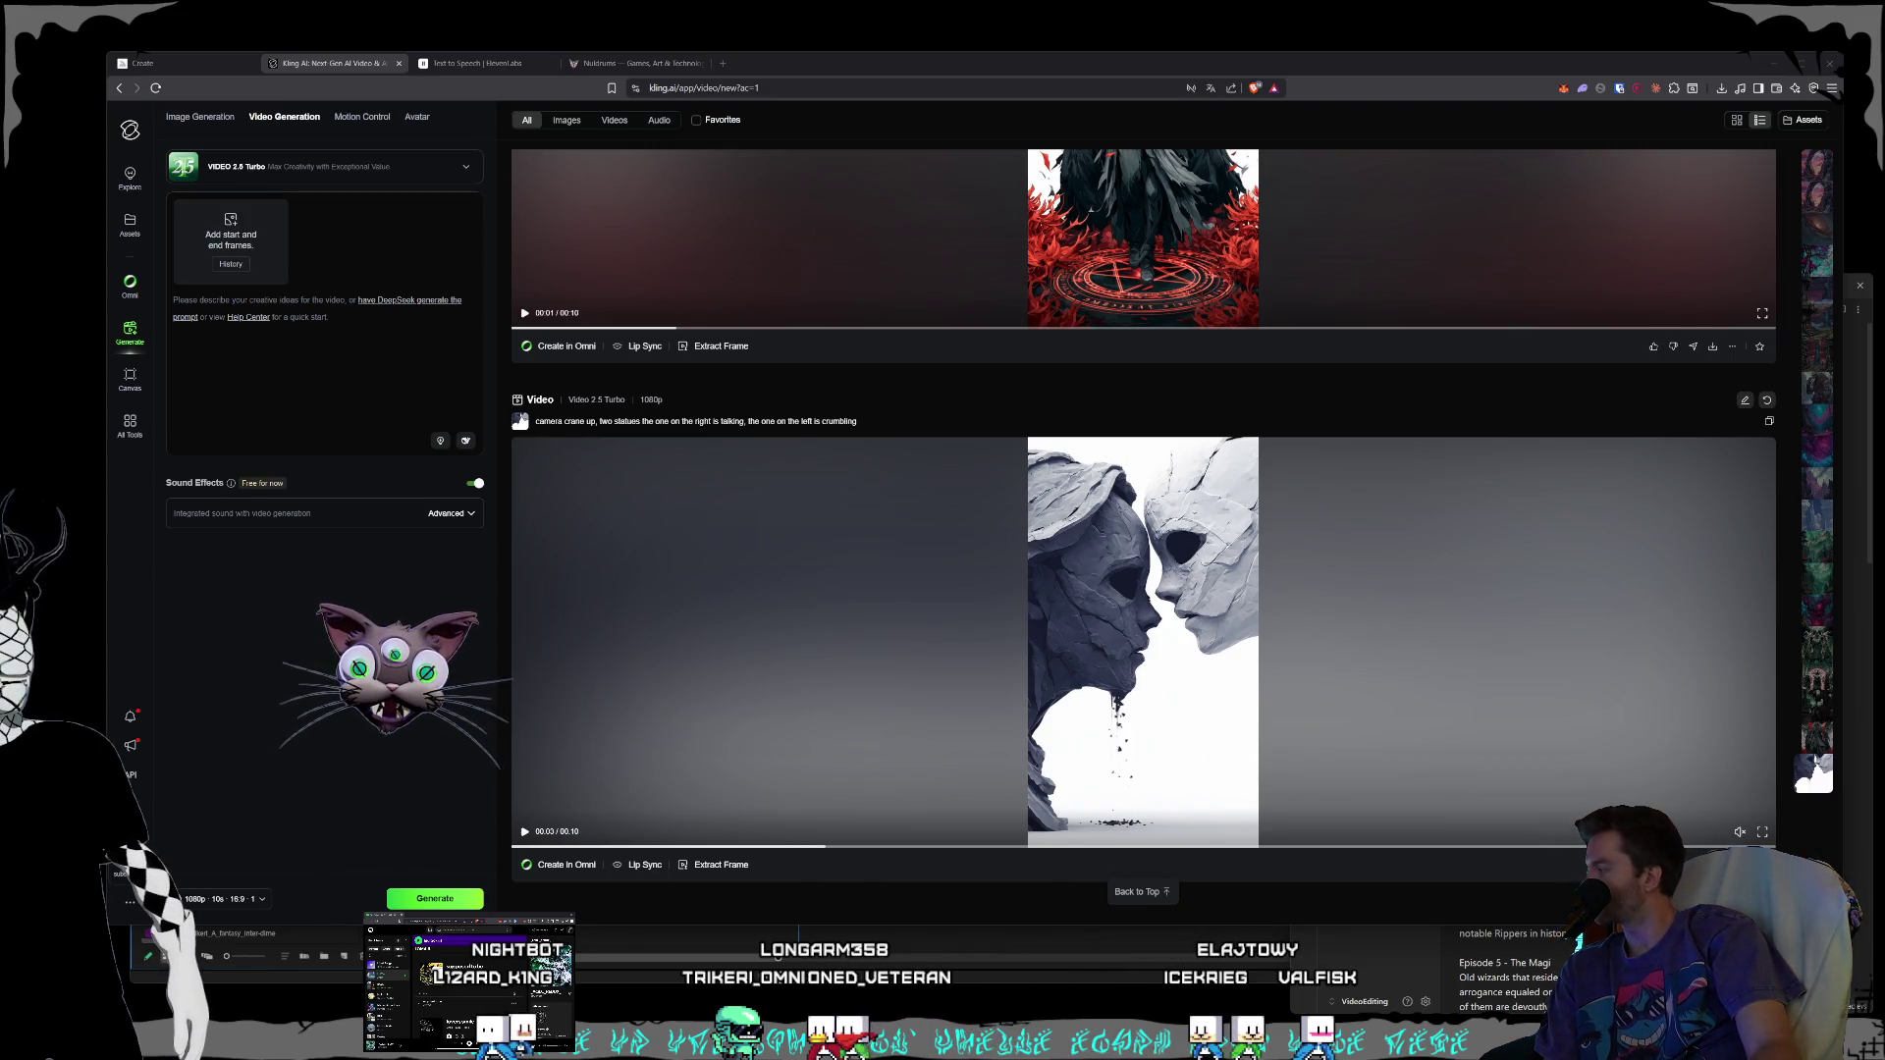
mouse_move(899, 360)
left_mouse_down()
mouse_move(751, 358)
mouse_move(540, 195)
left_mouse_up()
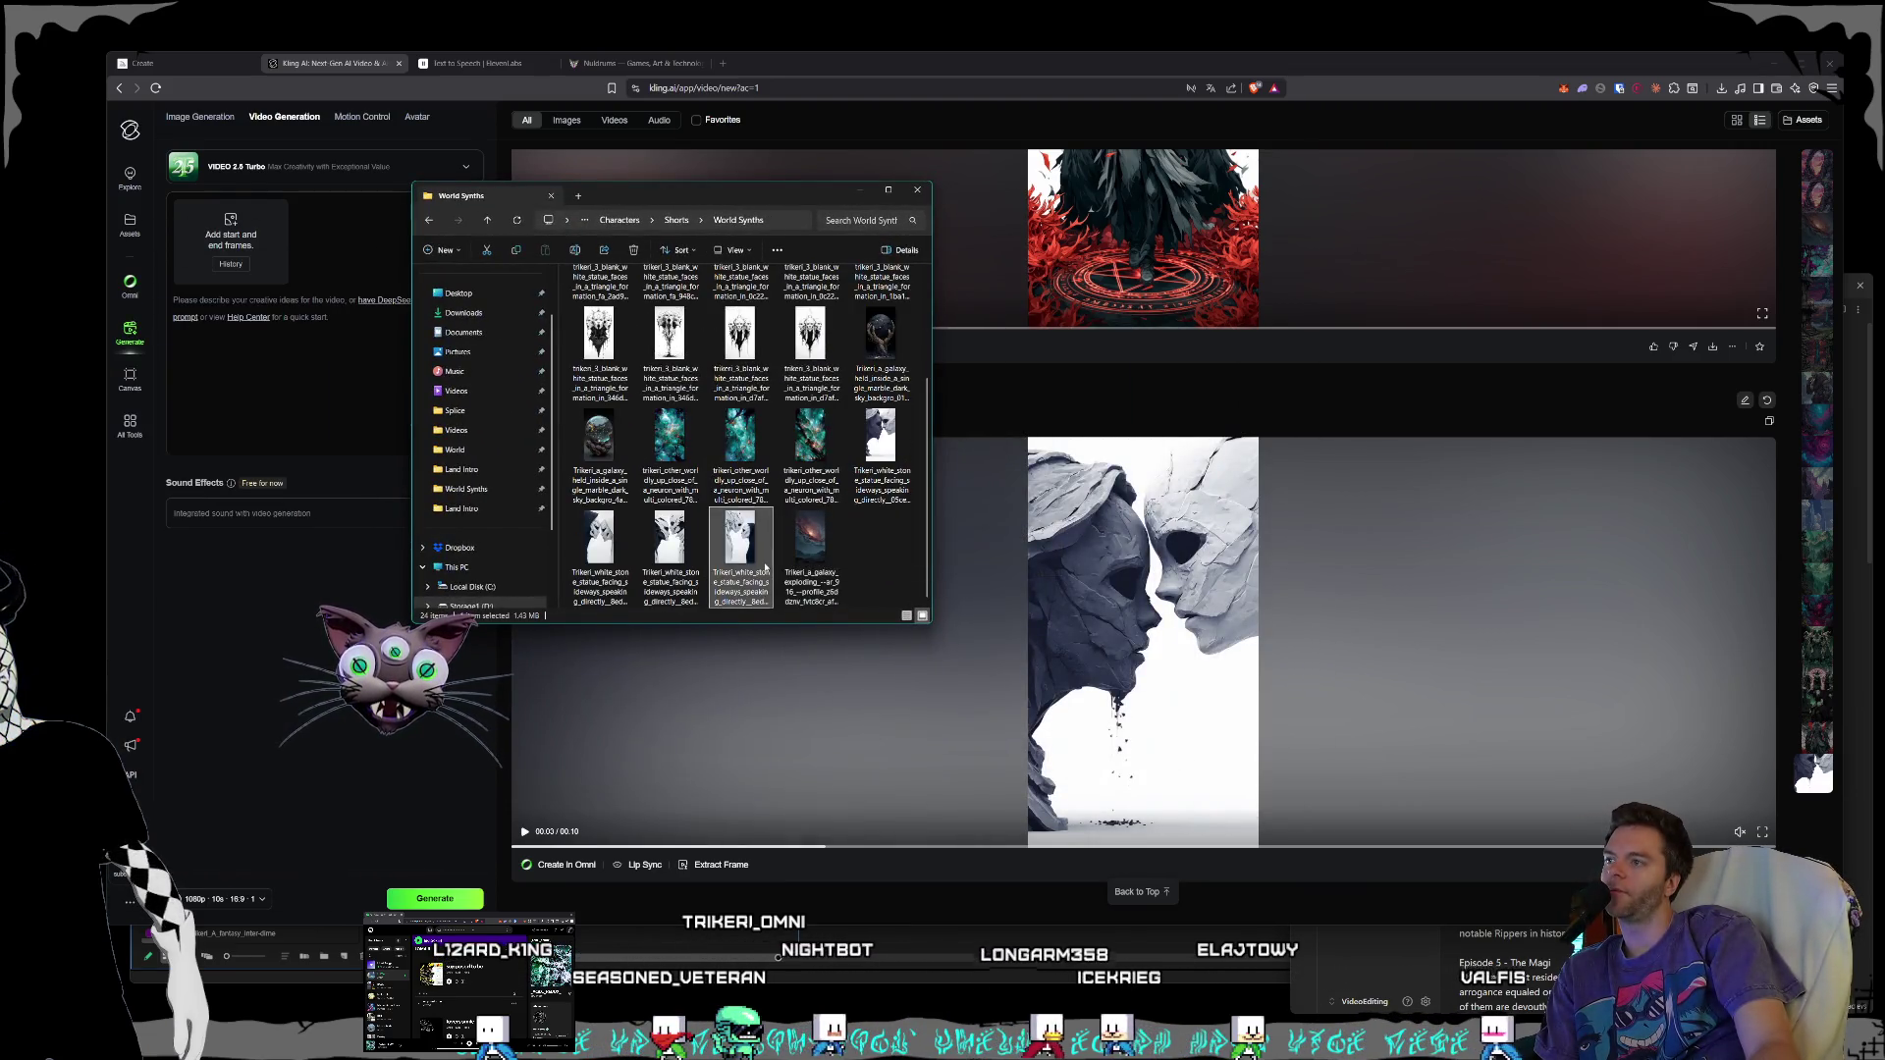
double_click(768, 567)
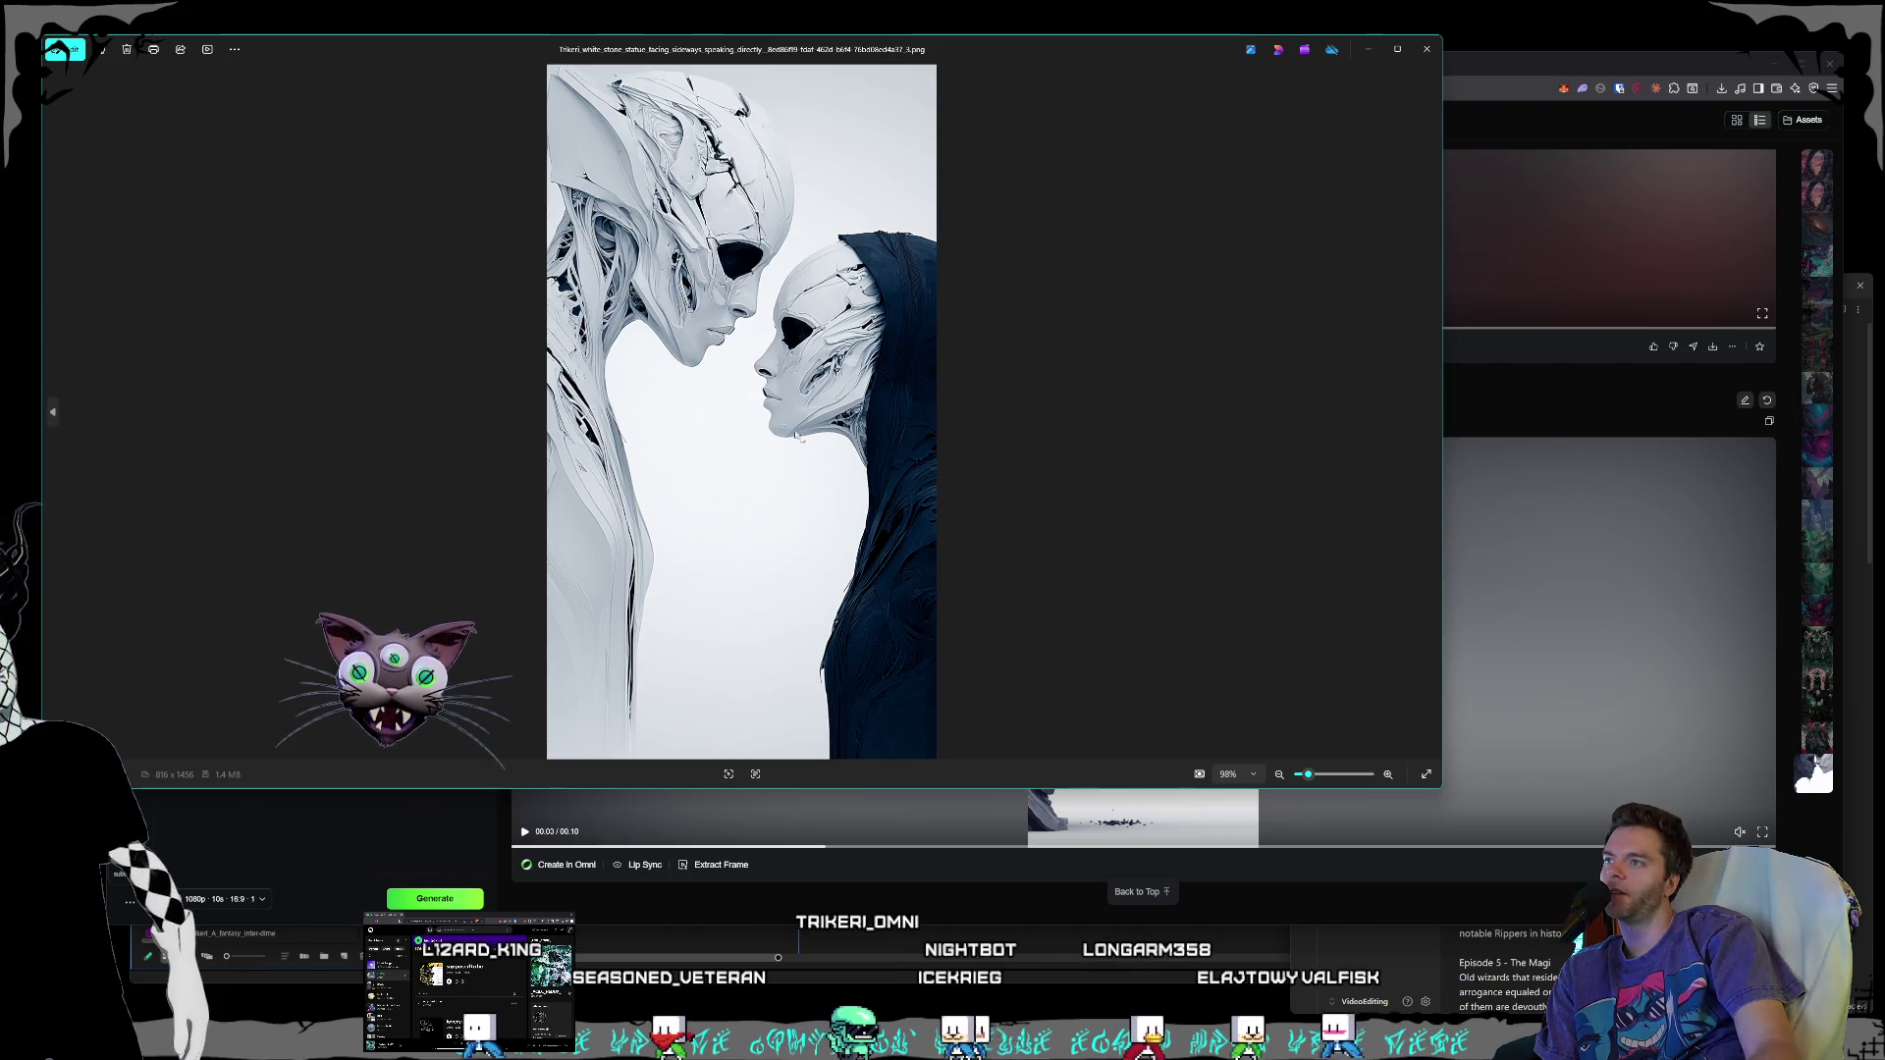
left_click(1426, 50)
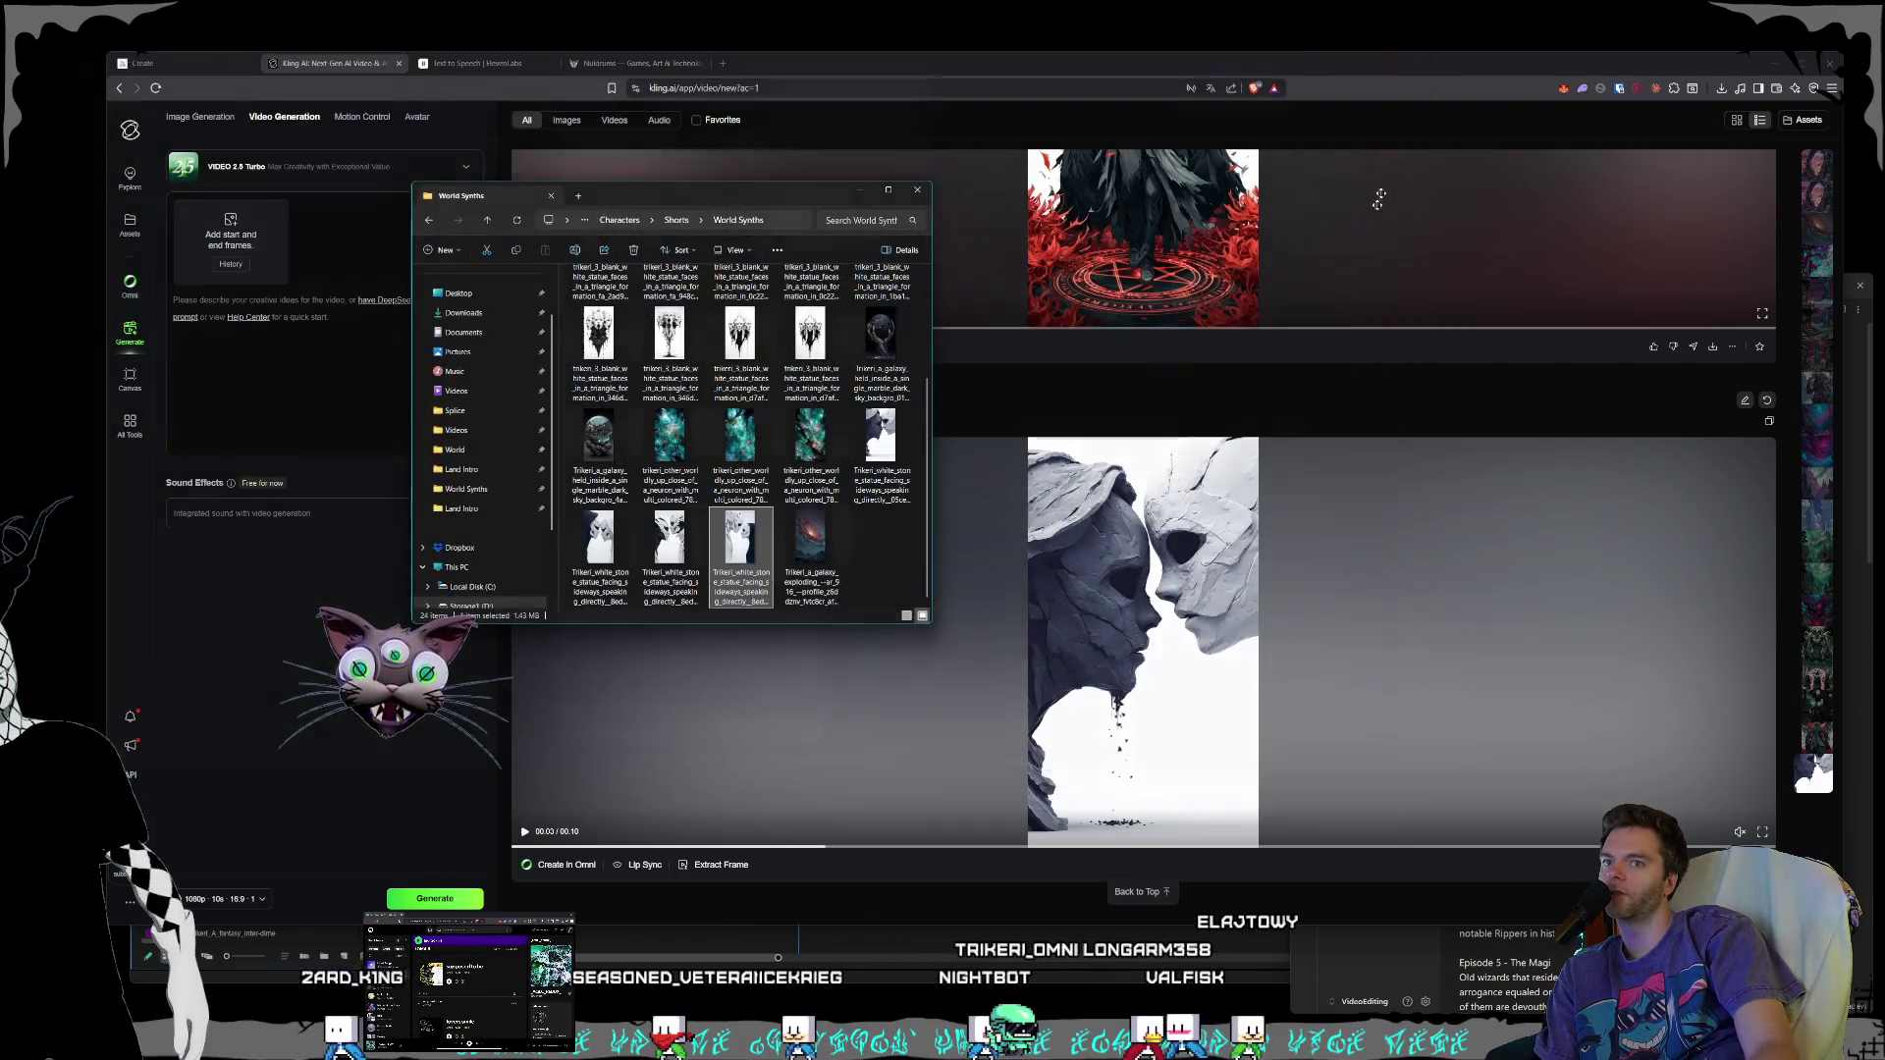
mouse_move(750, 199)
left_mouse_down()
mouse_move(814, 200)
mouse_move(304, 452)
mouse_move(0, 471)
left_mouse_up()
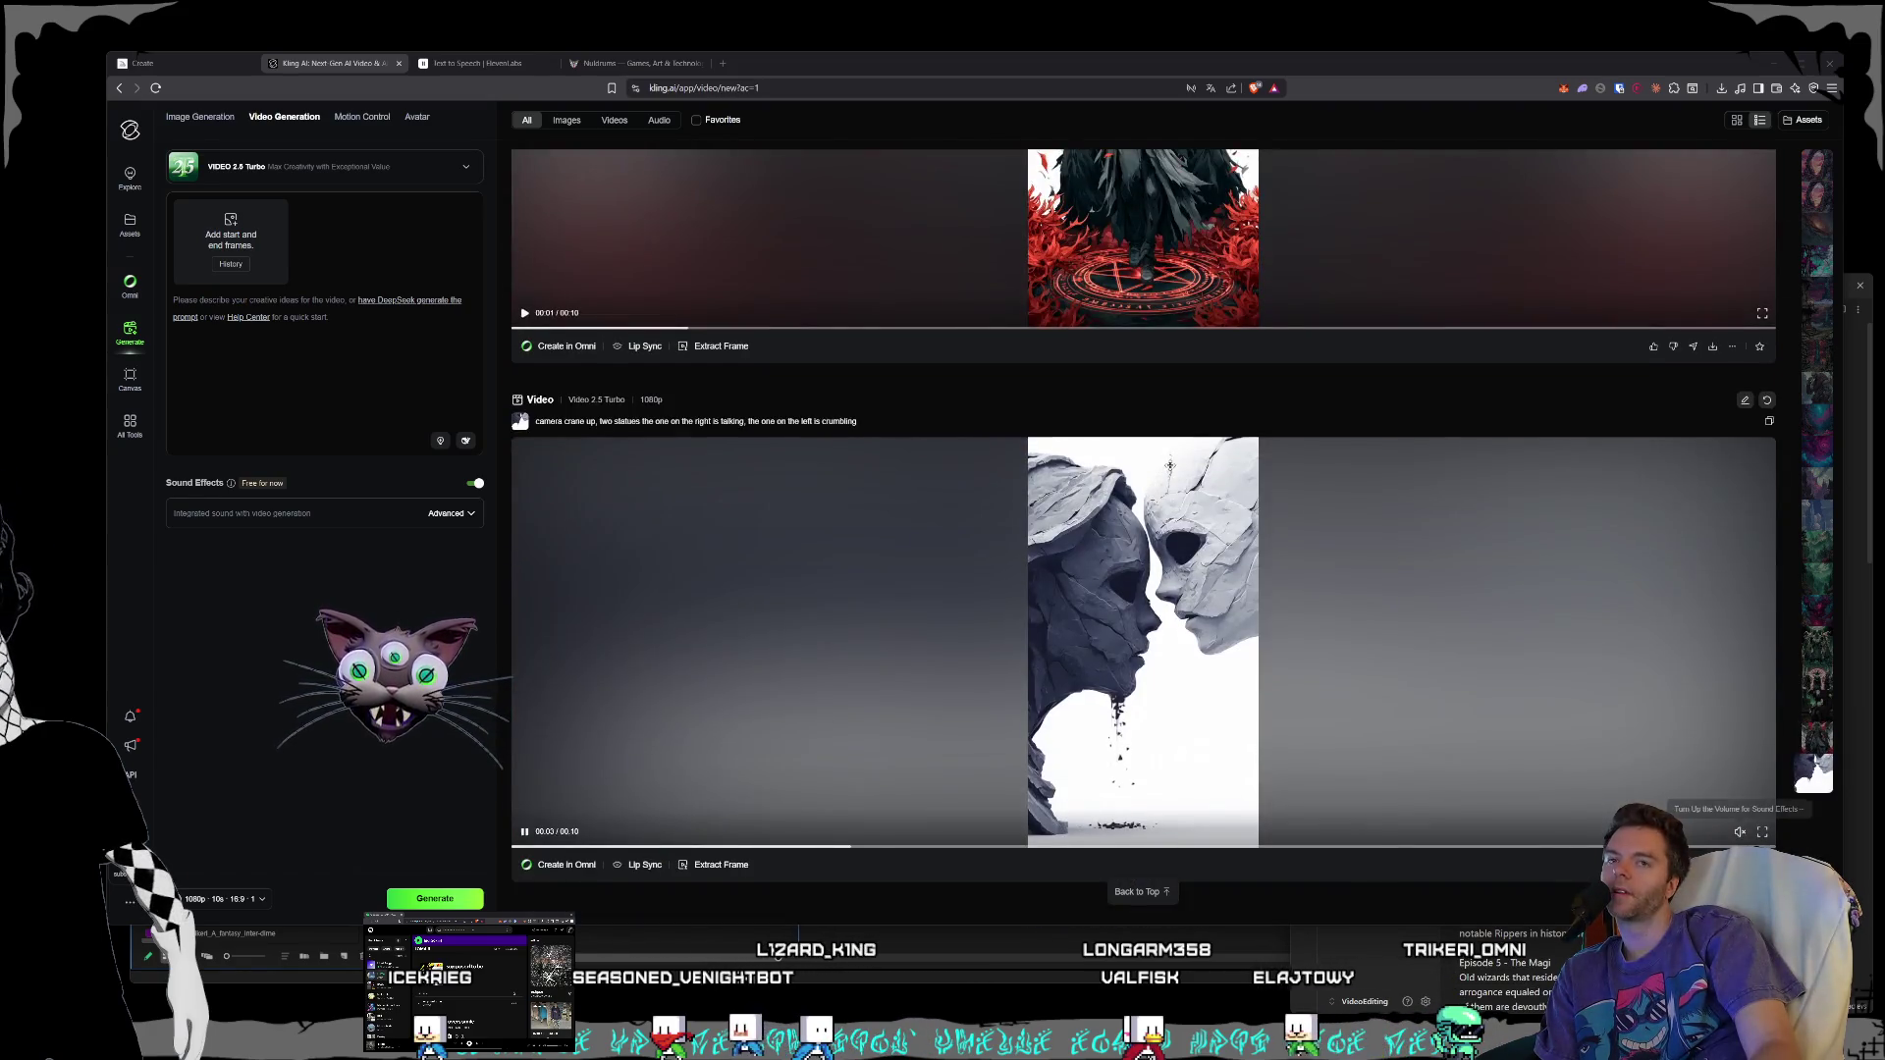
- Reload the Kling page and resize the browser to reveal Premiere behind it
left_click(159, 91)
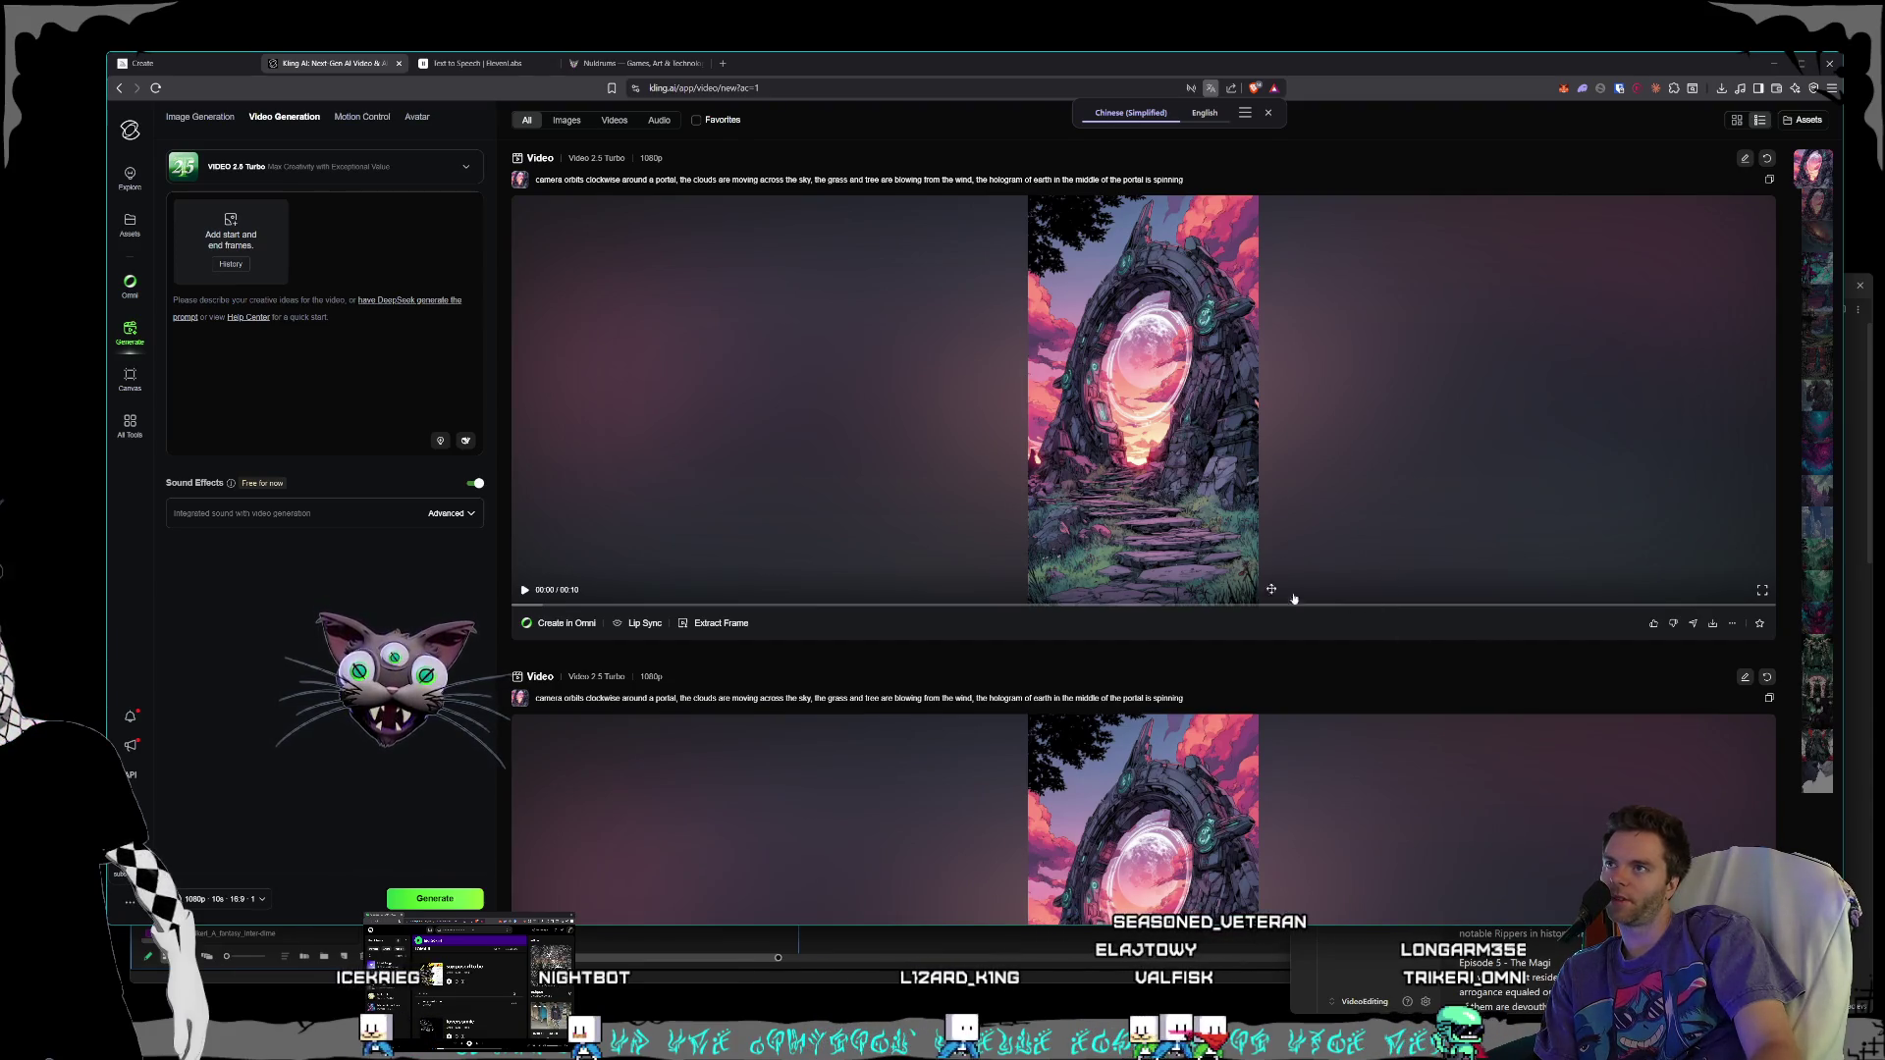
left_click_drag(108, 52, 305, 45)
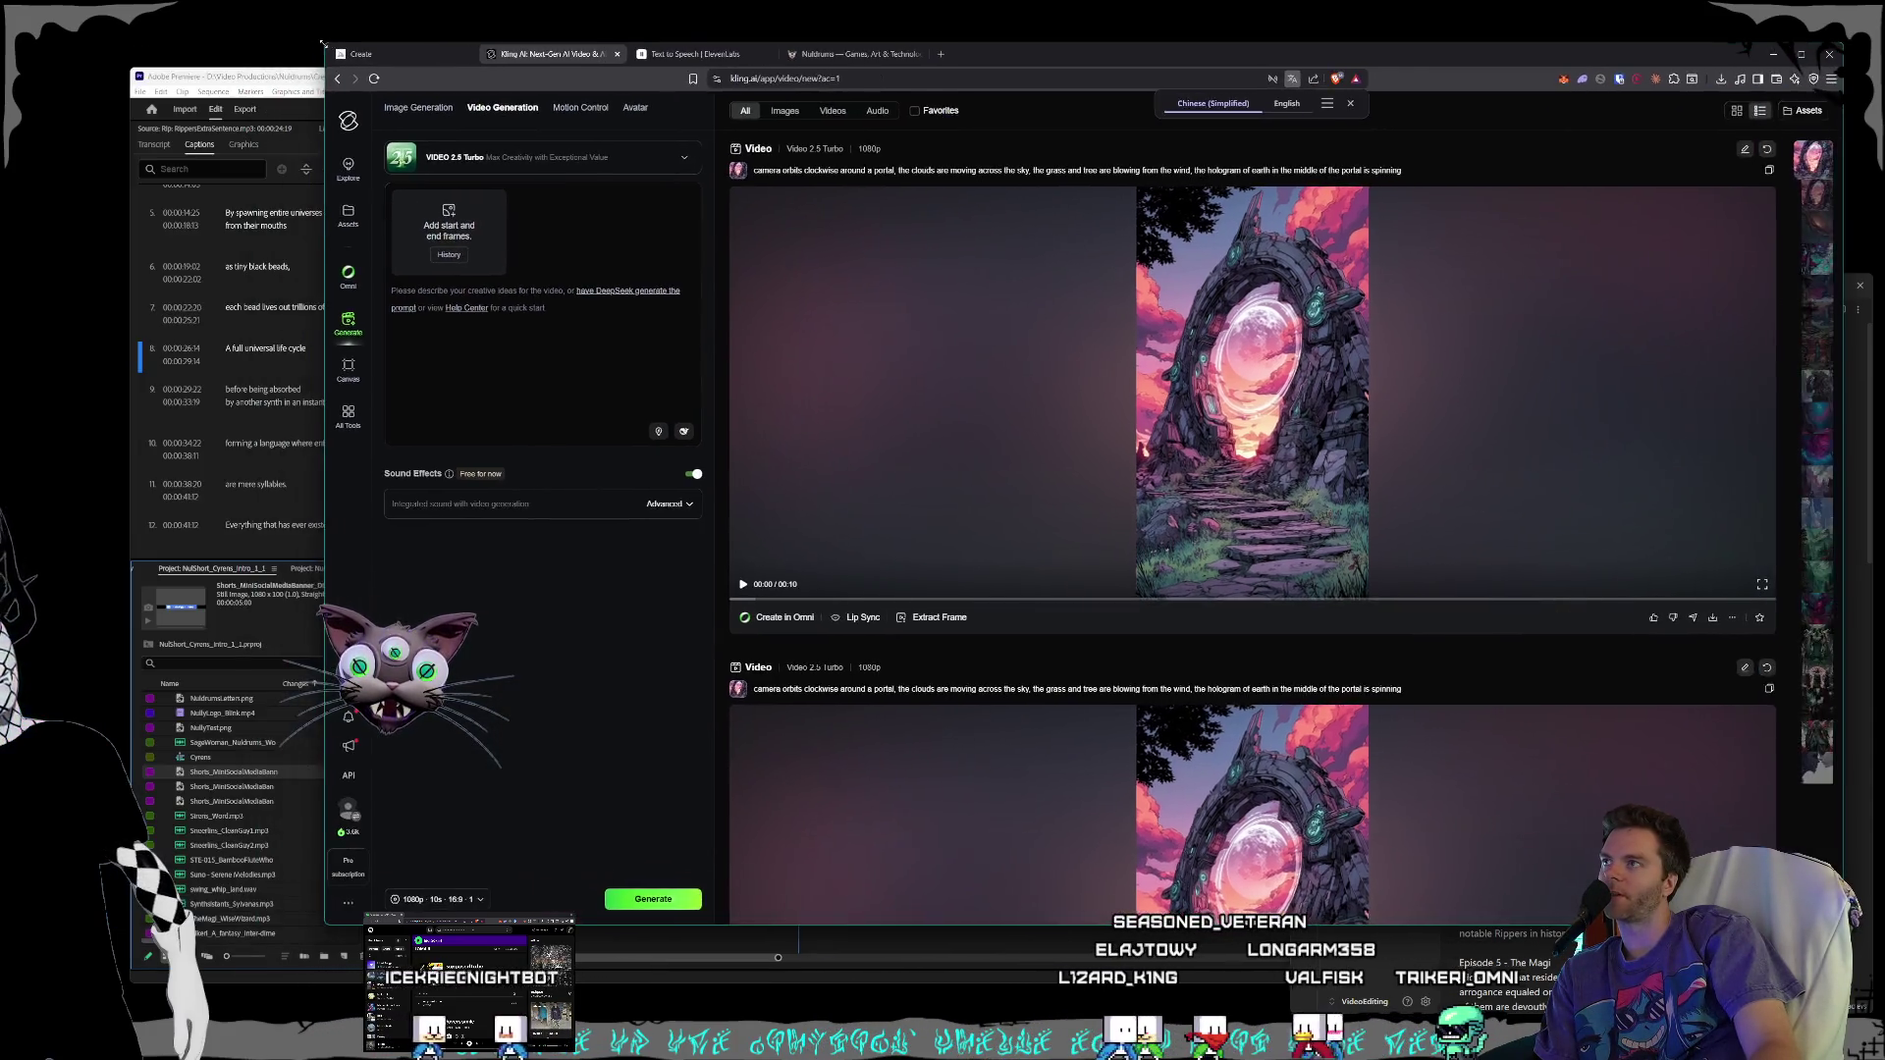
mouse_move(1032, 55)
left_mouse_down()
mouse_move(965, 66)
mouse_move(980, 50)
left_mouse_up()
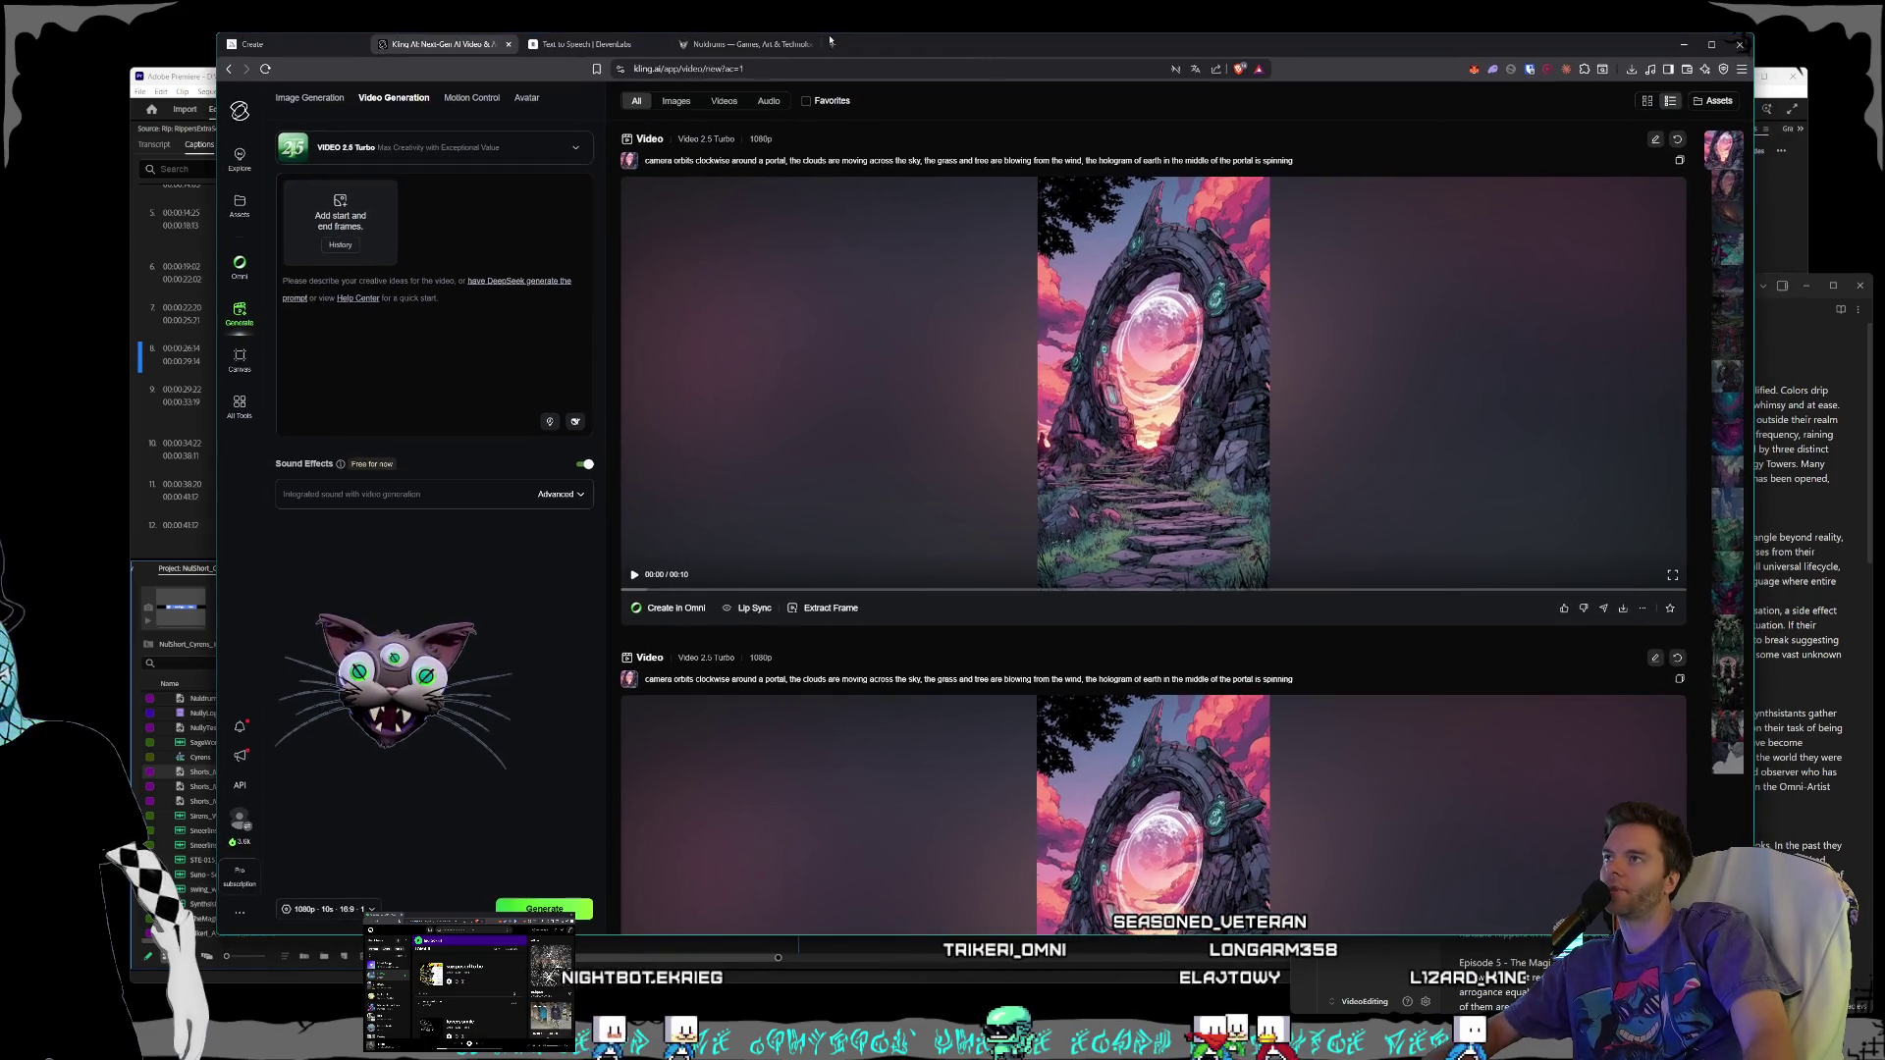
- Load kling.ai/app/video/new in a new tab and dismiss the translation offer
left_click(833, 45)
type("klin")
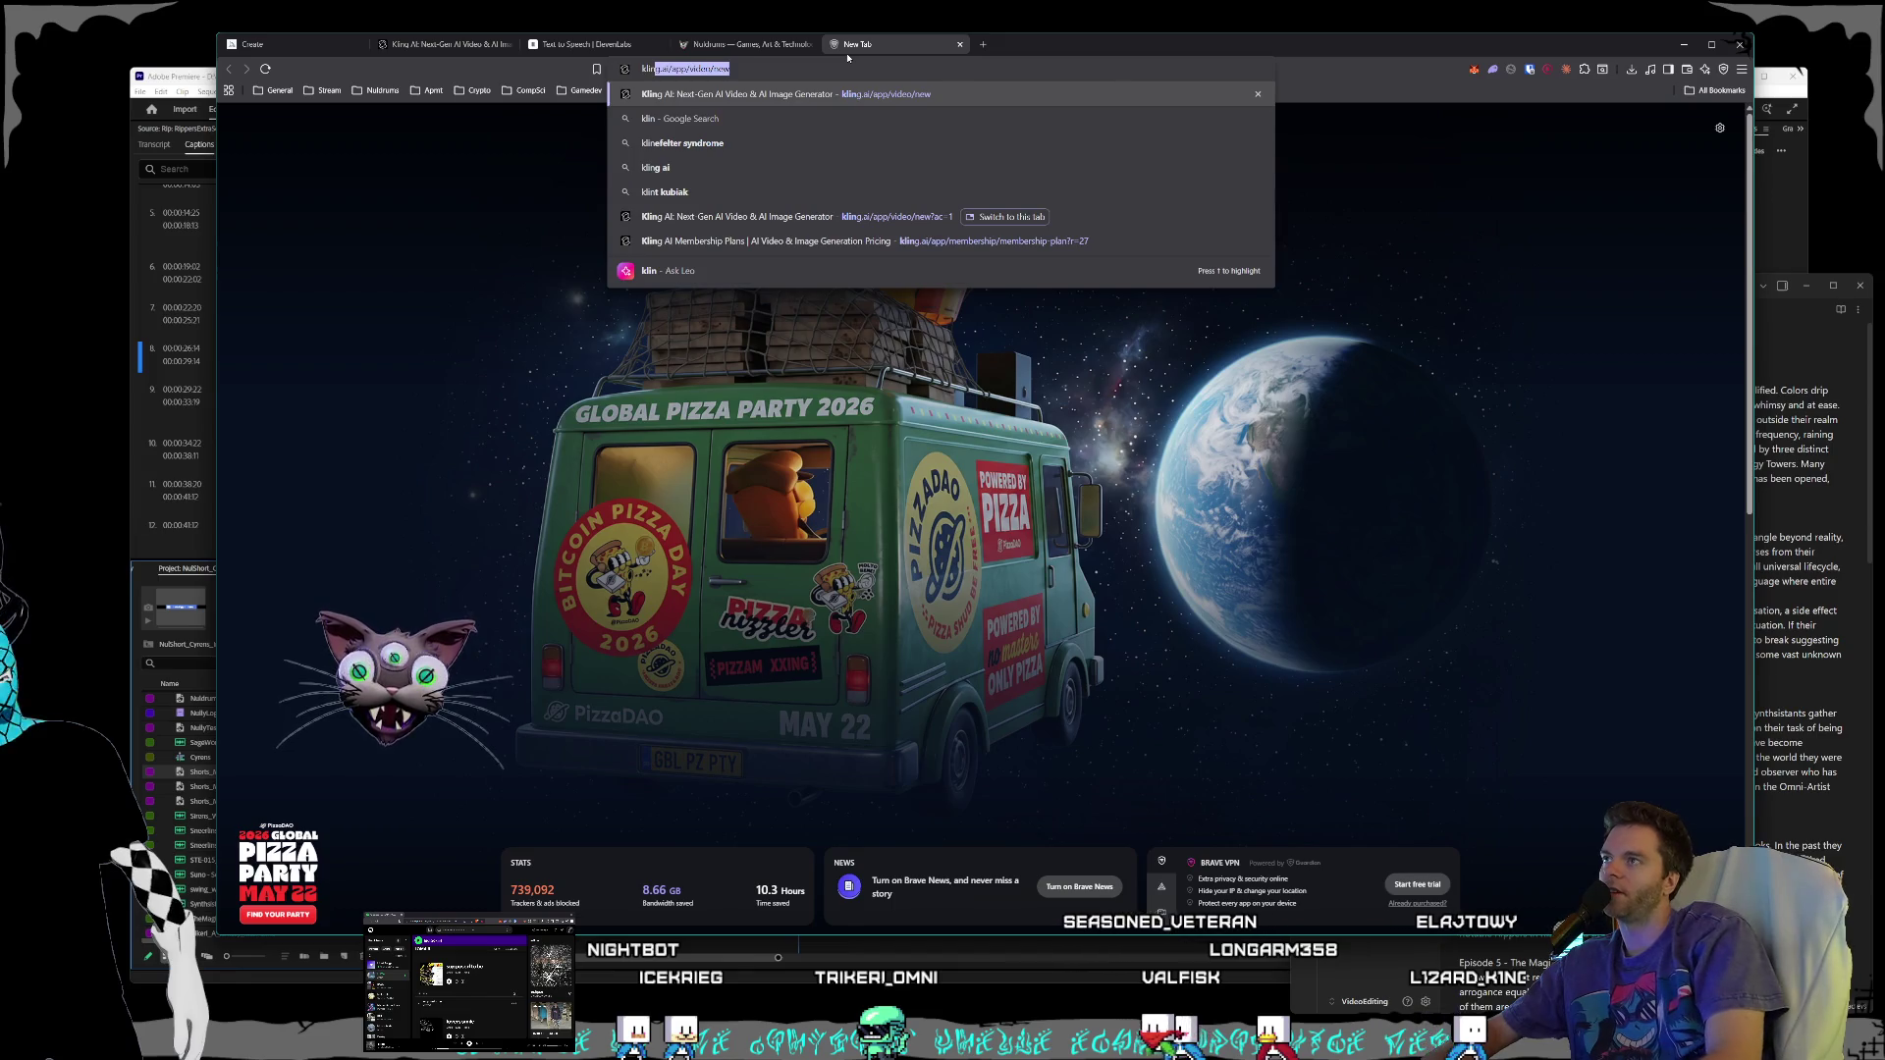
key("Return")
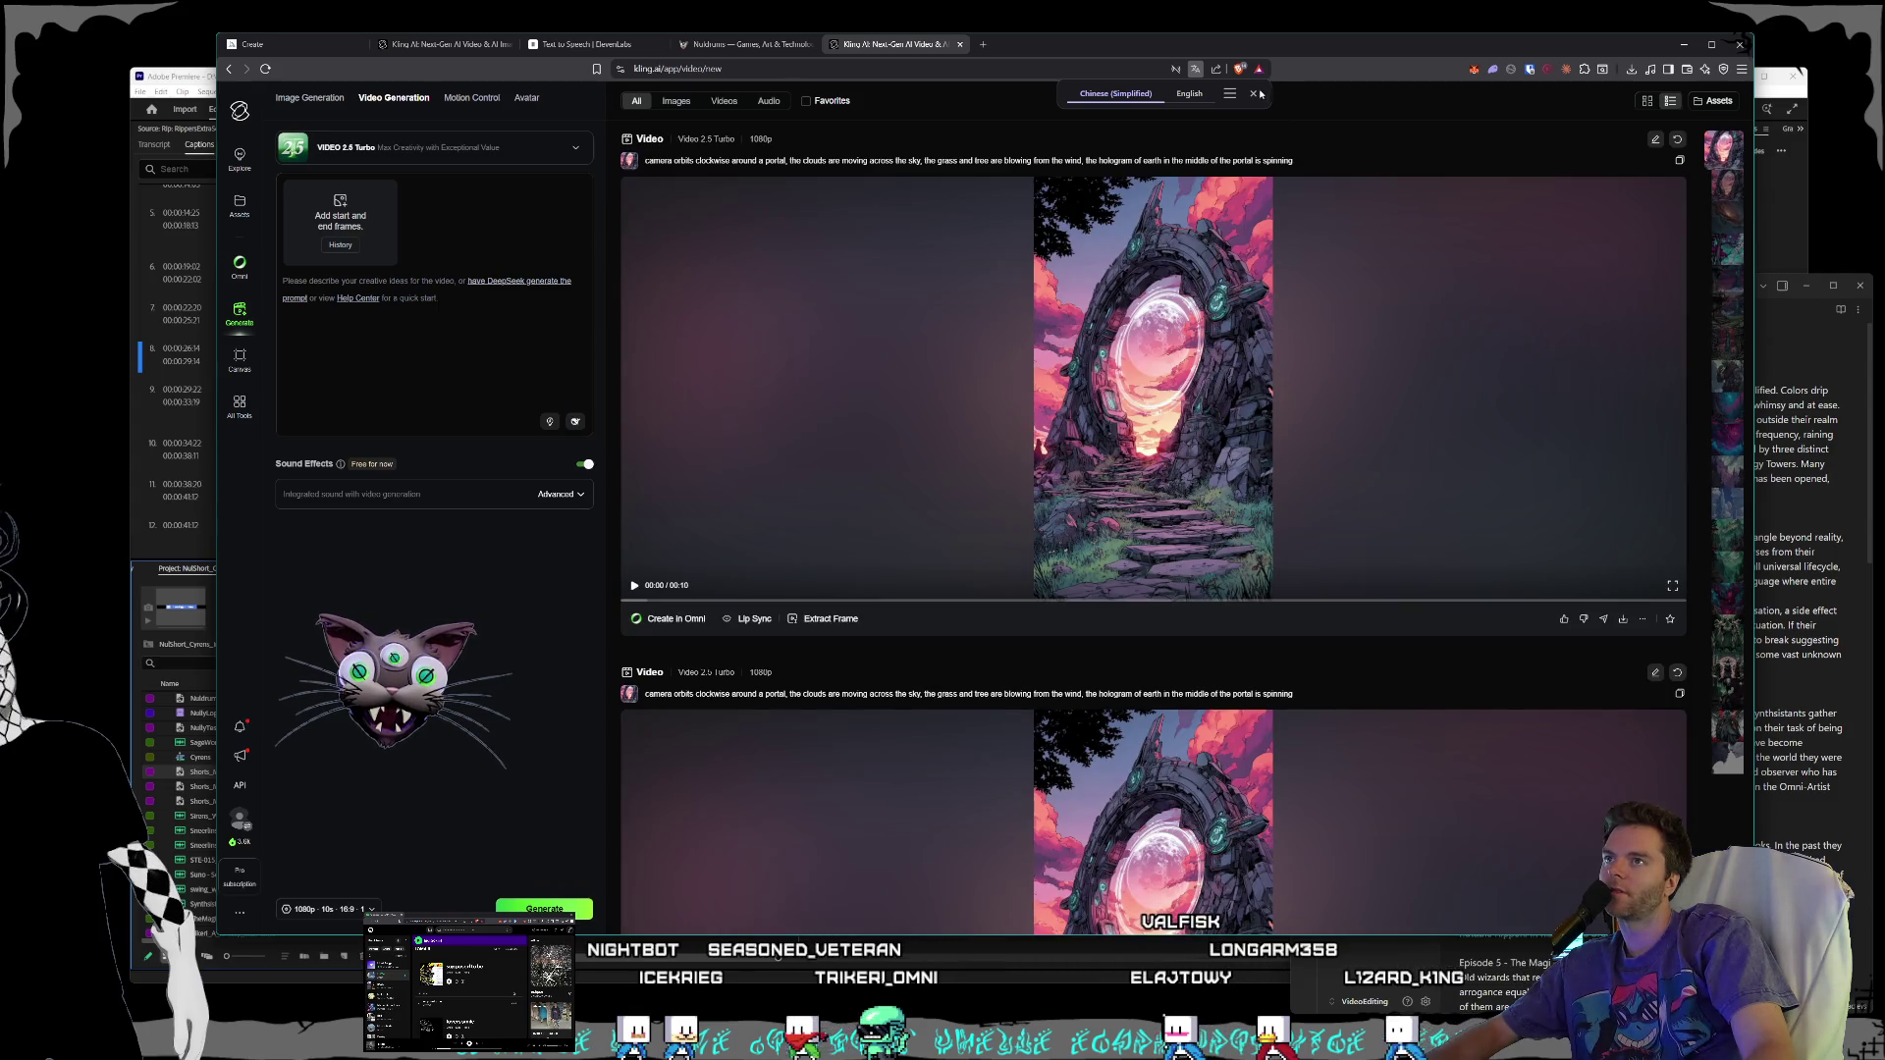
left_click(1257, 93)
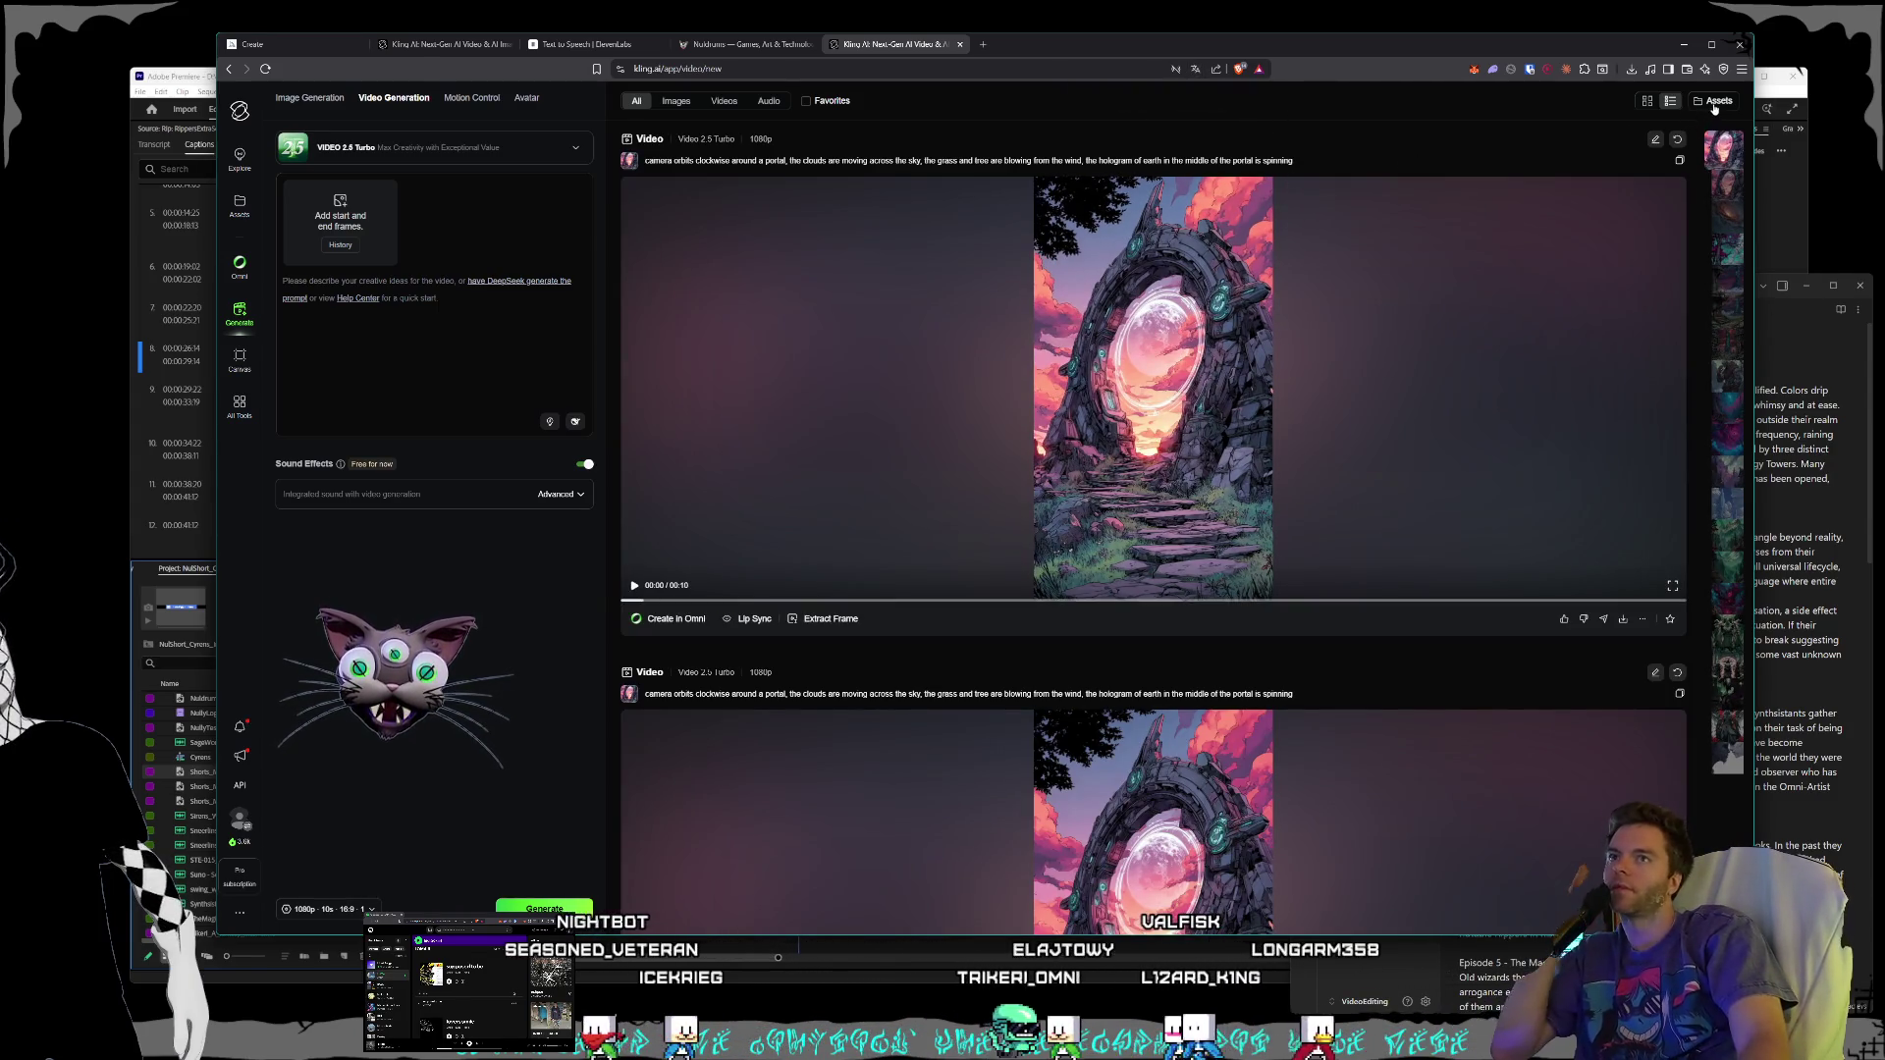
- Open the white alien-statue clip from Assets and start its download
left_click(1714, 103)
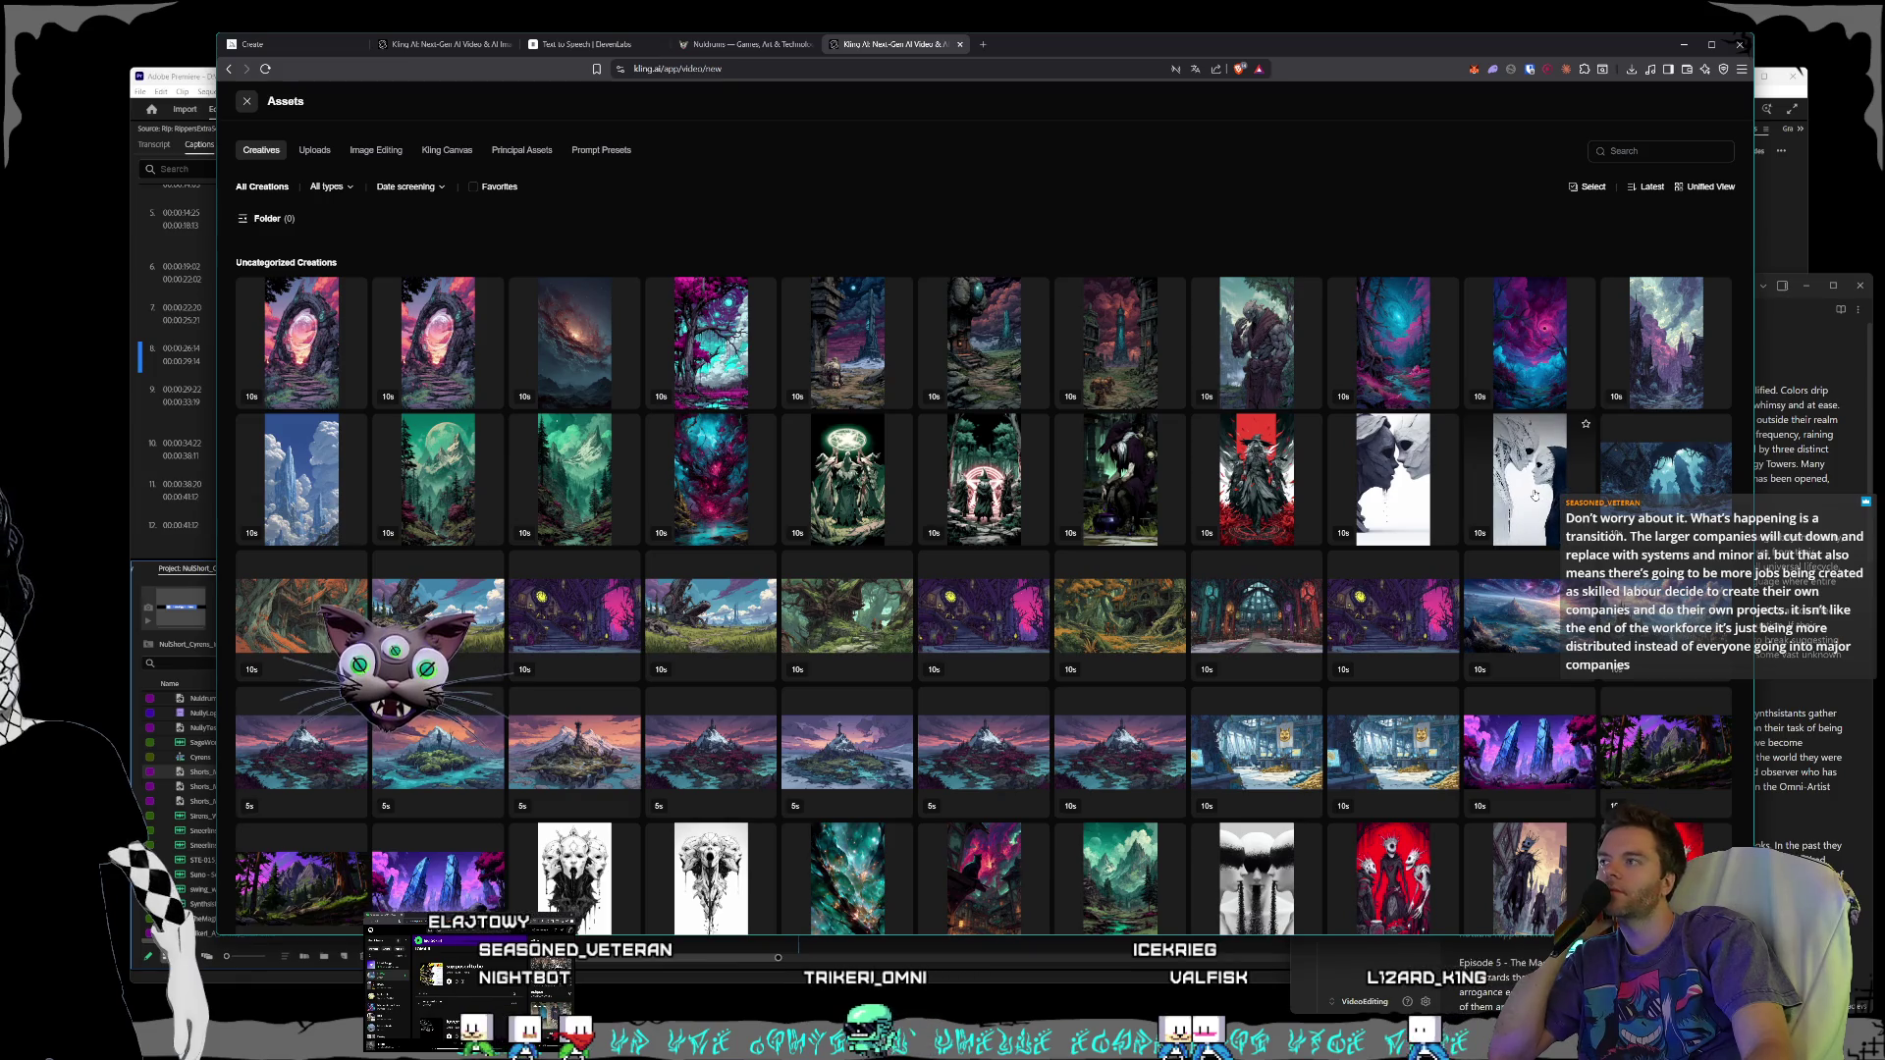
left_click(1535, 495)
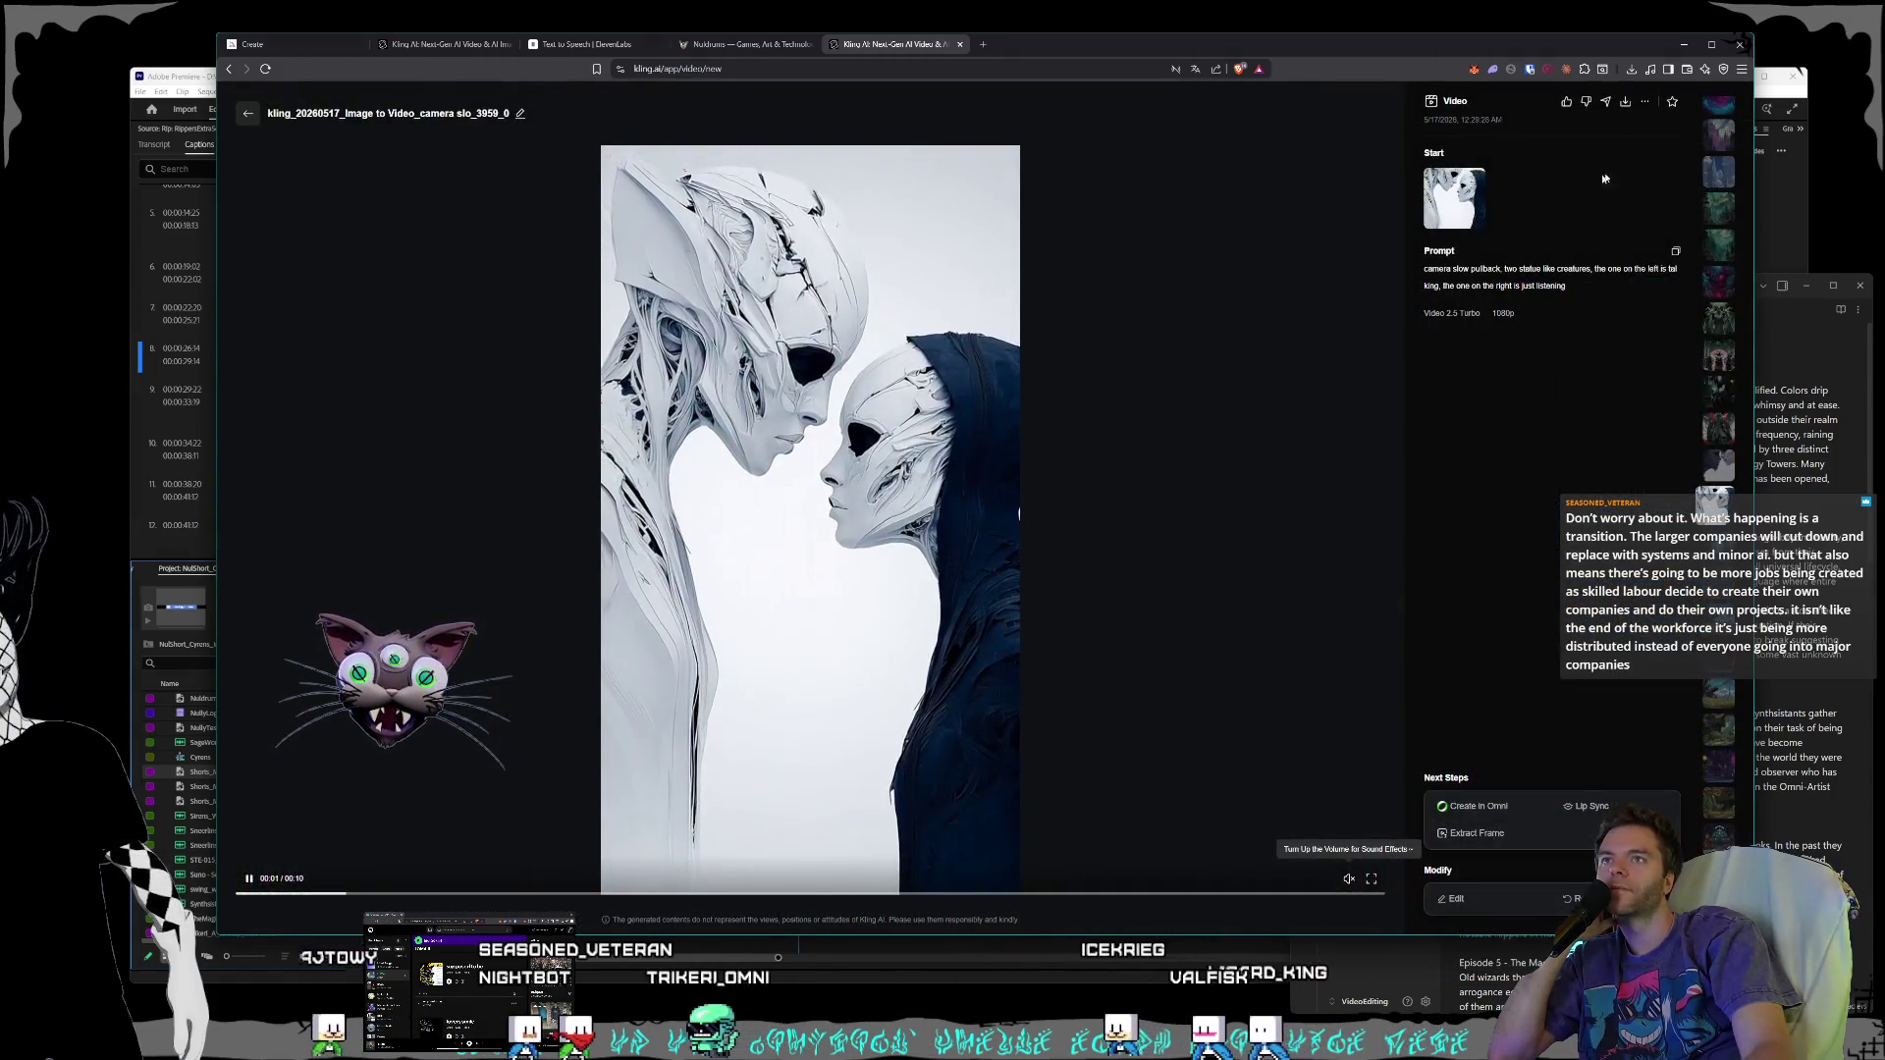
left_click(1626, 101)
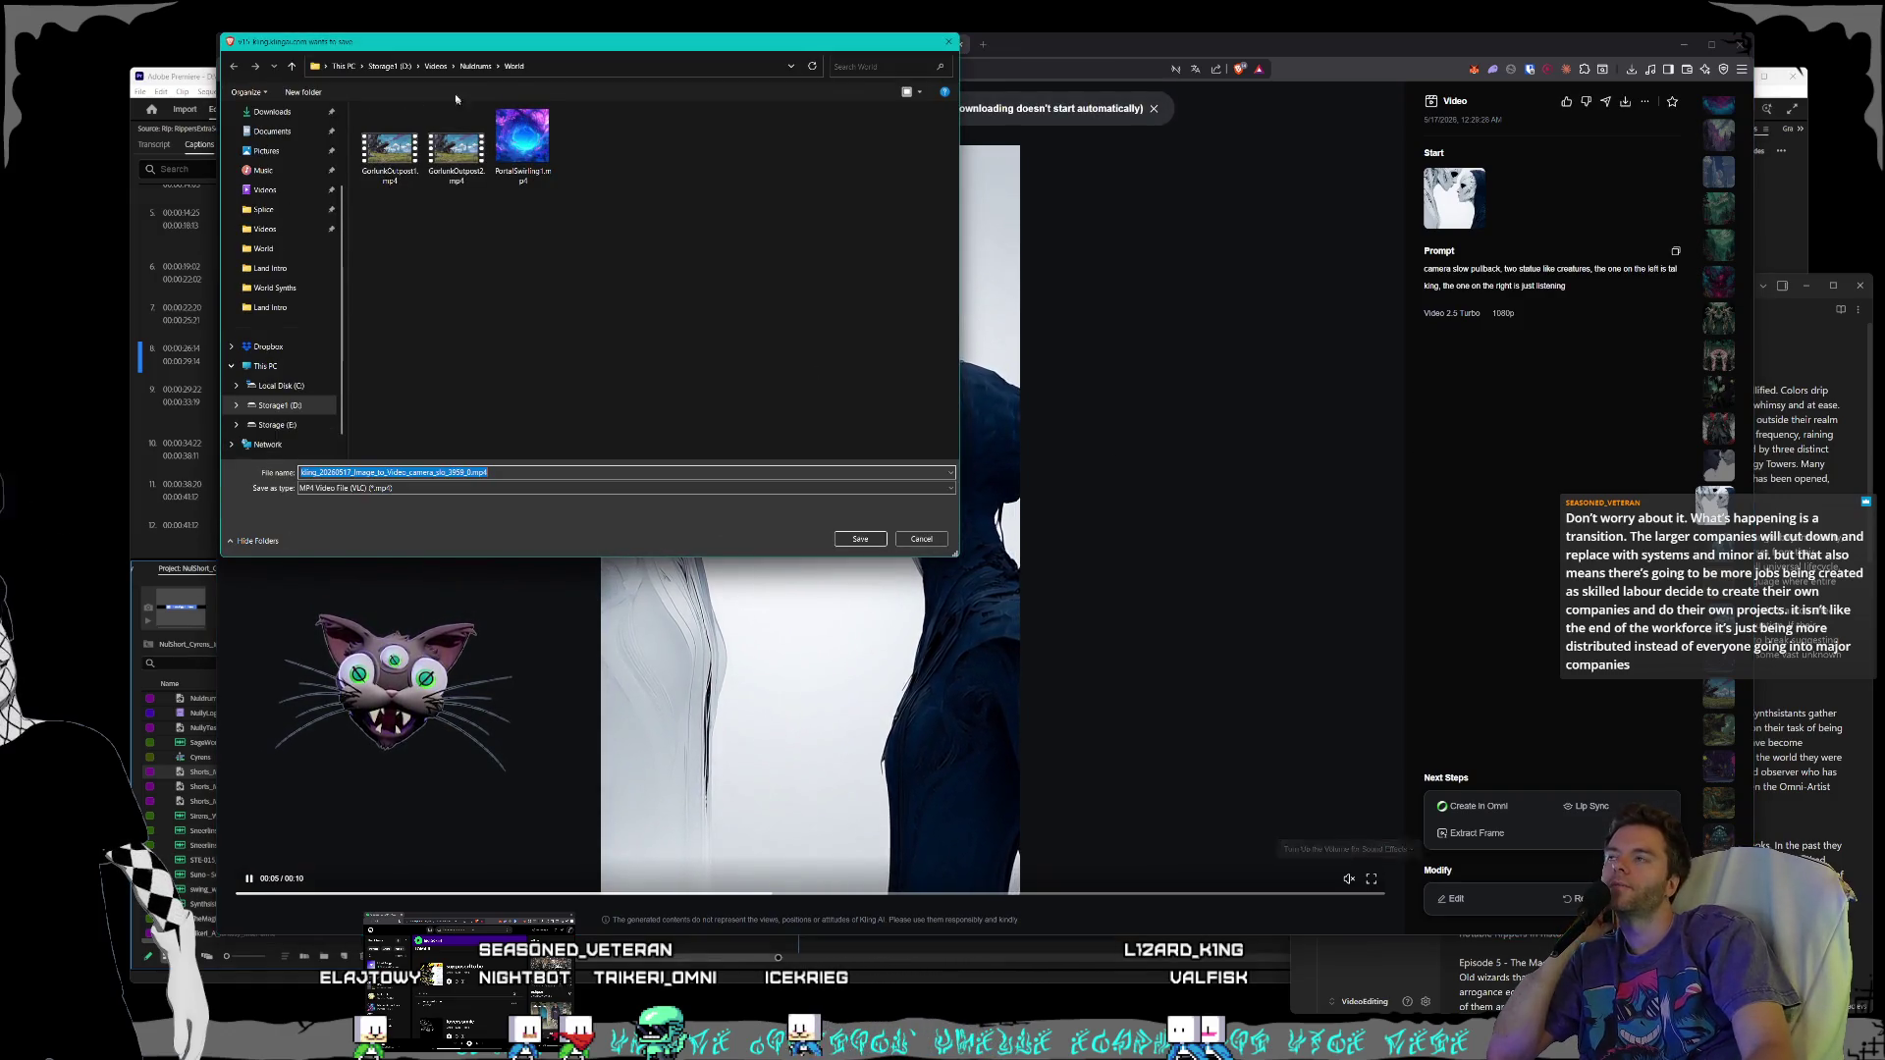
- Save the white-creatures MP4 into Nuldrums > Shorts > Creatures > World Synths
left_click(479, 67)
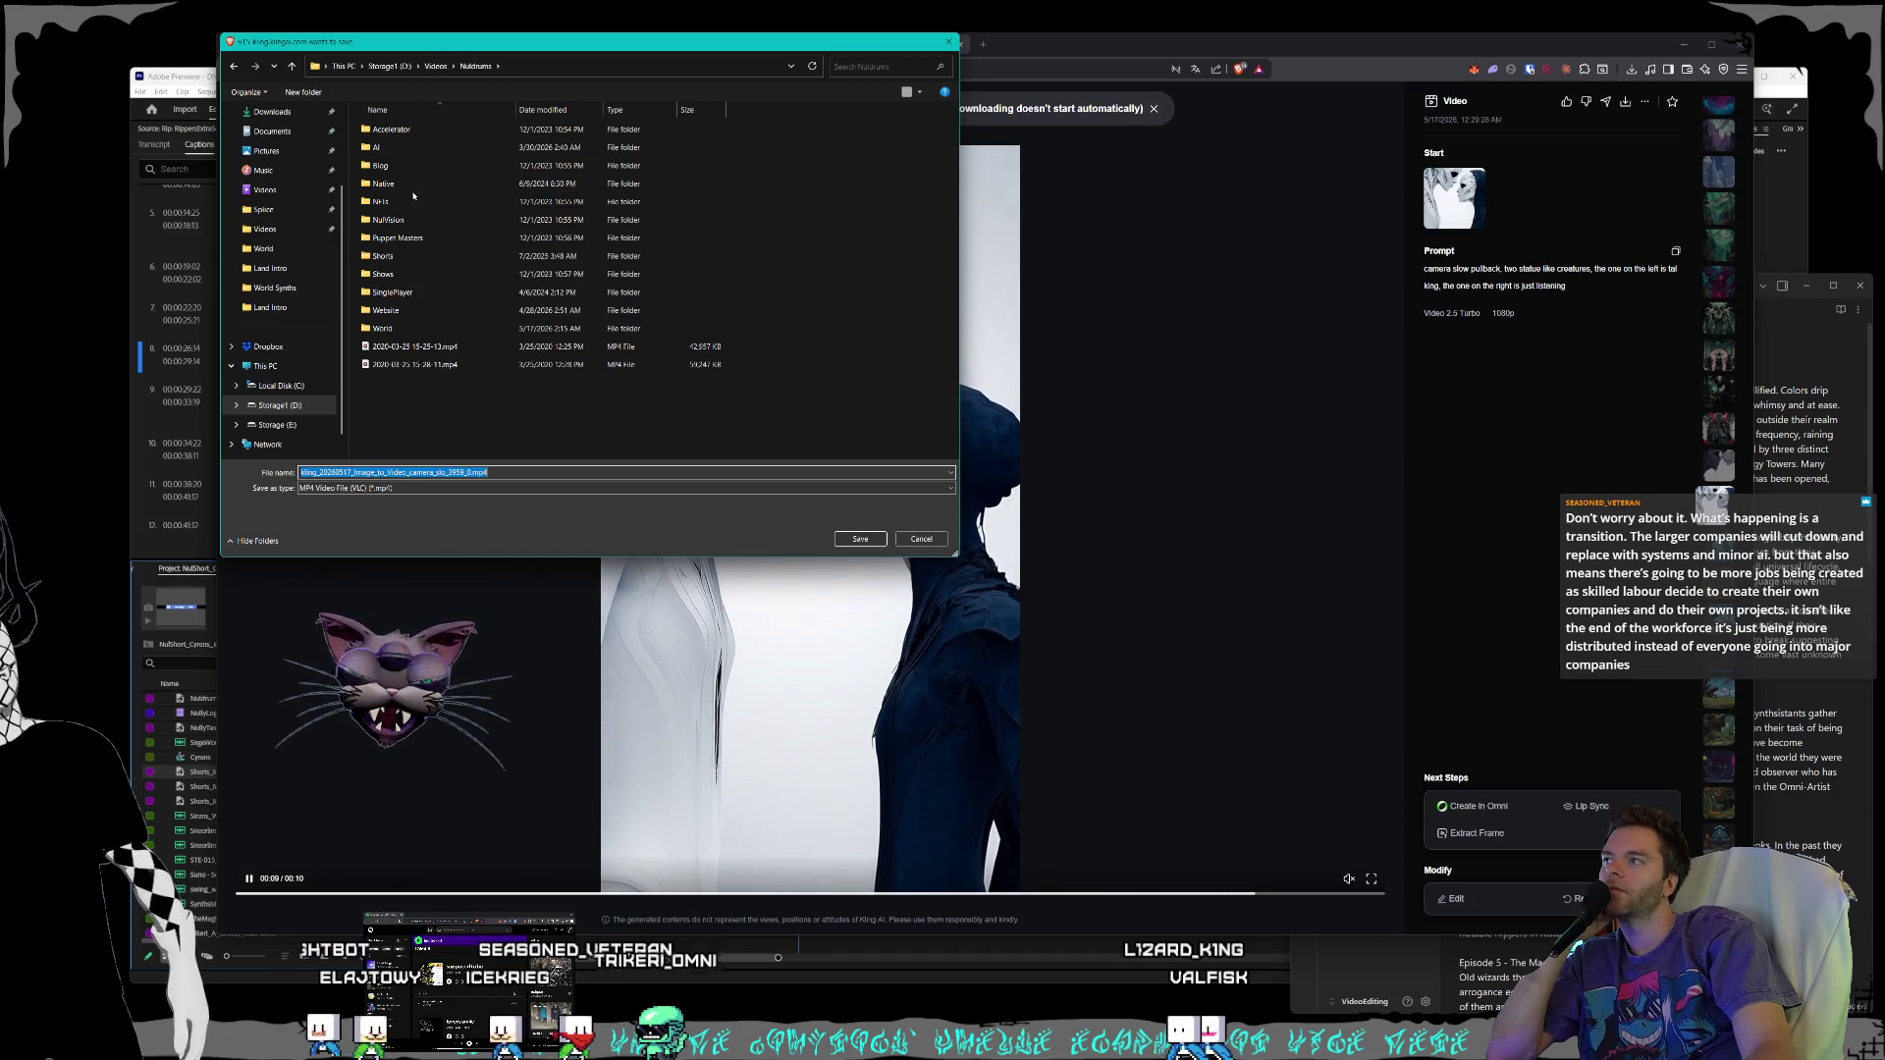
double_click(387, 256)
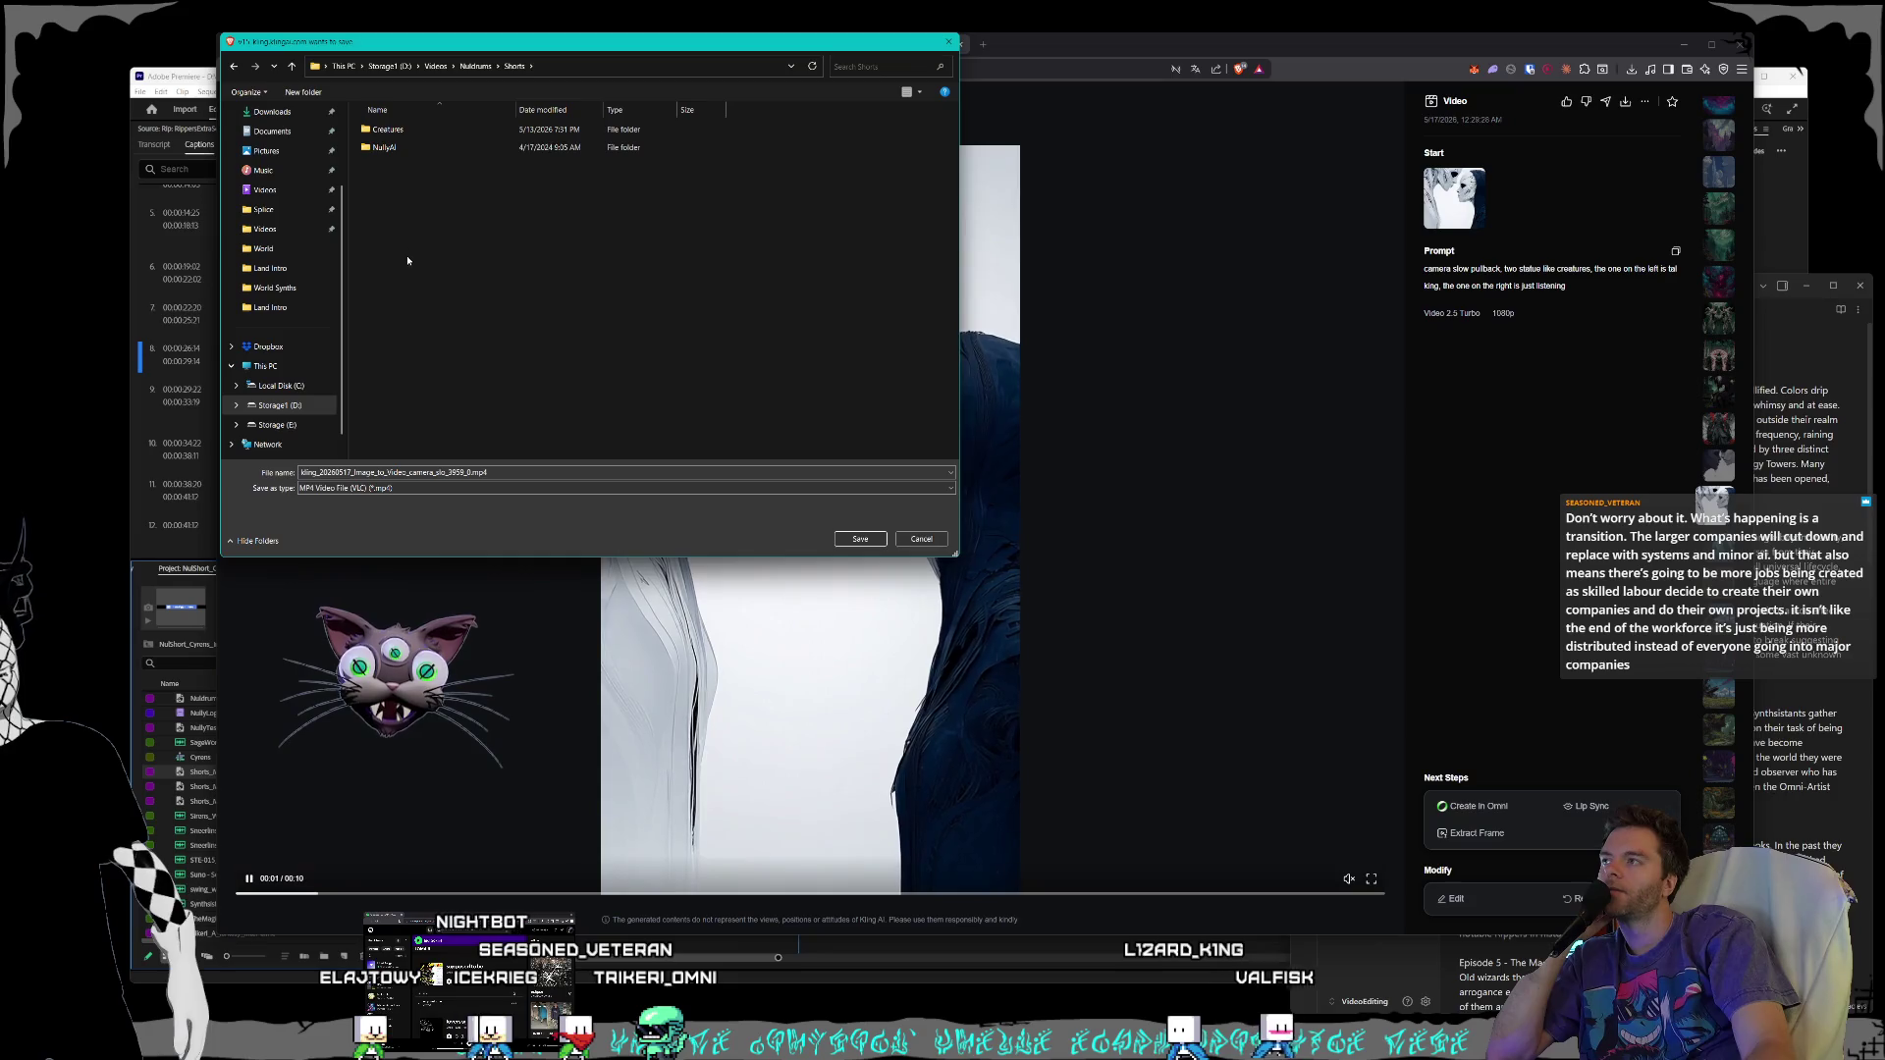
double_click(429, 130)
double_click(422, 332)
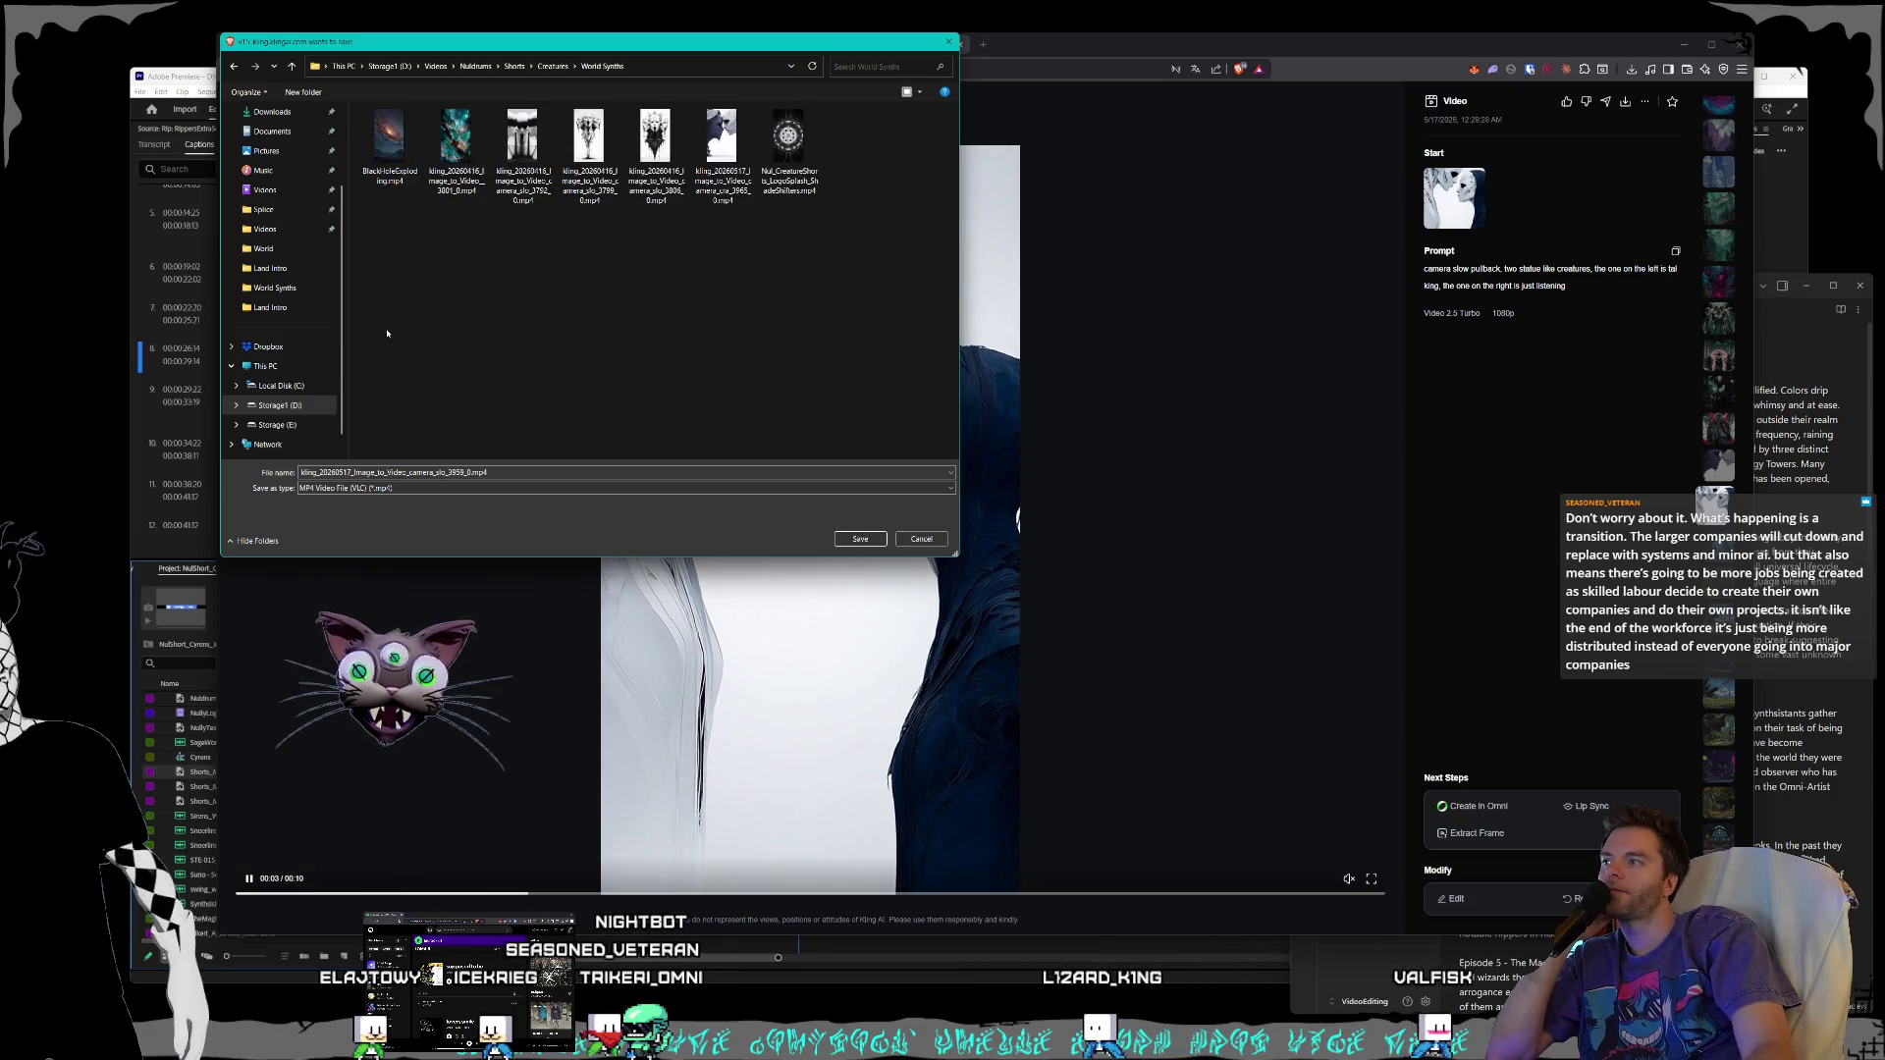
left_click(853, 539)
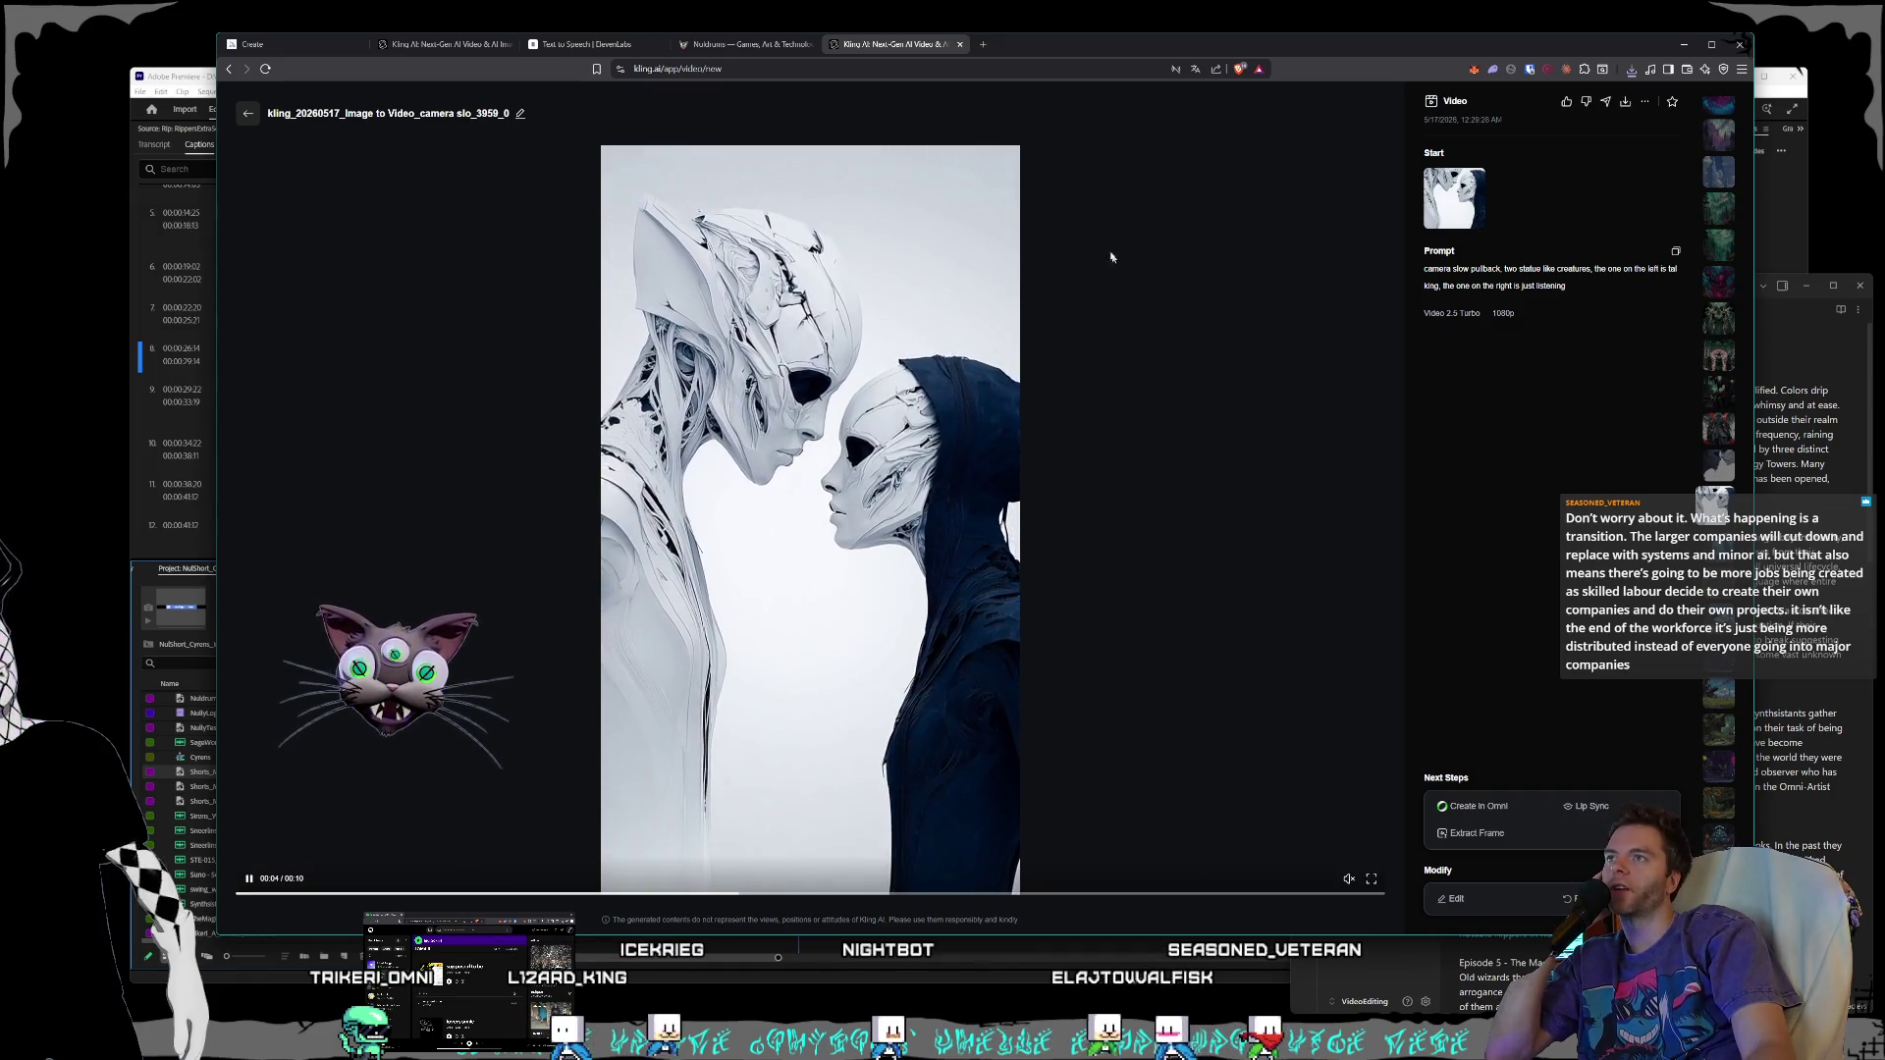
left_click_drag(1063, 39, 1075, 51)
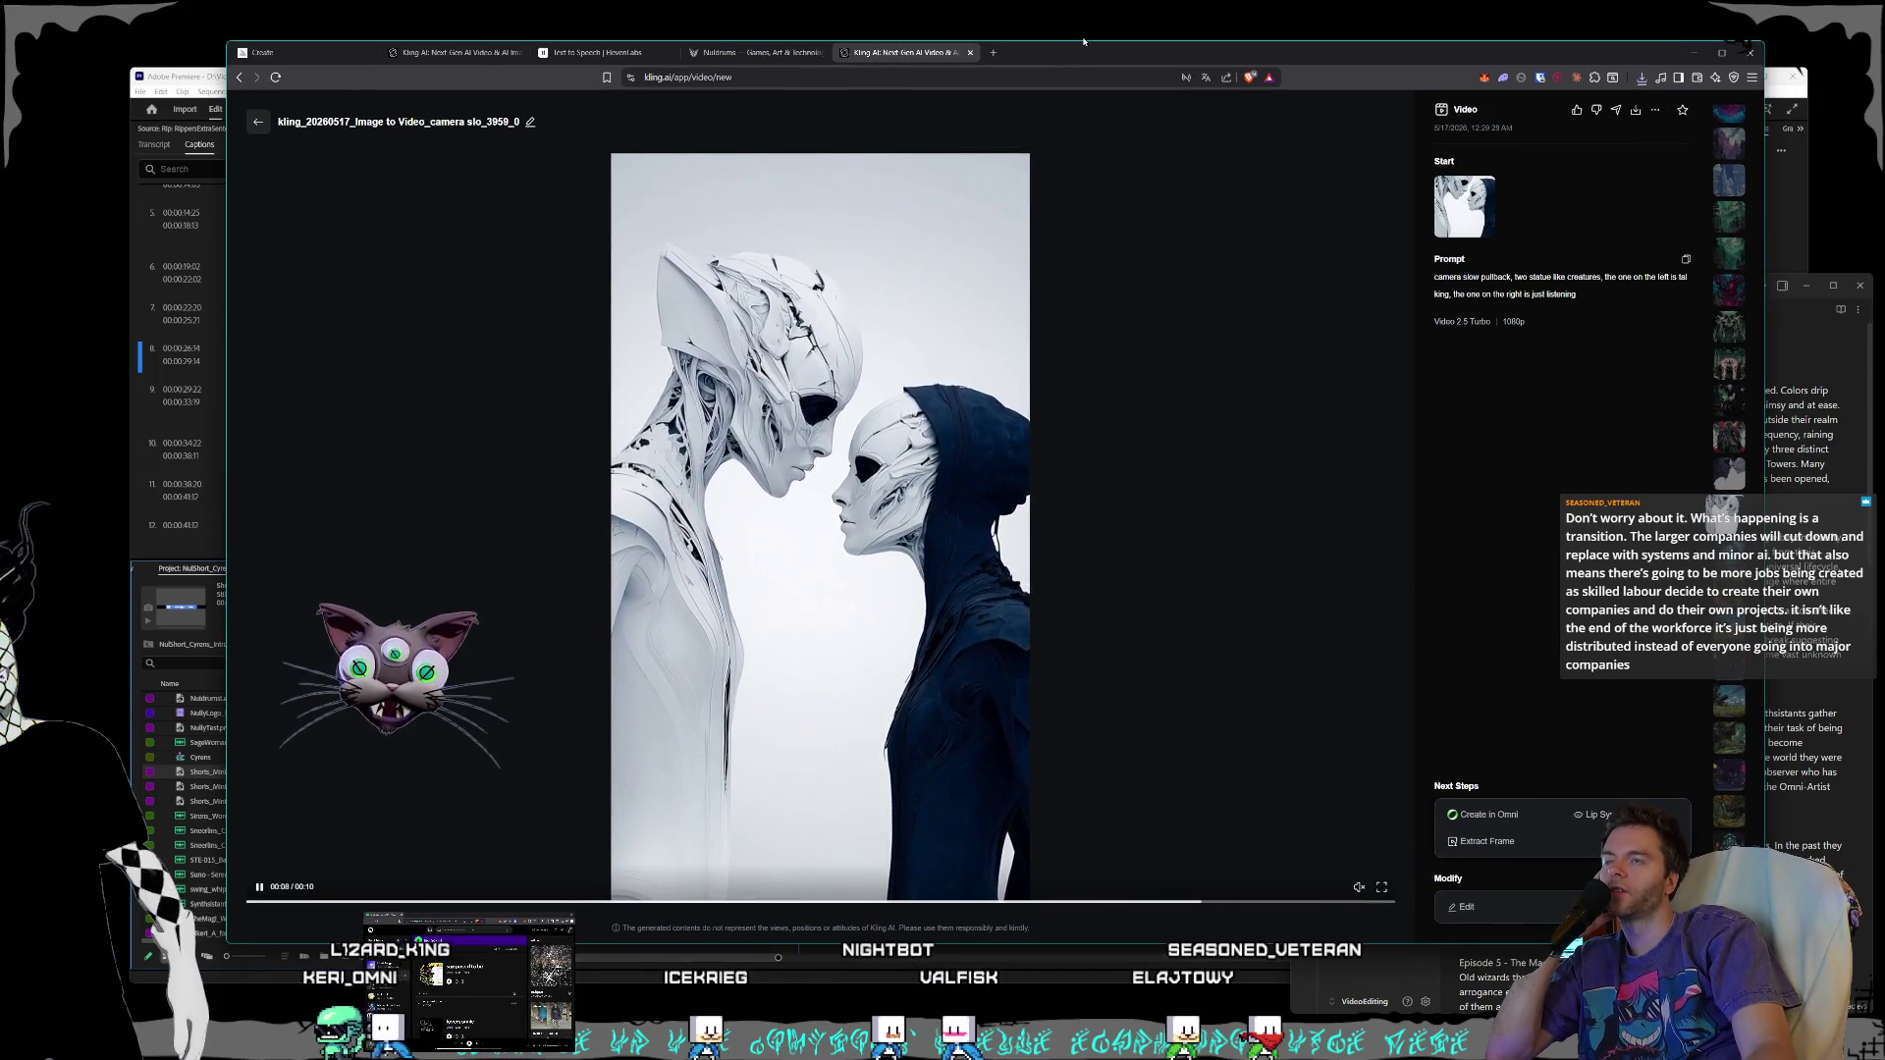
left_click_drag(1078, 42, 1067, 34)
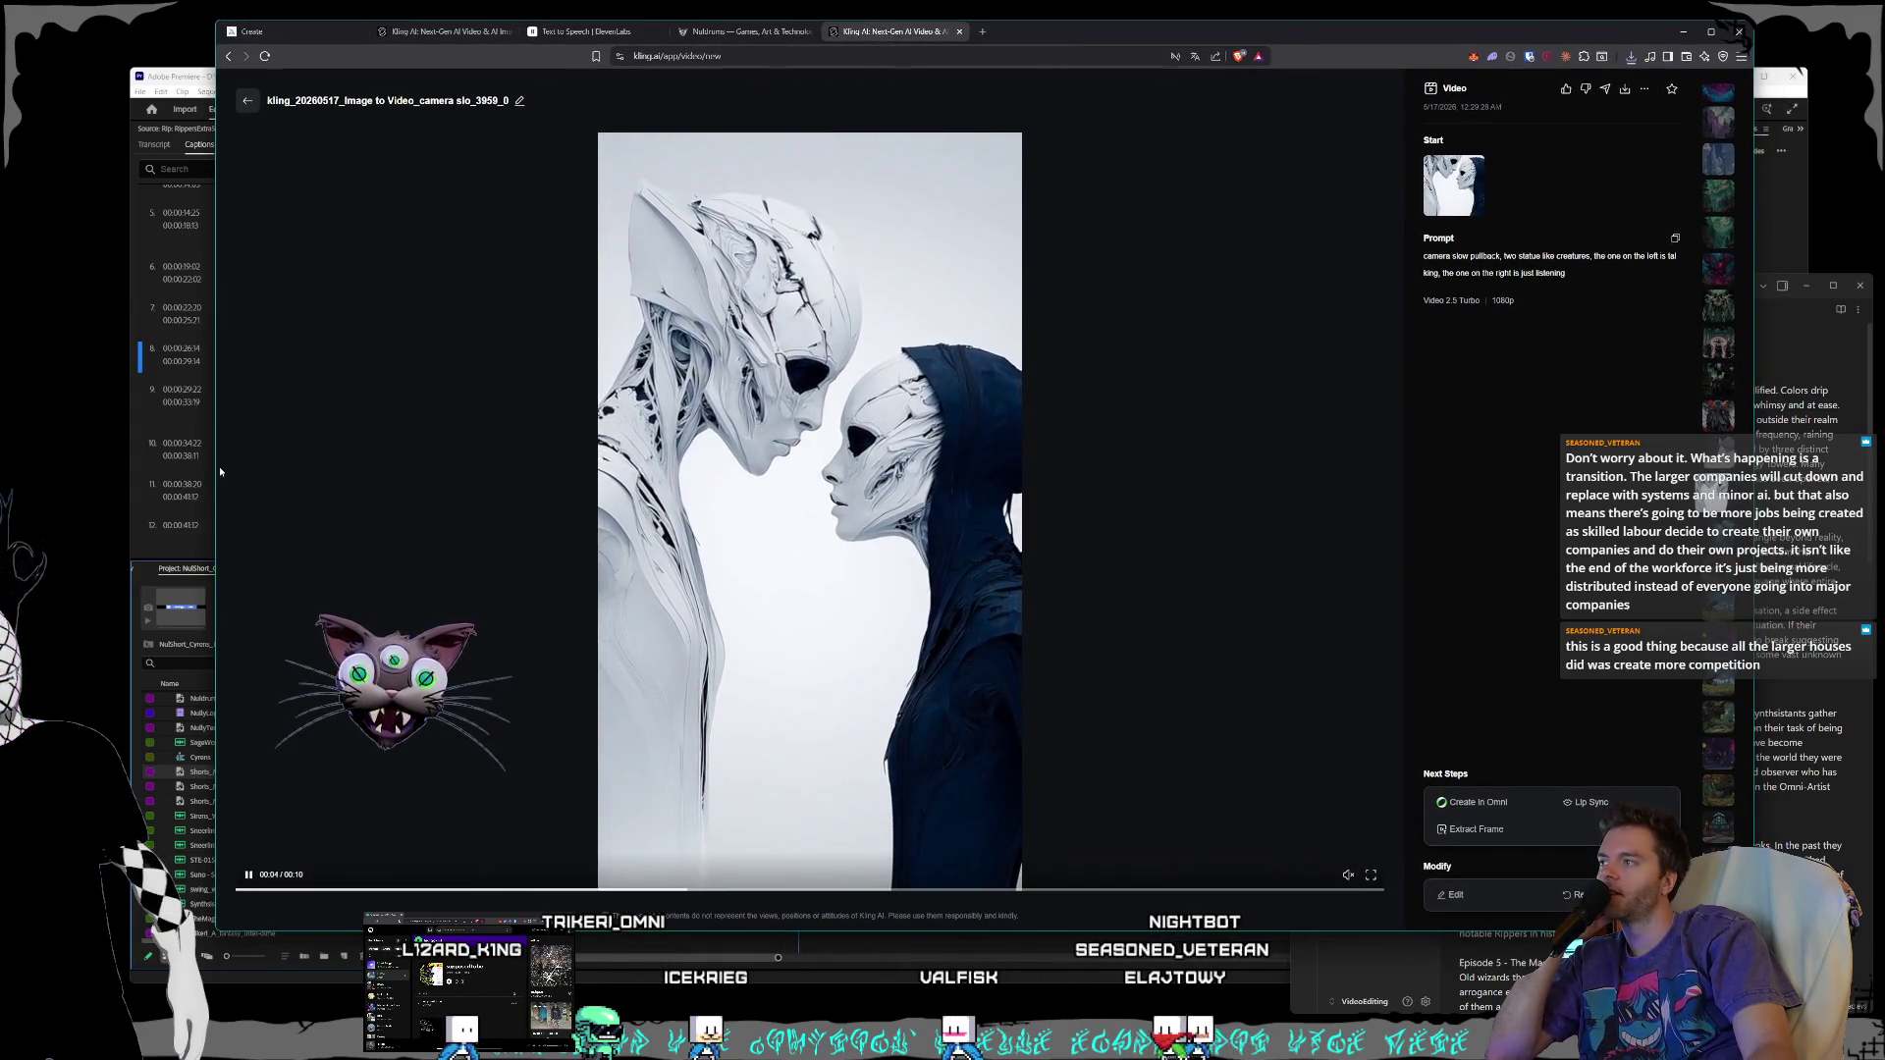
left_click_drag(213, 470, 203, 469)
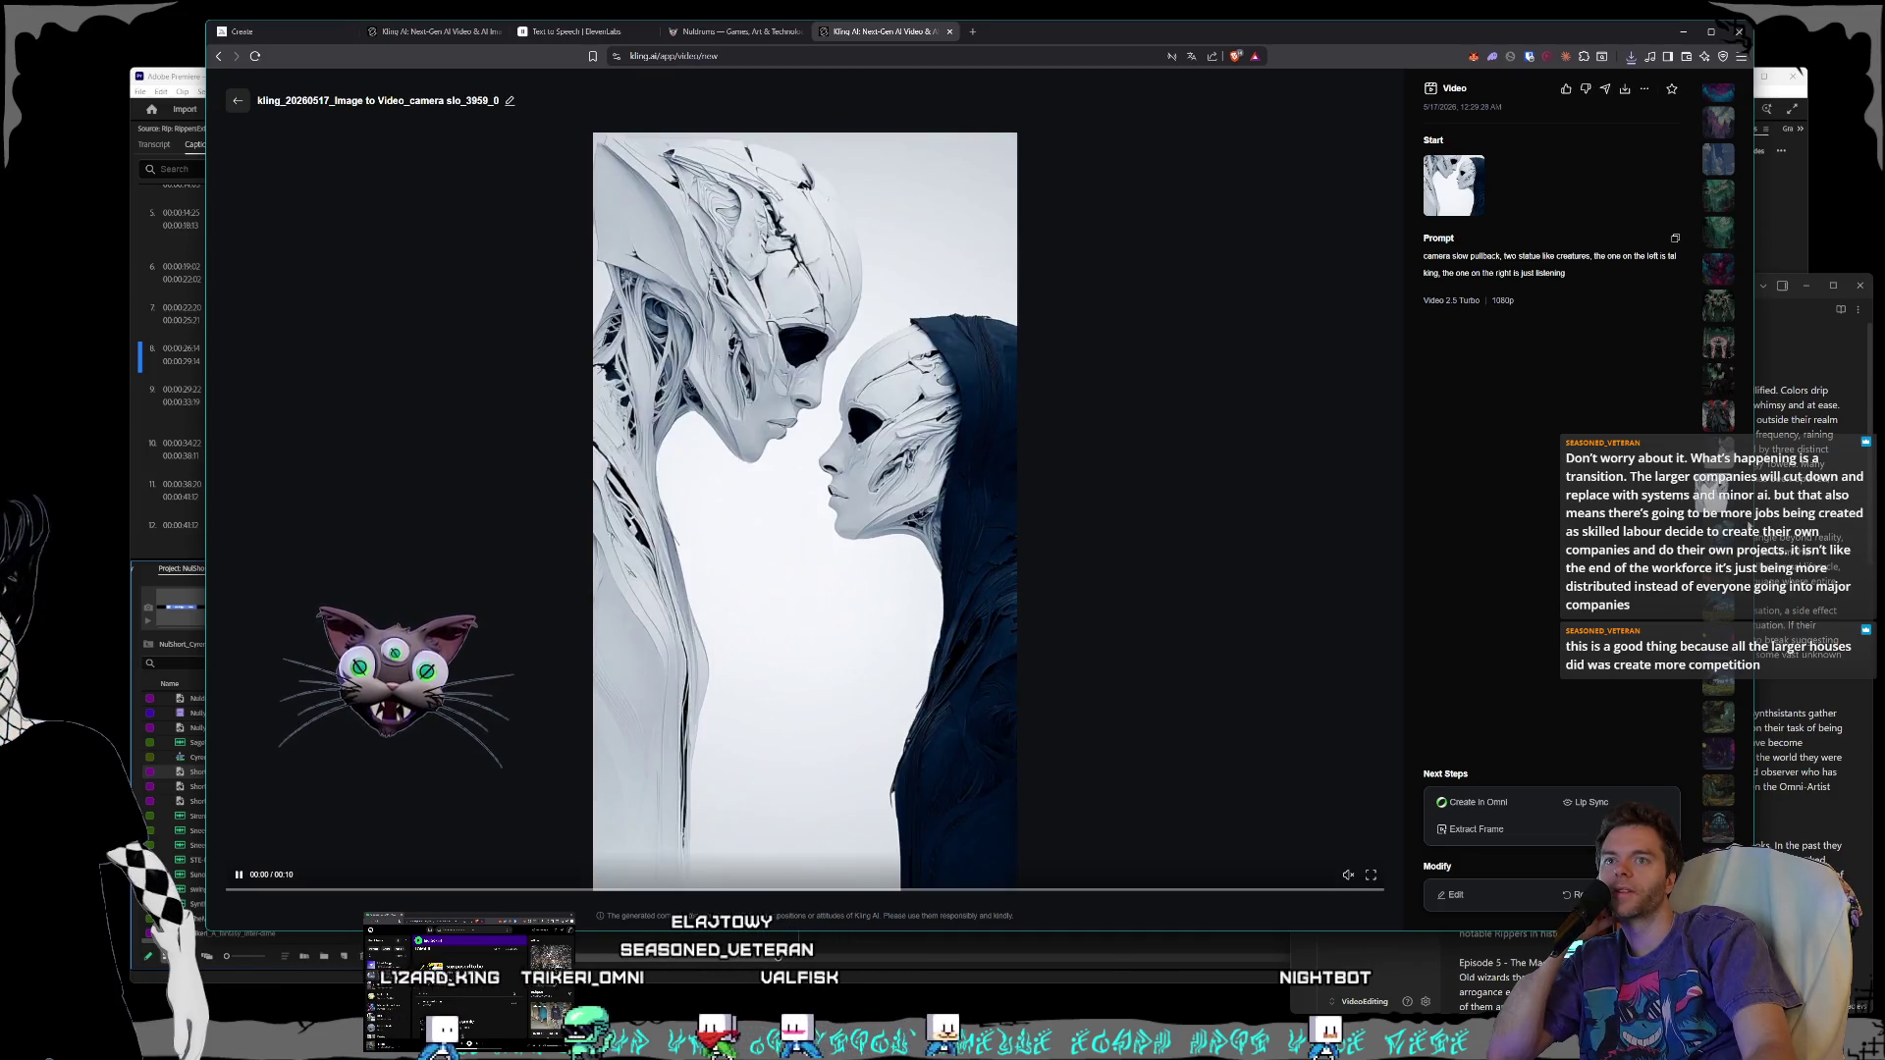
left_click_drag(1756, 521, 1755, 520)
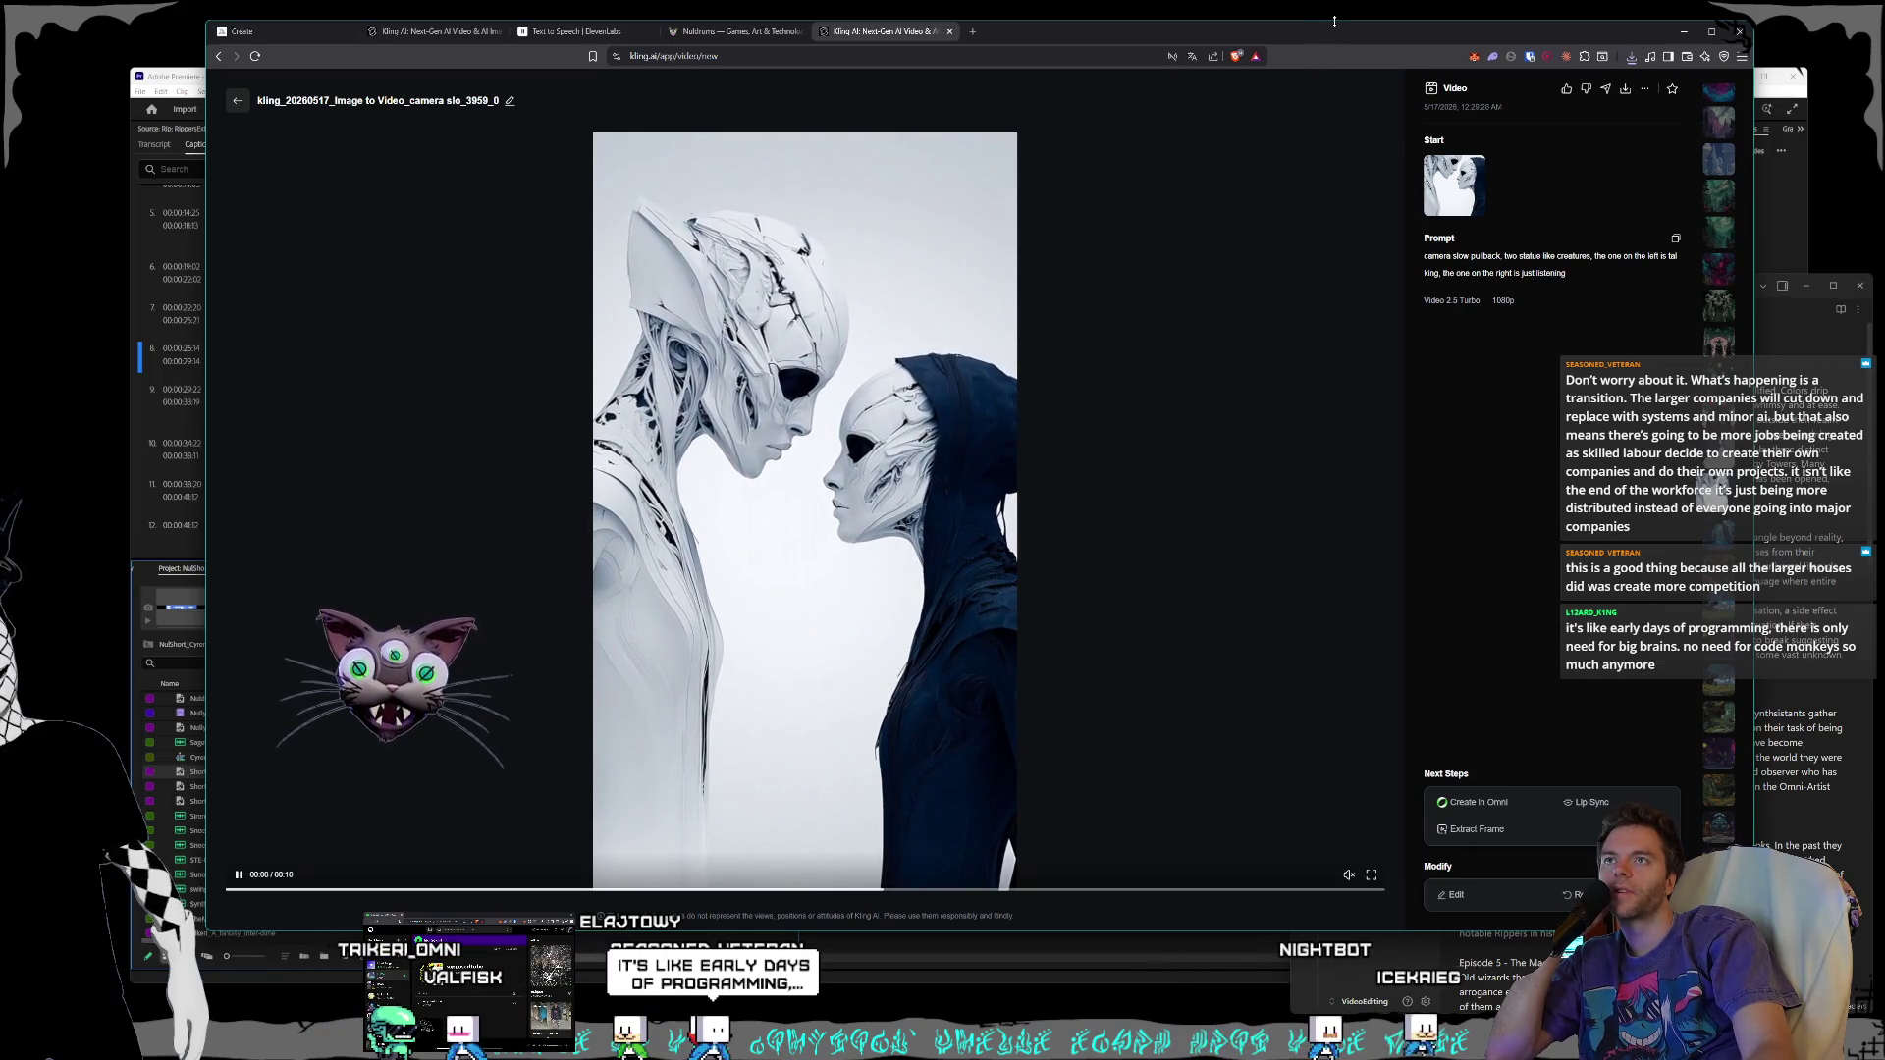
left_click_drag(1336, 20, 1341, 19)
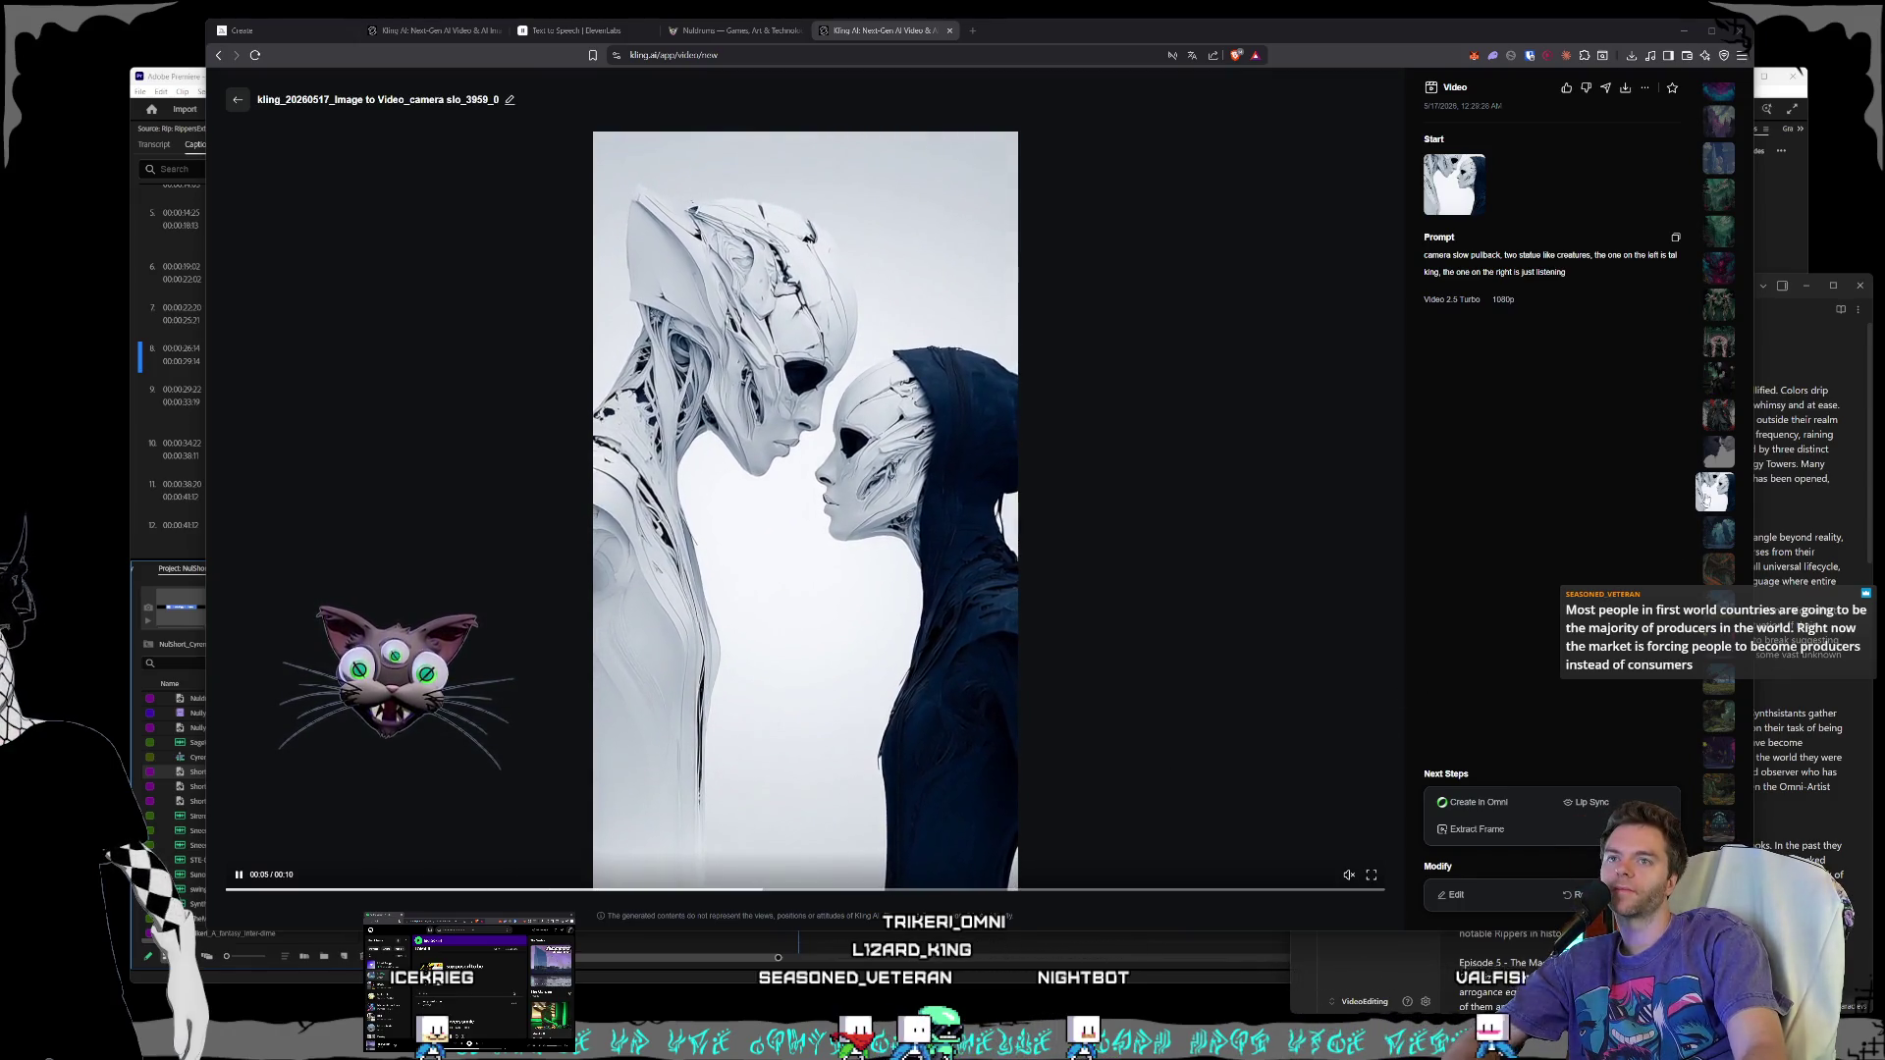
- Step through the generated clips history and open the stone portal clip
left_click(1717, 538)
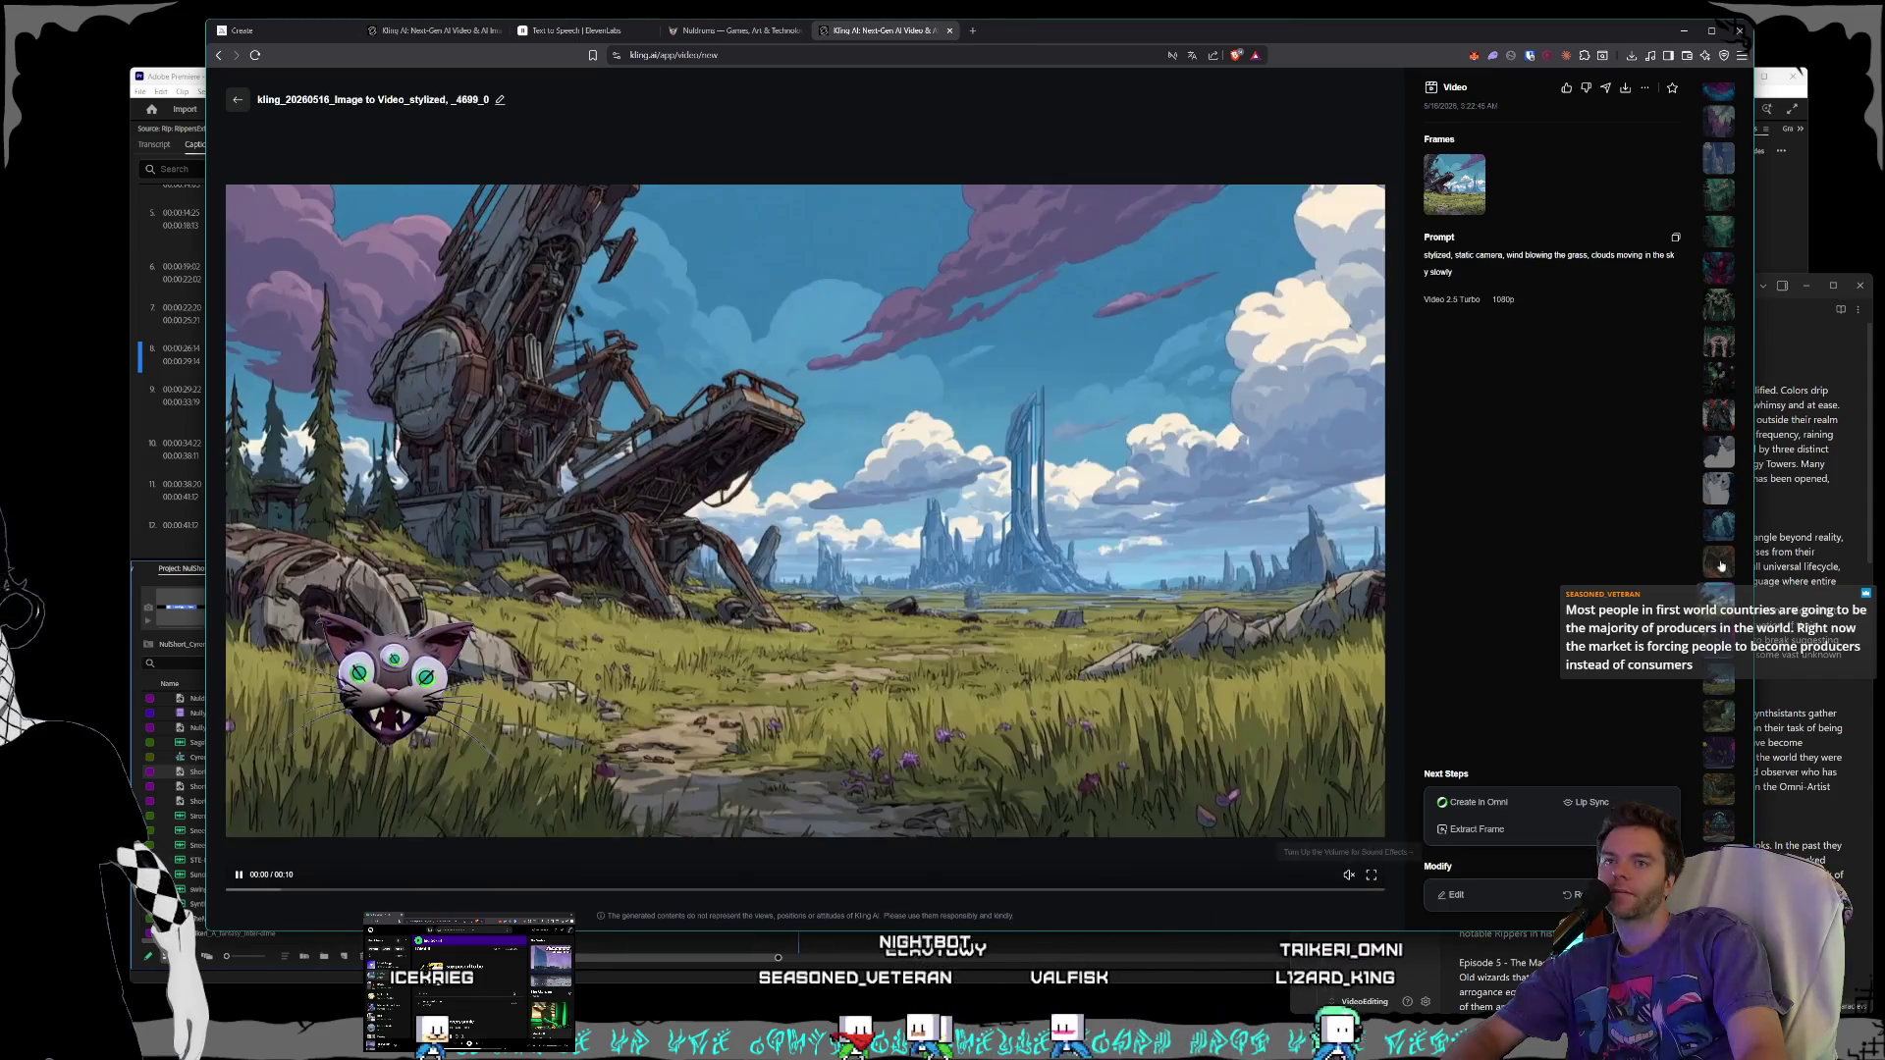
left_click(1719, 452)
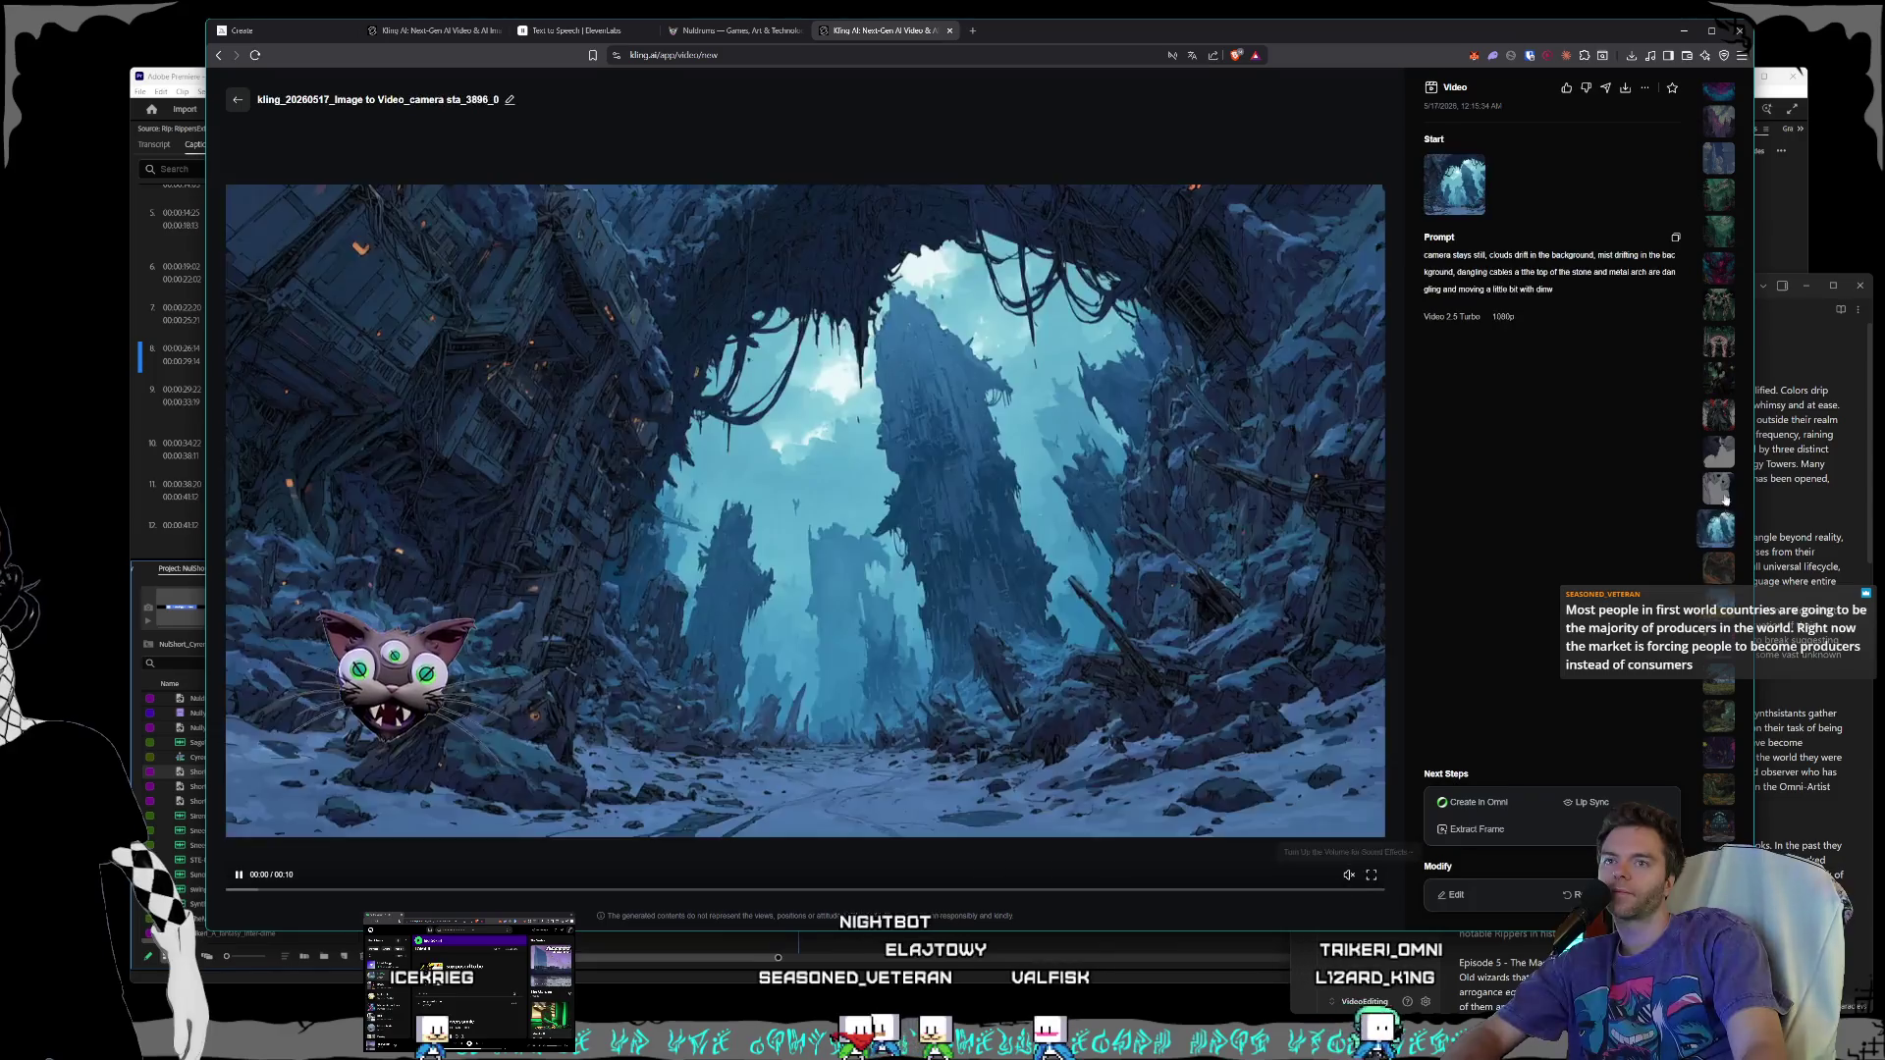
left_click(1716, 488)
scroll(1720, 295, "up", 3)
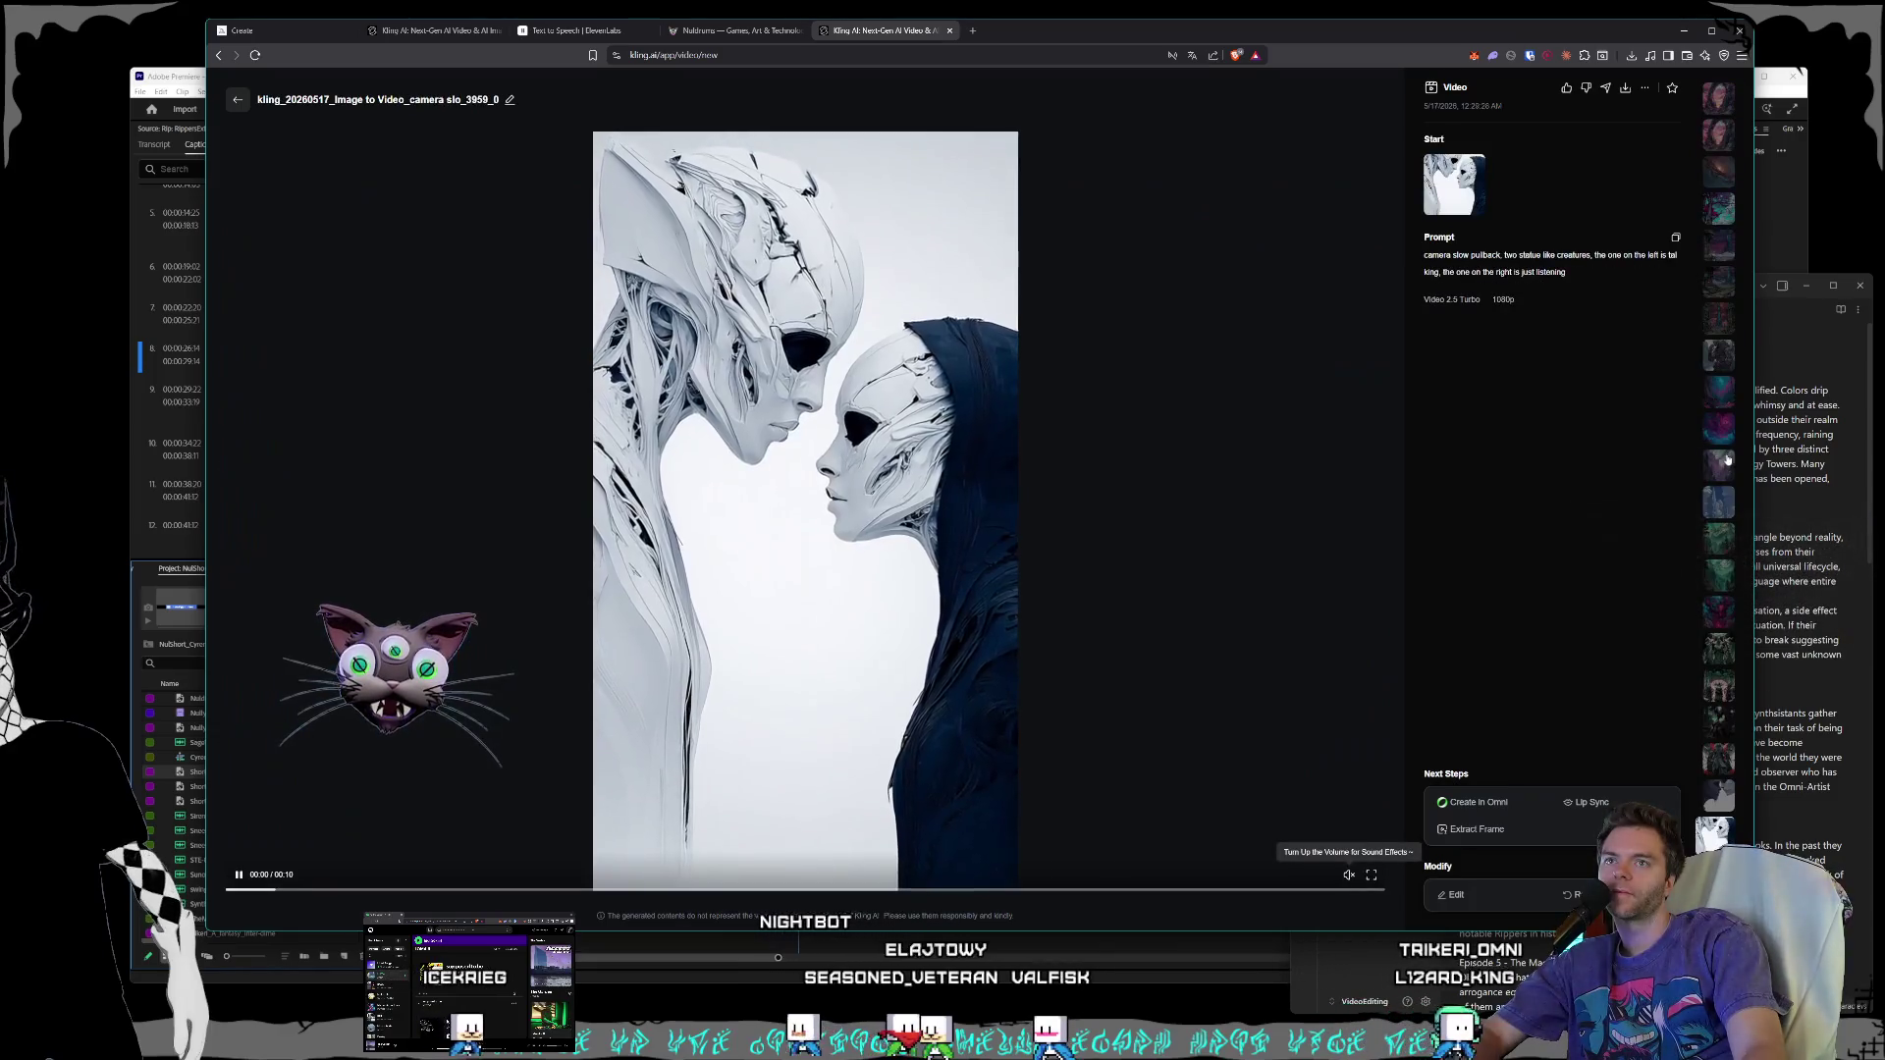
left_click(1718, 135)
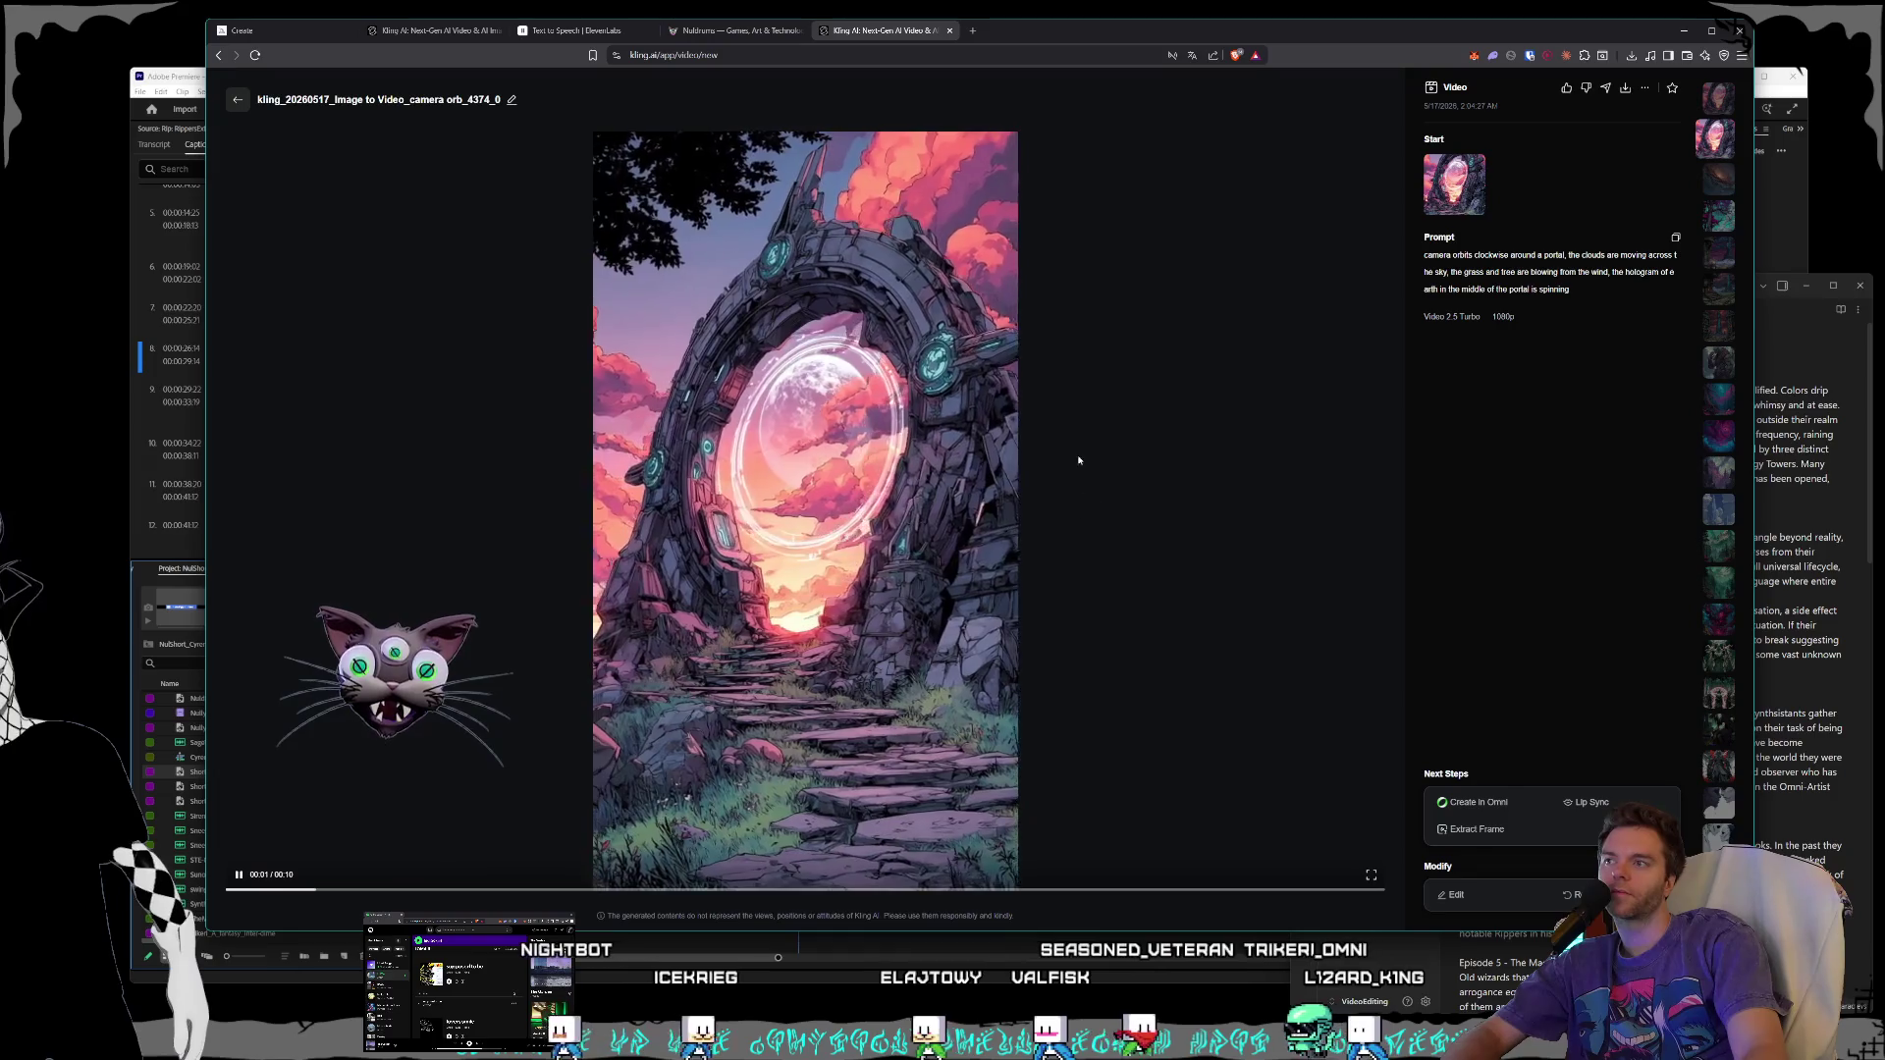
- Close the duplicate Kling tab and rearrange the browser window
left_click_drag(884, 33, 521, 41)
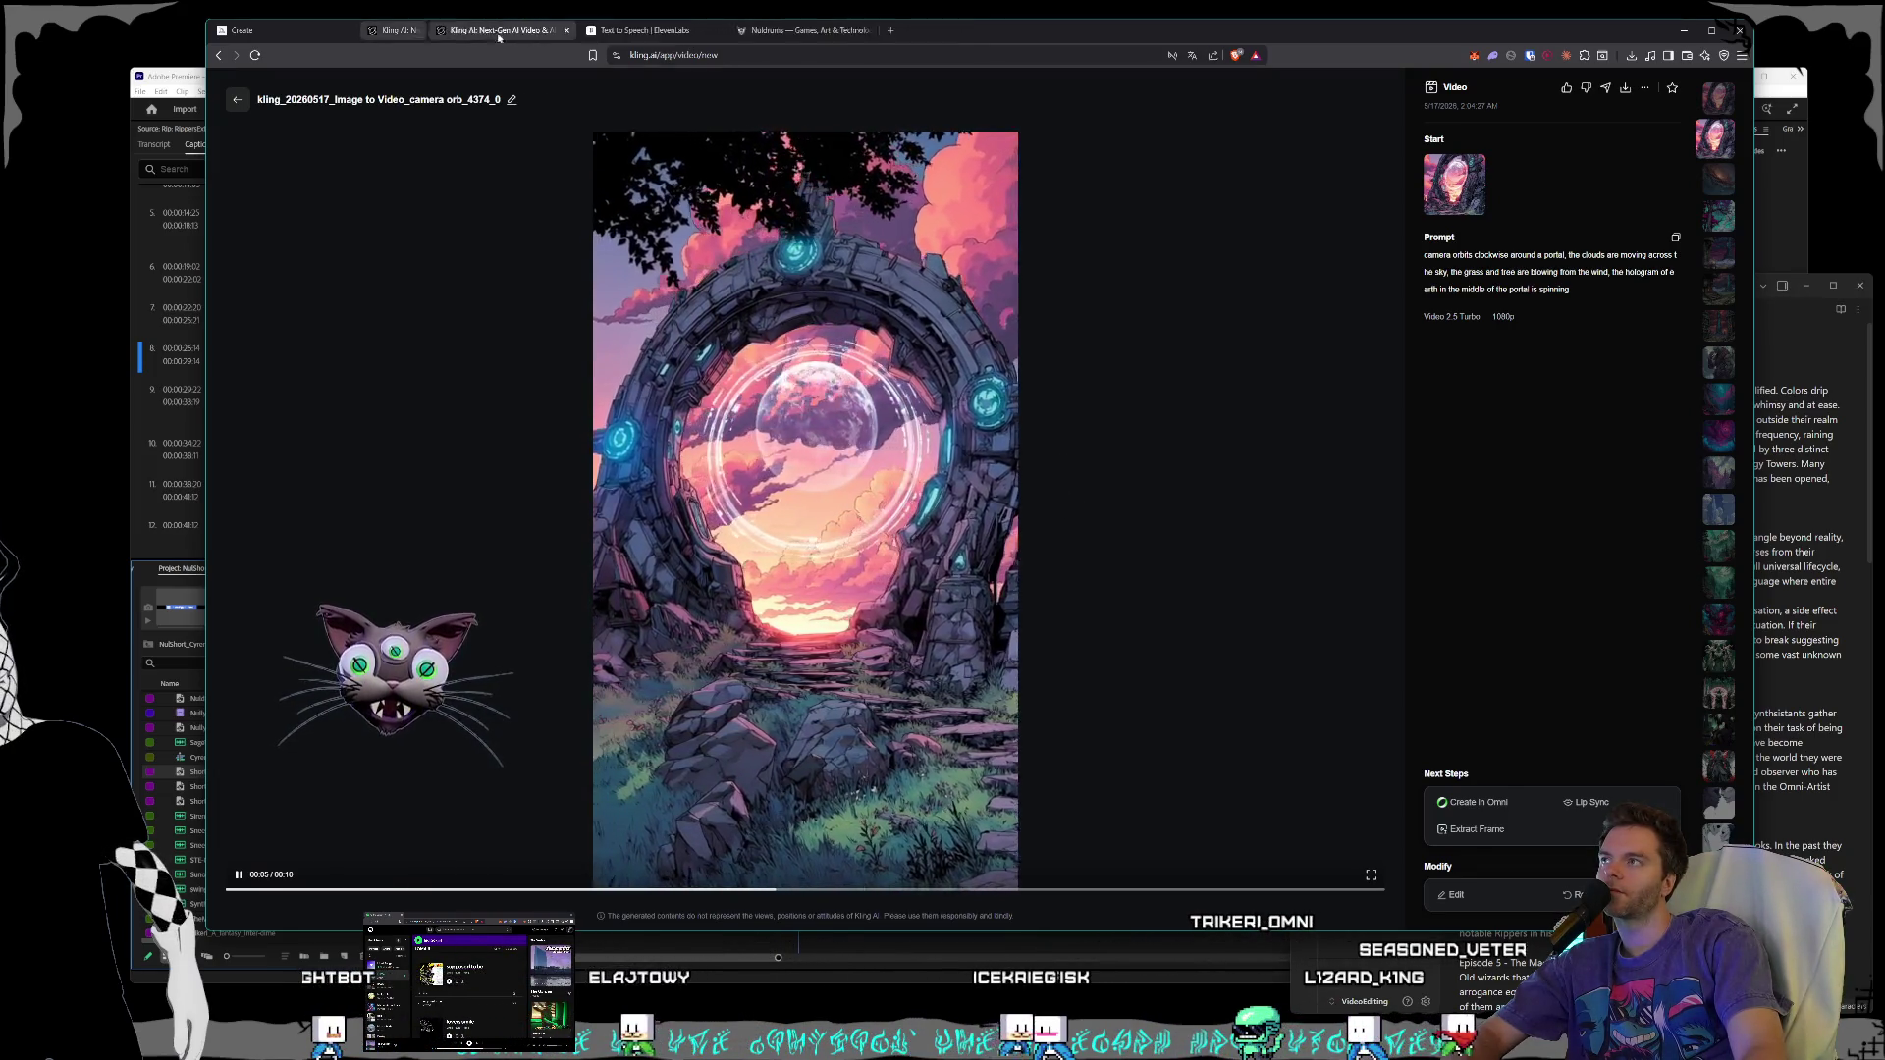
left_click(434, 31)
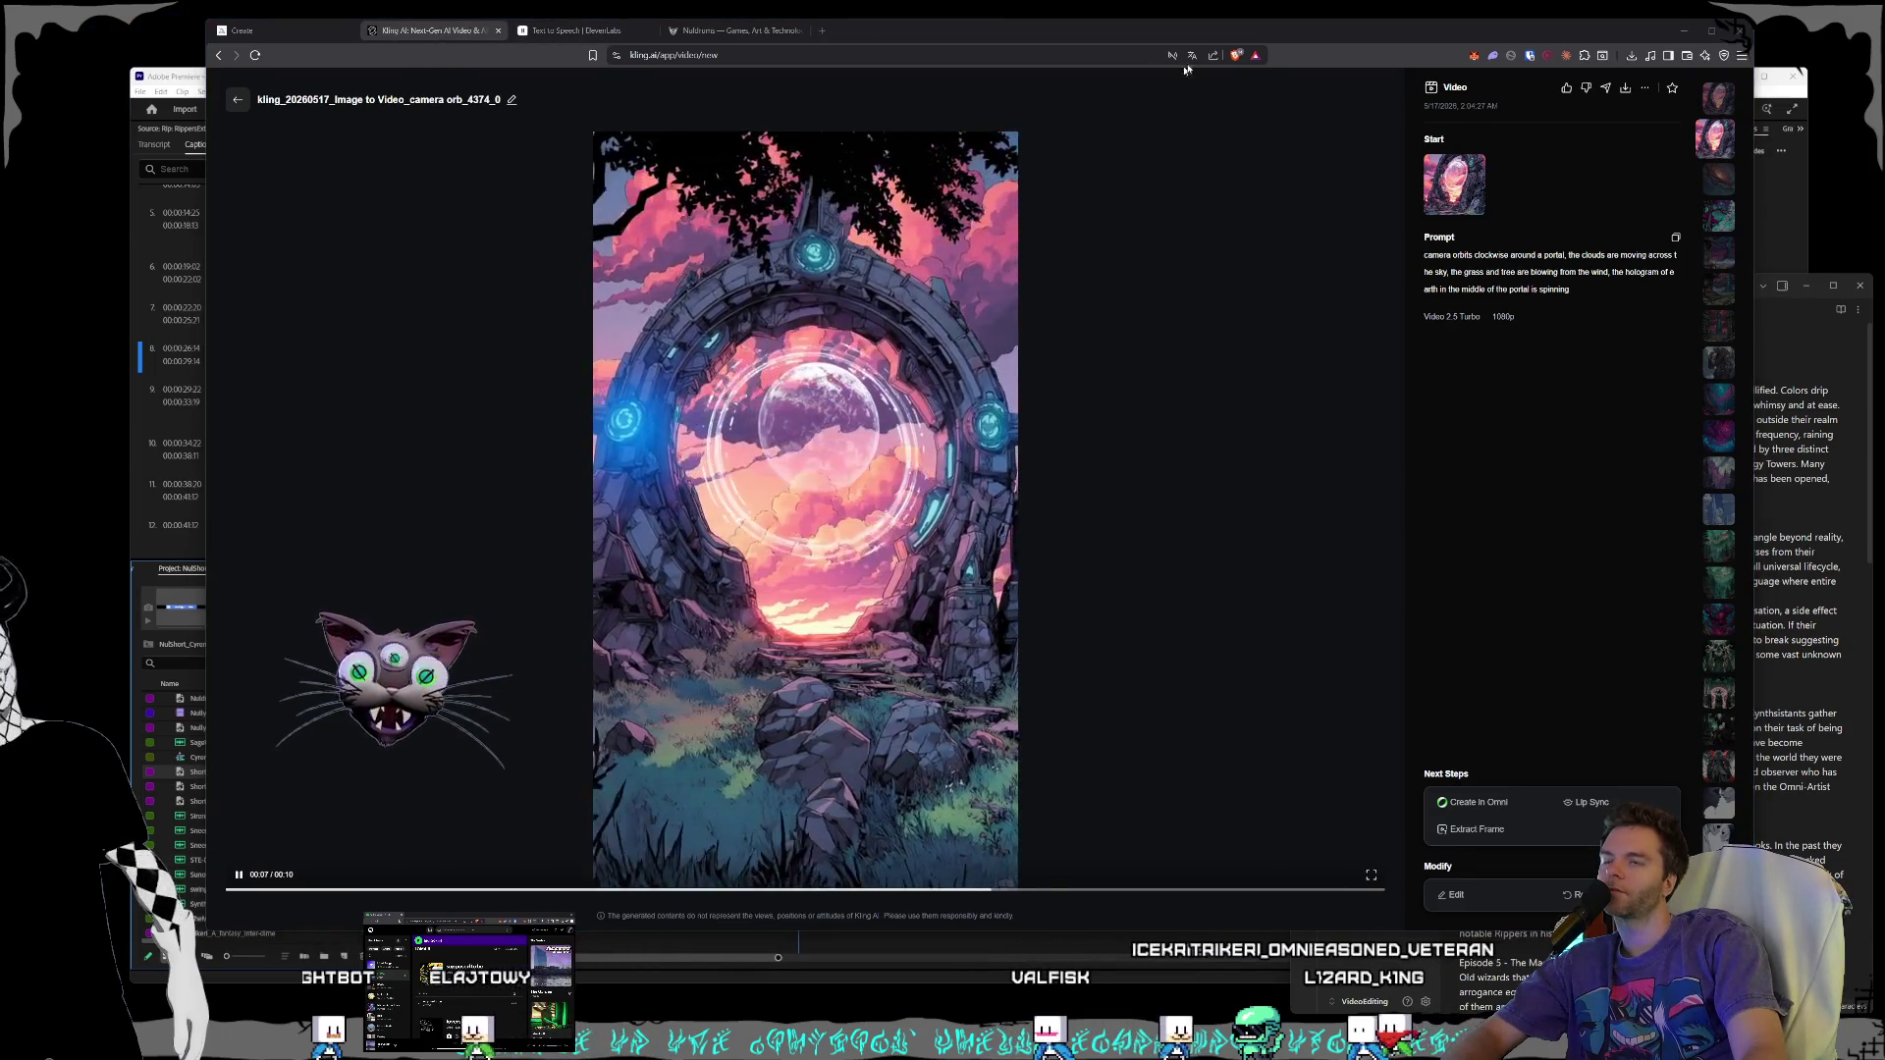
left_click_drag(1176, 36, 1116, 37)
mouse_move(388, 7)
left_mouse_down()
mouse_move(226, 26)
mouse_move(98, 286)
mouse_move(113, 314)
left_mouse_up()
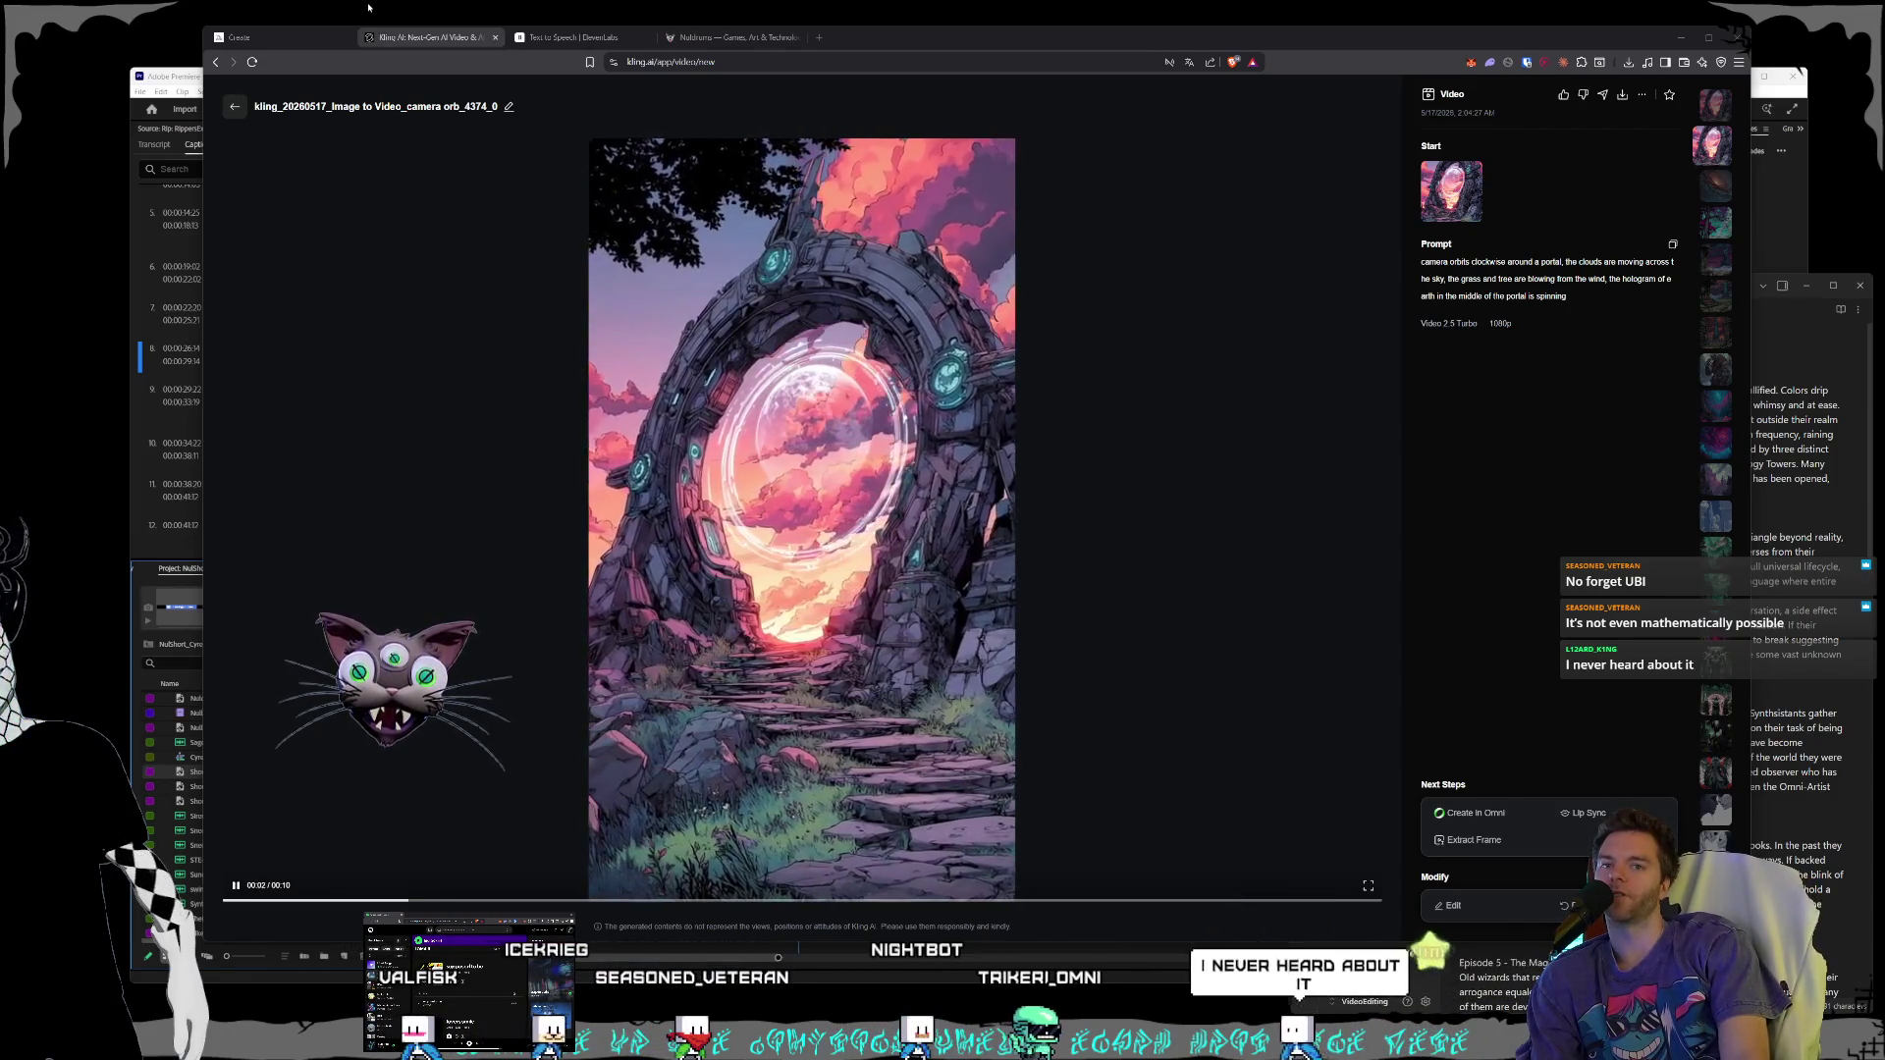
left_click(819, 38)
- Search Google for 'ai data work from home' after a brief 'scale' search
type("sca")
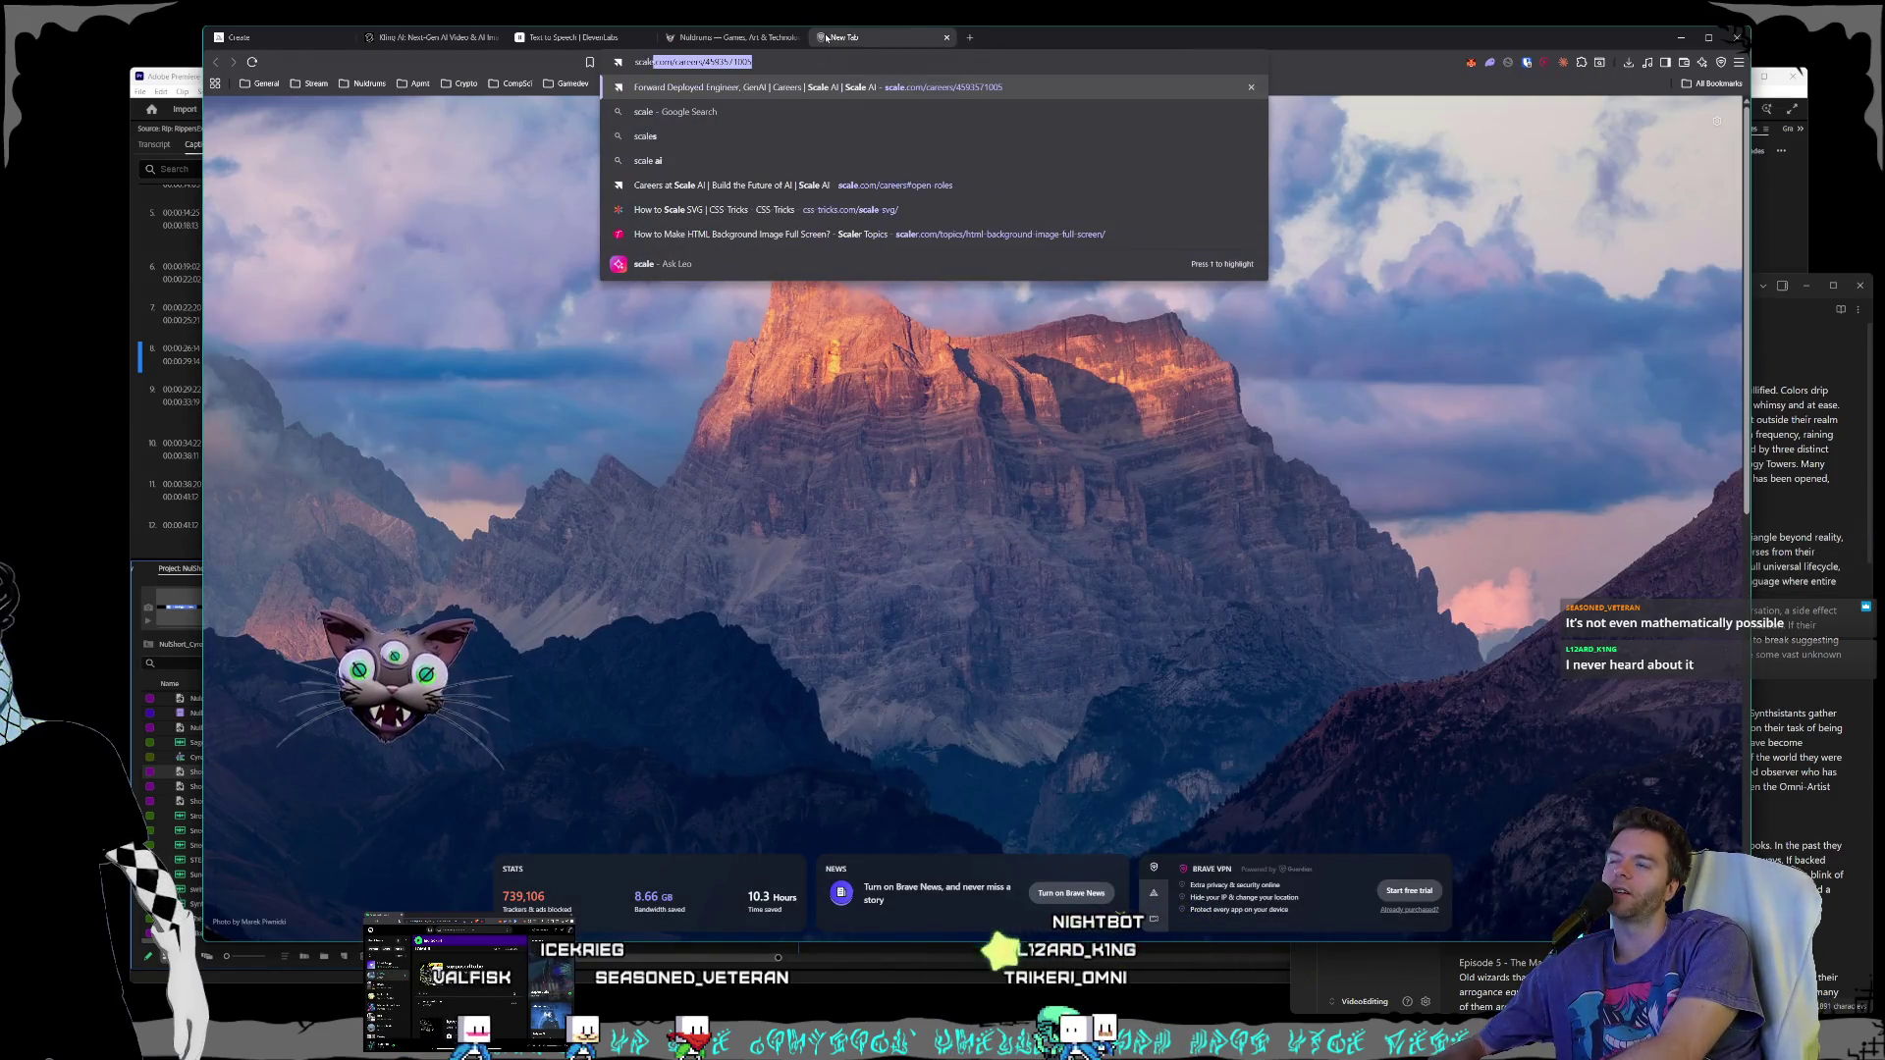
type("le")
key("Return")
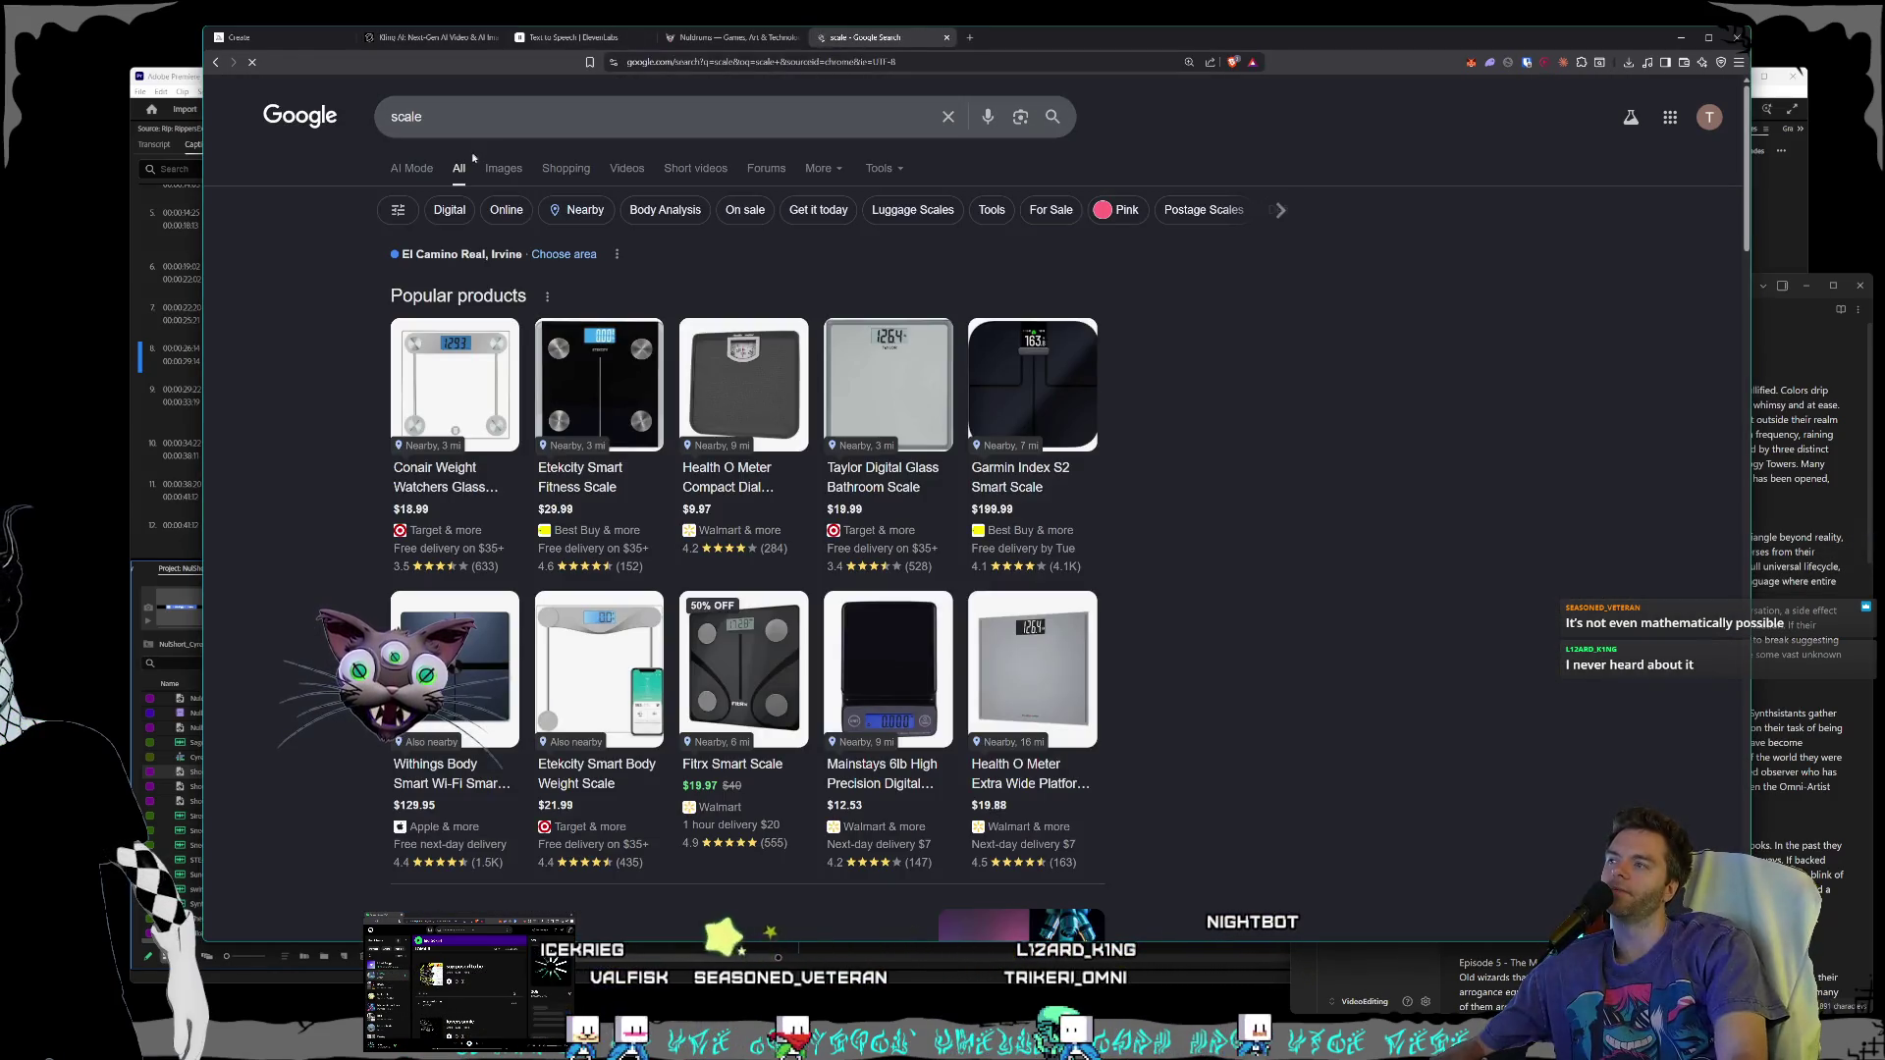
left_click(588, 116)
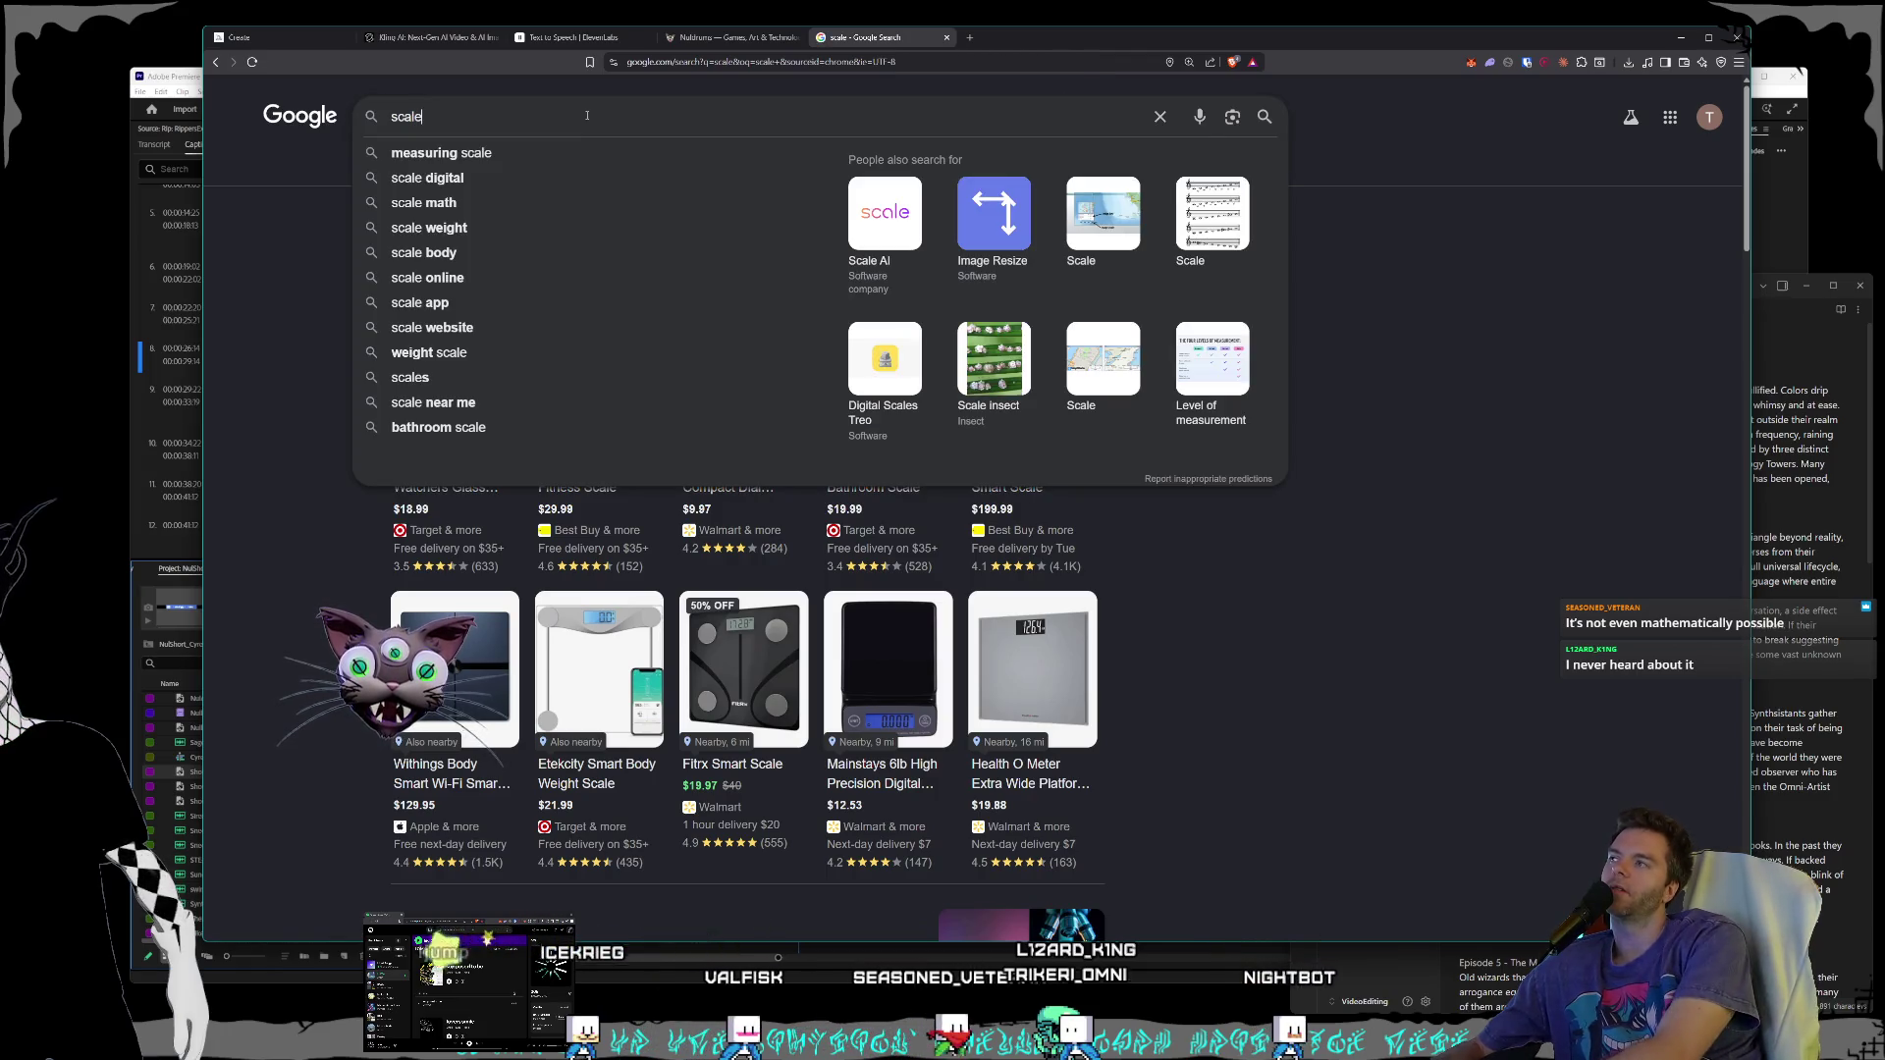
key("BackSpace")
key("BackSpace")
key("BackSpace")
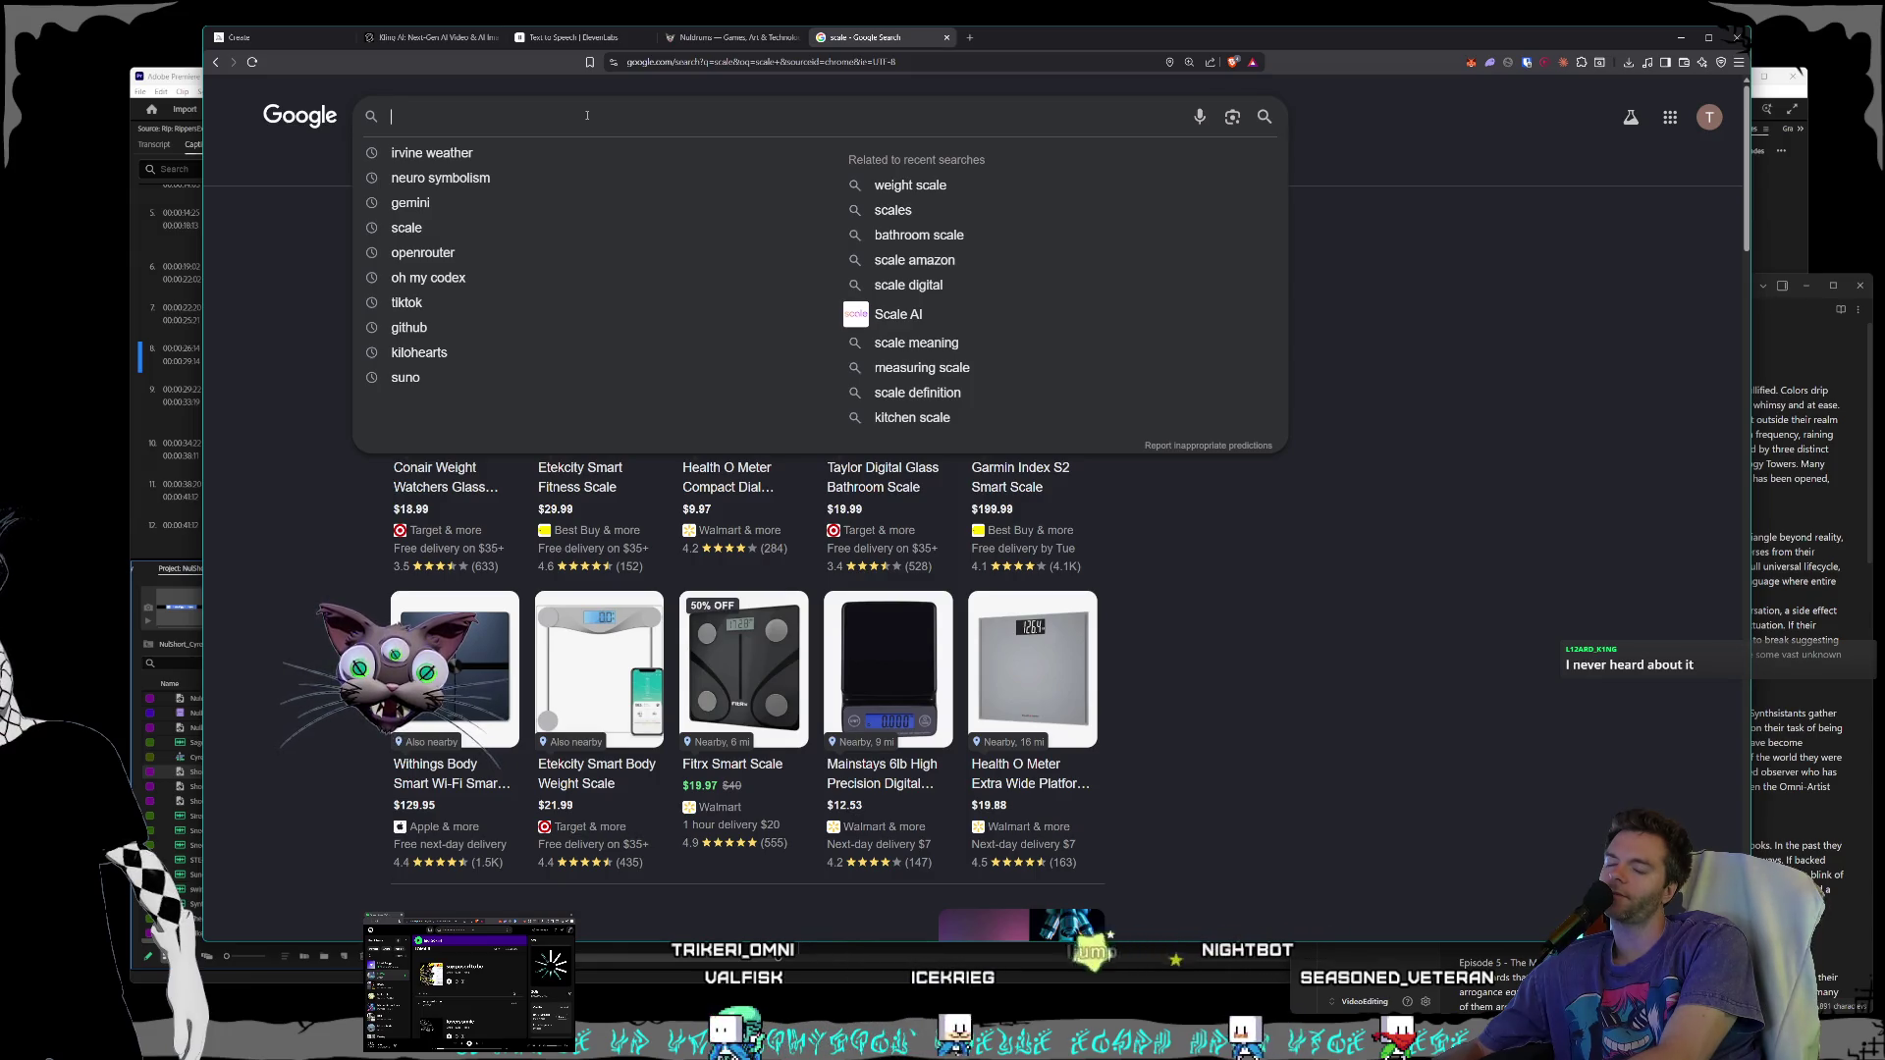
type("hand")
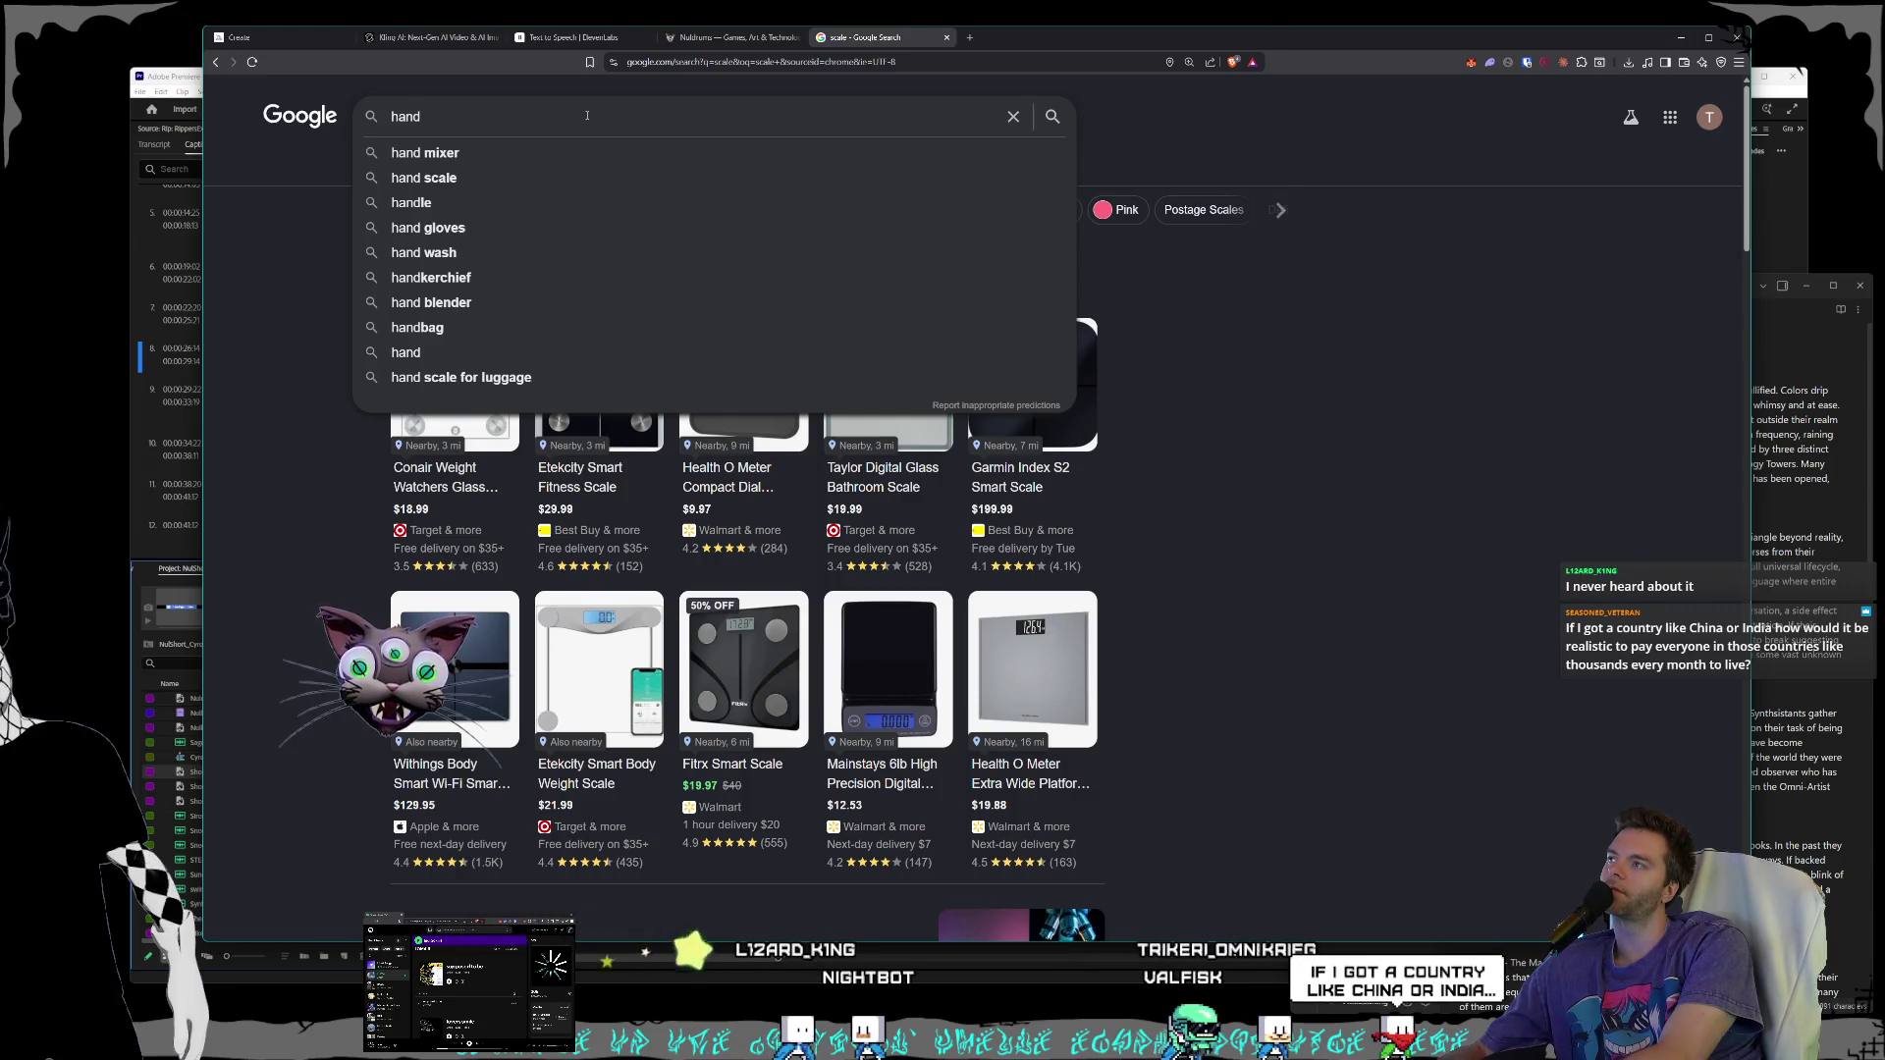
key("BackSpace")
key("BackSpace")
key("BackSpace")
type("ai da")
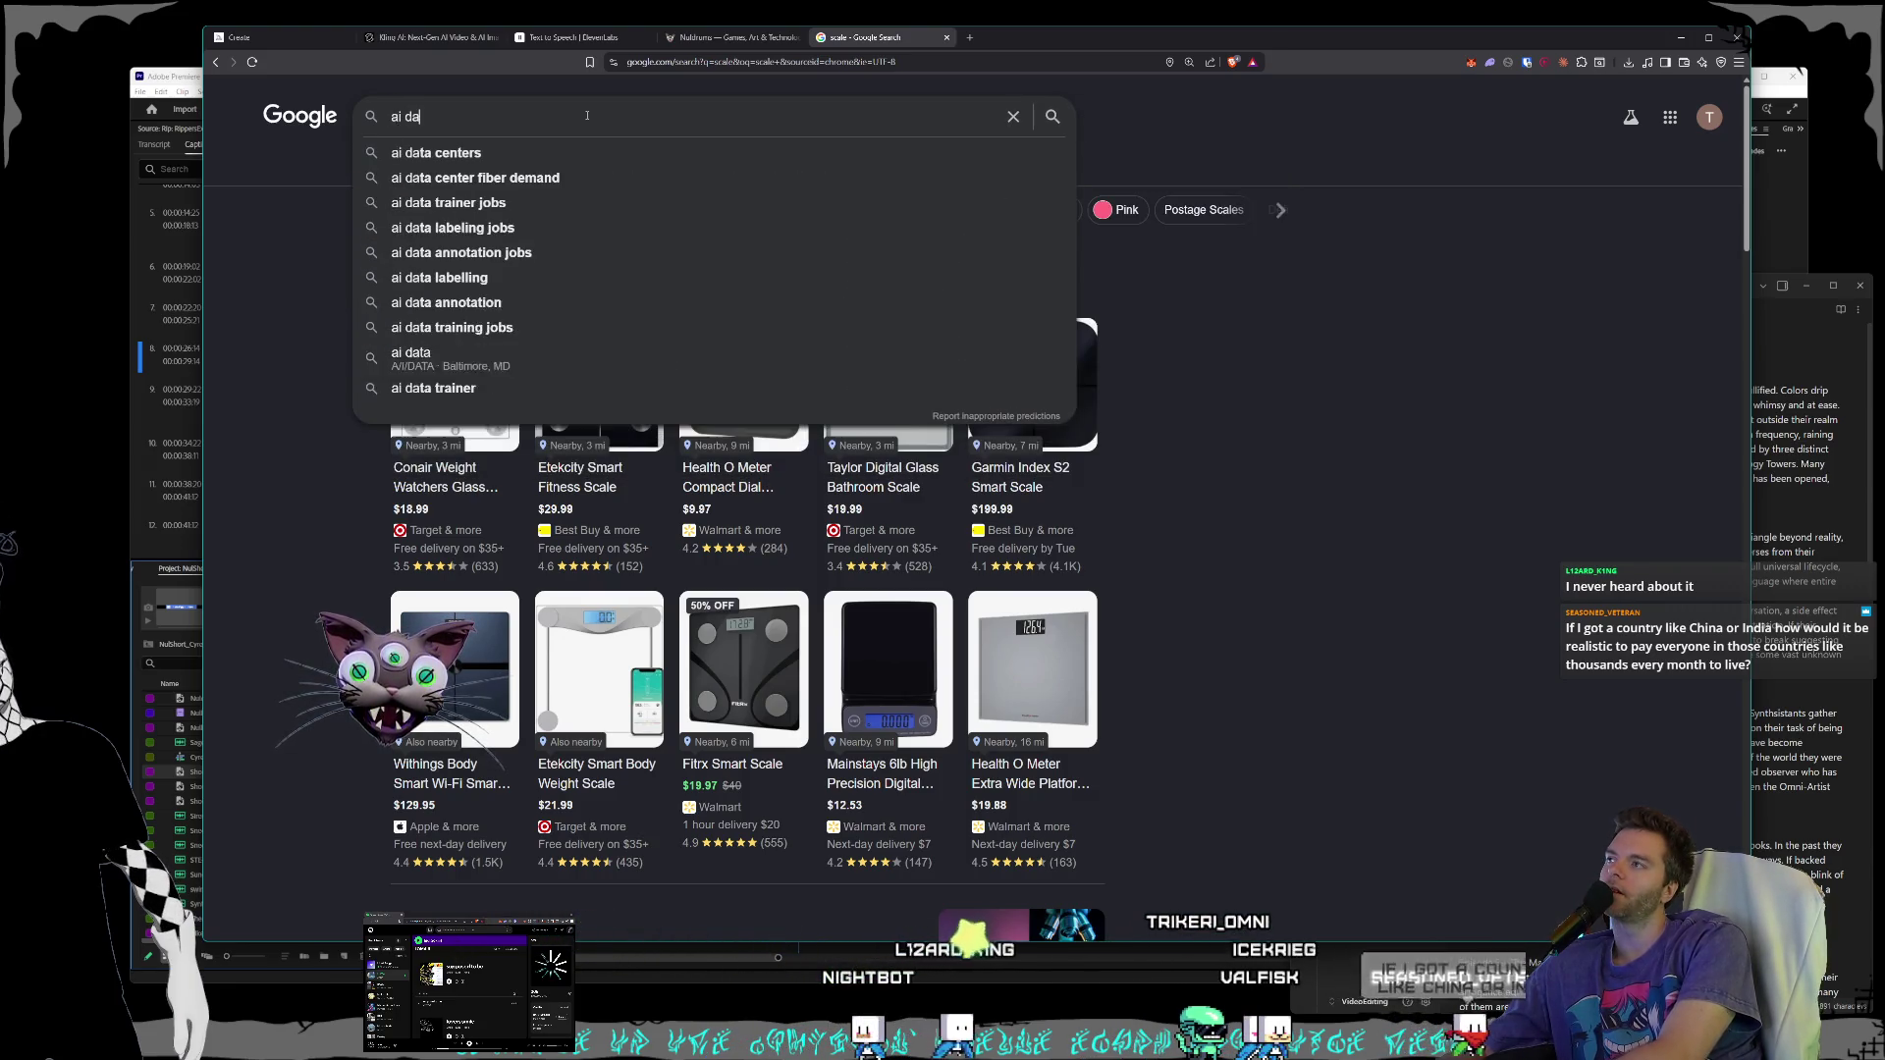
type("ta work from home")
key("Return")
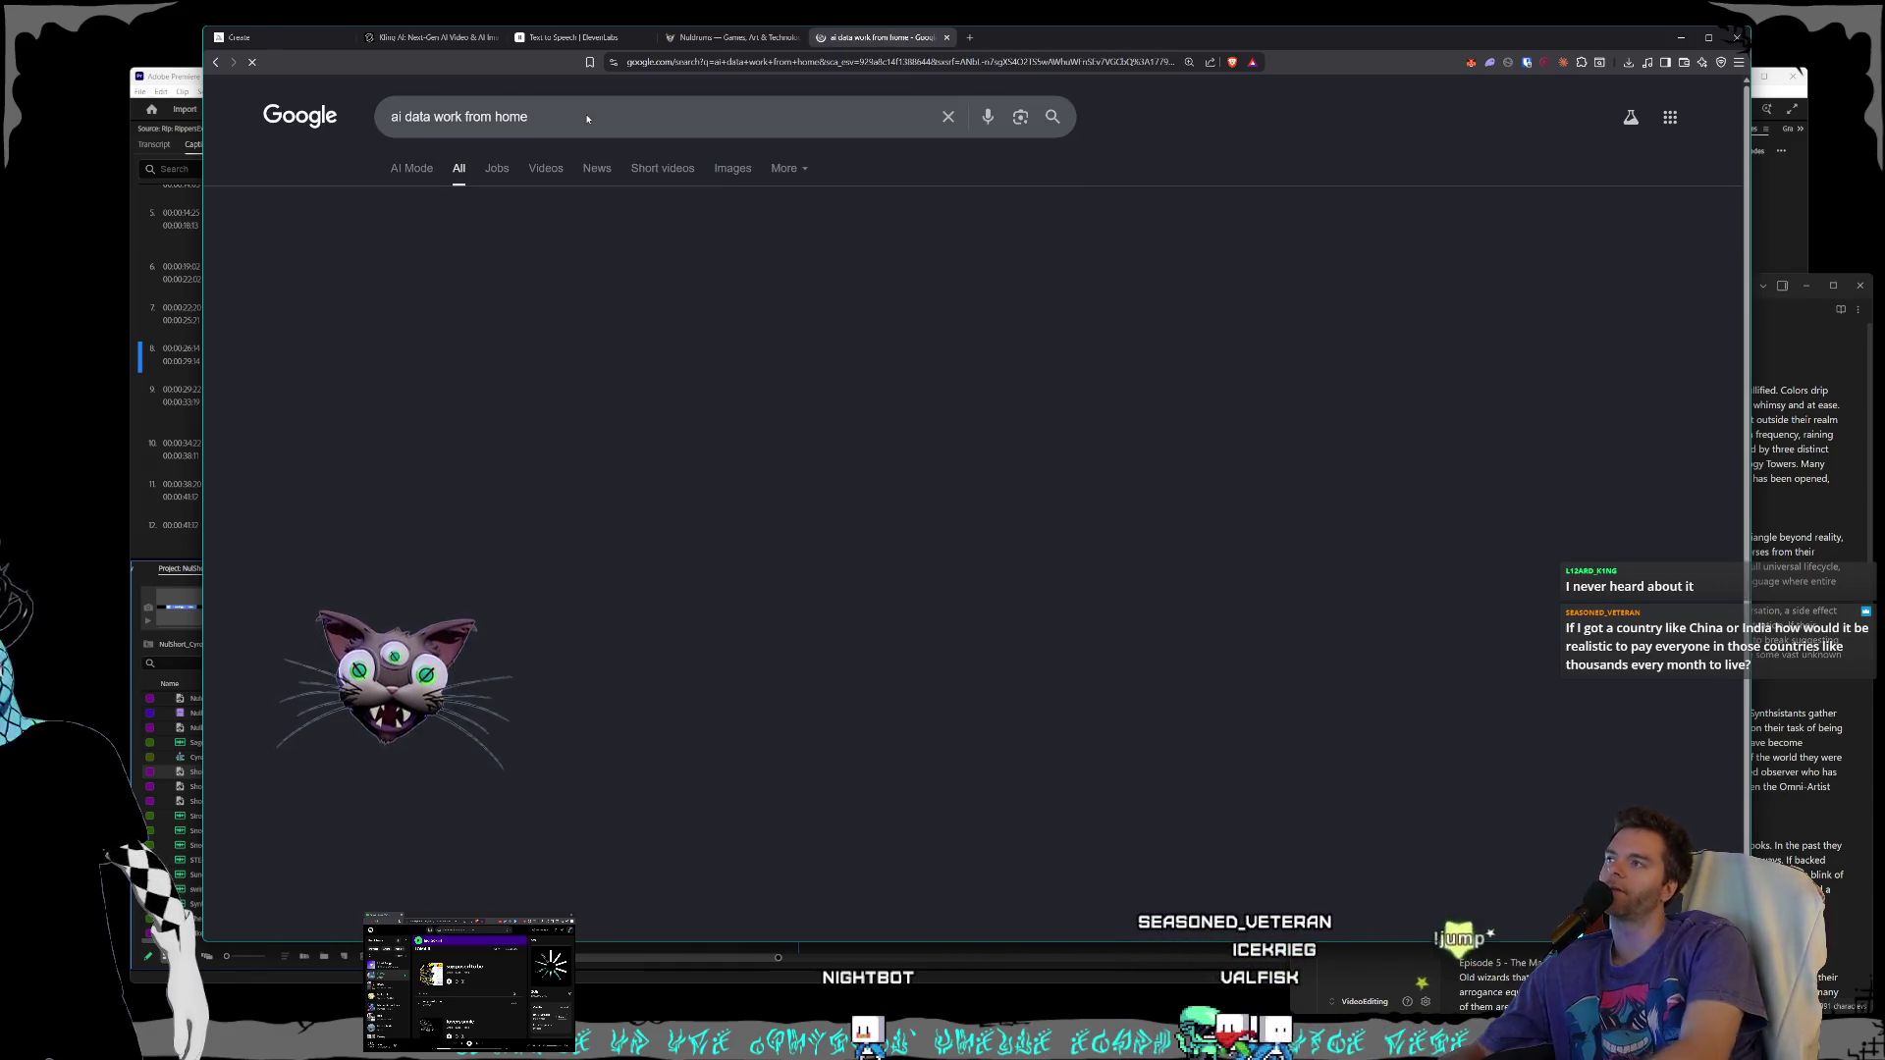
- Open the sponsored Remote AI Training Jobs result in a background tab and scroll the results
scroll(517, 199, "down", 2)
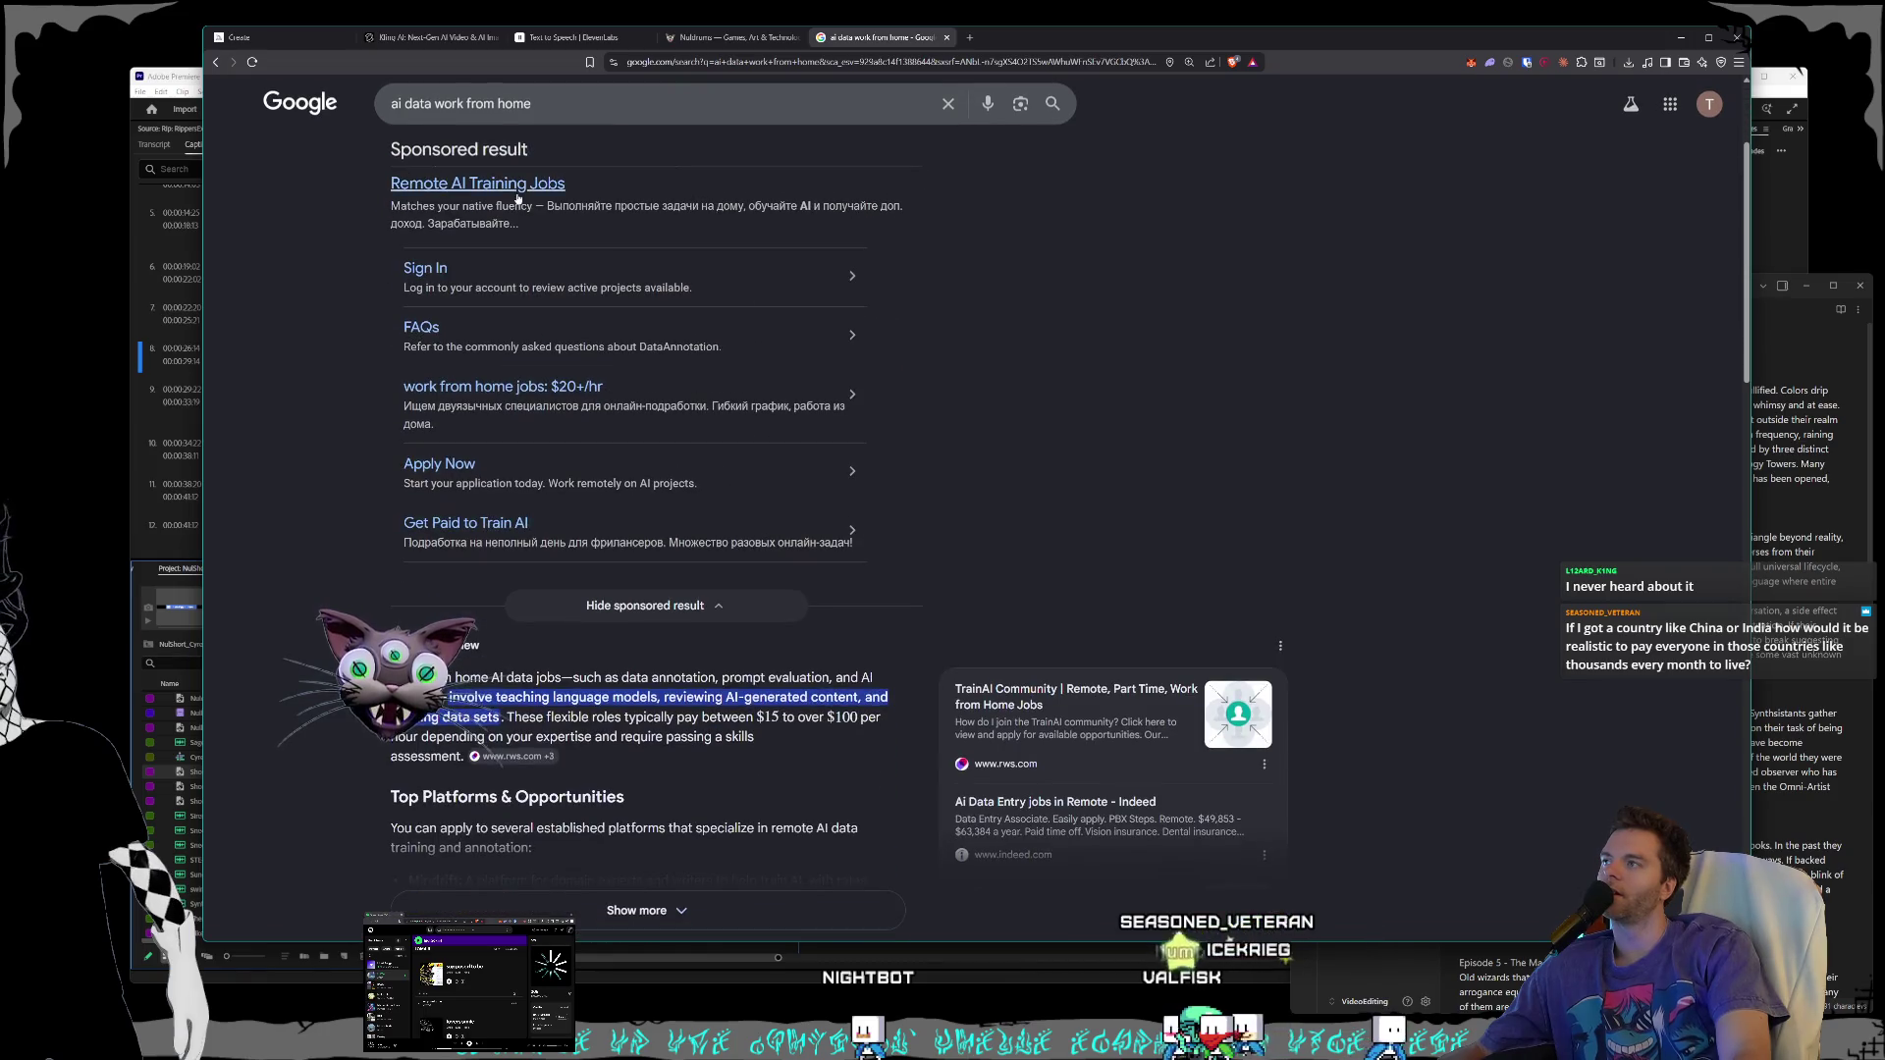
scroll(517, 198, "up", 2)
right_click(513, 393)
left_click(559, 403)
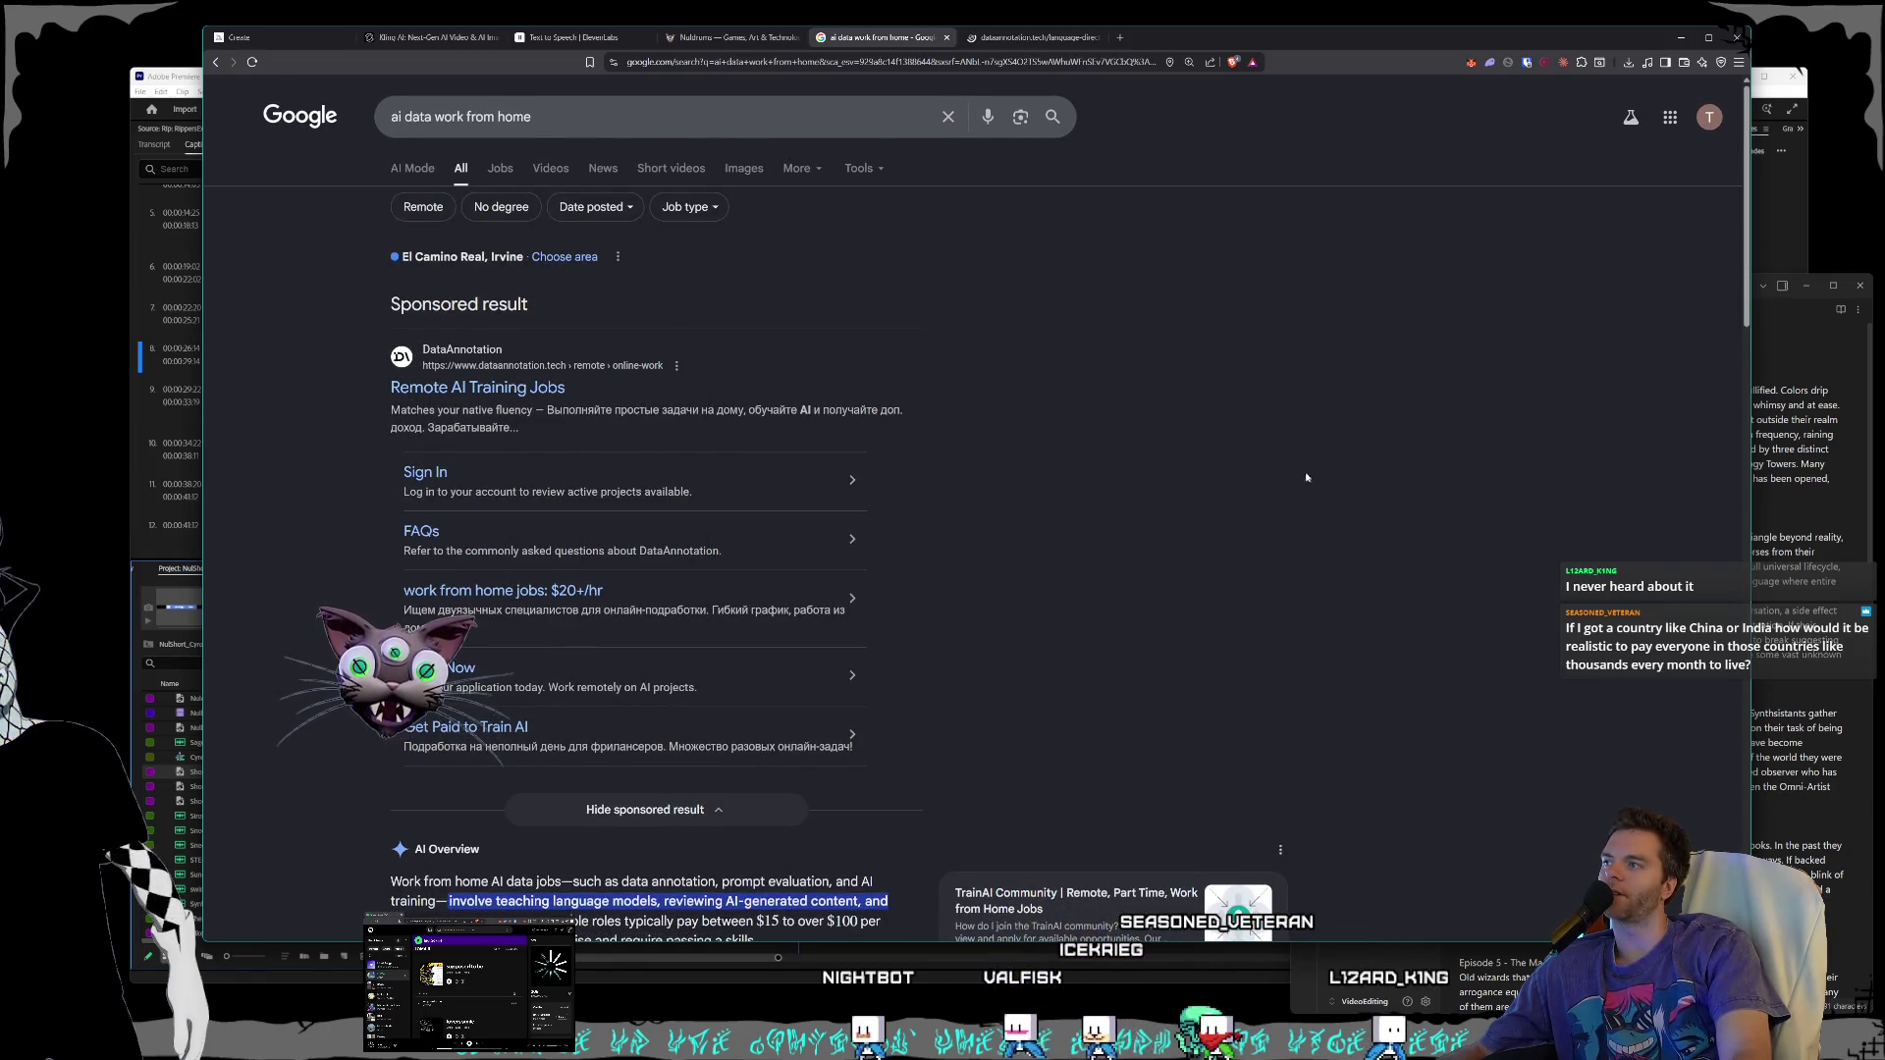
scroll(1177, 434, "down", 6)
scroll(1171, 439, "down", 5)
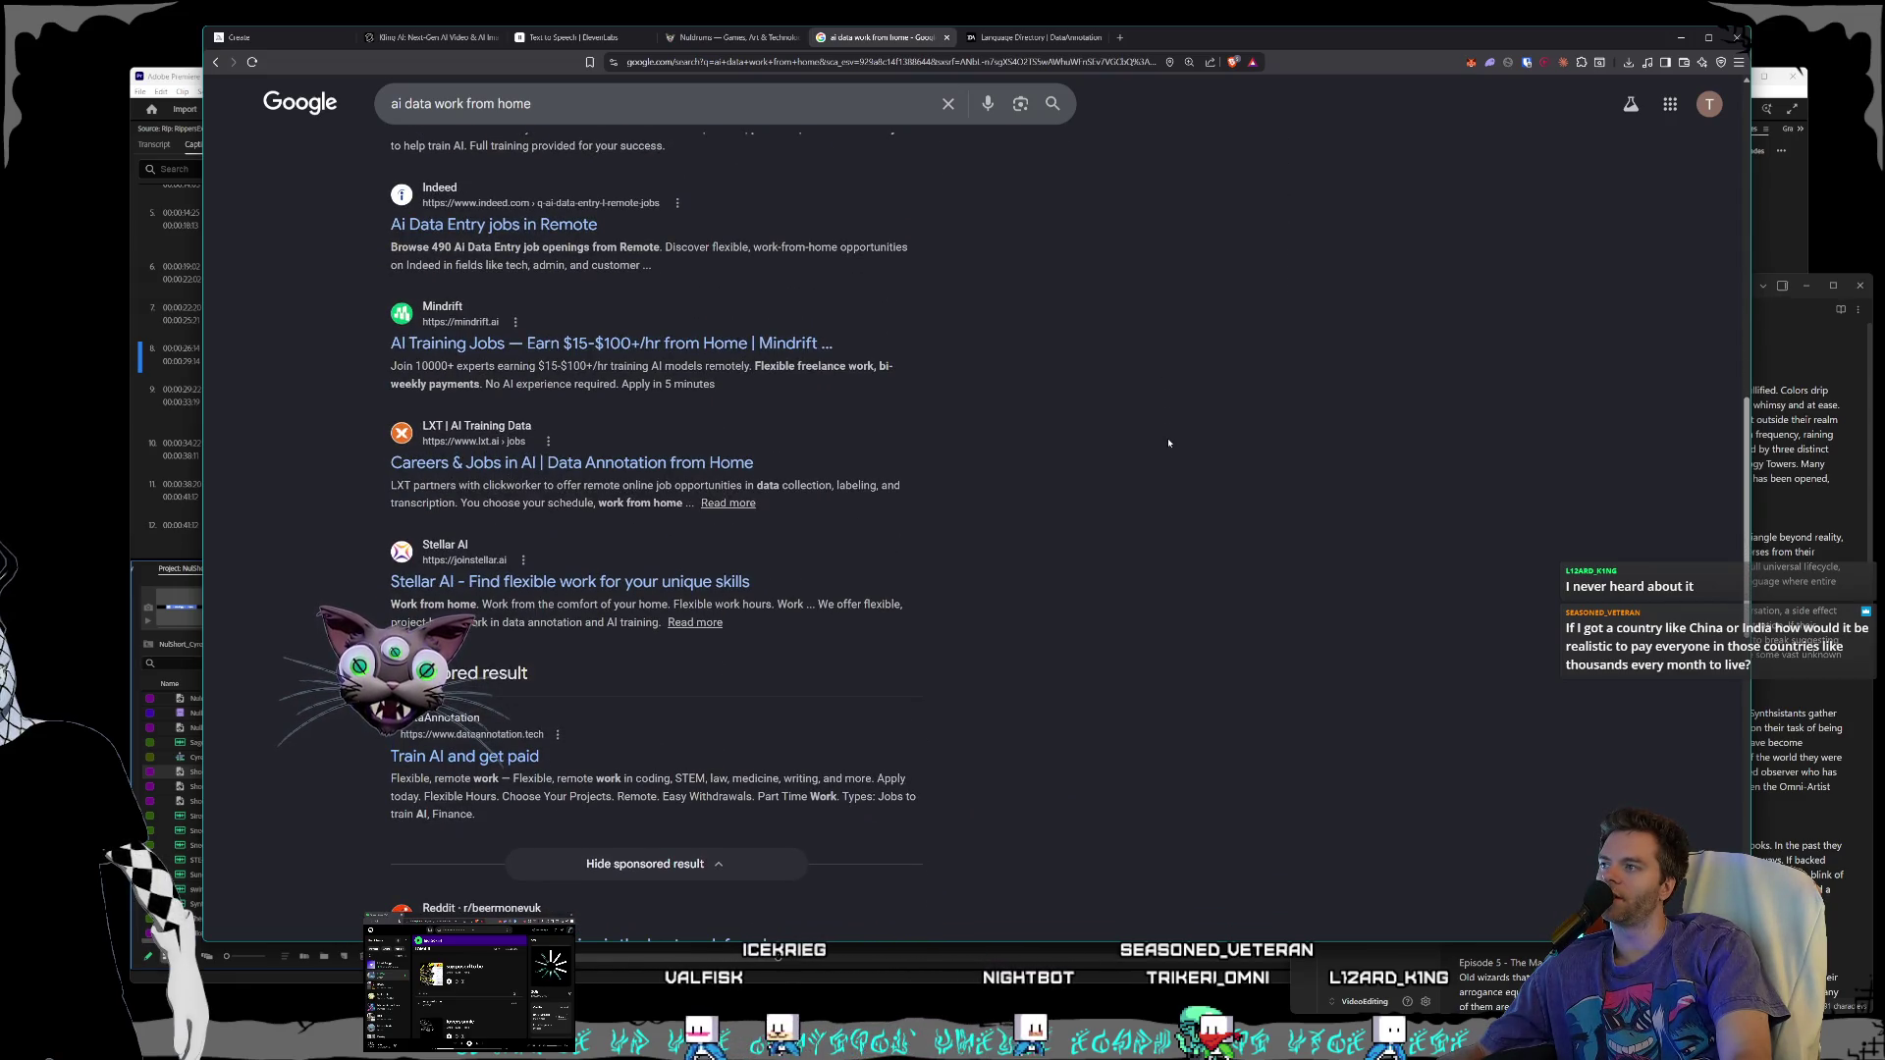
scroll(1173, 441, "down", 2)
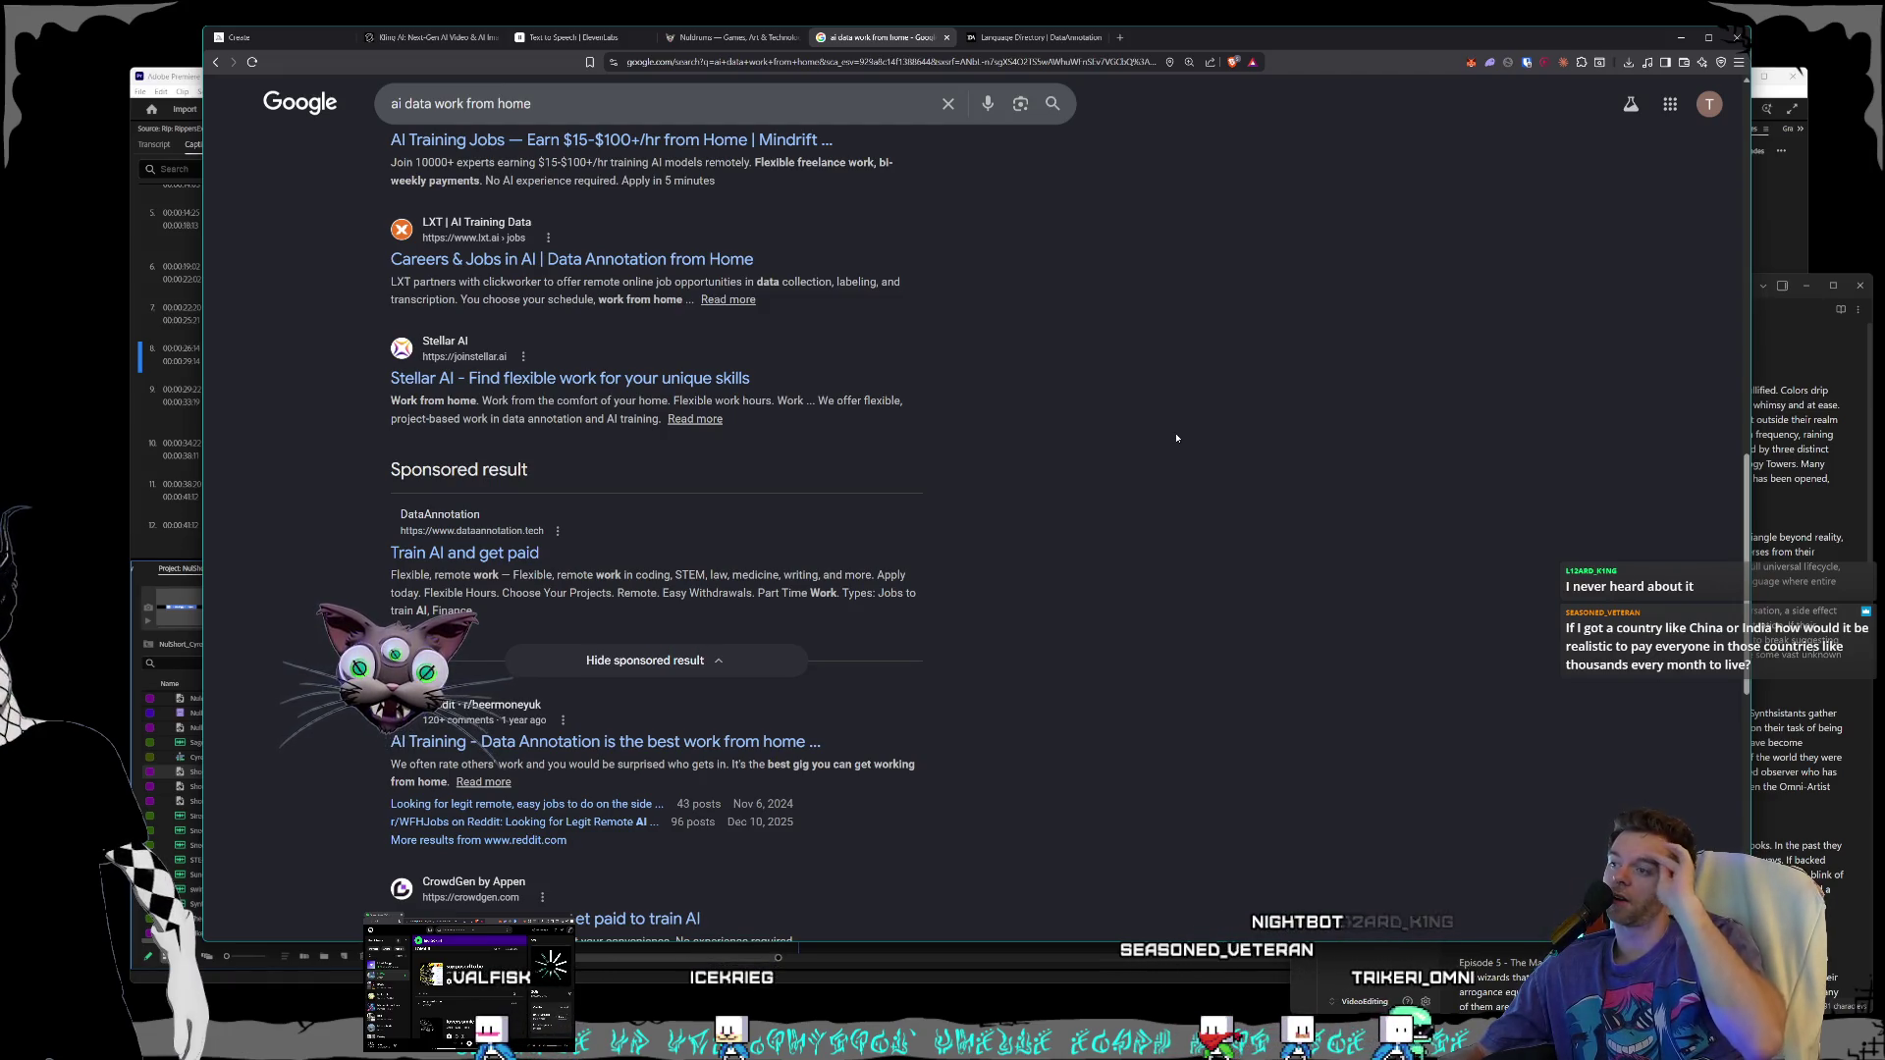
scroll(1129, 452, "down", 2)
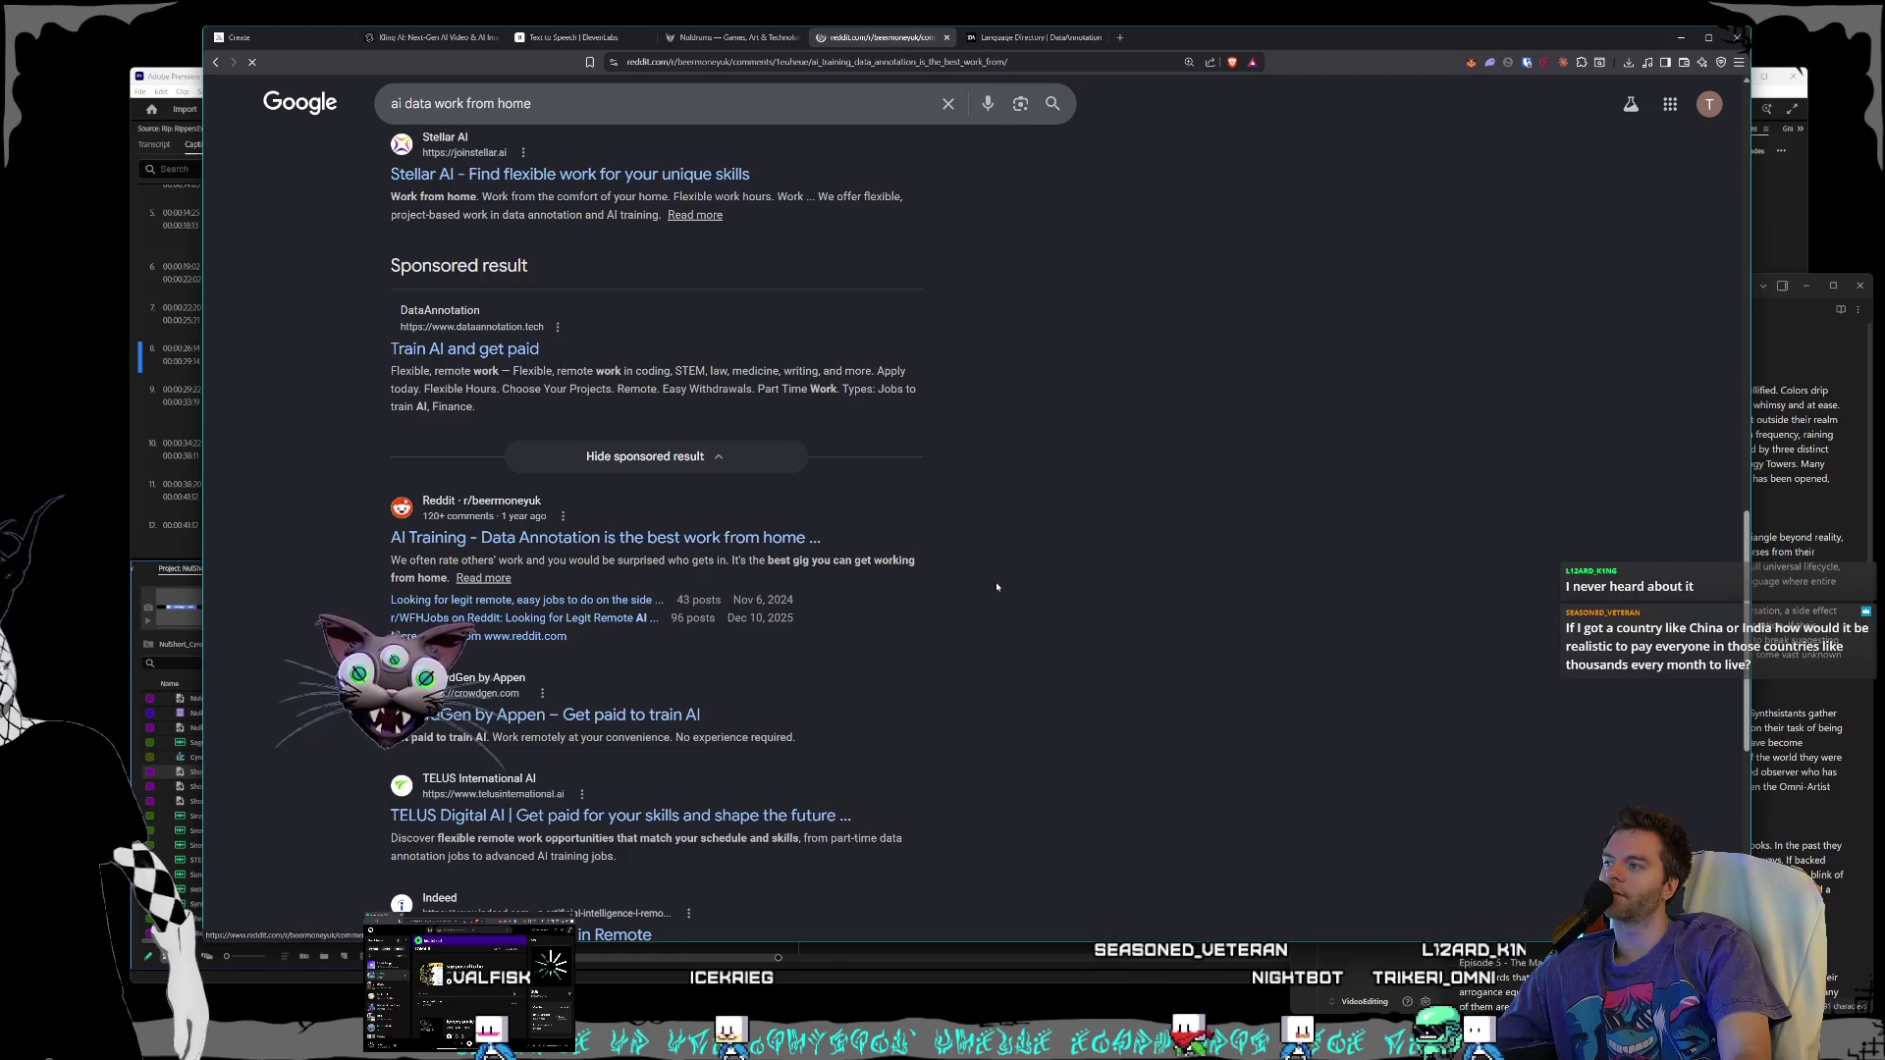
- Open the Reddit Data Annotation post, highlight its earnings lines, then close it
left_click(747, 538)
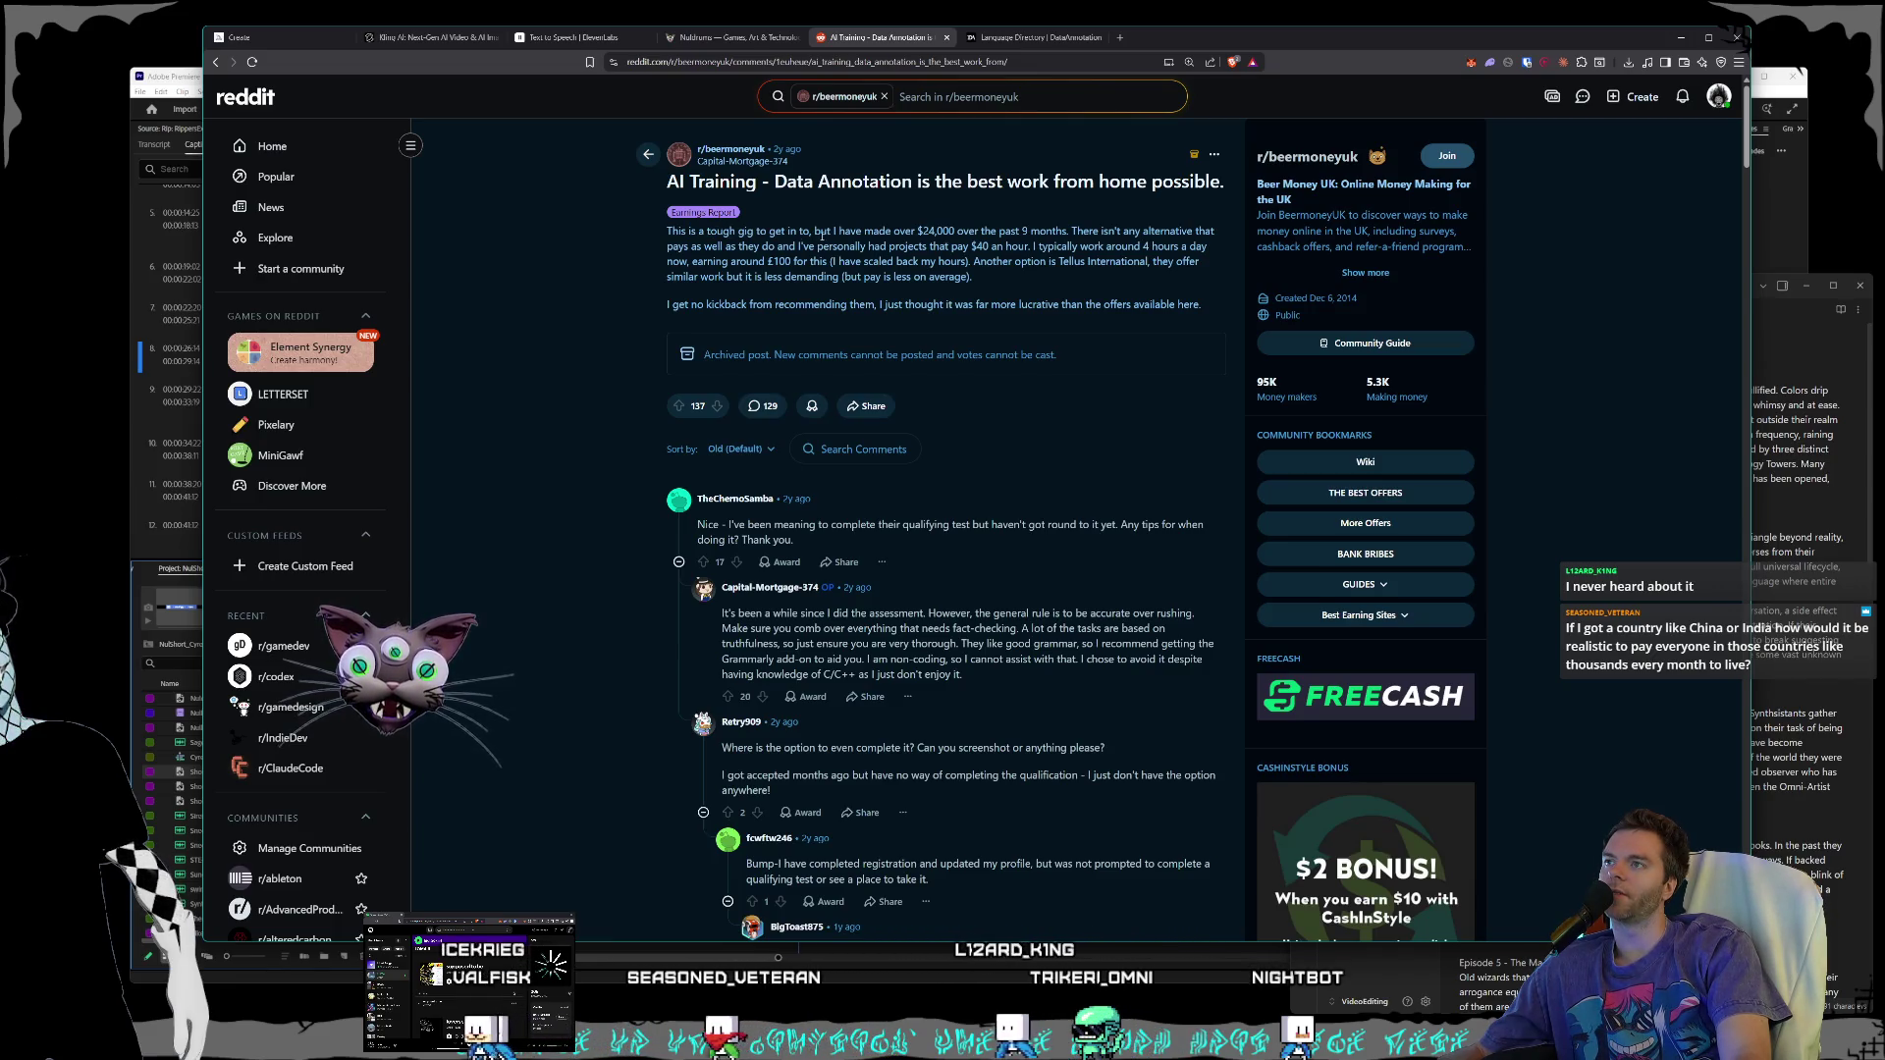
left_click_drag(948, 232, 1003, 233)
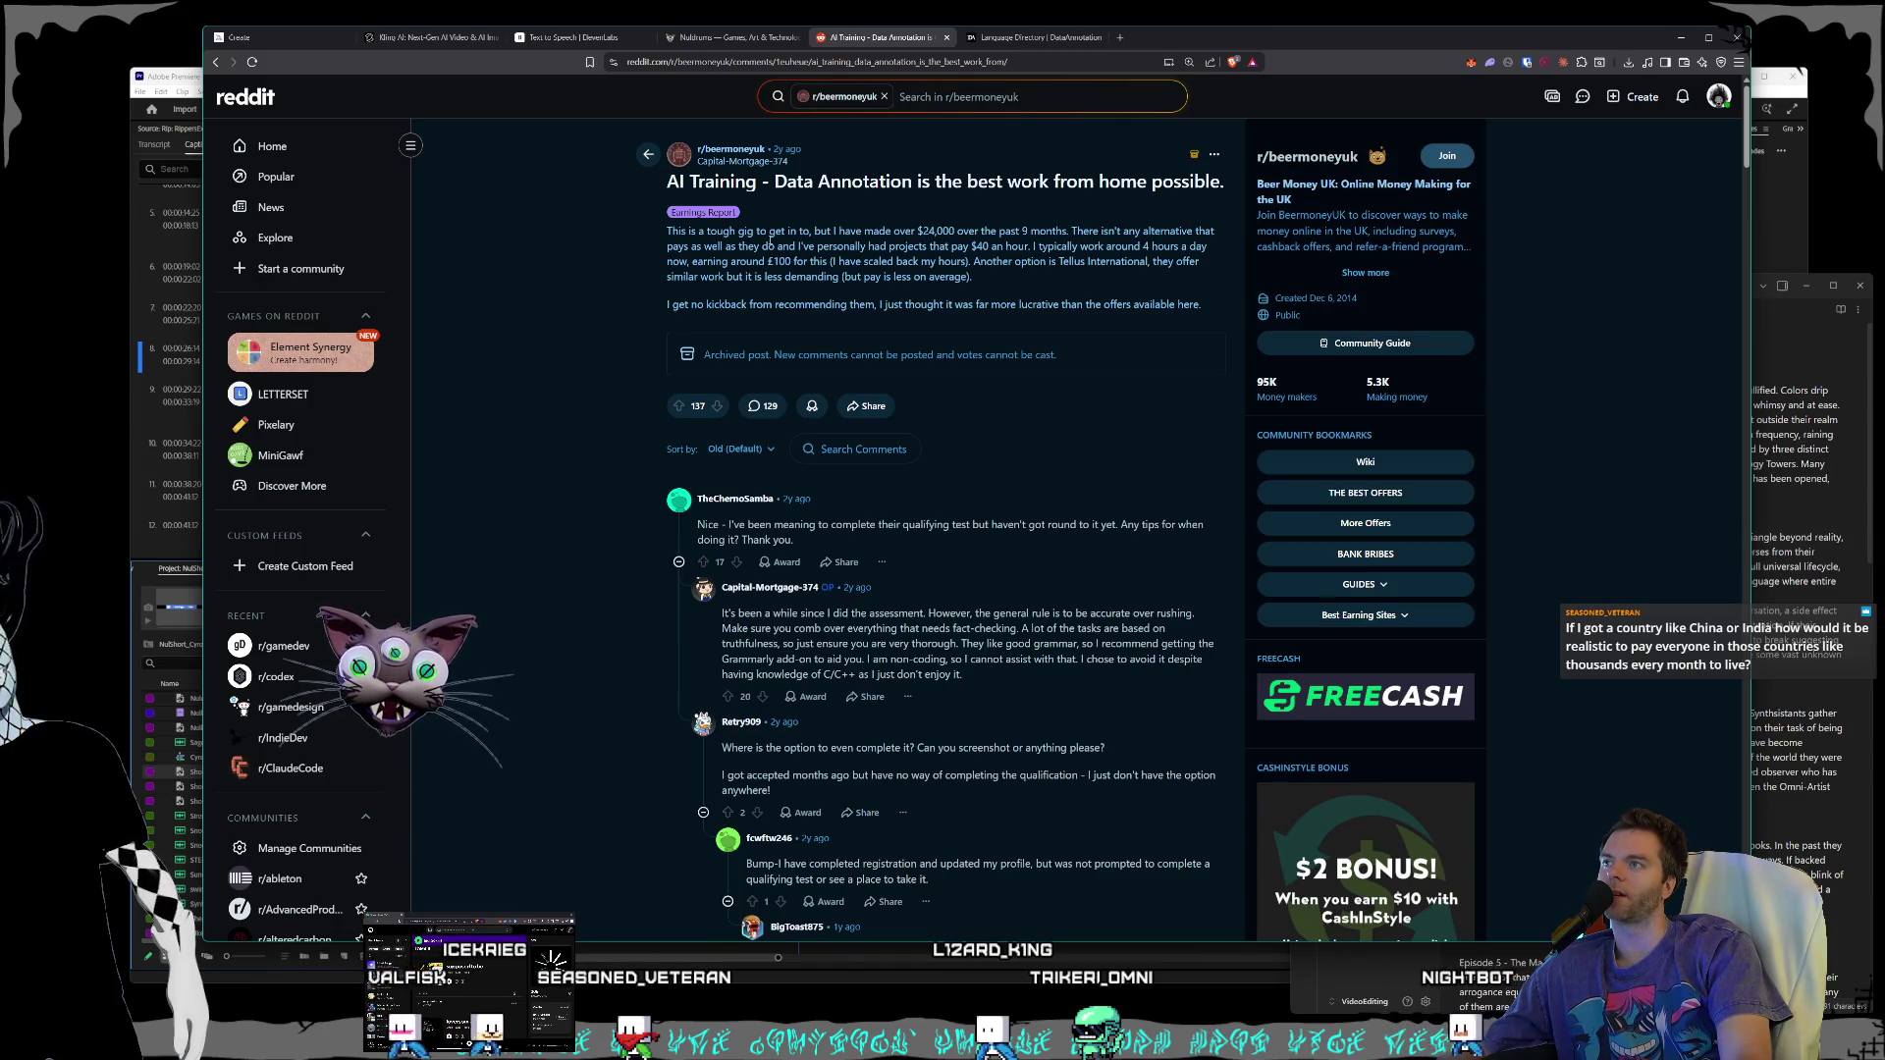
mouse_move(879, 231)
left_mouse_down()
mouse_move(1041, 246)
mouse_move(982, 235)
mouse_move(982, 261)
mouse_move(1113, 262)
left_mouse_up()
left_click(1113, 261)
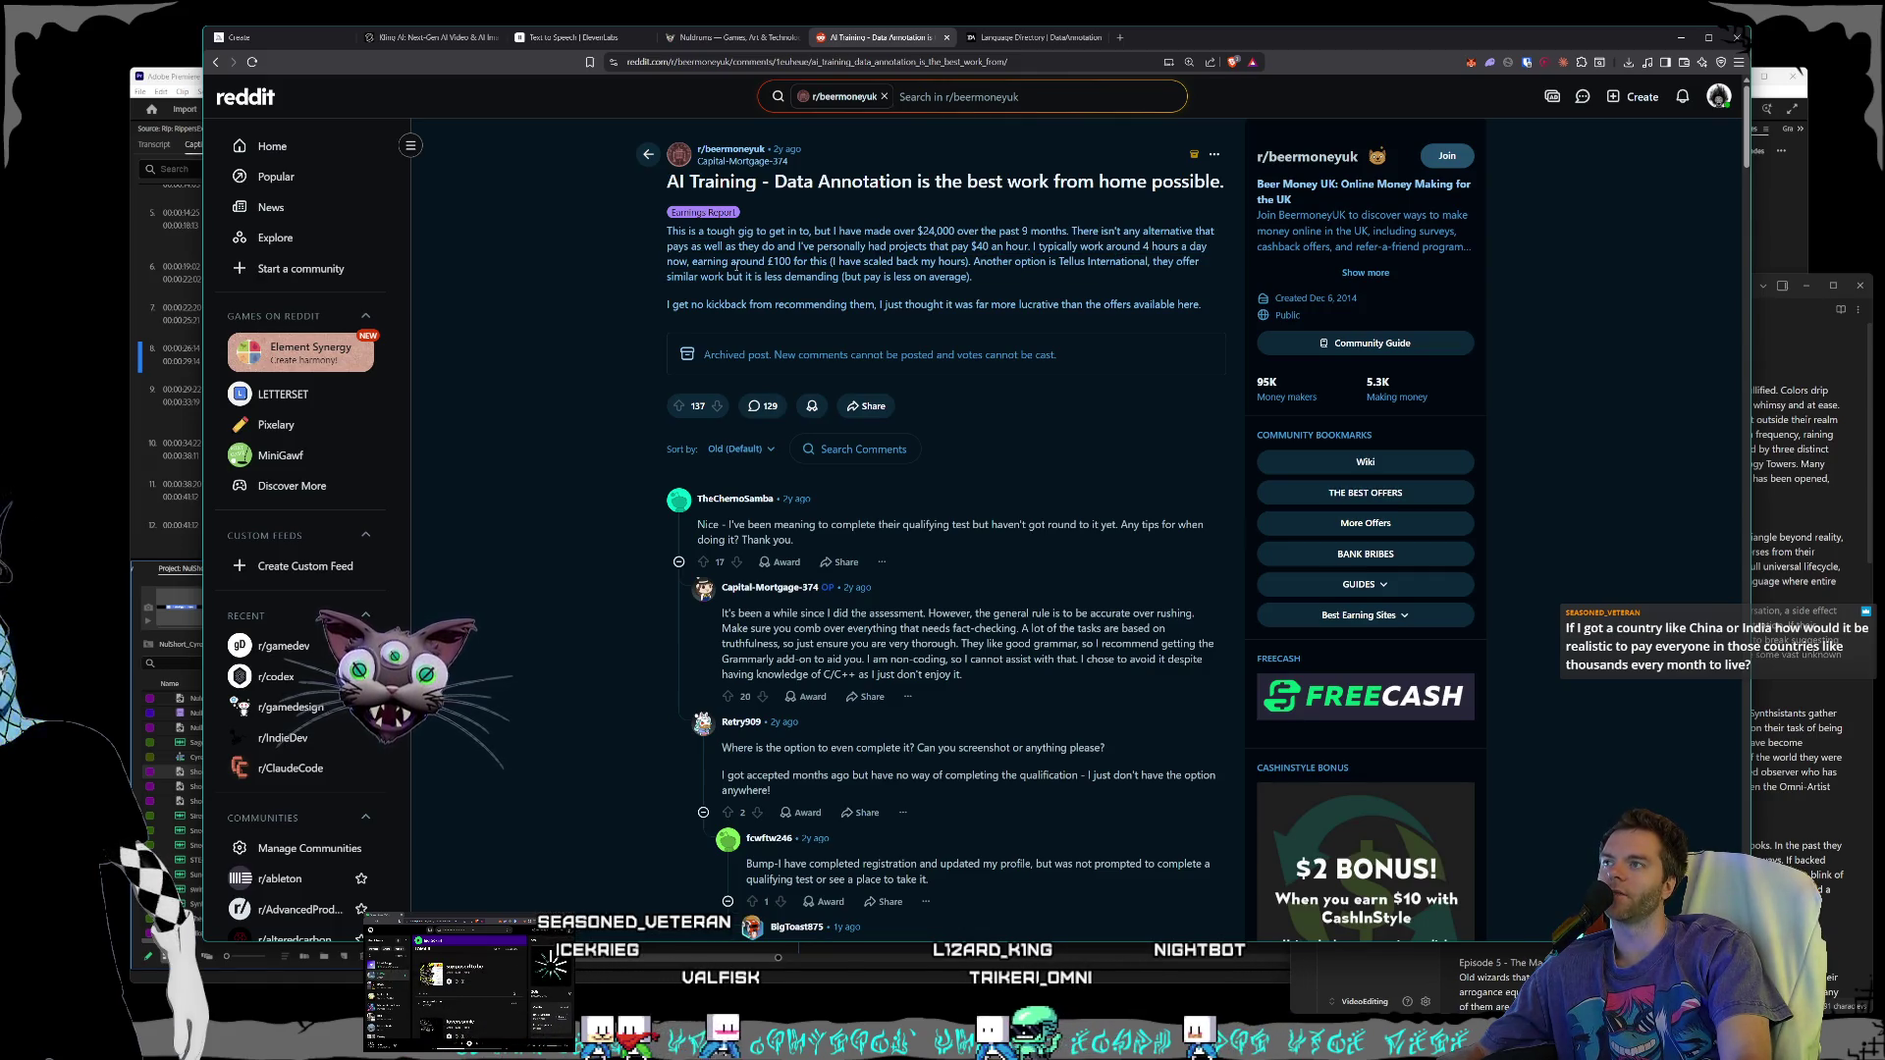
left_click_drag(814, 264, 834, 247)
left_click(828, 258)
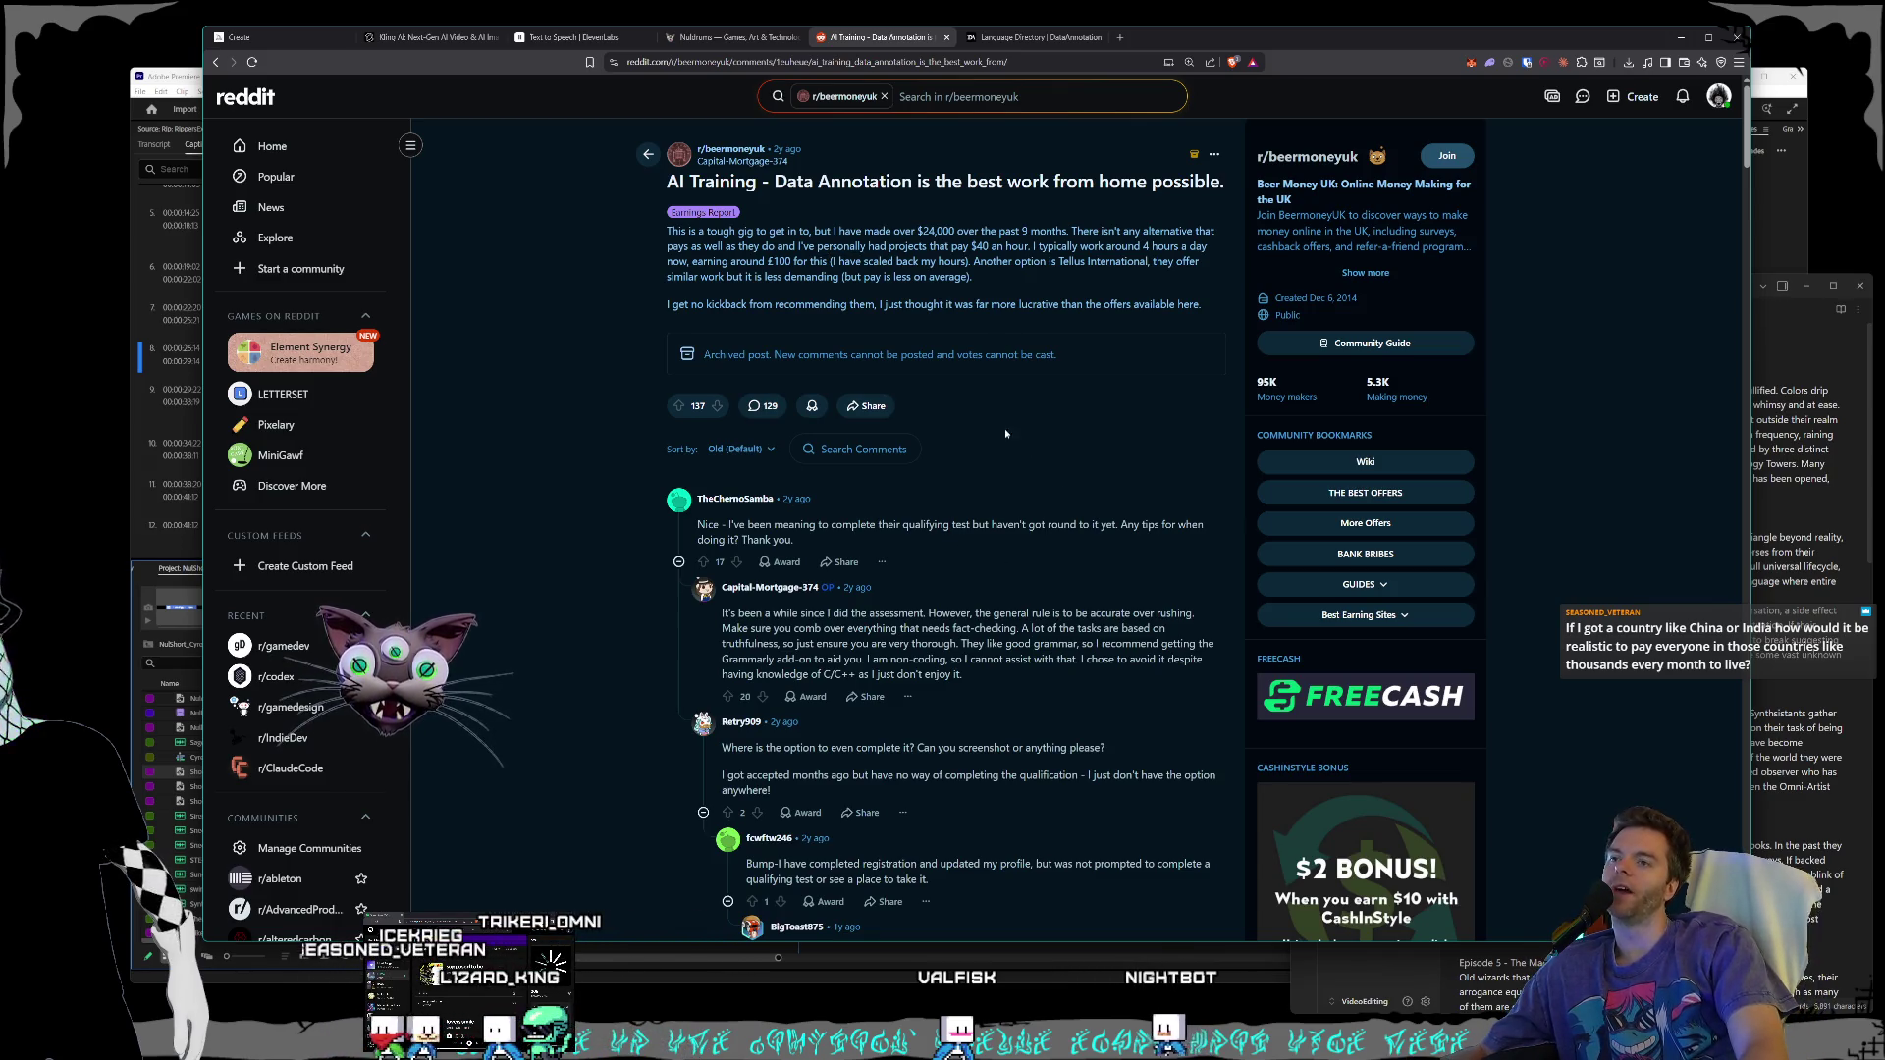
left_click(947, 38)
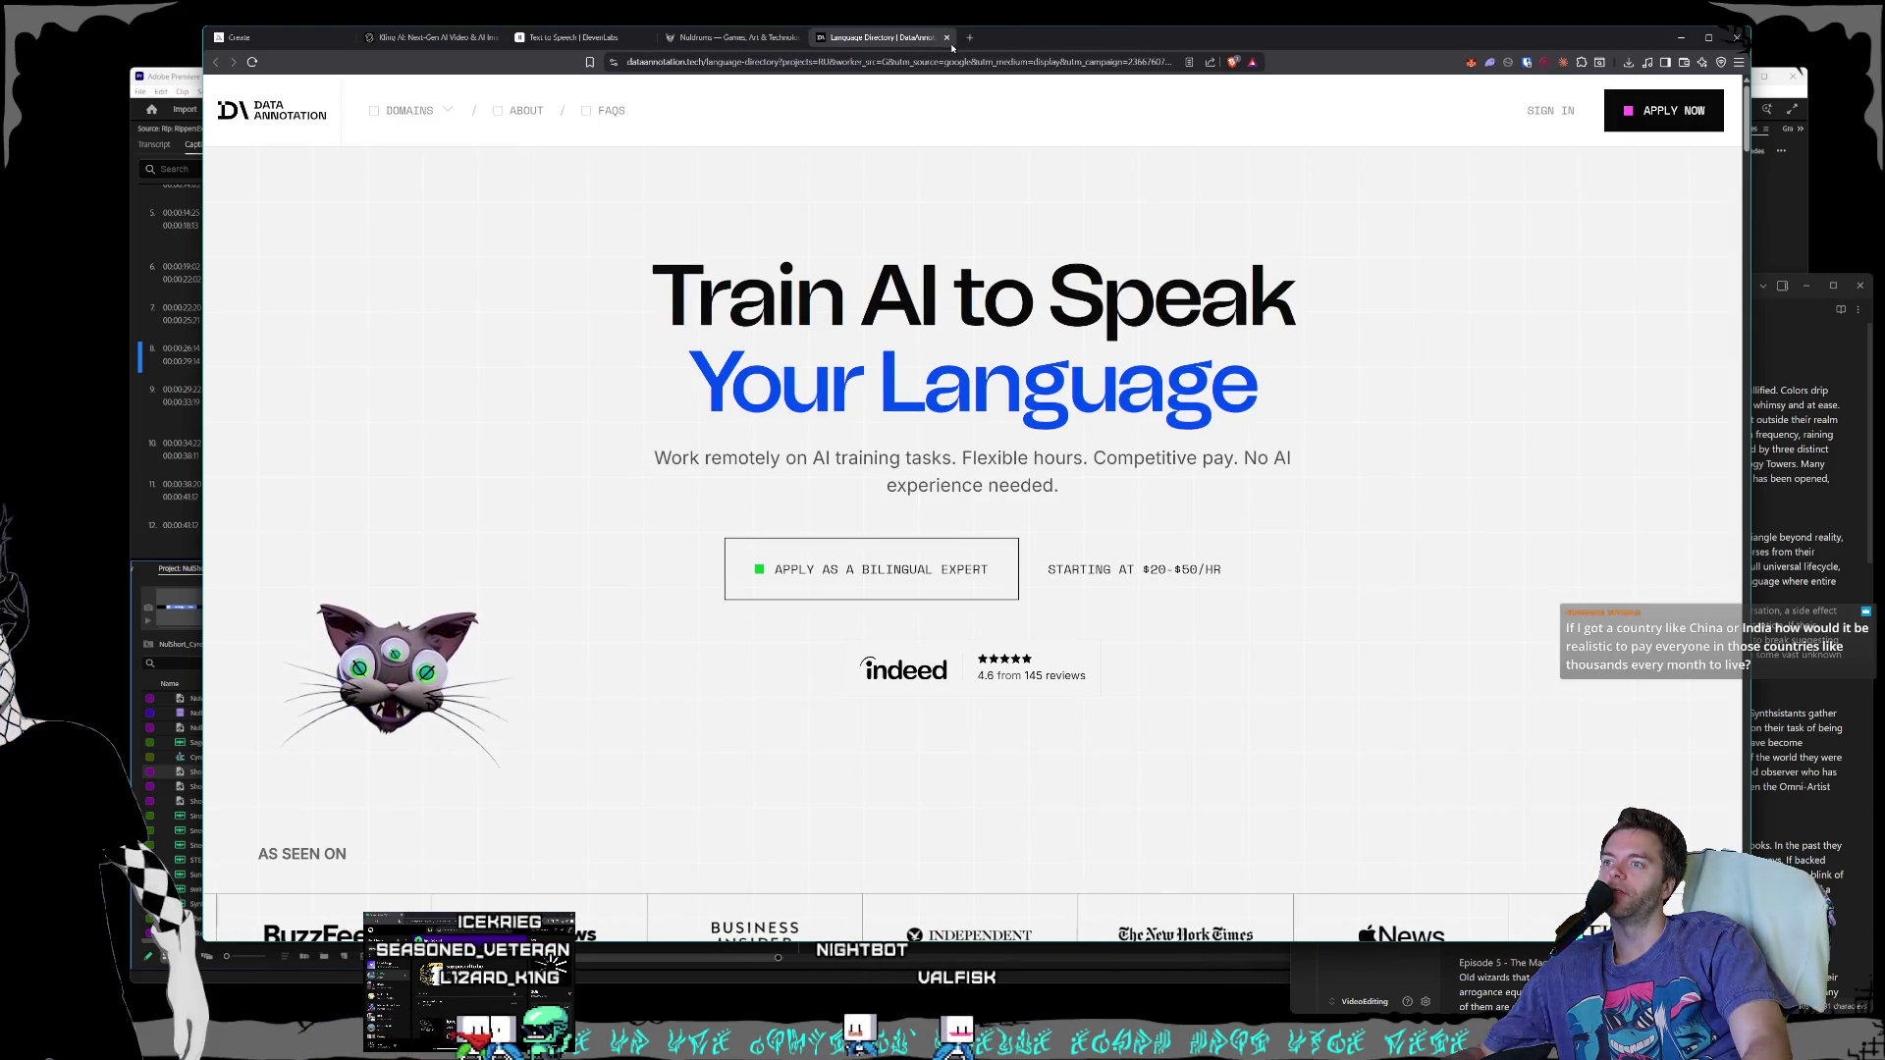
- Scroll the DataAnnotation Language Directory down to the 50+ languages grid, back up, then close it
scroll(1381, 400, "down", 3)
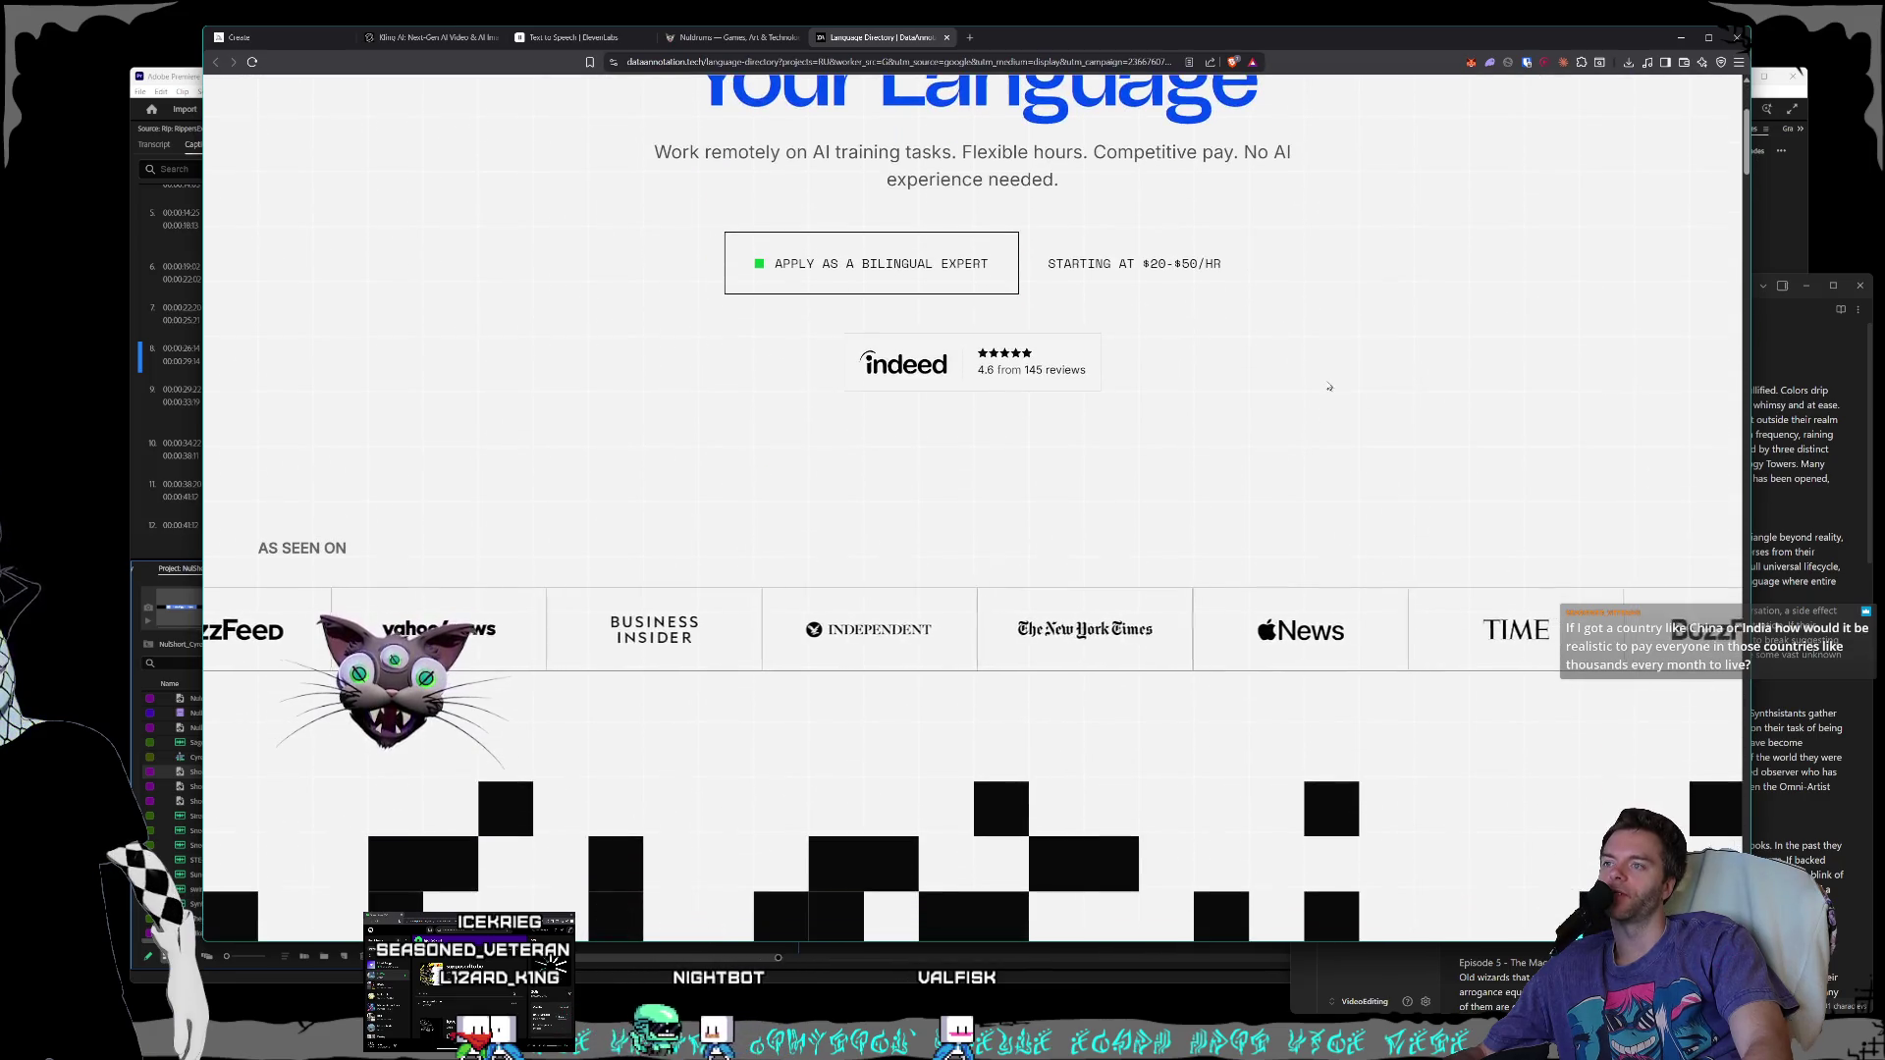
scroll(1380, 400, "down", 2)
scroll(1381, 398, "down", 3)
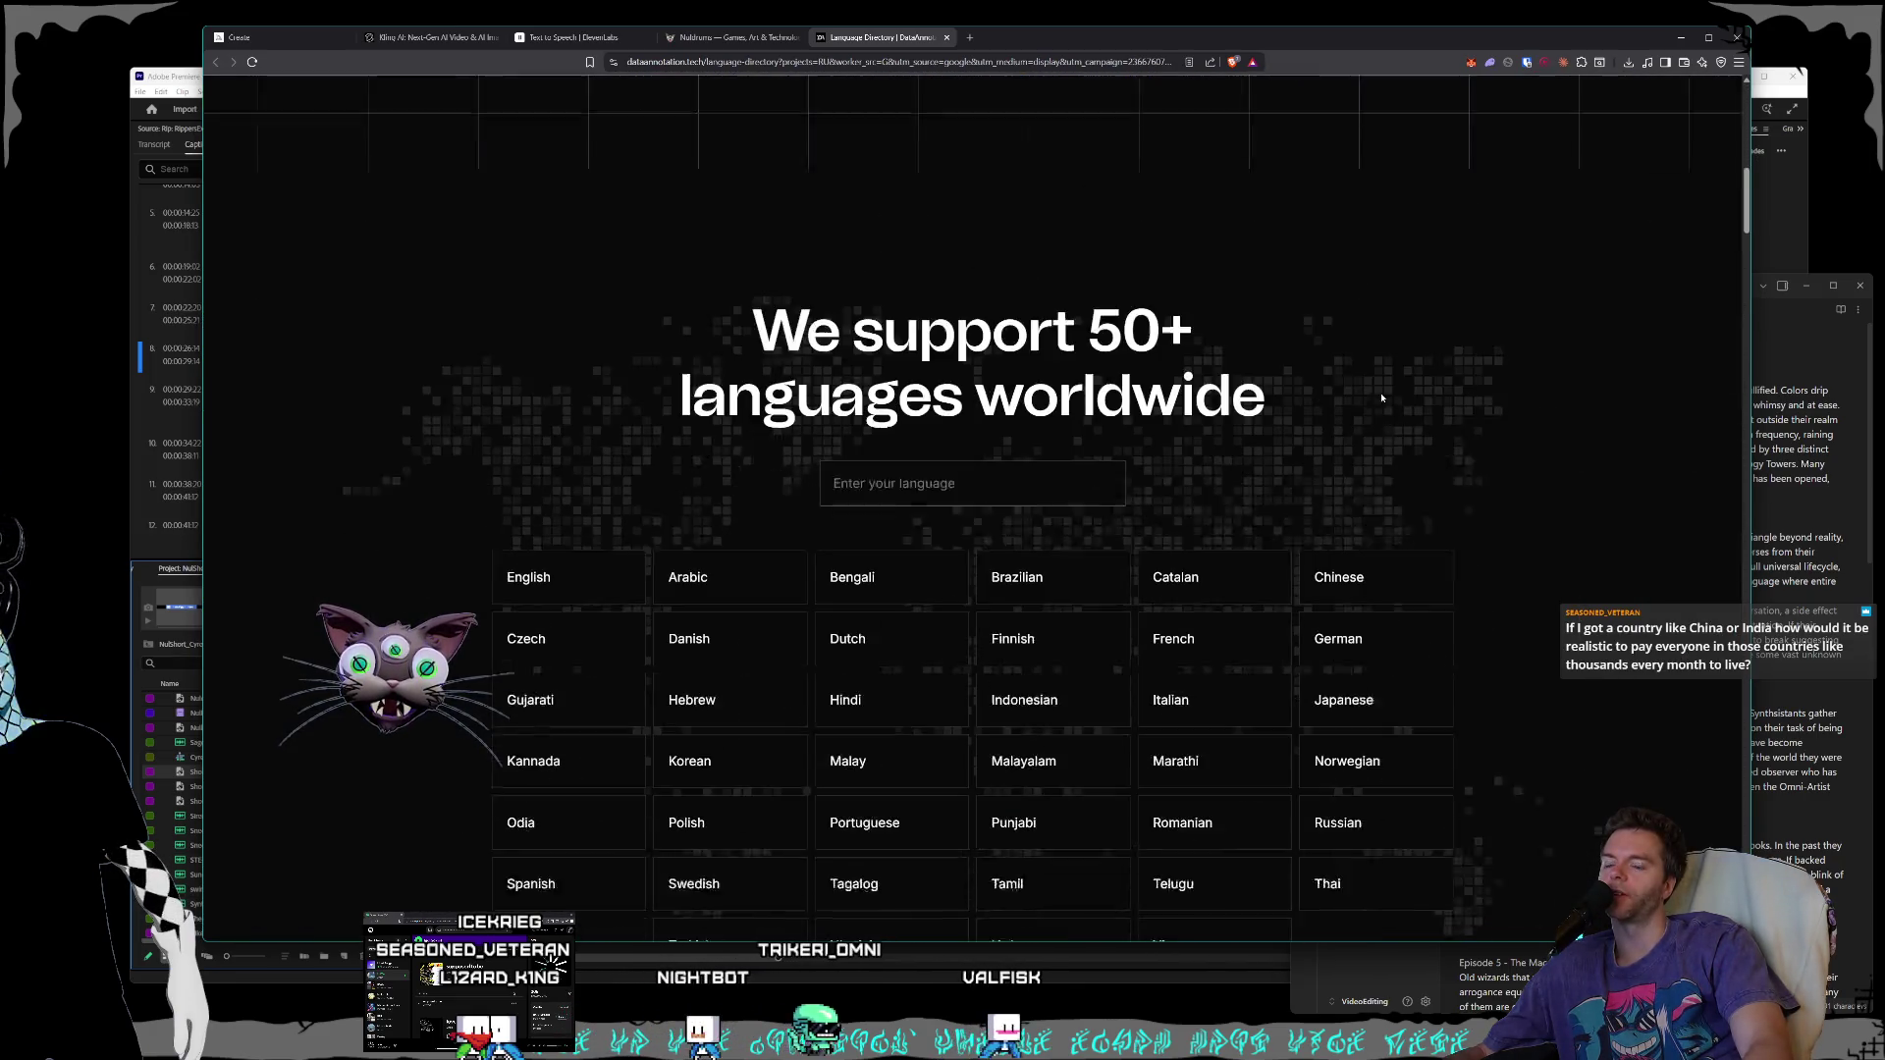
scroll(1381, 396, "down", 1)
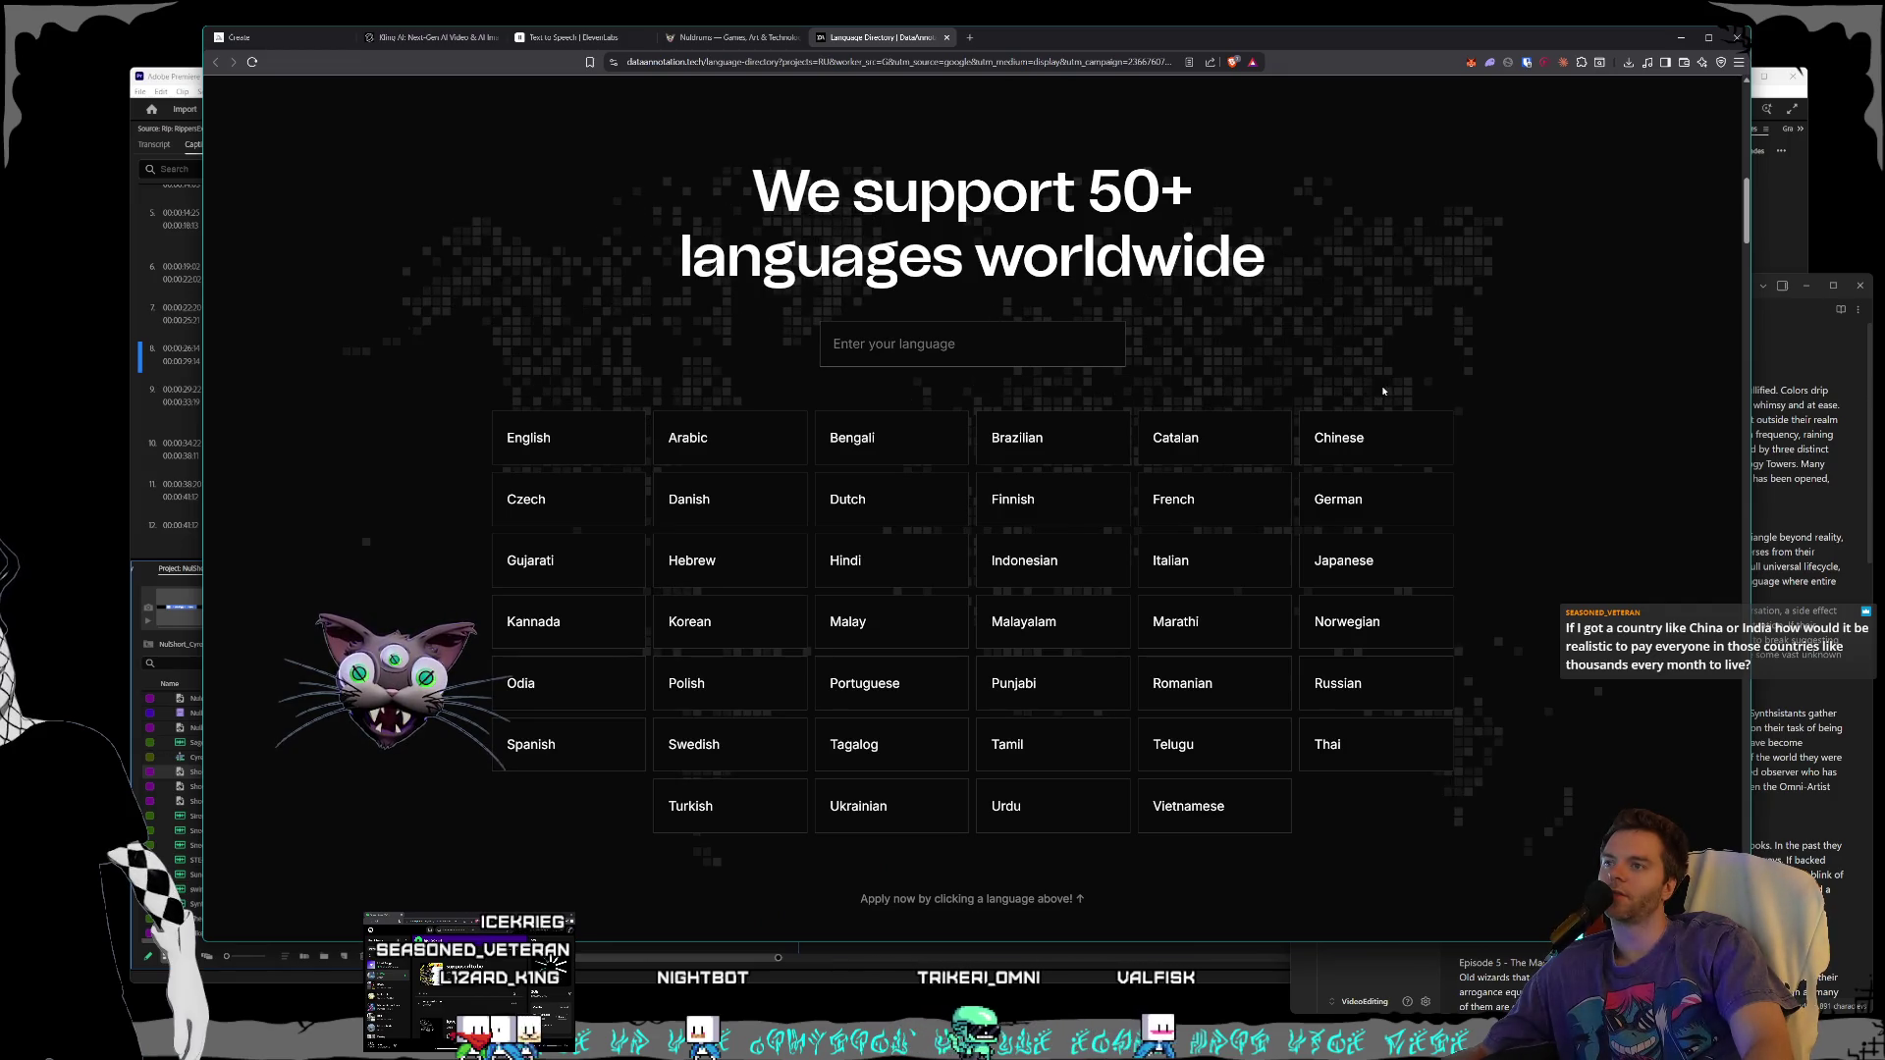
scroll(1383, 391, "down", 2)
scroll(1384, 392, "up", 12)
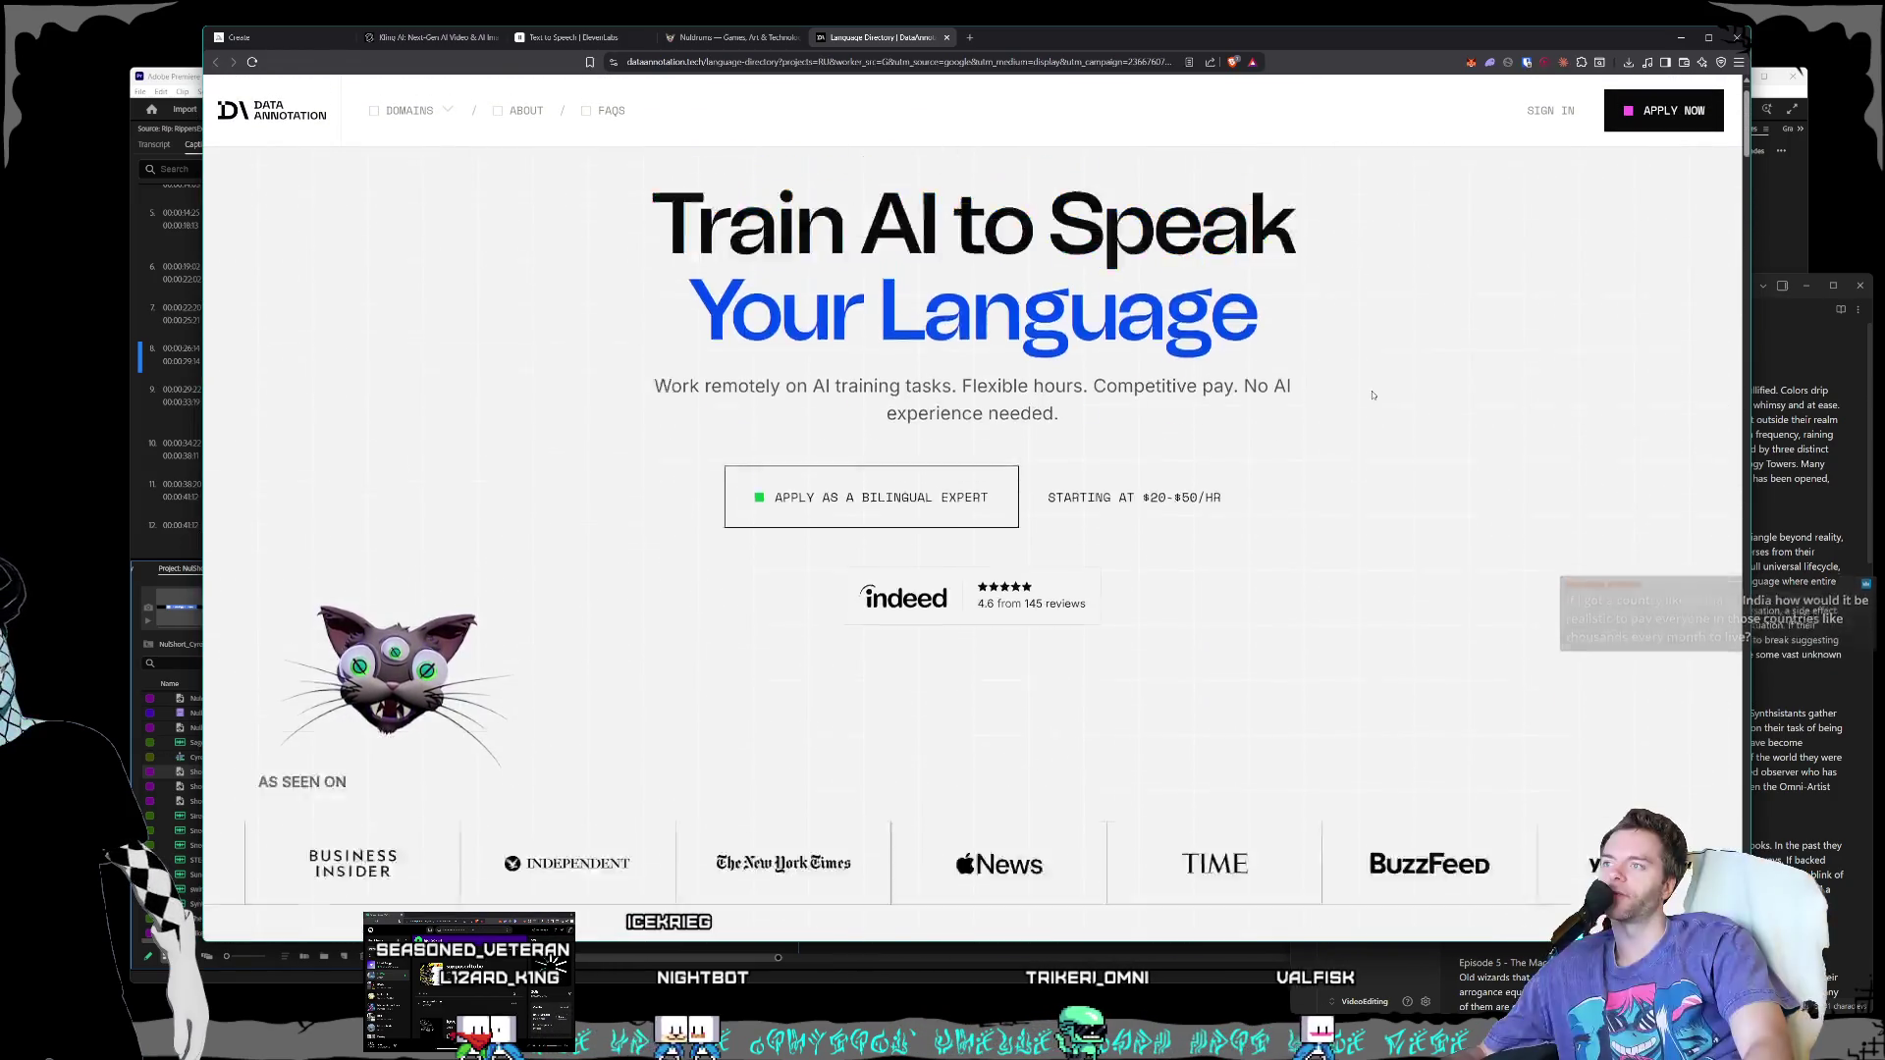
left_click(946, 38)
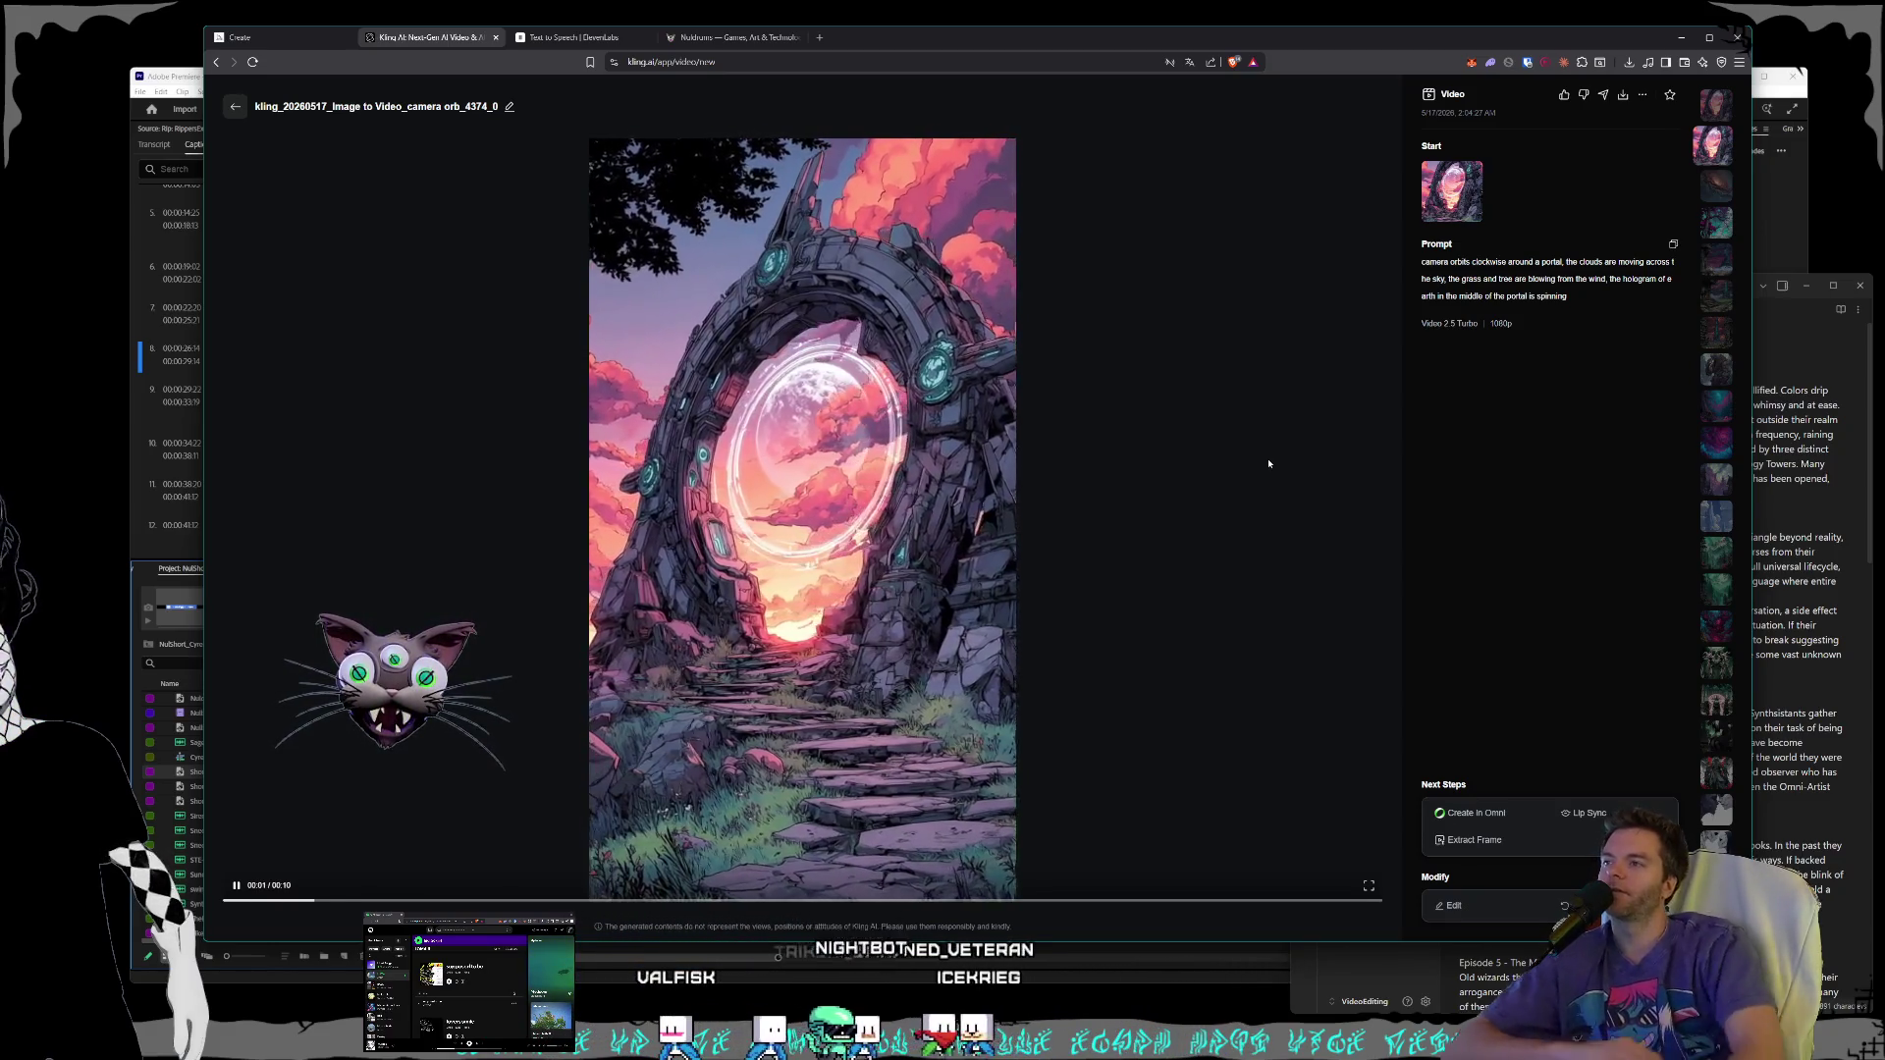
- Bring Premiere Pro forward and move the Synths playhead to caption 9 at 00:00:31:24
left_click(169, 82)
left_click_drag(800, 606, 849, 606)
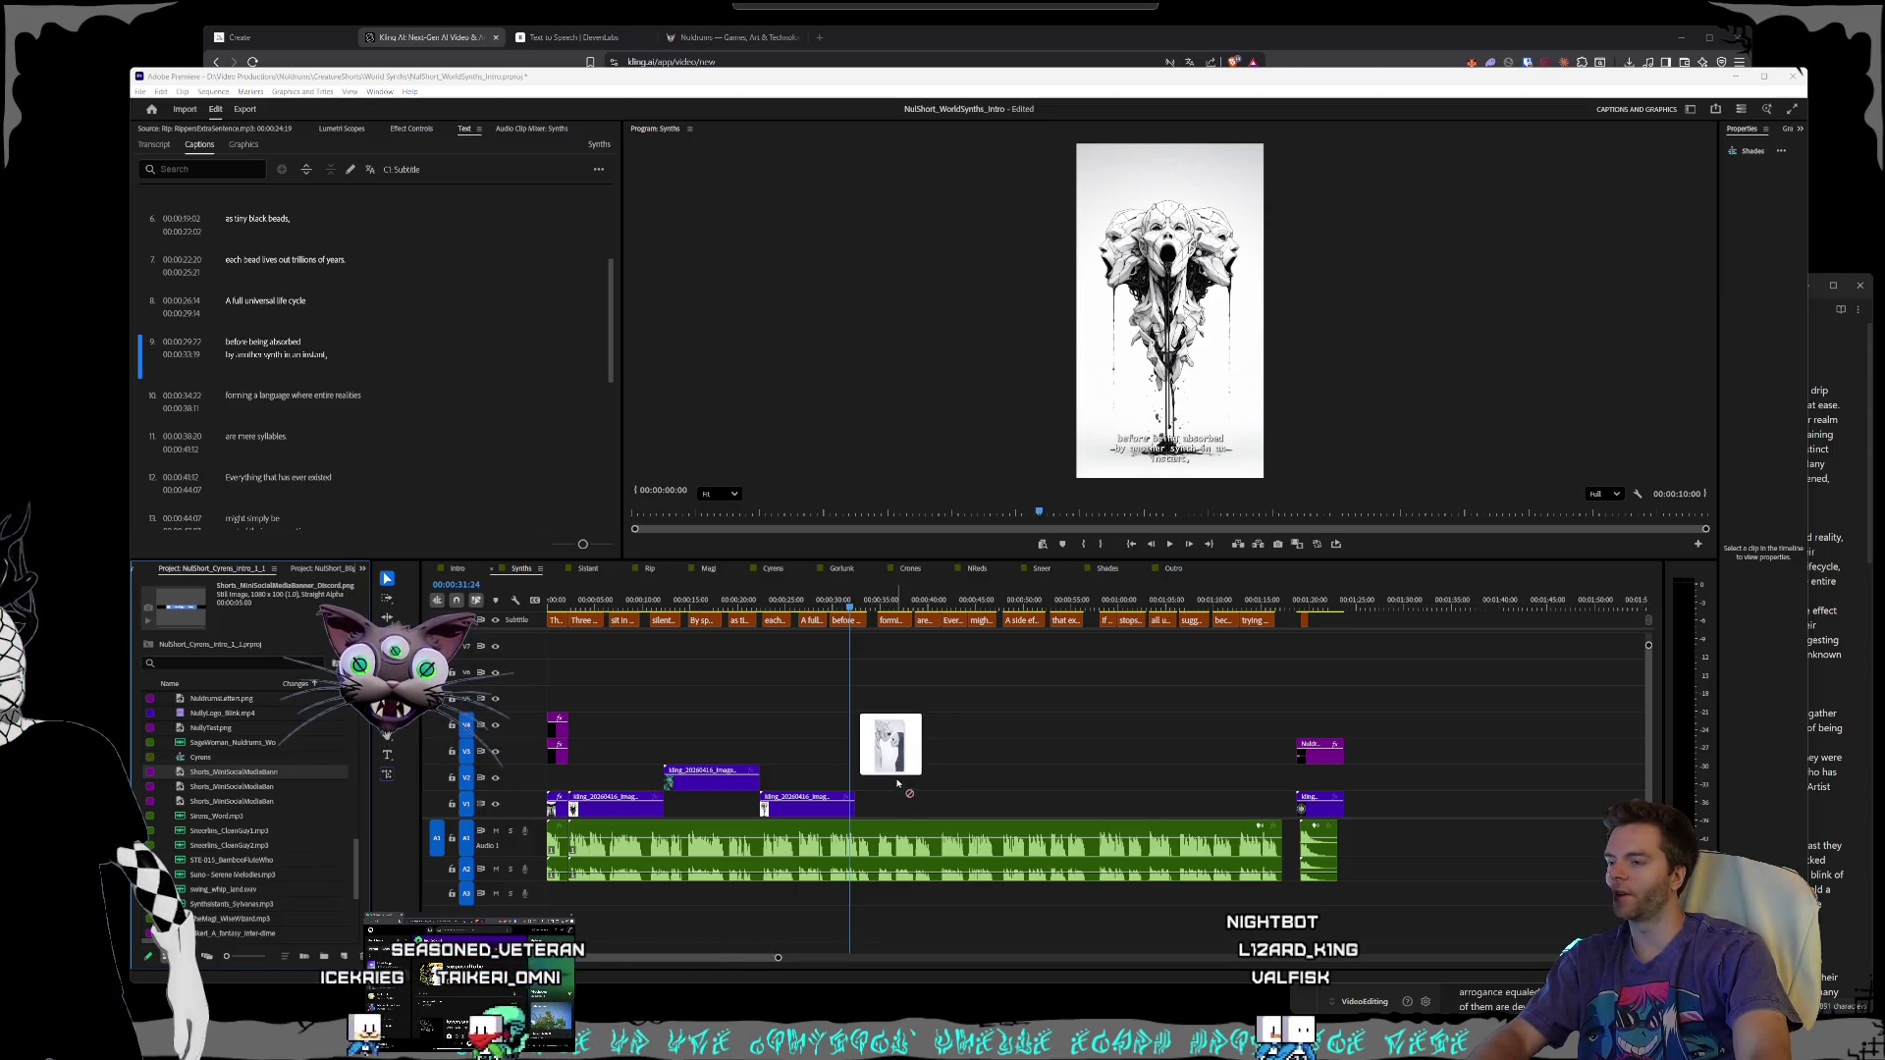
- Try dropping the downloaded Kling file onto the Synths timeline, then switch to the Gorlunk sequence
mouse_move(232, 772)
left_mouse_down()
mouse_move(499, 700)
mouse_move(898, 795)
mouse_move(913, 776)
mouse_move(903, 795)
left_mouse_up()
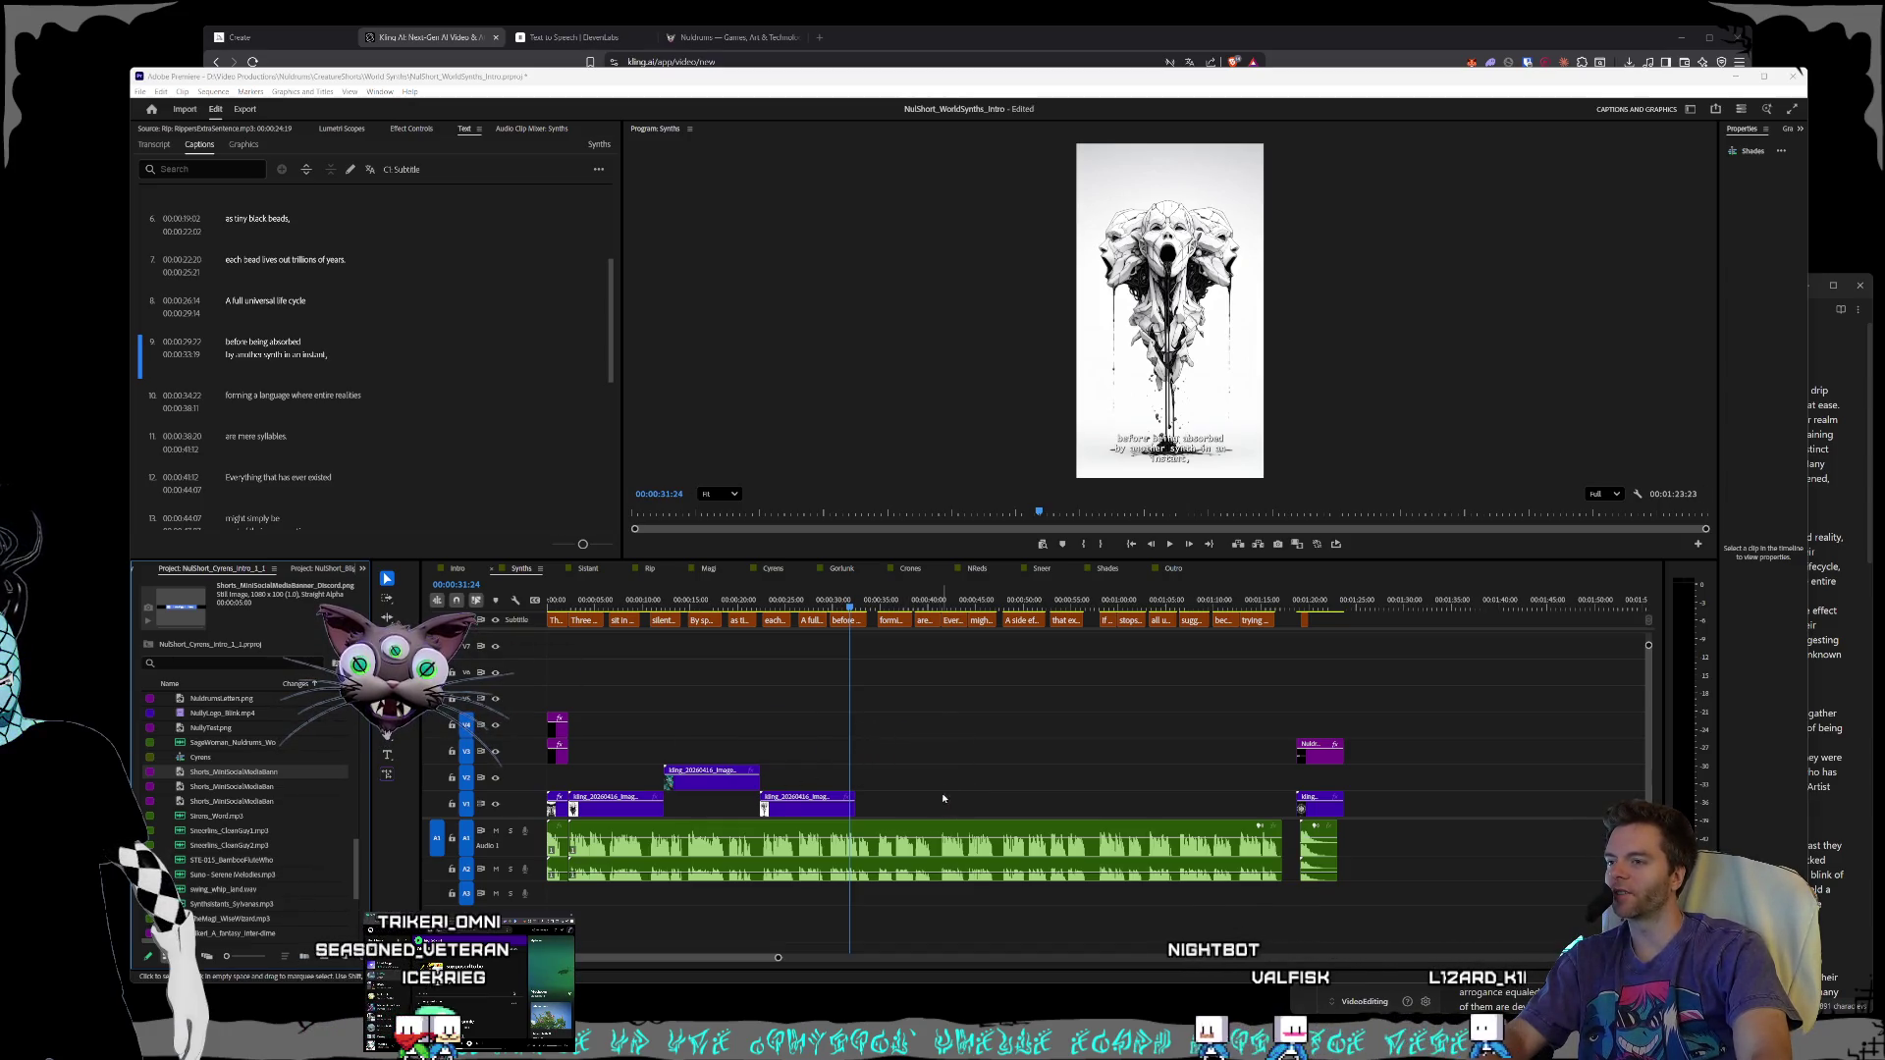
left_click(1464, 803)
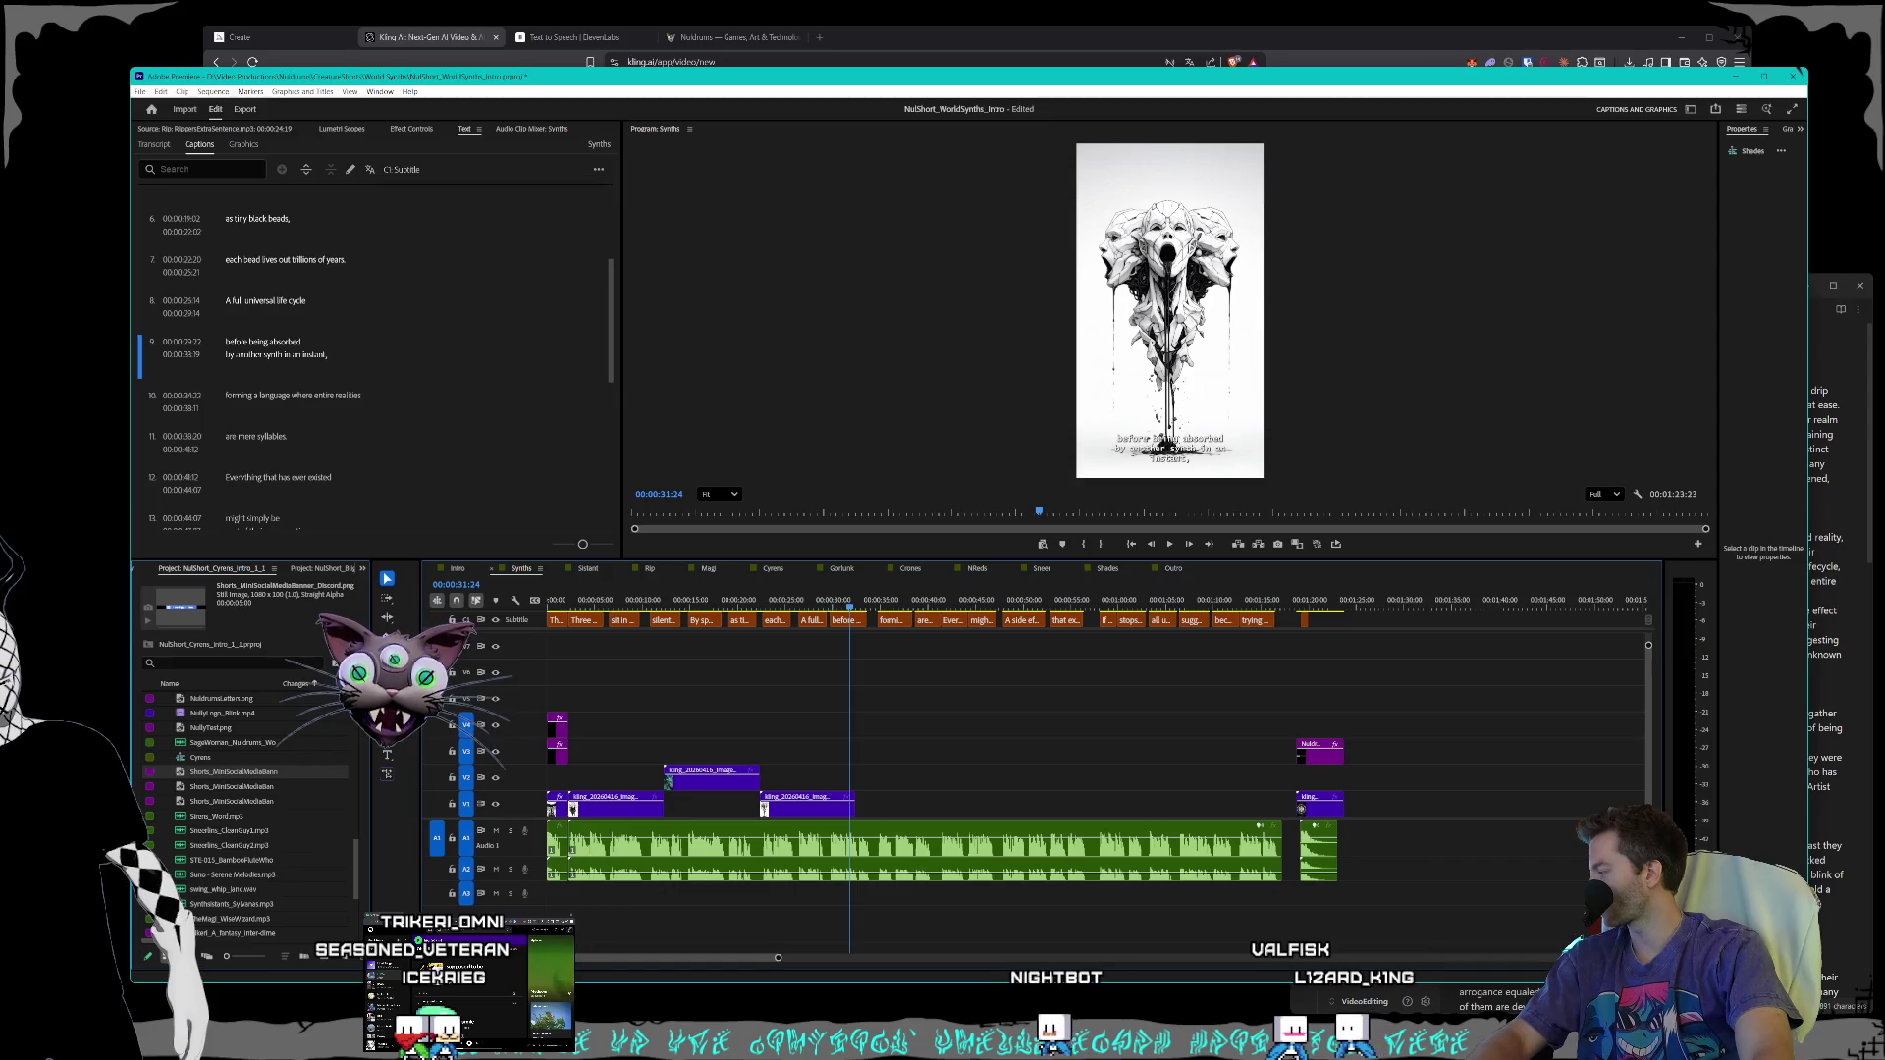
mouse_move(1037, 828)
left_mouse_down()
mouse_move(1436, 804)
mouse_move(1428, 836)
left_mouse_up()
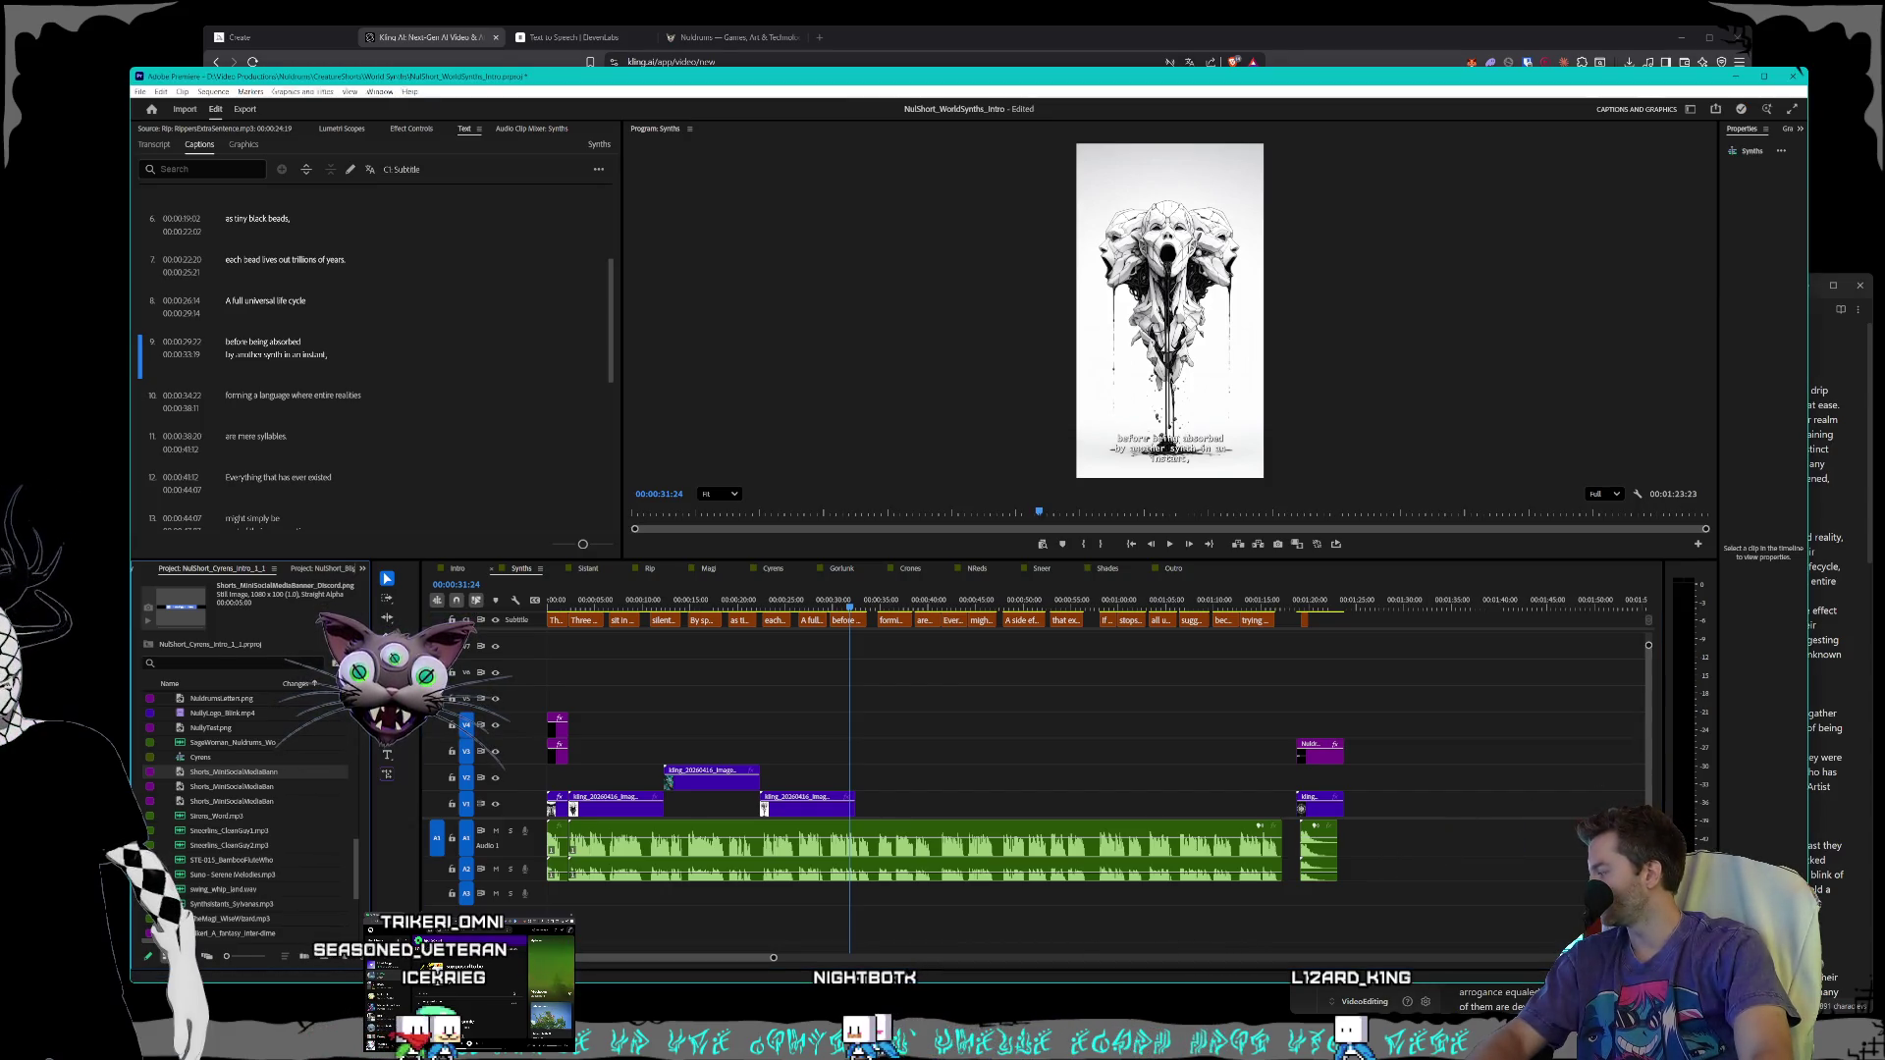
mouse_move(1166, 673)
left_mouse_down()
mouse_move(1443, 736)
mouse_move(1206, 685)
left_mouse_up()
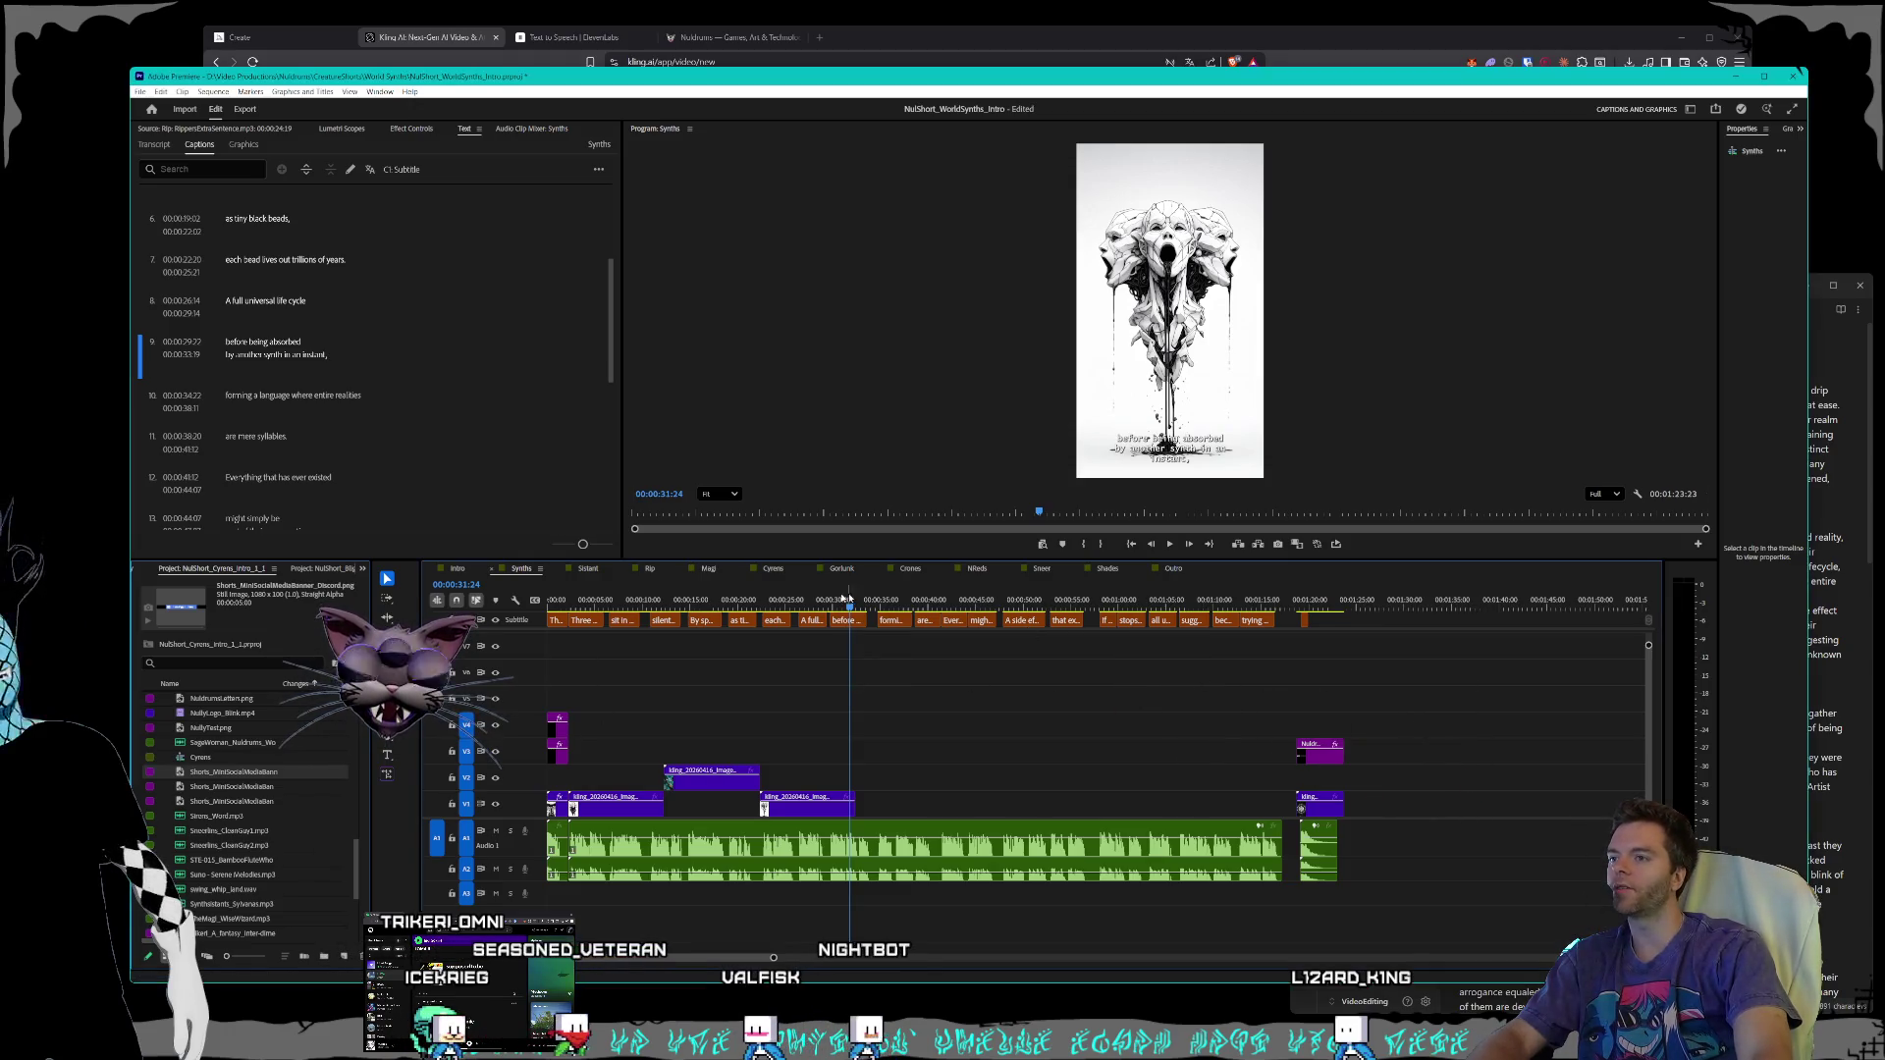
key("shift+3")
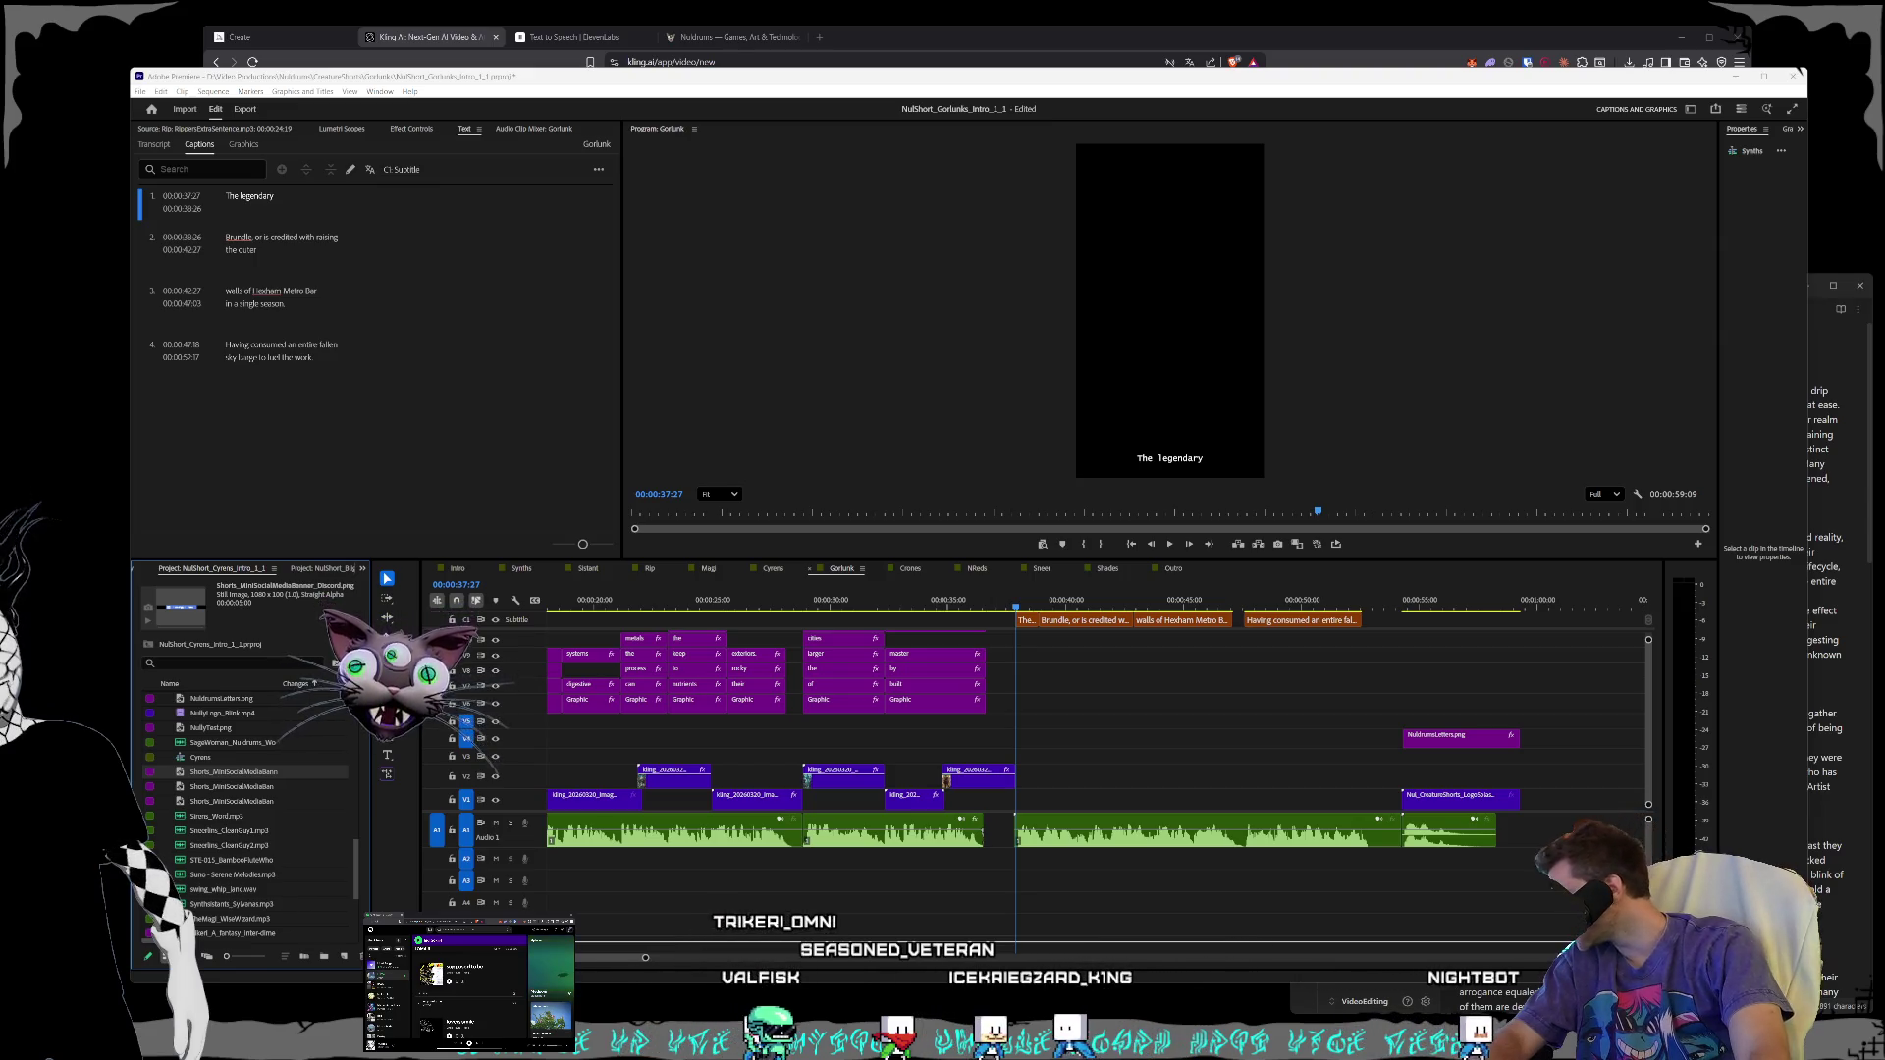
- Place two Kling golem clips on V1 and V2 of Gorlunk, then return to Synths
mouse_move(1129, 1056)
left_mouse_down()
mouse_move(1128, 957)
mouse_move(1081, 780)
mouse_move(1021, 797)
left_mouse_up()
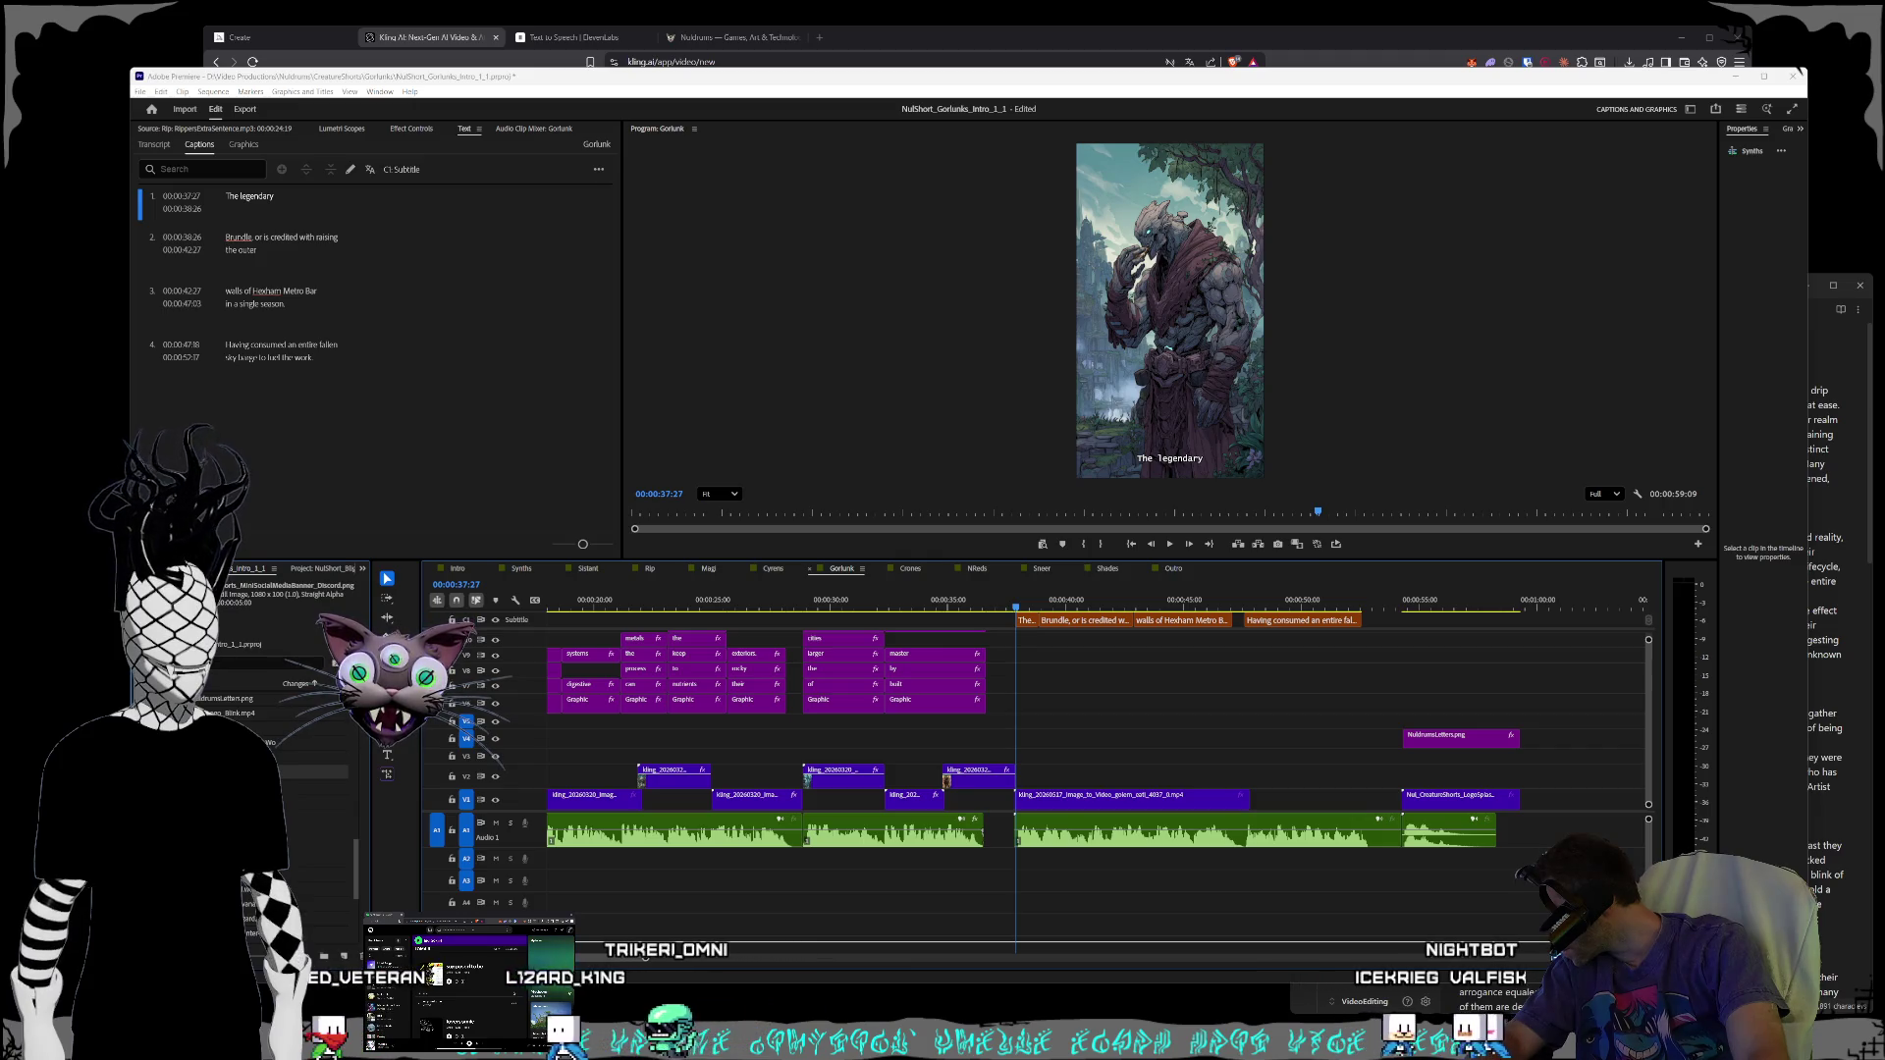
left_click_drag(825, 913, 1179, 777)
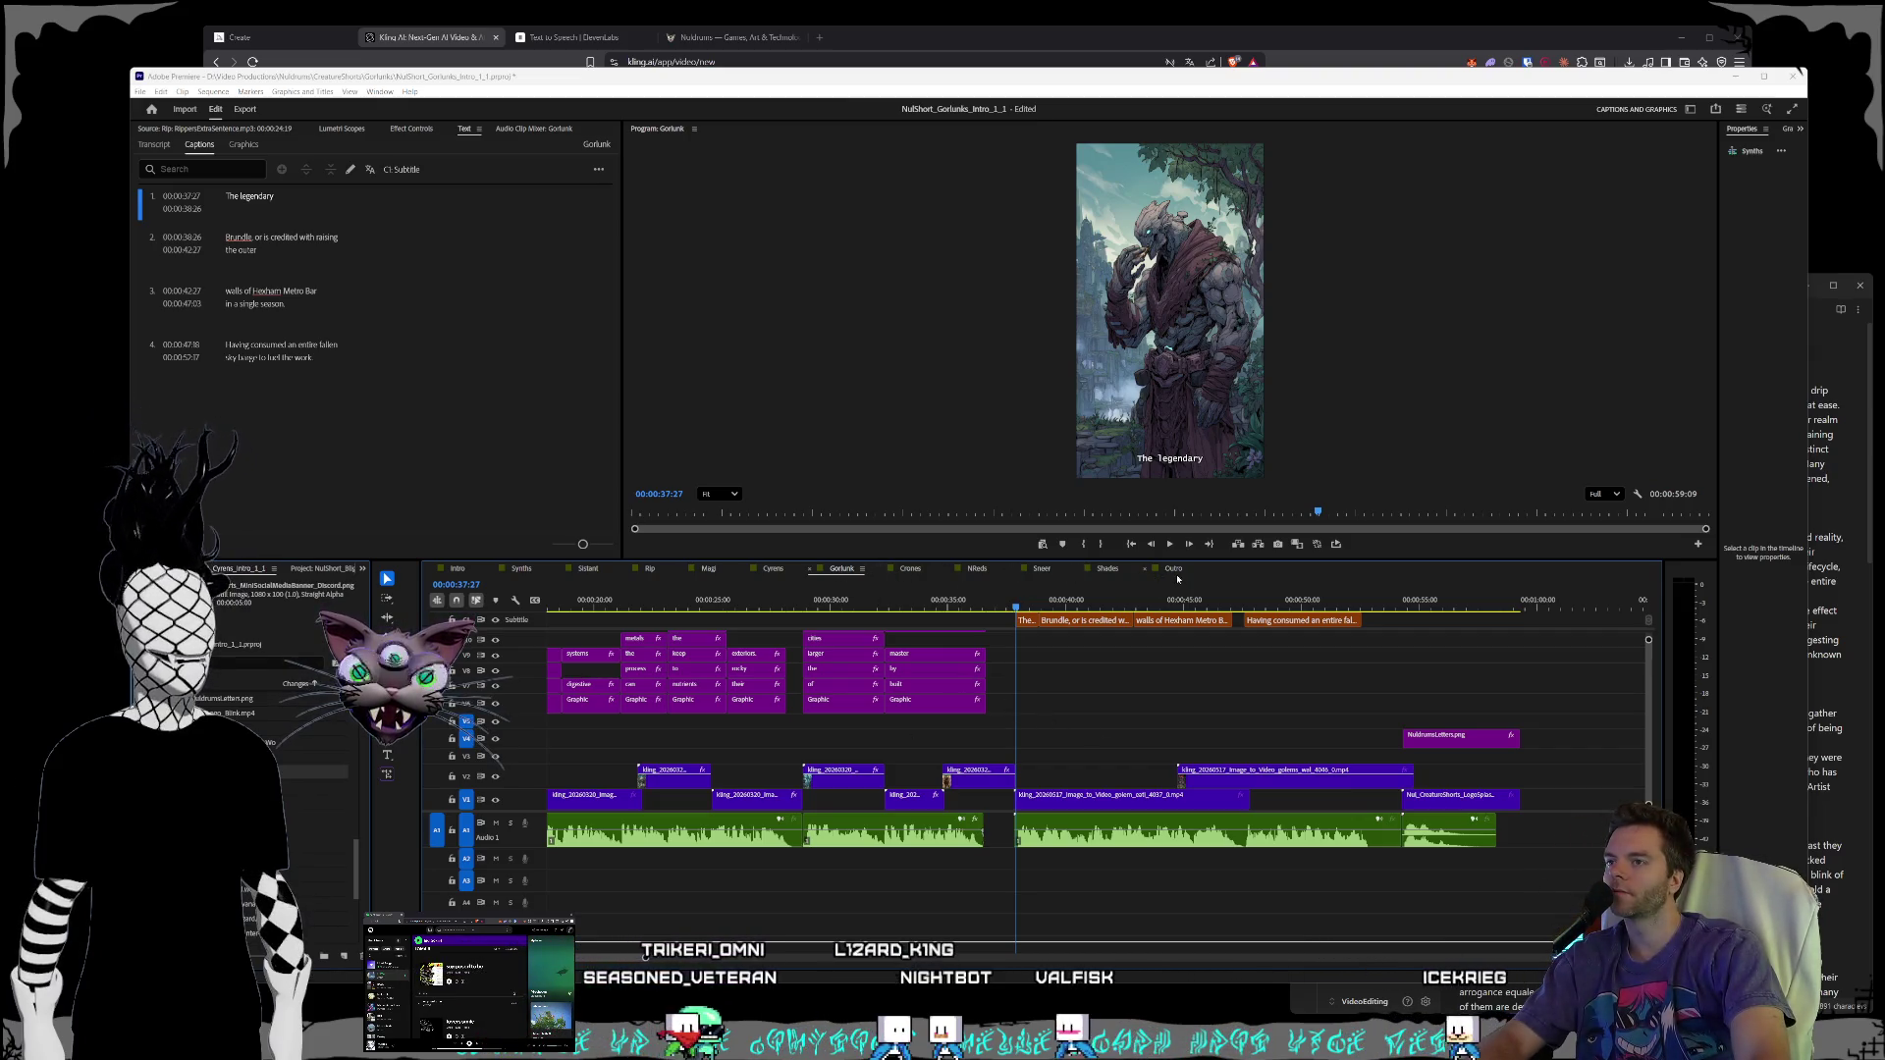
left_click(521, 569)
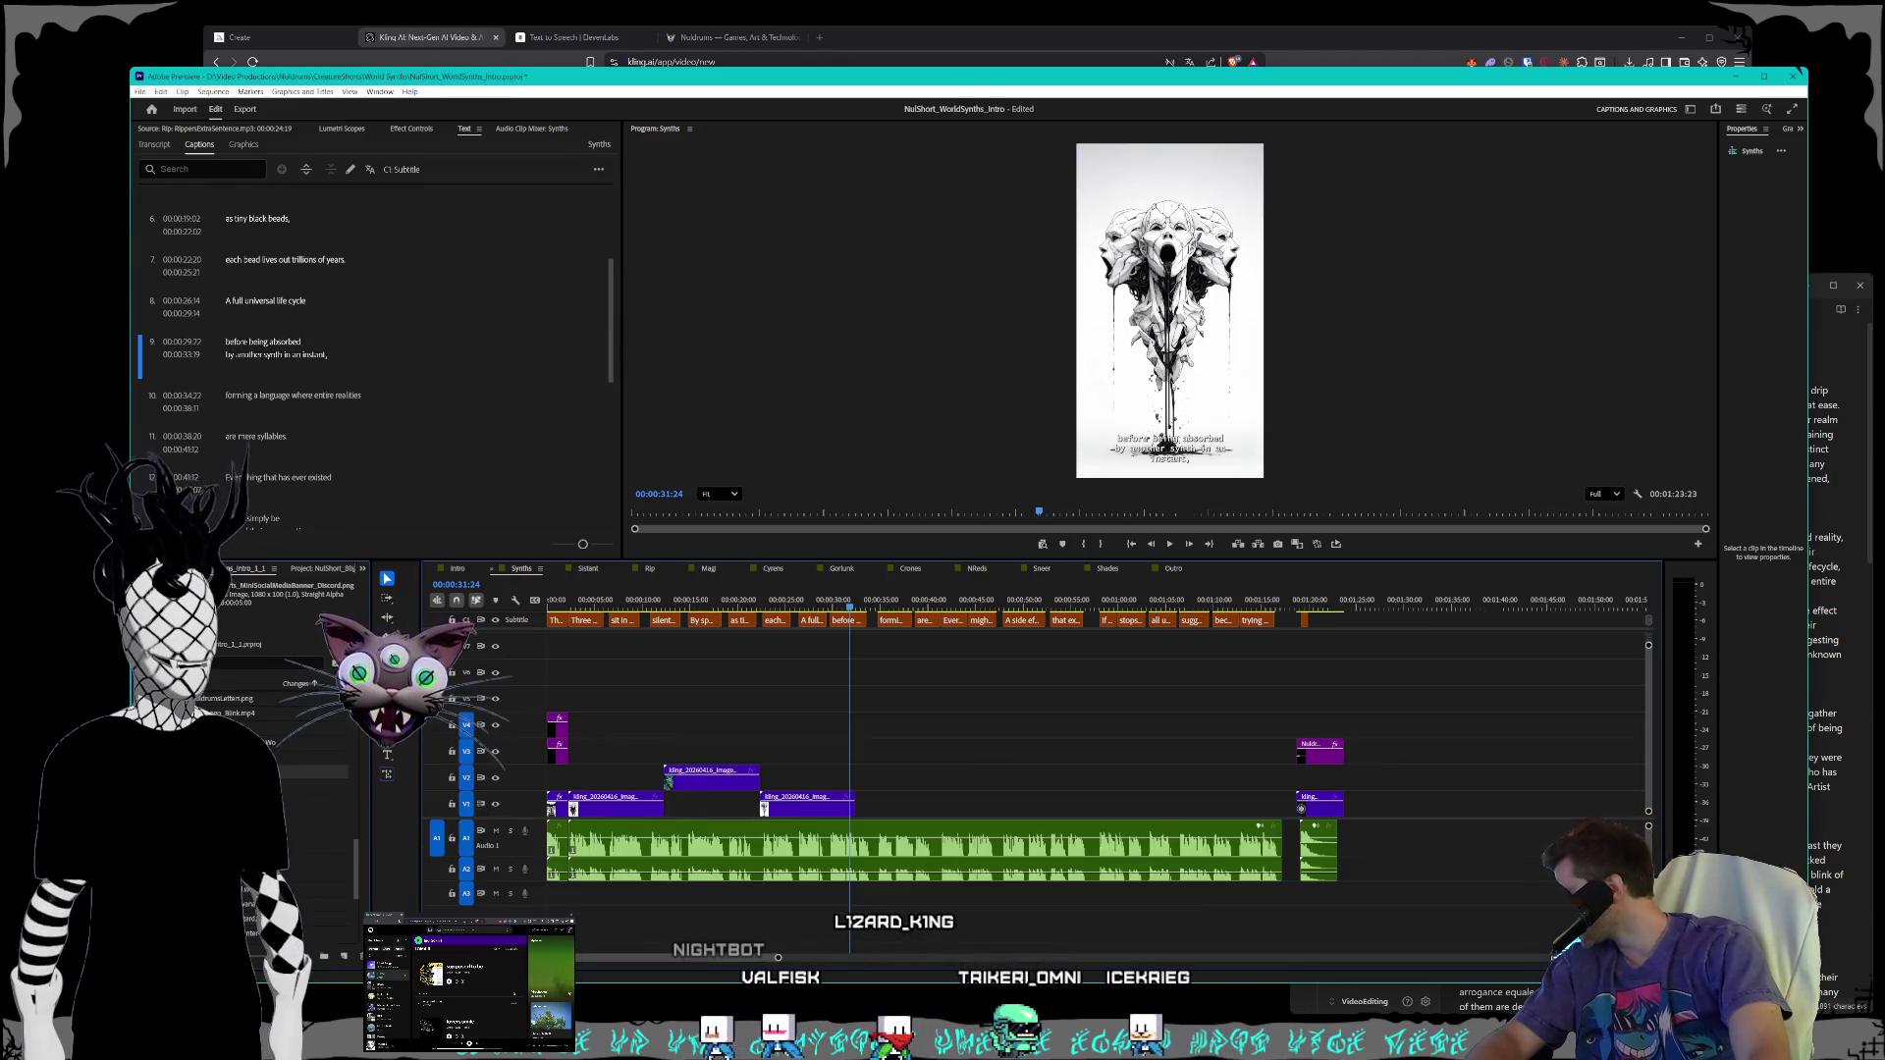
- Undo the trial Kling clip drops on the Synths timeline and switch to the Kling AI browser
mouse_move(1884, 825)
left_mouse_down()
mouse_move(1070, 823)
mouse_move(891, 797)
mouse_move(918, 830)
mouse_move(1388, 831)
left_mouse_up()
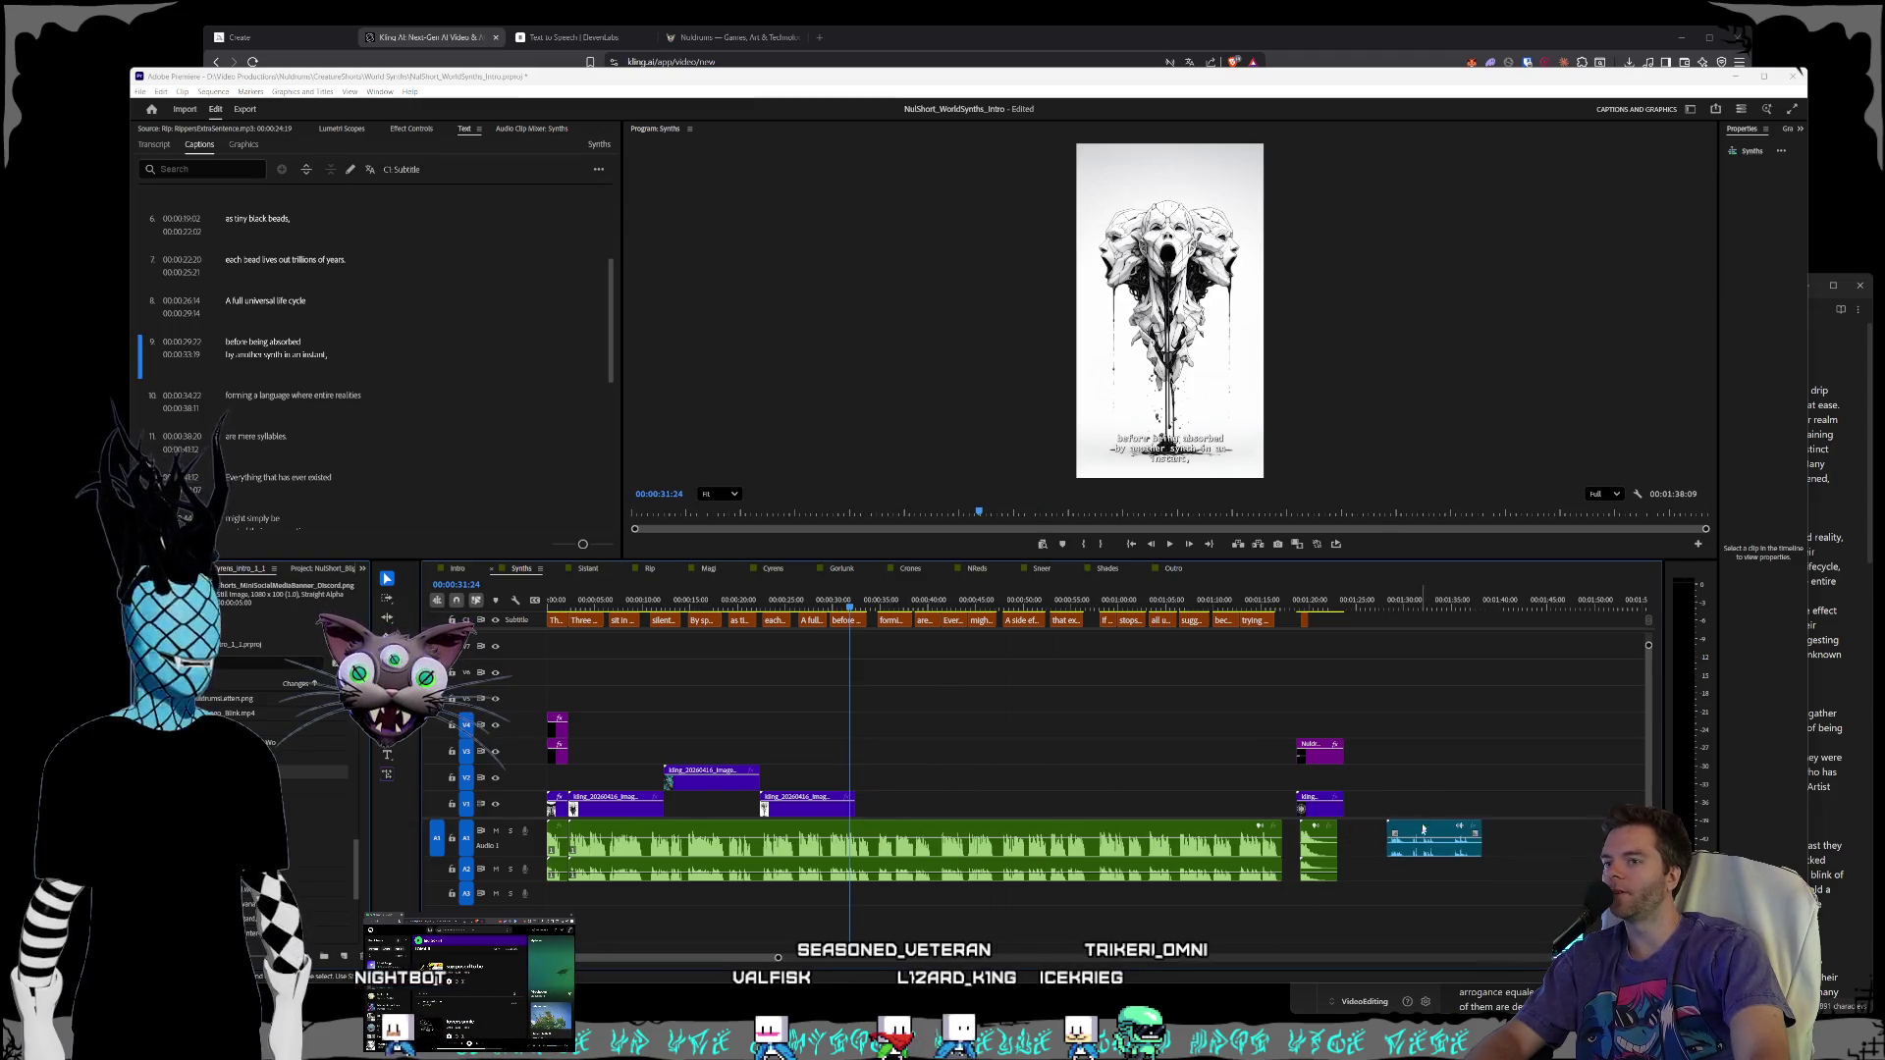
key("ctrl+z")
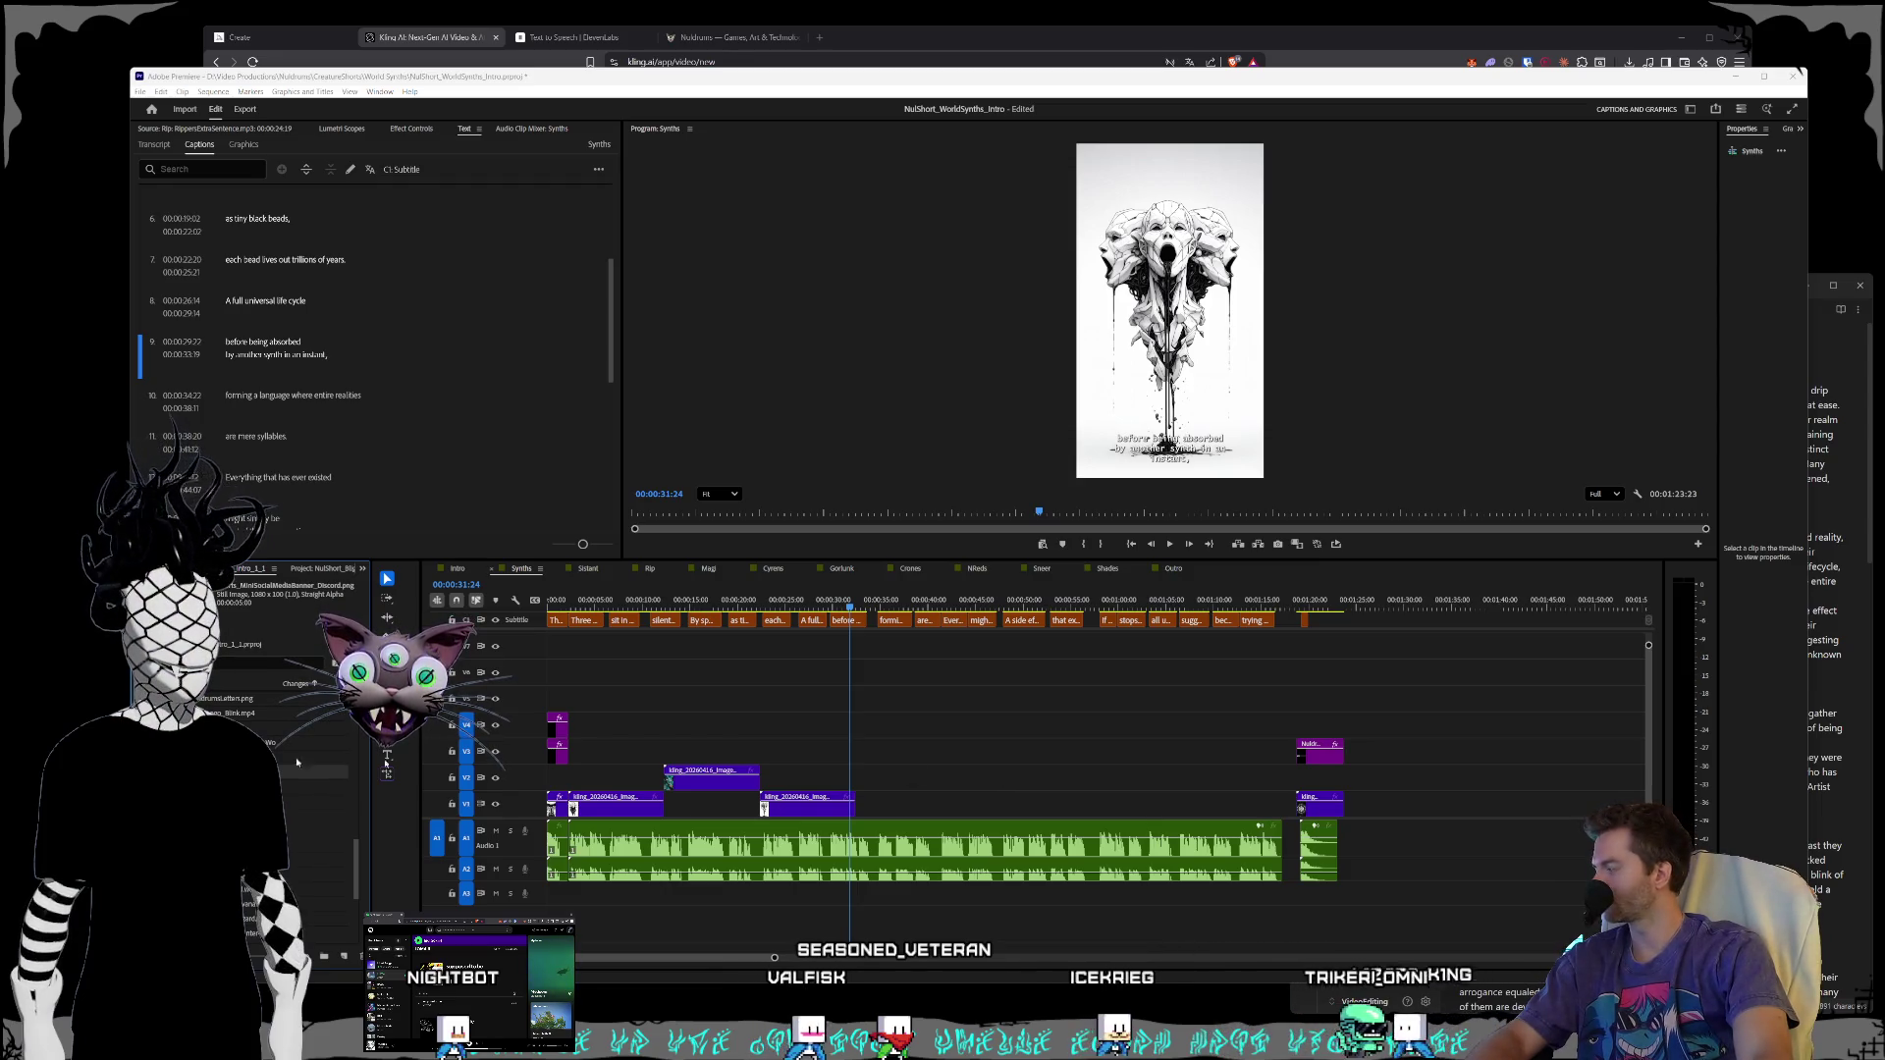
mouse_move(966, 707)
left_mouse_down()
mouse_move(1099, 726)
mouse_move(1026, 781)
left_mouse_up()
key("ctrl+z")
mouse_move(945, 8)
left_mouse_down()
mouse_move(1248, 799)
mouse_move(1008, 761)
mouse_move(1005, 787)
mouse_move(1492, 873)
left_mouse_up()
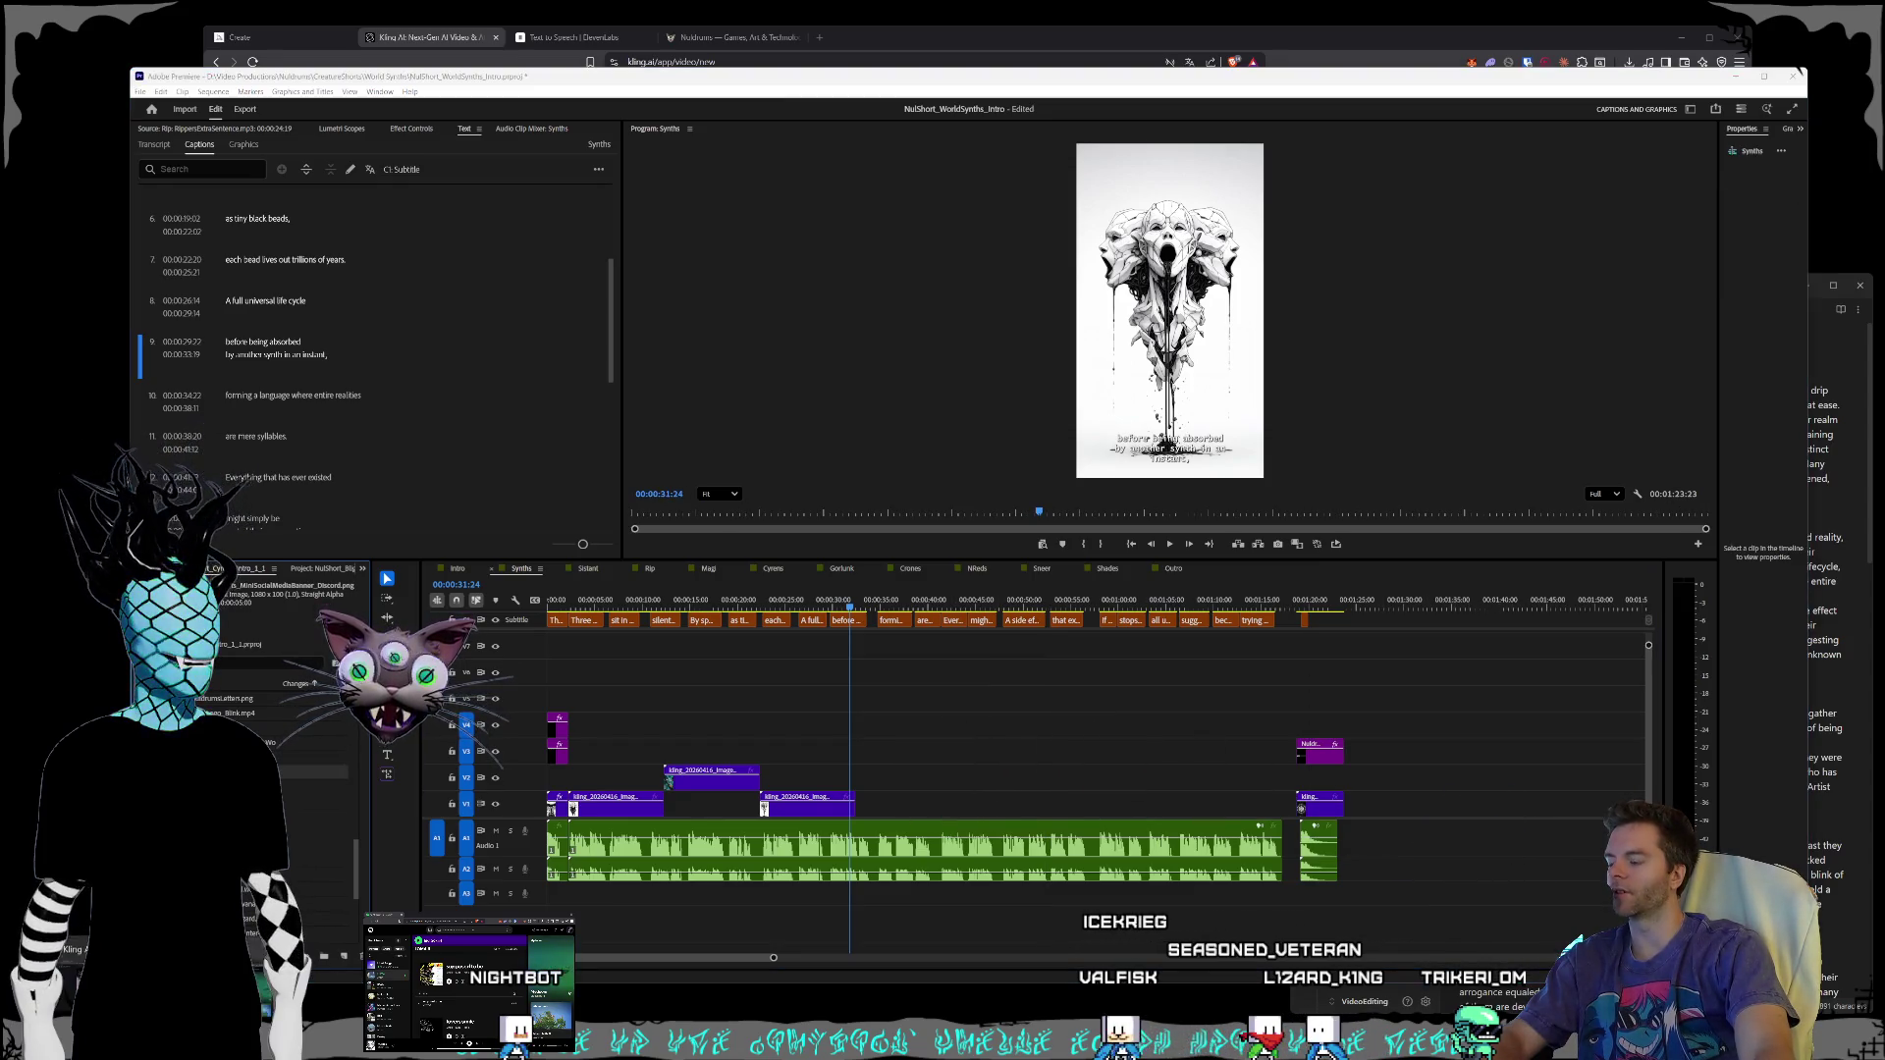
key("alt+Tab")
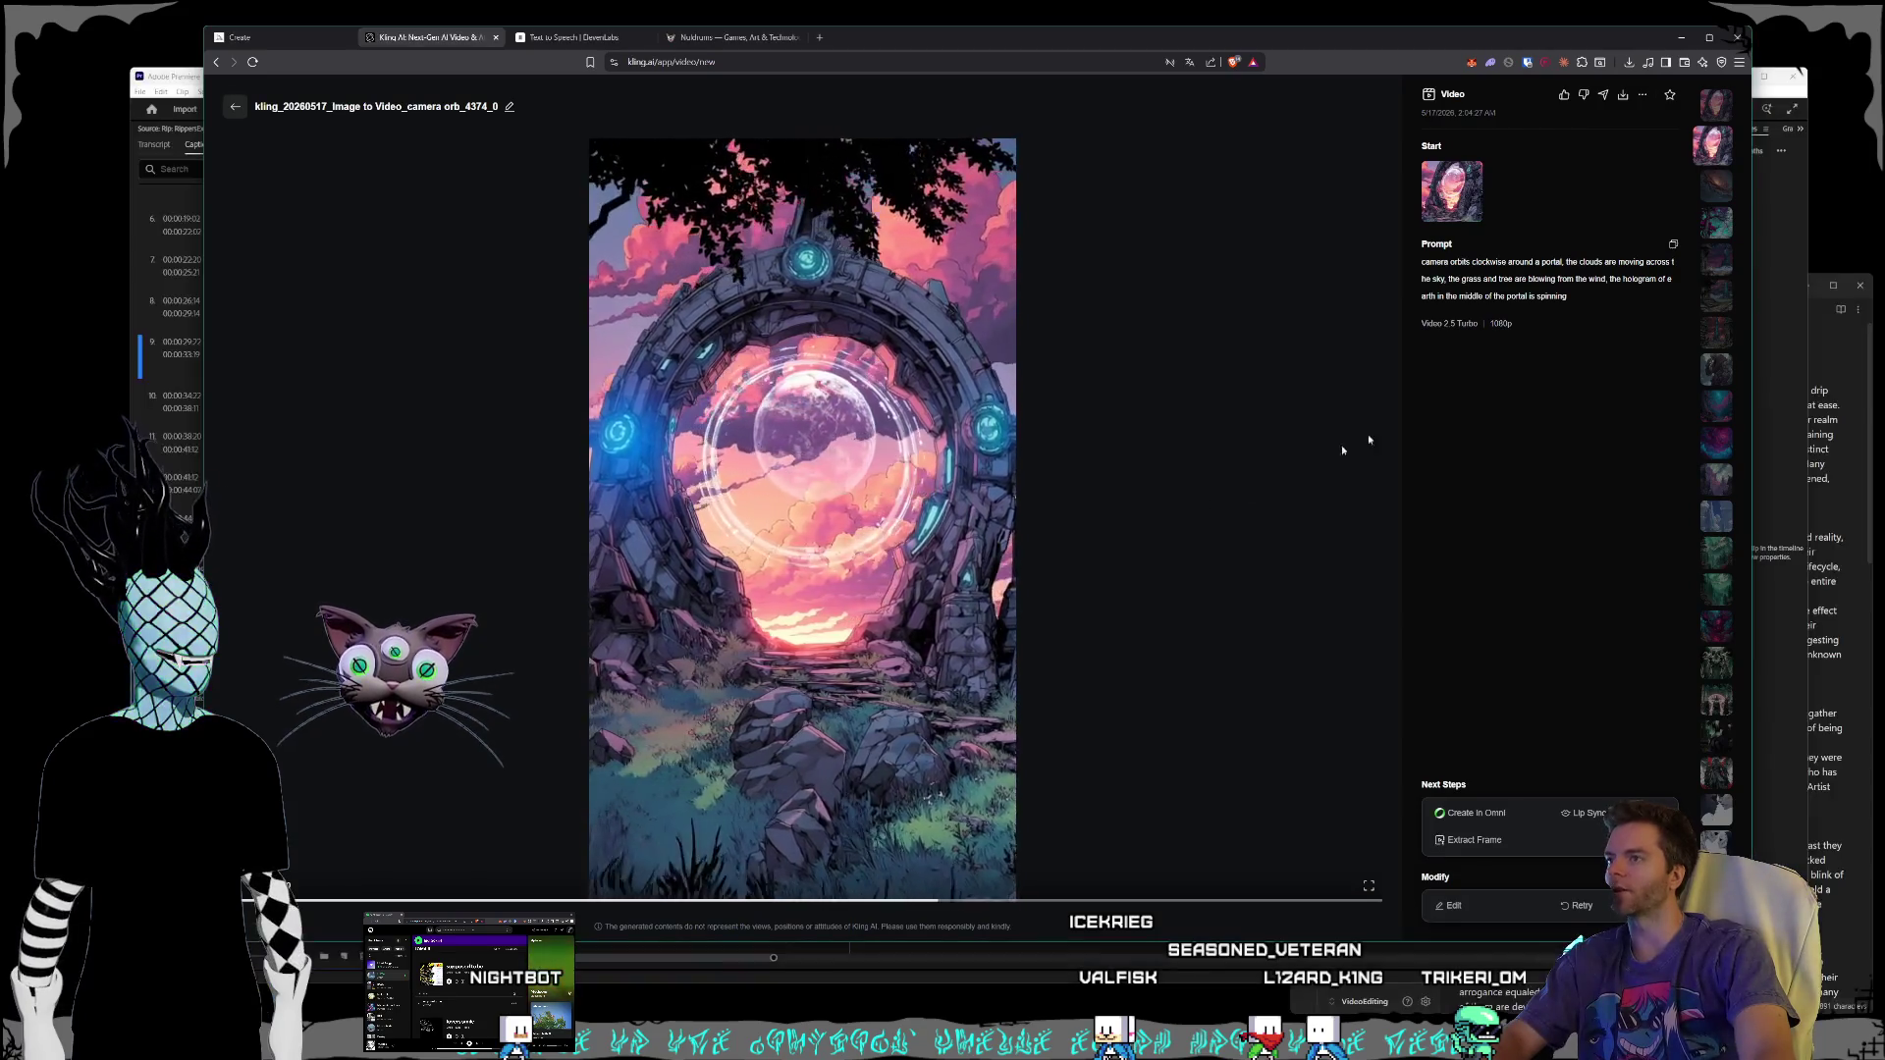
- Download the two-white-figures video into World Synths, replacing the existing file, then return to Premiere
left_click(234, 106)
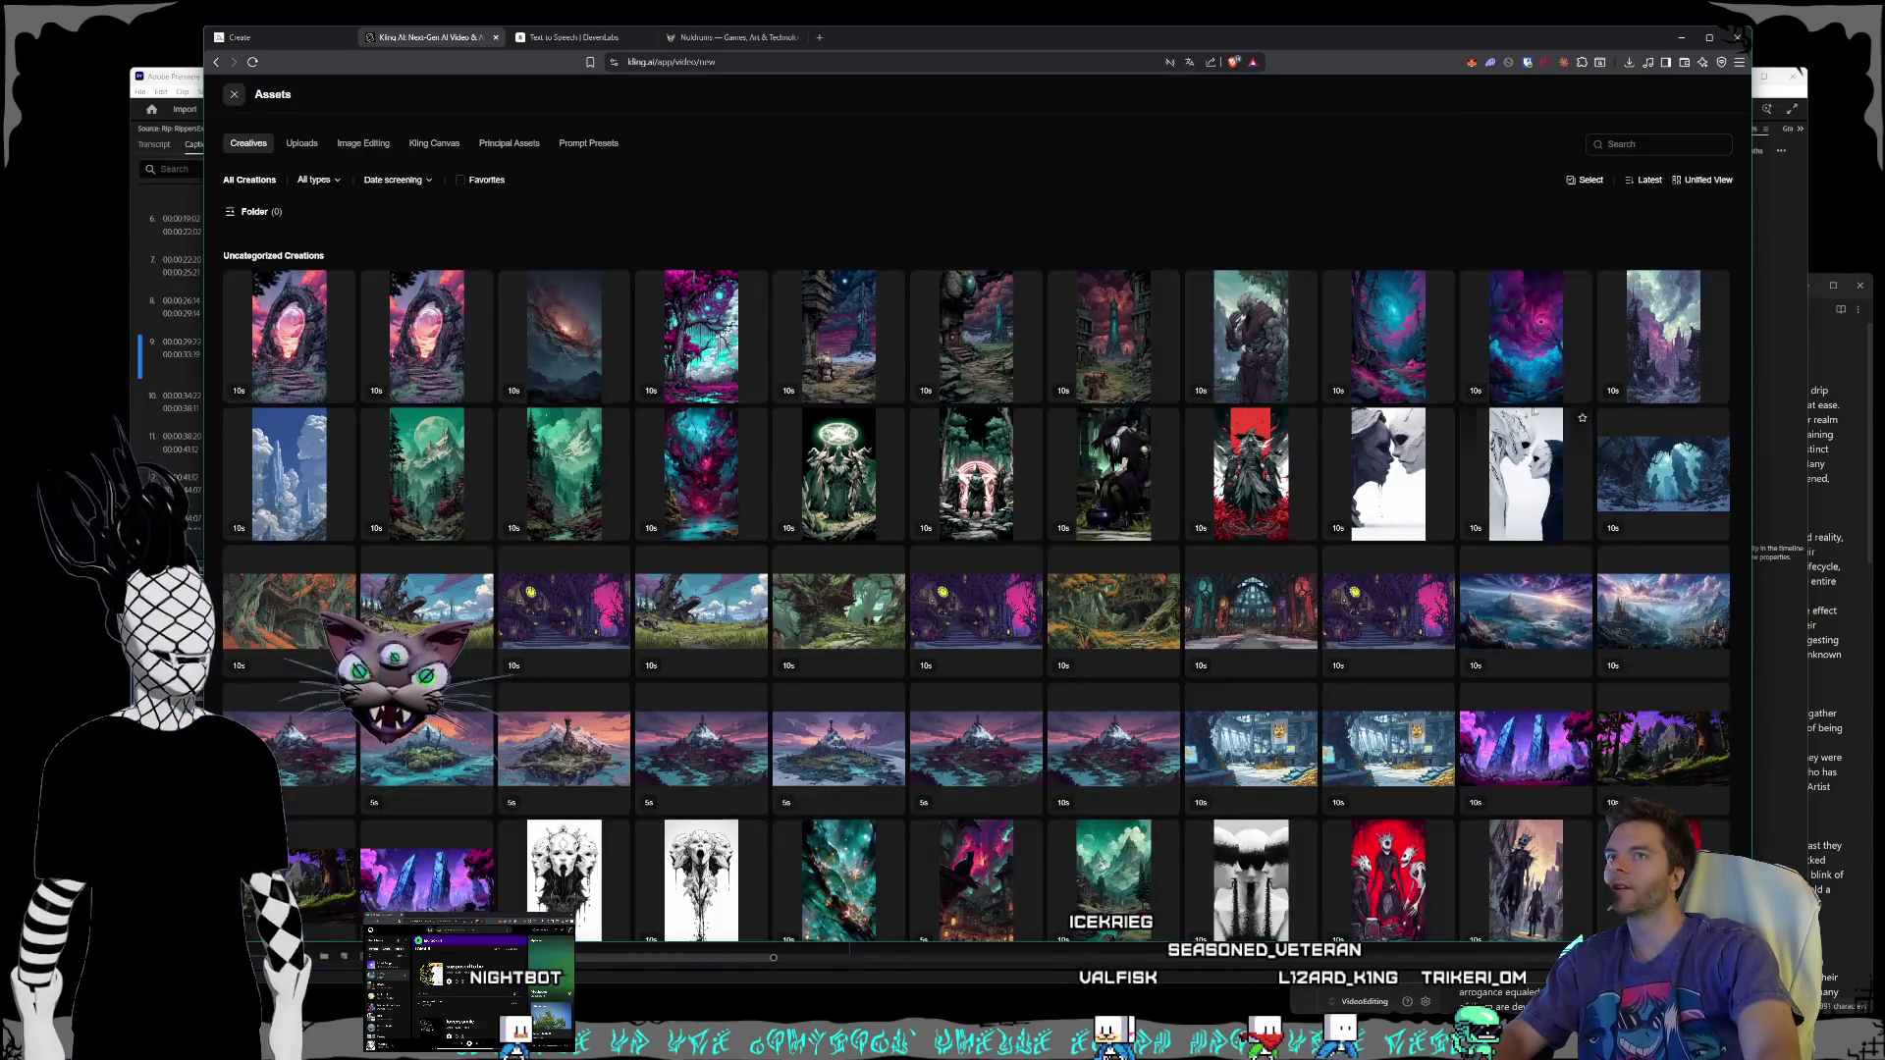
left_click(1507, 485)
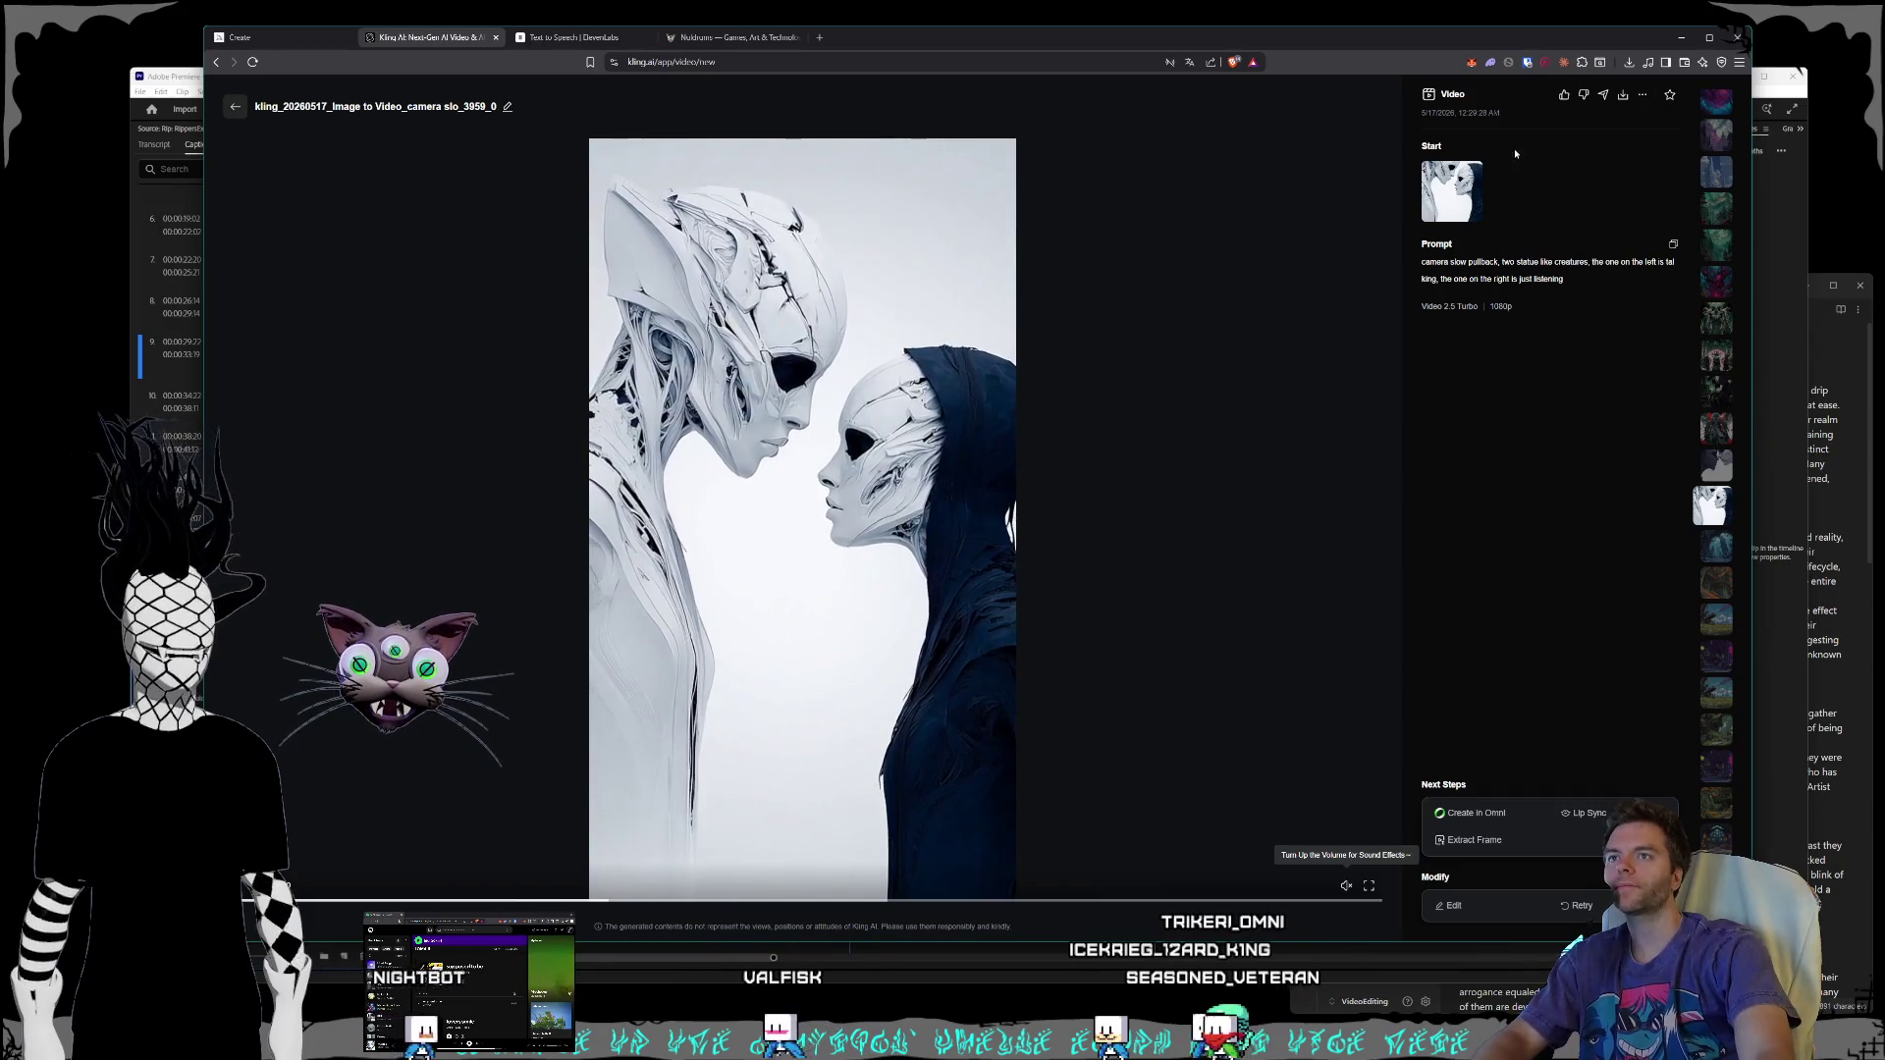
left_click(1623, 95)
left_click(1591, 133)
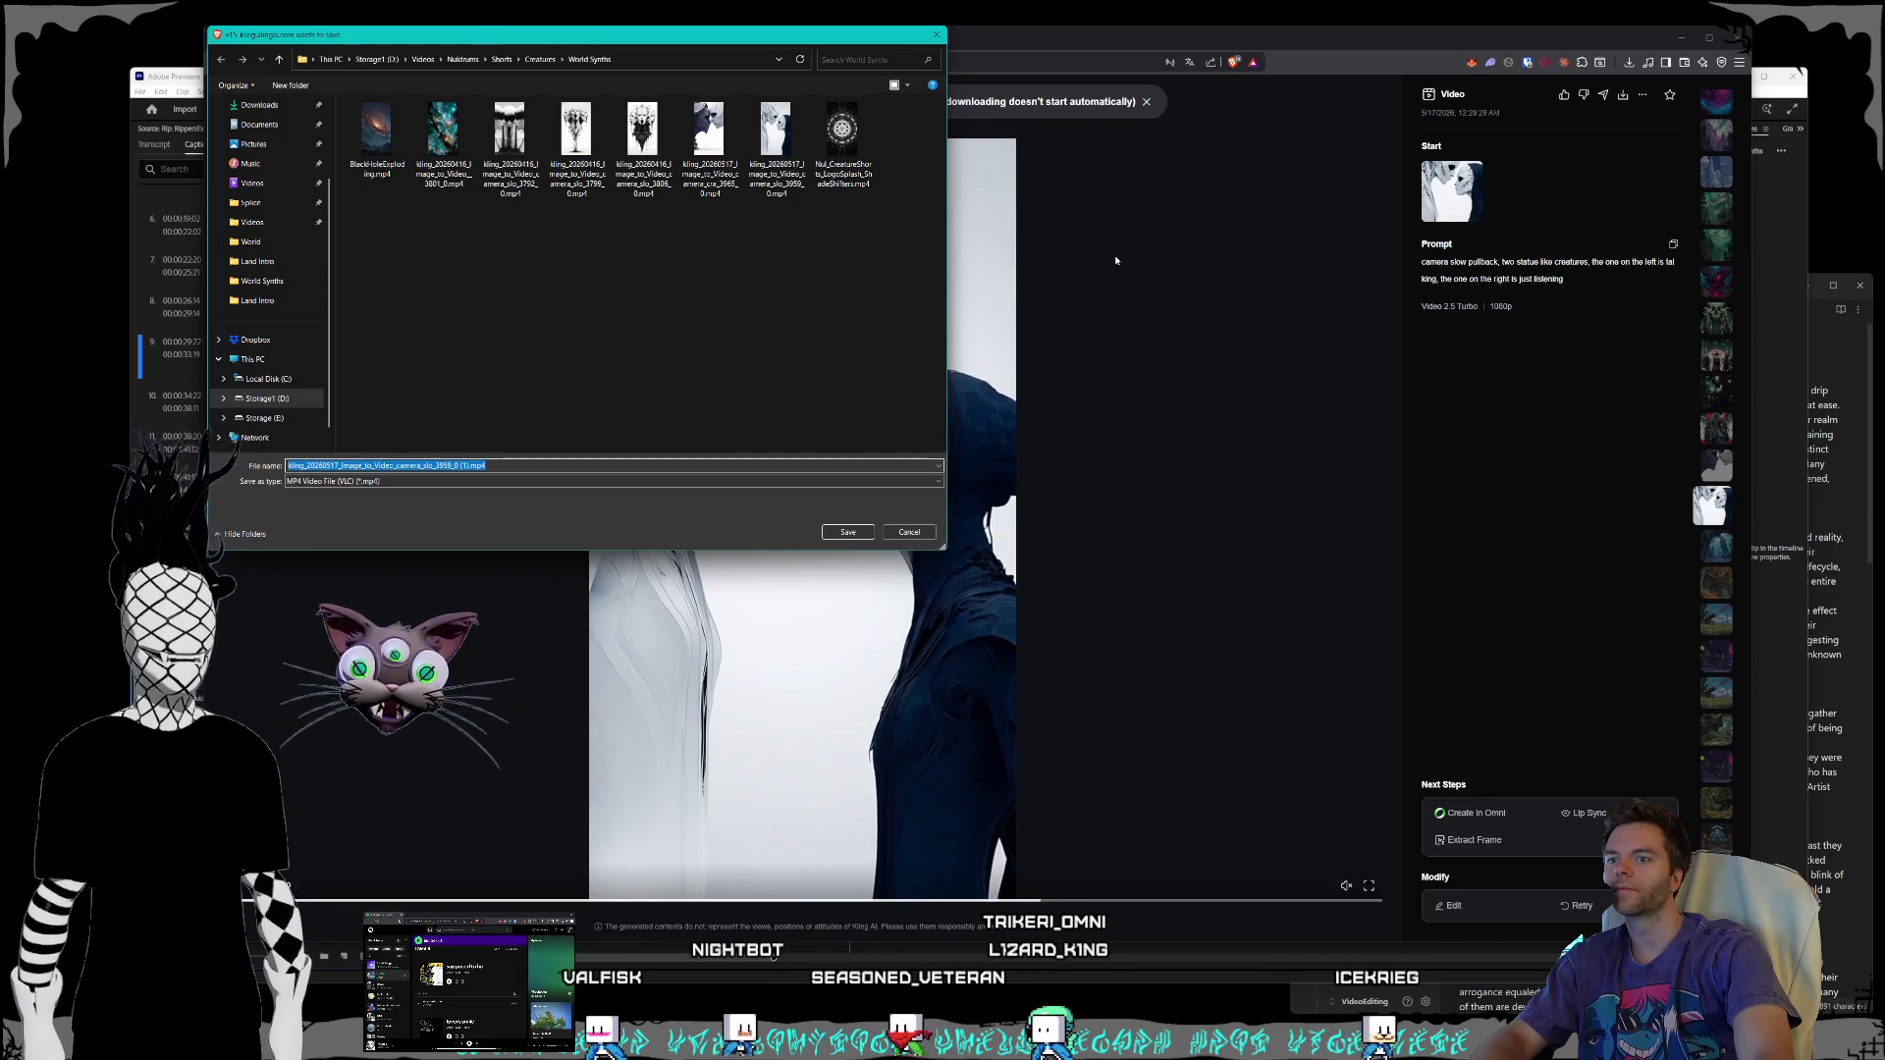
left_click(776, 137)
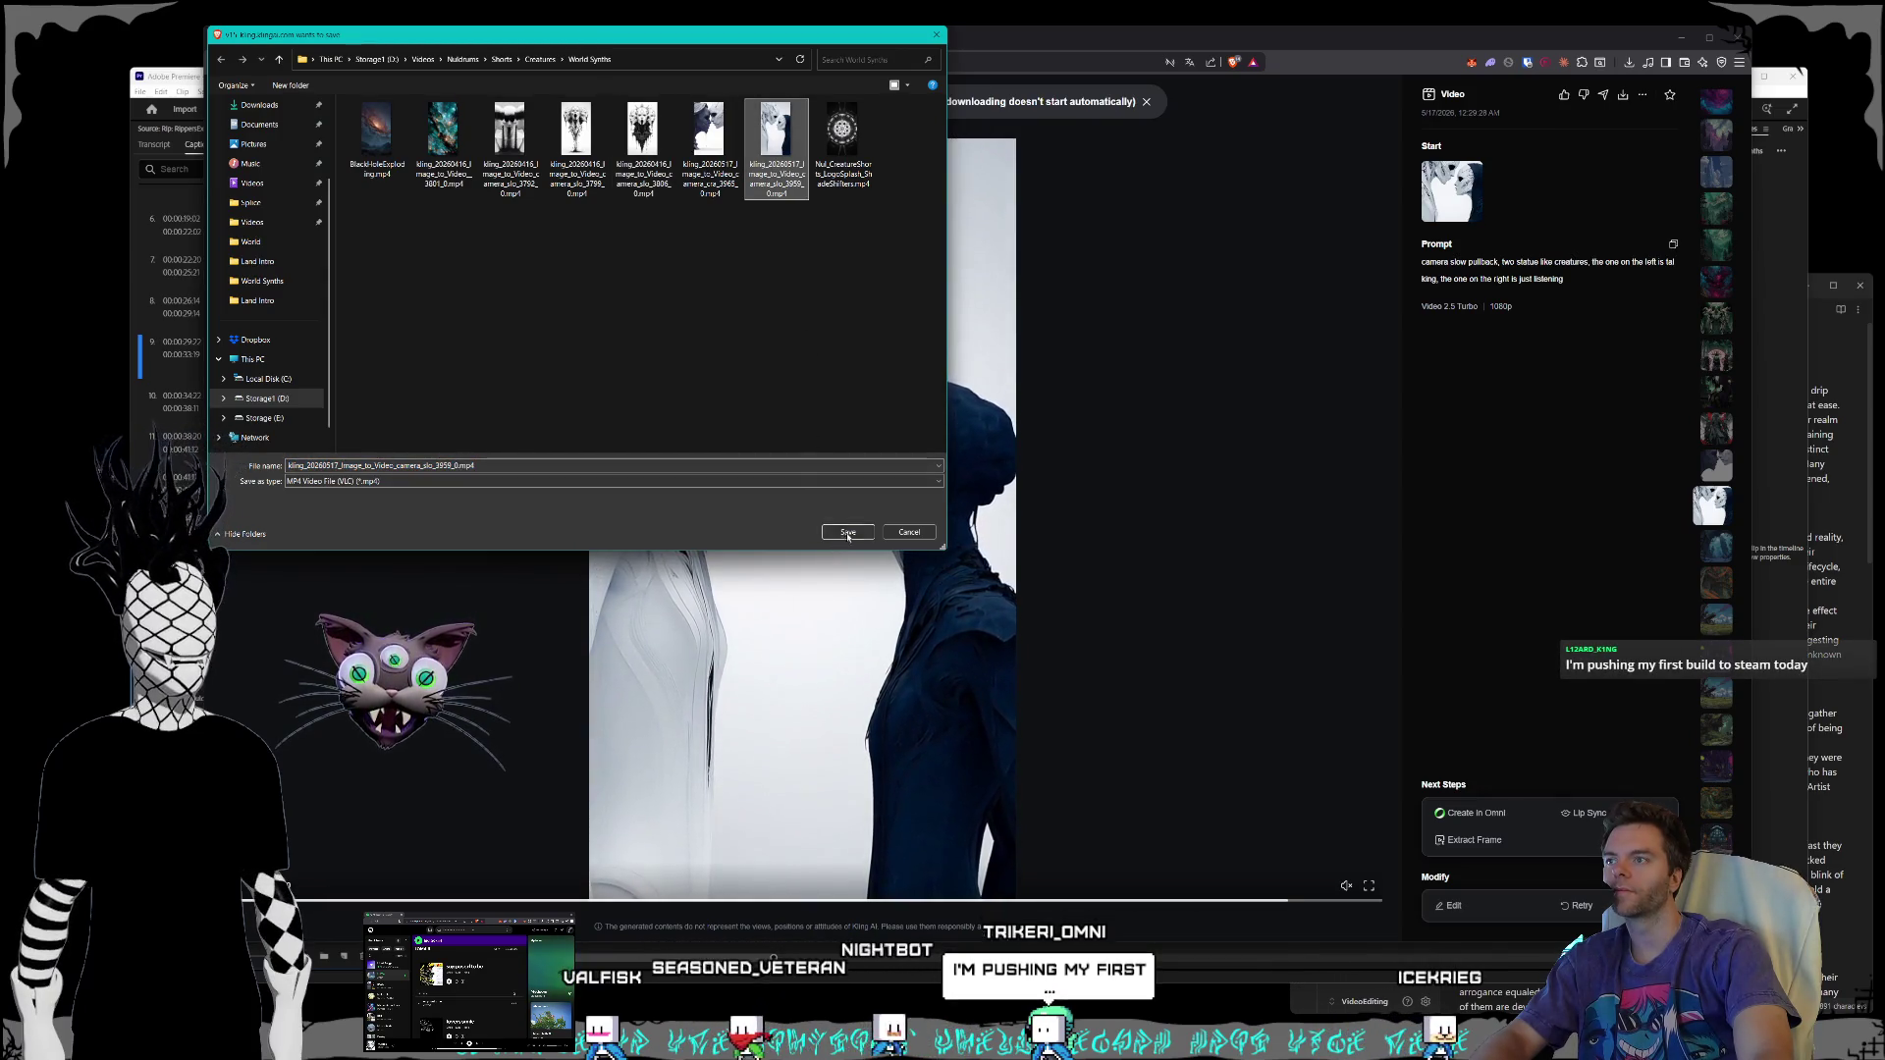
left_click(848, 533)
left_click(996, 517)
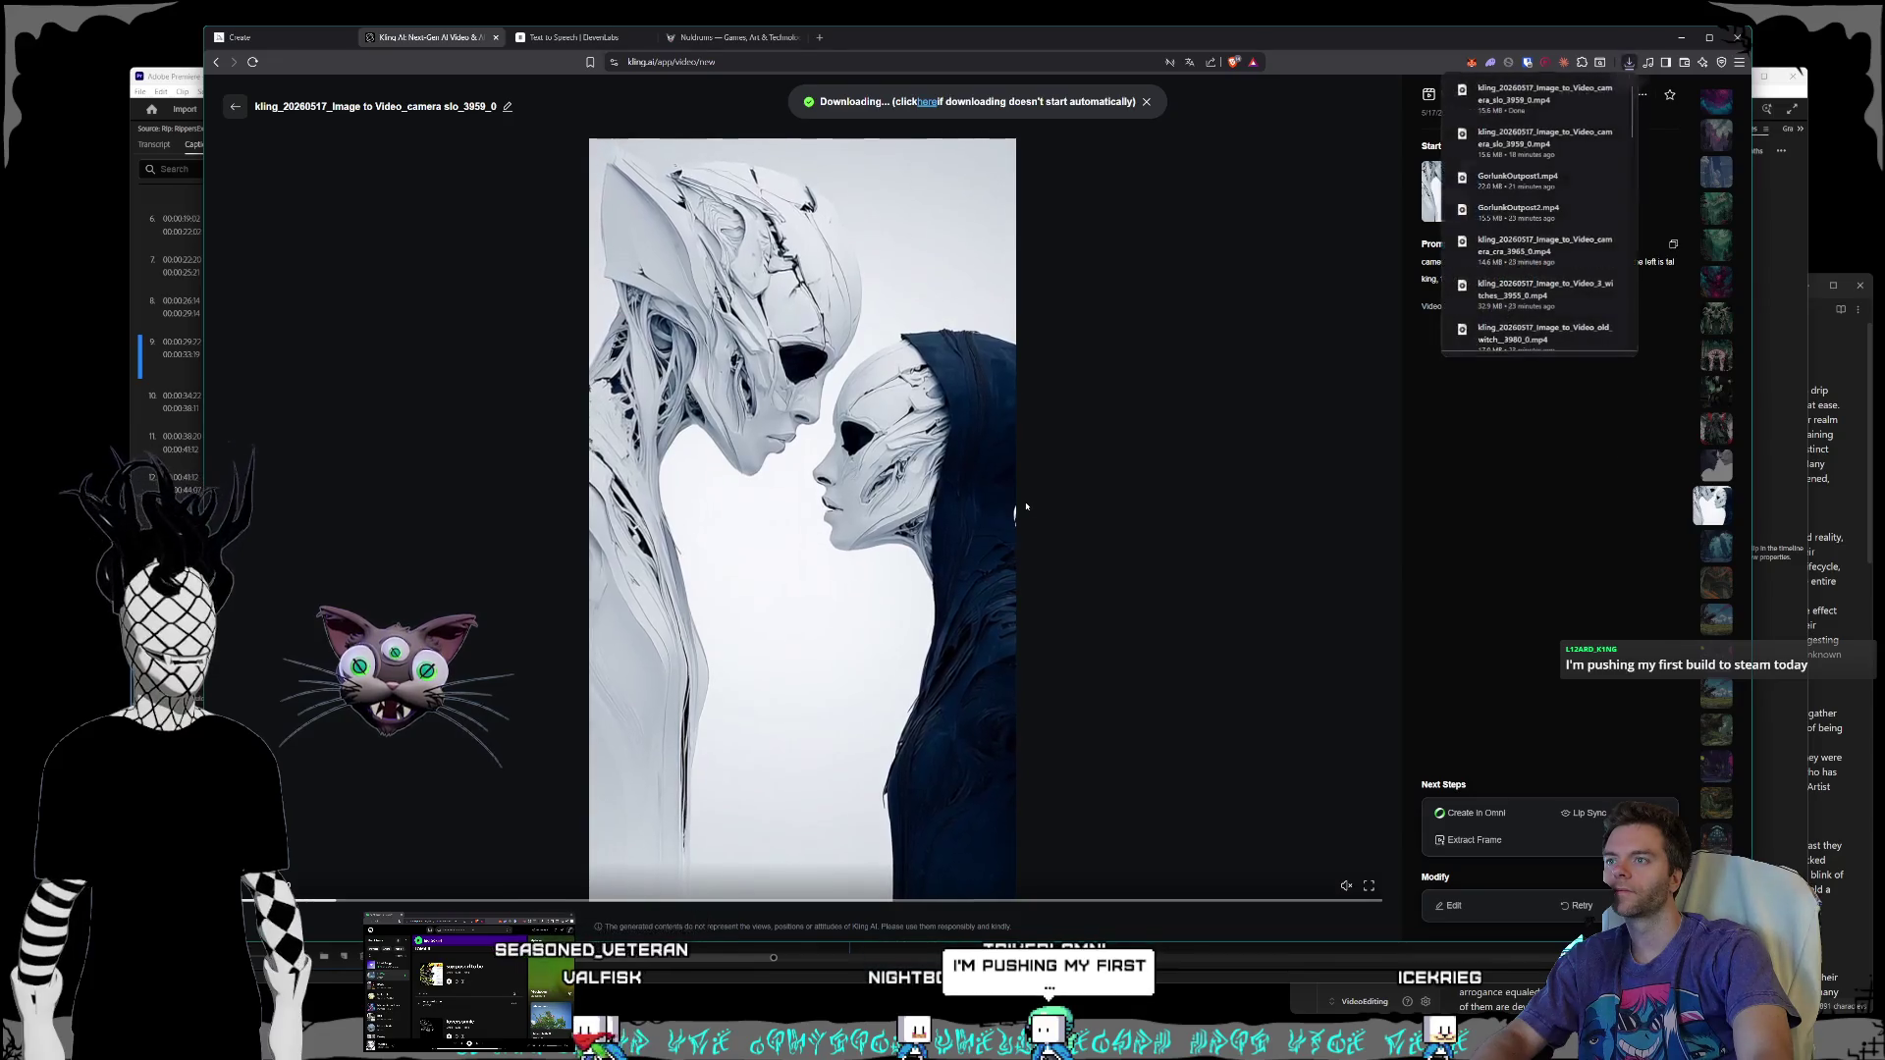
left_click(282, 130)
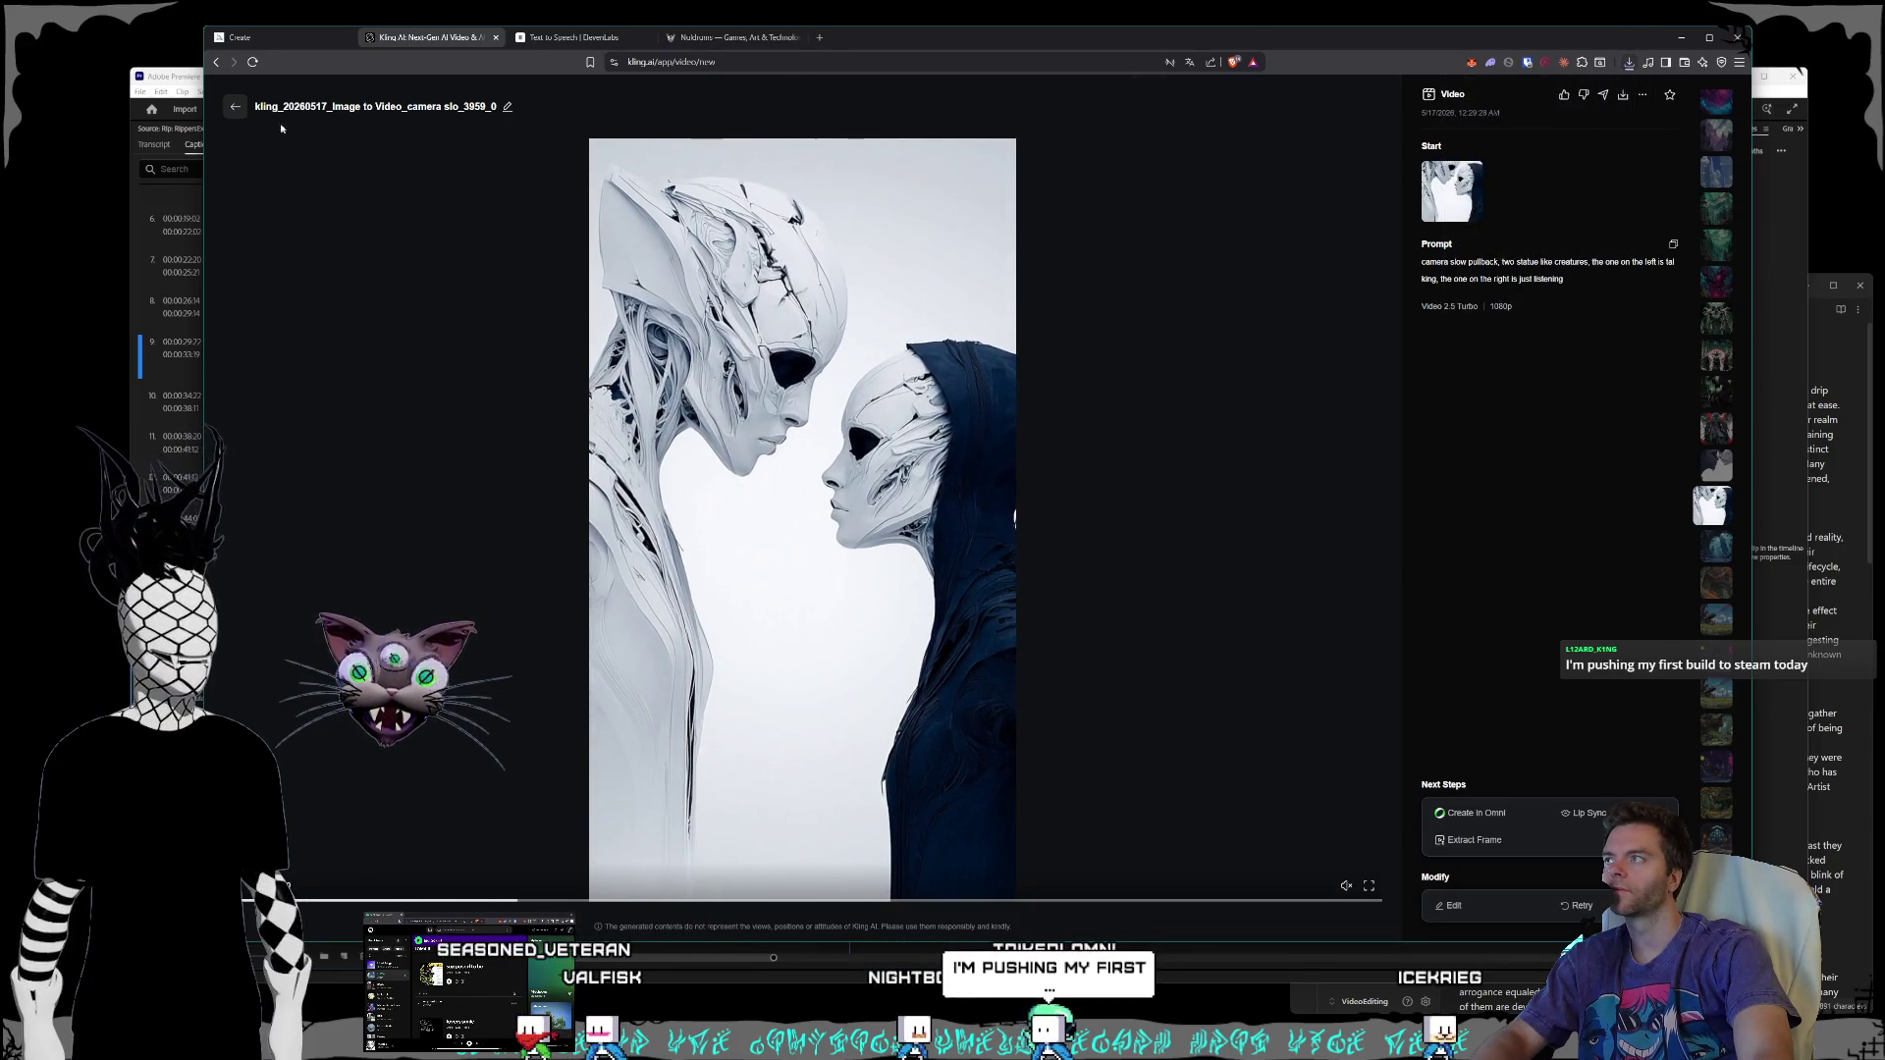
left_click(235, 106)
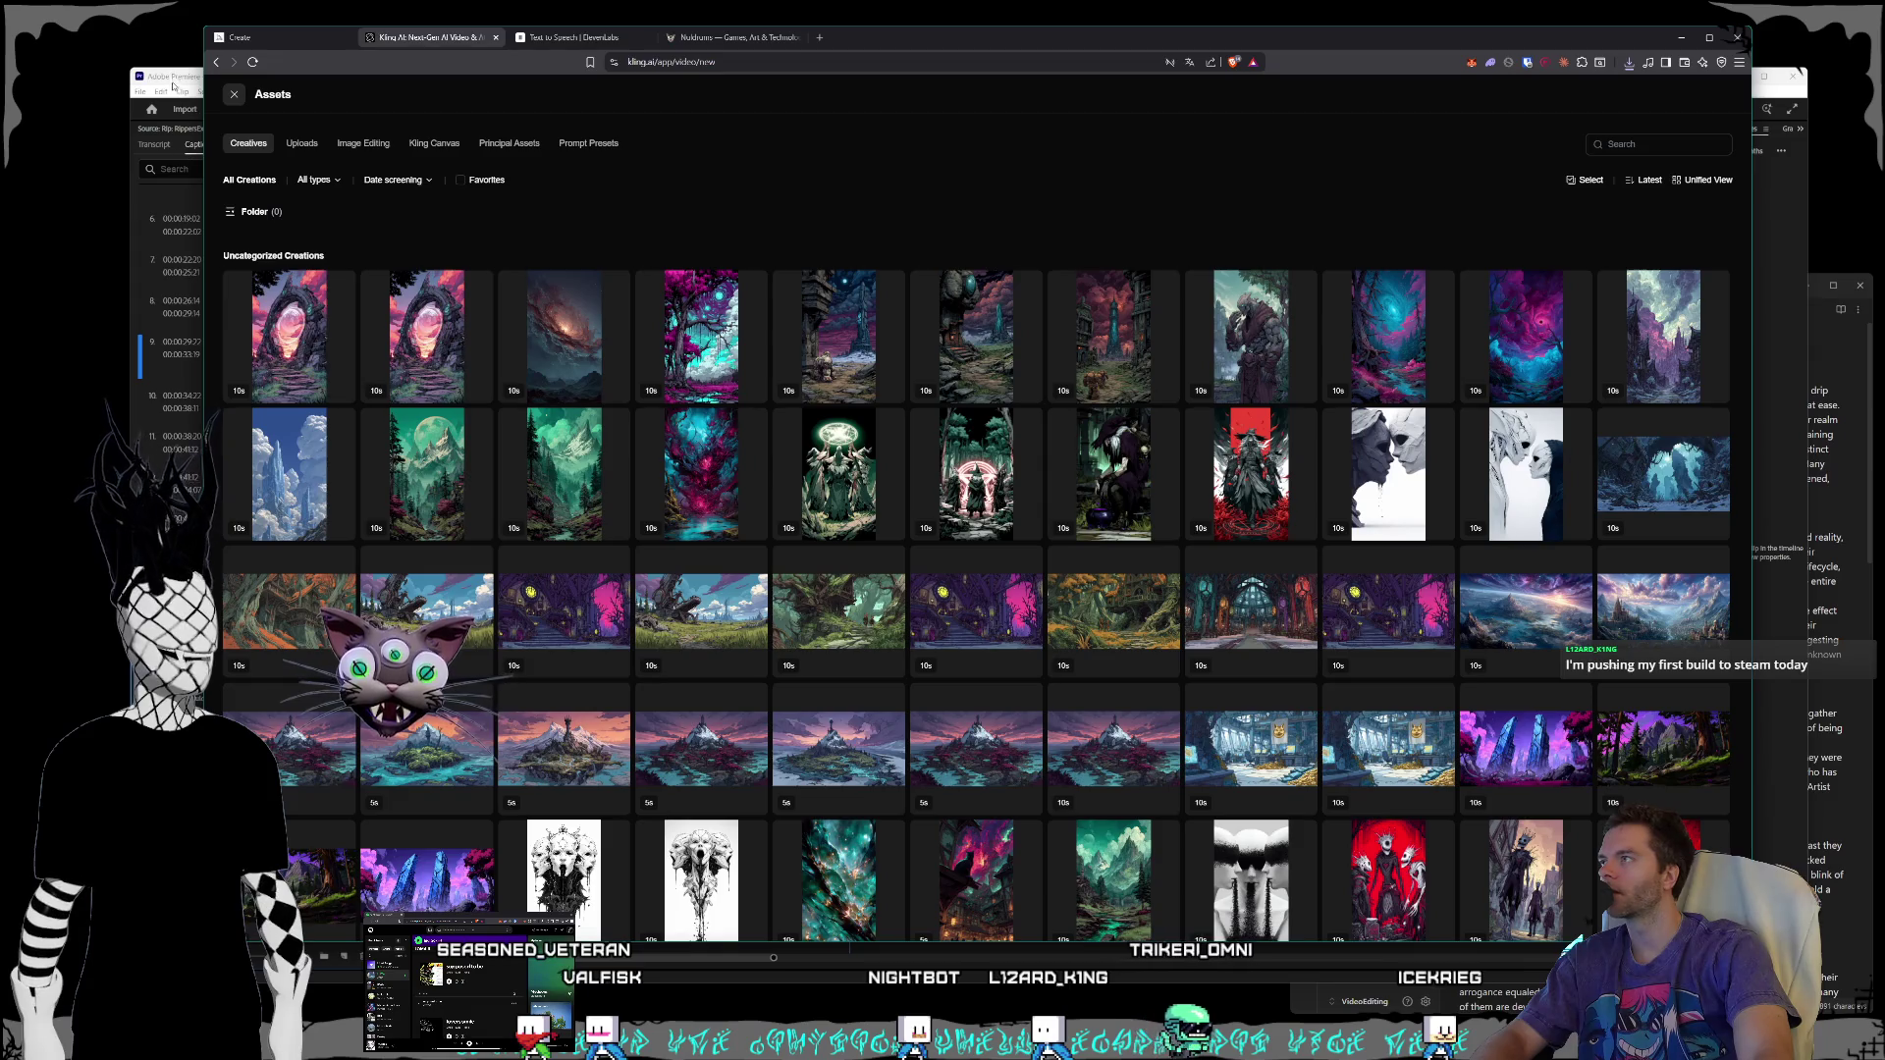
left_click(172, 86)
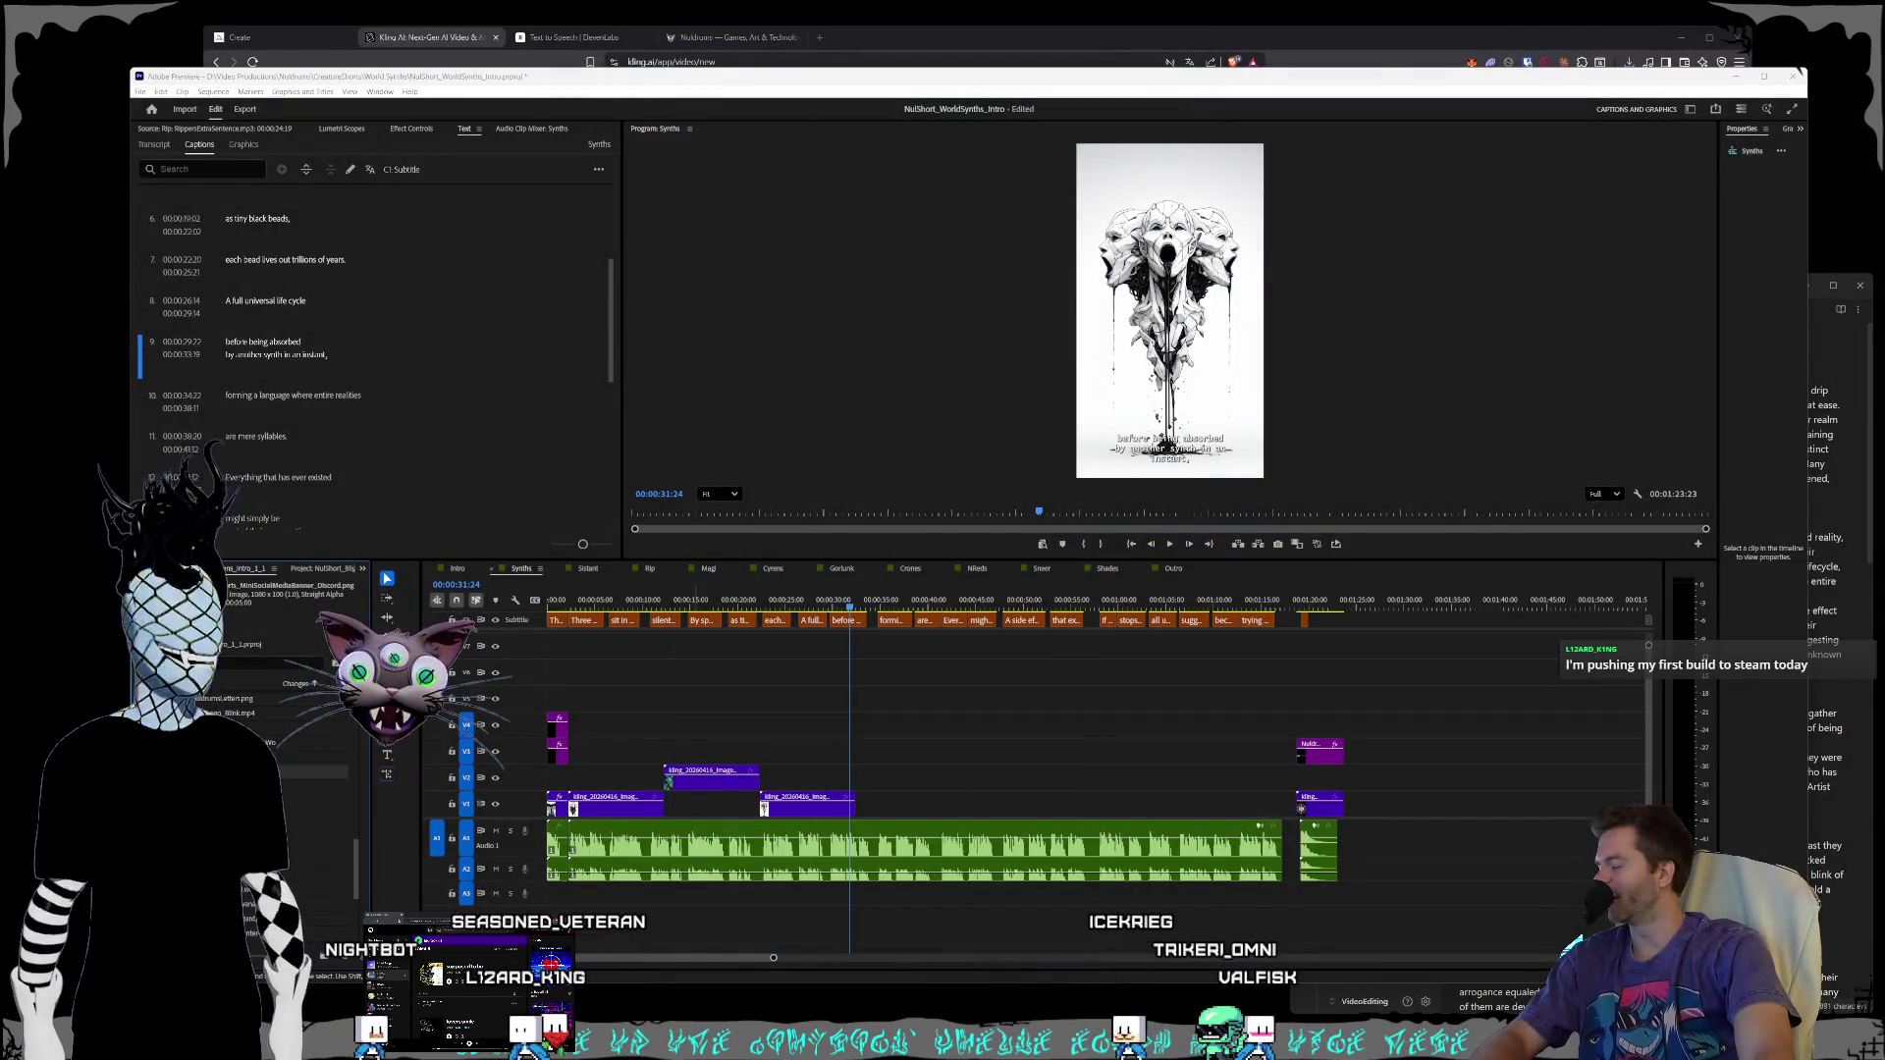
- Place a clip near 00:01:28 and browse the import dialog to D: Video Productions > Nuldrums > CreatureShorts > World Synths
left_click_drag(1296, 1051, 1393, 837)
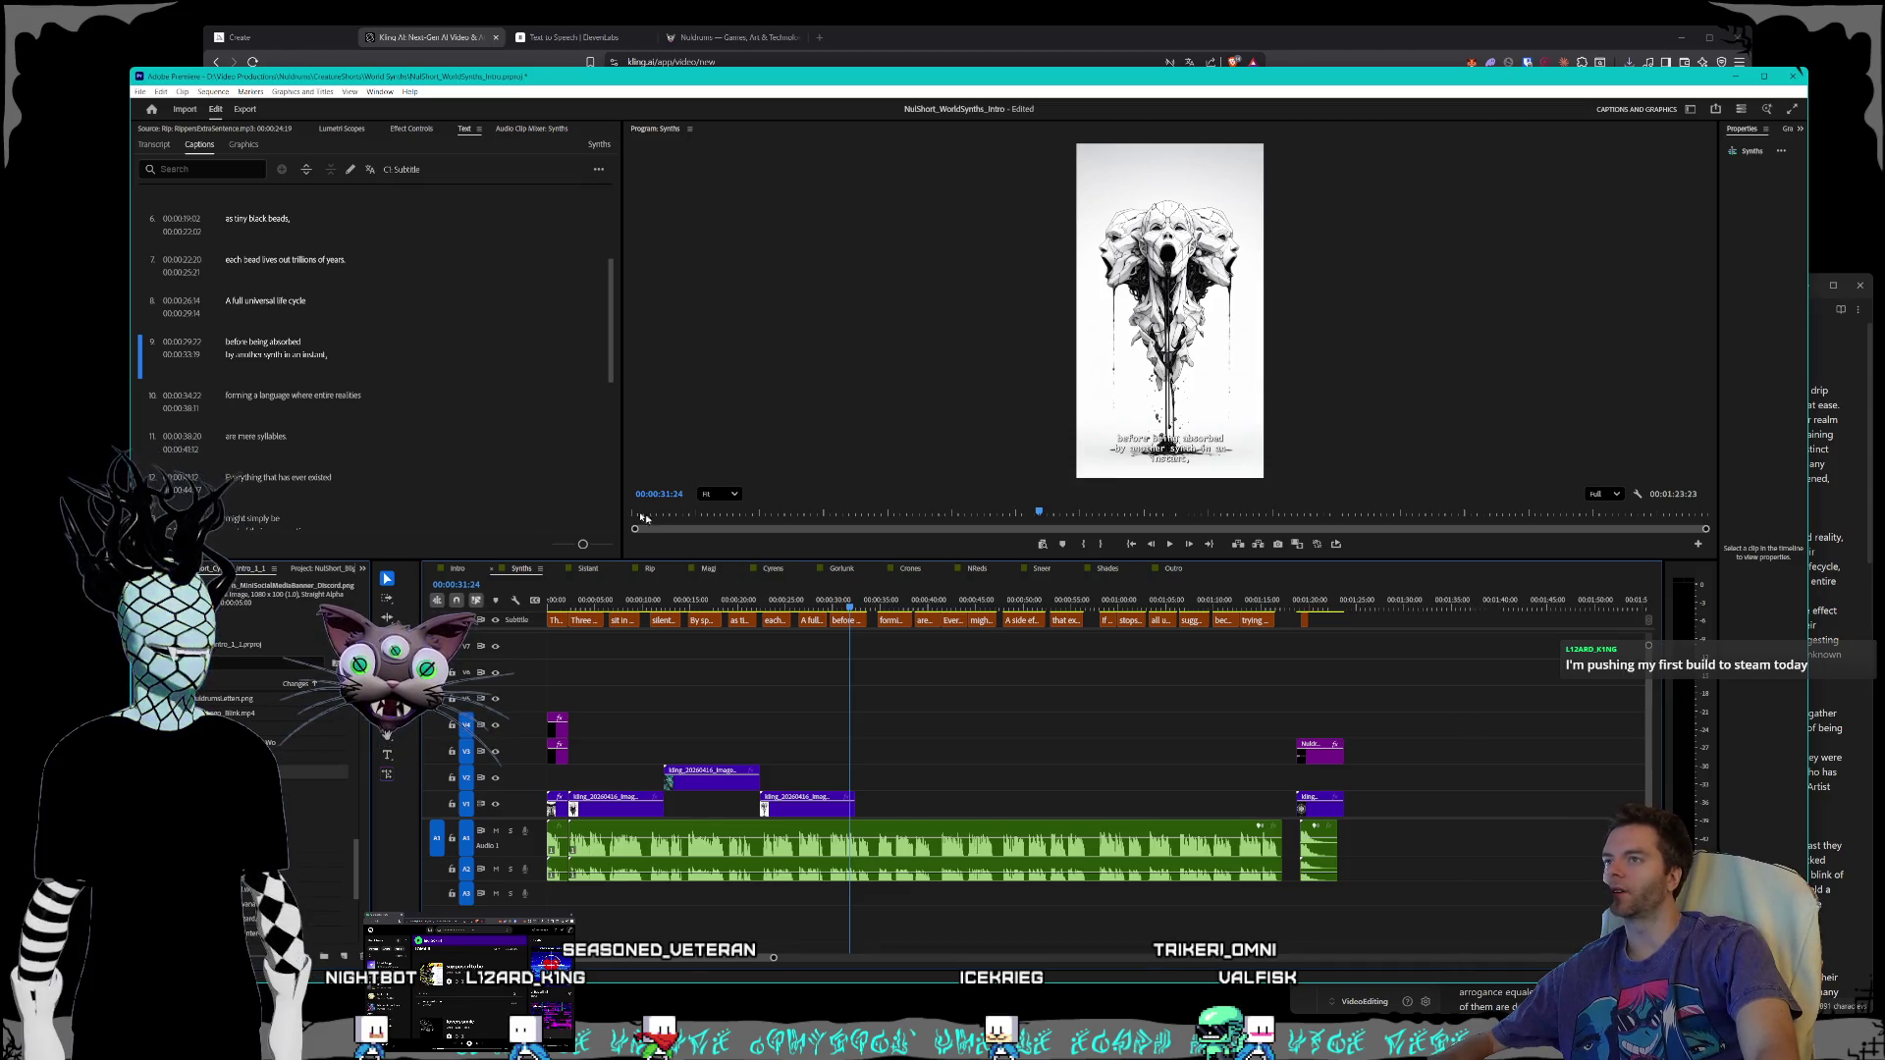
key("alt+f")
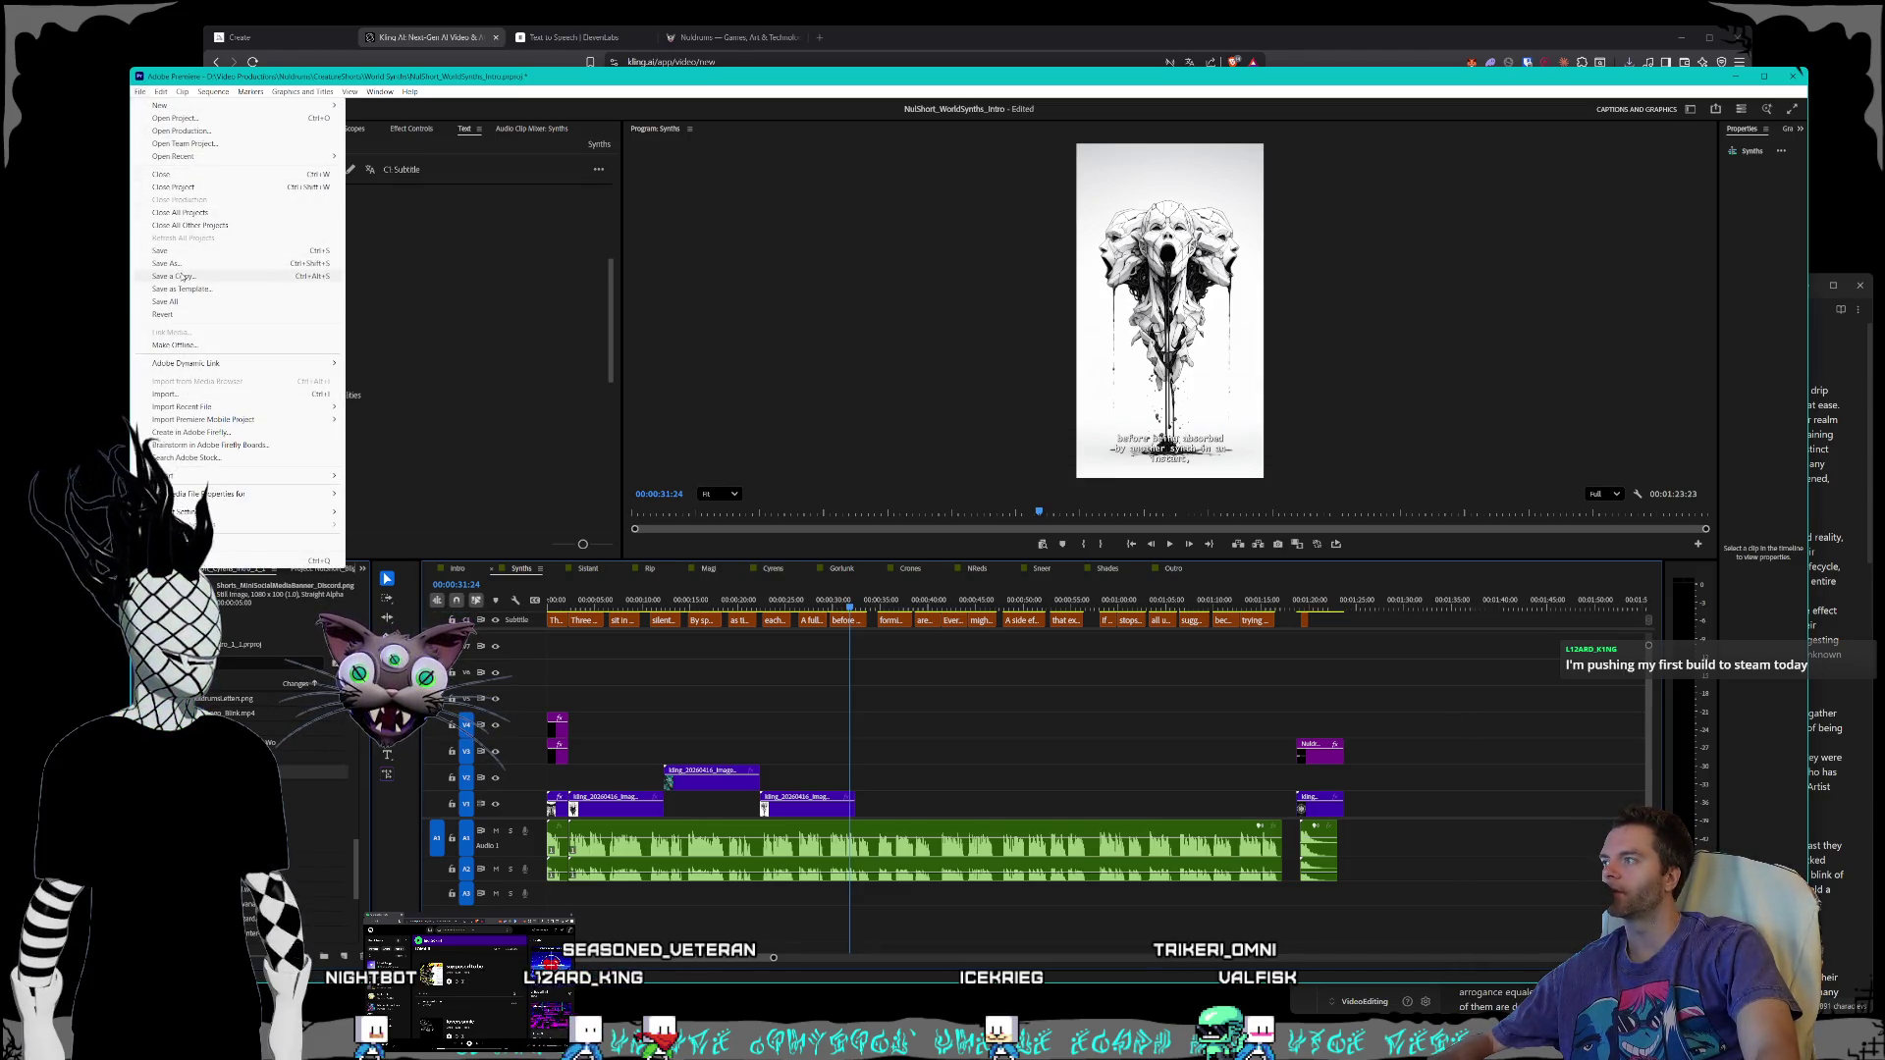
left_click(194, 393)
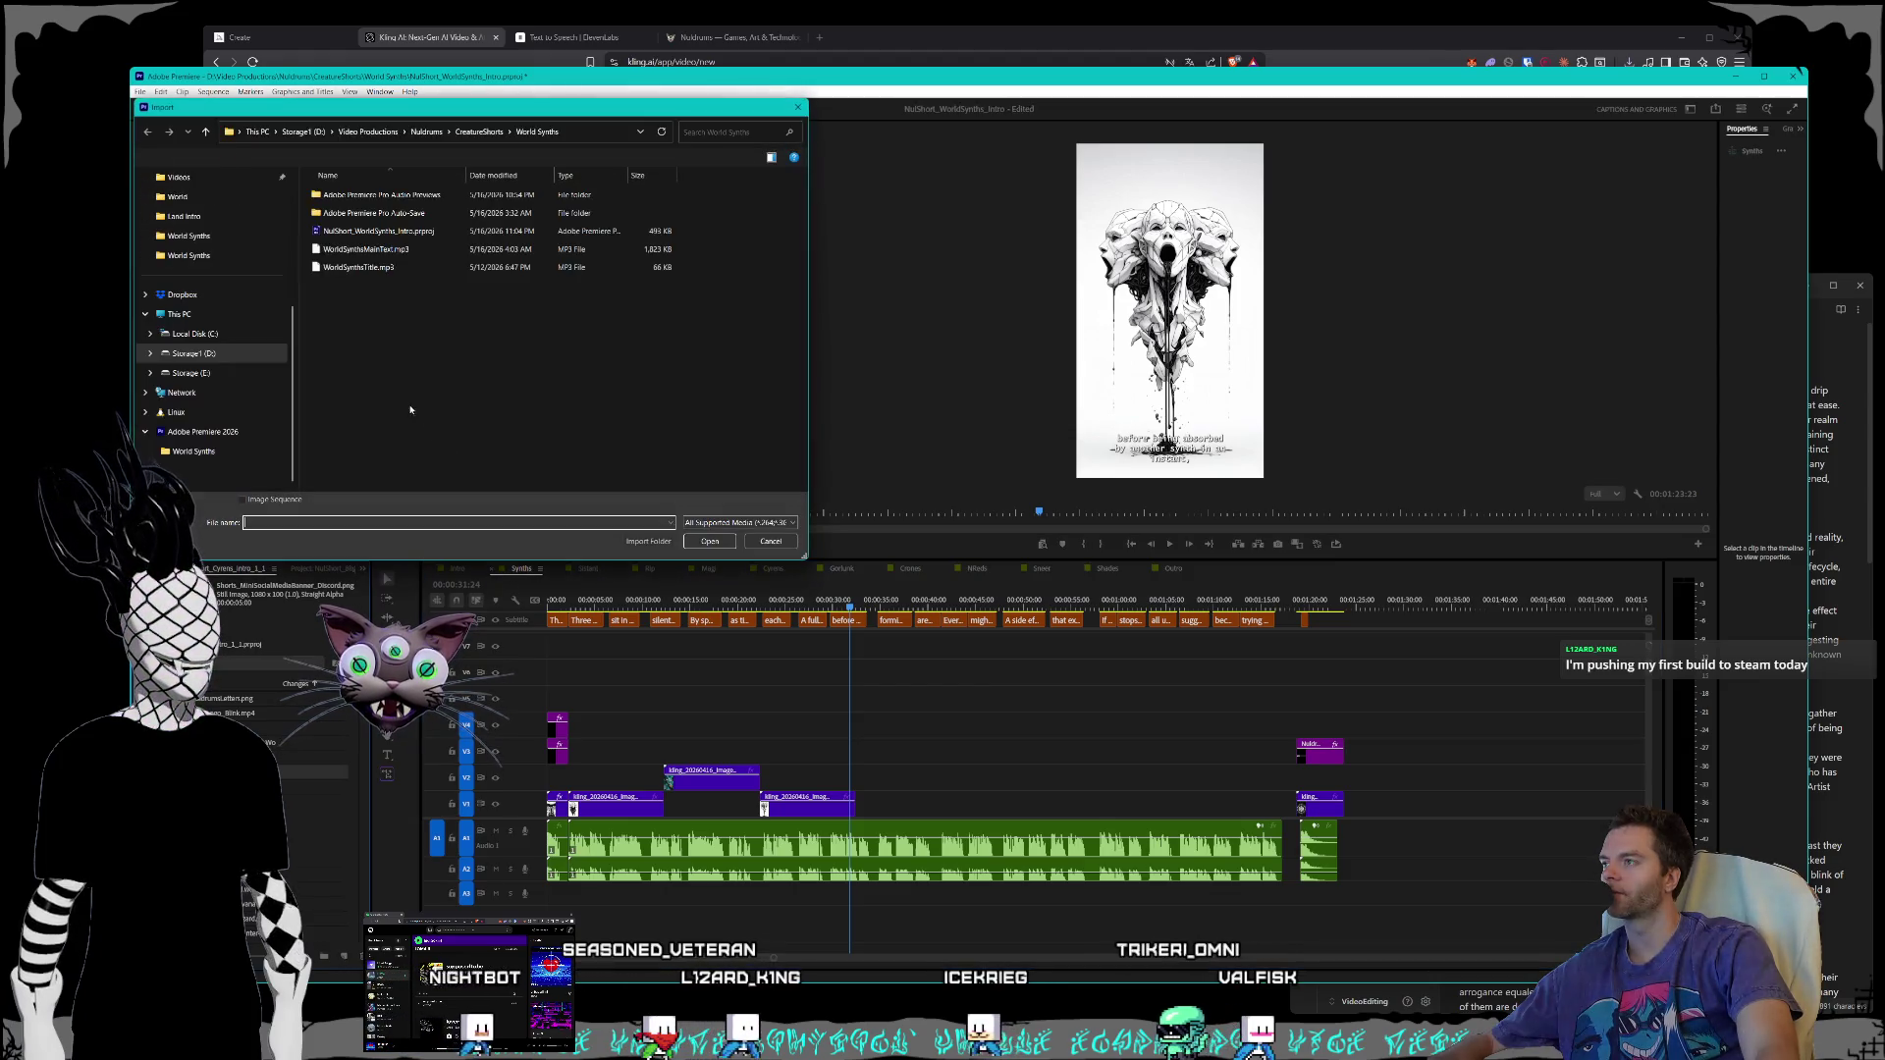
left_click(194, 353)
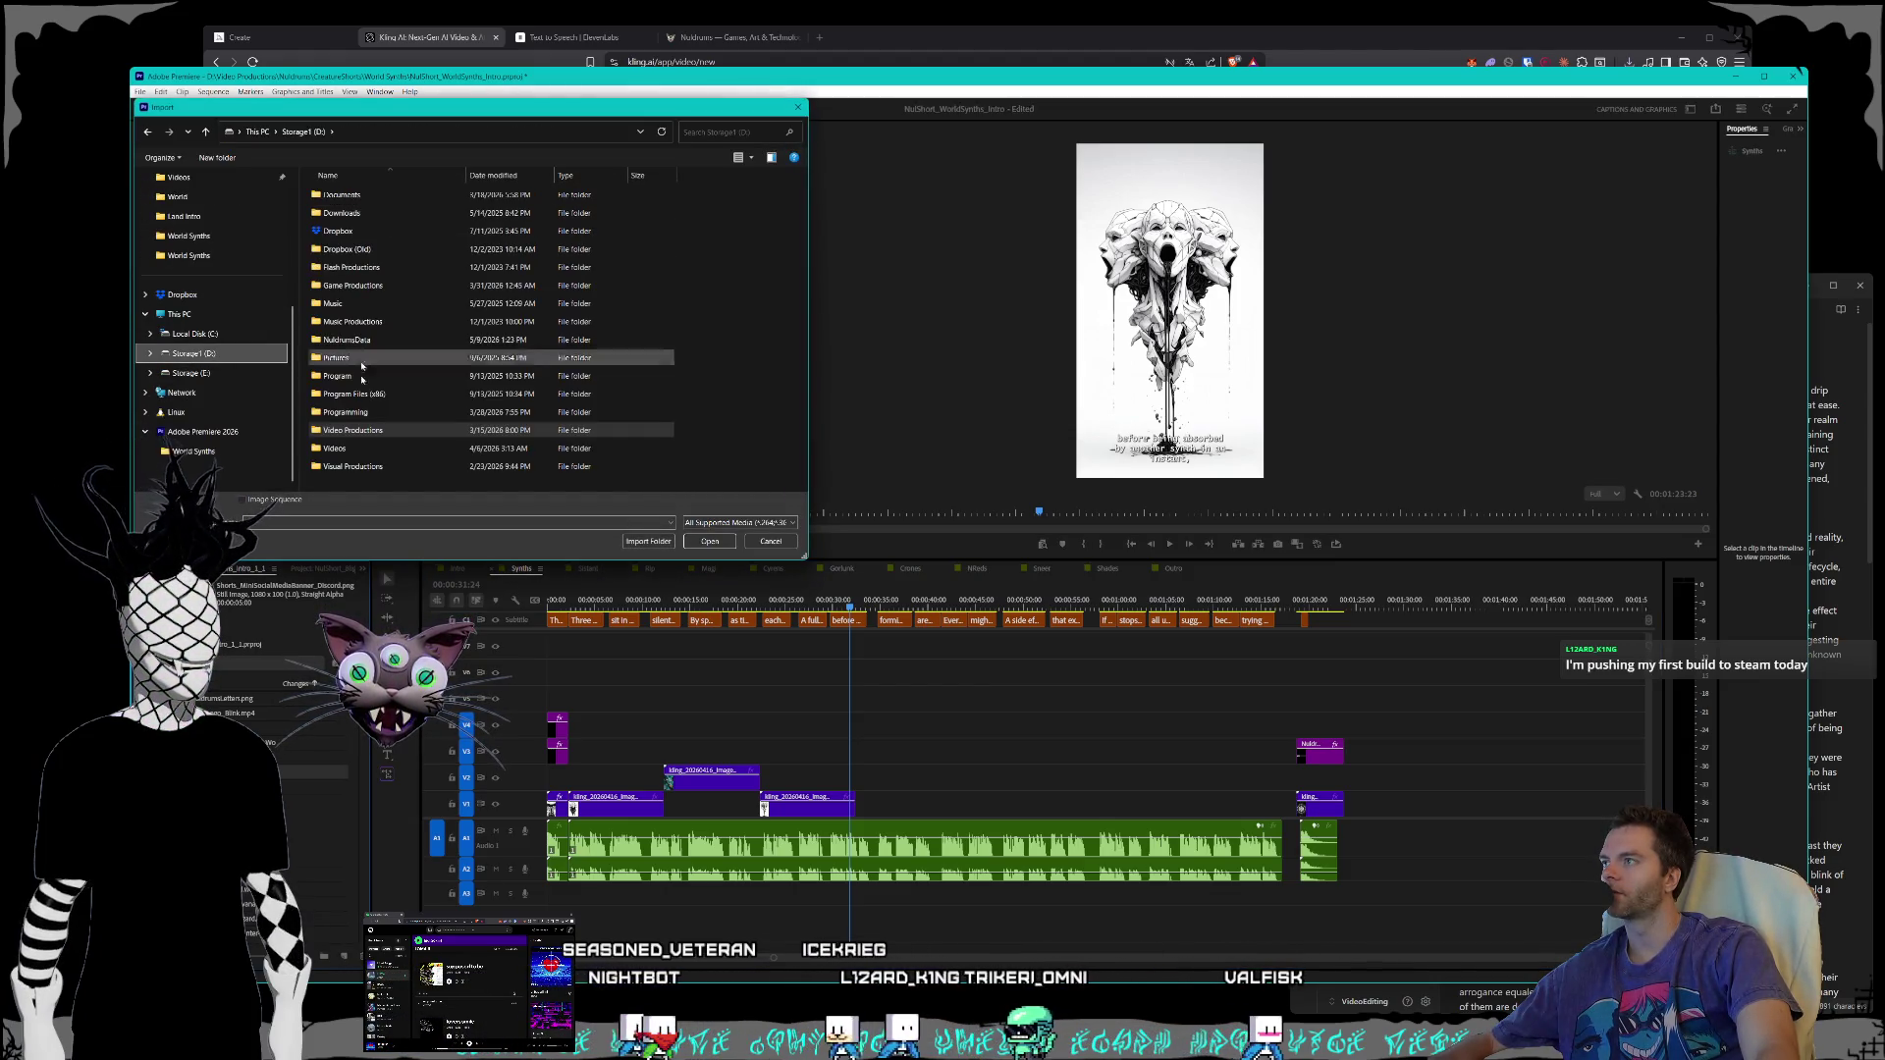
double_click(354, 430)
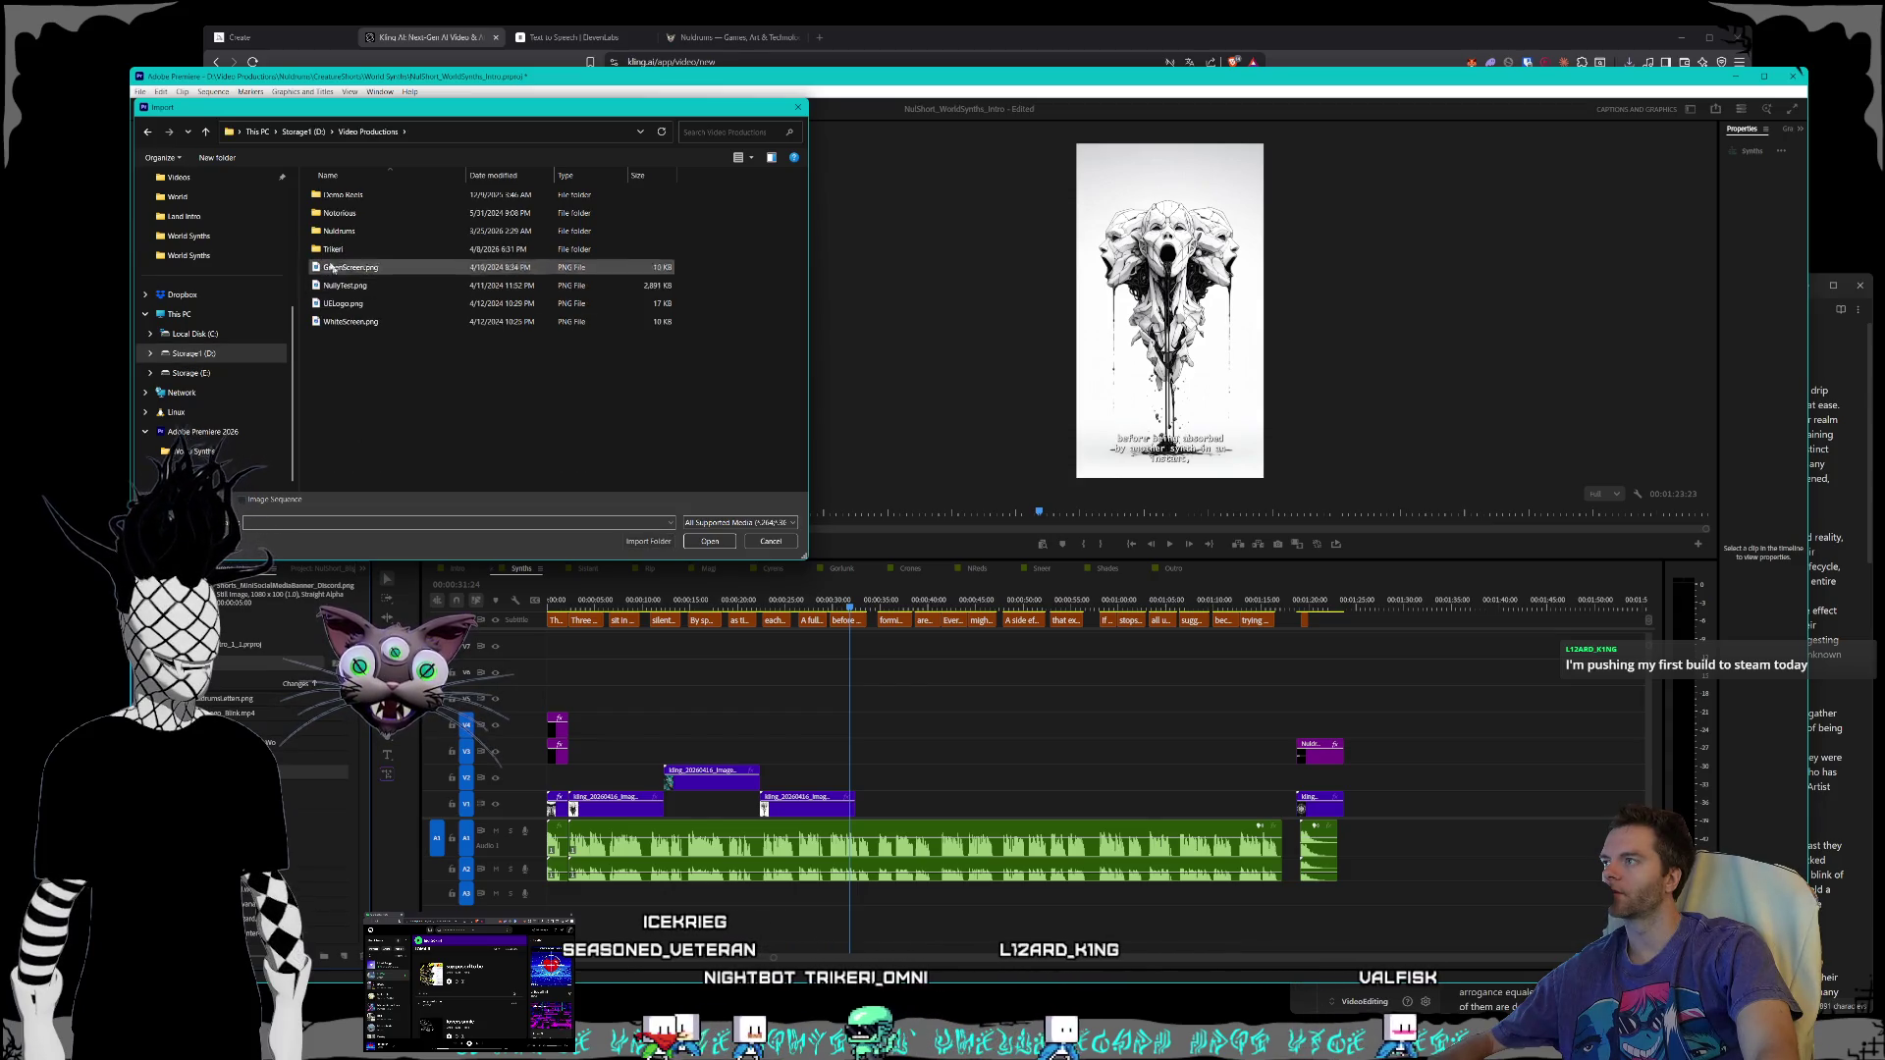
double_click(339, 230)
double_click(344, 212)
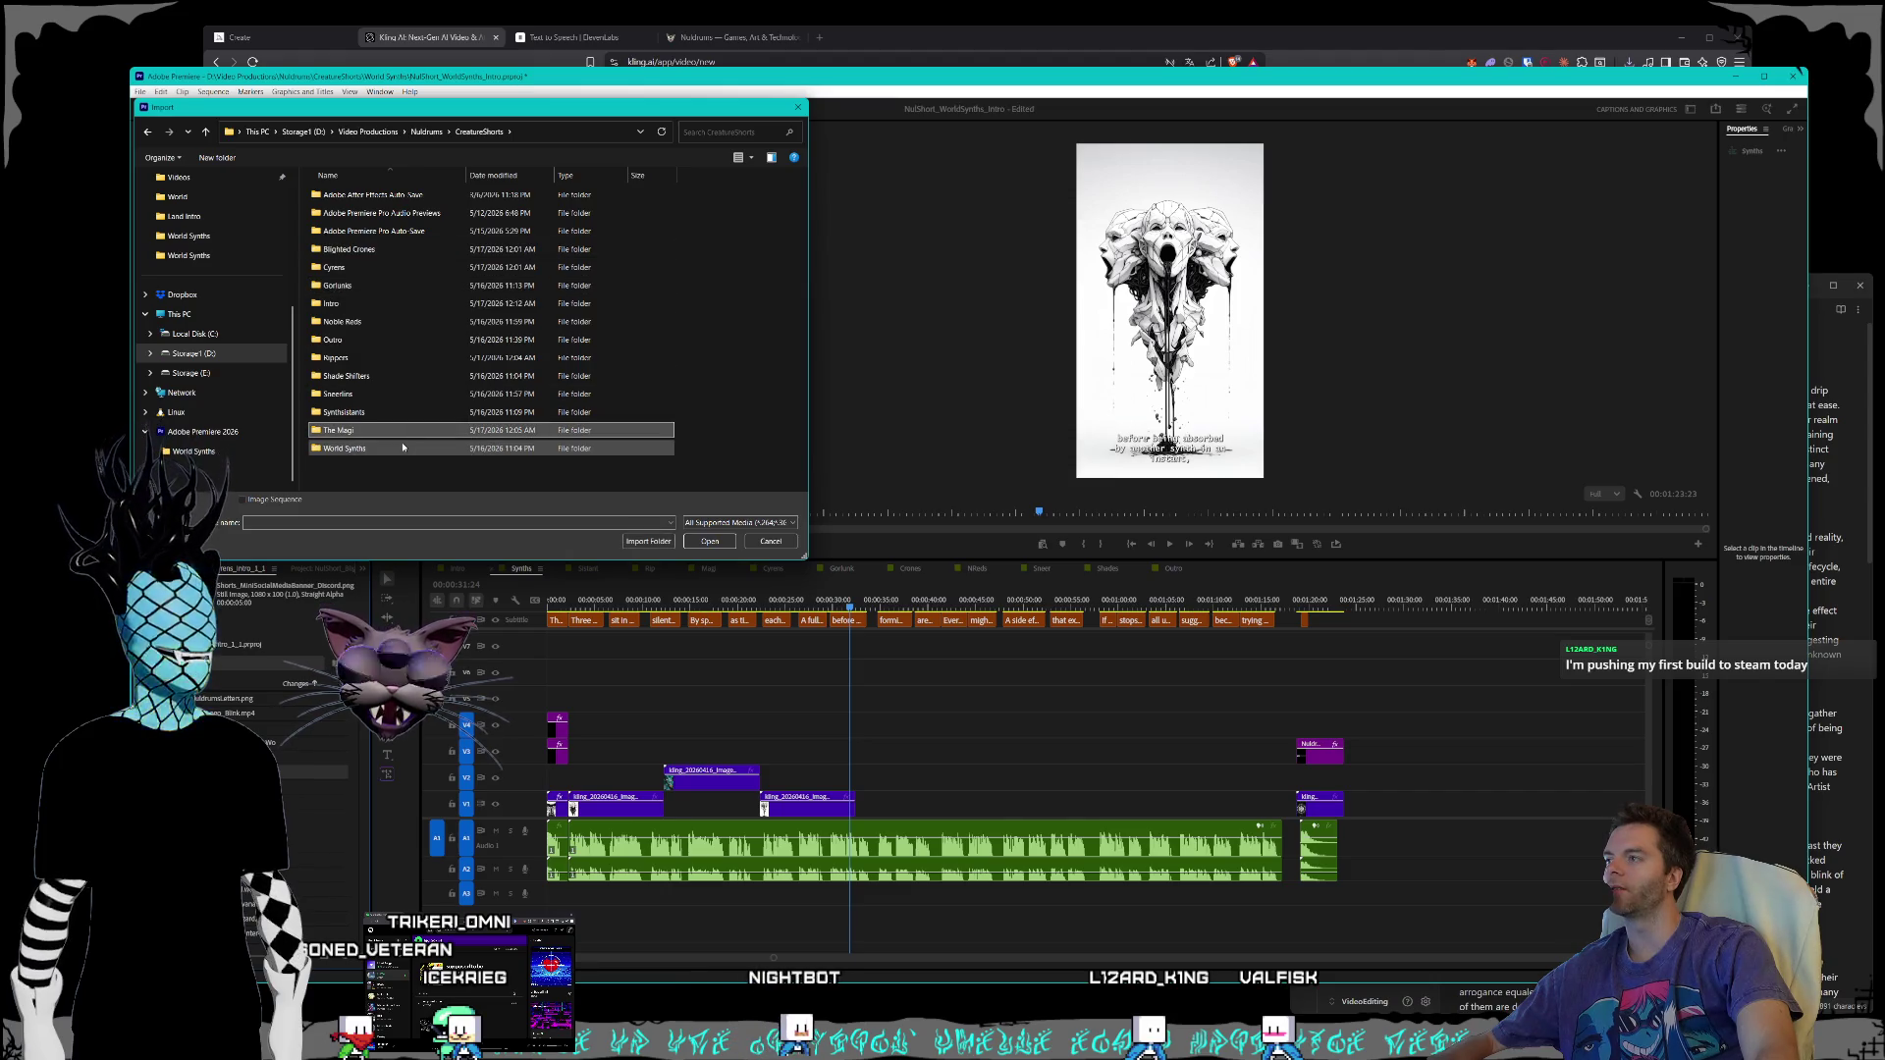
double_click(362, 449)
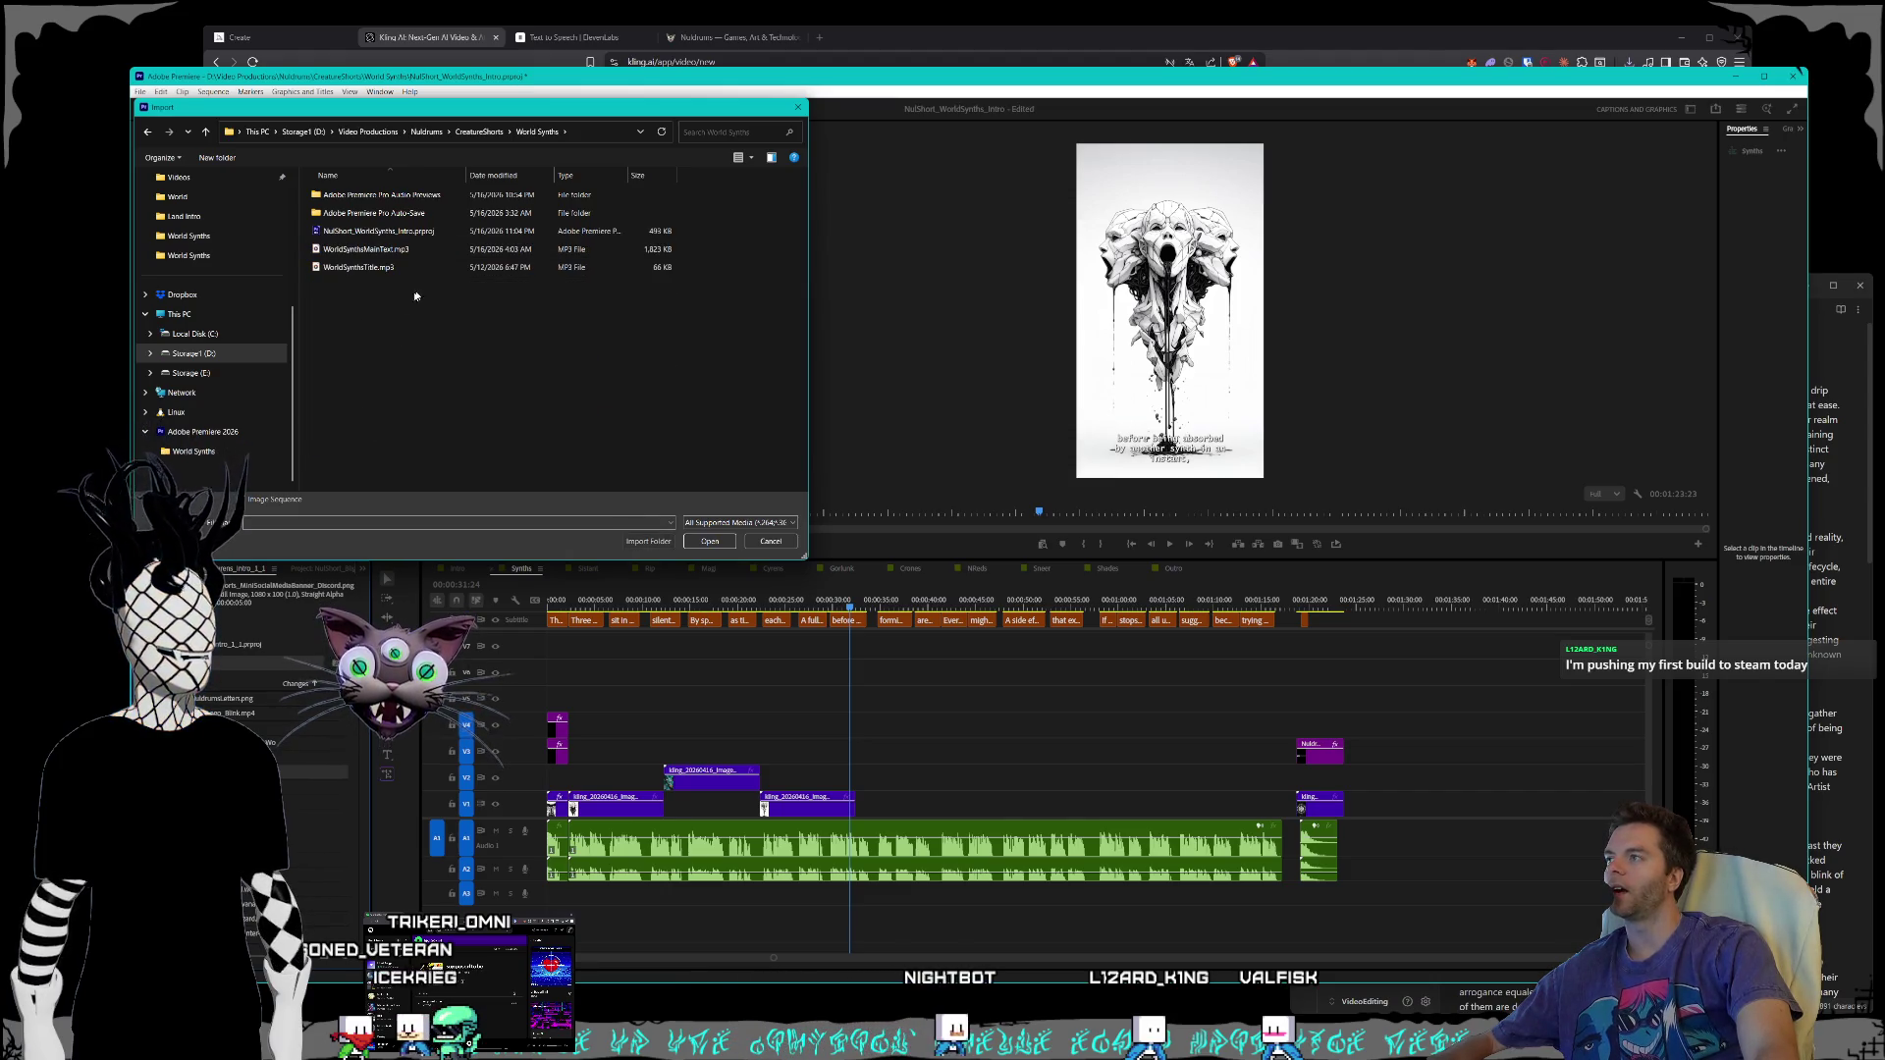
left_click(378, 232)
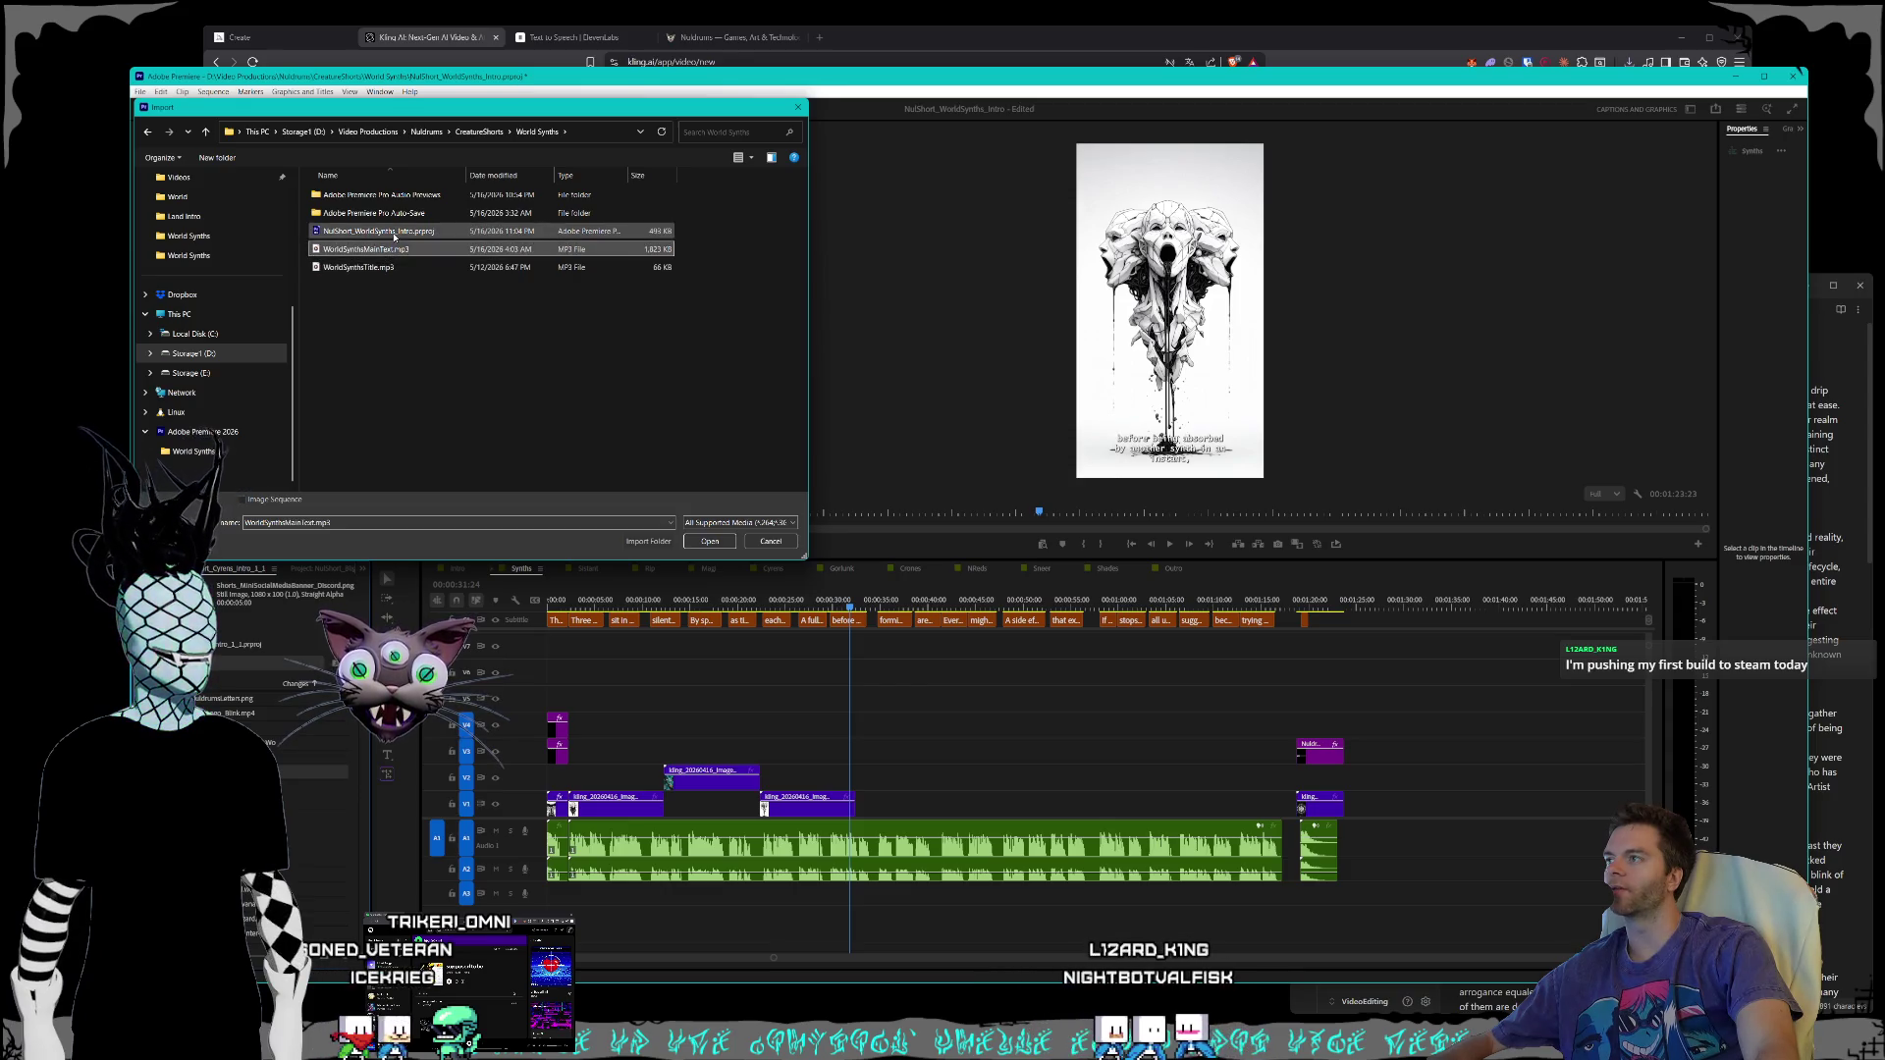
left_click(365, 249)
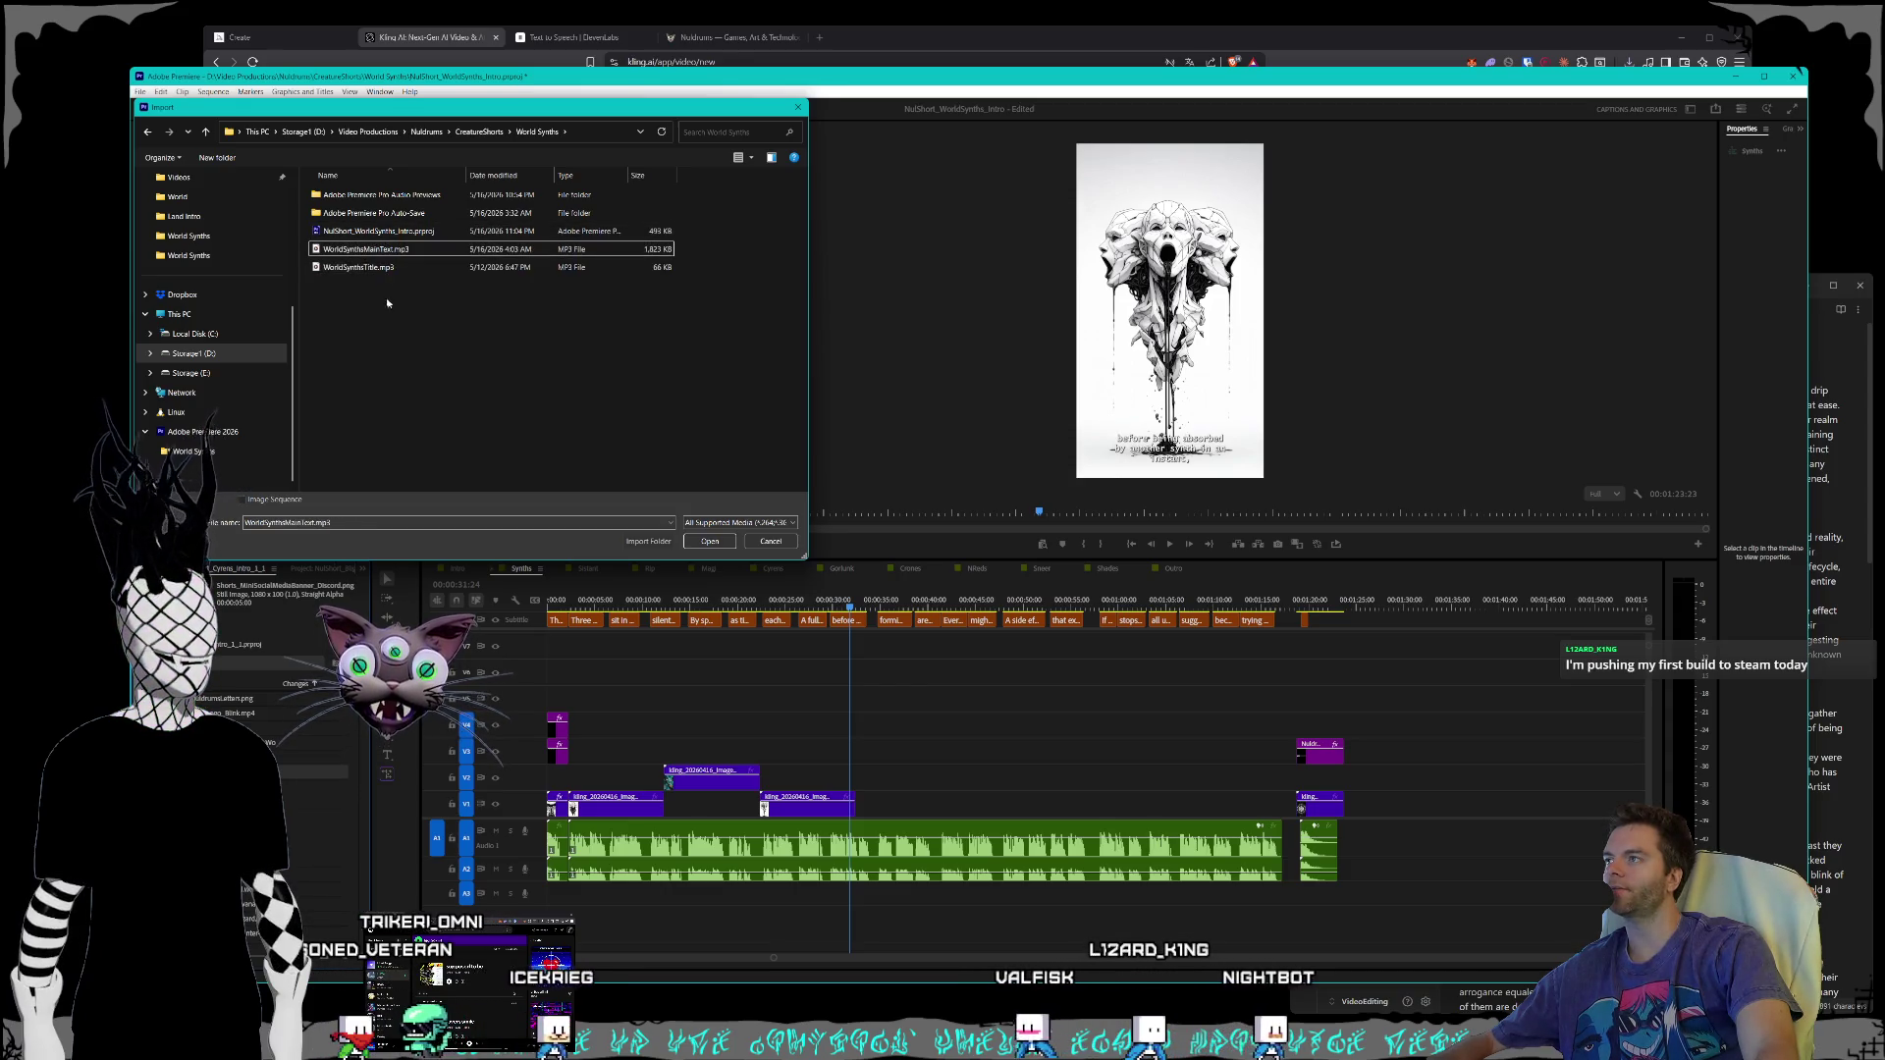
left_click(479, 132)
- Import the new two-figures clip from D: Videos > Nuldrums > Shorts > Creatures > World Synths
left_click(316, 132)
double_click(344, 448)
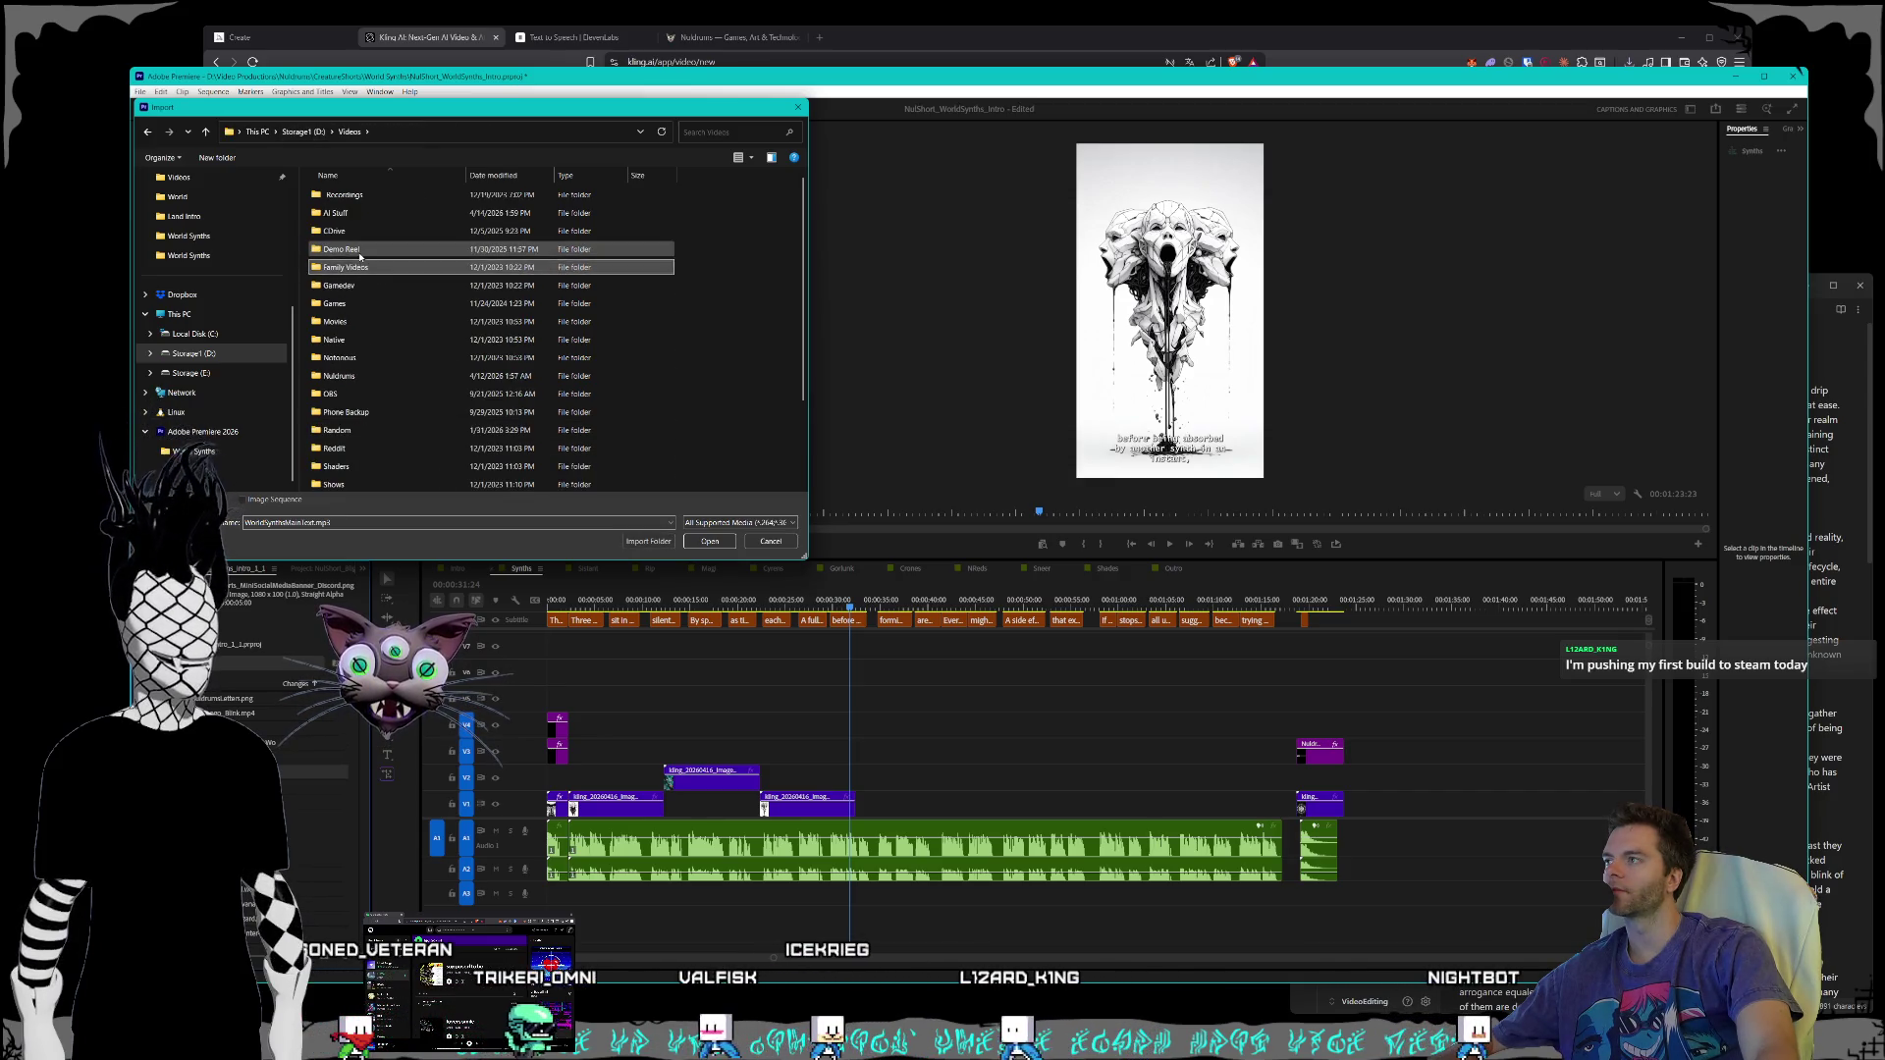
left_click(365, 308)
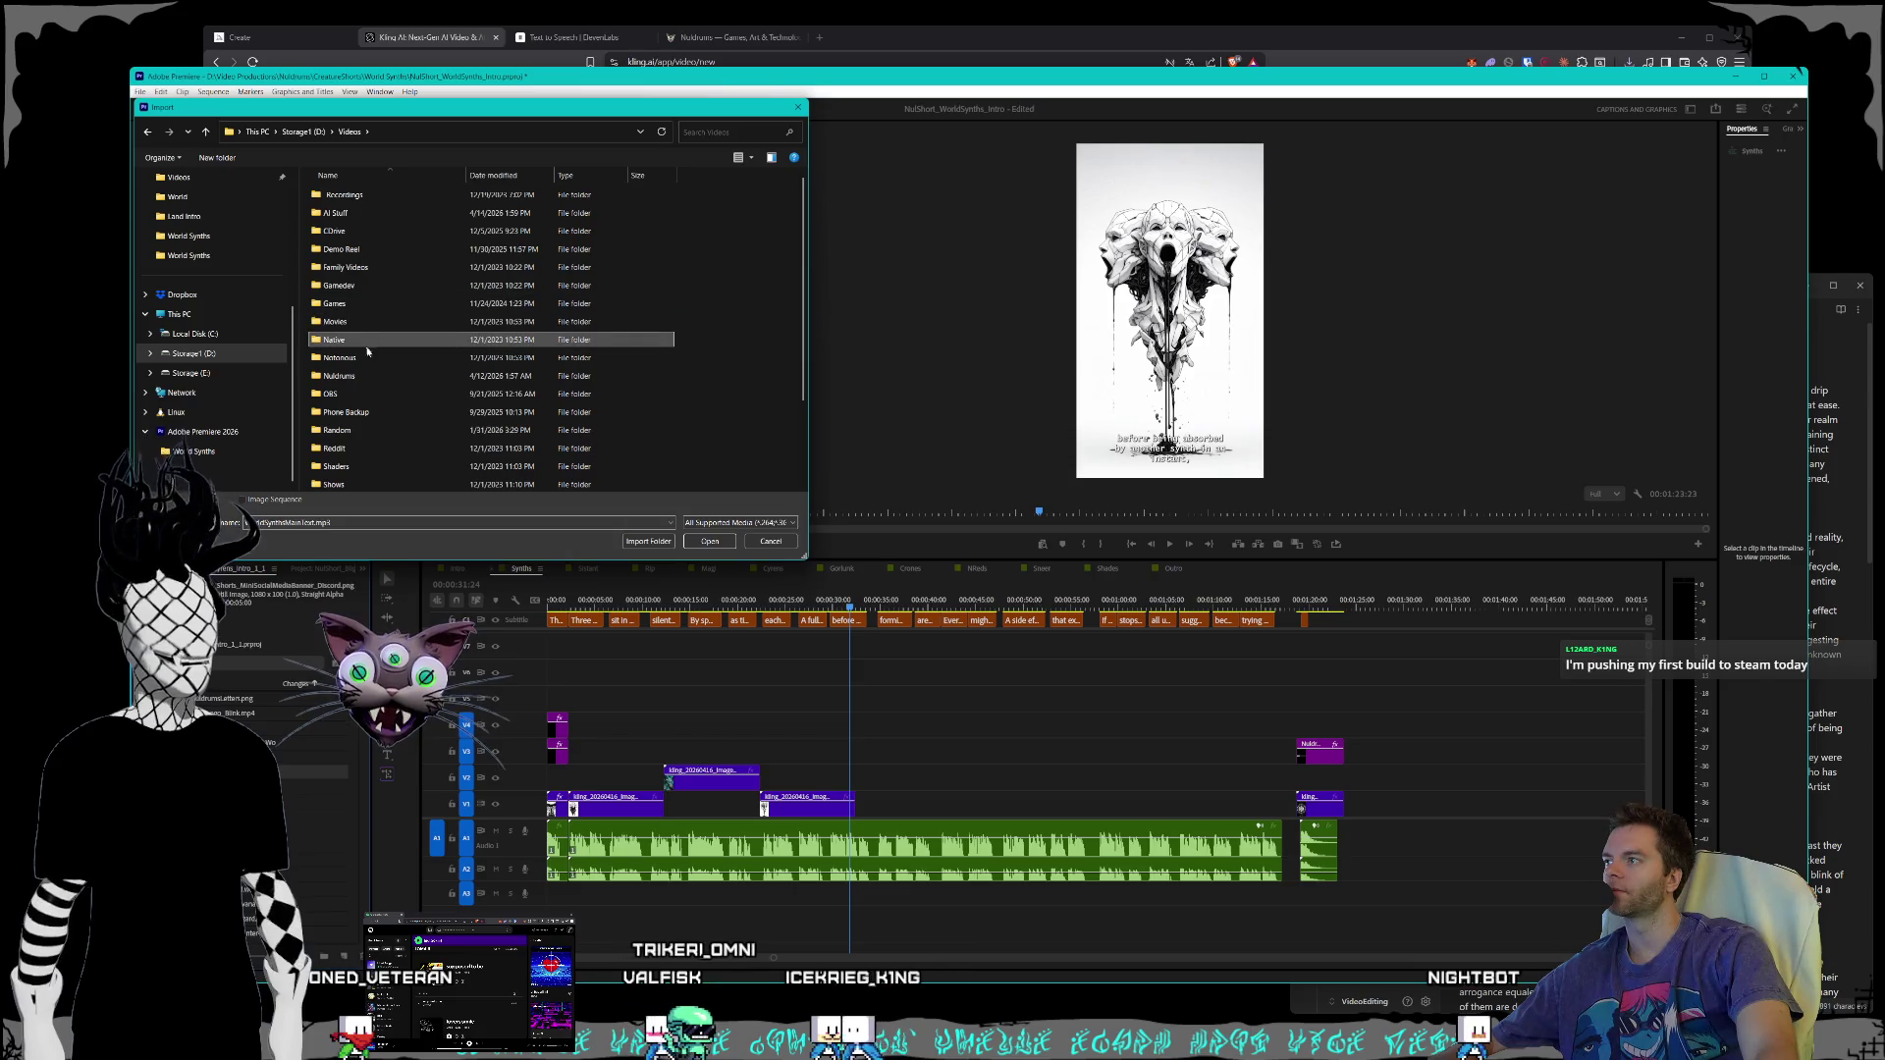
double_click(343, 376)
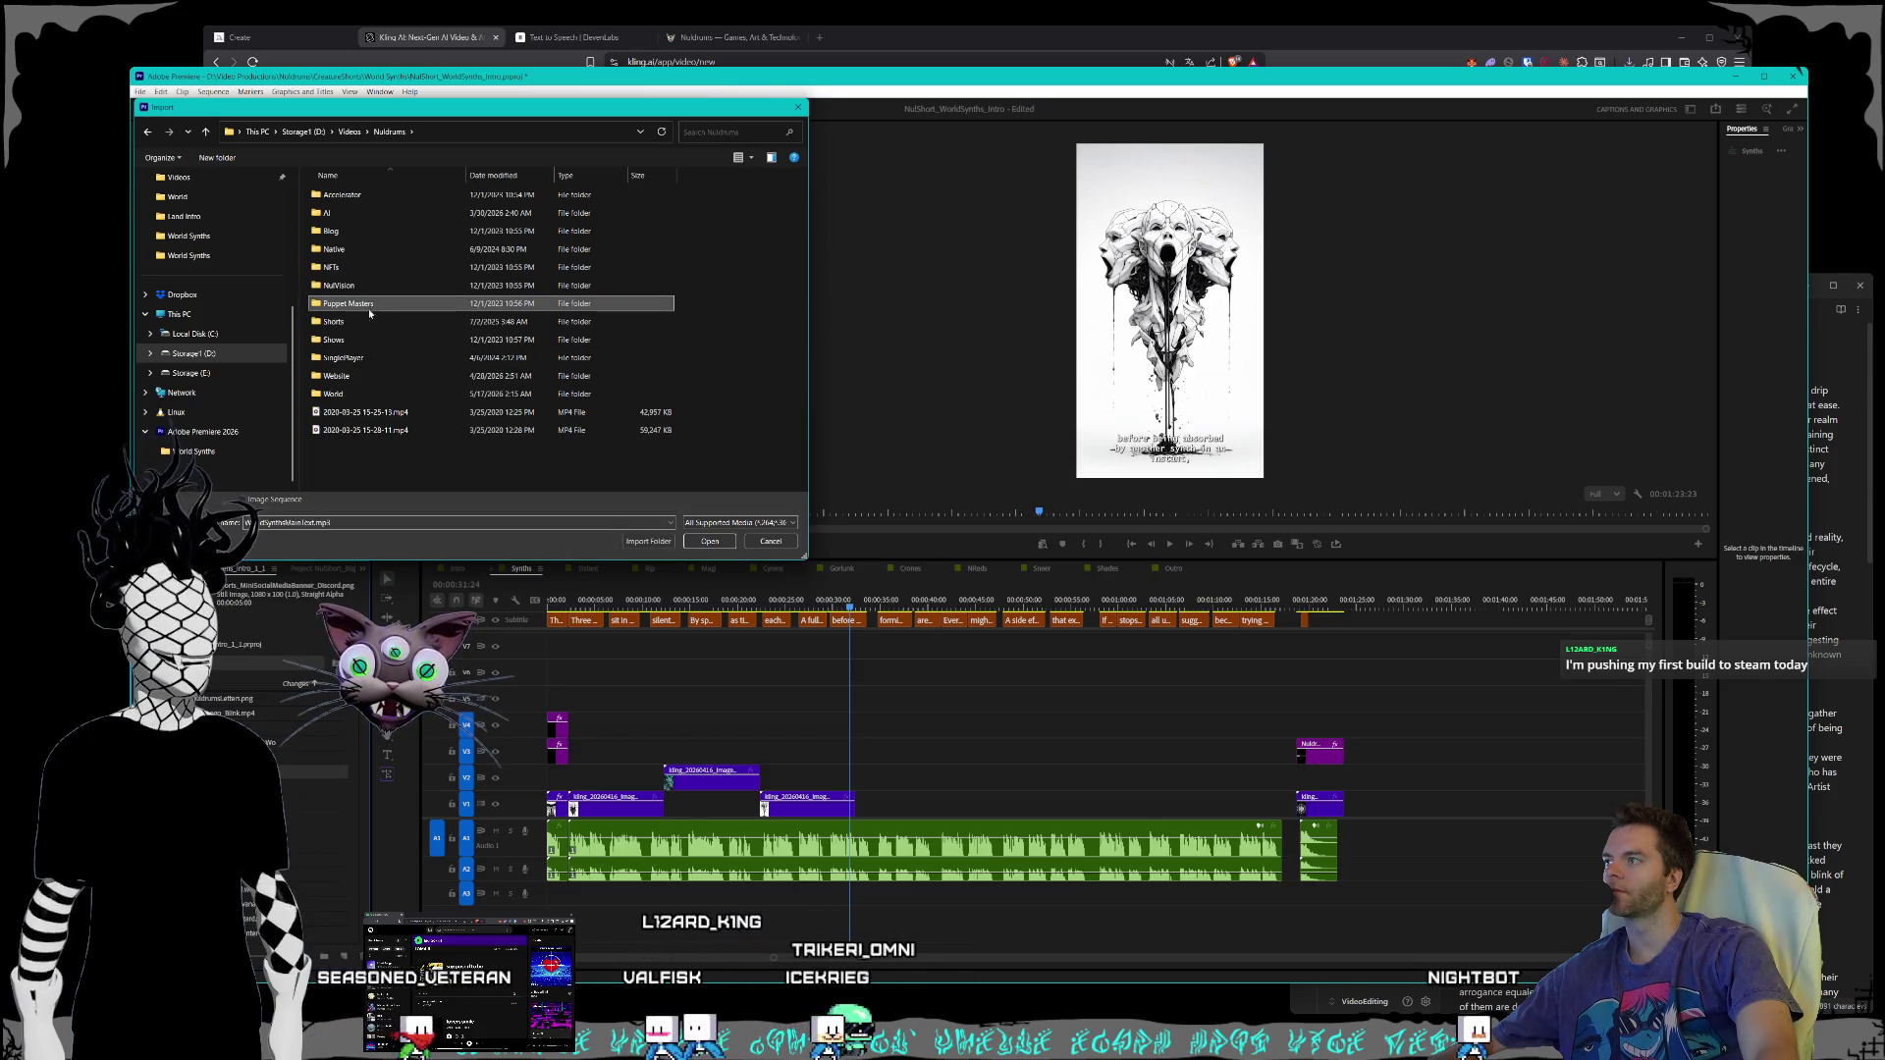
double_click(334, 321)
double_click(338, 194)
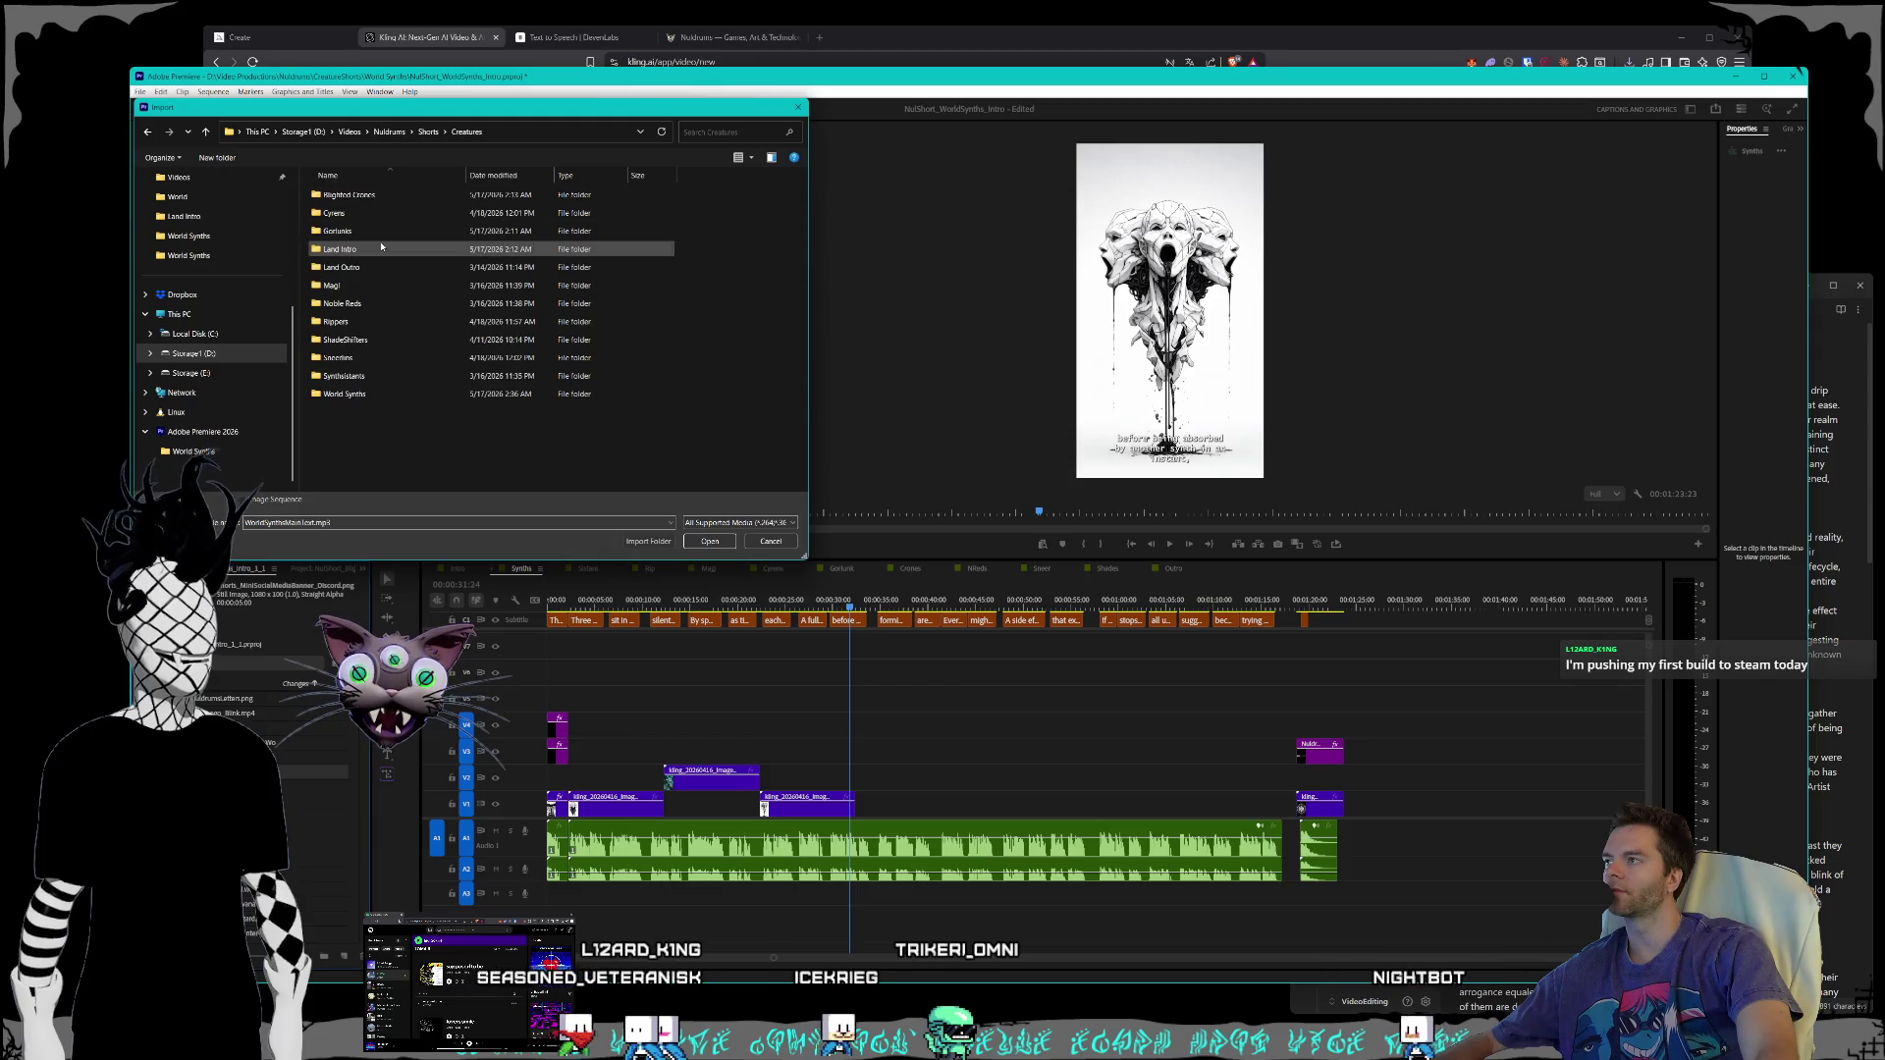
double_click(346, 393)
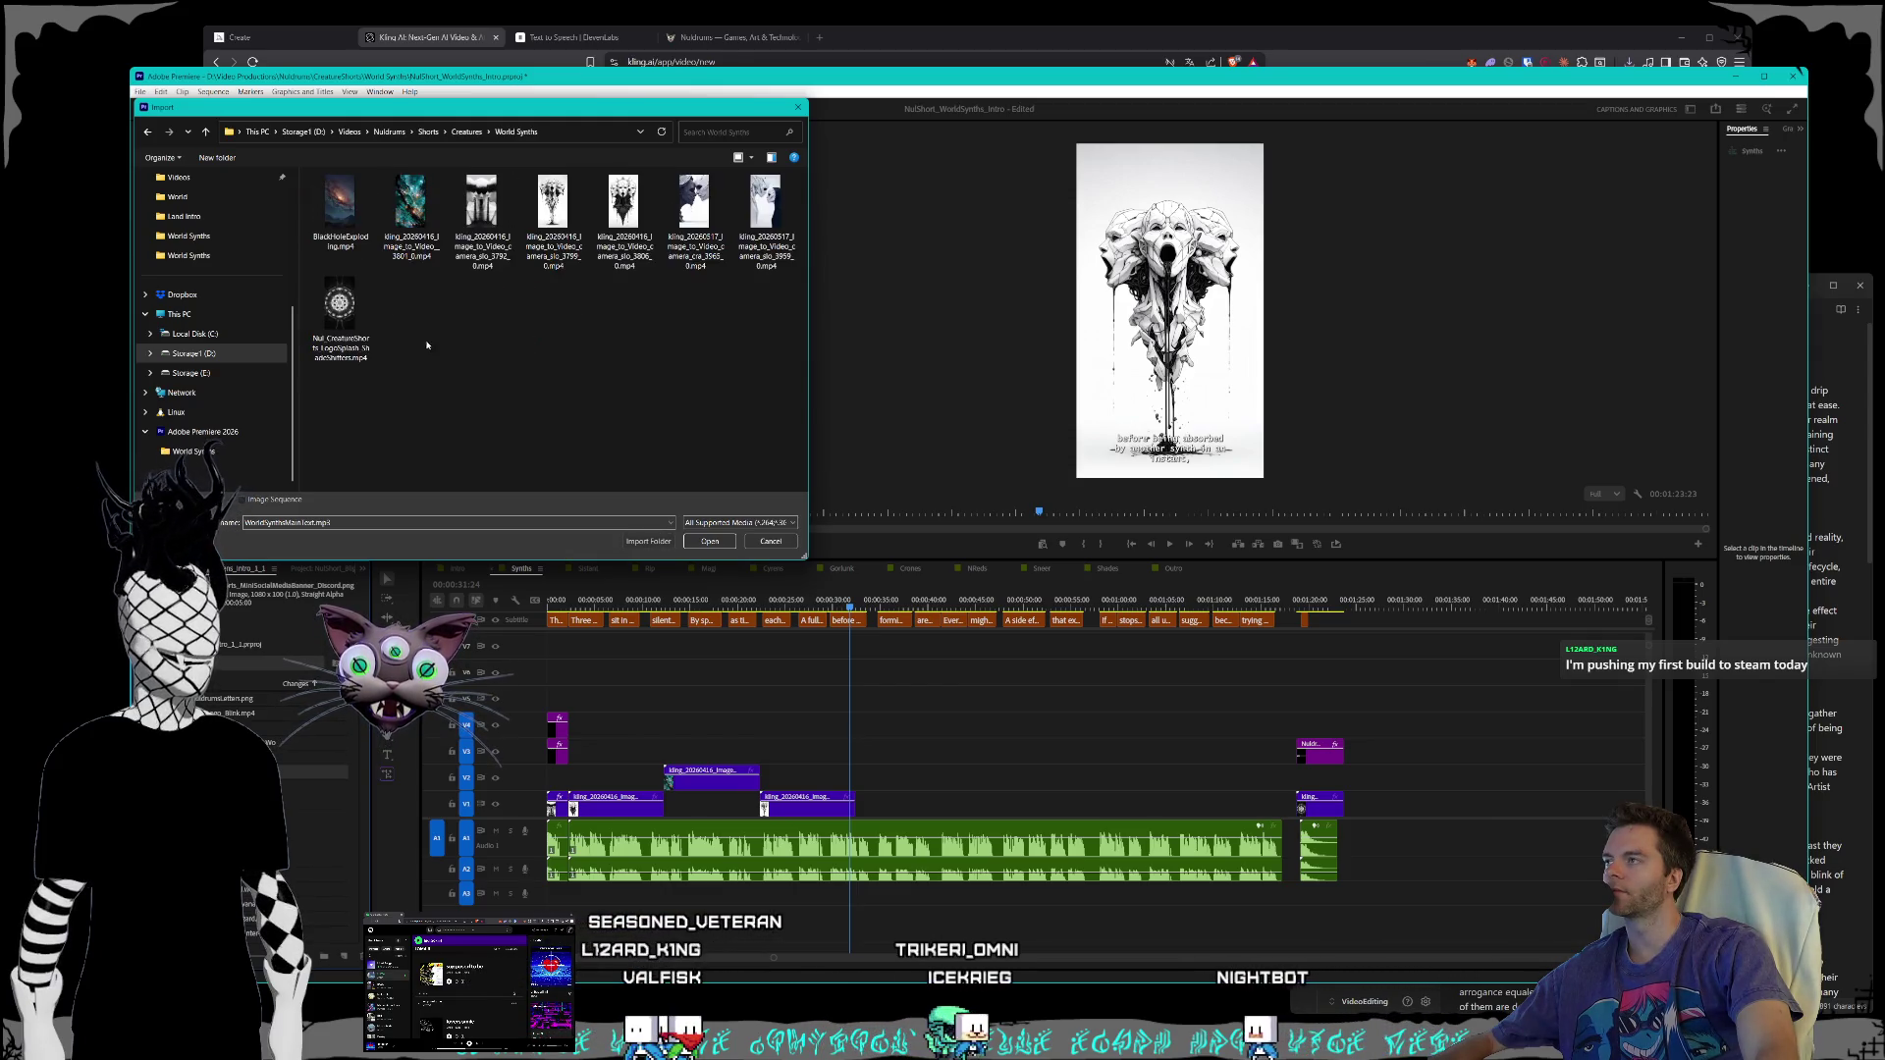
left_click(774, 244)
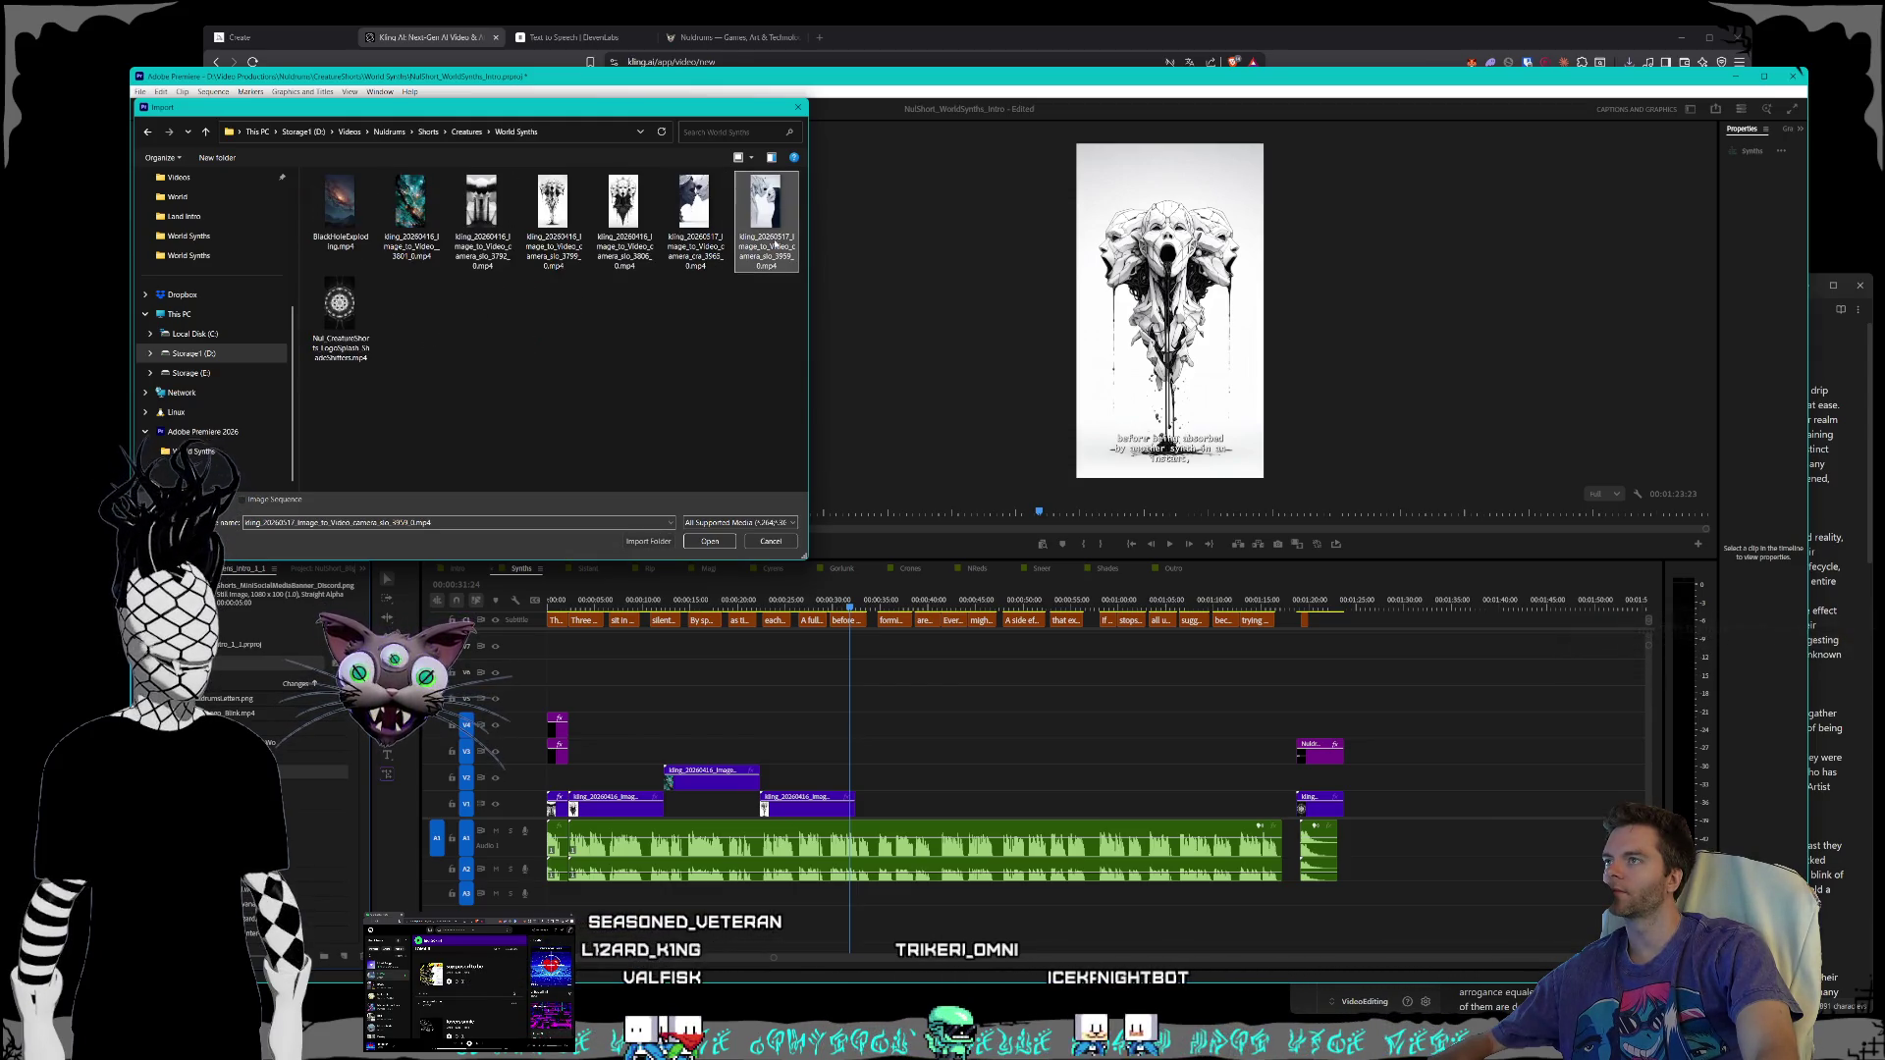
left_click(709, 541)
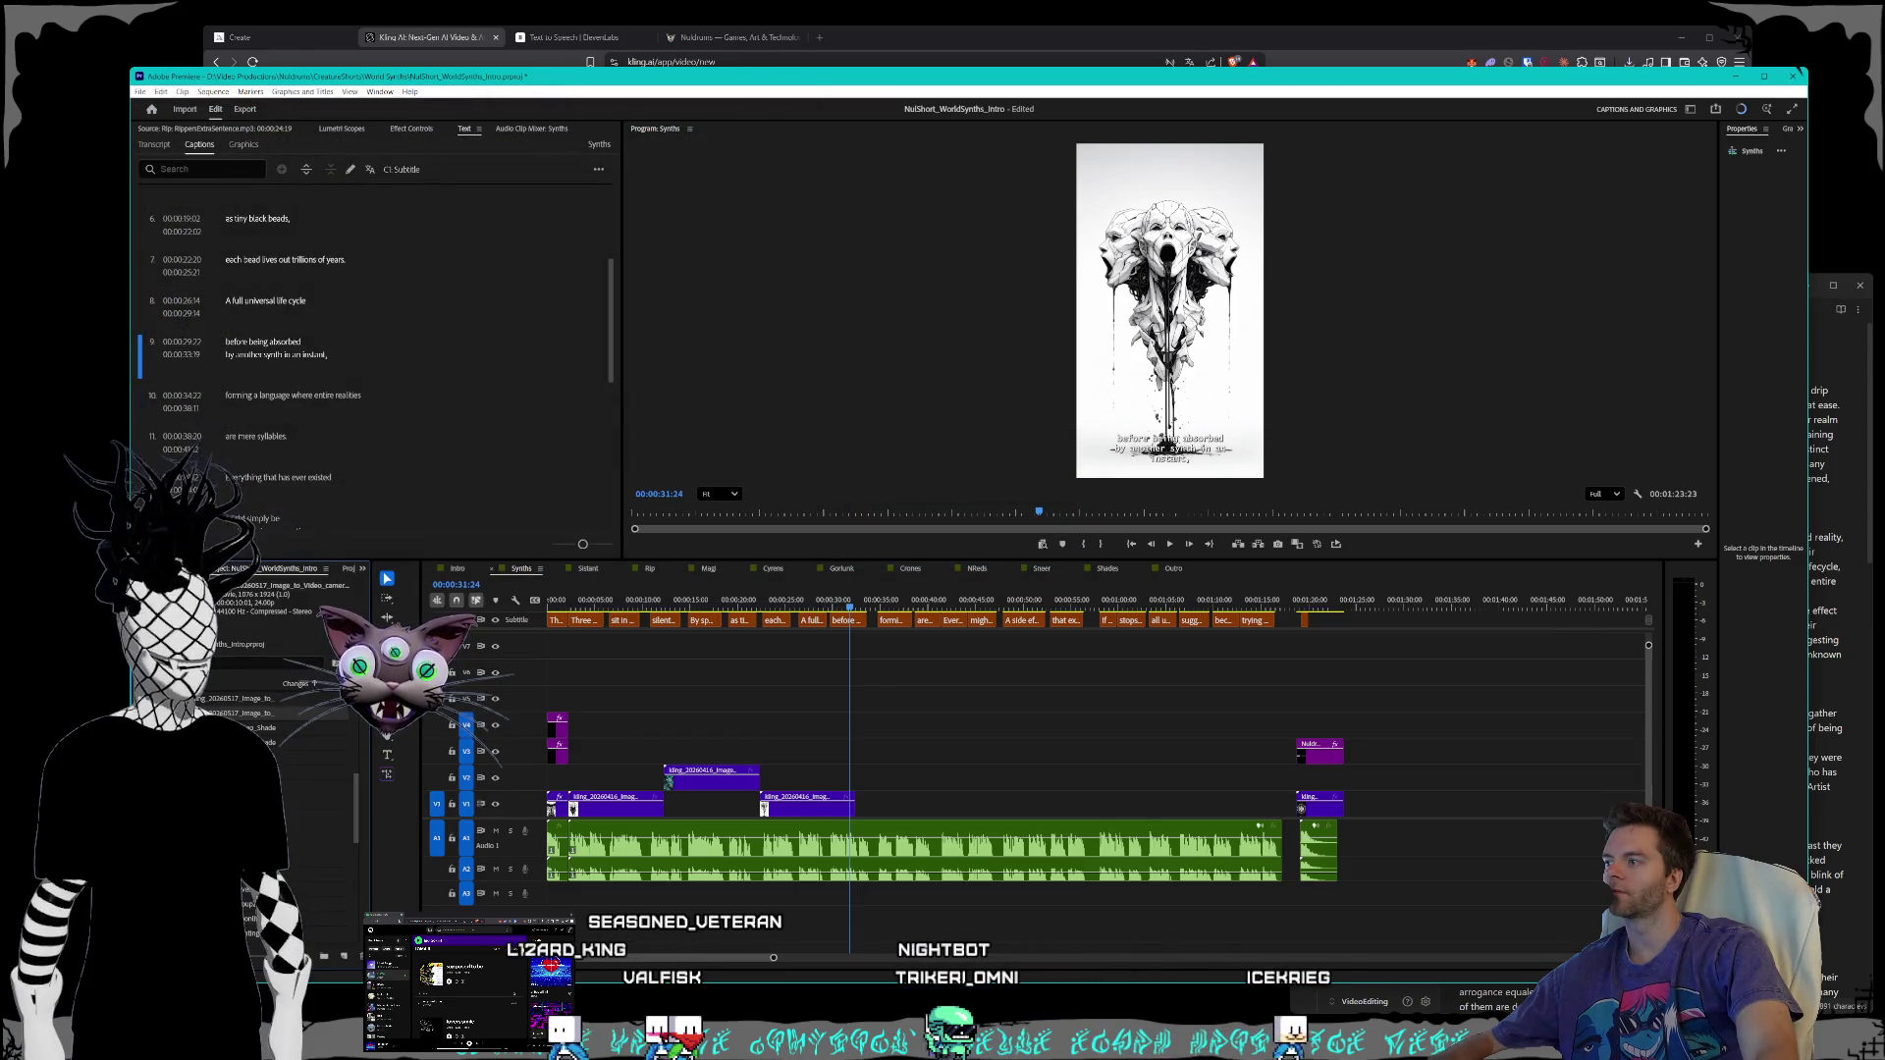
- Add the new Kling clip to the timeline, unlink it and delete its audio
mouse_move(237, 714)
left_mouse_down()
mouse_move(688, 795)
mouse_move(962, 776)
mouse_move(1369, 811)
left_mouse_up()
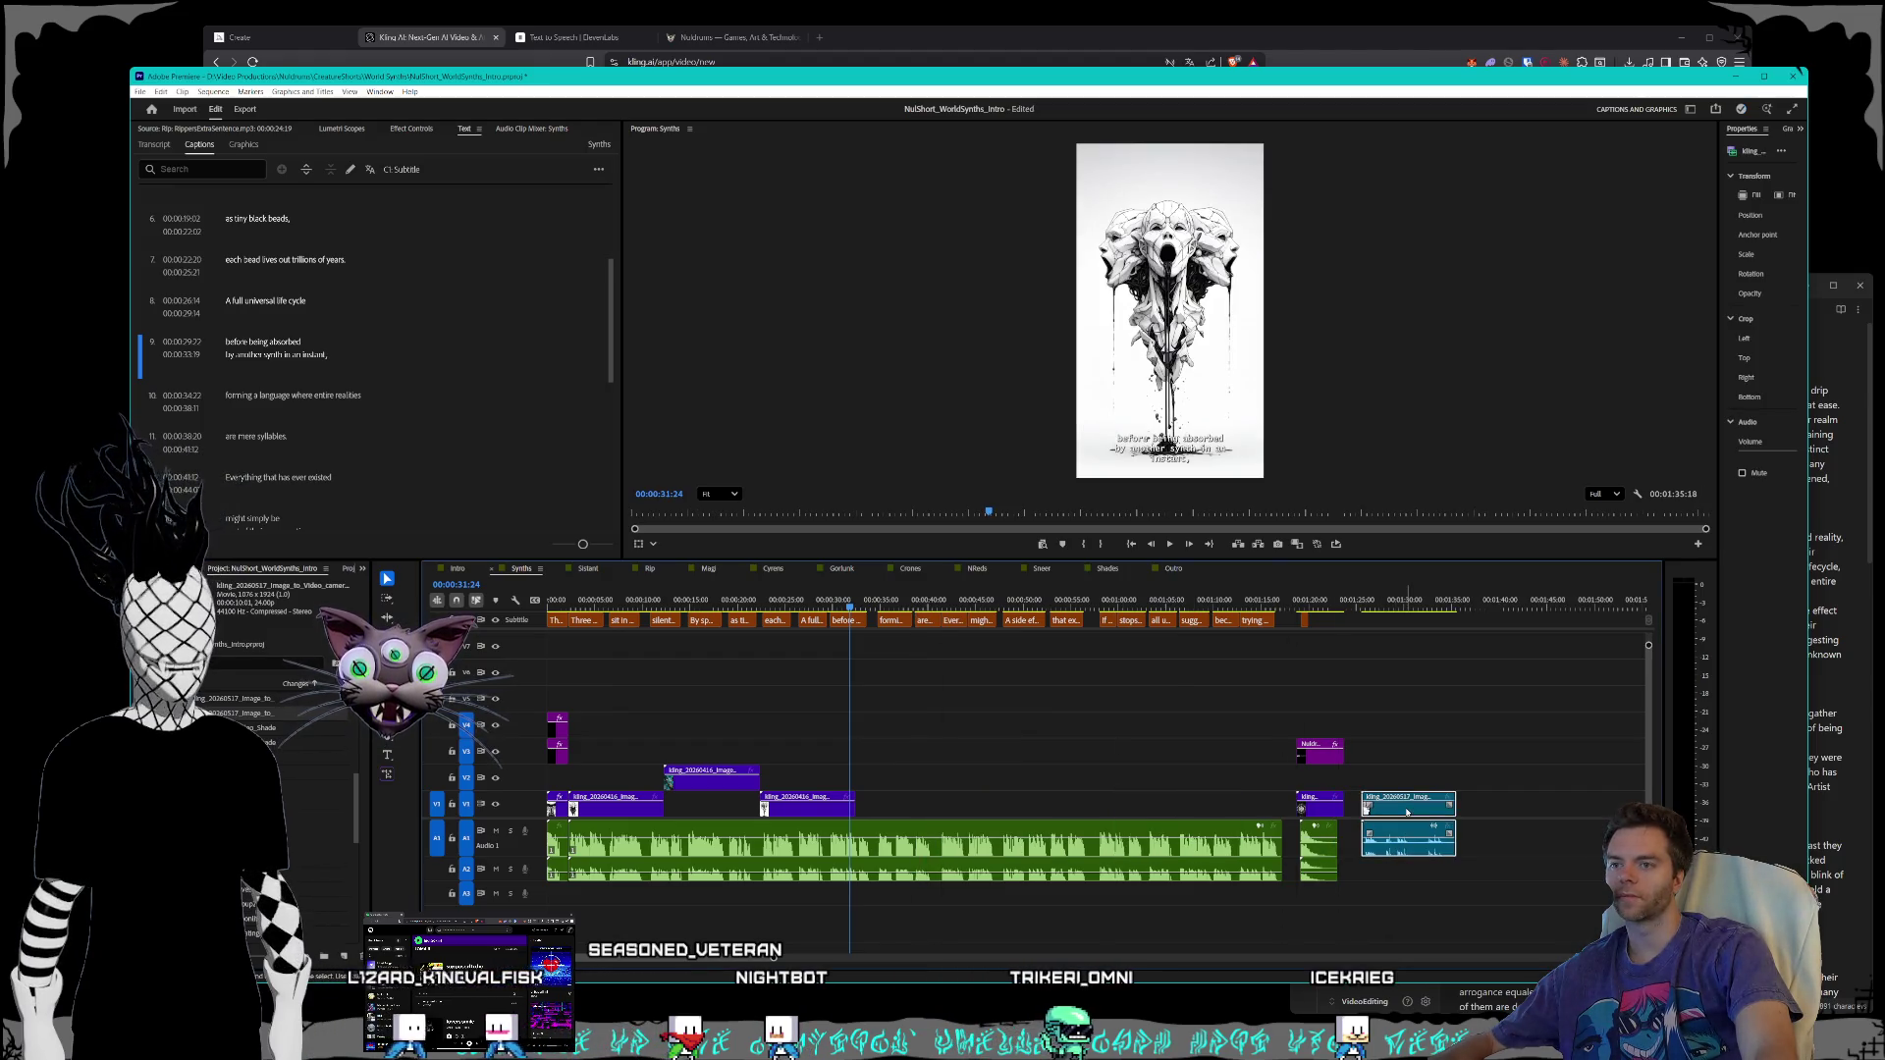
right_click(1406, 811)
left_click(1450, 351)
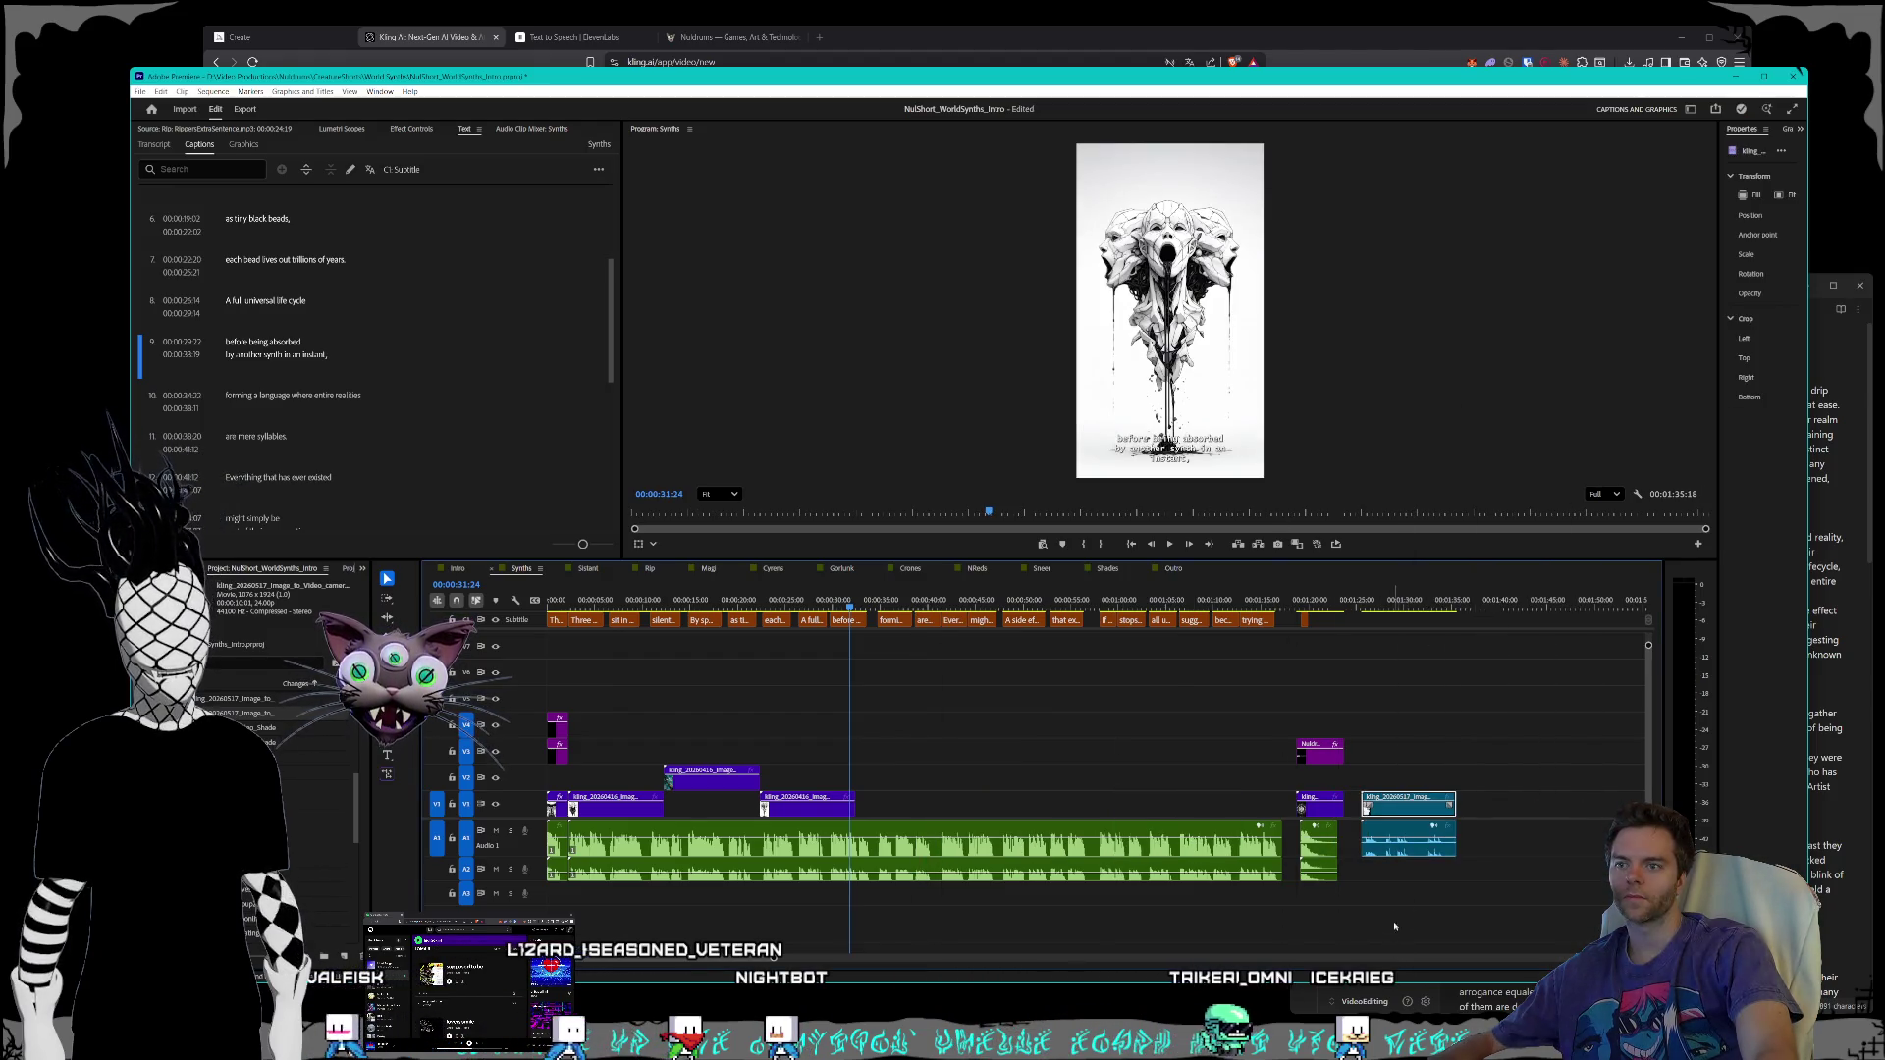
left_click(1443, 840)
key("Delete")
- Move the Kling clip above the clips near 00:35 and drag in BlackHoleExploding.mp4
mouse_move(1414, 811)
left_mouse_down()
mouse_move(946, 805)
mouse_move(910, 786)
left_mouse_up()
left_click_drag(851, 604, 938, 604)
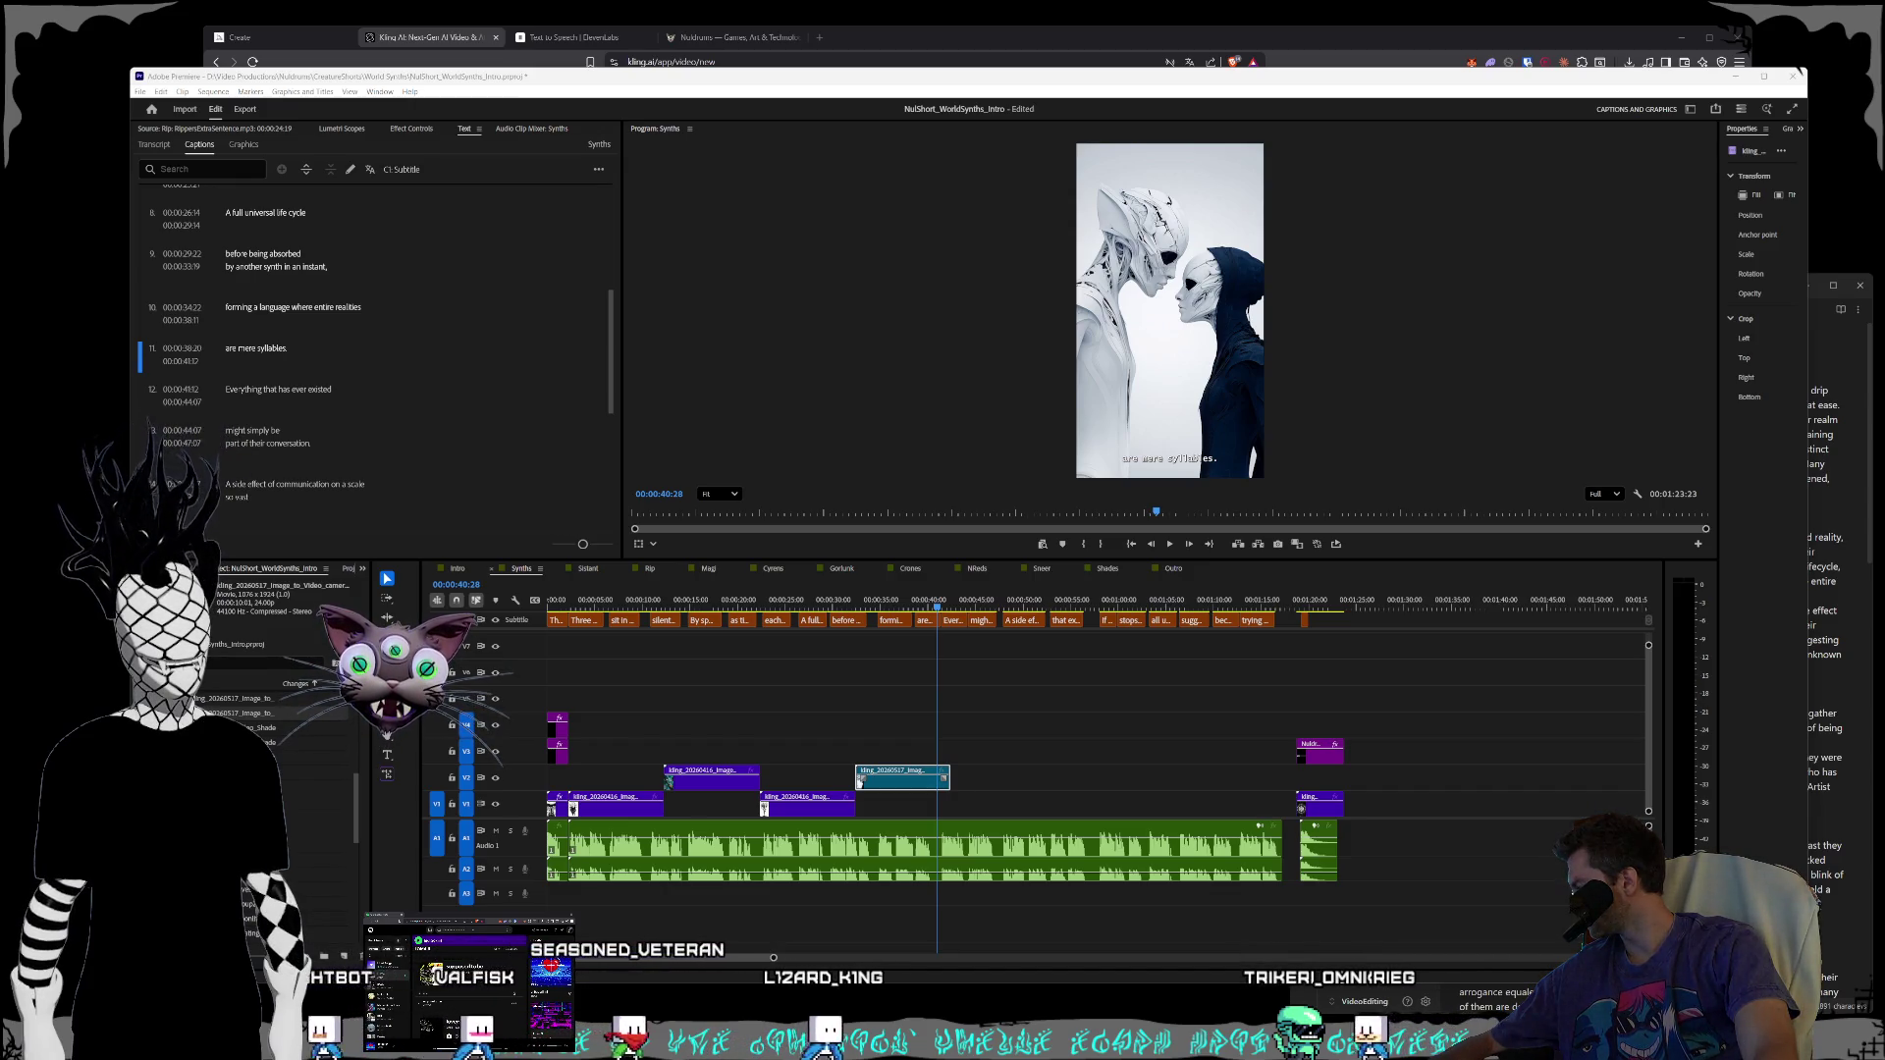
mouse_move(1312, 821)
left_mouse_down()
mouse_move(1051, 770)
mouse_move(1039, 805)
mouse_move(1227, 813)
left_mouse_up()
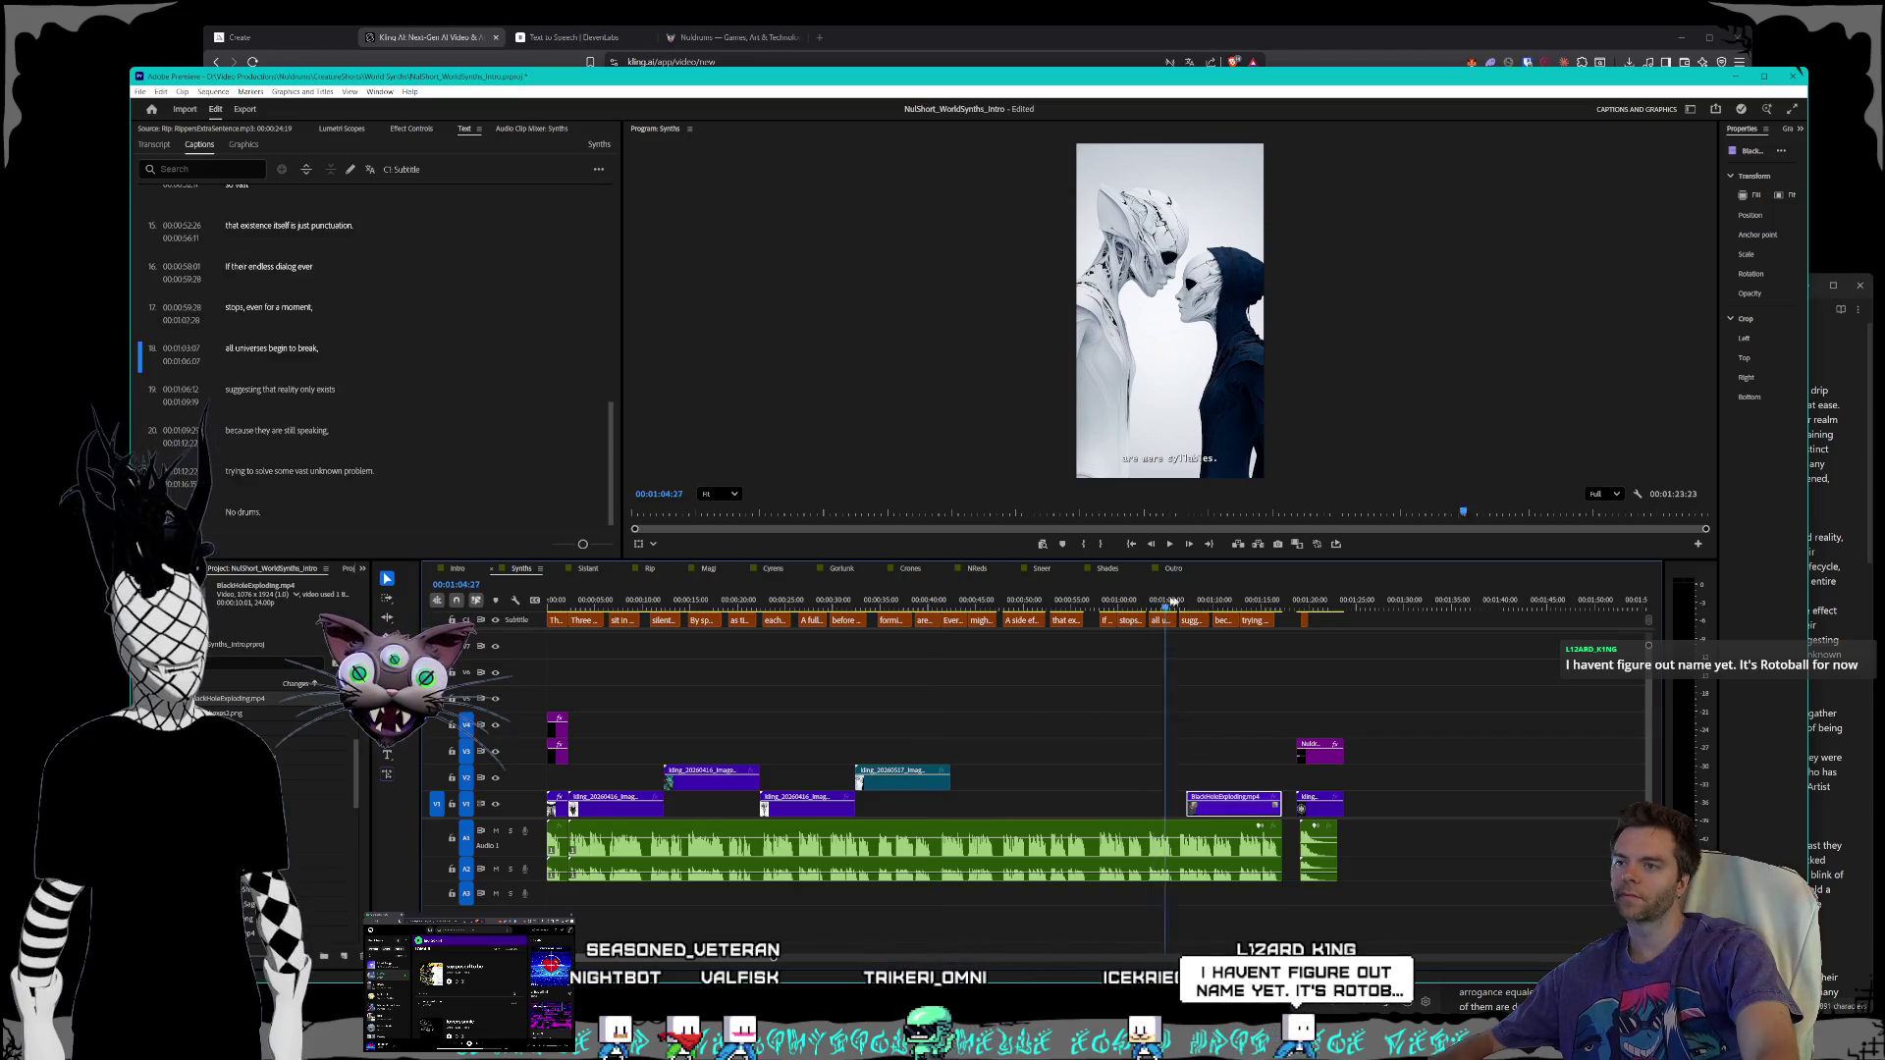
- Snap the BlackHoleExploding clip's start to the 'all universes begin to break,' caption
left_click(1227, 600)
mouse_move(1227, 601)
left_mouse_down()
mouse_move(1110, 608)
mouse_move(1167, 606)
left_mouse_up()
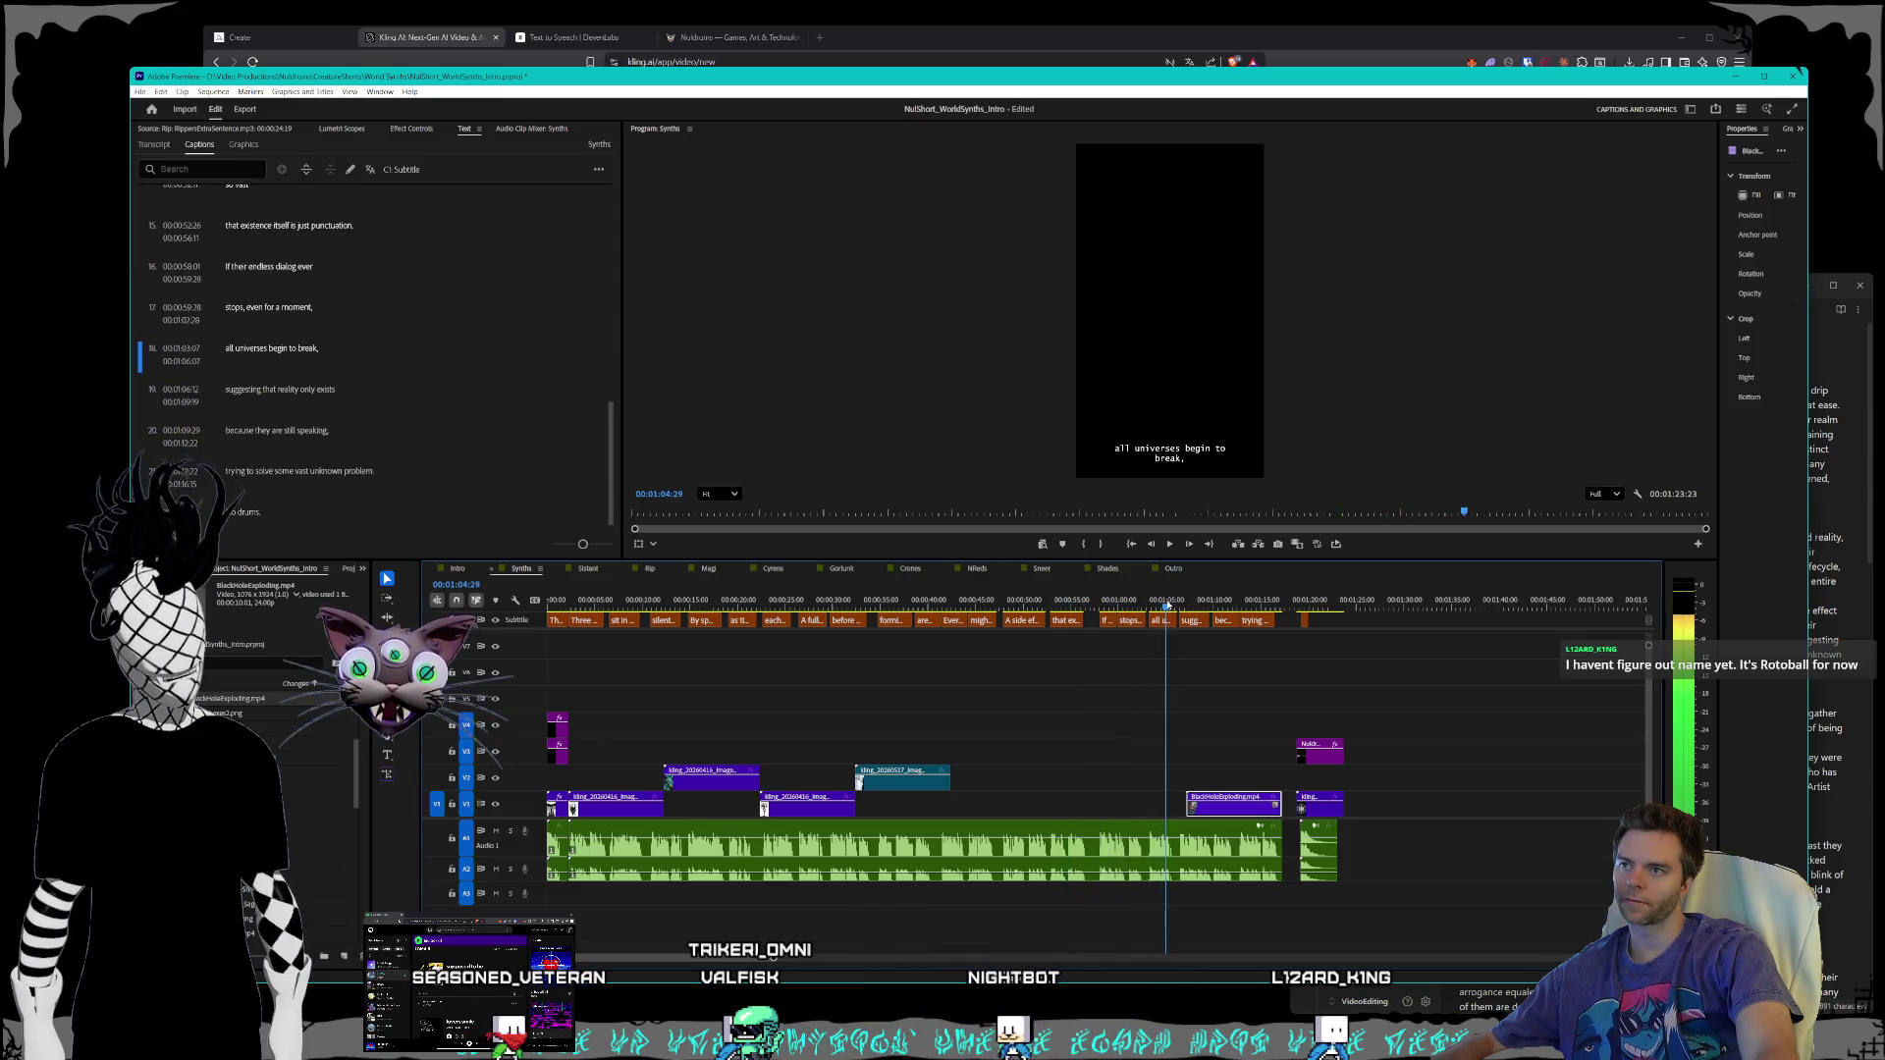
mouse_move(1230, 807)
left_mouse_down()
mouse_move(1125, 807)
mouse_move(1193, 807)
mouse_move(1177, 807)
left_mouse_up()
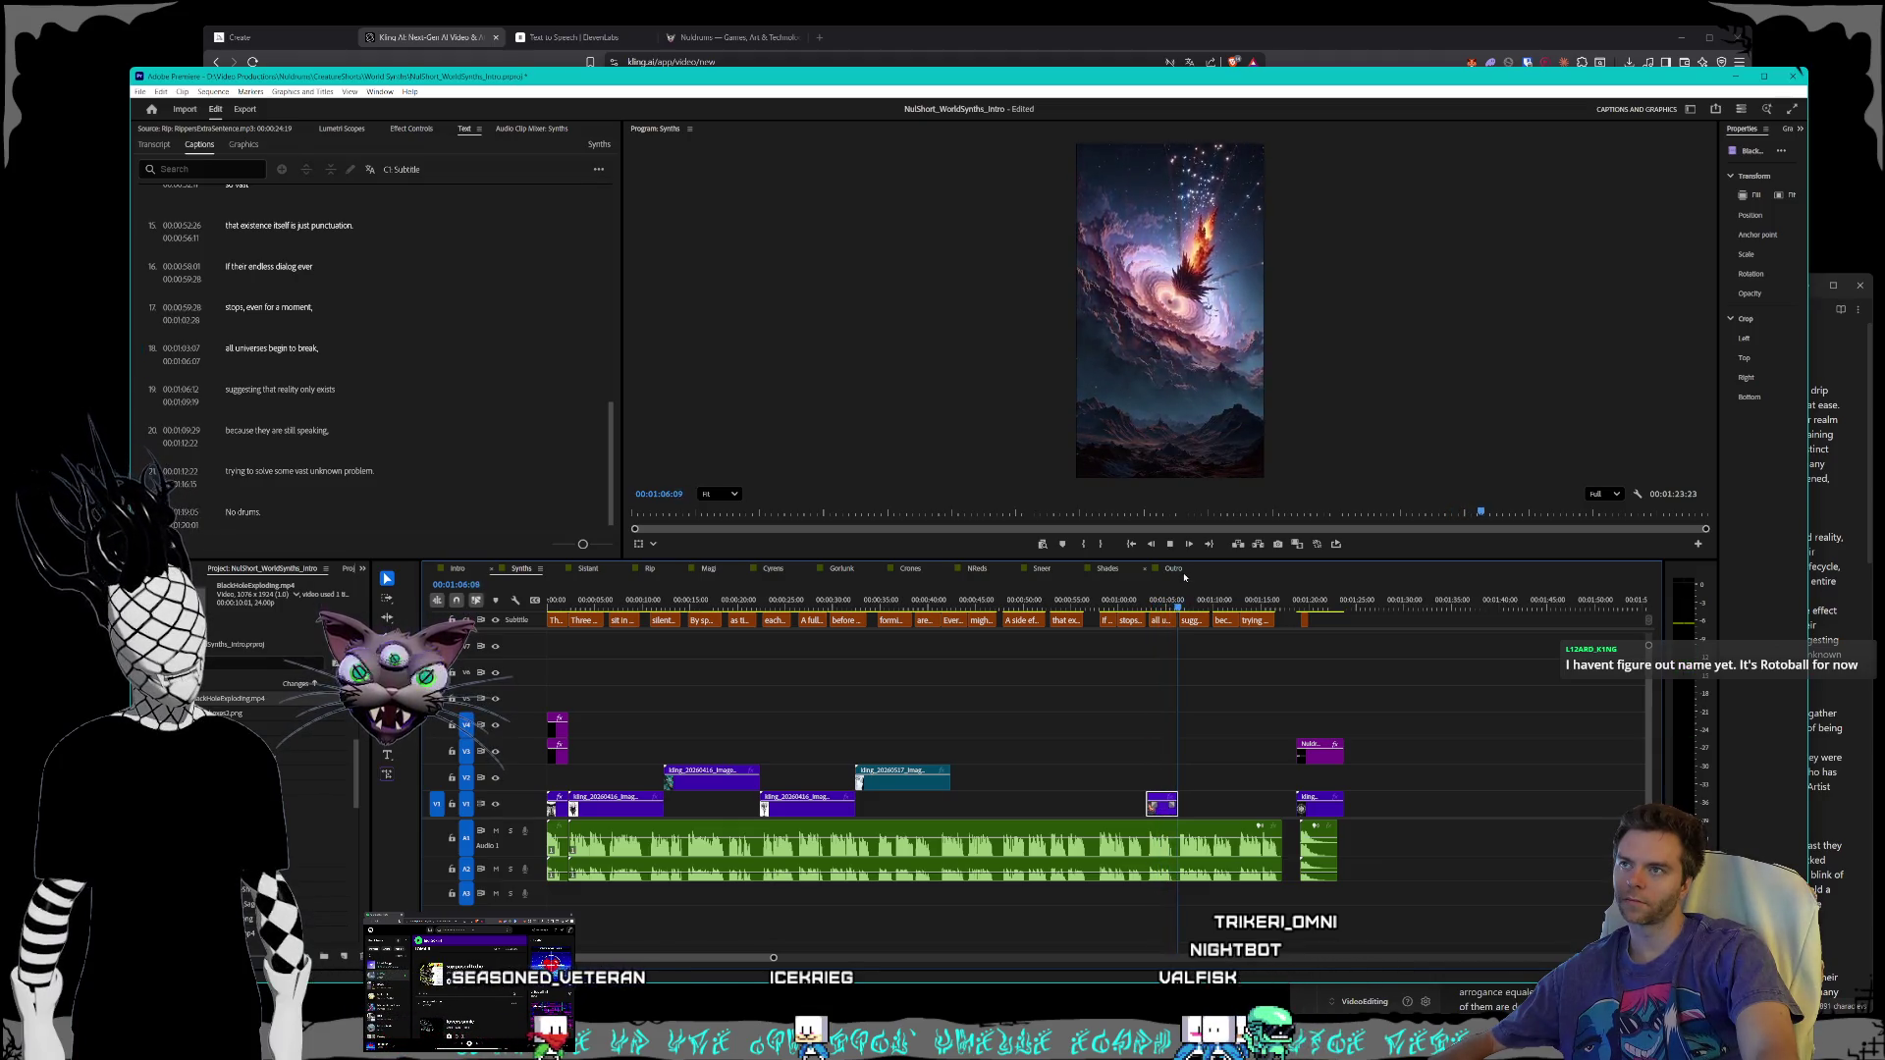
scroll(1174, 796, "up", 5)
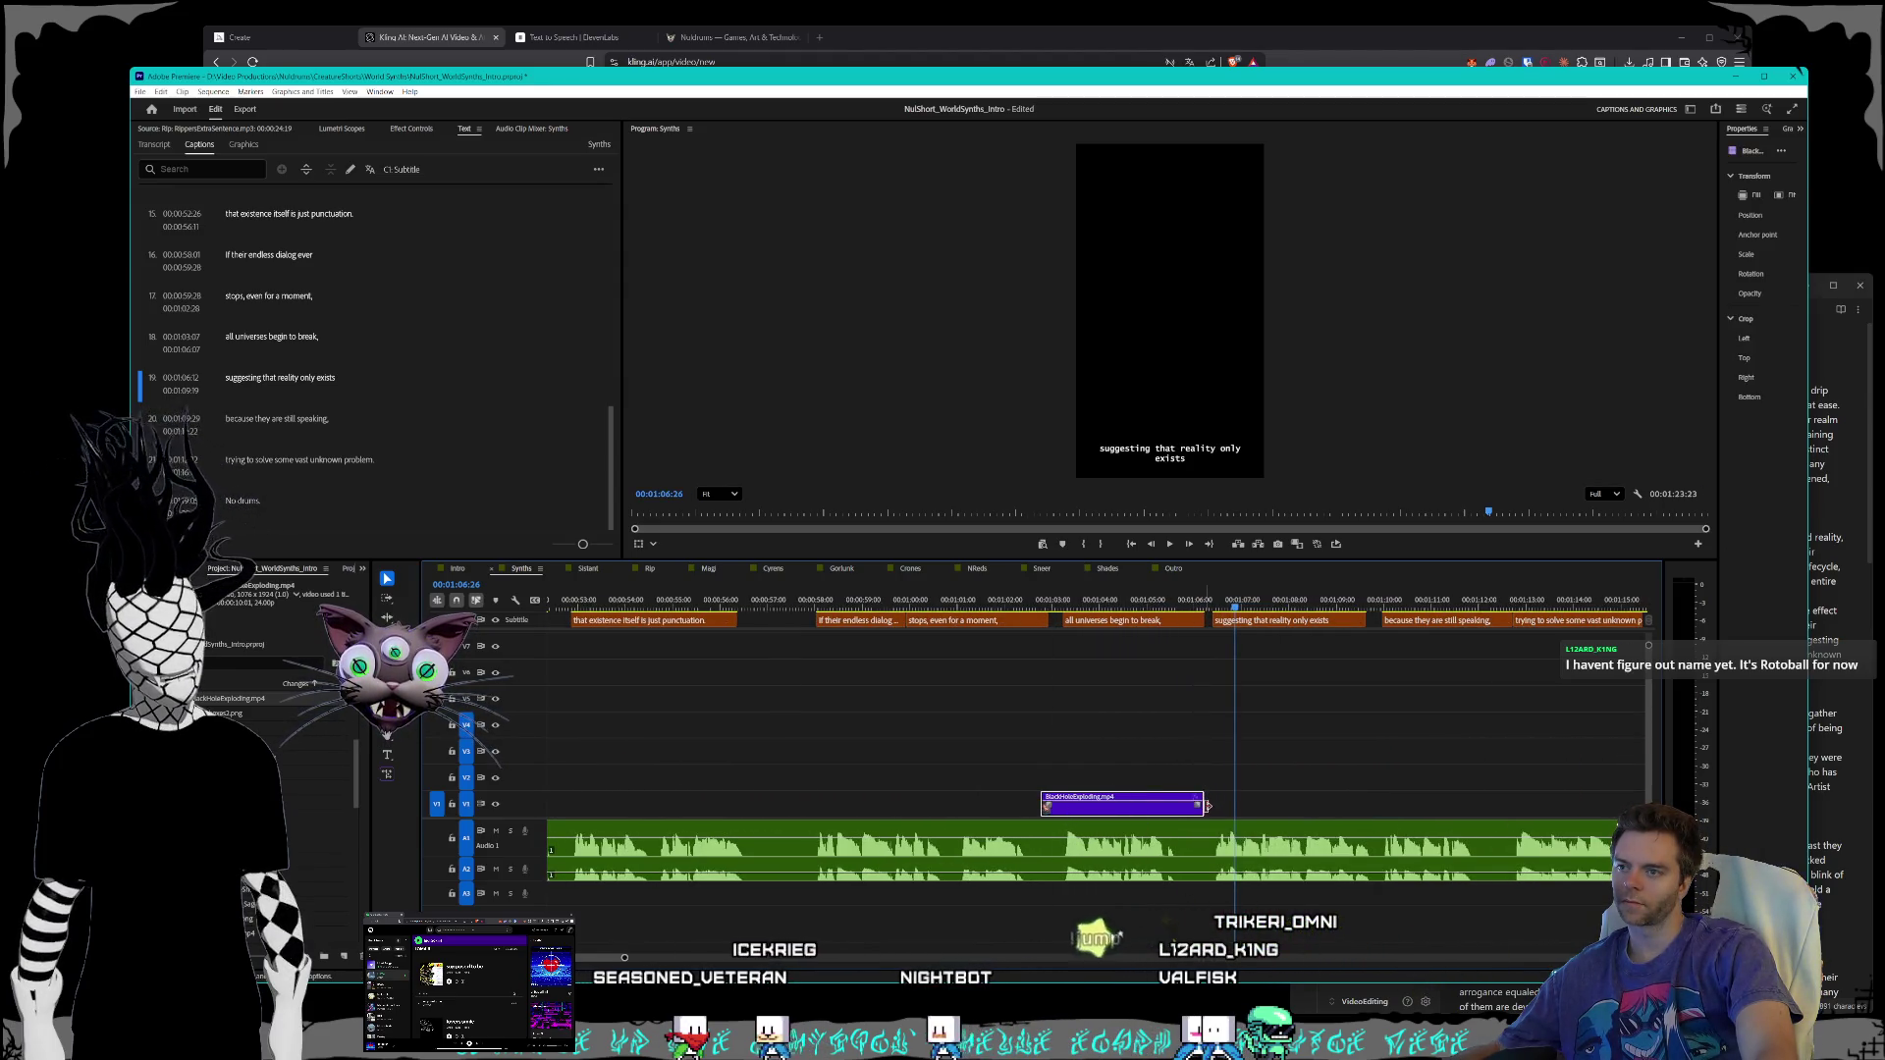
- Trim both ends of the BlackHoleExploding clip to span only the 'all universes begin to break' caption
left_click_drag(1200, 805, 1488, 813)
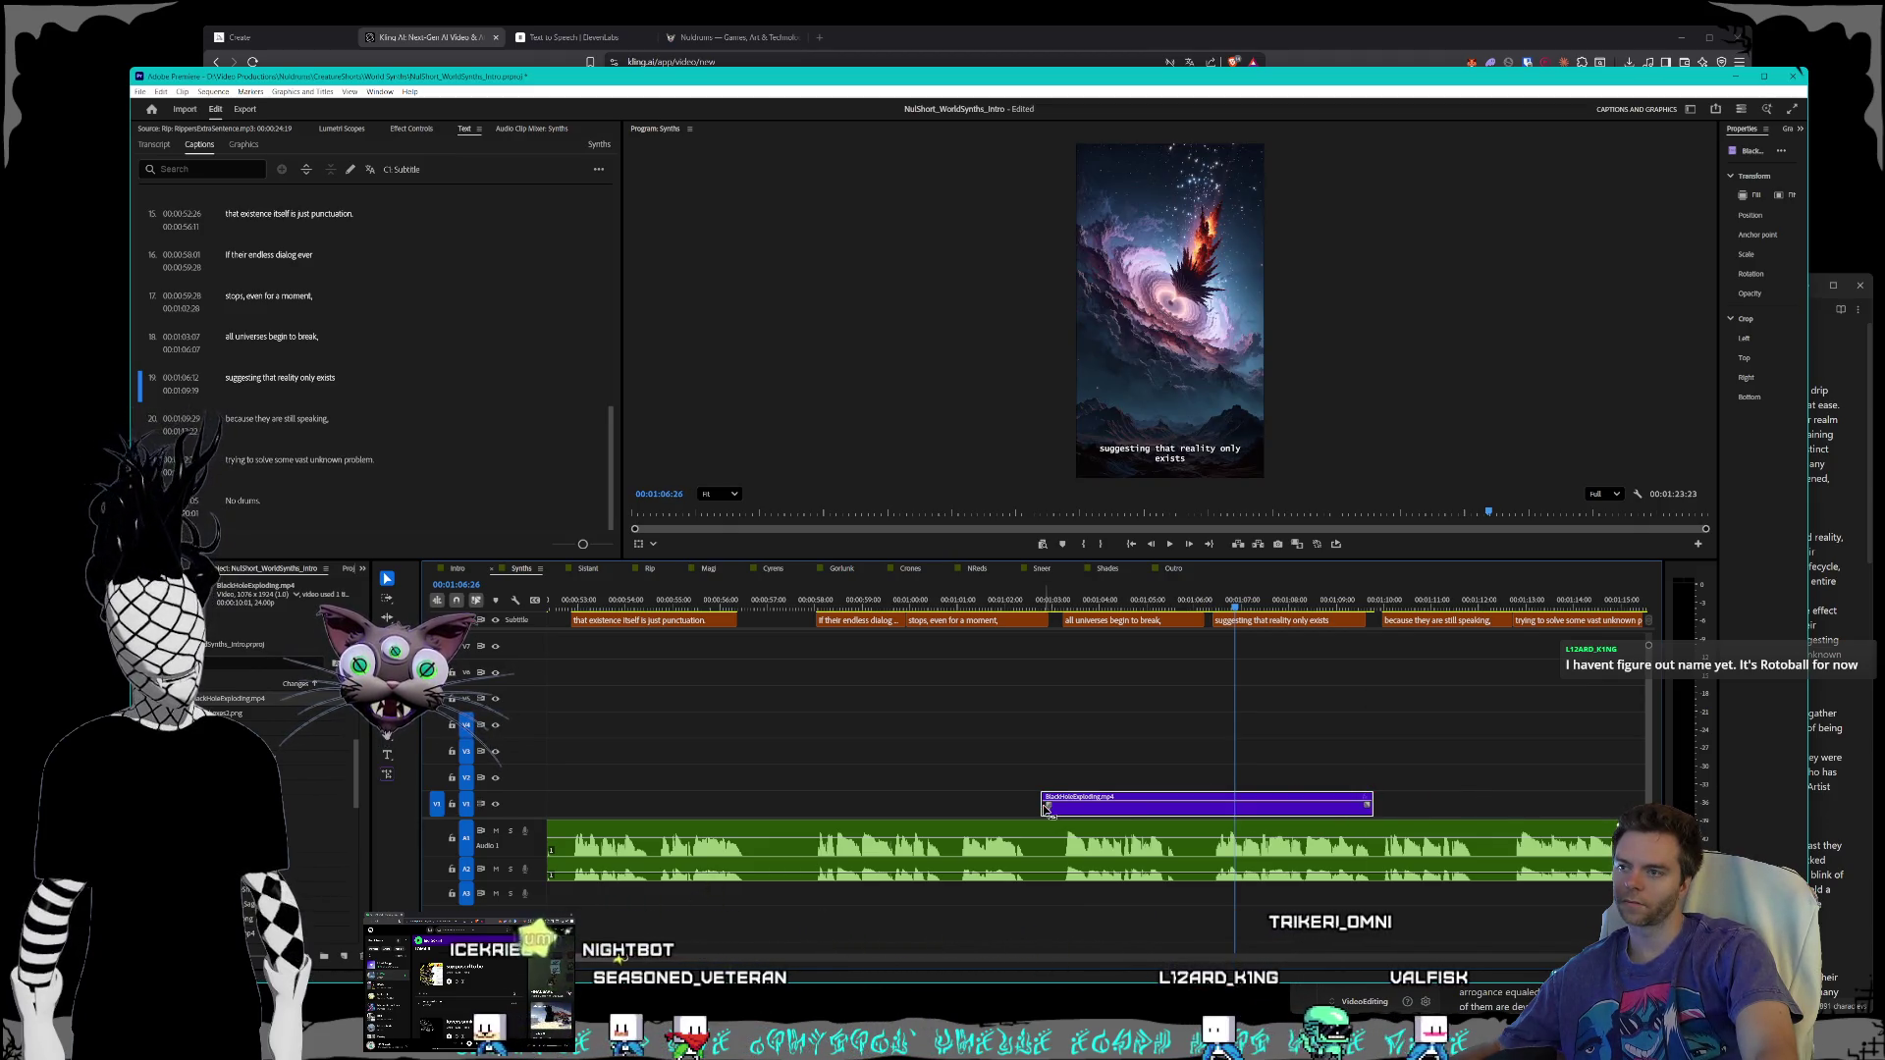
left_click(1044, 807)
mouse_move(1039, 807)
left_mouse_down()
mouse_move(1145, 807)
mouse_move(1100, 818)
left_mouse_up()
left_click(1170, 813)
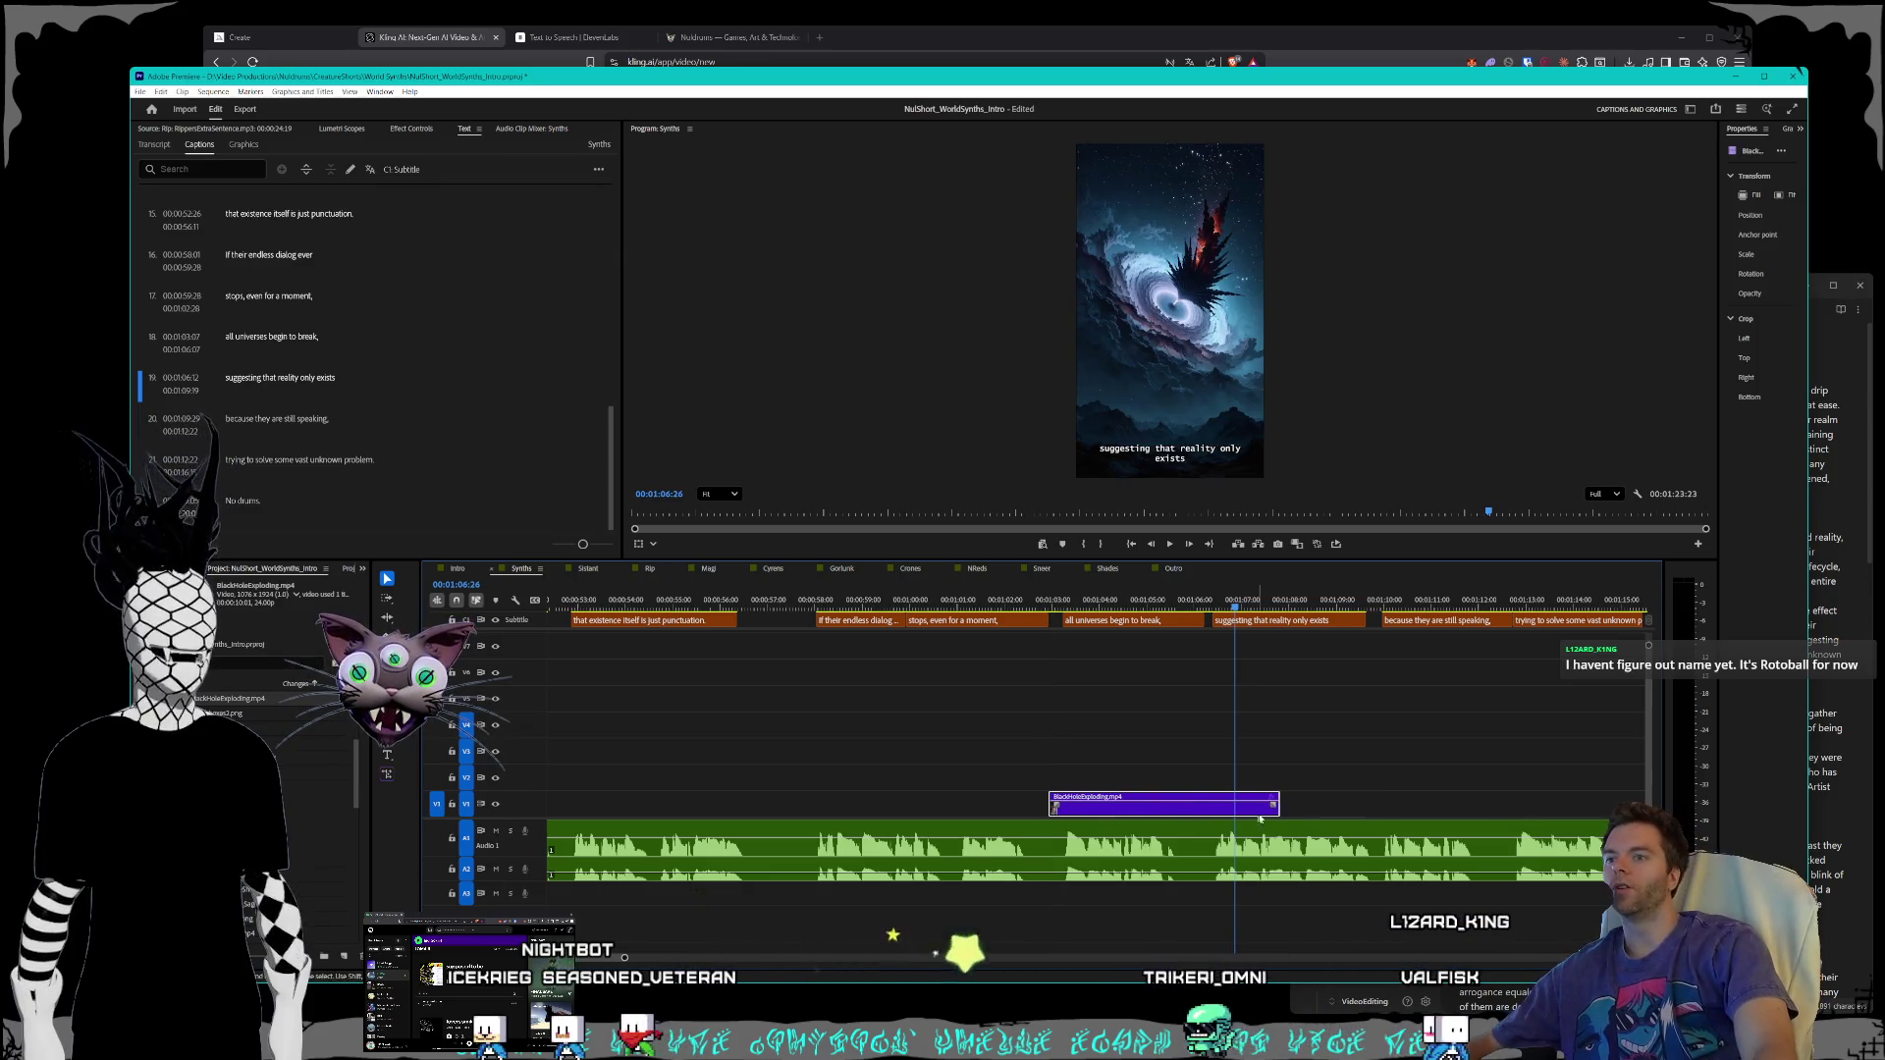
left_click_drag(1283, 804, 1213, 805)
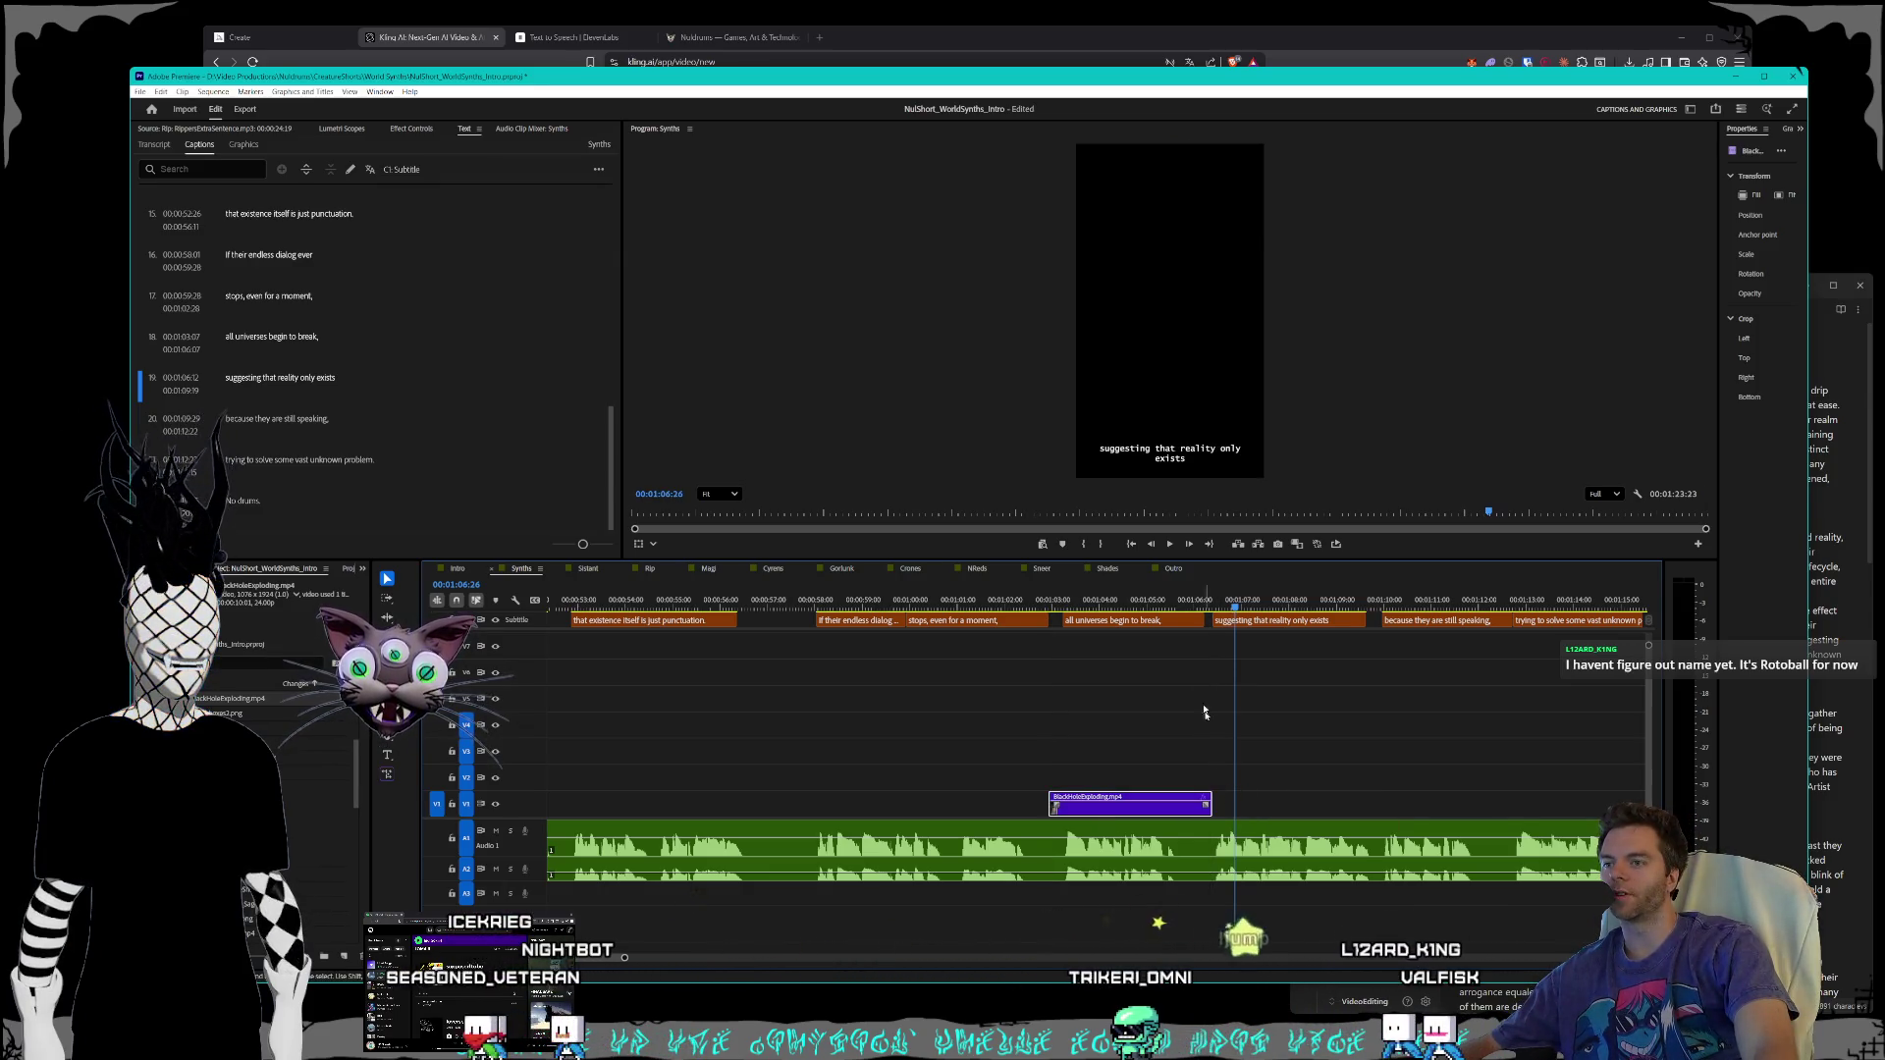
- Play back the trimmed black-hole clip from its start, then stop
left_click(1051, 600)
key("space")
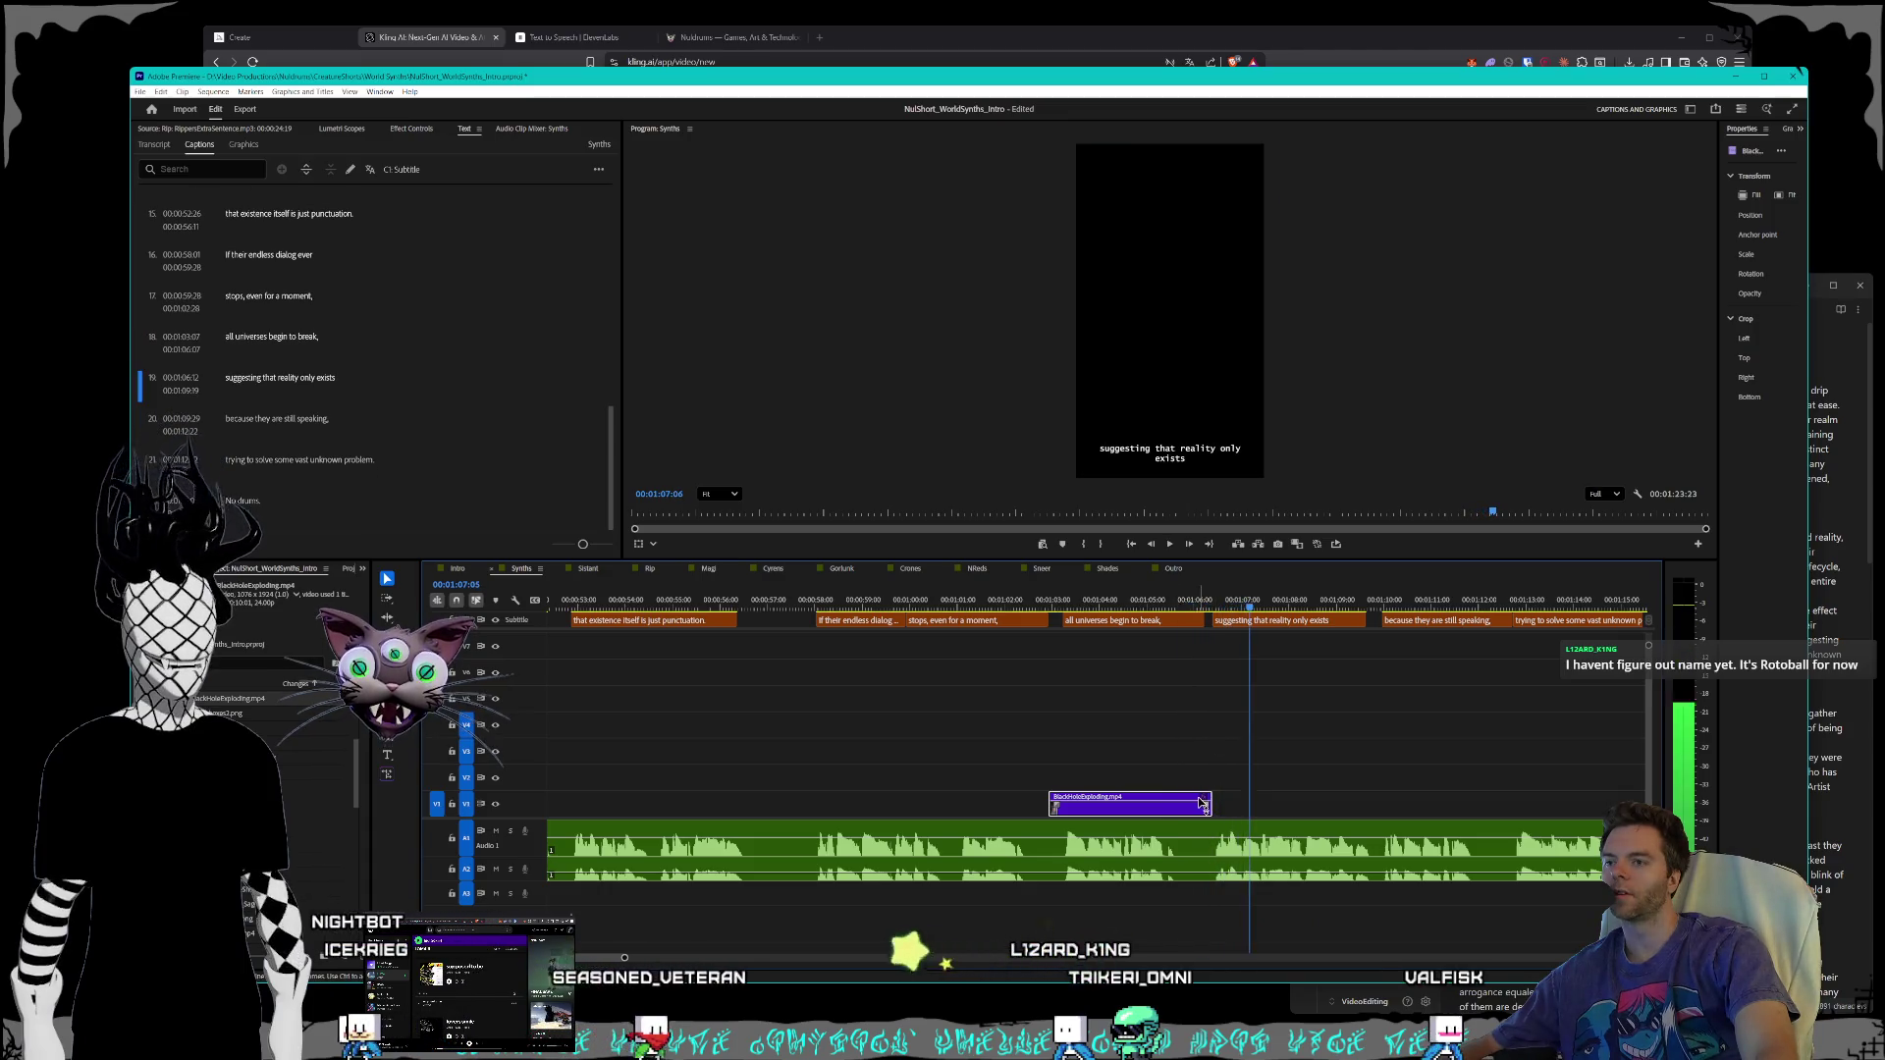
key("space")
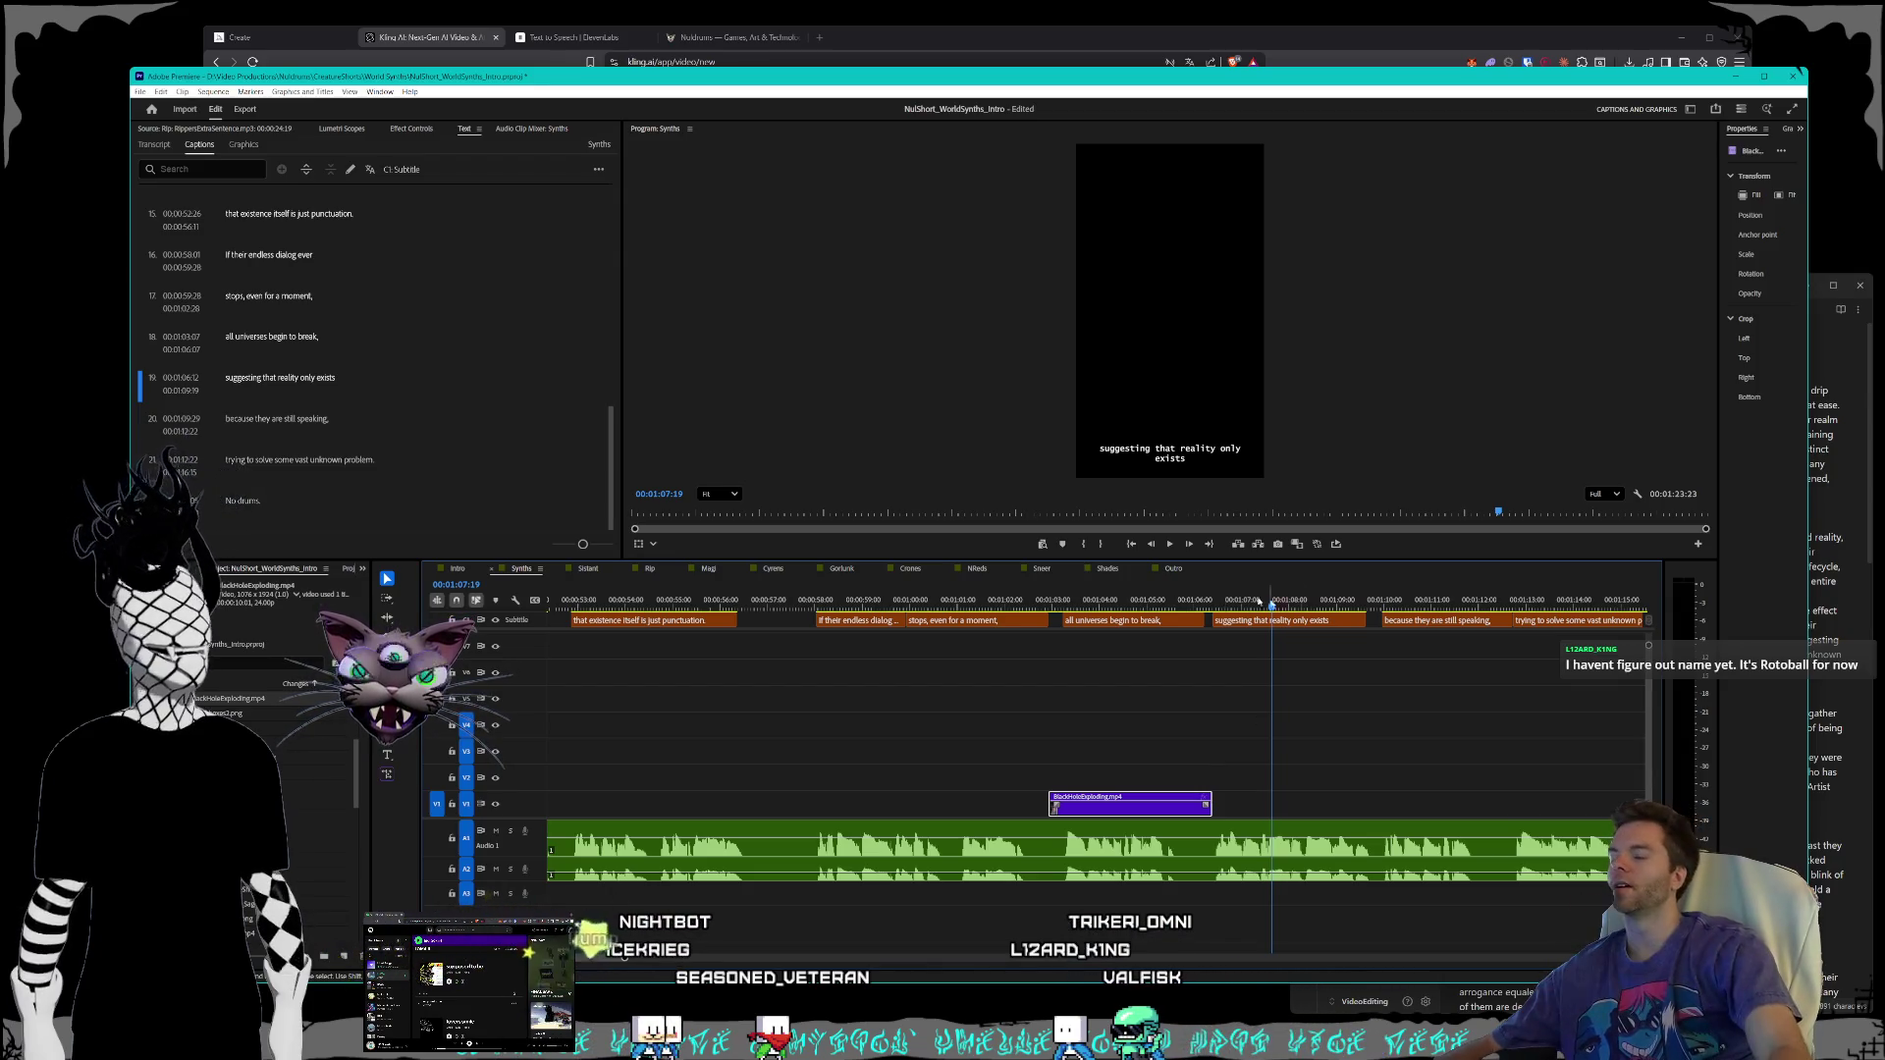
- Zoom the timeline out to show the whole Synths short
scroll(1121, 745, "down", 3, "alt")
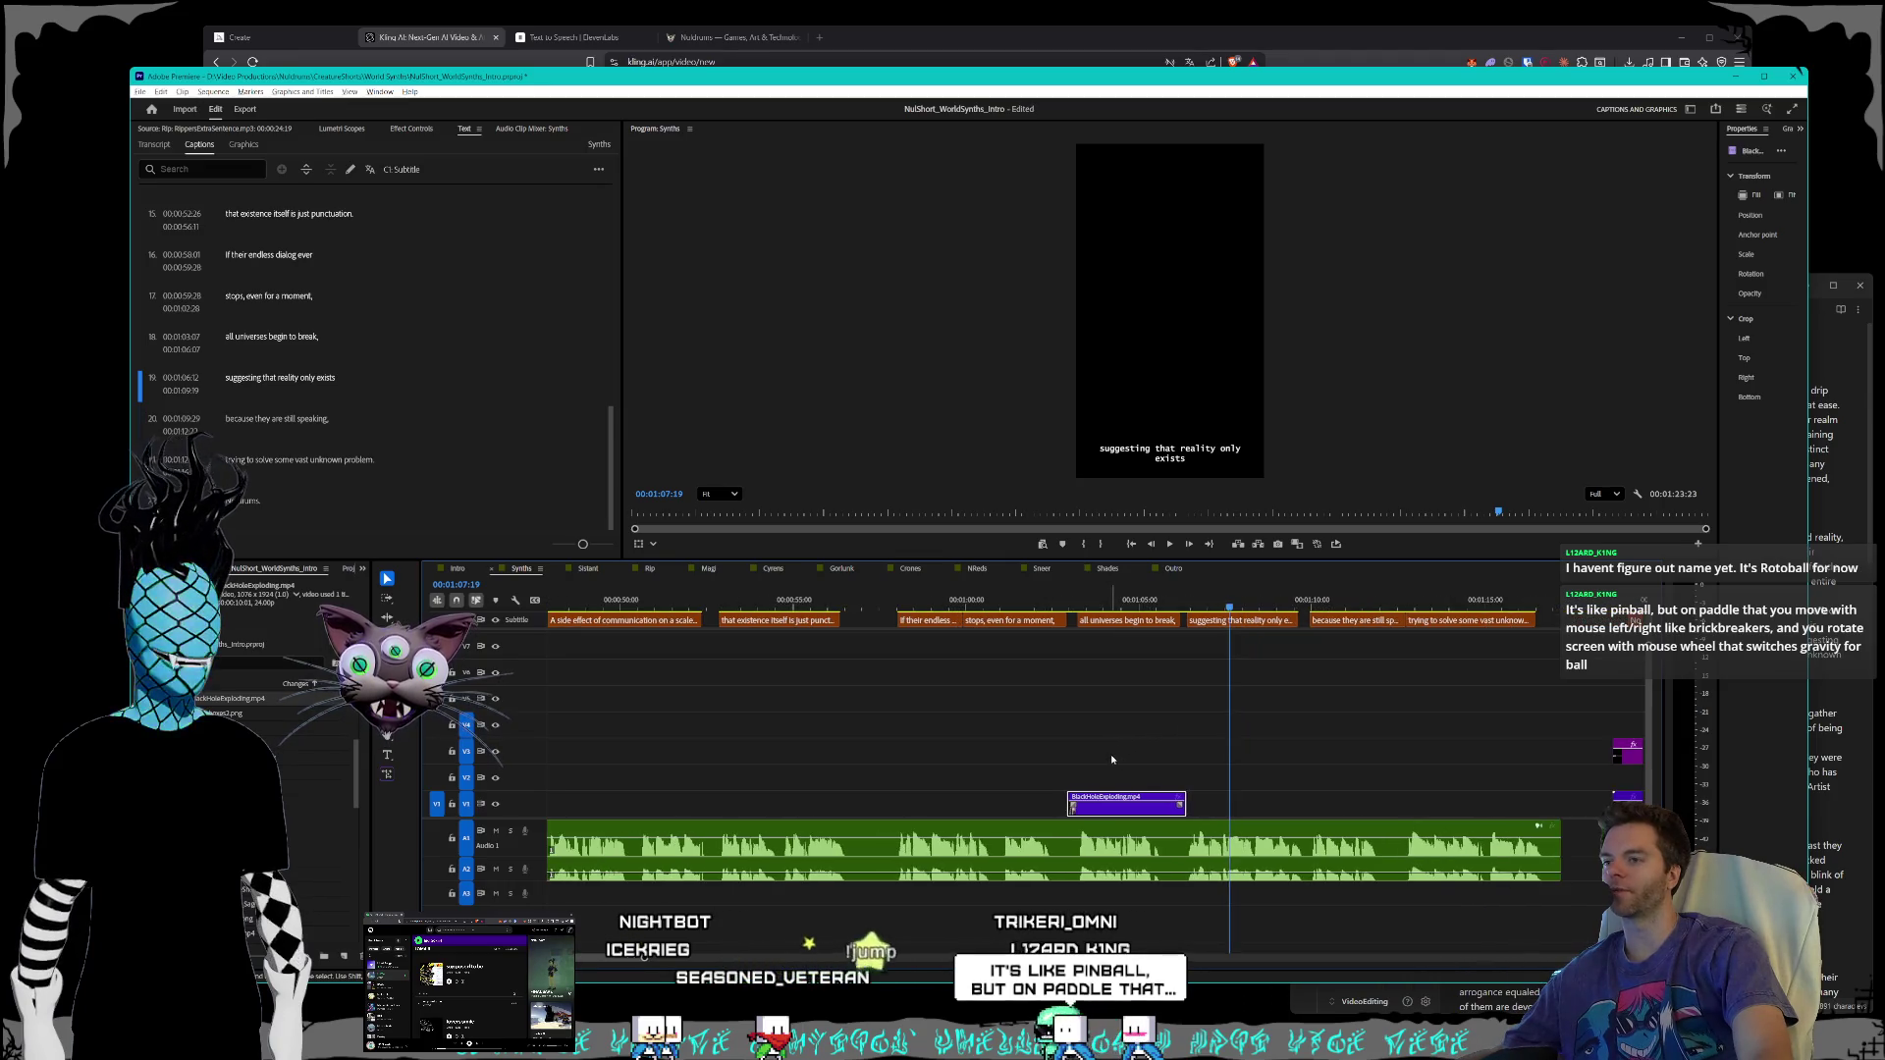
scroll(1110, 754, "down", 1, "alt")
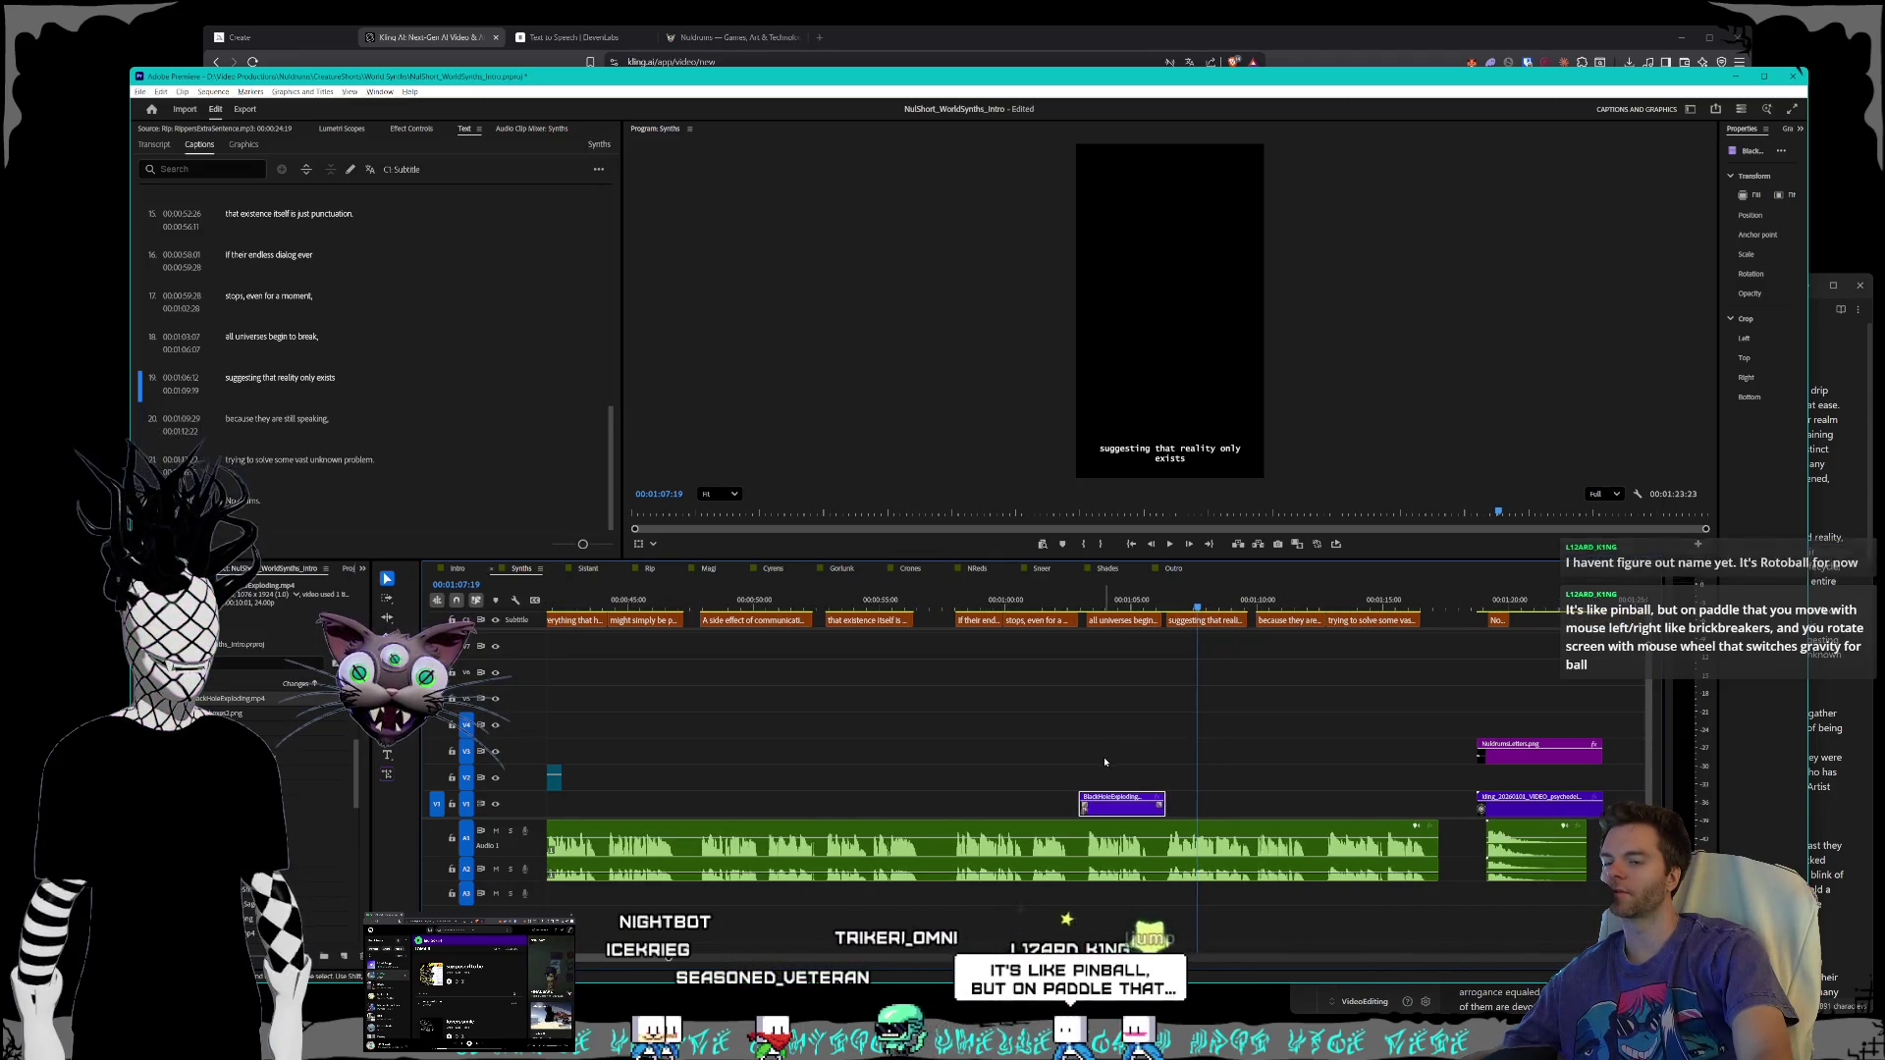
scroll(1046, 763, "down", 3, "alt")
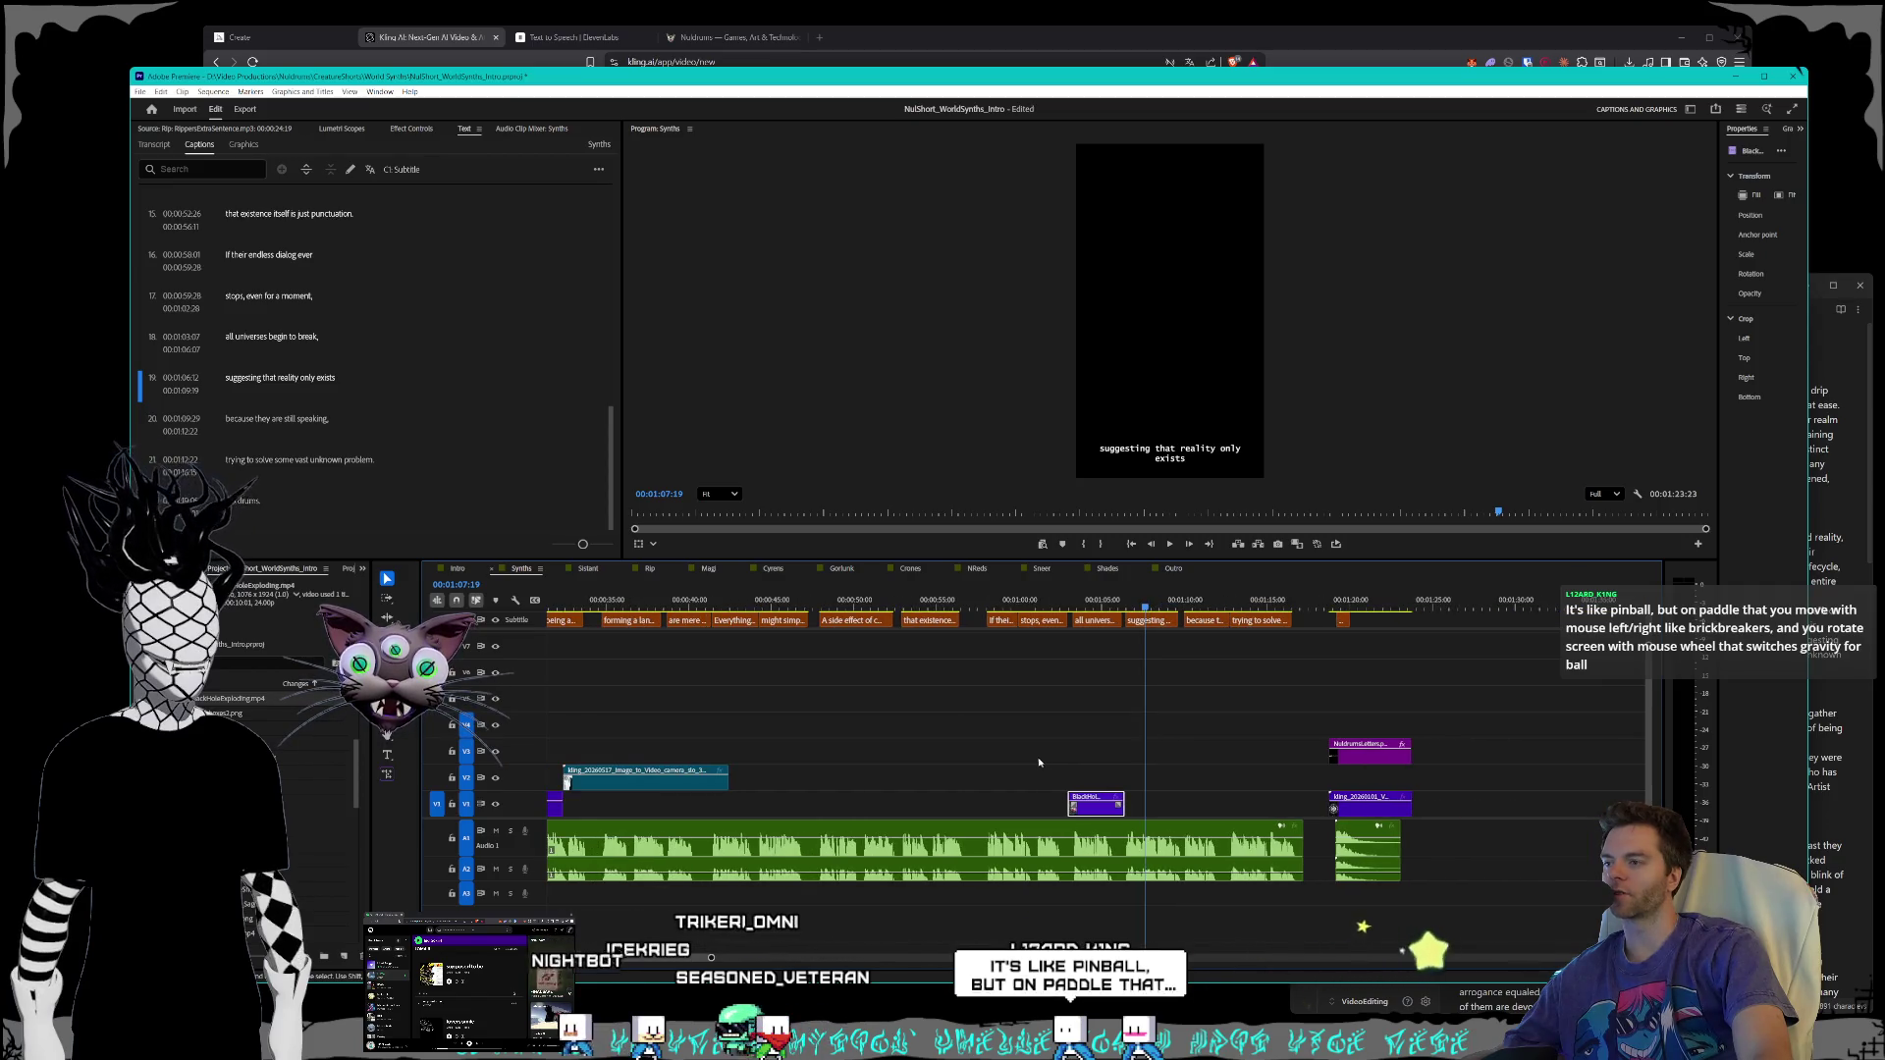
scroll(1012, 761, "up", 5)
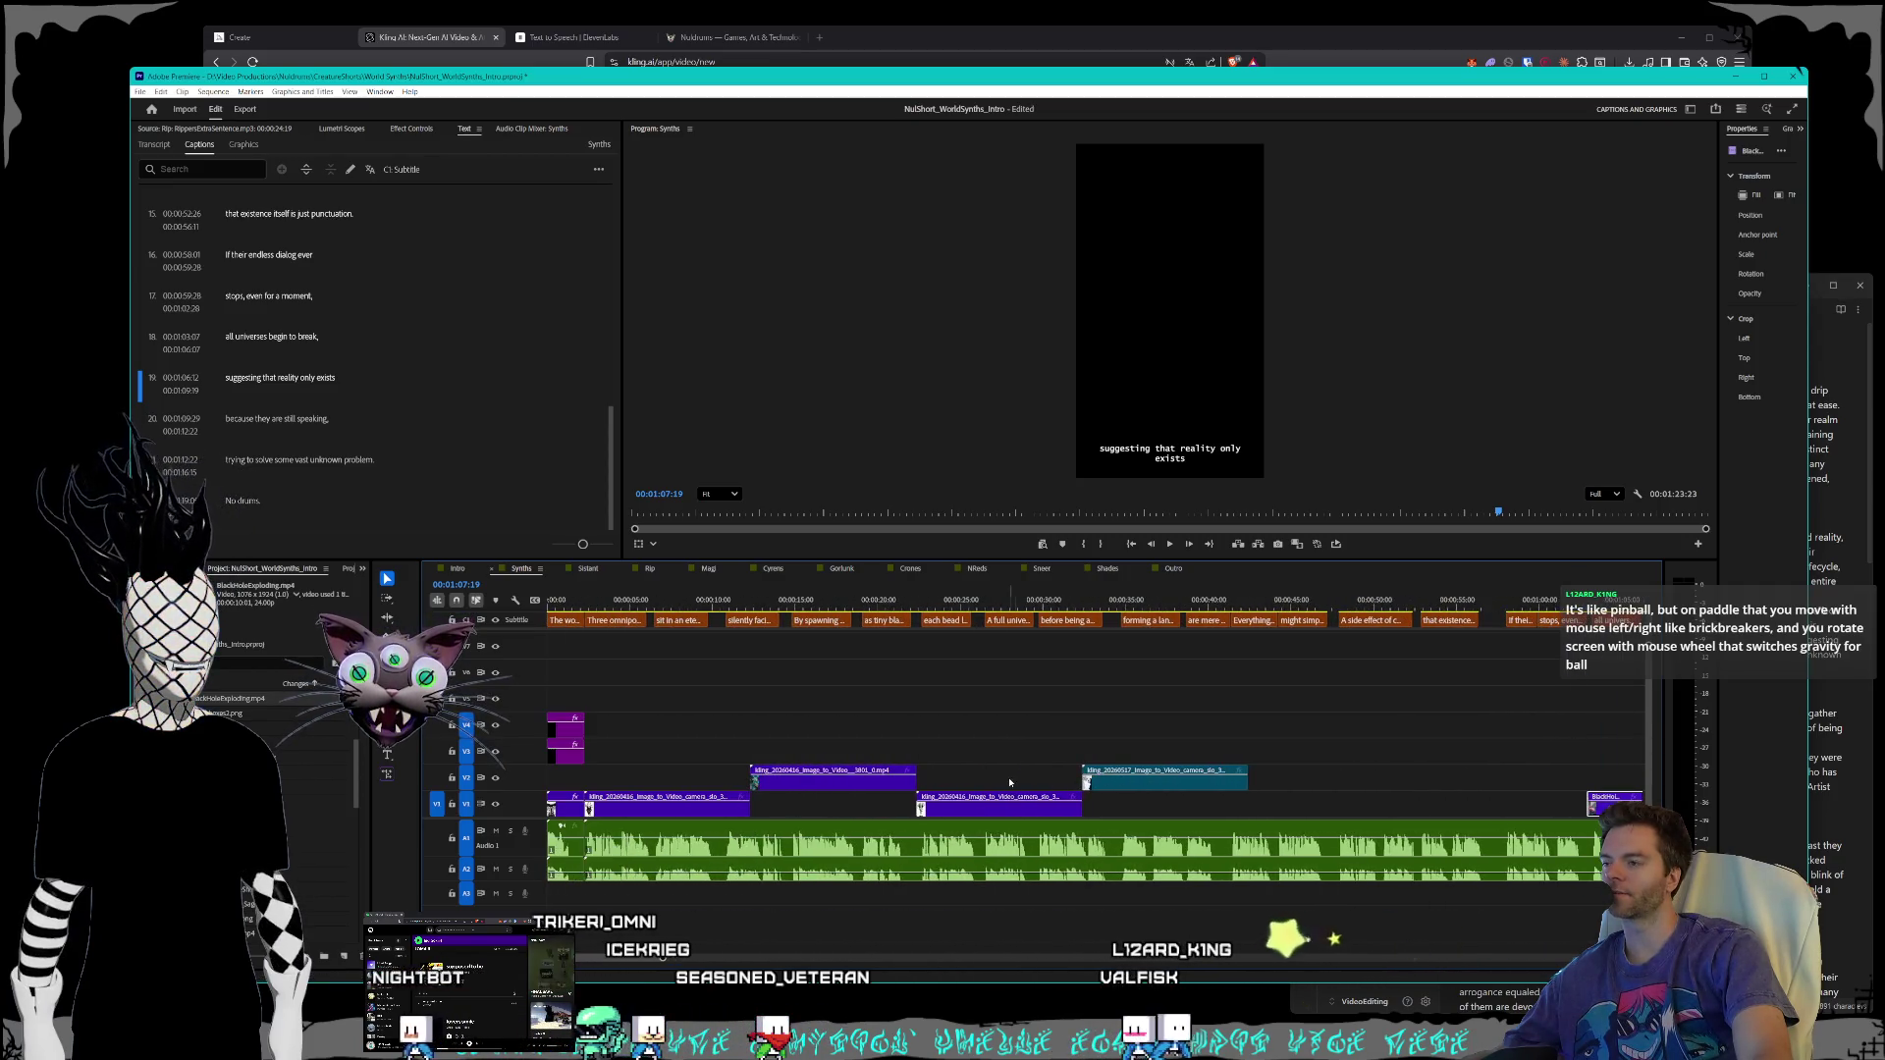
scroll(863, 753, "down", 1, "alt")
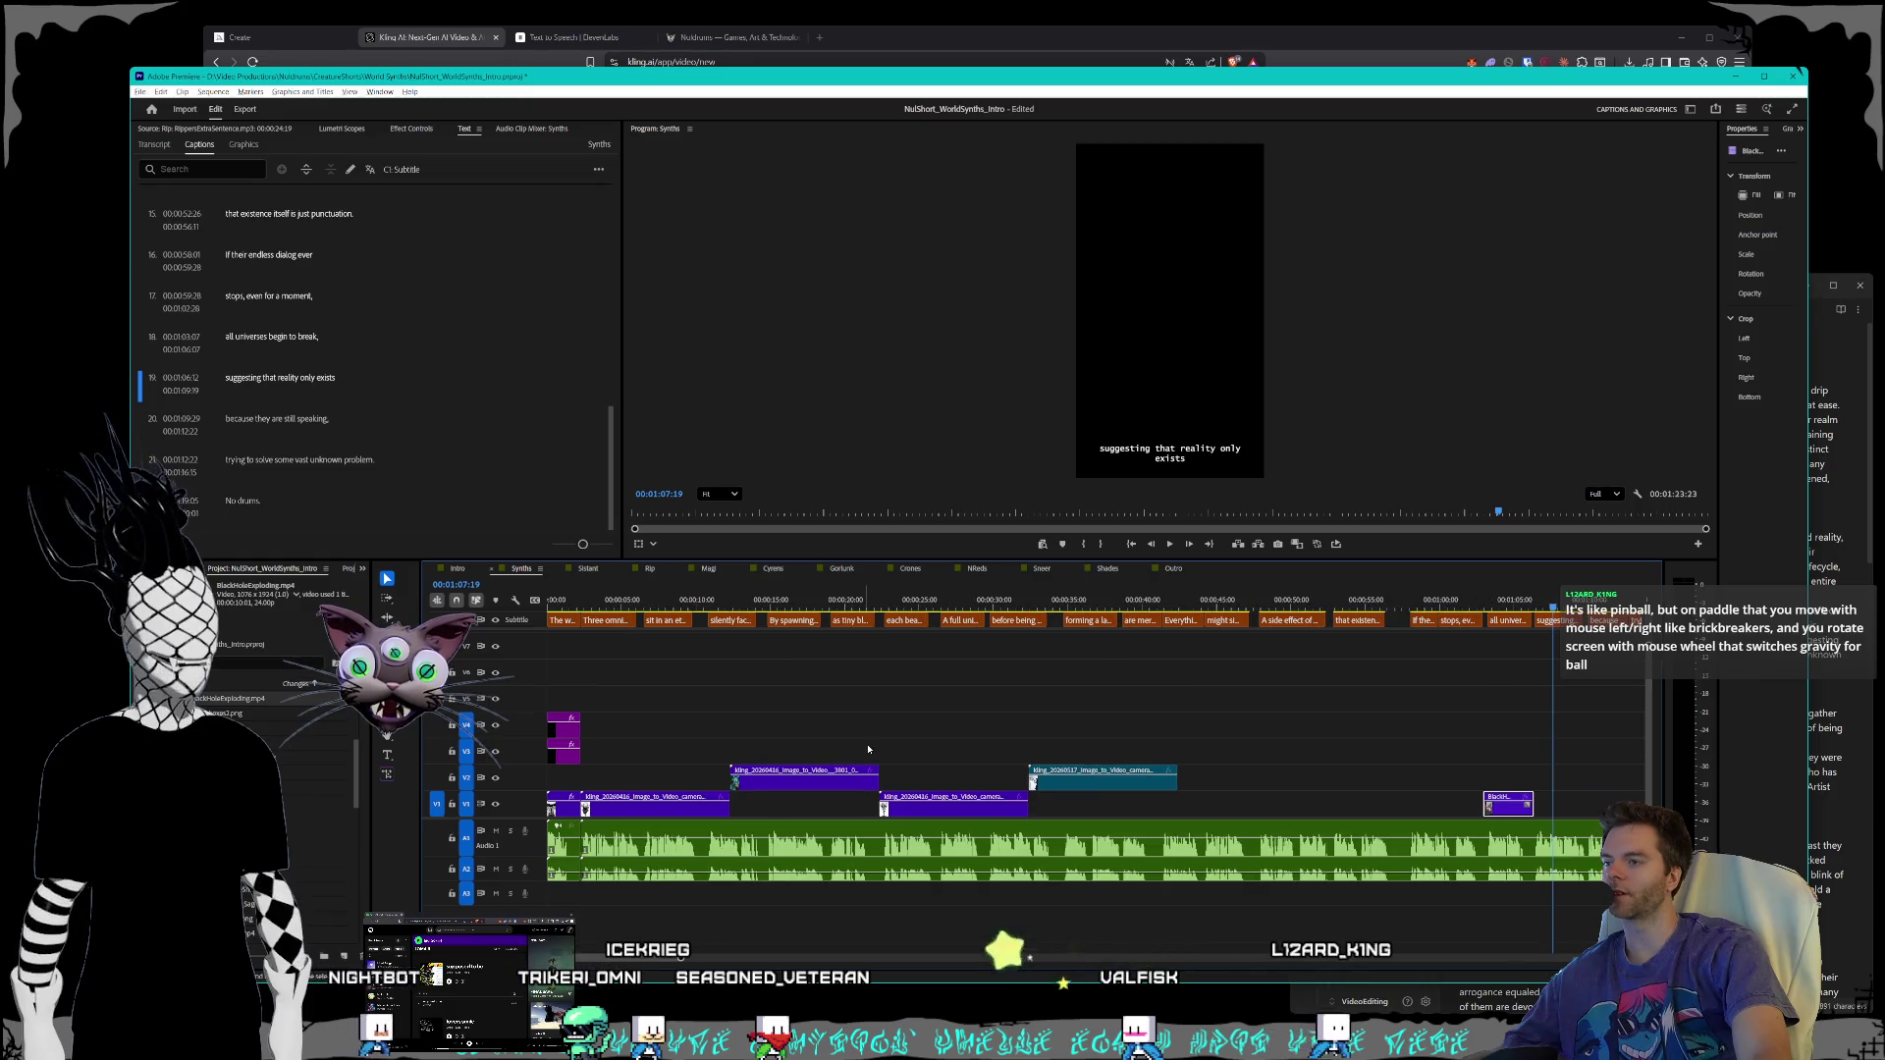
- Scrub the playhead from about 00:32 back to 00:19, then forward to around 00:33
left_click(1028, 610)
mouse_move(1028, 611)
left_mouse_down()
mouse_move(741, 599)
mouse_move(952, 601)
left_mouse_up()
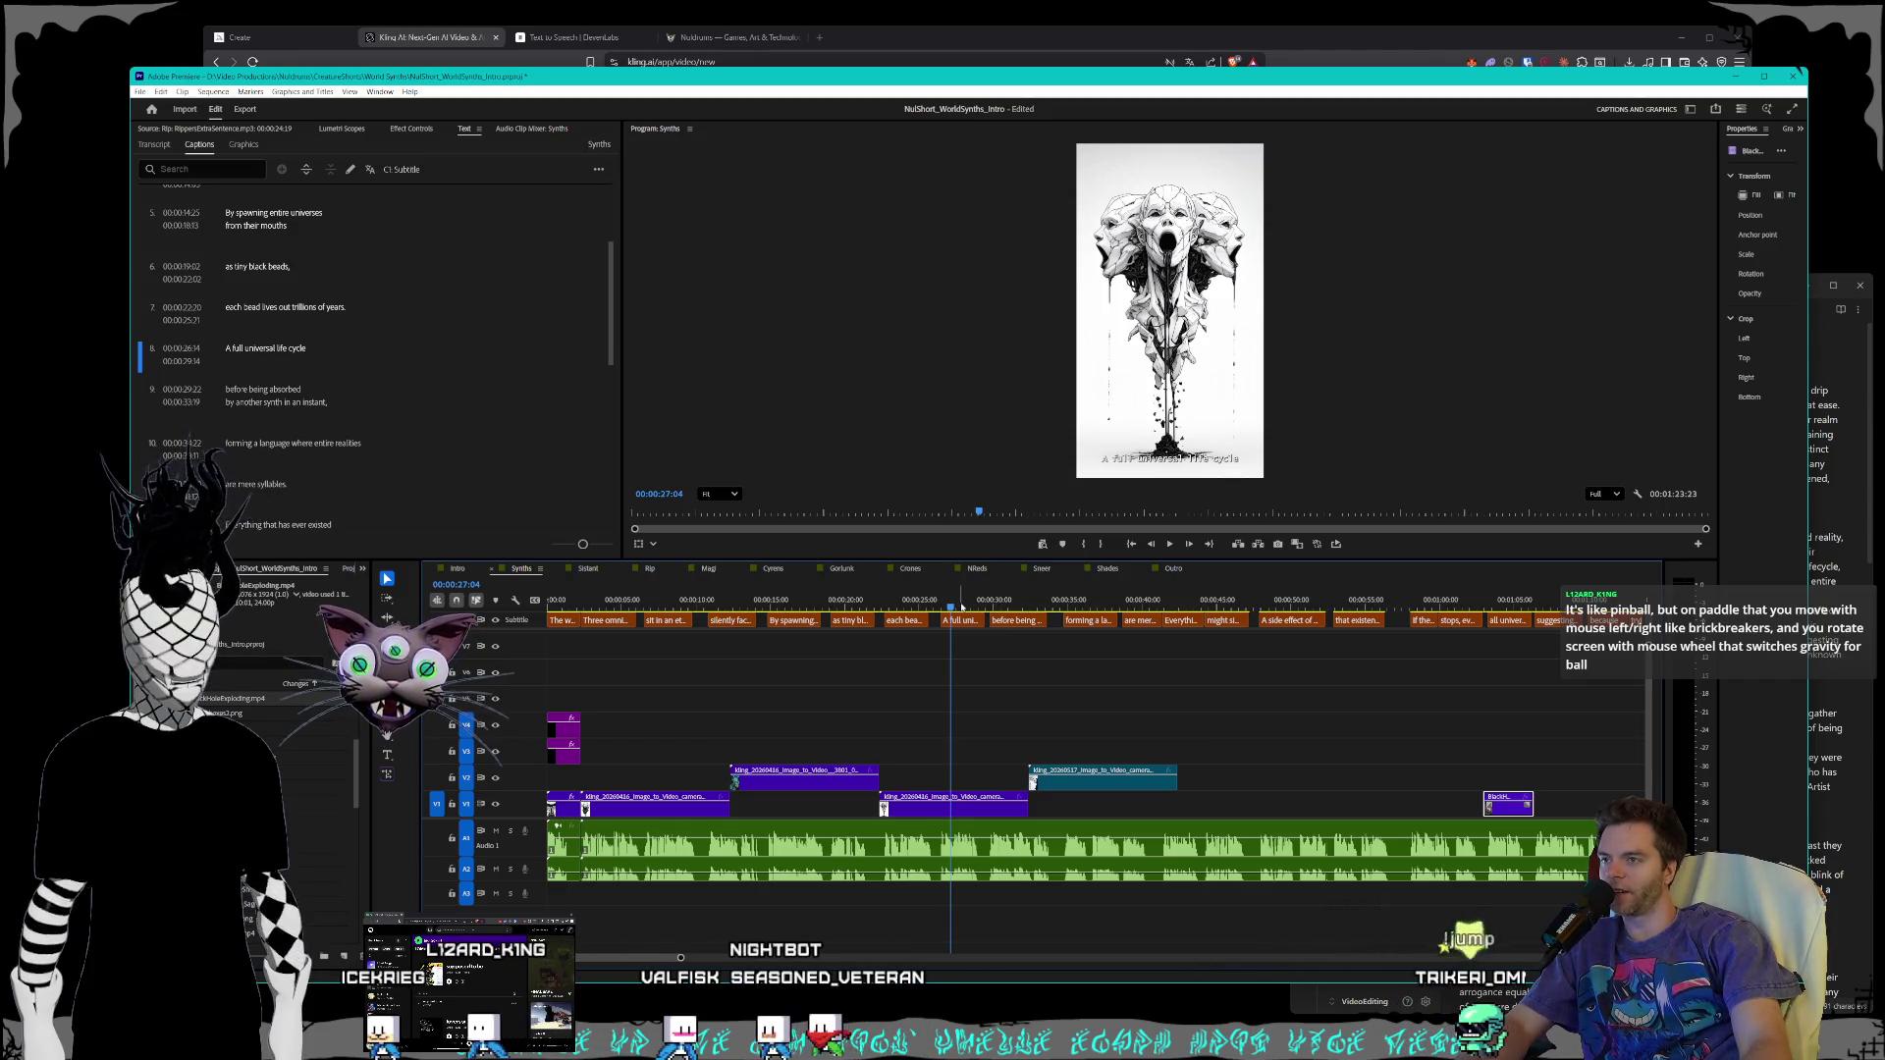
mouse_move(961, 608)
left_mouse_down()
mouse_move(1523, 626)
mouse_move(1480, 608)
mouse_move(1537, 609)
mouse_move(1502, 606)
left_mouse_up()
- Place the pale statue-figures Kling clip on V1 starting at 00:42, under 'Everything that has ever existed'
left_click(1228, 601)
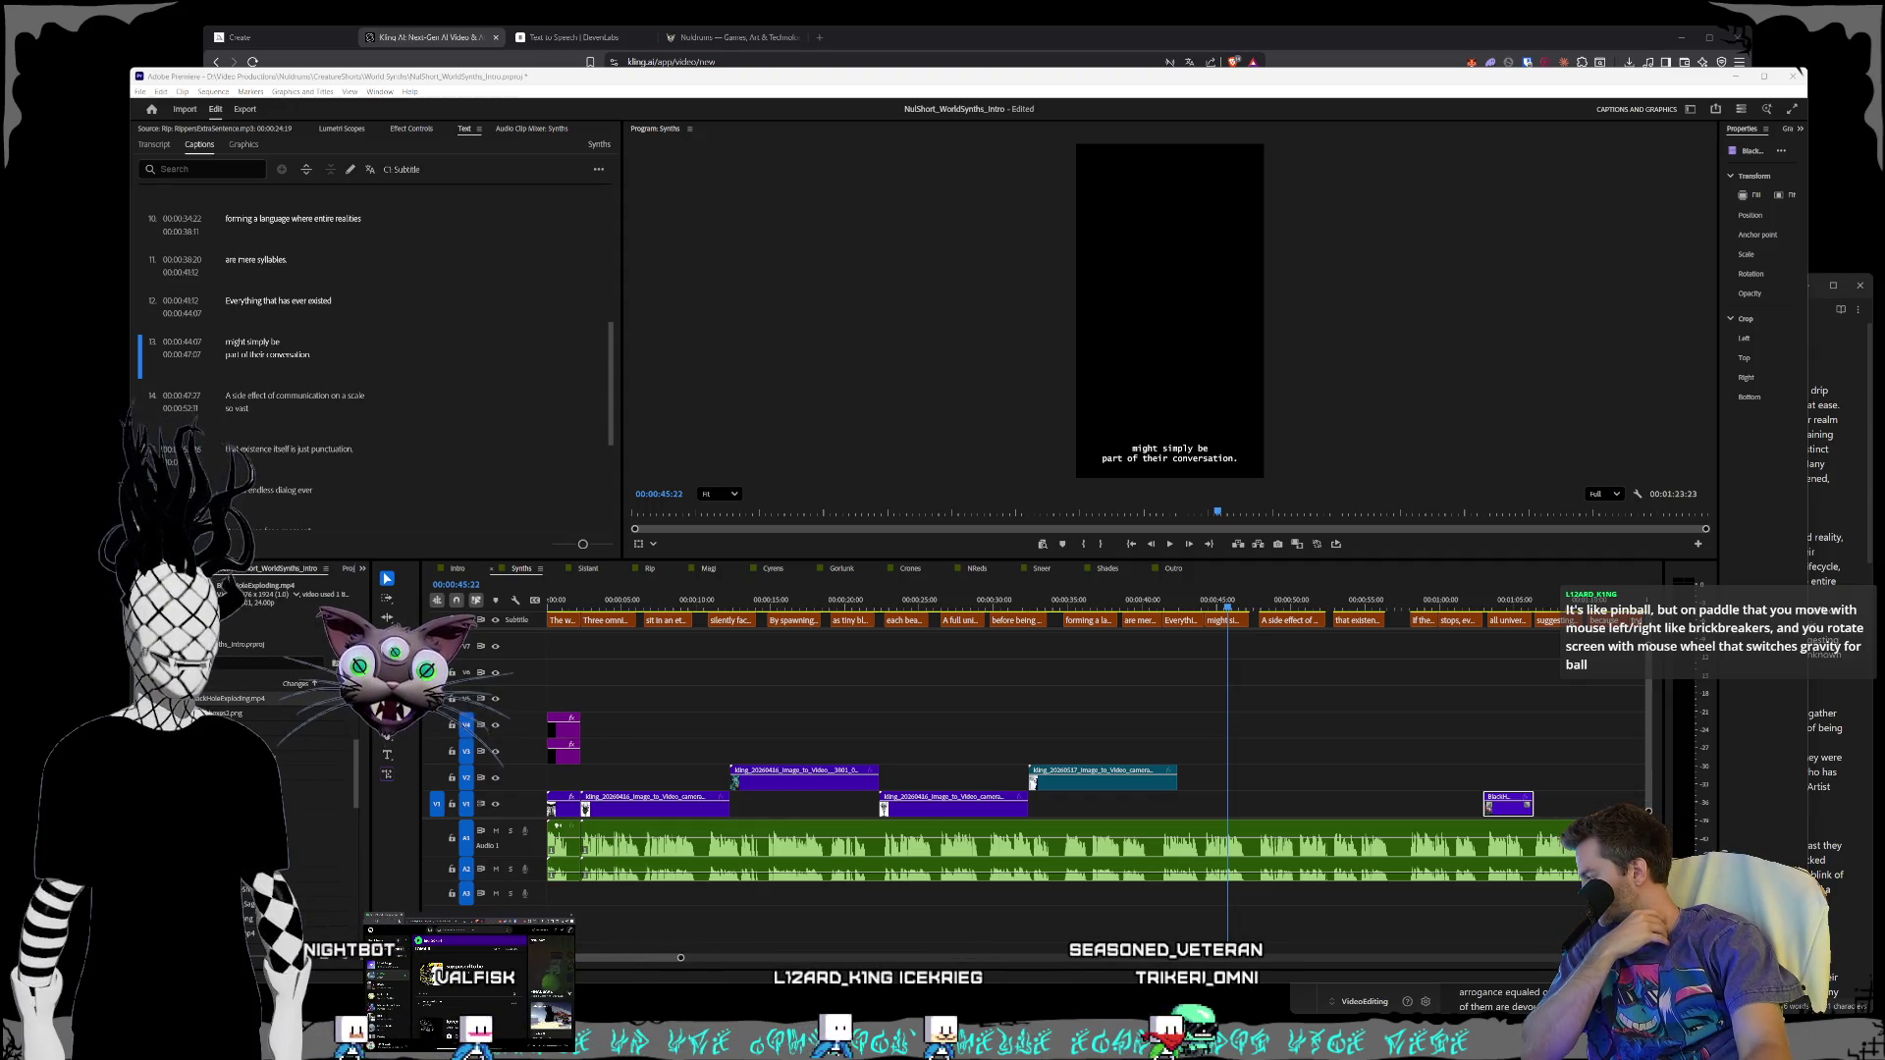
mouse_move(246, 688)
left_mouse_down()
mouse_move(546, 749)
mouse_move(1158, 728)
mouse_move(1241, 814)
mouse_move(1218, 816)
left_mouse_up()
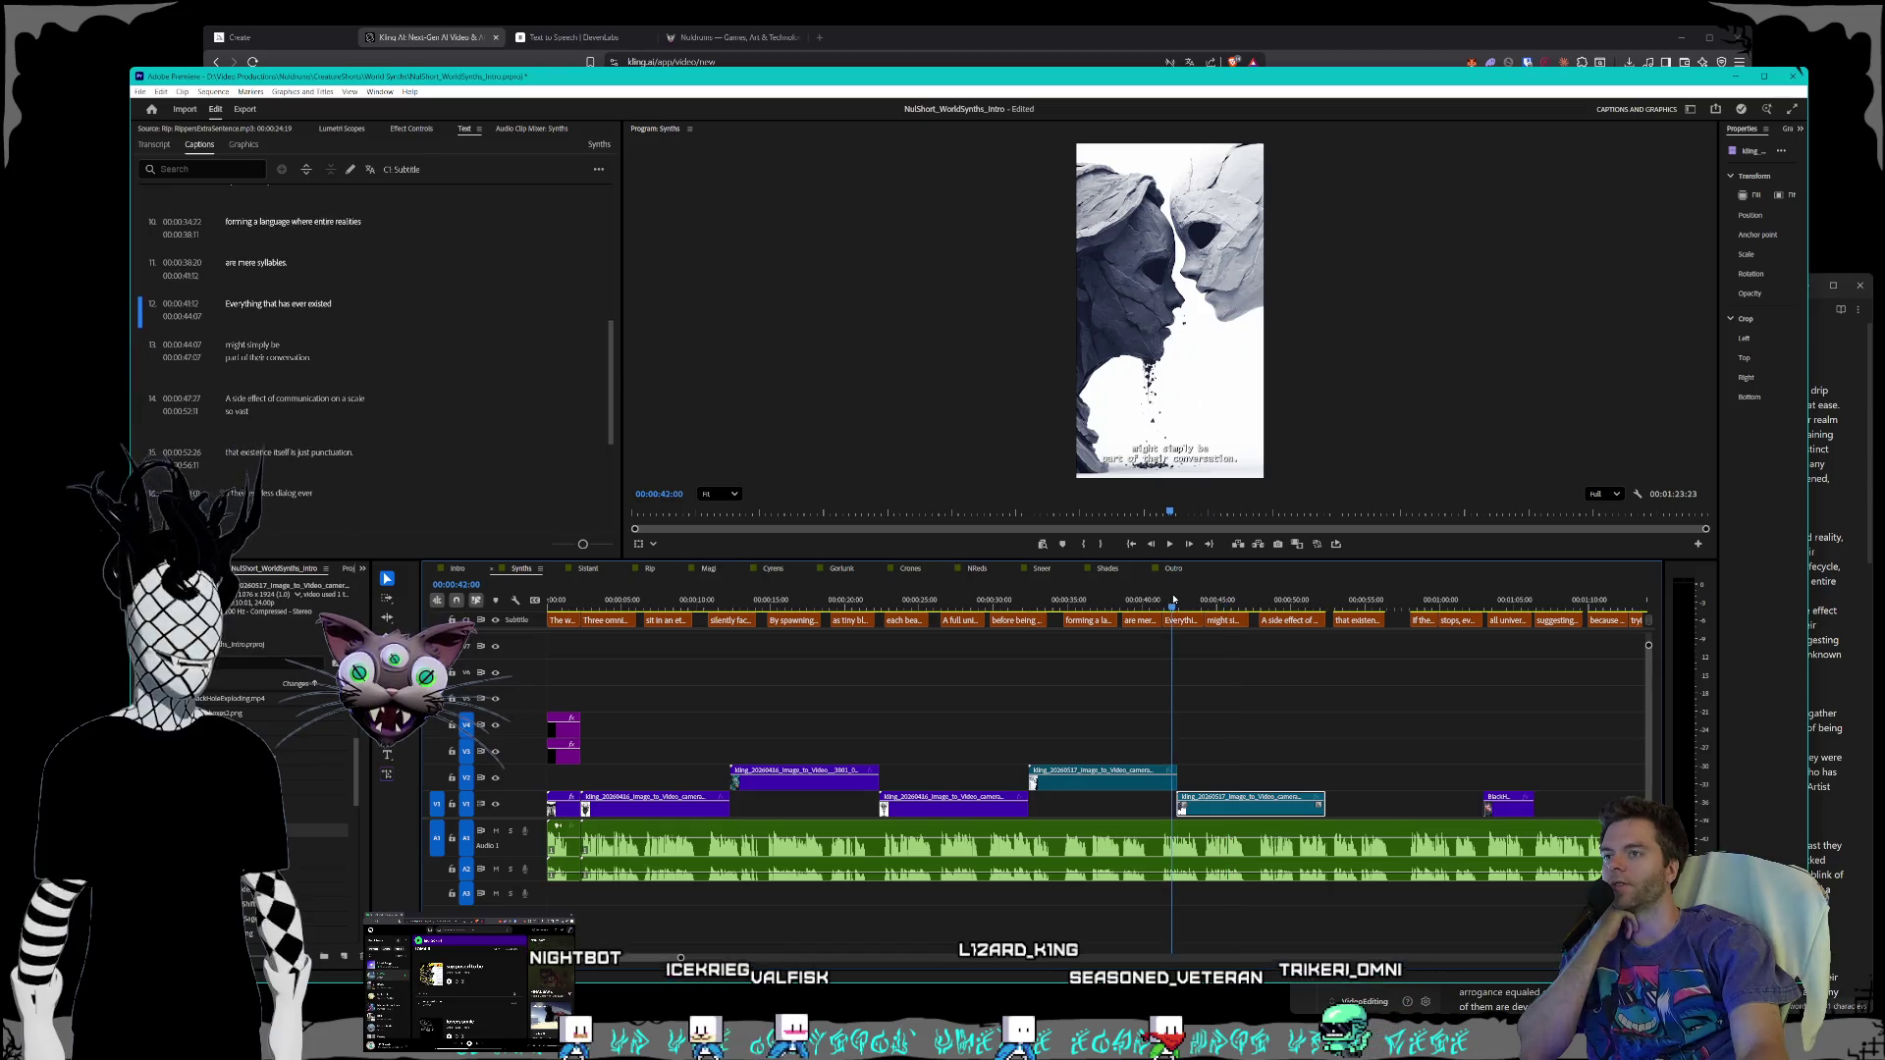
left_click(1171, 600)
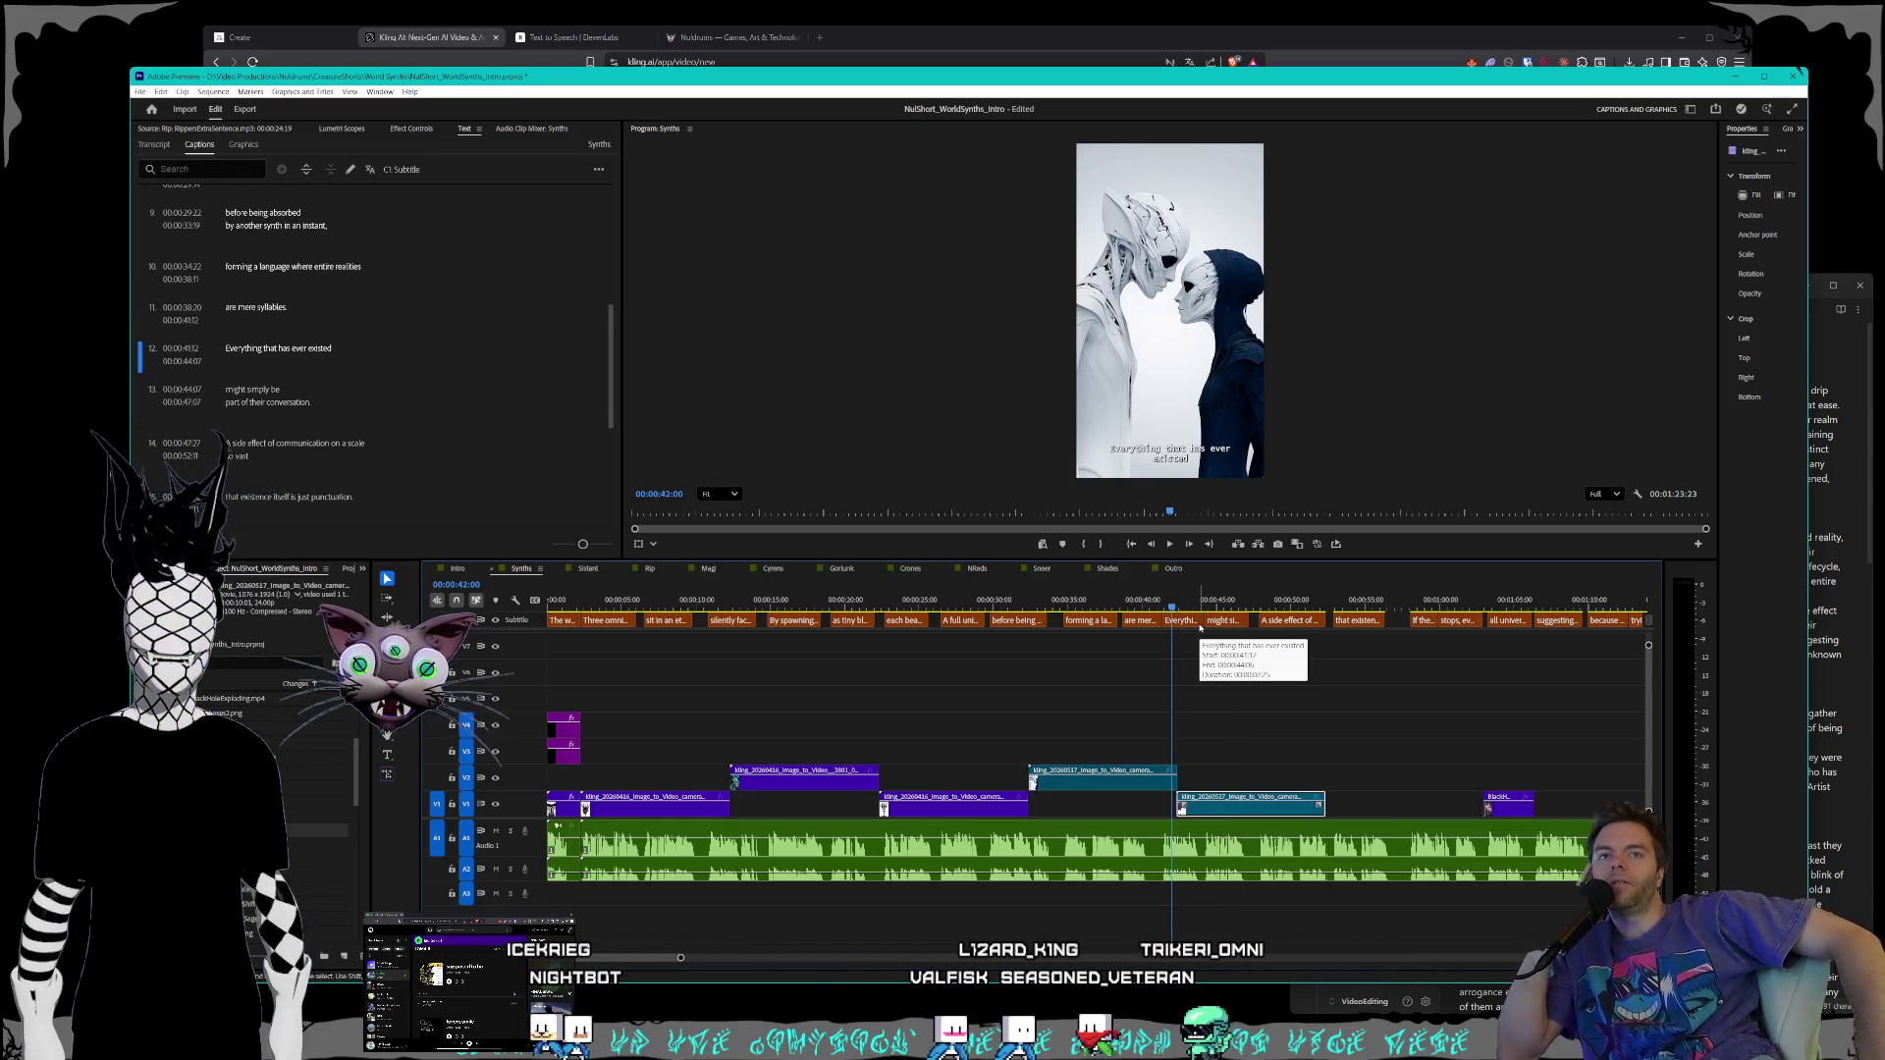
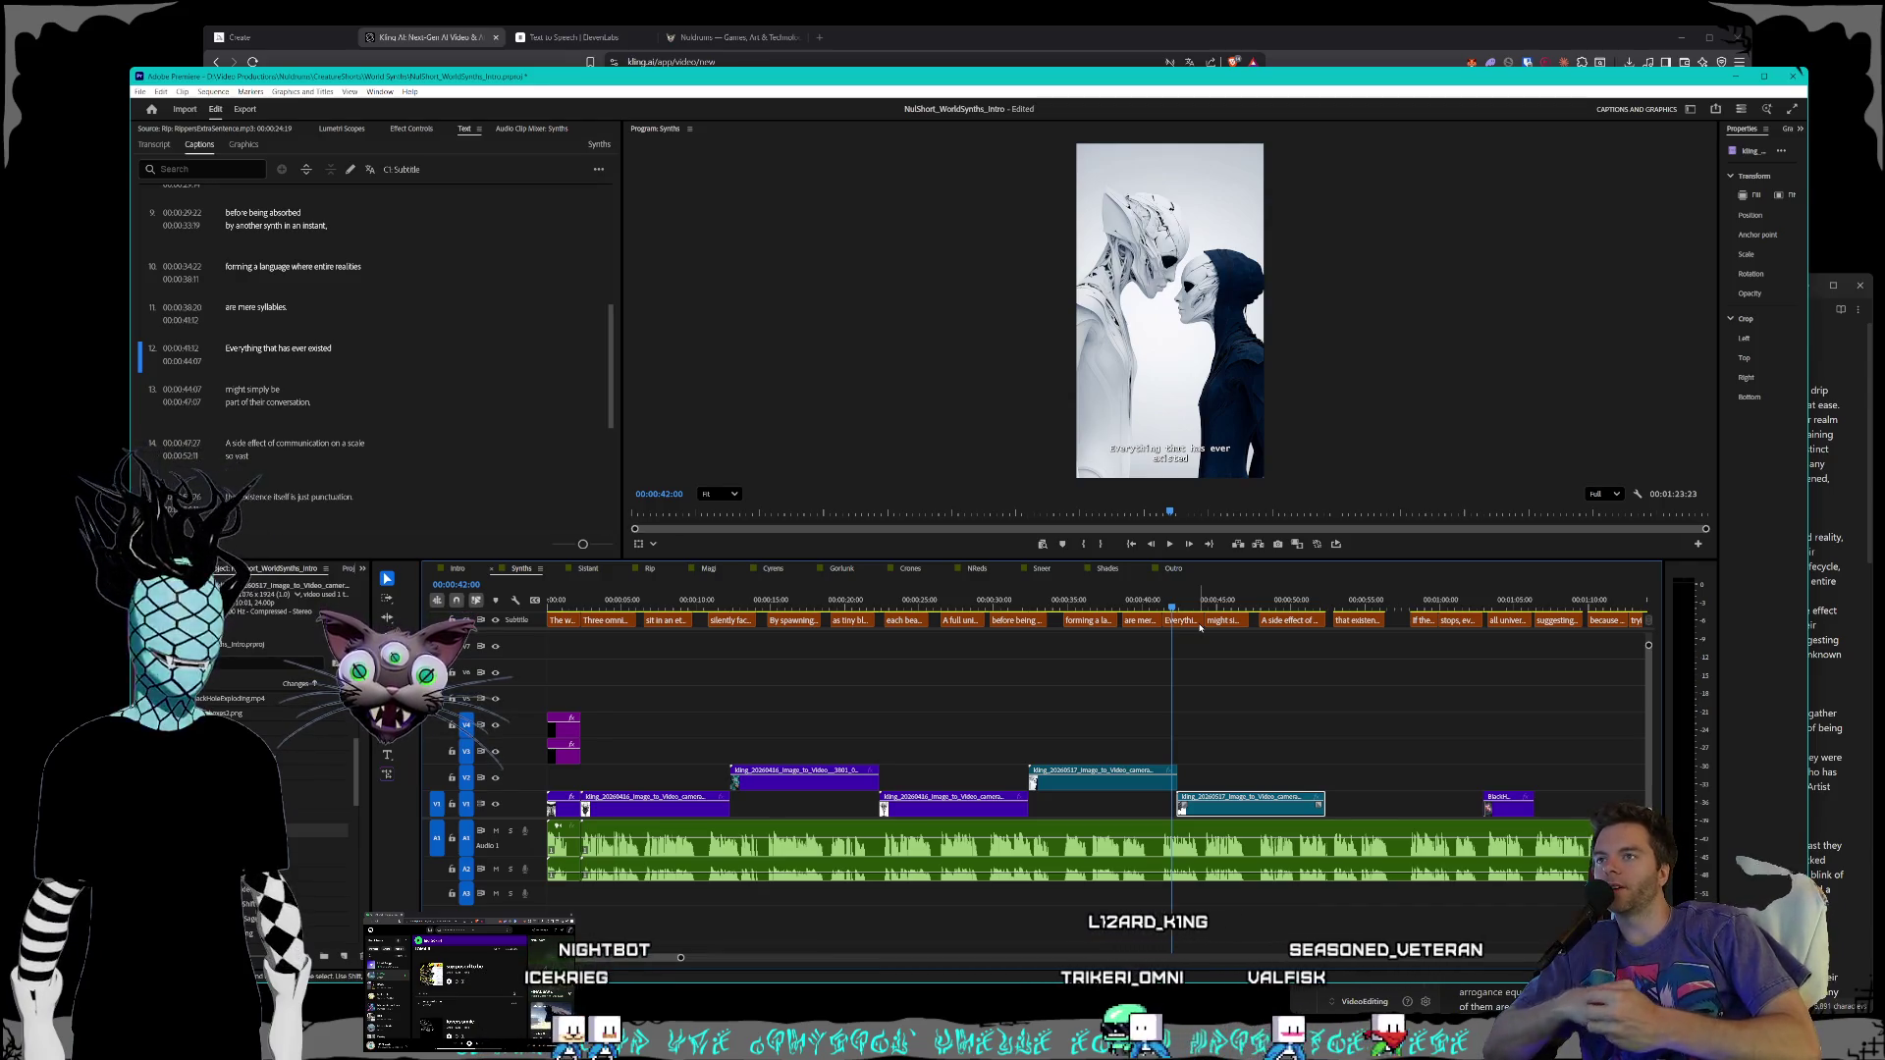
- Trim the upper teal clip's end shorter, then preview the Sneer and Gorlunk sequences
mouse_move(1122, 604)
left_mouse_down()
mouse_move(1032, 605)
mouse_move(1167, 570)
mouse_move(1076, 560)
mouse_move(1121, 548)
left_mouse_up()
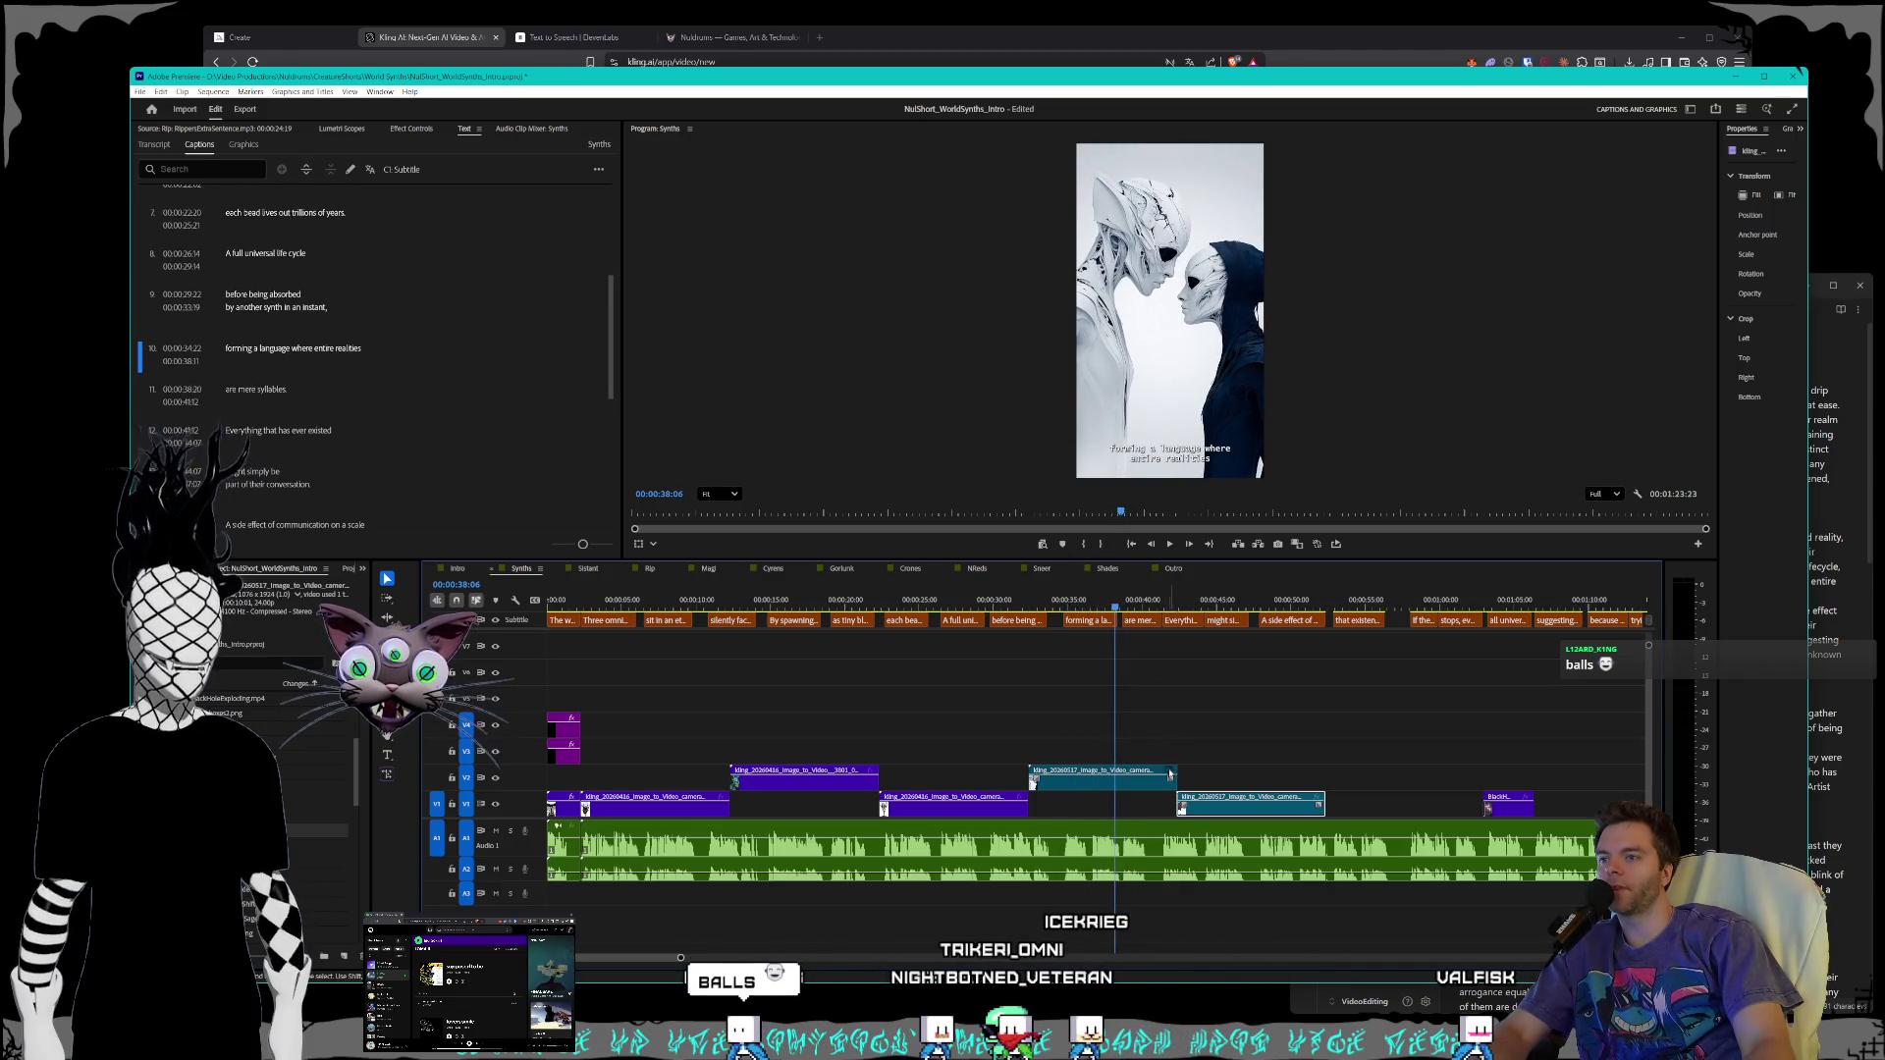
left_click_drag(1170, 781, 1068, 779)
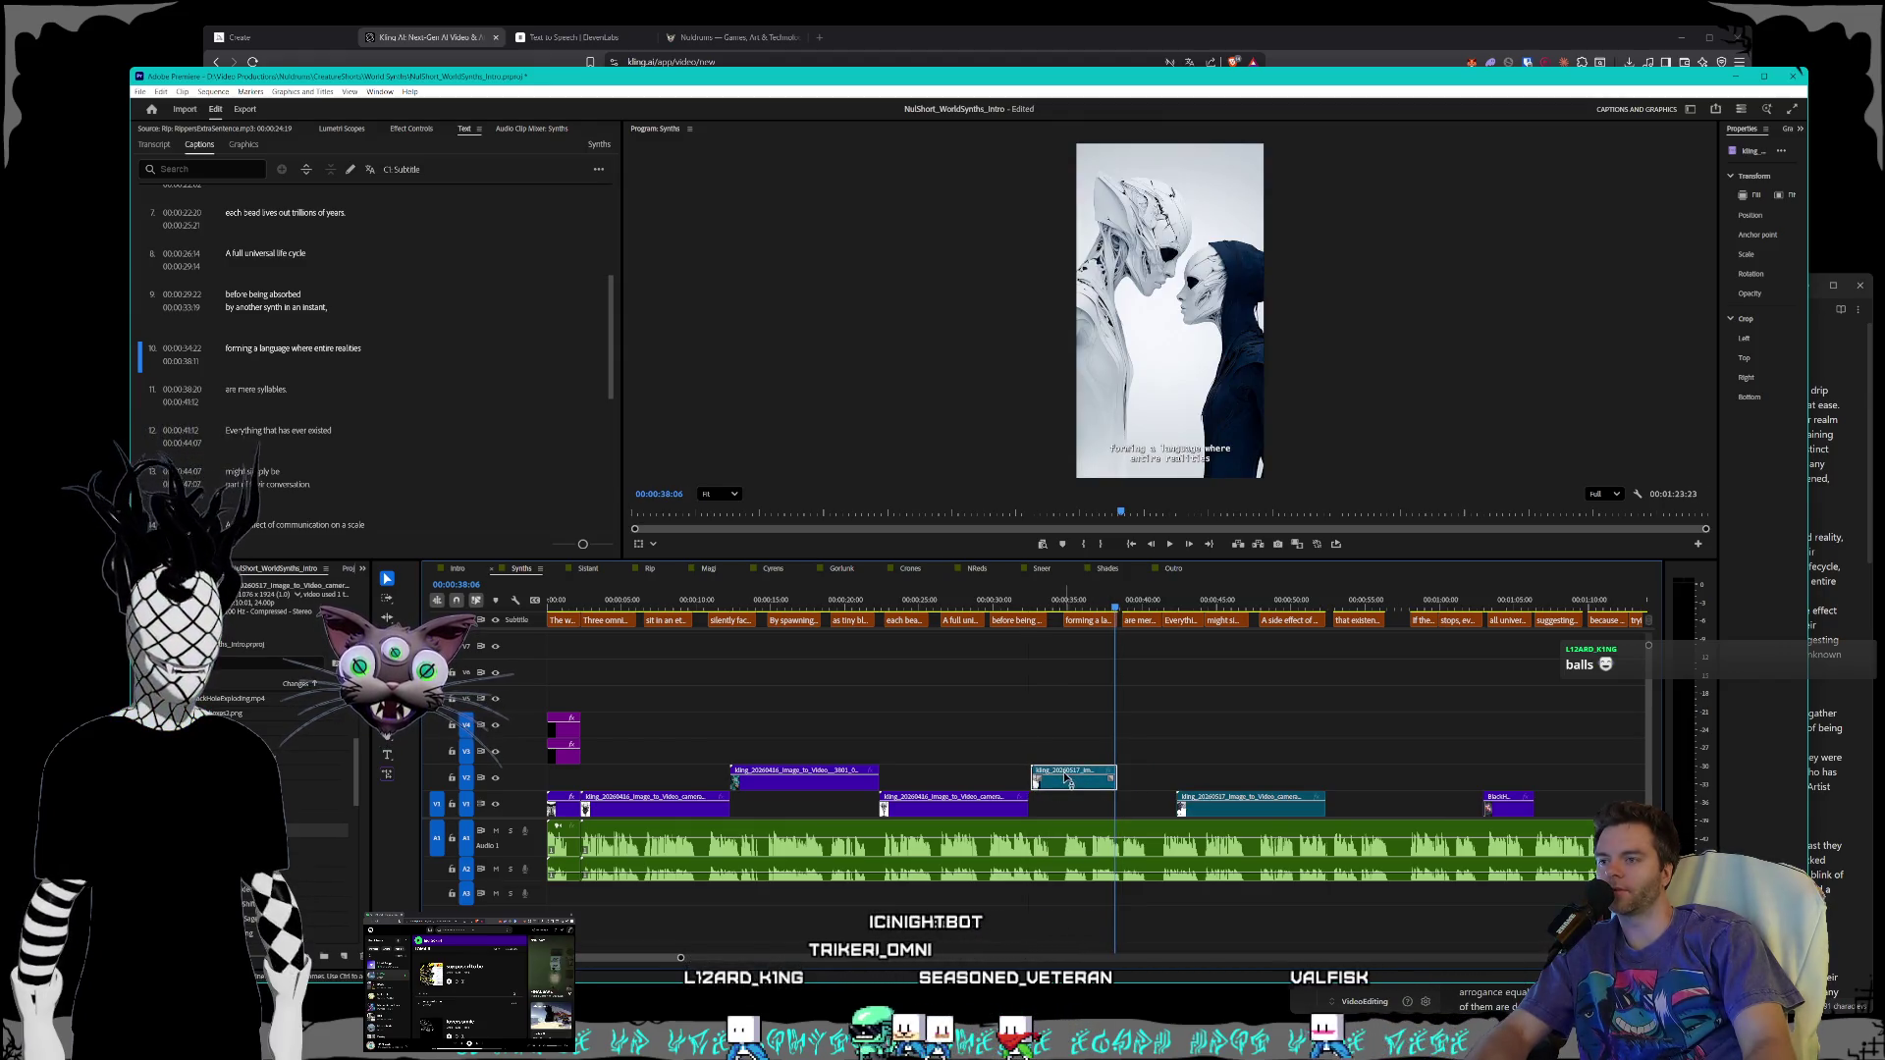
left_click(1039, 568)
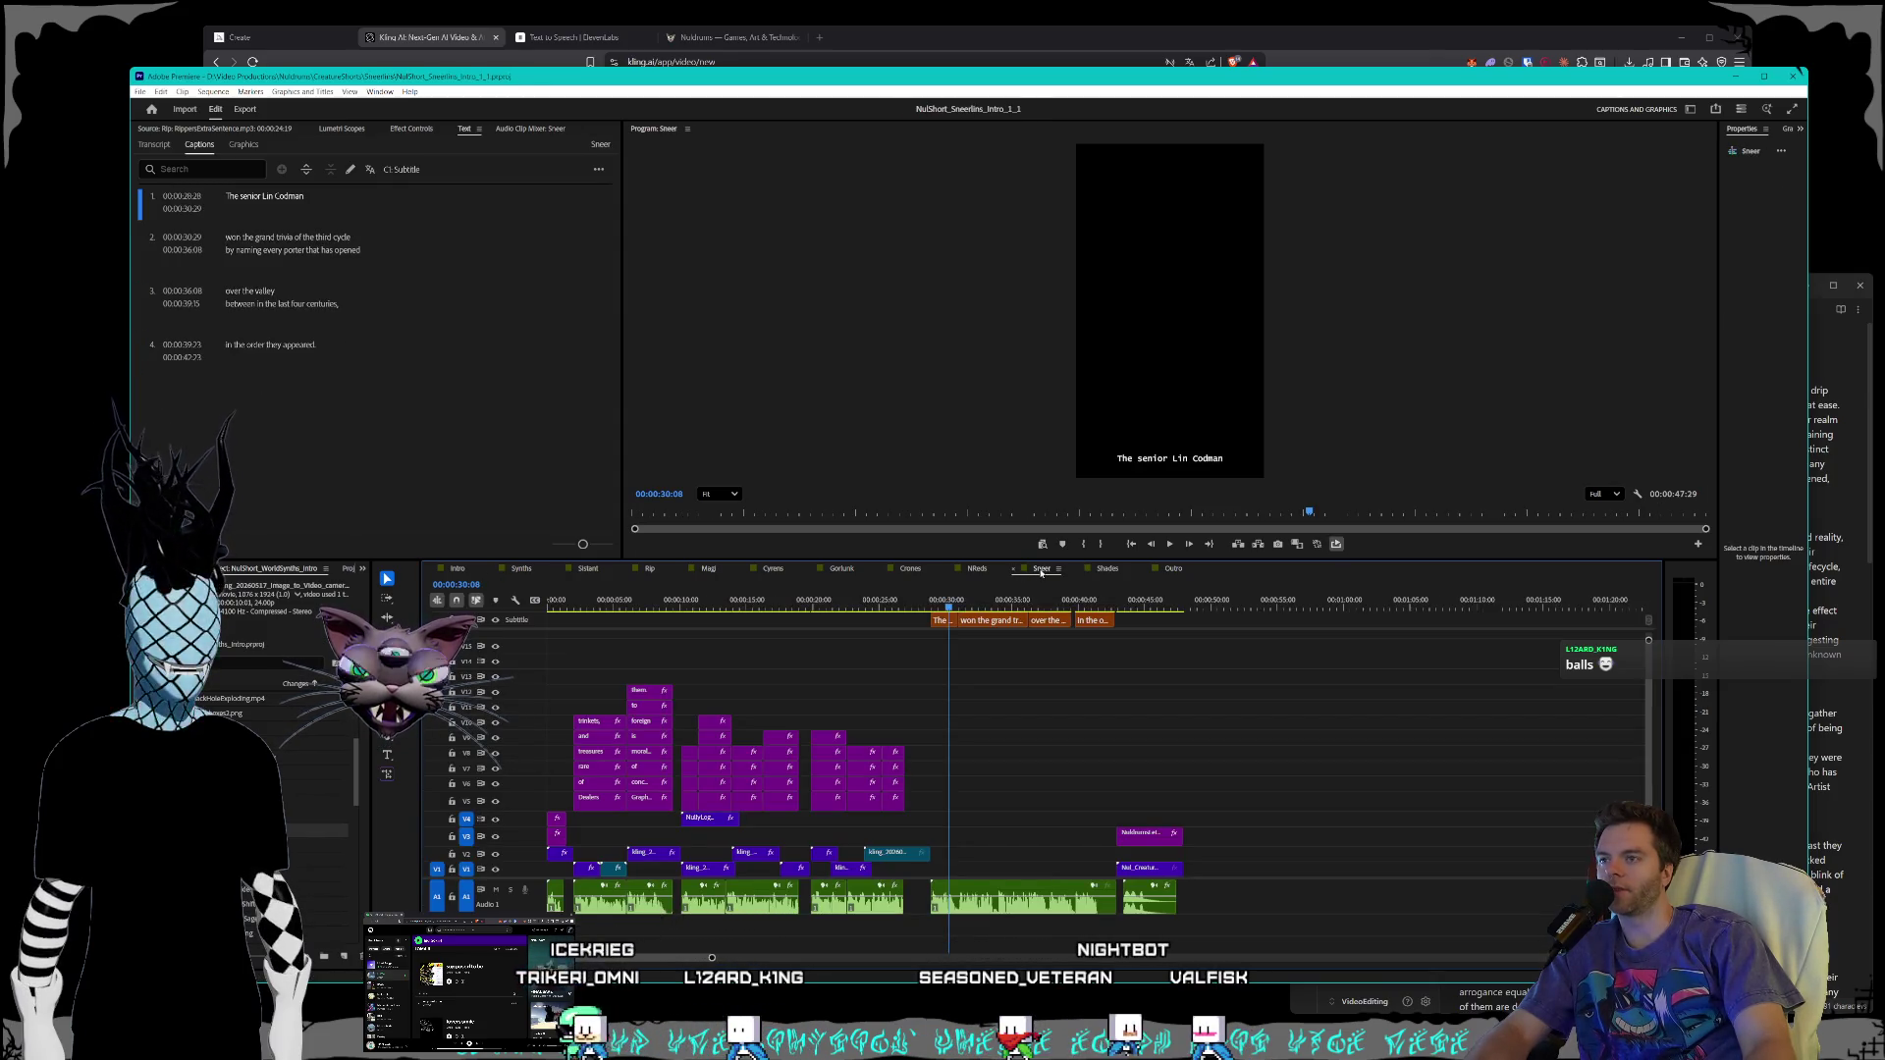
left_click(841, 571)
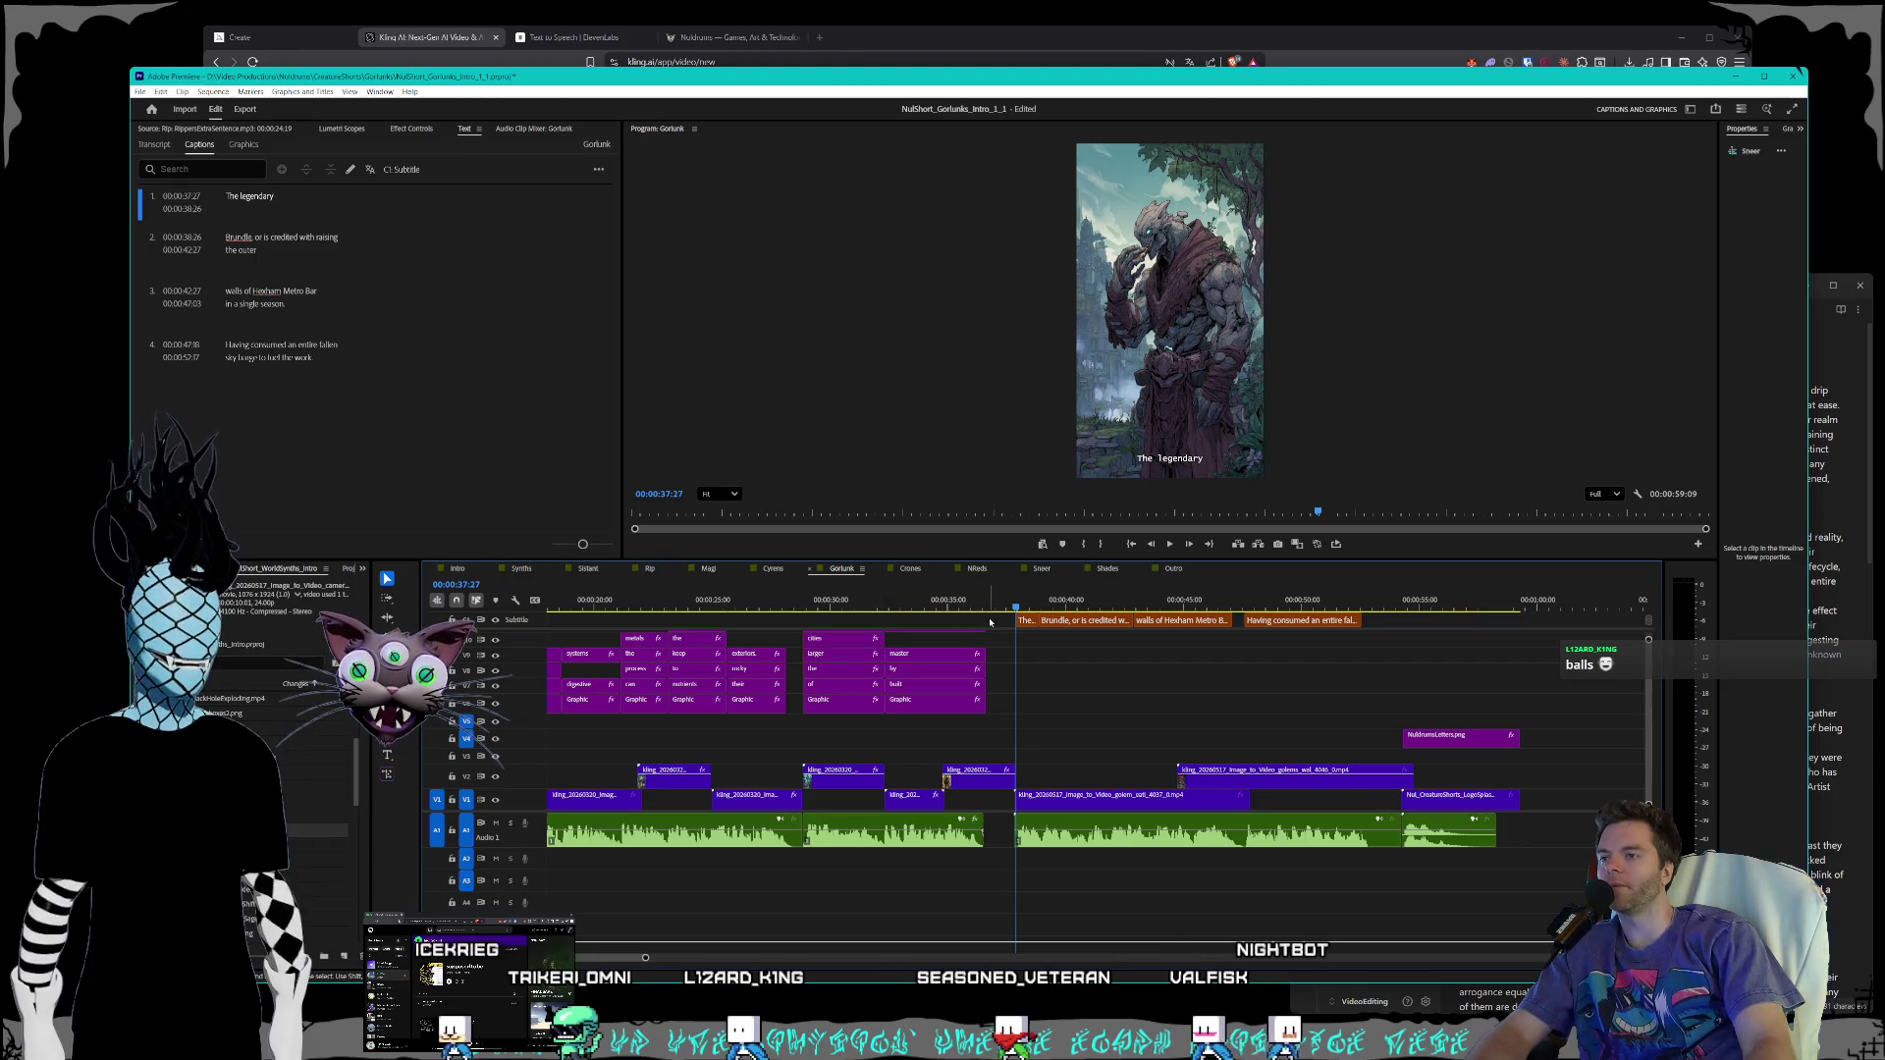
mouse_move(1024, 611)
left_mouse_down()
mouse_move(1419, 638)
mouse_move(995, 613)
left_mouse_up()
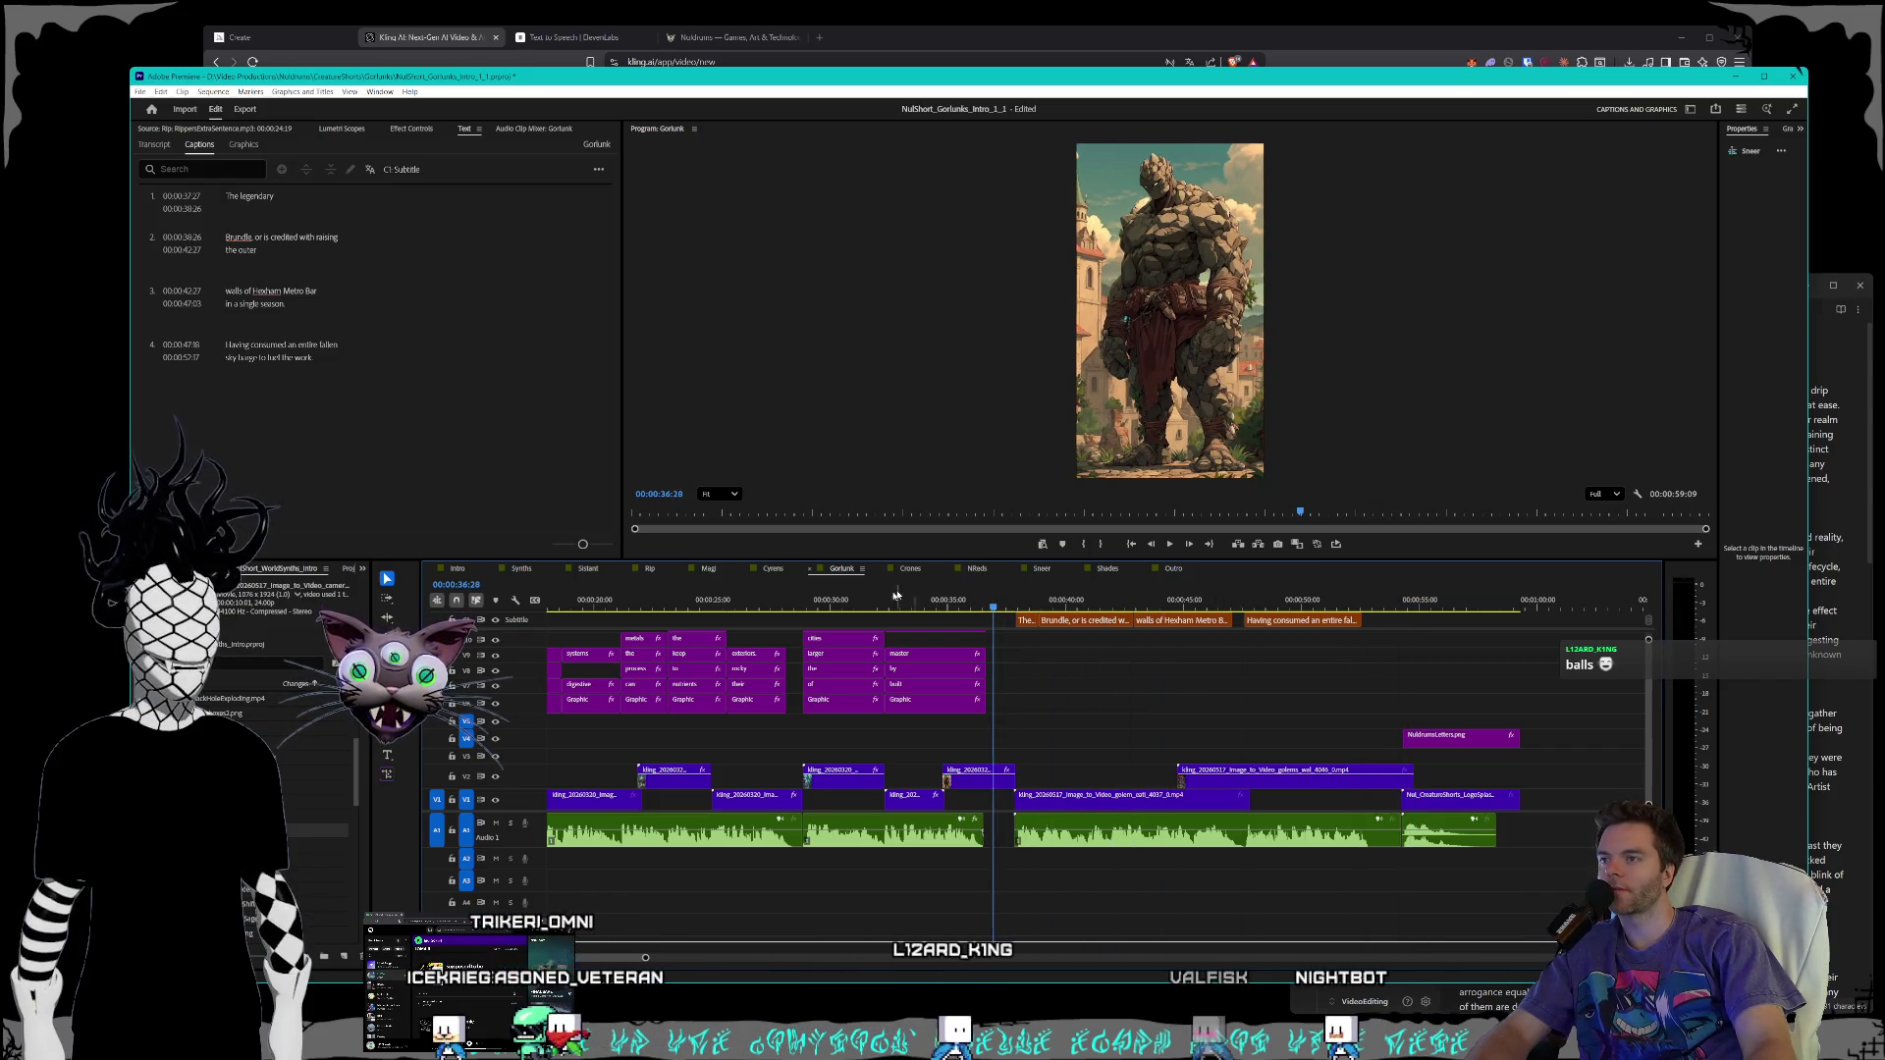
- Back in Synths, slide the later teal clip right and bring up the Kling assets page
left_click(535, 569)
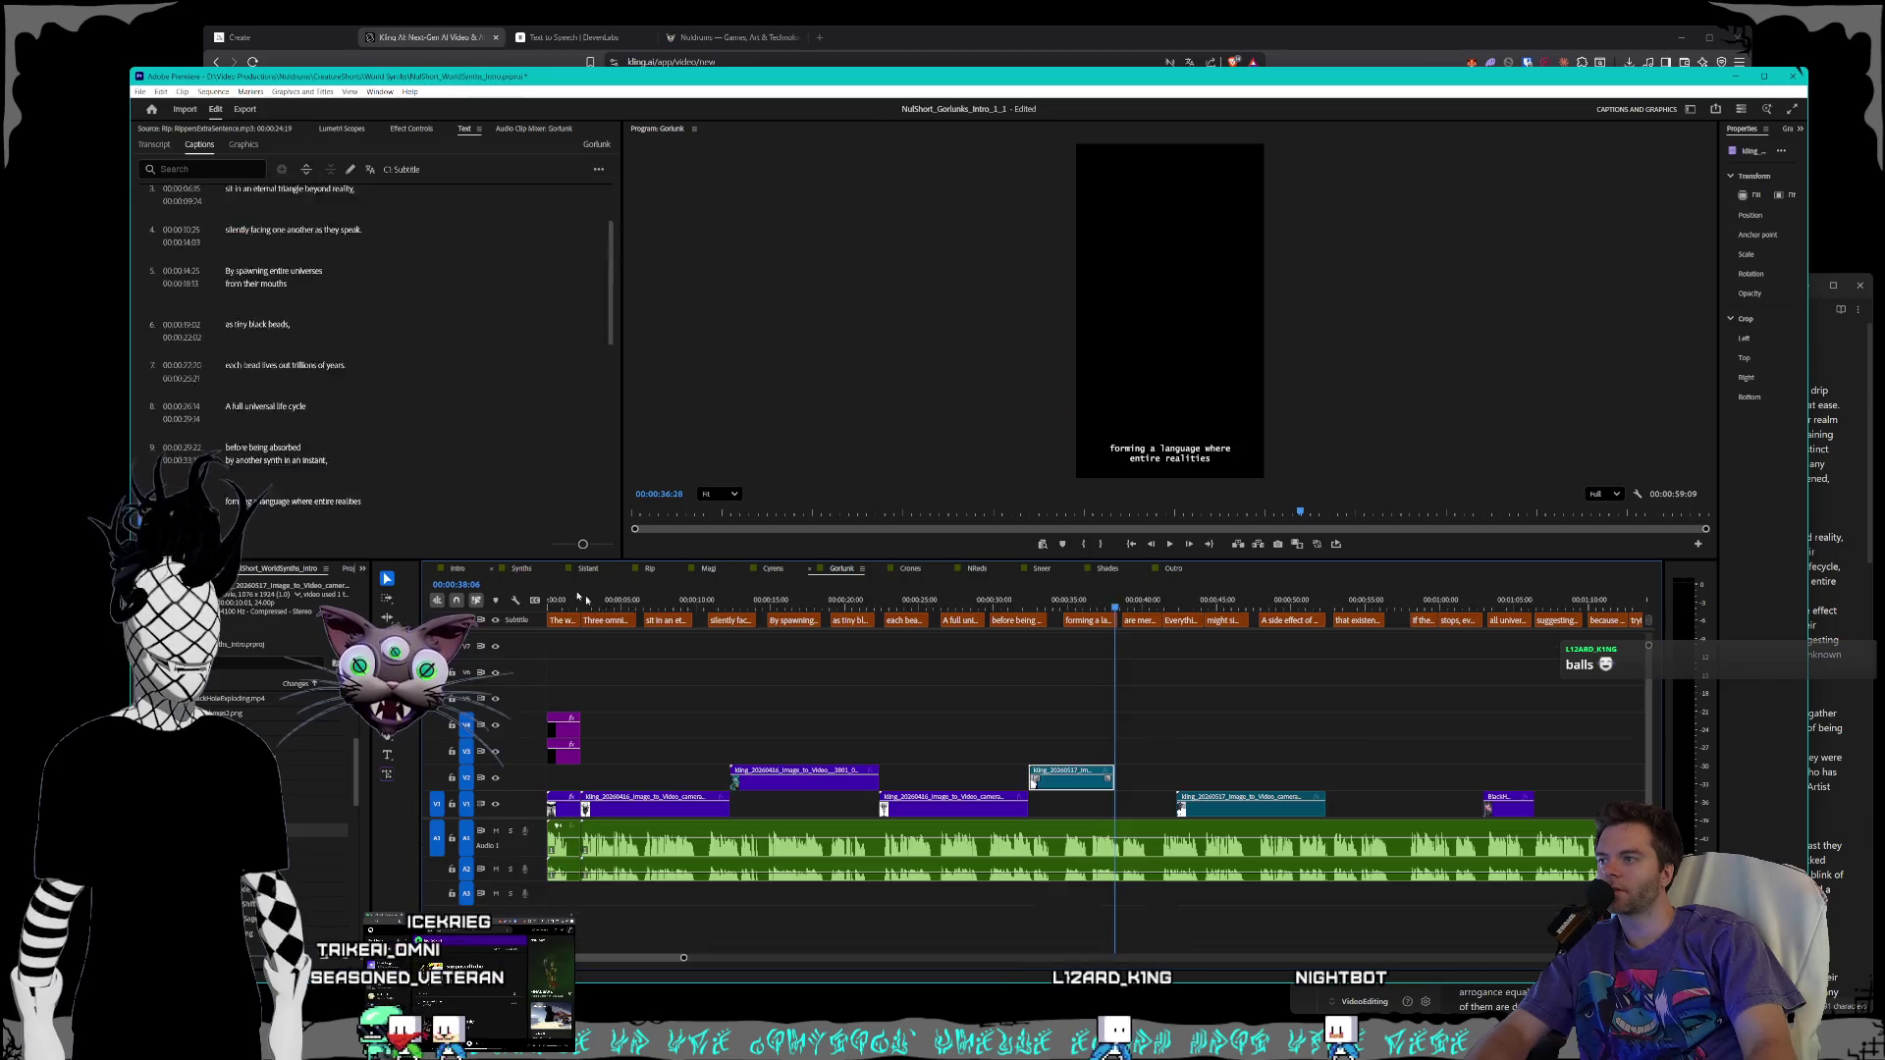
left_click(1186, 601)
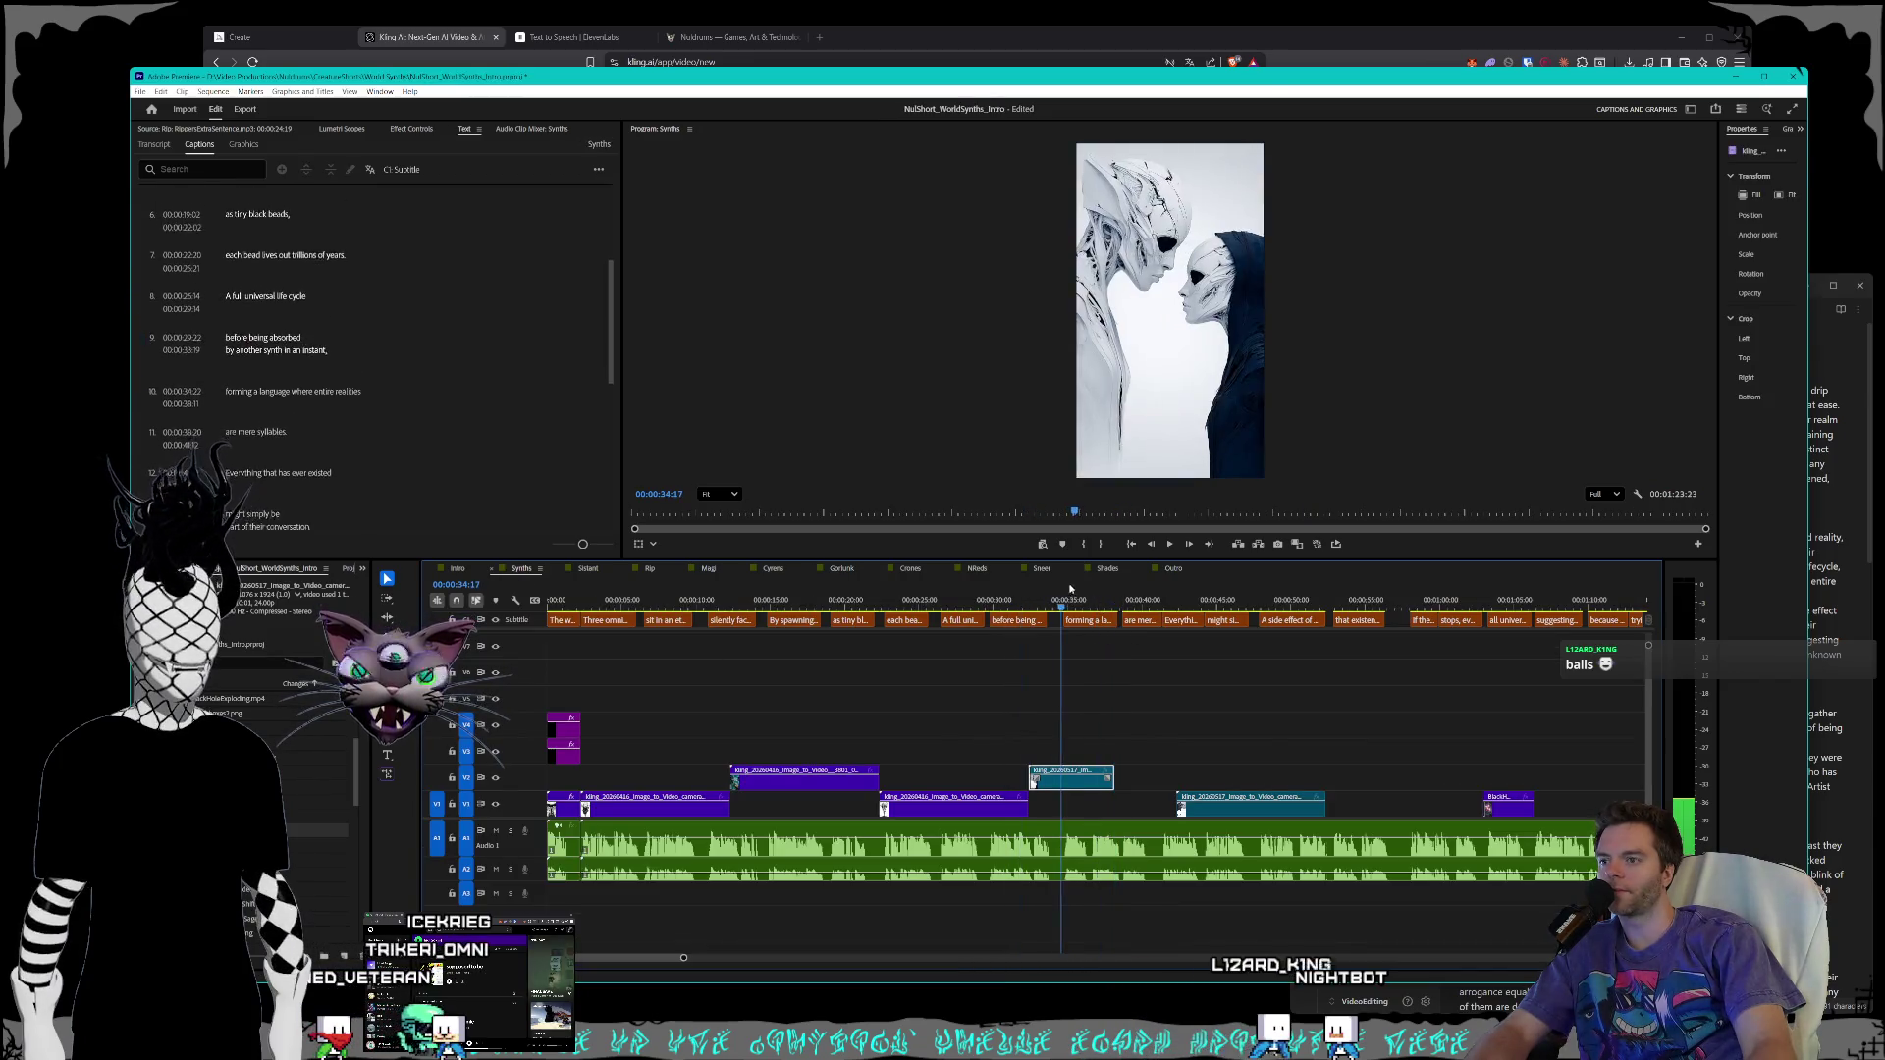
mouse_move(1198, 590)
left_mouse_down()
mouse_move(1395, 601)
mouse_move(1219, 600)
left_mouse_up()
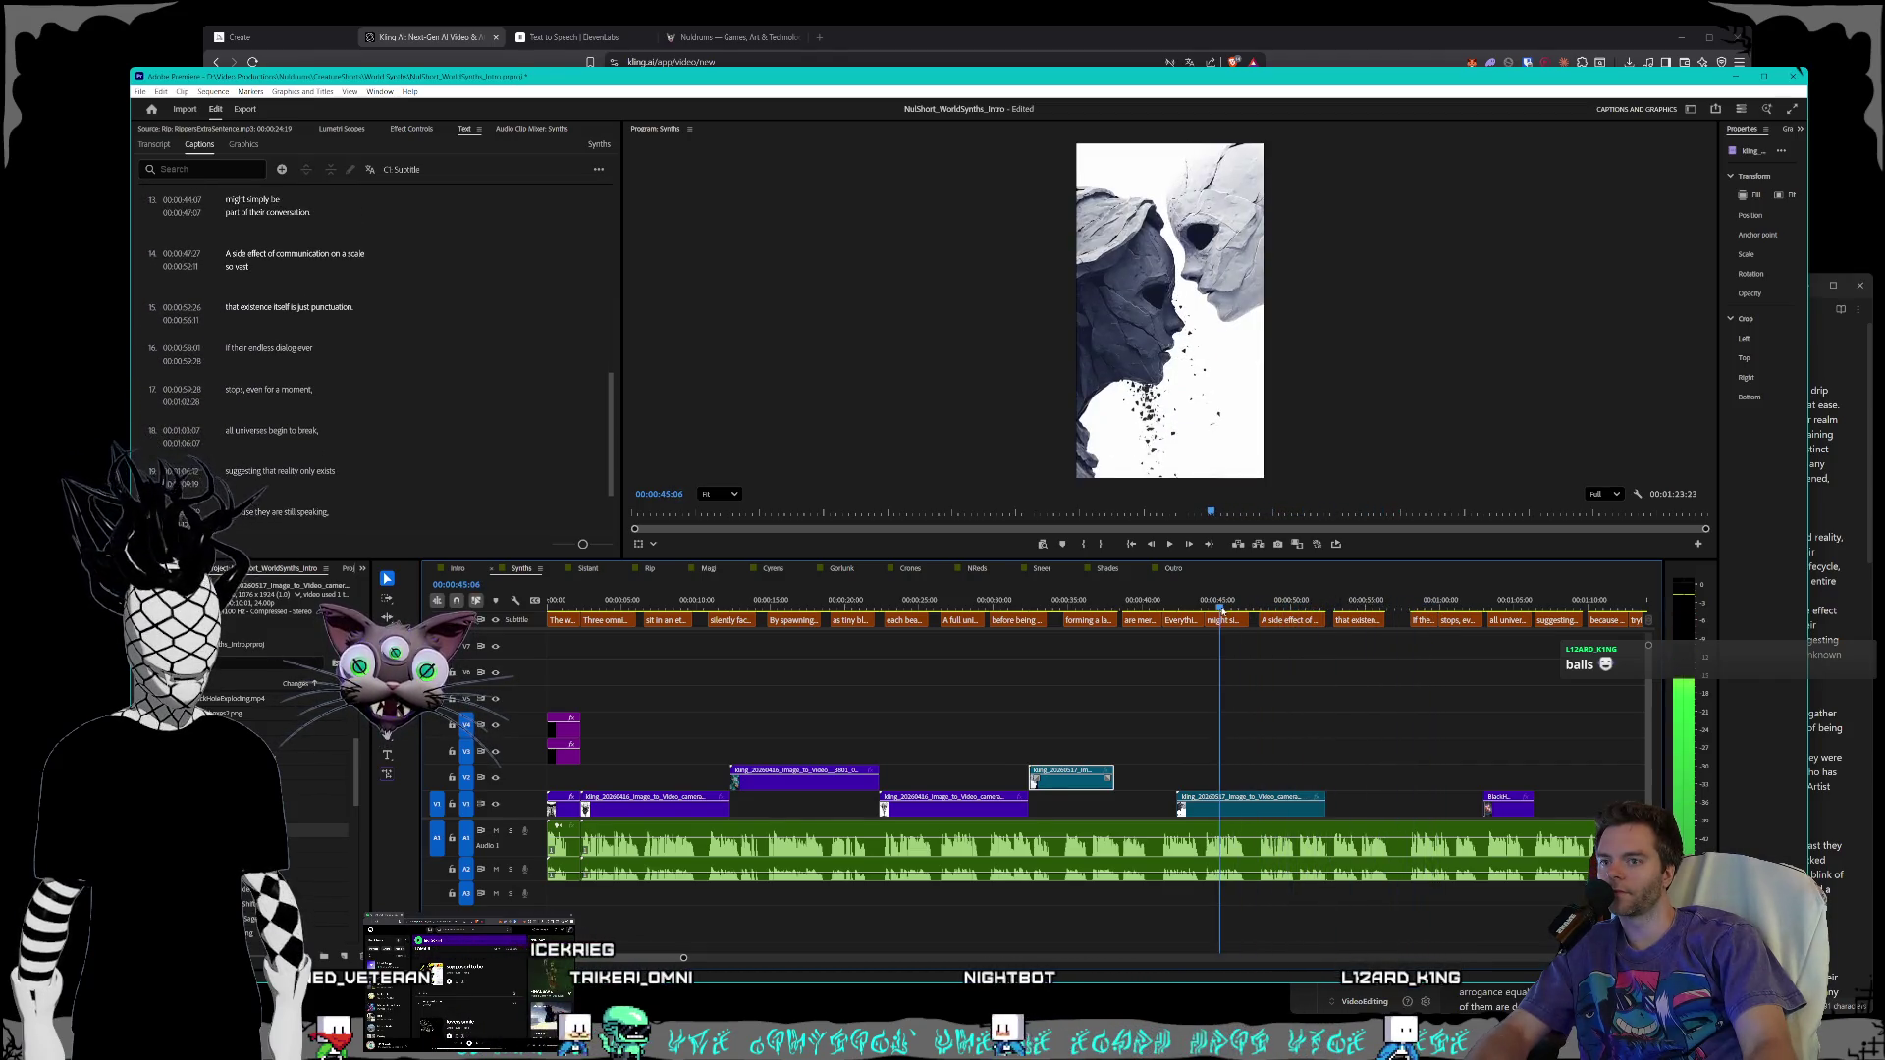
left_click_drag(1214, 811, 1381, 803)
mouse_move(1330, 606)
left_mouse_down()
mouse_move(1542, 609)
mouse_move(1468, 616)
left_mouse_up()
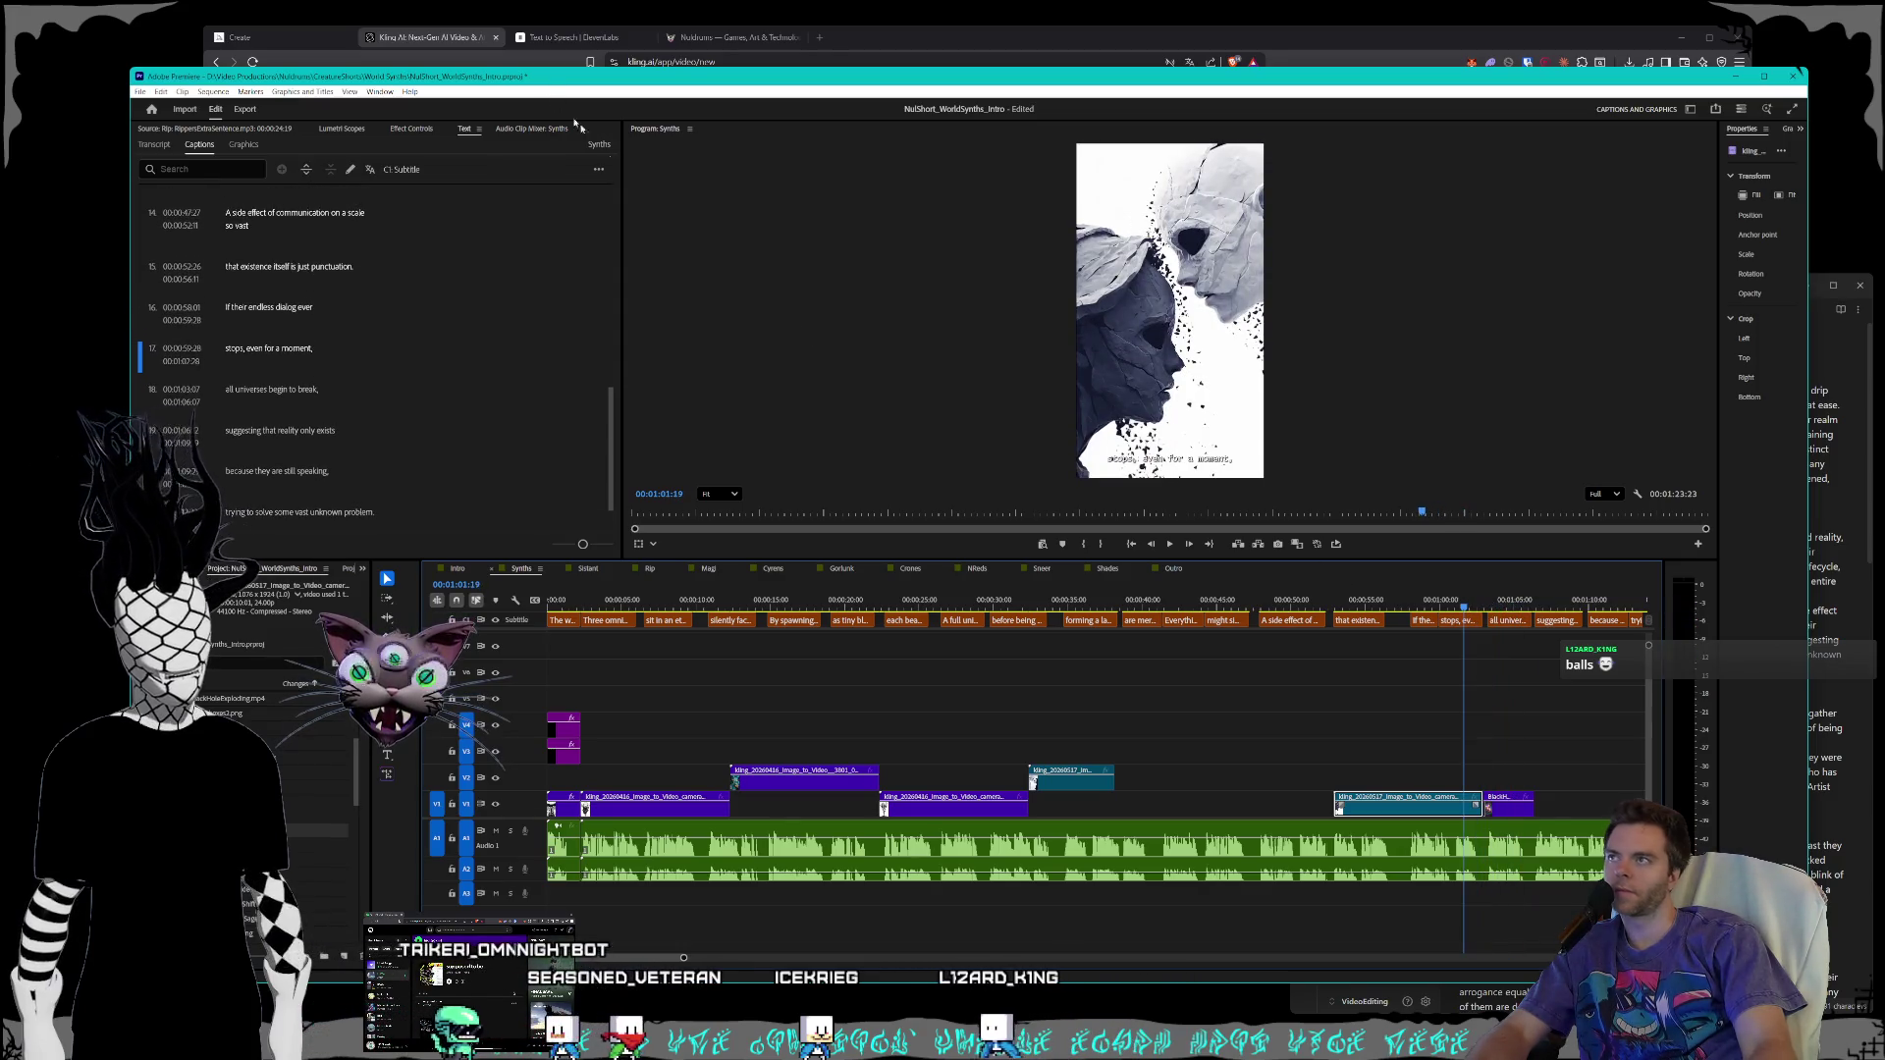
key("alt+Tab")
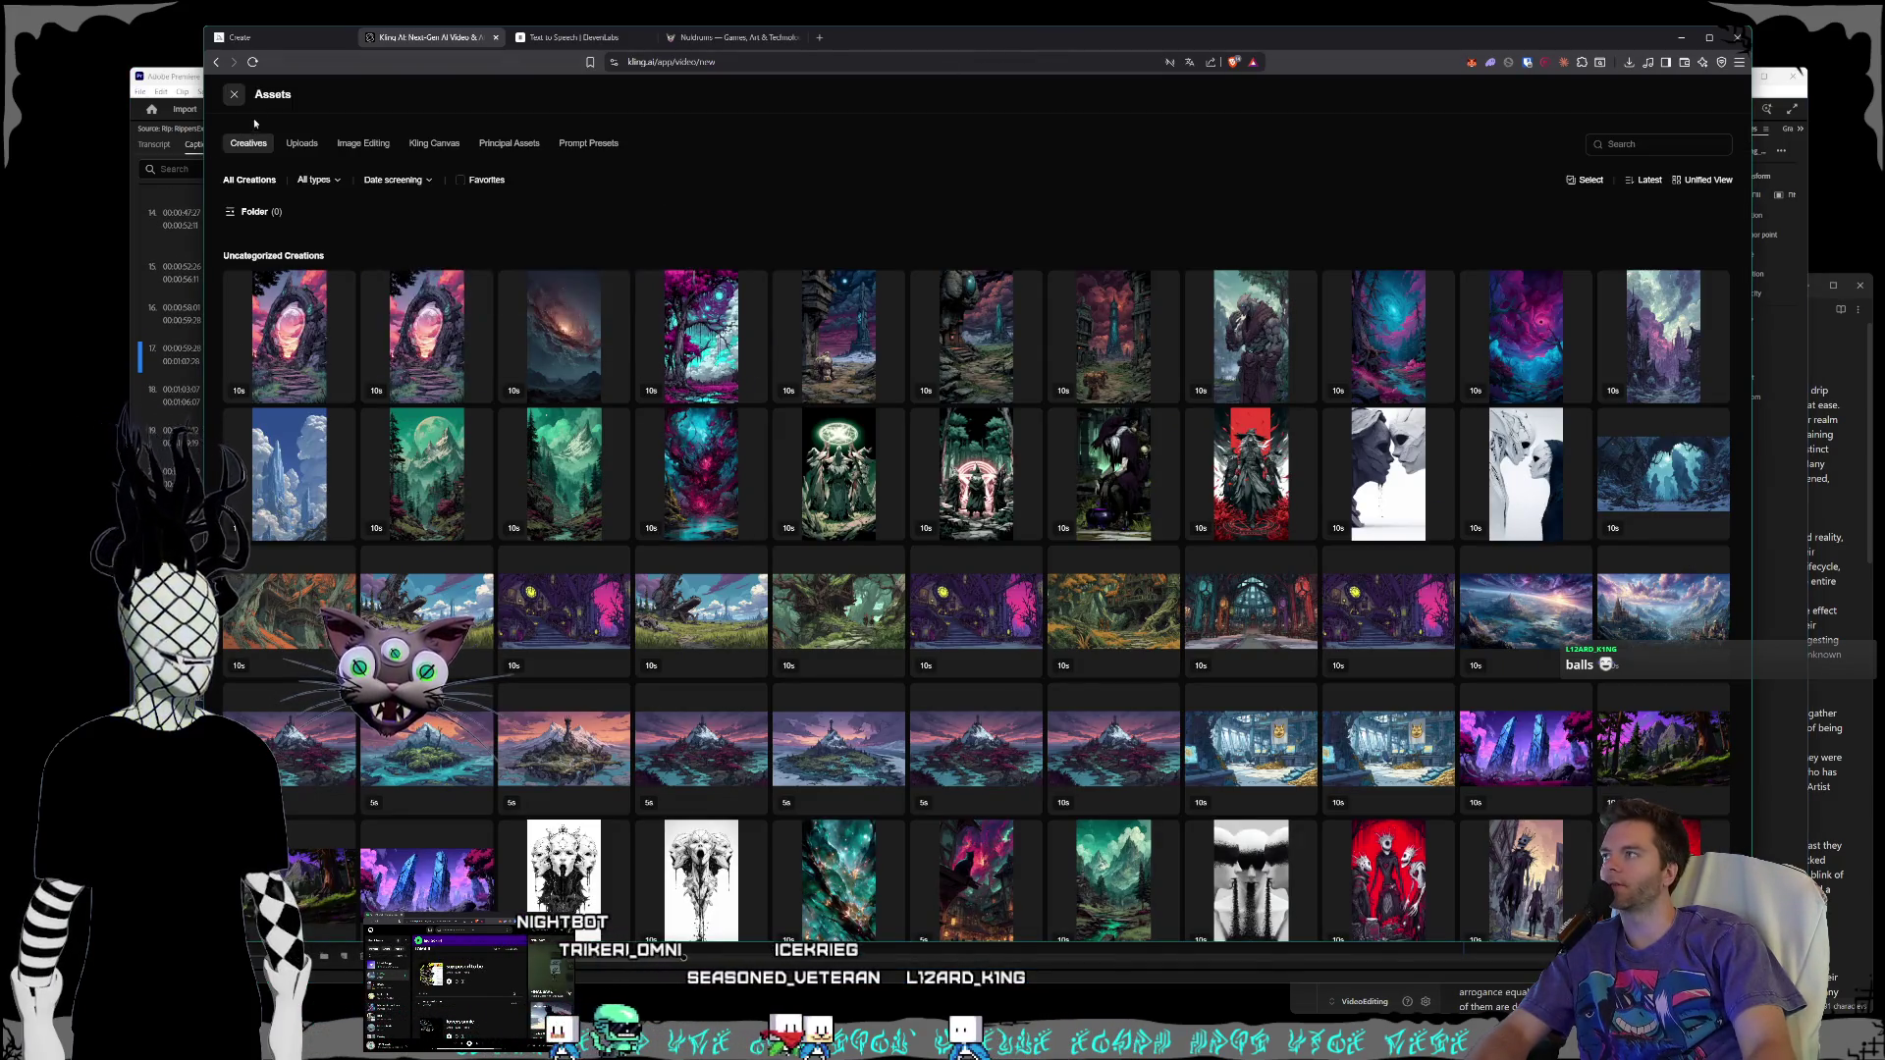
- Queue a Kling video zooming from a star out to multiple universes, with sound effects off
key("Escape")
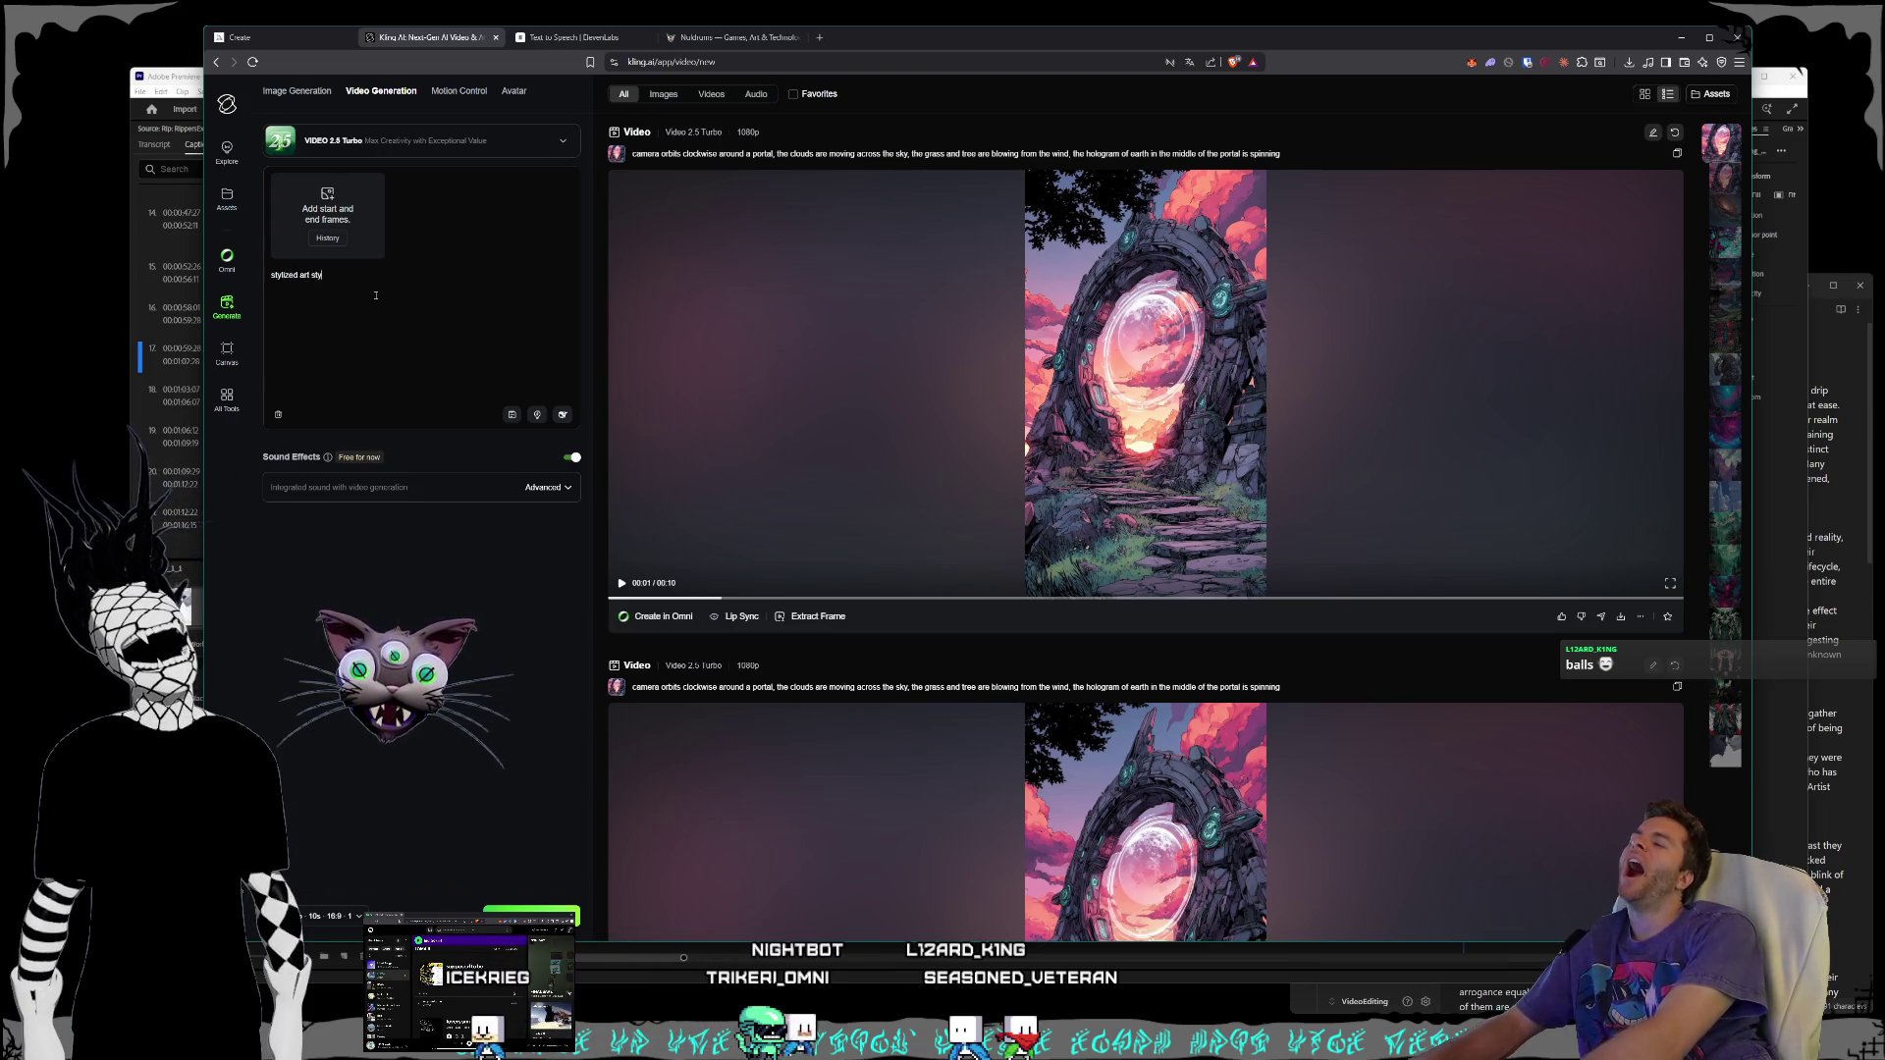
type("stylized art style, we")
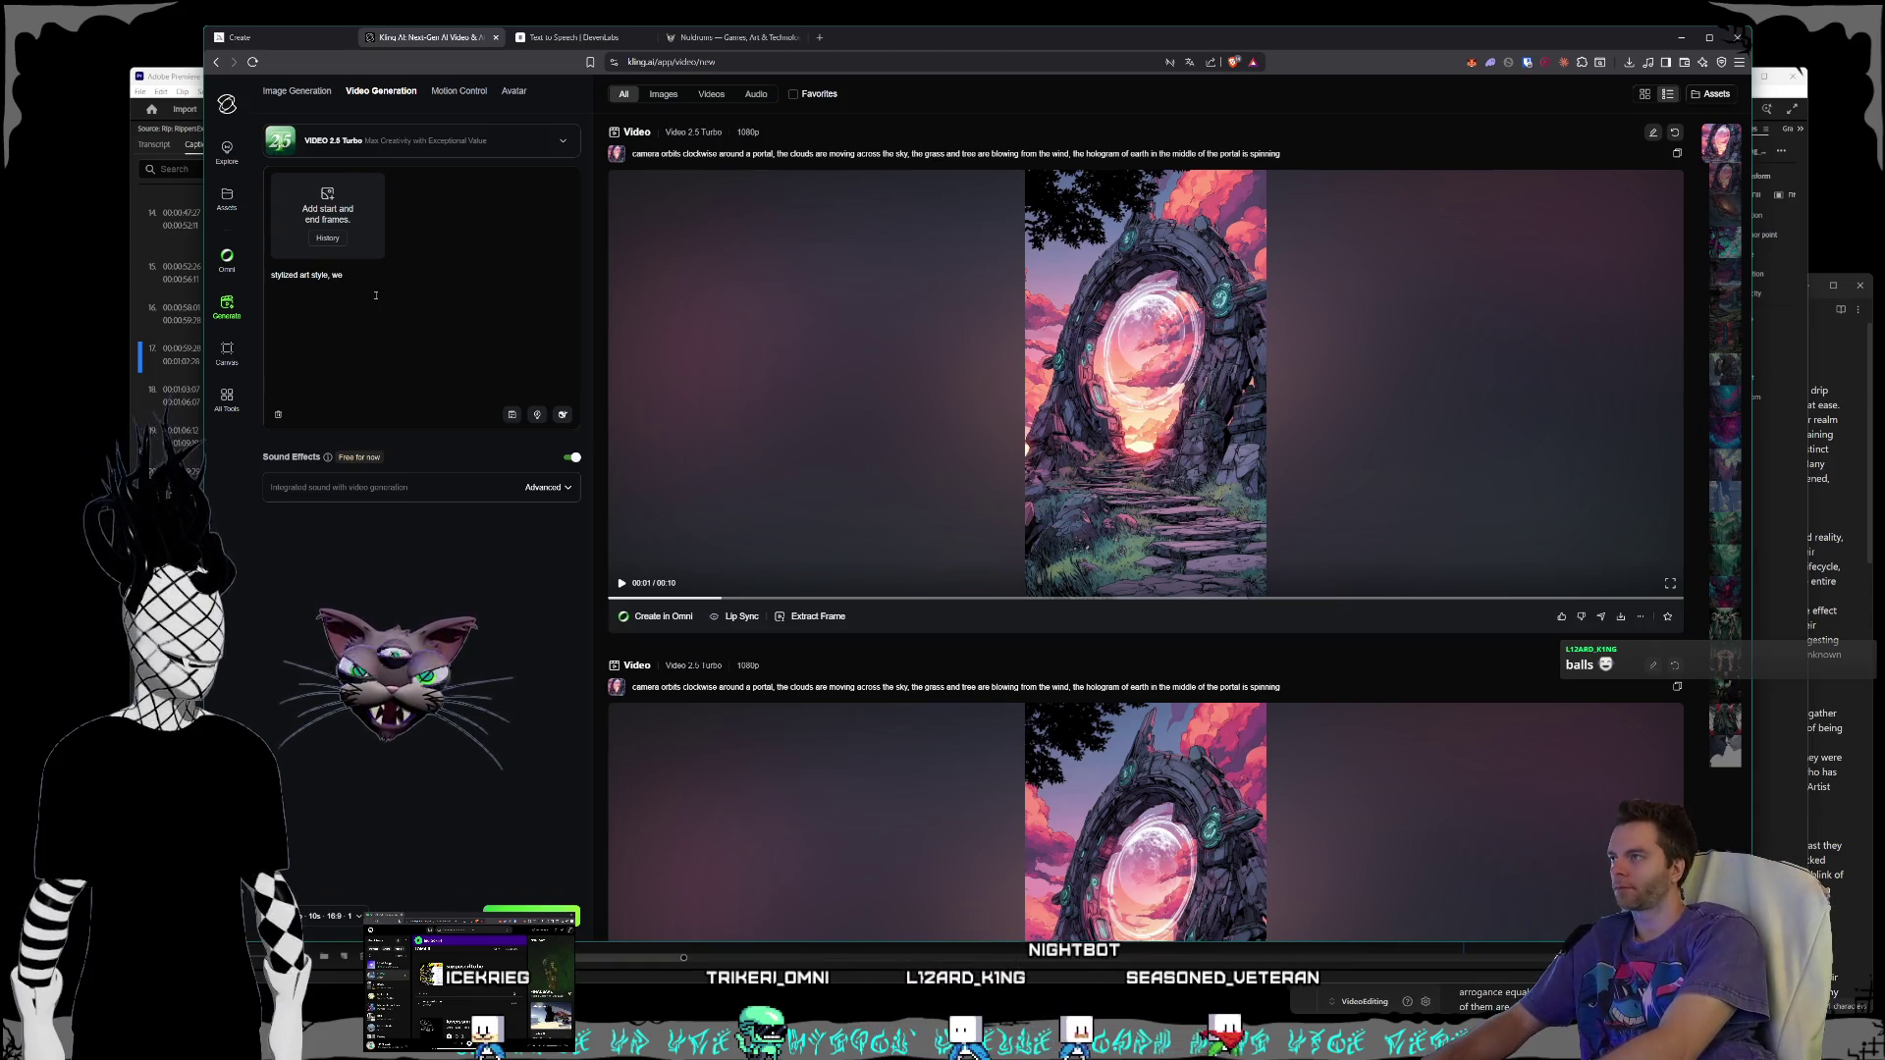
type("zoom out fro")
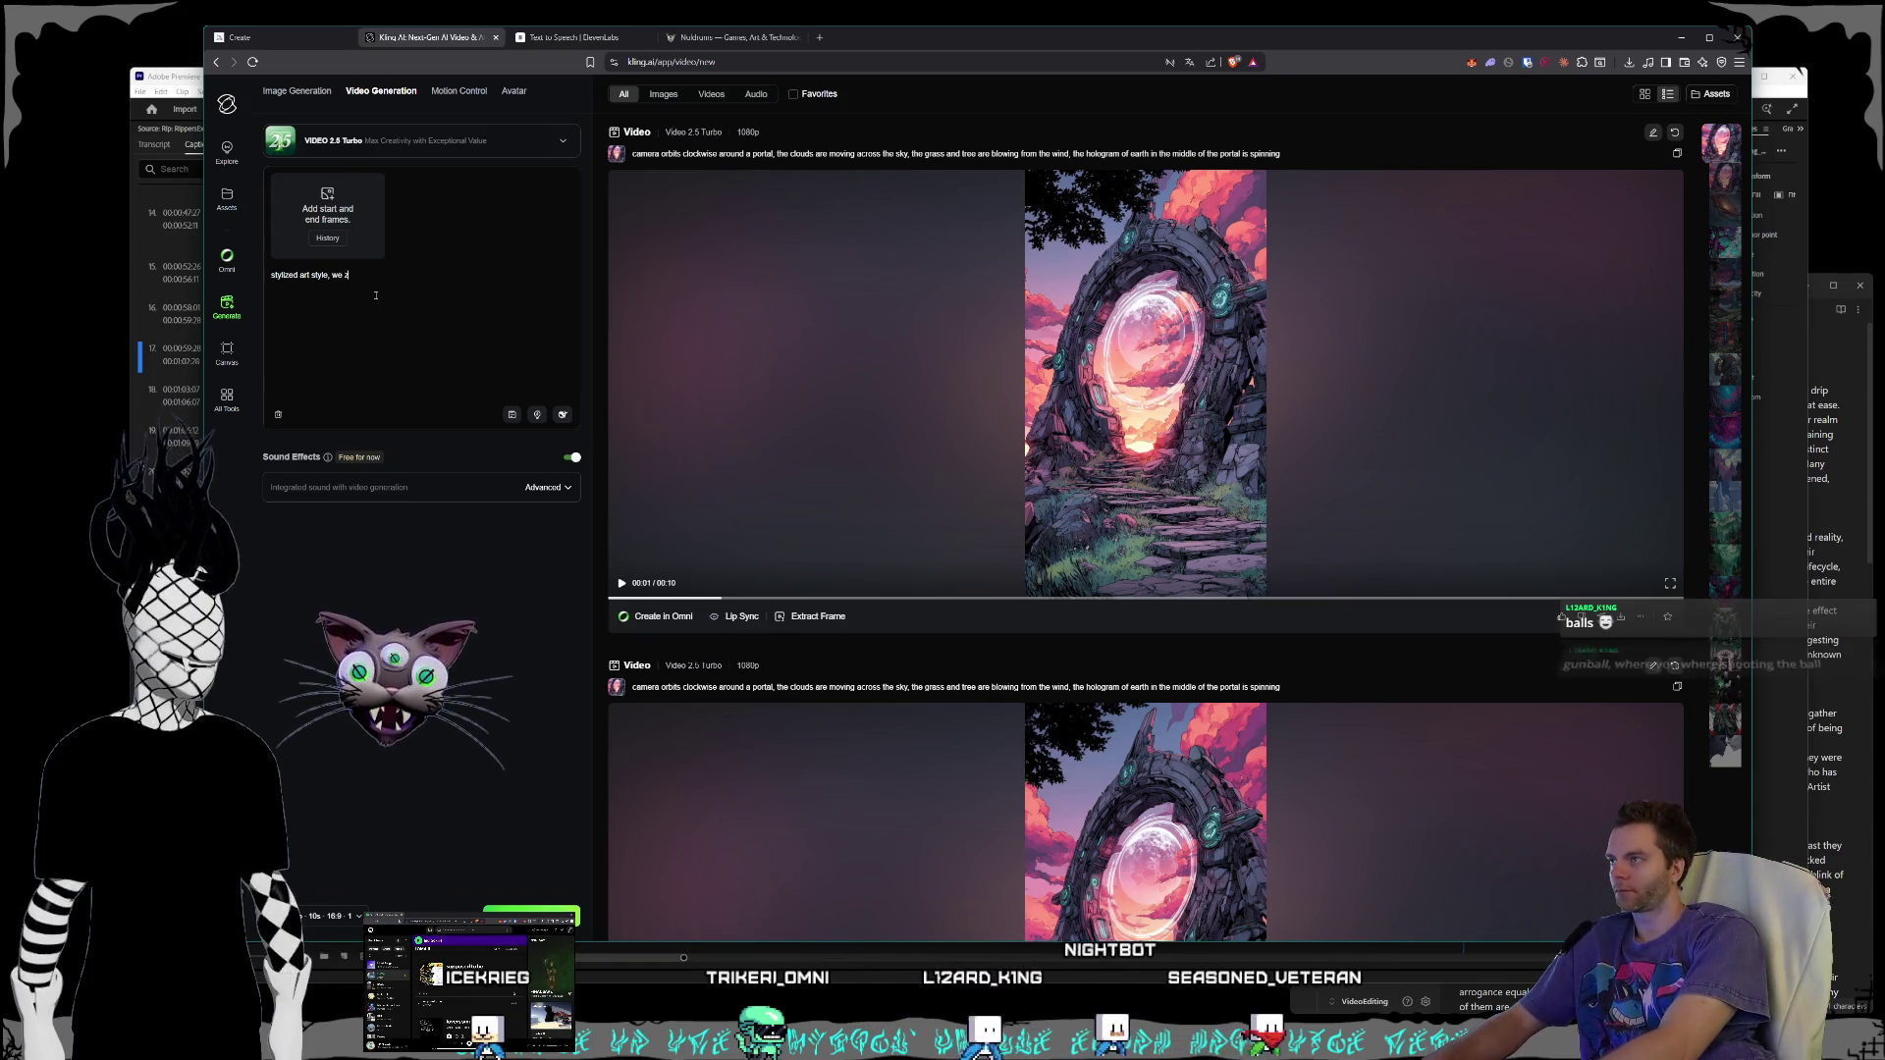
type("m a s")
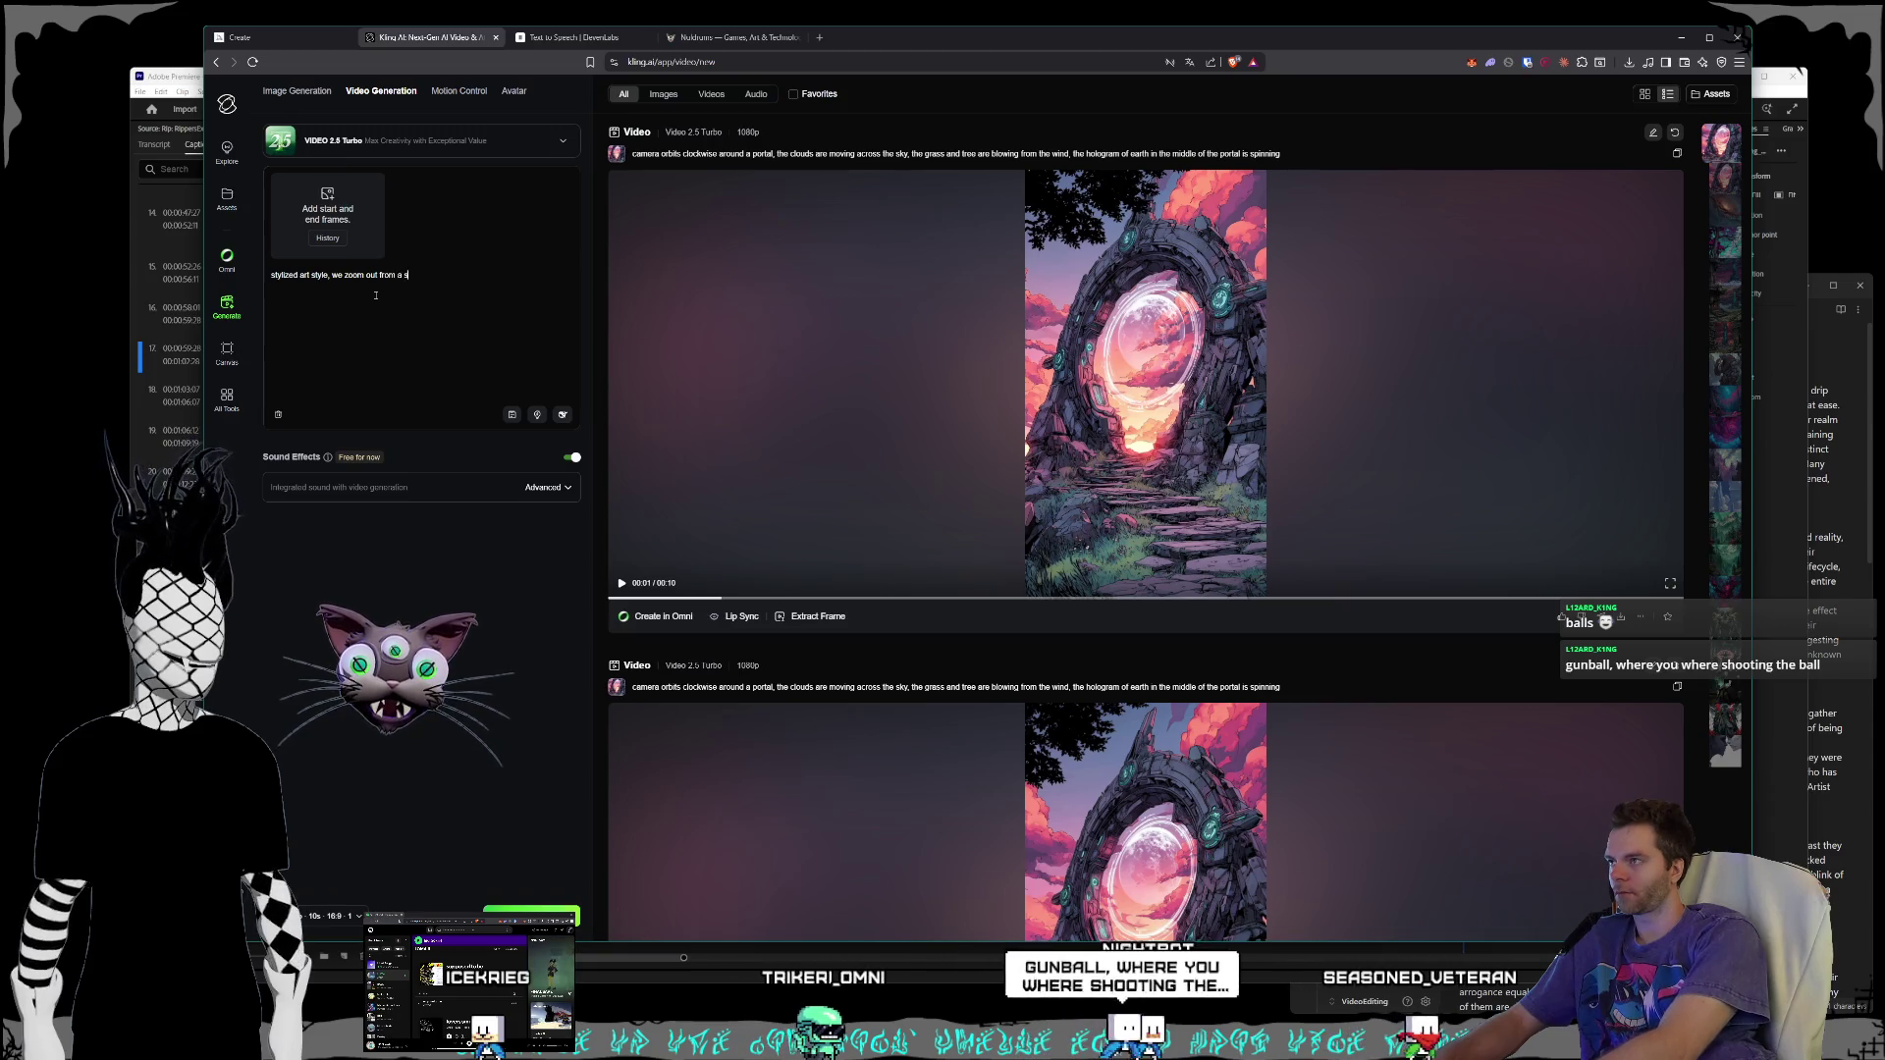
type("tar to an entire galaxy then an entire universe")
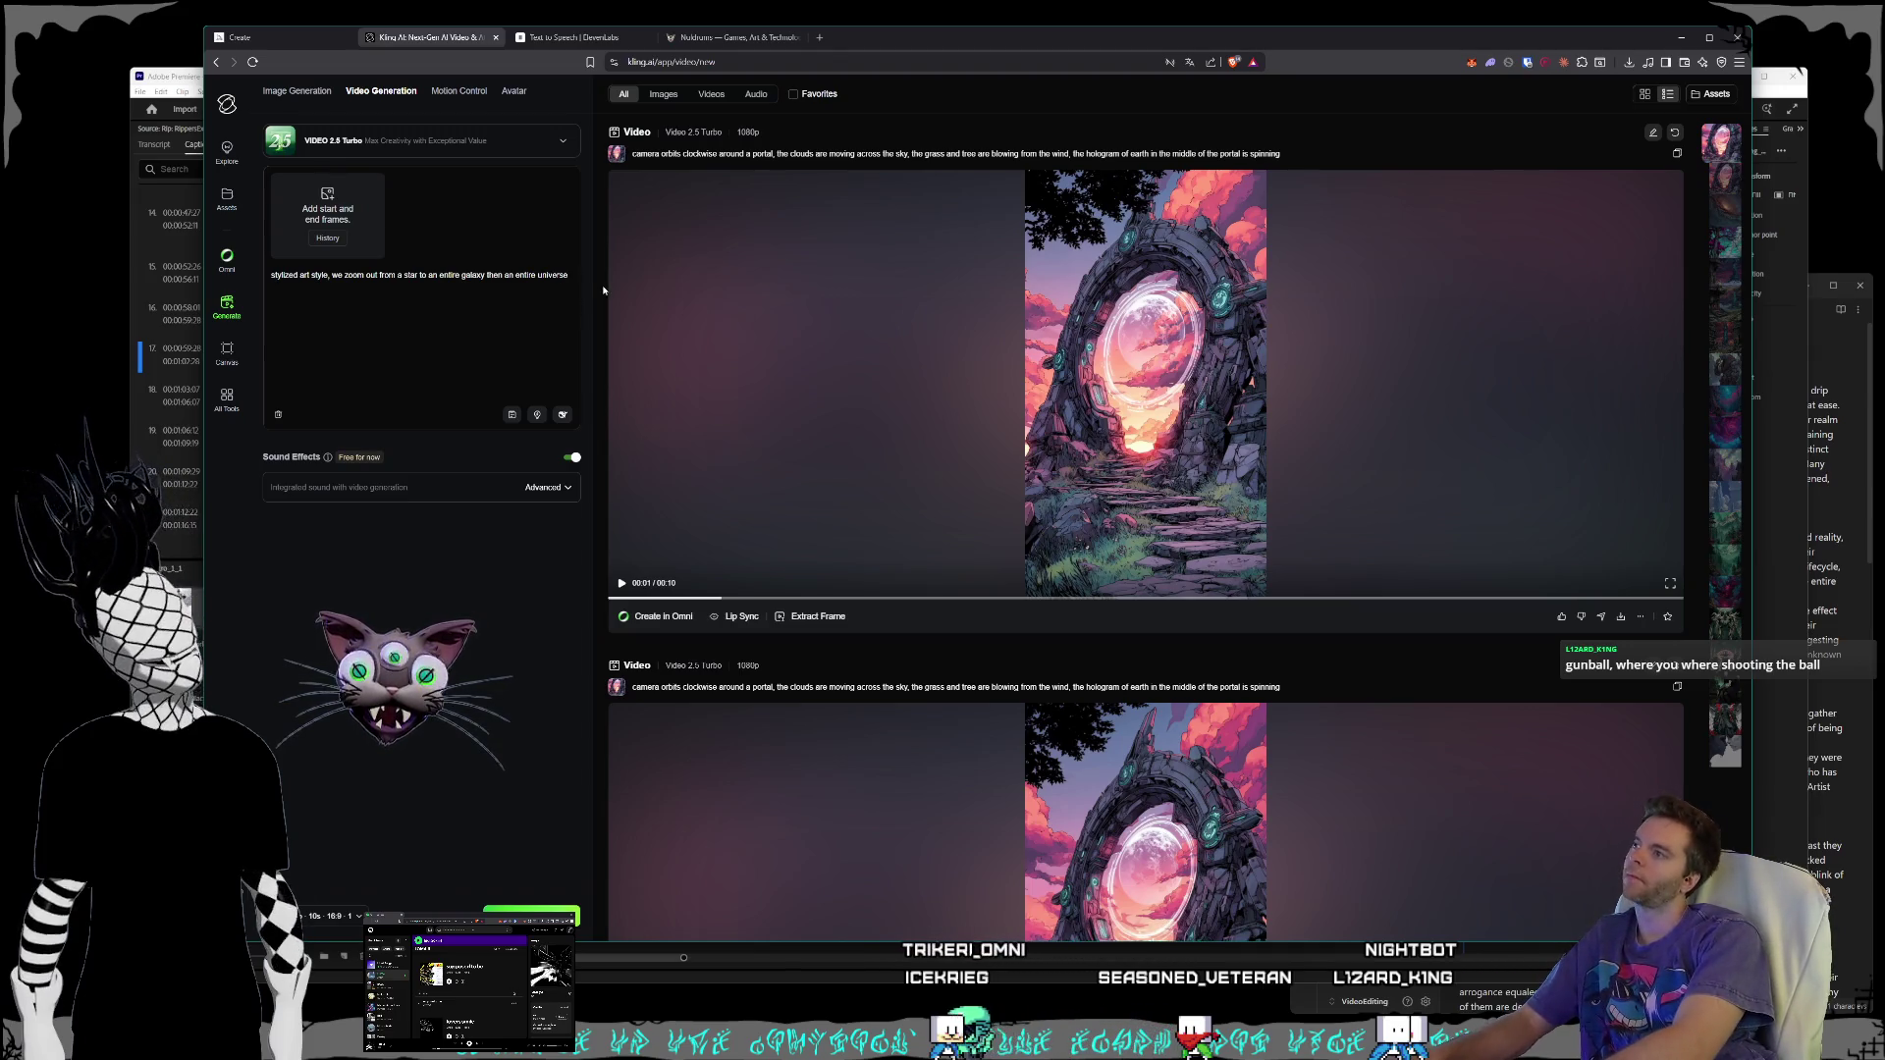
type("ltip")
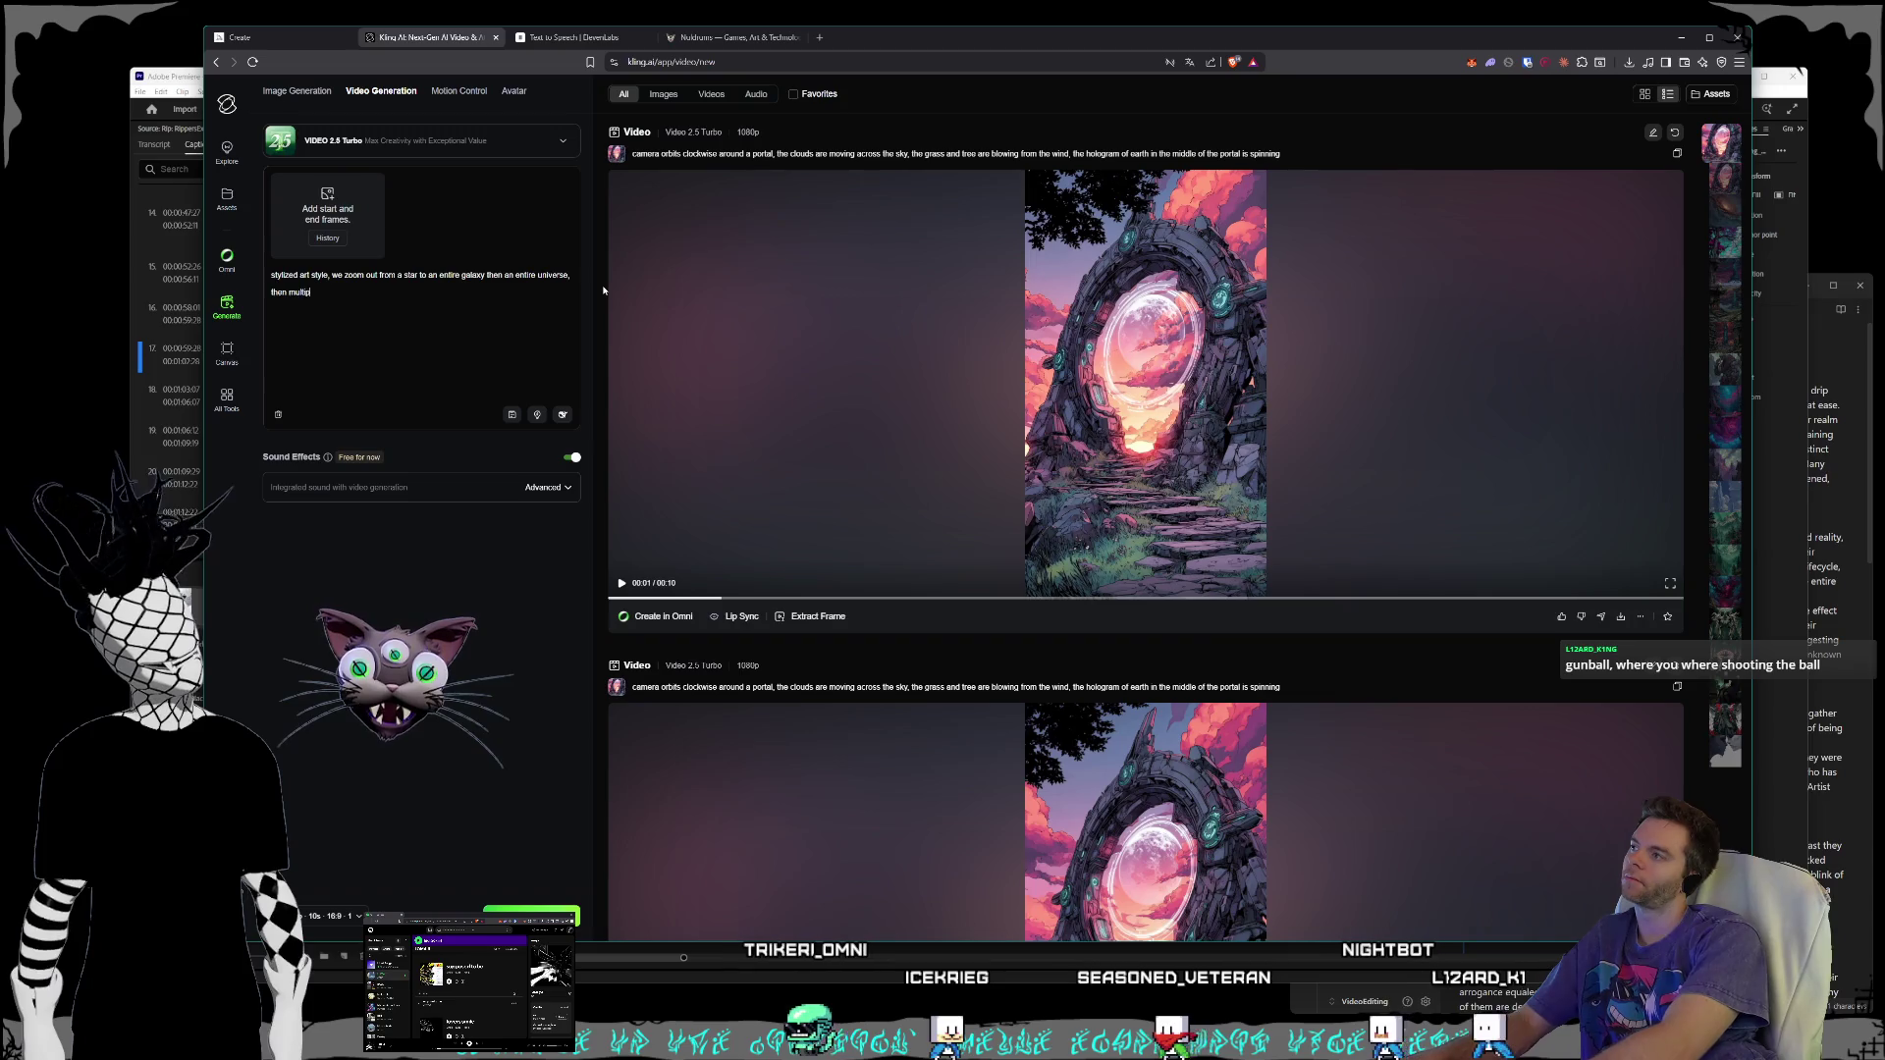
type("le universes")
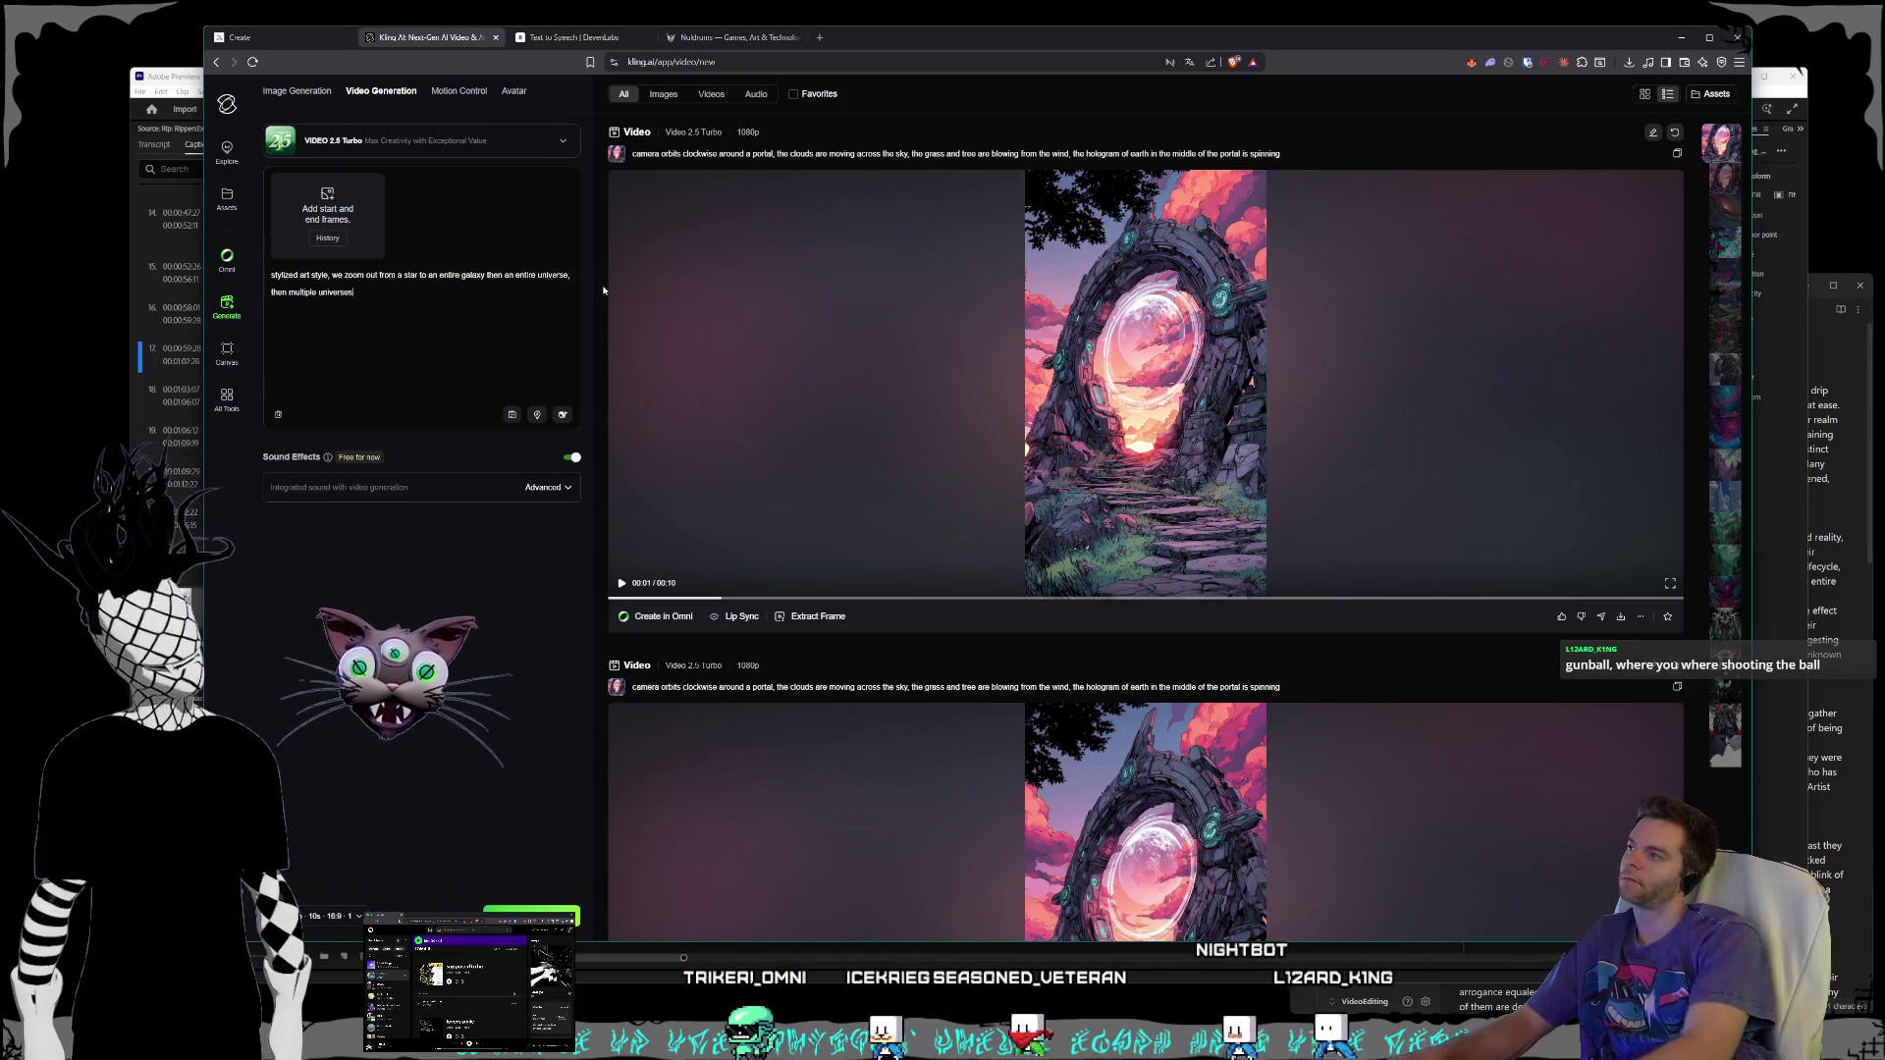
left_click(572, 457)
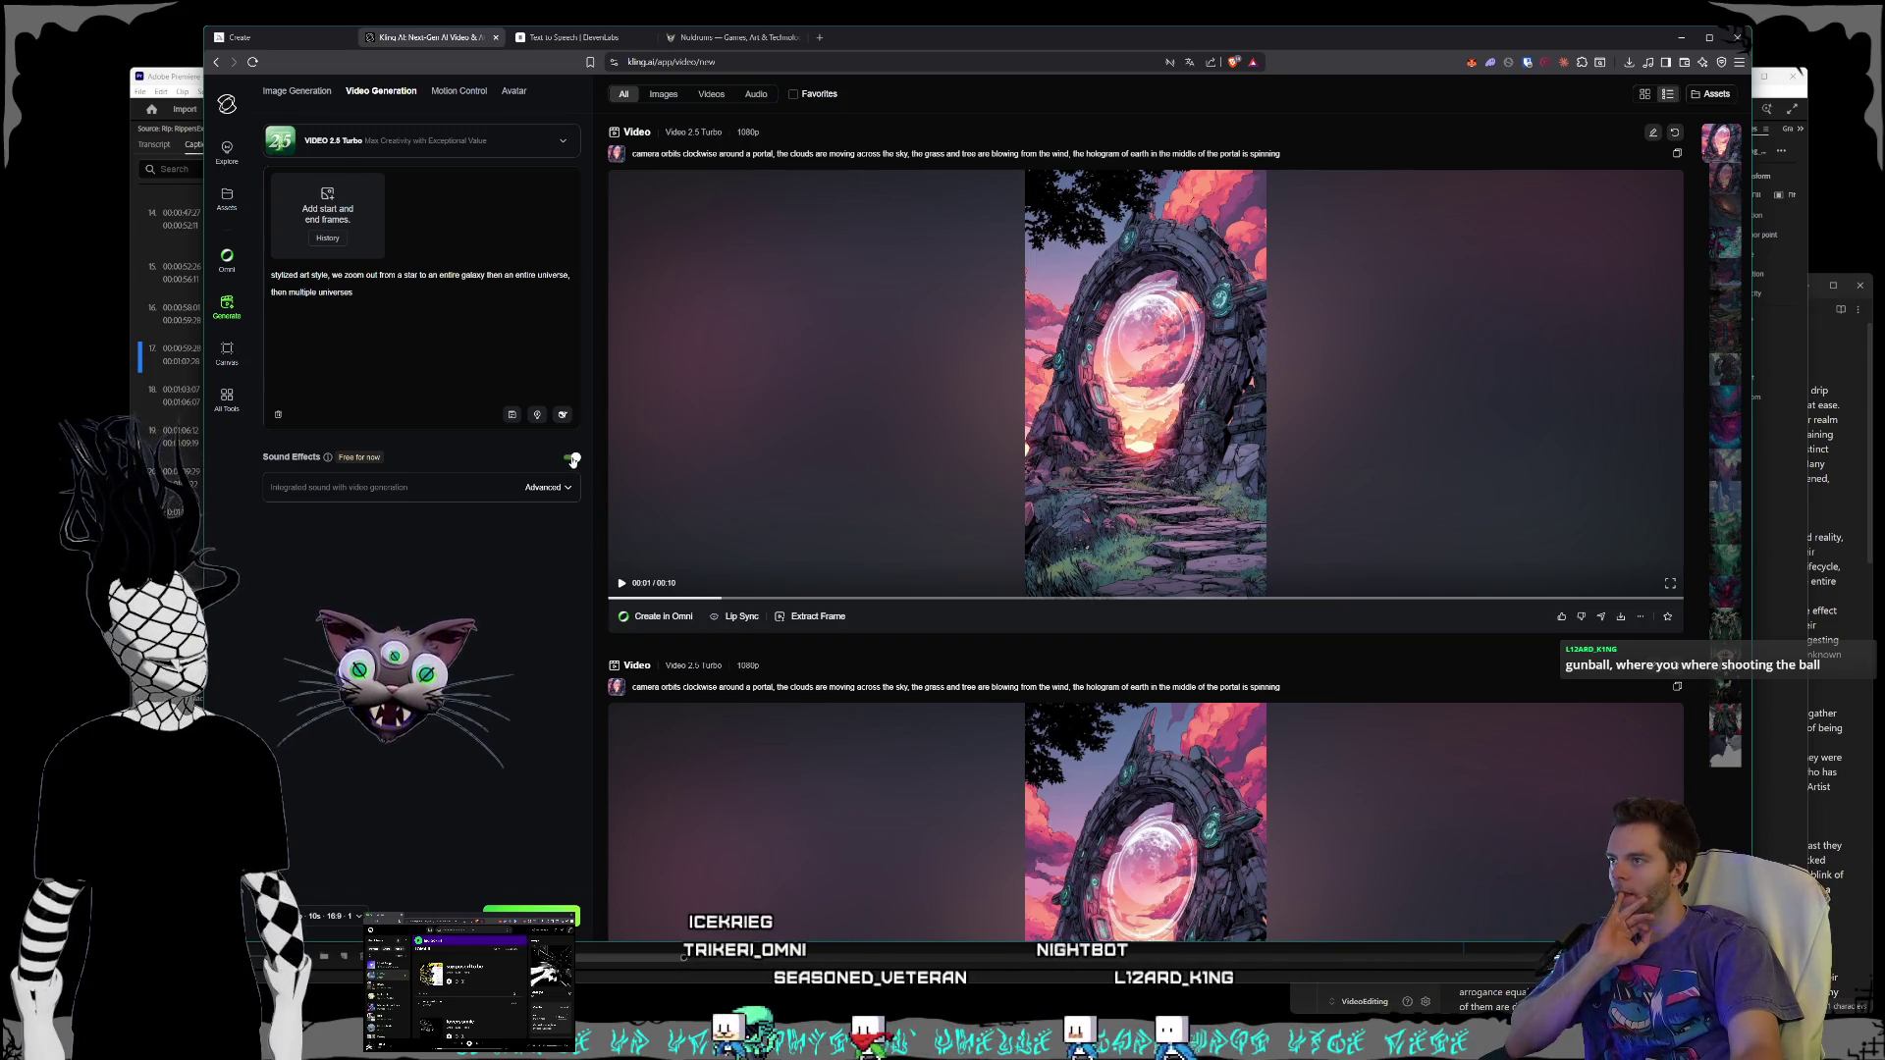
left_click(531, 915)
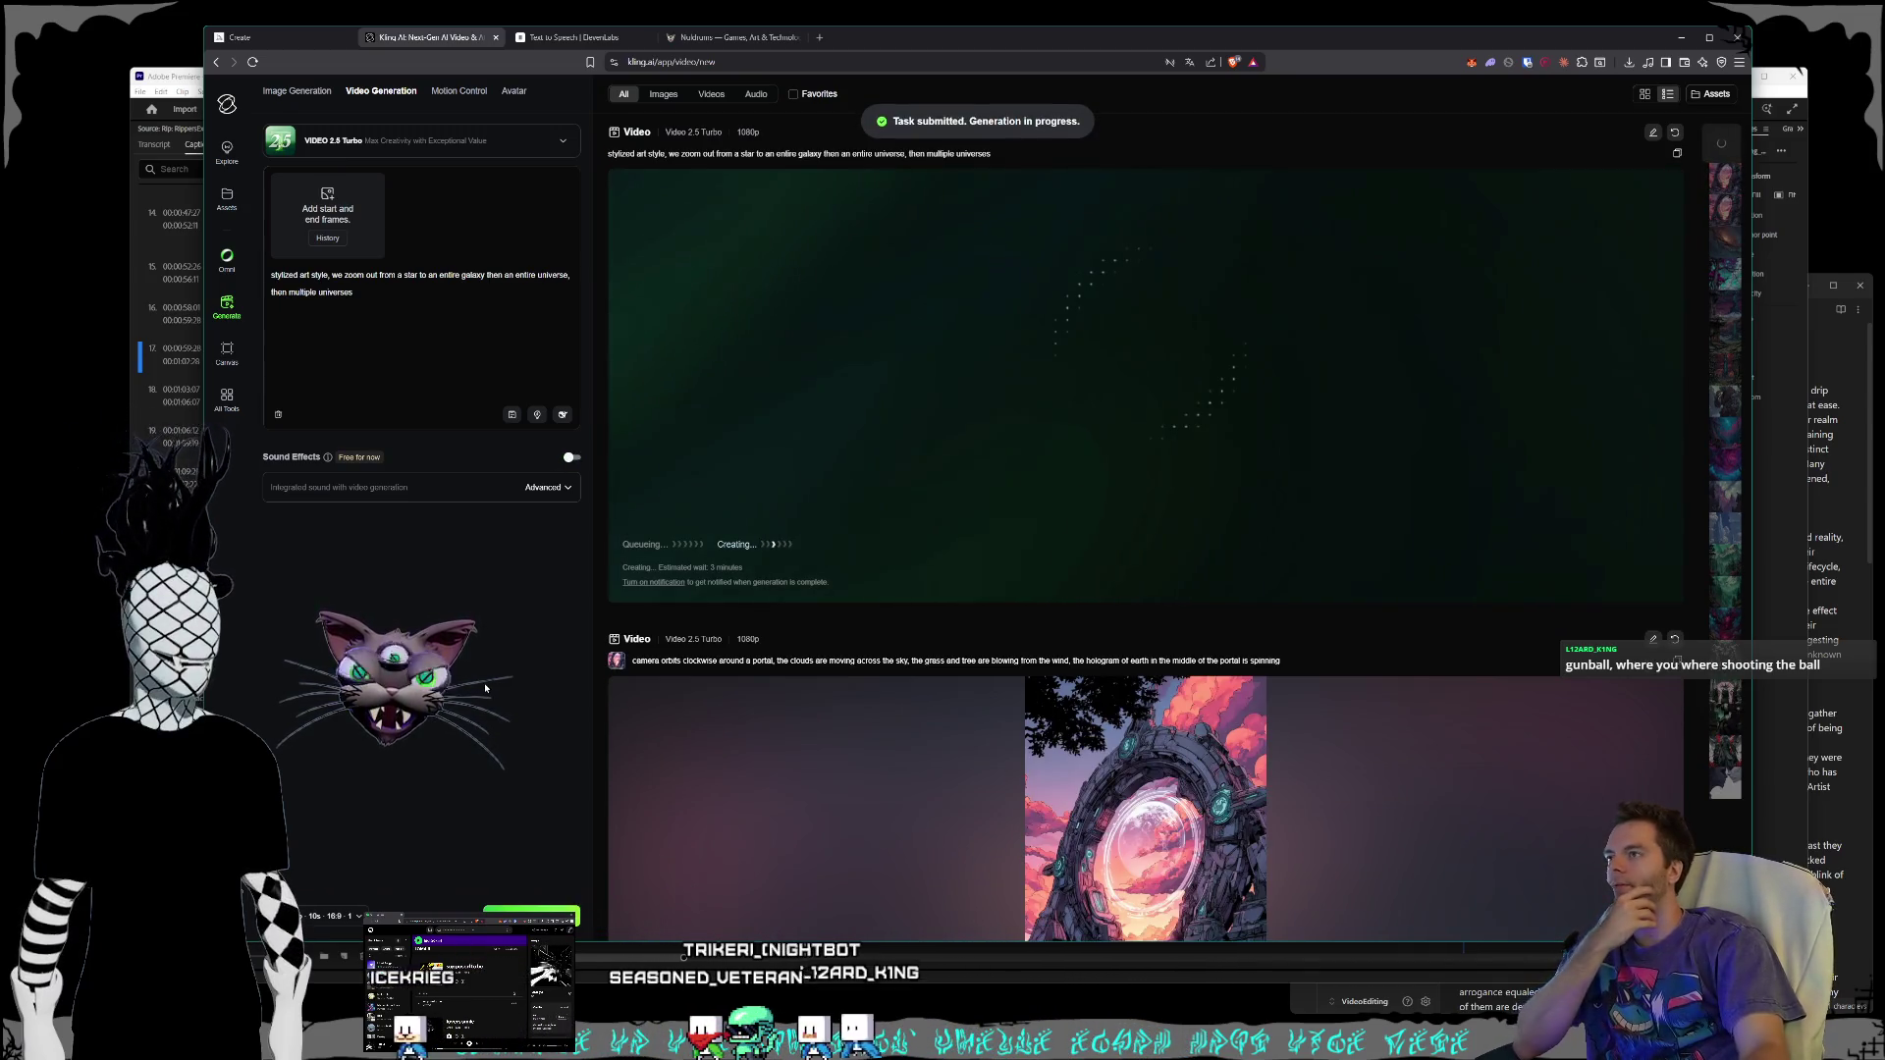
left_click(566, 42)
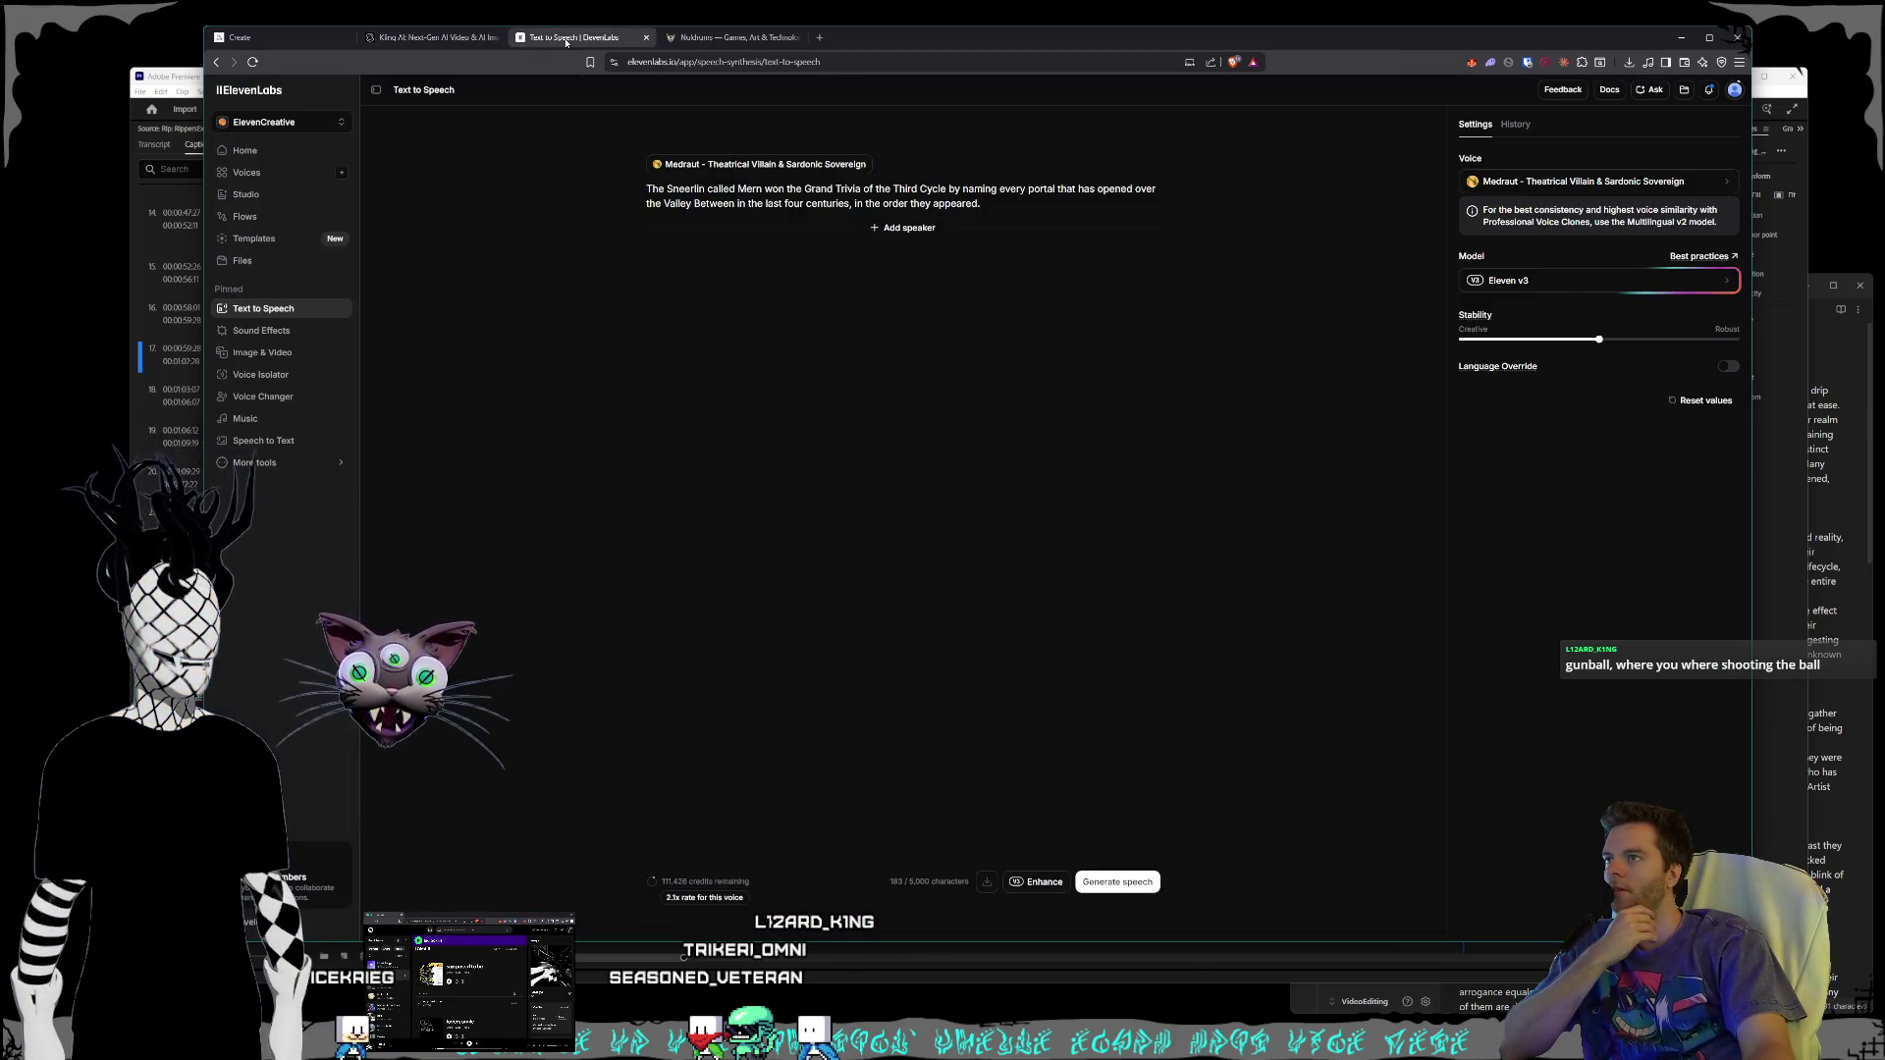
- Check the Nuklrumo Shots & Angles reference, then bring back Premiere Pro's Synths edit
left_click(732, 39)
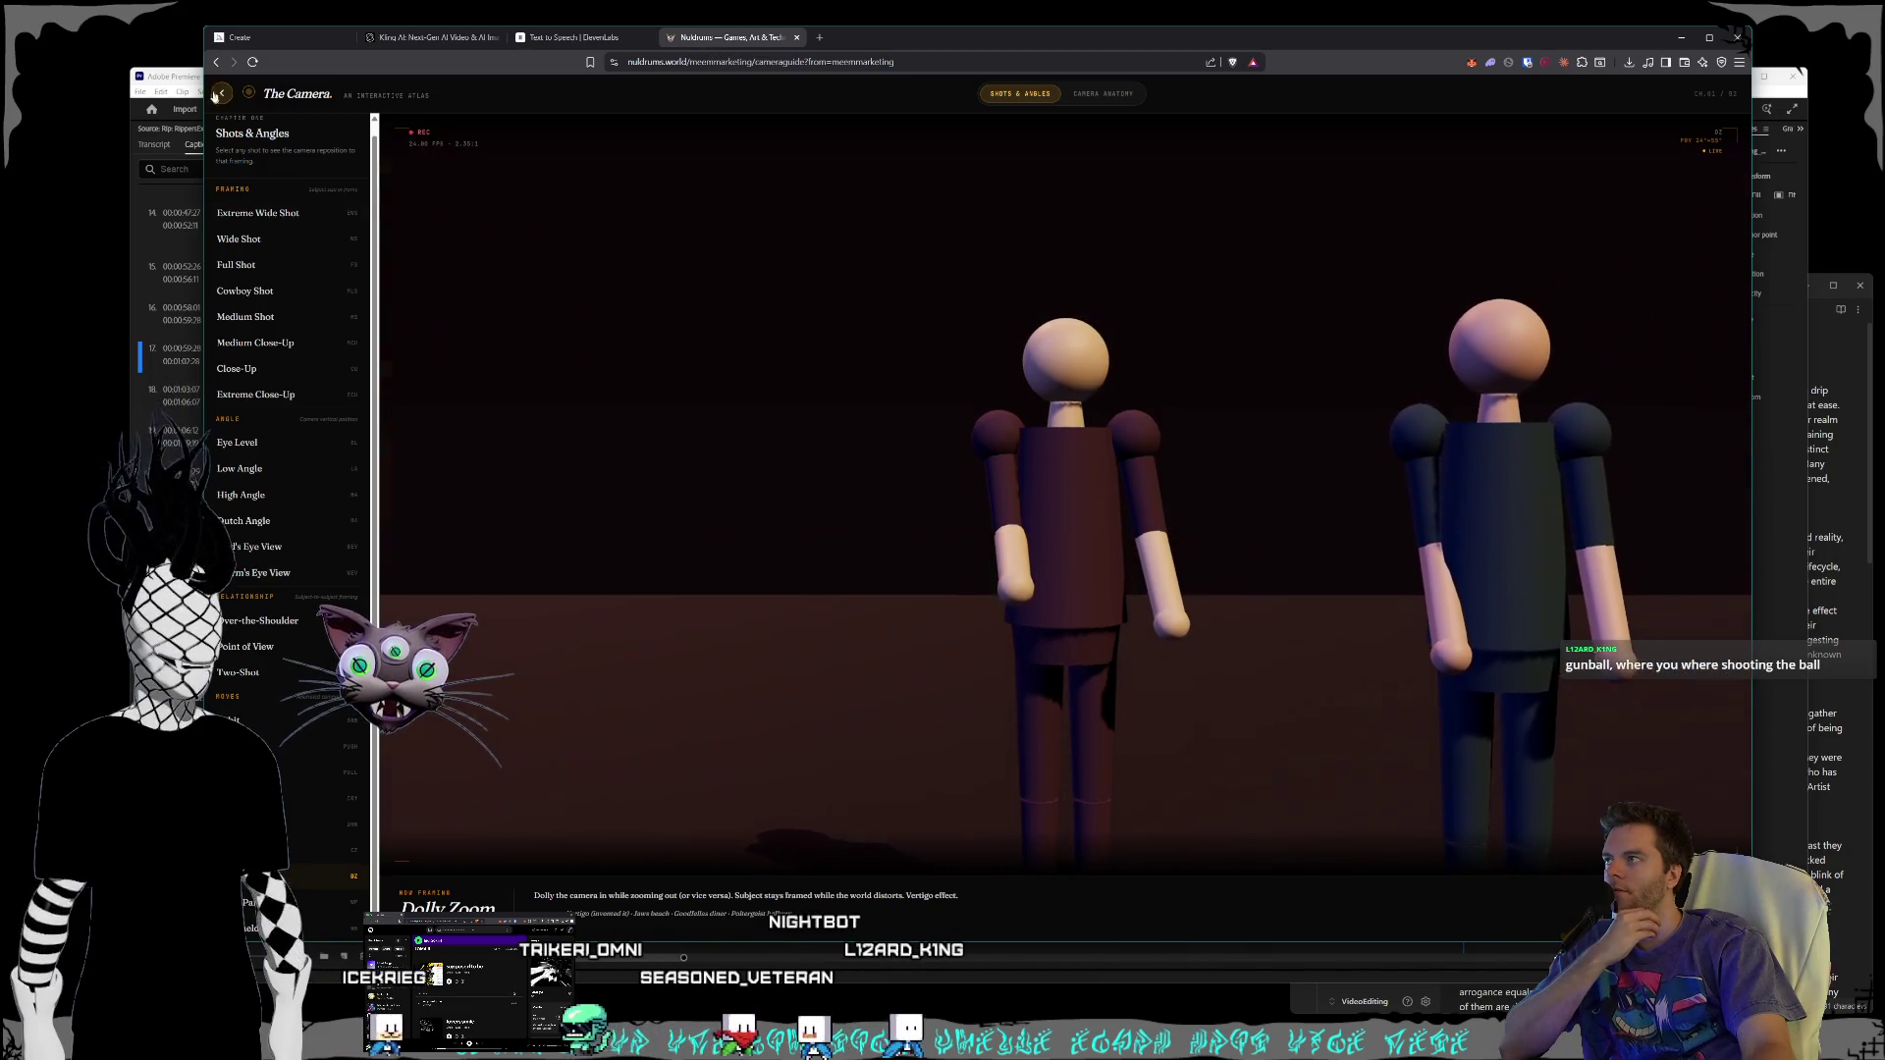
left_click(166, 76)
mouse_move(56, 154)
left_mouse_down()
mouse_move(427, 8)
mouse_move(20, 216)
mouse_move(451, 245)
mouse_move(457, 10)
mouse_move(211, 230)
left_mouse_up()
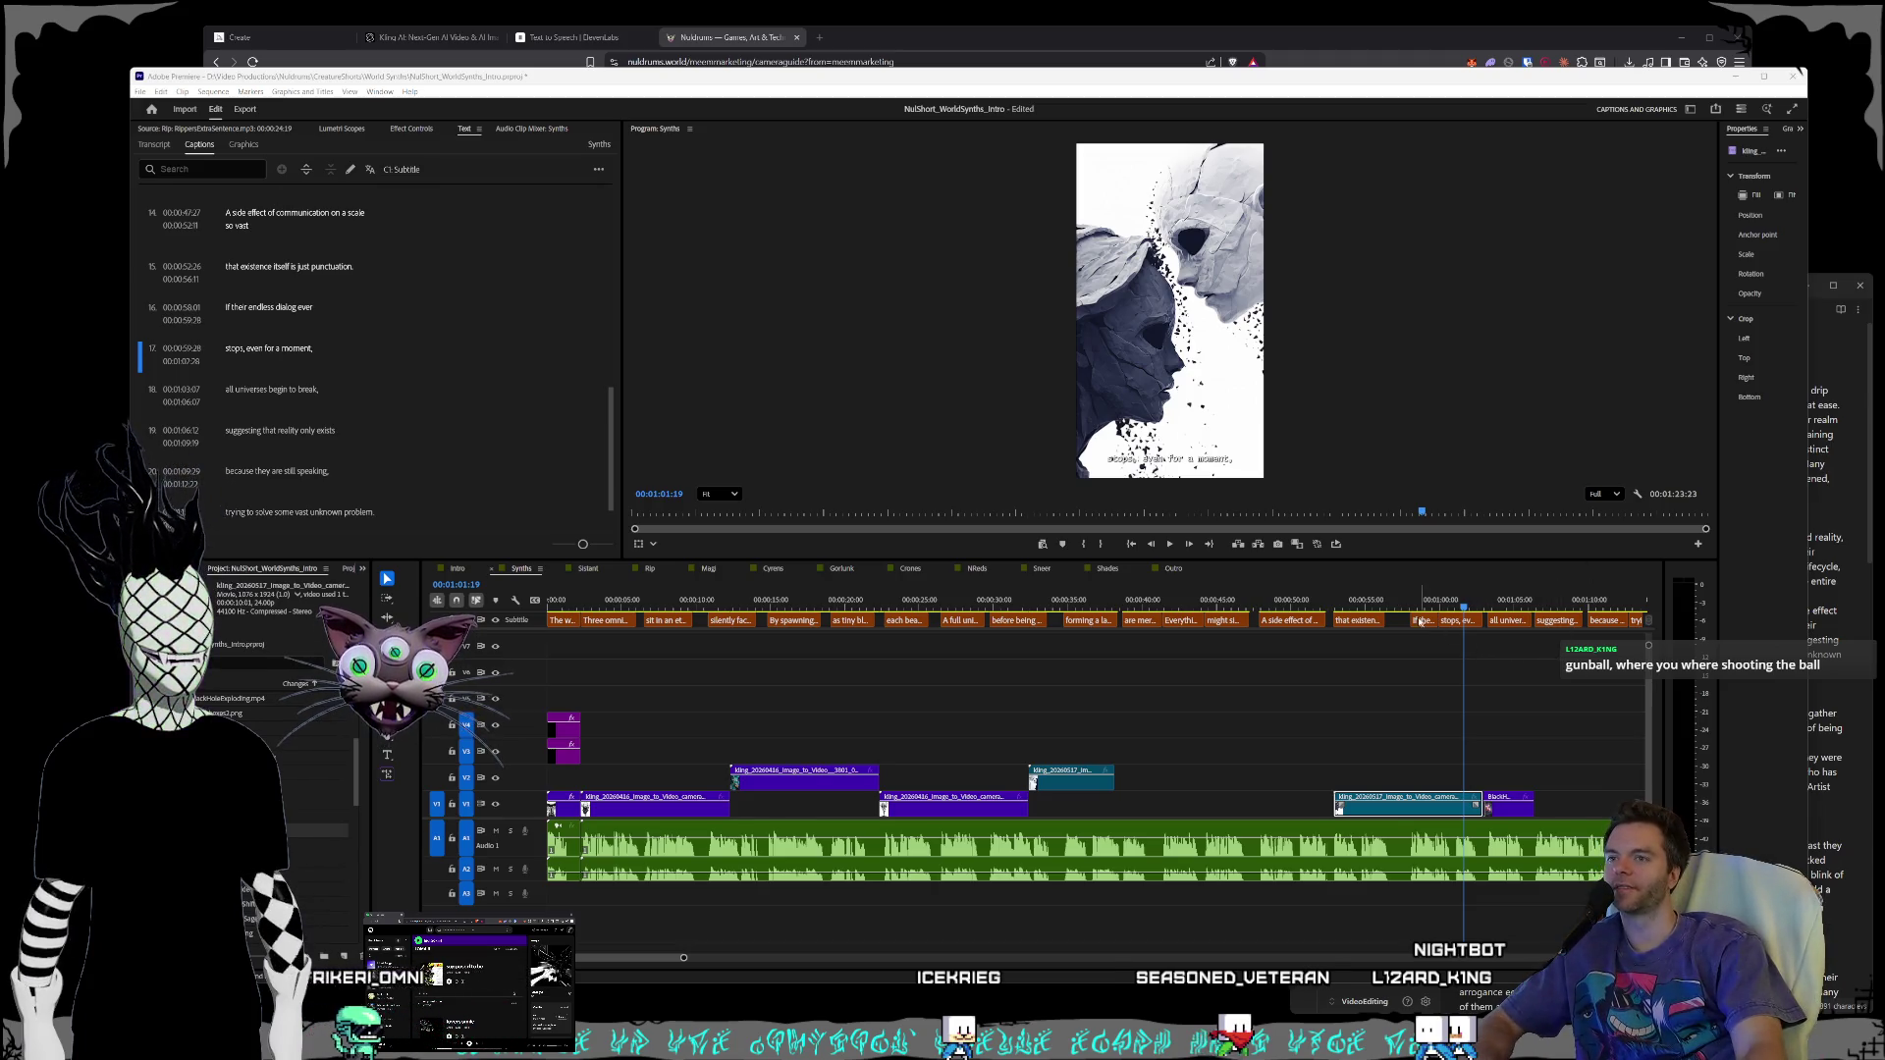
- Move the upper teal clip onto V1 near 00:22 and lift a later V1 clip onto V2
left_click(1388, 600)
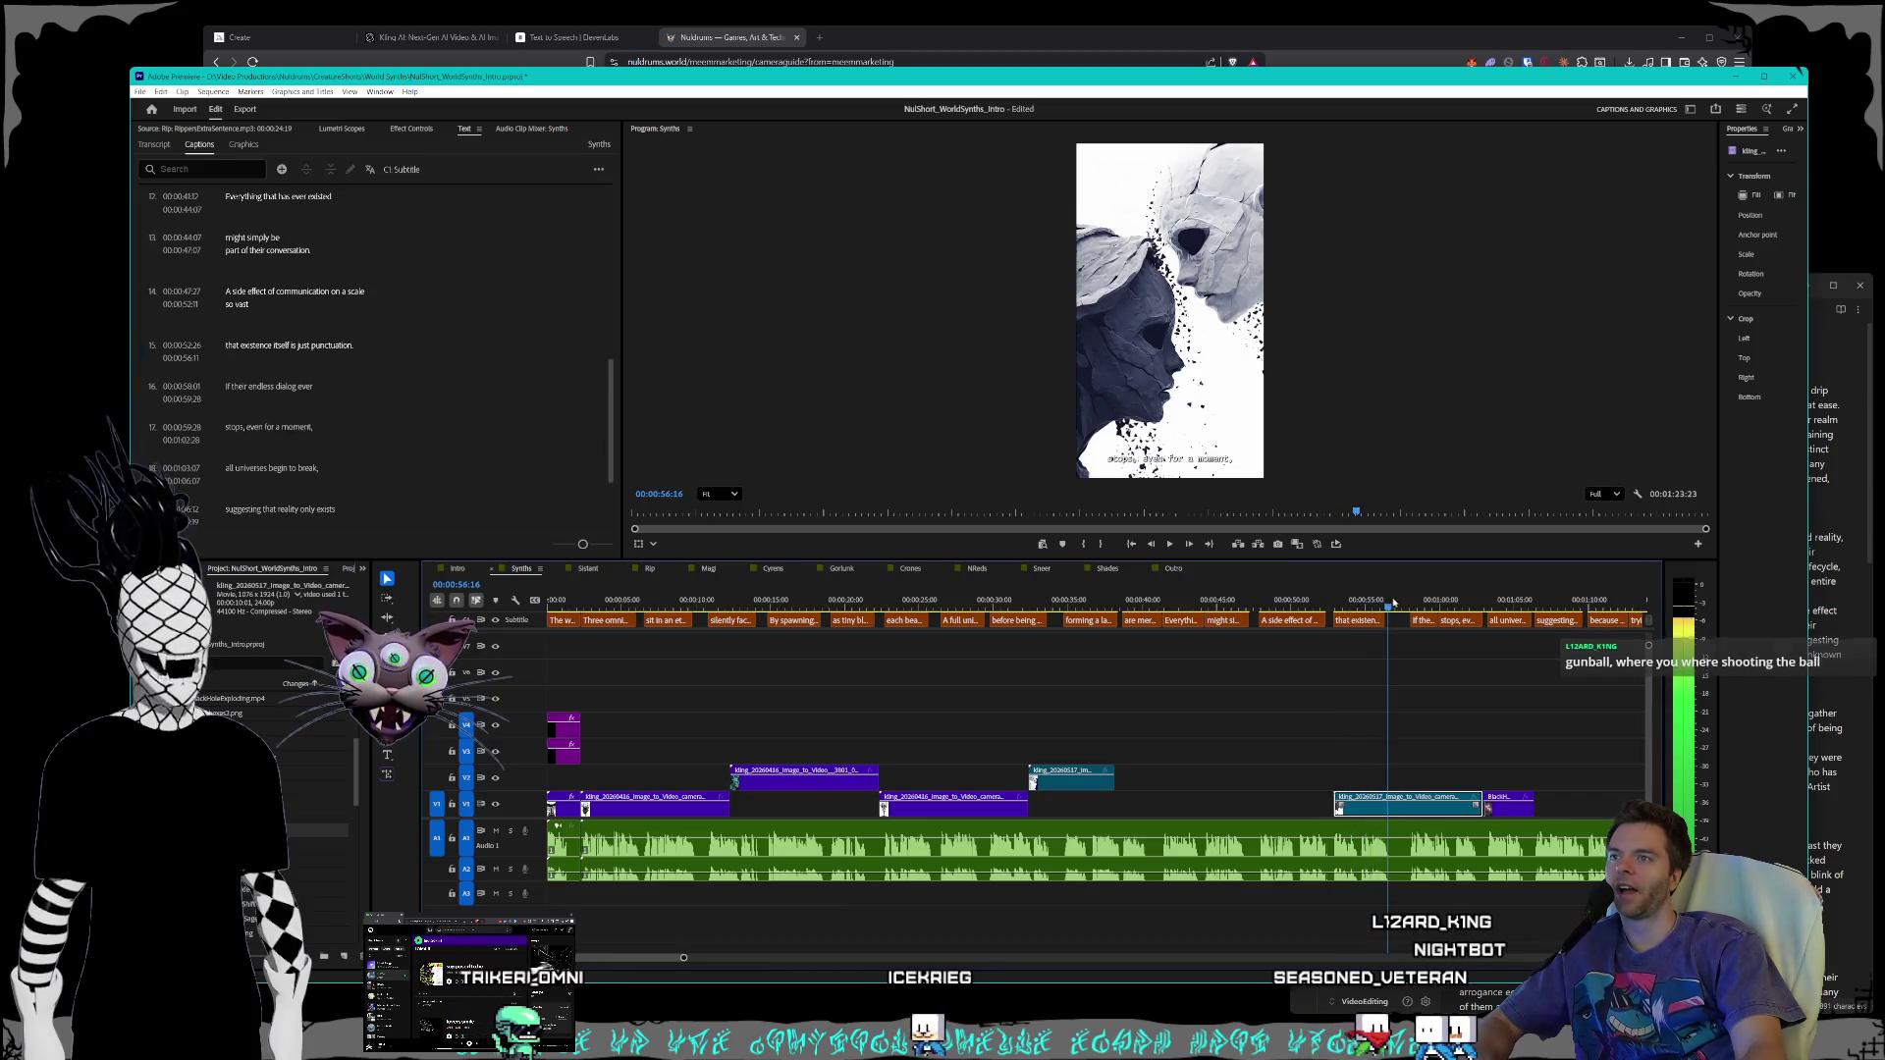
mouse_move(1392, 603)
left_mouse_down()
mouse_move(667, 600)
mouse_move(1085, 572)
left_mouse_up()
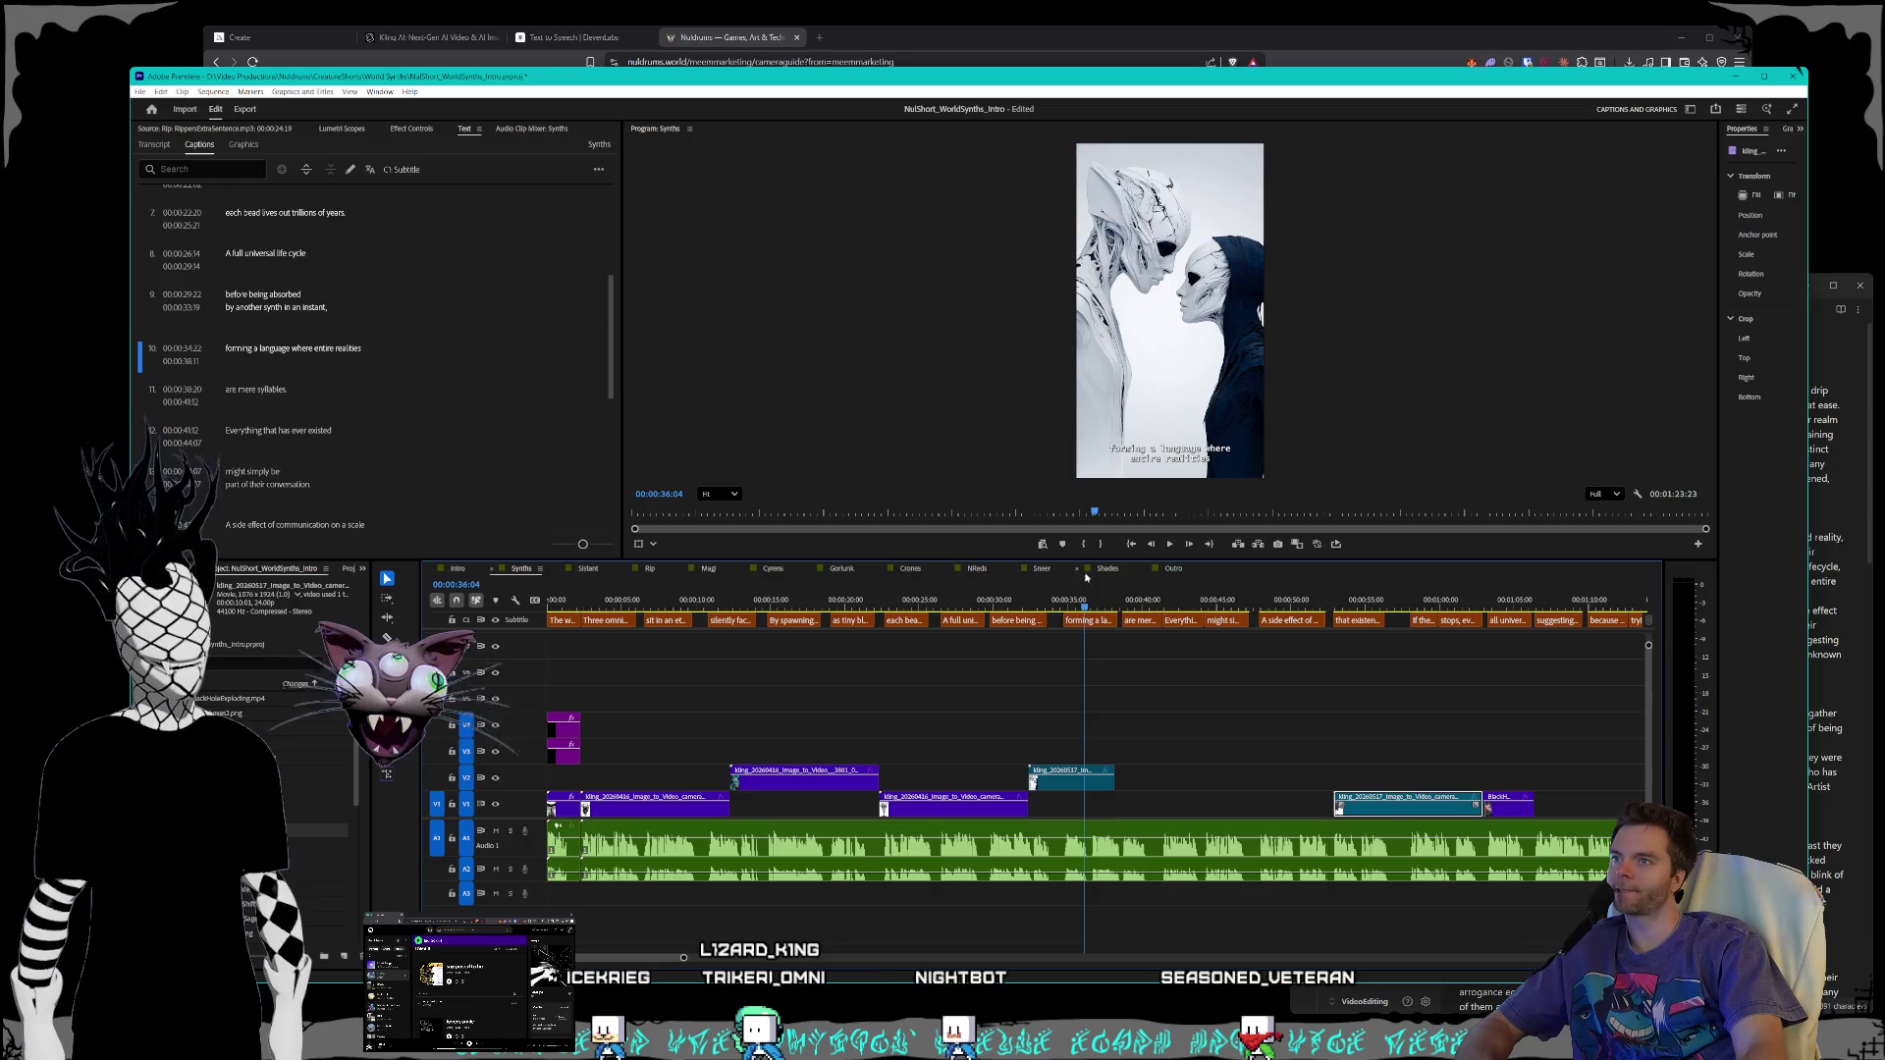
mouse_move(1065, 780)
left_mouse_down()
mouse_move(1080, 810)
mouse_move(1129, 815)
mouse_move(905, 817)
left_mouse_up()
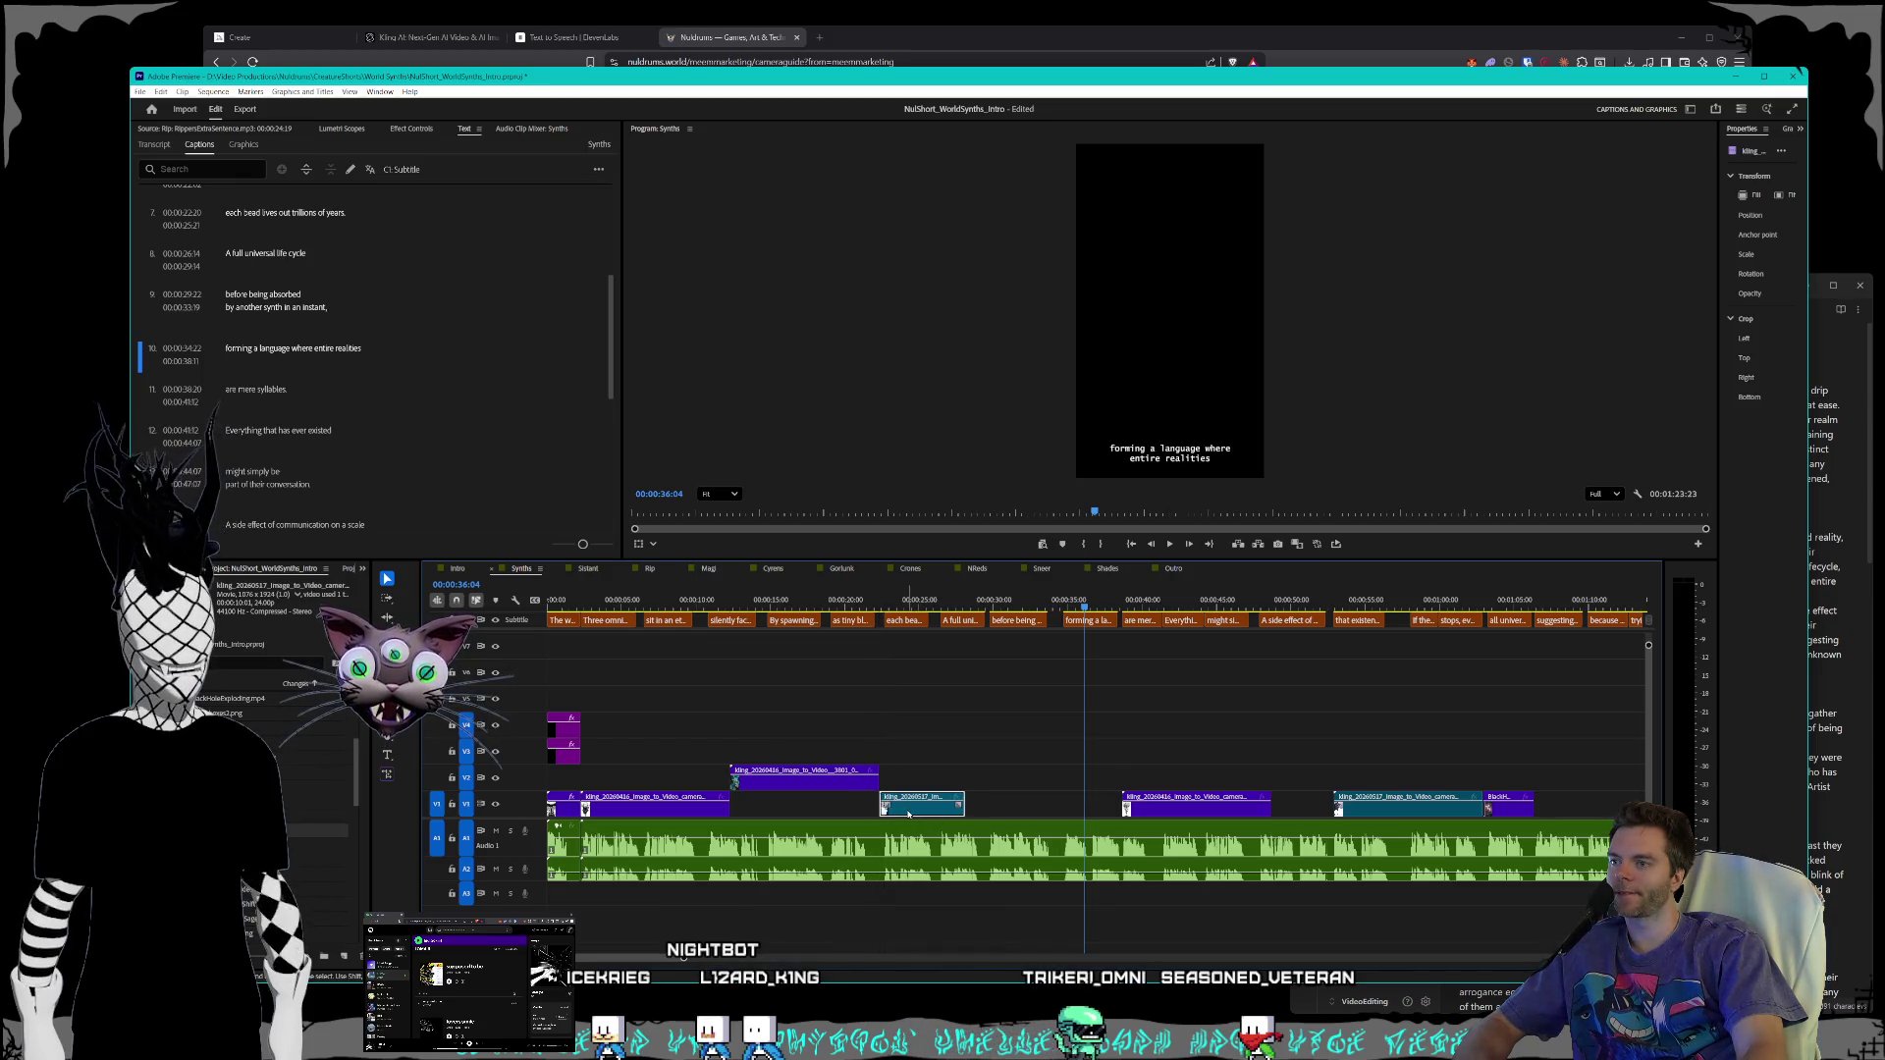
left_click_drag(1156, 809, 999, 782)
left_click(886, 600)
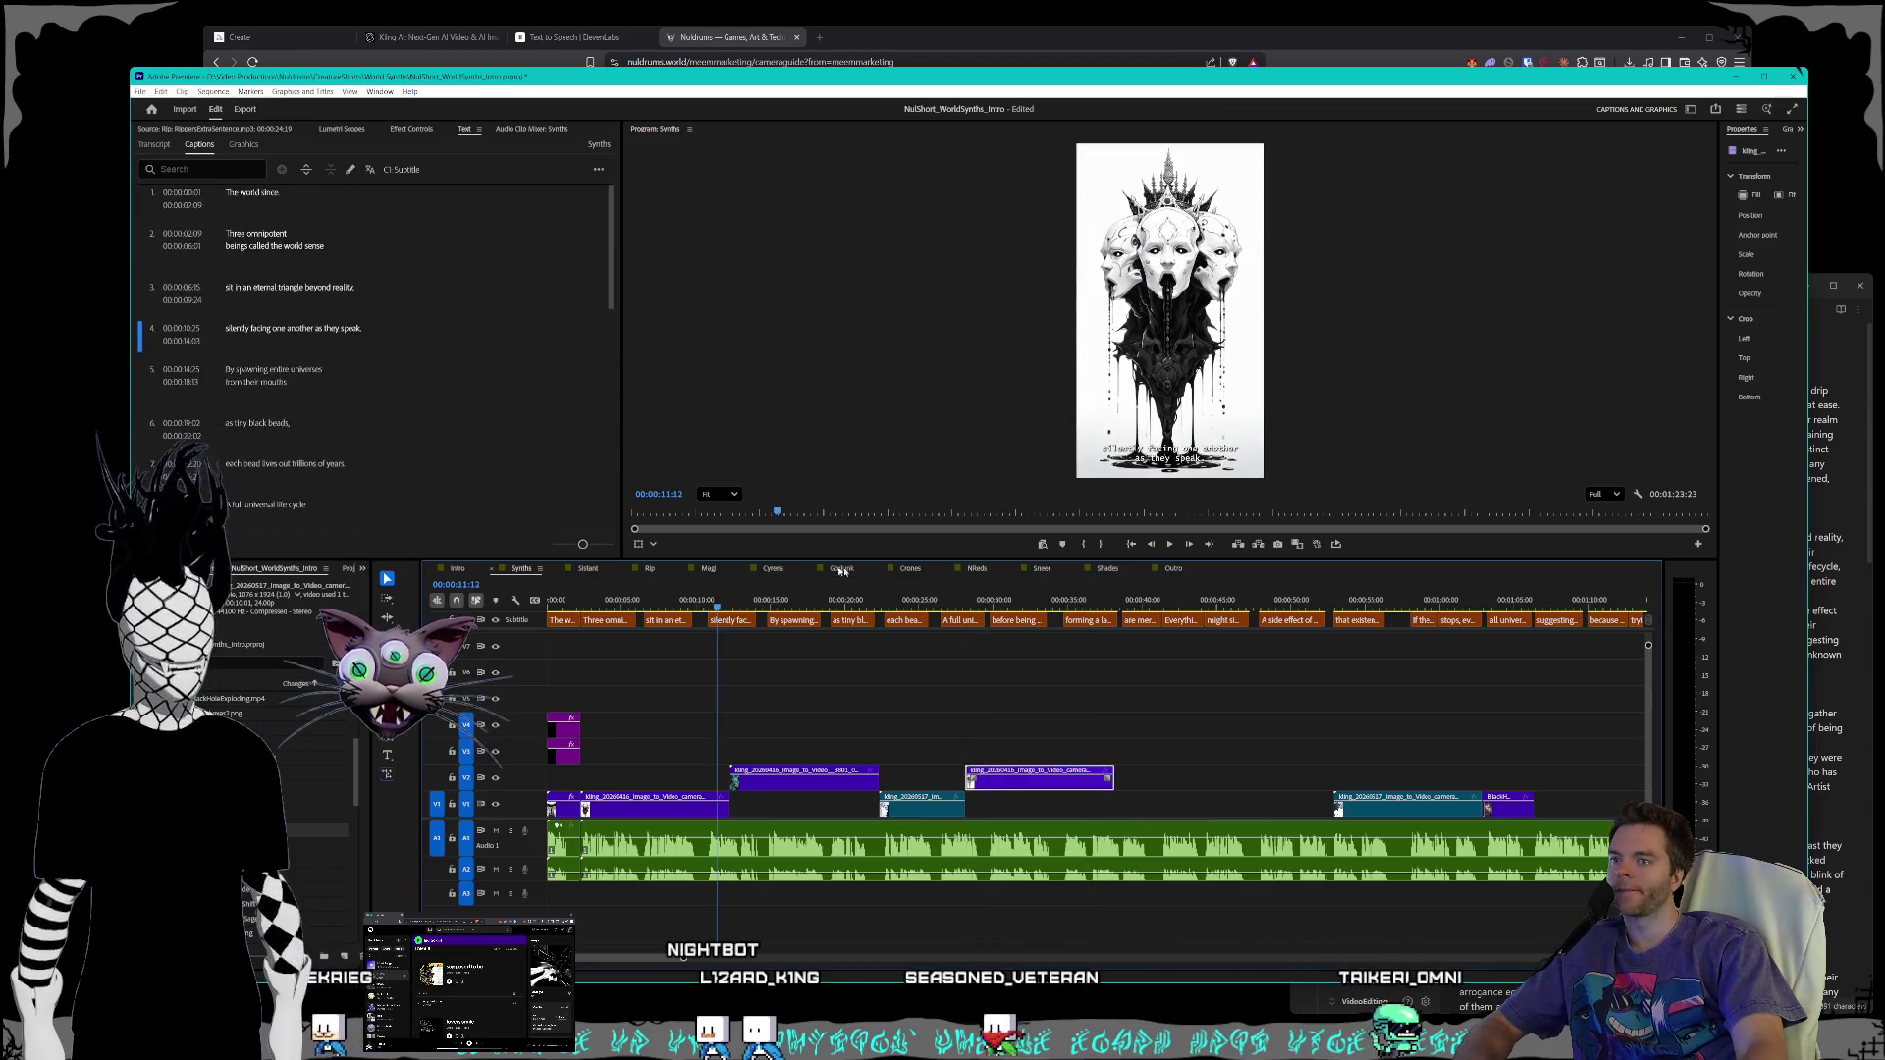
left_click(919, 600)
scroll(1163, 727, "down", 1)
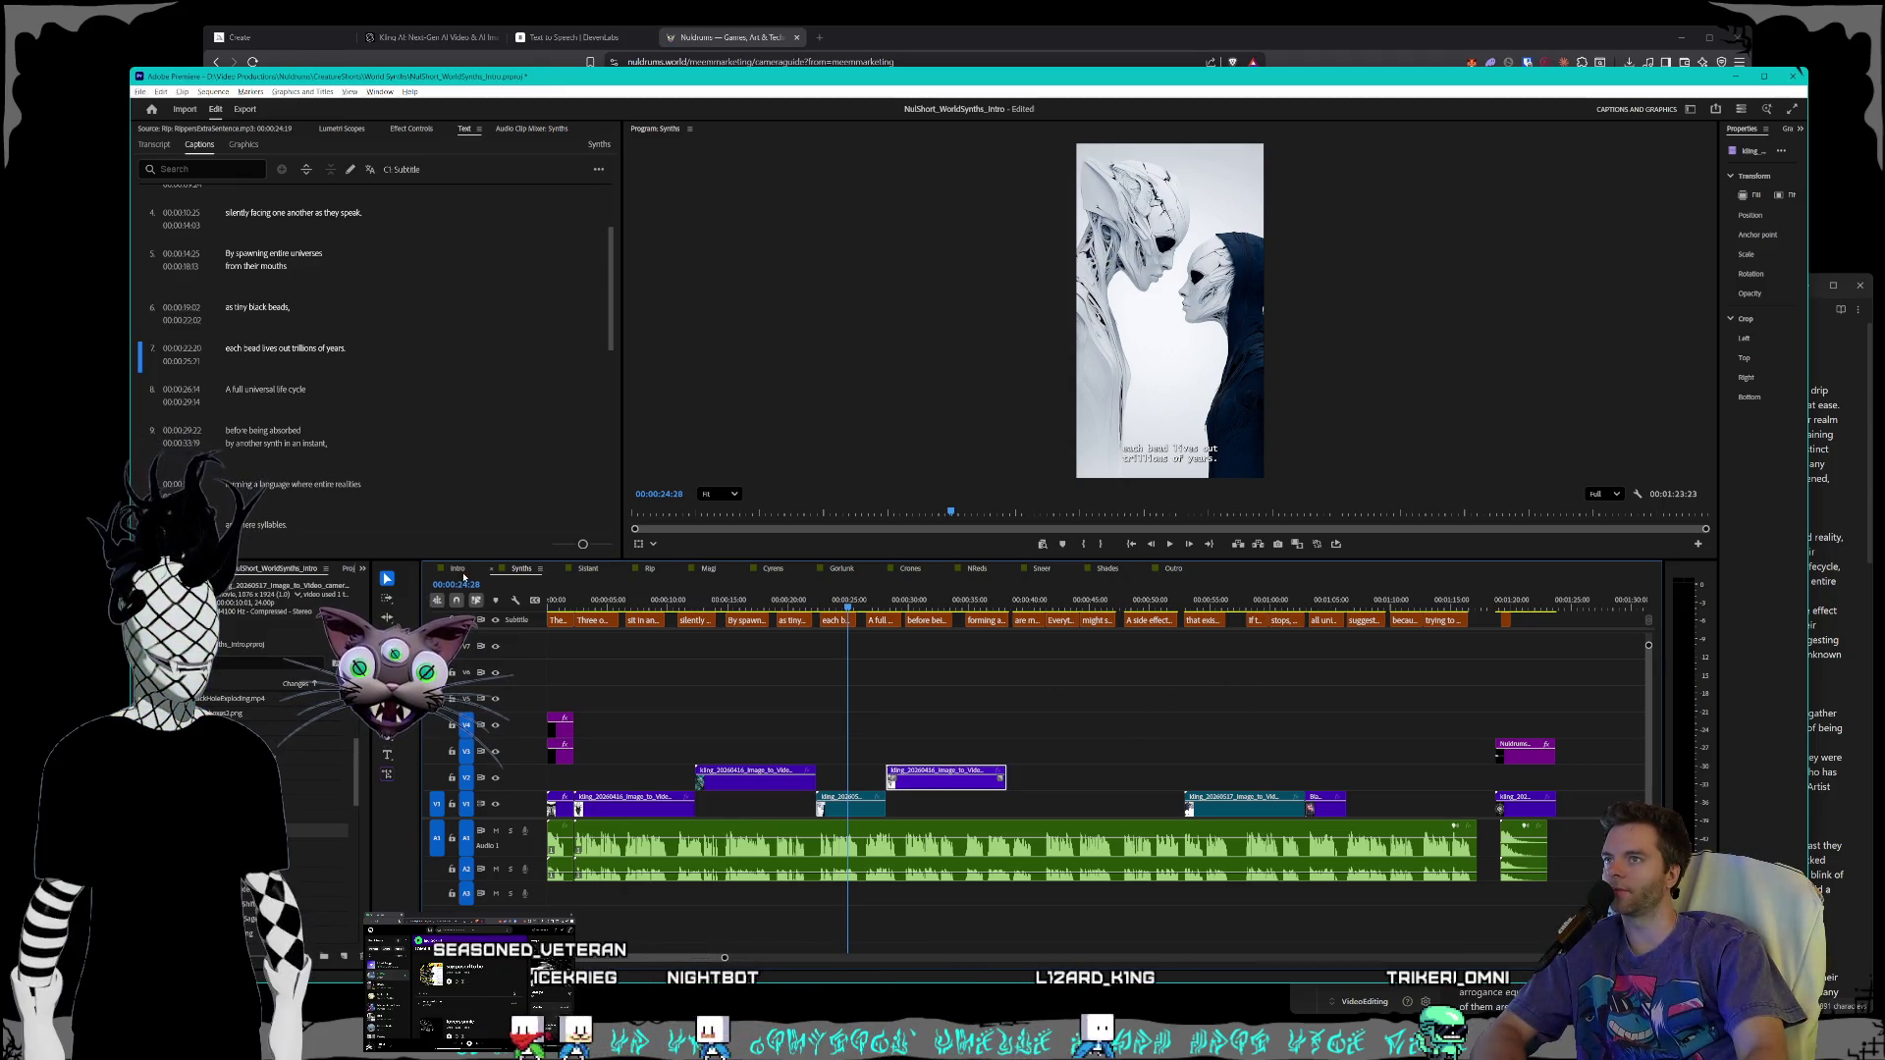
- Trim the first V1 clip shorter and play the opening through the second caption
mouse_move(770, 601)
left_mouse_down()
mouse_move(560, 601)
mouse_move(738, 587)
mouse_move(619, 593)
left_mouse_up()
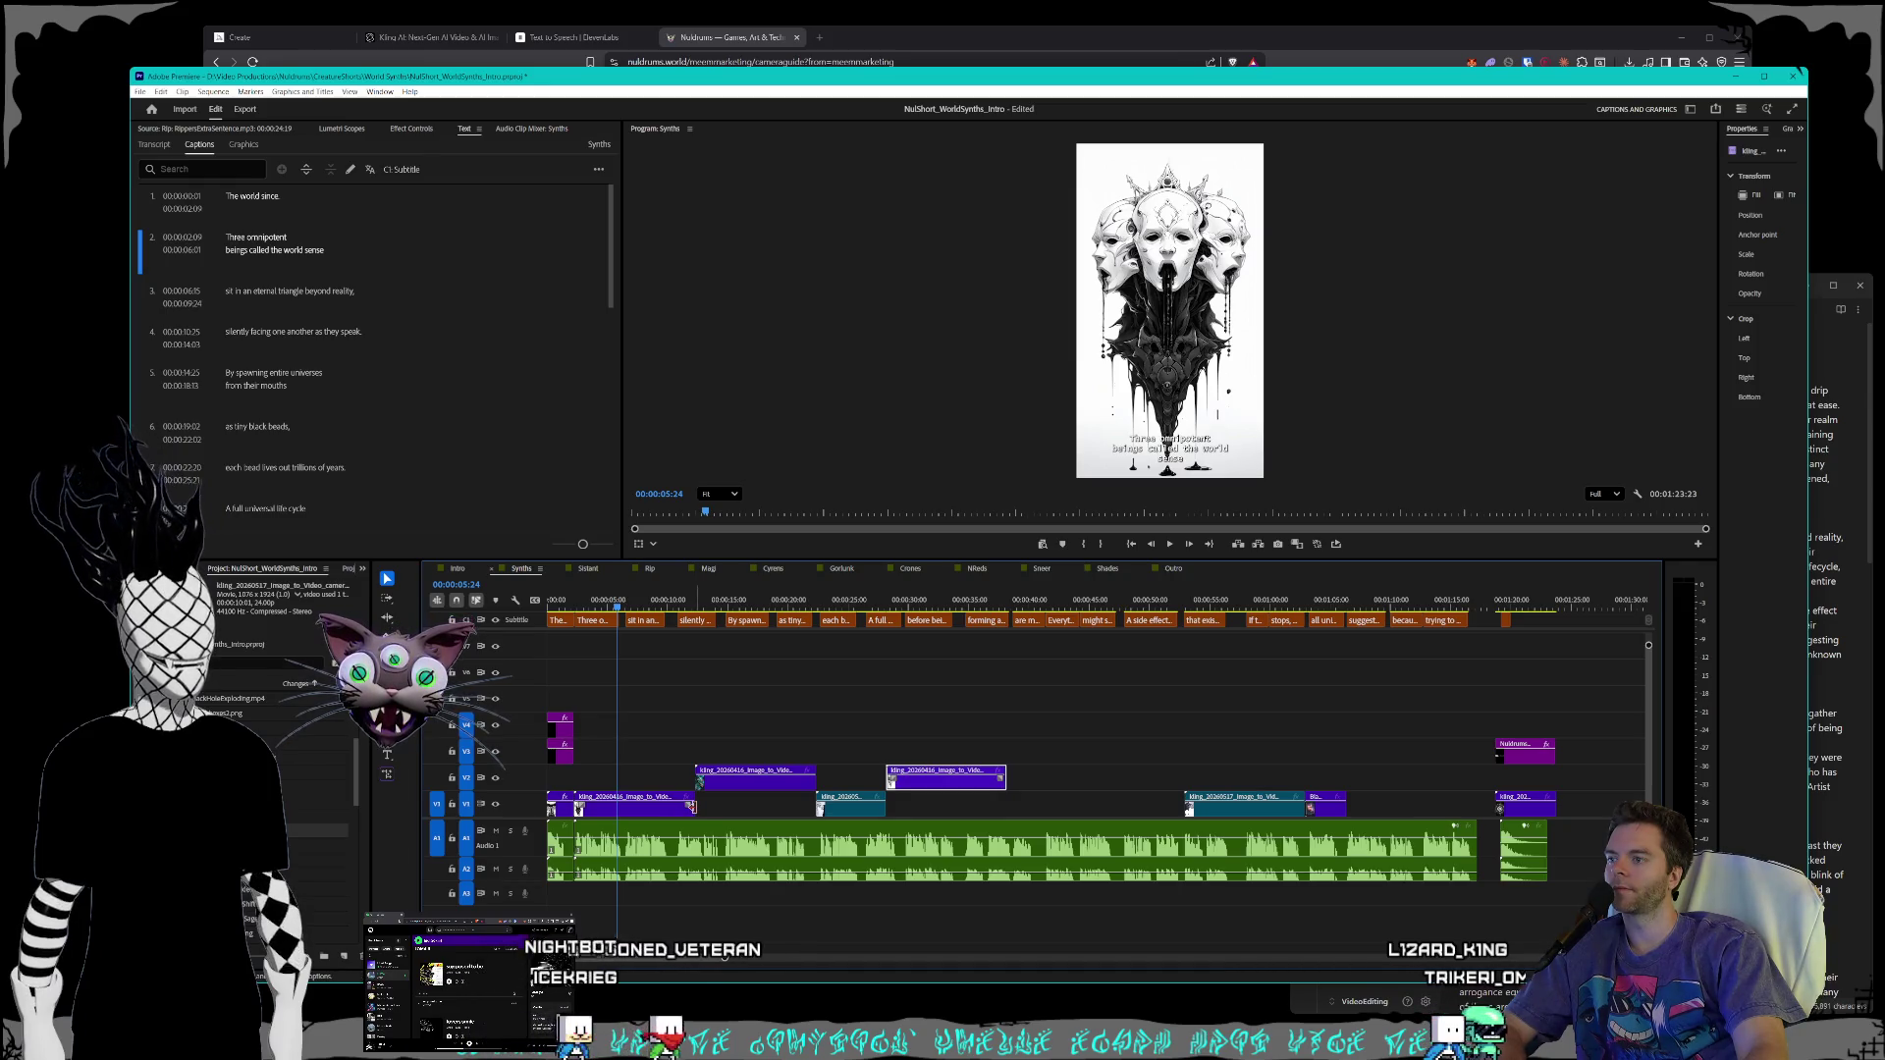
left_click(619, 608)
mouse_move(653, 609)
left_mouse_down()
mouse_move(746, 609)
mouse_move(562, 608)
mouse_move(613, 616)
left_mouse_up()
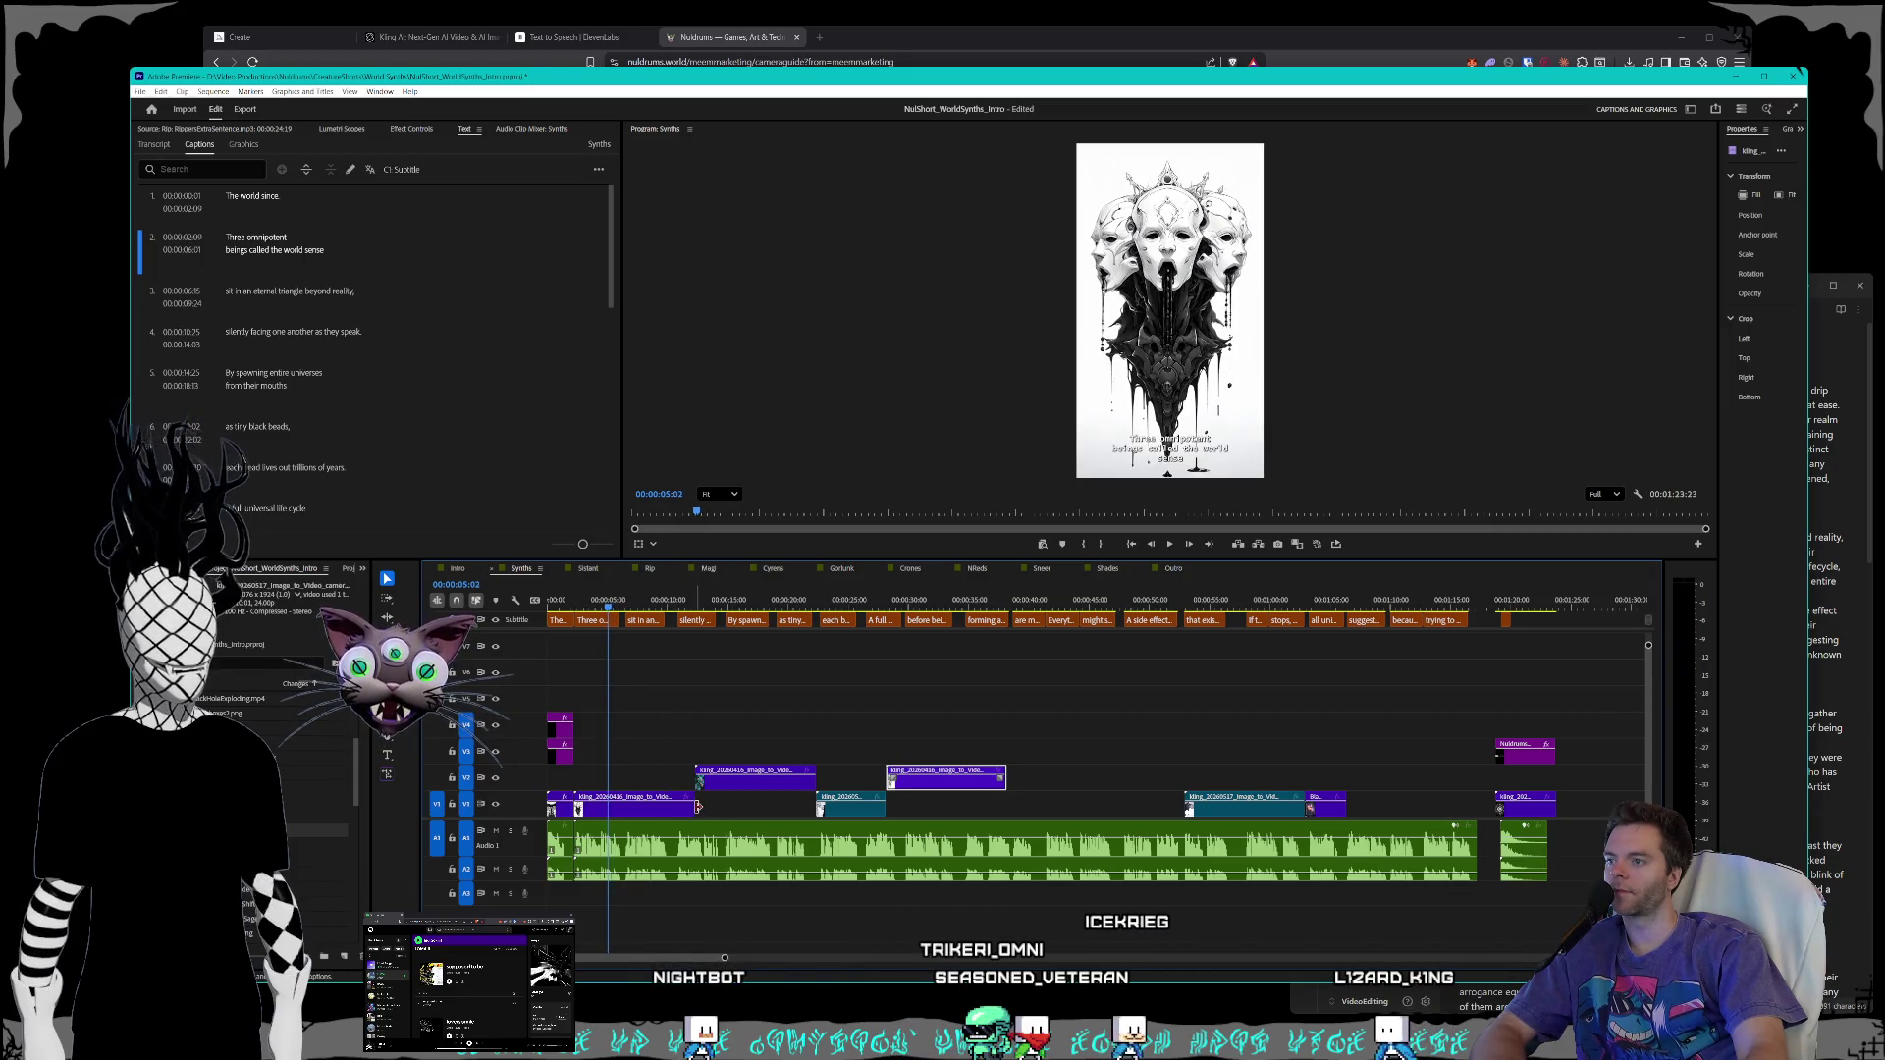
left_click_drag(698, 806, 612, 808)
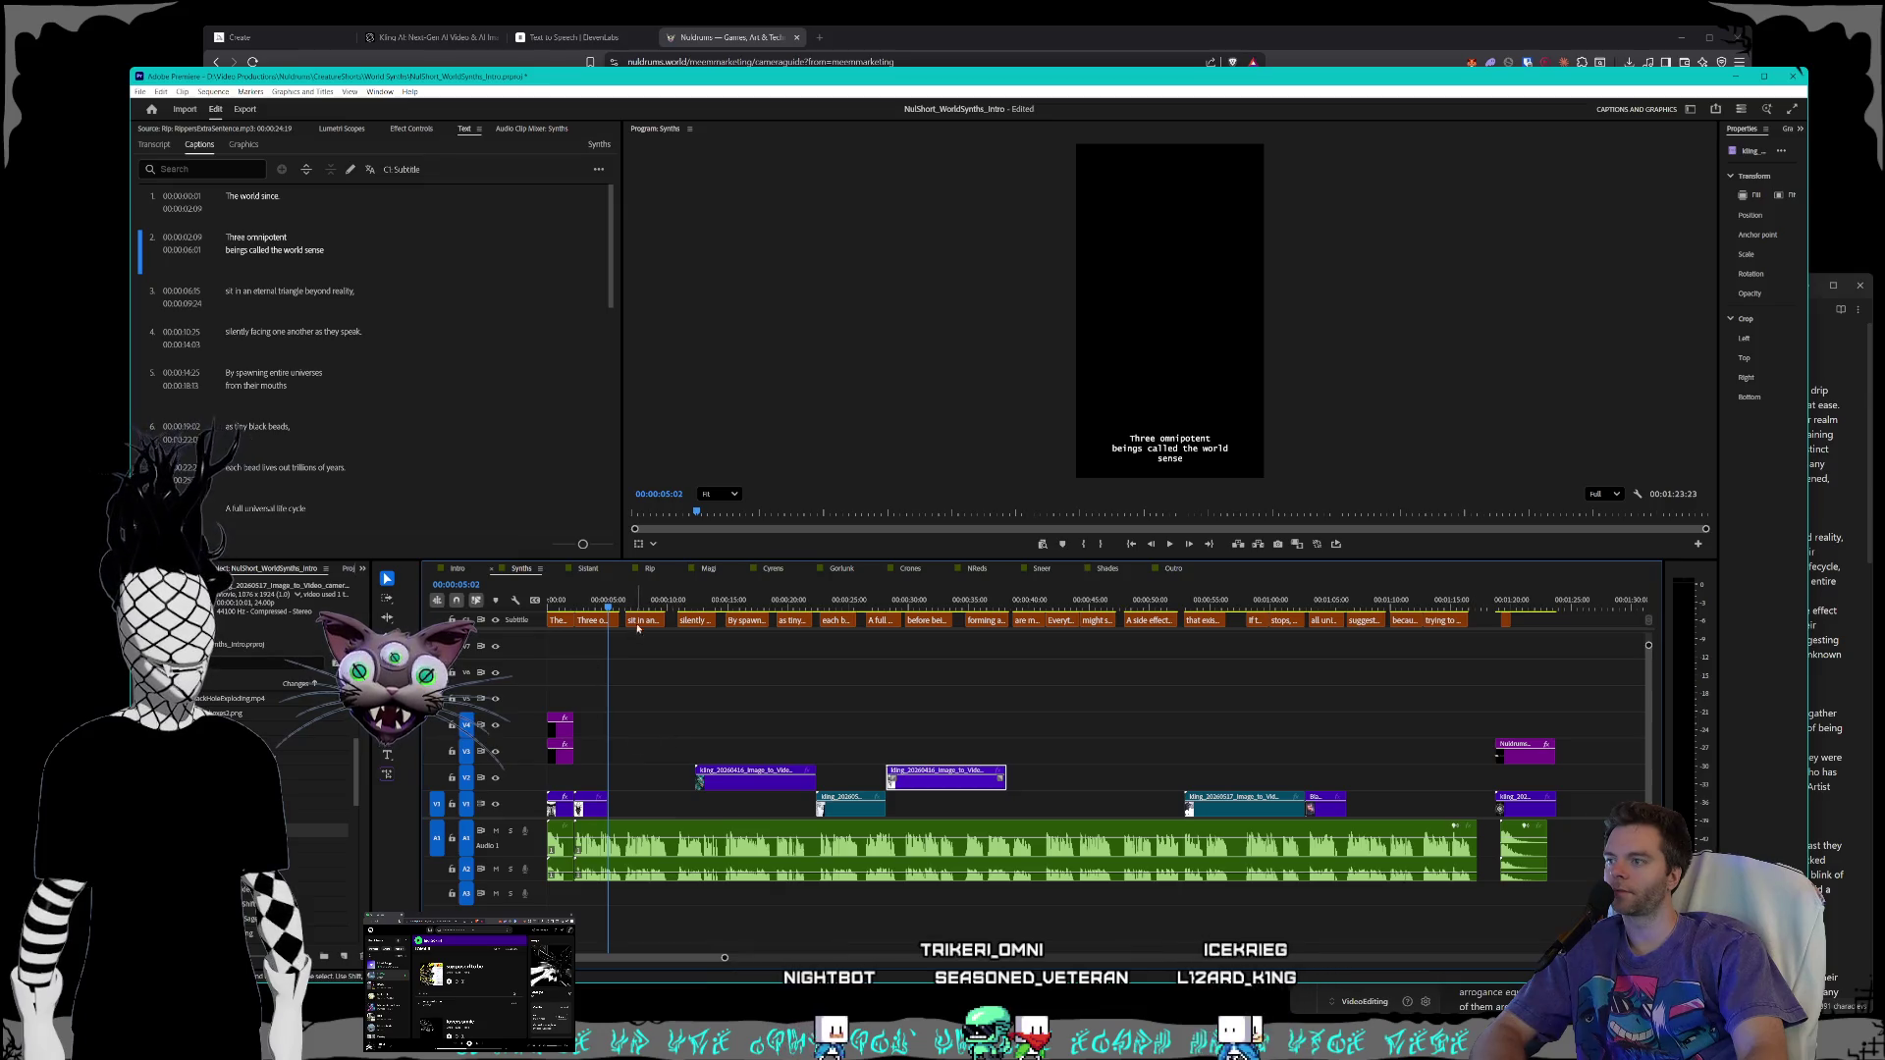
left_click_drag(607, 609, 561, 600)
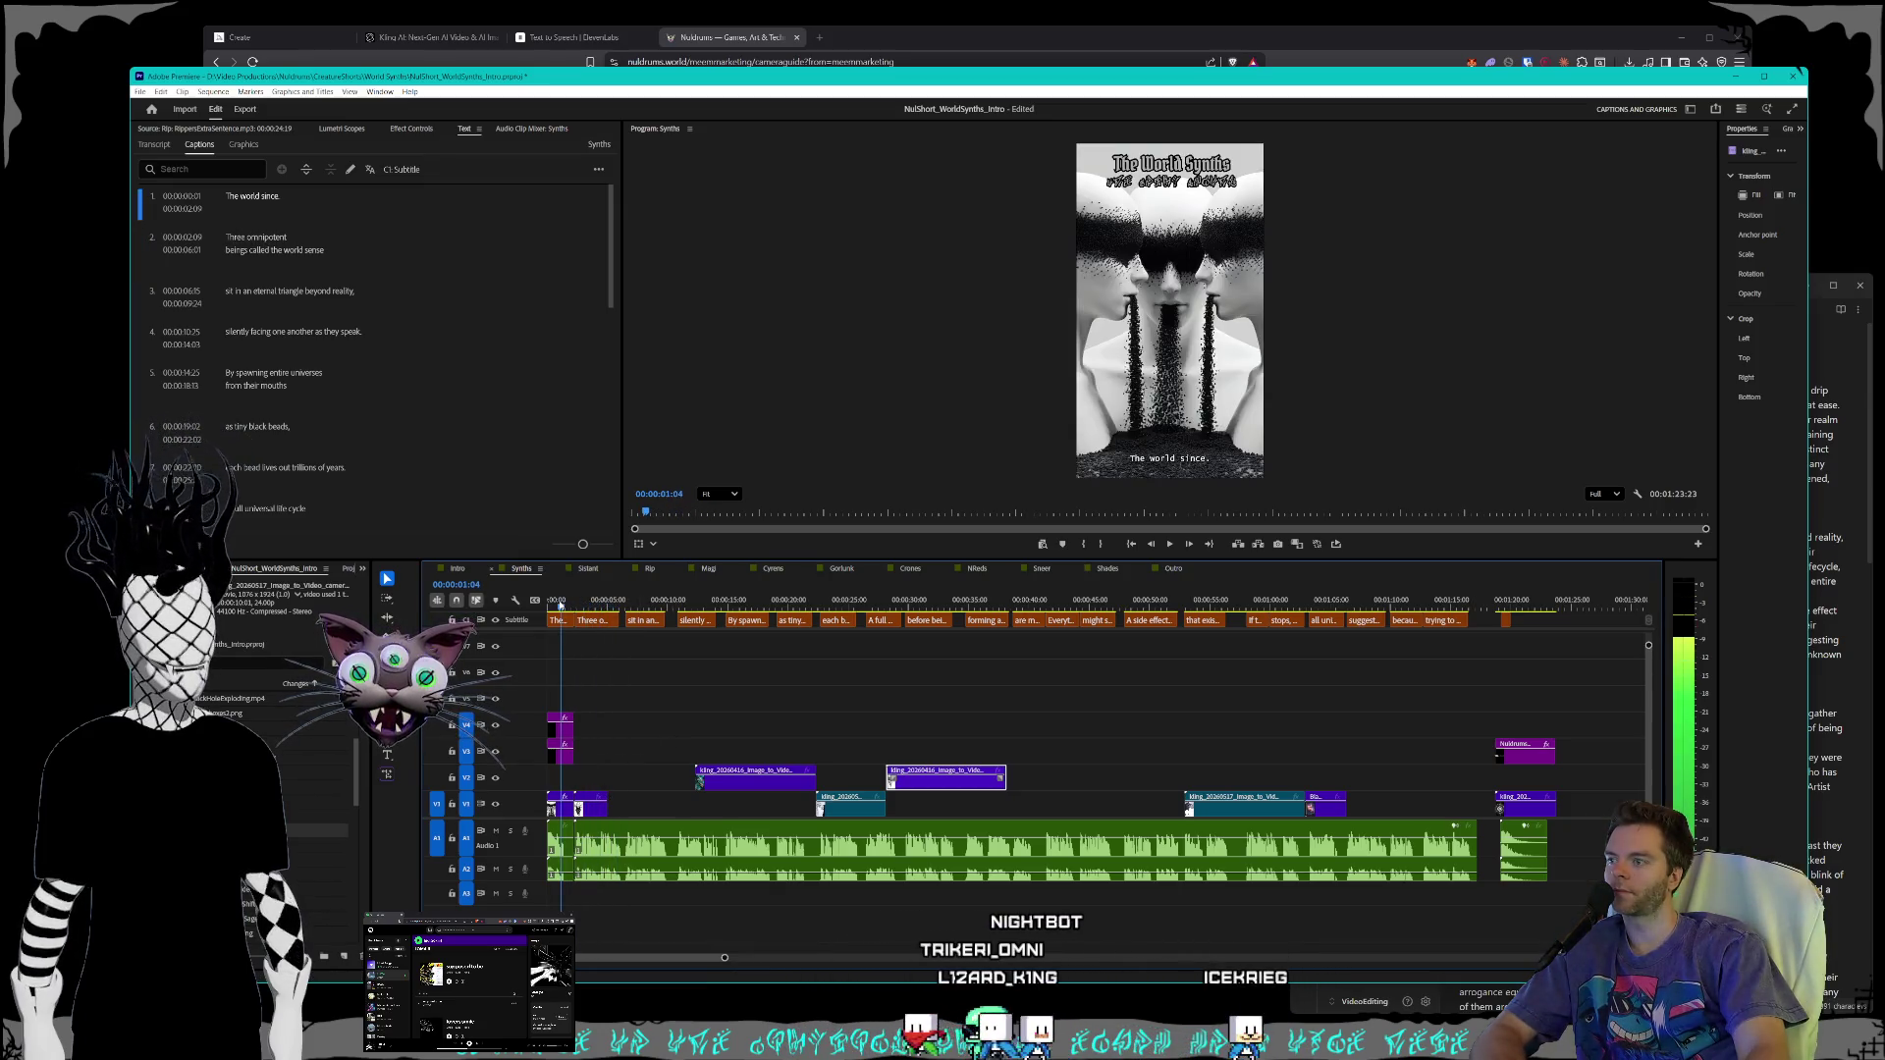
left_click(1168, 546)
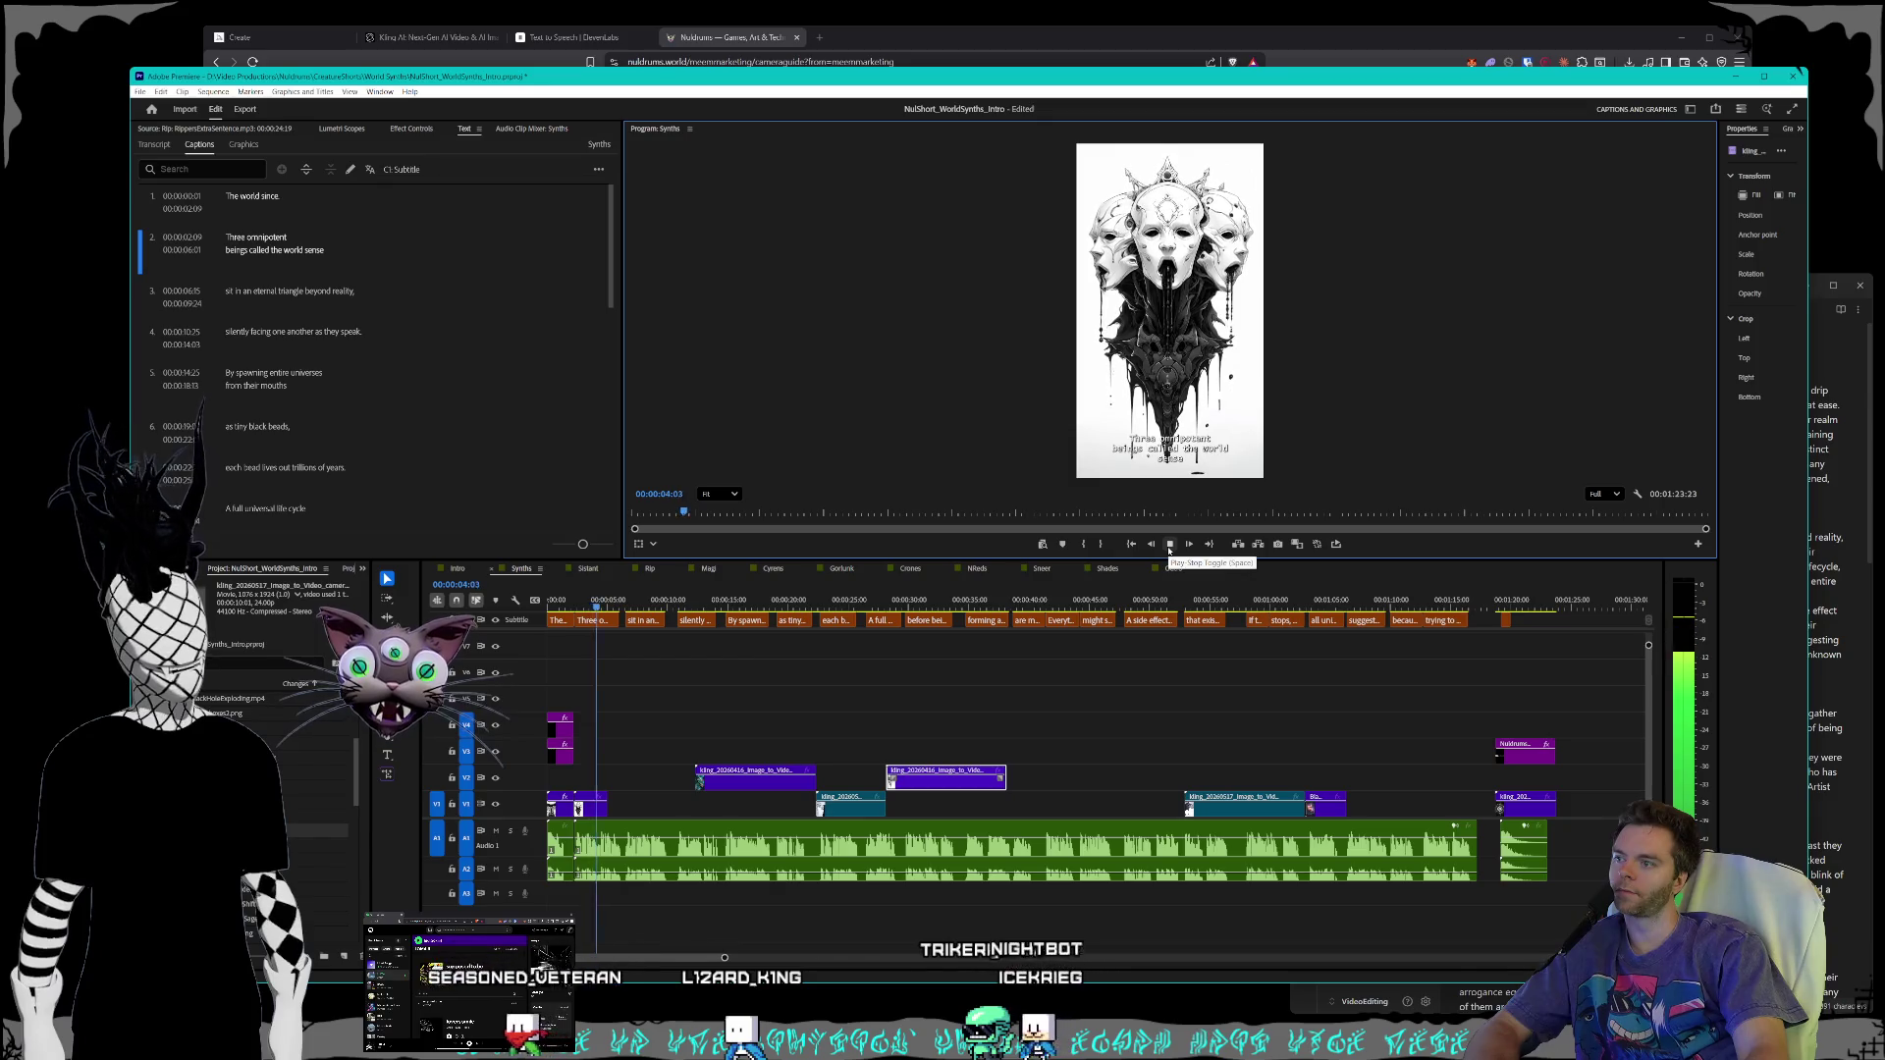
left_click(1168, 546)
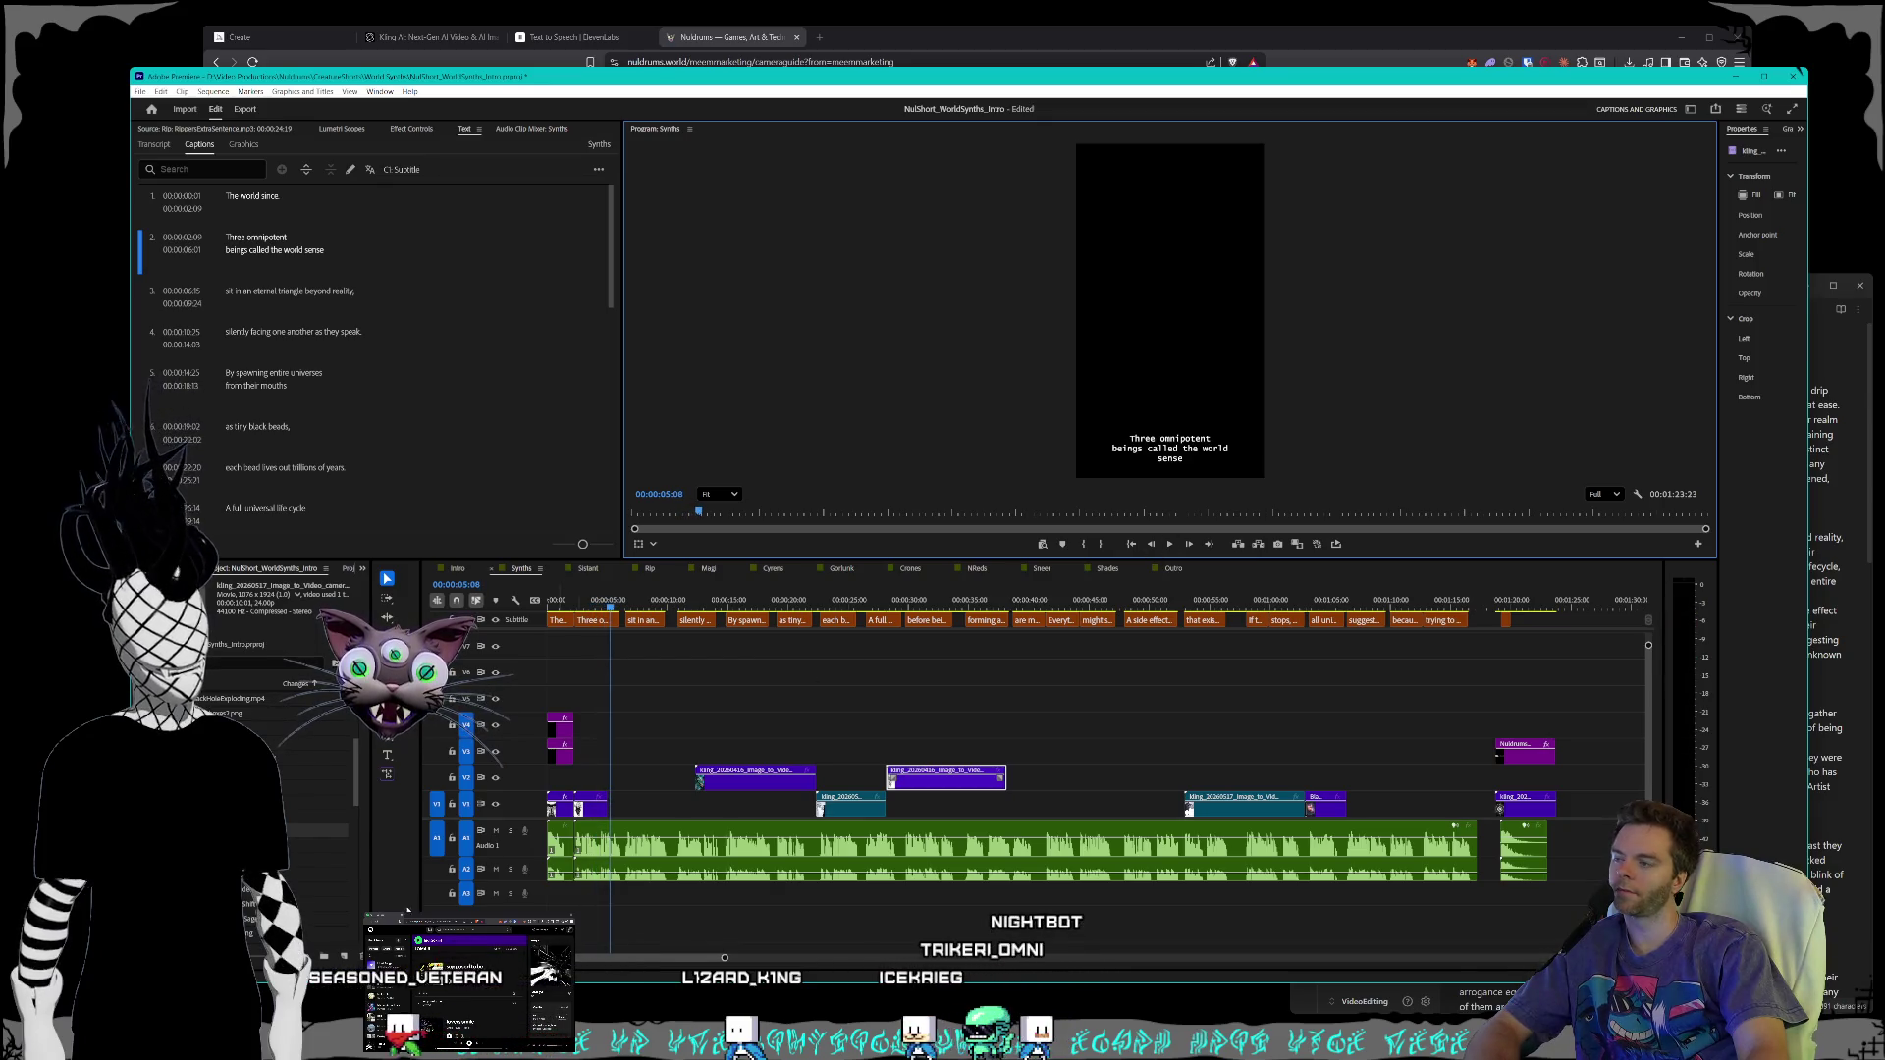
right_click(590, 816)
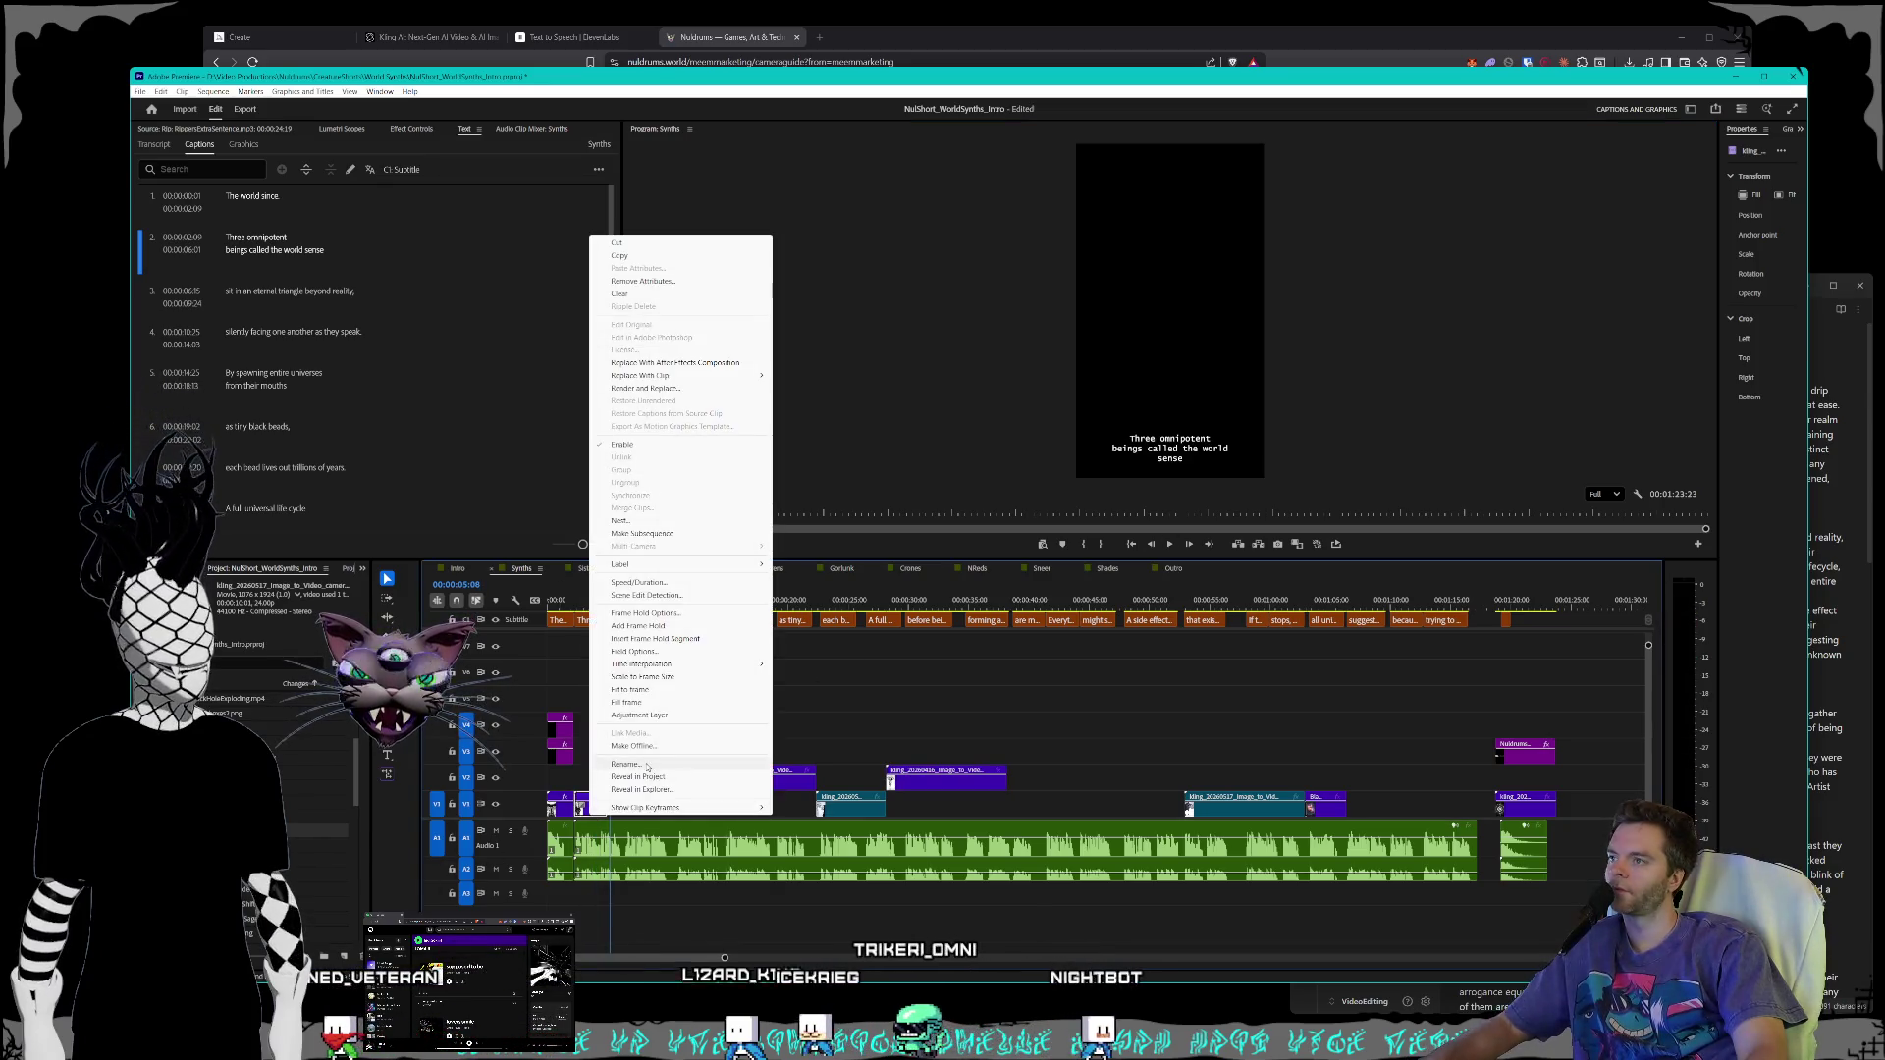
- Set the first clip's speed to 50% and play the opening
left_click(638, 583)
type("50")
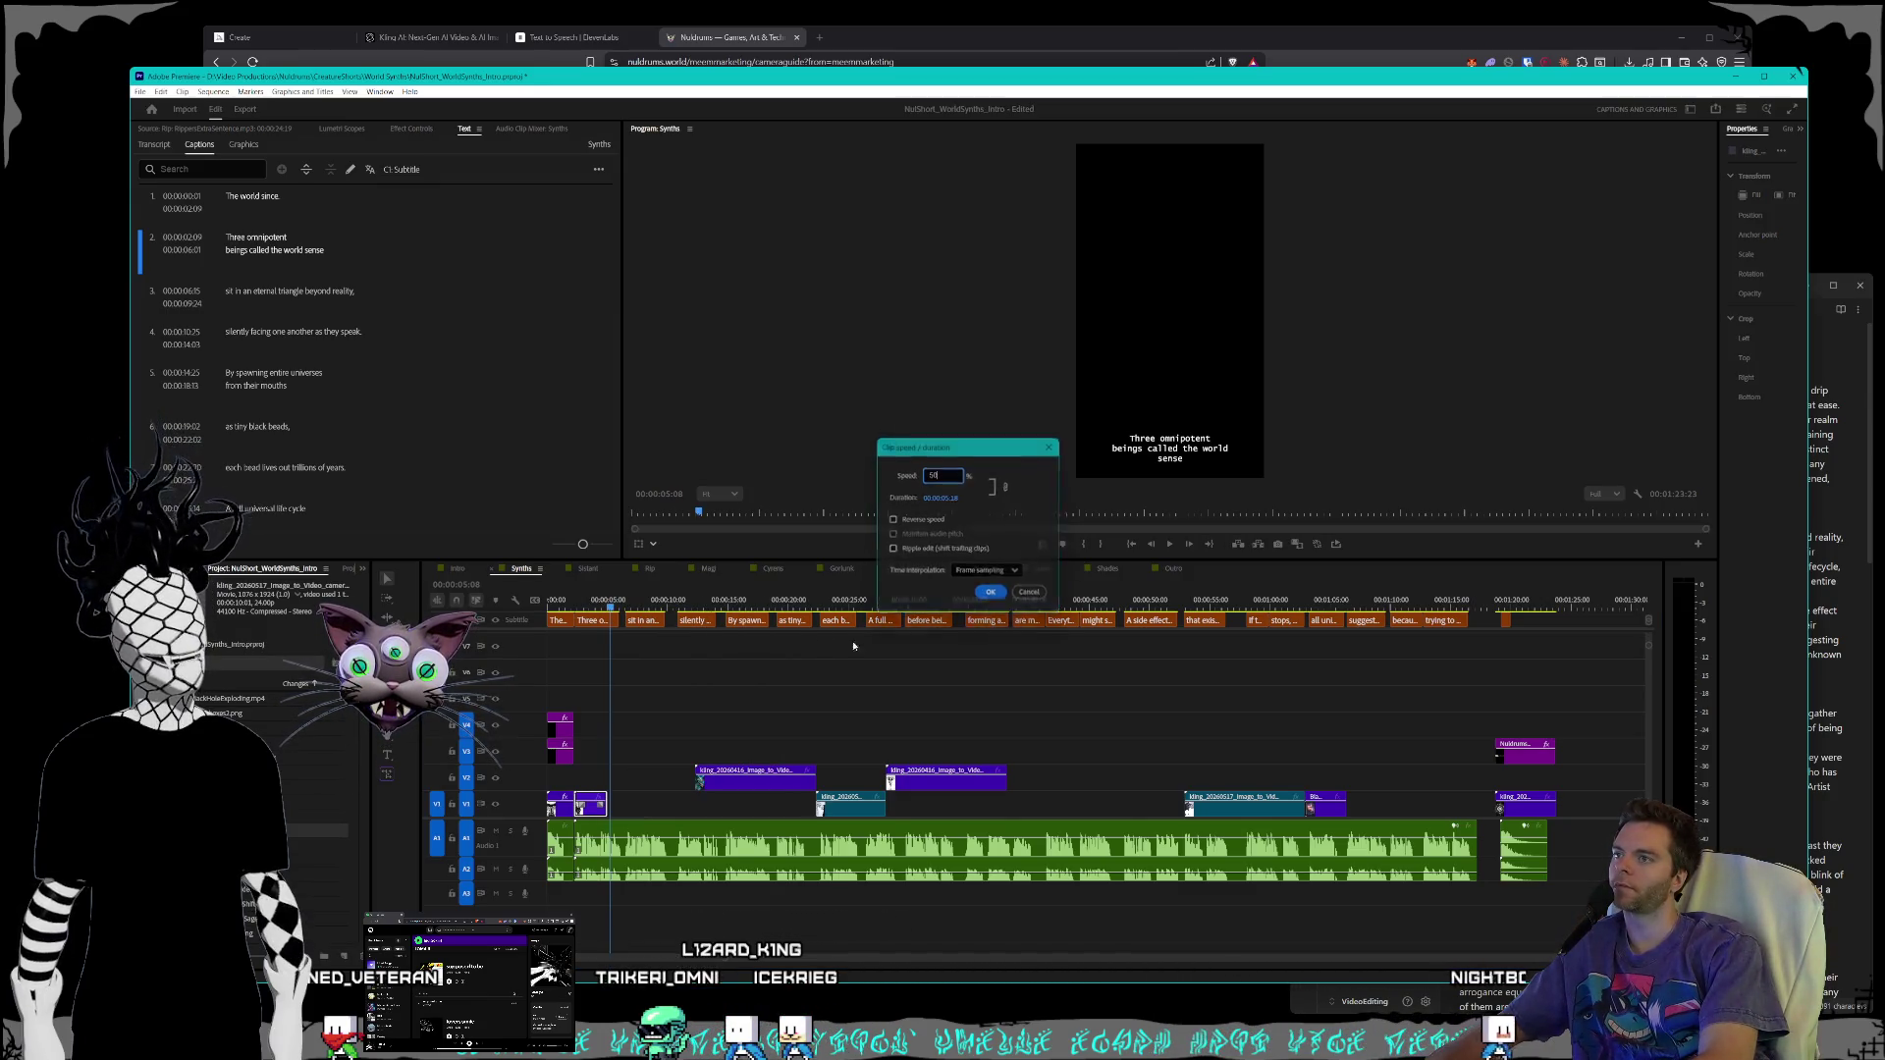
key("Return")
left_click_drag(593, 606, 551, 605)
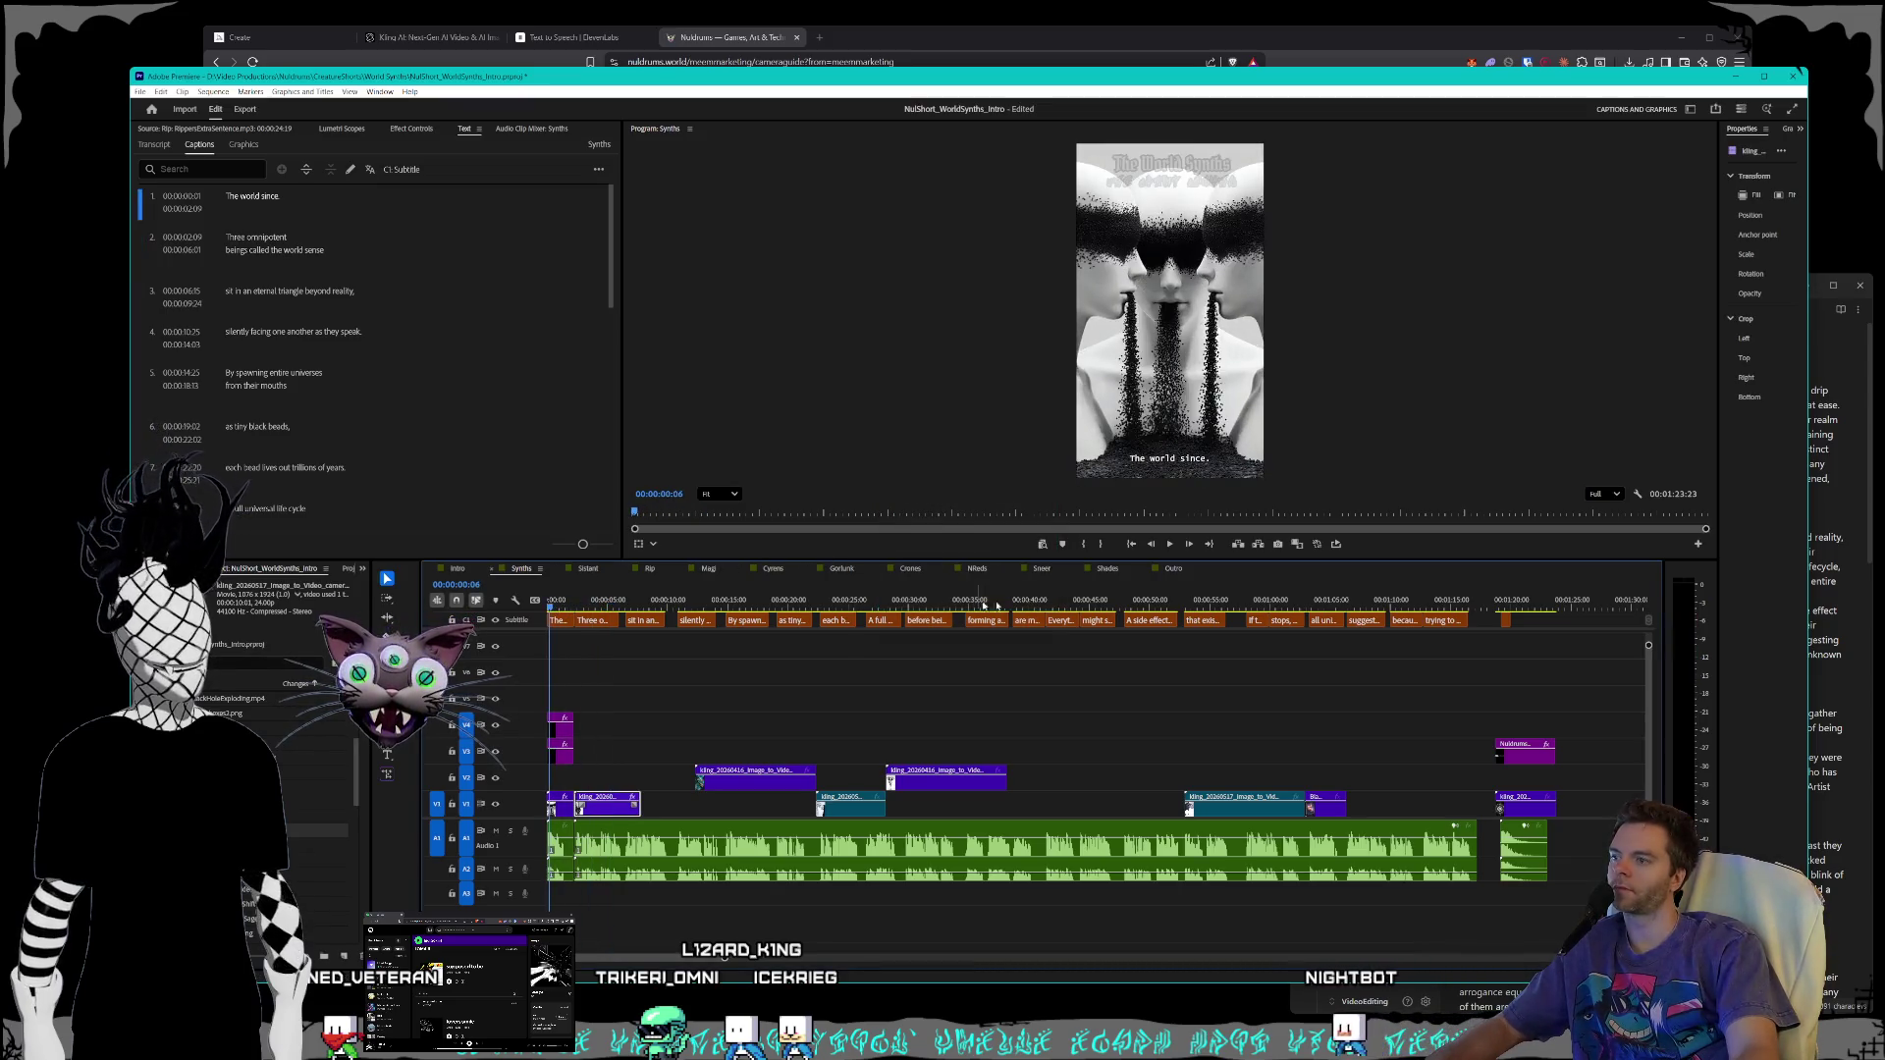
left_click(1170, 546)
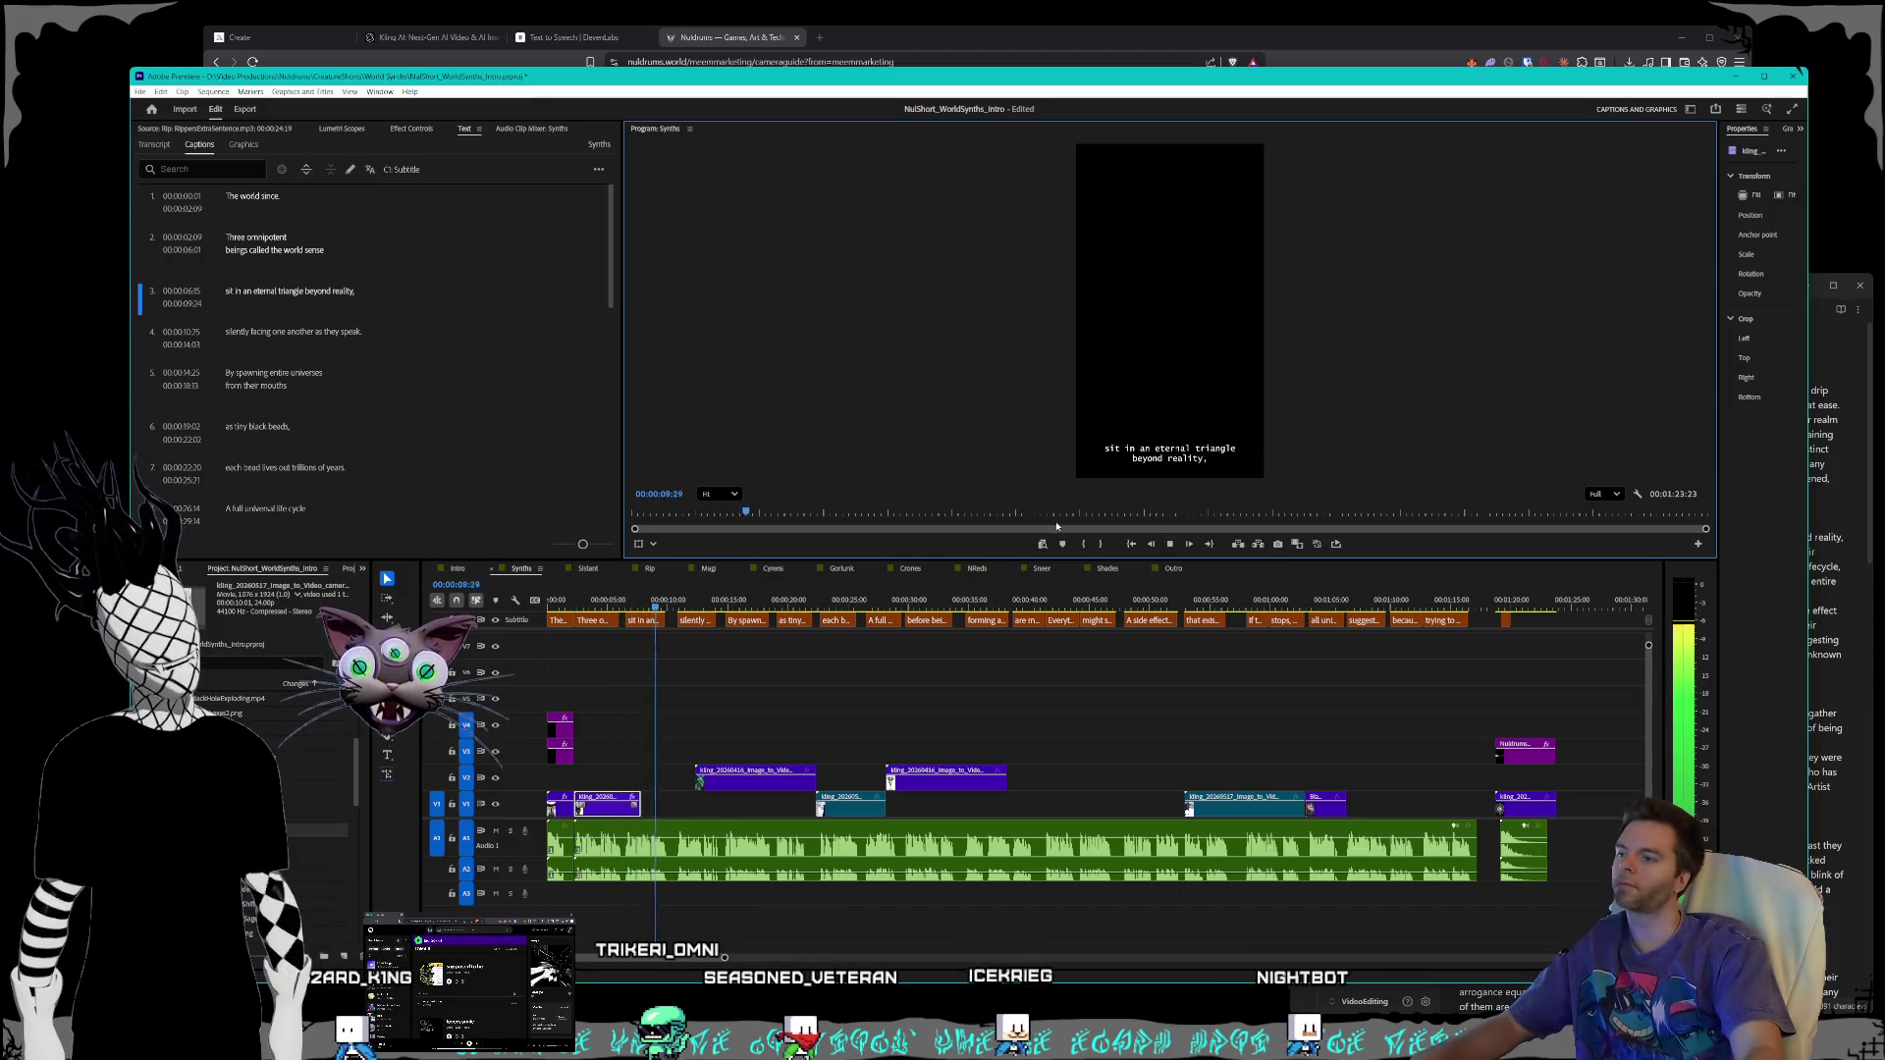
key("space")
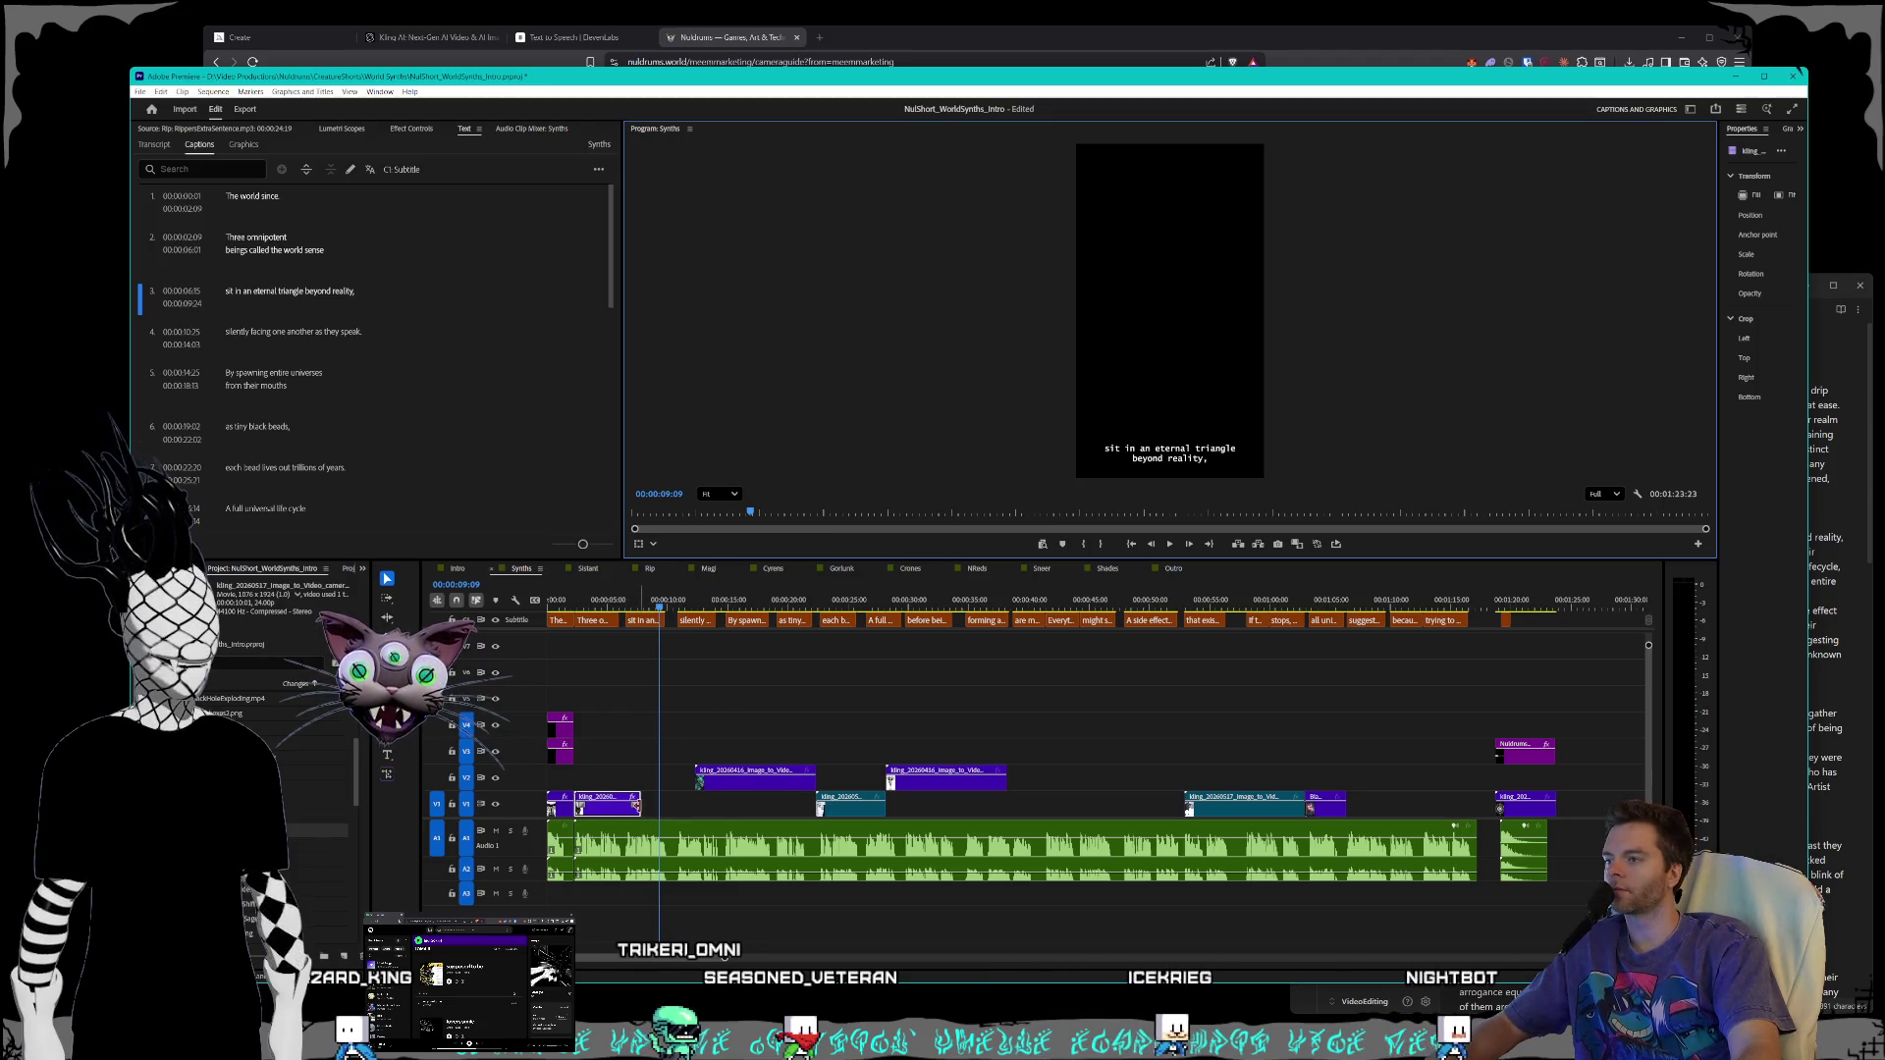
- Change the first clip's speed to 60% and review the sequence playback
right_click(637, 807)
left_click(641, 573)
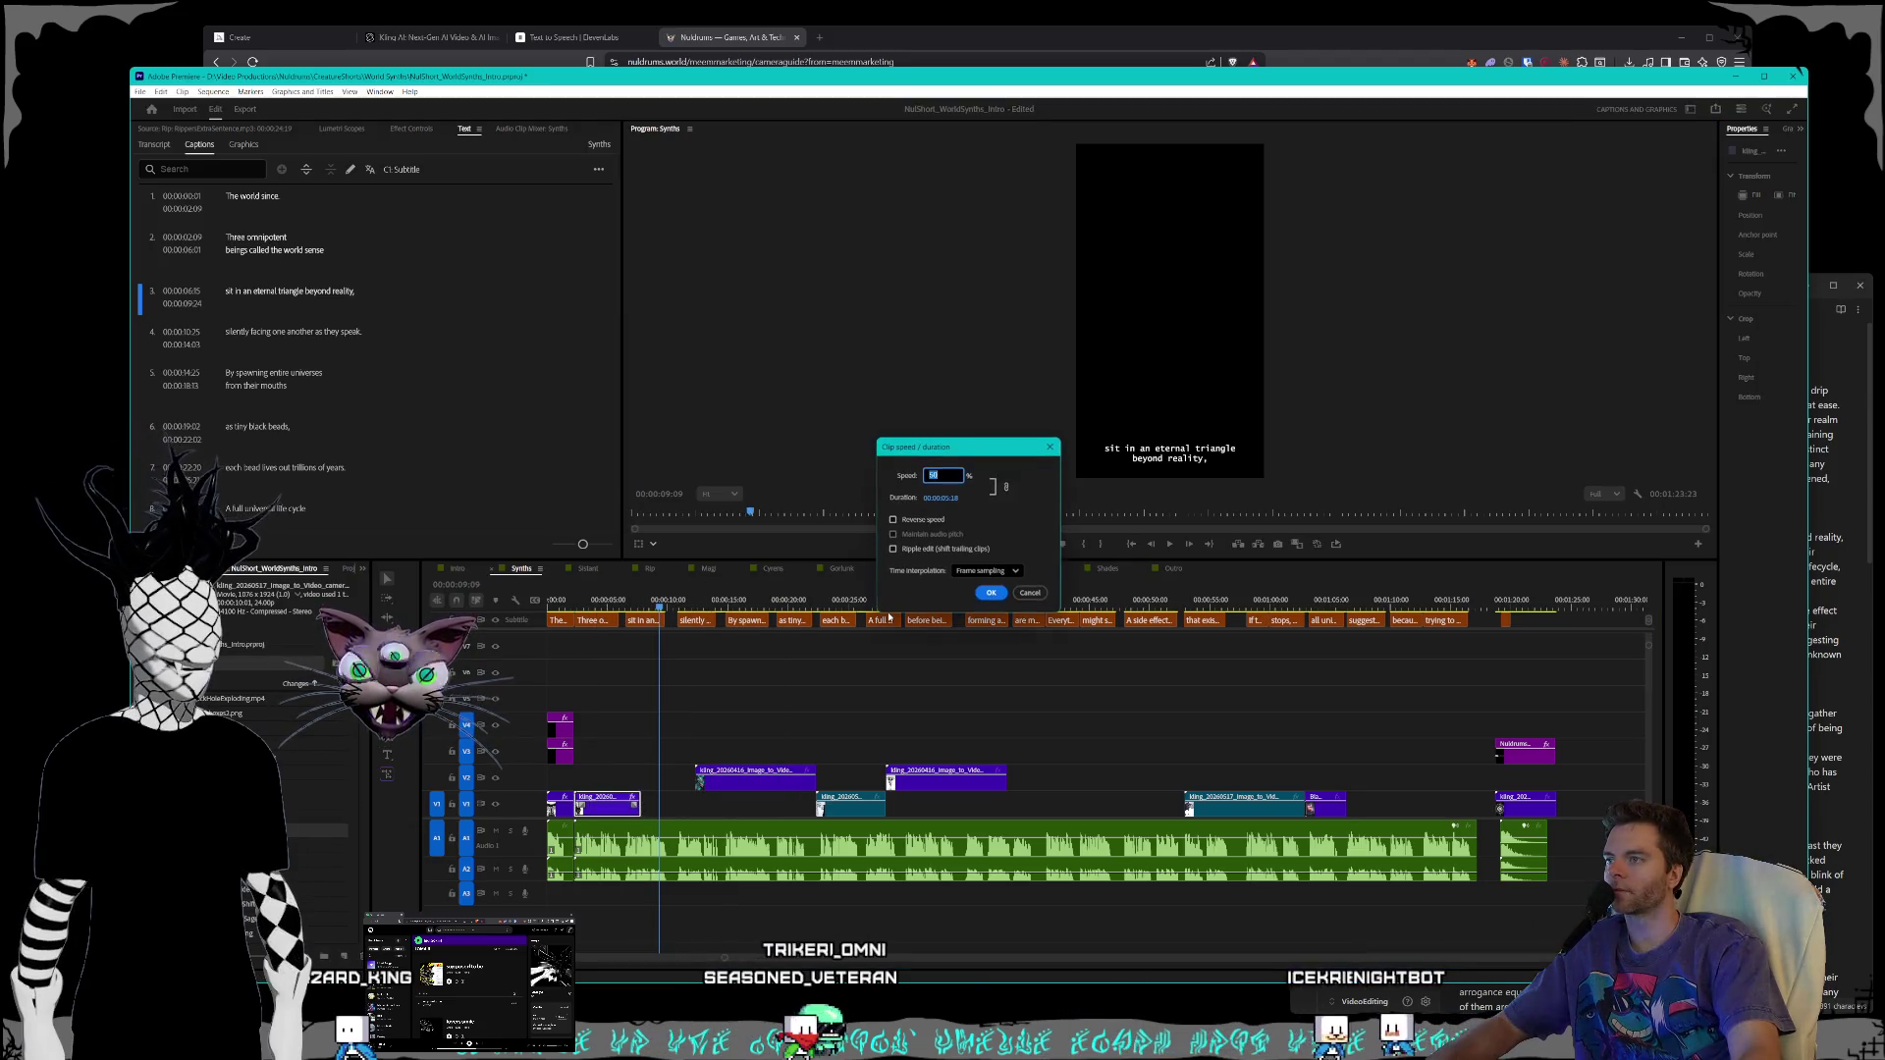
type("60")
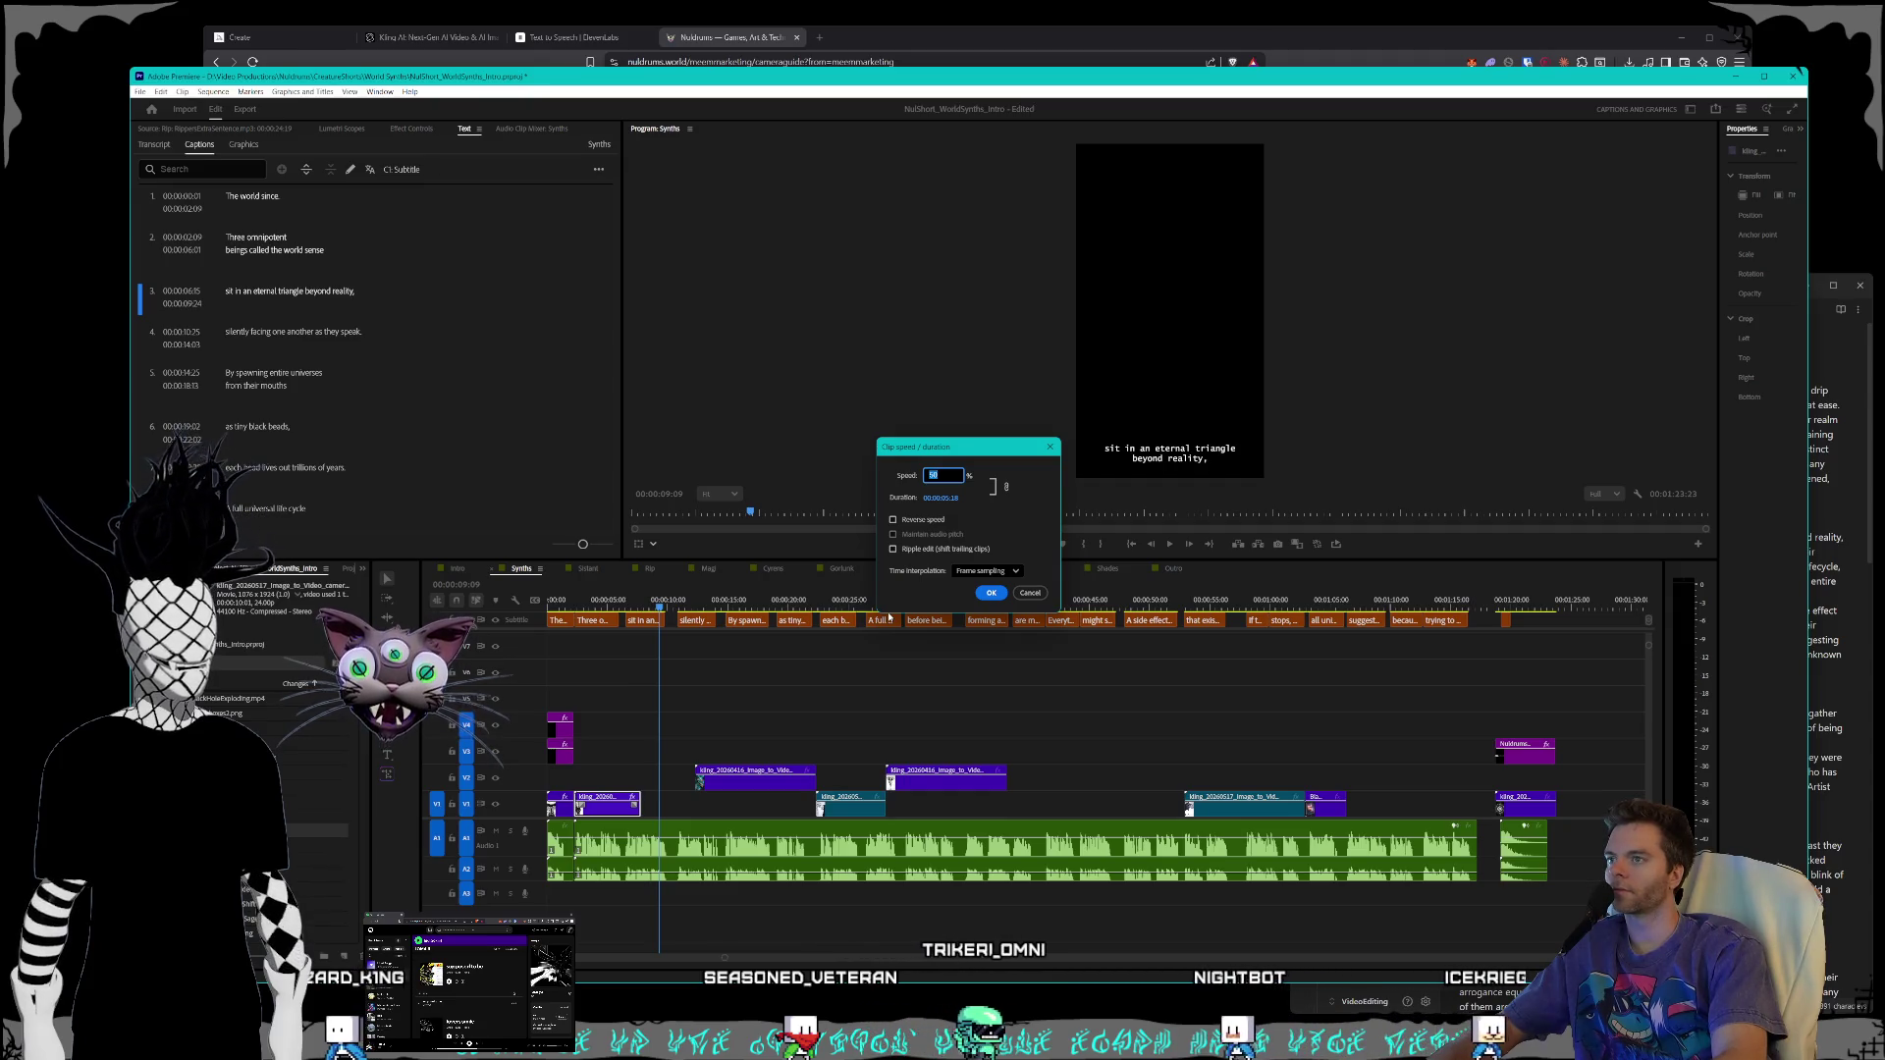
key("Return")
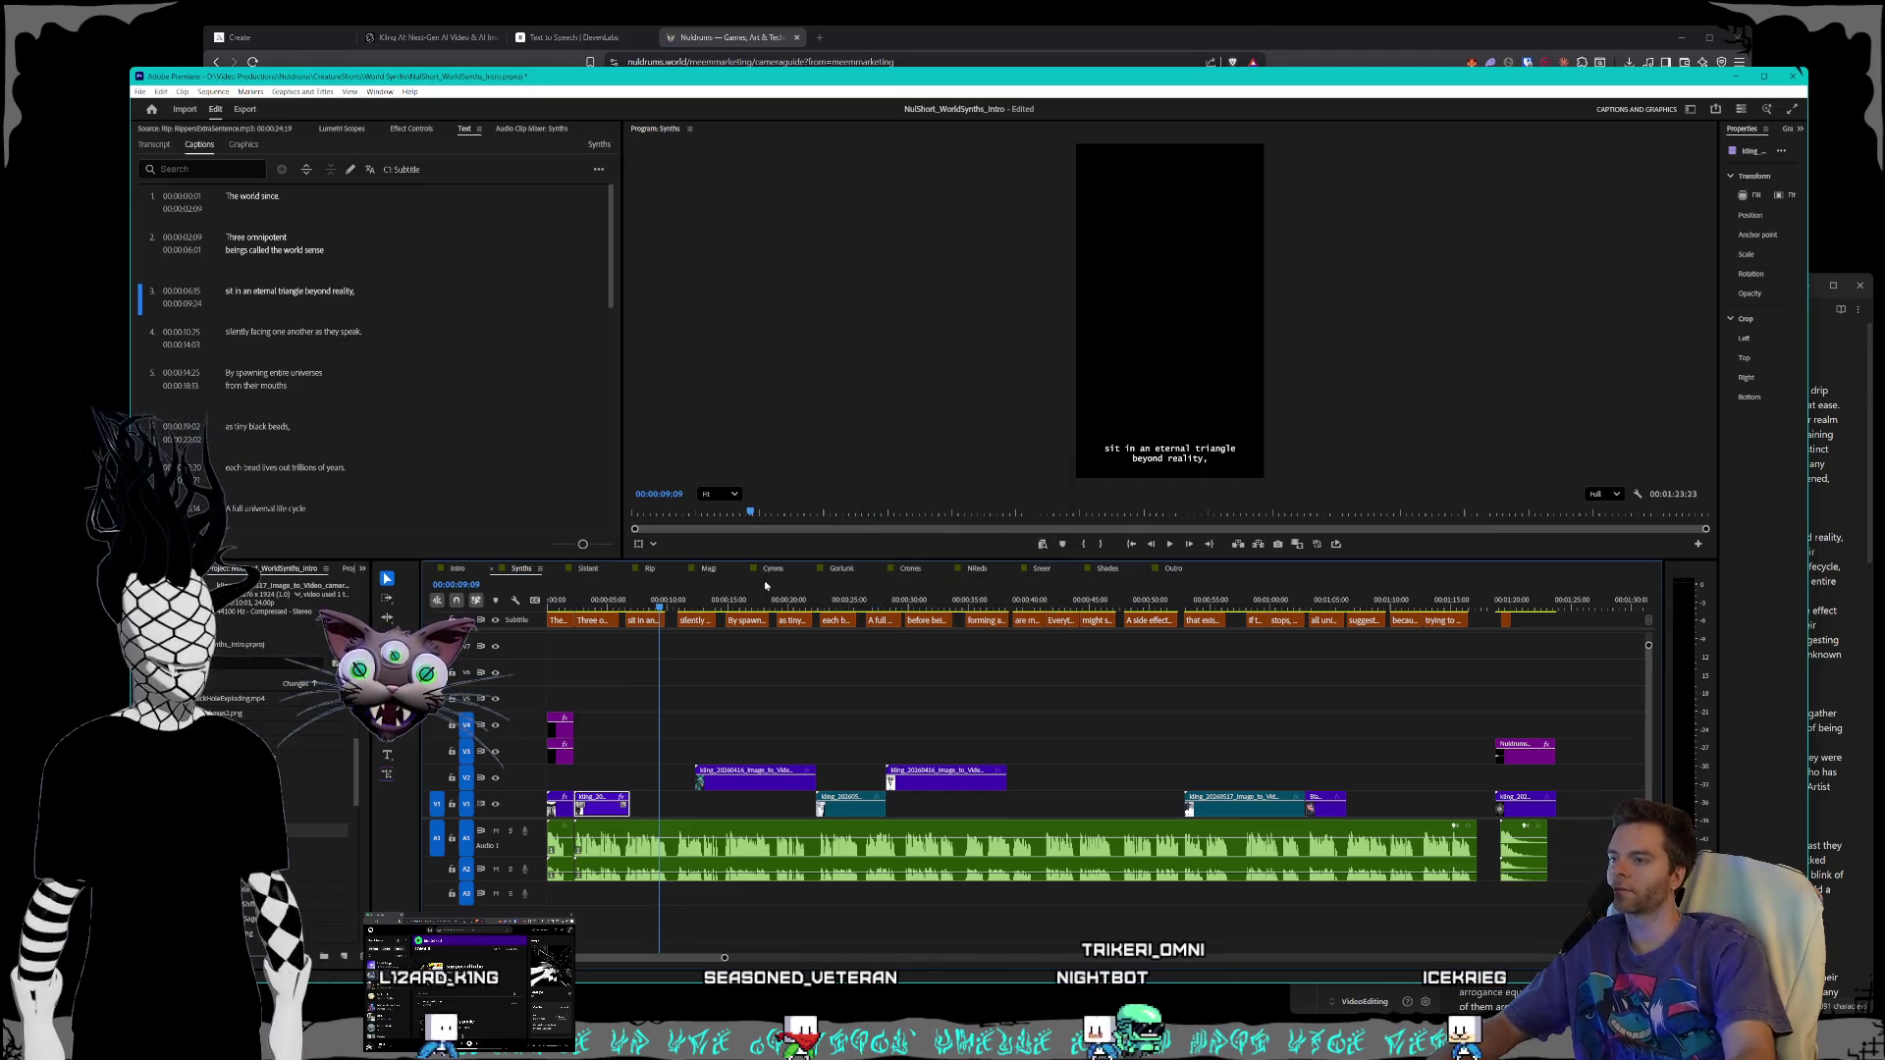
mouse_move(664, 607)
left_mouse_down()
mouse_move(1321, 606)
mouse_move(403, 578)
left_mouse_up()
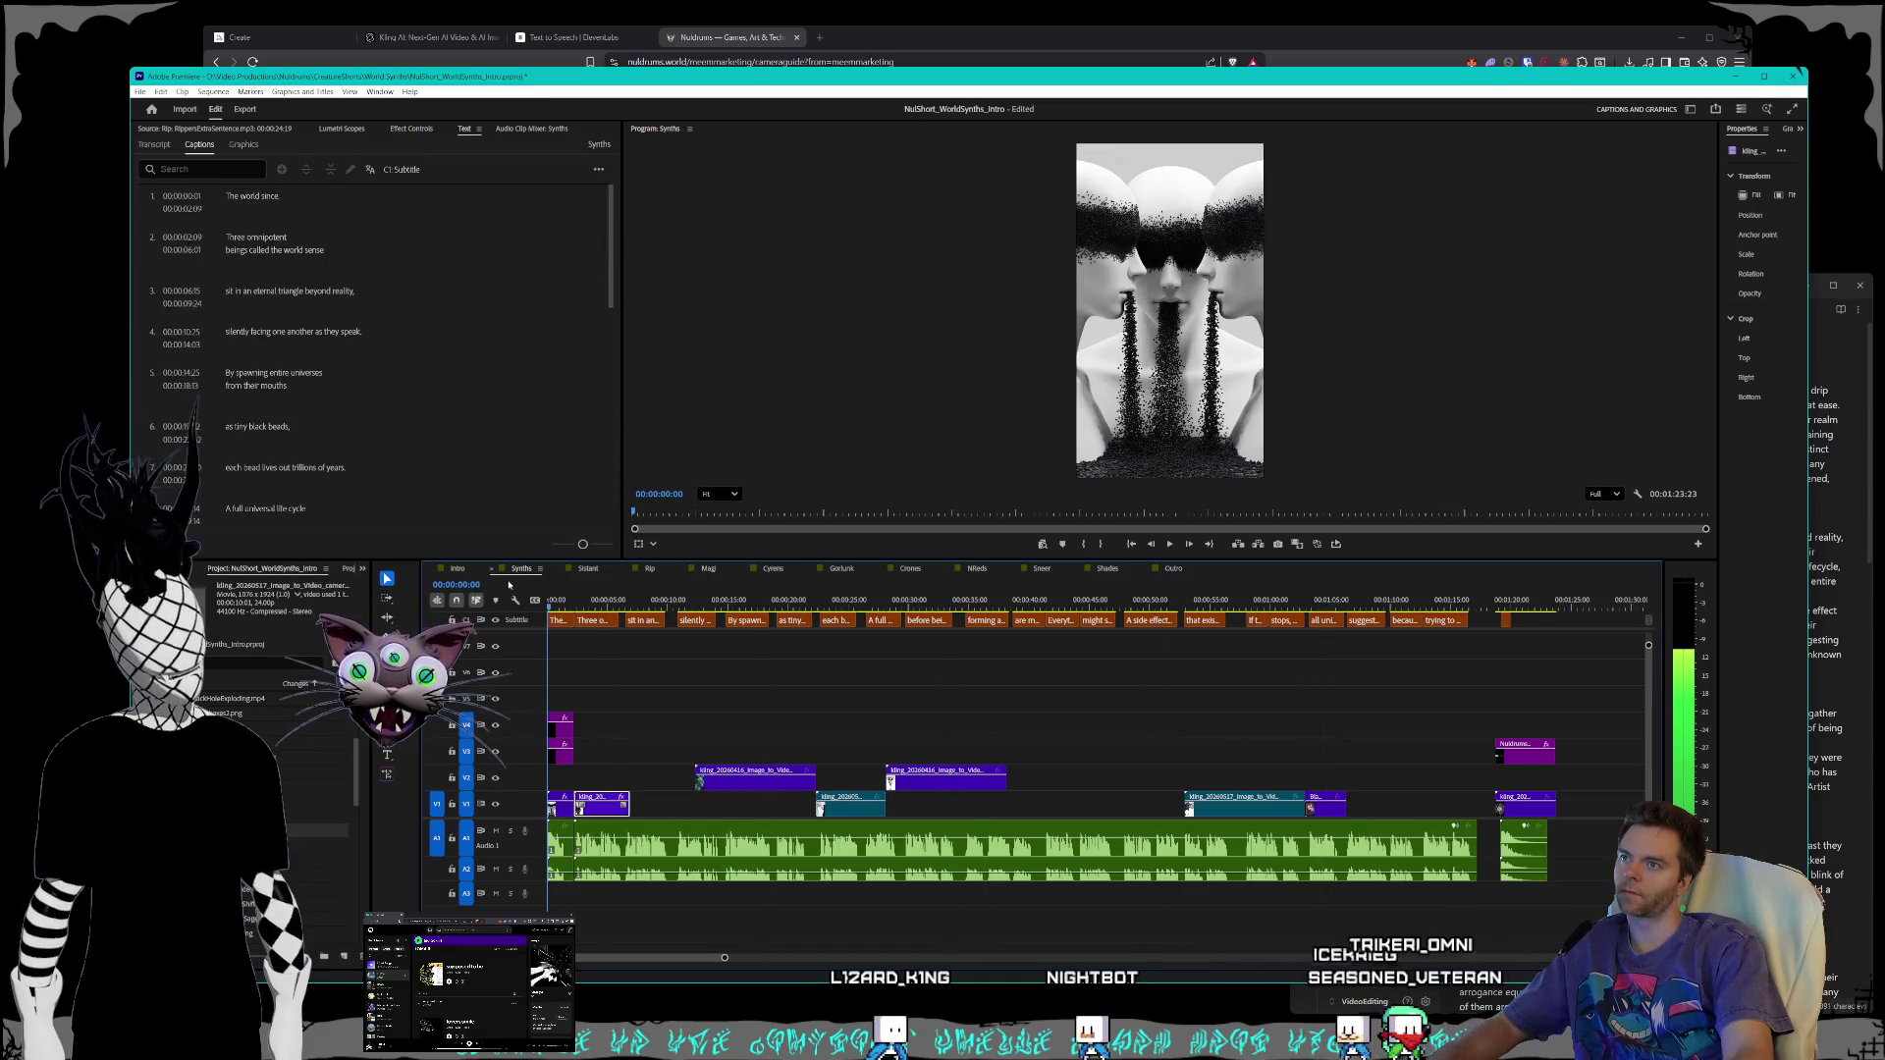
mouse_move(546, 586)
left_mouse_down()
mouse_move(609, 589)
mouse_move(502, 585)
left_mouse_up()
left_click(1170, 546)
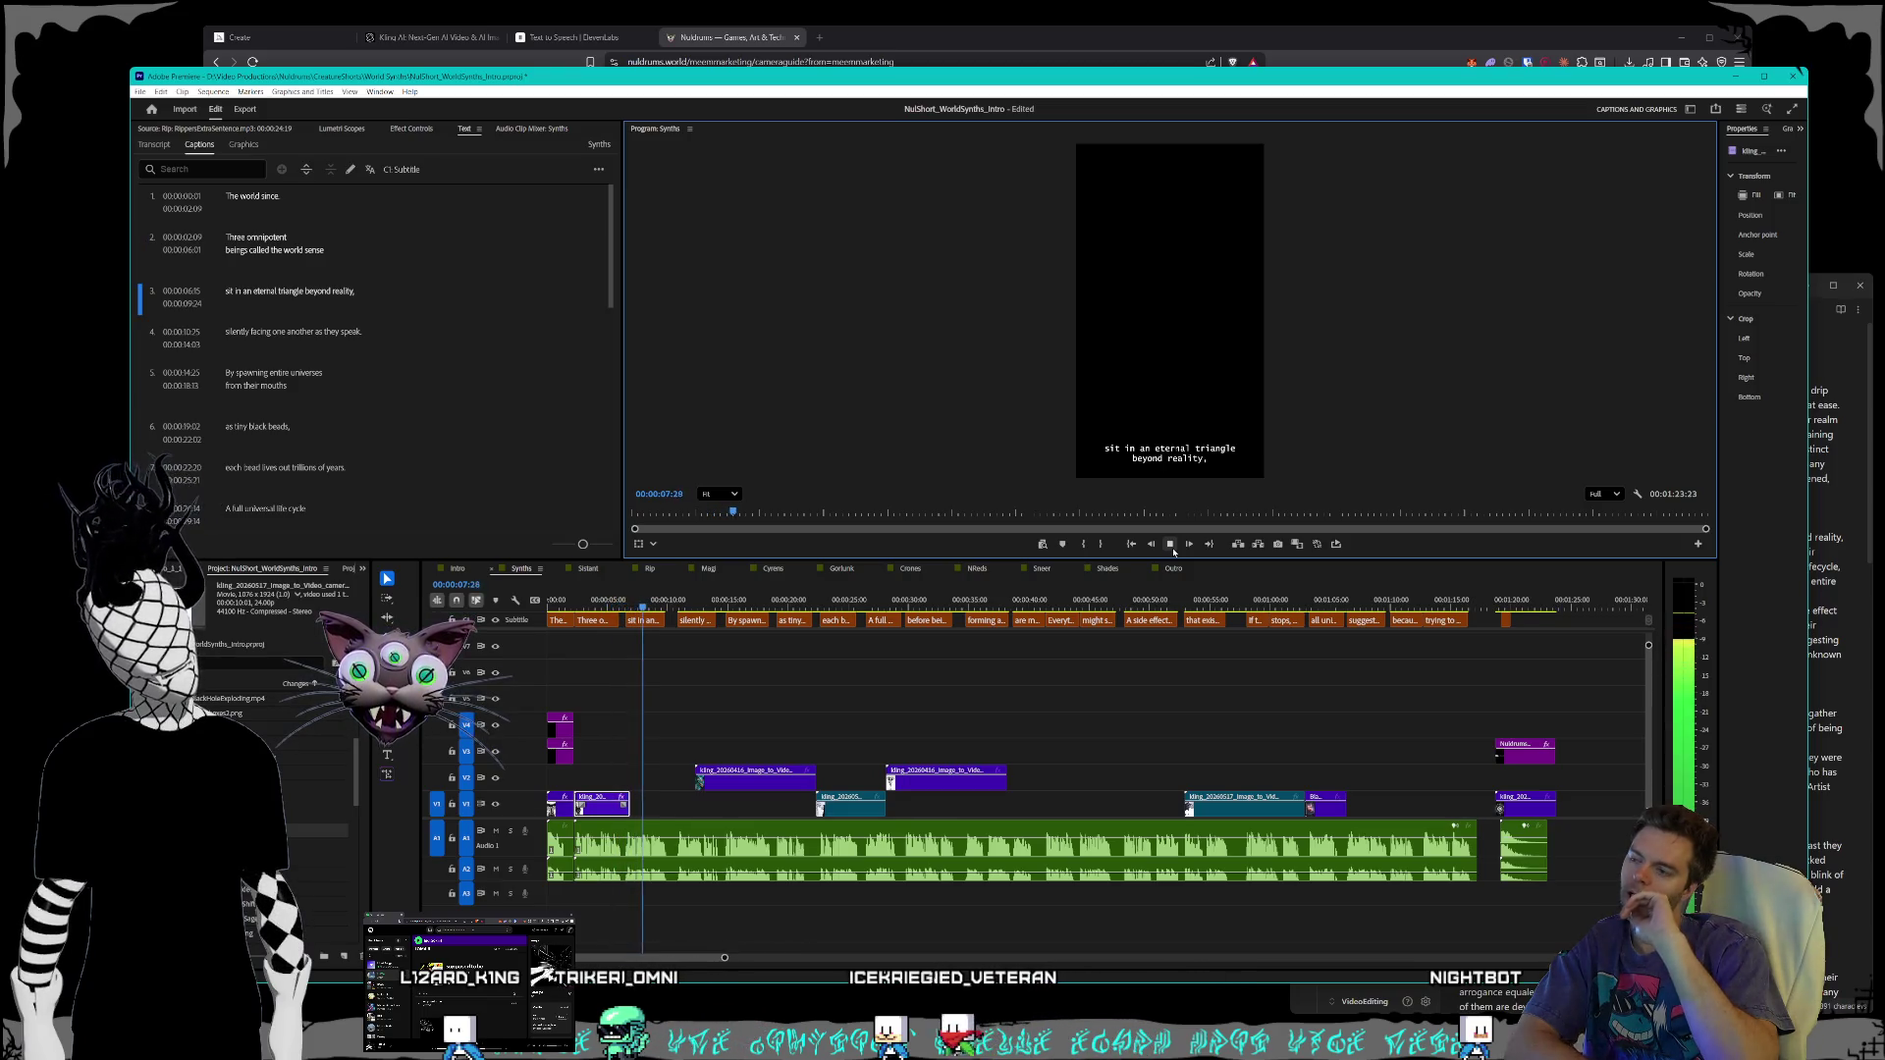
left_click(1171, 547)
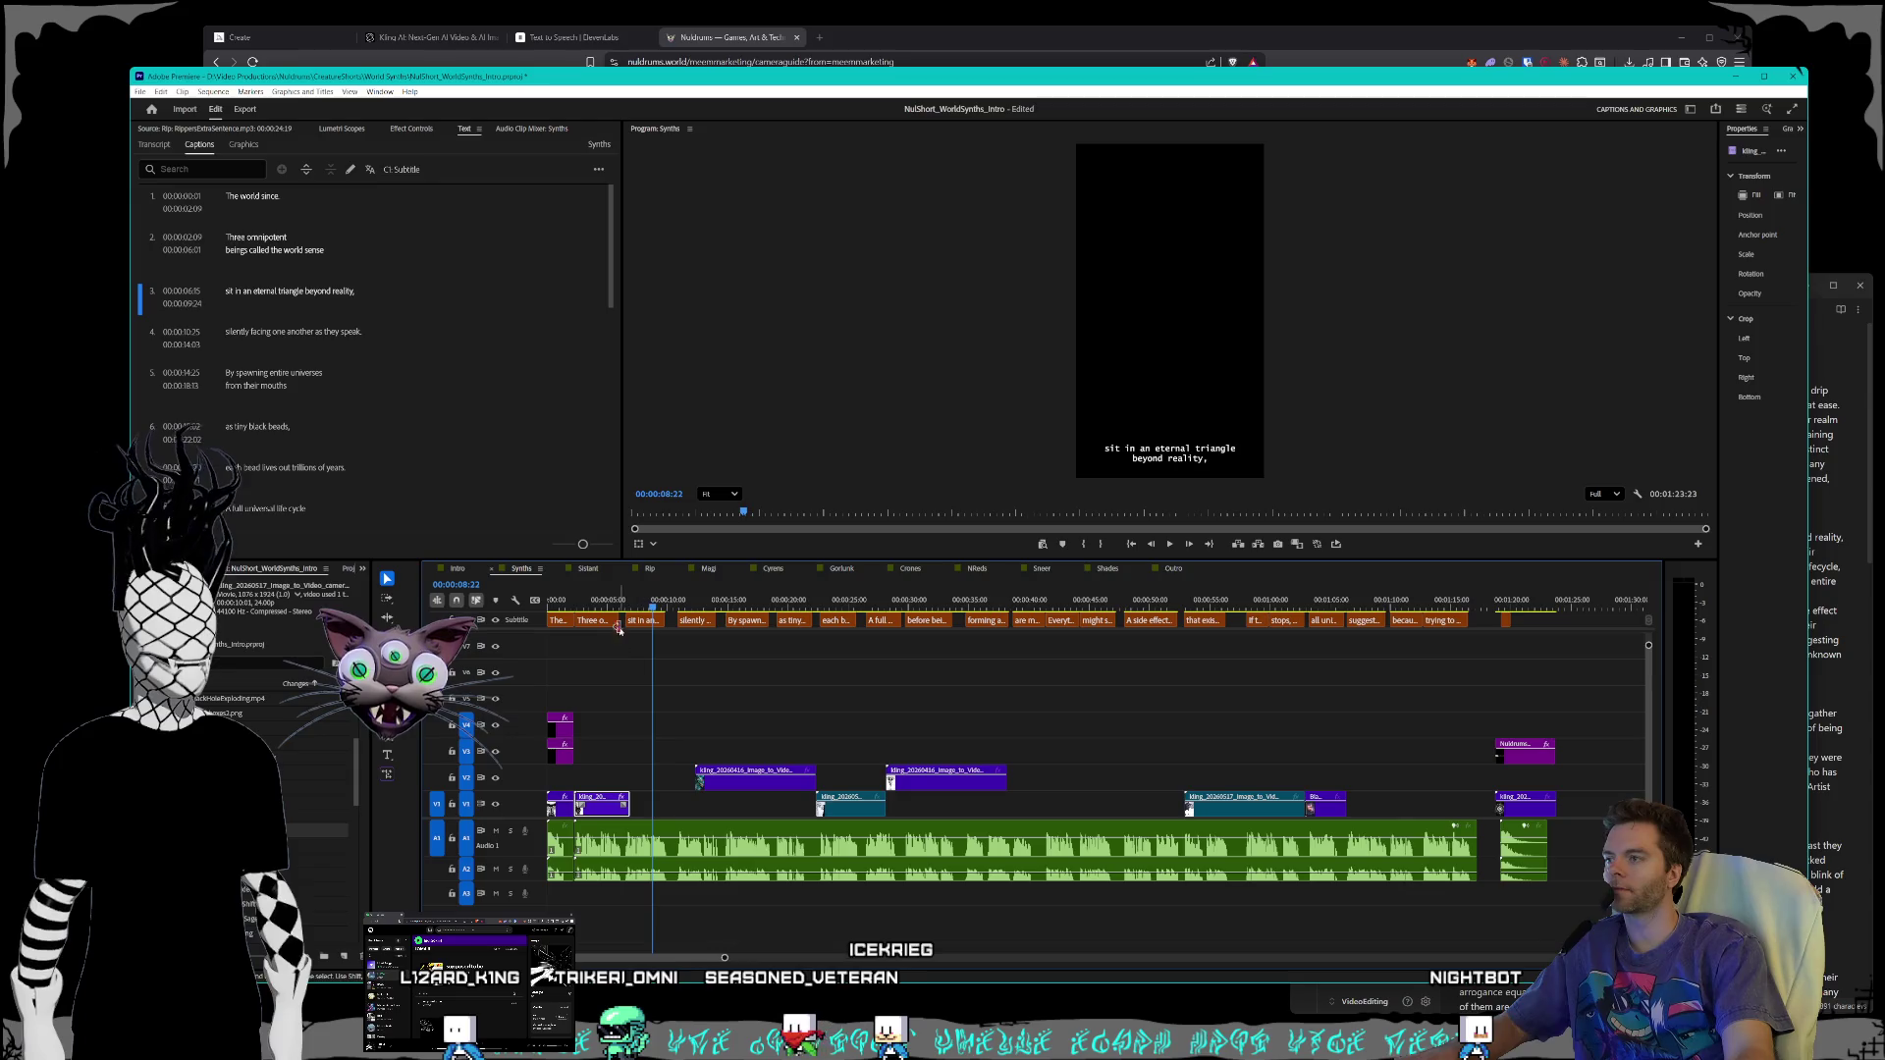
- Move the Kling clip down onto V1 and shift the first small clip toward the start
key("Home")
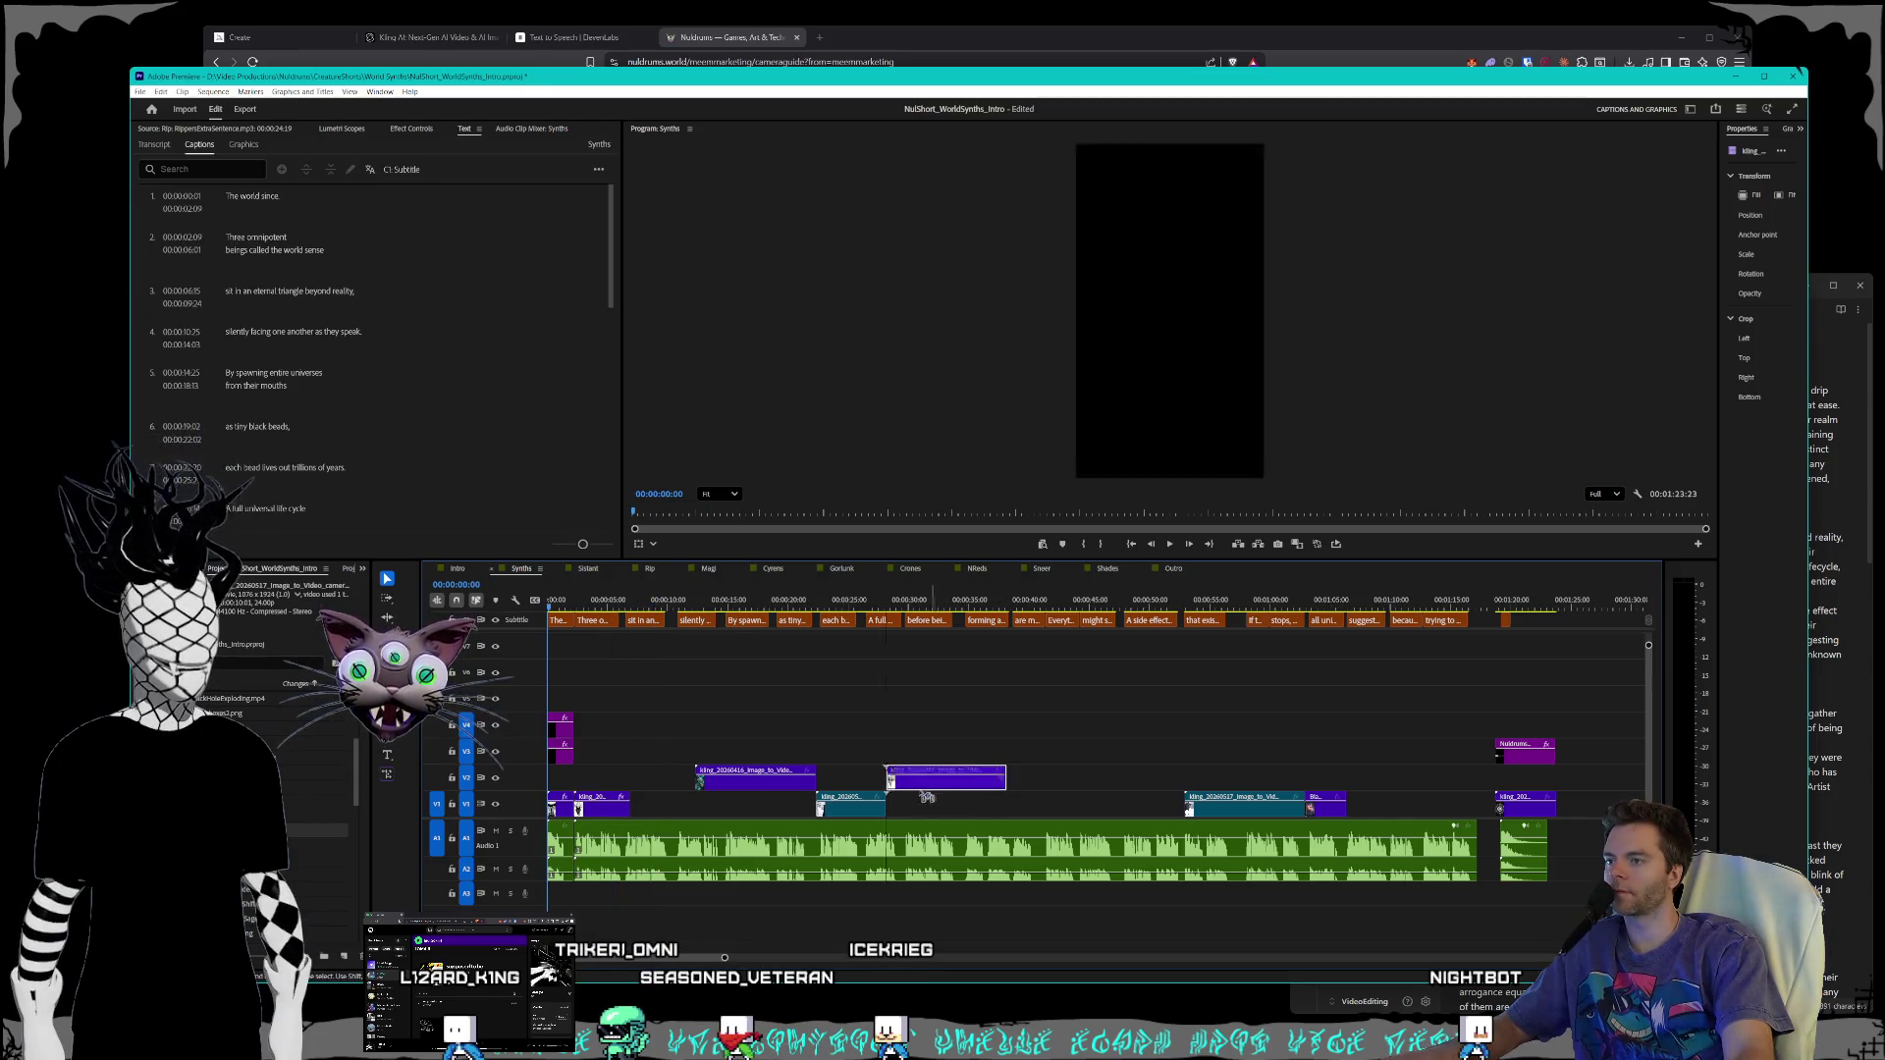
left_click_drag(719, 807, 739, 813)
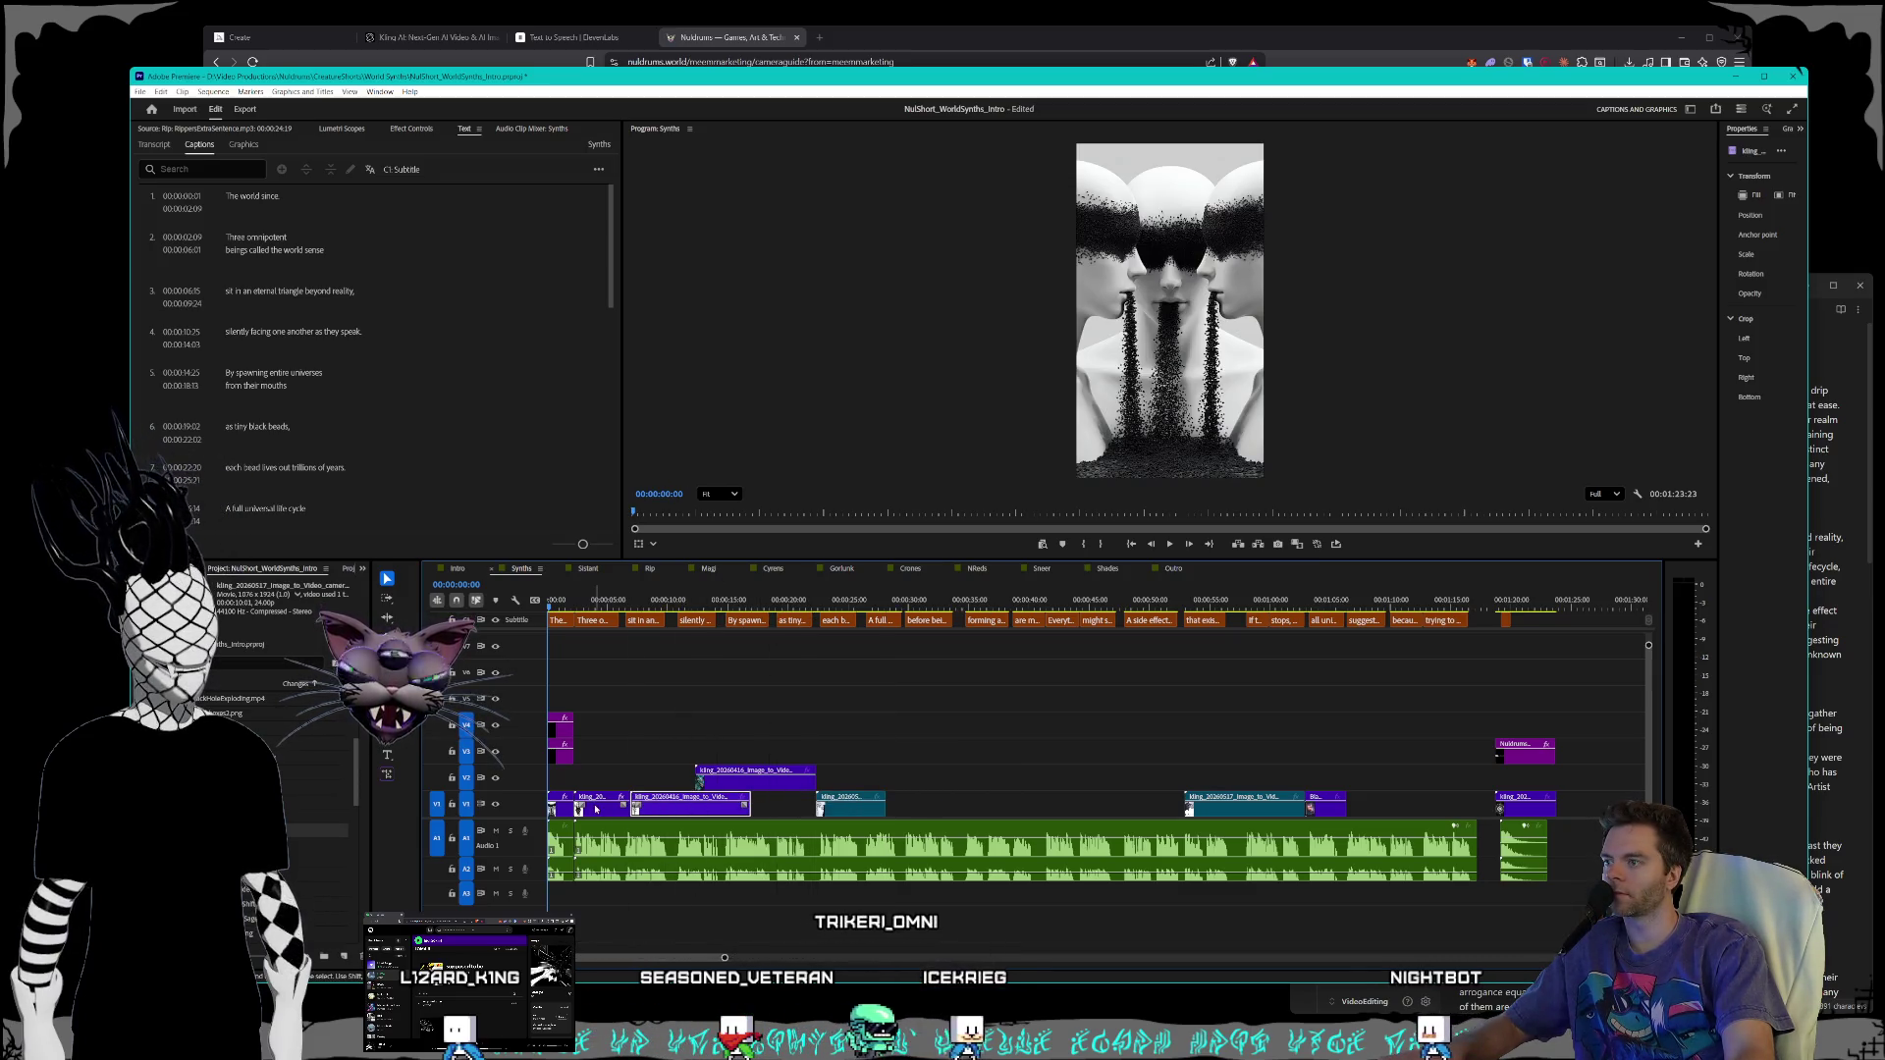
left_click(560, 814)
left_click_drag(560, 814, 571, 816)
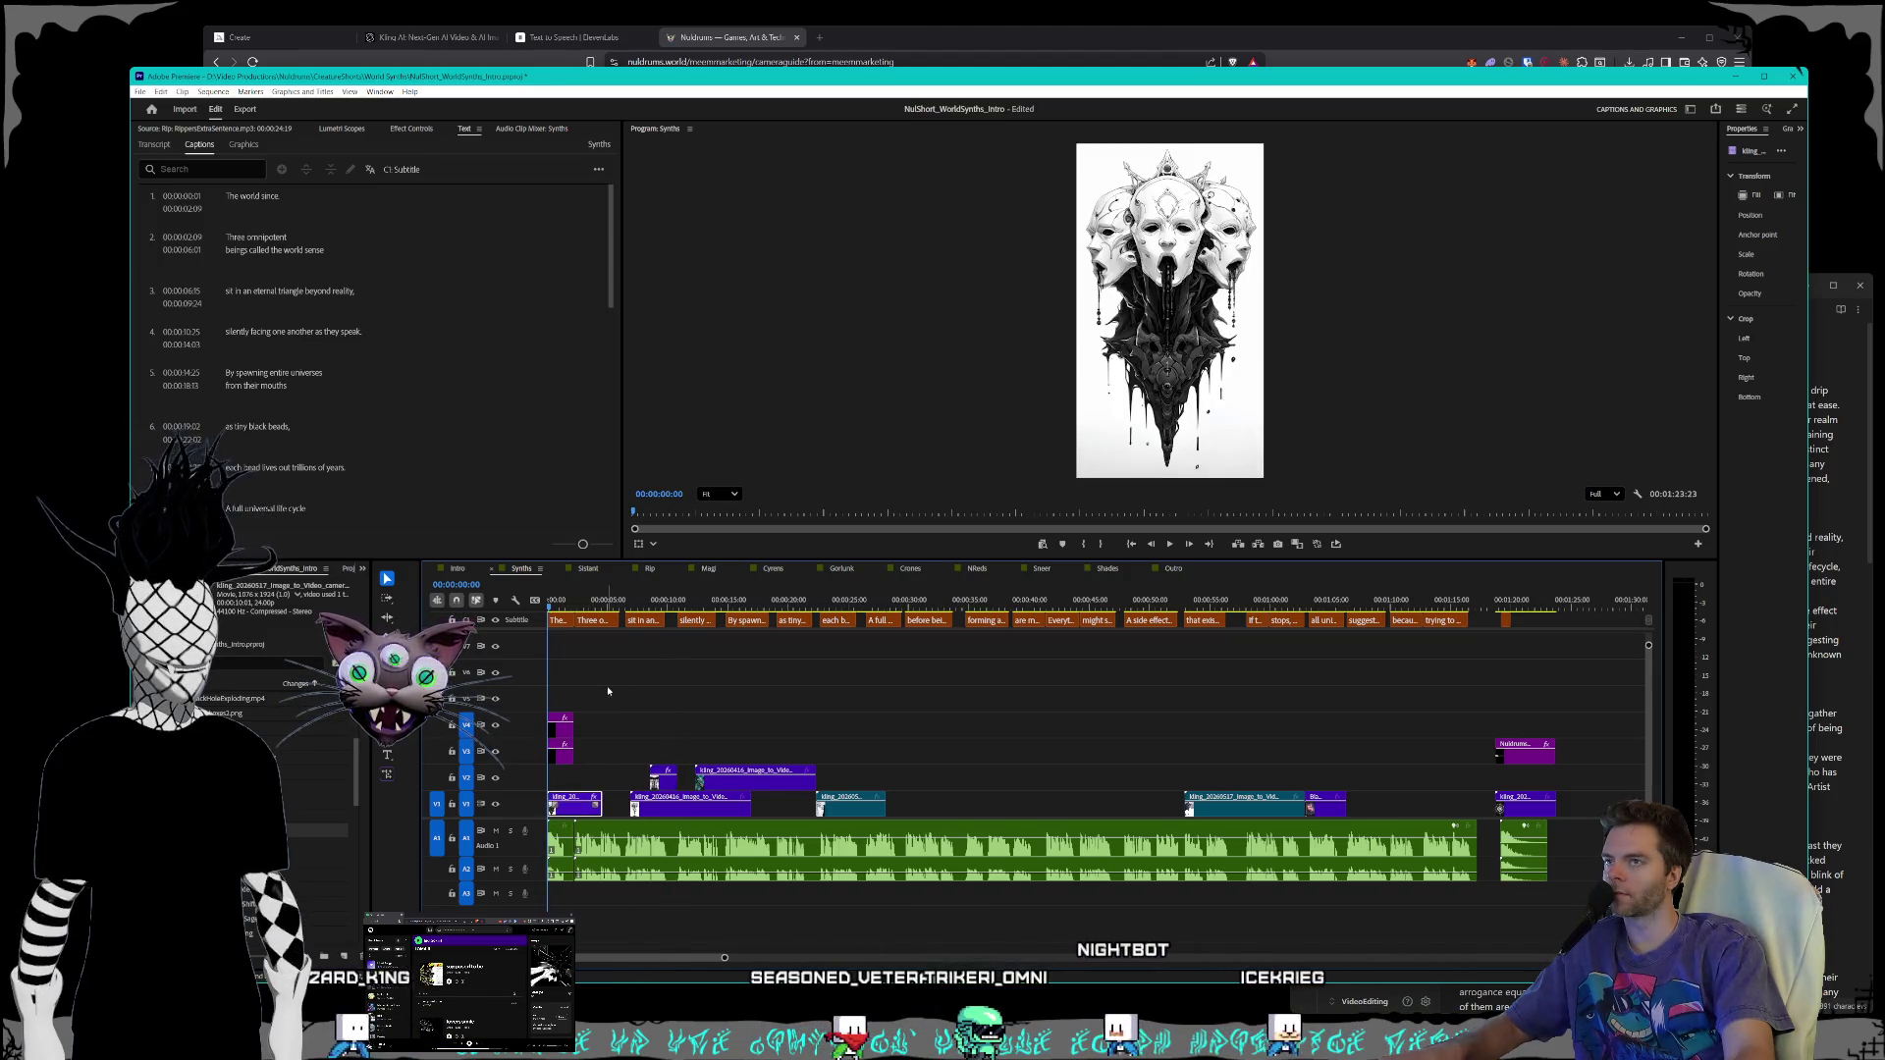
key("space")
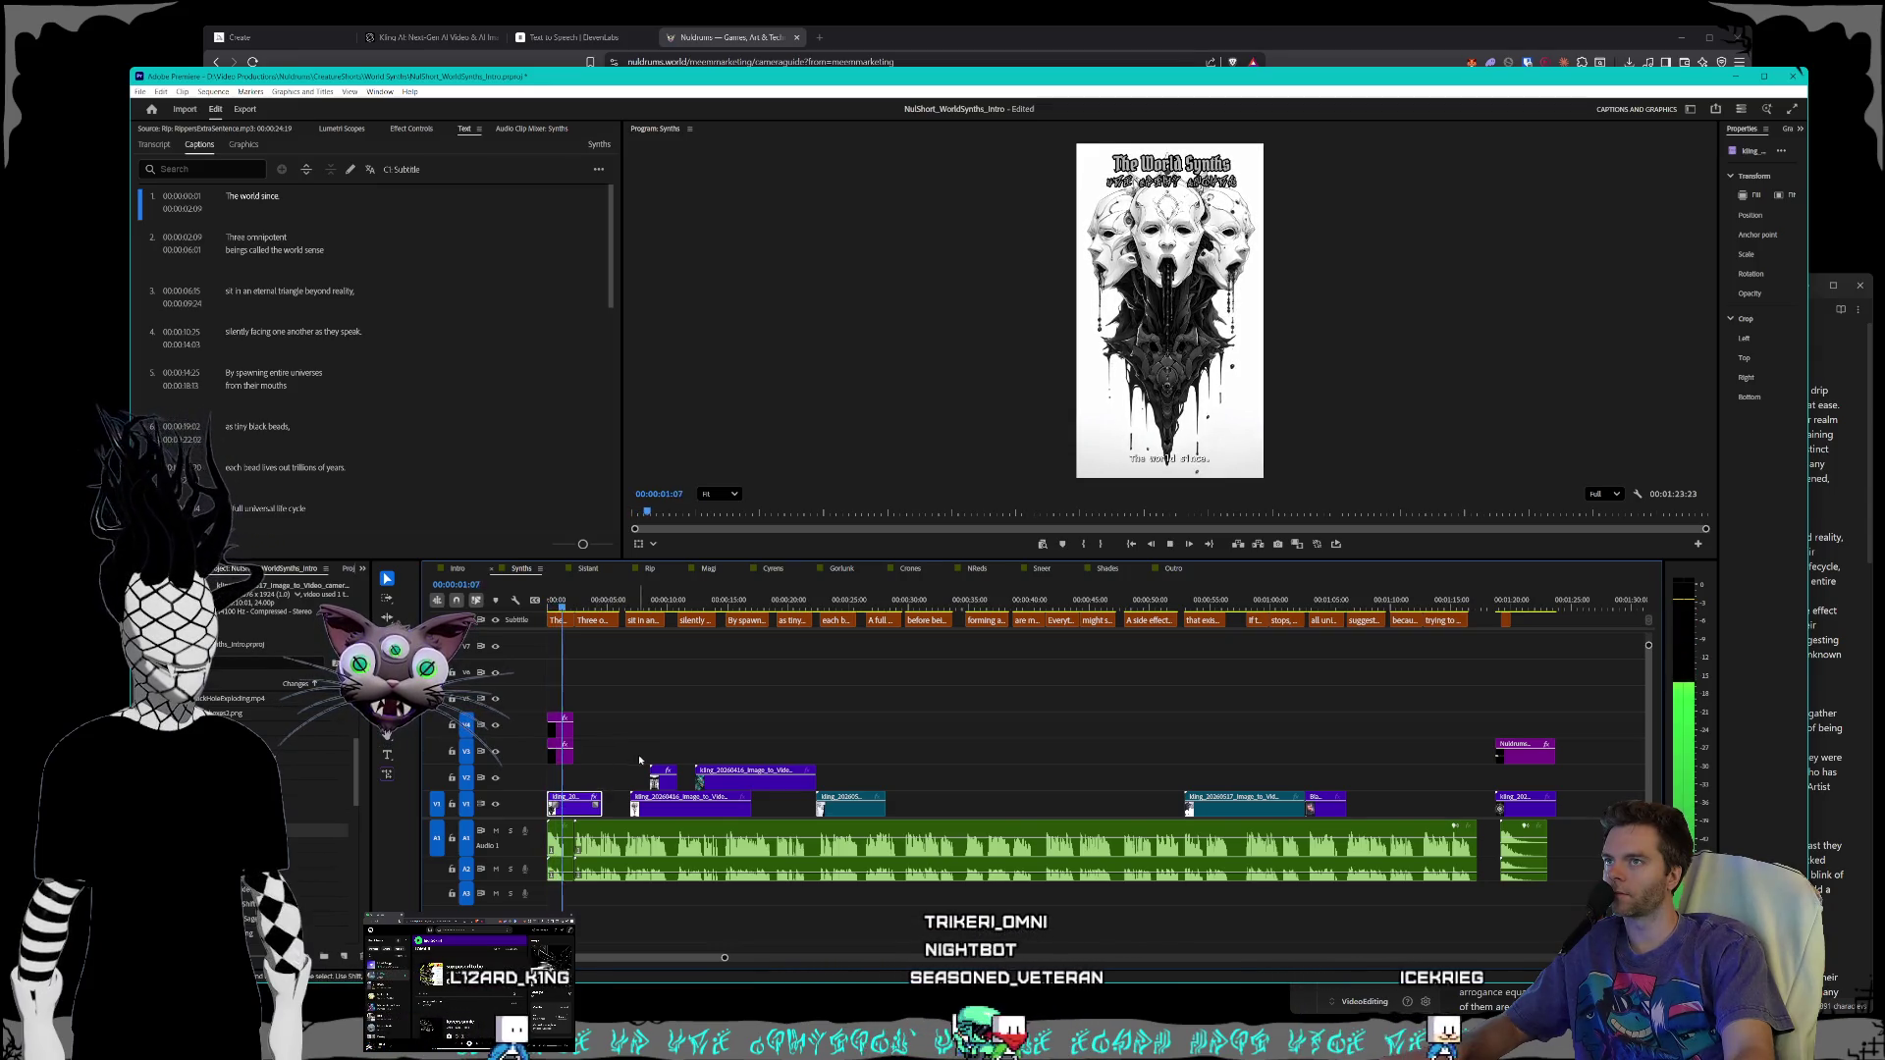
- Reapply the first clip's Speed/Duration and replay the opening
right_click(584, 812)
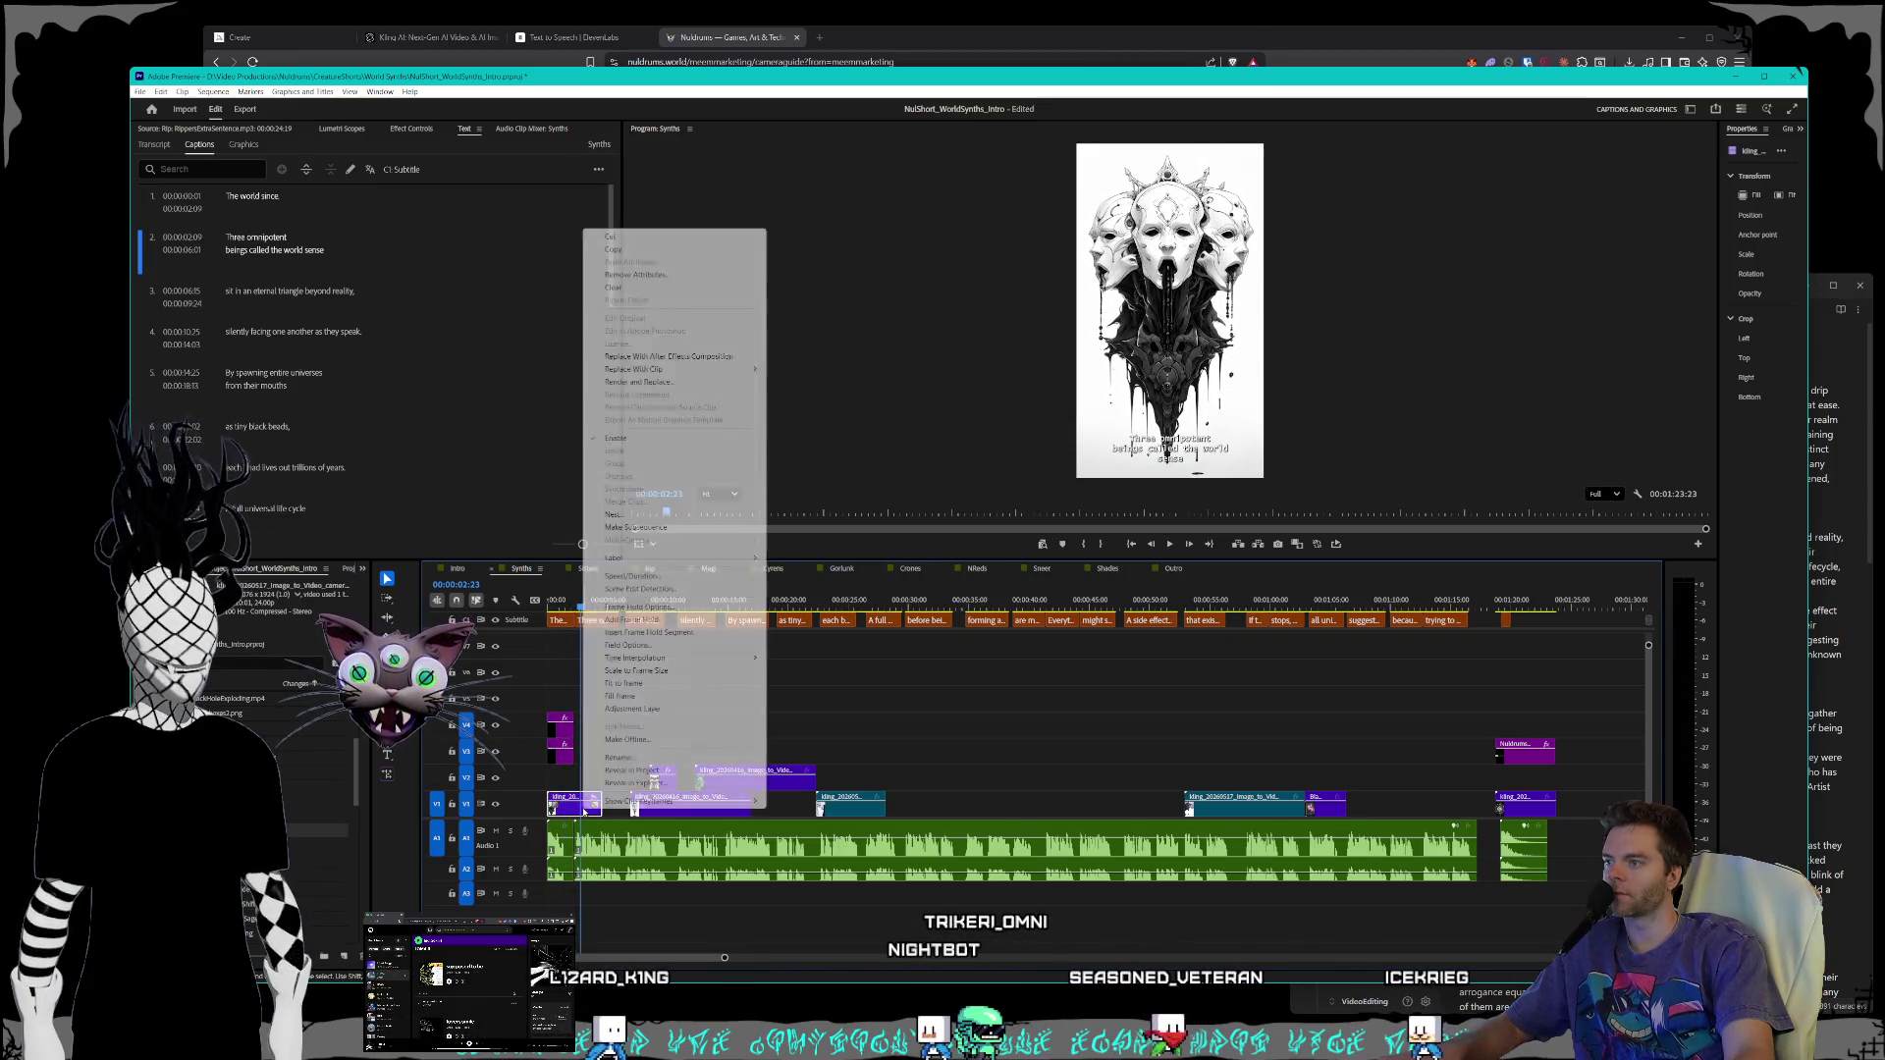
left_click(640, 582)
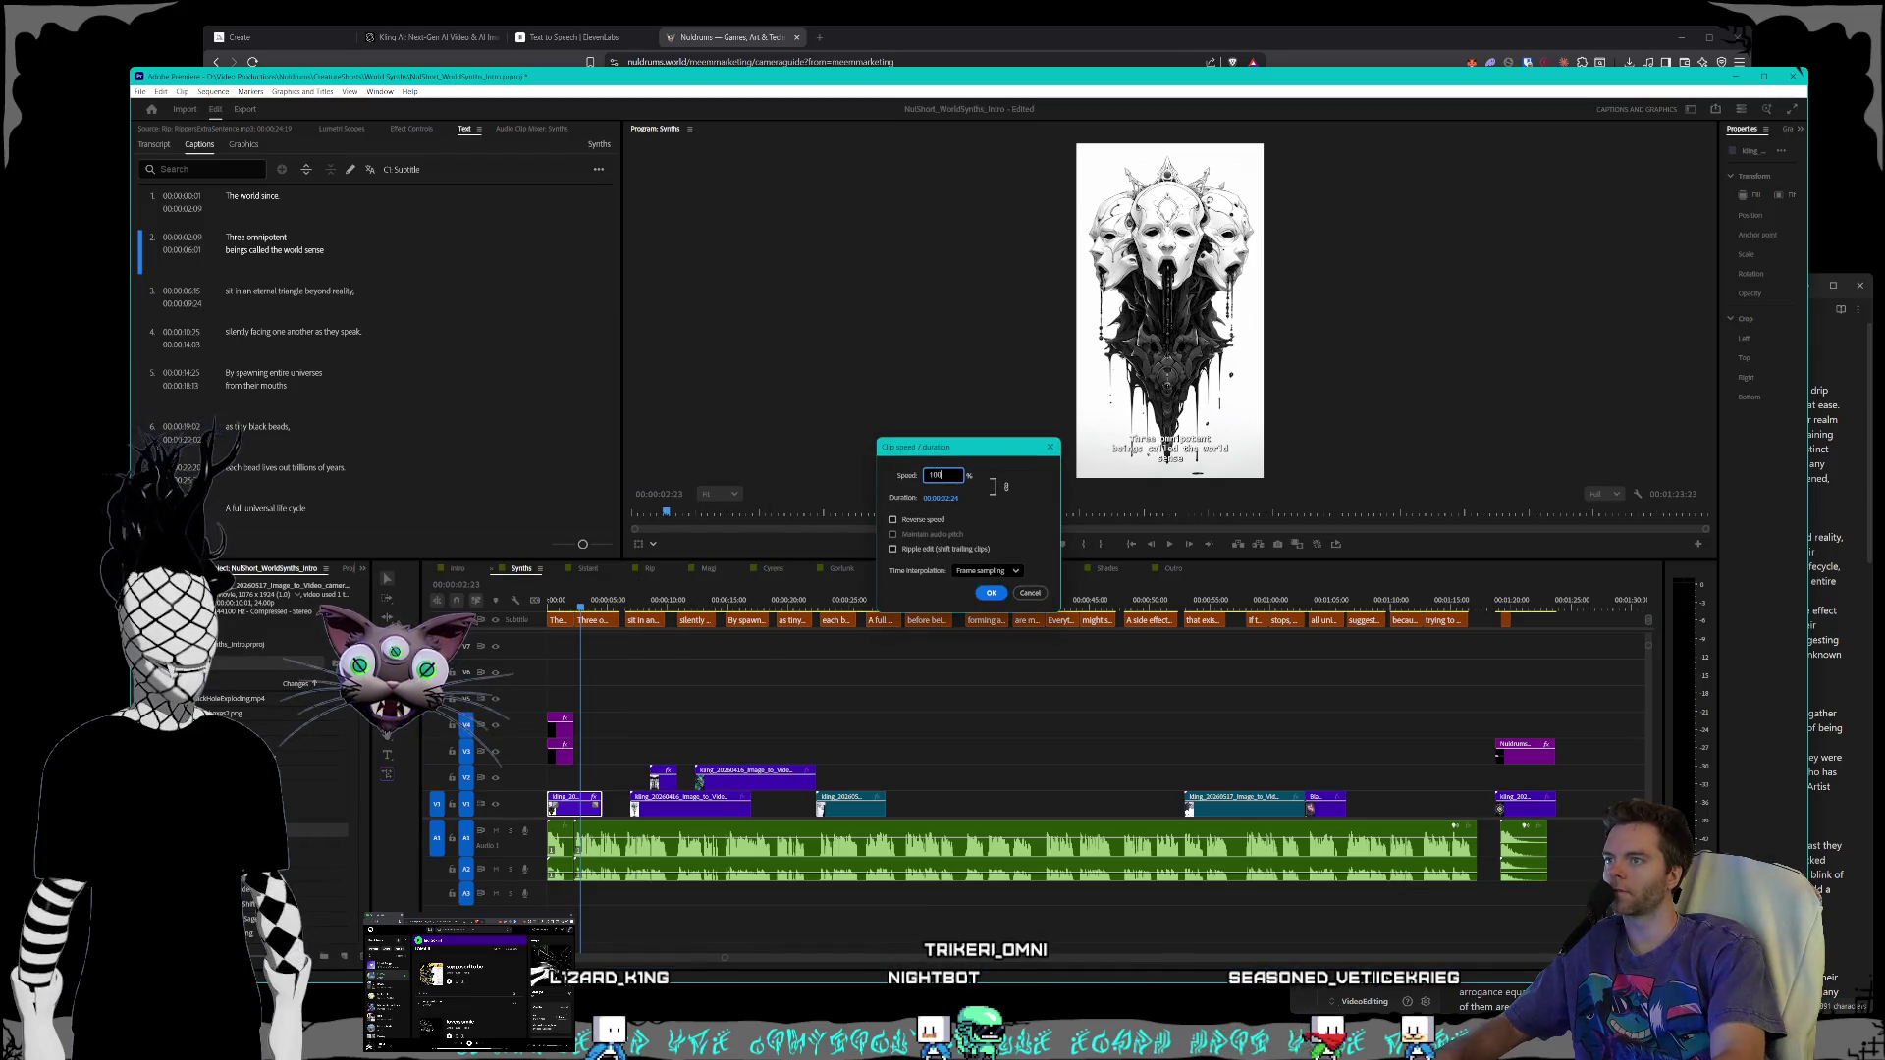
key("Return")
left_click(561, 600)
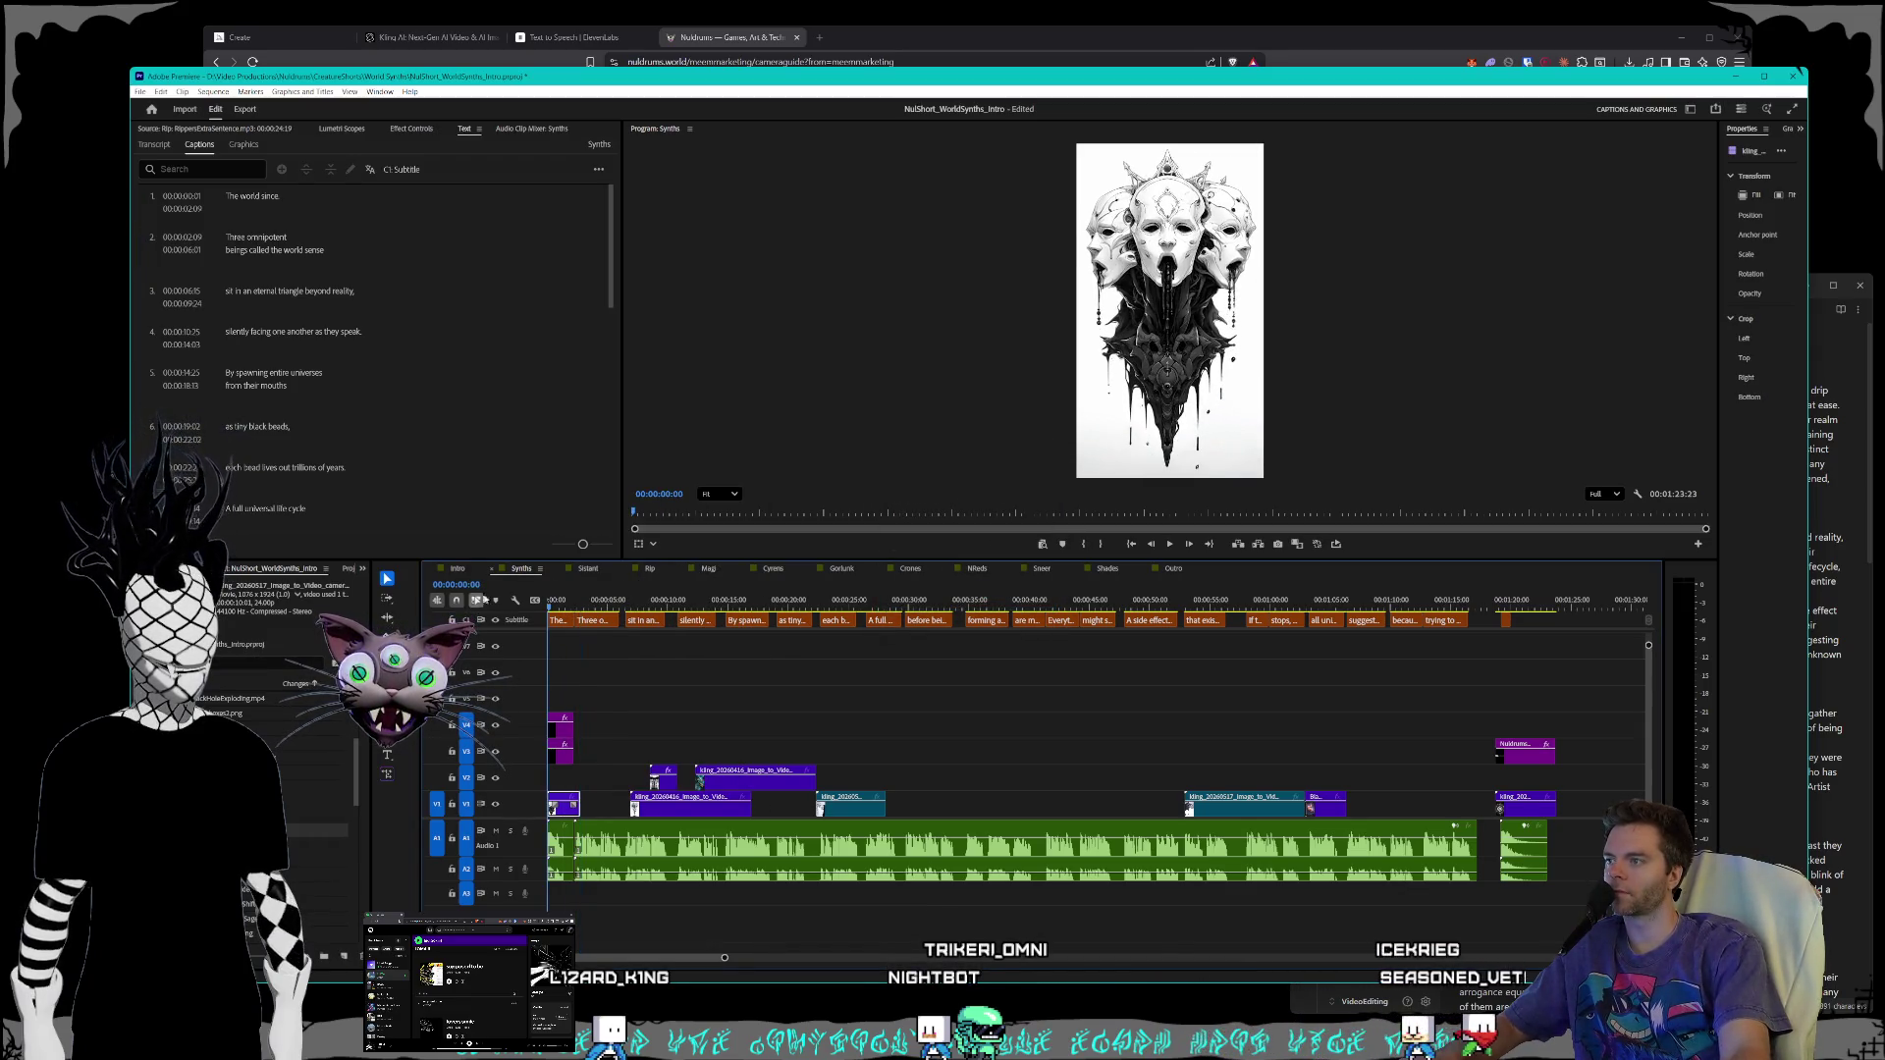
key("space")
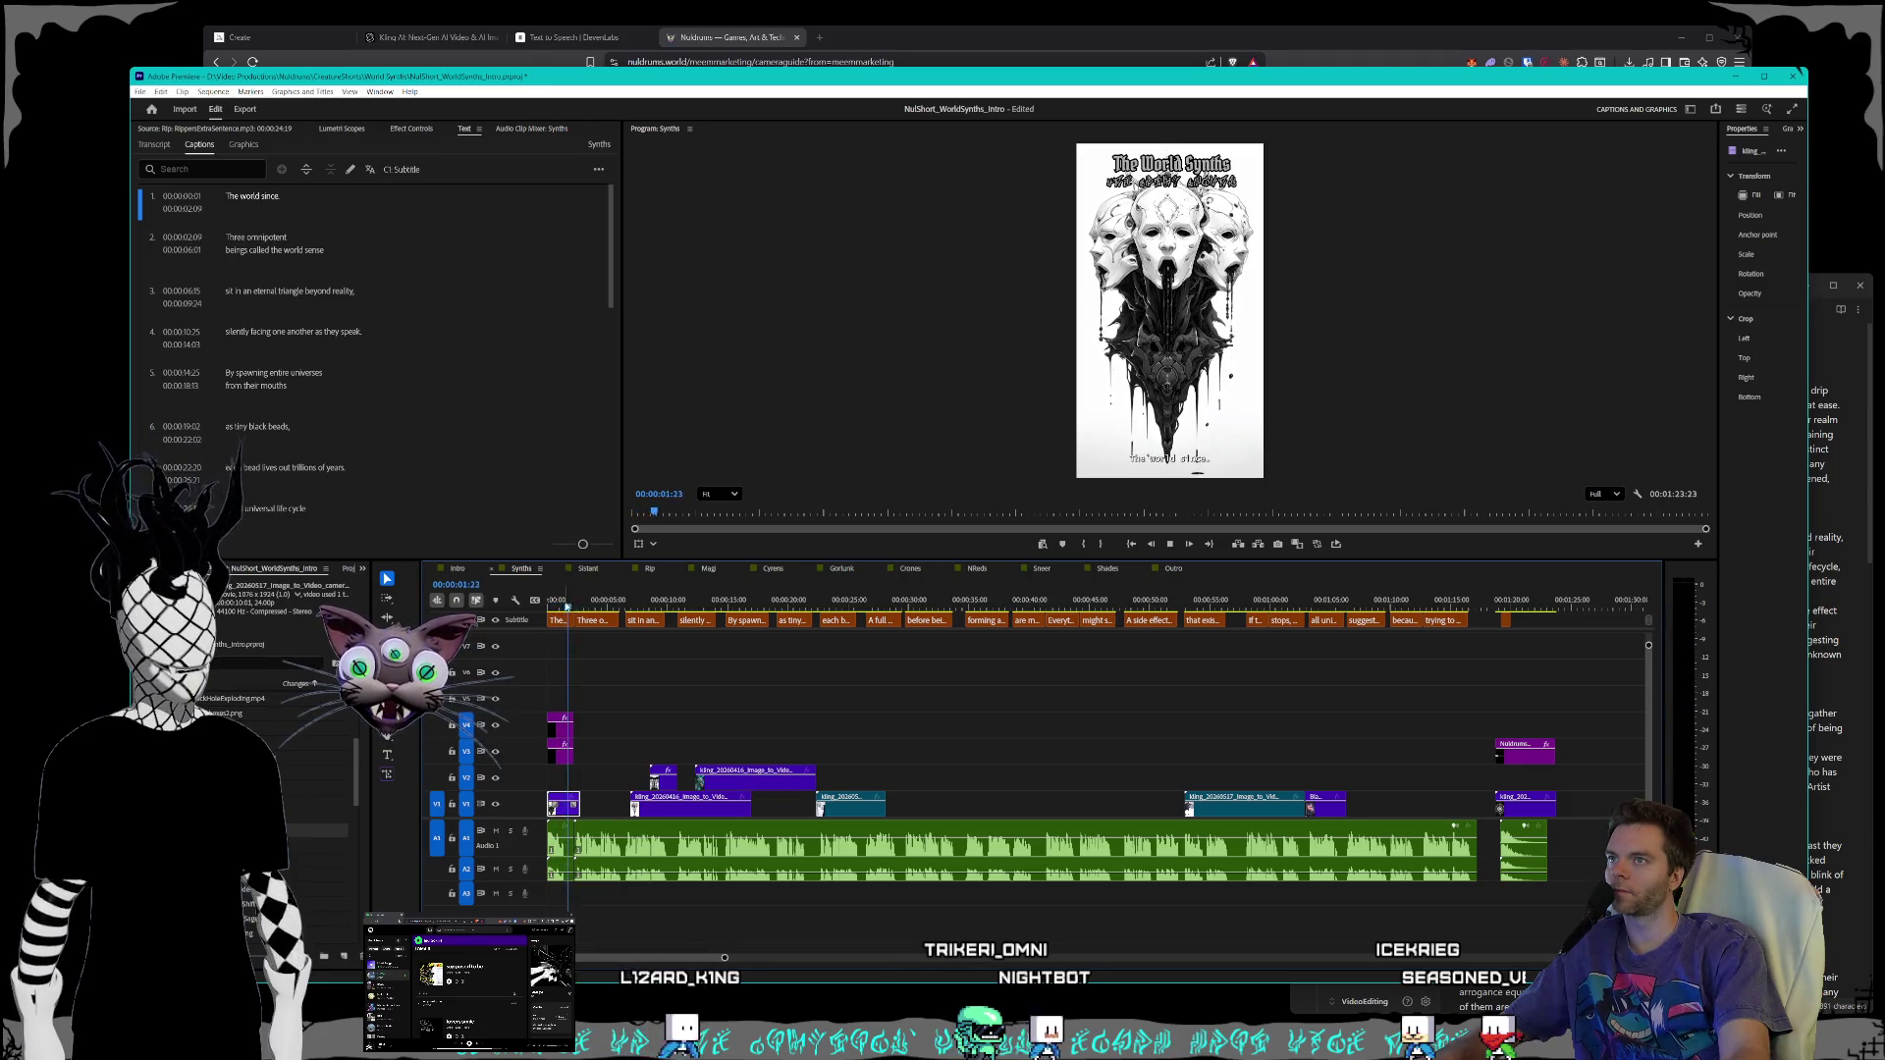
- Set the first clip's speed to 120% and replay up to the second caption
right_click(557, 805)
left_click(606, 585)
type("120")
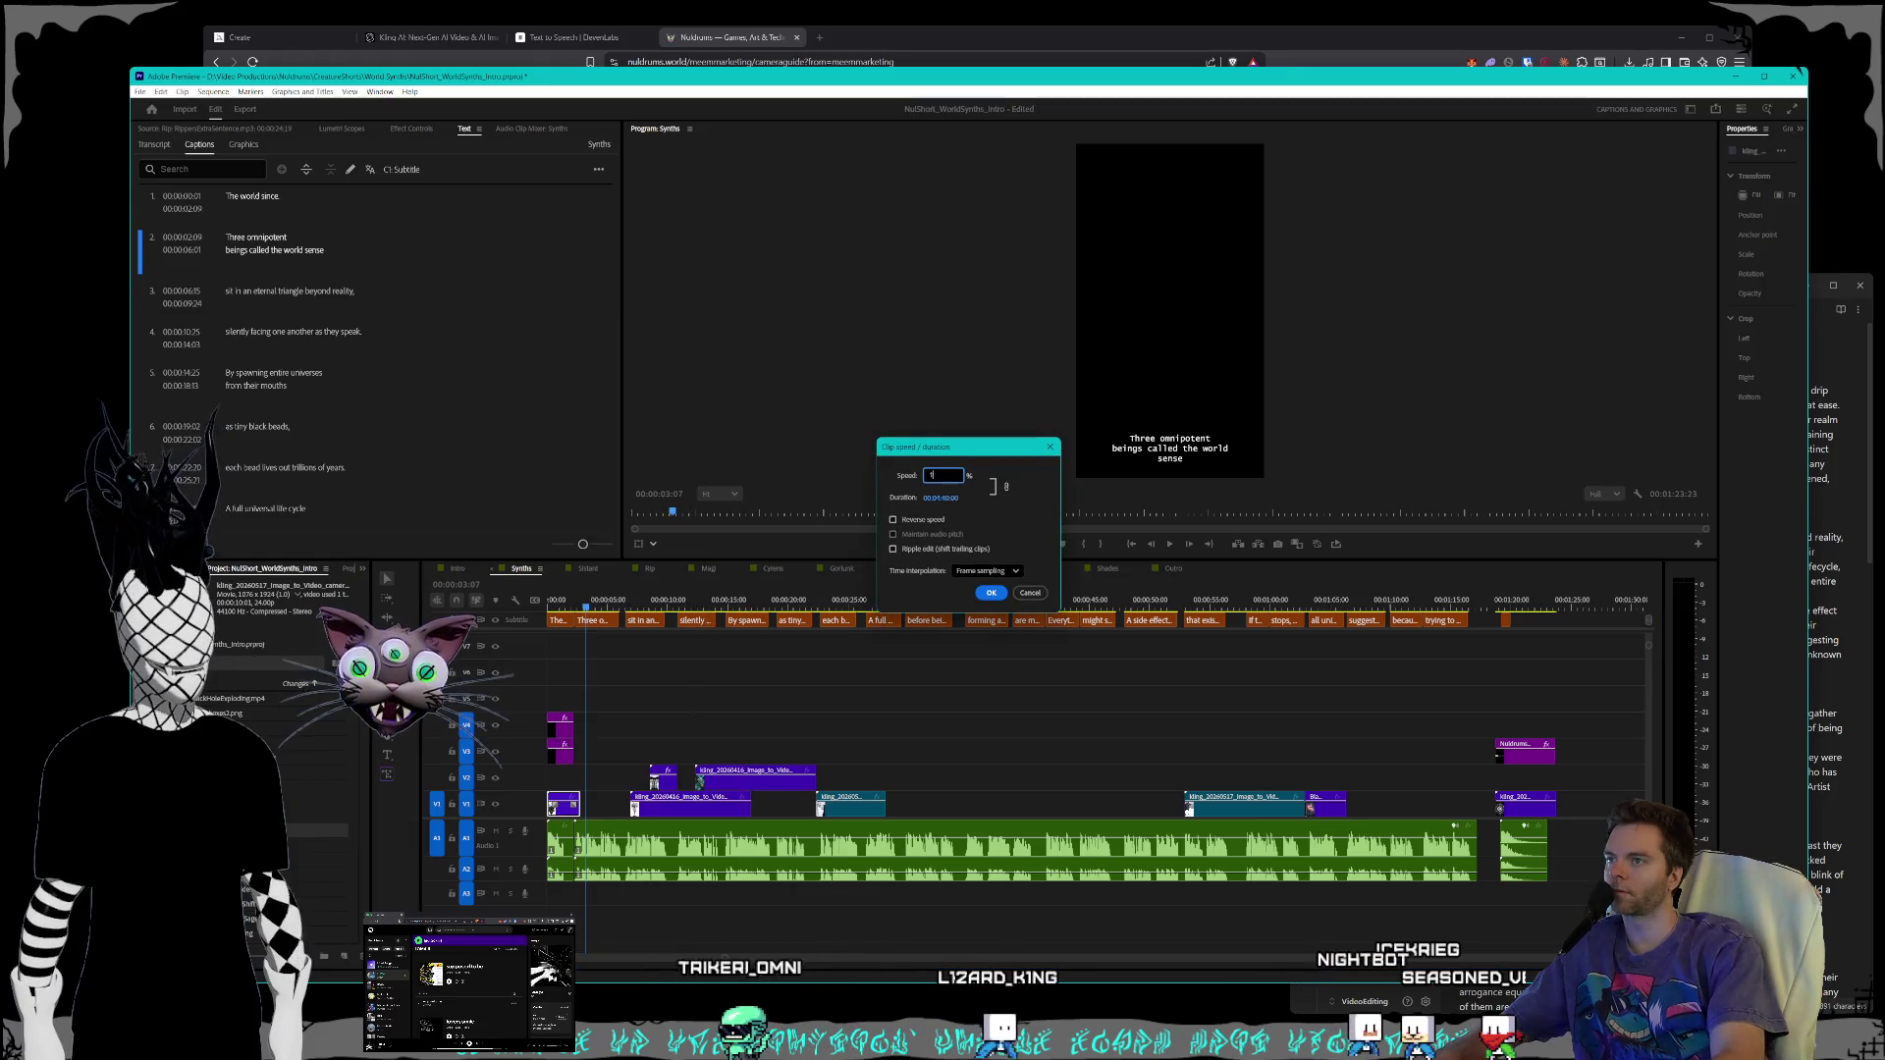
key("Return")
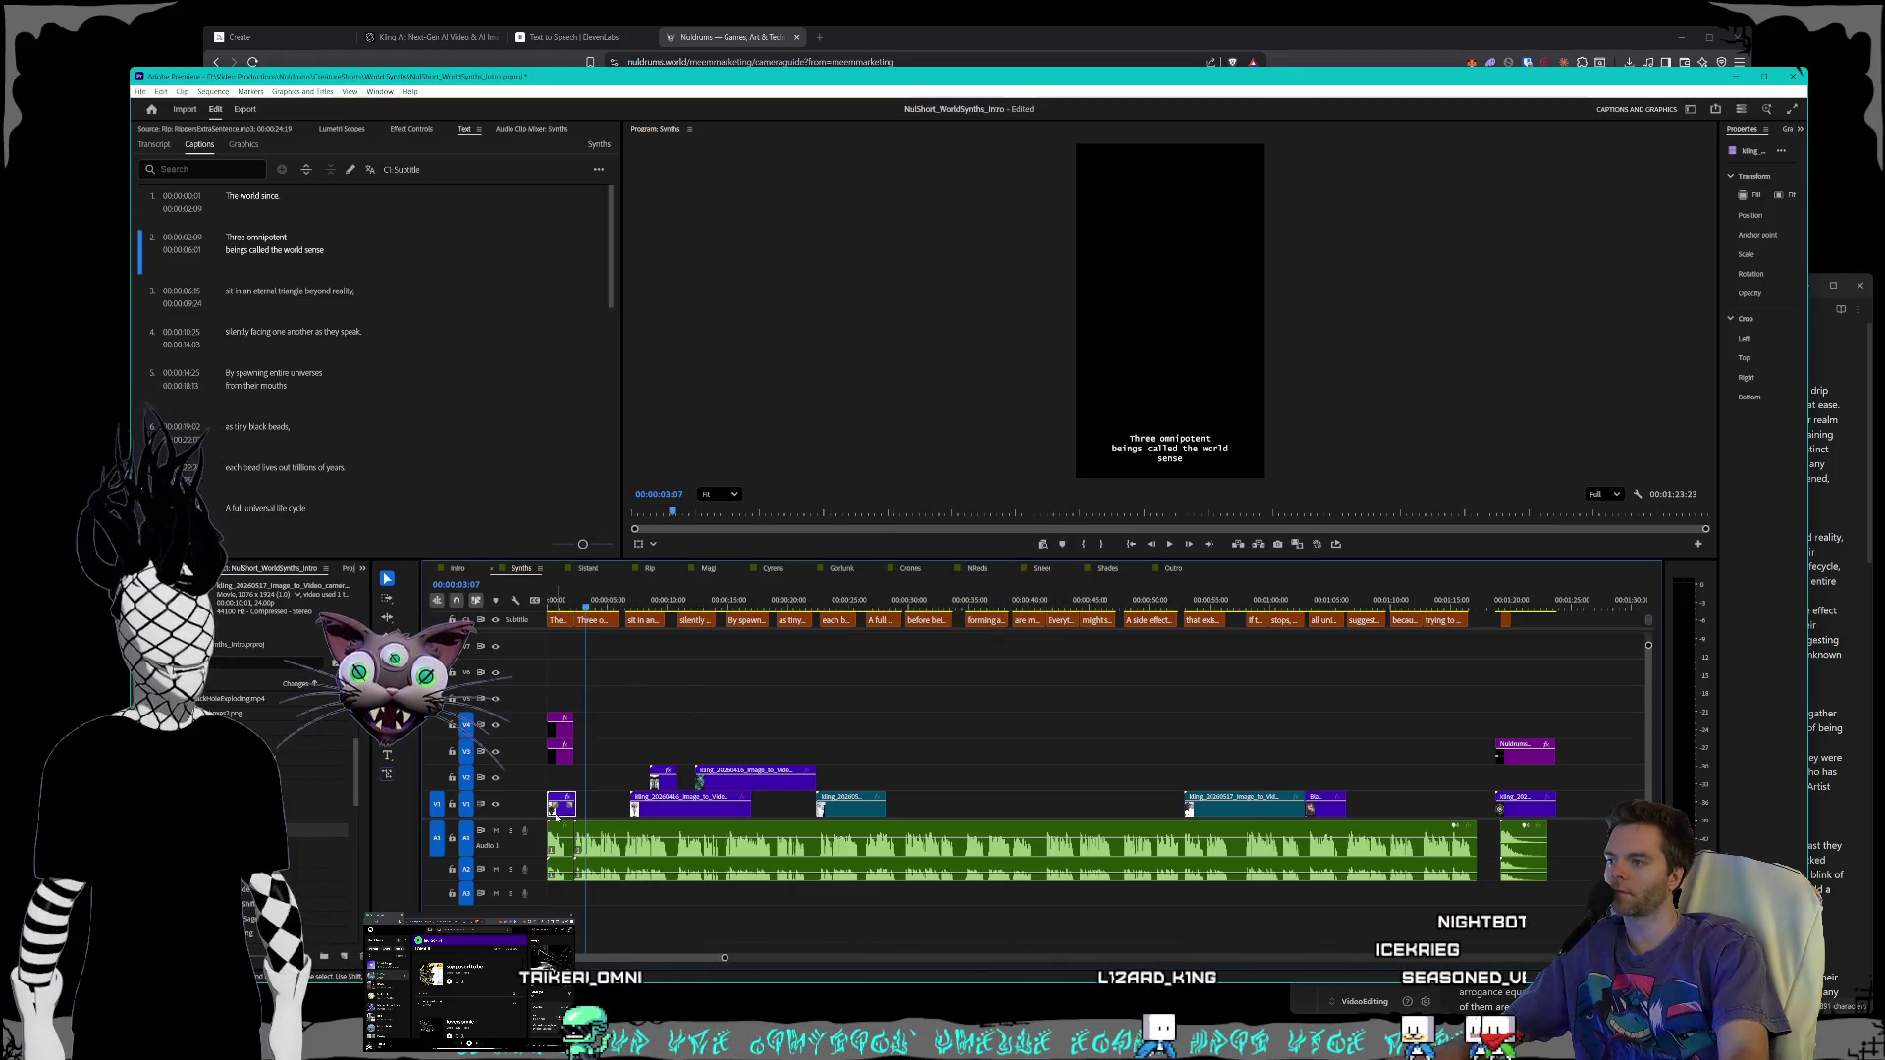
left_click(550, 600)
key("space")
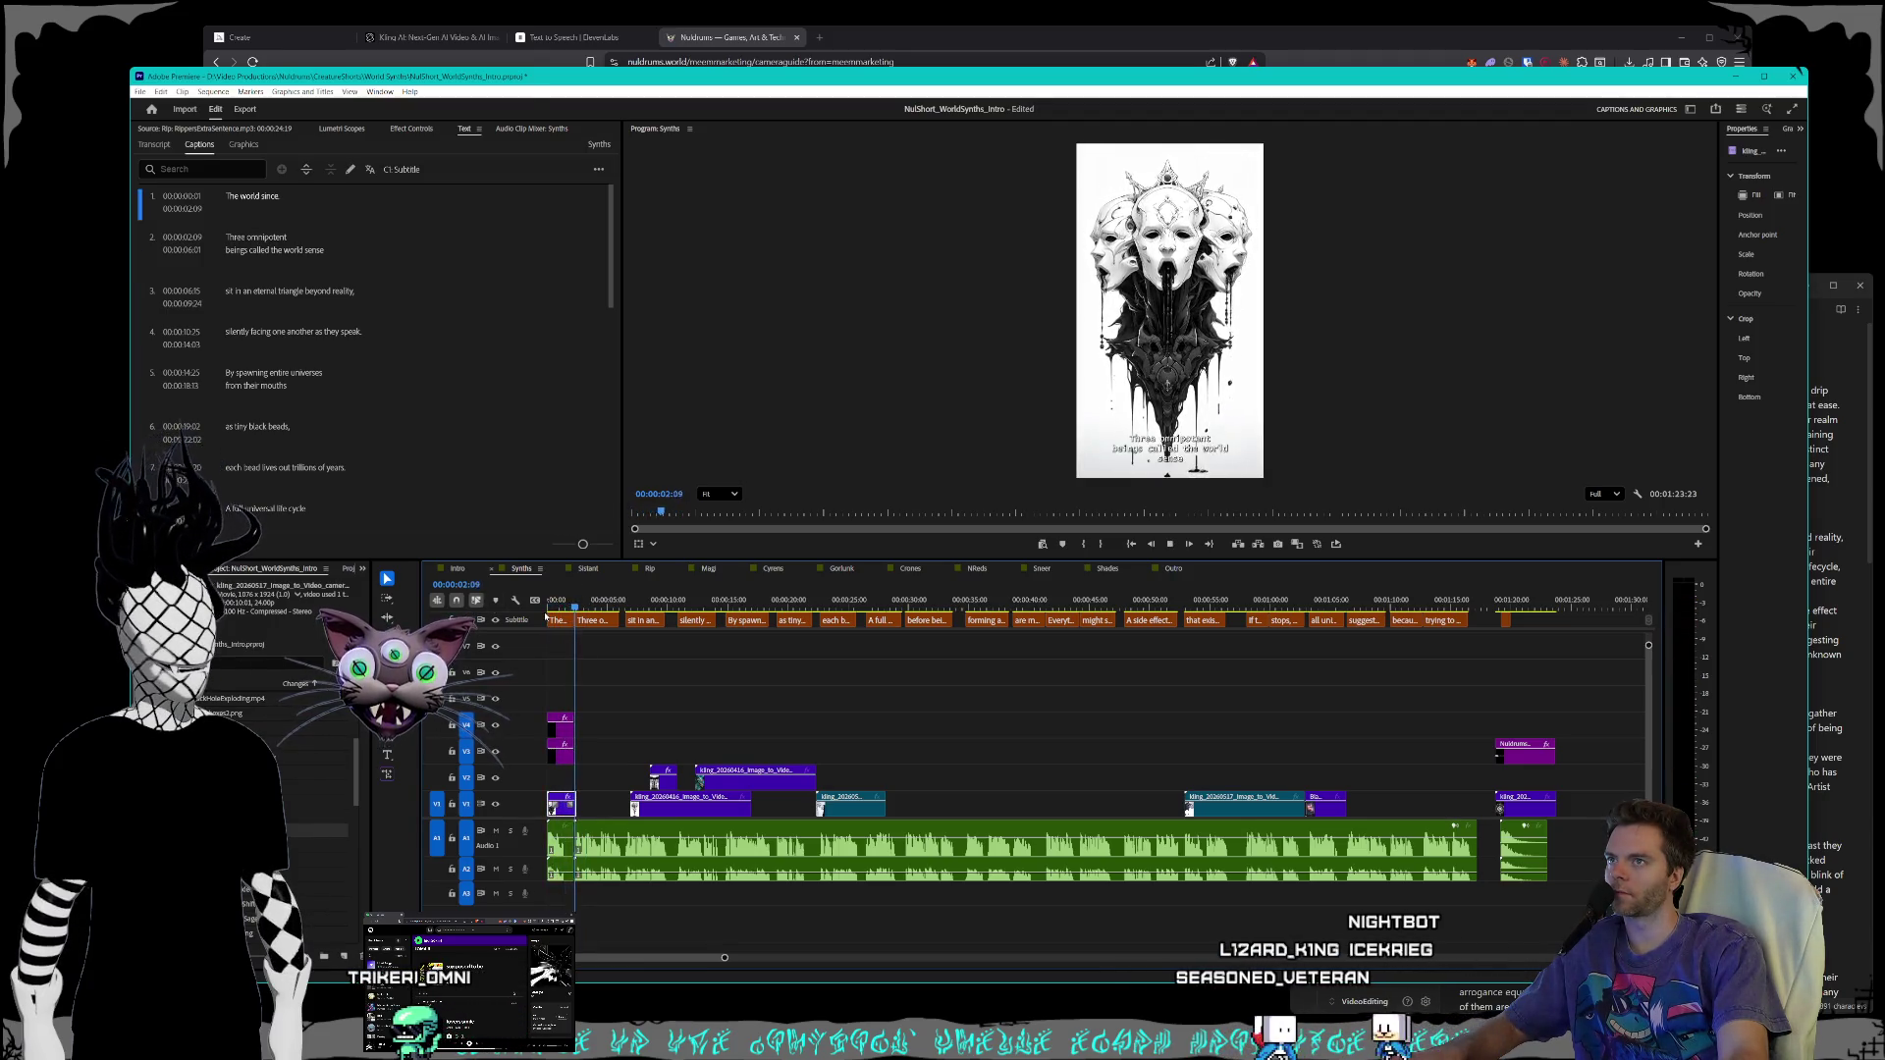
key("space")
- Try a speed of 11 for the first clip, then reapply its Speed/Duration
right_click(557, 813)
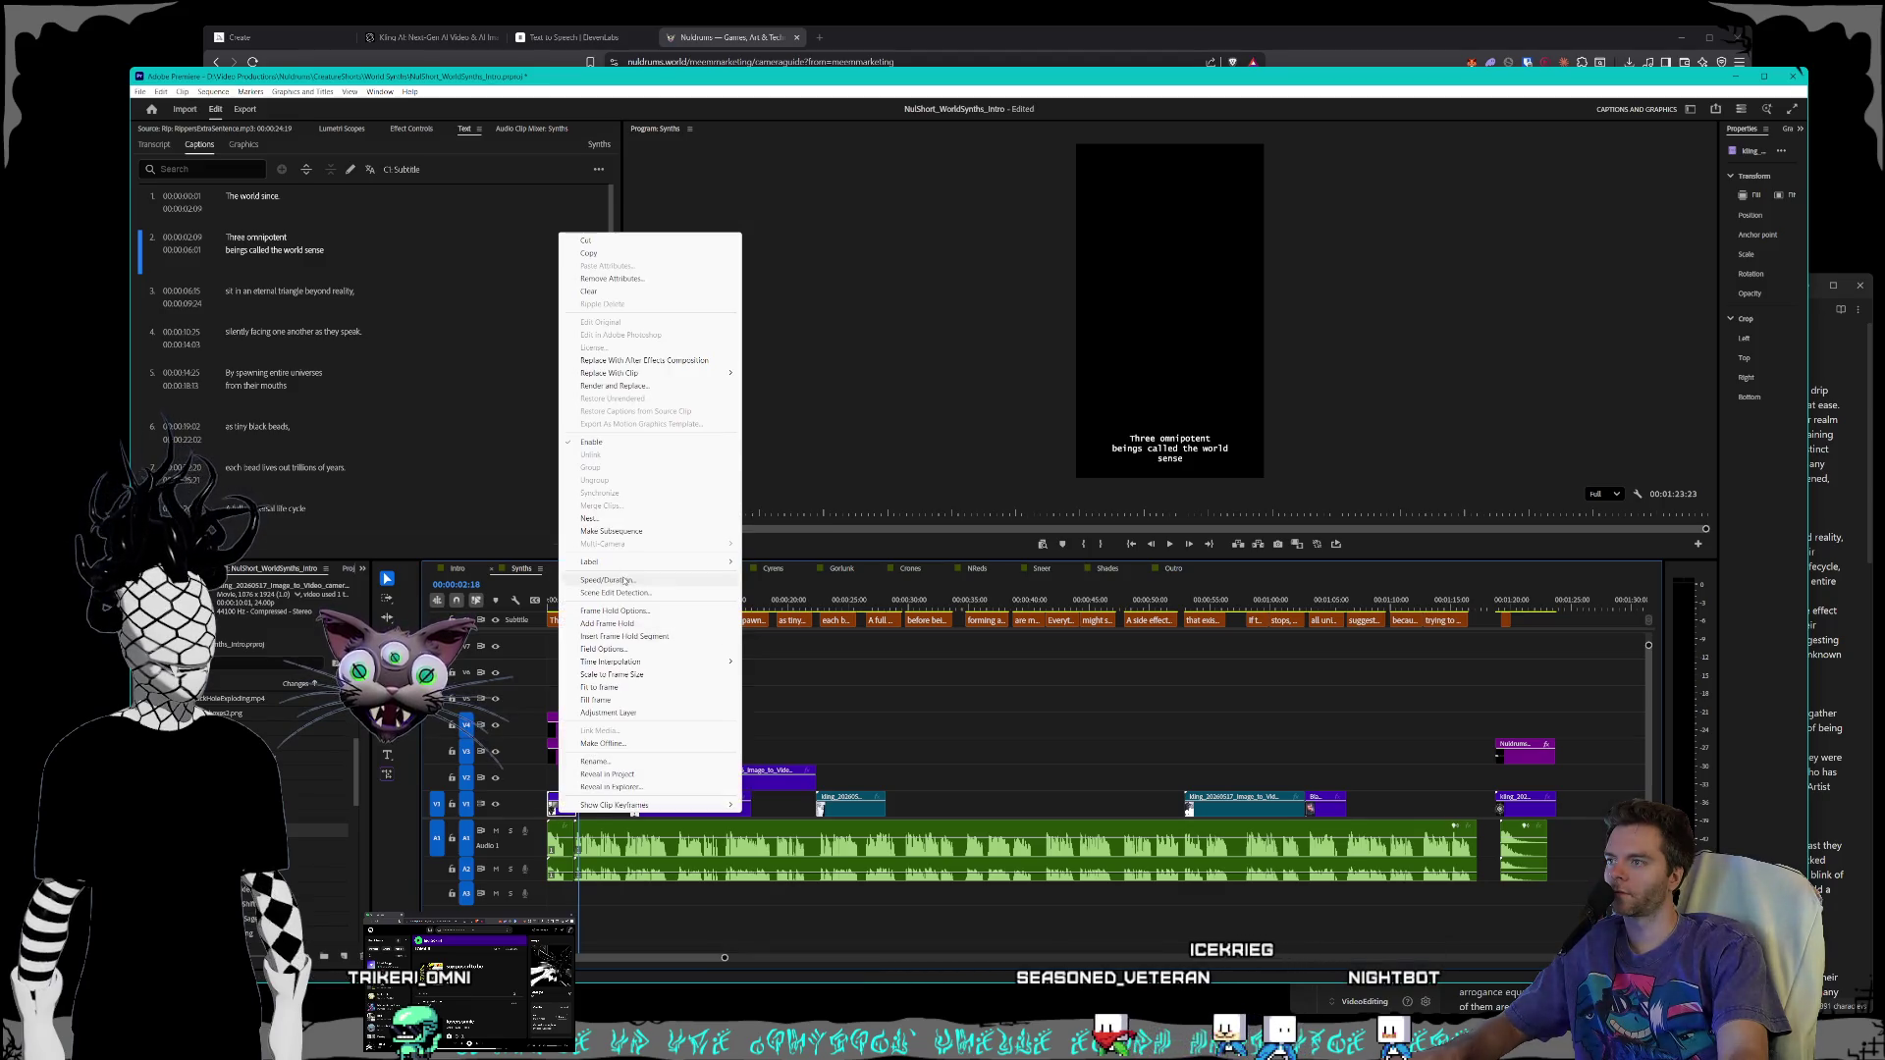
left_click(601, 554)
type("11")
key("Return")
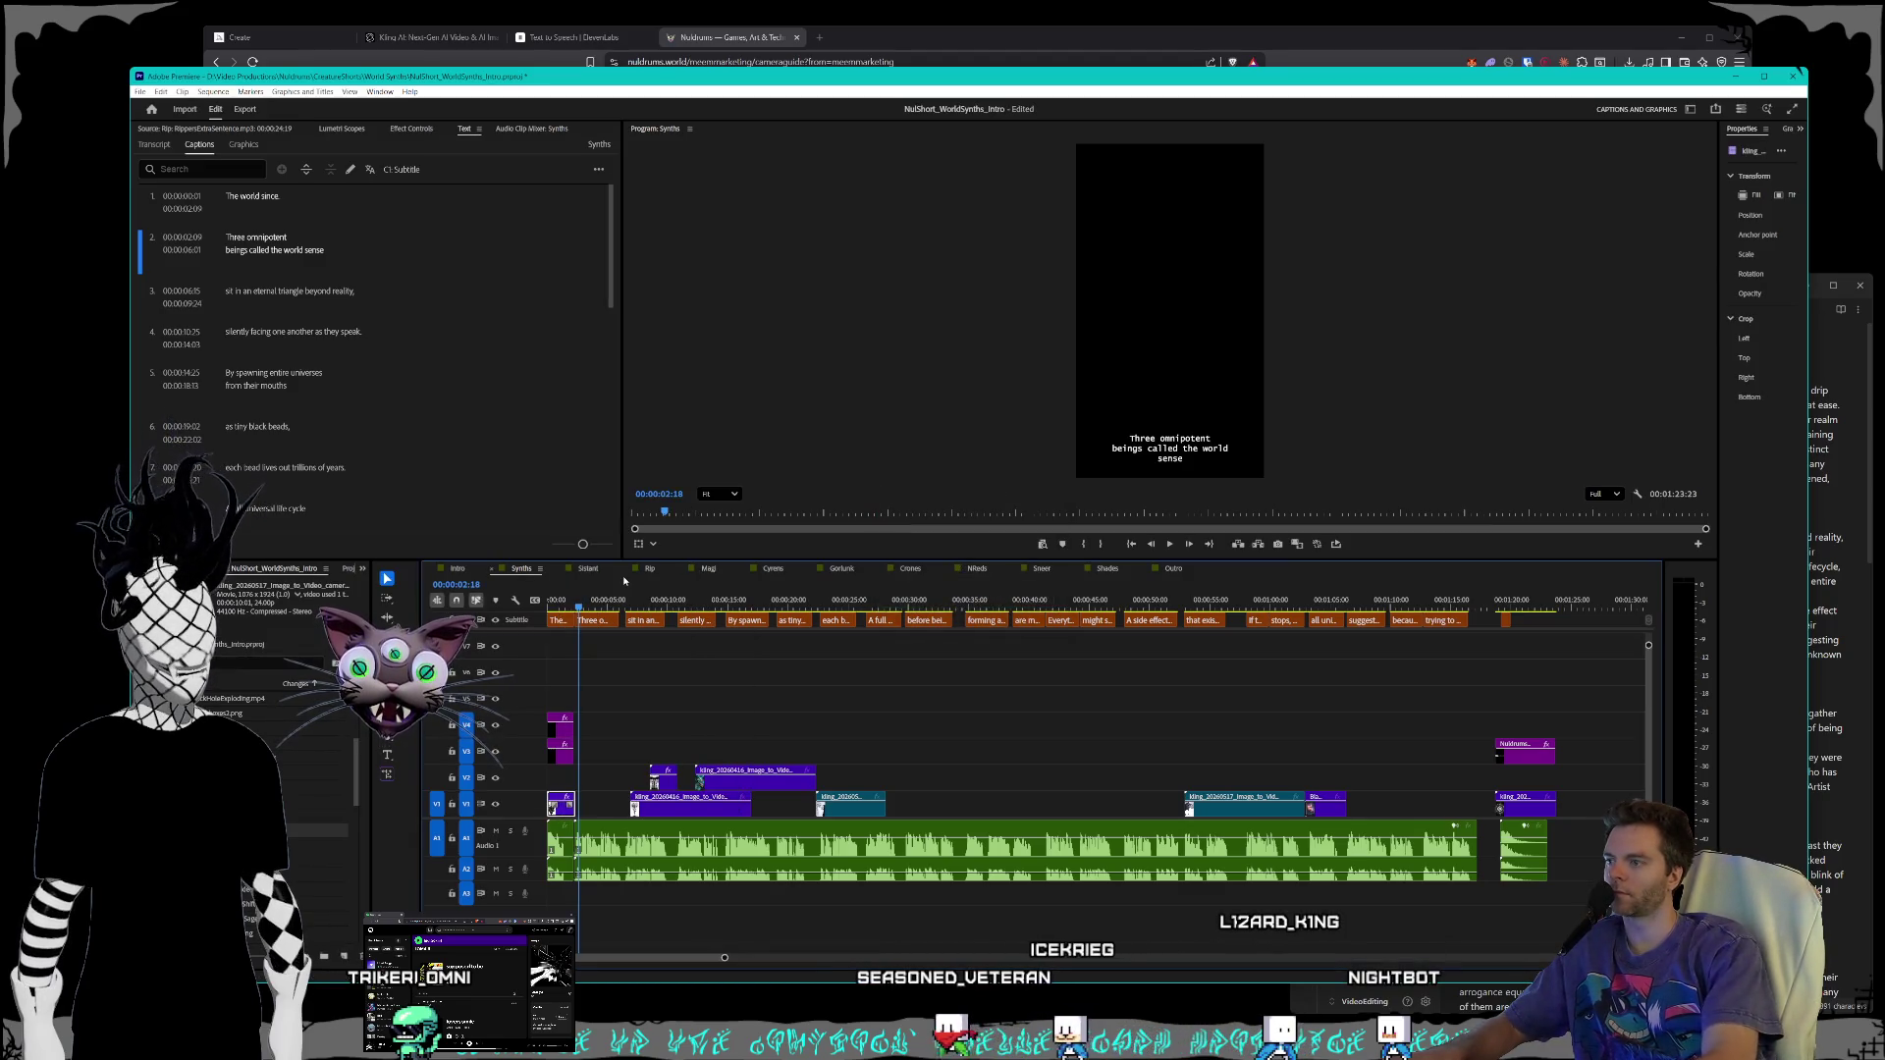
scroll(595, 795, "up", 3)
scroll(628, 801, "up", 3)
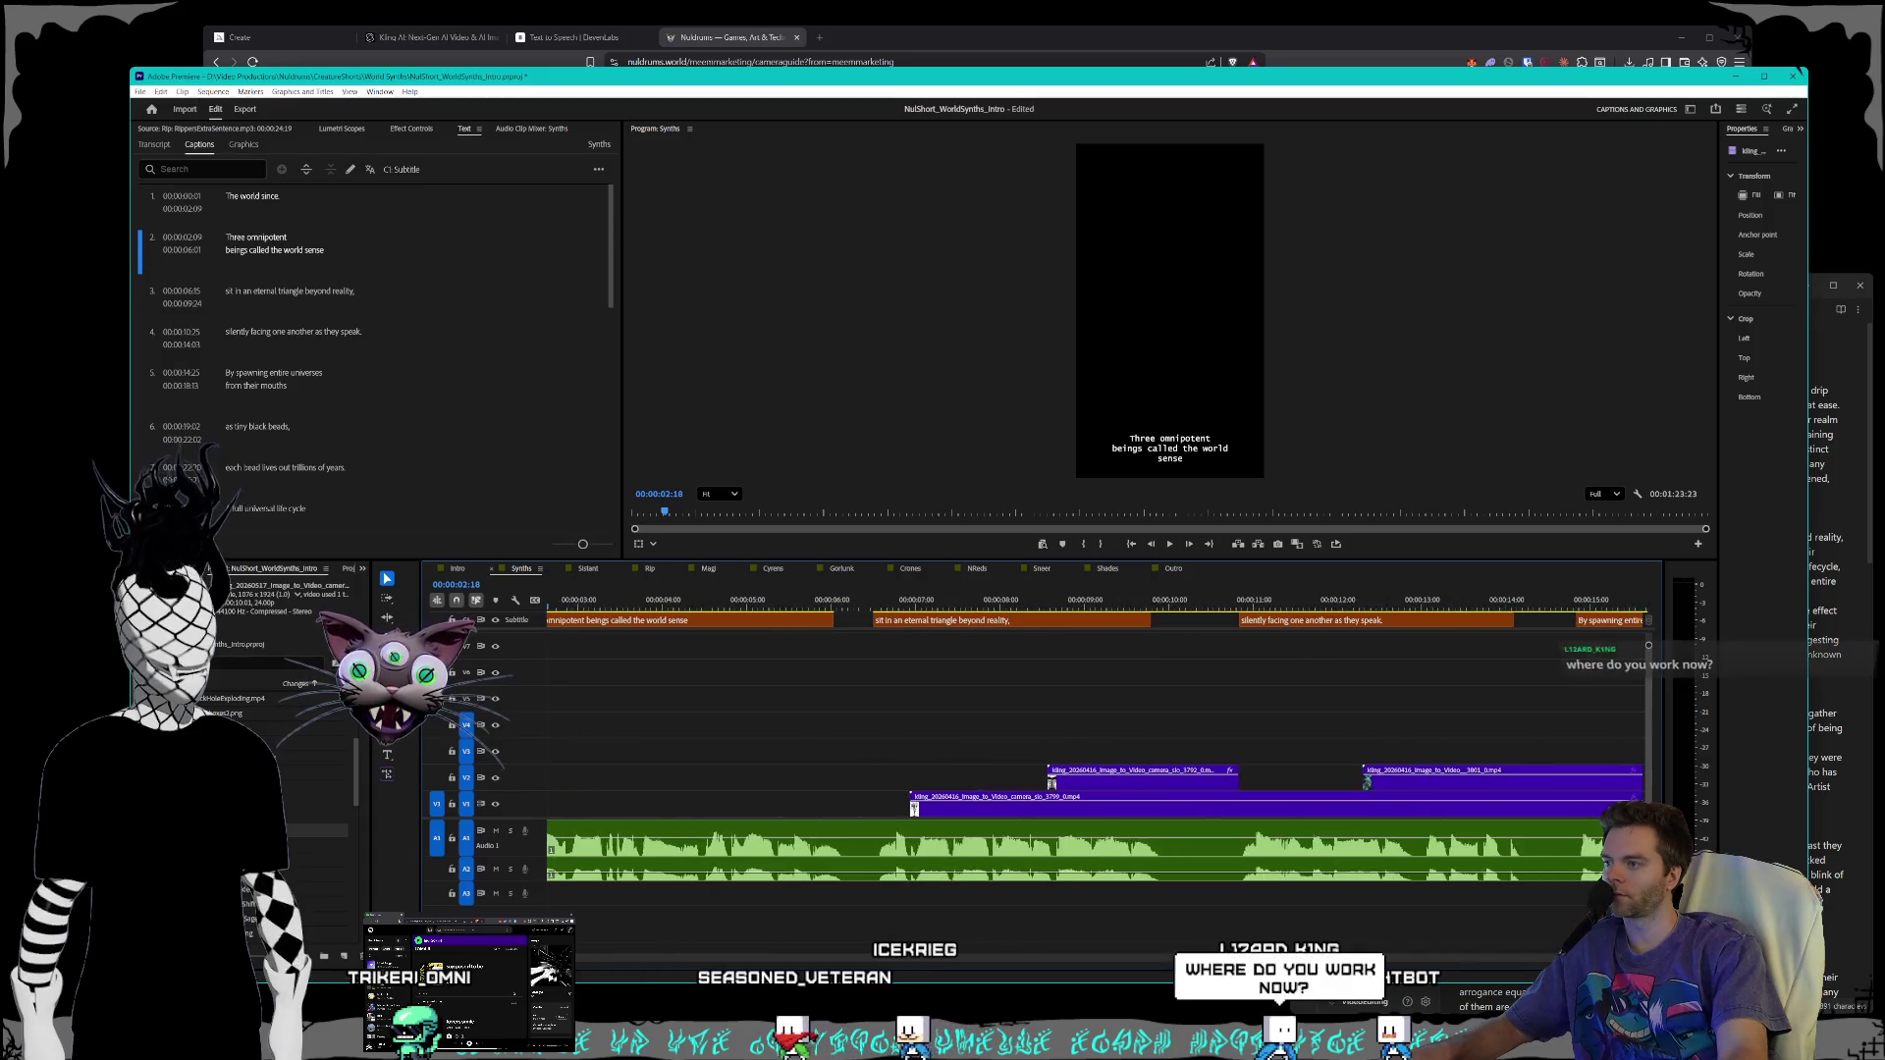
right_click(669, 812)
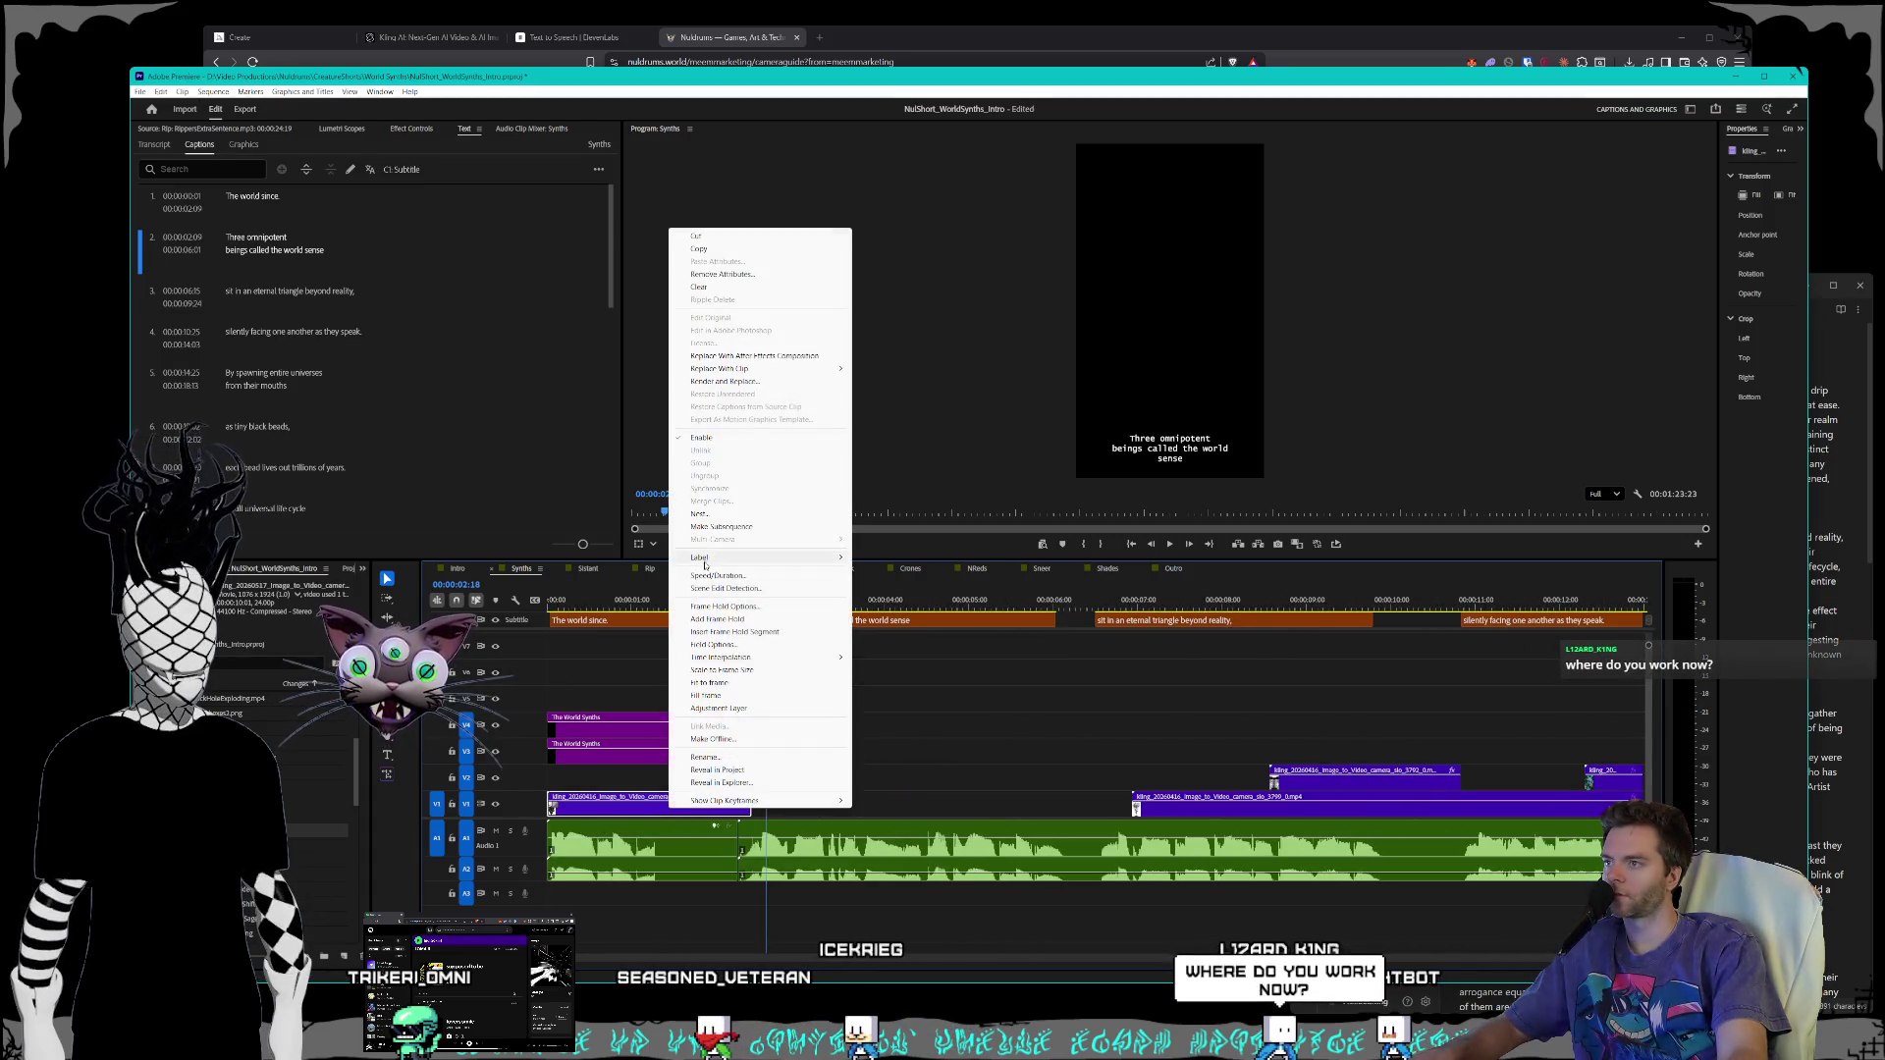
left_click(711, 577)
key("Return")
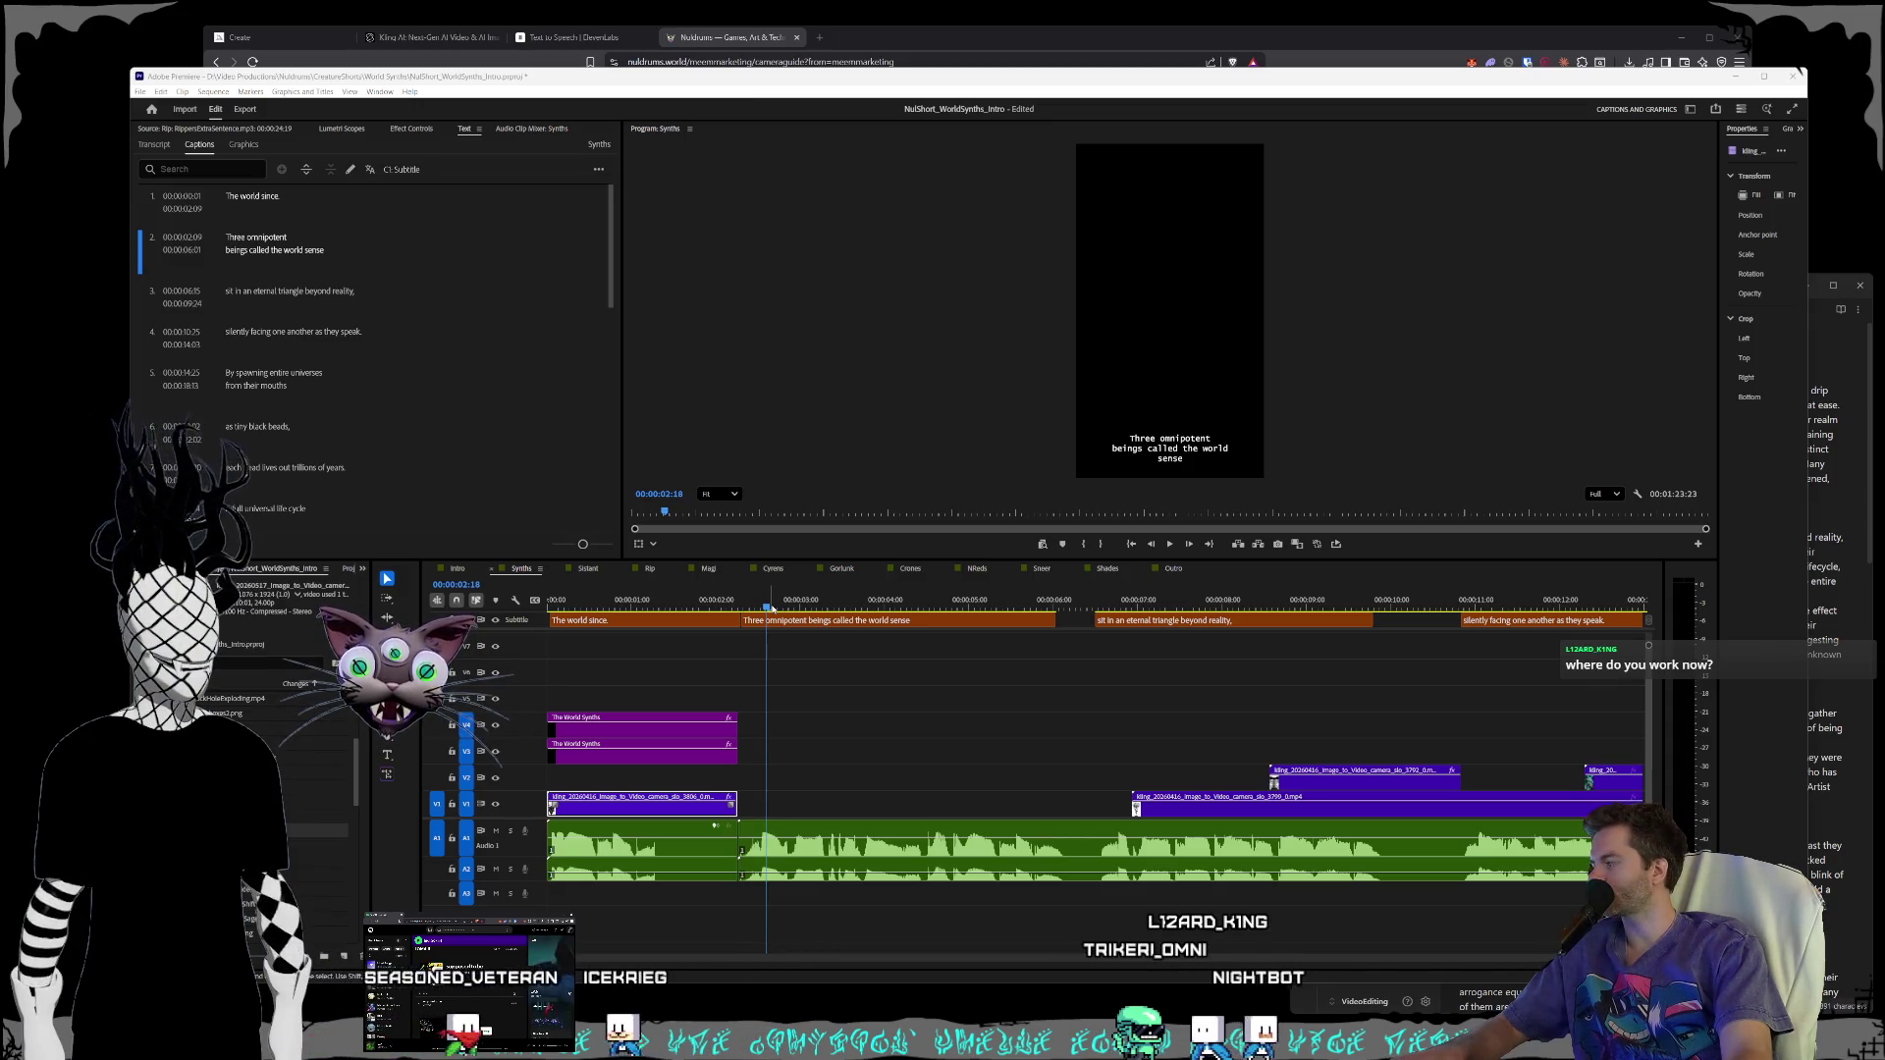
key("minus")
key("minus")
key("minus")
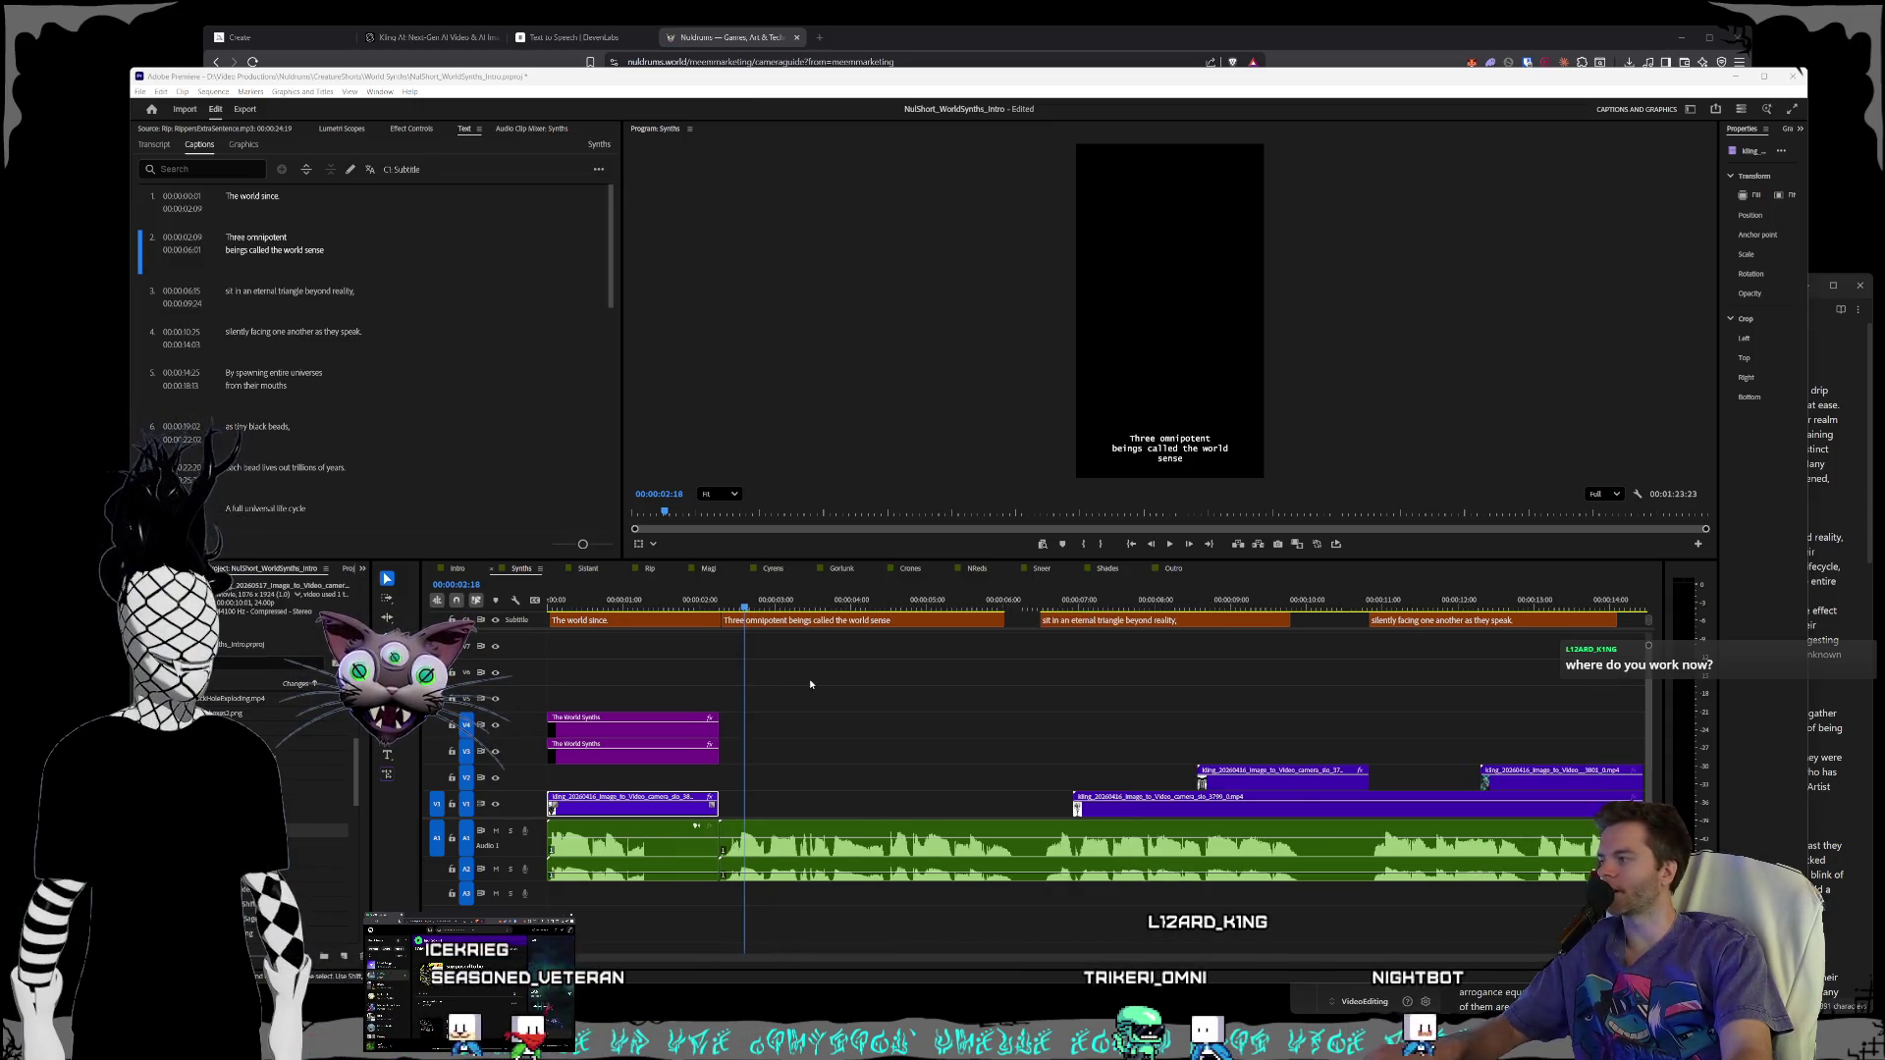
key("minus")
key("minus")
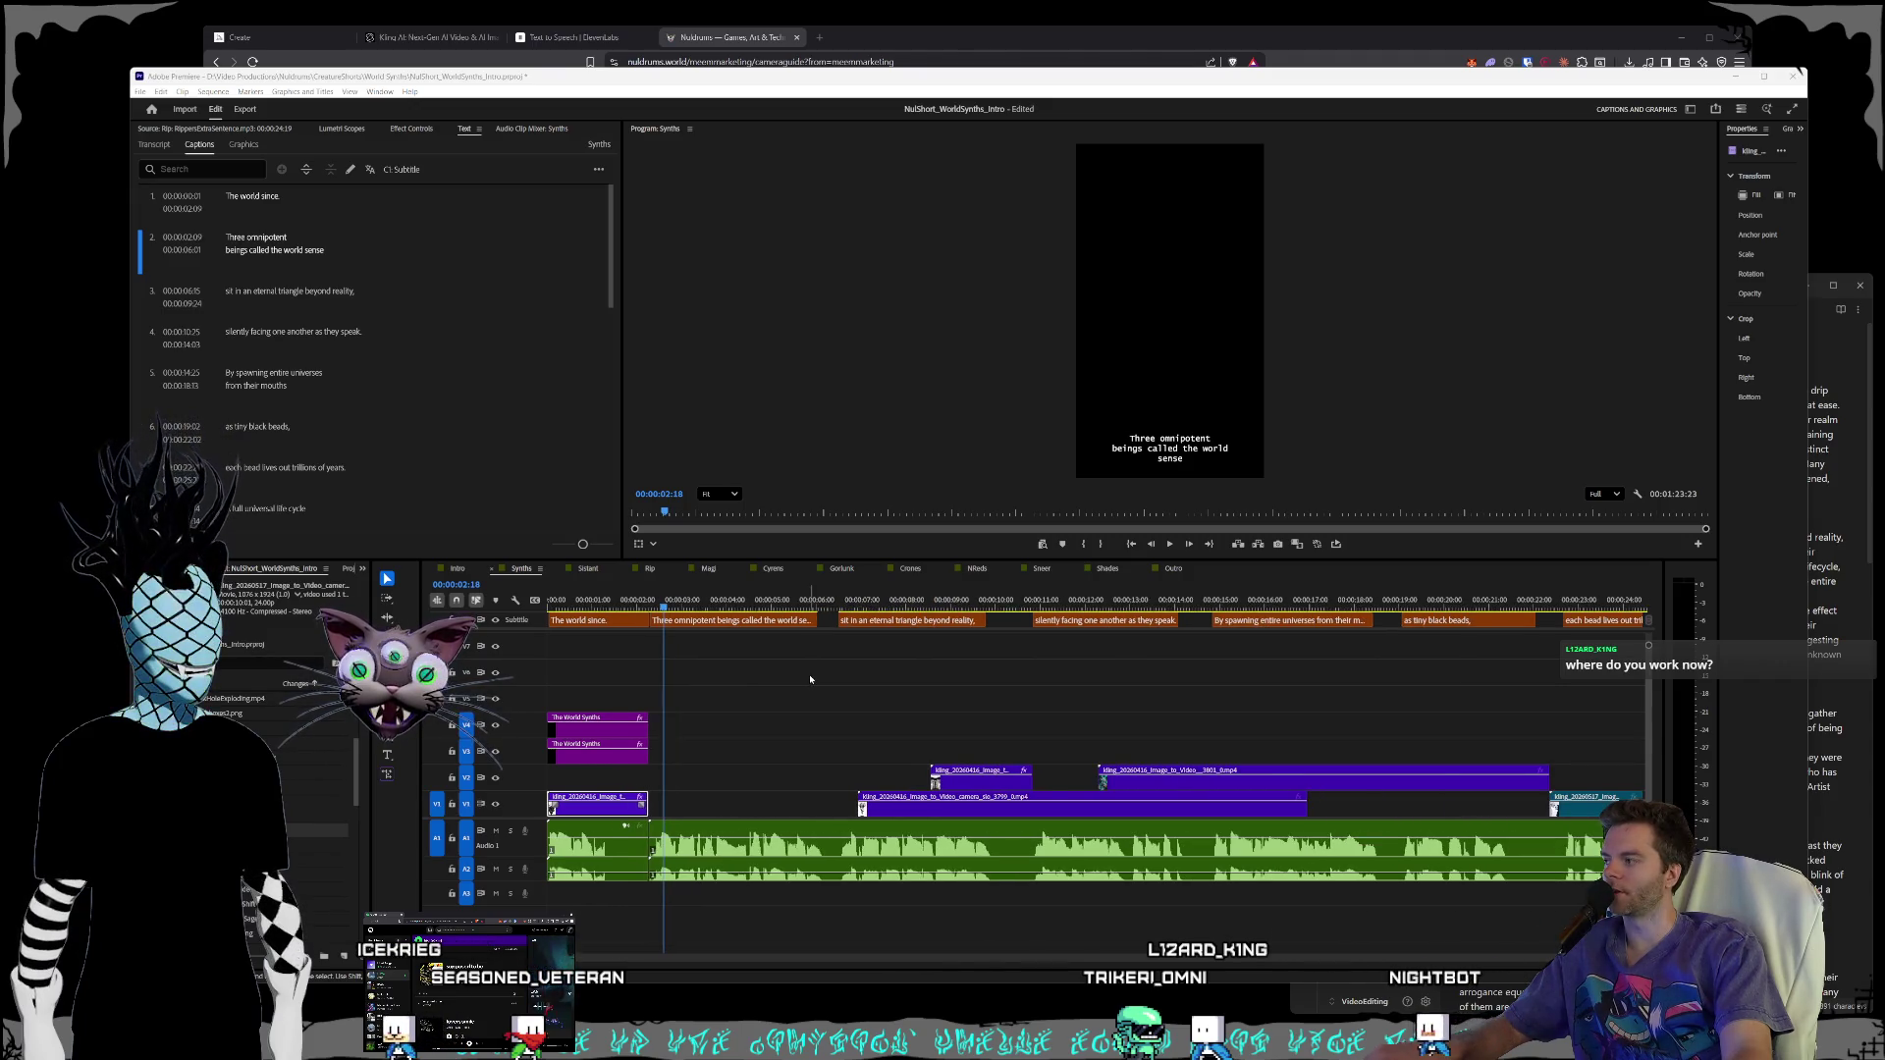
key("minus")
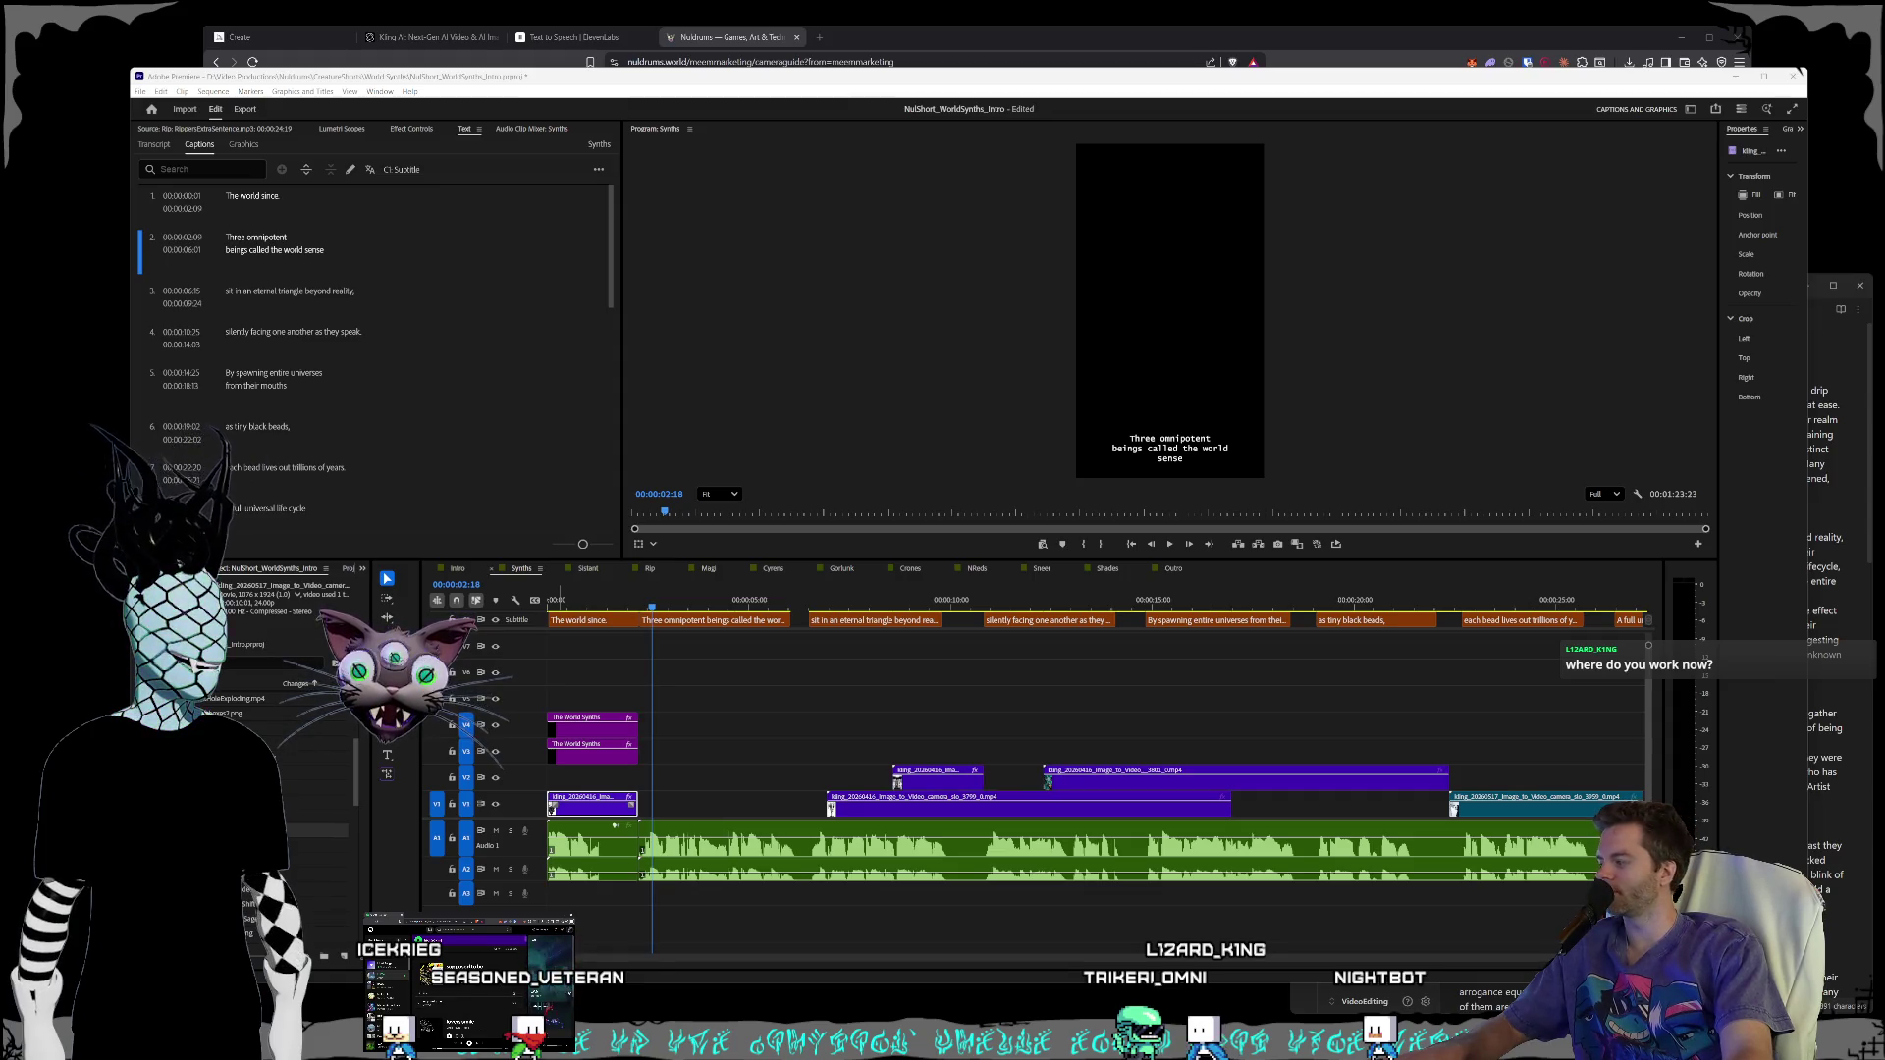
key("minus")
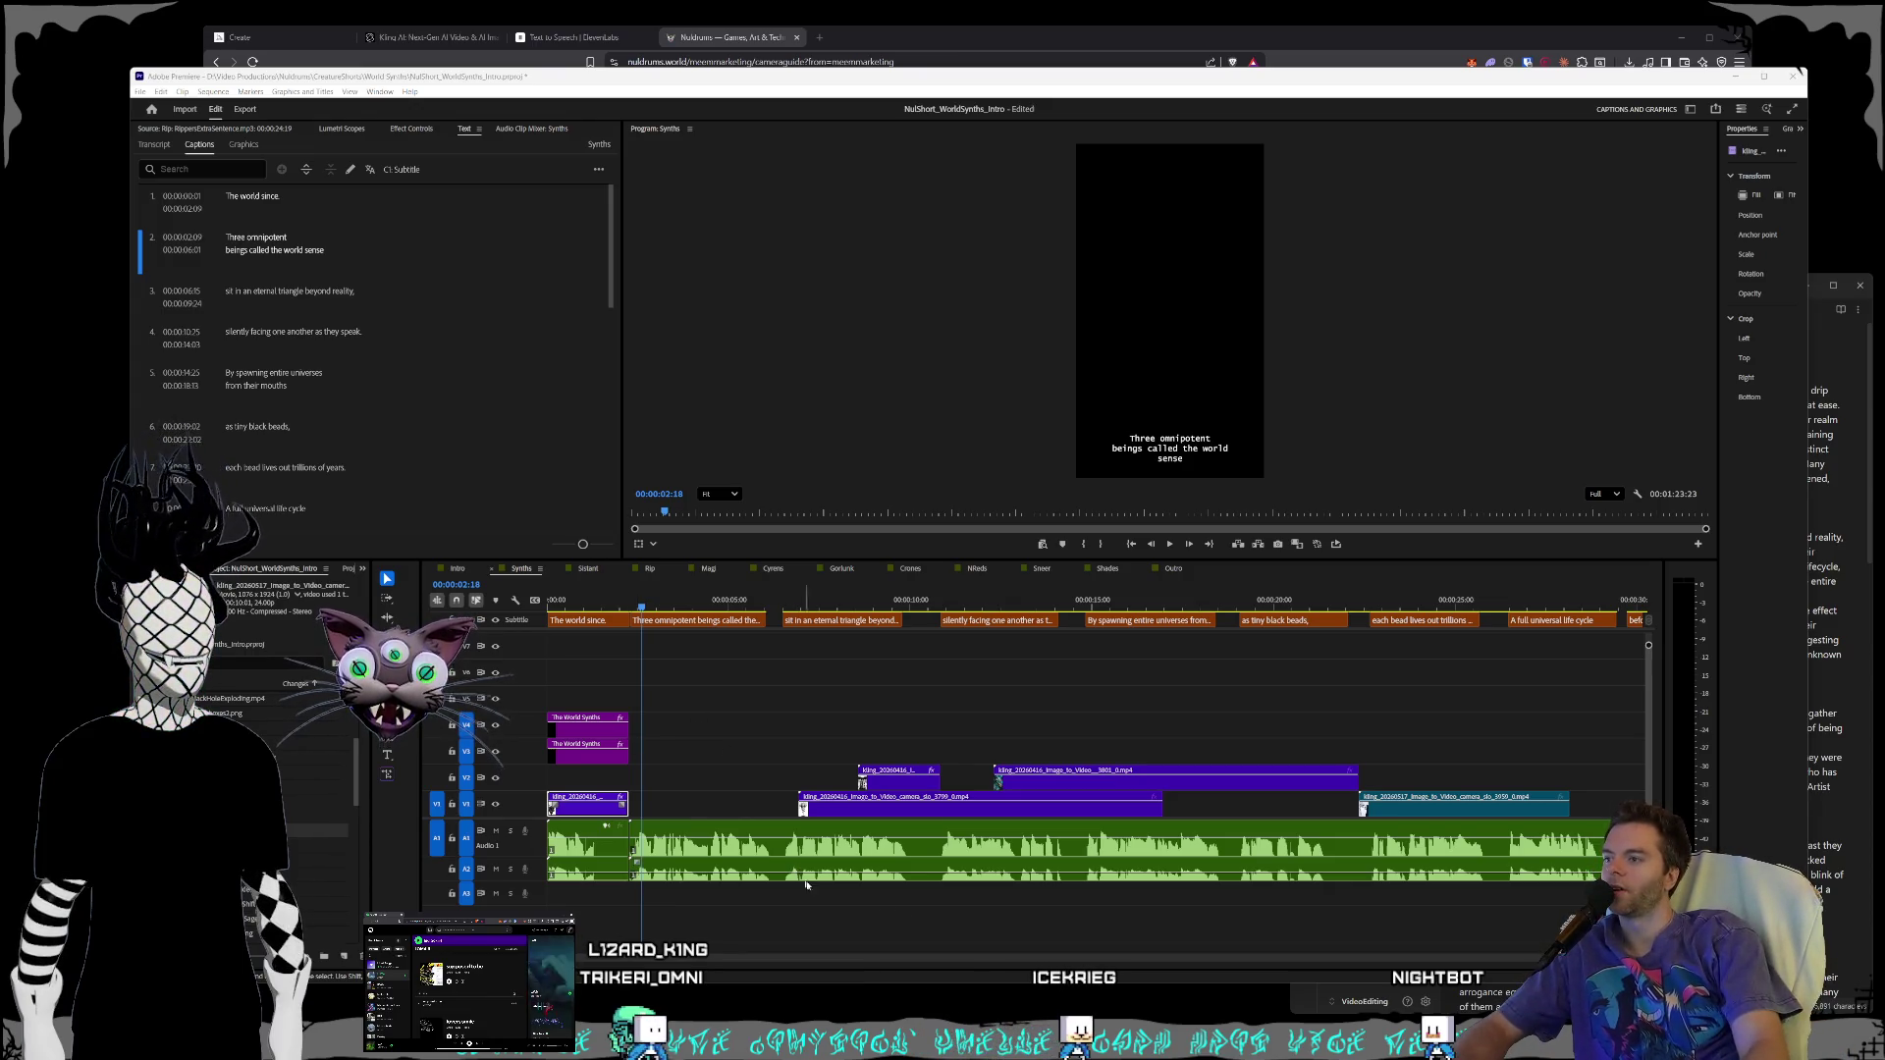
- Park the playhead on The World Synths title frame at 00:00:02:07
left_click(643, 604)
left_click(633, 606)
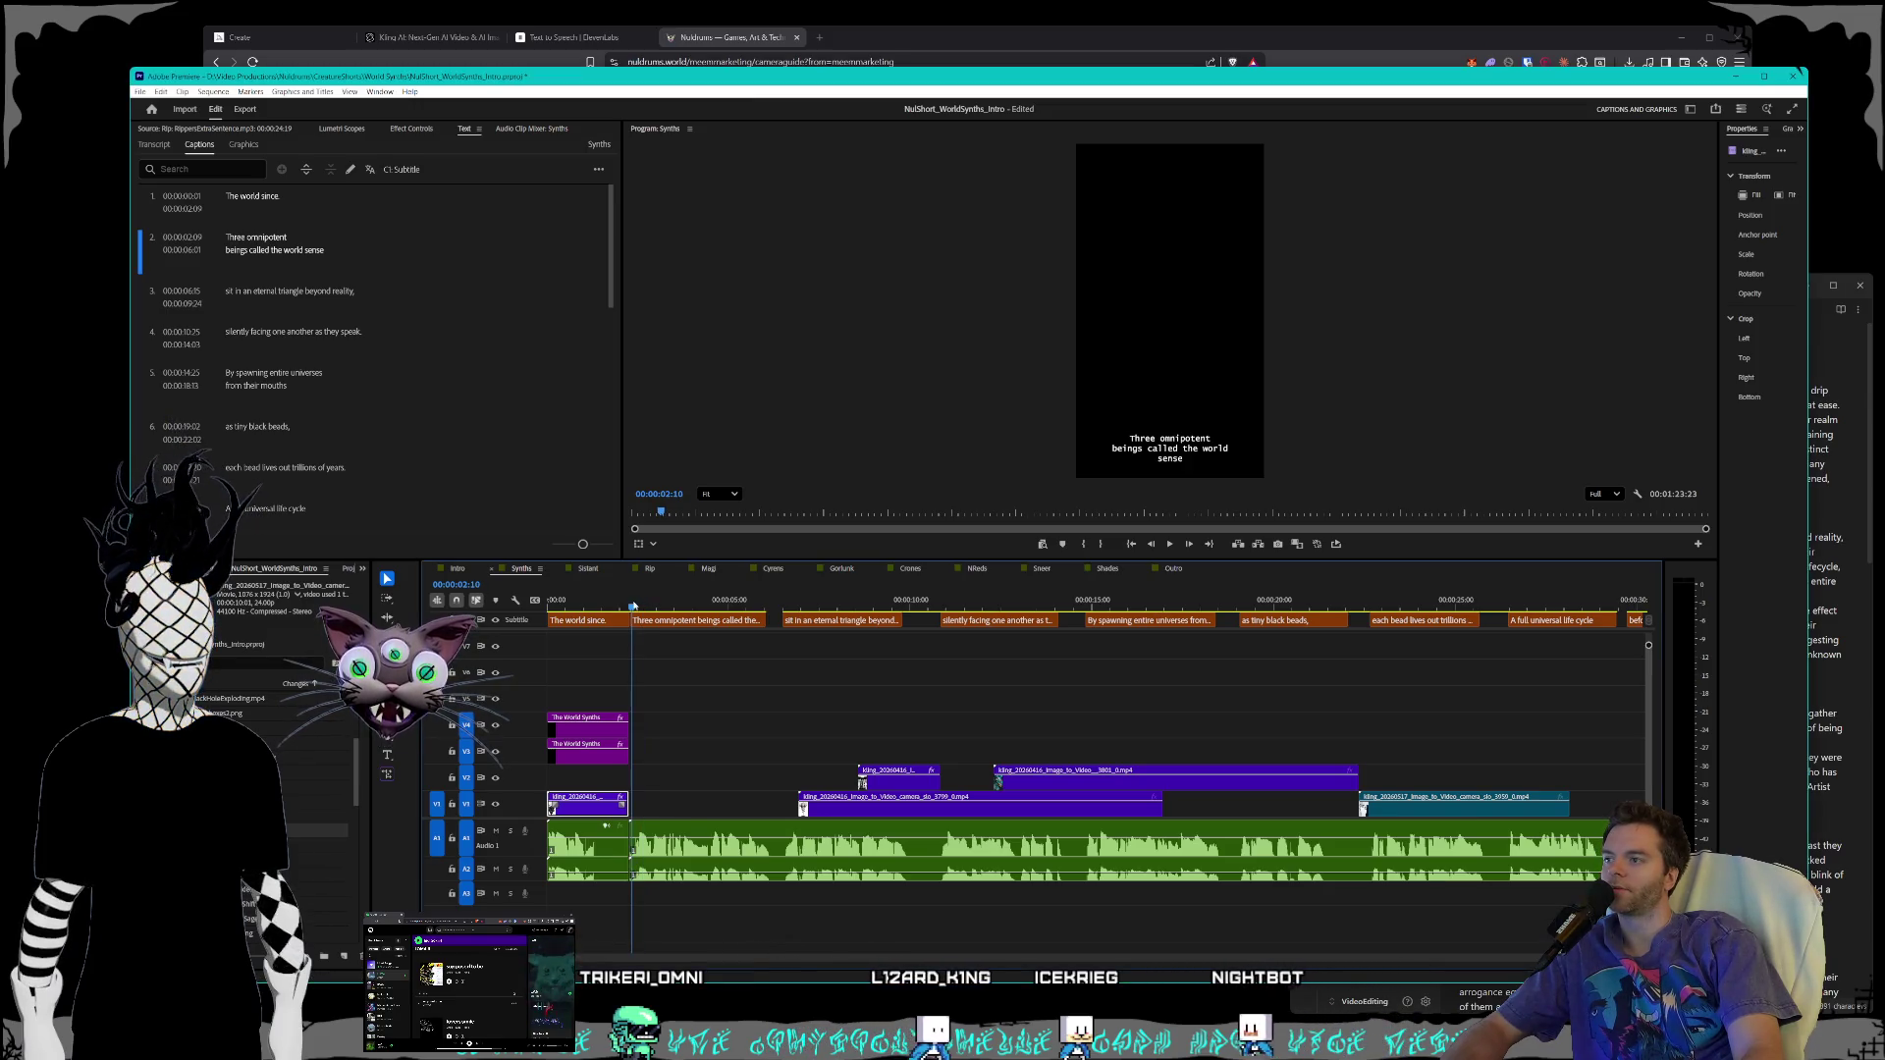
left_click(630, 605)
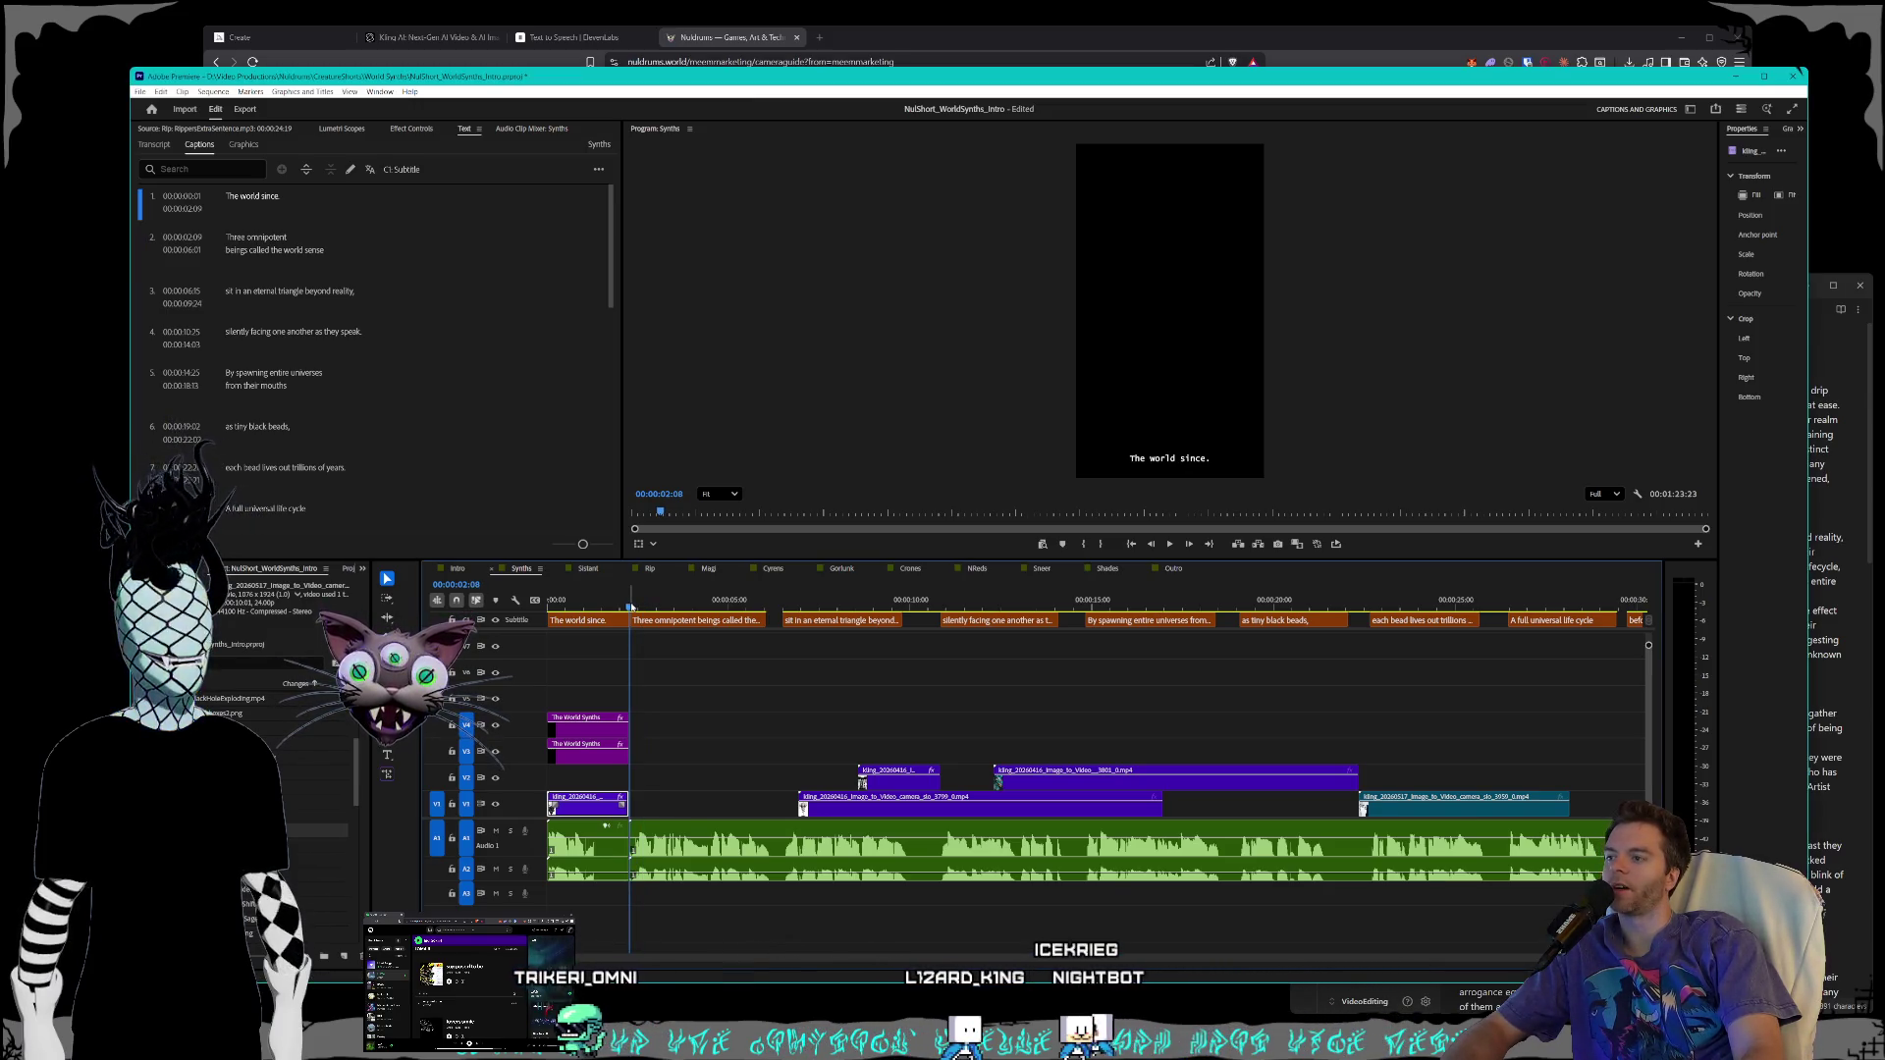
left_click(630, 605)
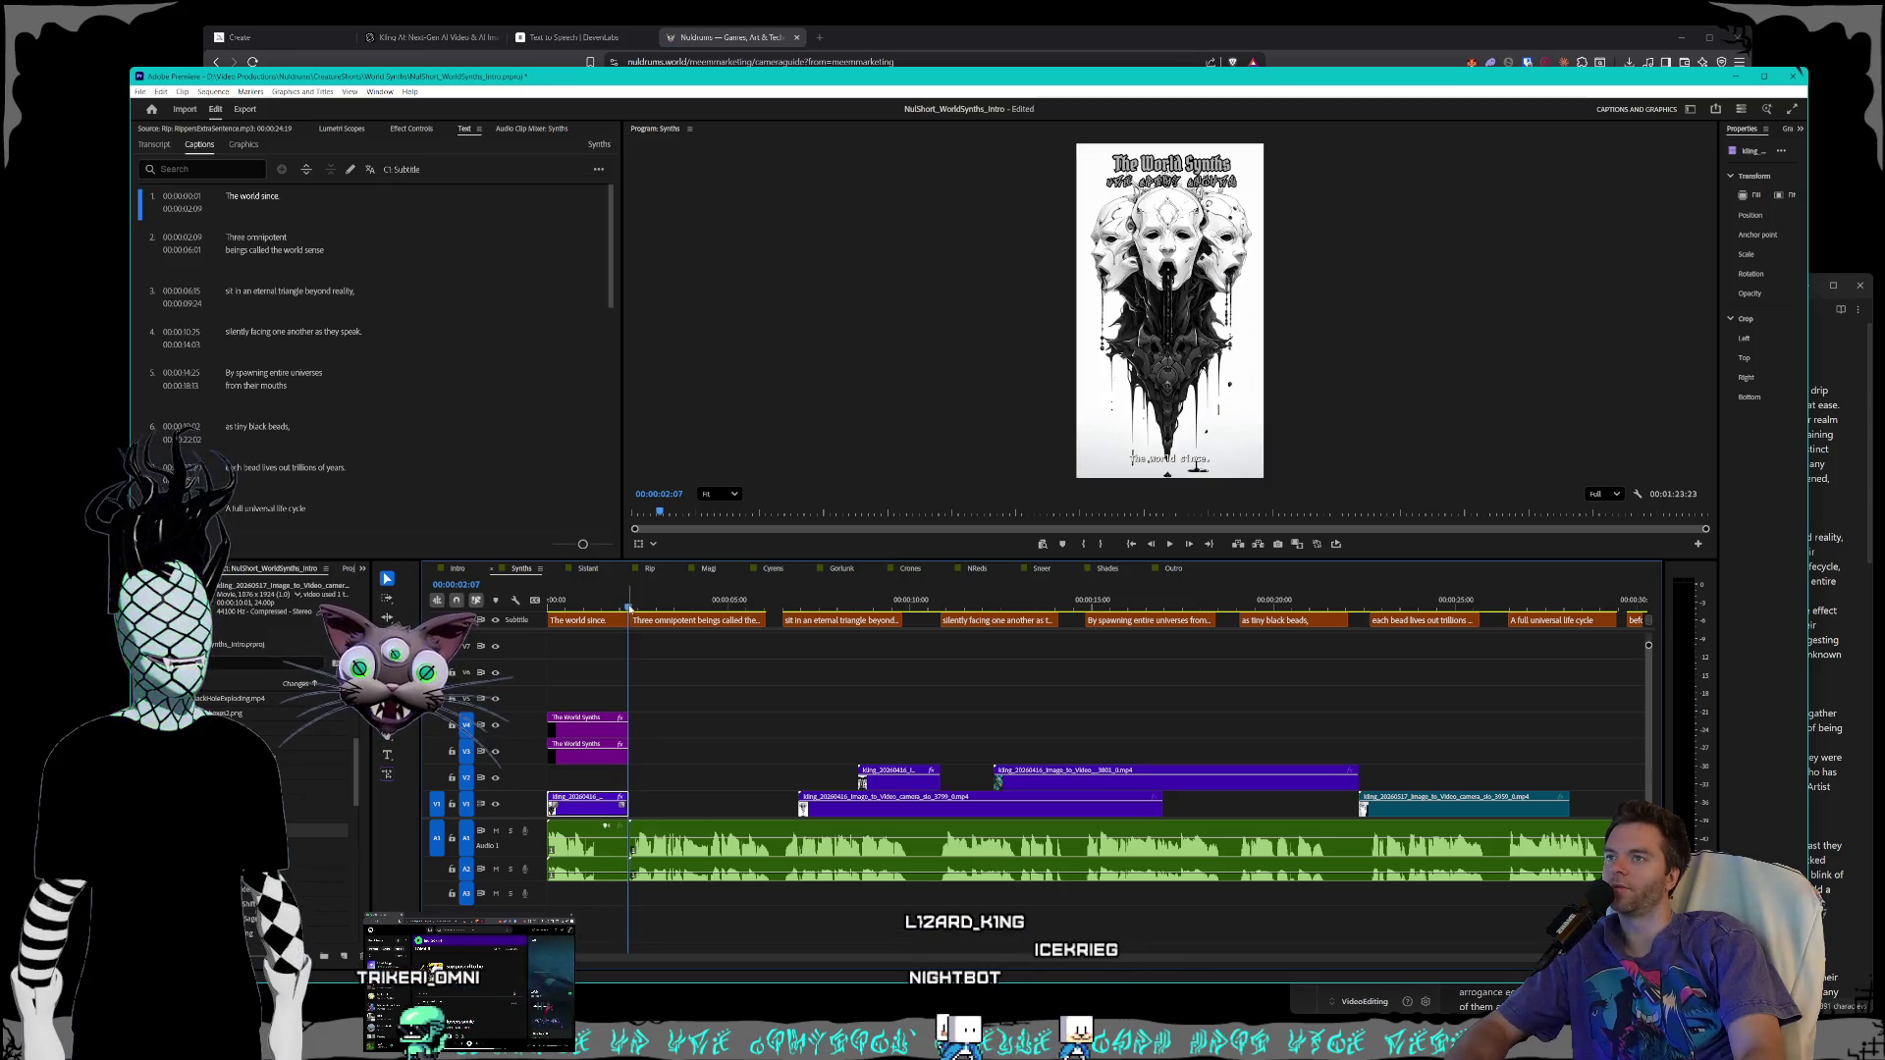
scroll(643, 820, "up", 8)
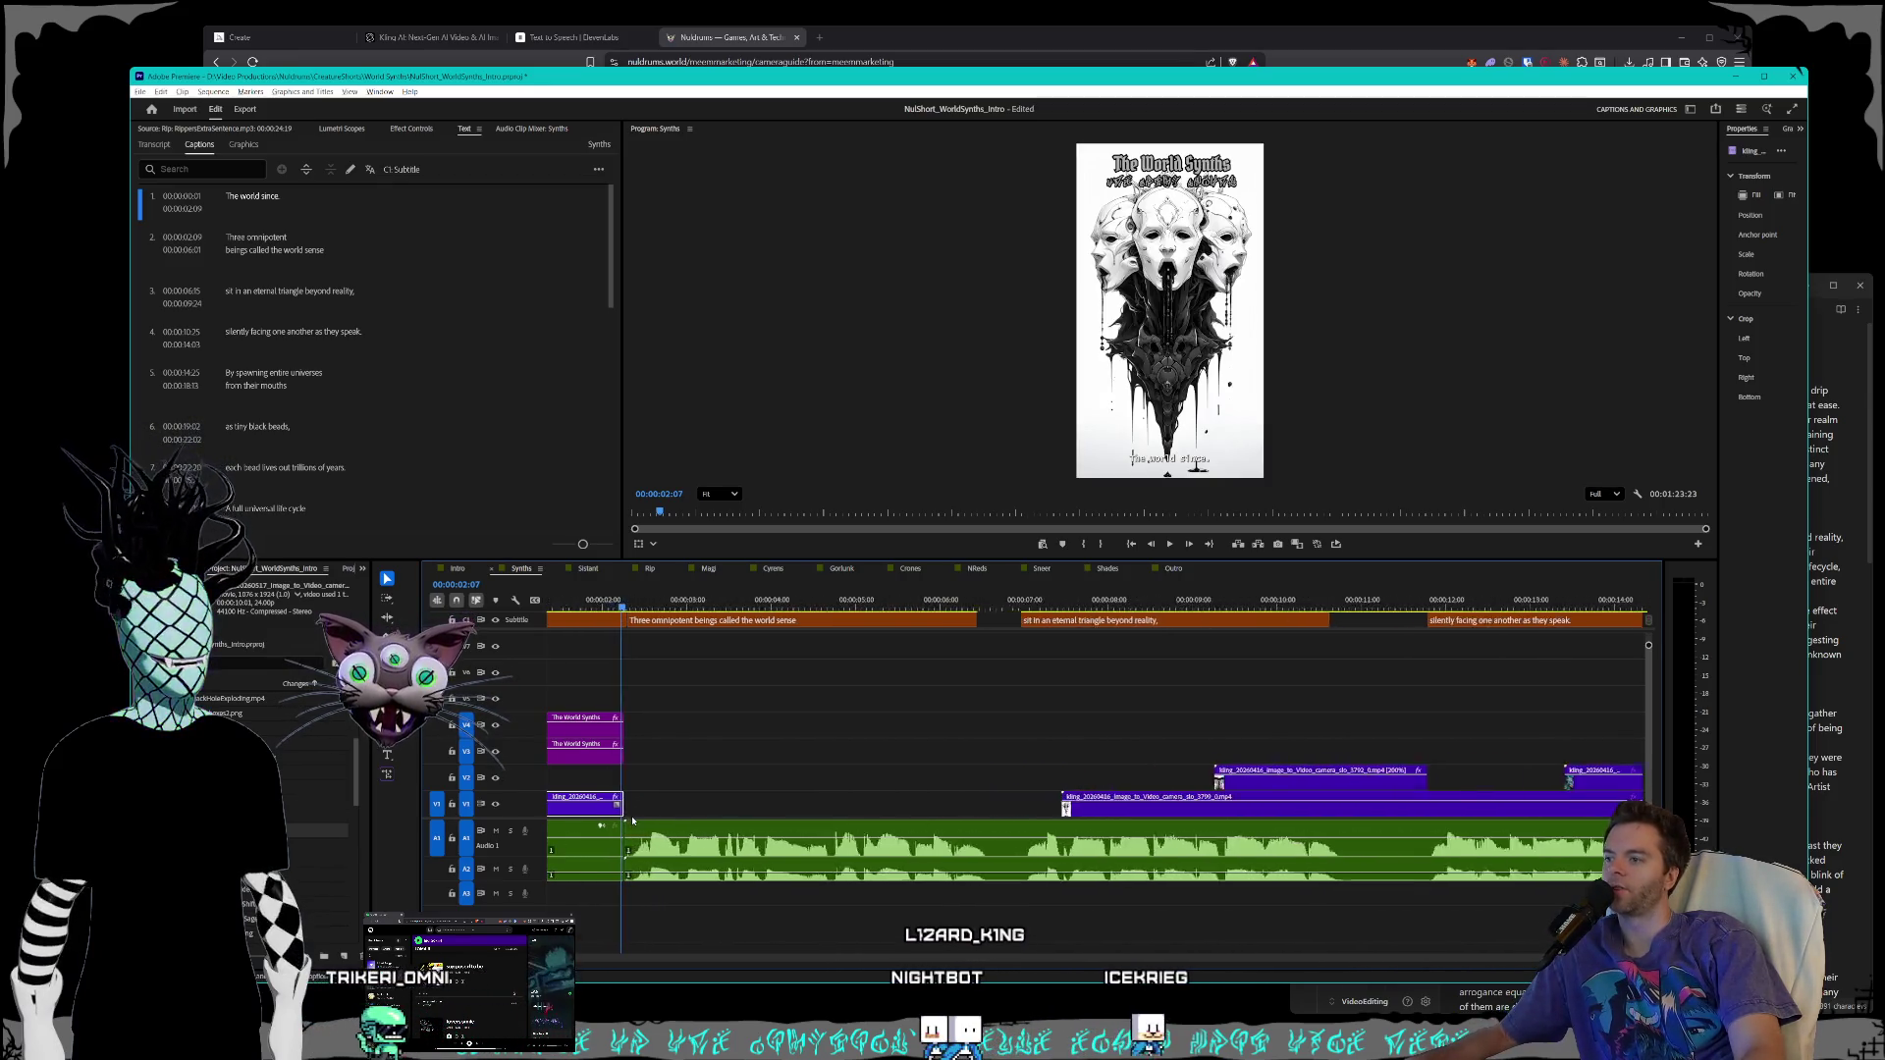
scroll(628, 816, "up", 3)
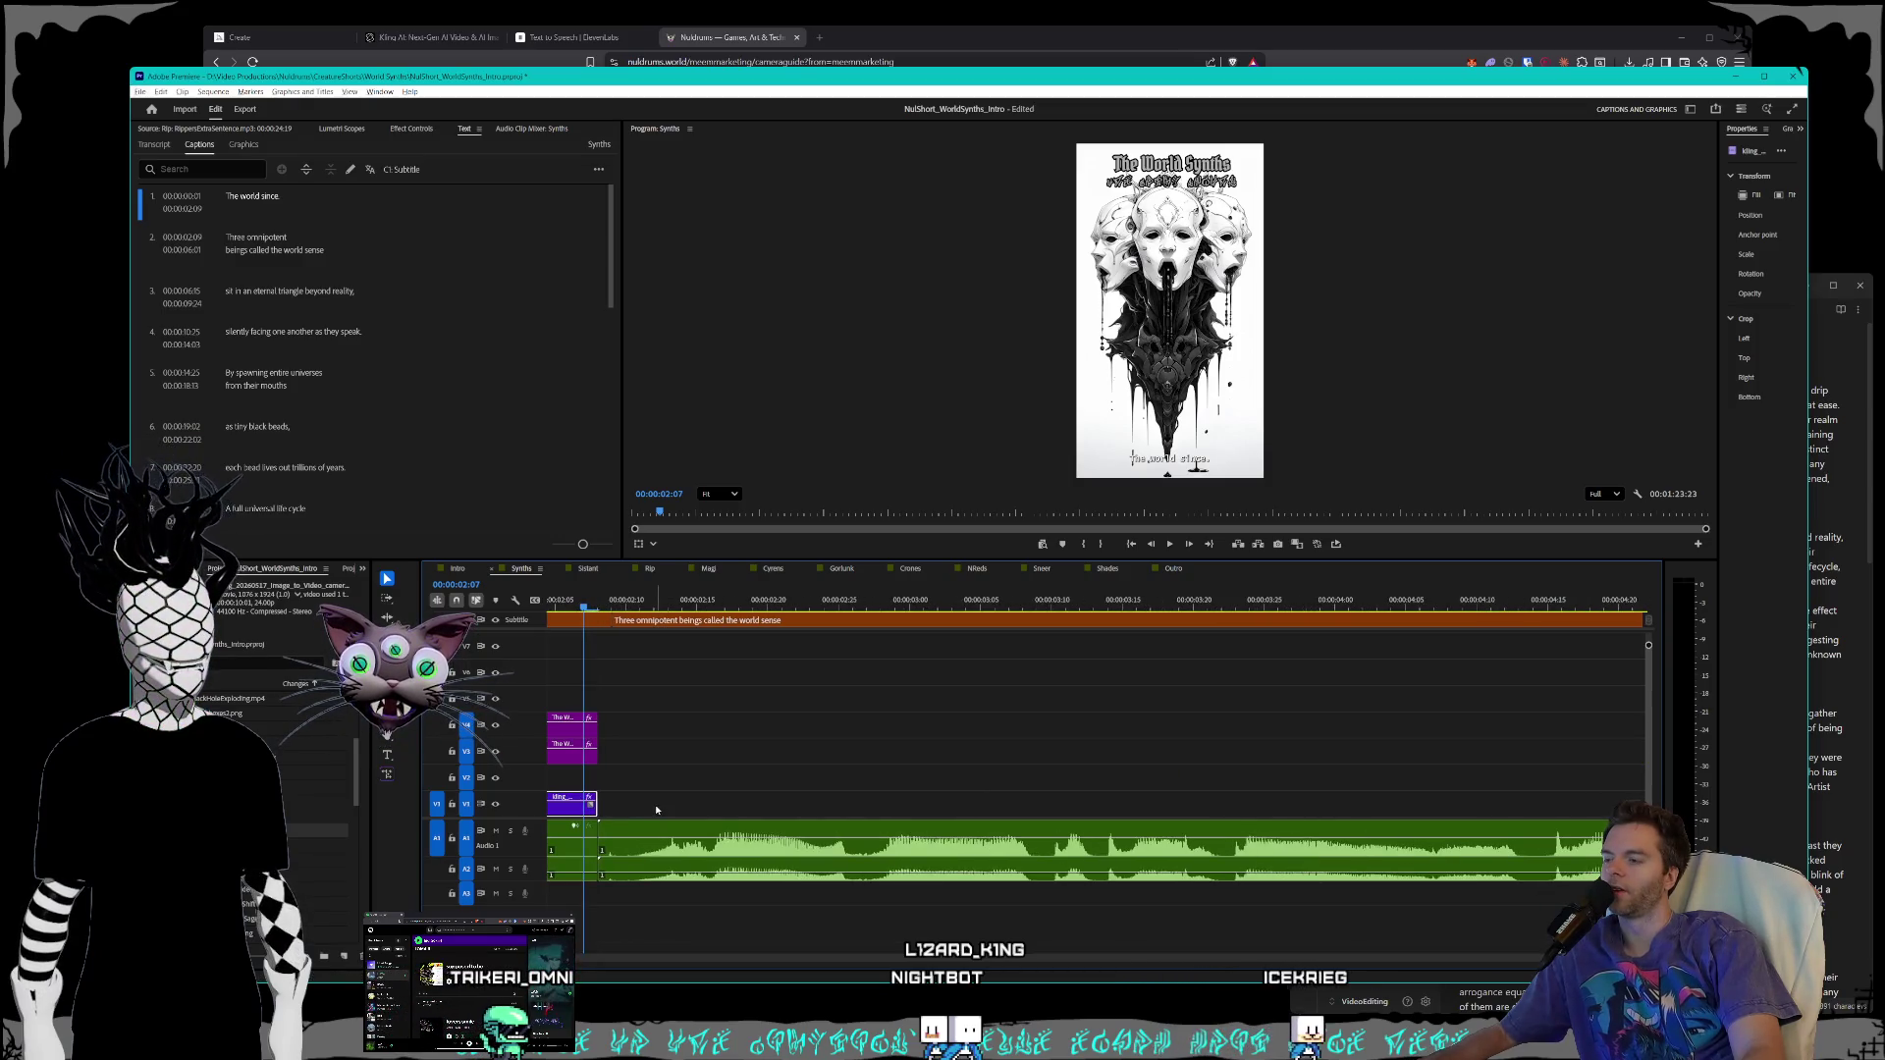
- Select the V1 gap and mark an Out point at that frame
left_click(617, 810)
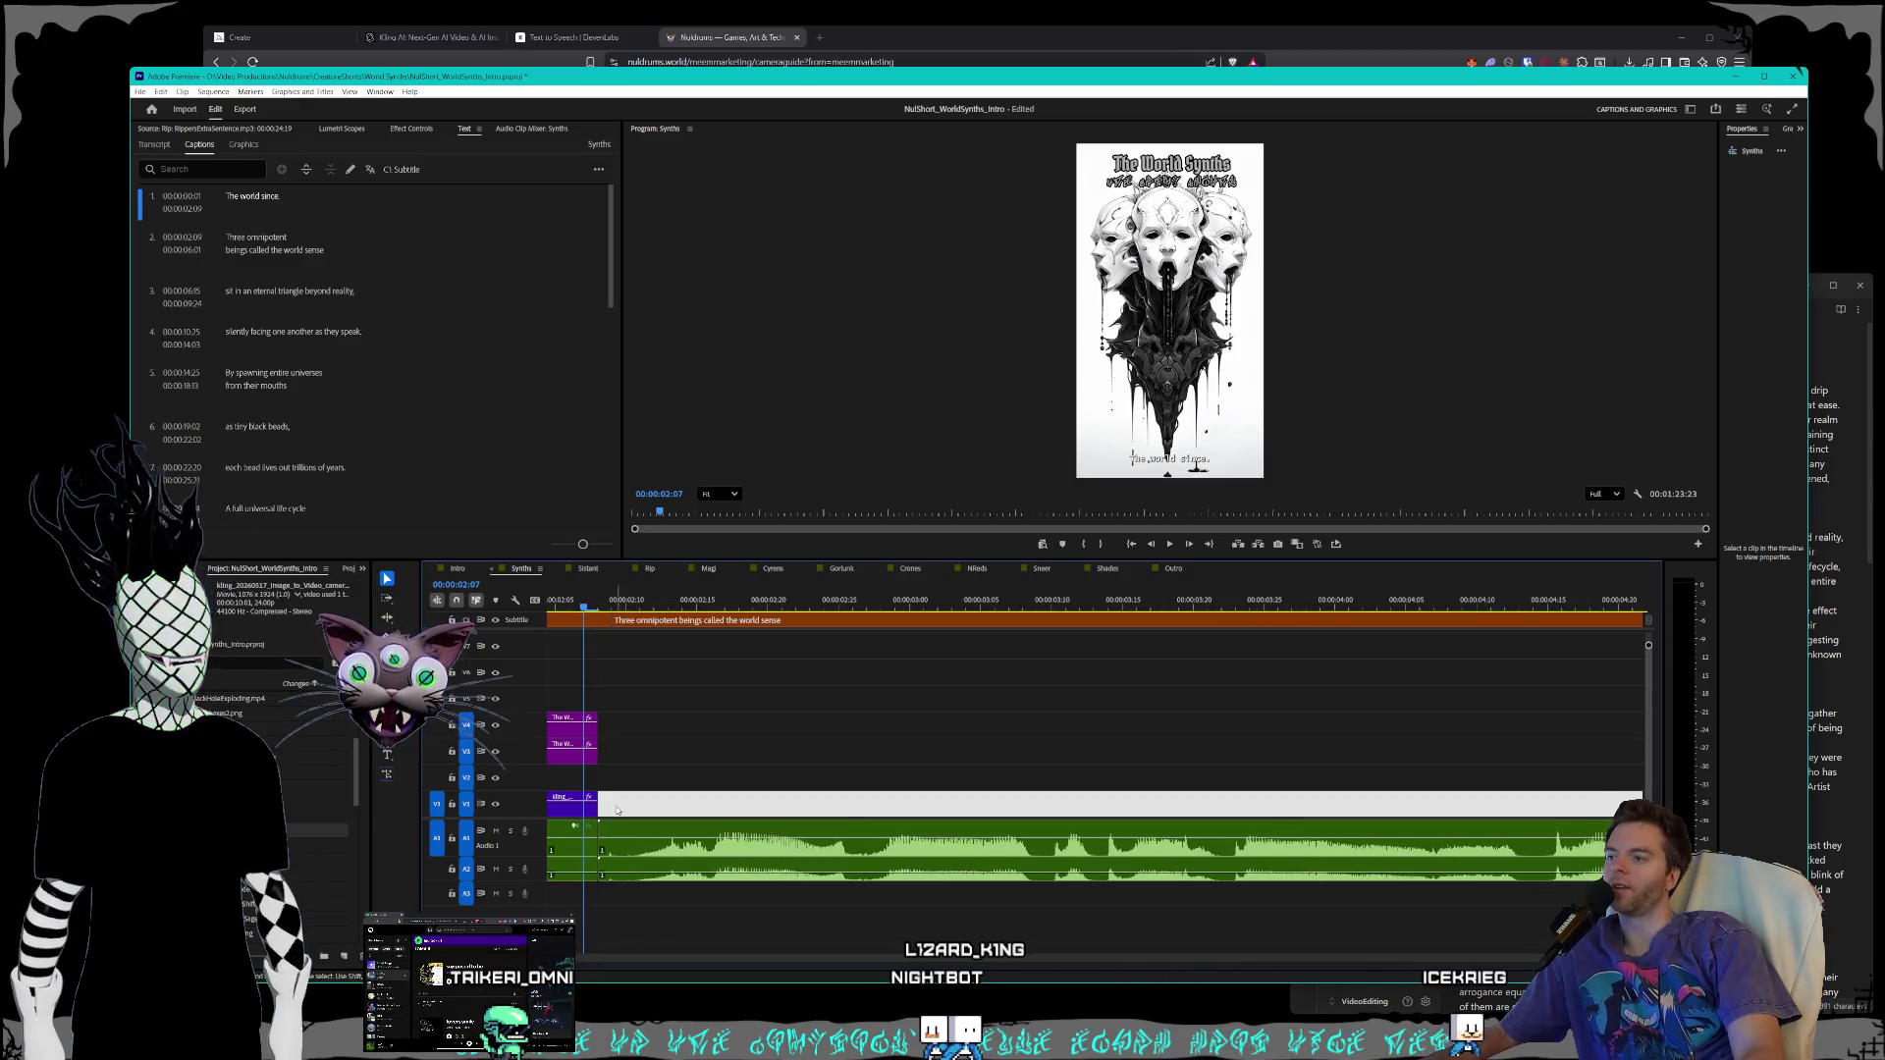
key("o")
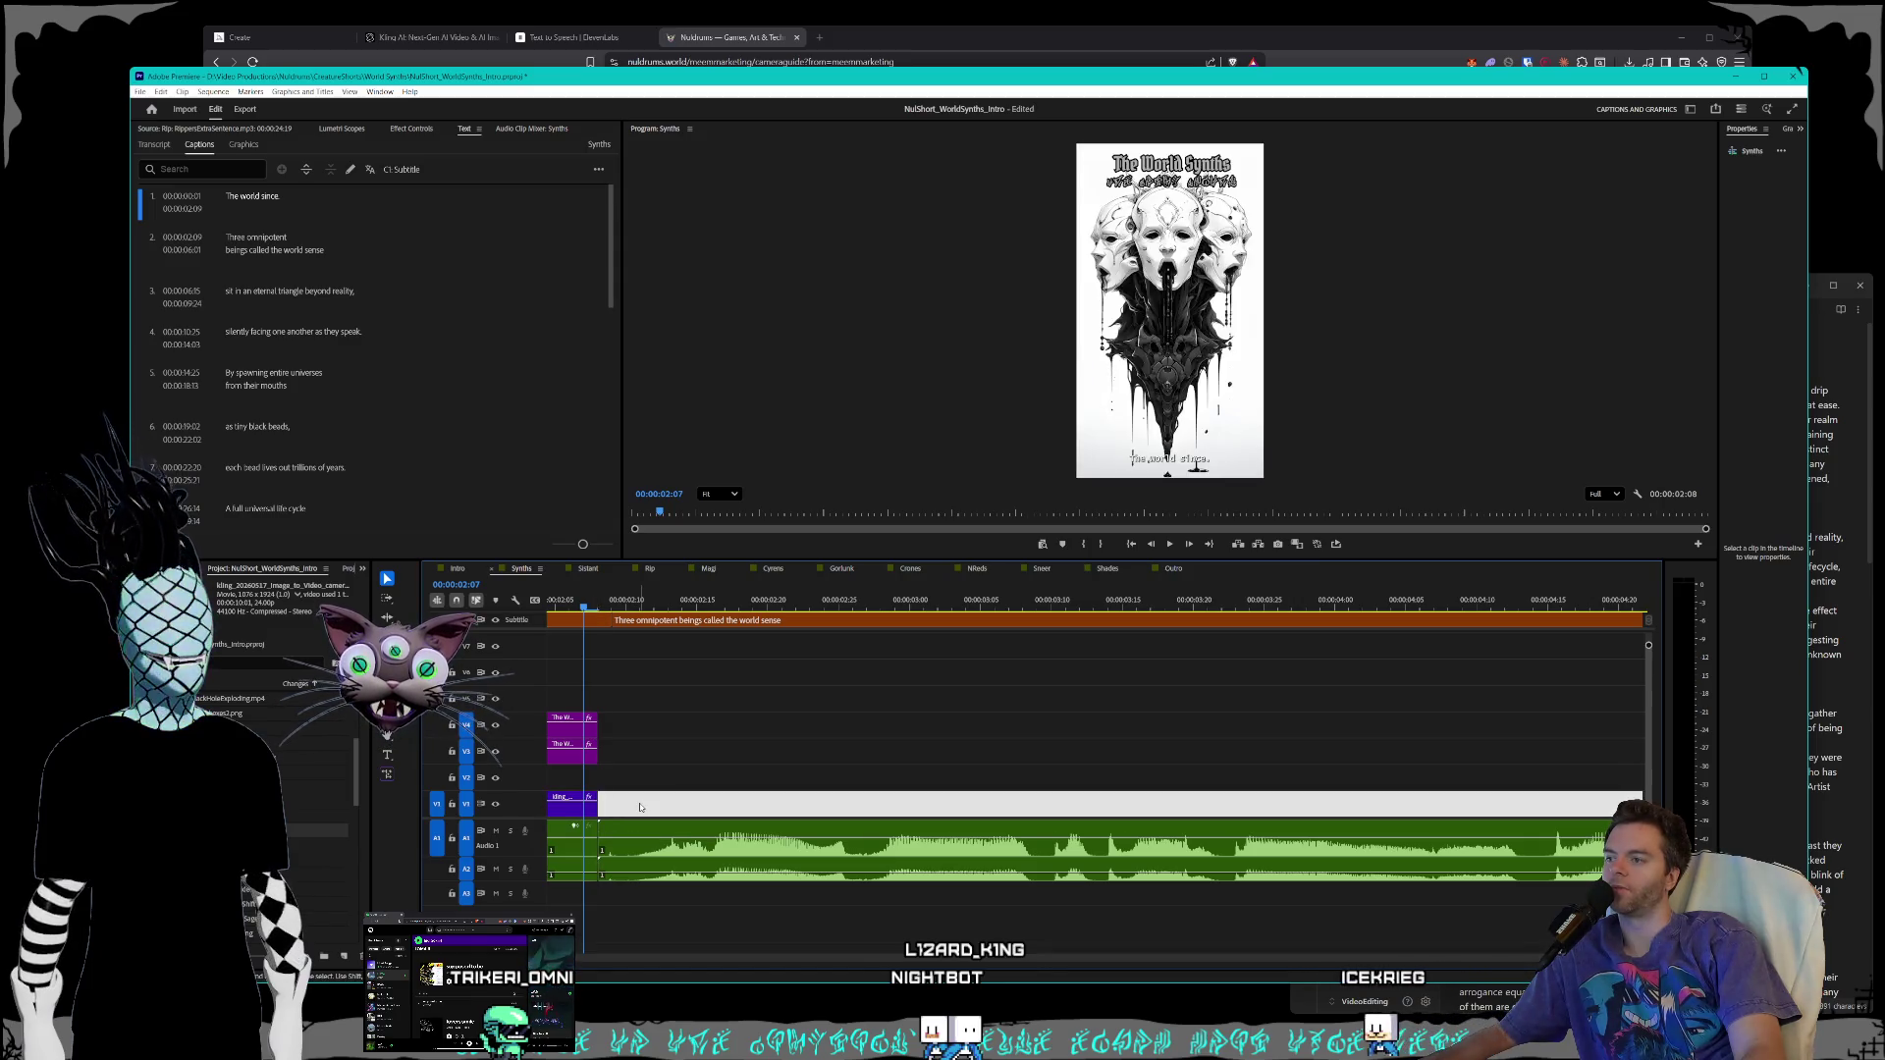
scroll(679, 806, "down", 3)
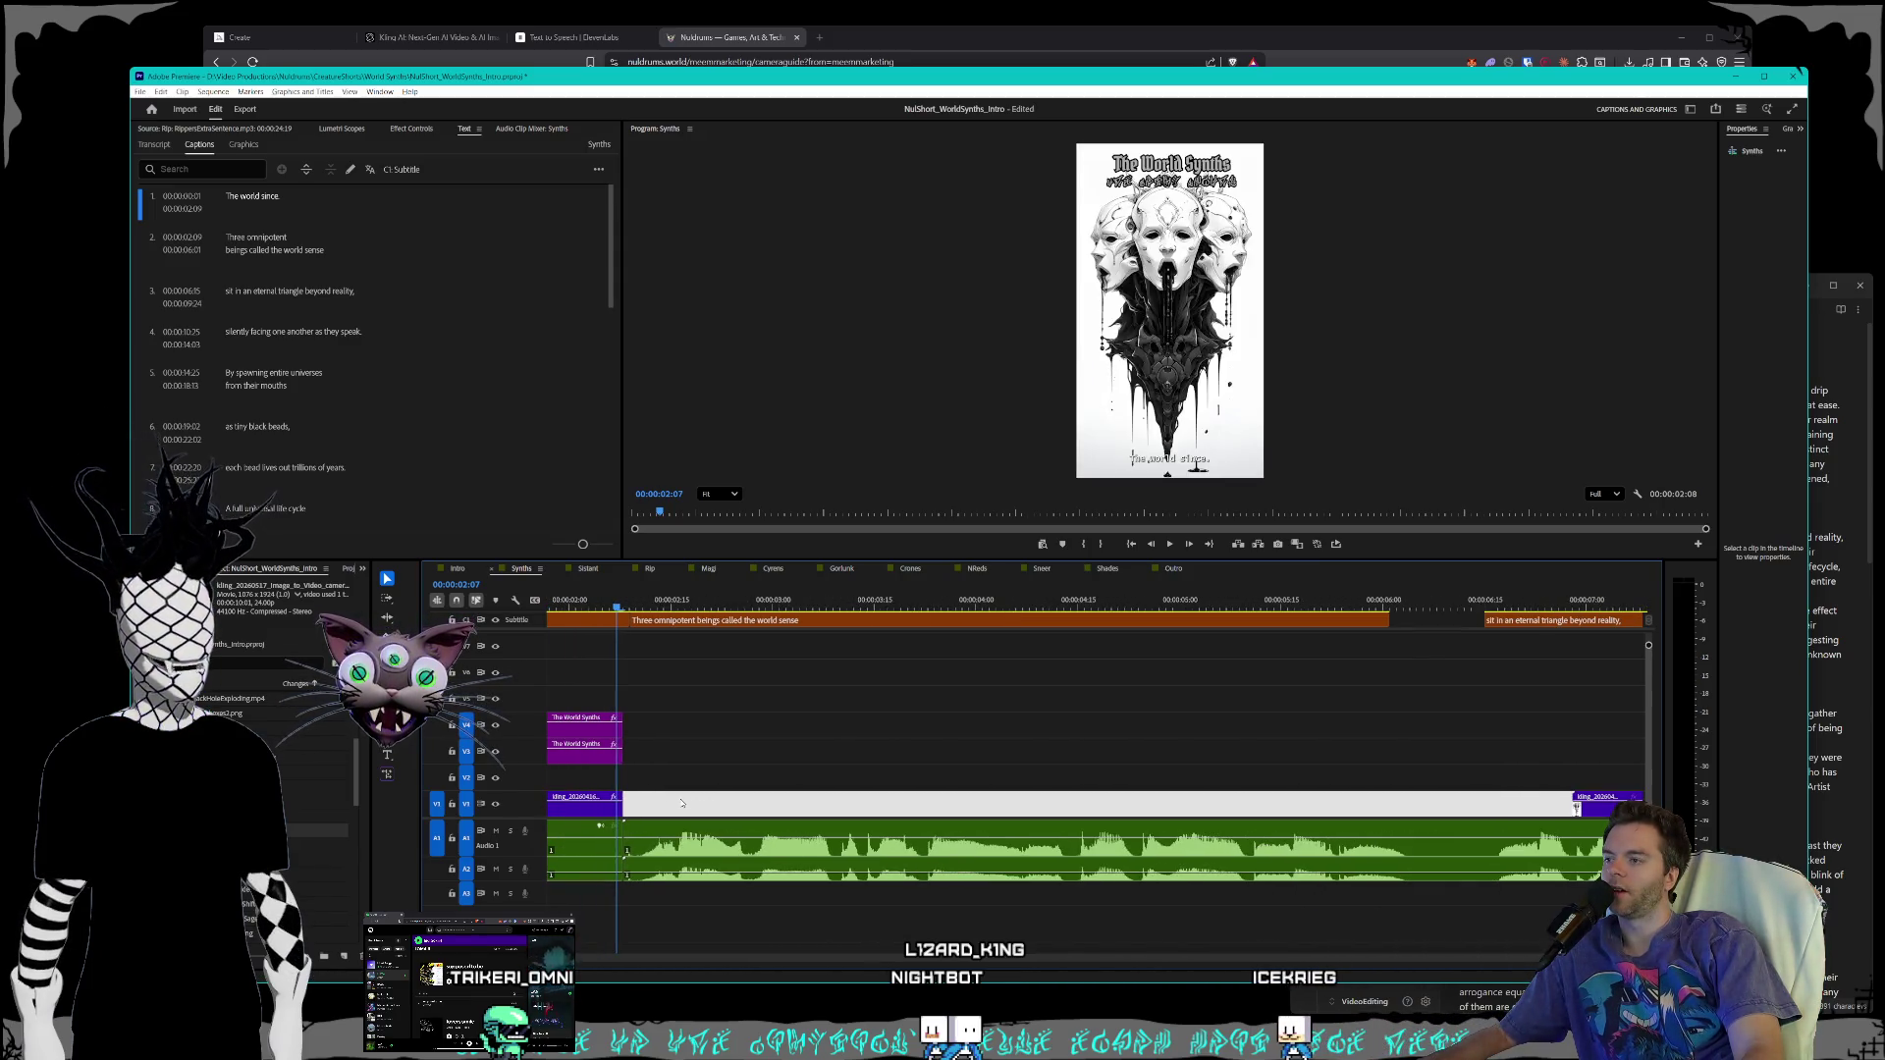
scroll(692, 797, "up", 5)
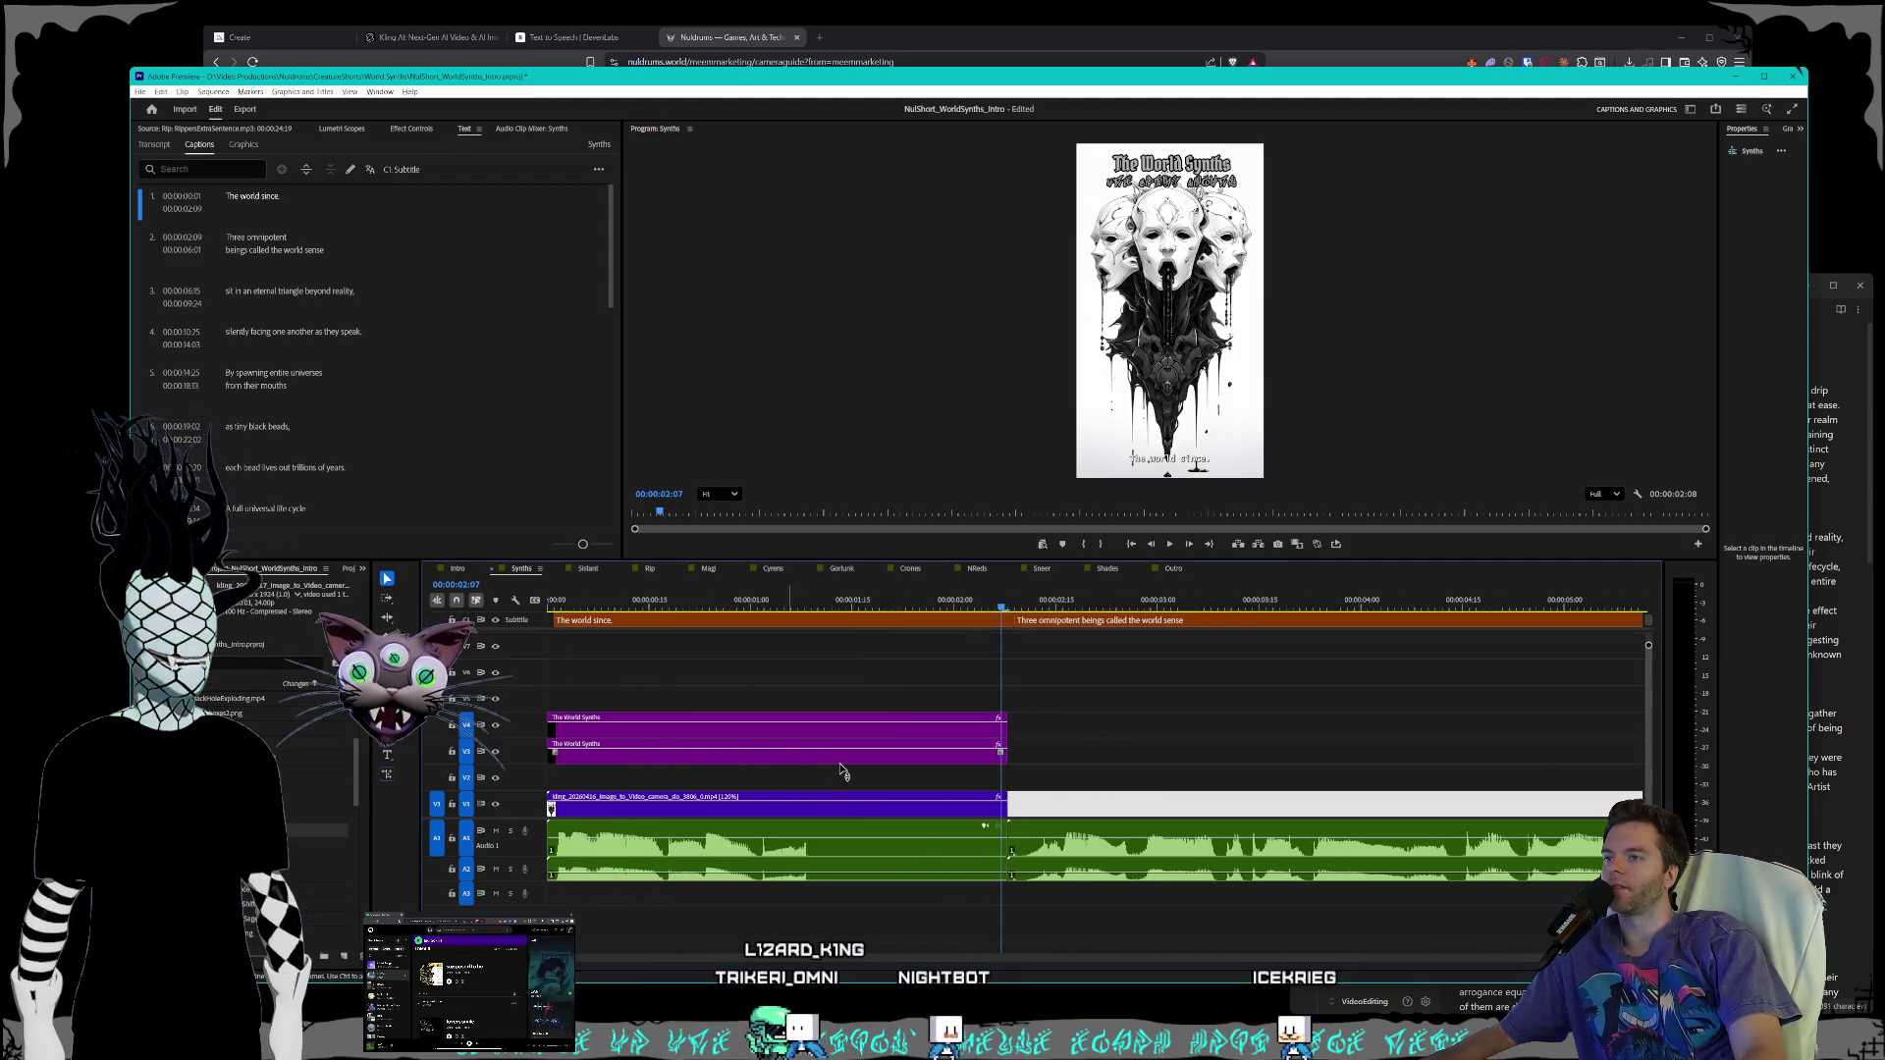
scroll(1039, 790, "down", 1)
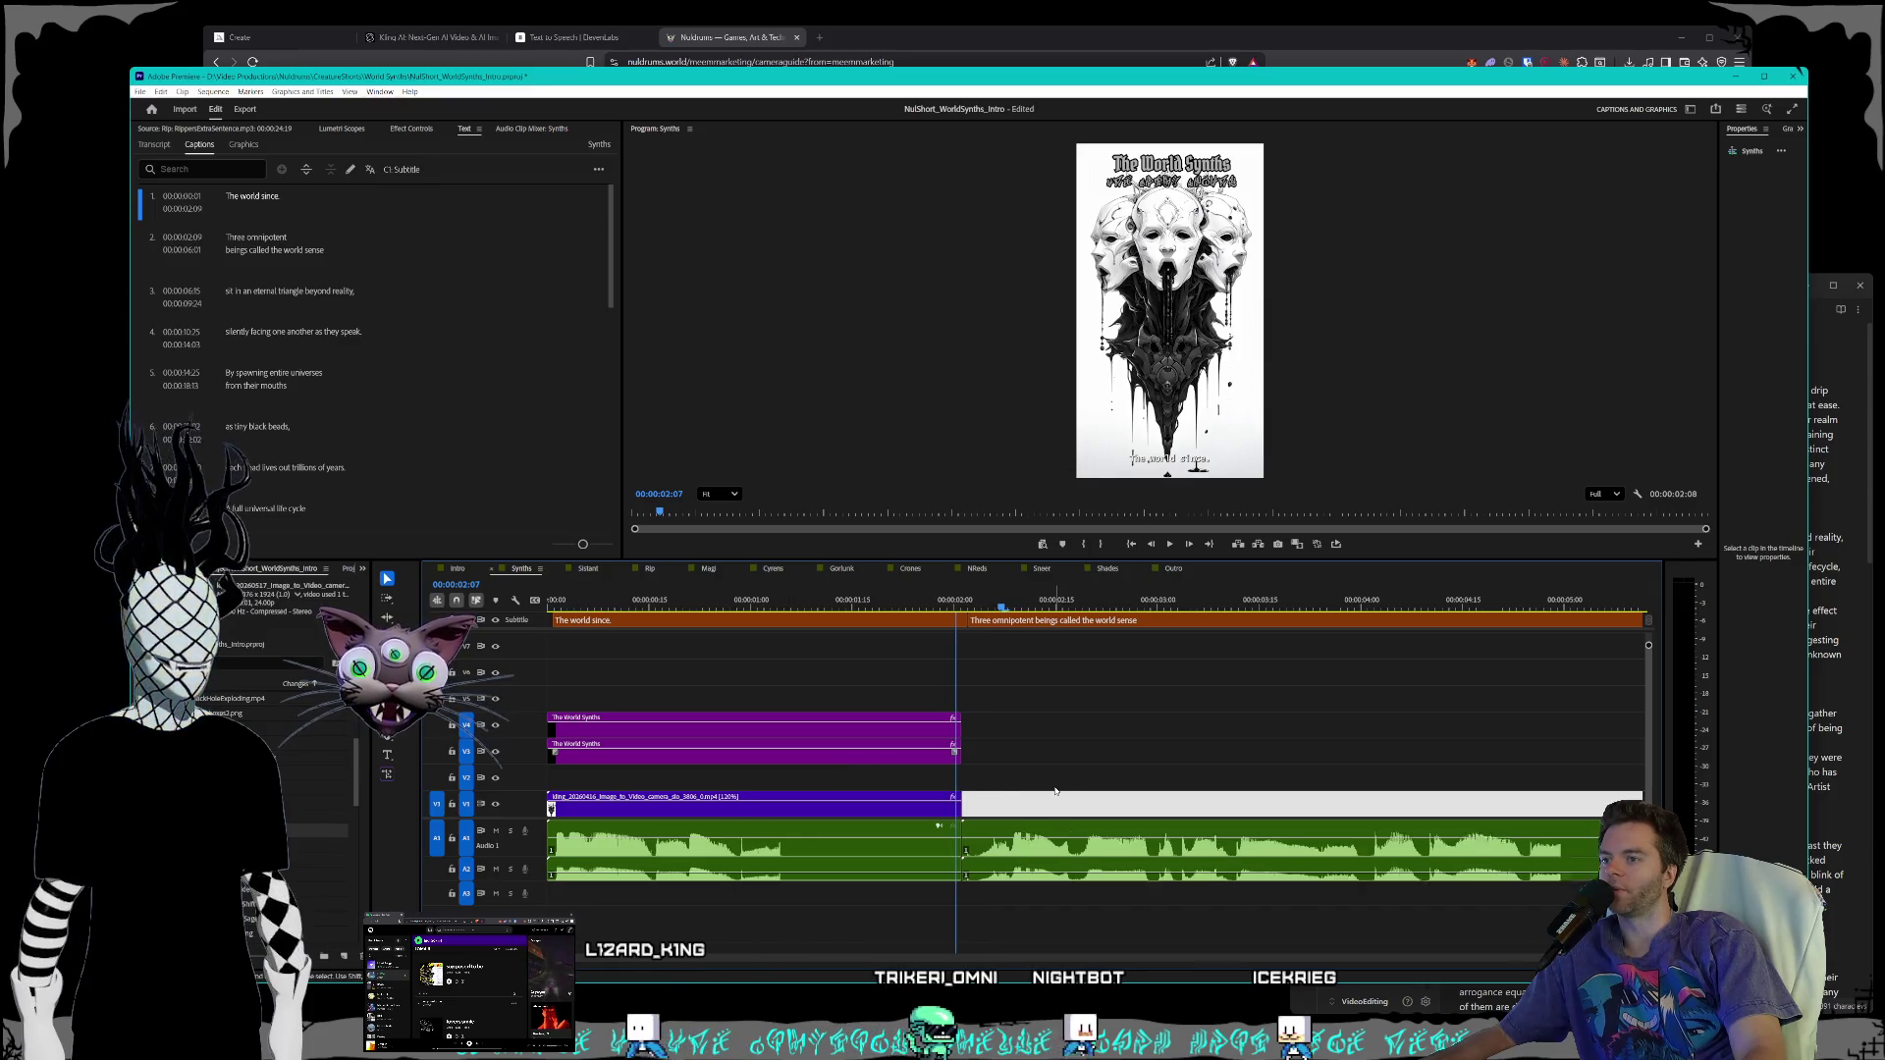
scroll(1021, 787, "down", 1)
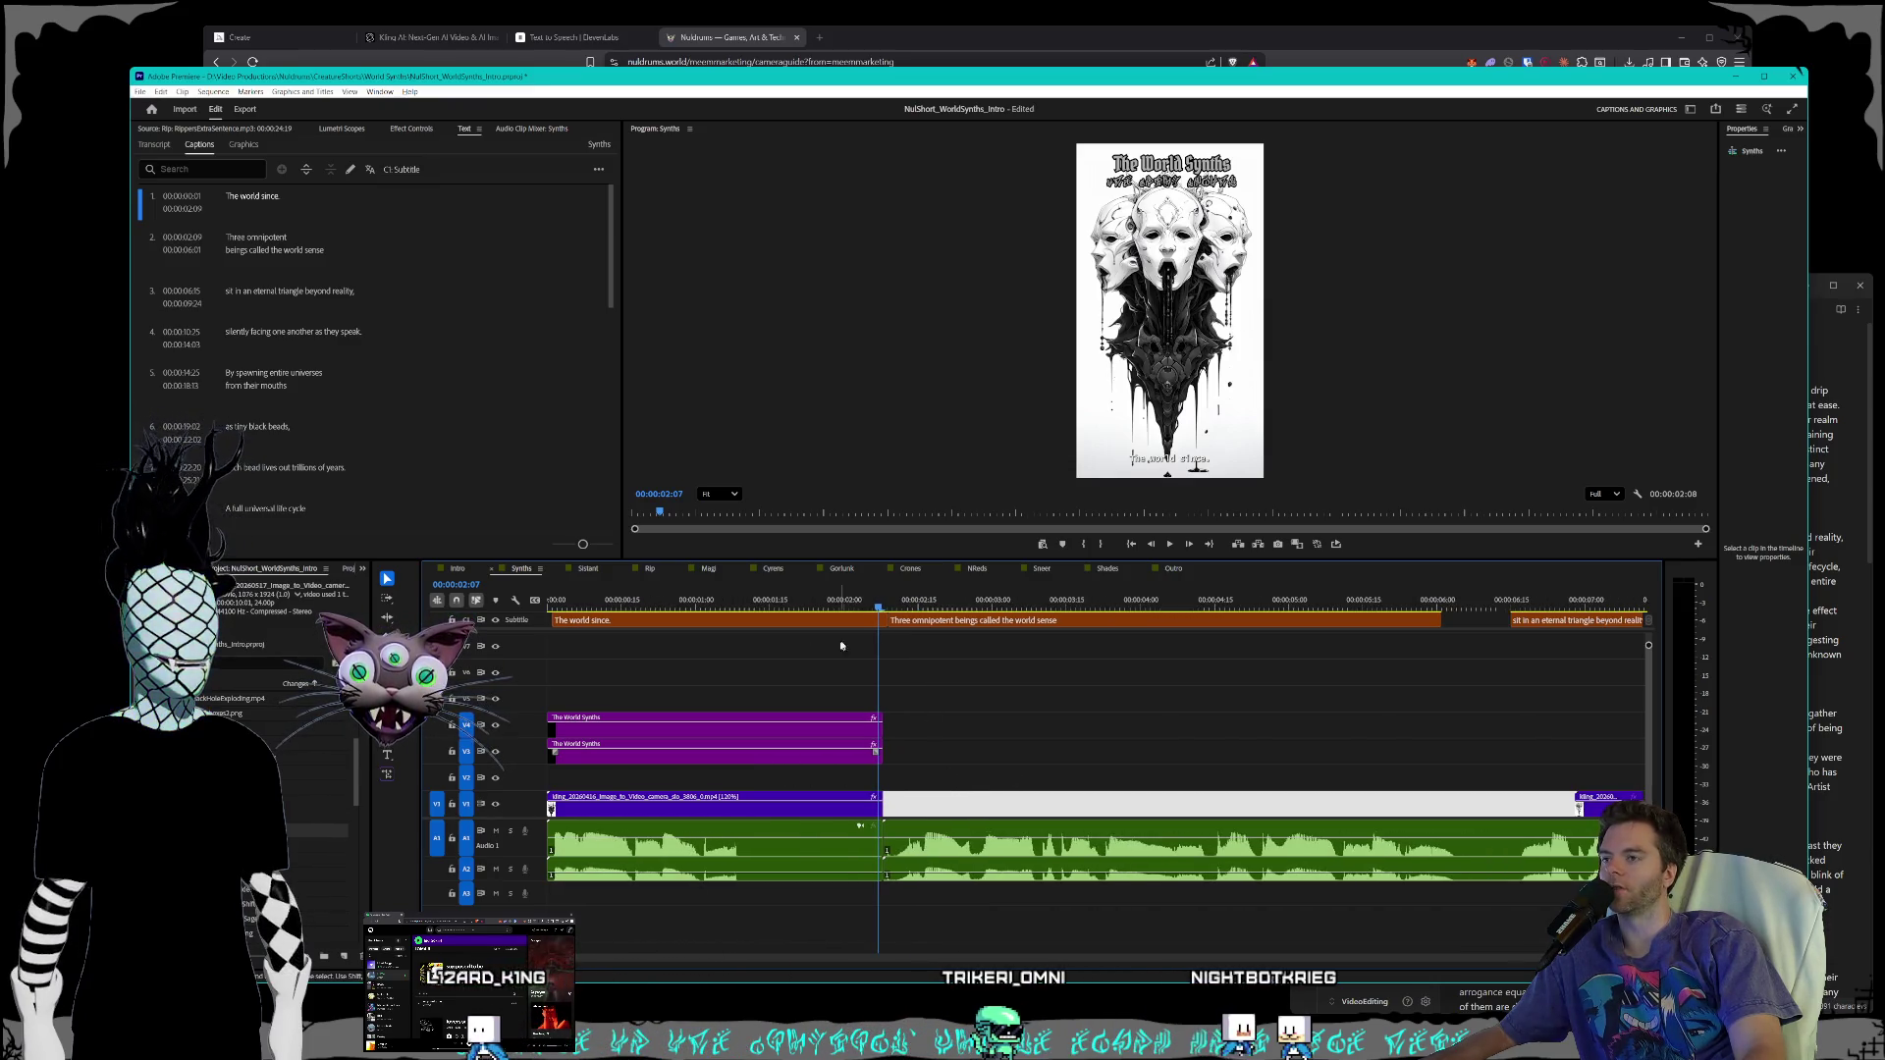
left_click_drag(872, 612, 837, 612)
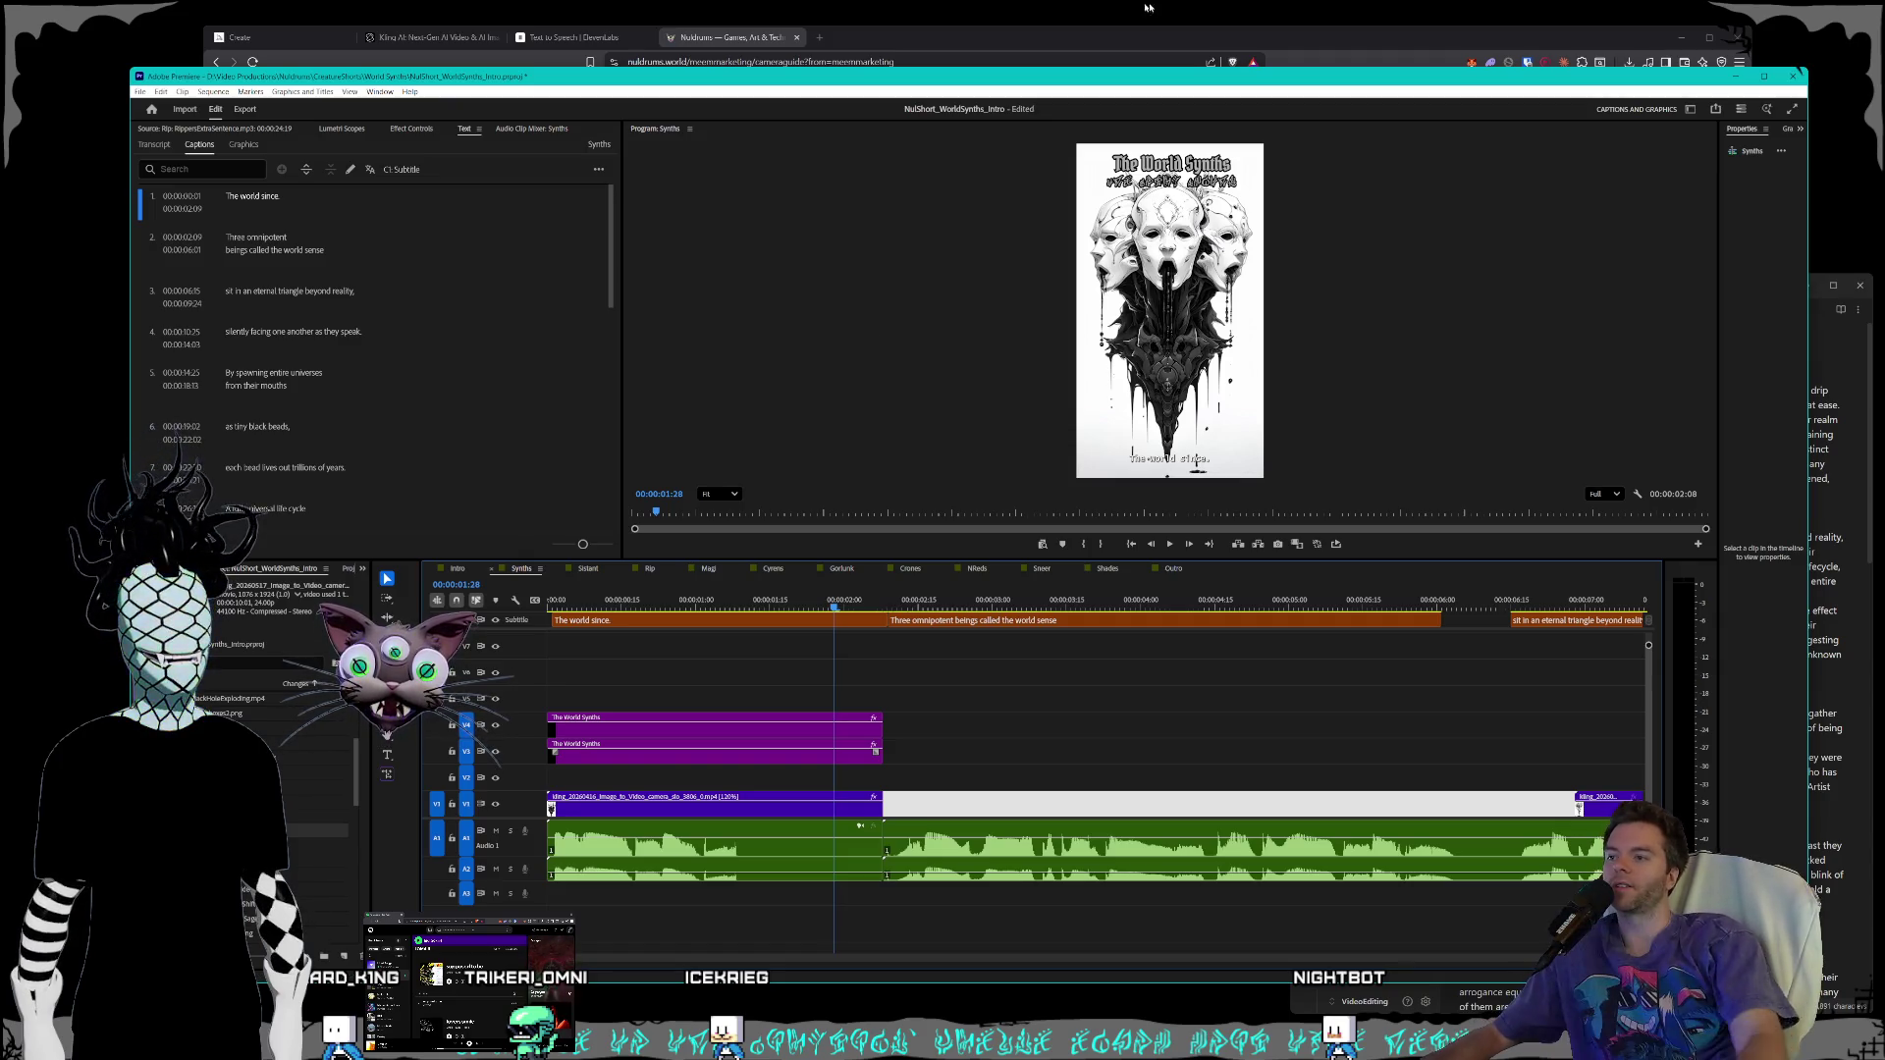
- Jump to 00:00:00:00, zoom the timeline out, and select the Kling clip on V1
key("Home")
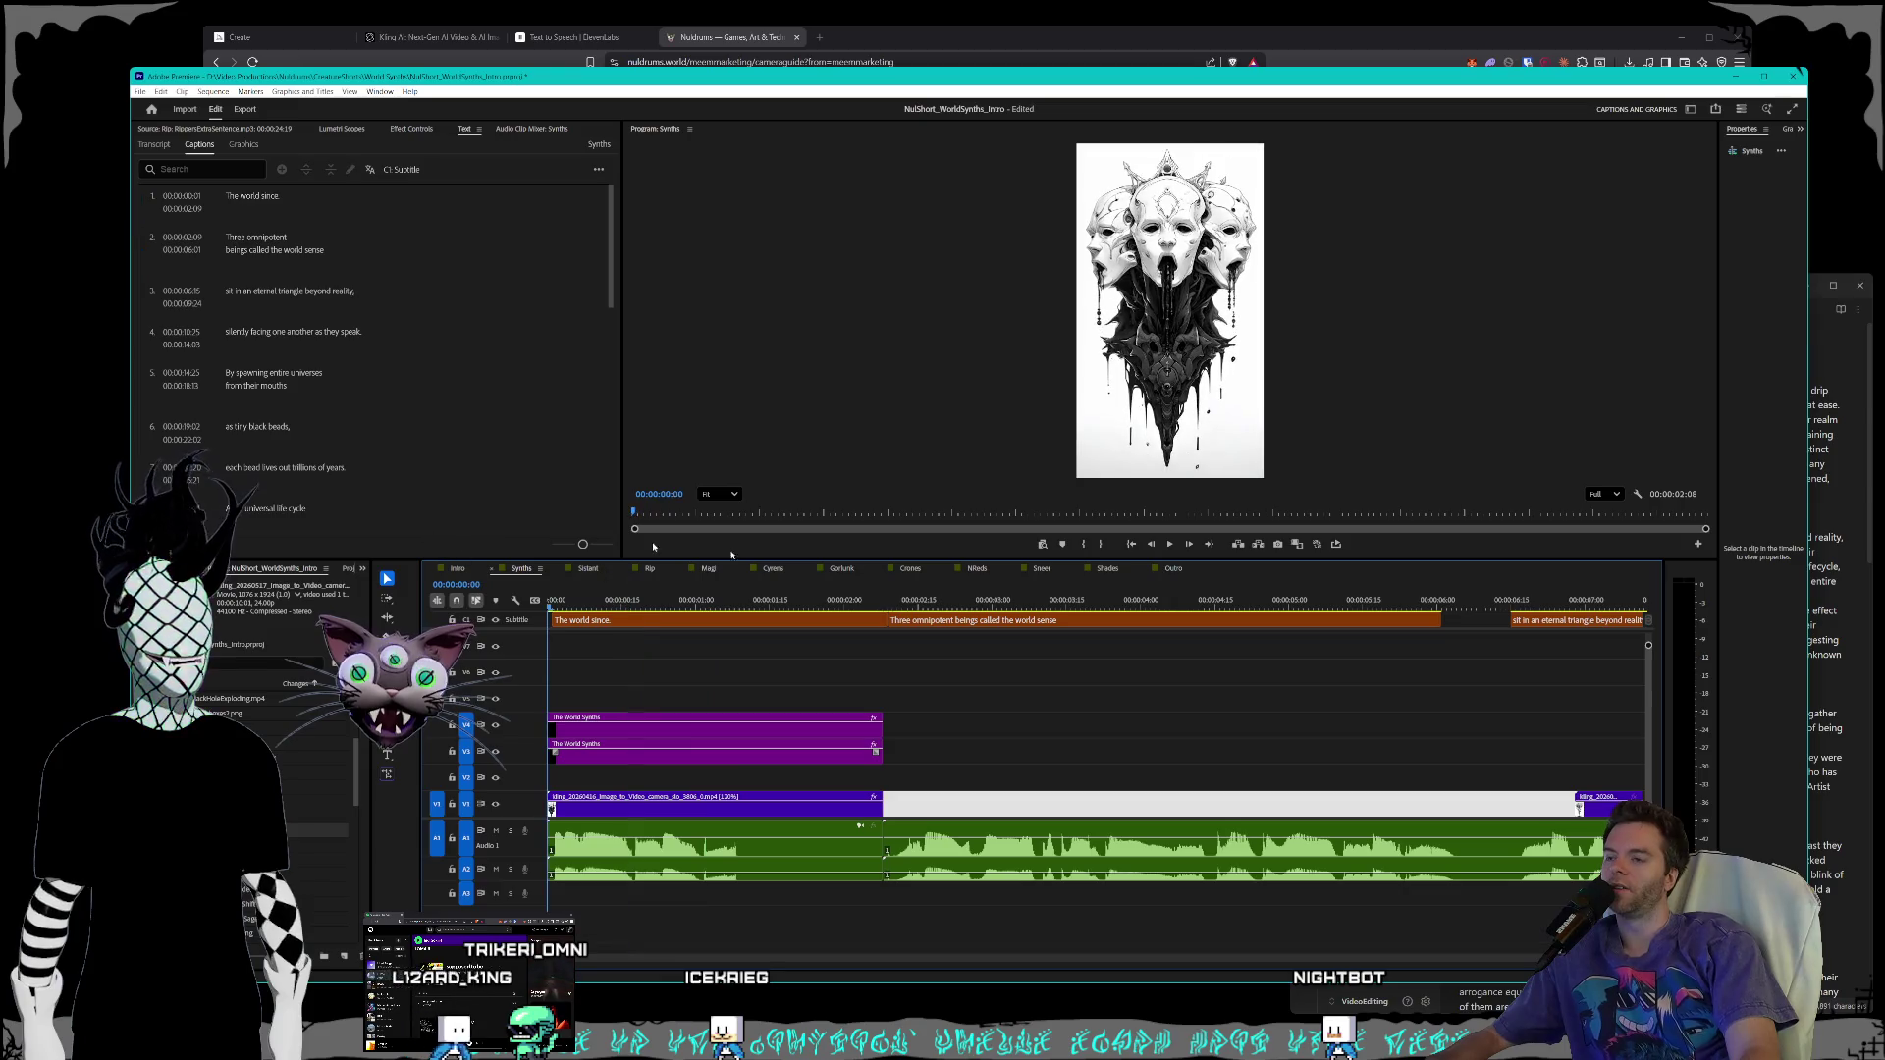
key("minus")
key("minus")
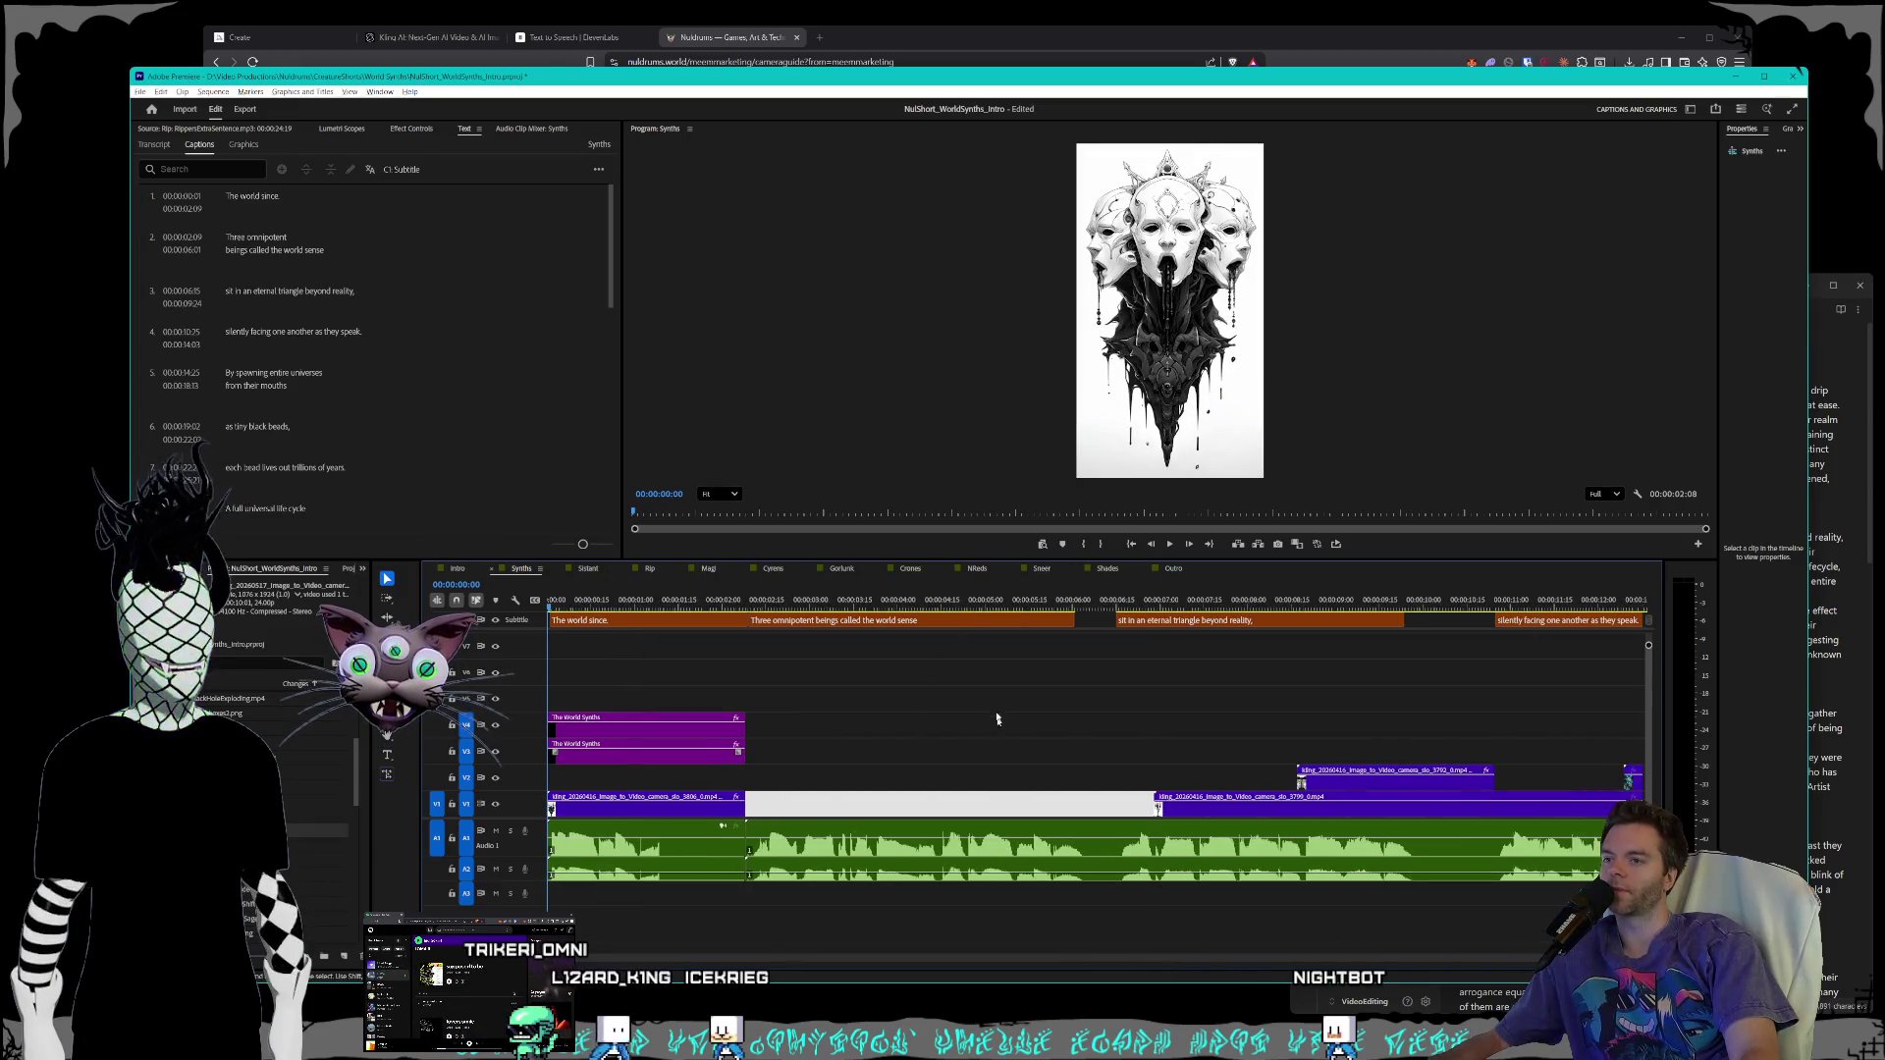
left_click(1197, 816)
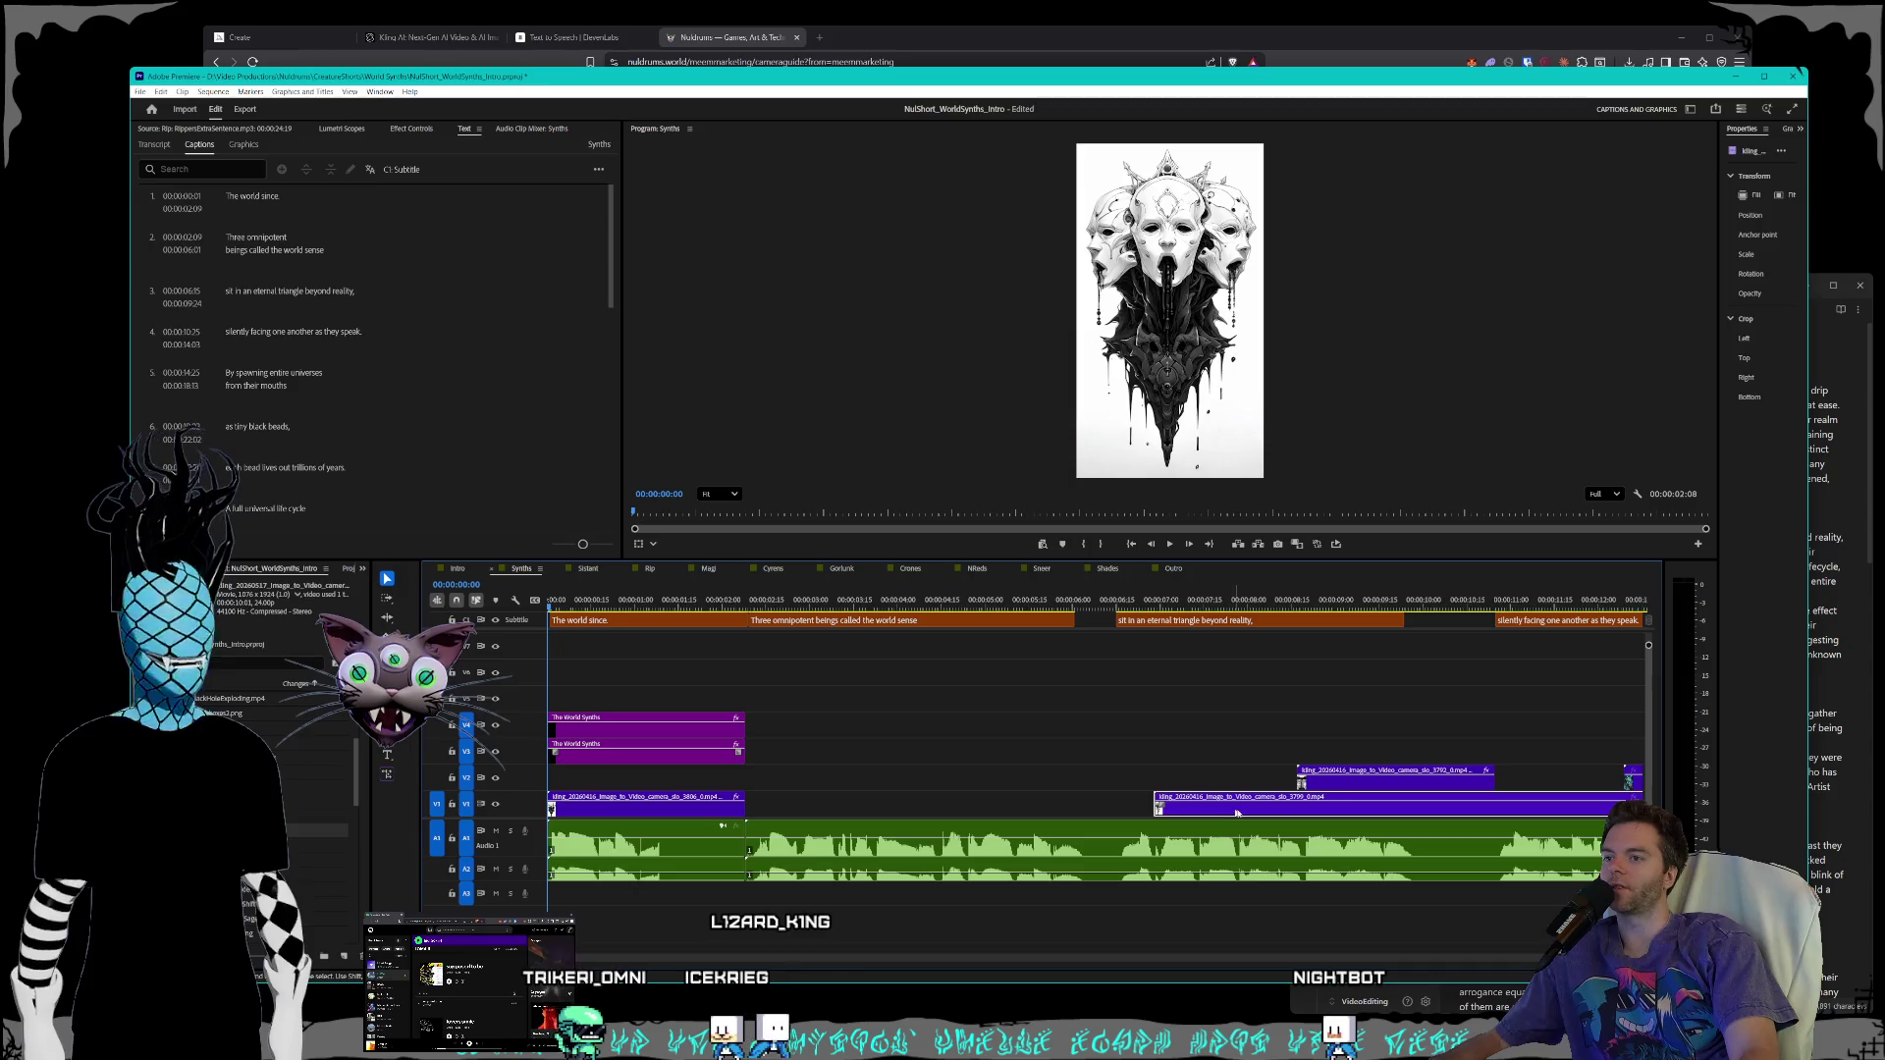
key("minus")
key("minus")
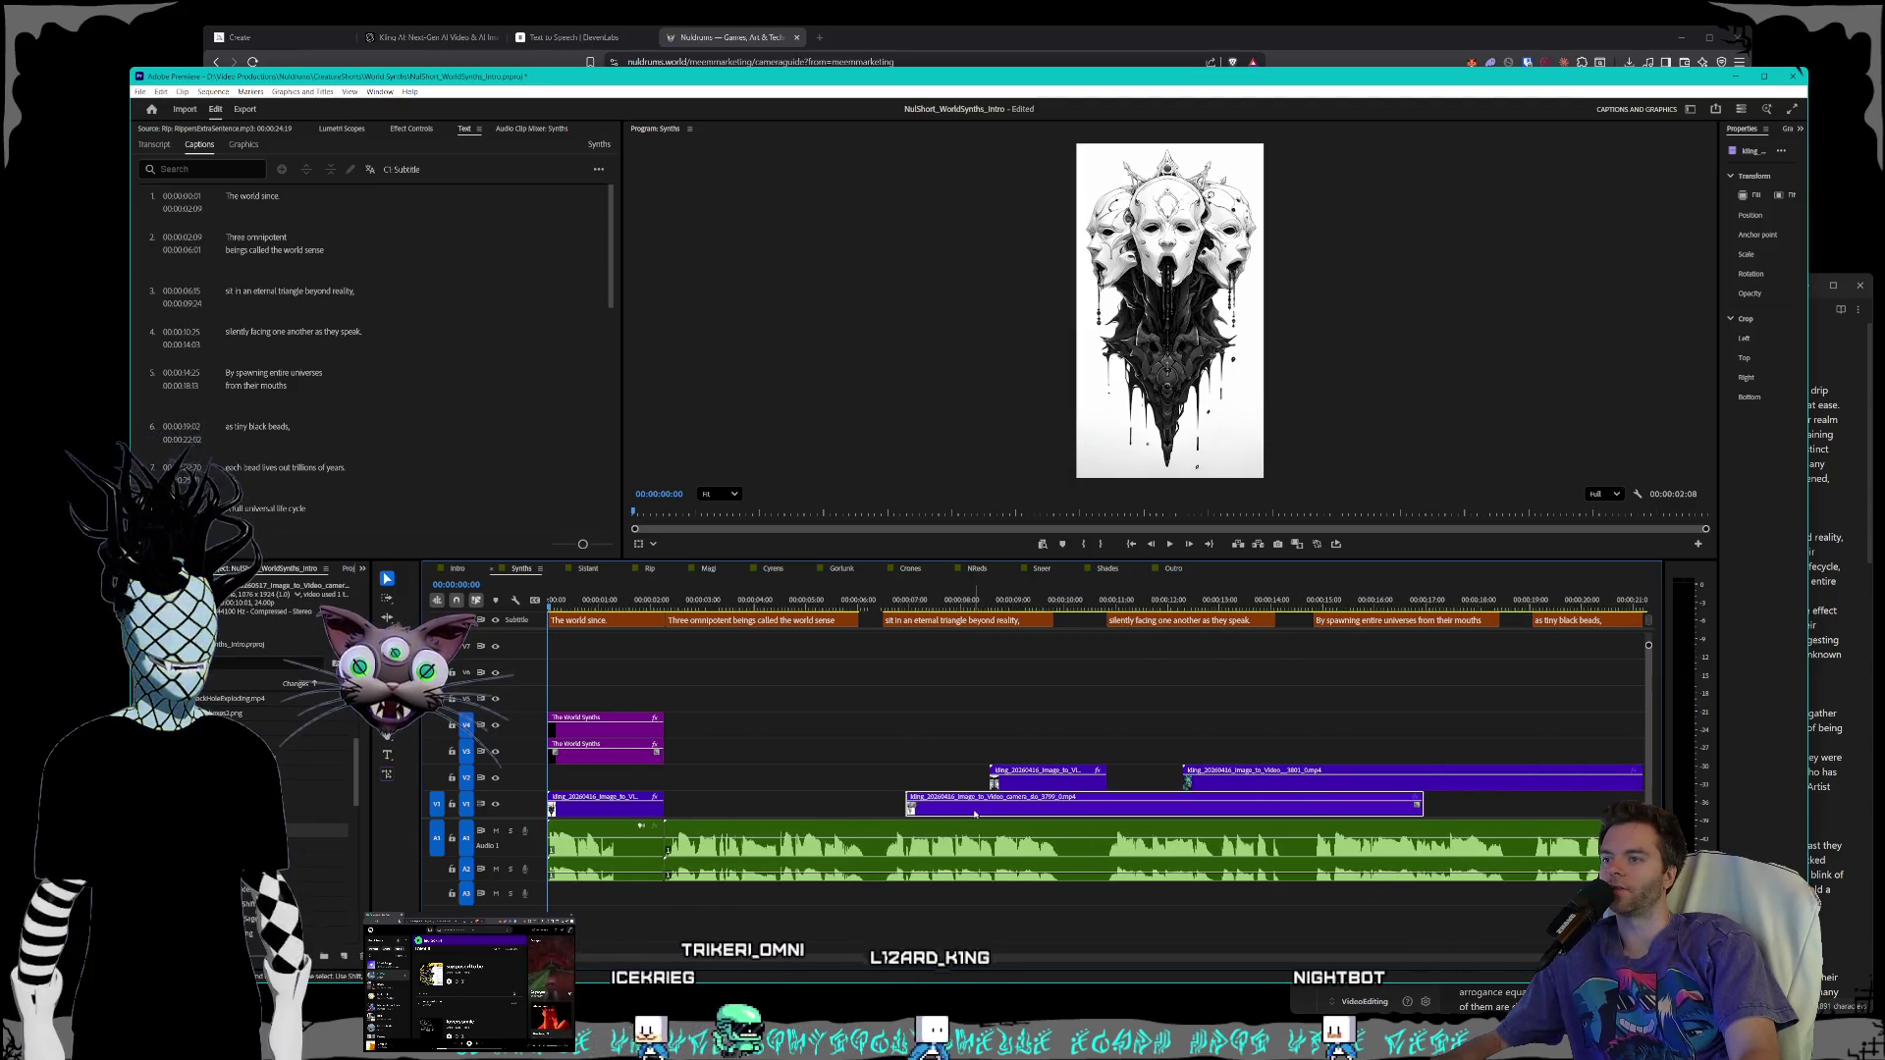
- Move the short V2 clip onto V1 after the opening clip and lengthen it into the gap
left_click_drag(629, 603, 1012, 610)
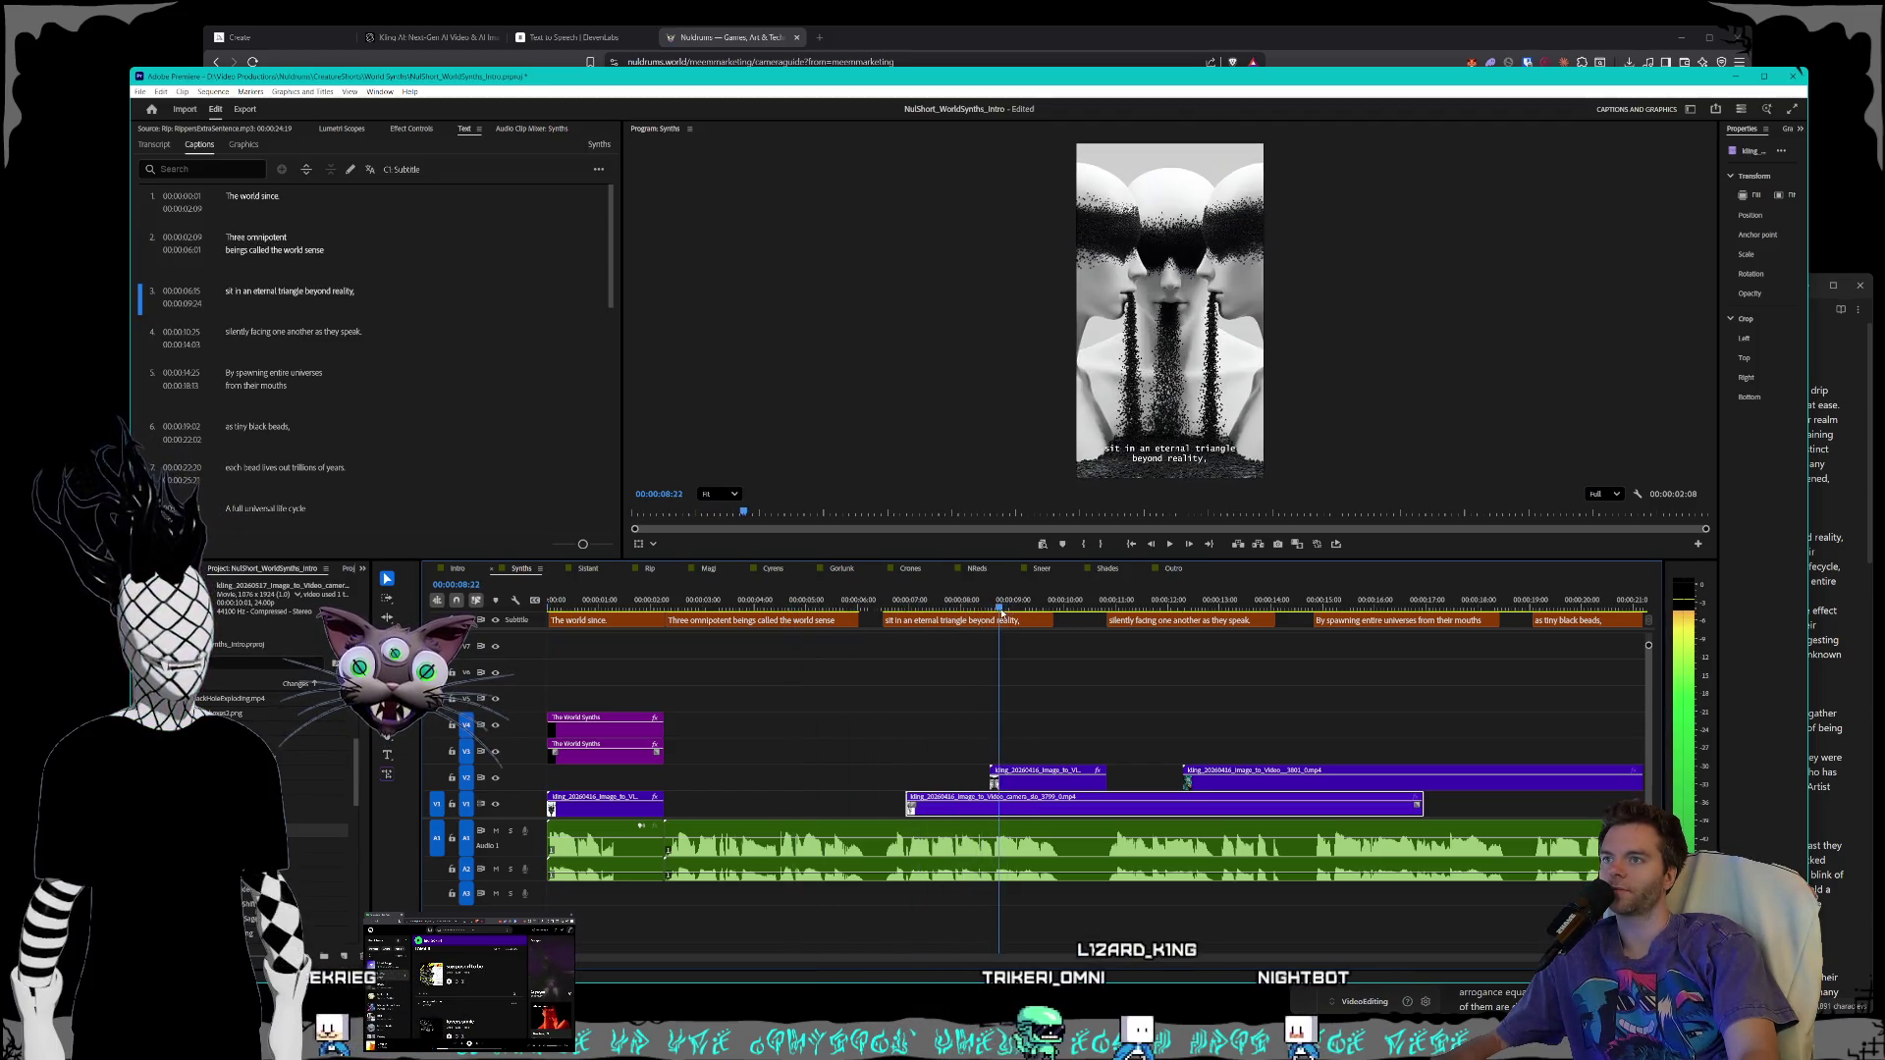
left_click(662, 601)
left_click_drag(663, 601, 719, 601)
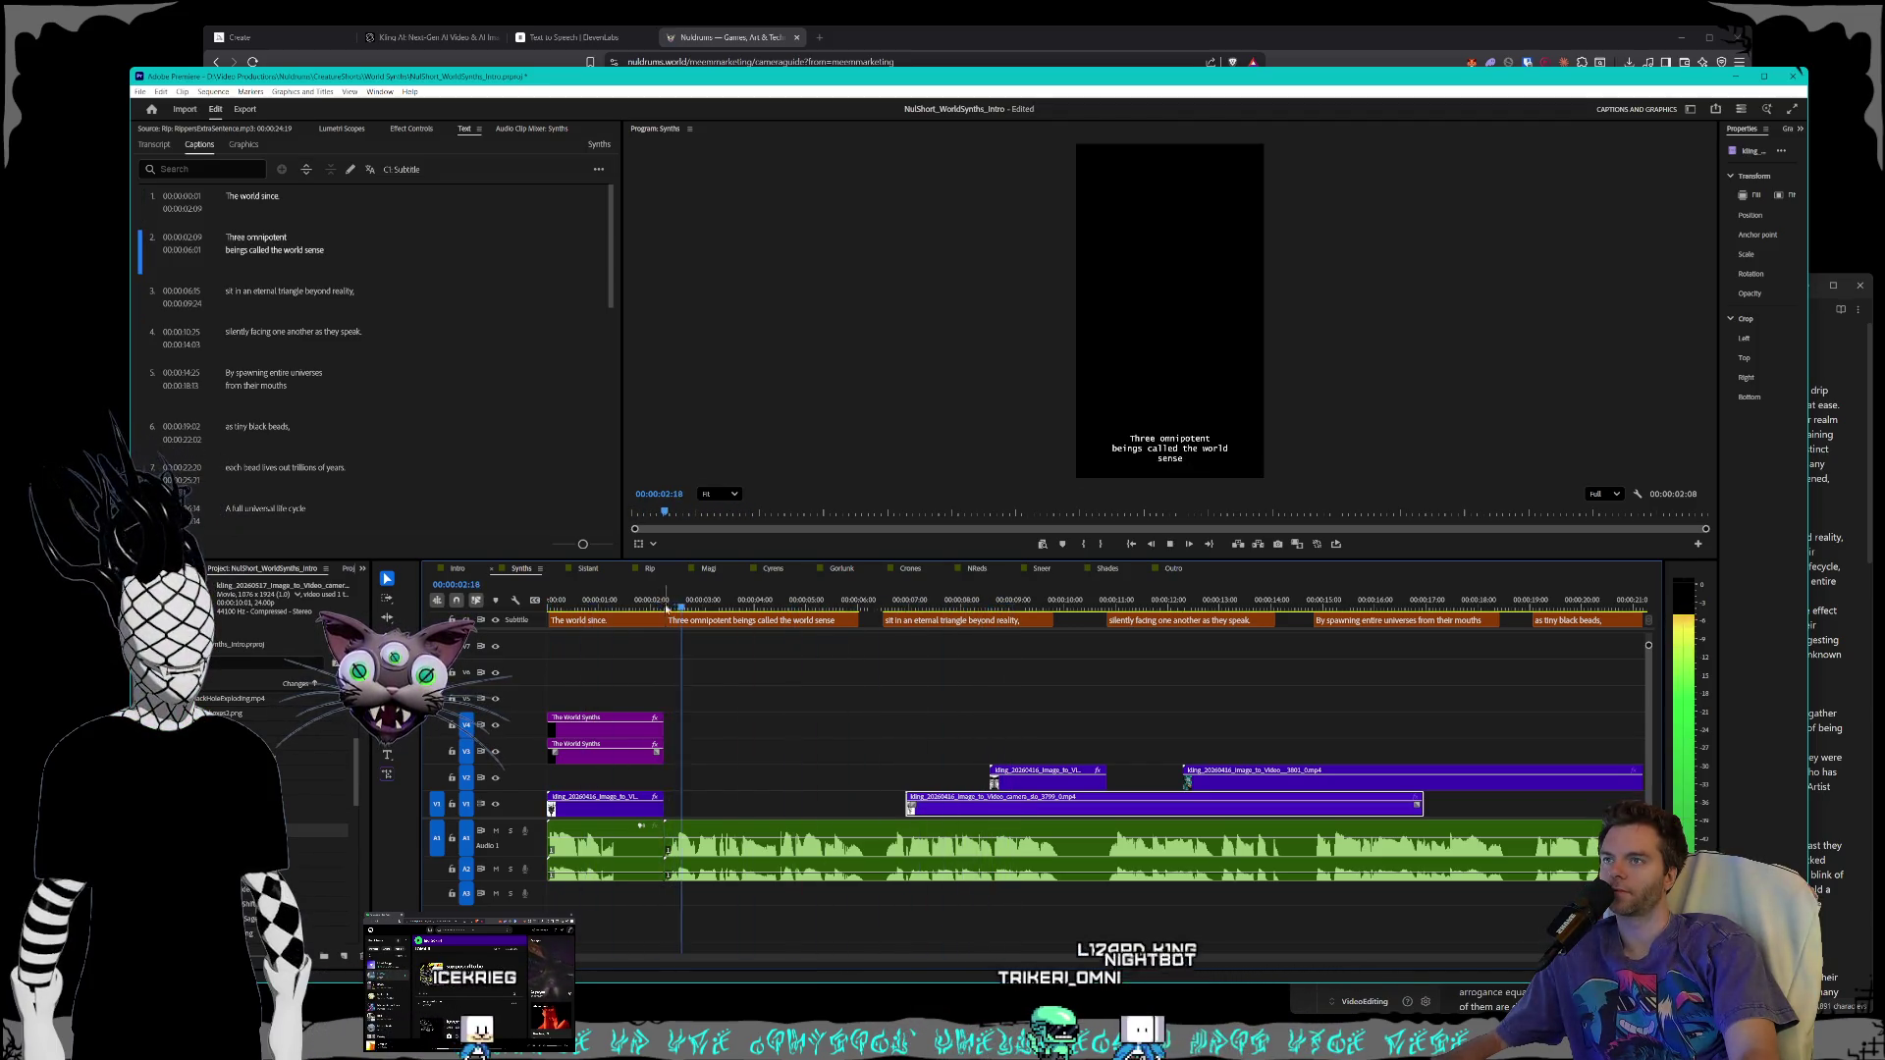
left_click(1012, 785)
left_click_drag(1011, 785, 709, 808)
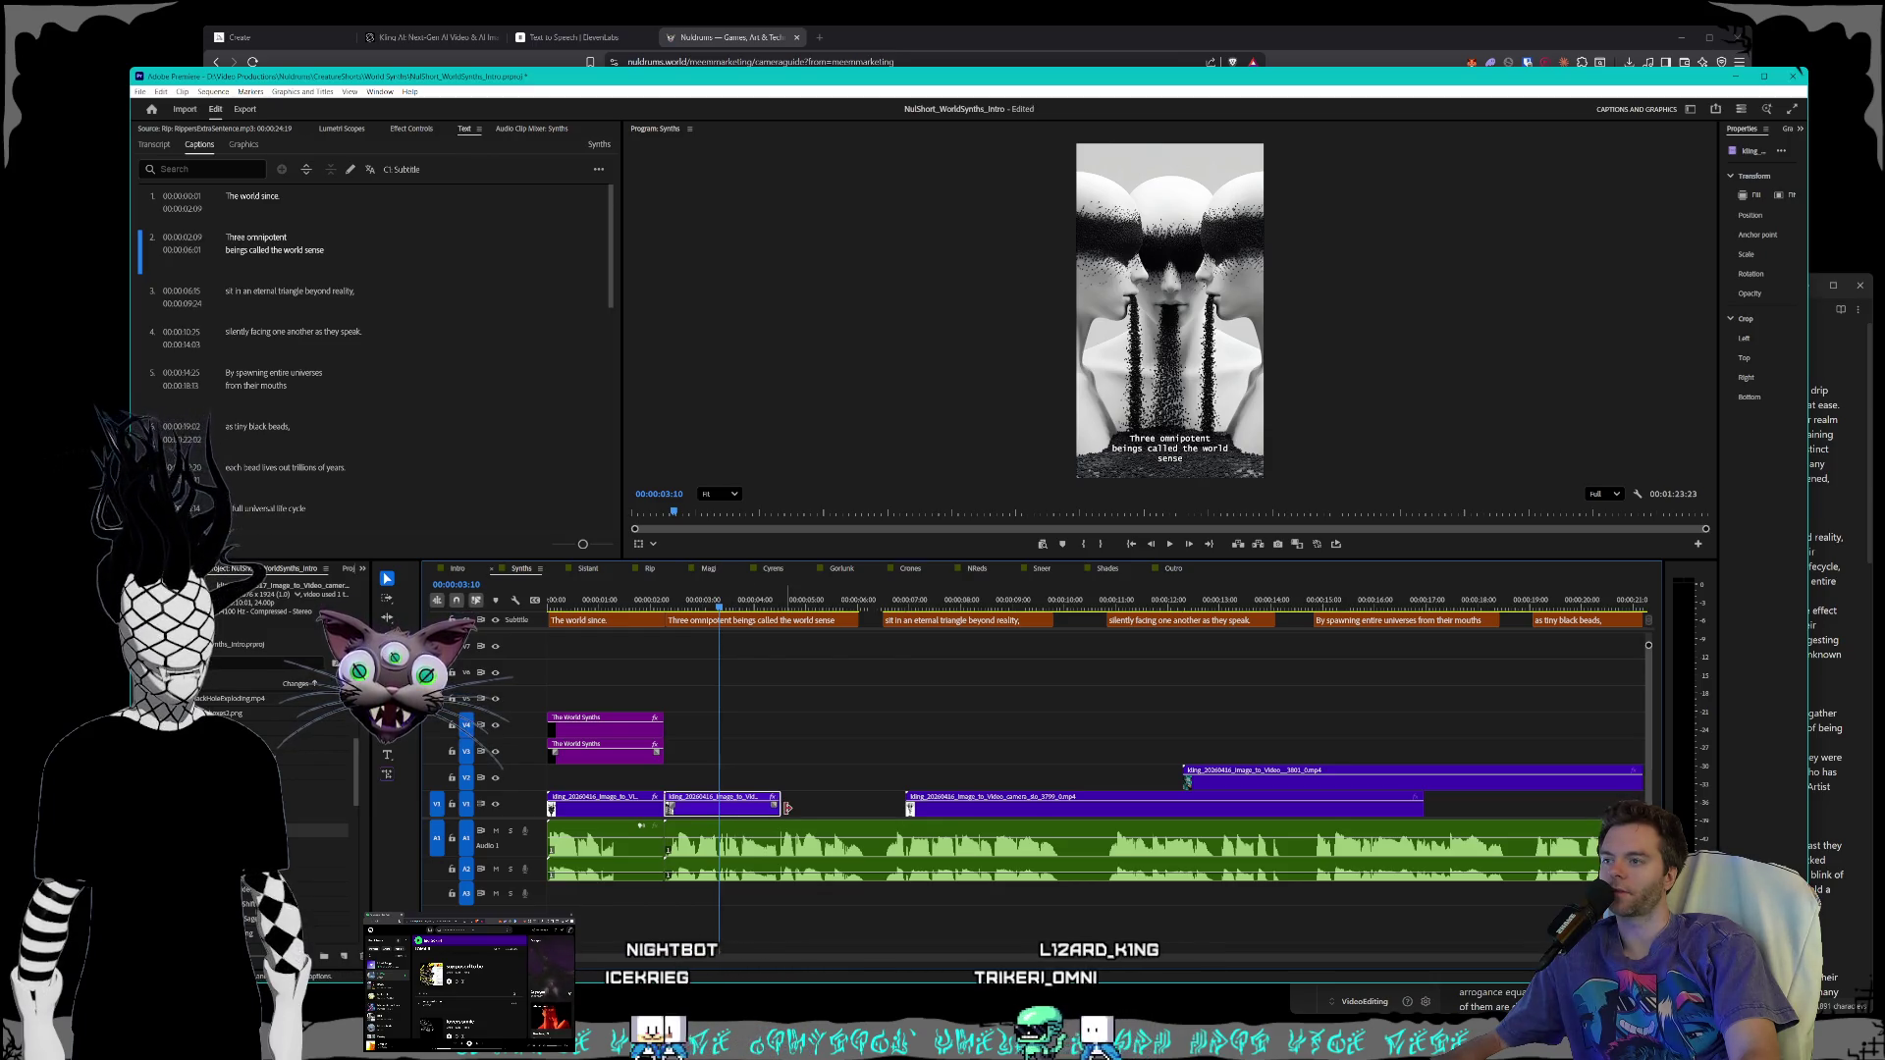
mouse_move(782, 811)
left_mouse_down()
mouse_move(867, 805)
mouse_move(1053, 727)
mouse_move(1467, 752)
left_mouse_up()
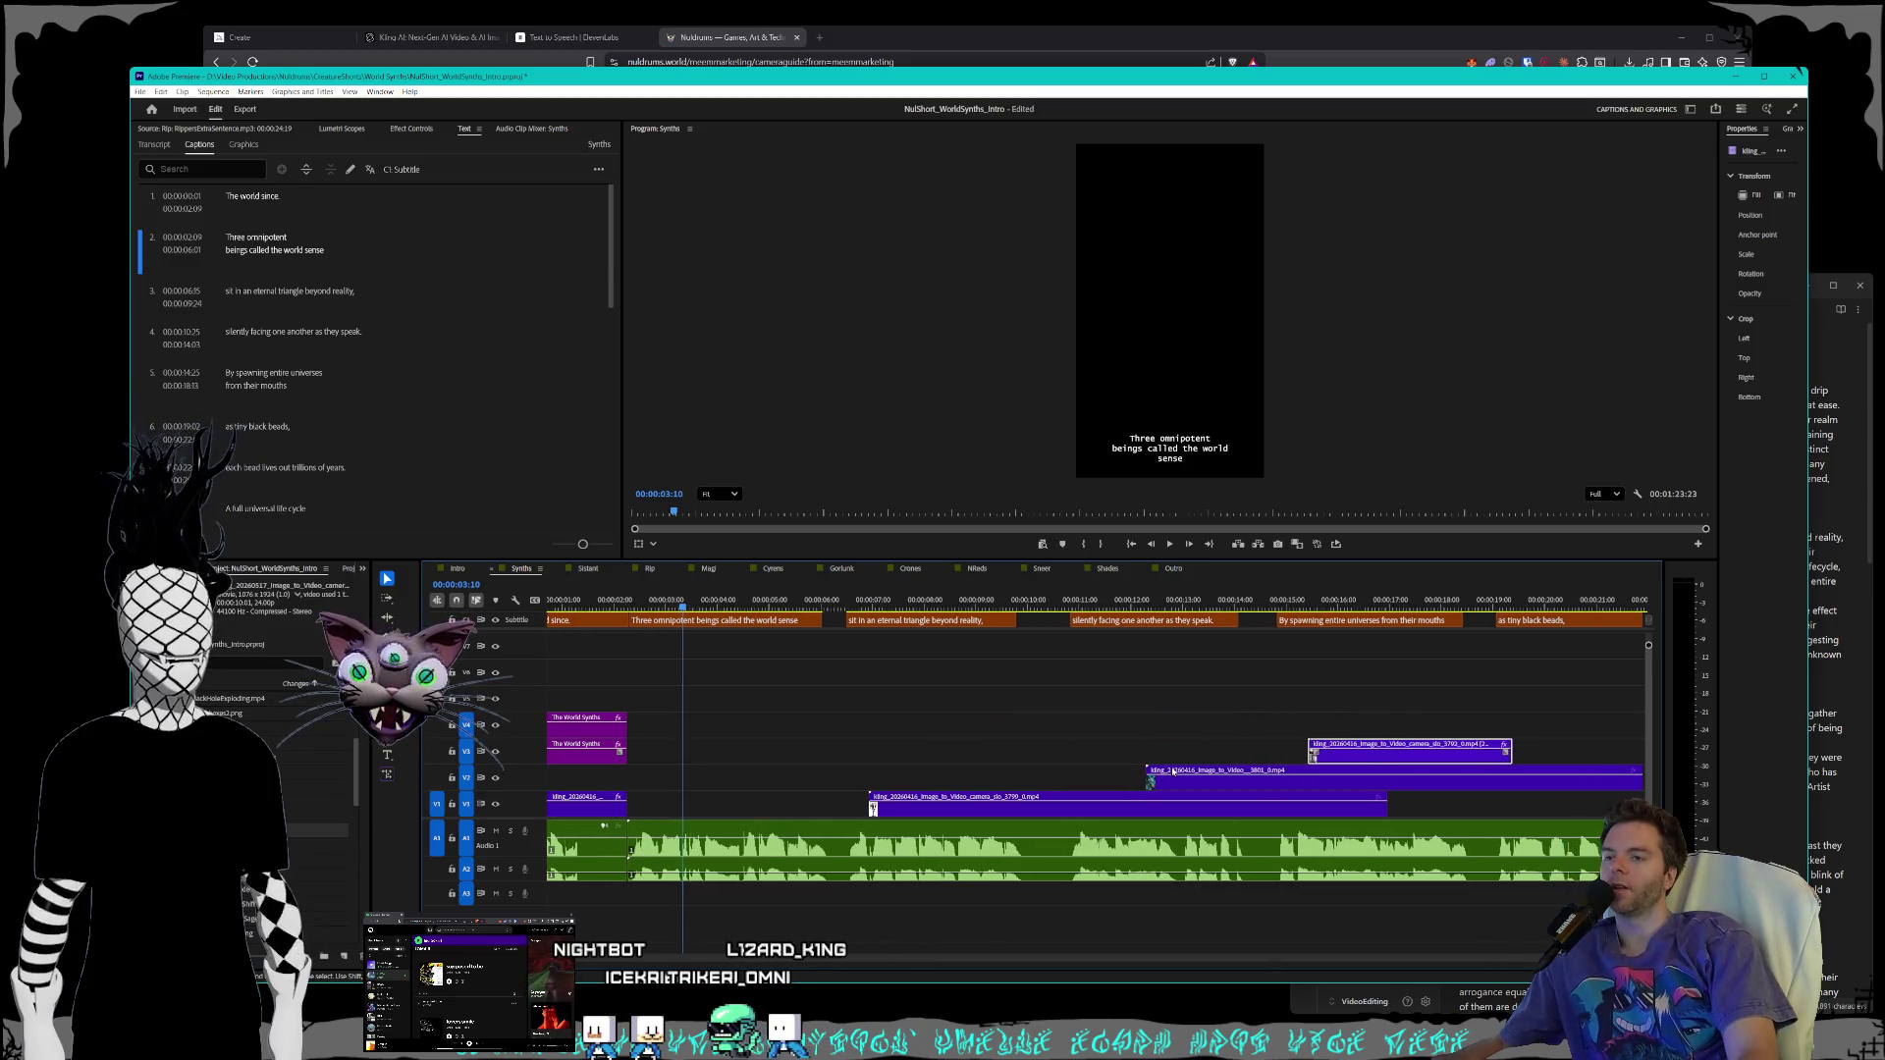
- Zoom the timeline out to about 30 seconds and shift the V3 clip later
scroll(1110, 746, "right", 2)
key("super")
key("Escape")
key("minus")
key("minus")
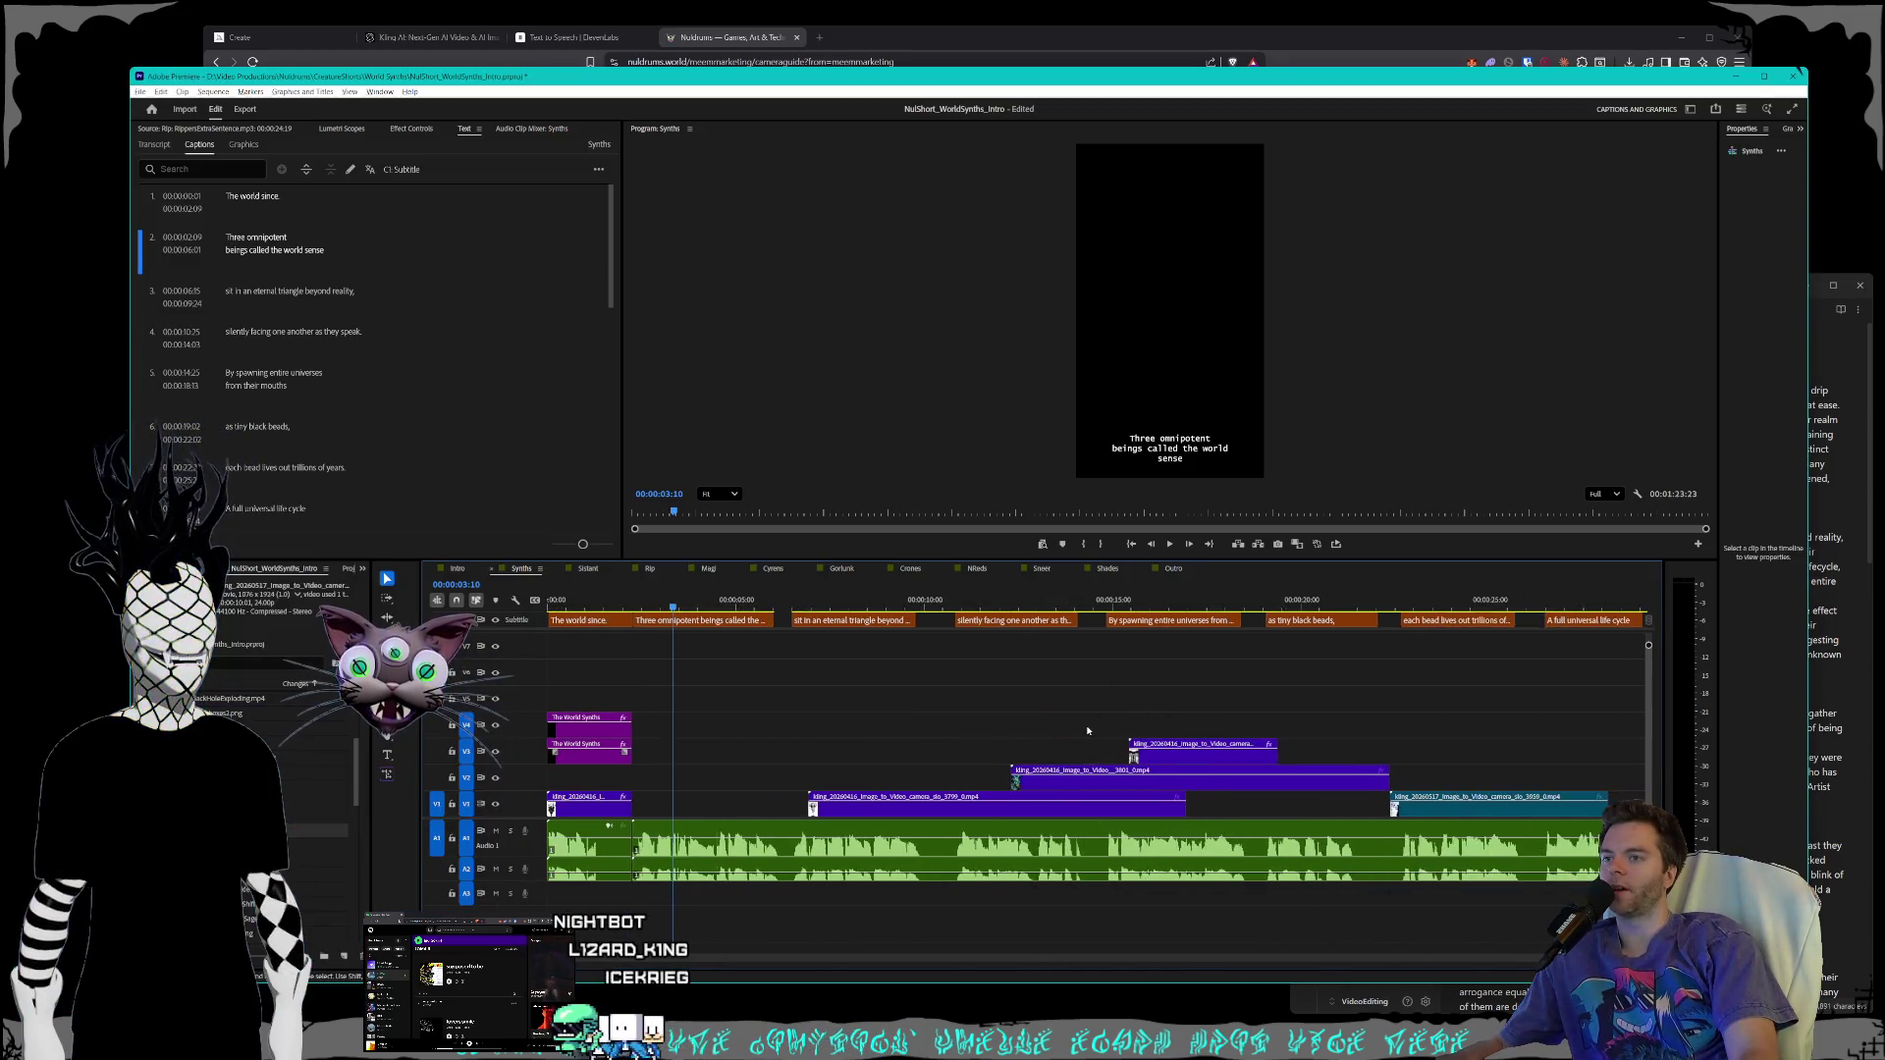
left_click_drag(1156, 757, 1548, 783)
scroll(900, 709, "up", 3)
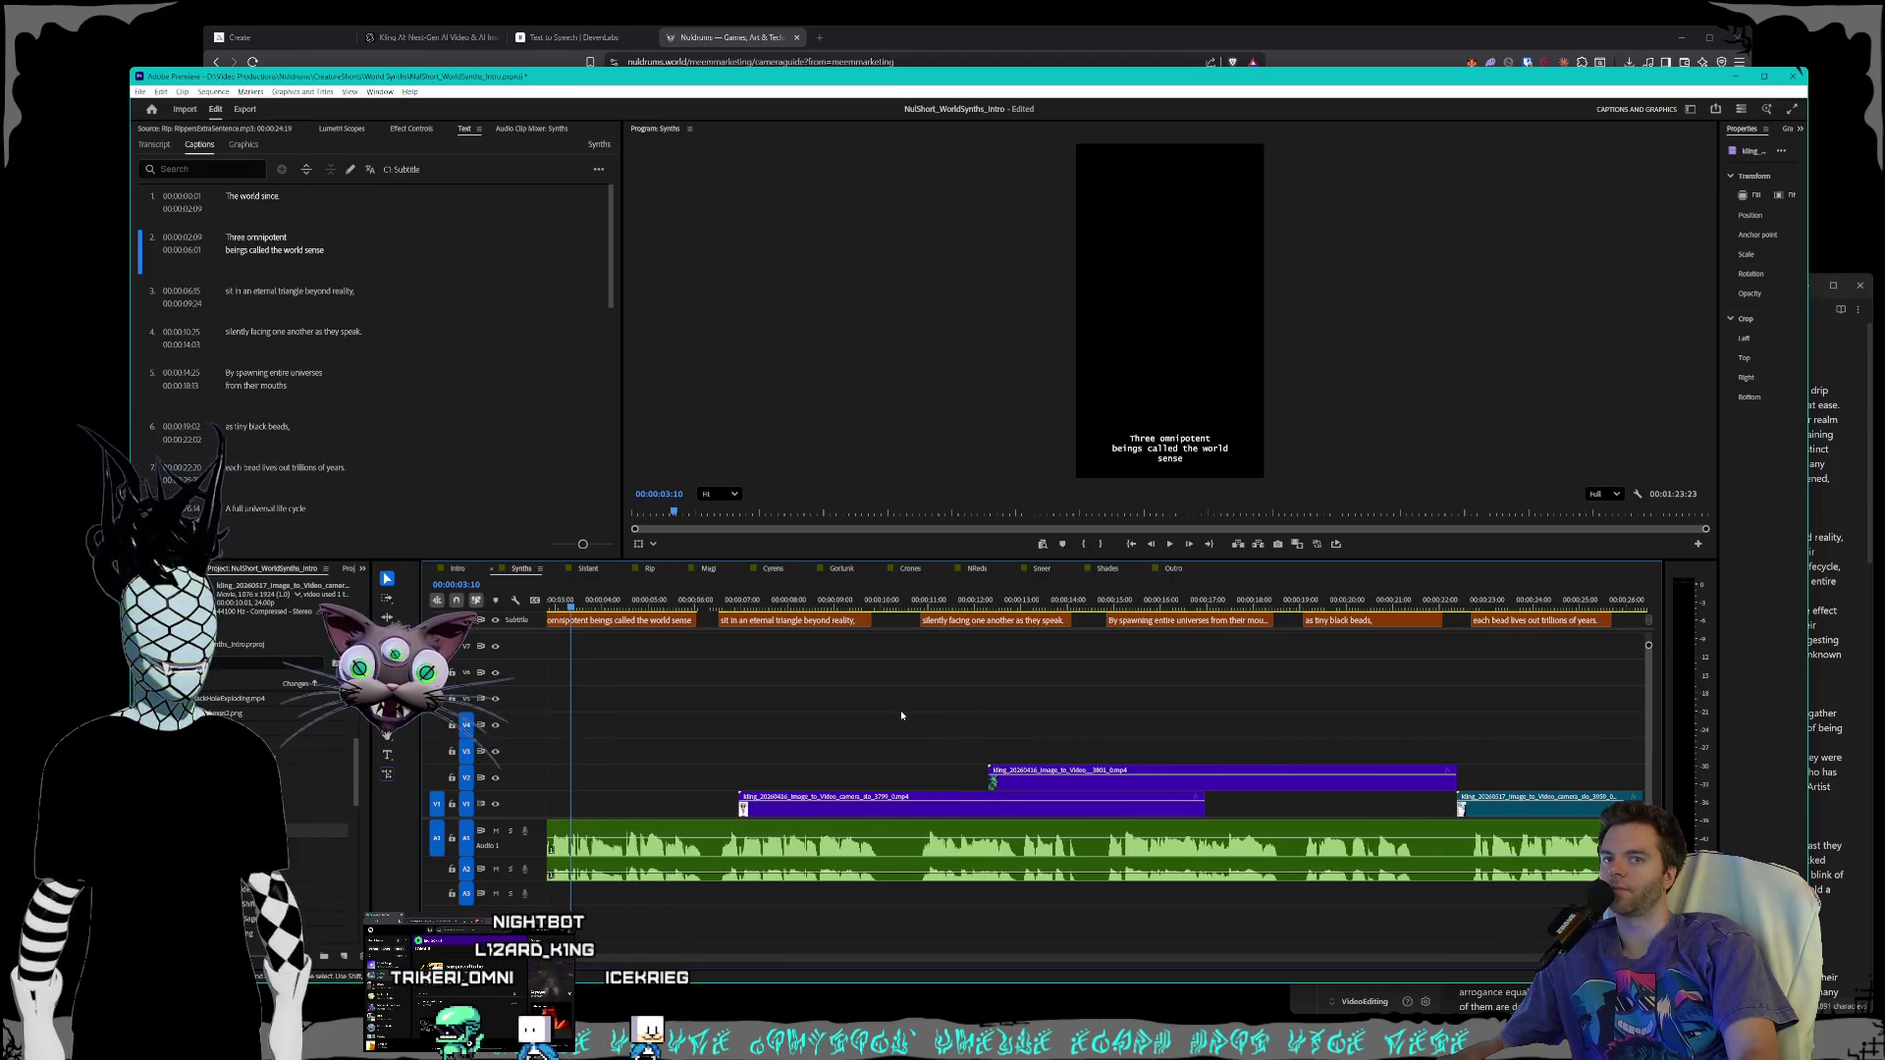
scroll(902, 719, "left", 5)
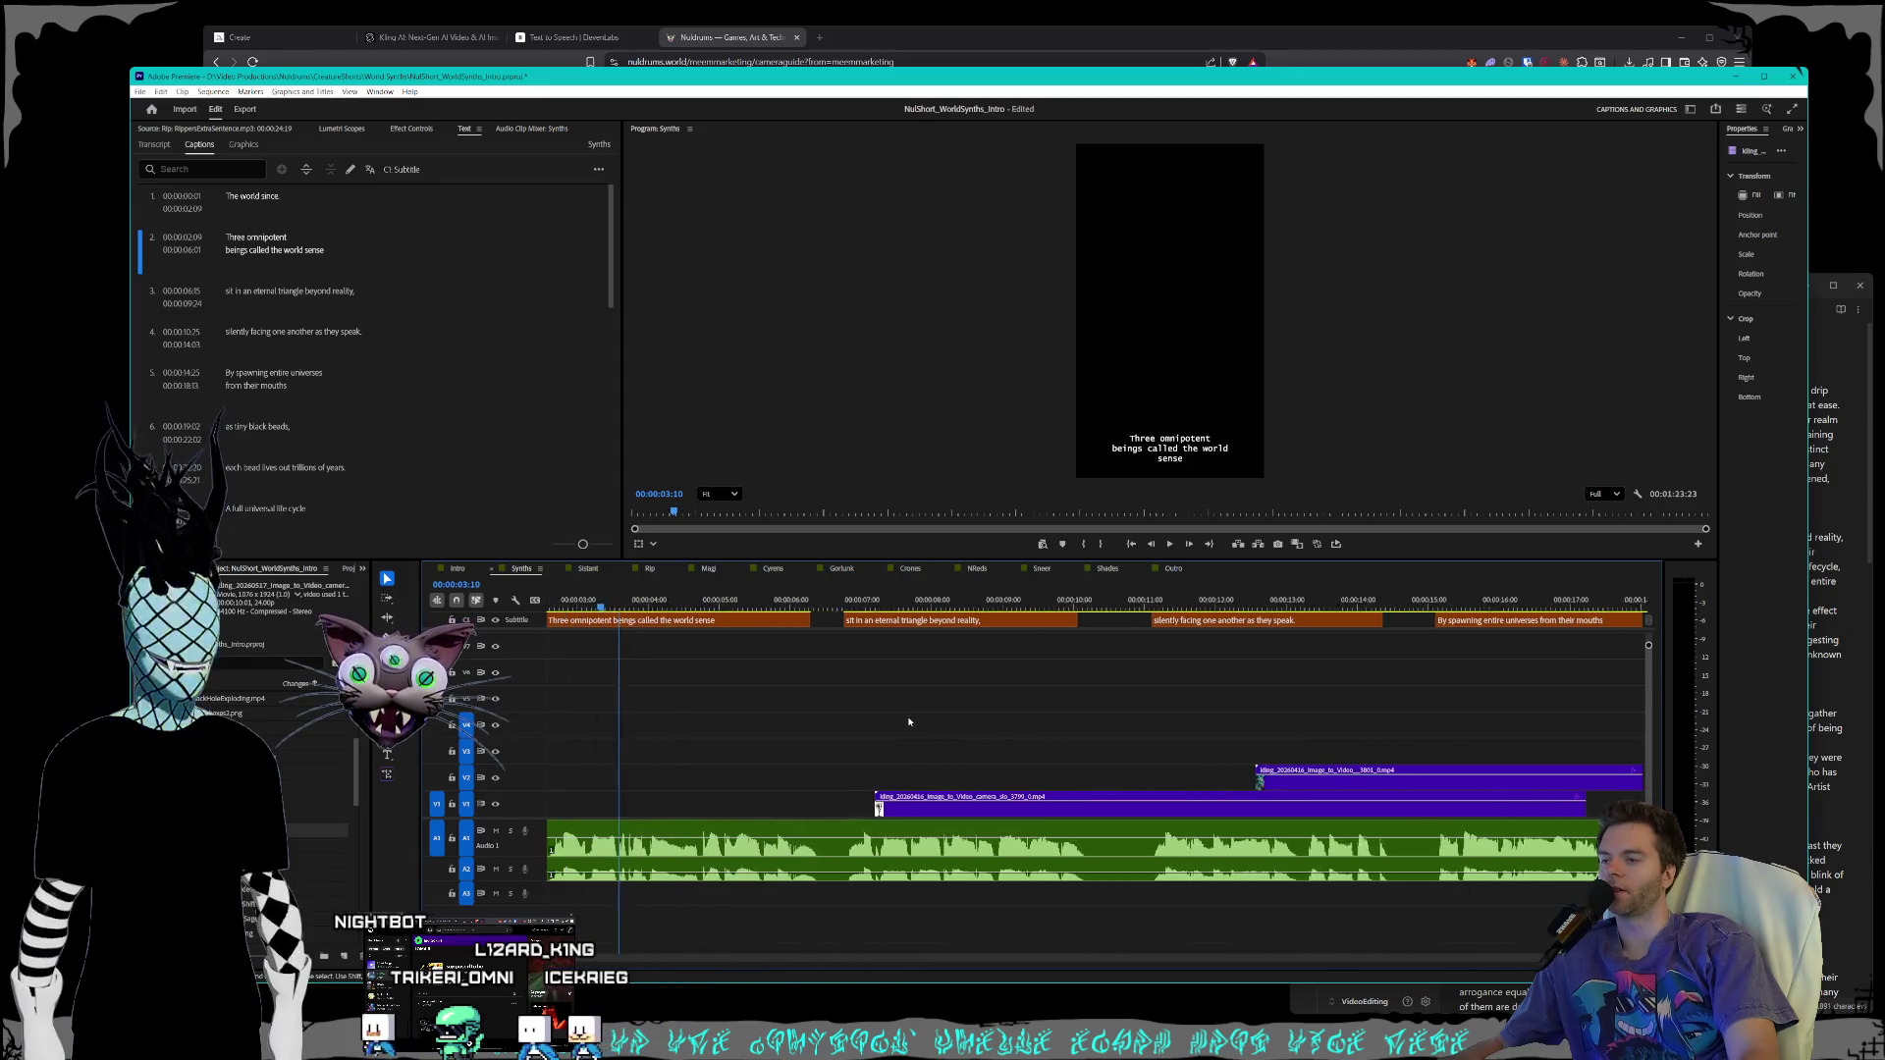
- Adjust the V1 clip's start and length, then return it to its spot
mouse_move(1008, 813)
left_mouse_down()
mouse_move(977, 813)
mouse_move(1015, 816)
left_mouse_up()
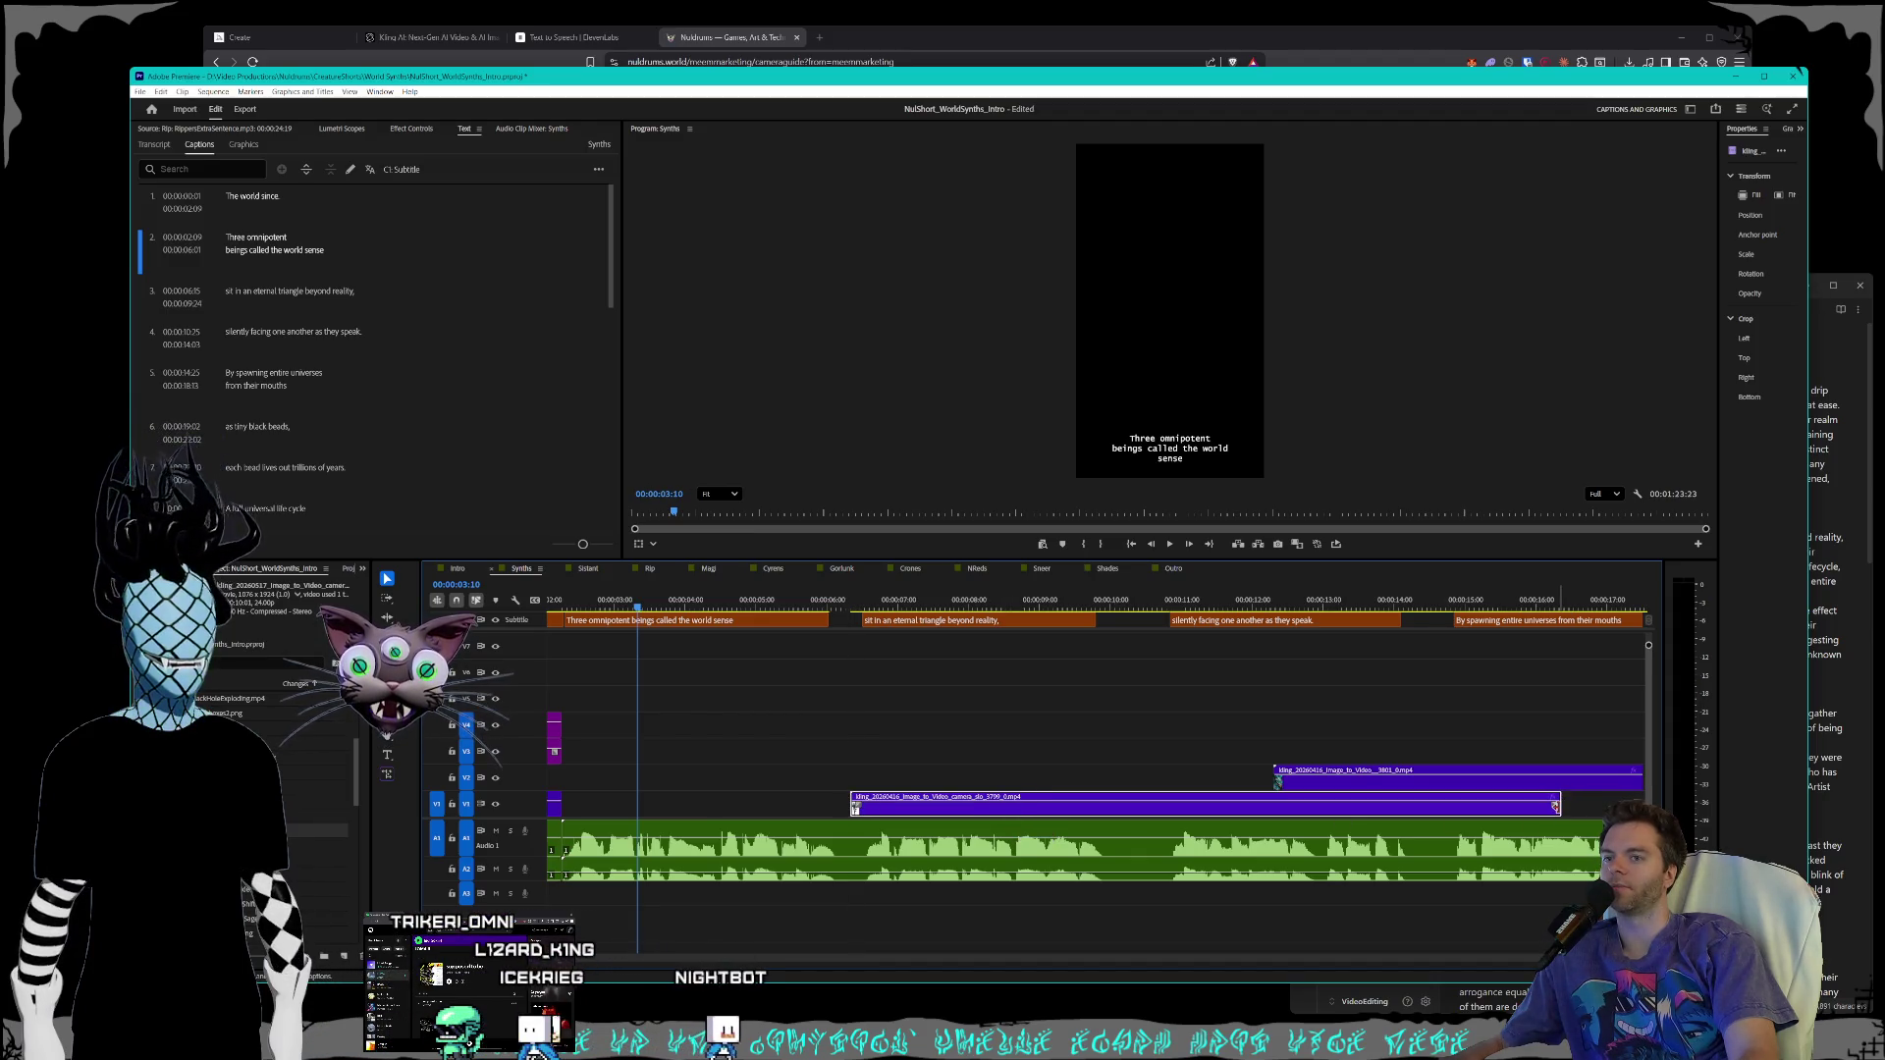
left_click_drag(1555, 807, 1149, 807)
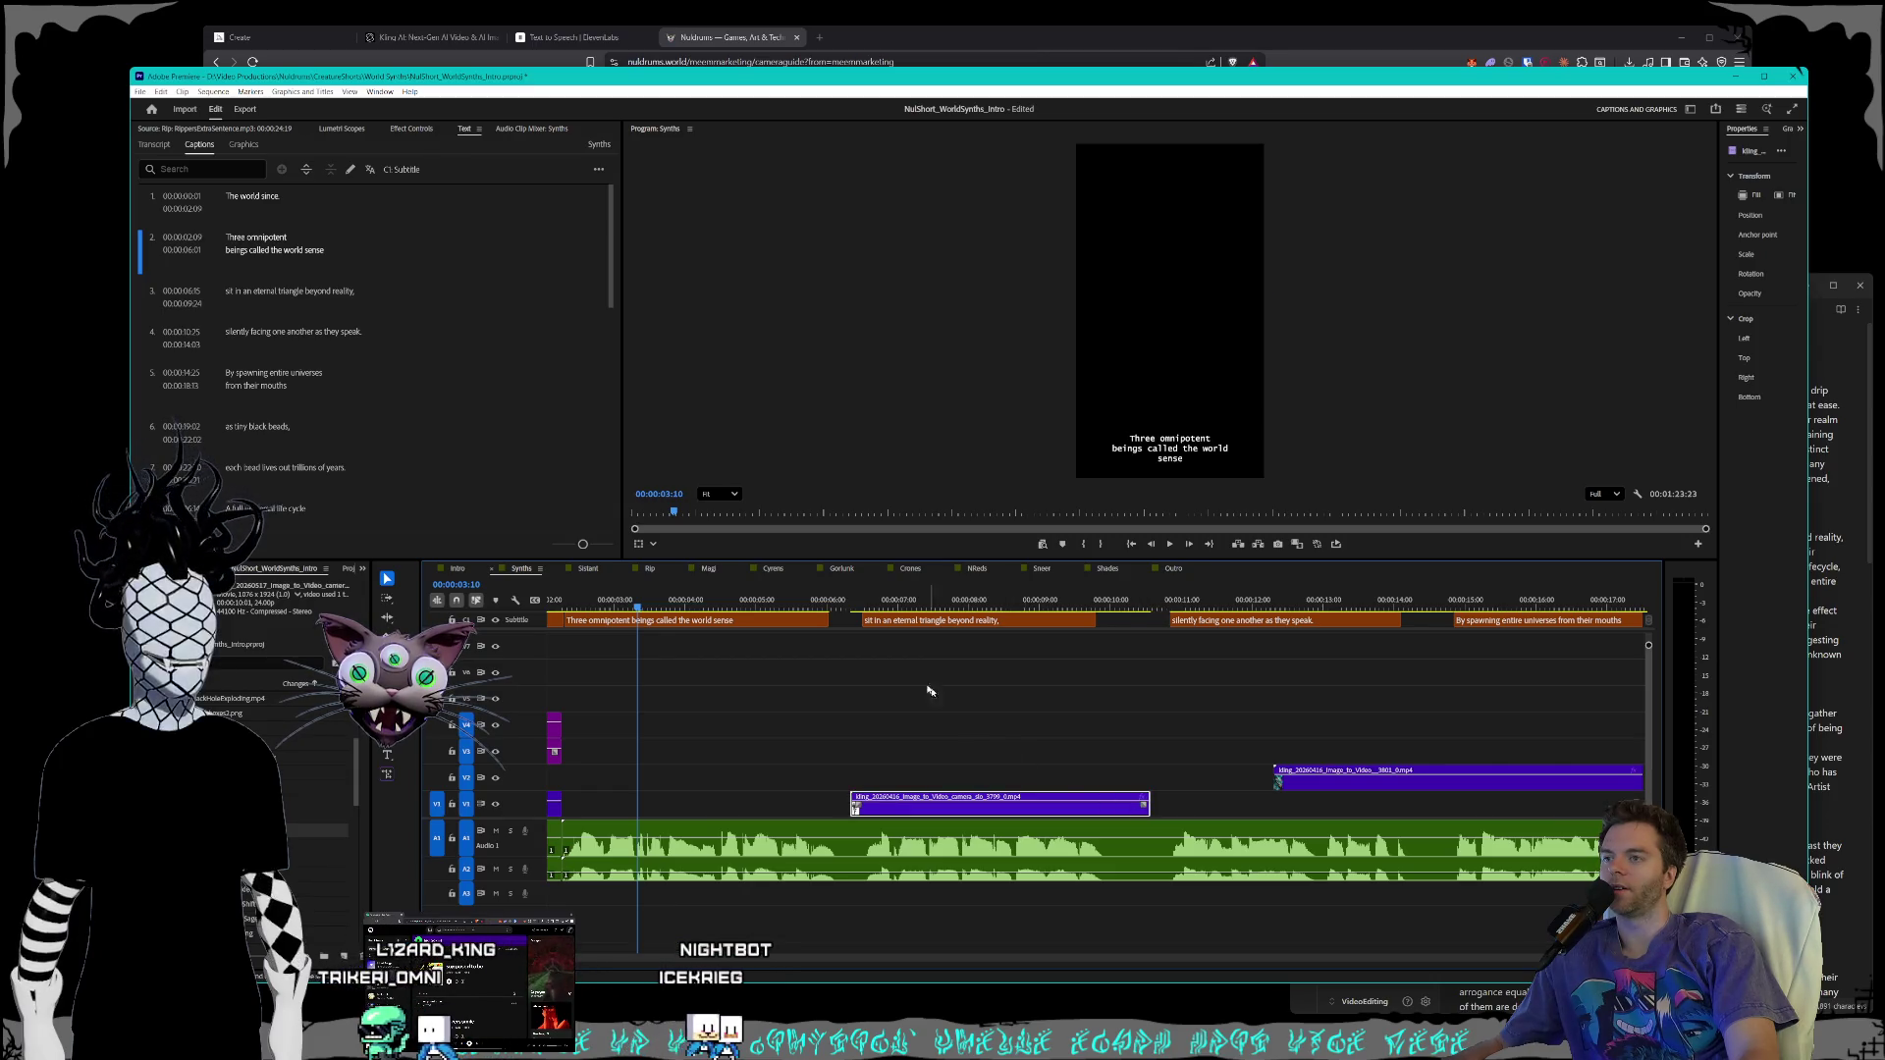
left_click_drag(843, 604, 853, 603)
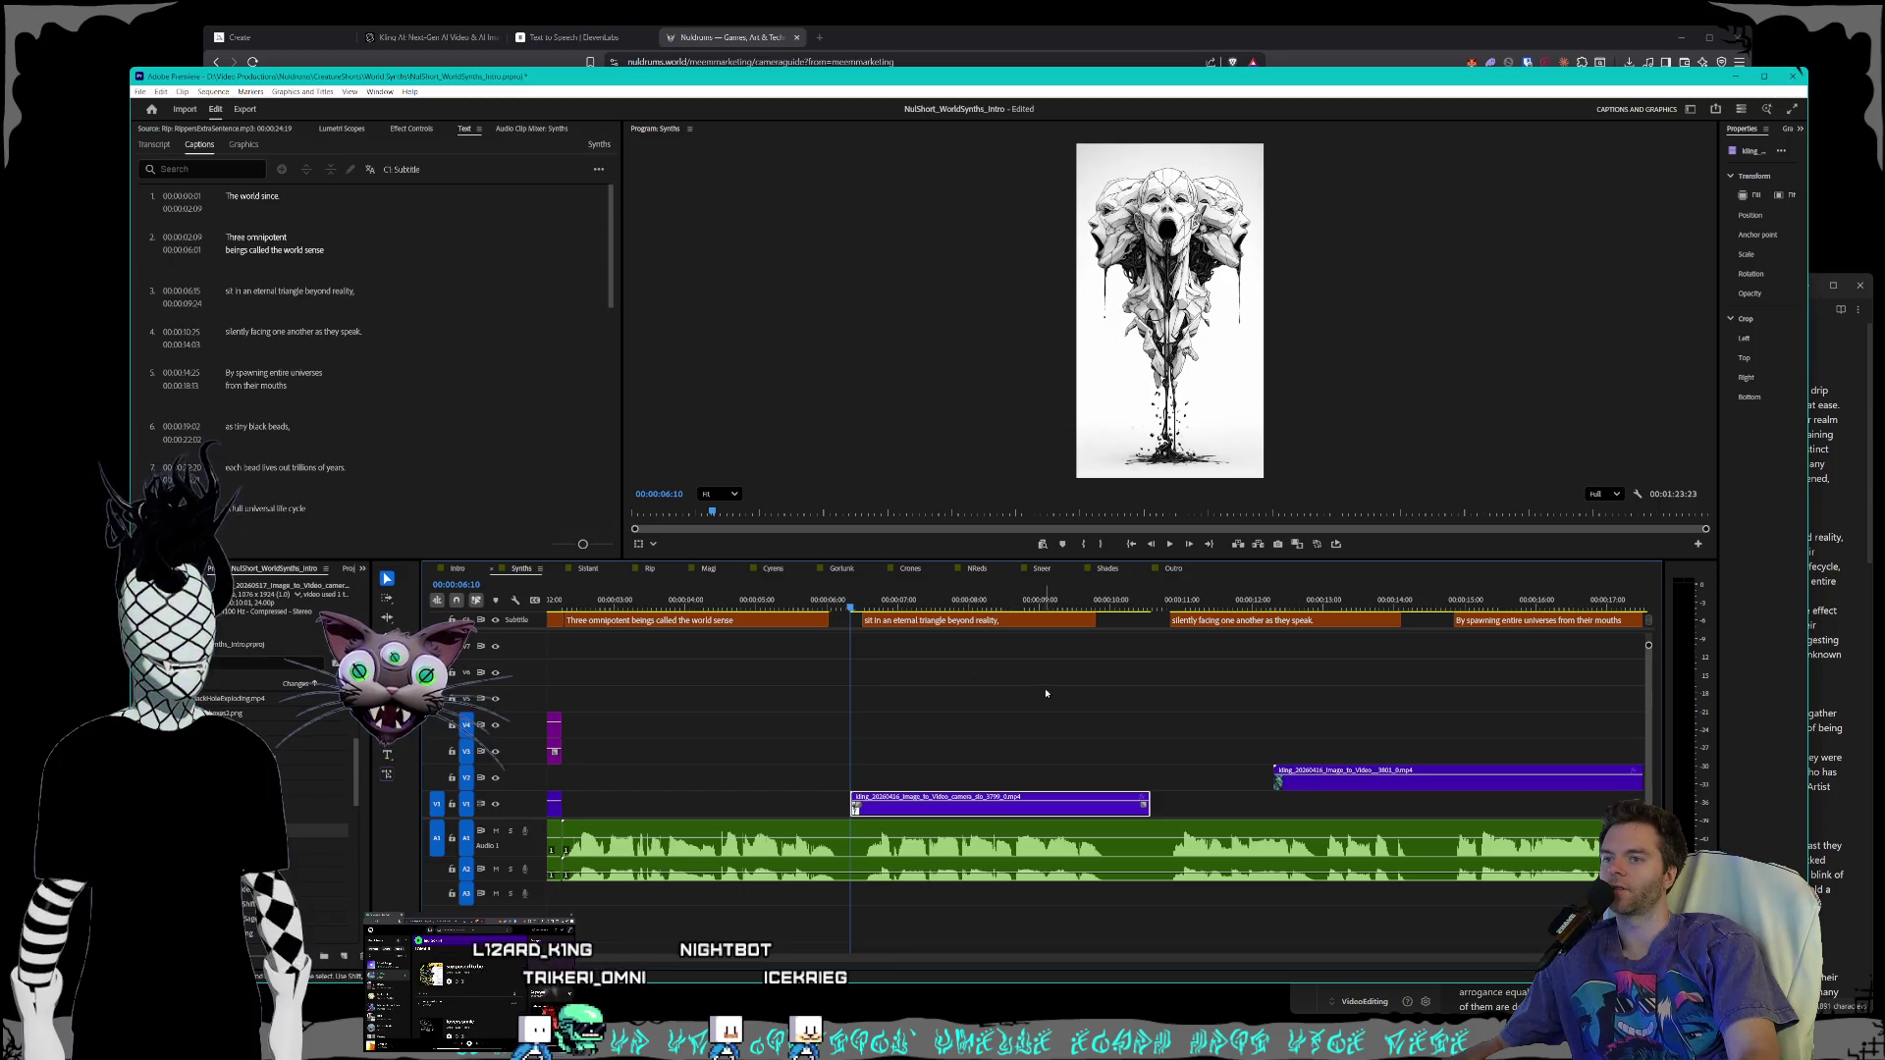
key("minus")
key("minus")
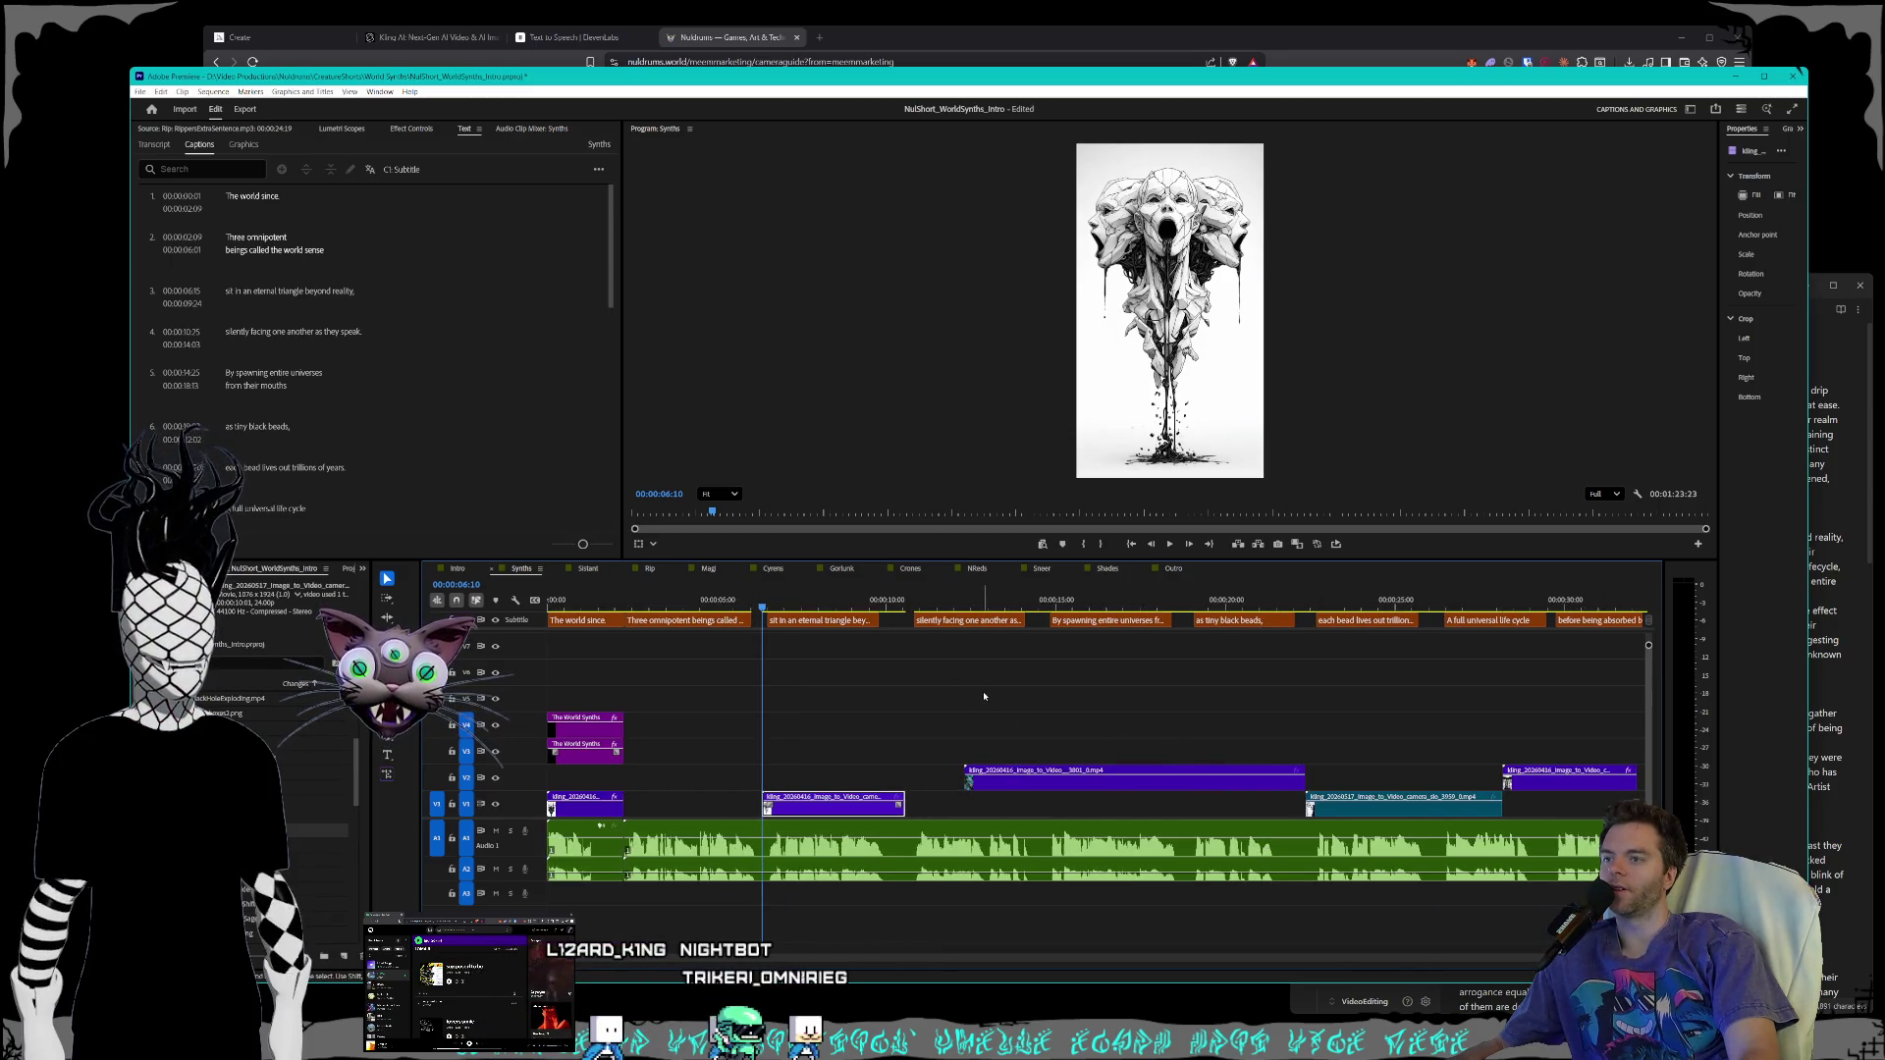
key("minus")
left_click_drag(839, 805, 1532, 807)
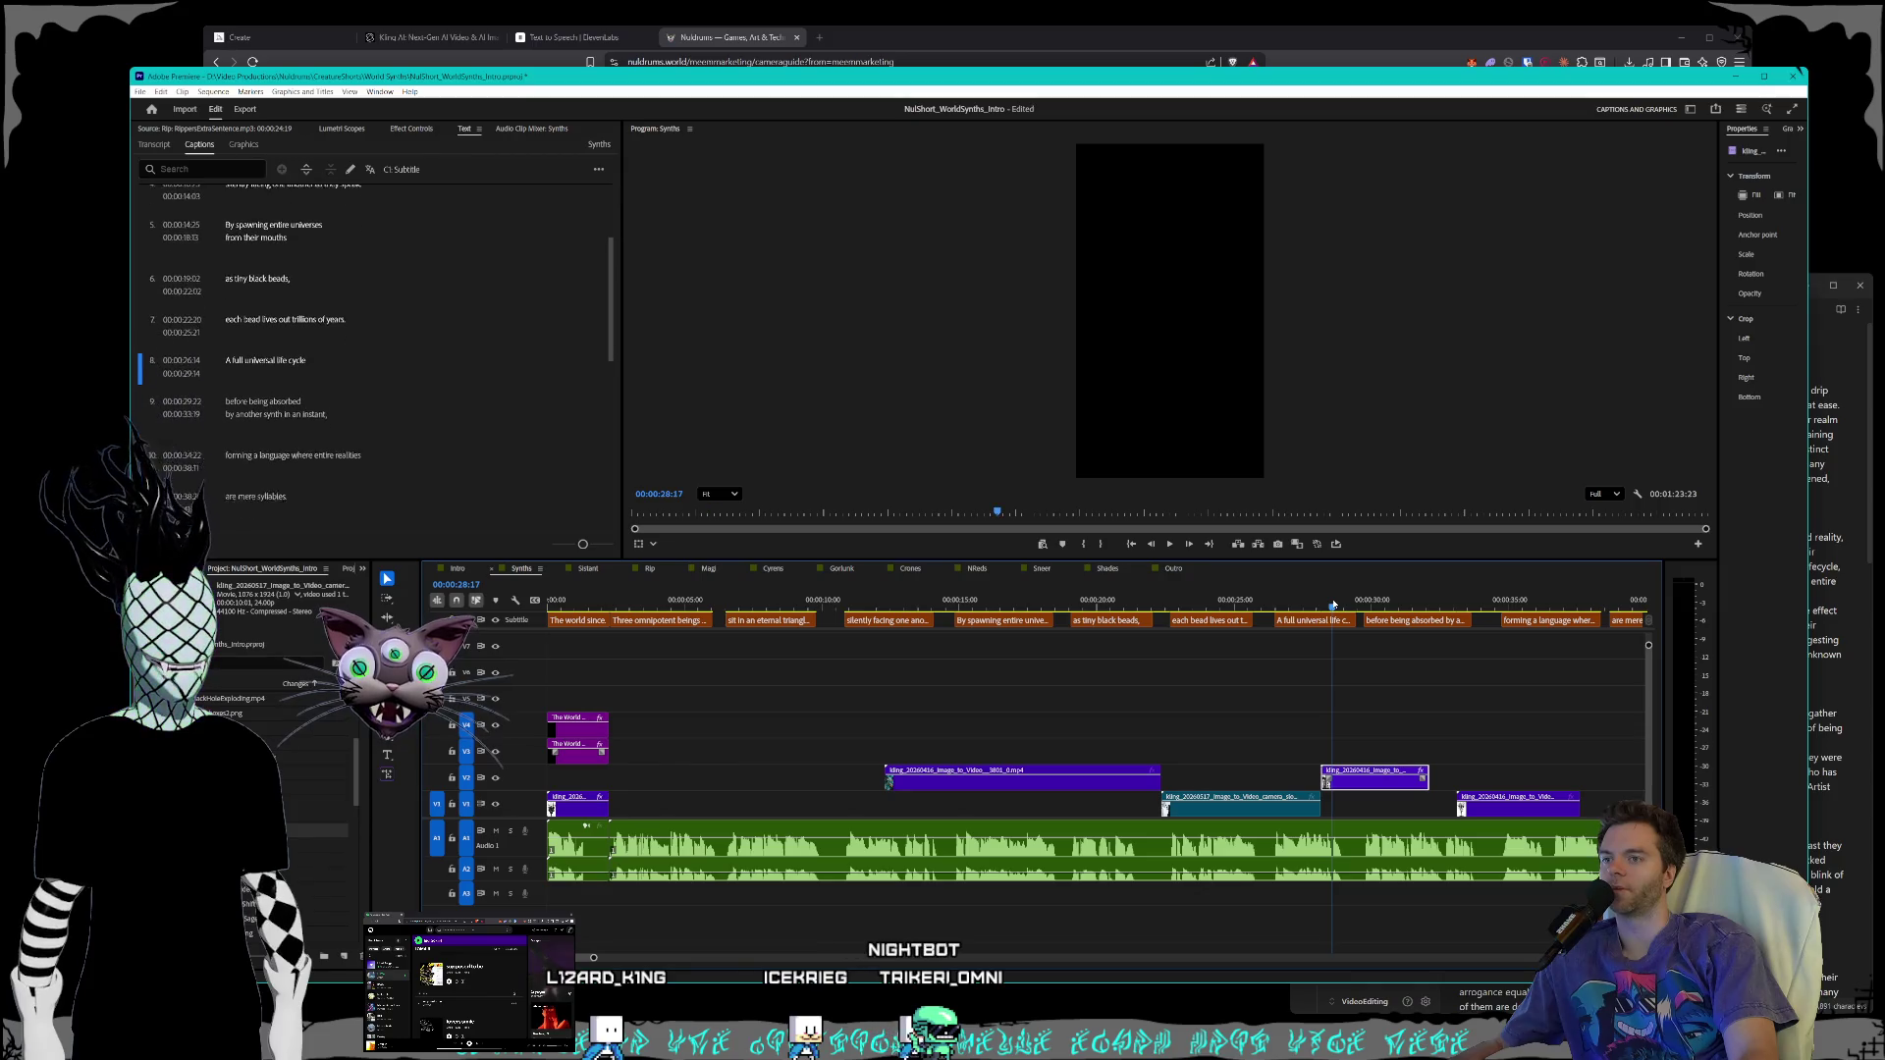
left_click_drag(1348, 795, 783, 807)
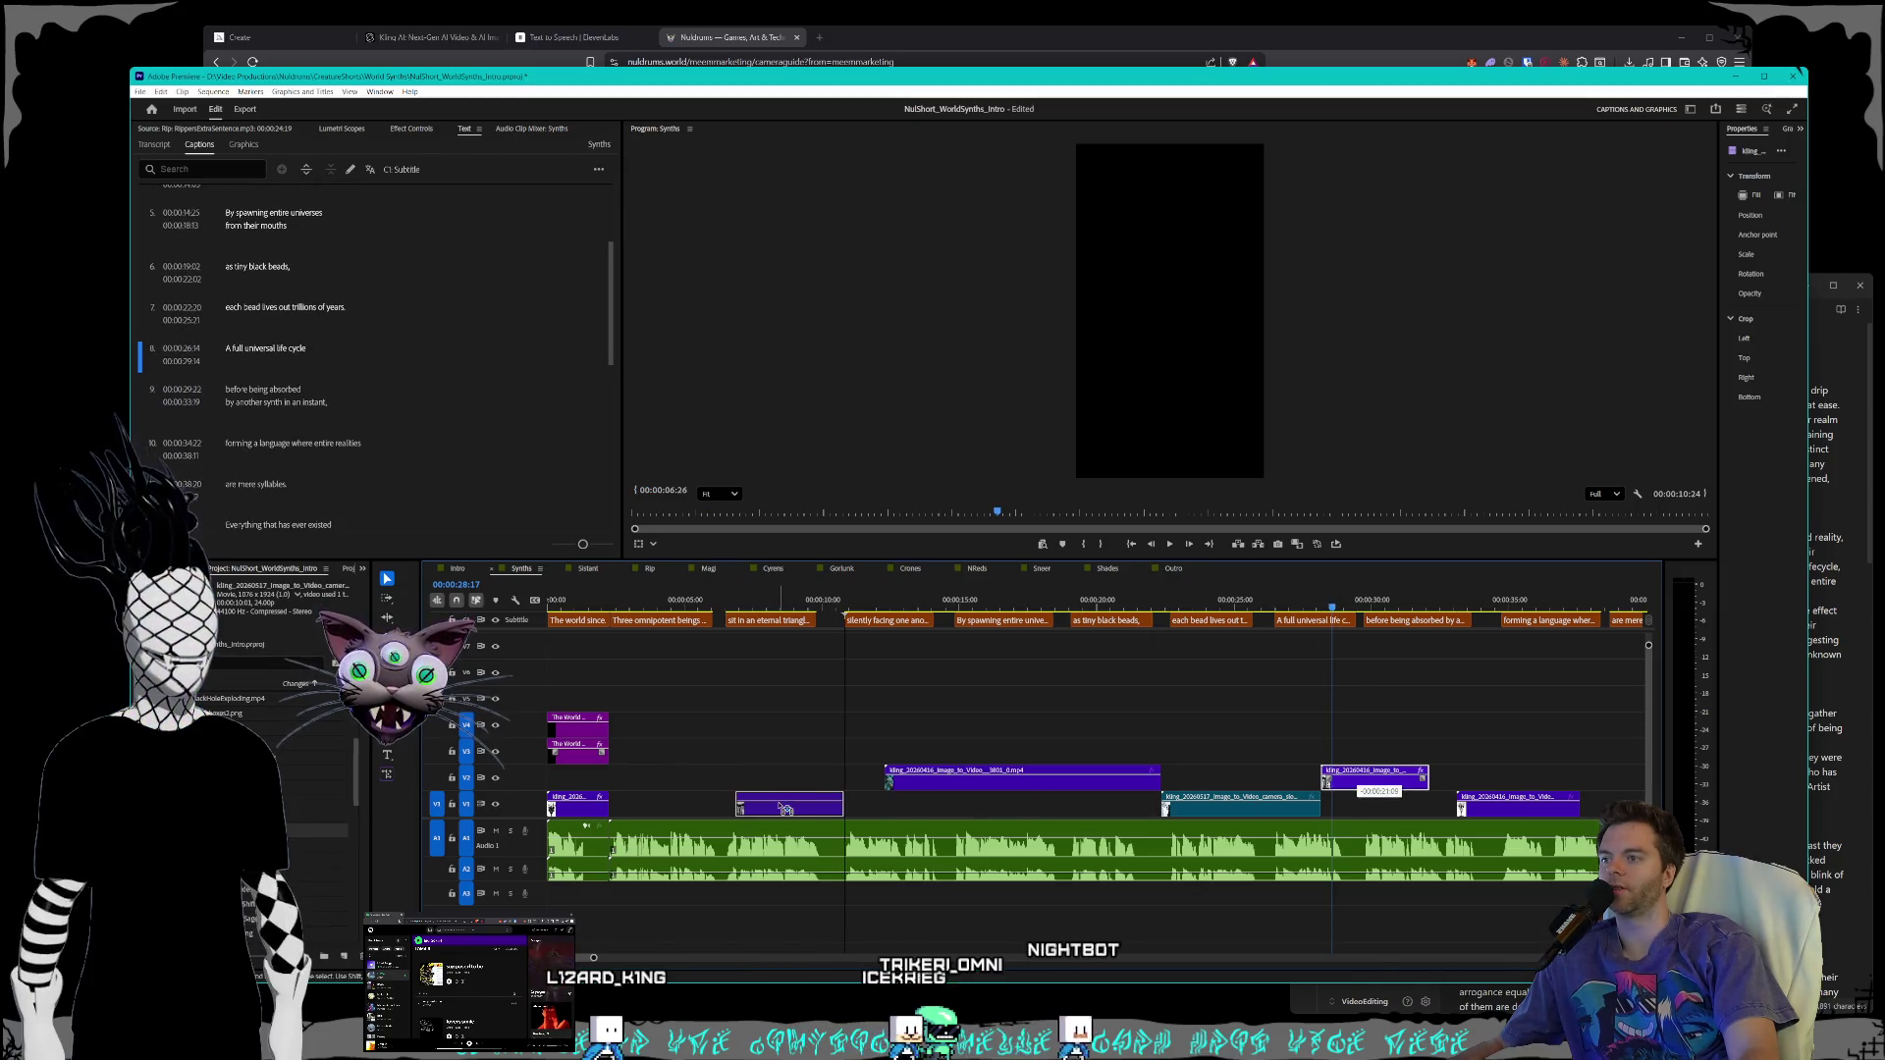
- Nudge the faces clip earlier to start with 'sit in an eternal triangle beyond reality.'
scroll(722, 768, "up", 6)
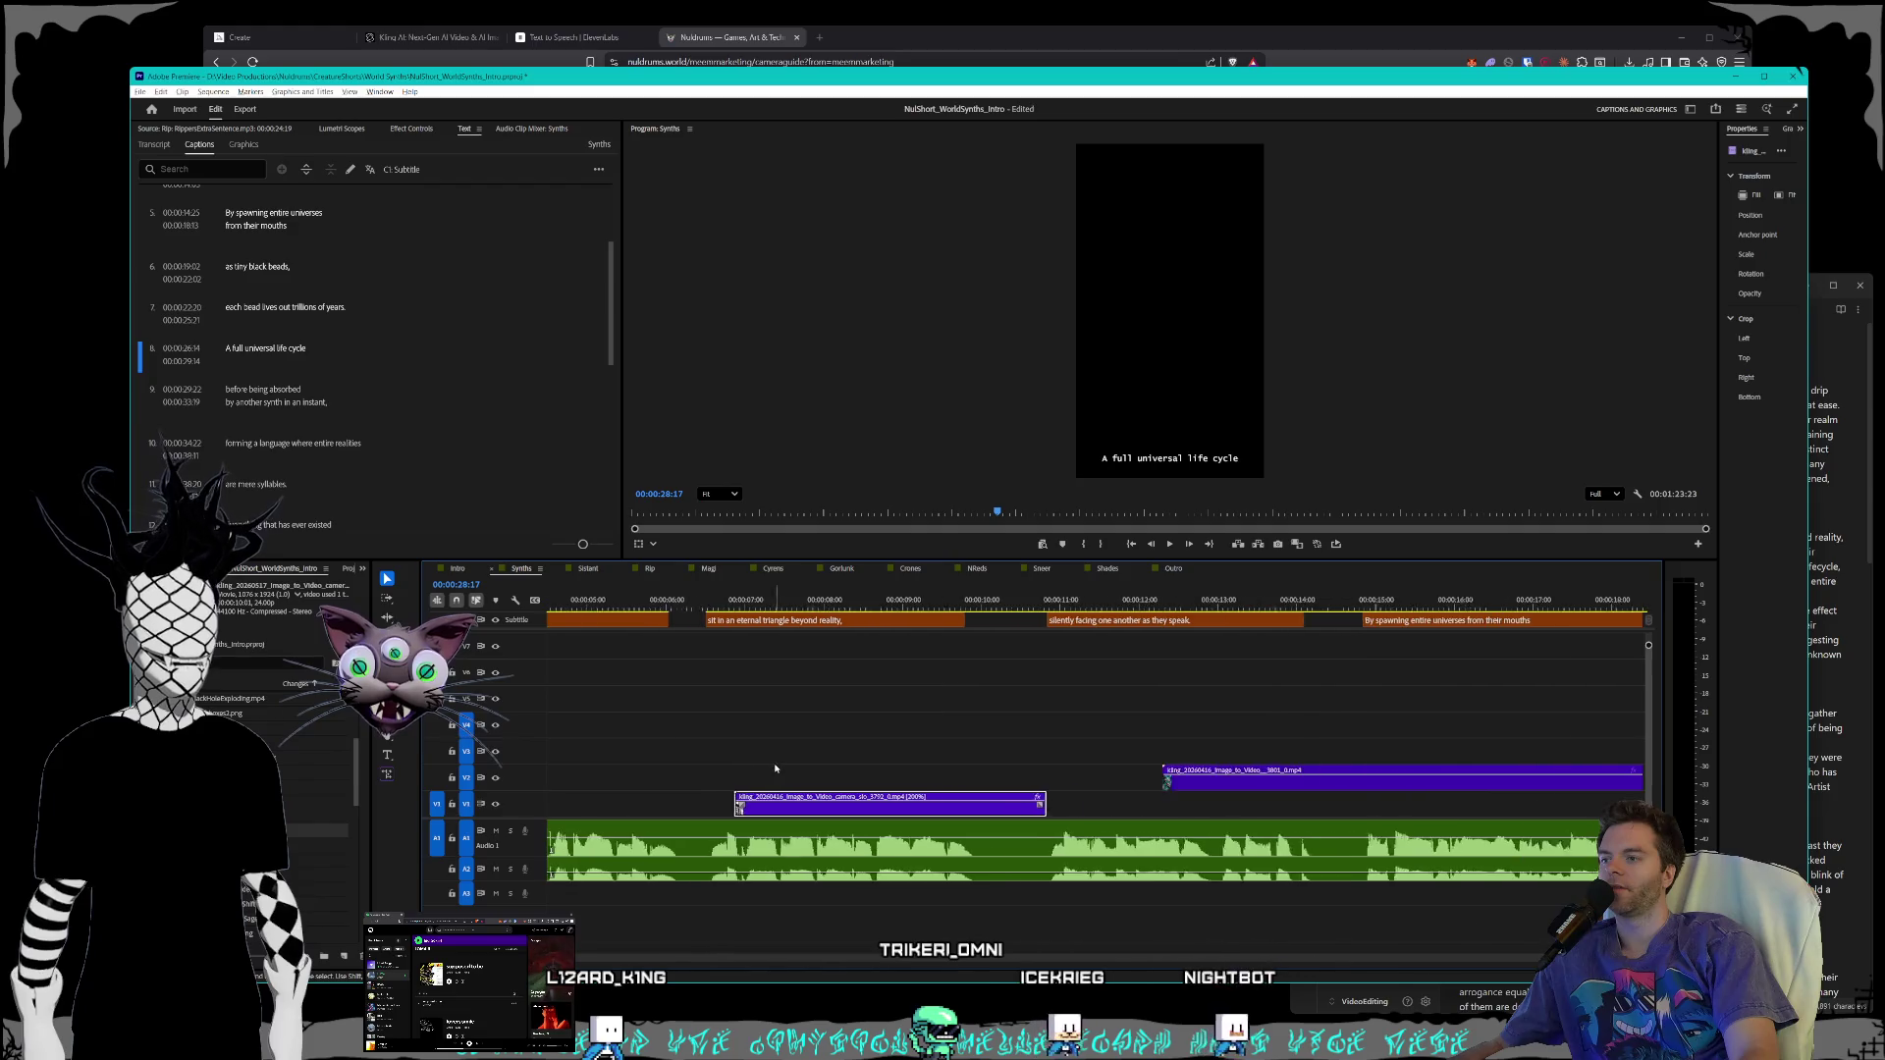
scroll(832, 767, "up", 3)
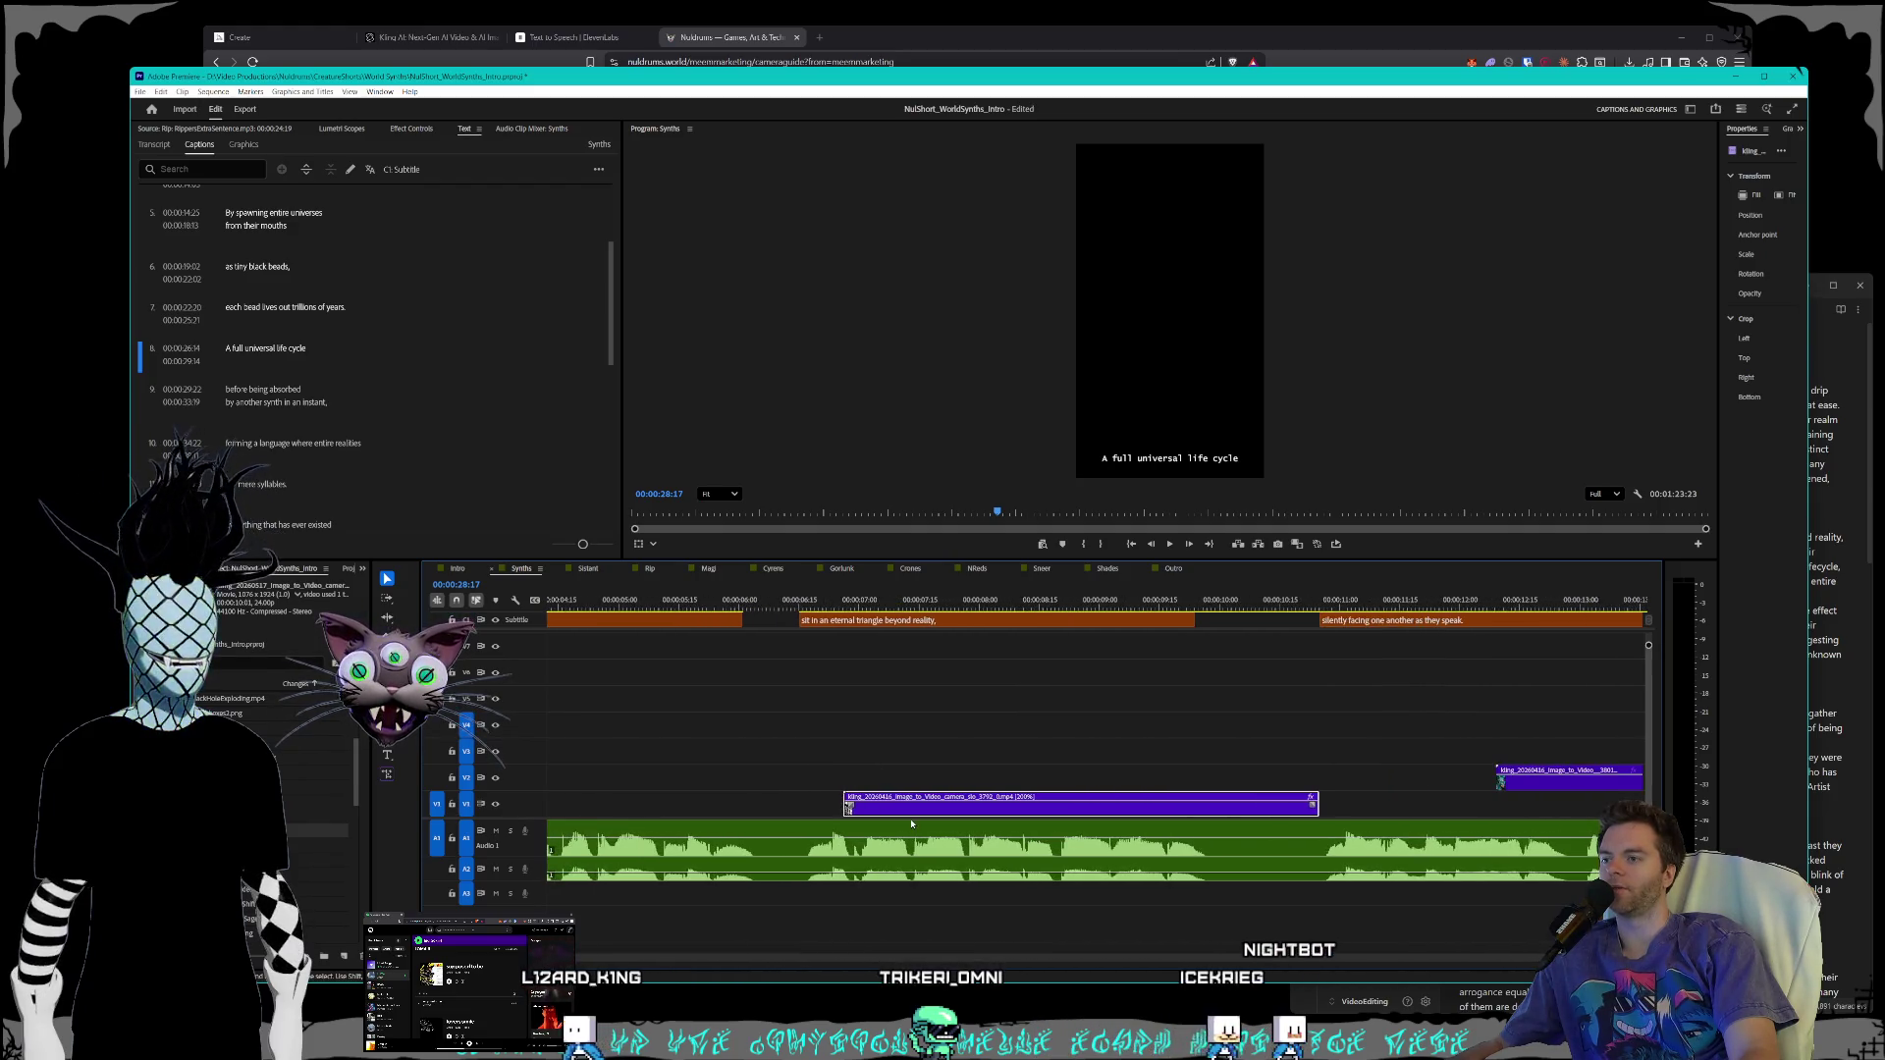
left_click_drag(916, 815, 879, 814)
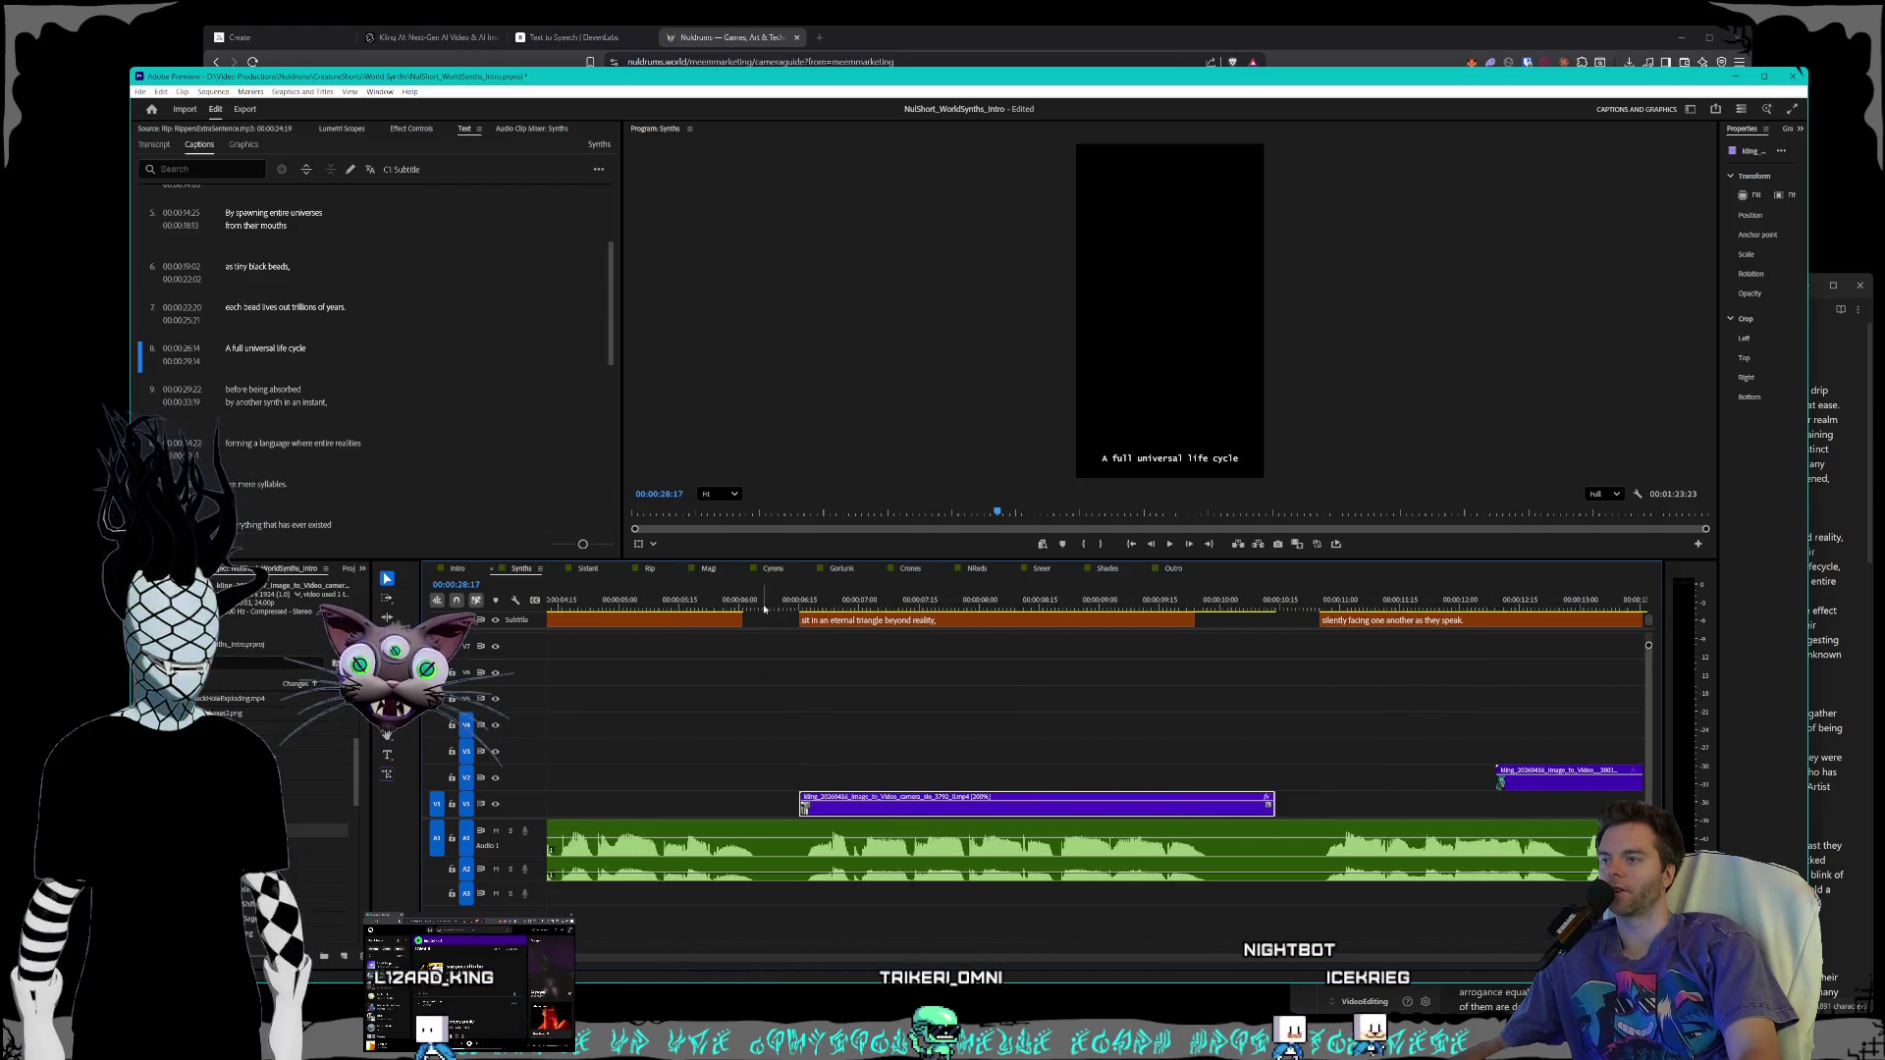
left_click(790, 604)
key("shift+Right")
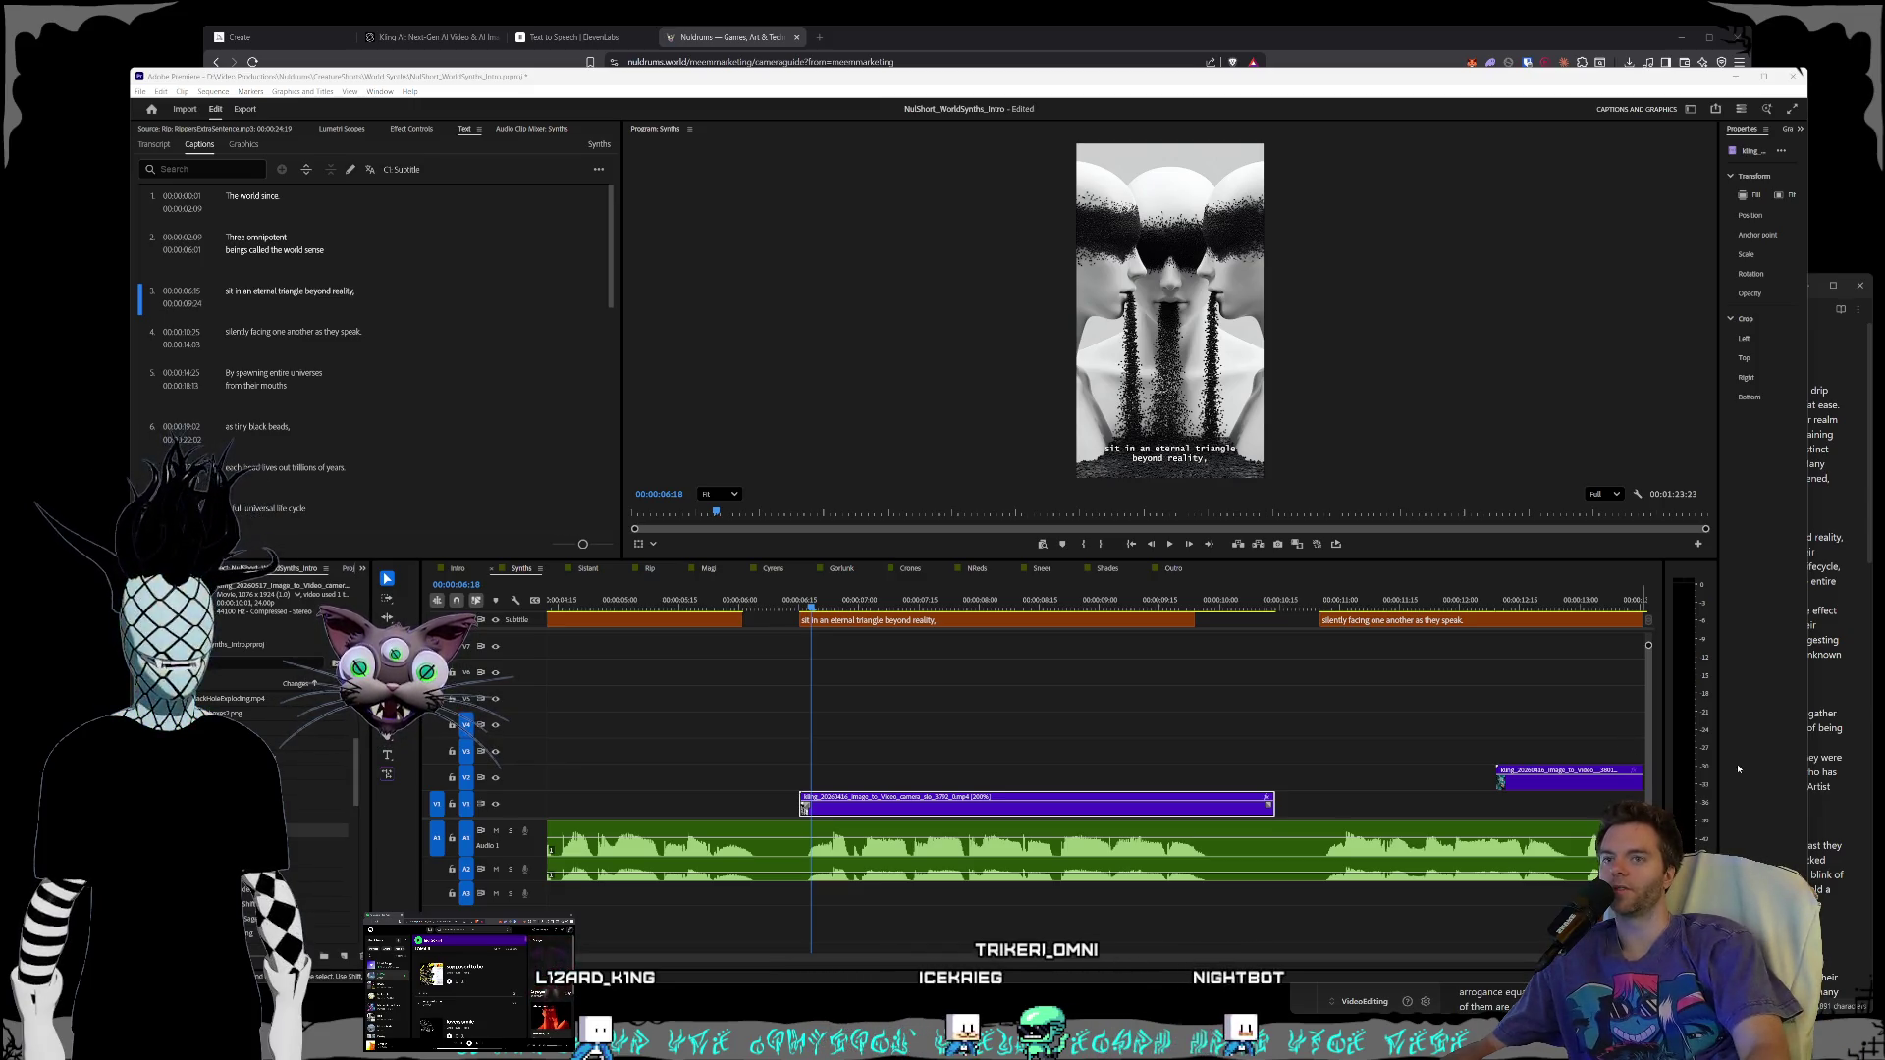
- Widen the Properties panel, then reposition and enlarge the Premiere Pro window
mouse_move(1715, 734)
left_mouse_down()
mouse_move(1542, 717)
mouse_move(1620, 709)
mouse_move(1602, 708)
left_mouse_up()
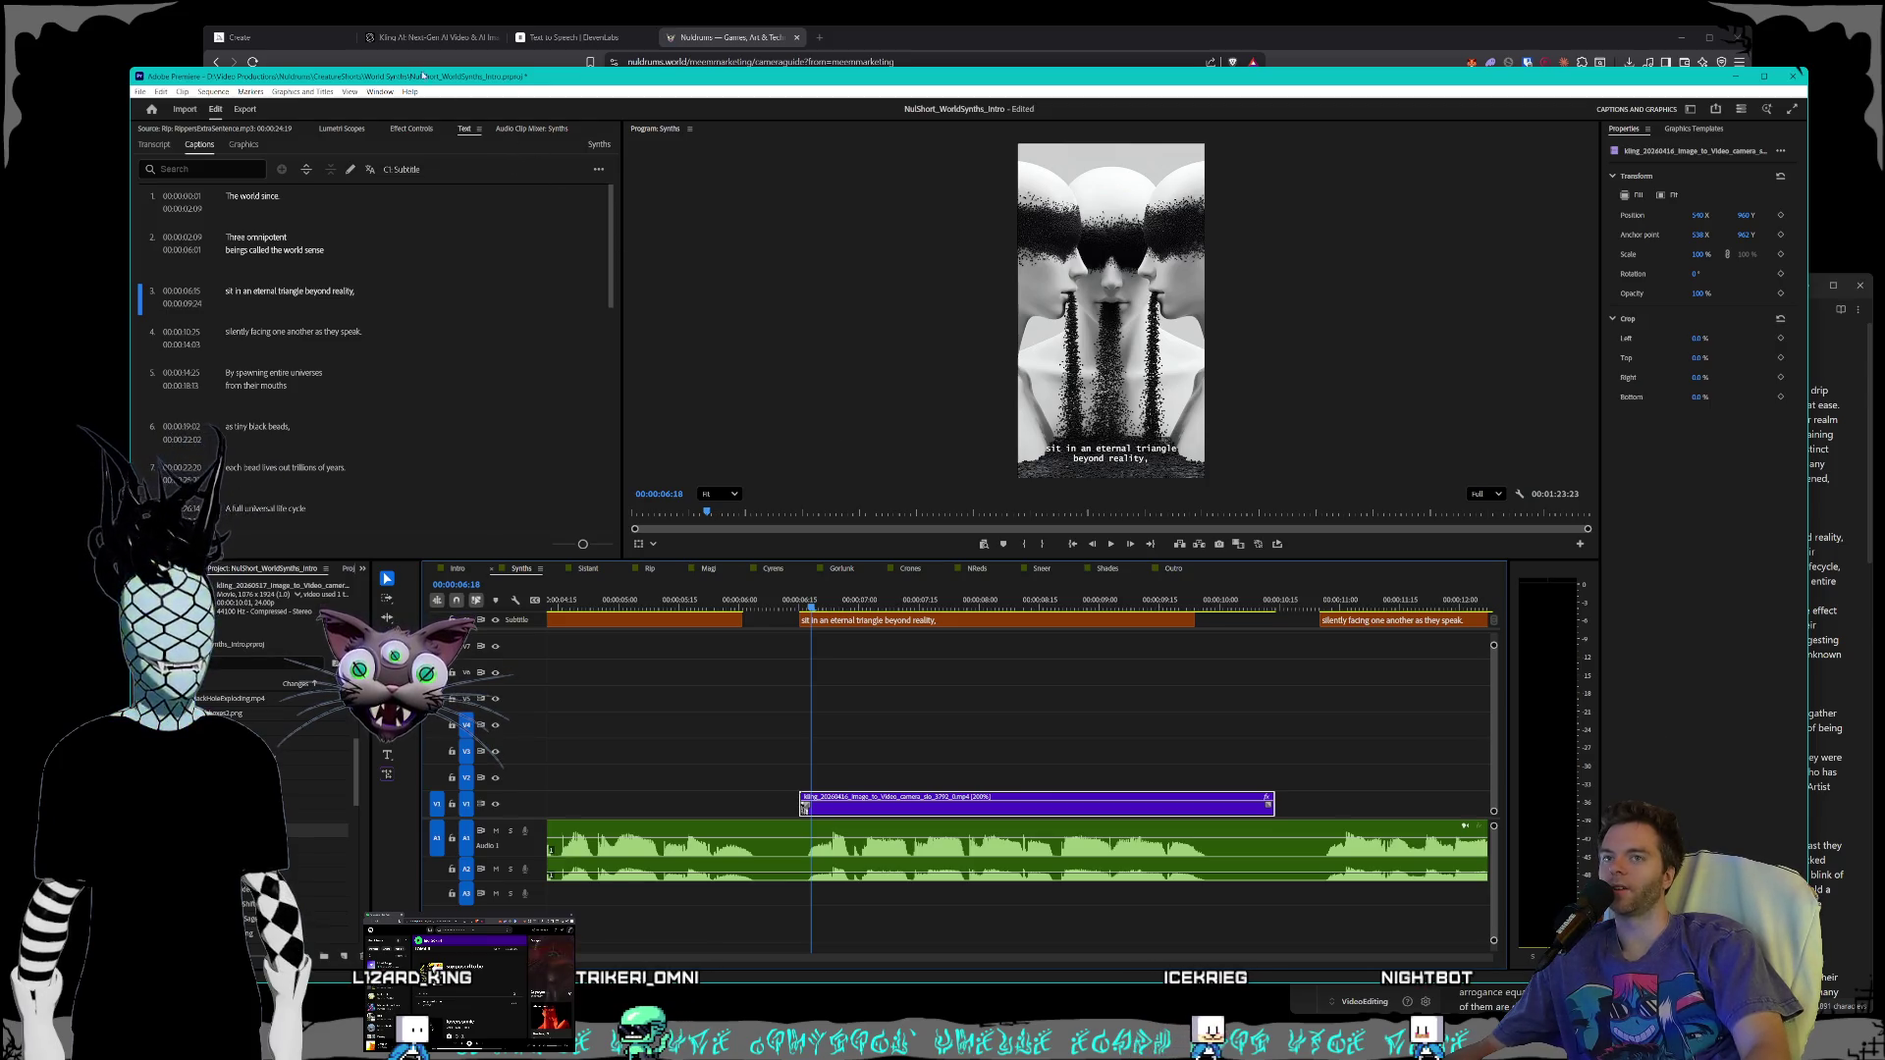
left_click_drag(260, 83, 290, 91)
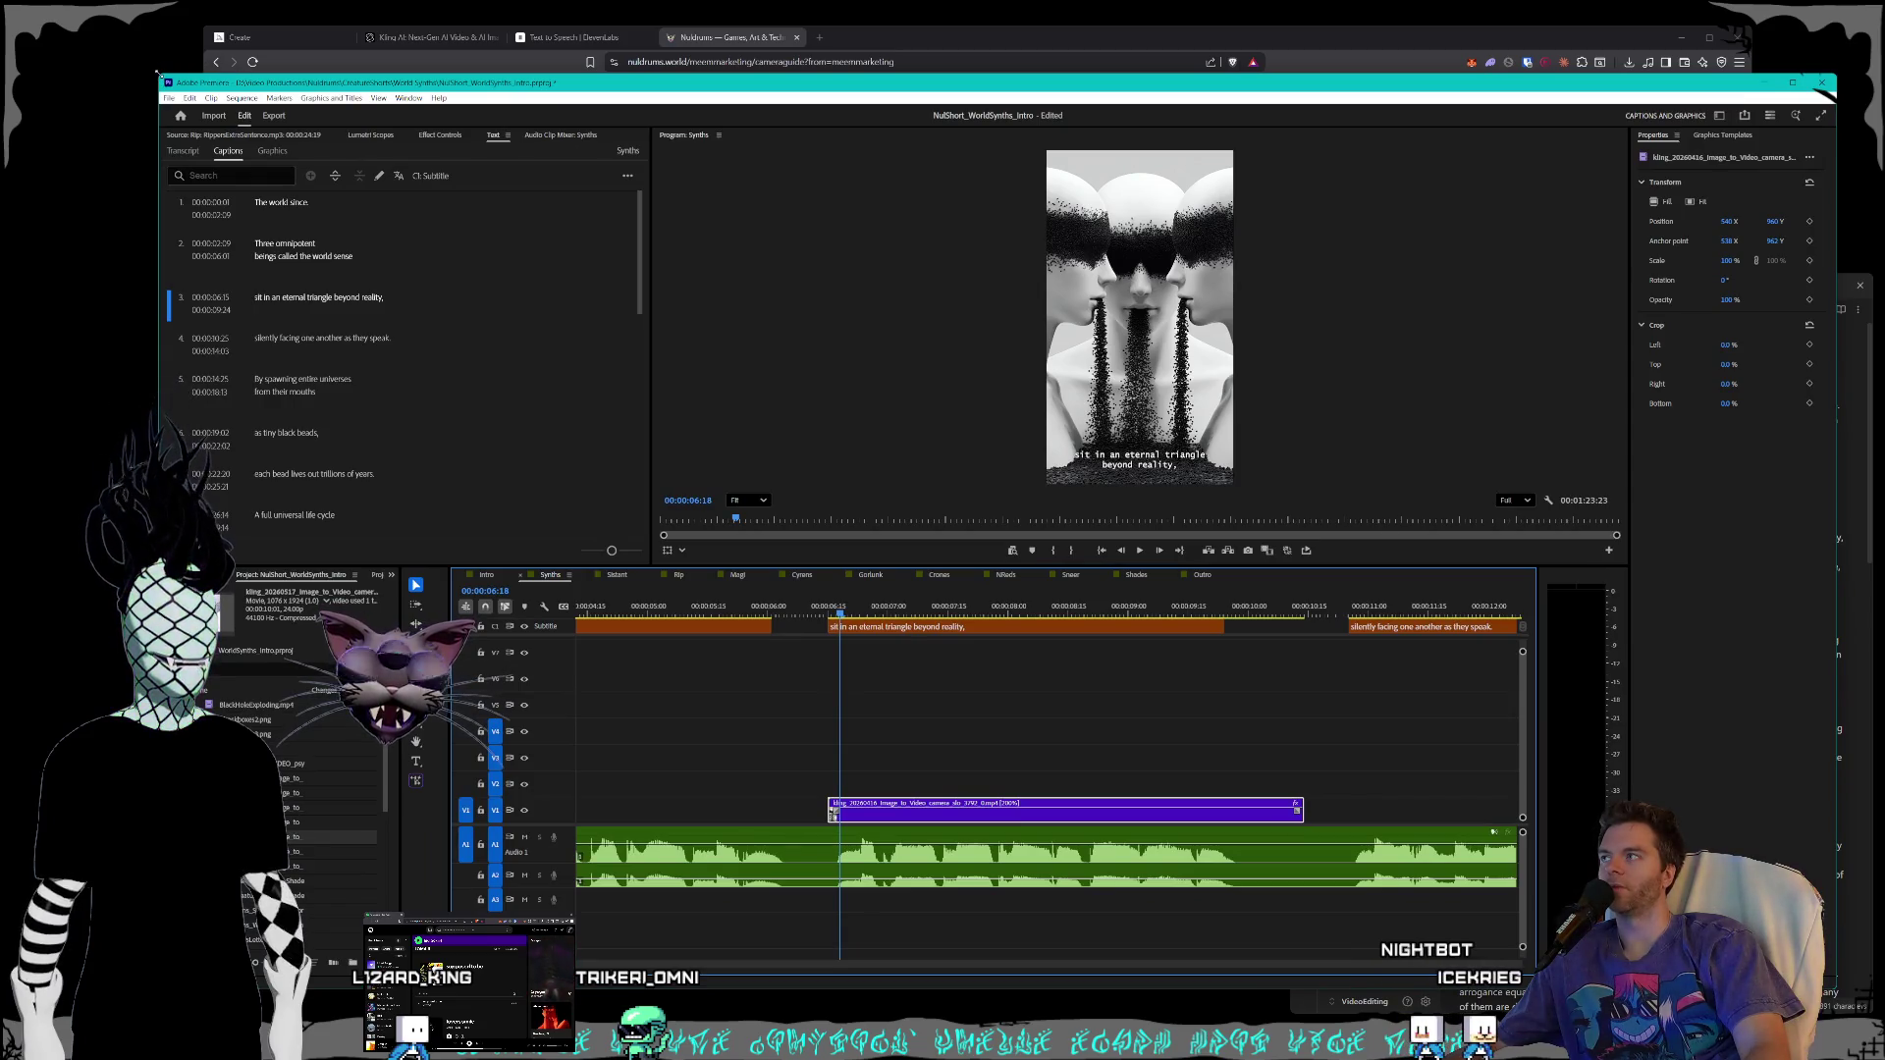
left_click_drag(146, 70, 98, 56)
left_click(123, 46)
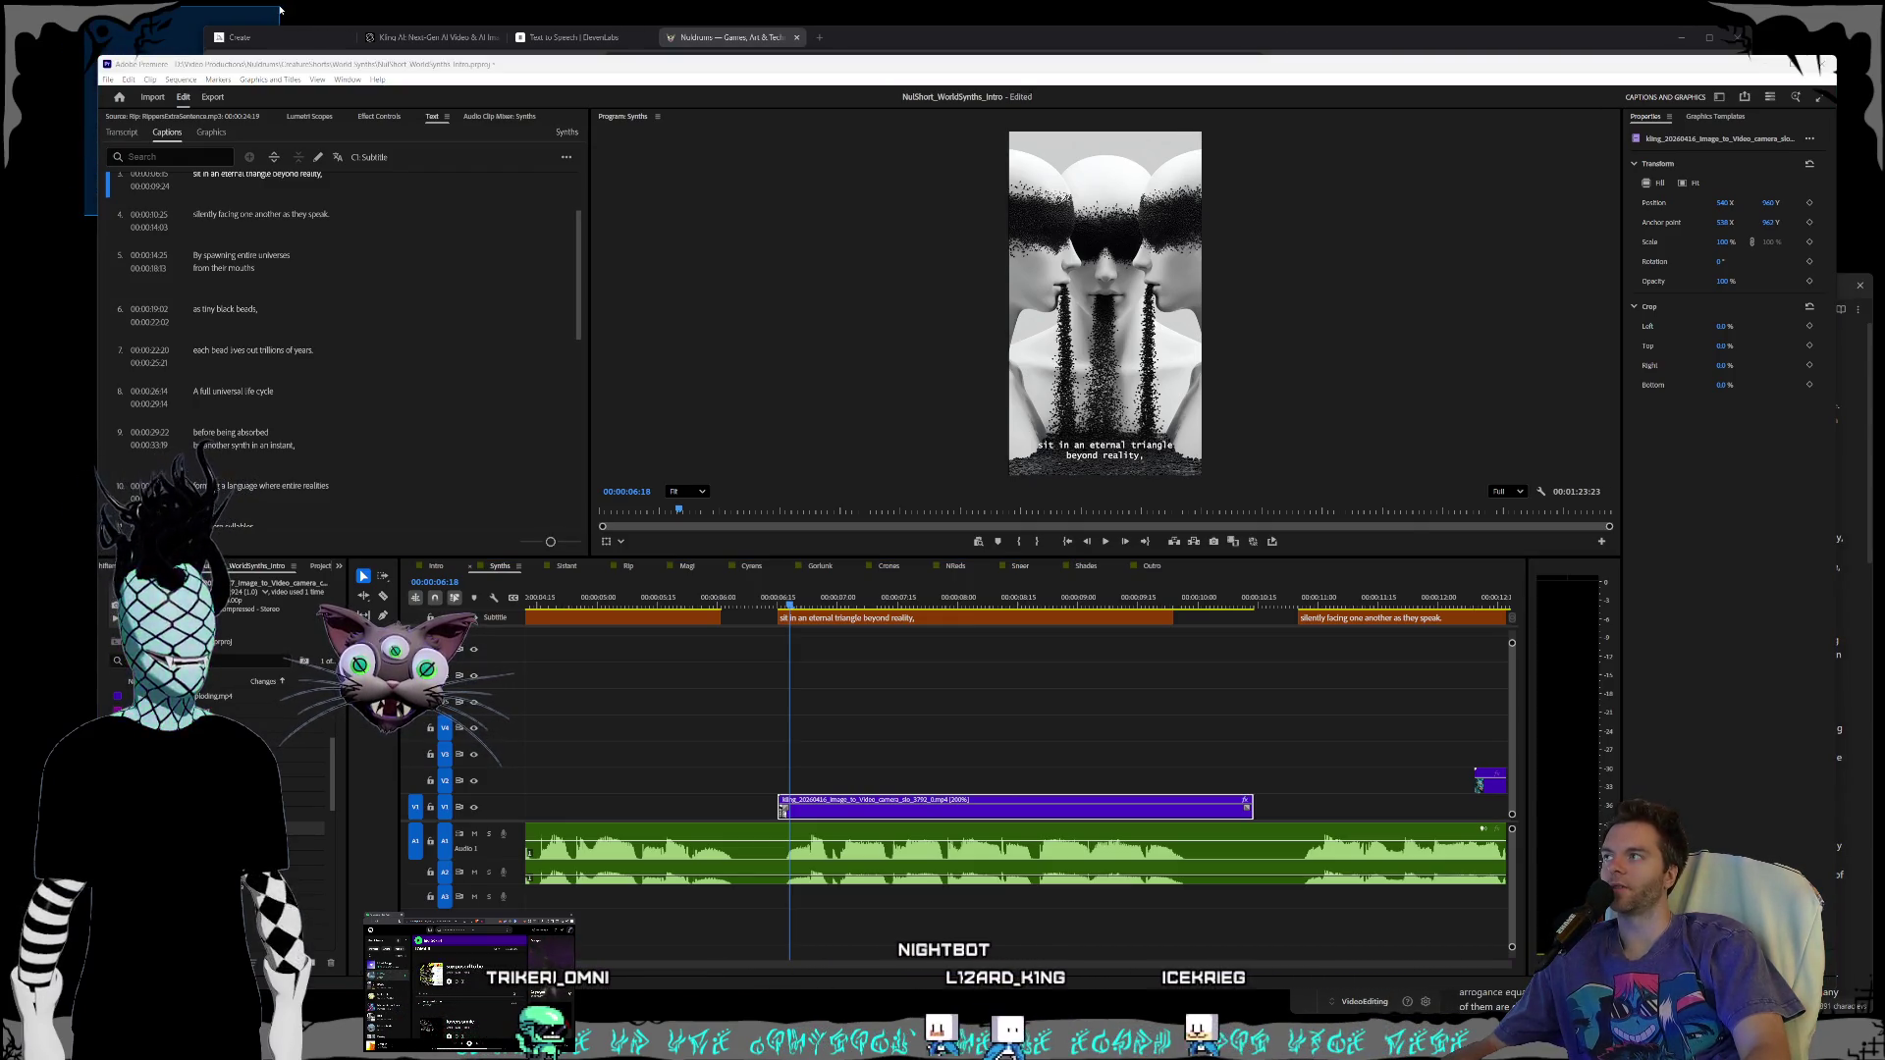
left_click_drag(70, 212, 285, 10)
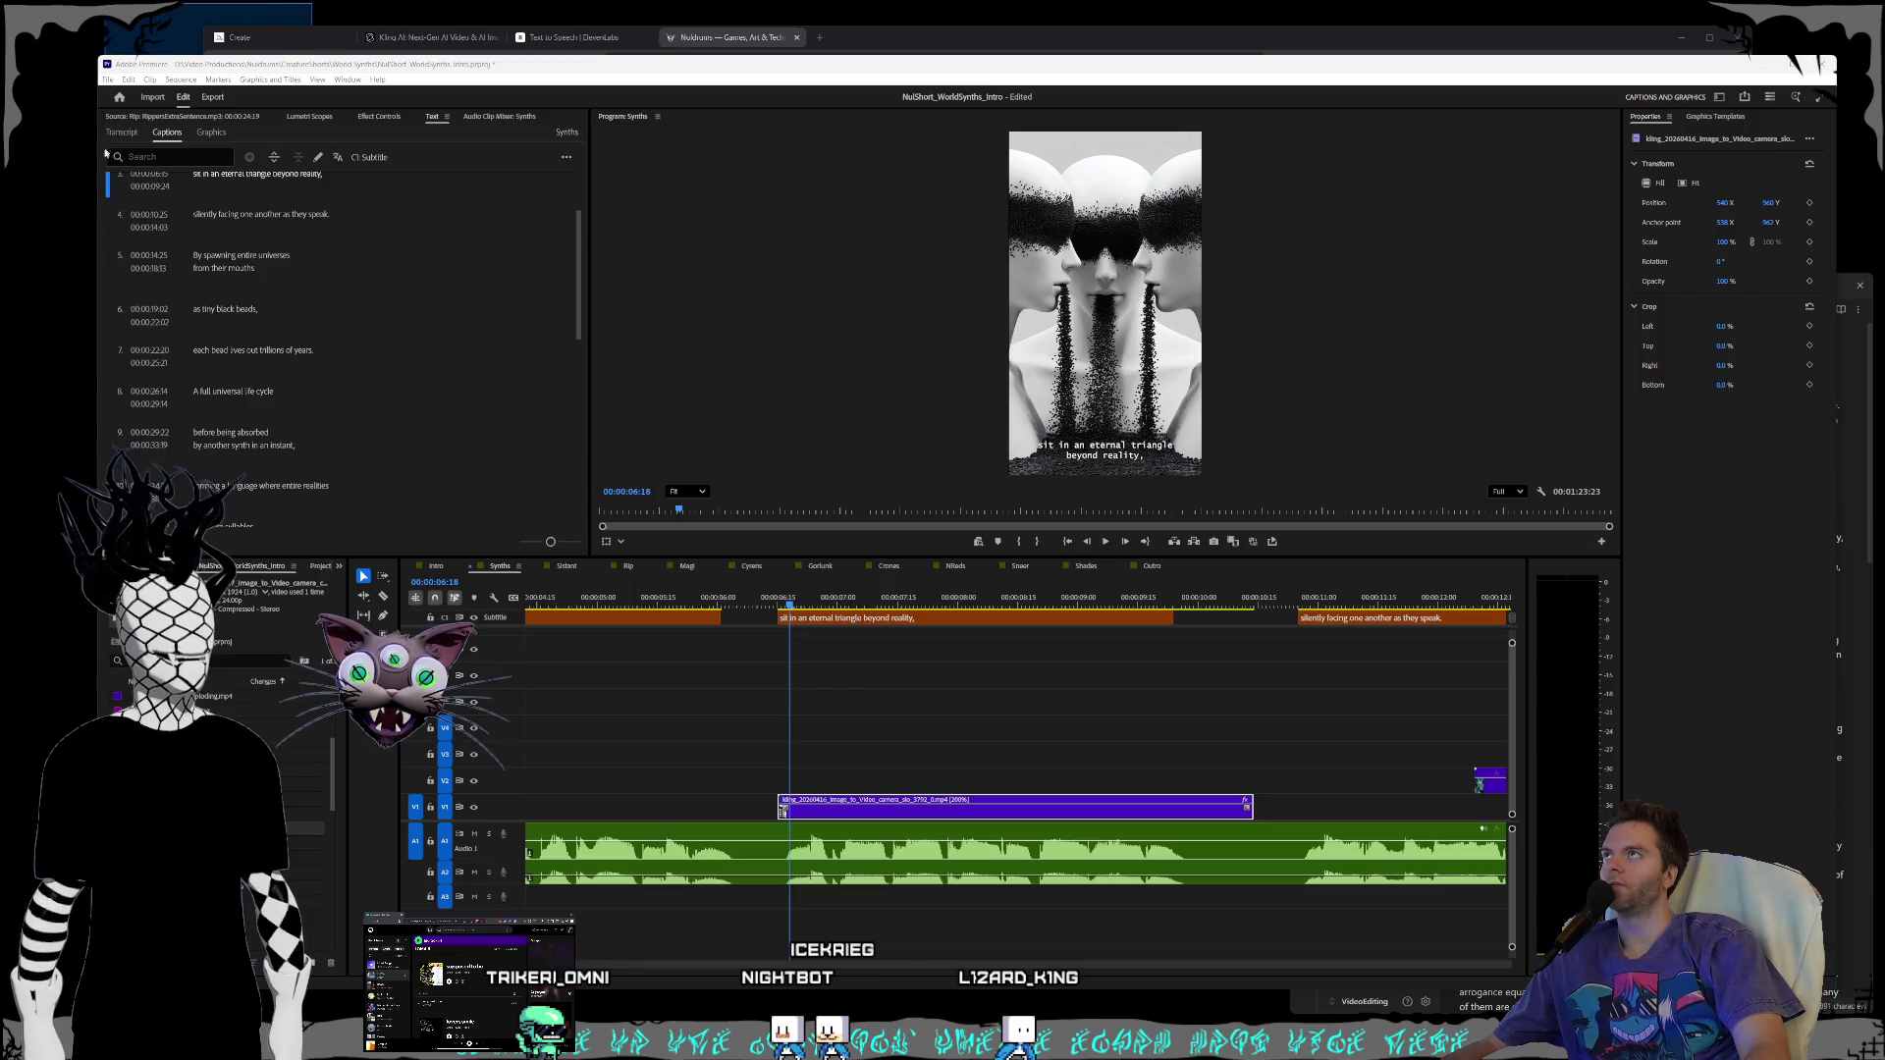
mouse_move(75, 227)
left_mouse_down()
mouse_move(329, 7)
mouse_move(8, 239)
mouse_move(86, 163)
mouse_move(79, 199)
left_mouse_up()
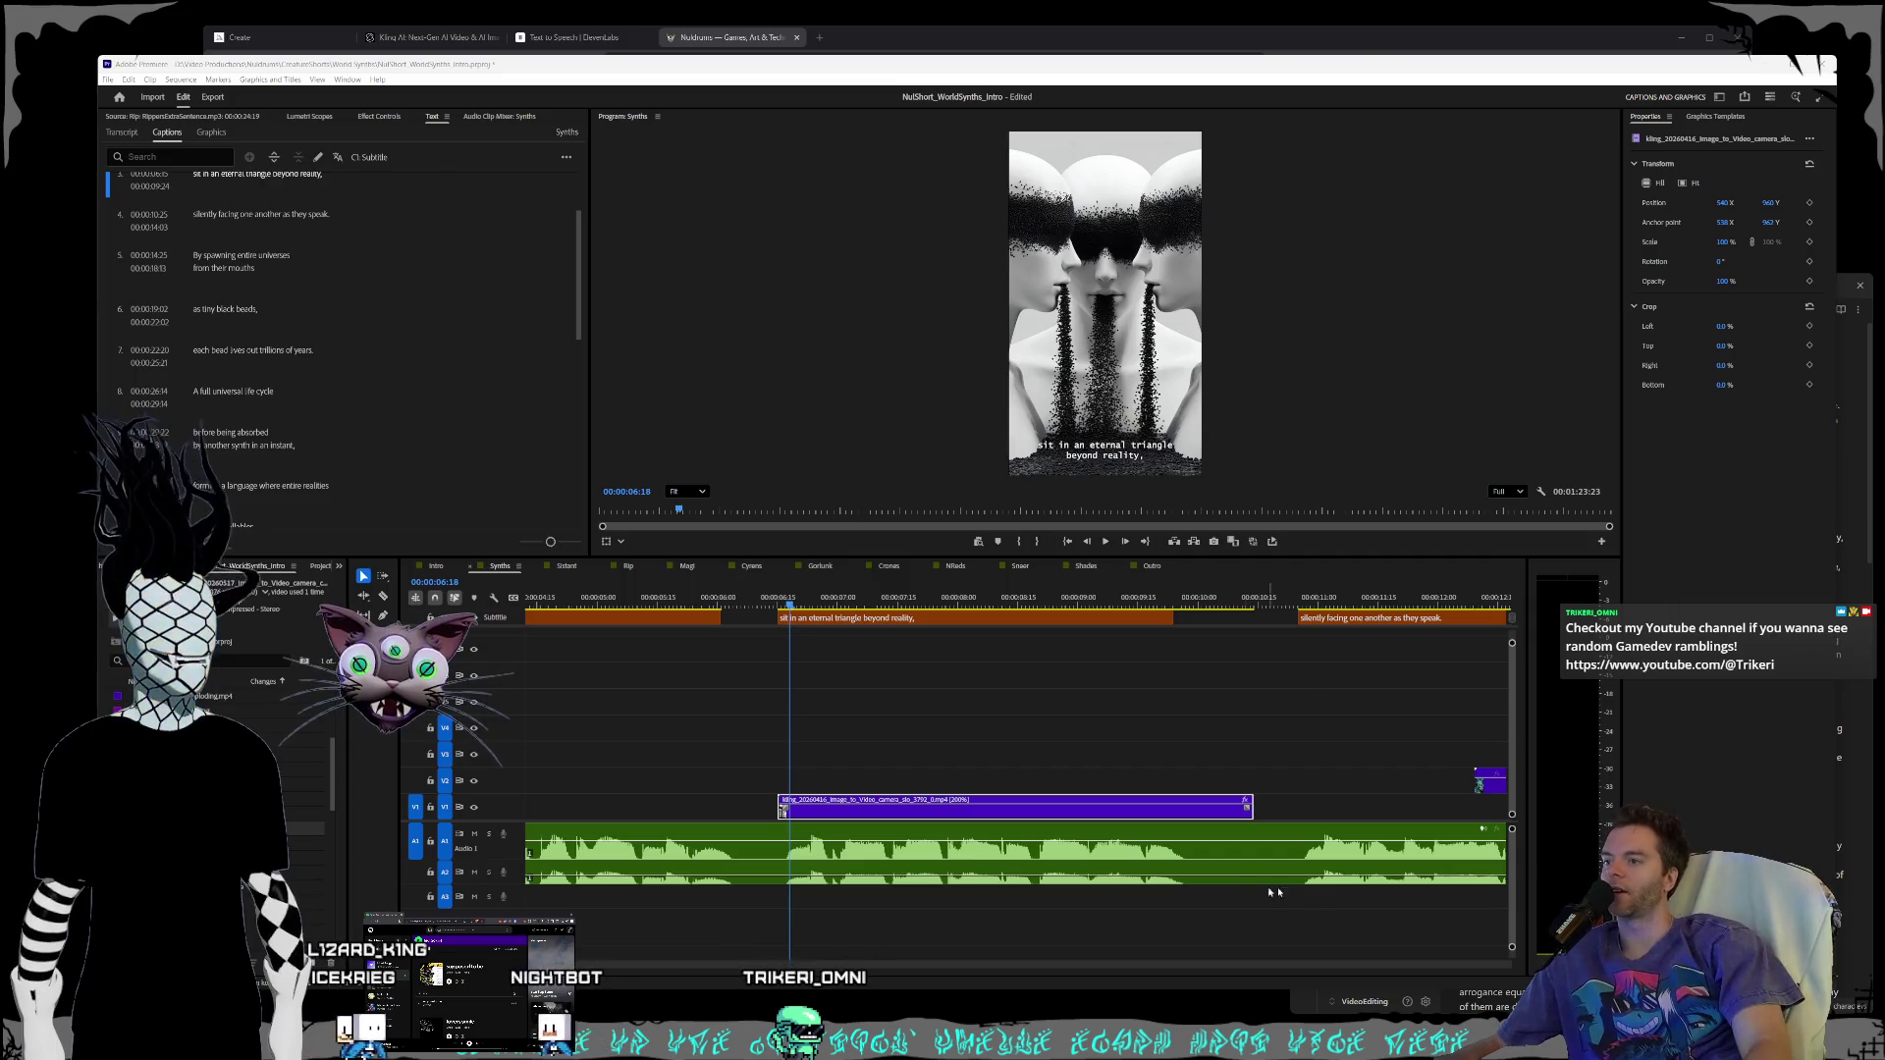
scroll(905, 798, "down", 5)
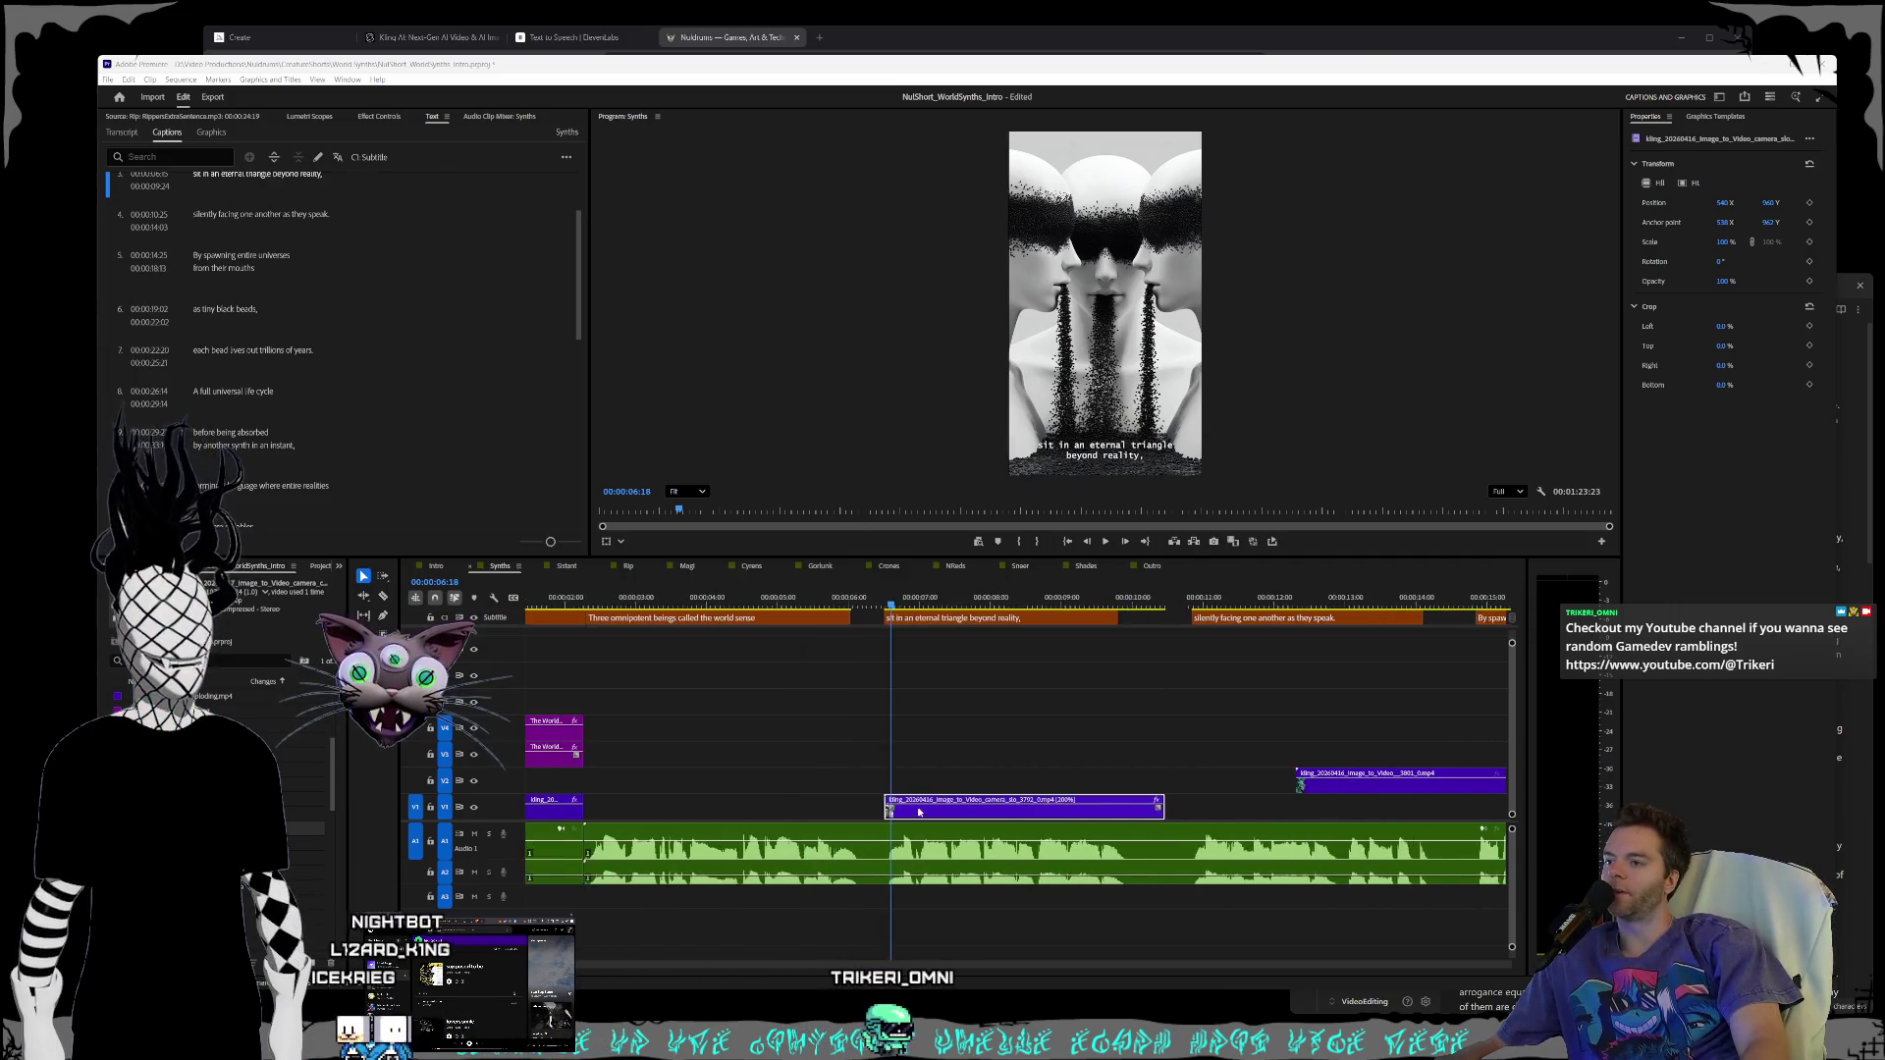
- Play the short from 00:00:00:00 to about 4 seconds
scroll(908, 813, "left", 1)
left_click(768, 669)
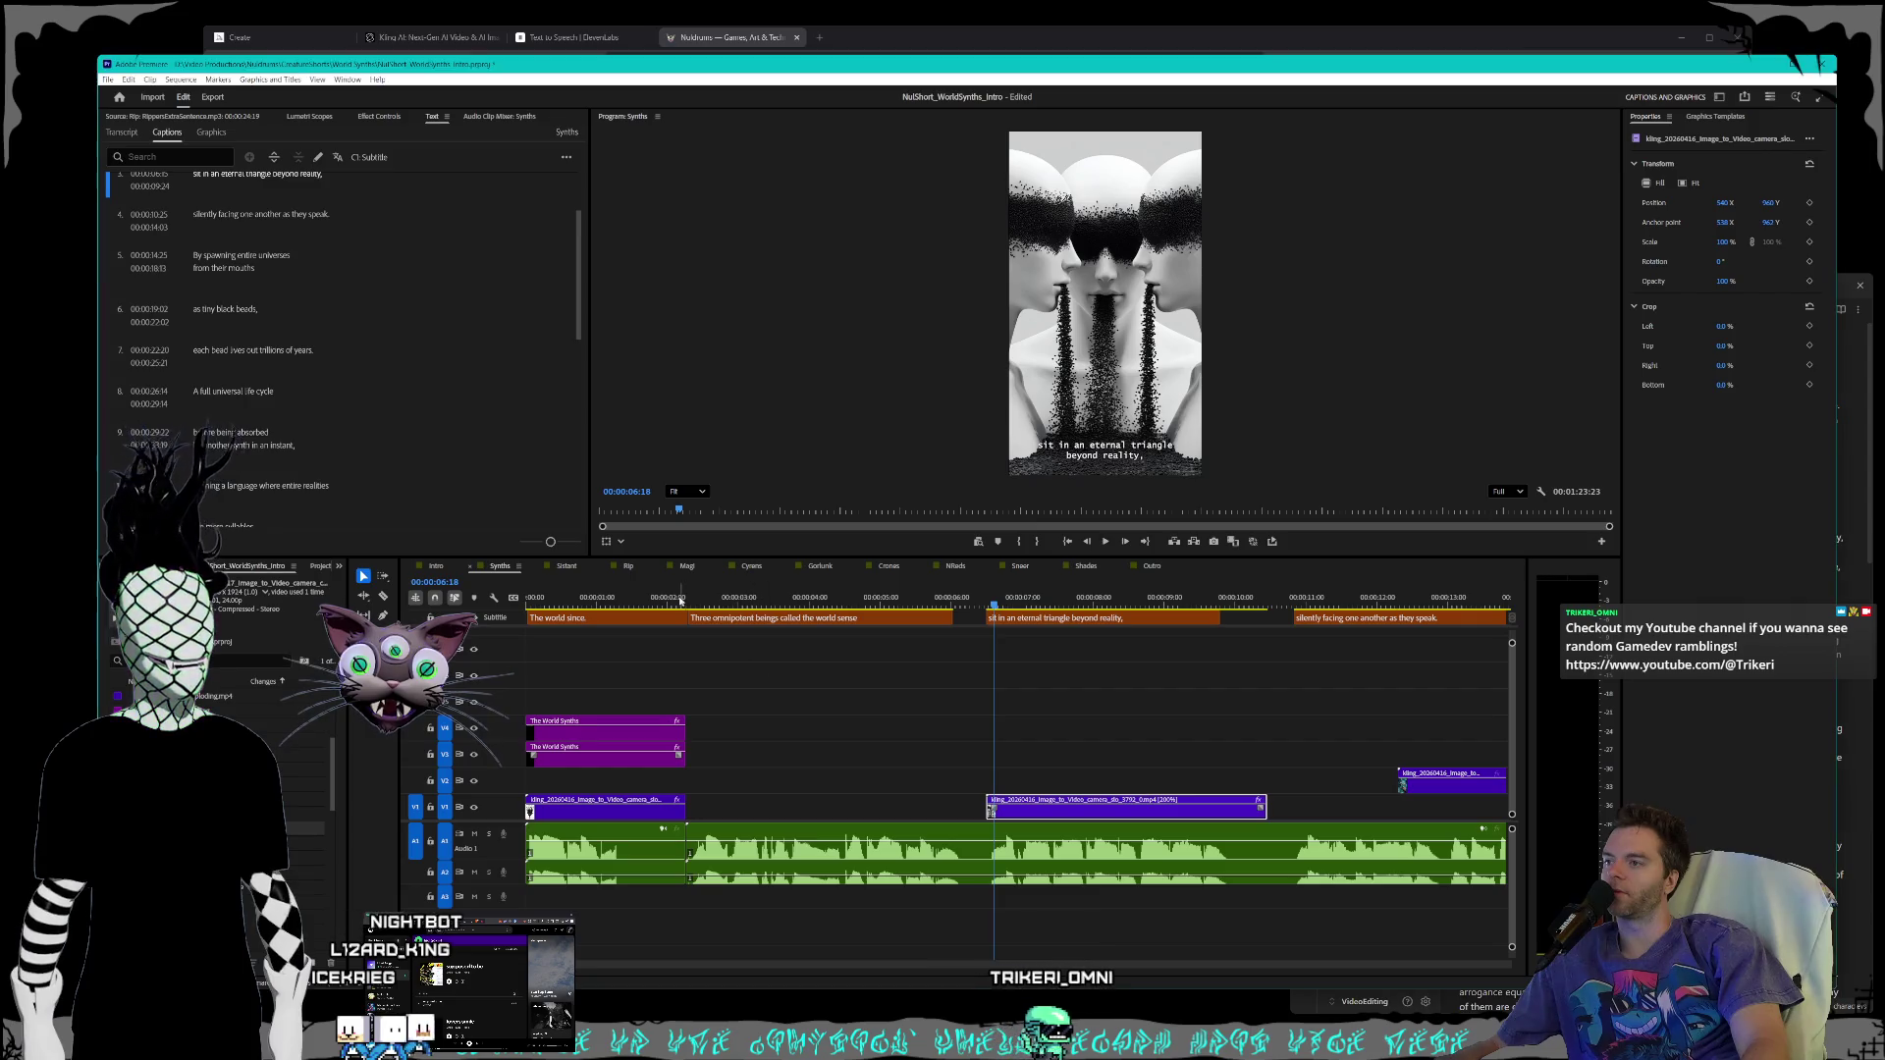
key("Home")
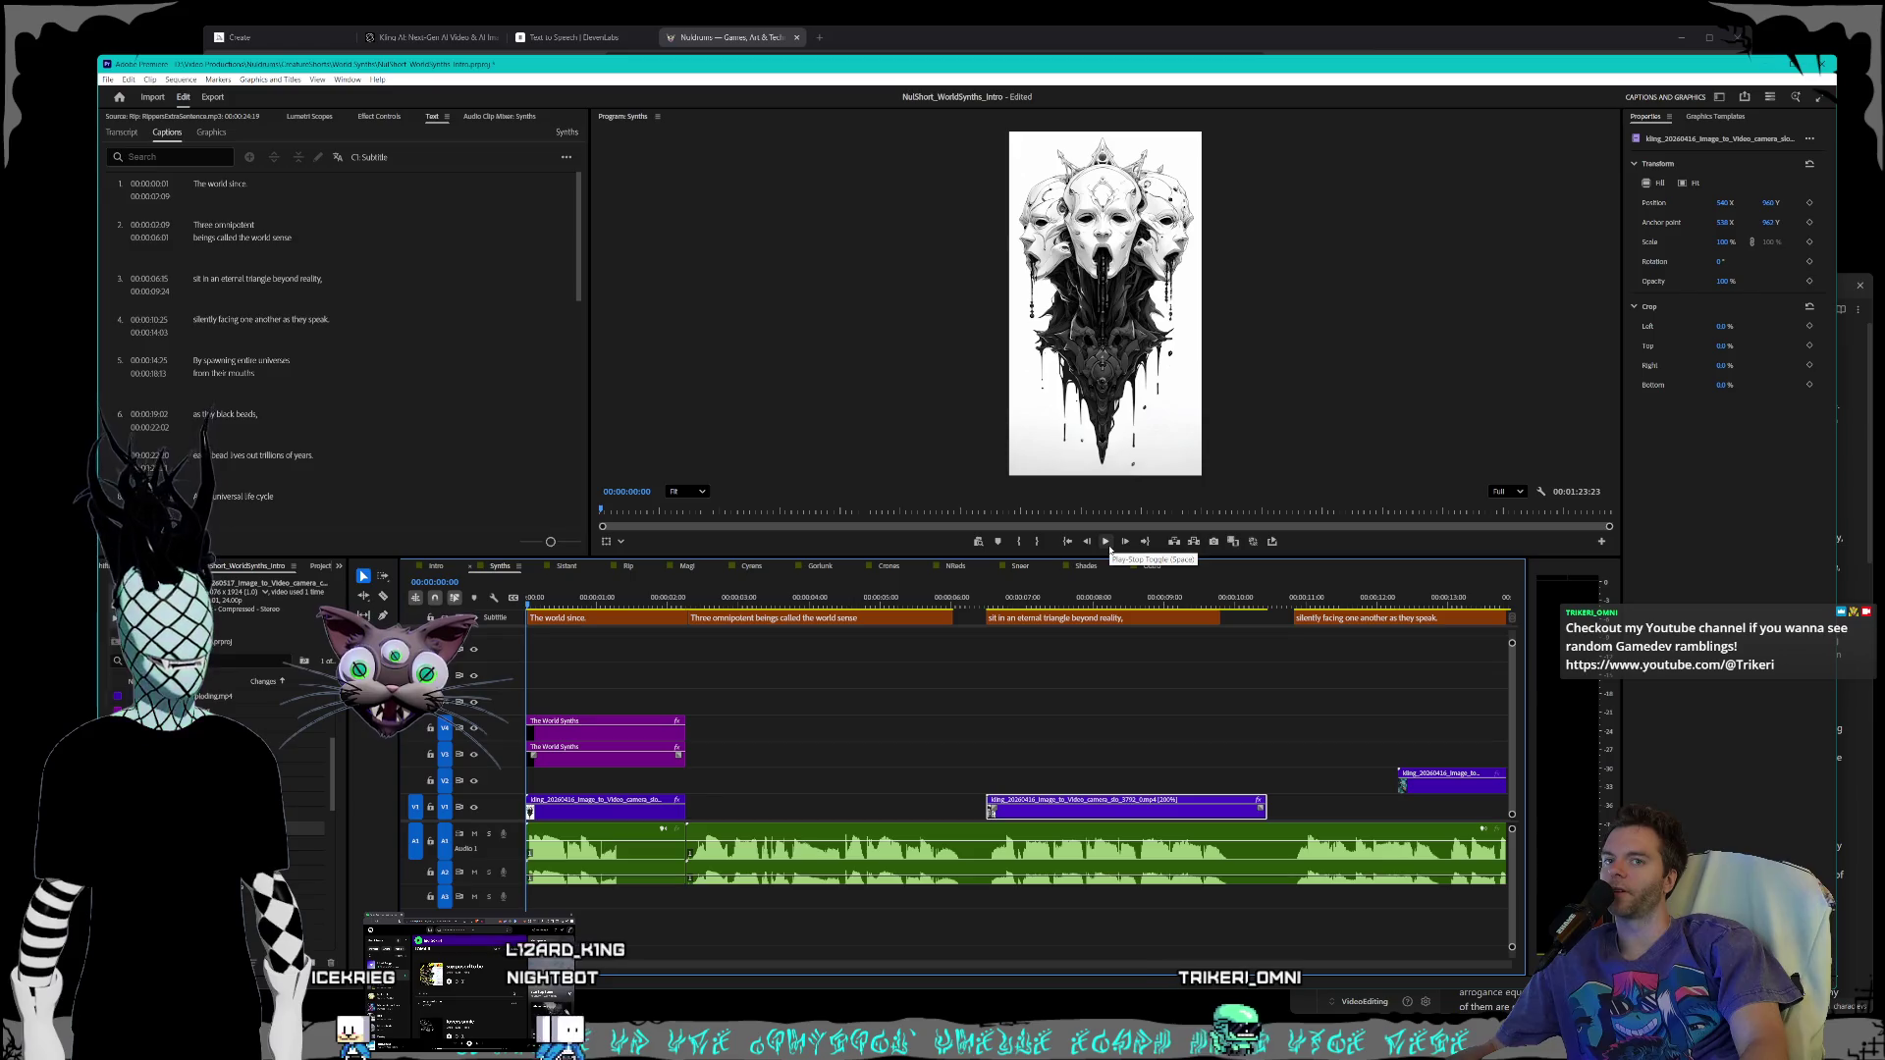
left_click(1110, 547)
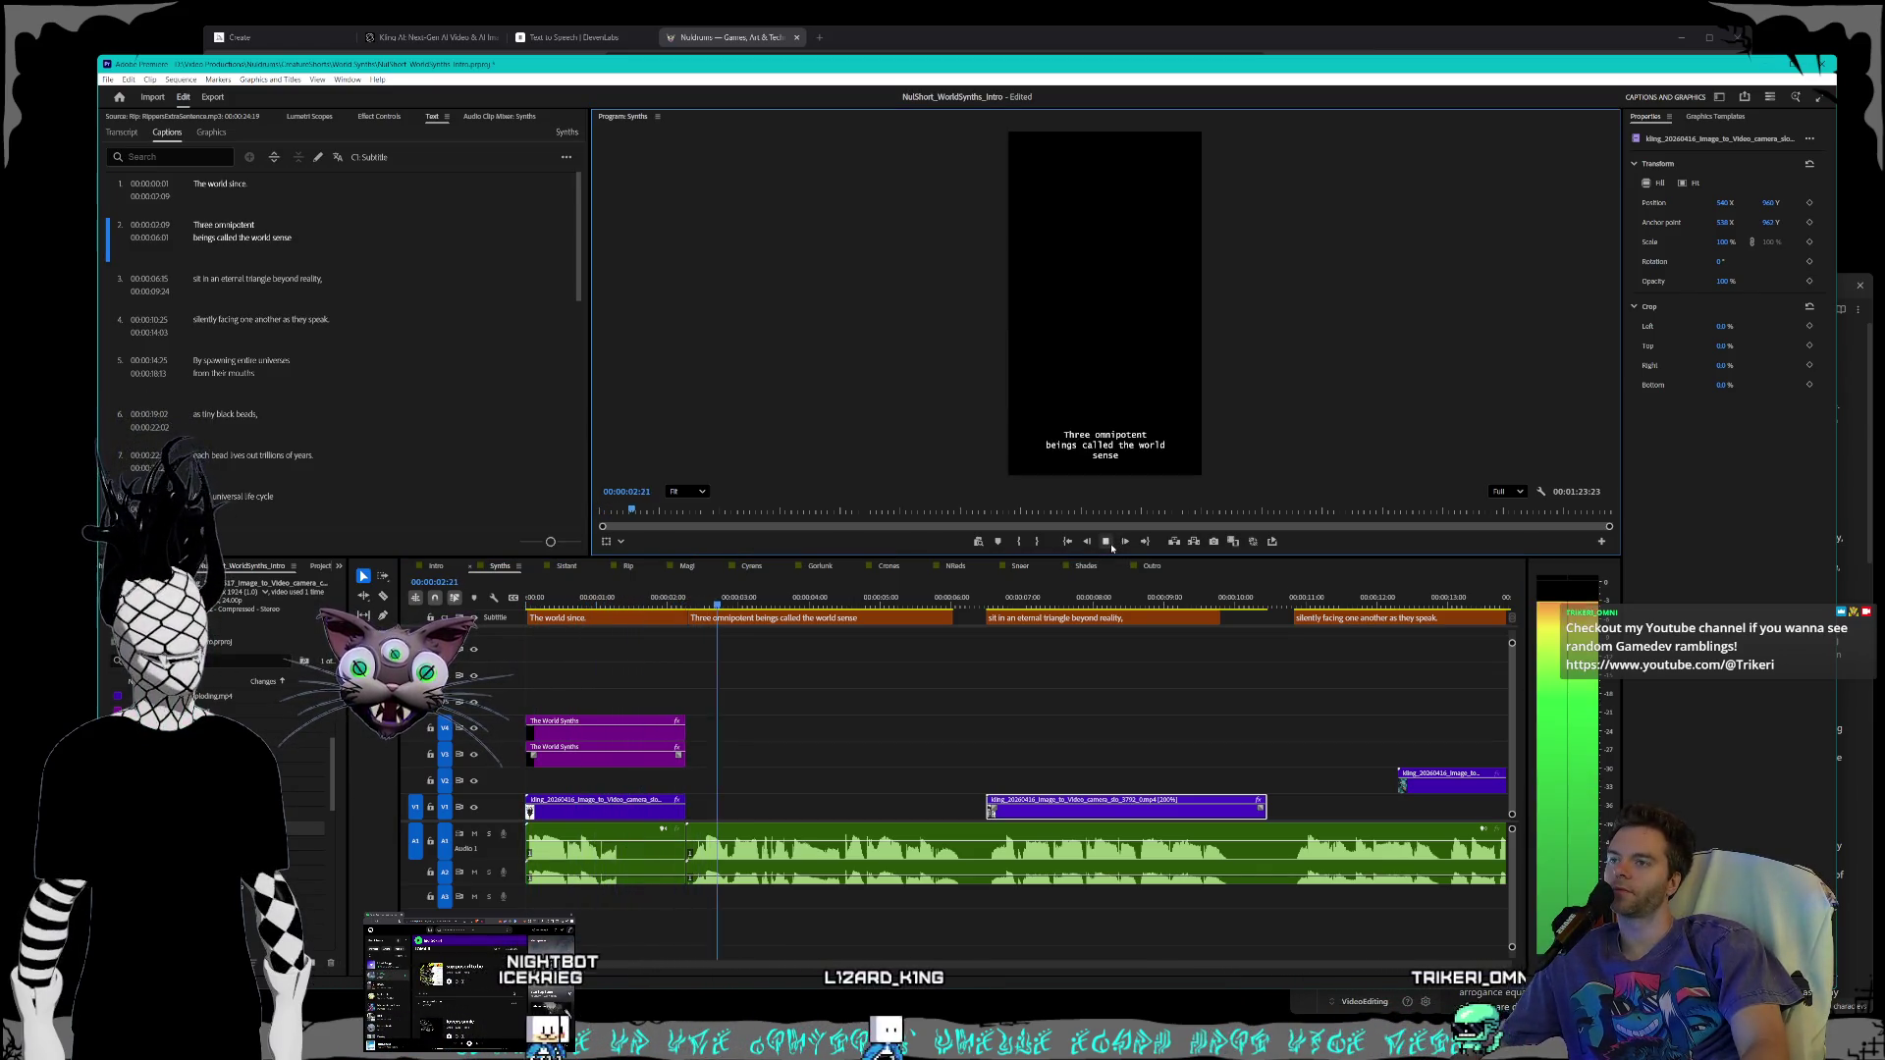
left_click(1112, 548)
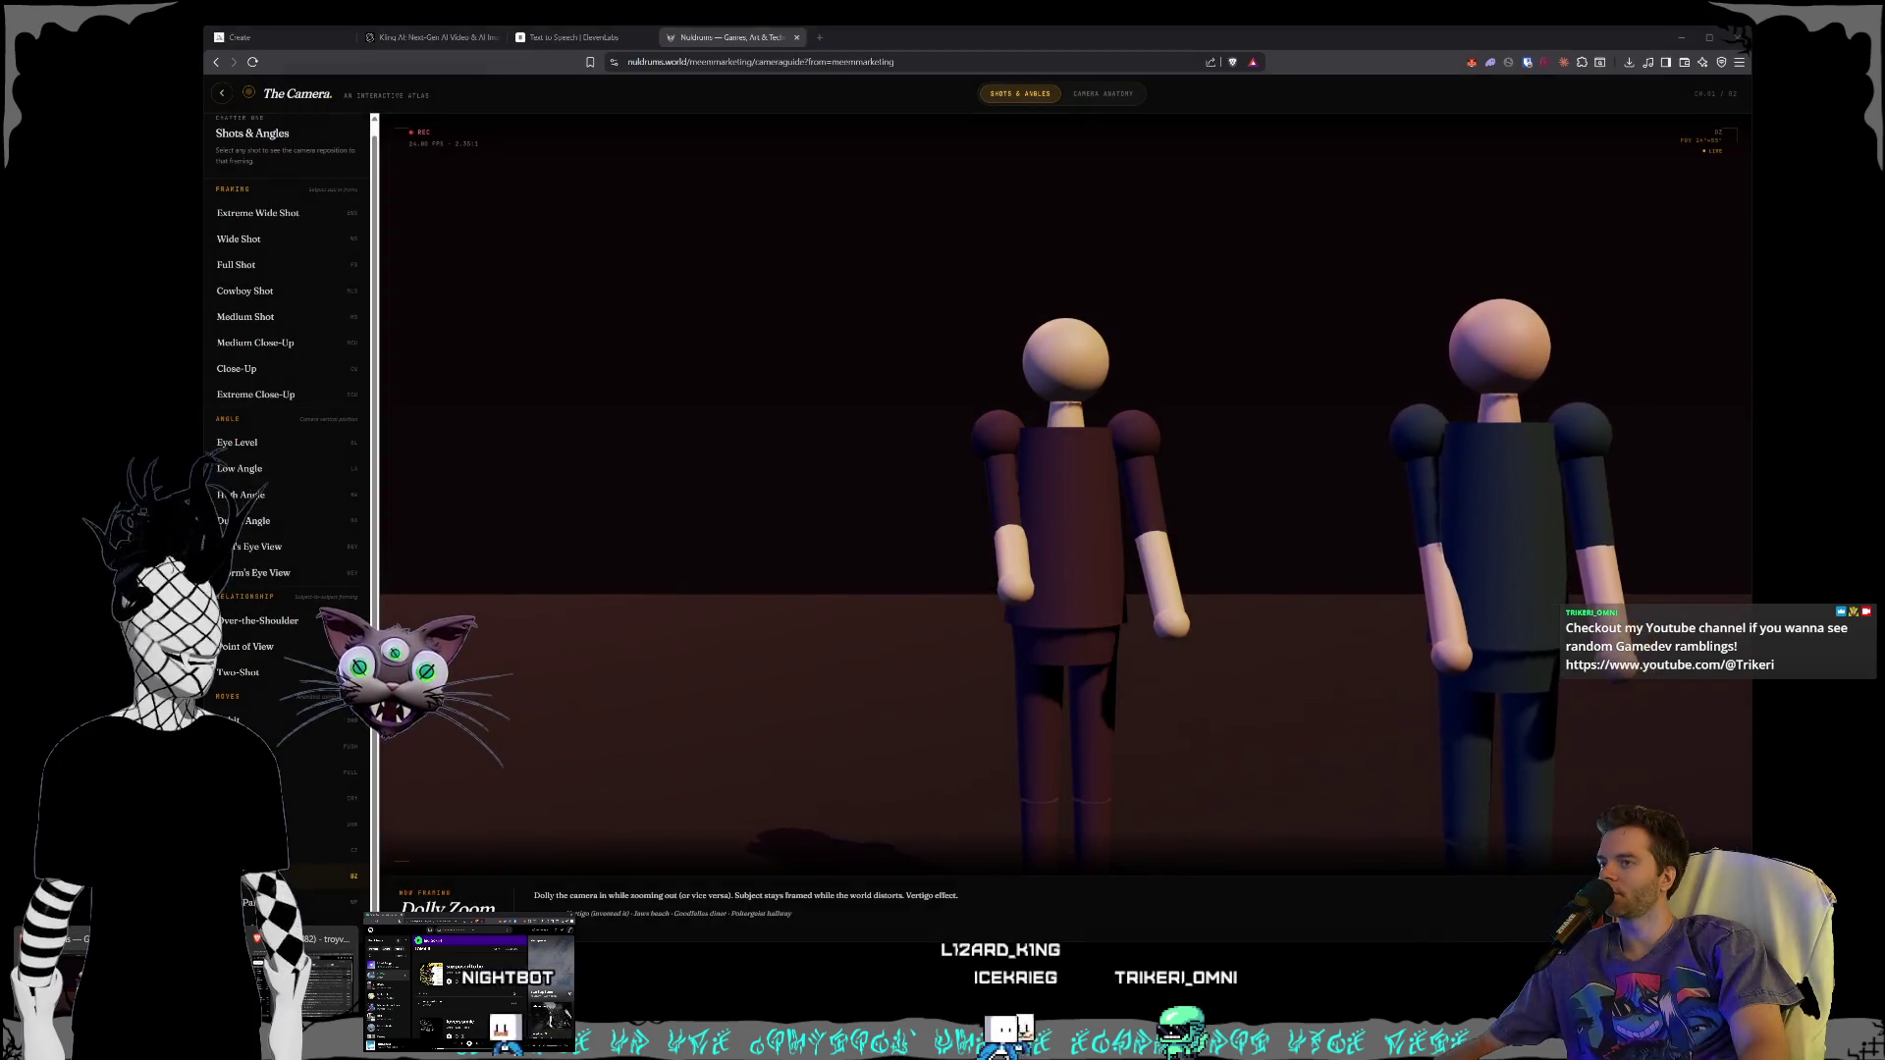
- Replace the Create prompt with three godlike giant beings with blank white faces and jet black eyes over a galaxy, and generate
left_click(300, 37)
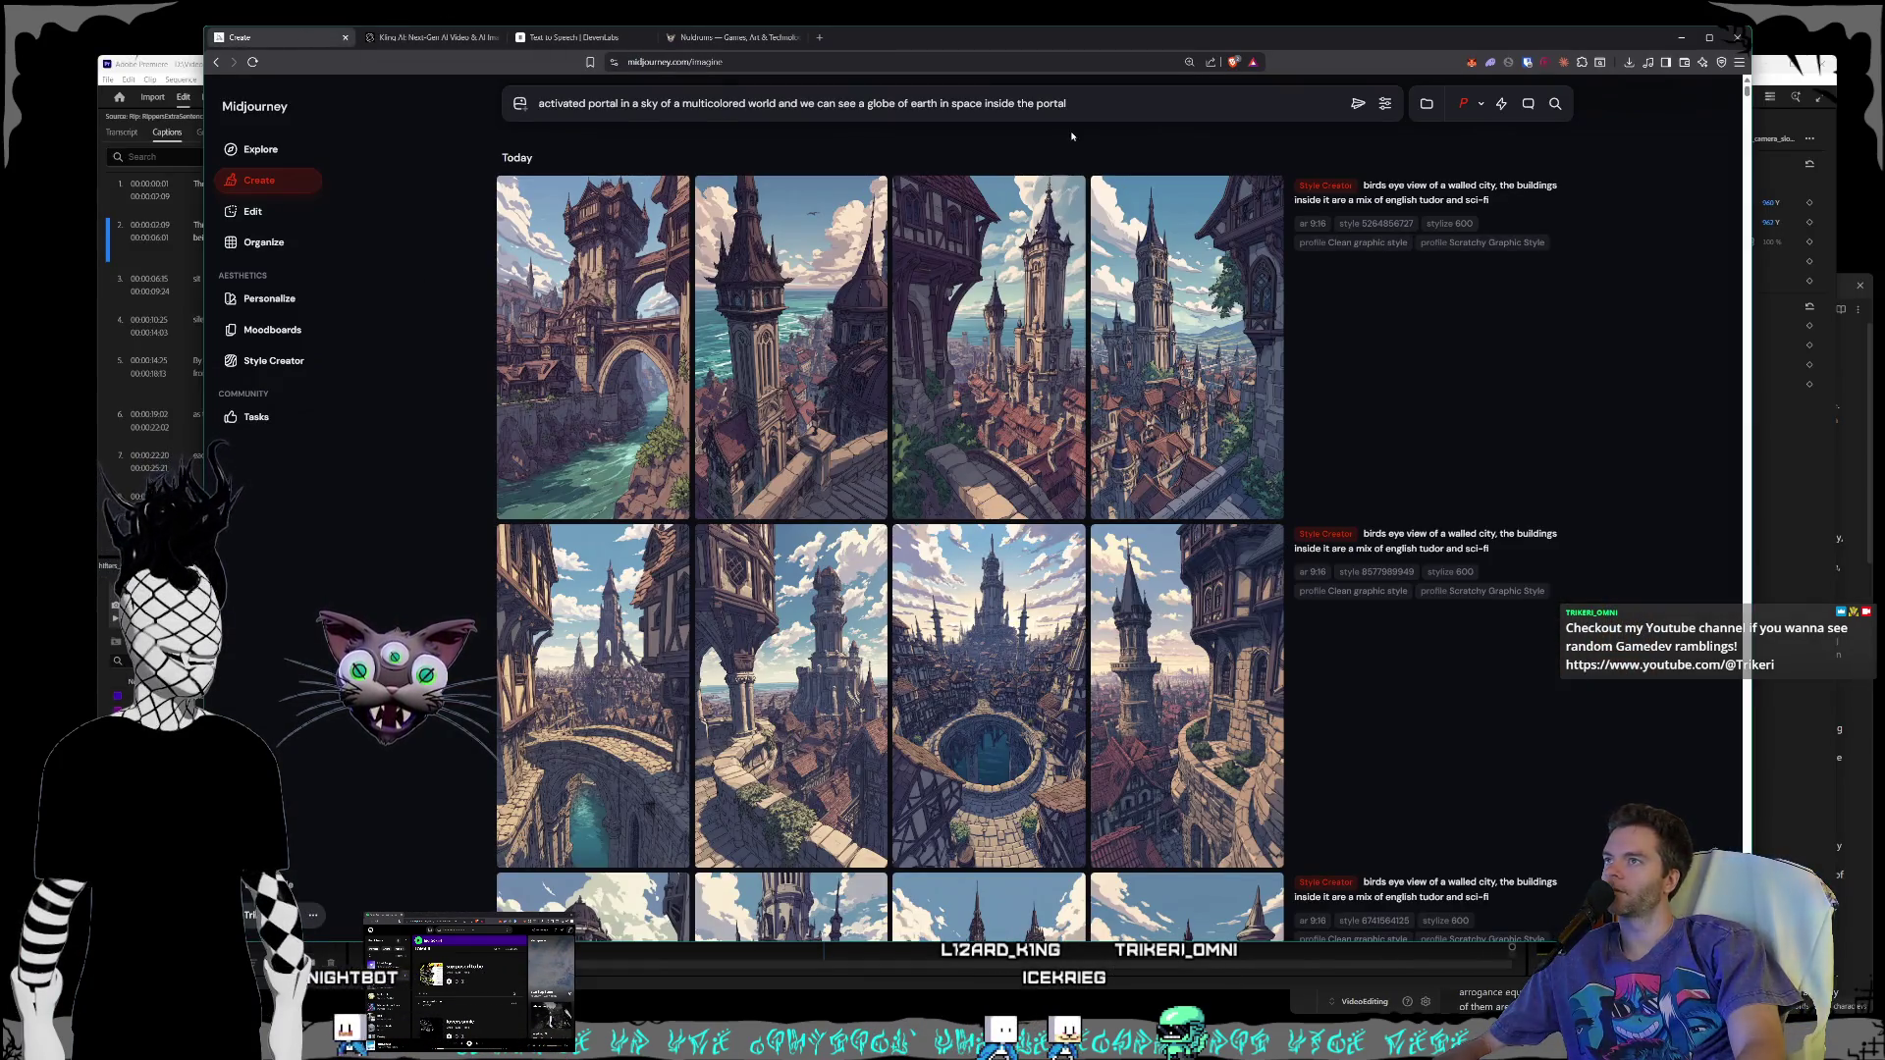
key("ctrl+a")
type("thr")
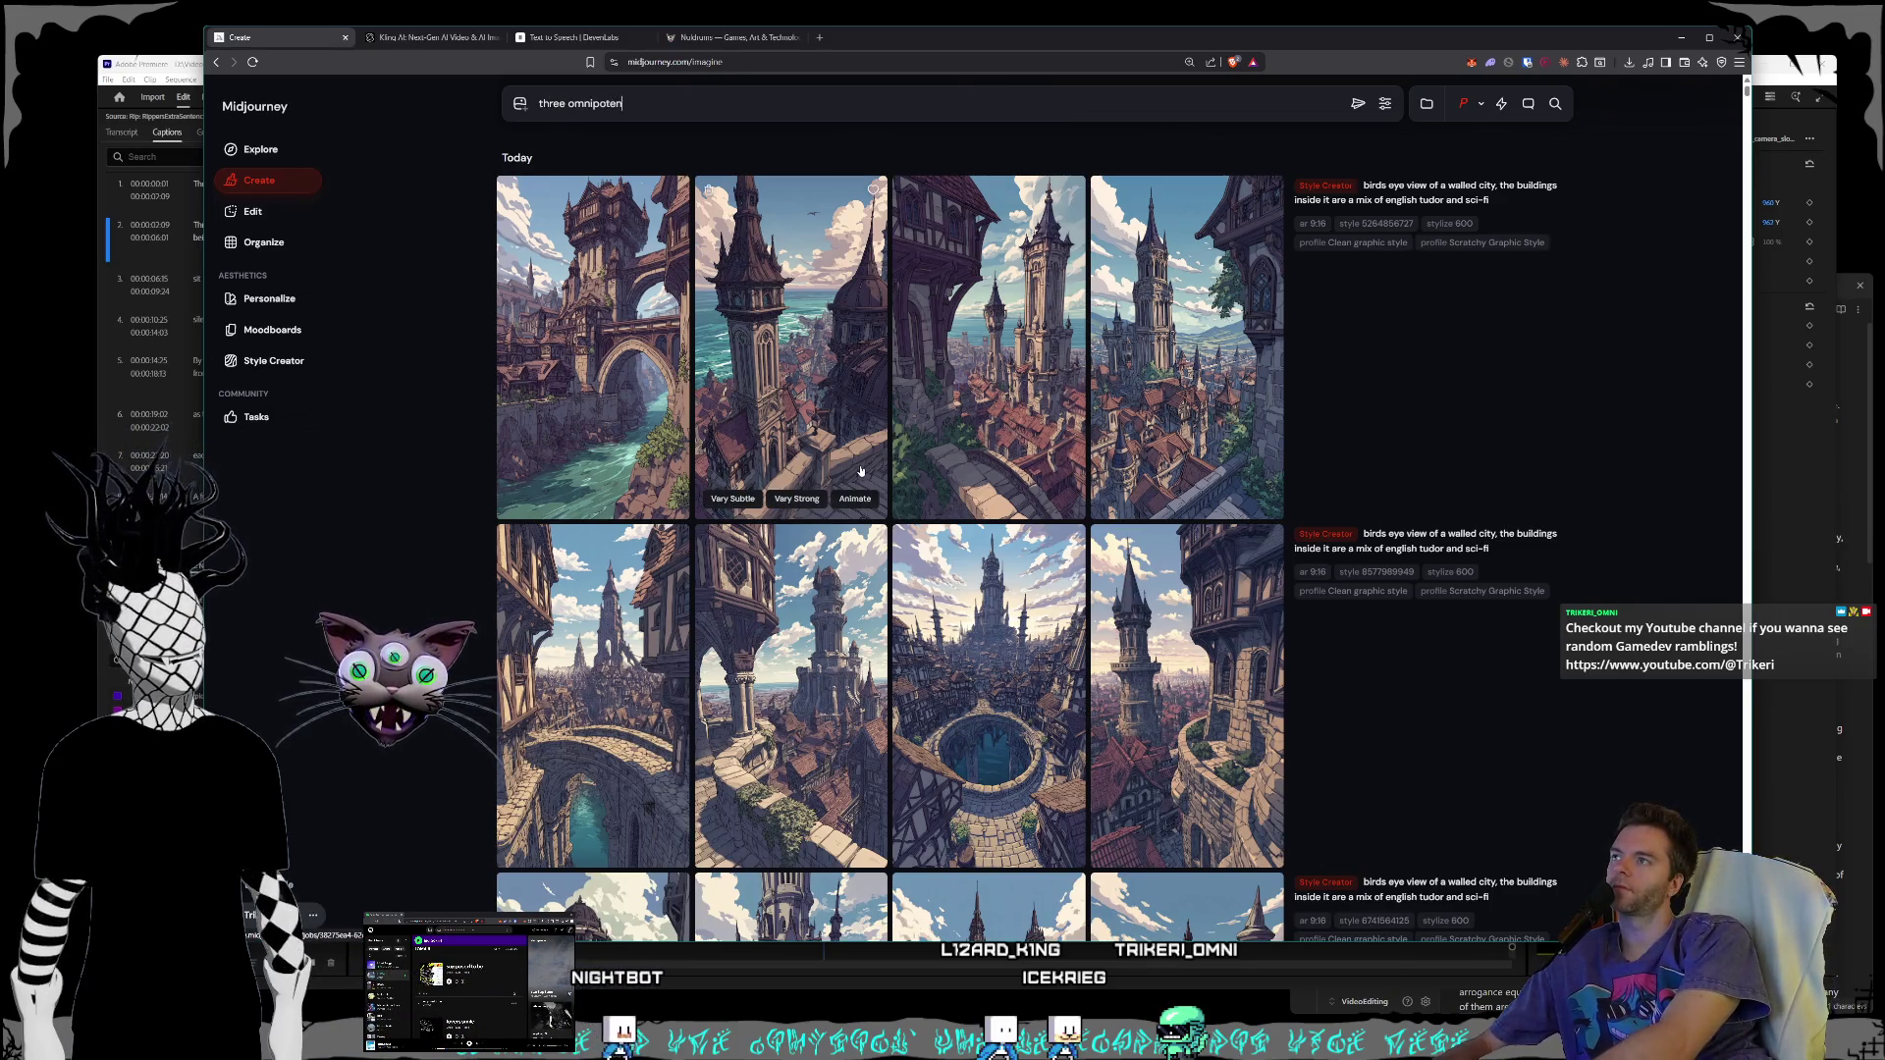
type("ee omnipotent godlike giant bei")
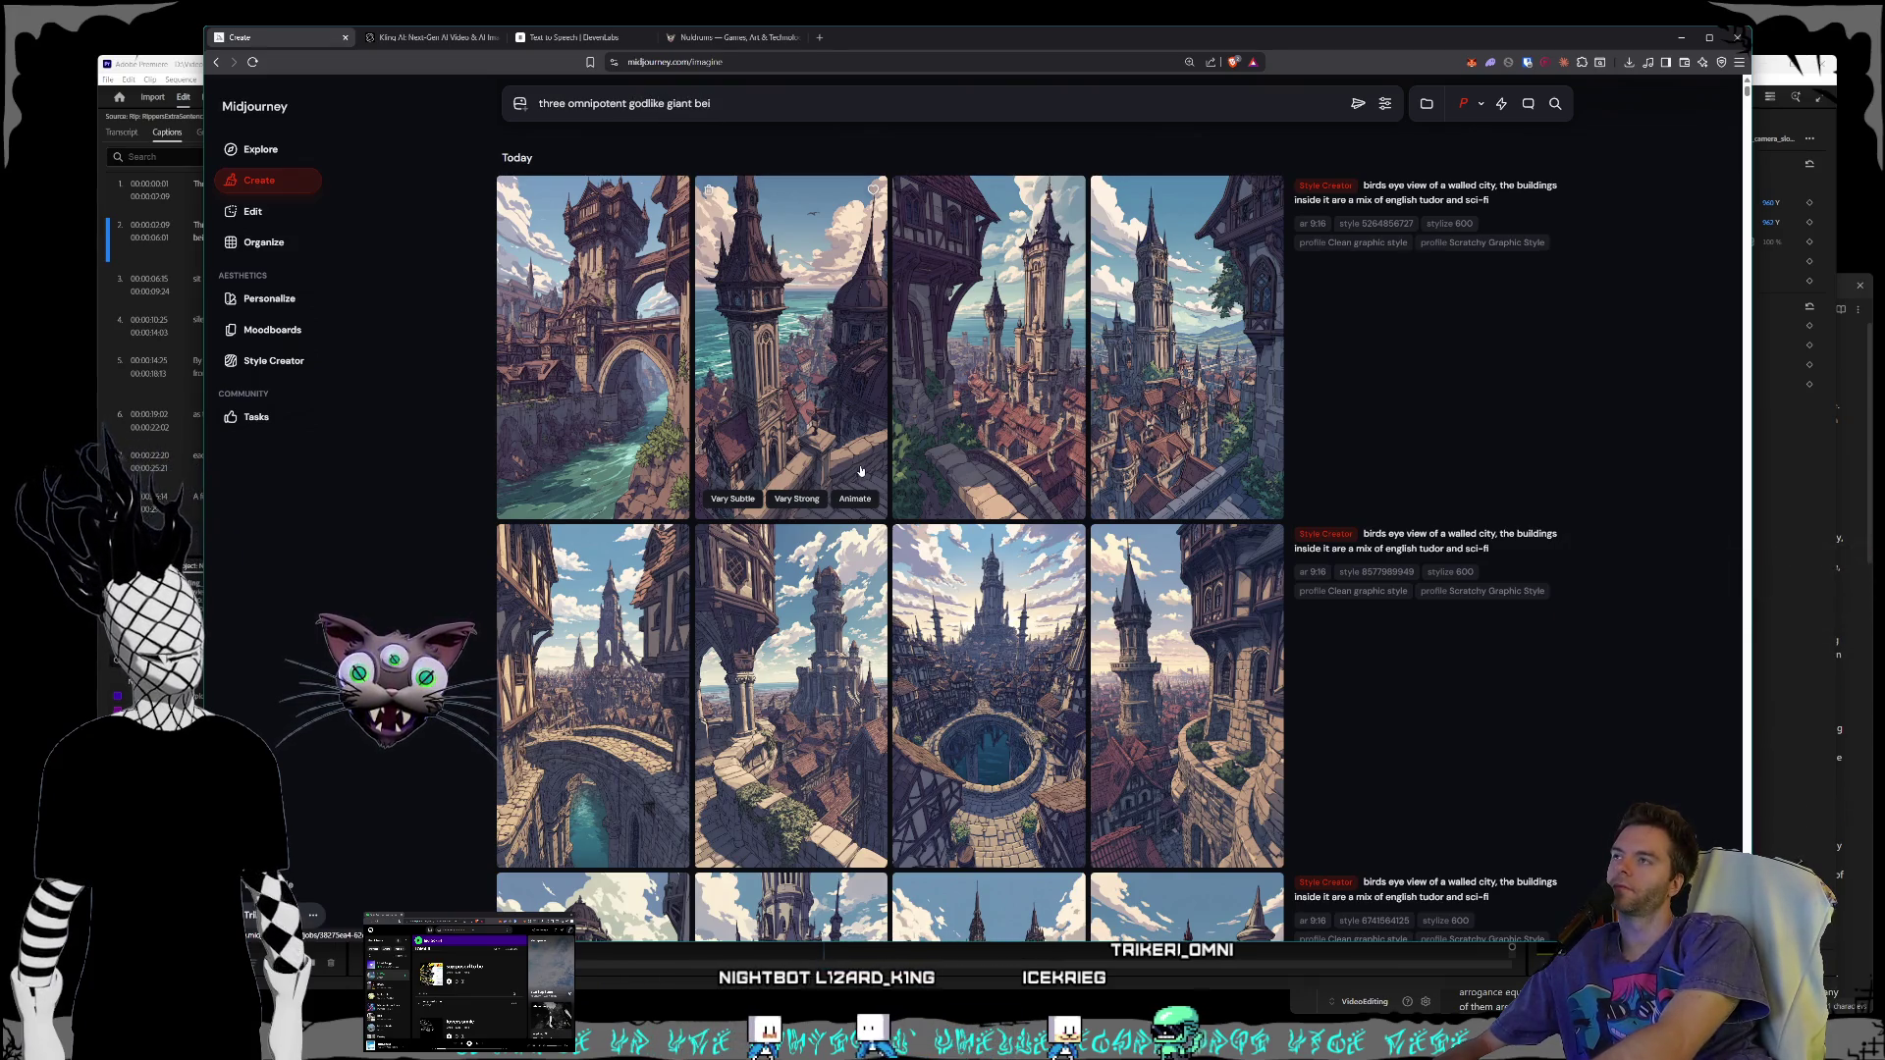
type("ngs looking down on a galaxy, they")
key("BackSpace")
type("ir faces are b")
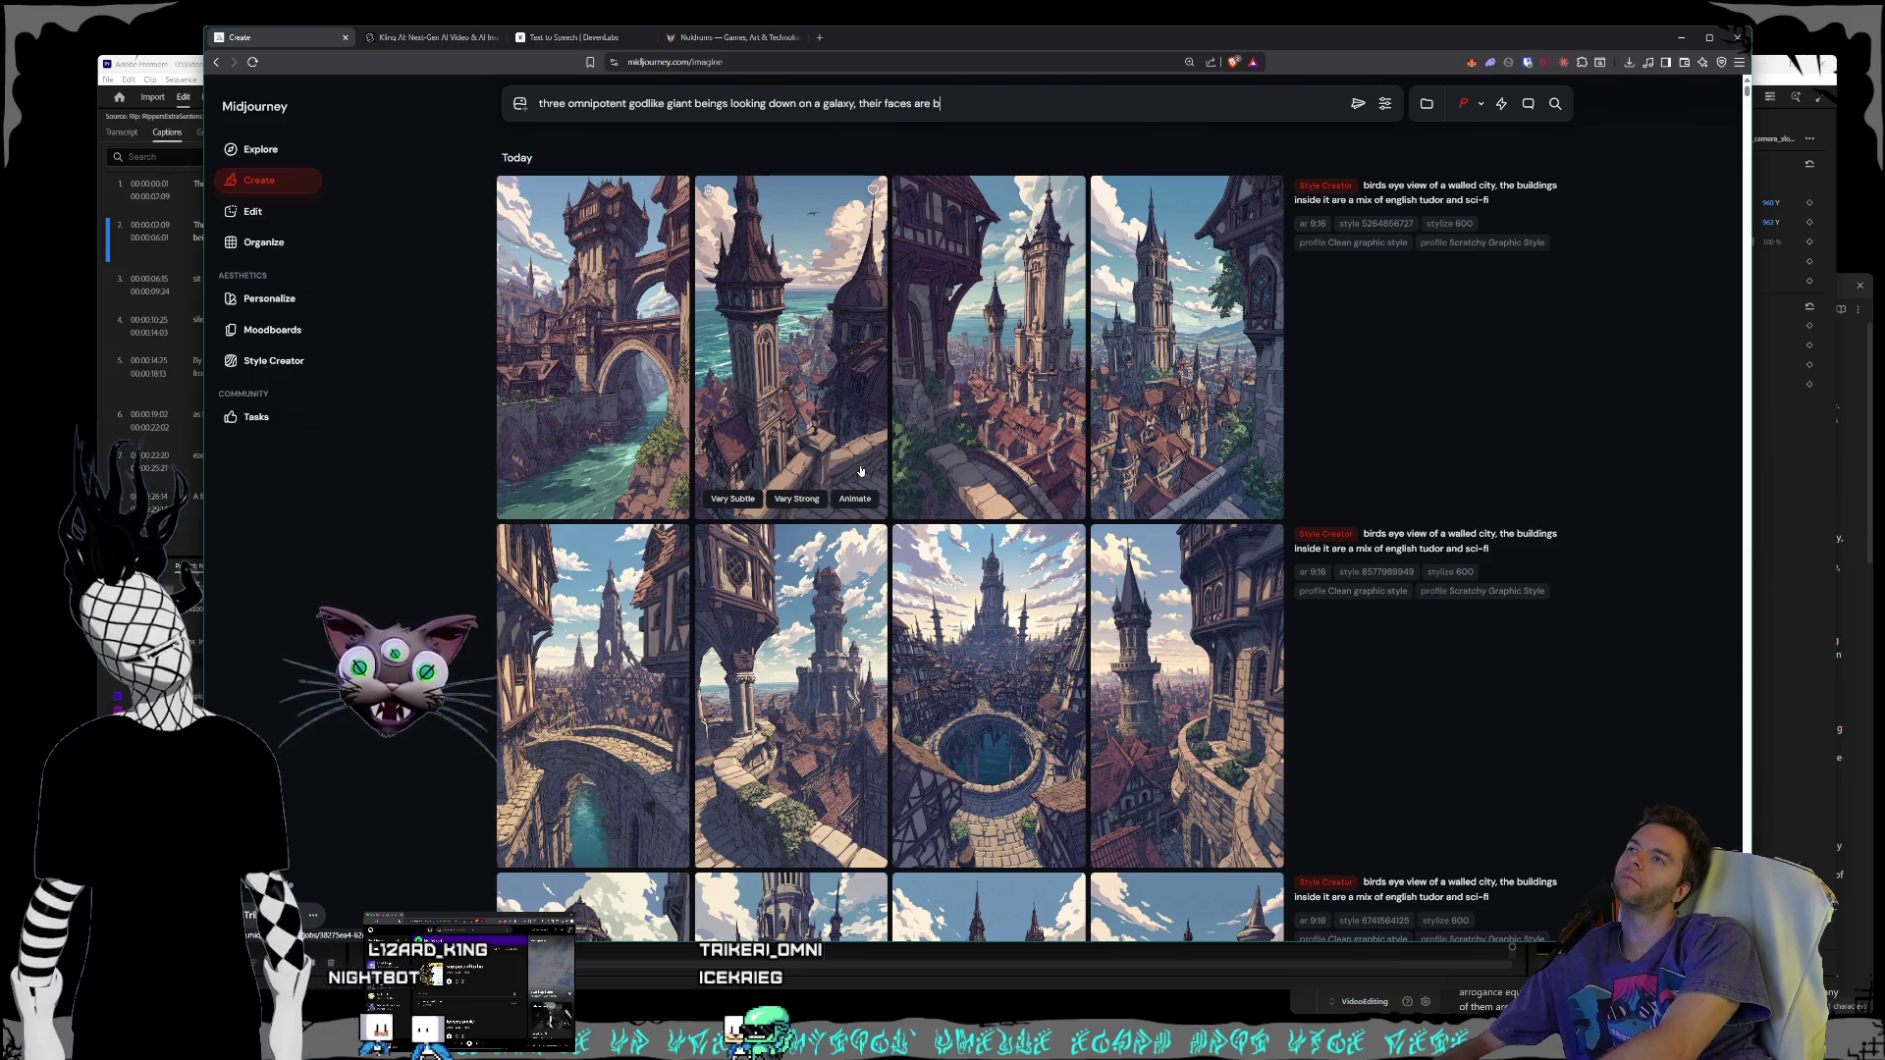
type("lank white with")
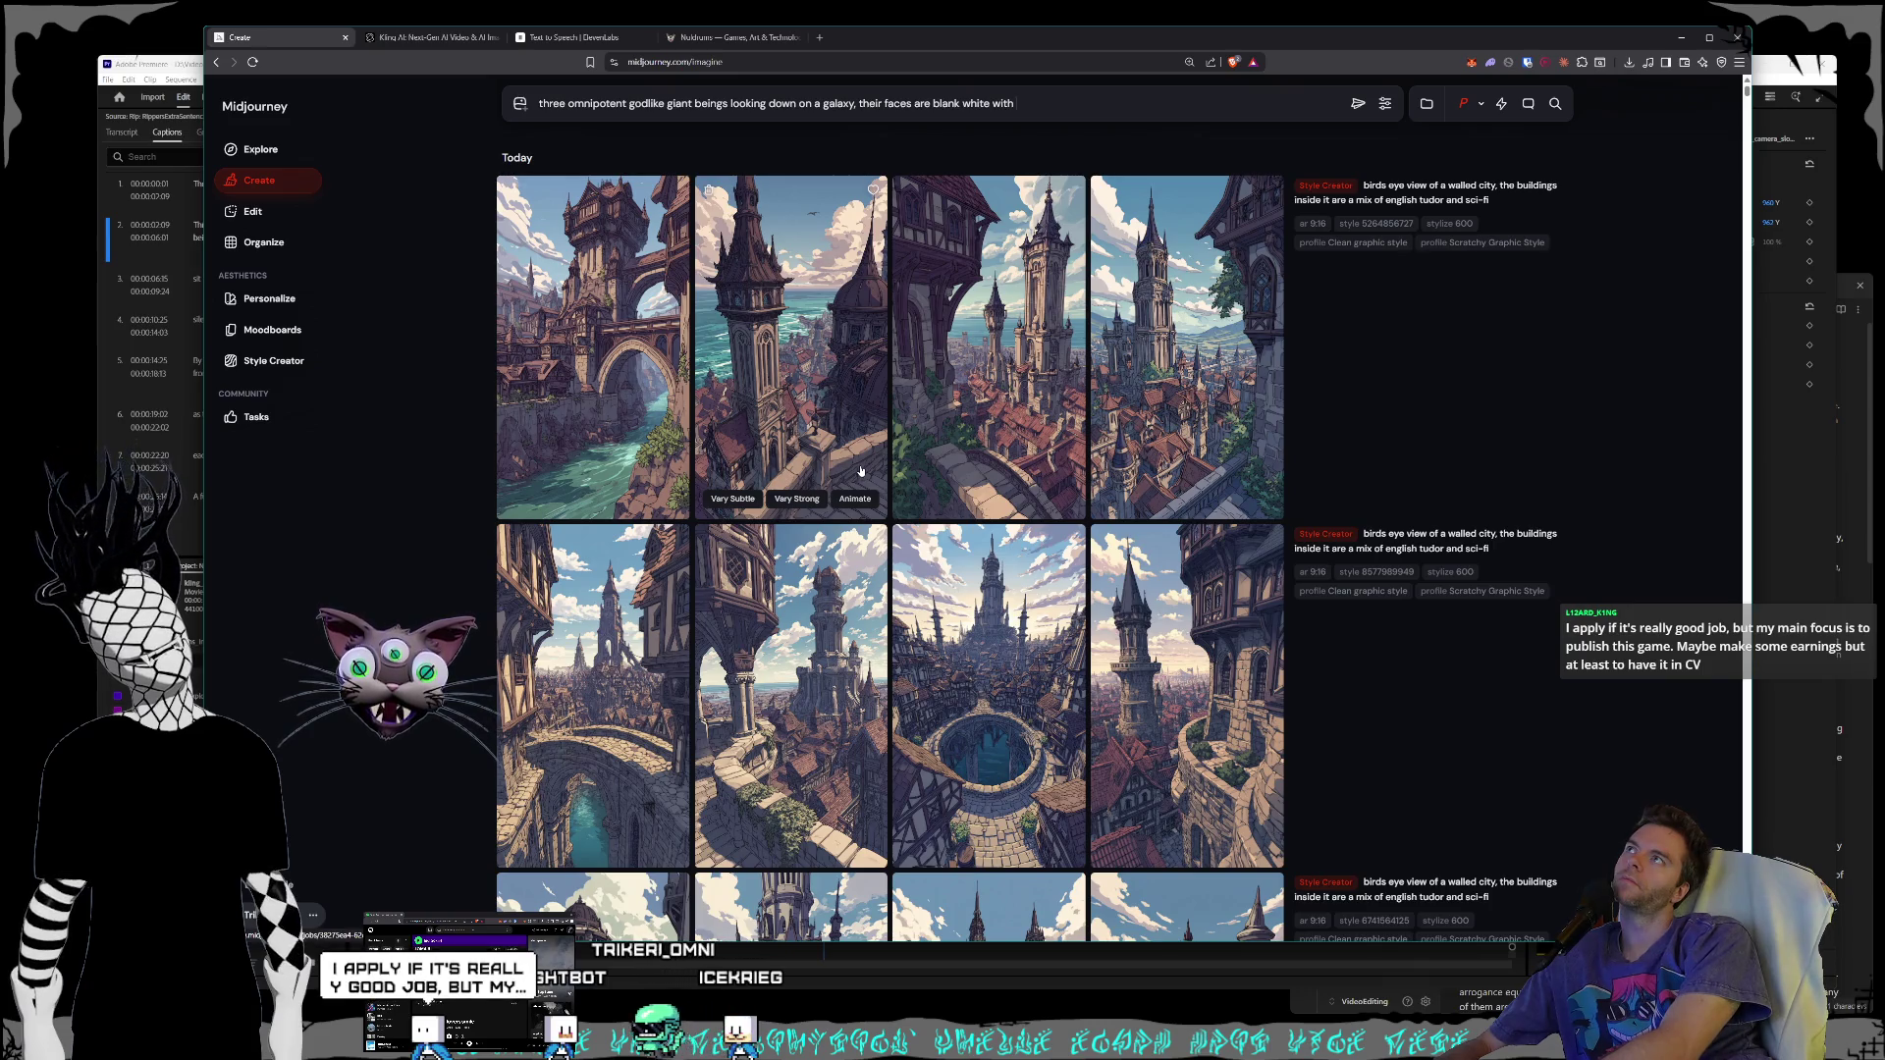
type("eyes")
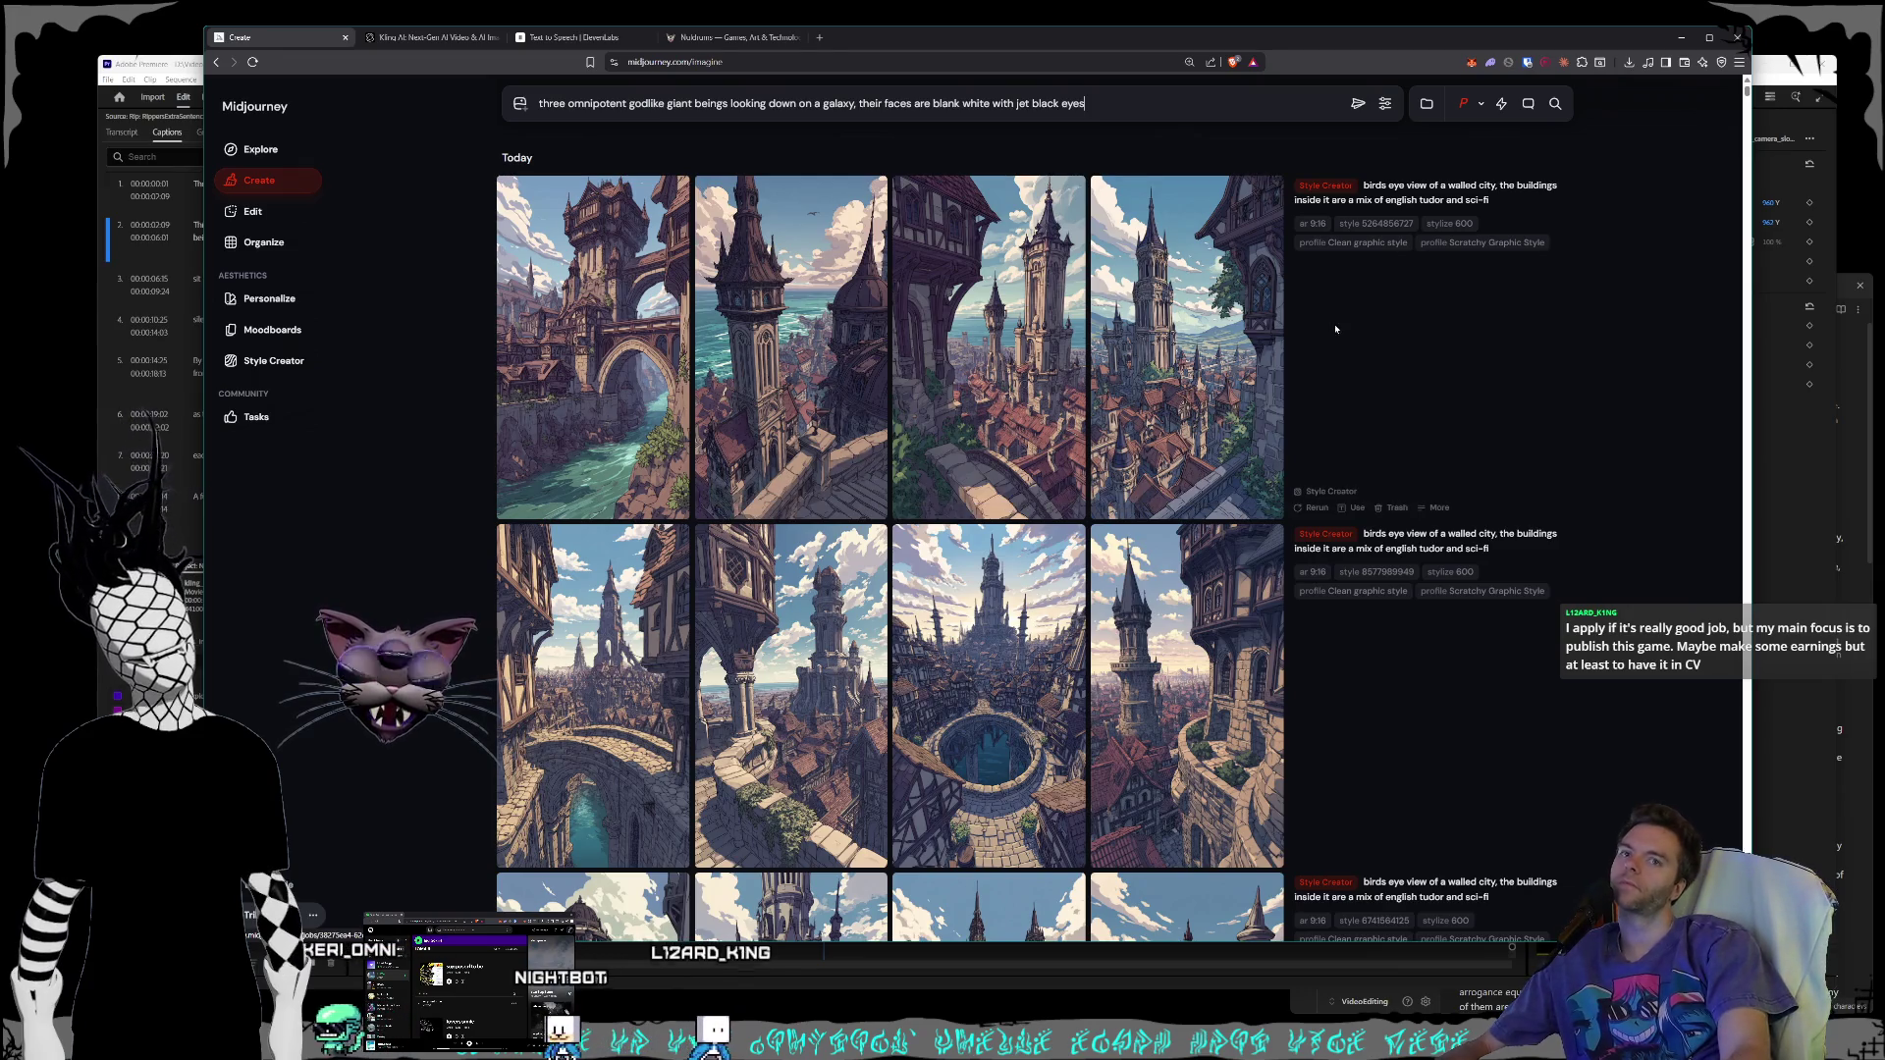
left_click(1363, 110)
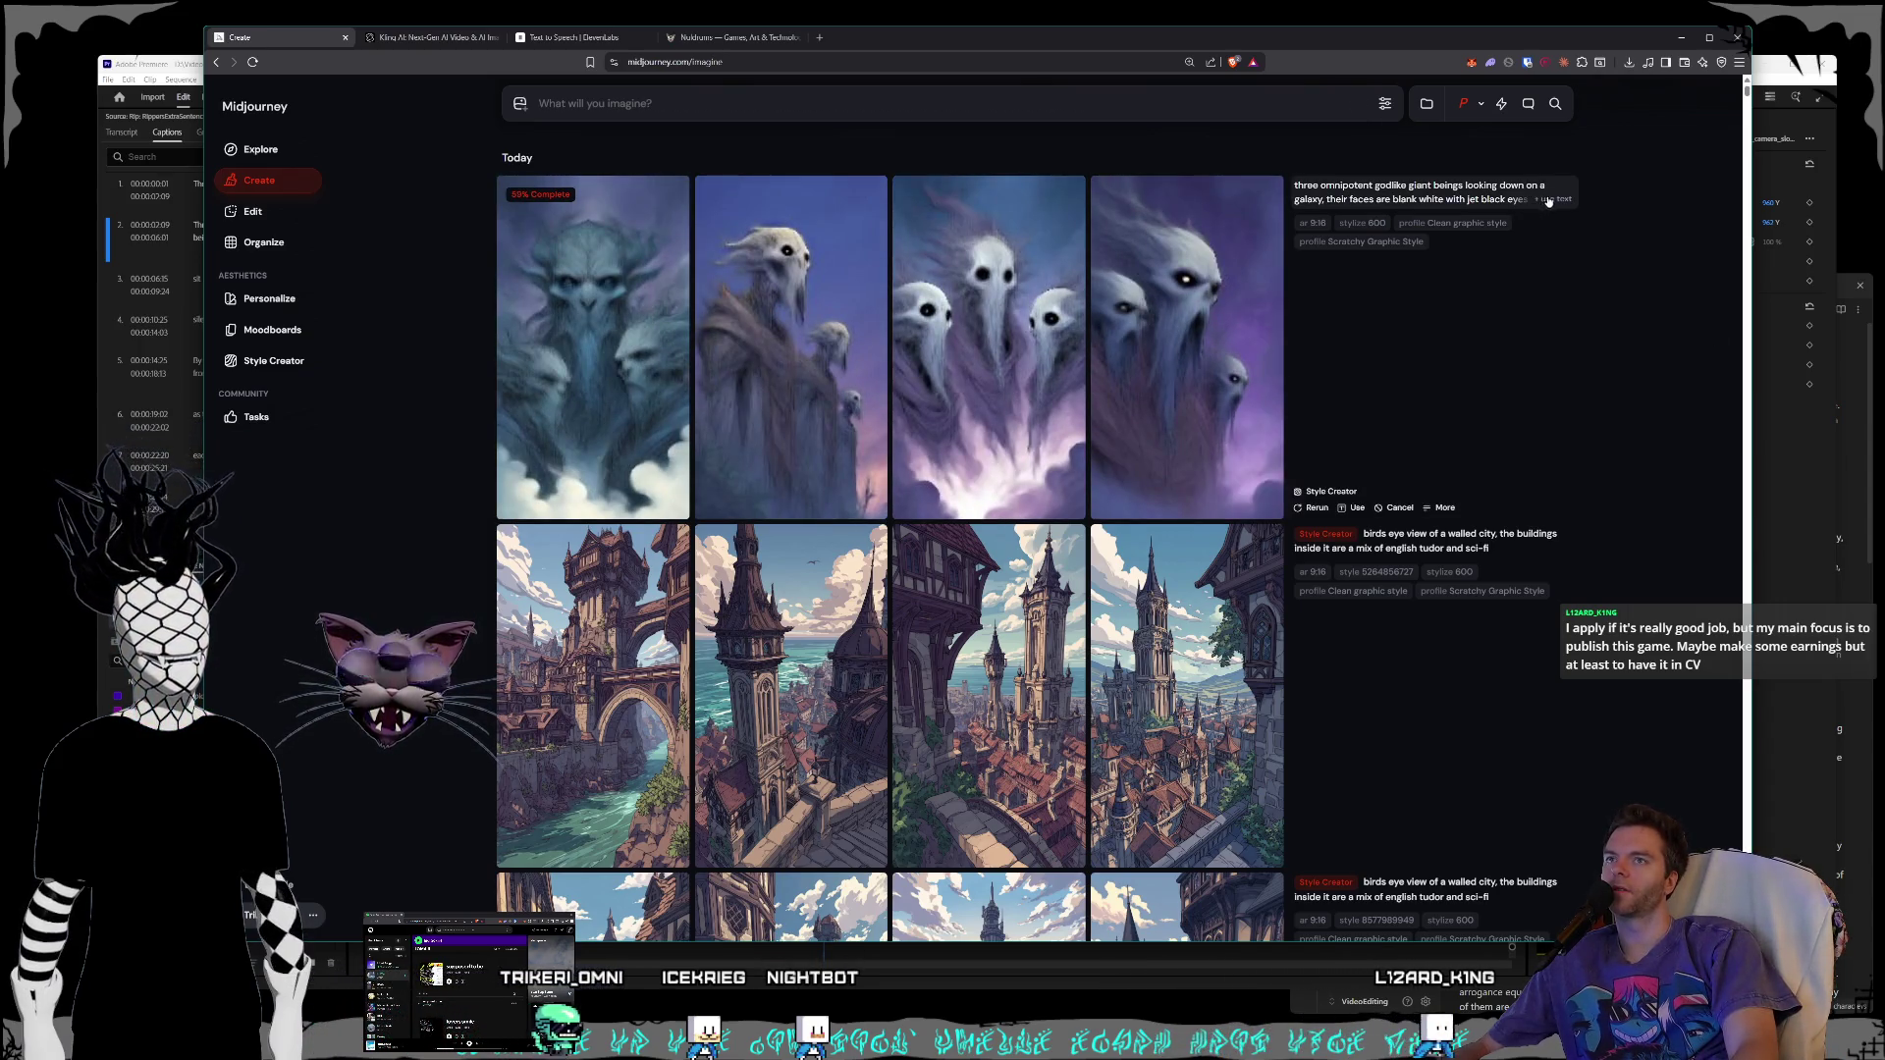
- Reuse the previous prompt with 'statue' heads added and generate a new set
left_click(1548, 200)
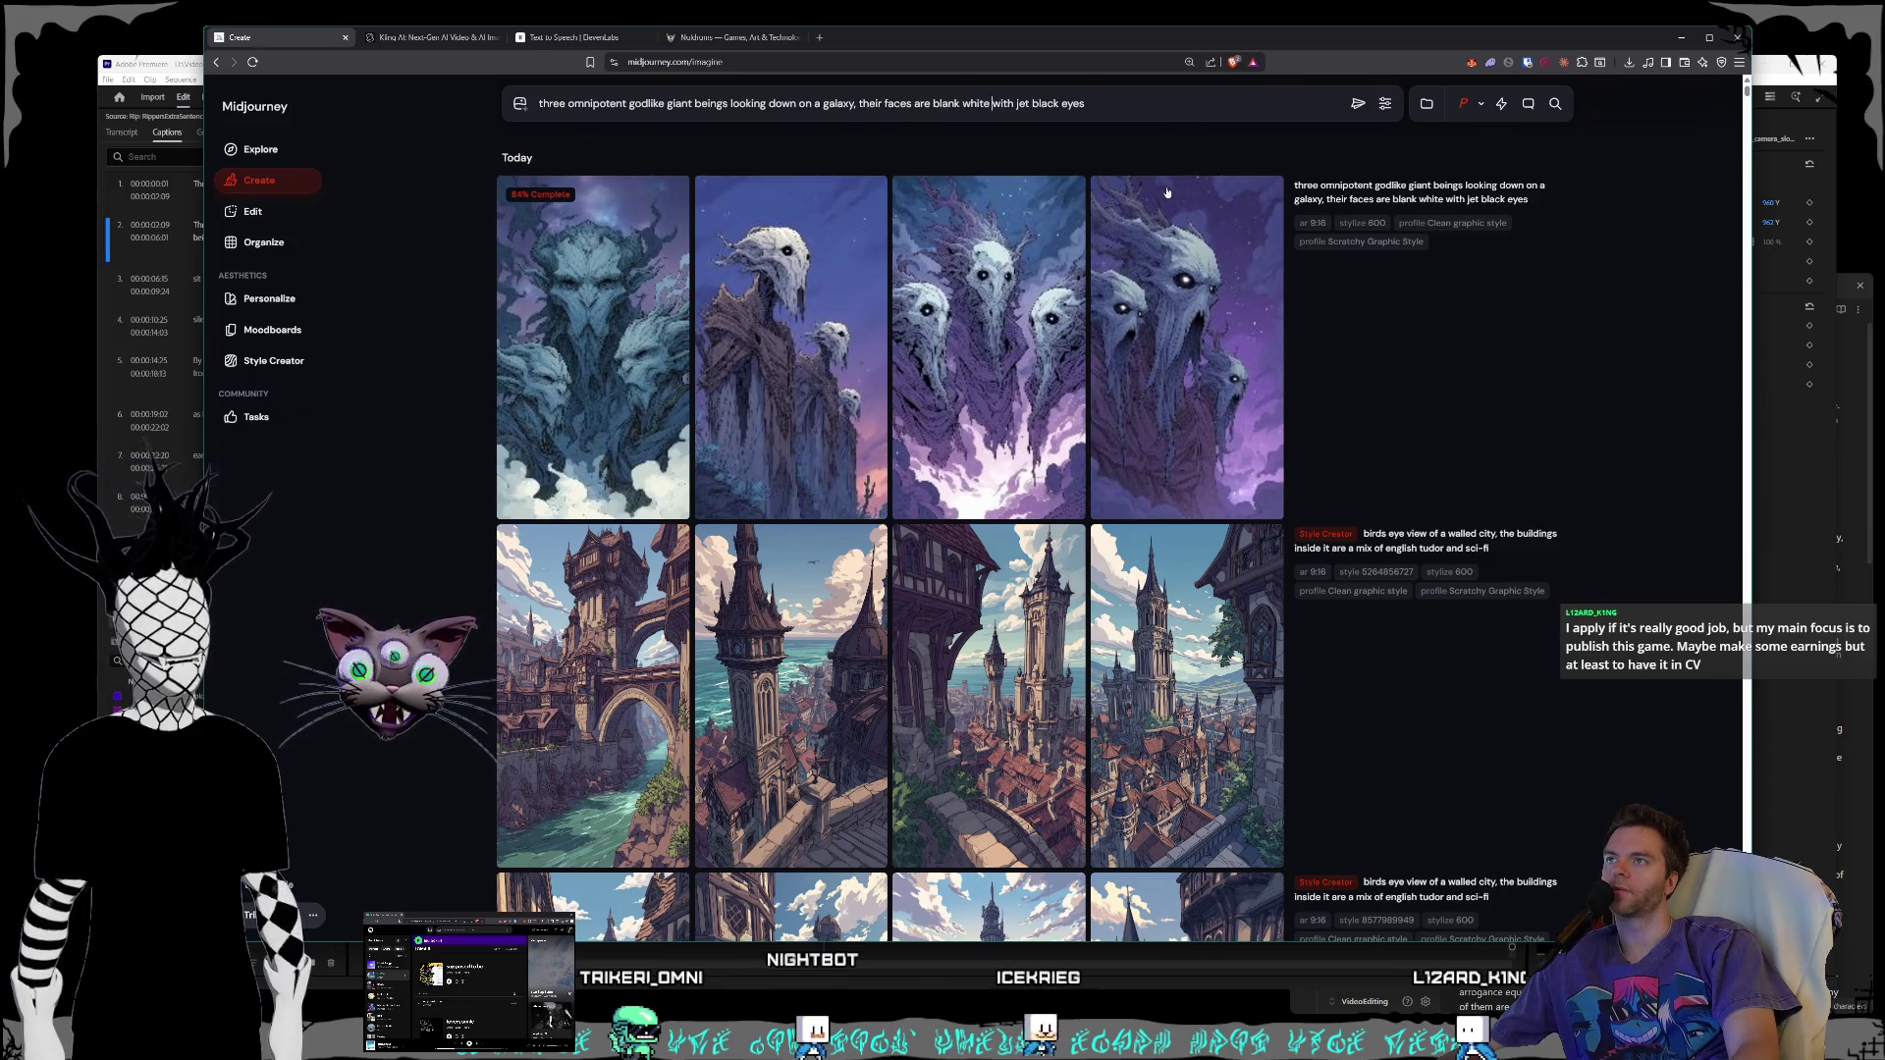
type("statue heads")
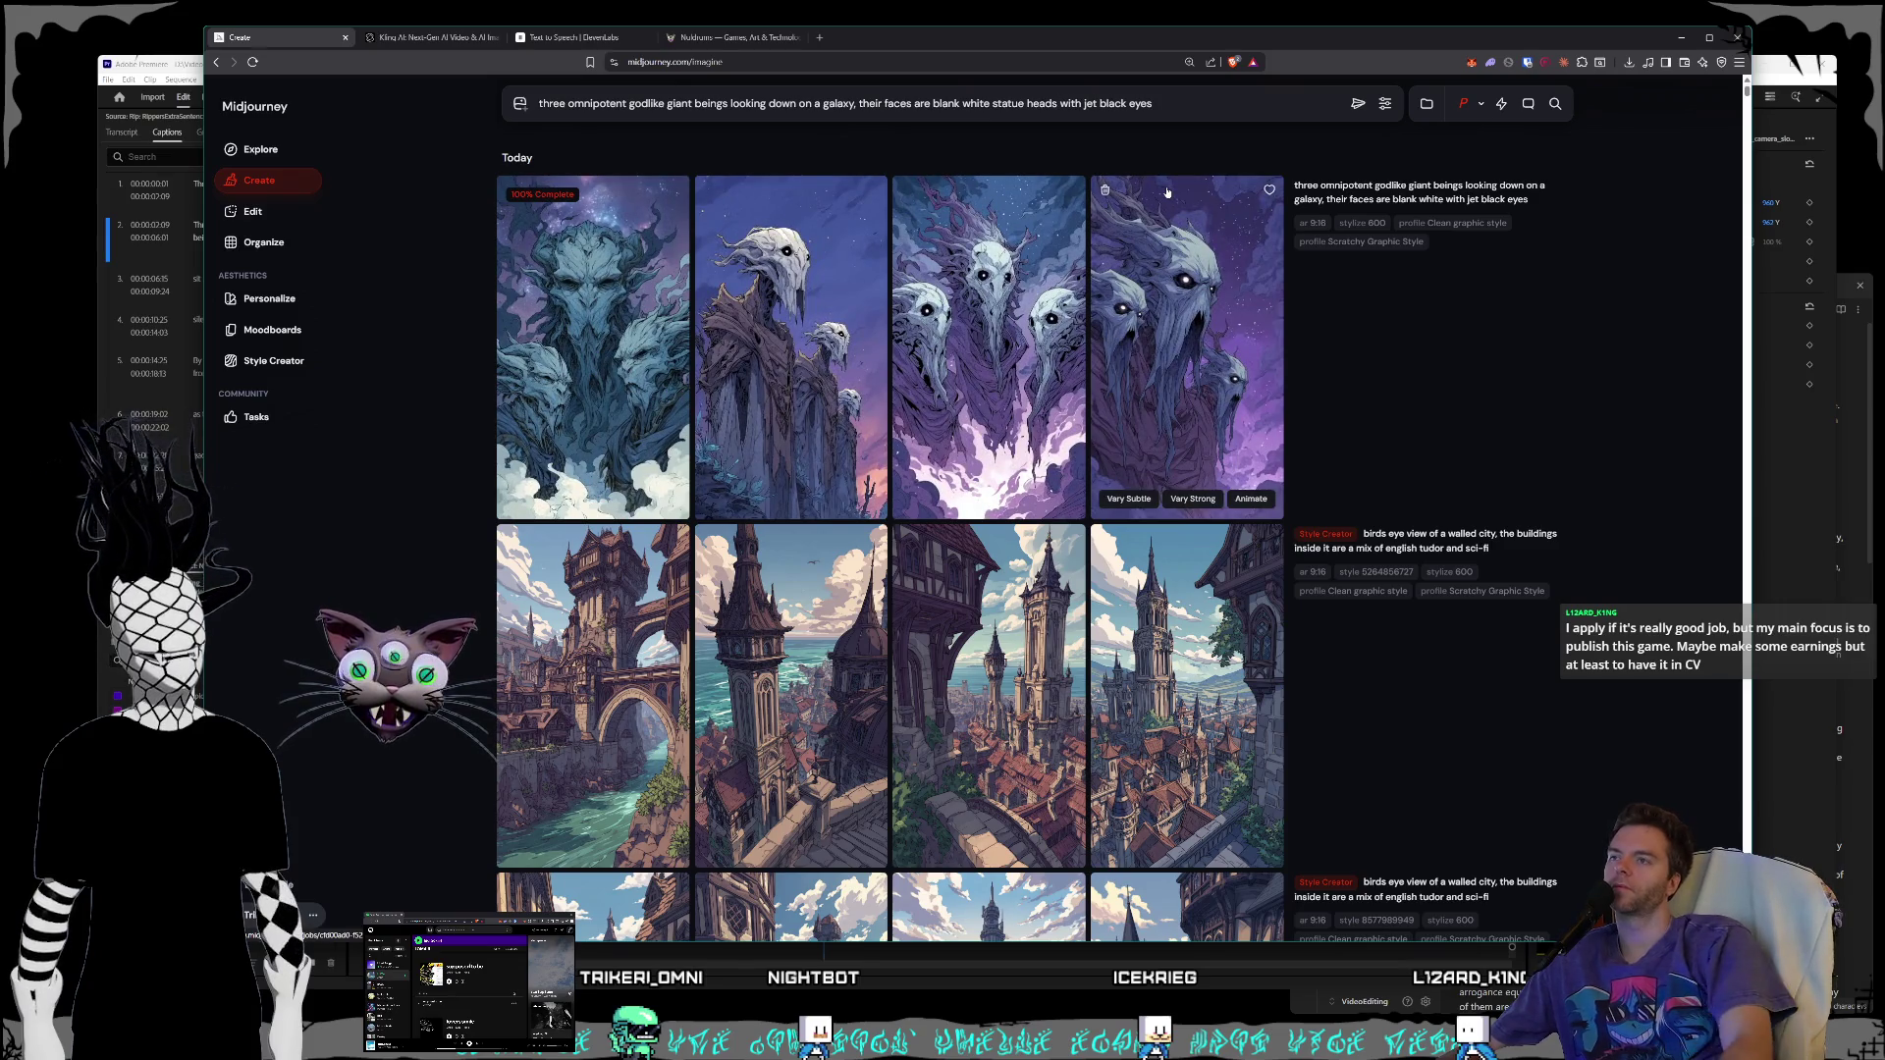
key("Return")
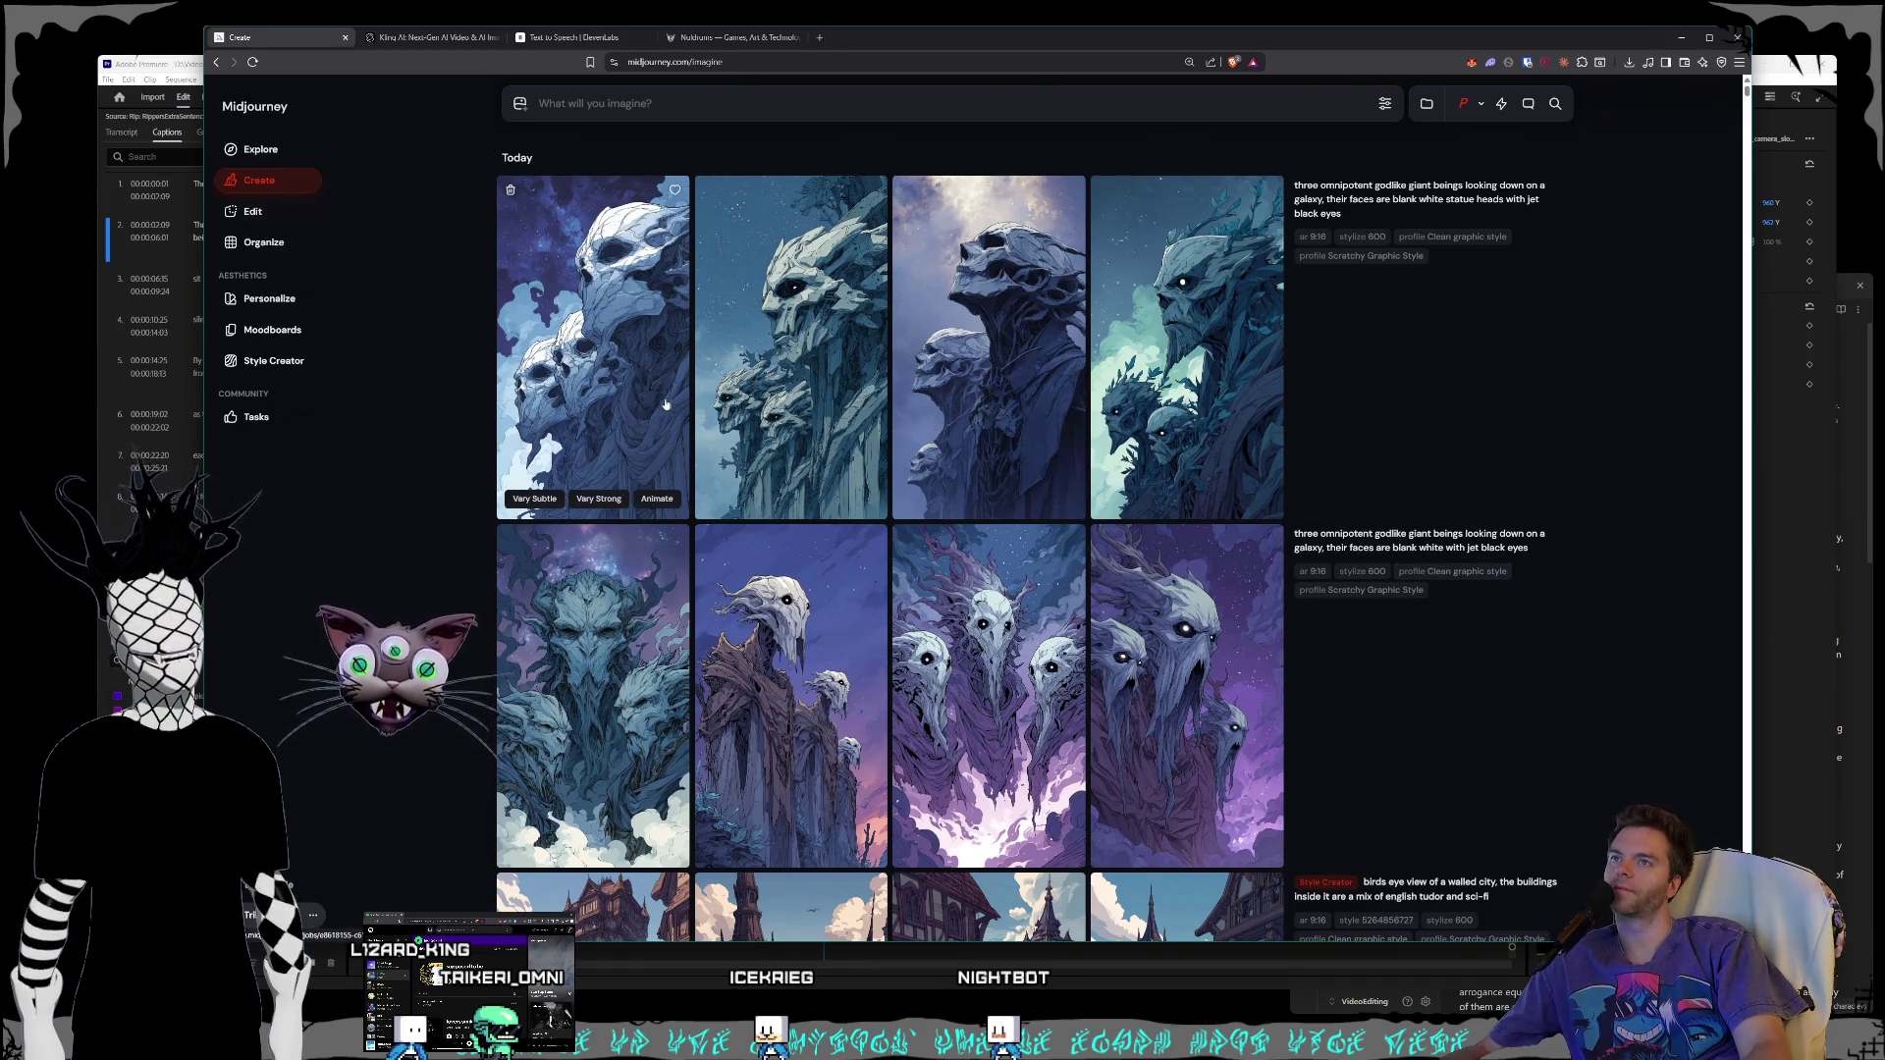
- View the first statue-head image full size, then return to the results grid
left_click(568, 386)
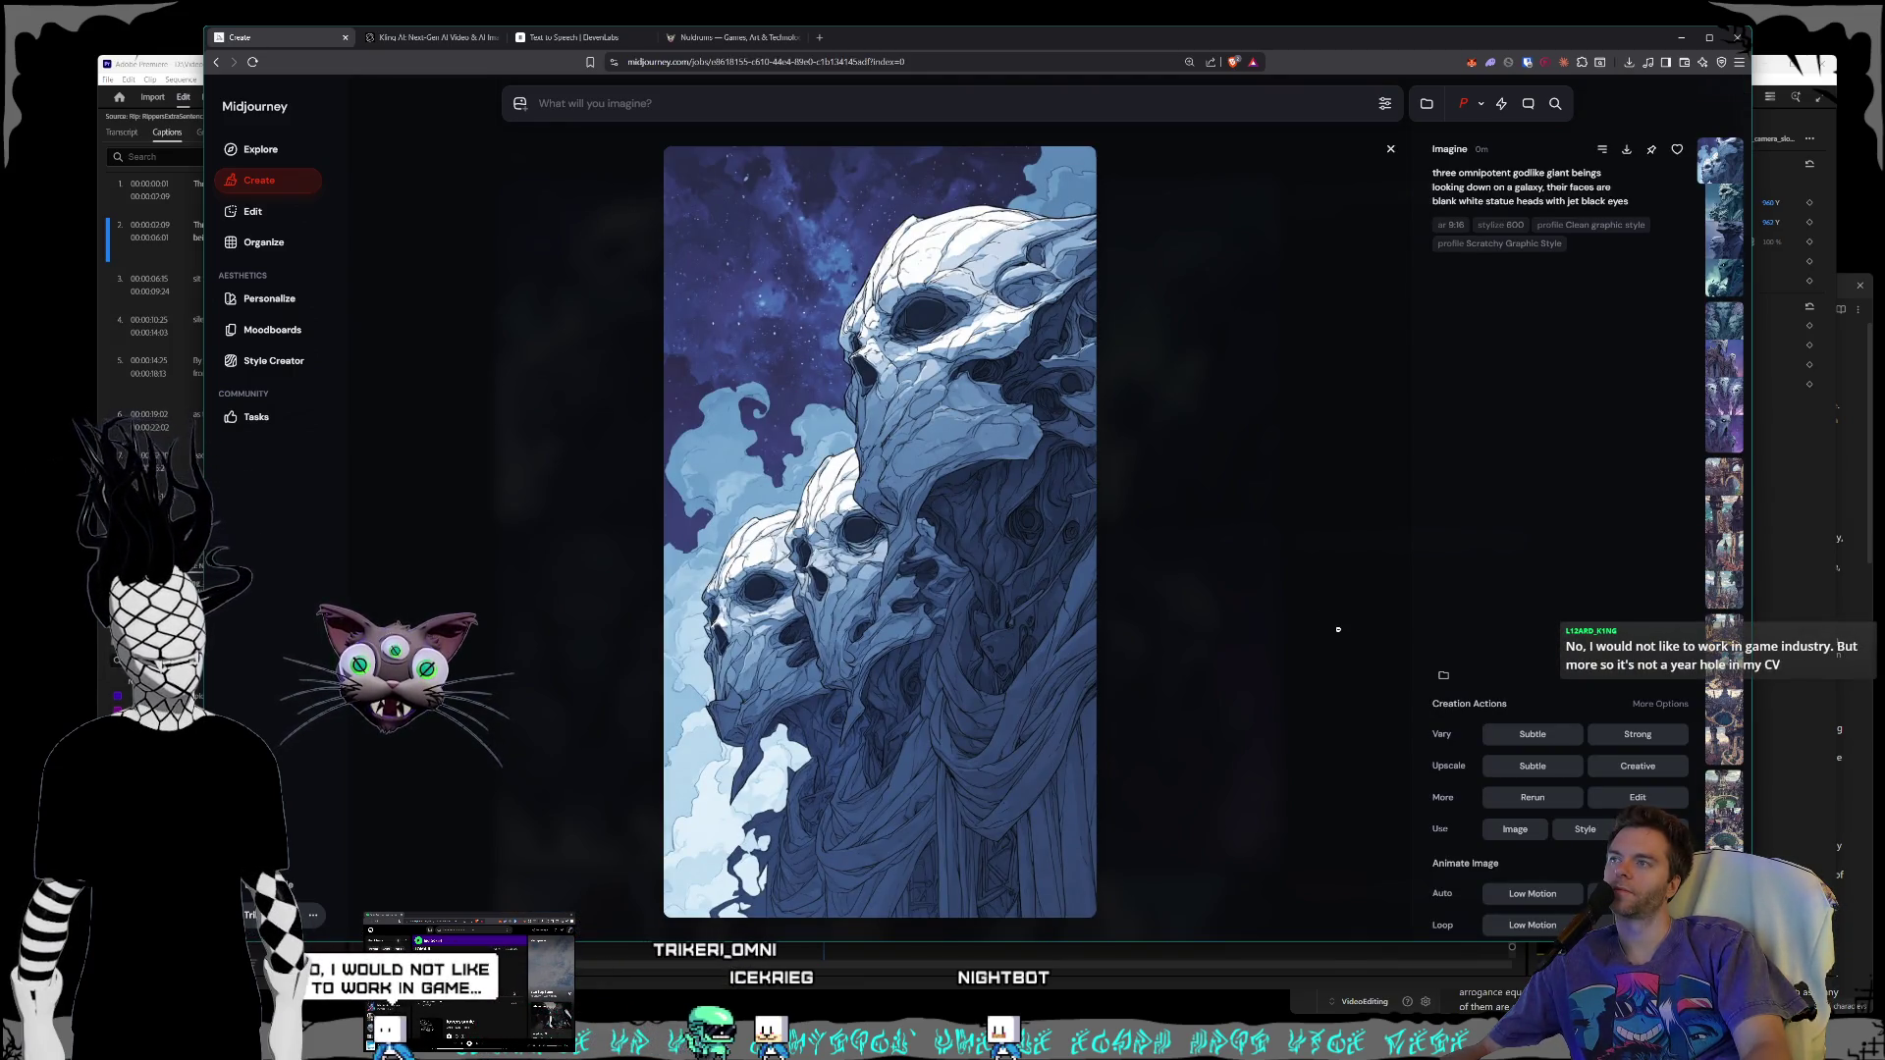
key("Escape")
mouse_move(1190, 391)
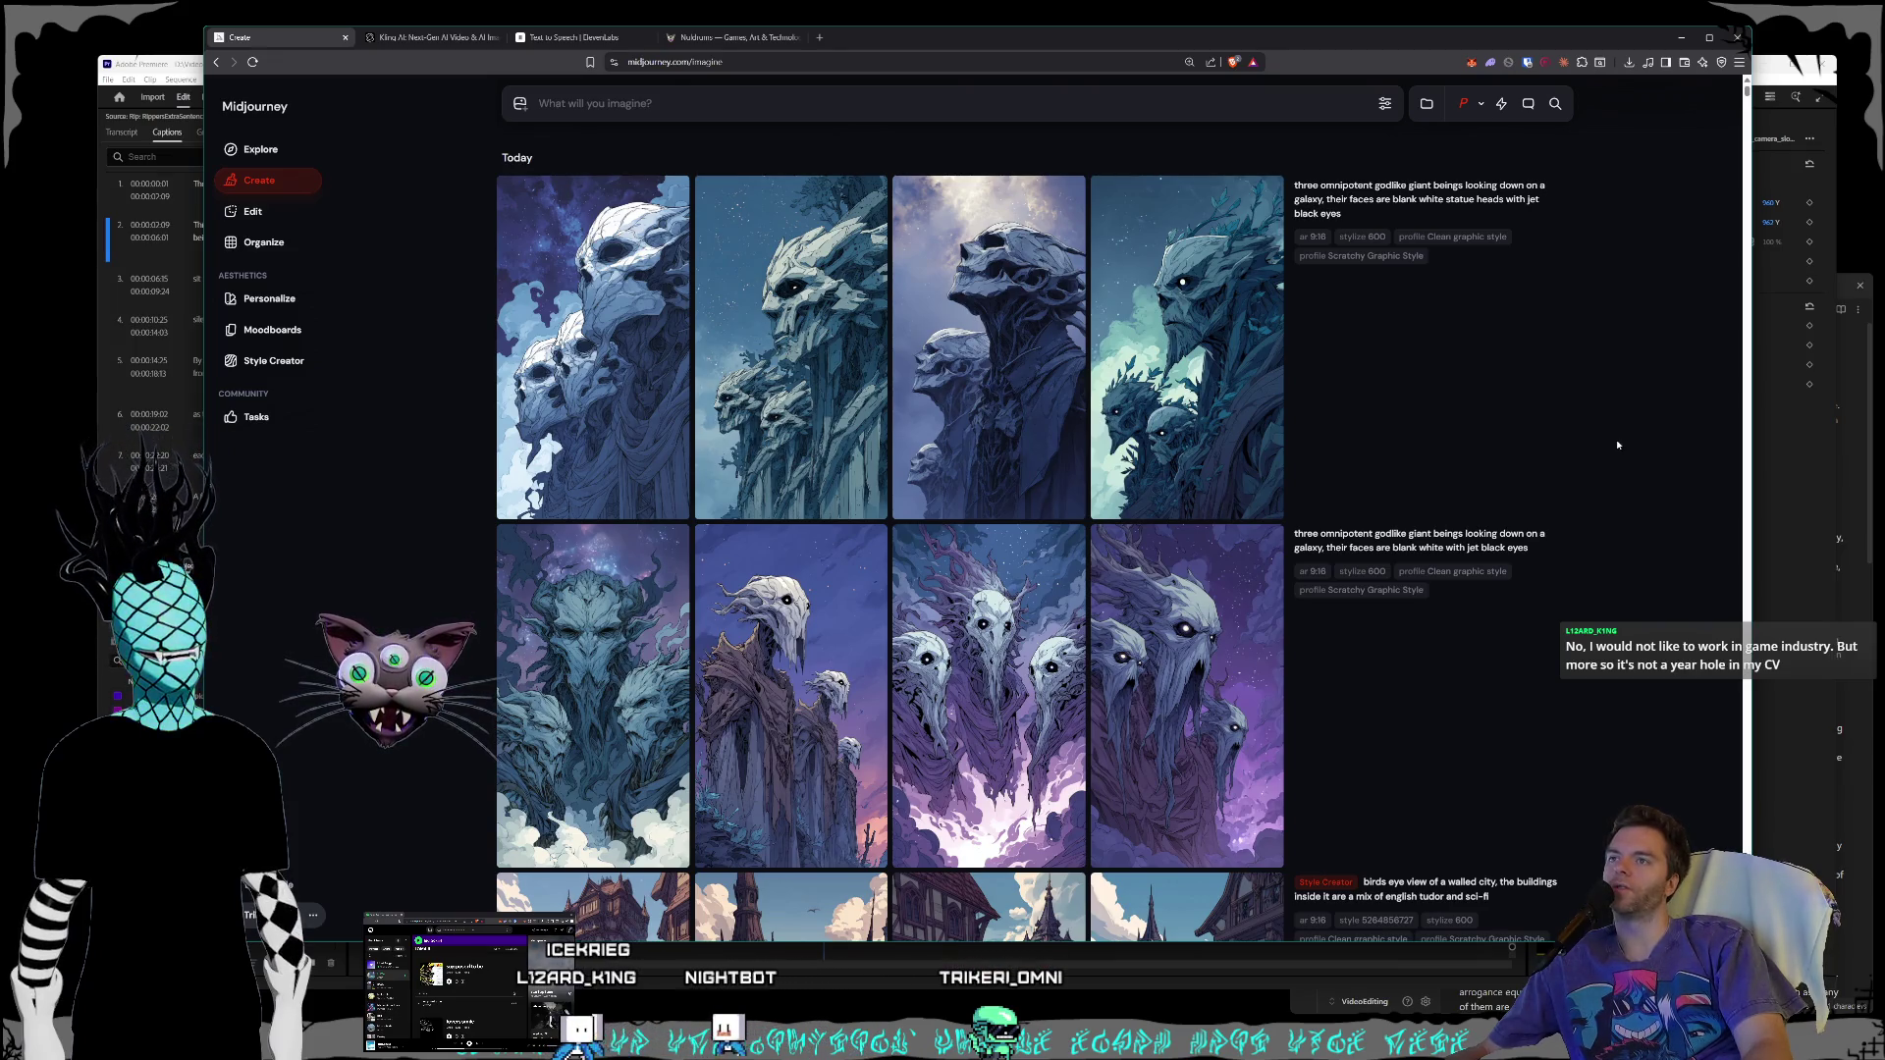
mouse_move(1468, 389)
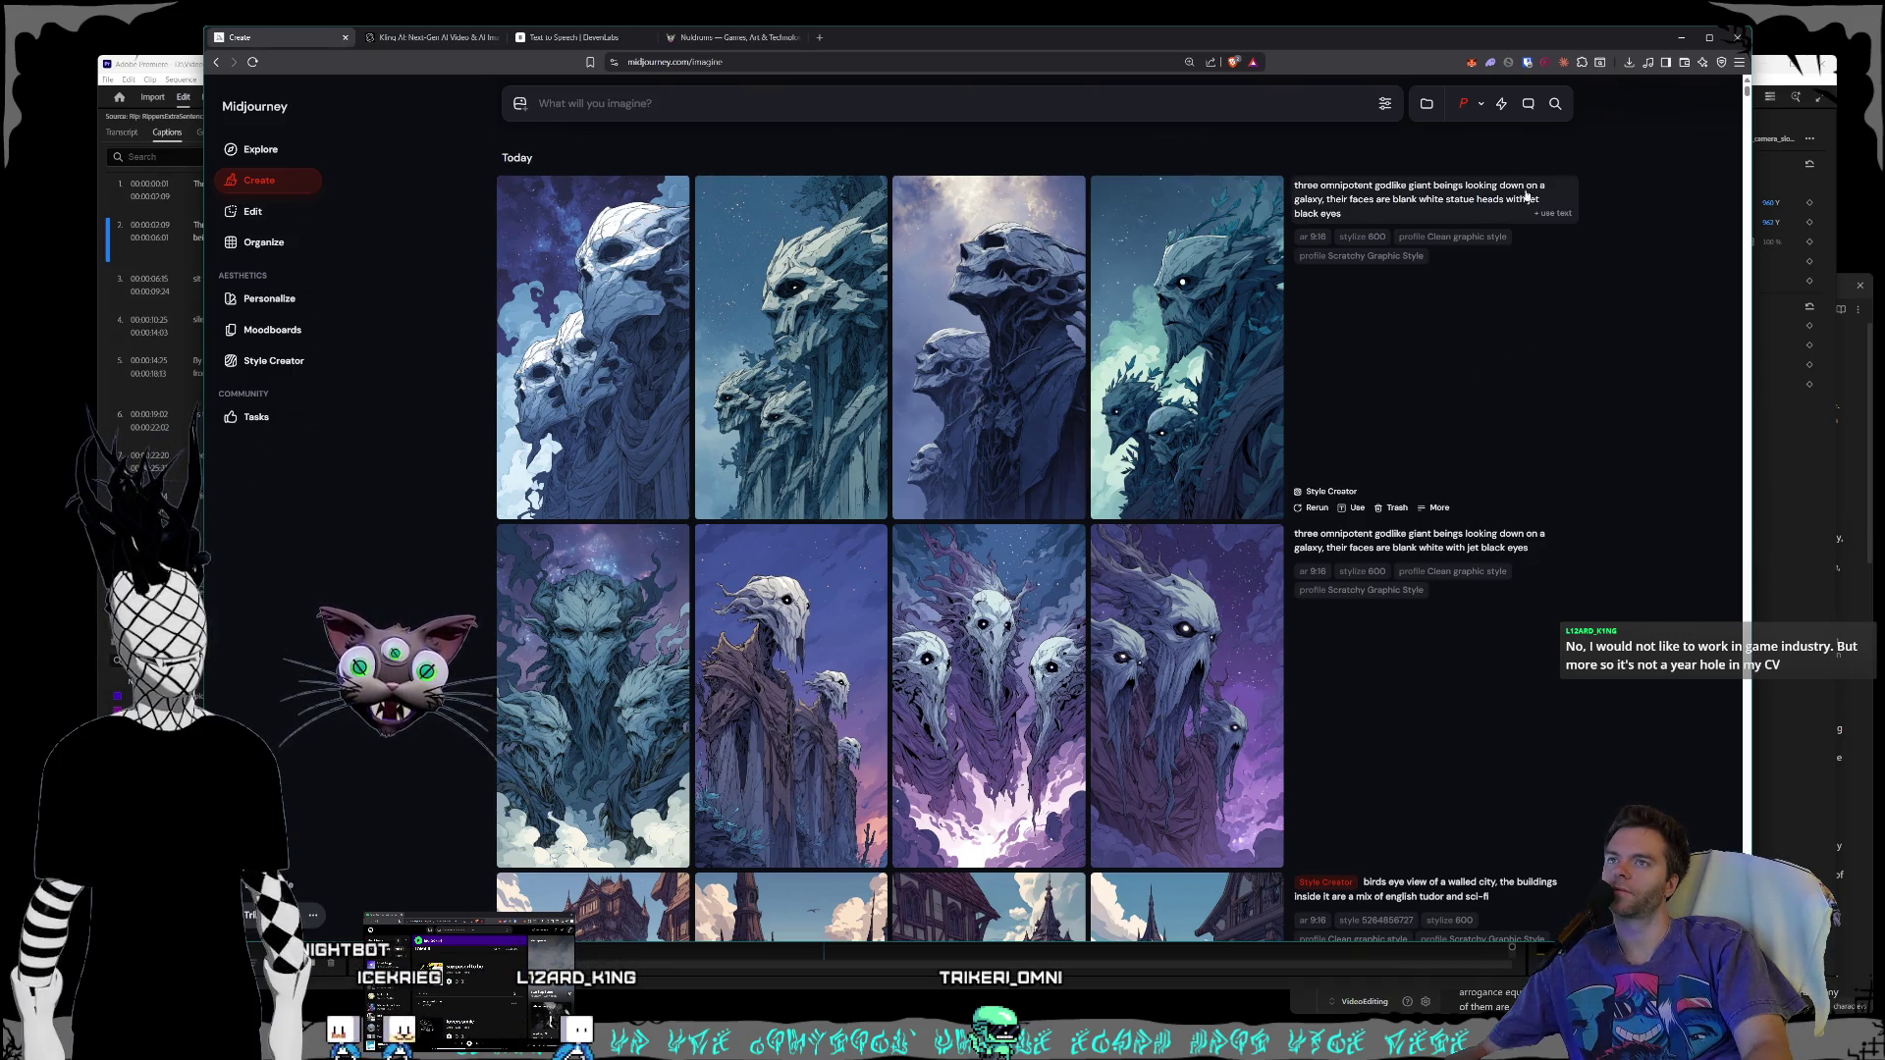
- Reword the loaded prompt to describe blank white statue heads and jet black eyes
left_click(1542, 218)
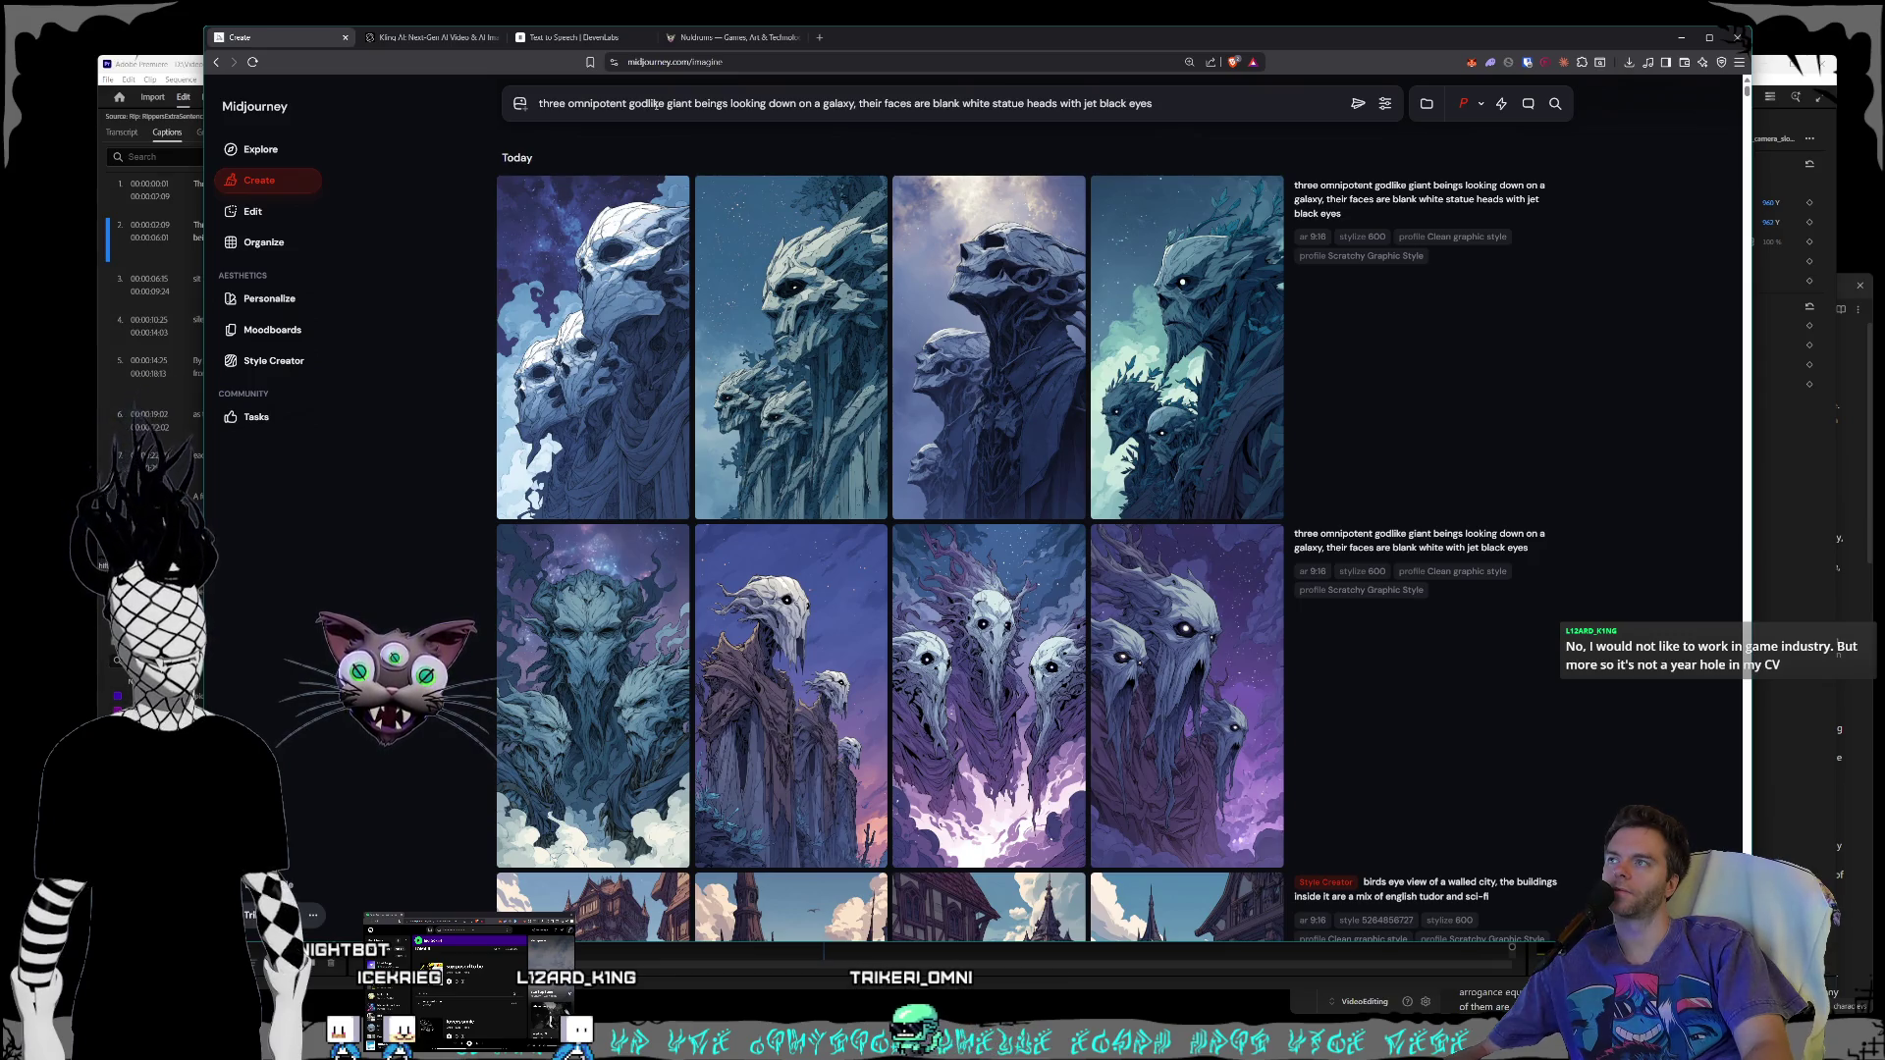
type("with wh")
type("ite st")
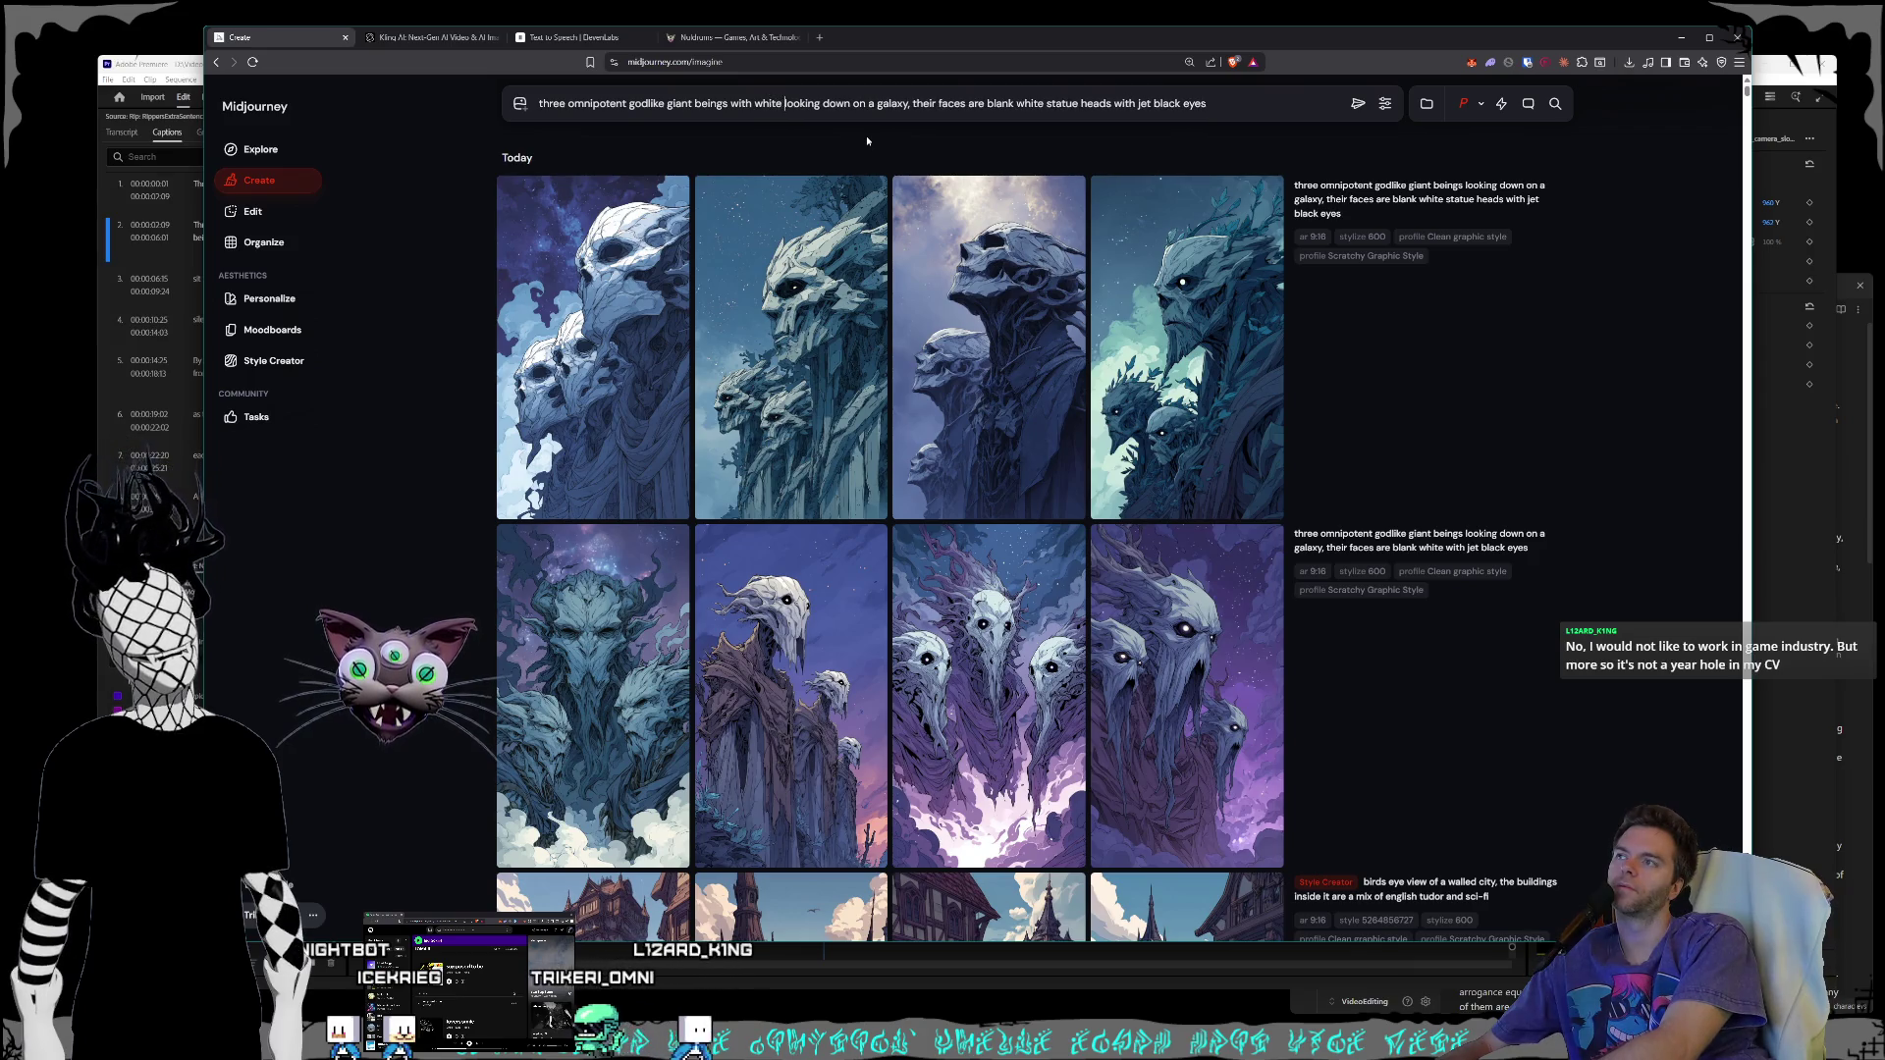
key("BackSpace")
key("BackSpace")
key("BackSpace")
type("blank white statue ")
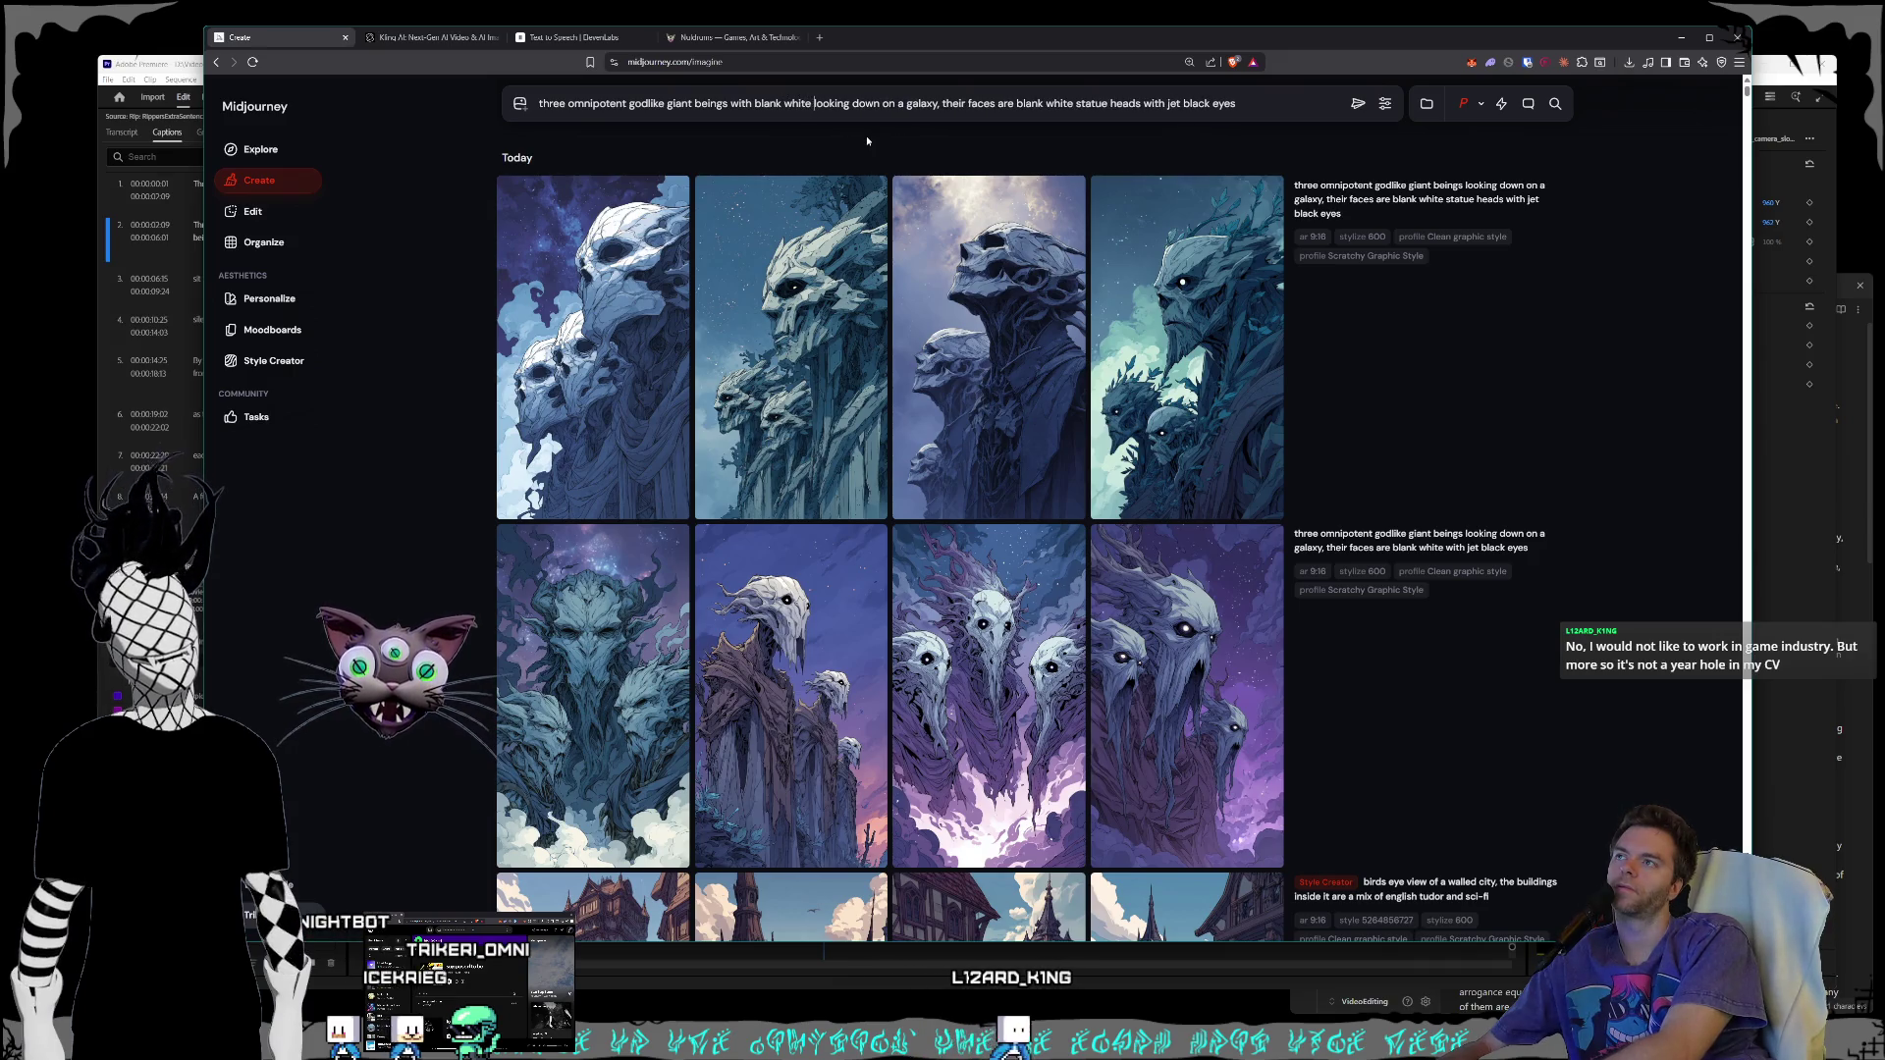
type("heads and")
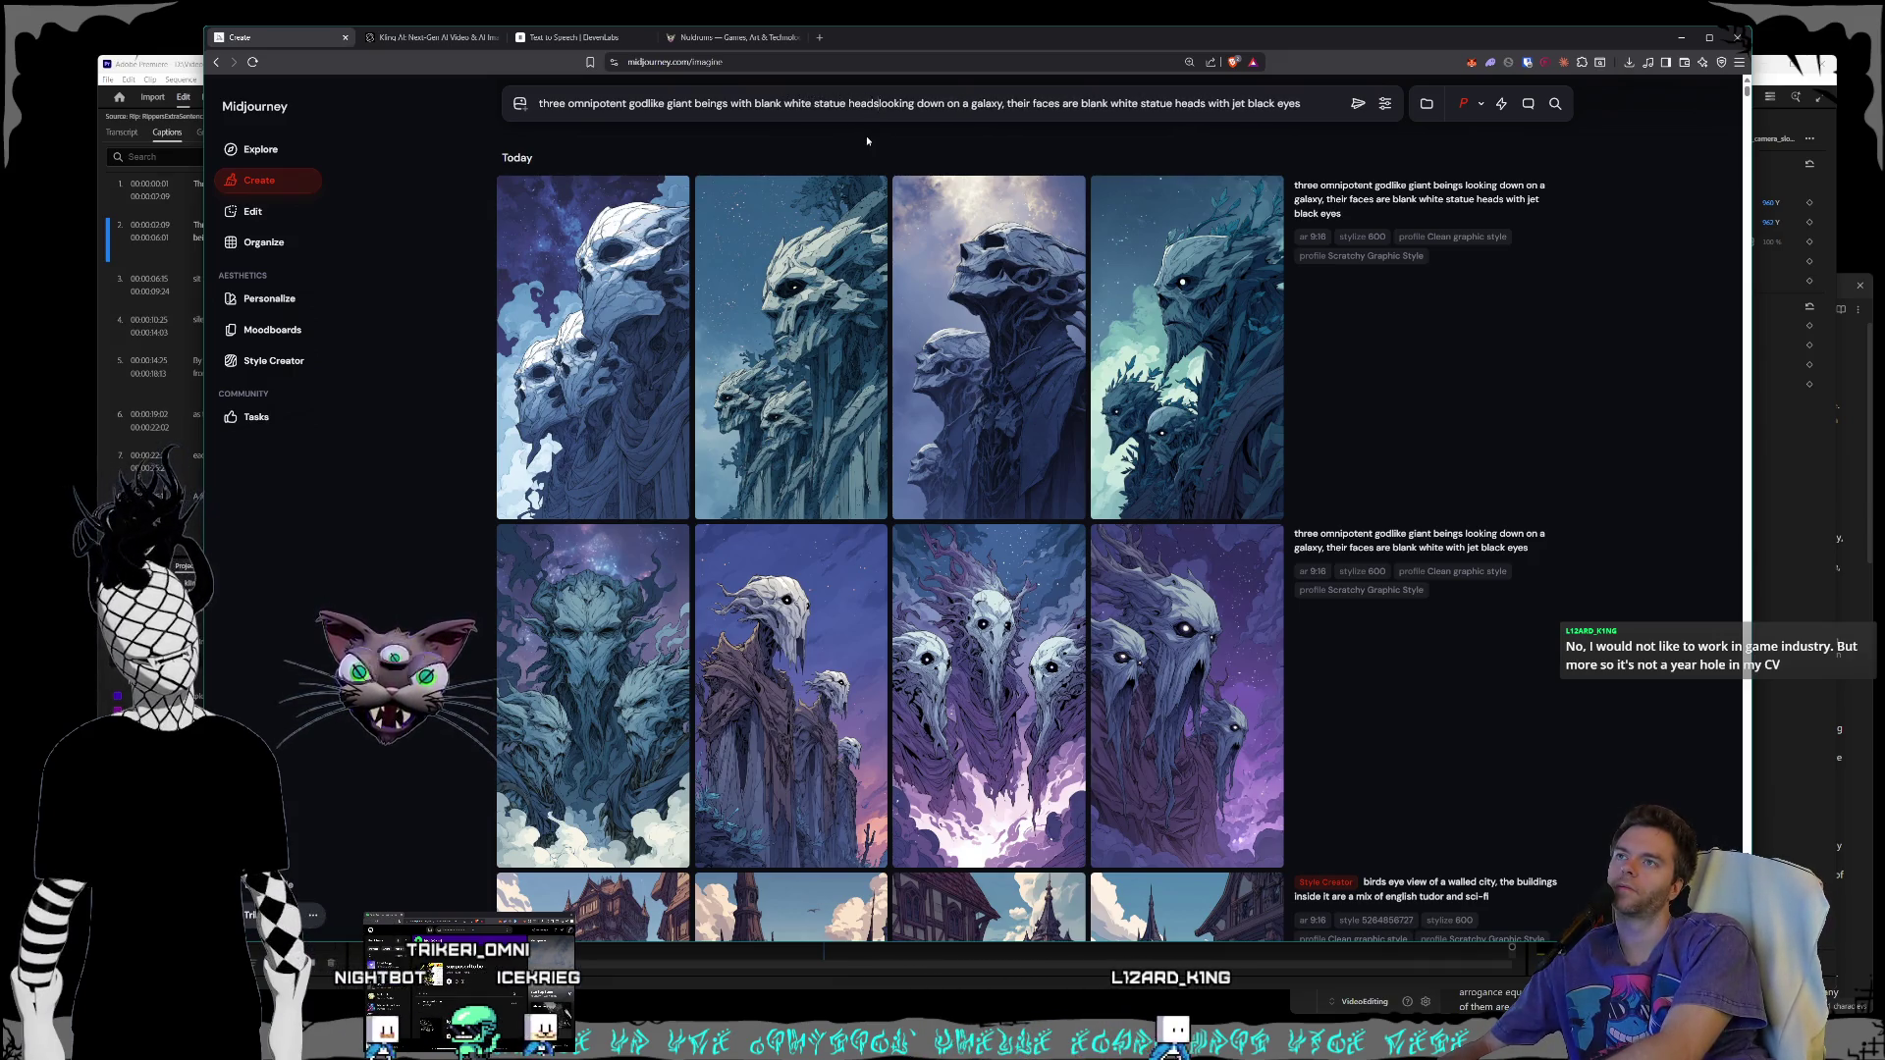
type(" jesblack ye")
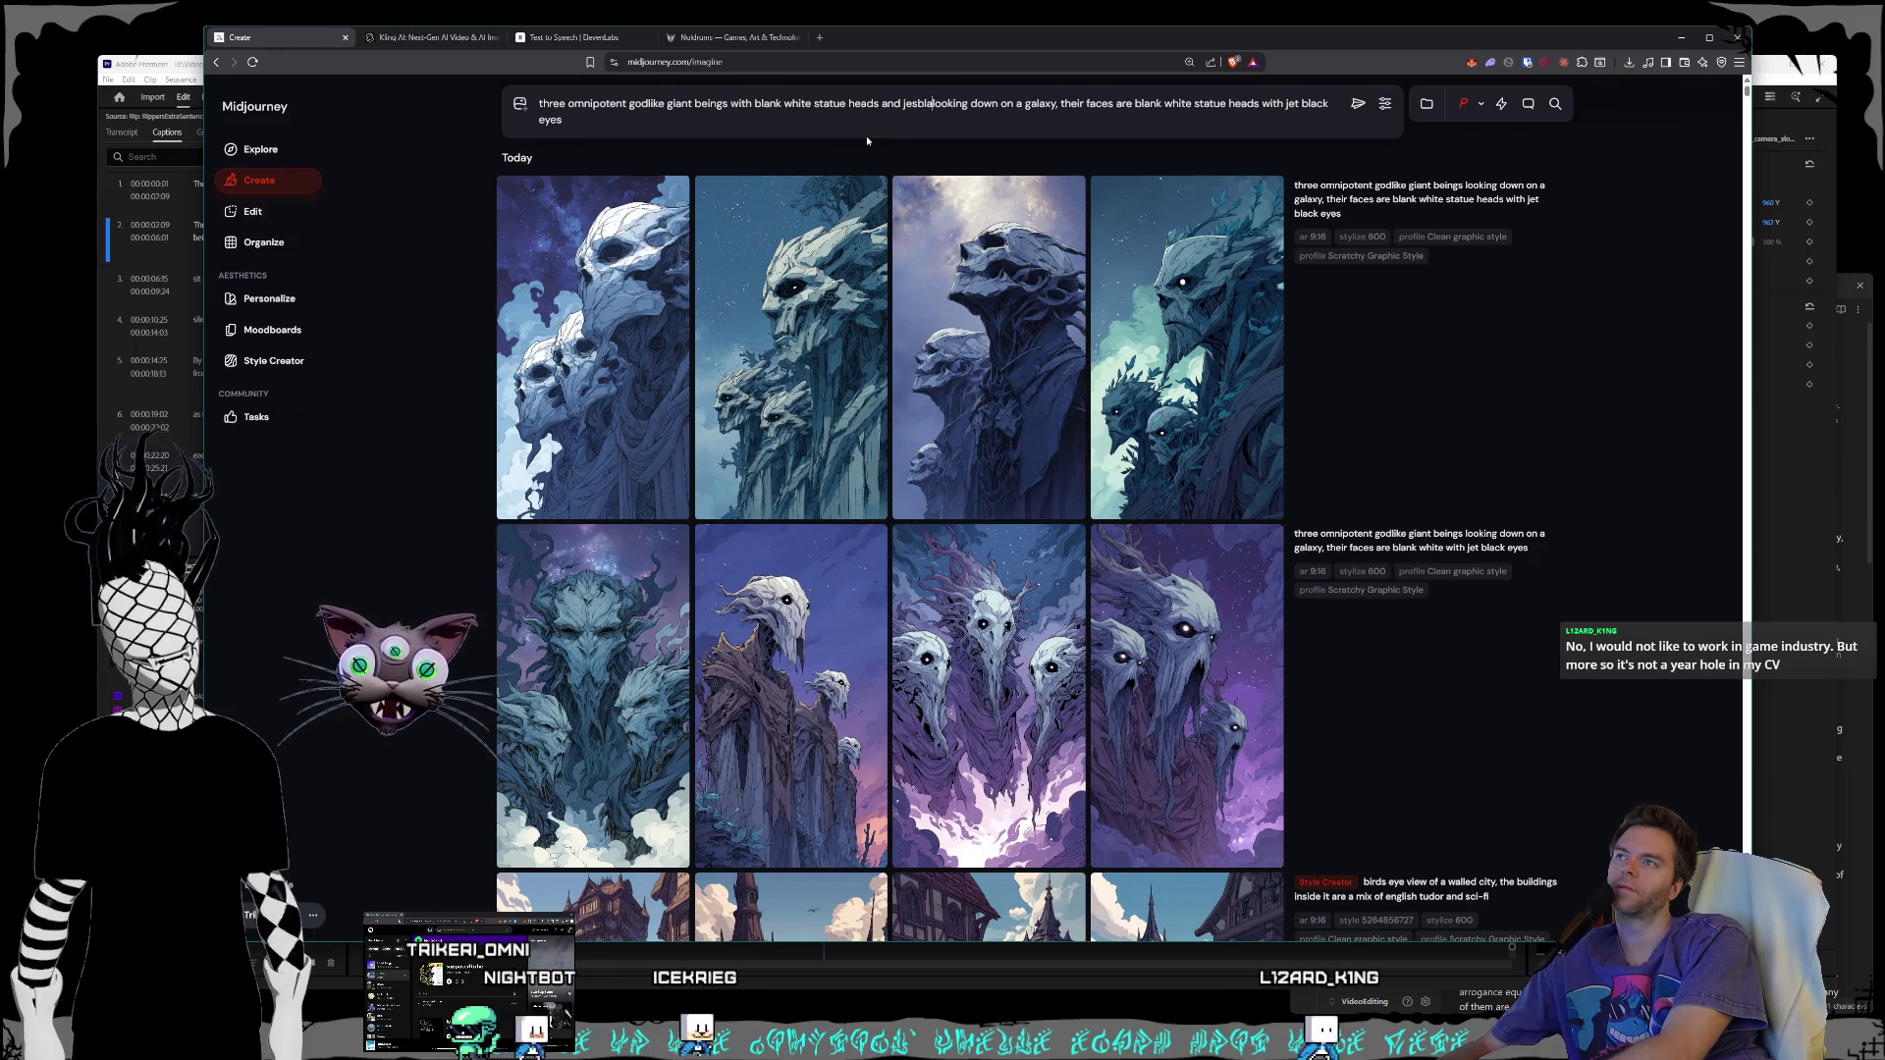
key("BackSpace")
key("BackSpace")
key("BackSpace")
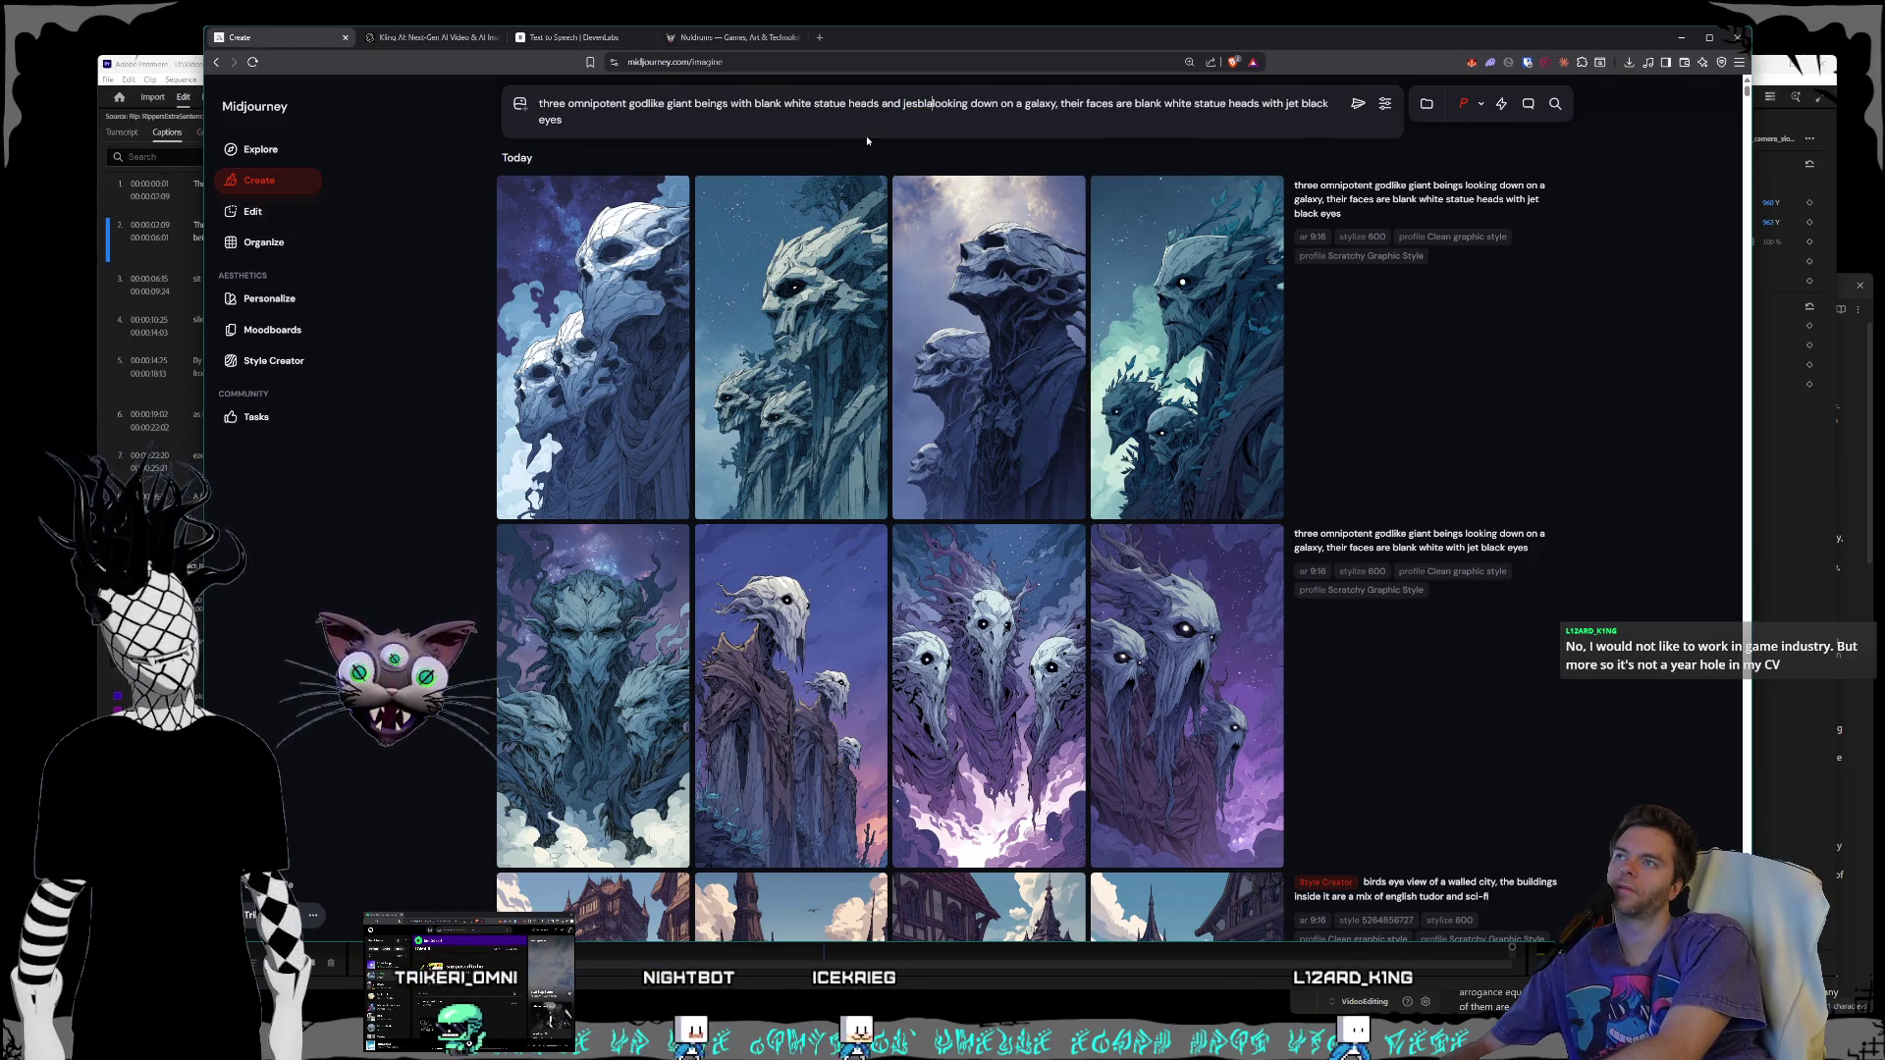
type("t black eyese")
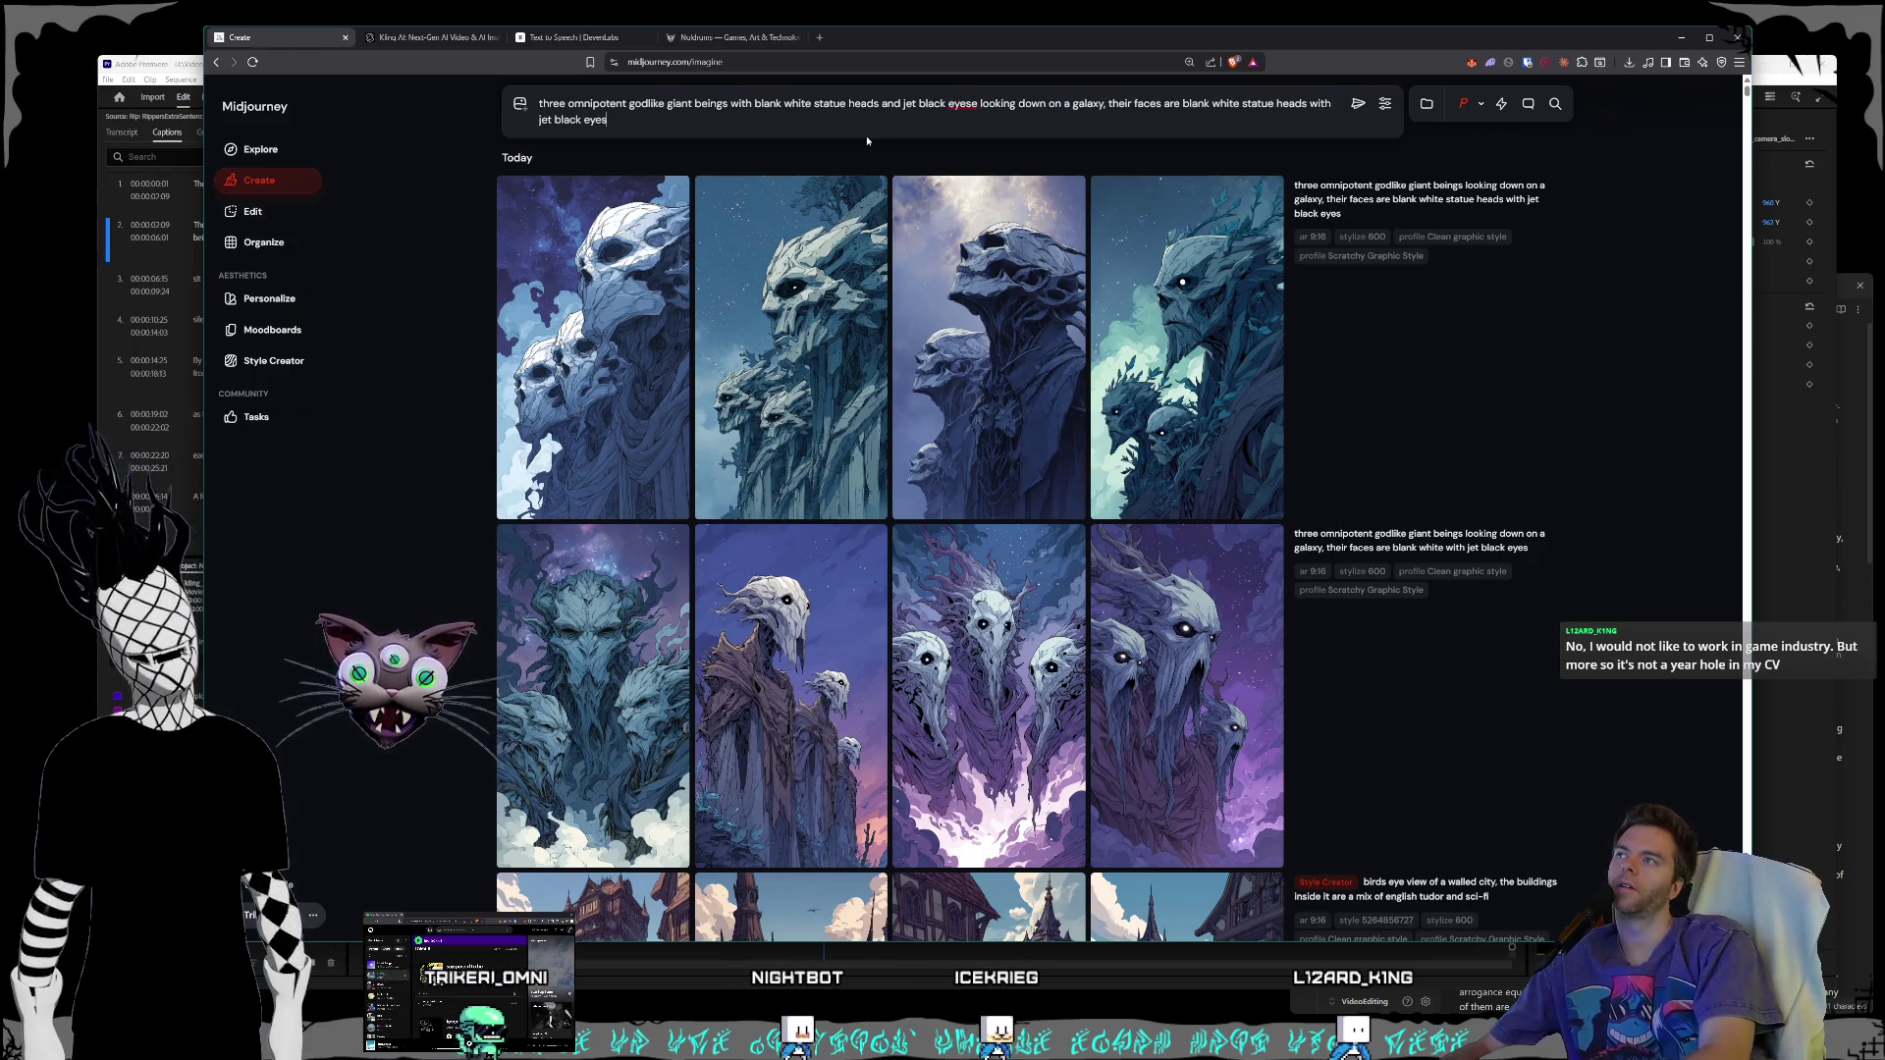
- Remove the repeated eye phrase, append 'observing it', and start a new Style Creator session
key("BackSpace")
key("BackSpace")
key("BackSpace")
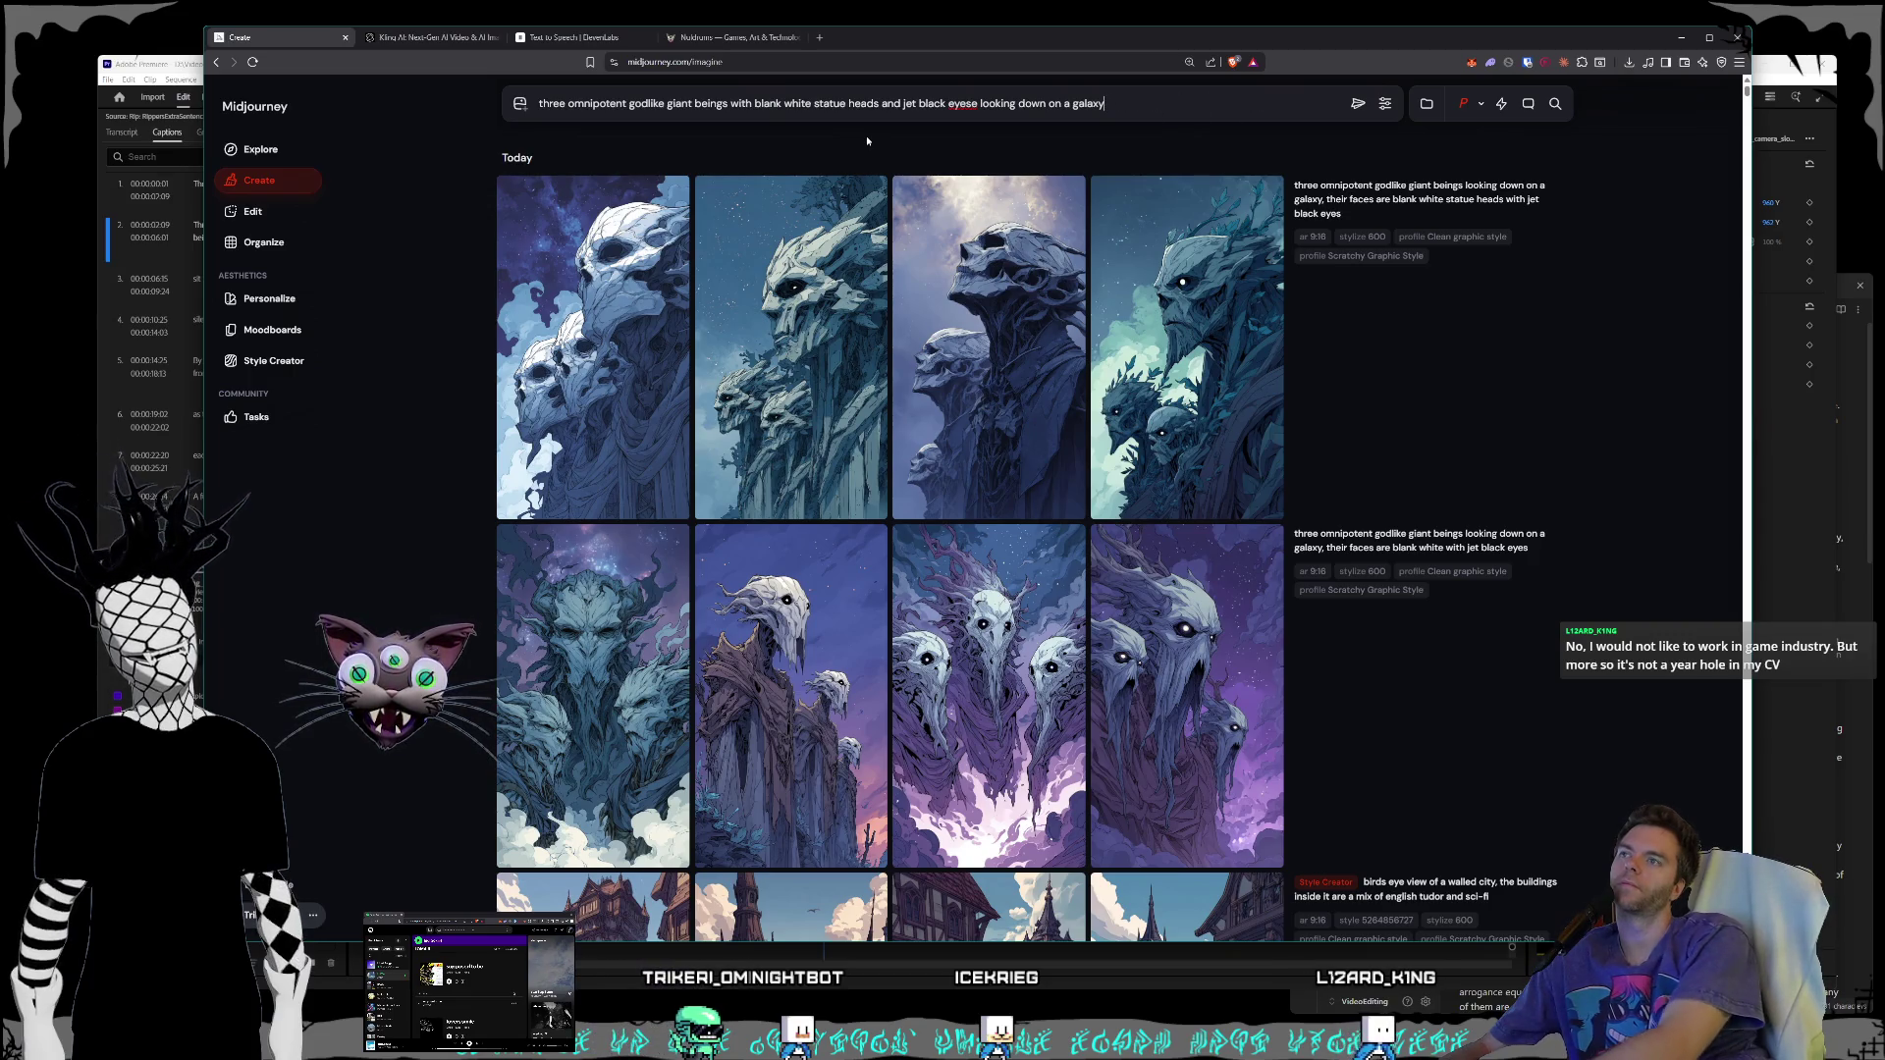
type(" observing it")
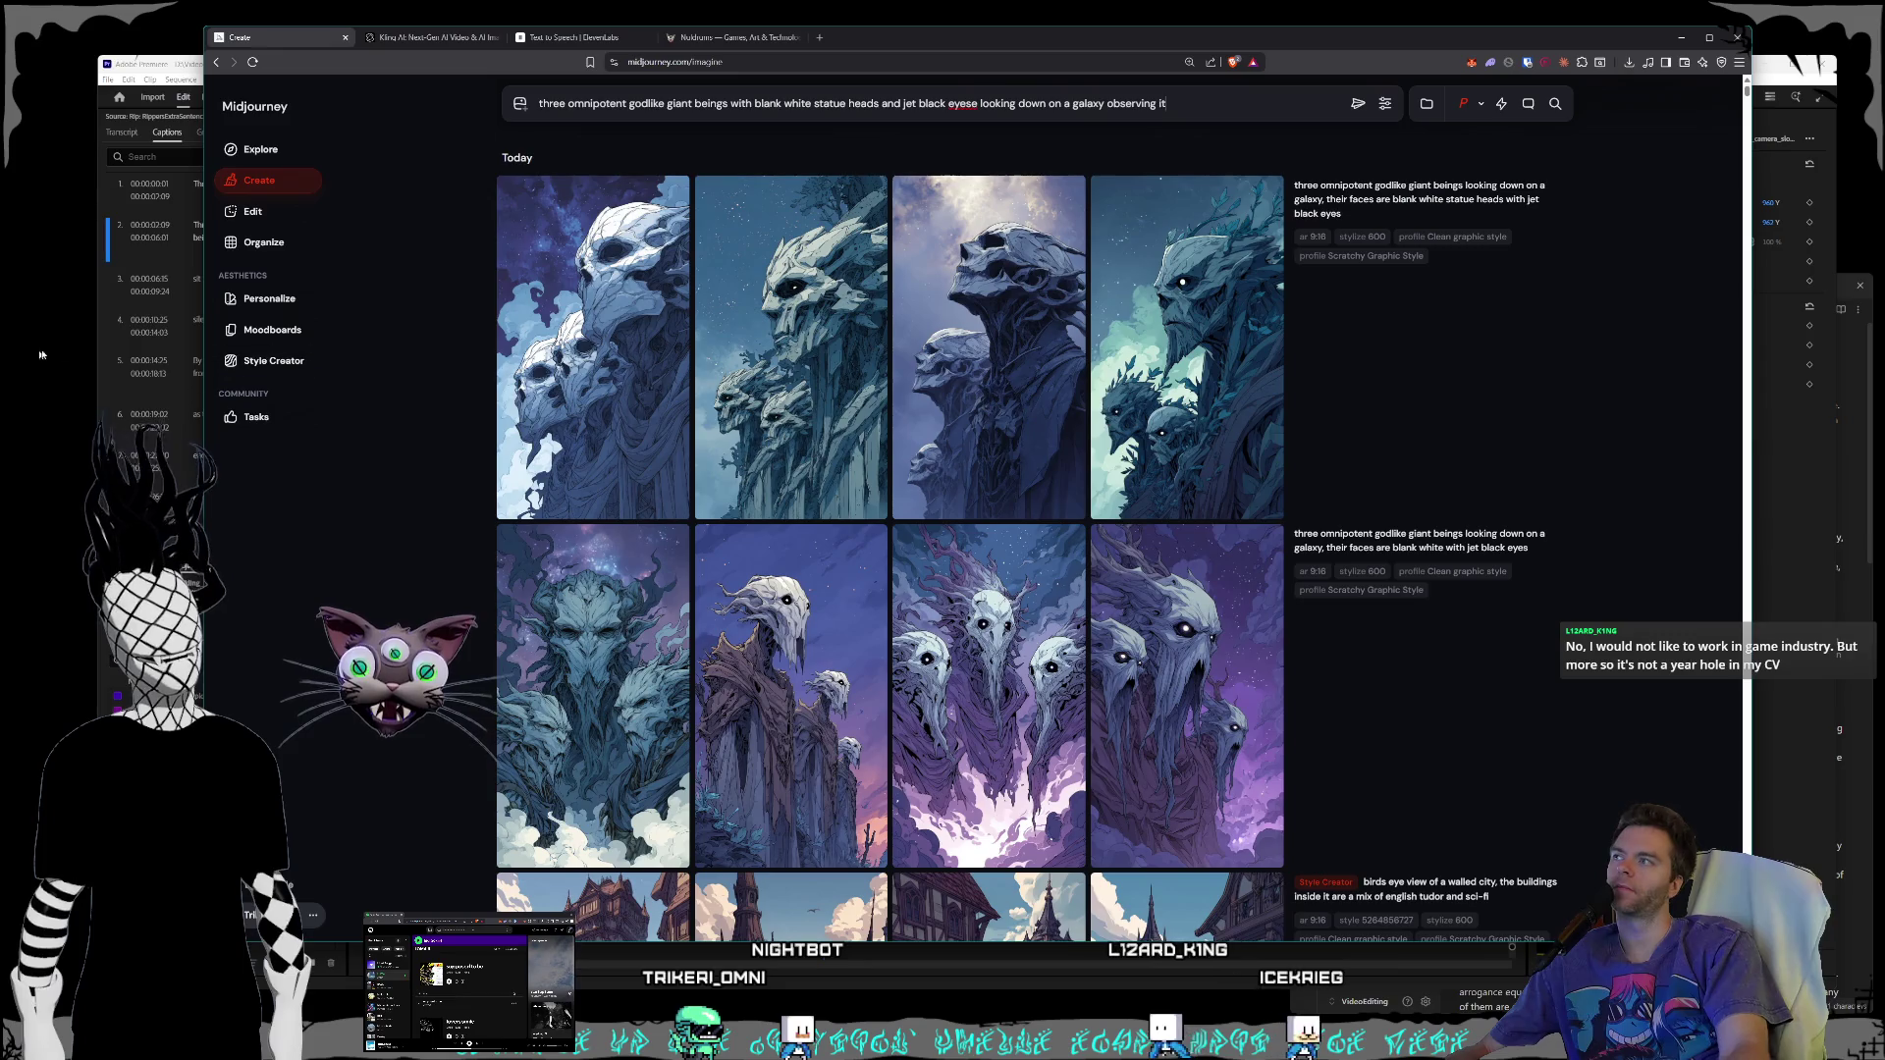
left_click(247, 360)
left_click(1248, 387)
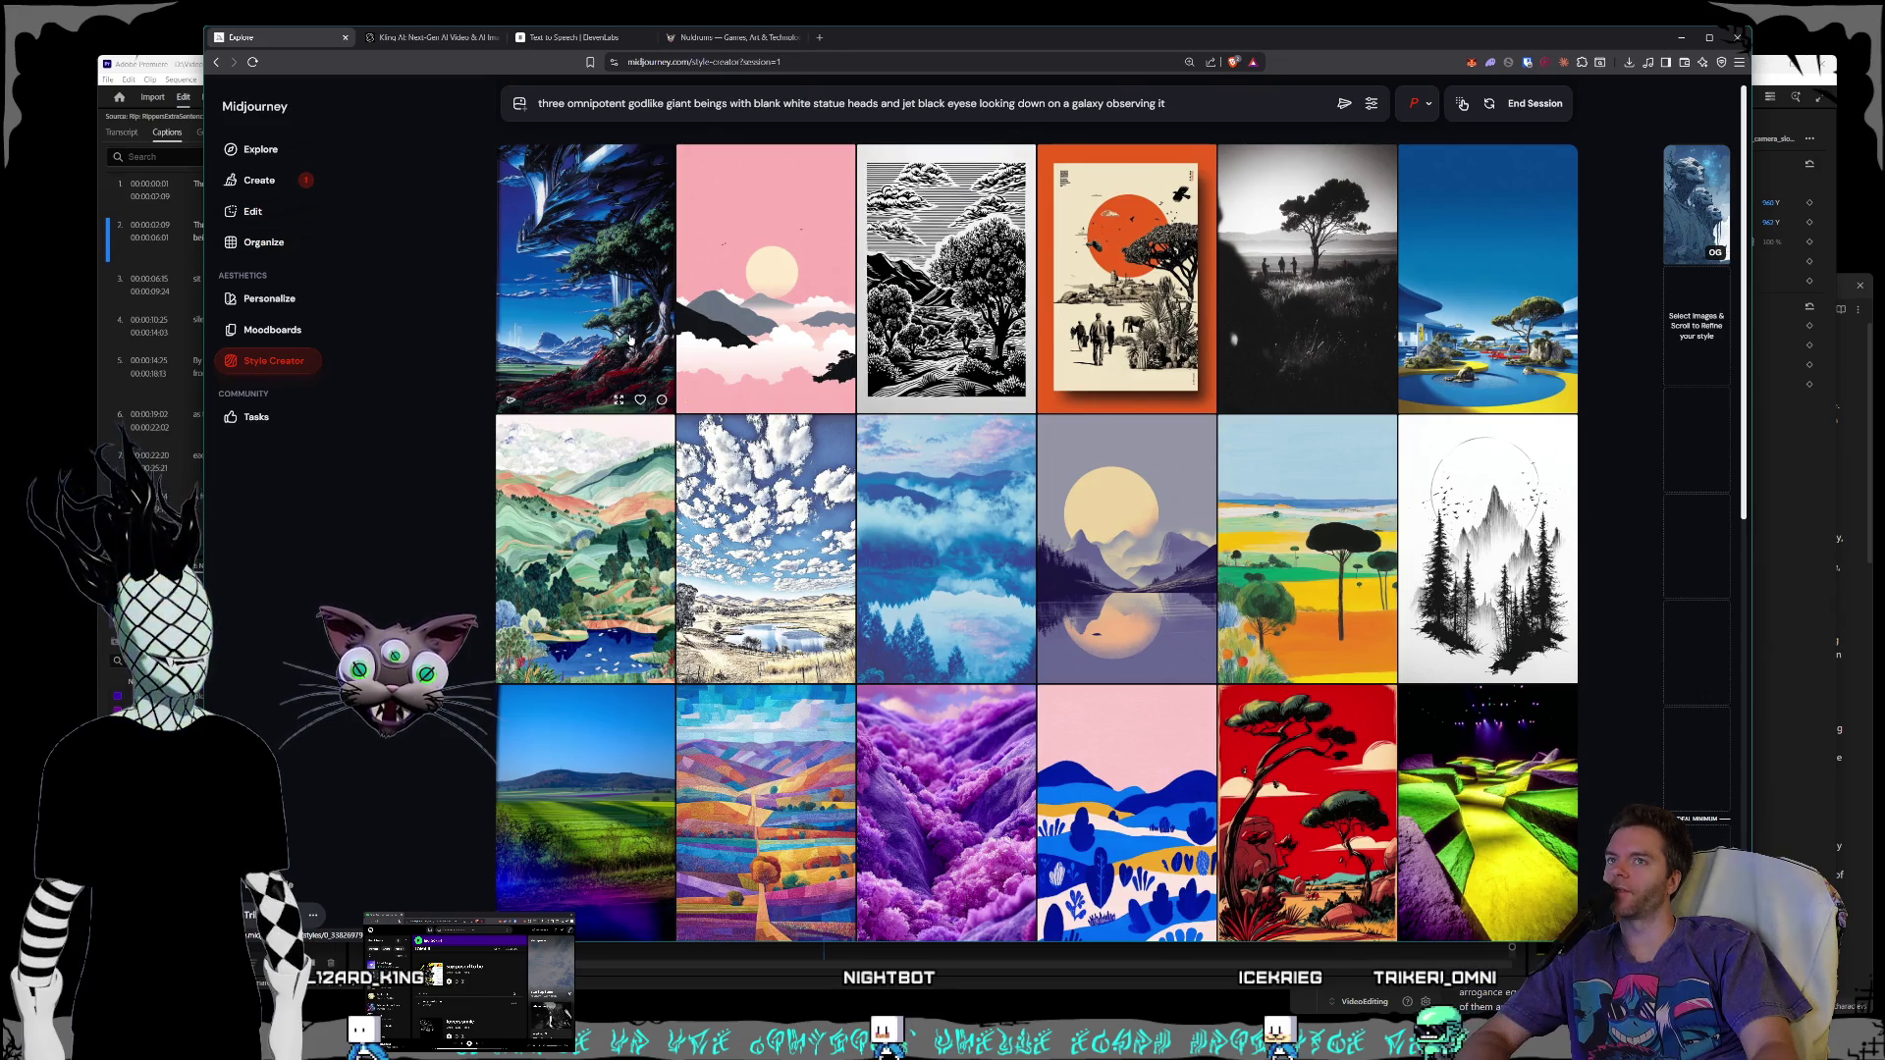
- Scroll through the Style Creator grid of landscape samples for the statue-heads prompt
scroll(921, 364, "down", 3)
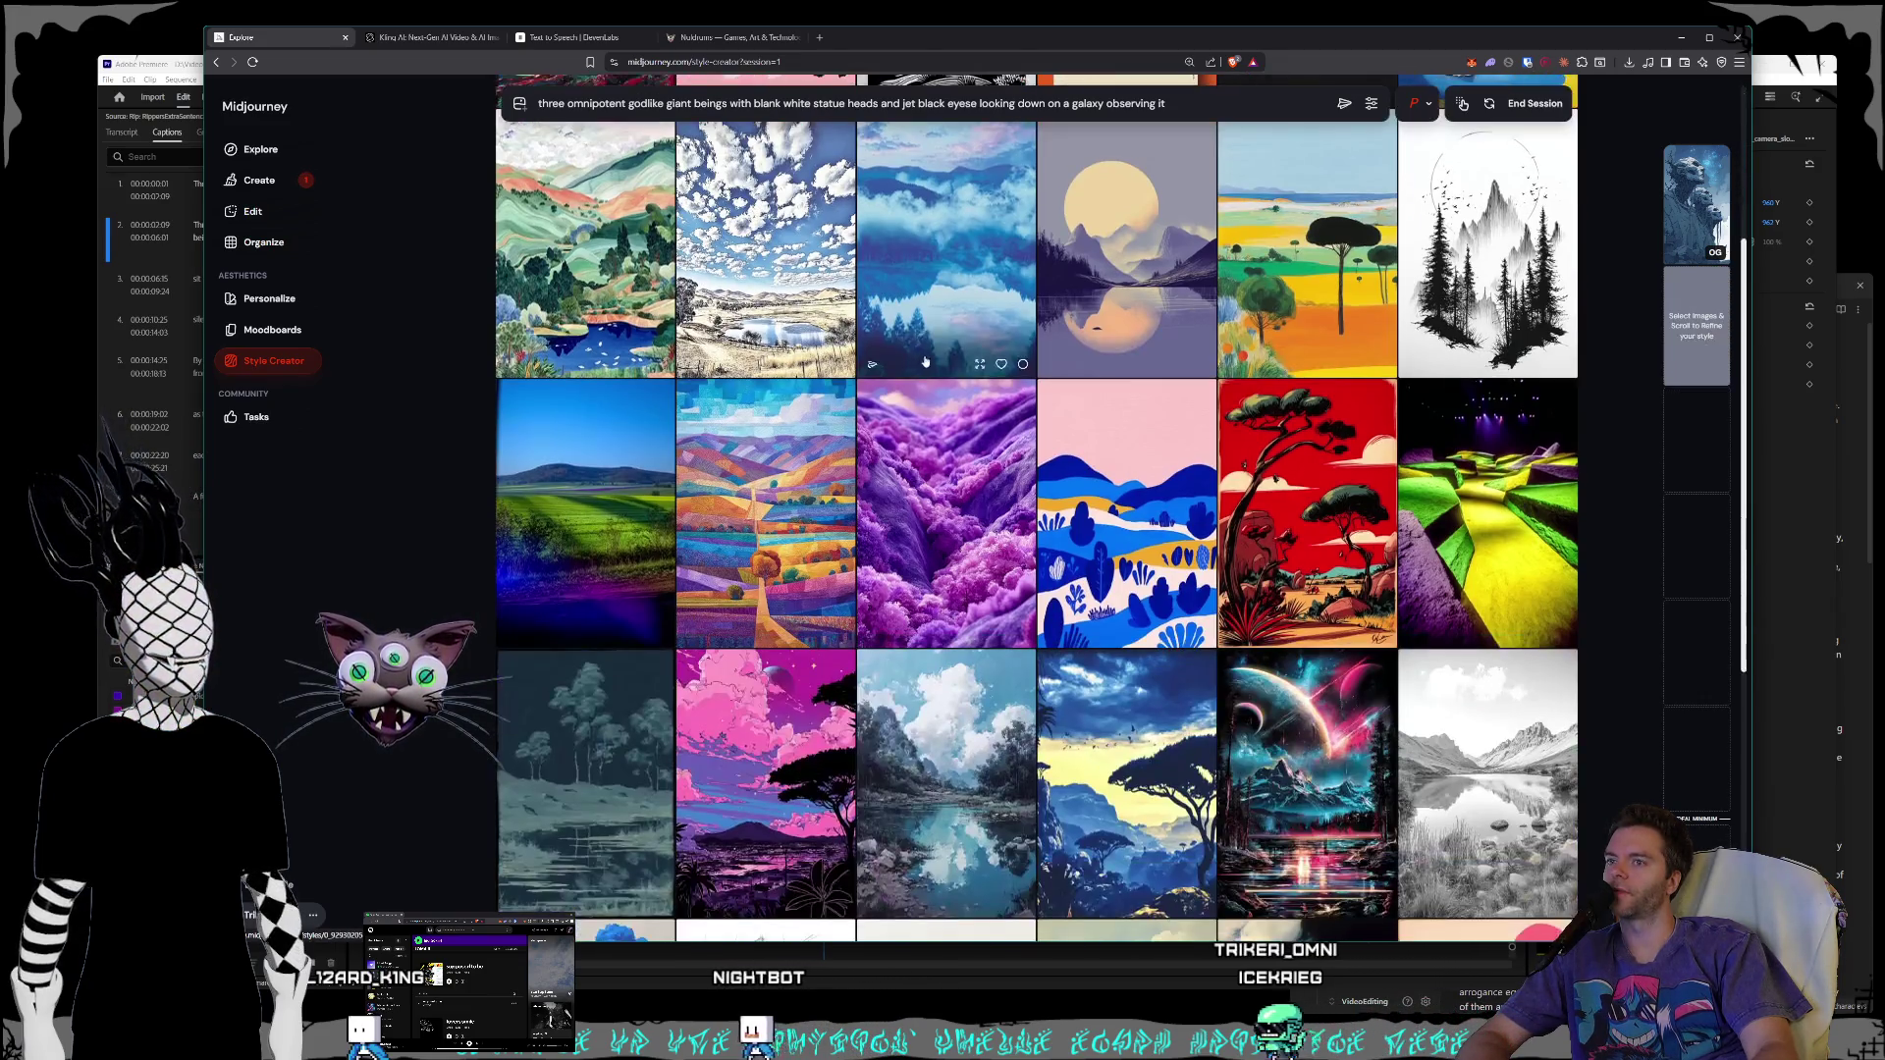
scroll(982, 343, "down", 7)
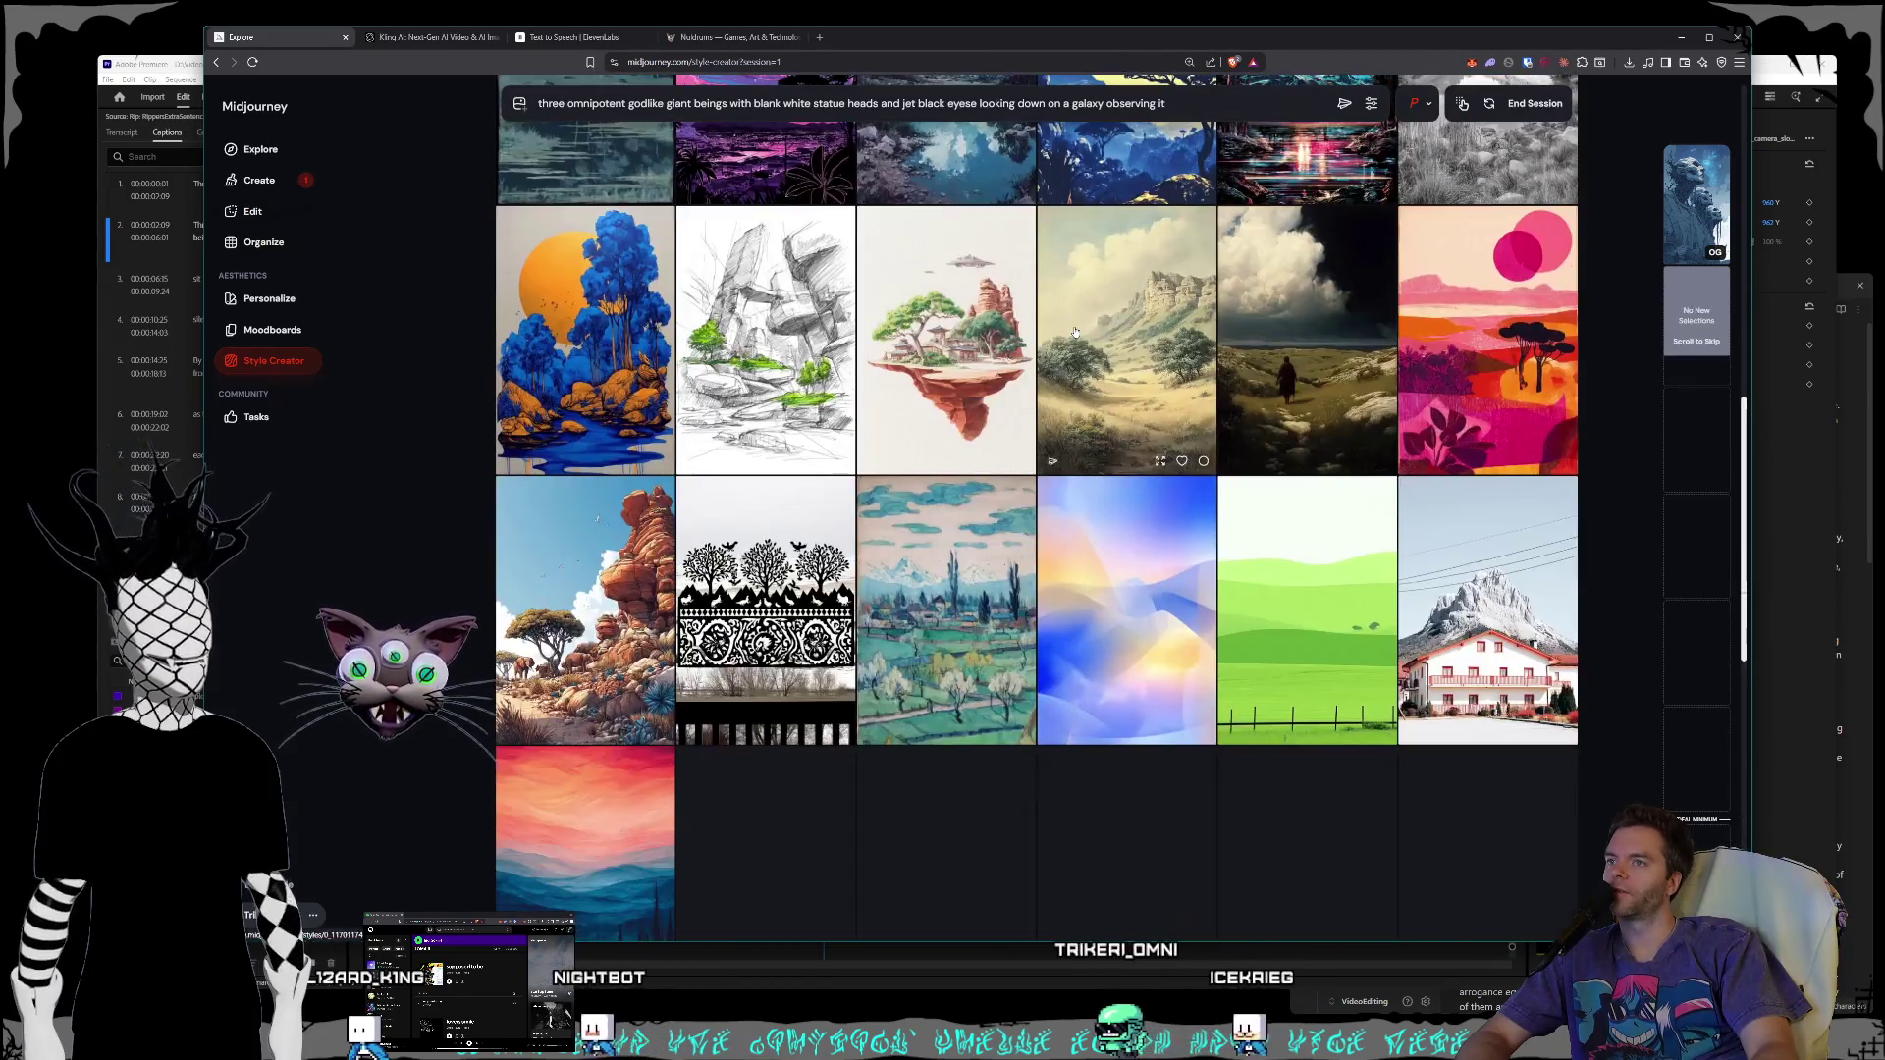
scroll(1074, 332, "down", 5)
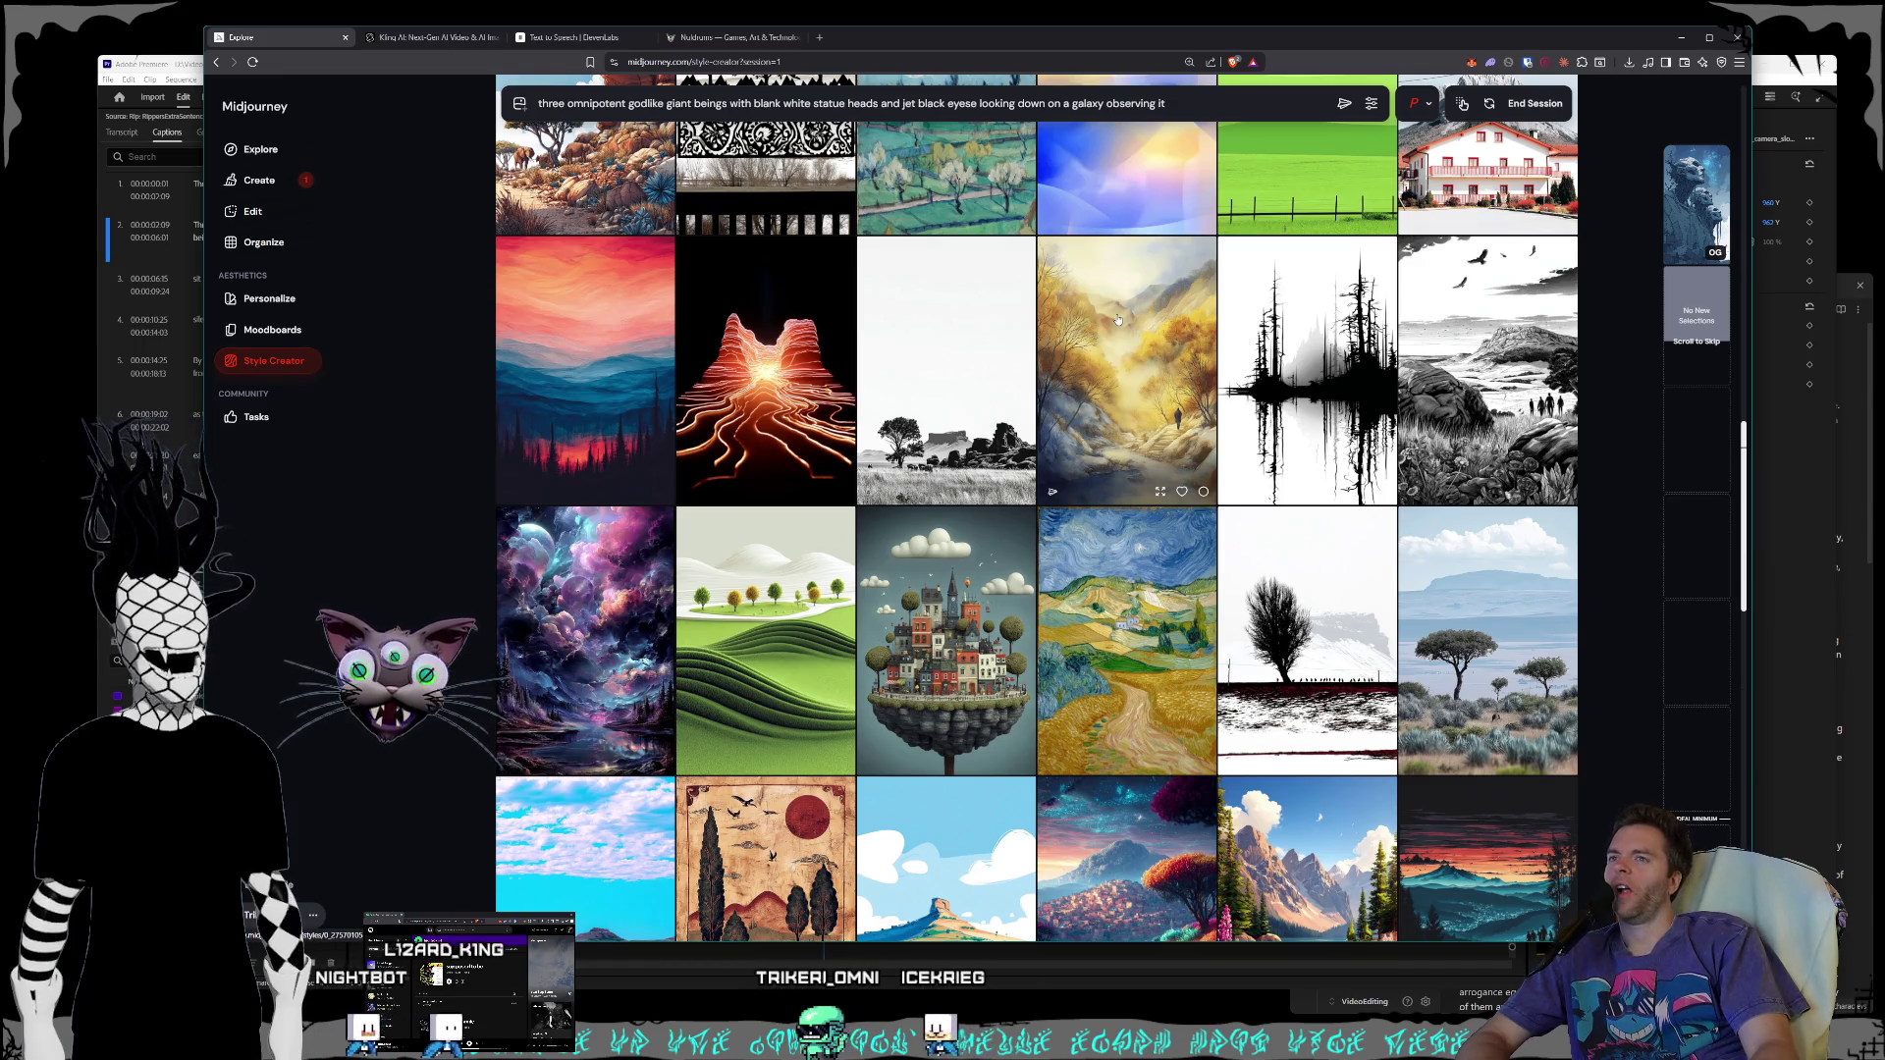
scroll(1148, 344, "down", 3)
scroll(1183, 374, "down", 8)
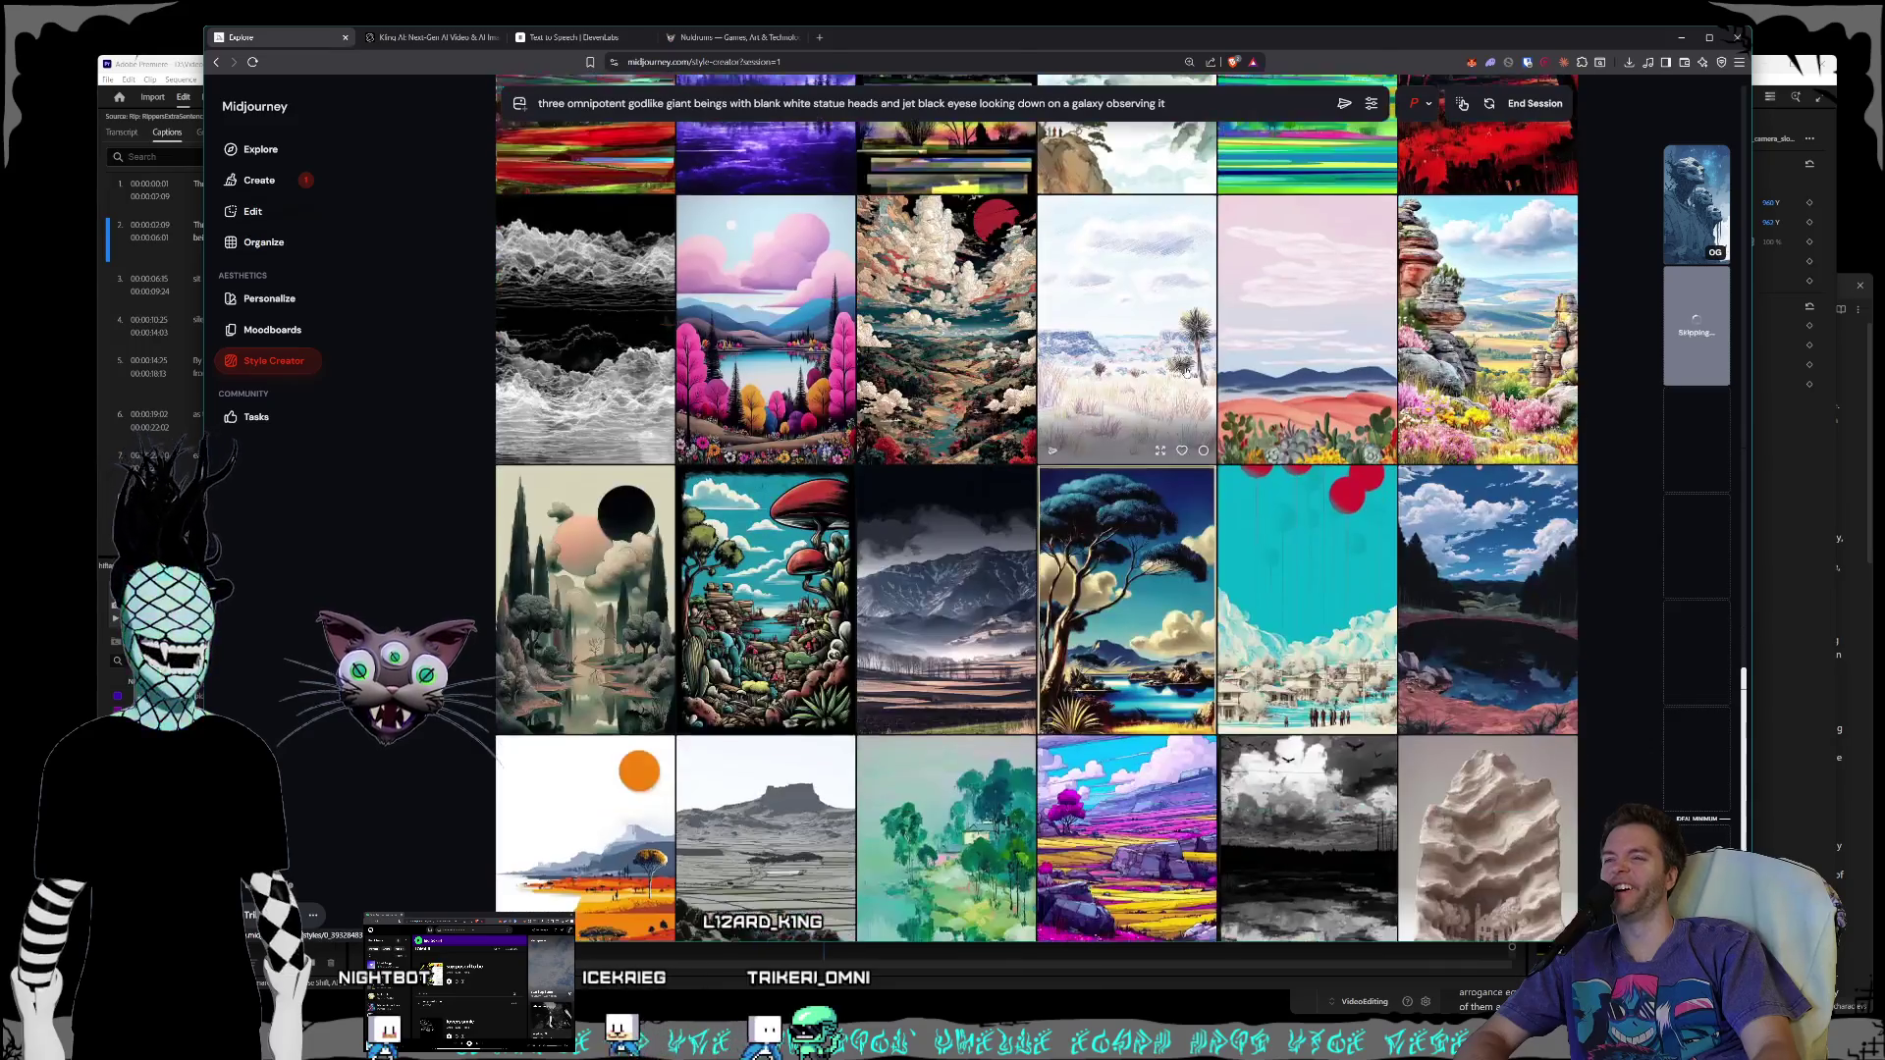
scroll(1185, 374, "down", 5)
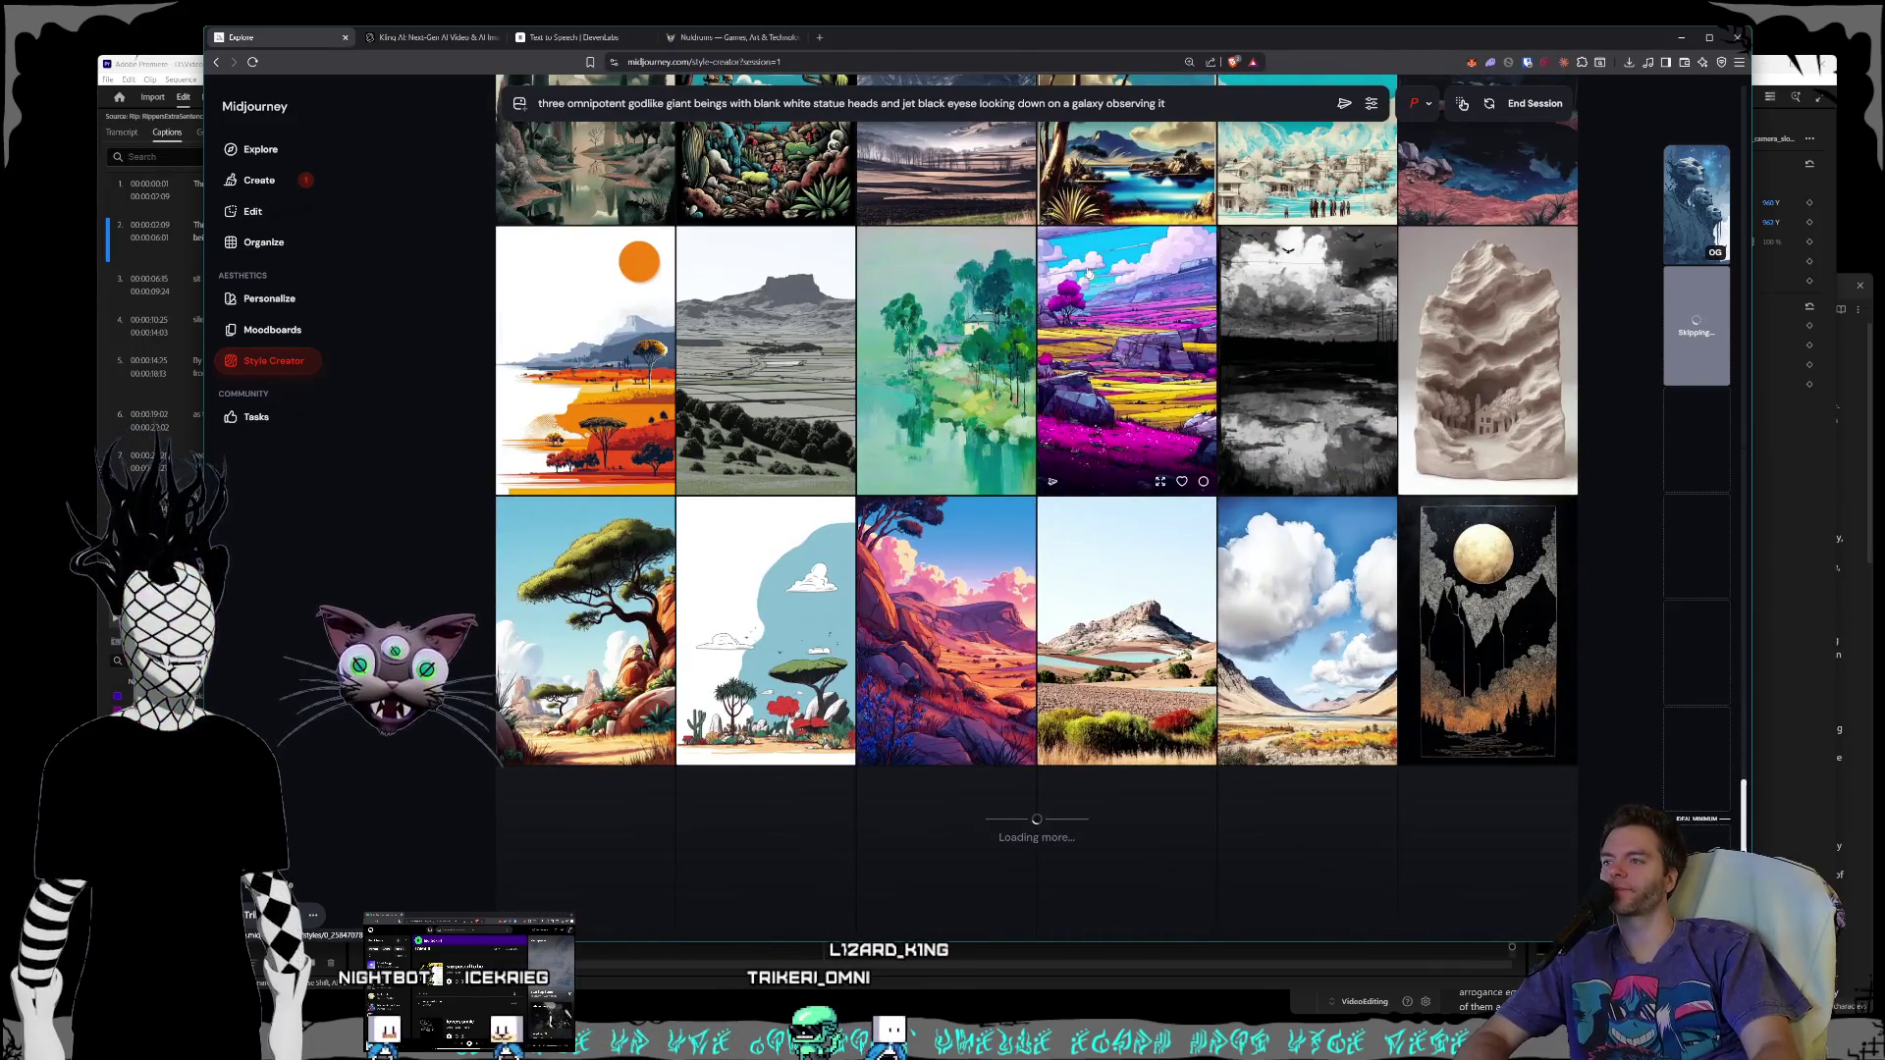
scroll(1108, 293, "down", 1)
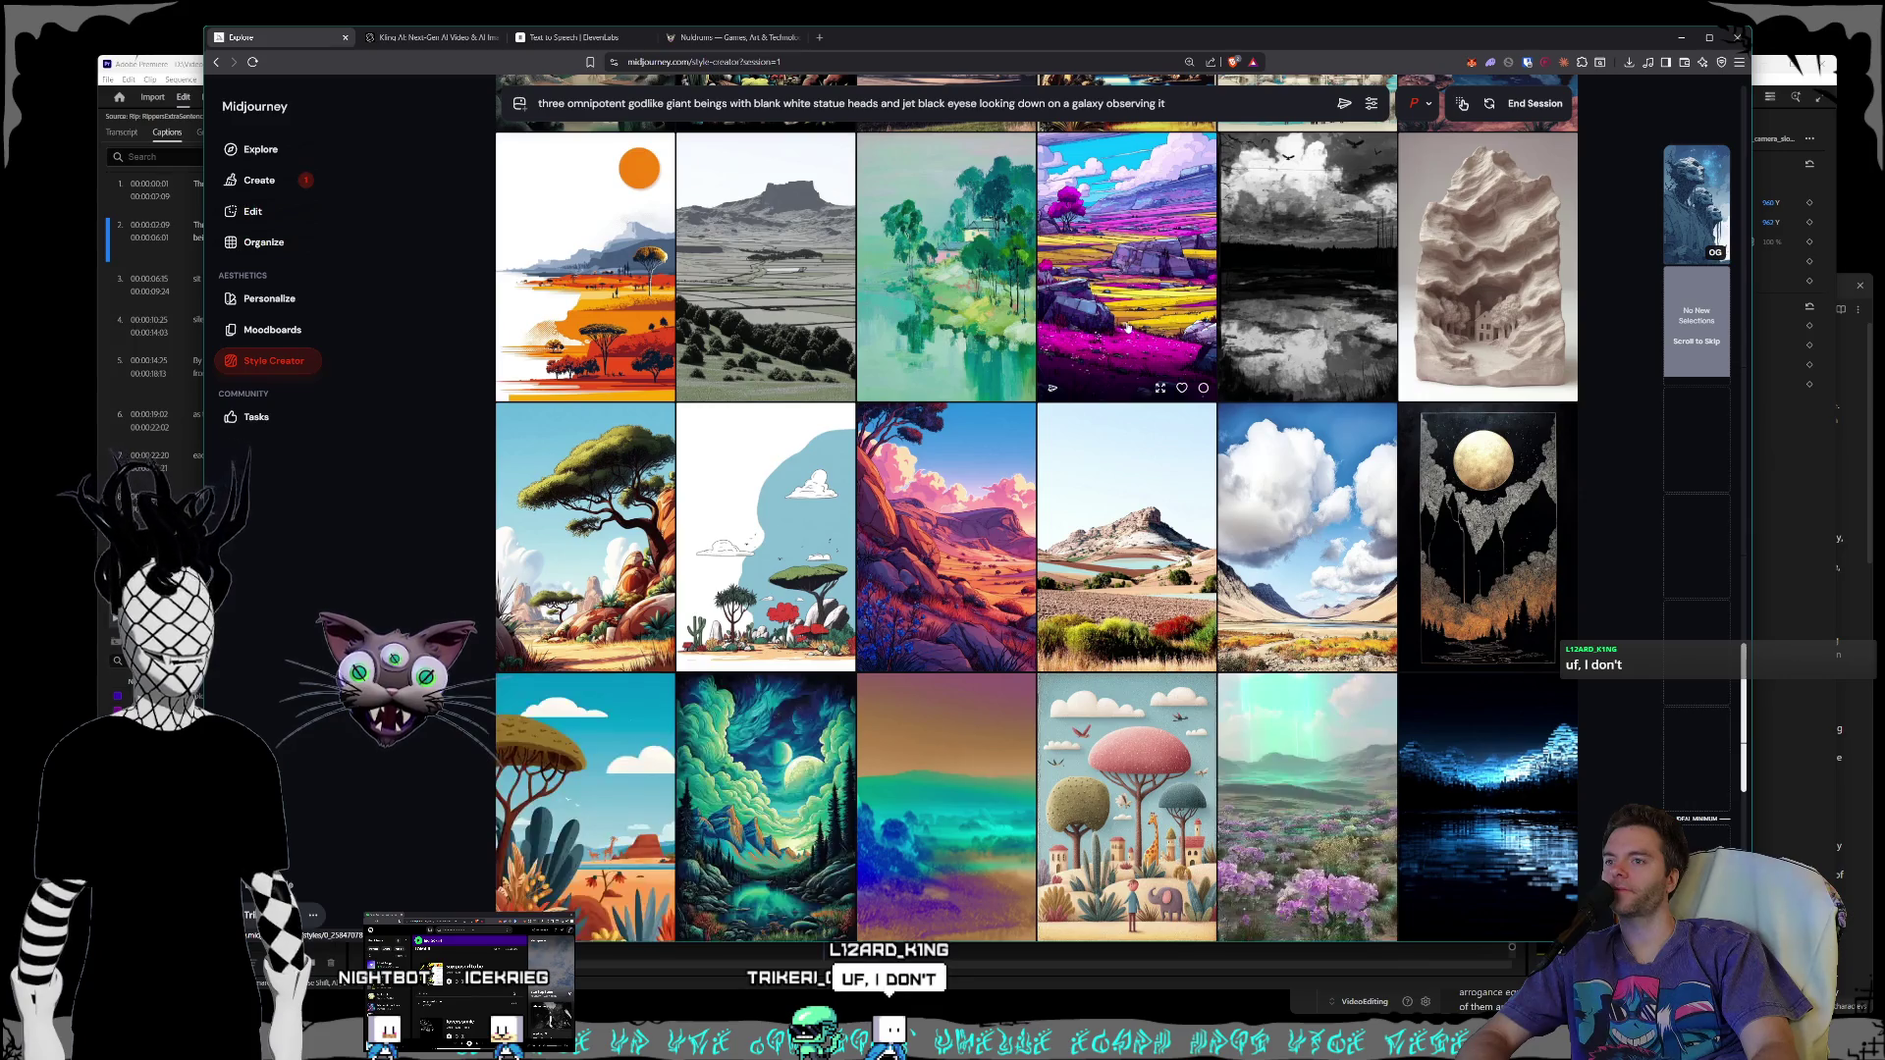
scroll(1125, 328, "down", 10)
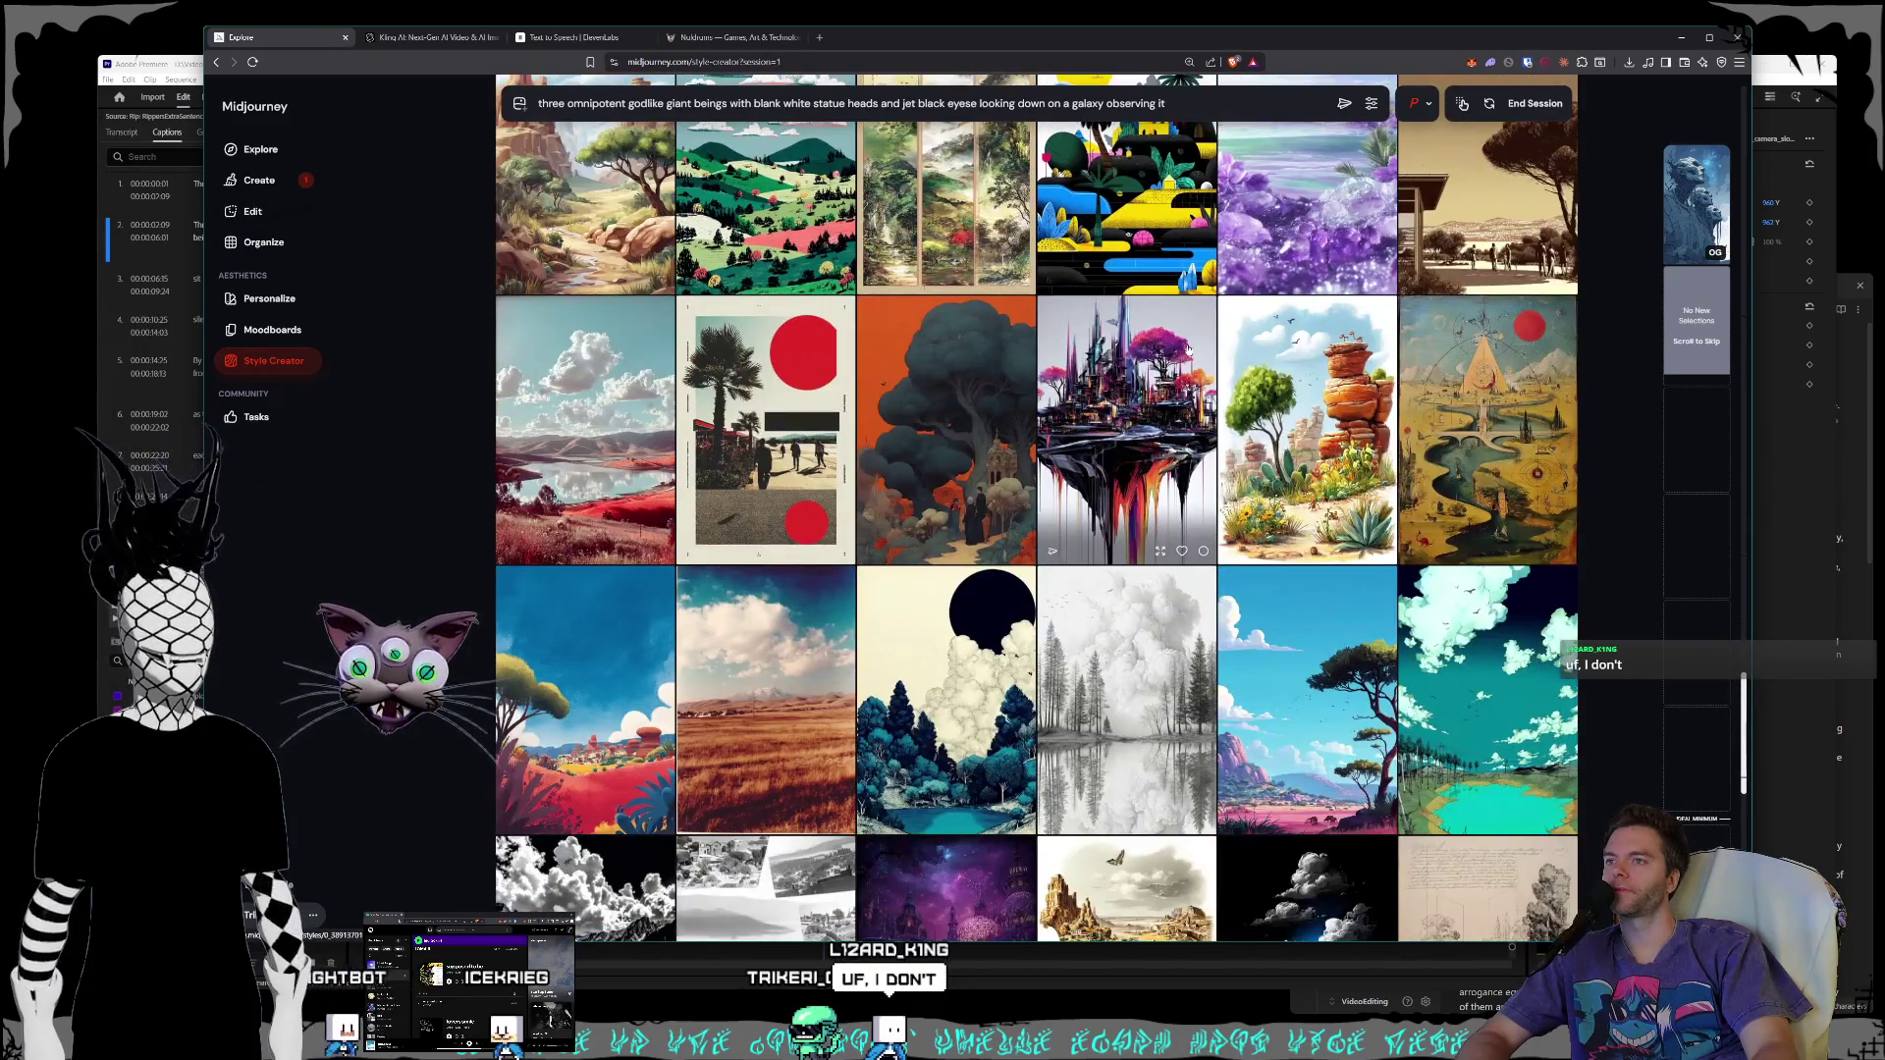
scroll(1187, 349, "down", 3)
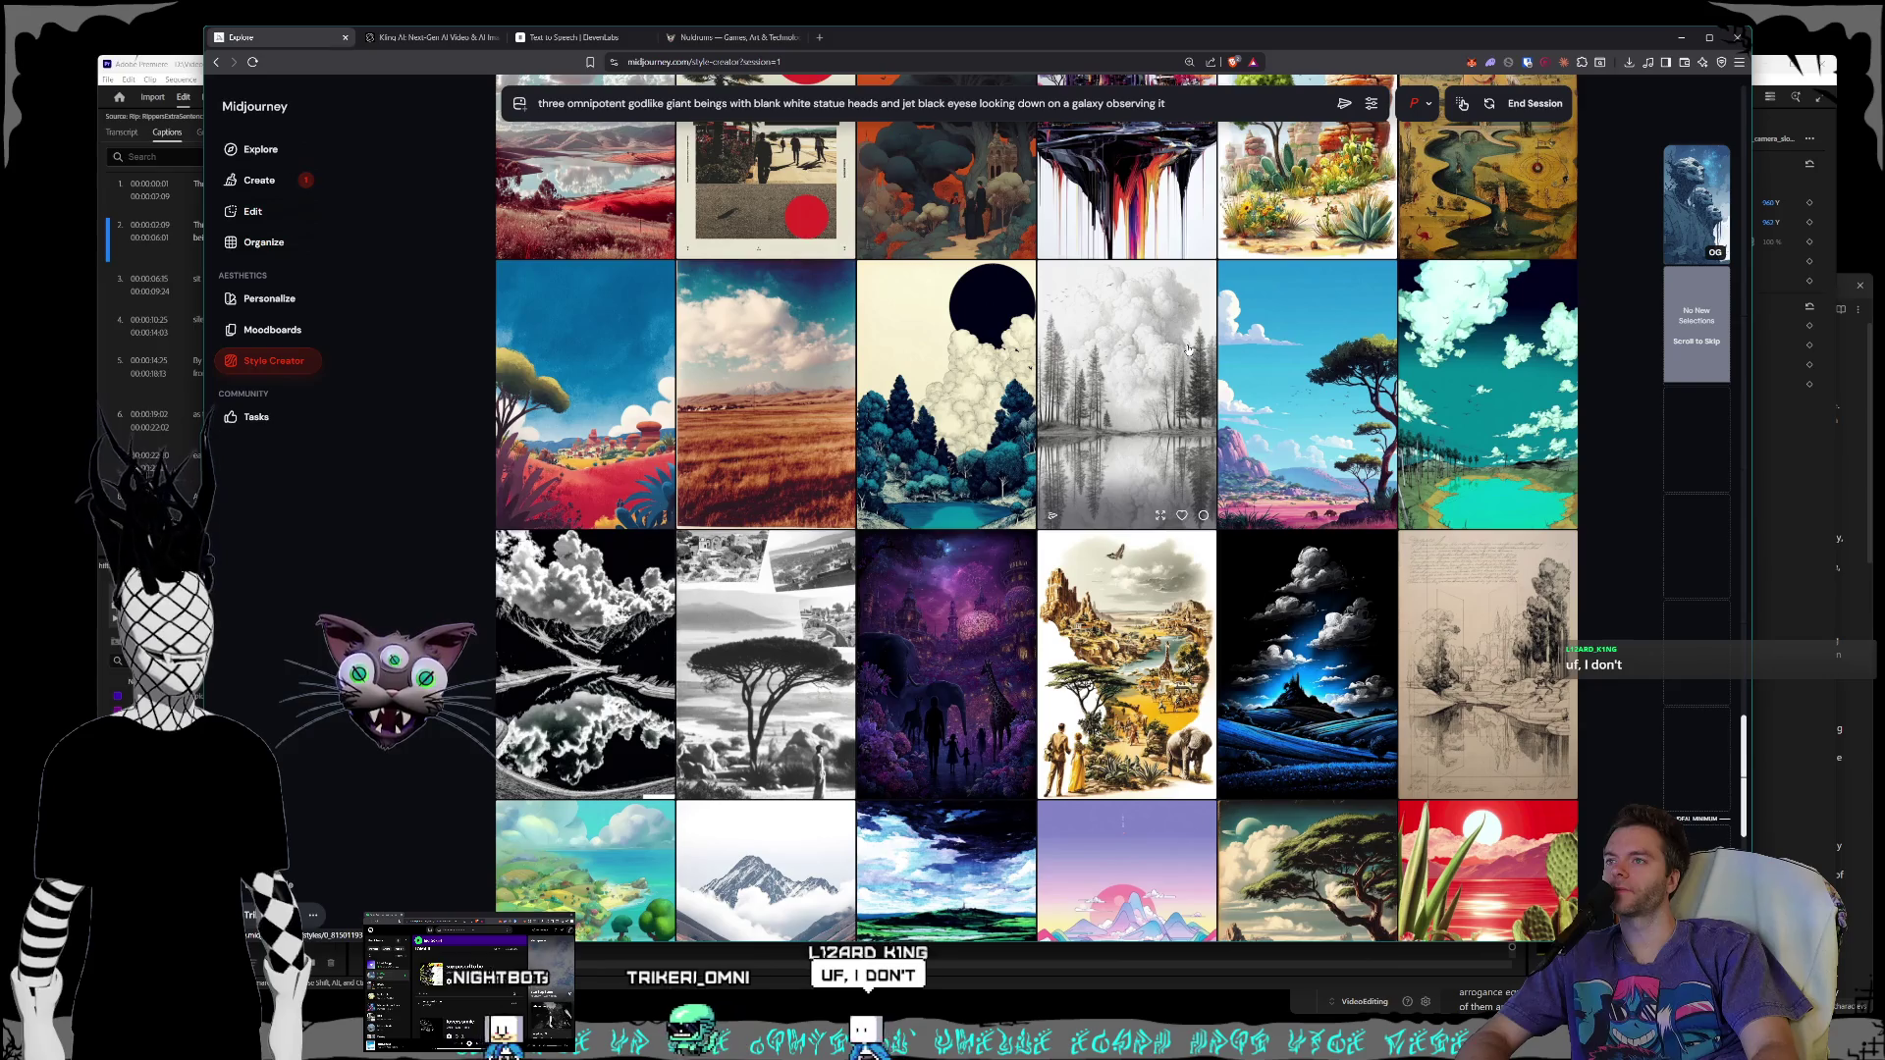
scroll(1186, 349, "down", 2)
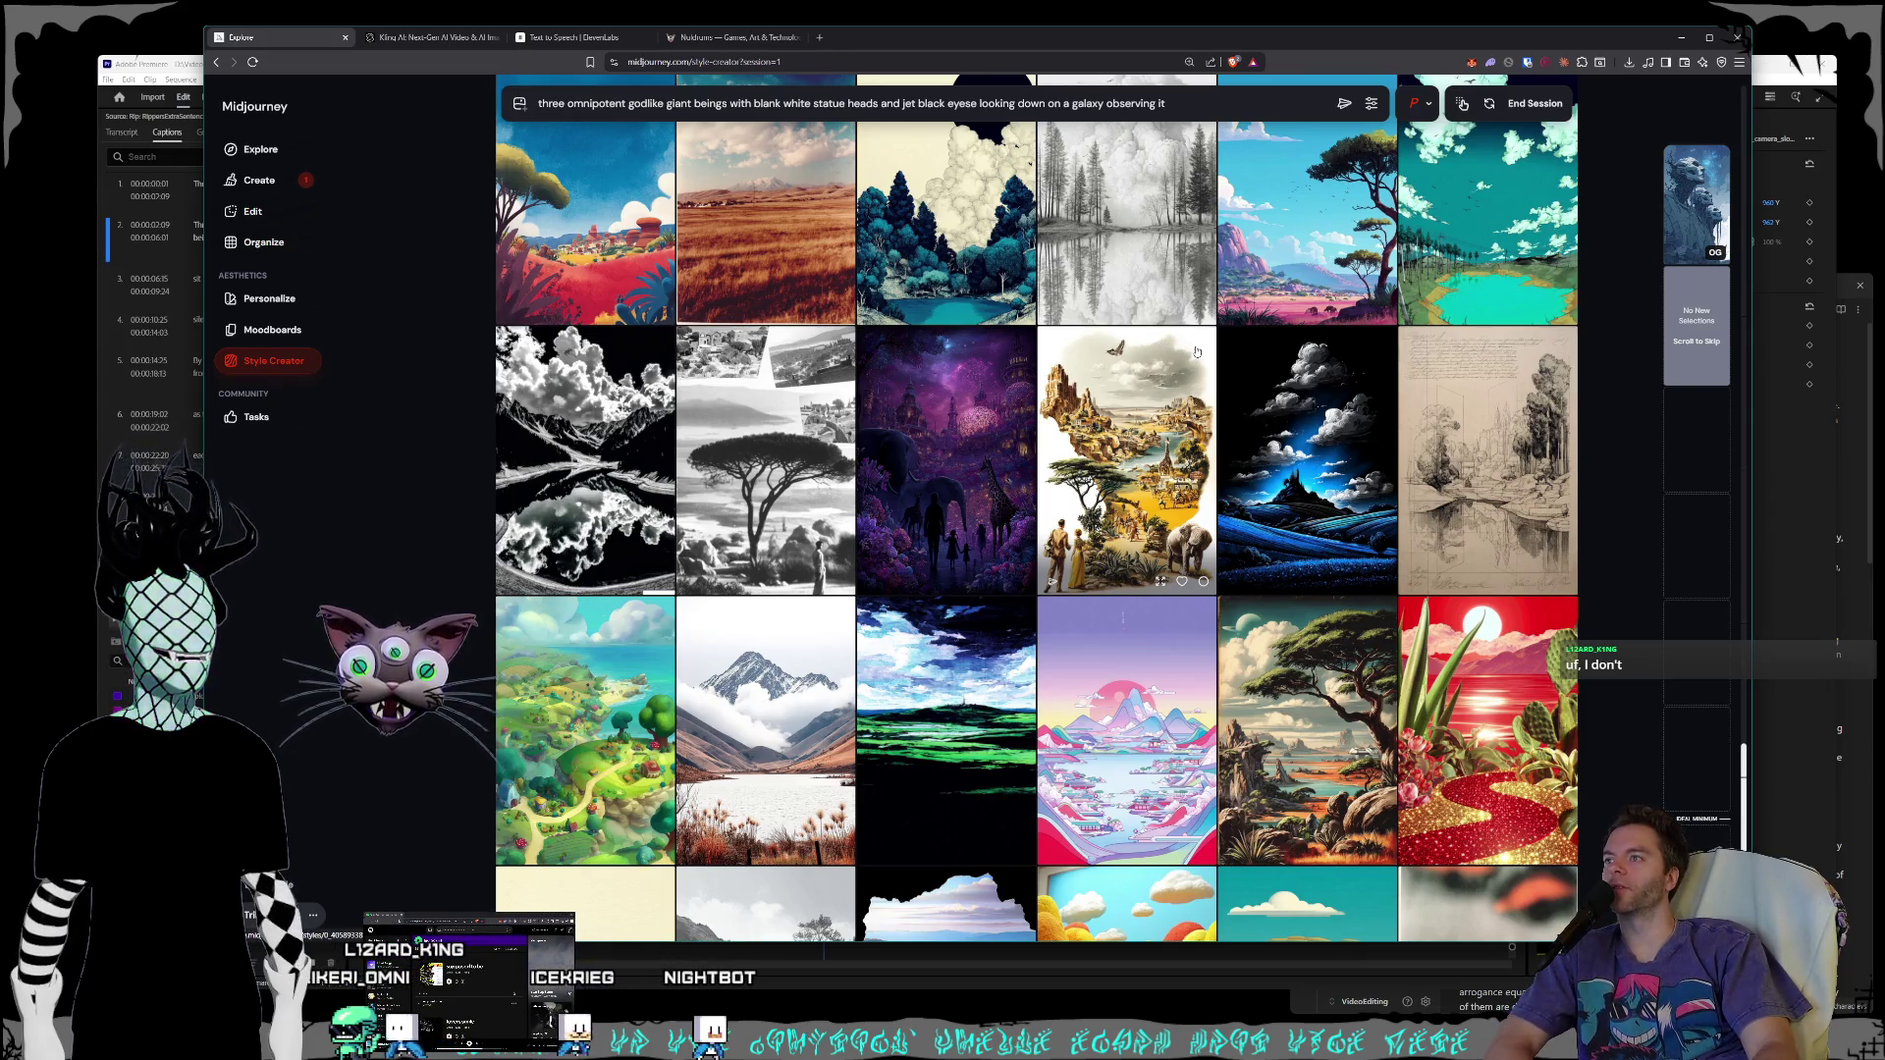
scroll(1196, 349, "up", 3)
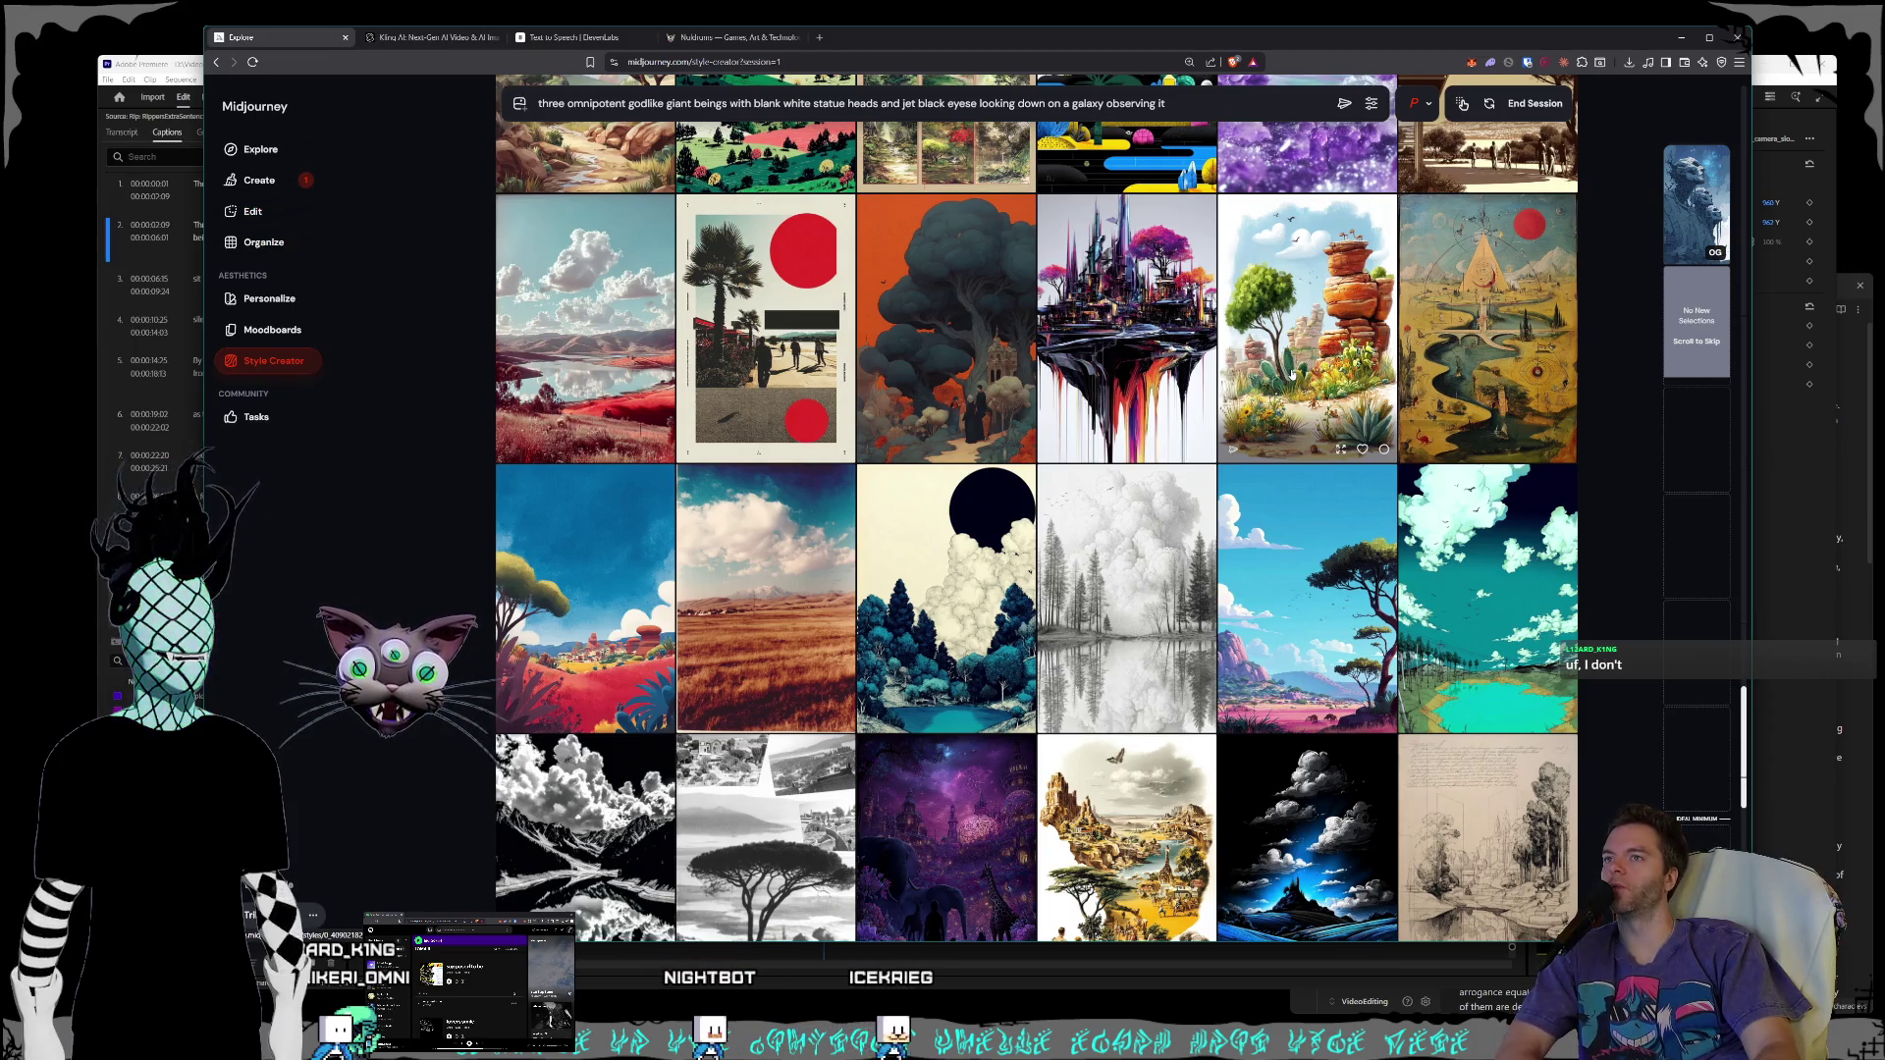
scroll(1315, 347, "down", 5)
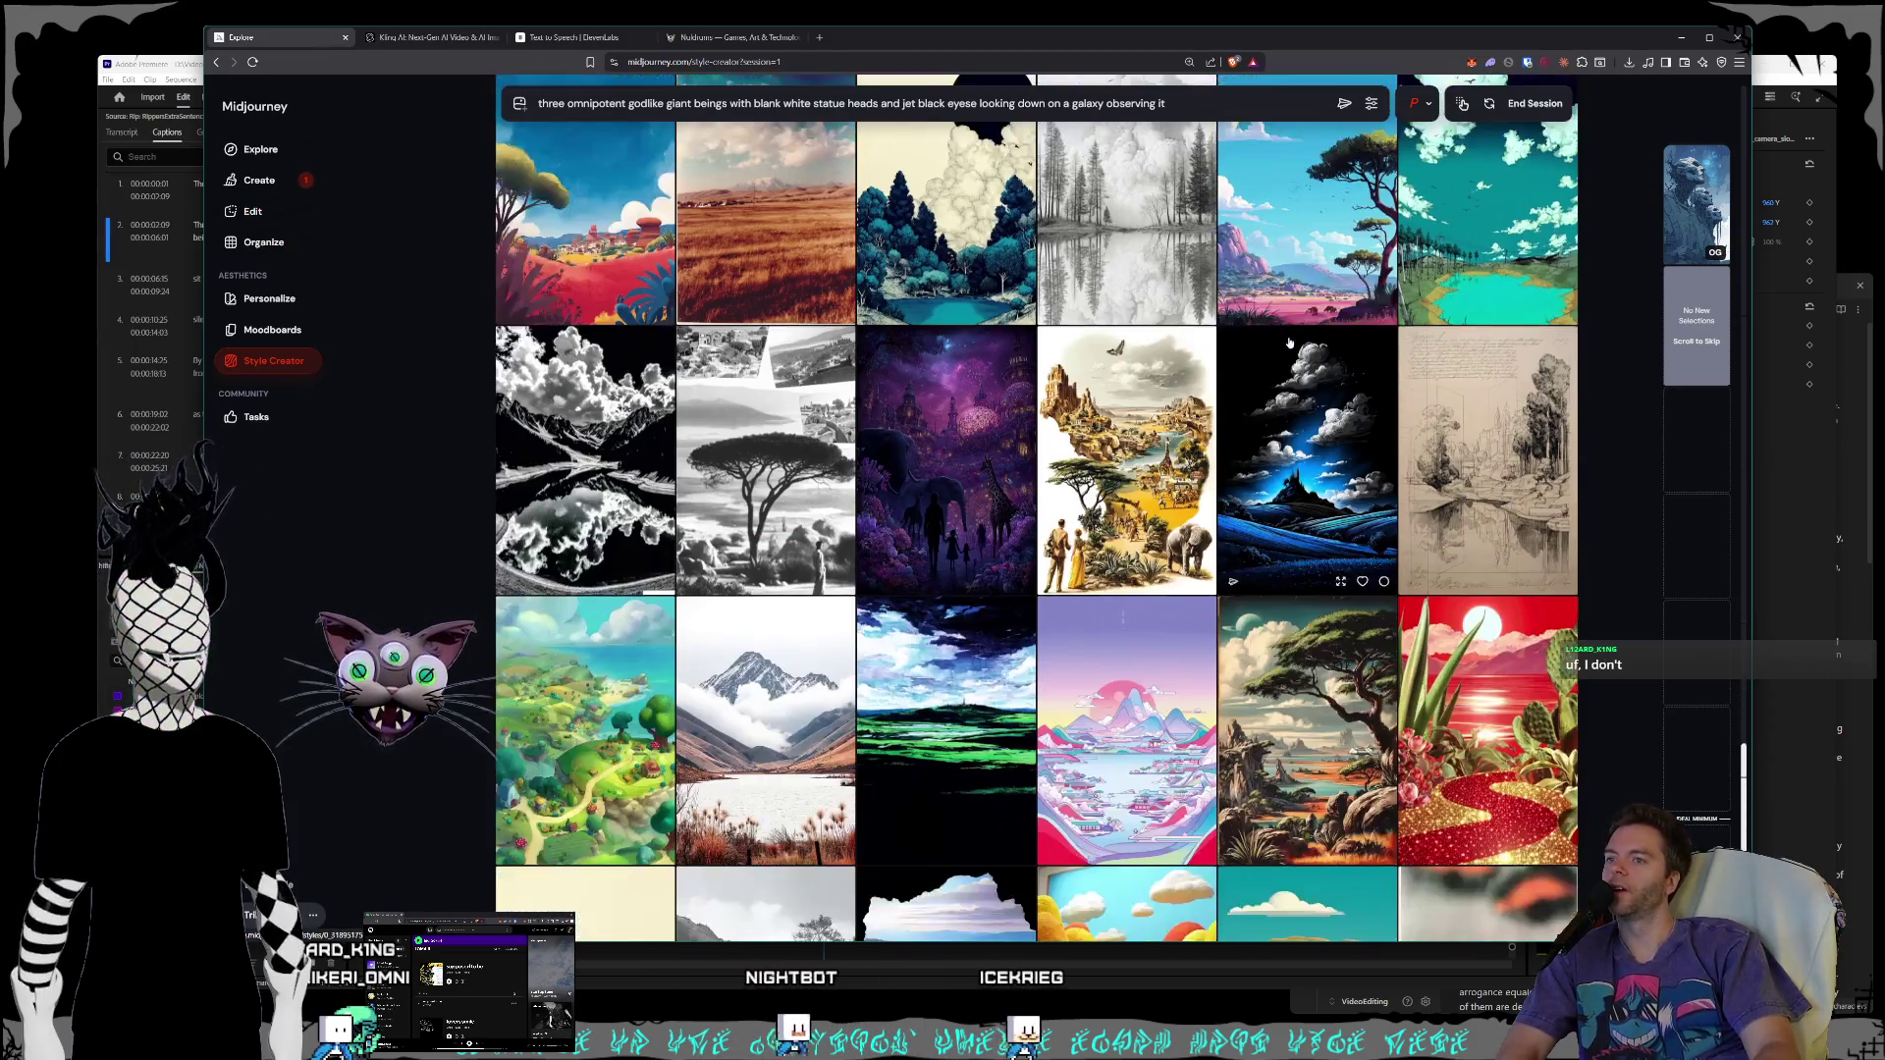
scroll(1282, 343, "down", 3)
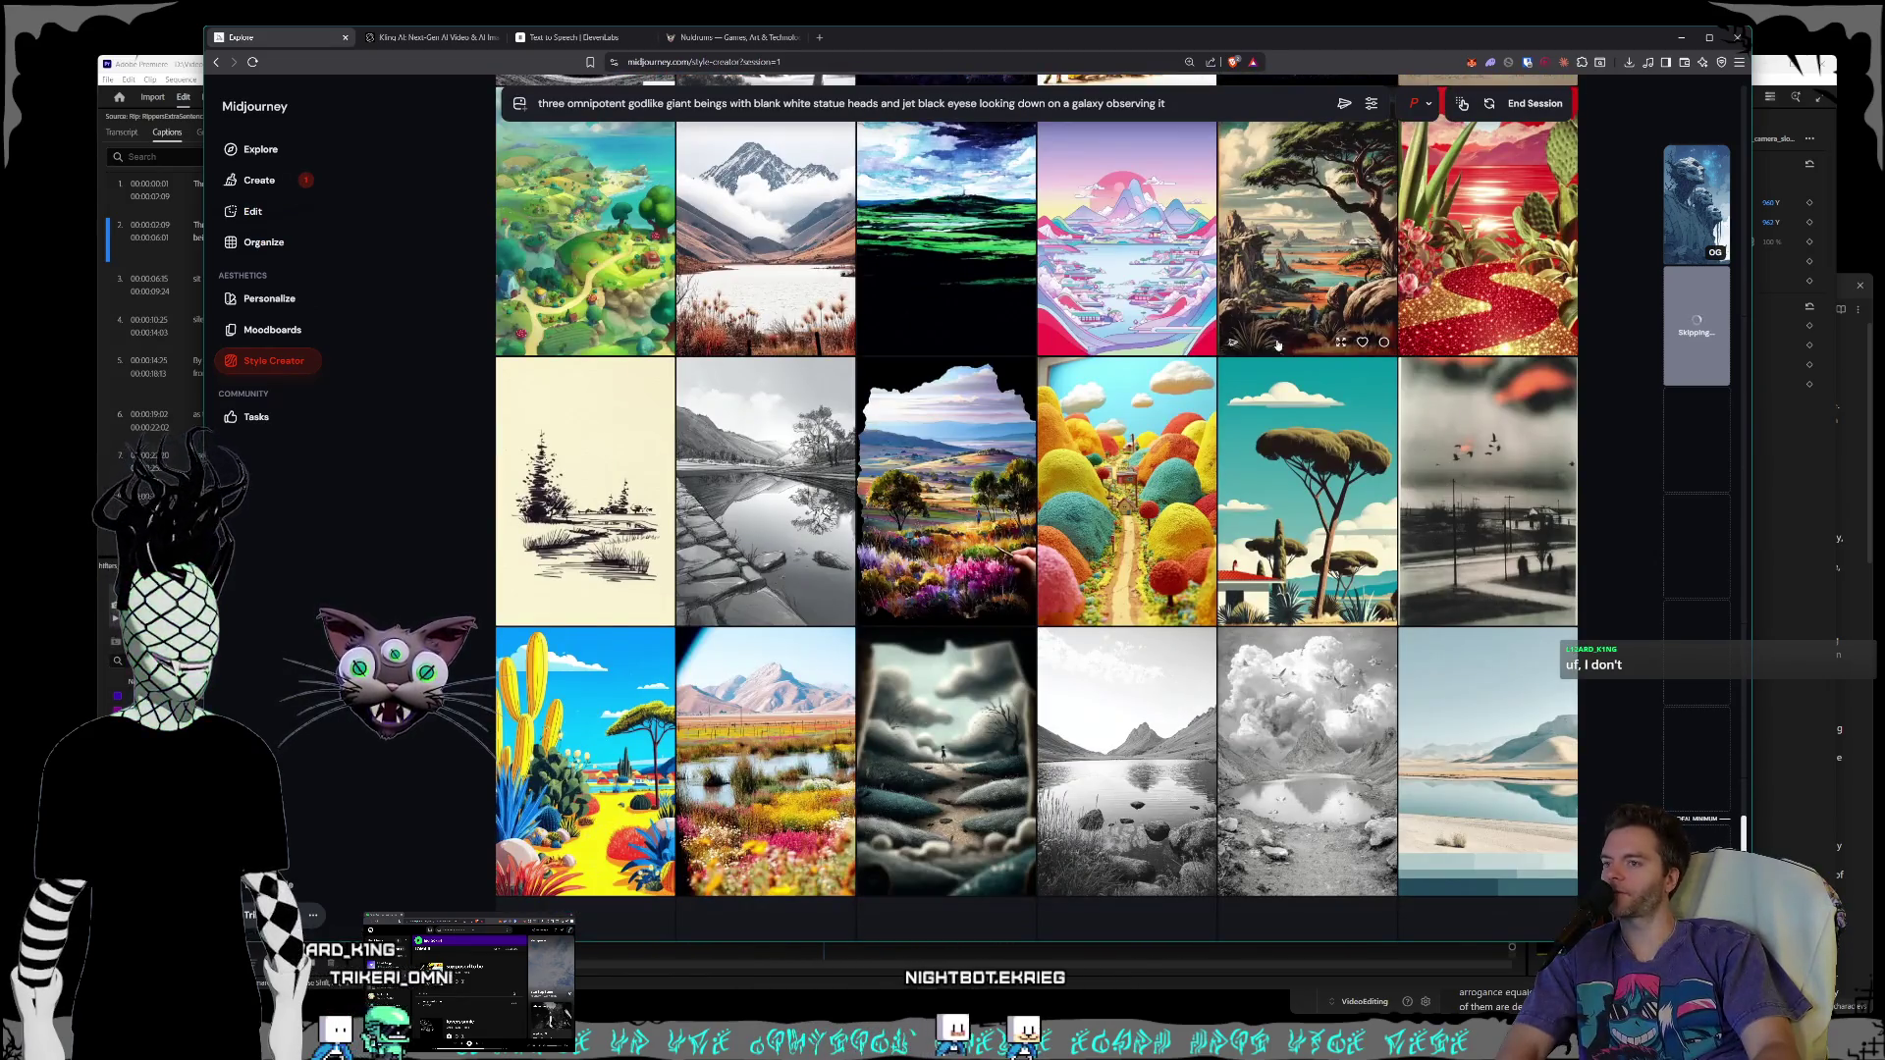
scroll(1277, 345, "down", 4)
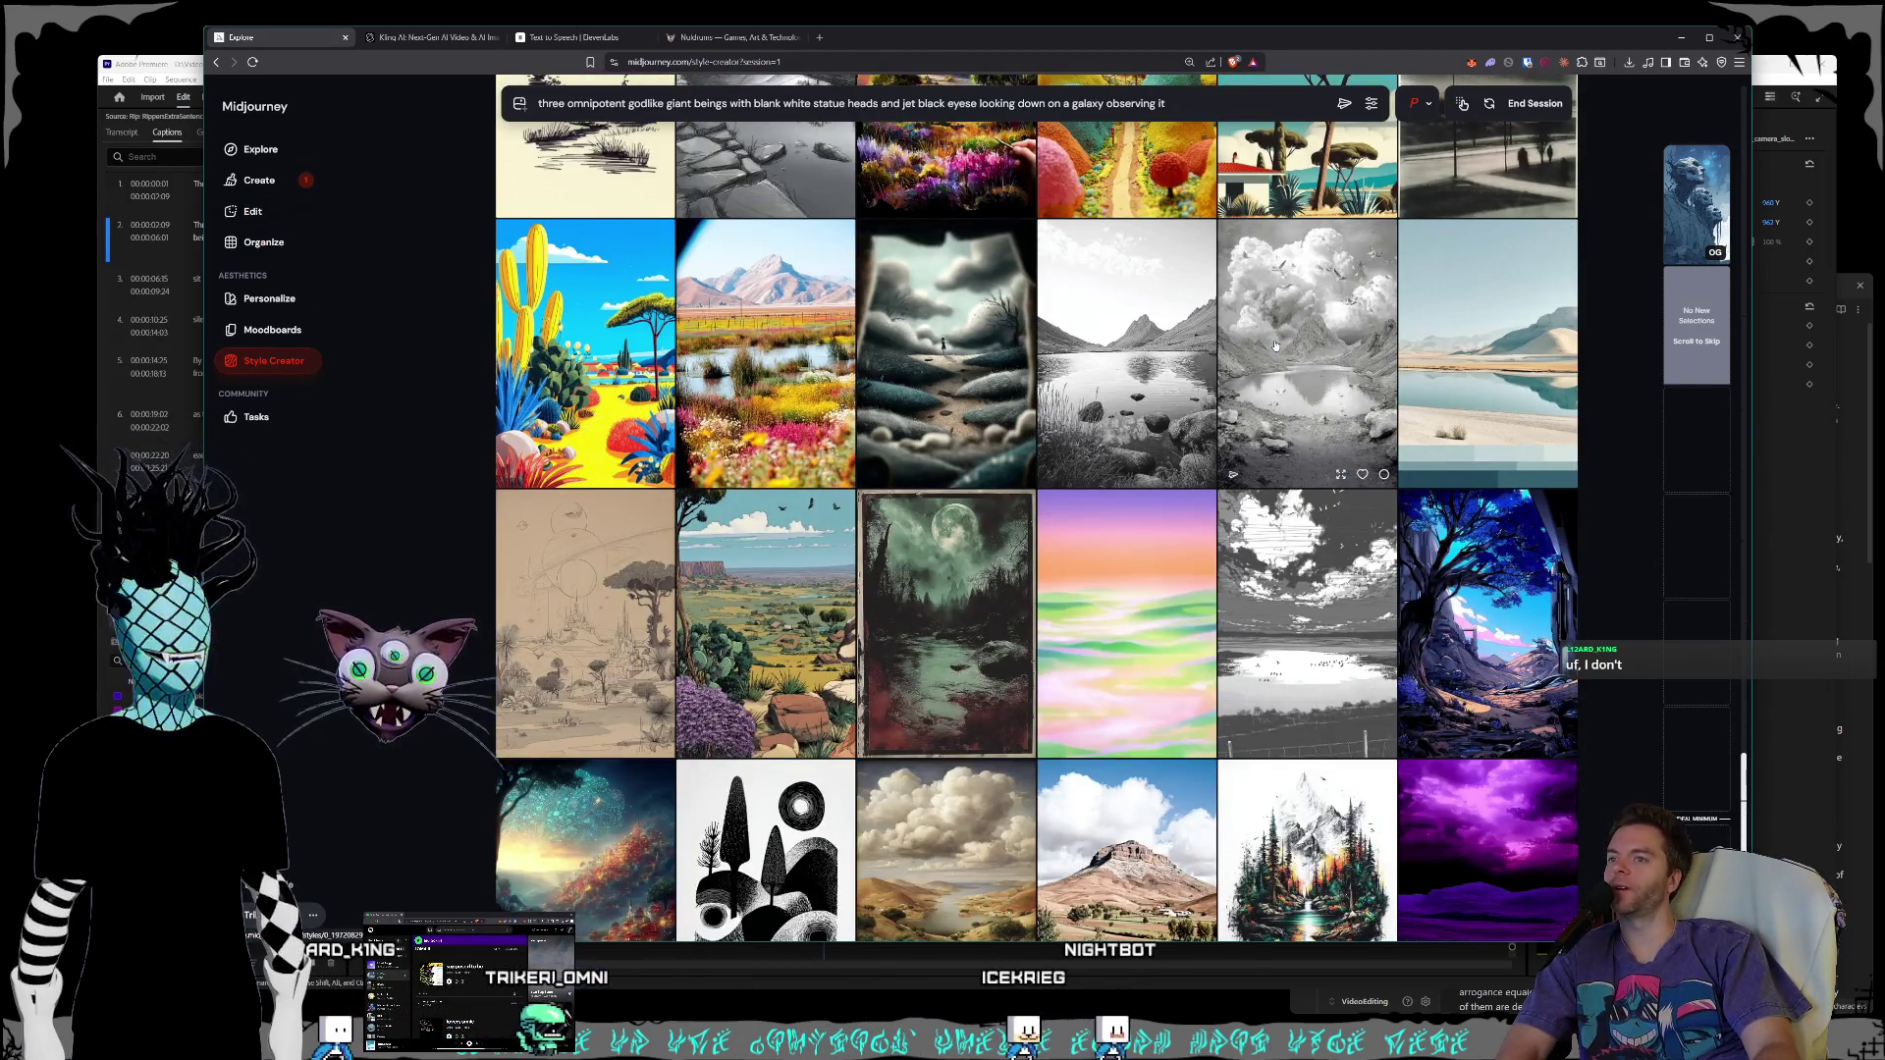
scroll(1275, 344, "down", 3)
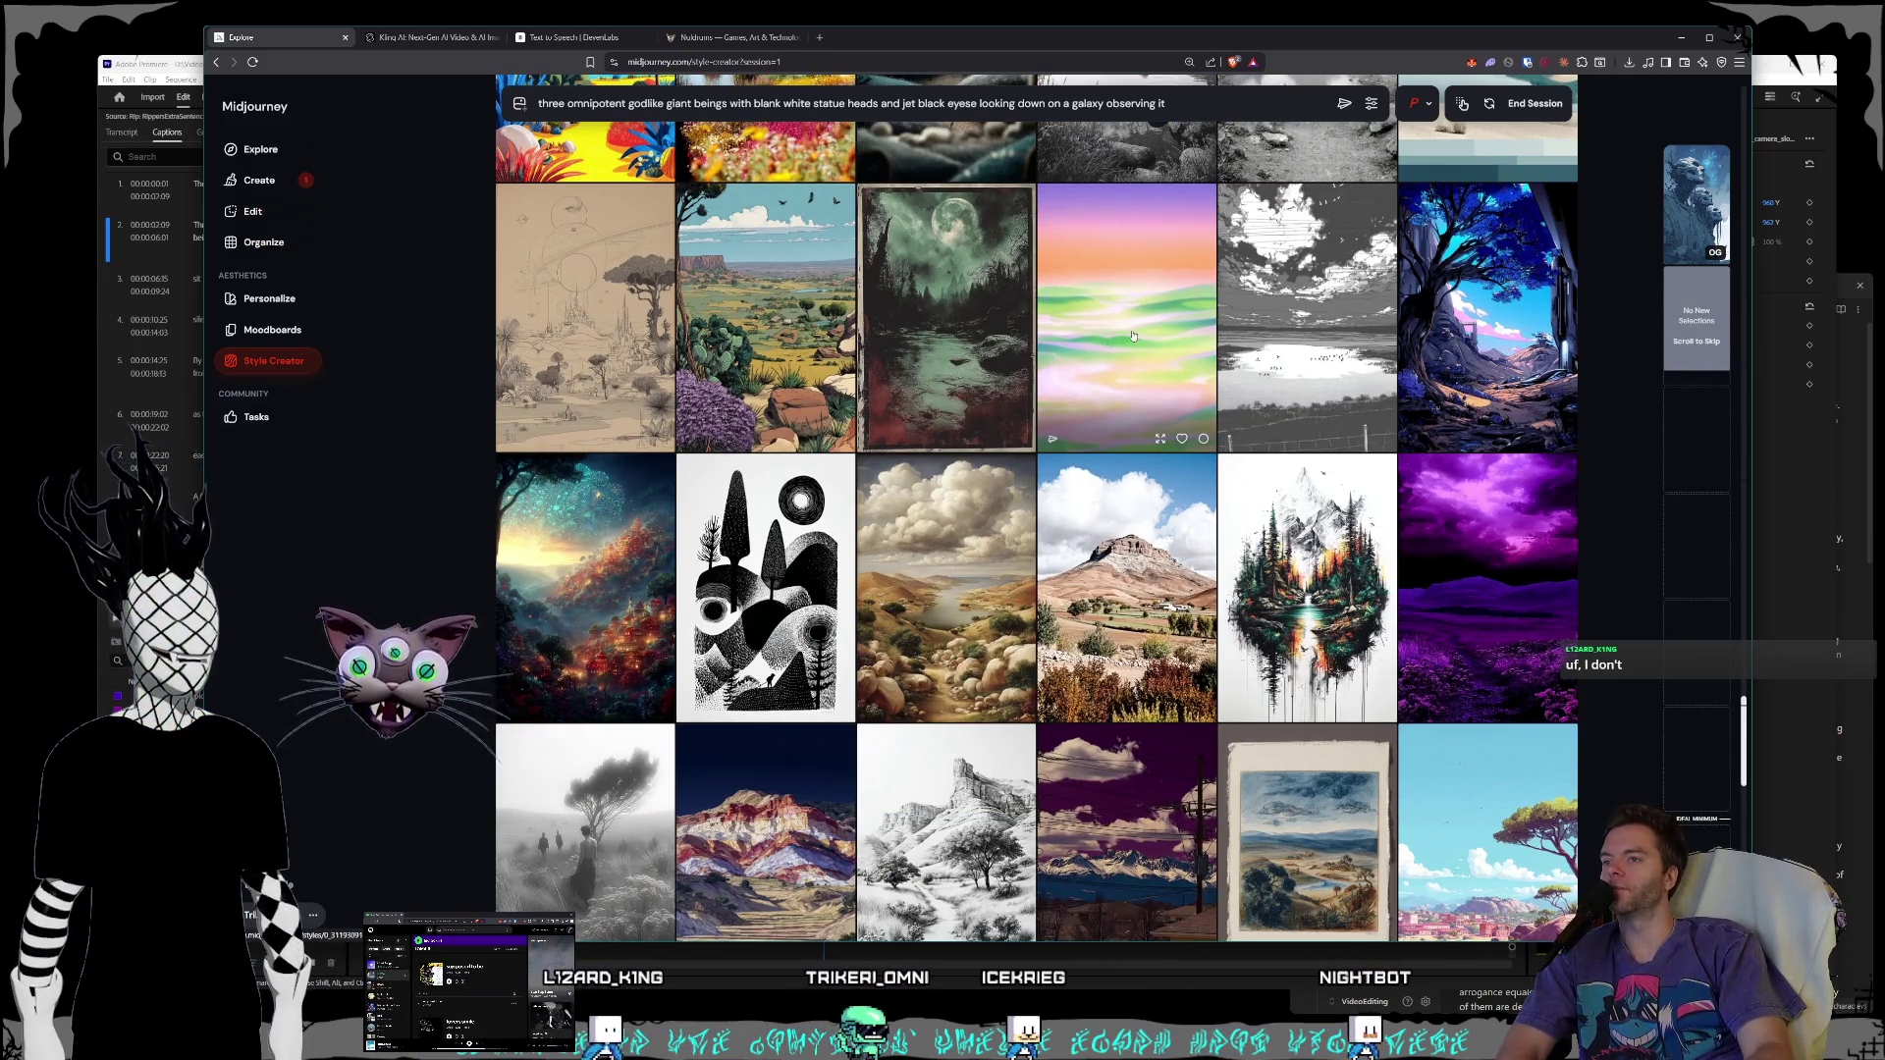
scroll(1126, 339, "down", 3)
scroll(1126, 342, "down", 3)
scroll(1116, 356, "down", 3)
scroll(1104, 359, "down", 3)
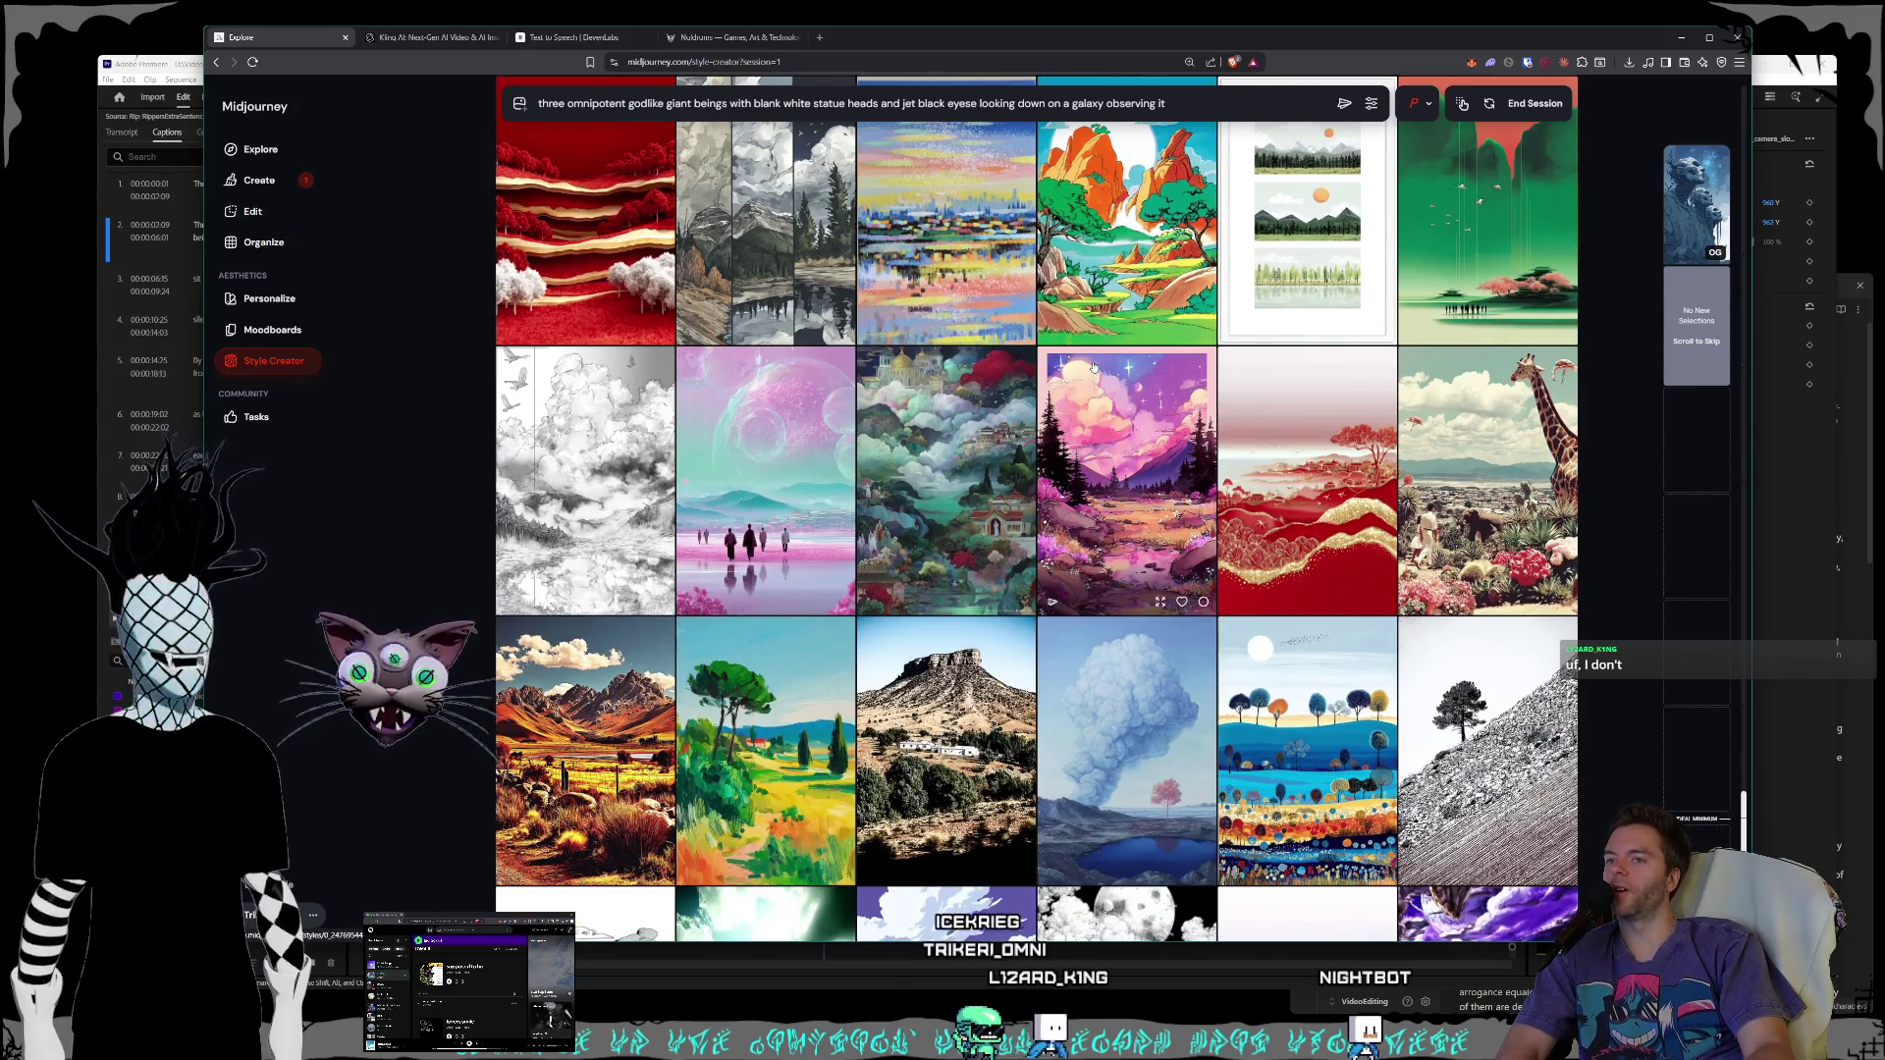
scroll(1093, 367, "down", 2)
scroll(1093, 368, "down", 2)
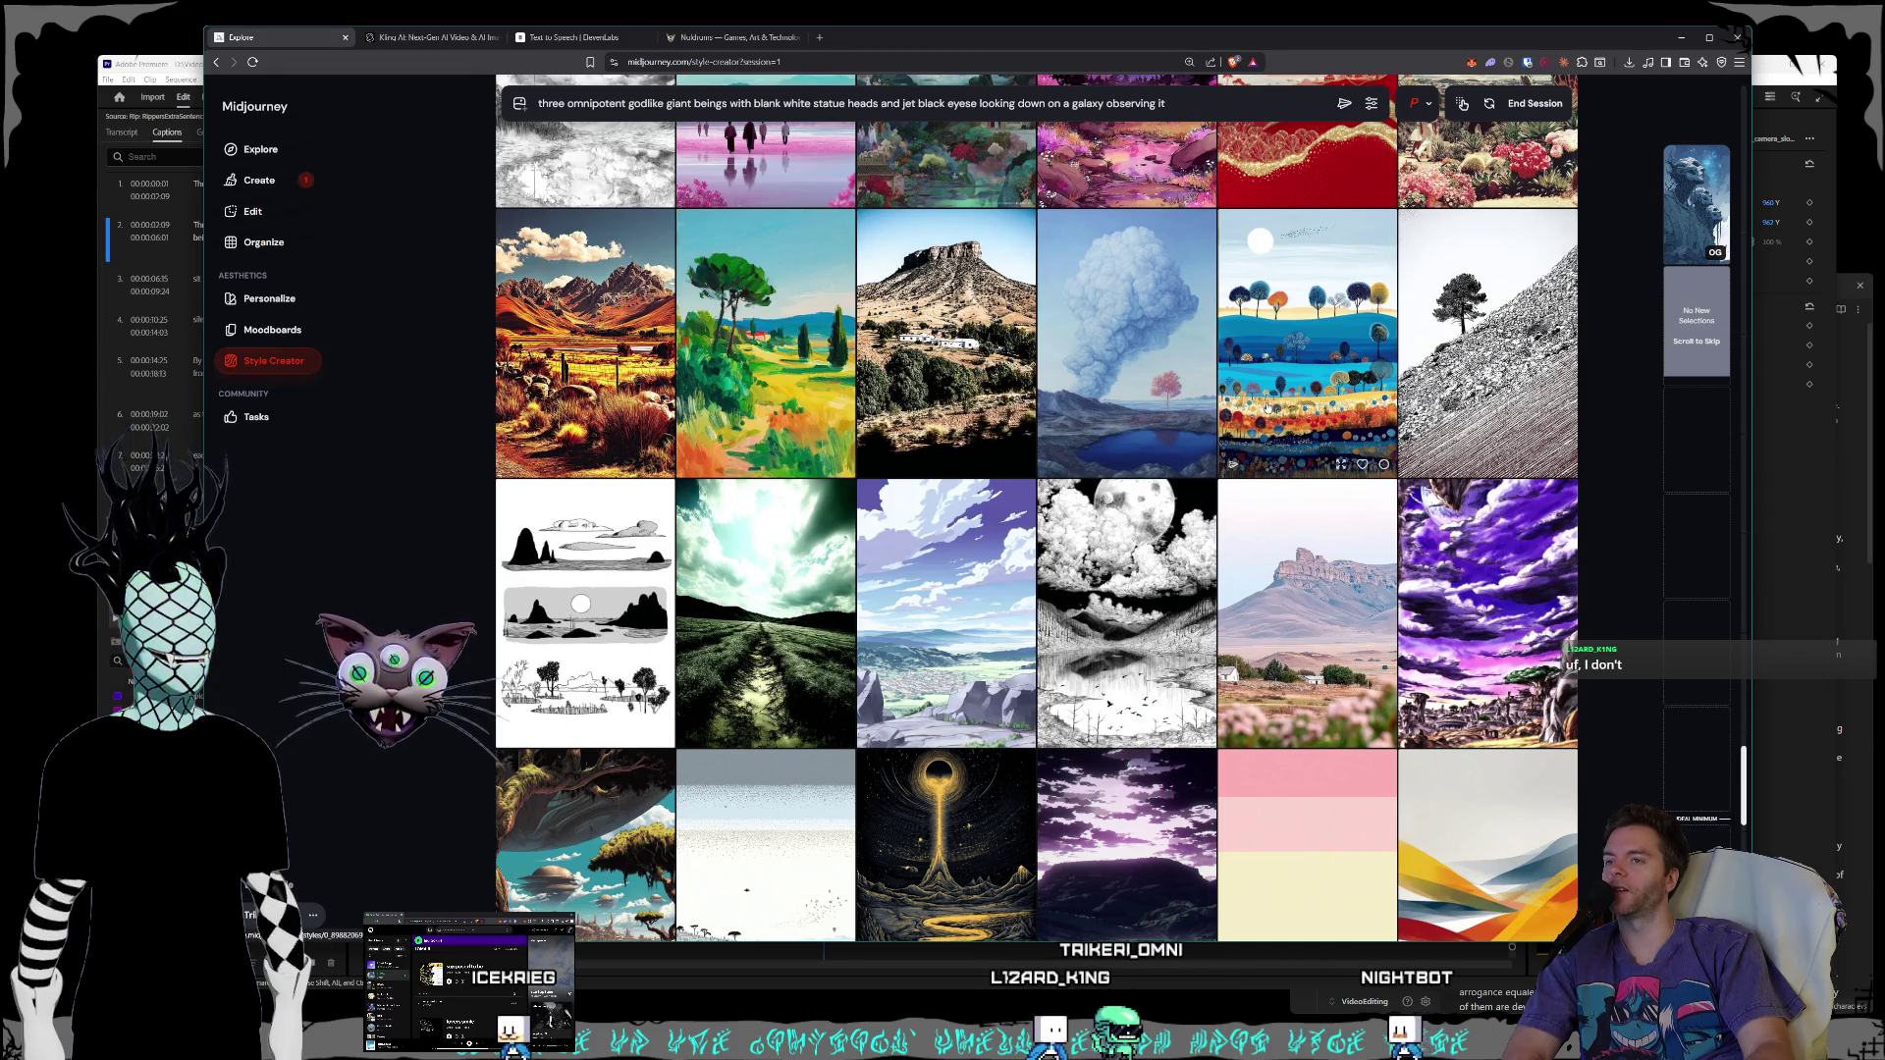
scroll(1265, 408, "down", 2)
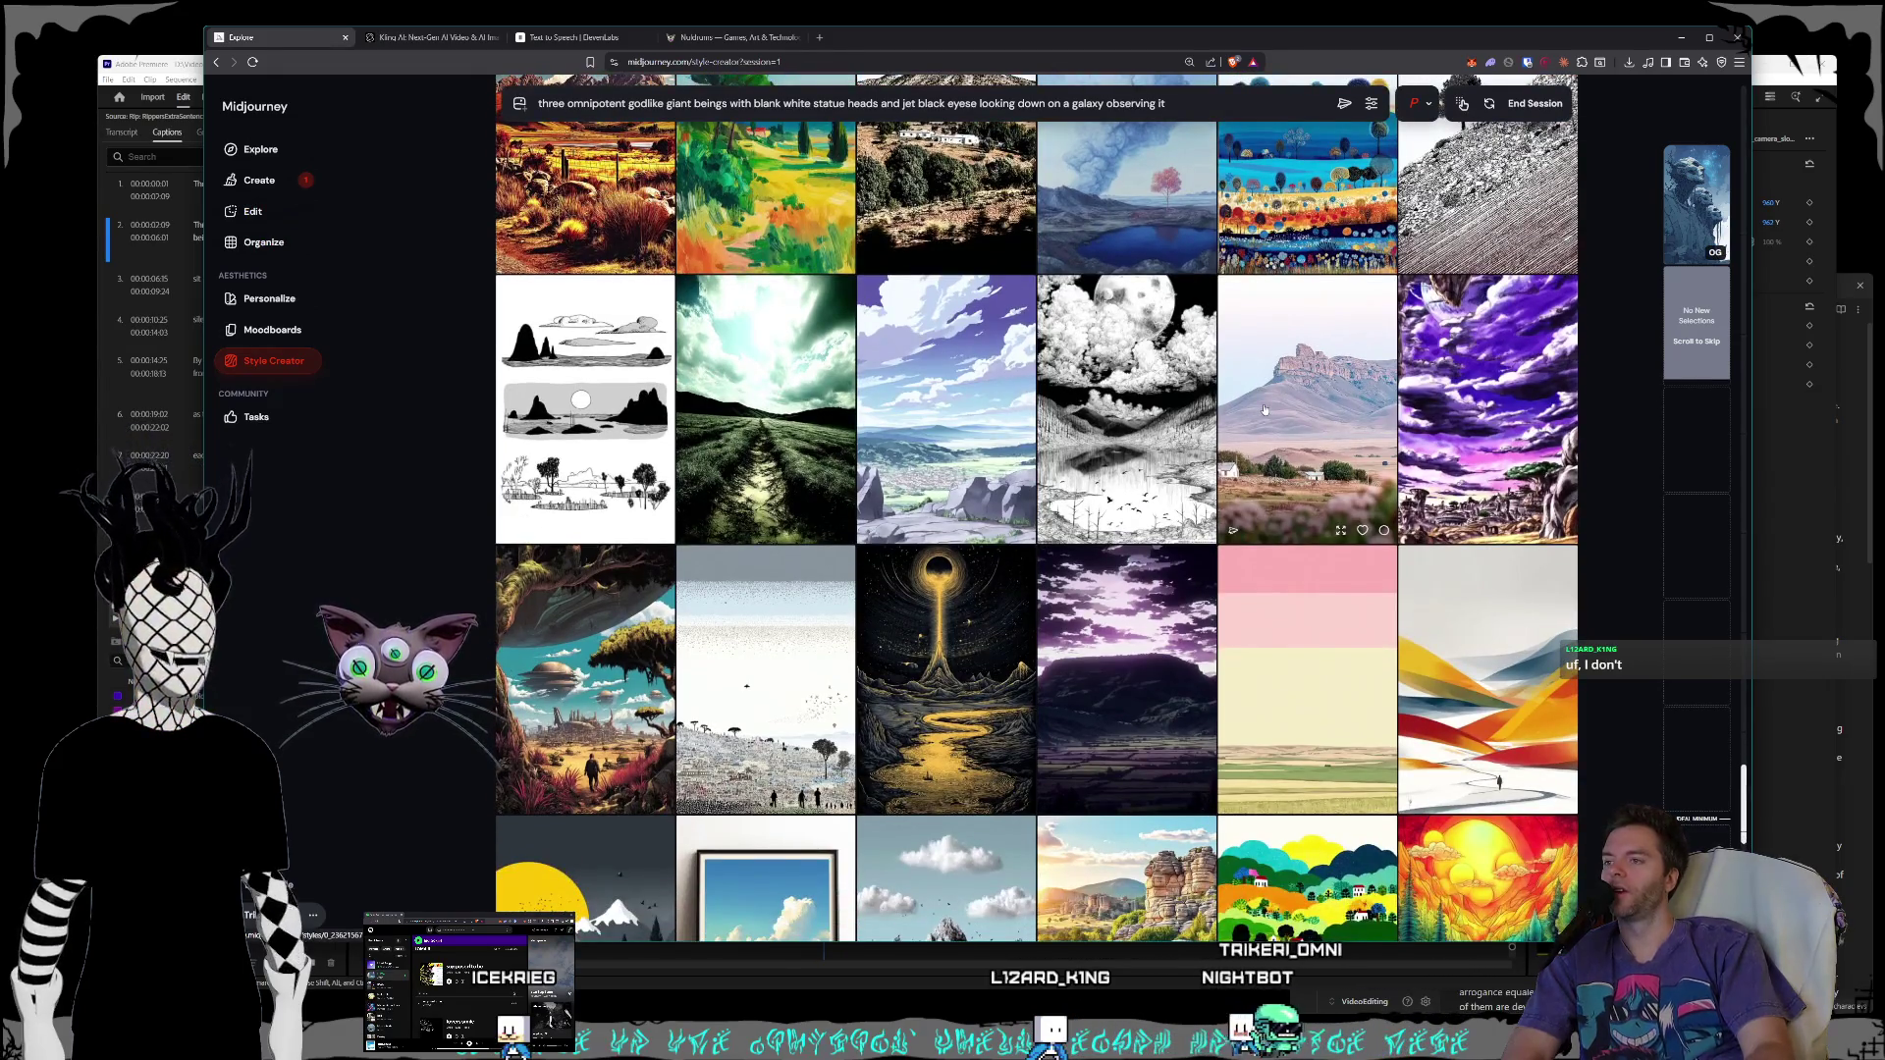
scroll(1259, 413, "down", 6)
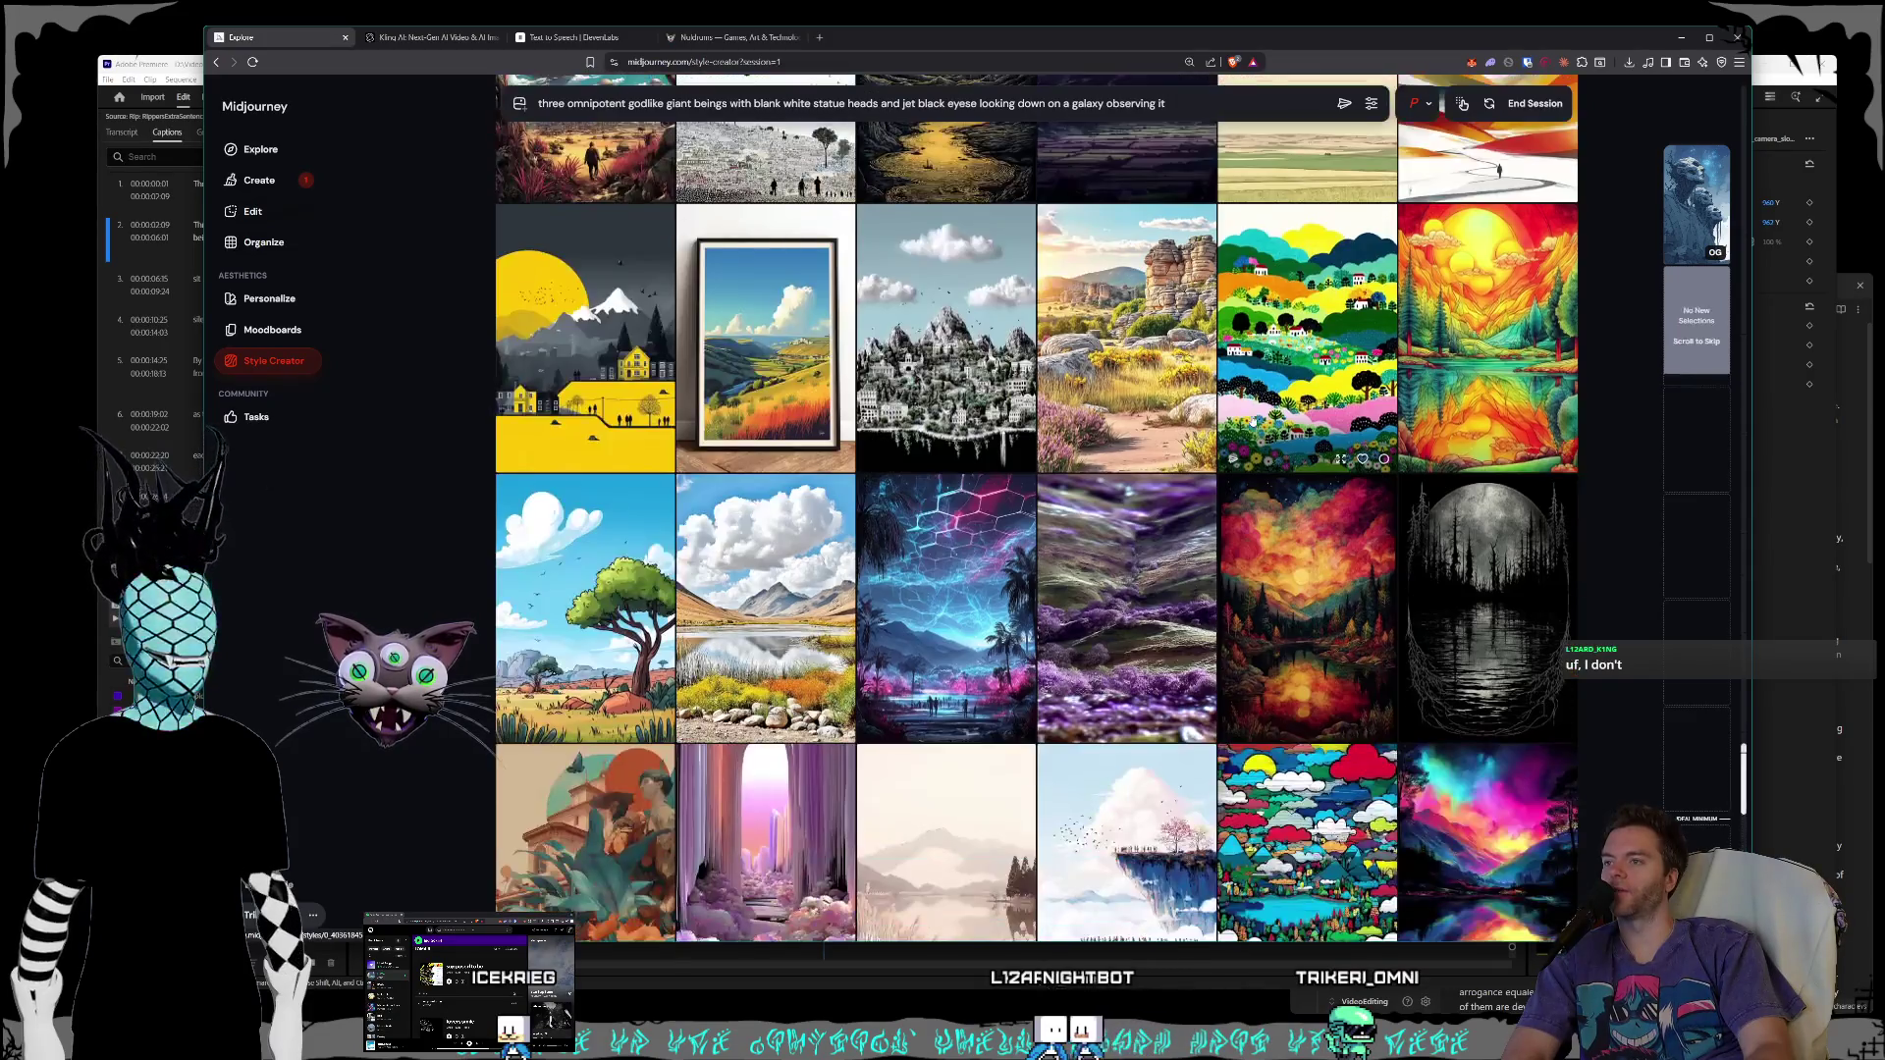
scroll(1262, 412, "down", 5)
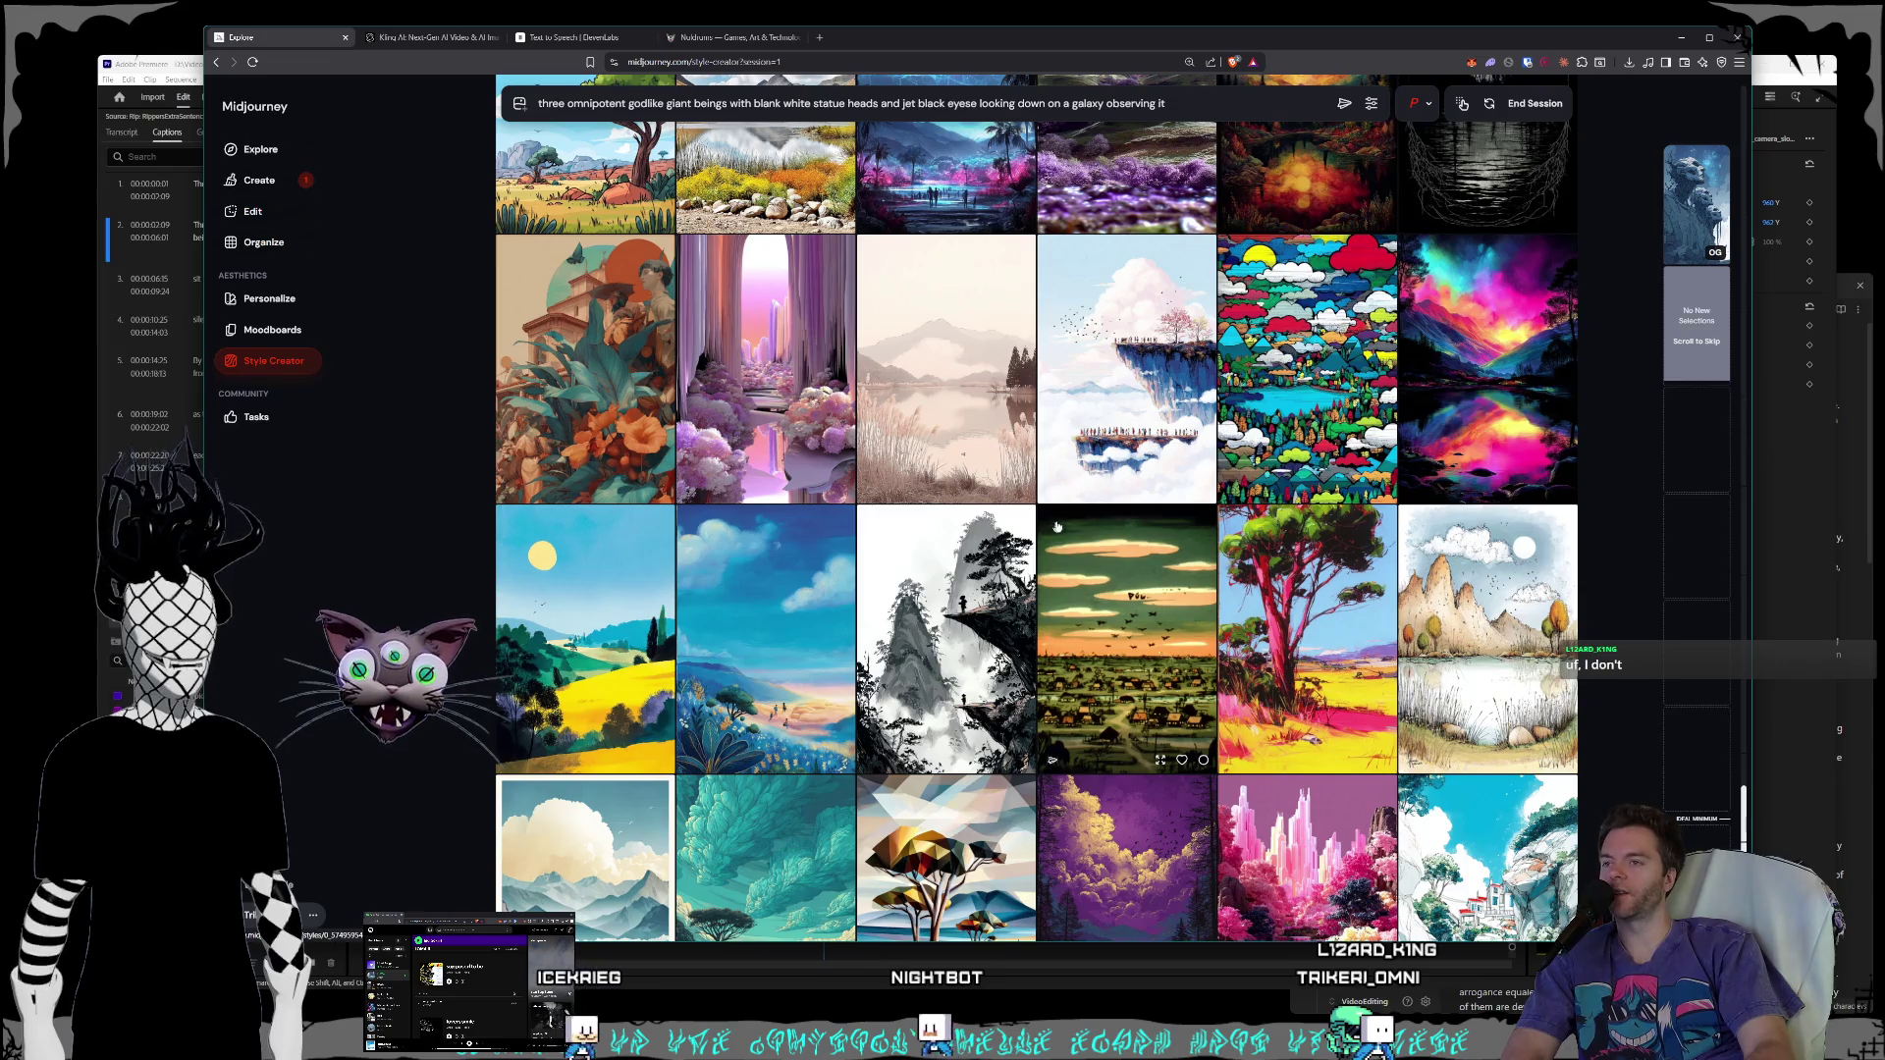
scroll(1051, 528, "down", 5)
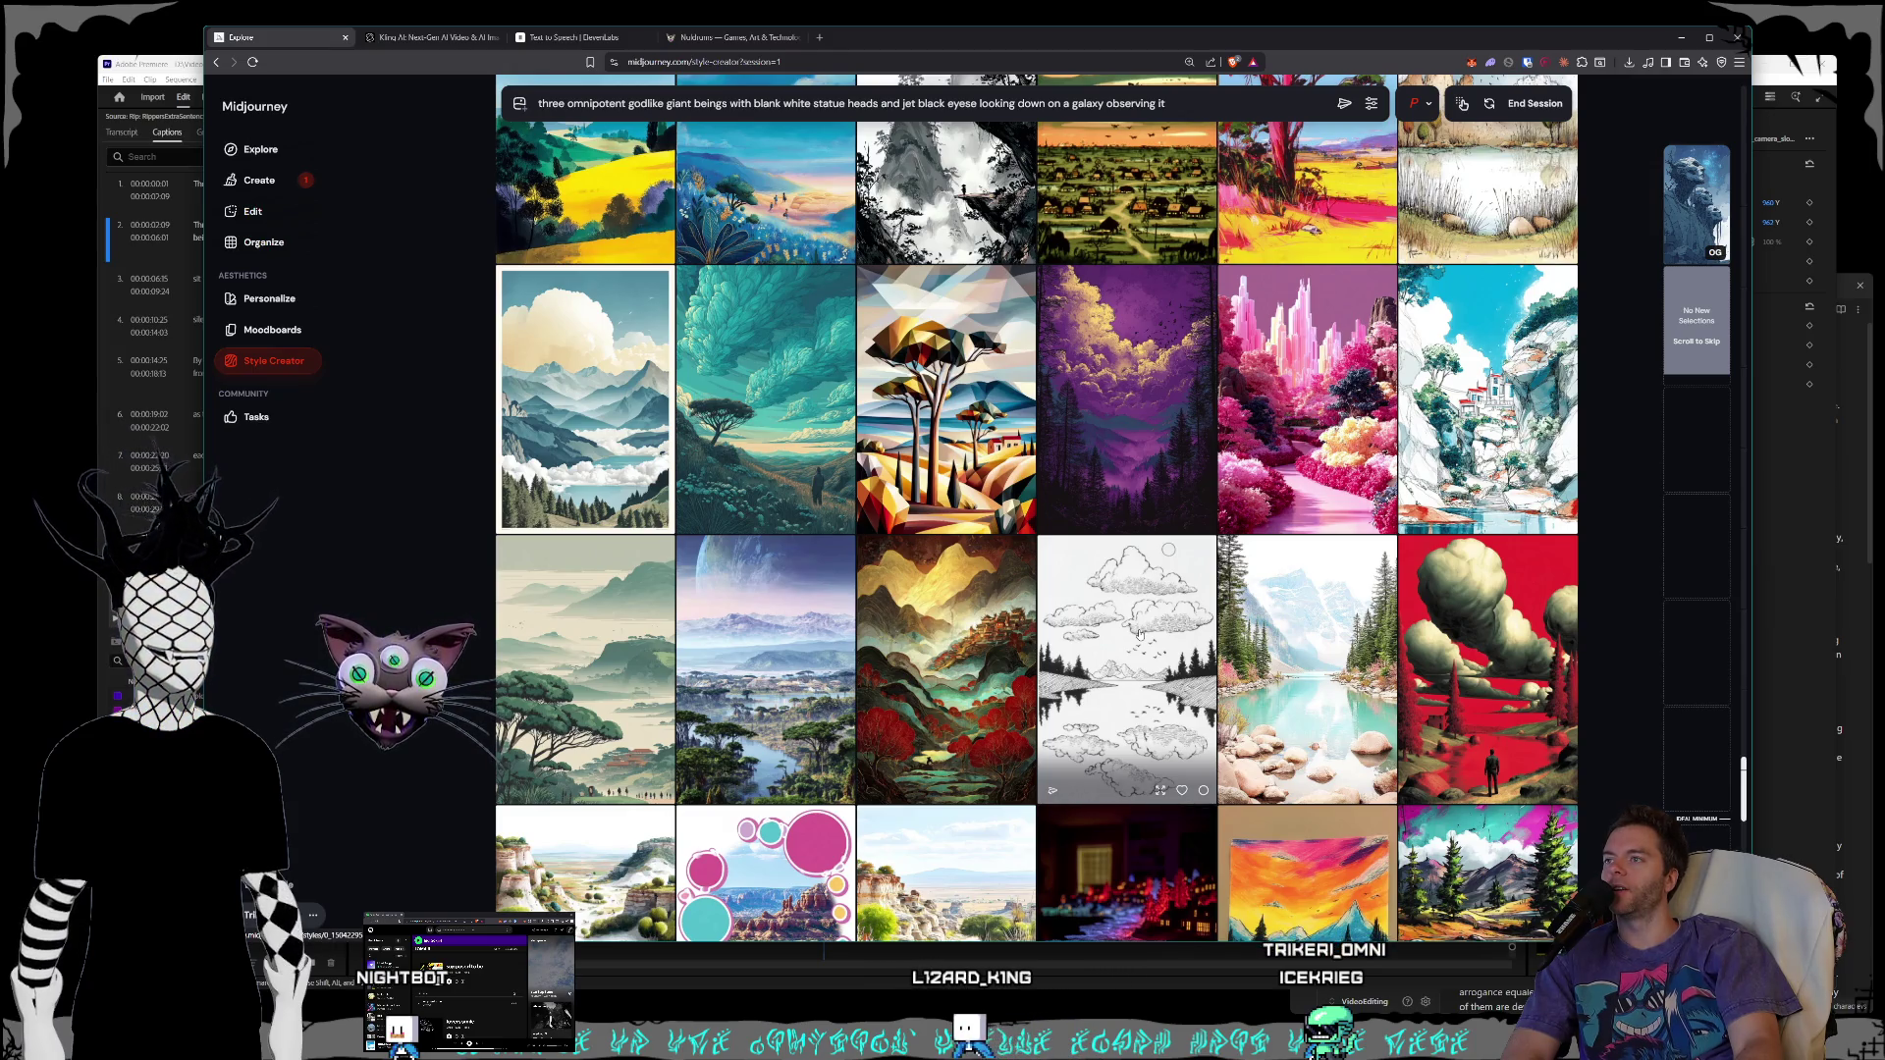
- Scroll past rows of pastel and painterly landscape samples without picking any
scroll(1138, 634, "down", 6)
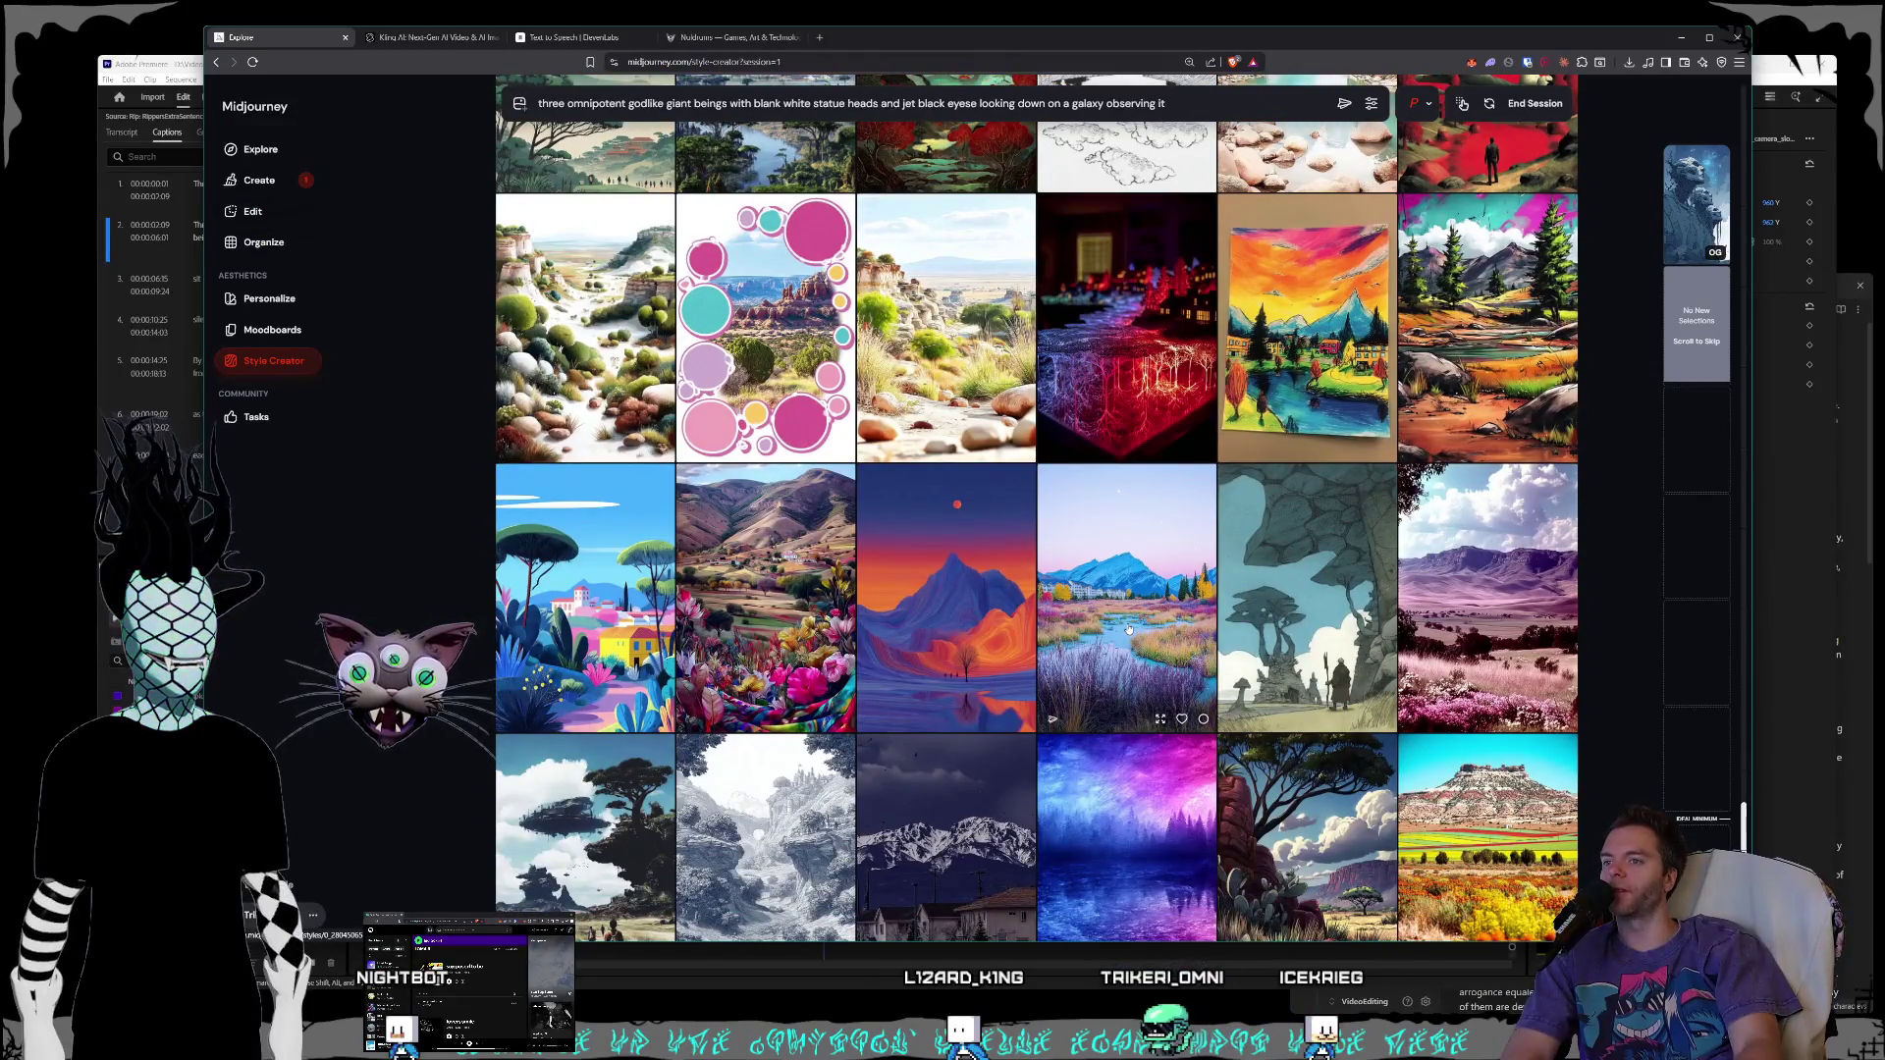
scroll(1128, 630, "down", 3)
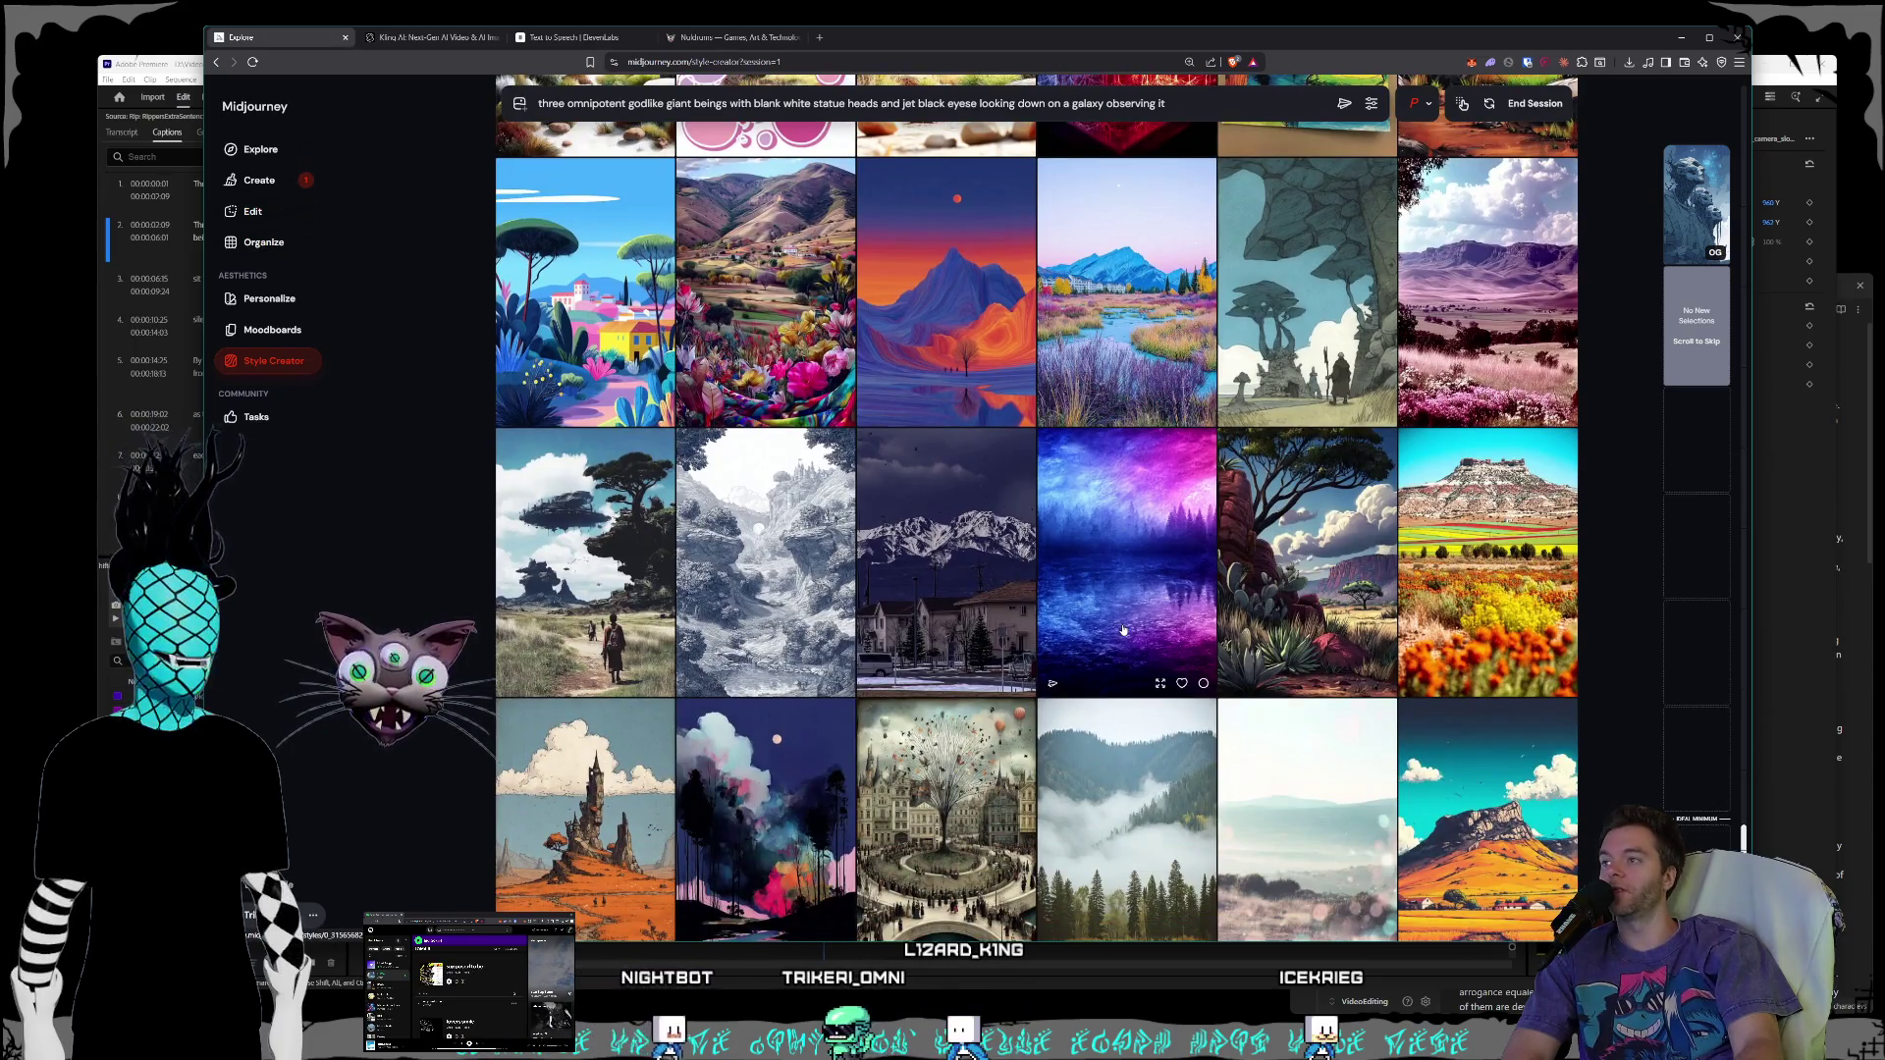
scroll(1125, 619, "down", 1)
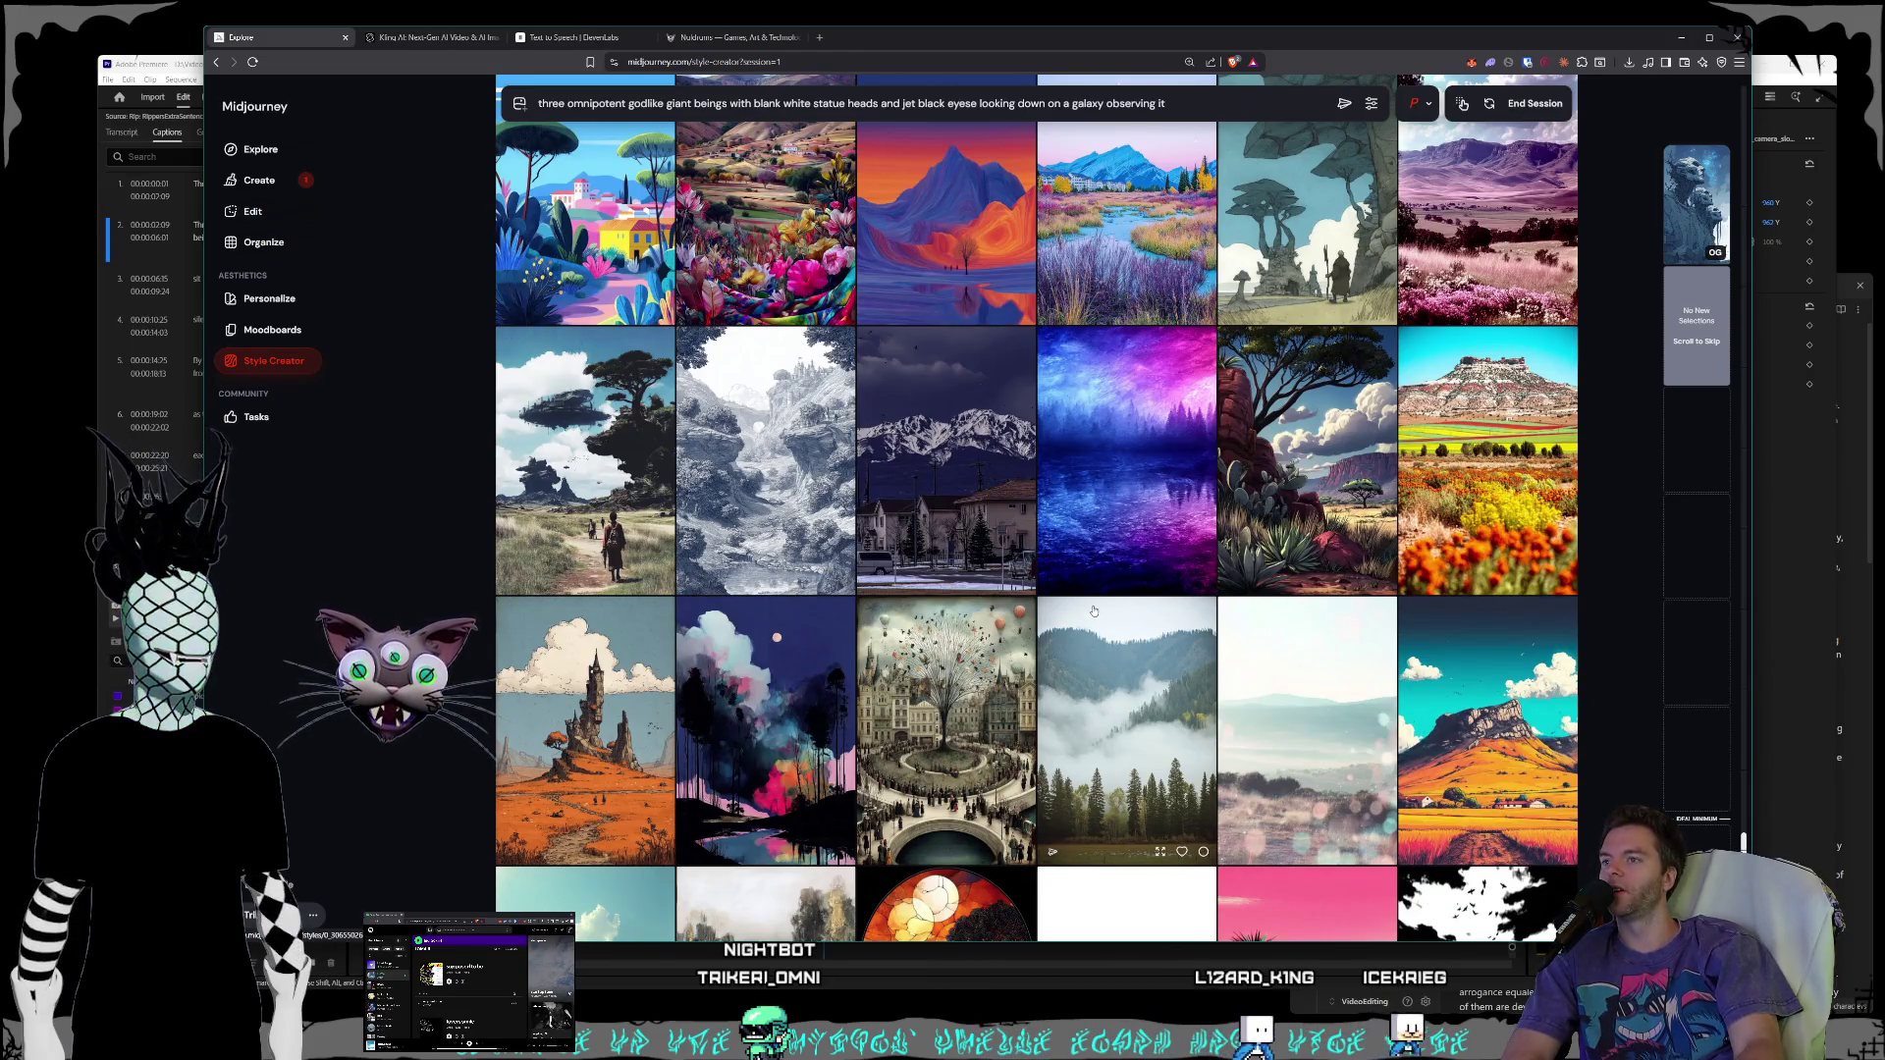
scroll(1093, 608, "down", 2)
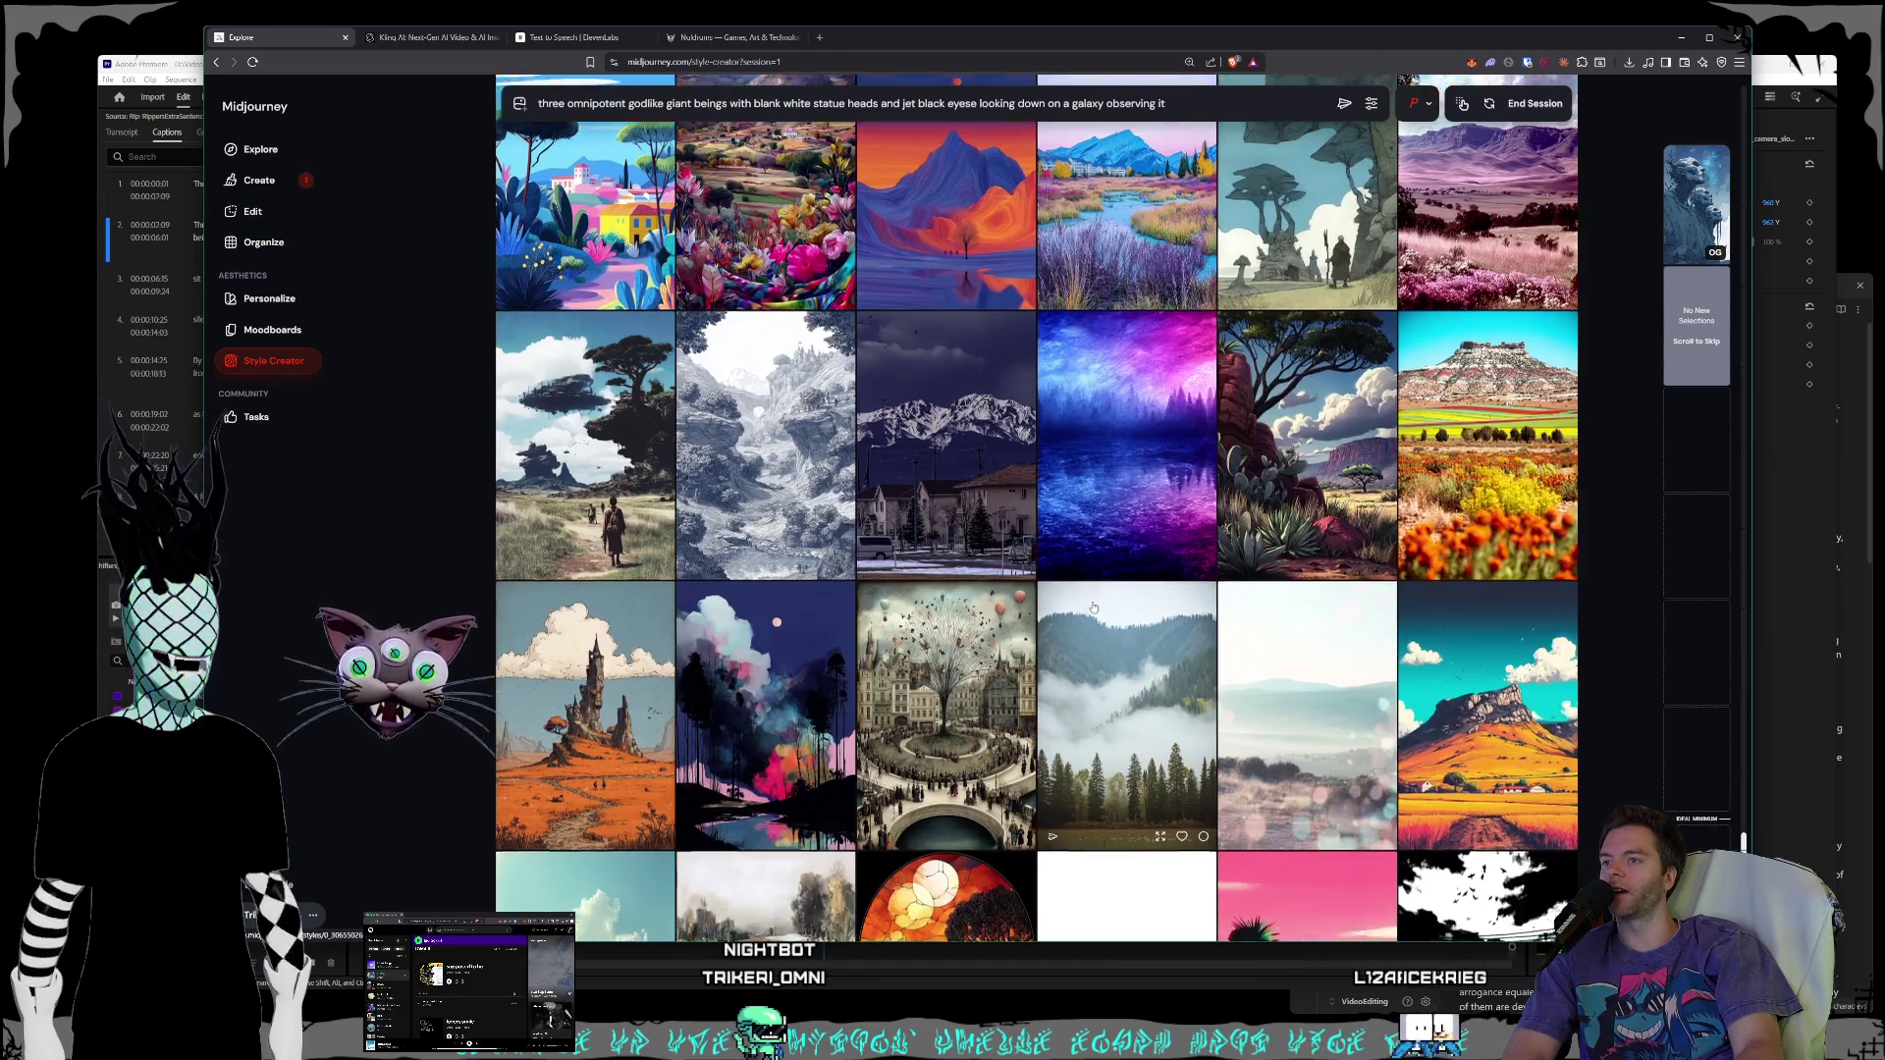
scroll(1093, 608, "down", 2)
scroll(1092, 607, "down", 6)
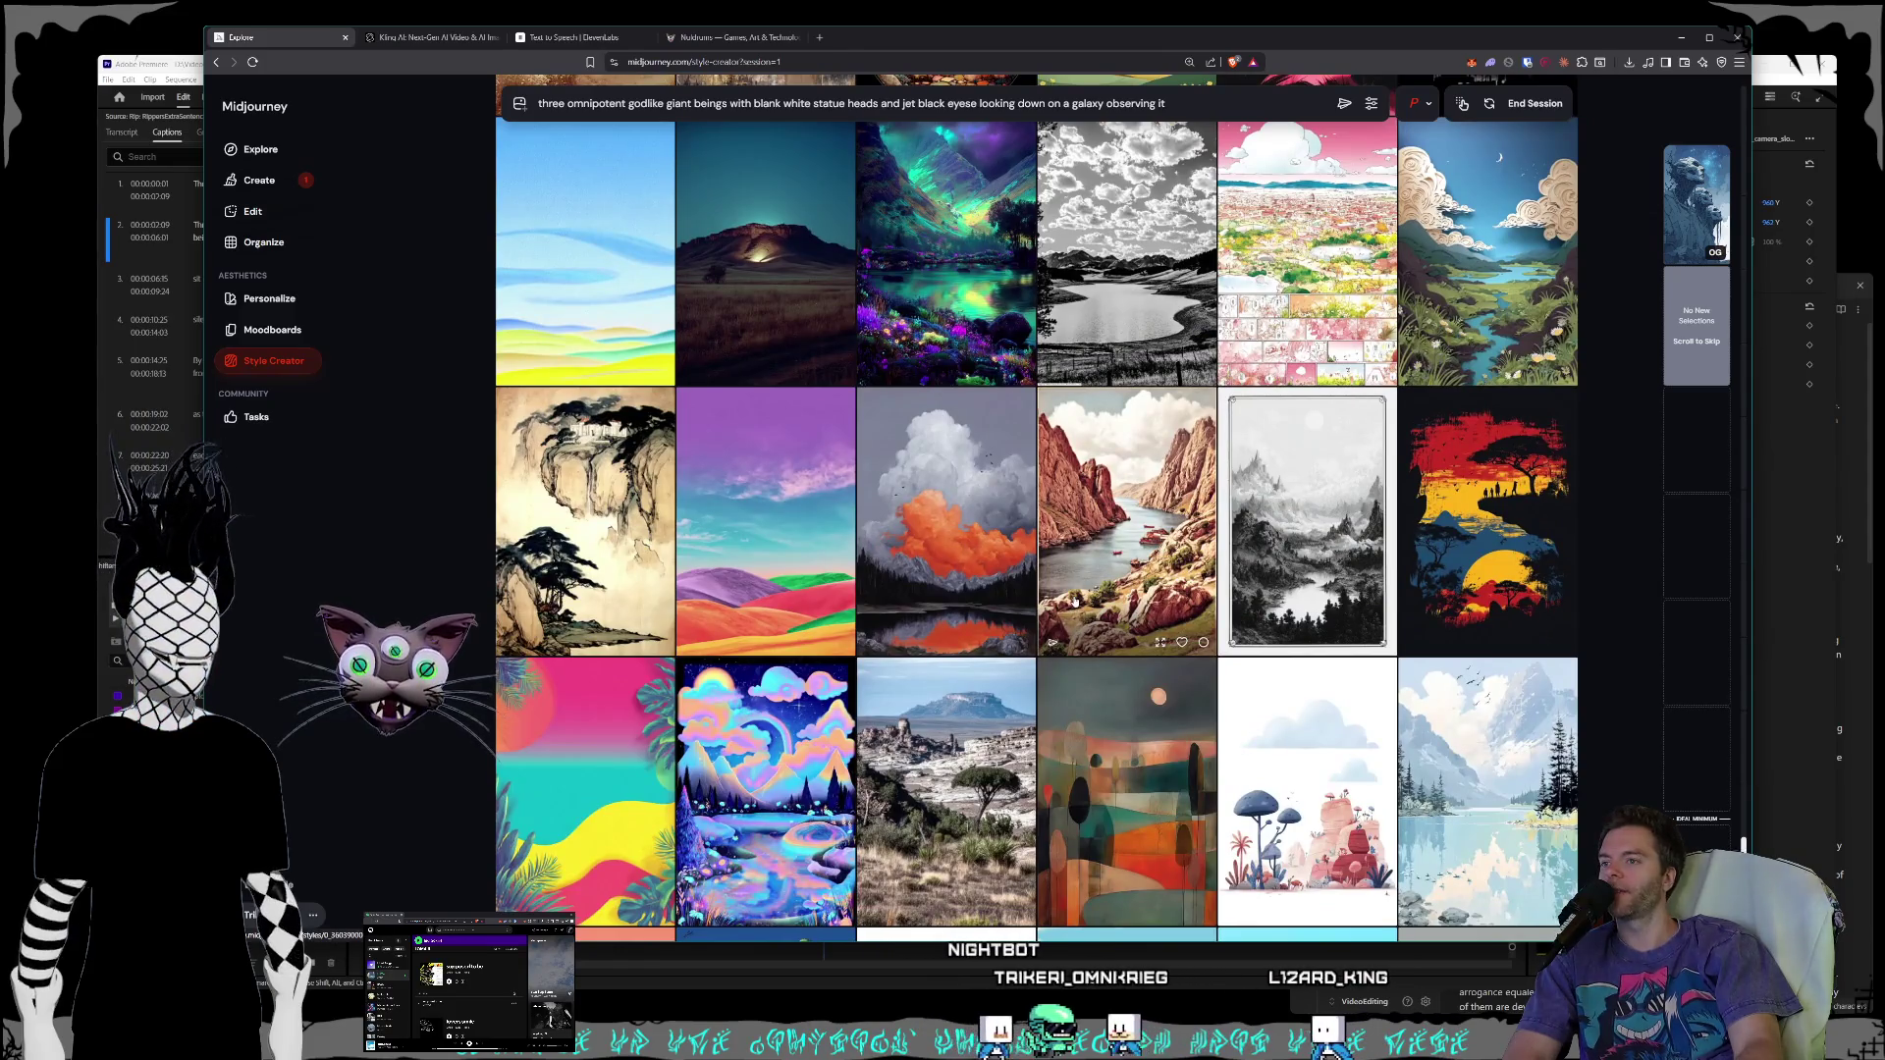
scroll(1075, 602, "down", 1)
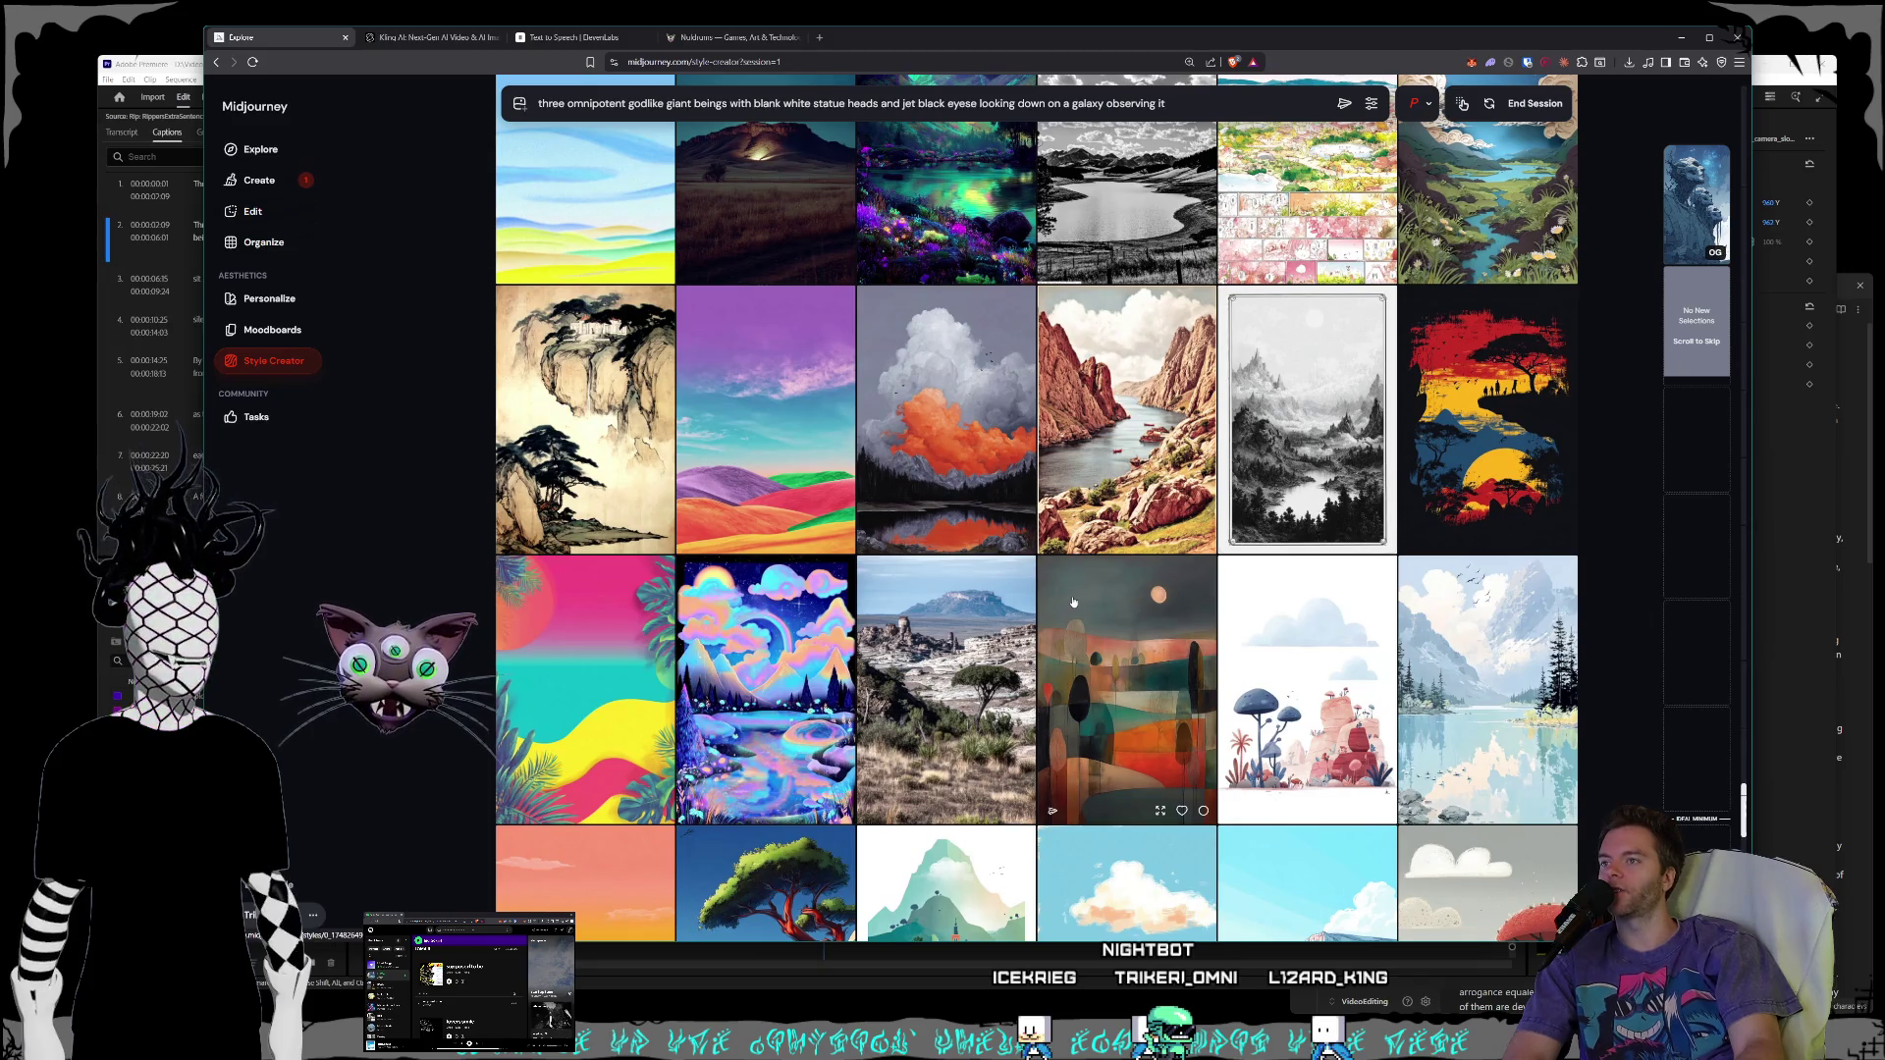
scroll(1073, 602, "down", 3)
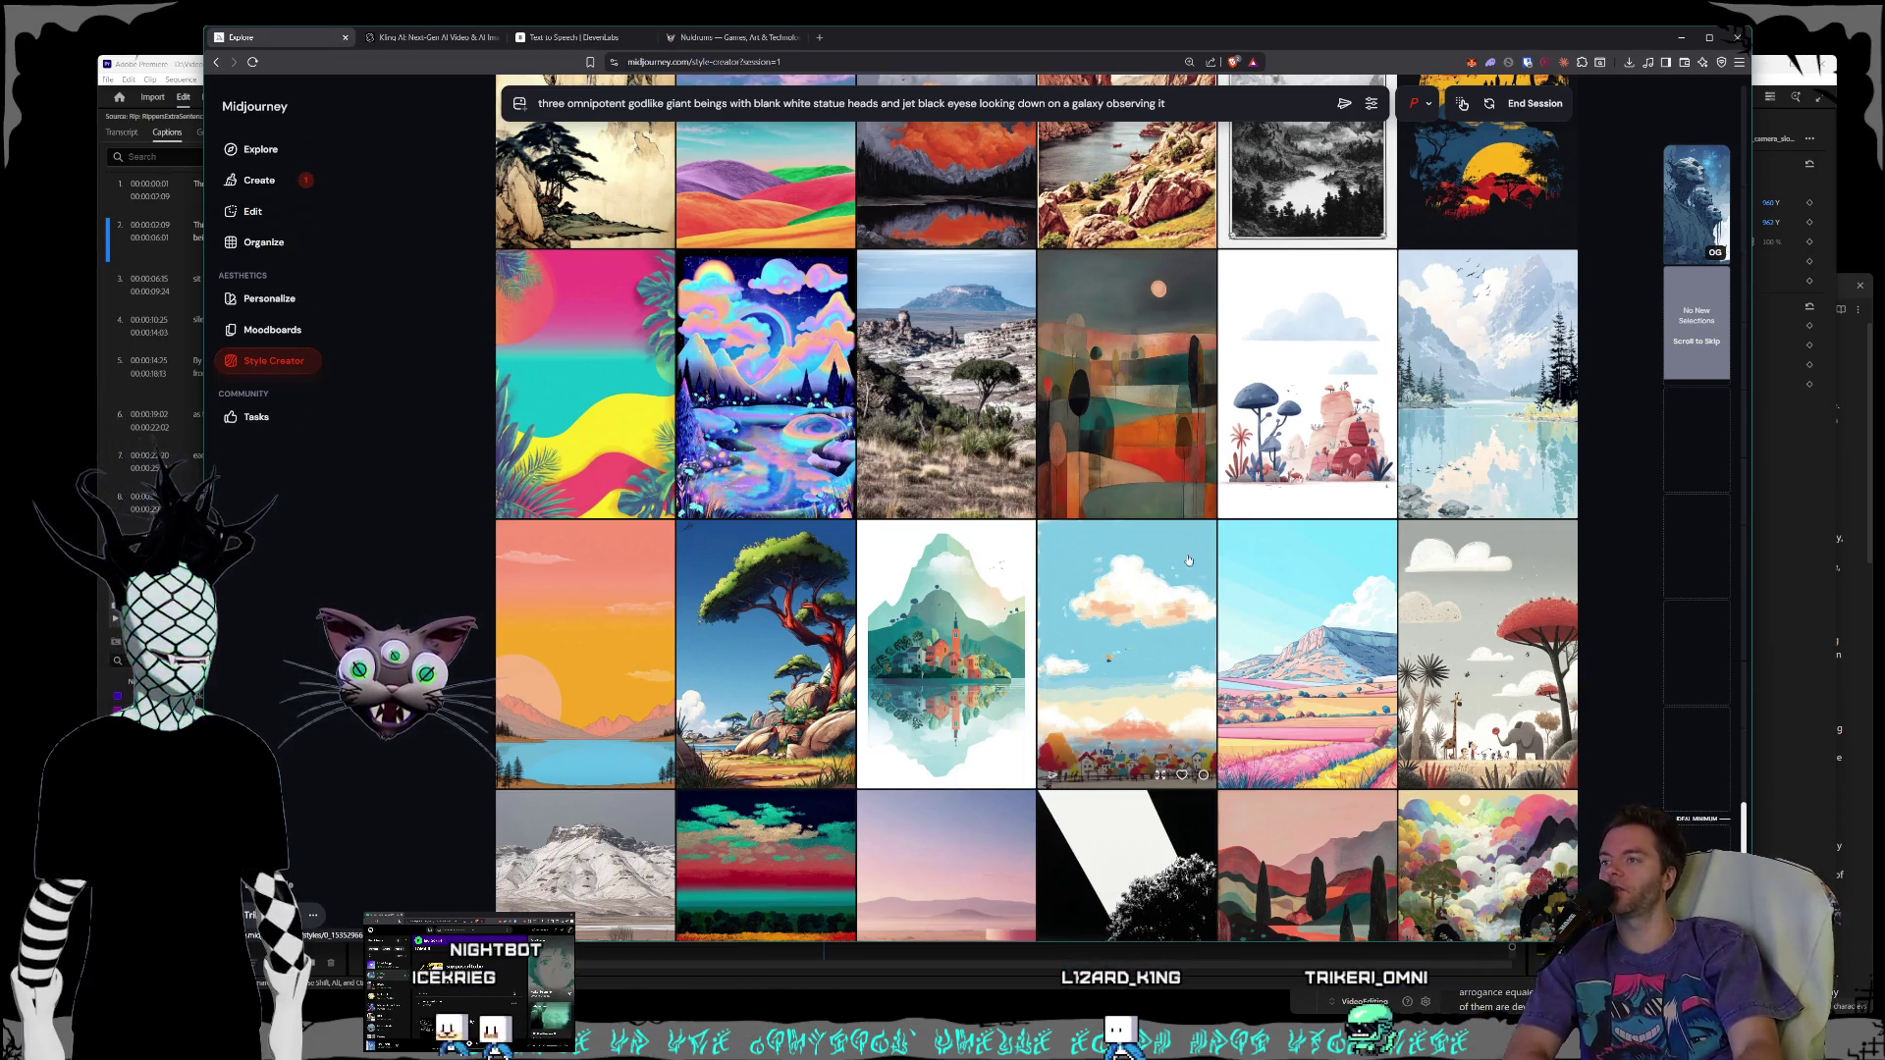
scroll(1171, 561, "down", 2)
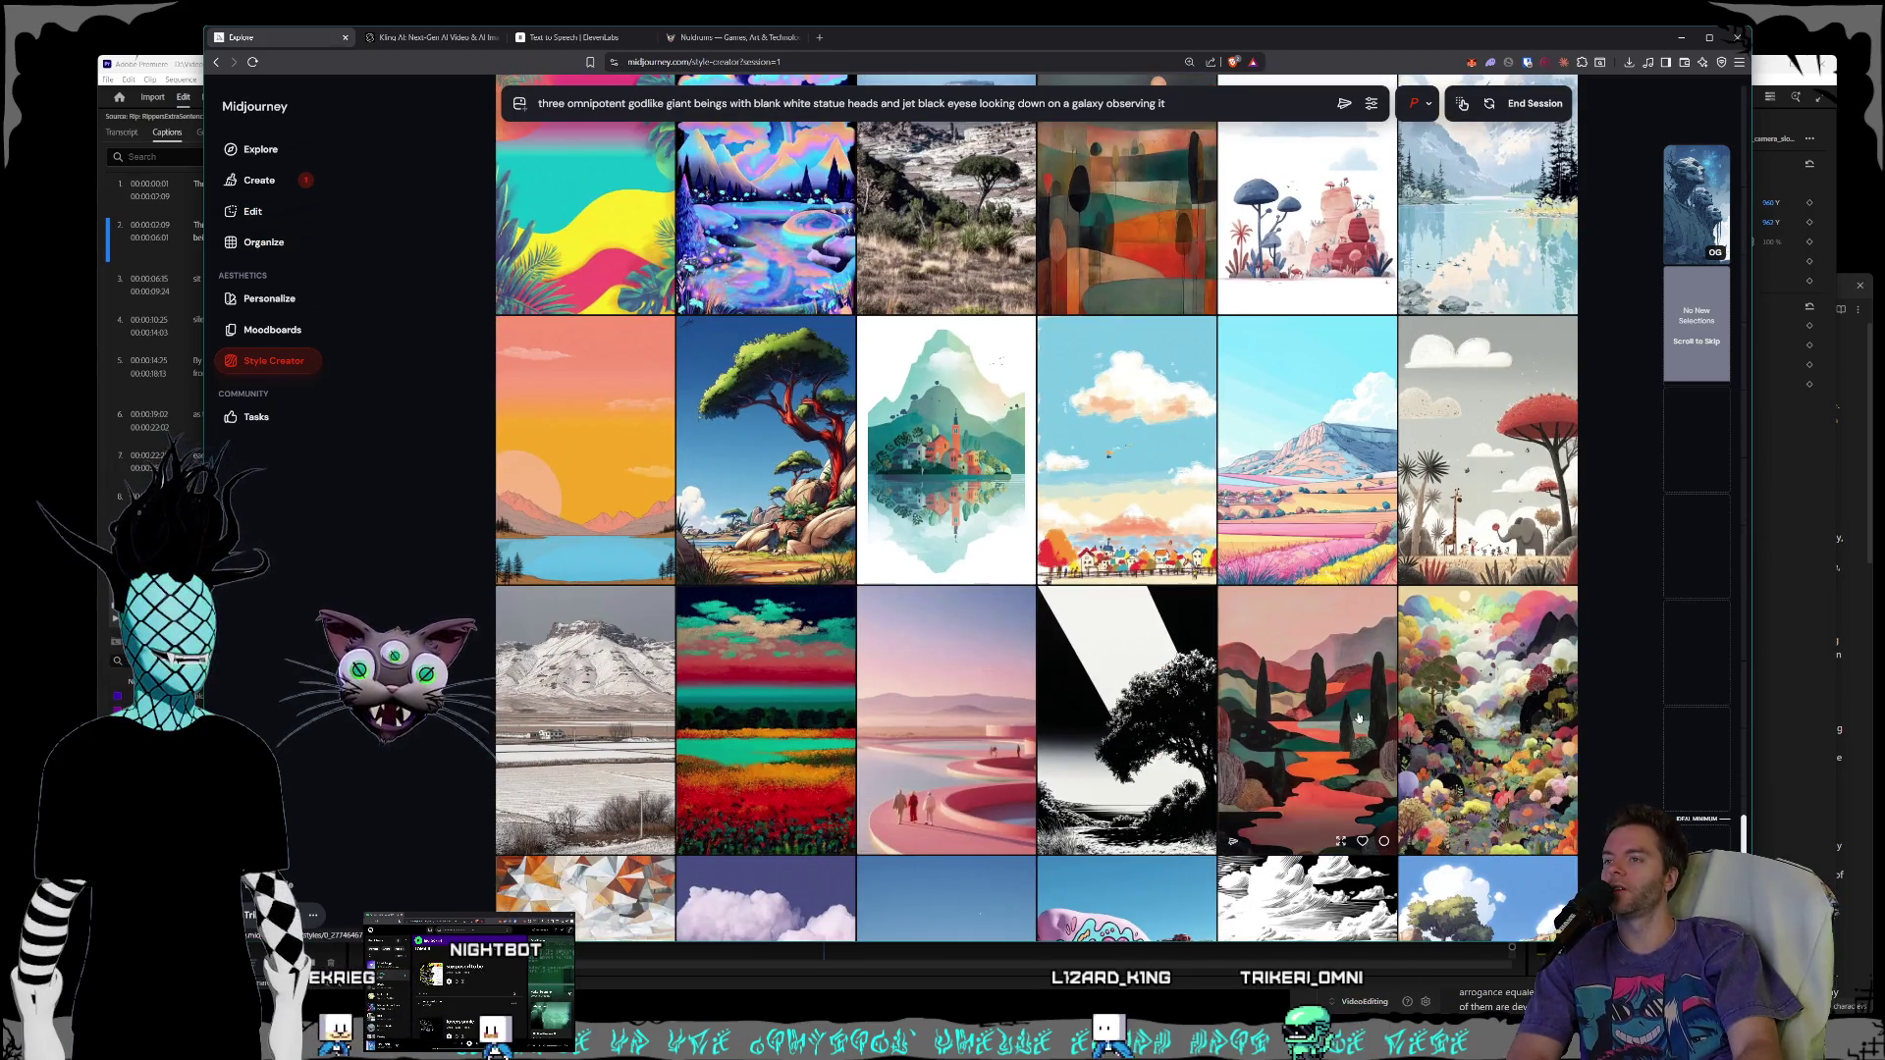
scroll(1152, 690, "down", 4)
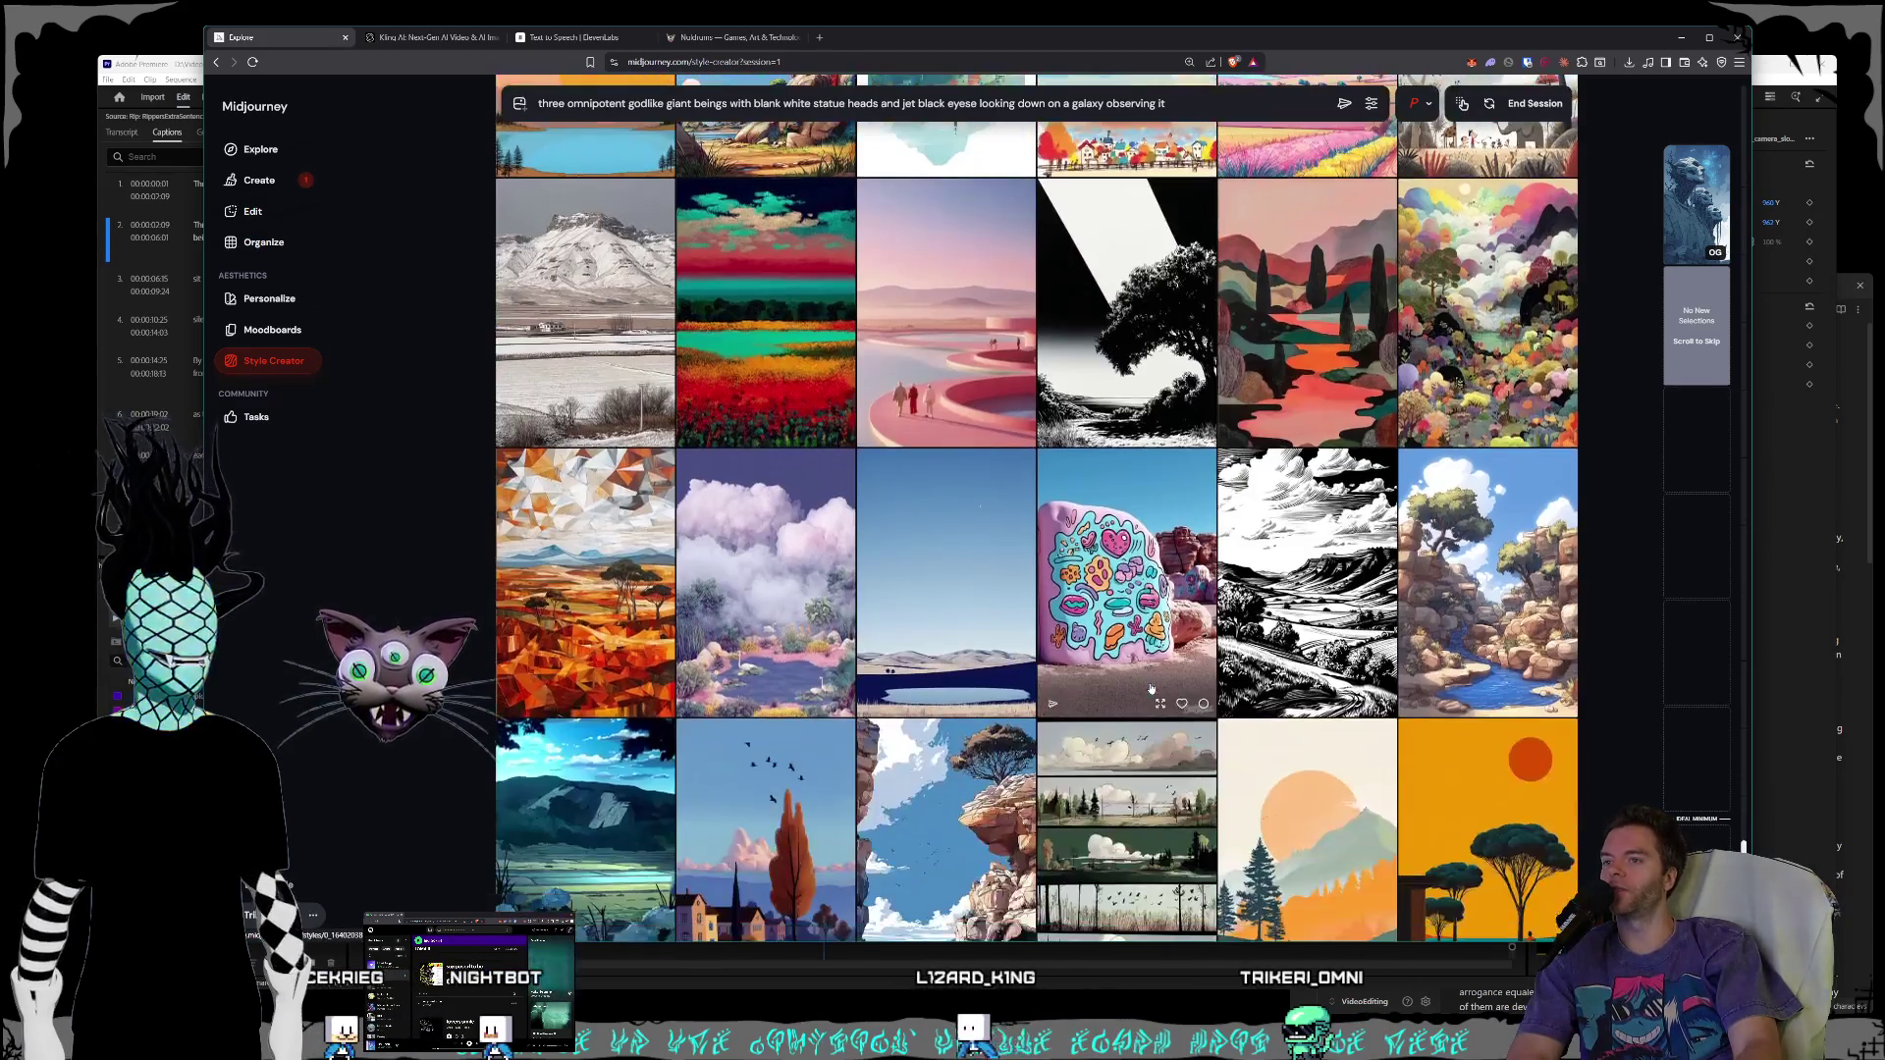
scroll(1149, 689, "down", 2)
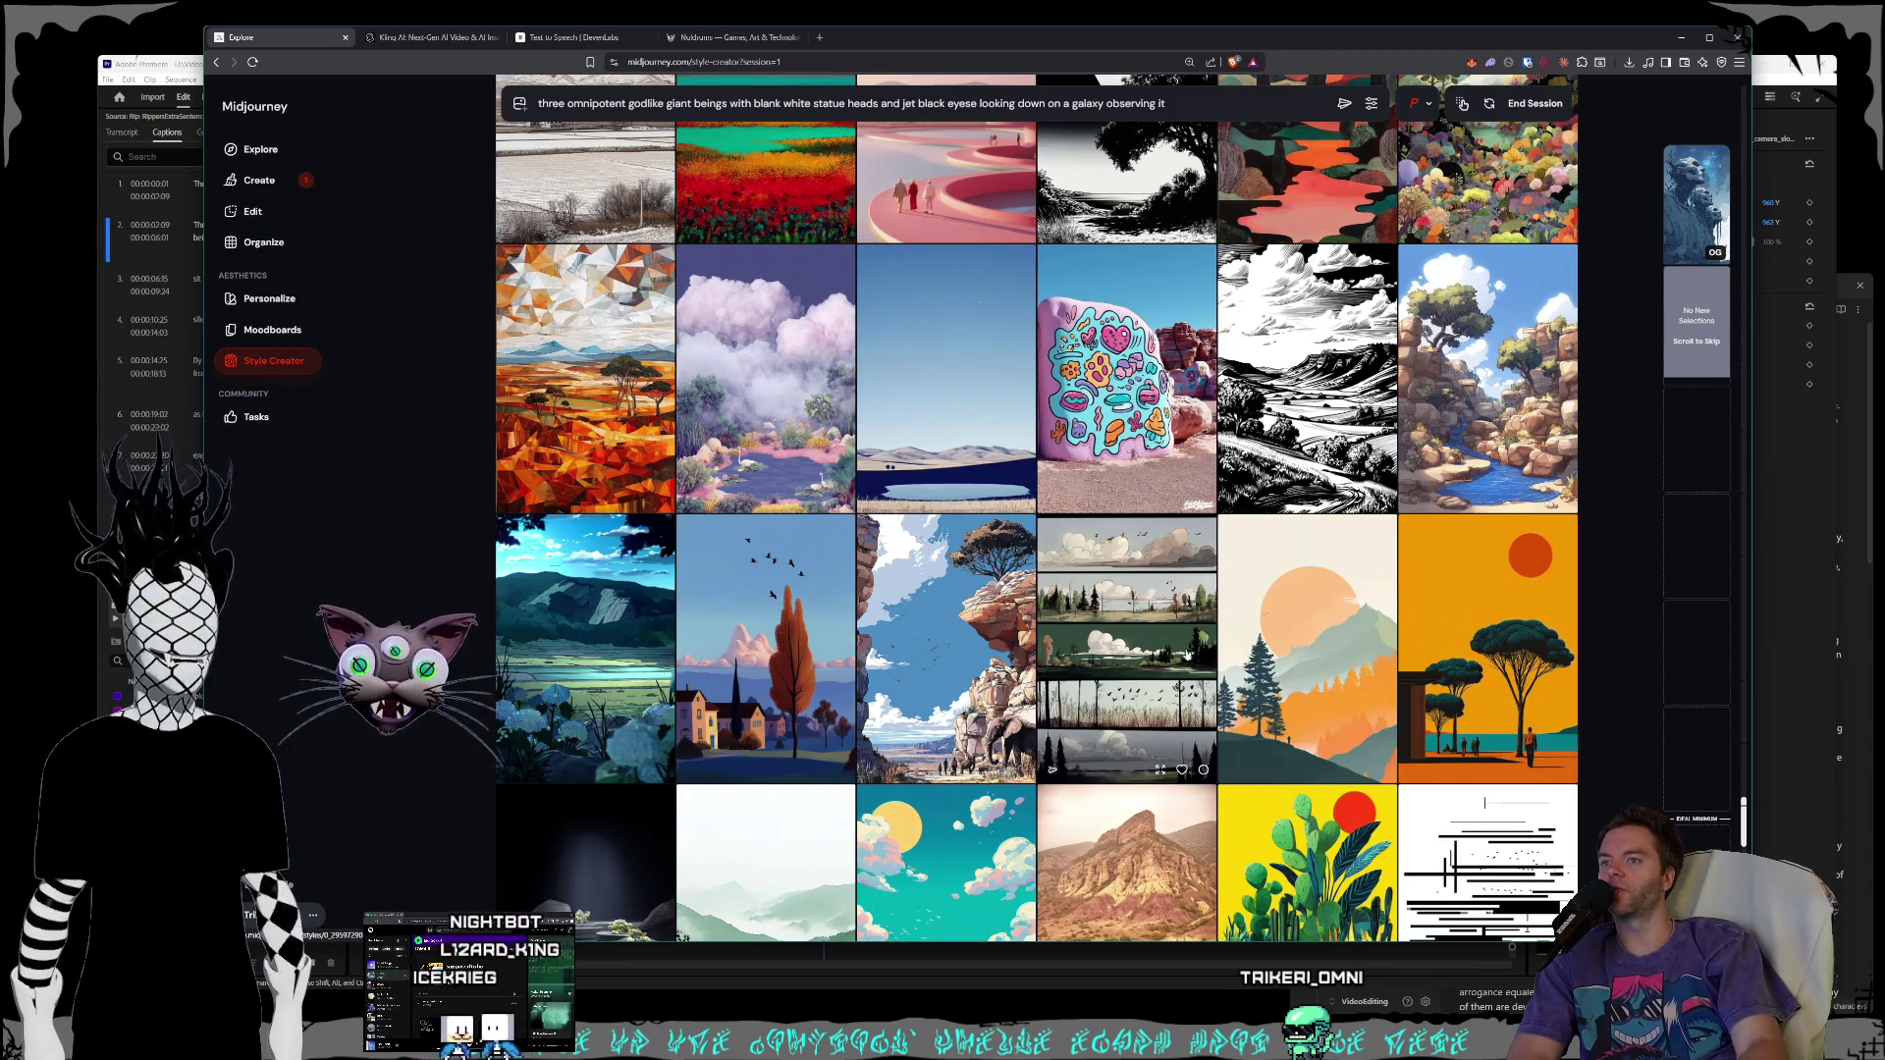
scroll(1129, 495, "down", 8)
scroll(1122, 495, "down", 3)
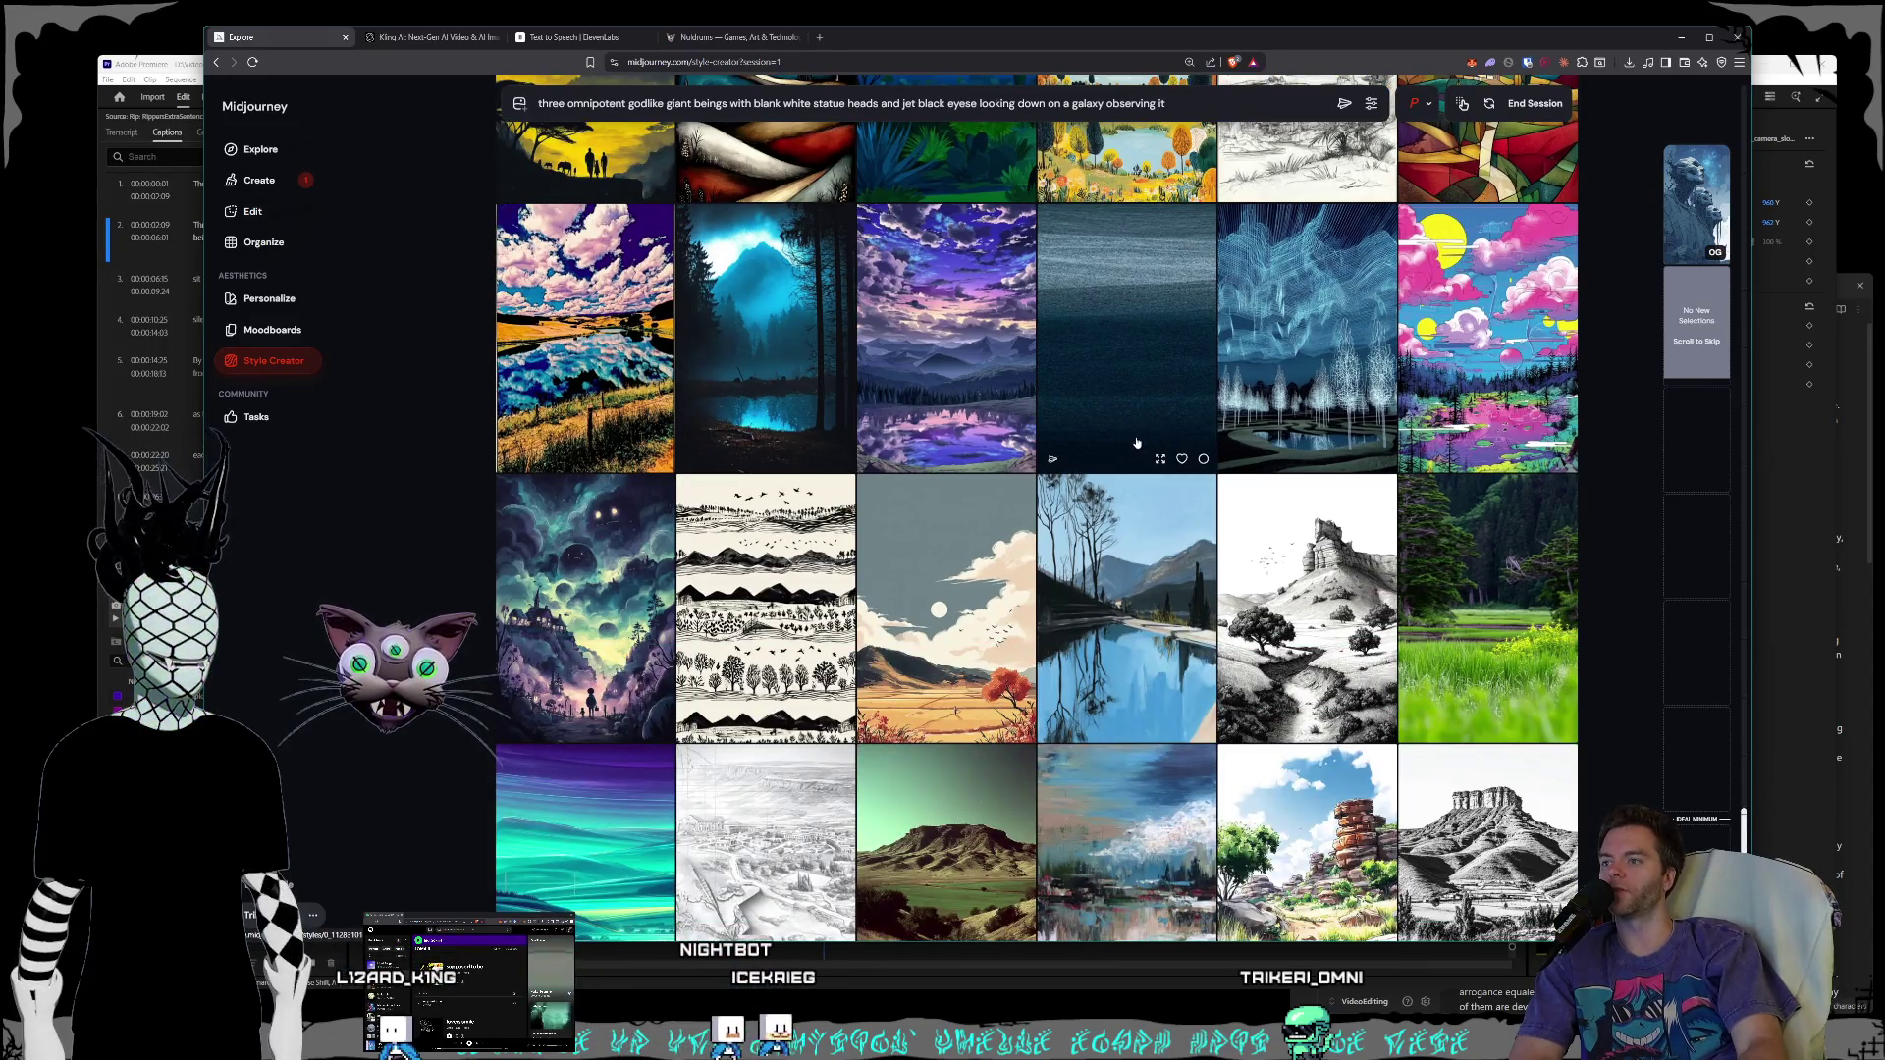
scroll(1139, 442, "down", 3)
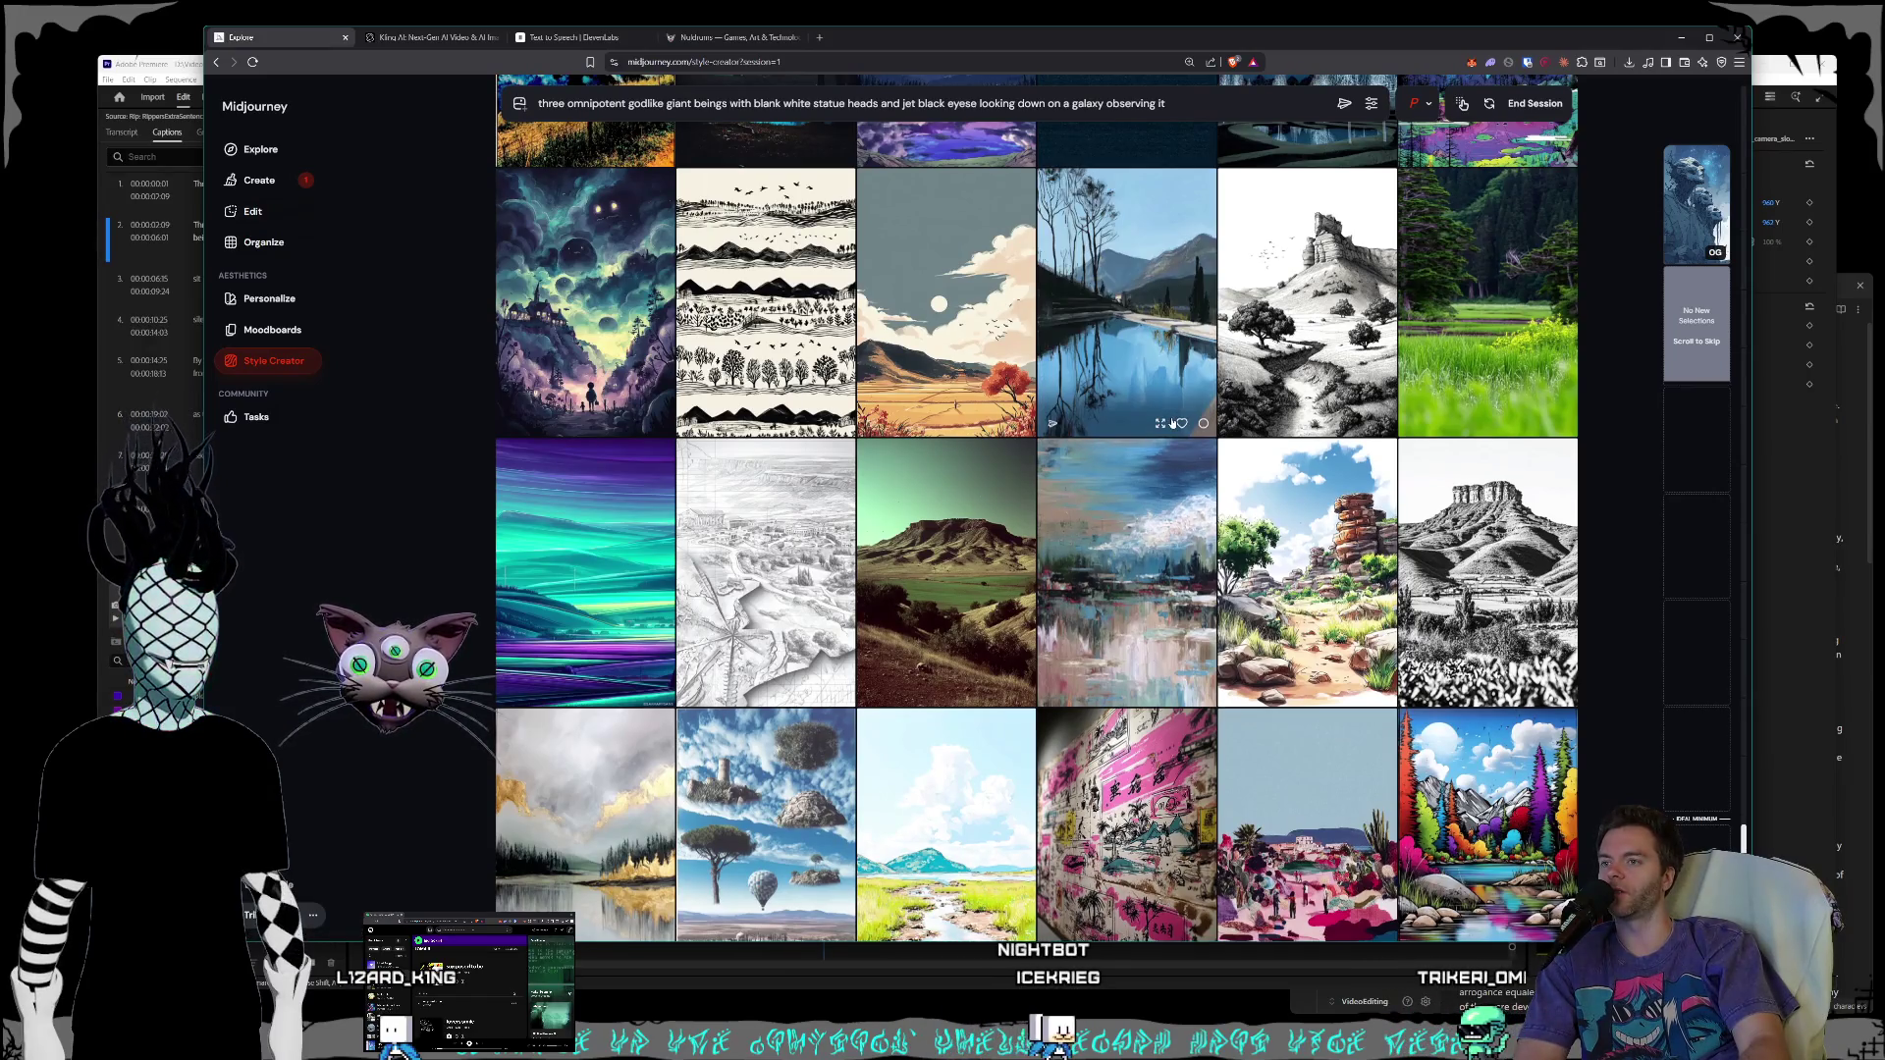
scroll(1172, 422, "down", 2)
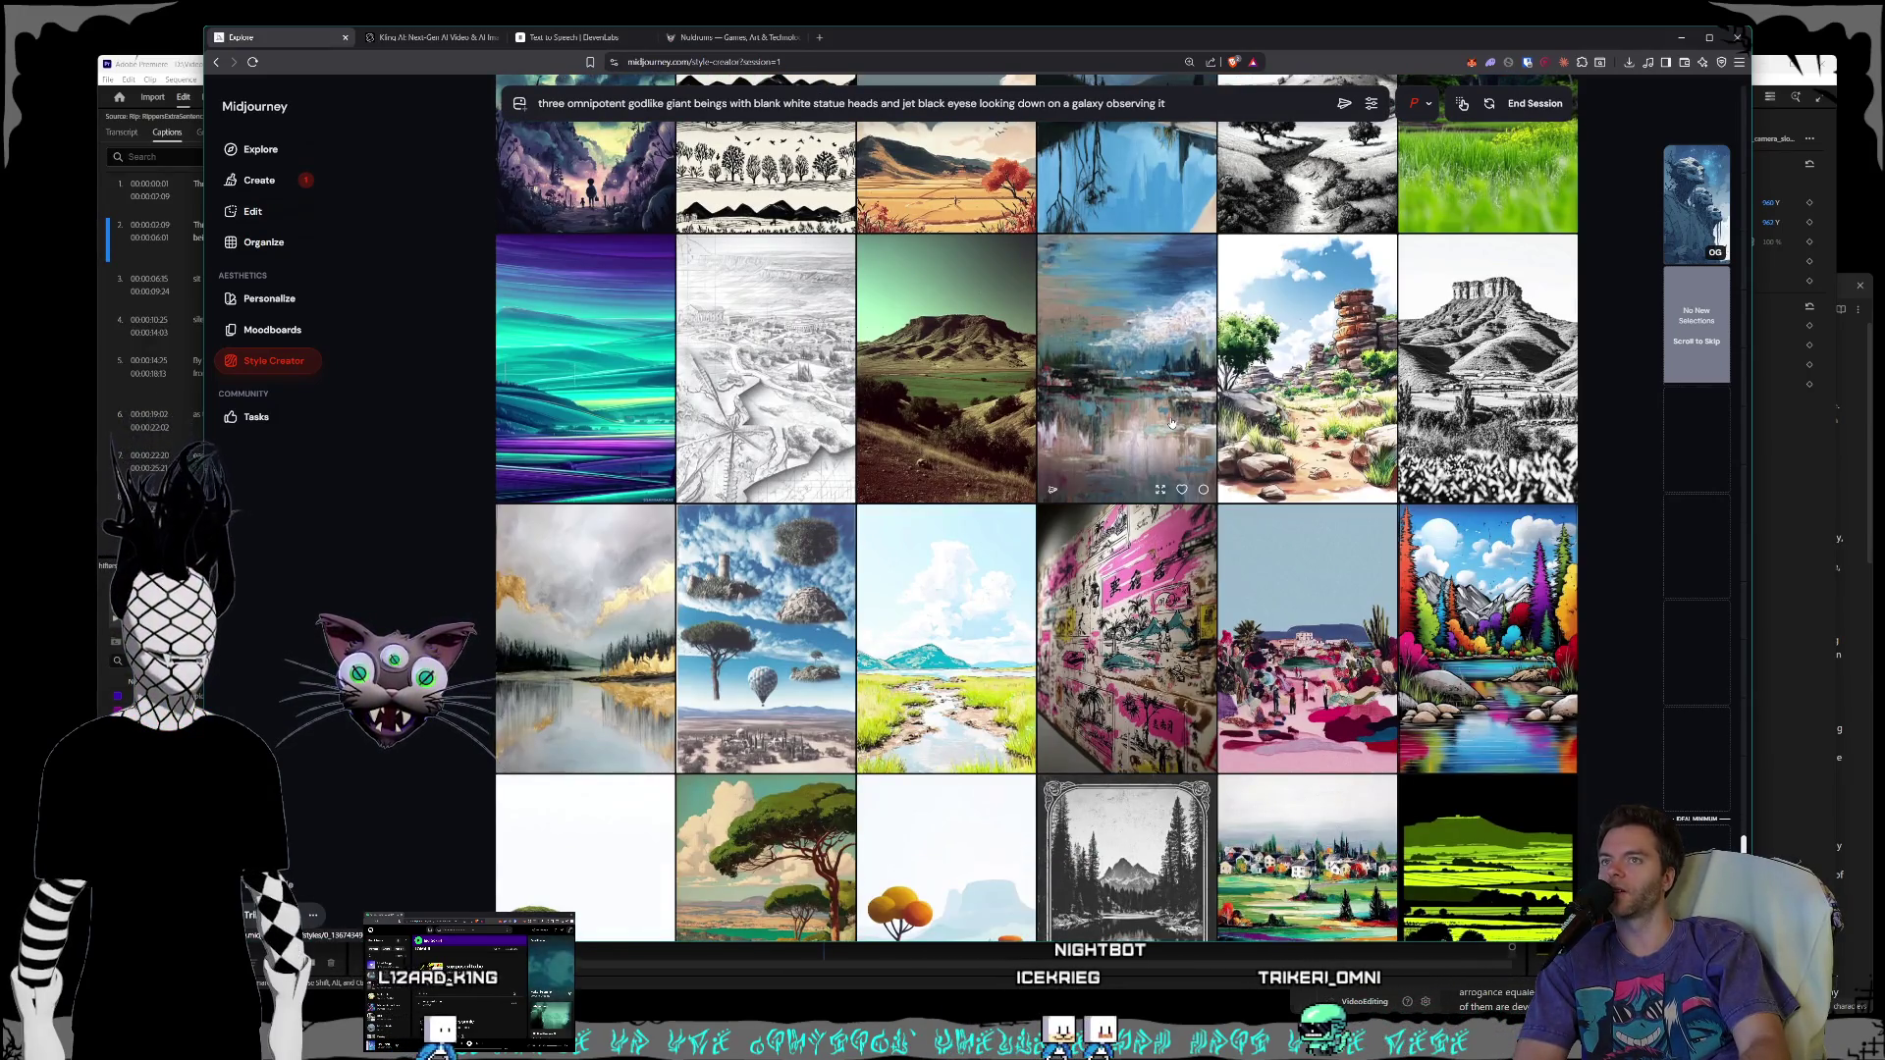
scroll(1171, 422, "down", 4)
scroll(1161, 422, "down", 2)
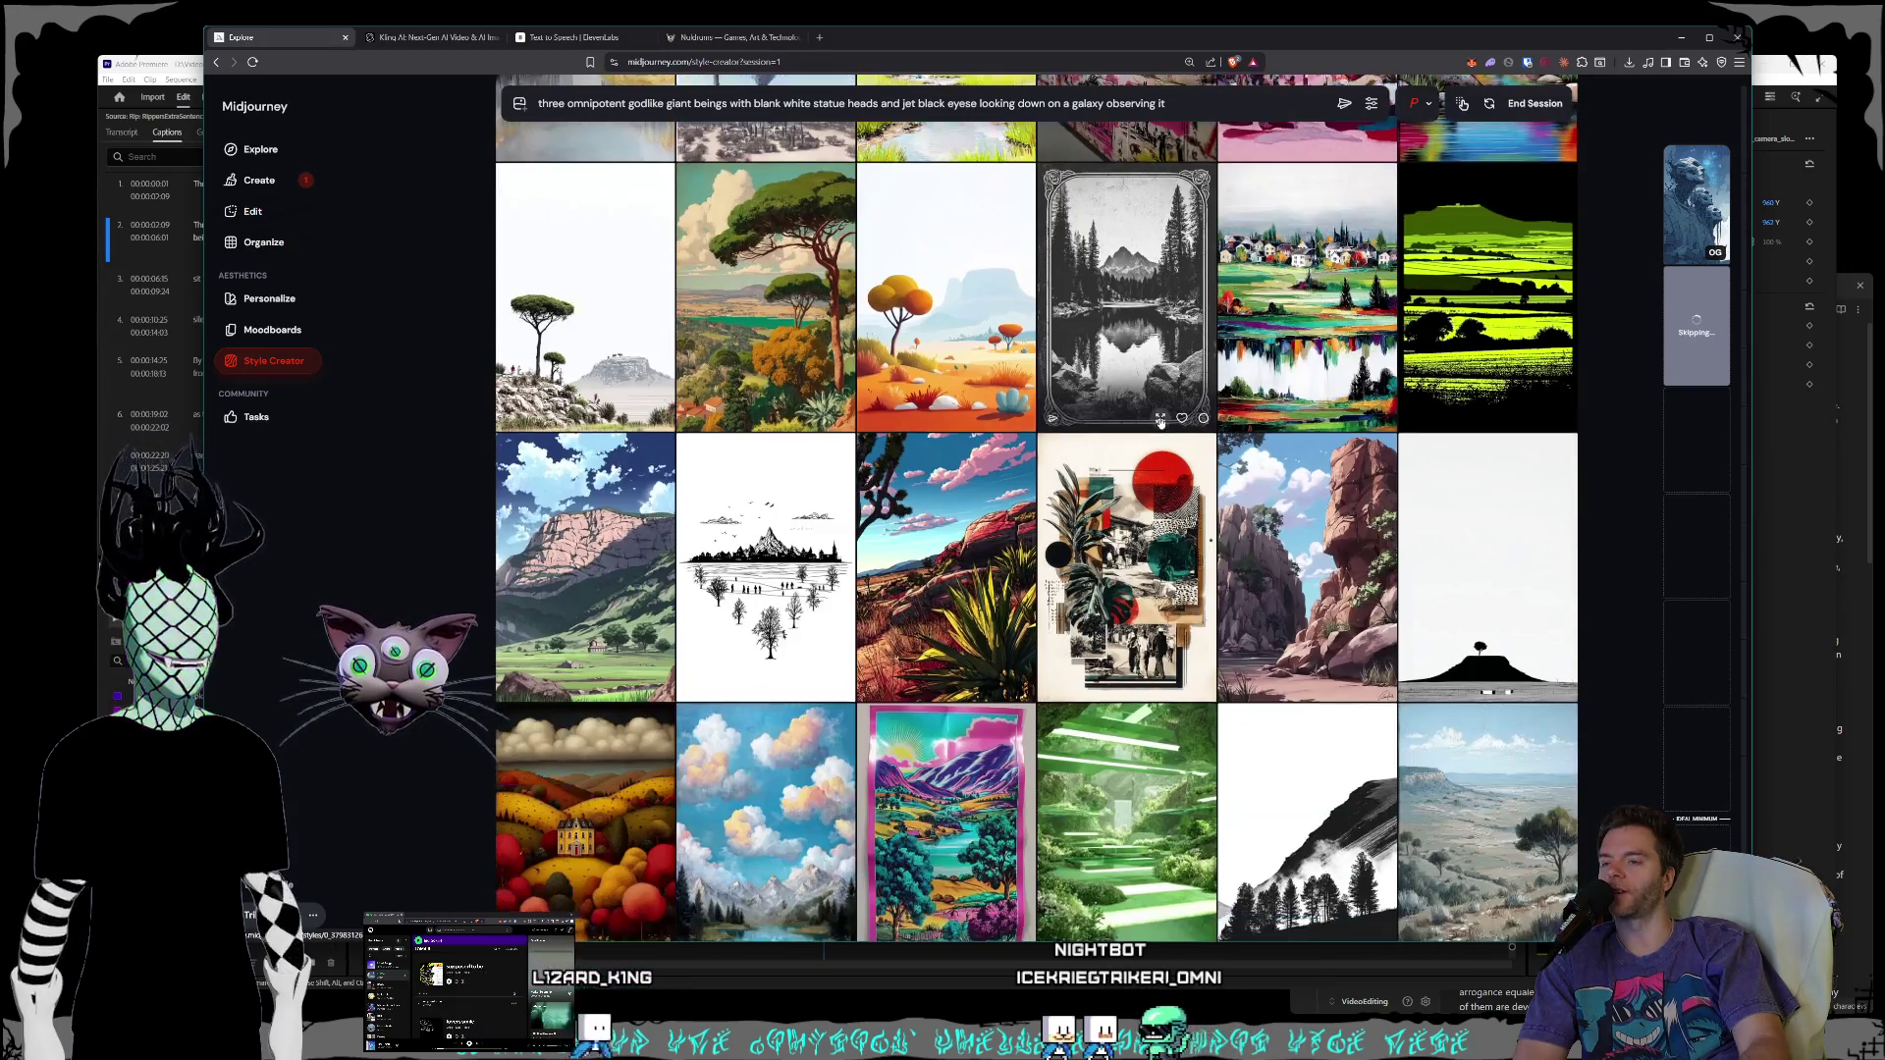
- Scroll through newly loaded landscape samples and pick the dark misty valley image as a style
scroll(1155, 425, "down", 5)
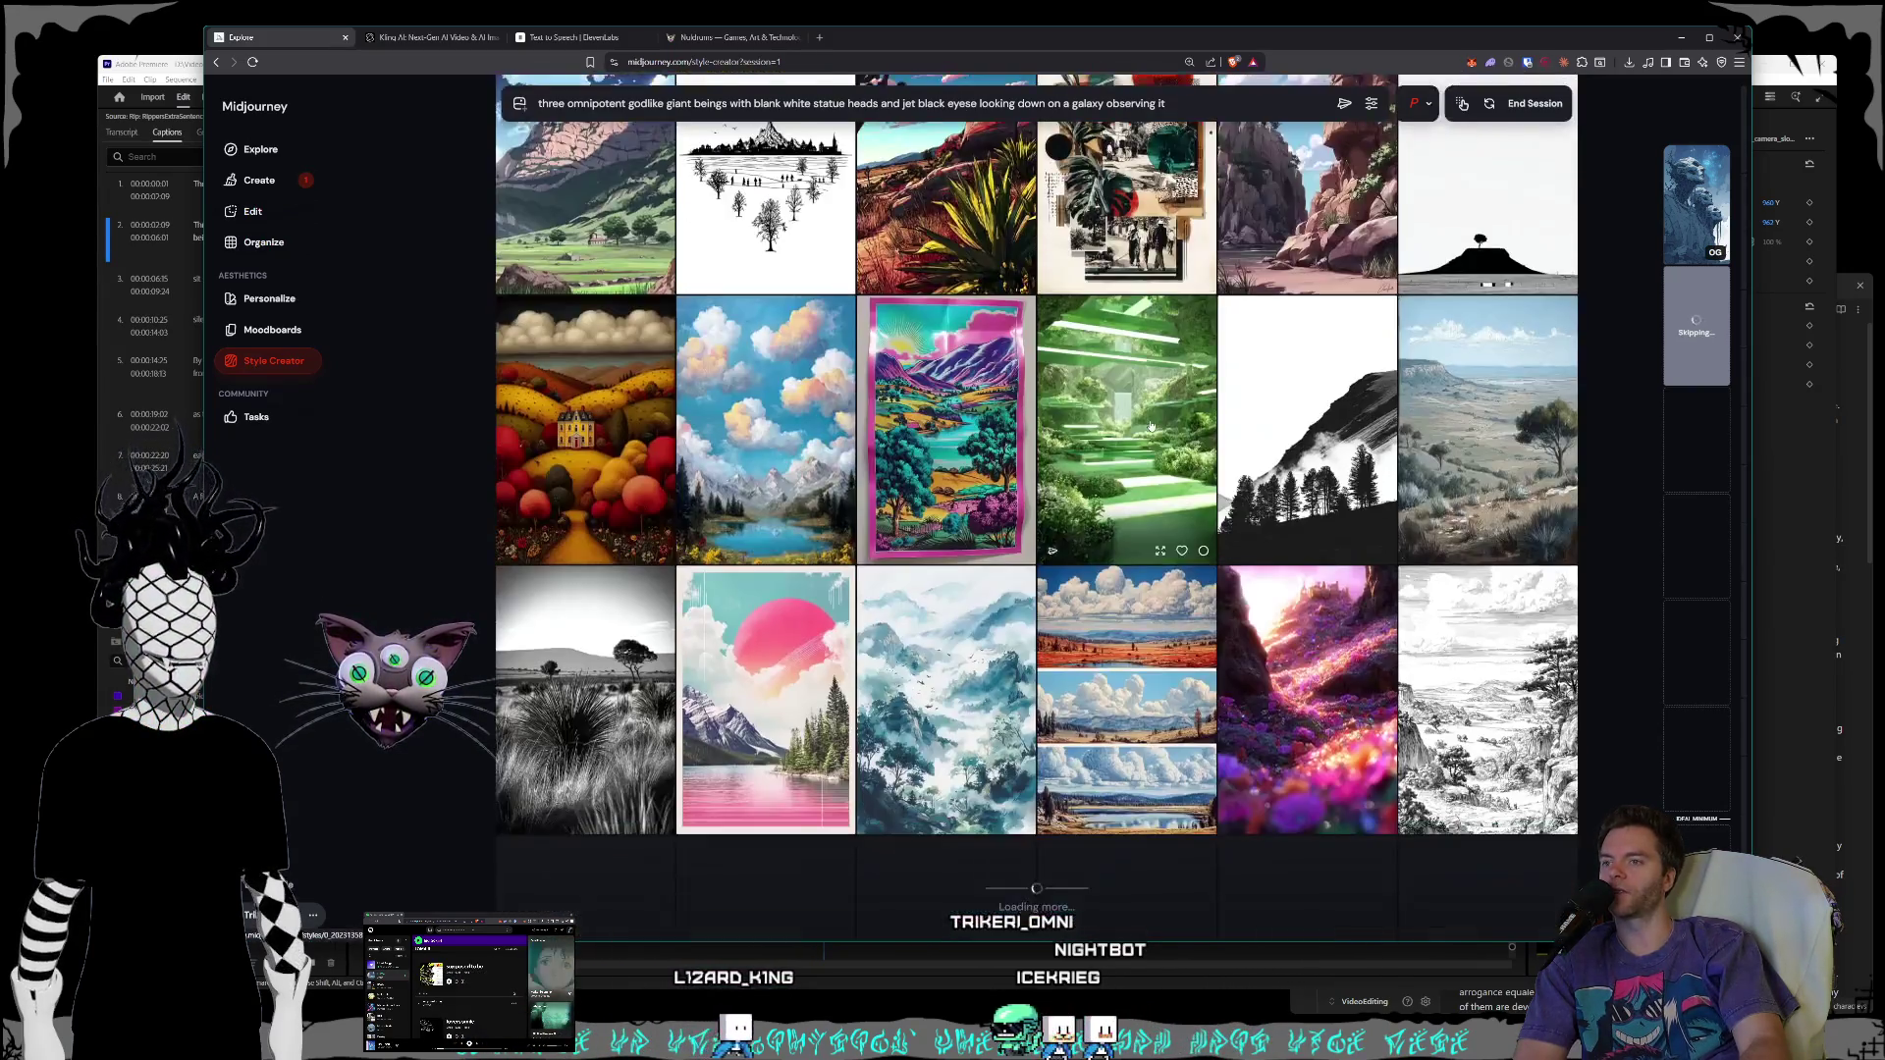
scroll(1152, 425, "down", 3)
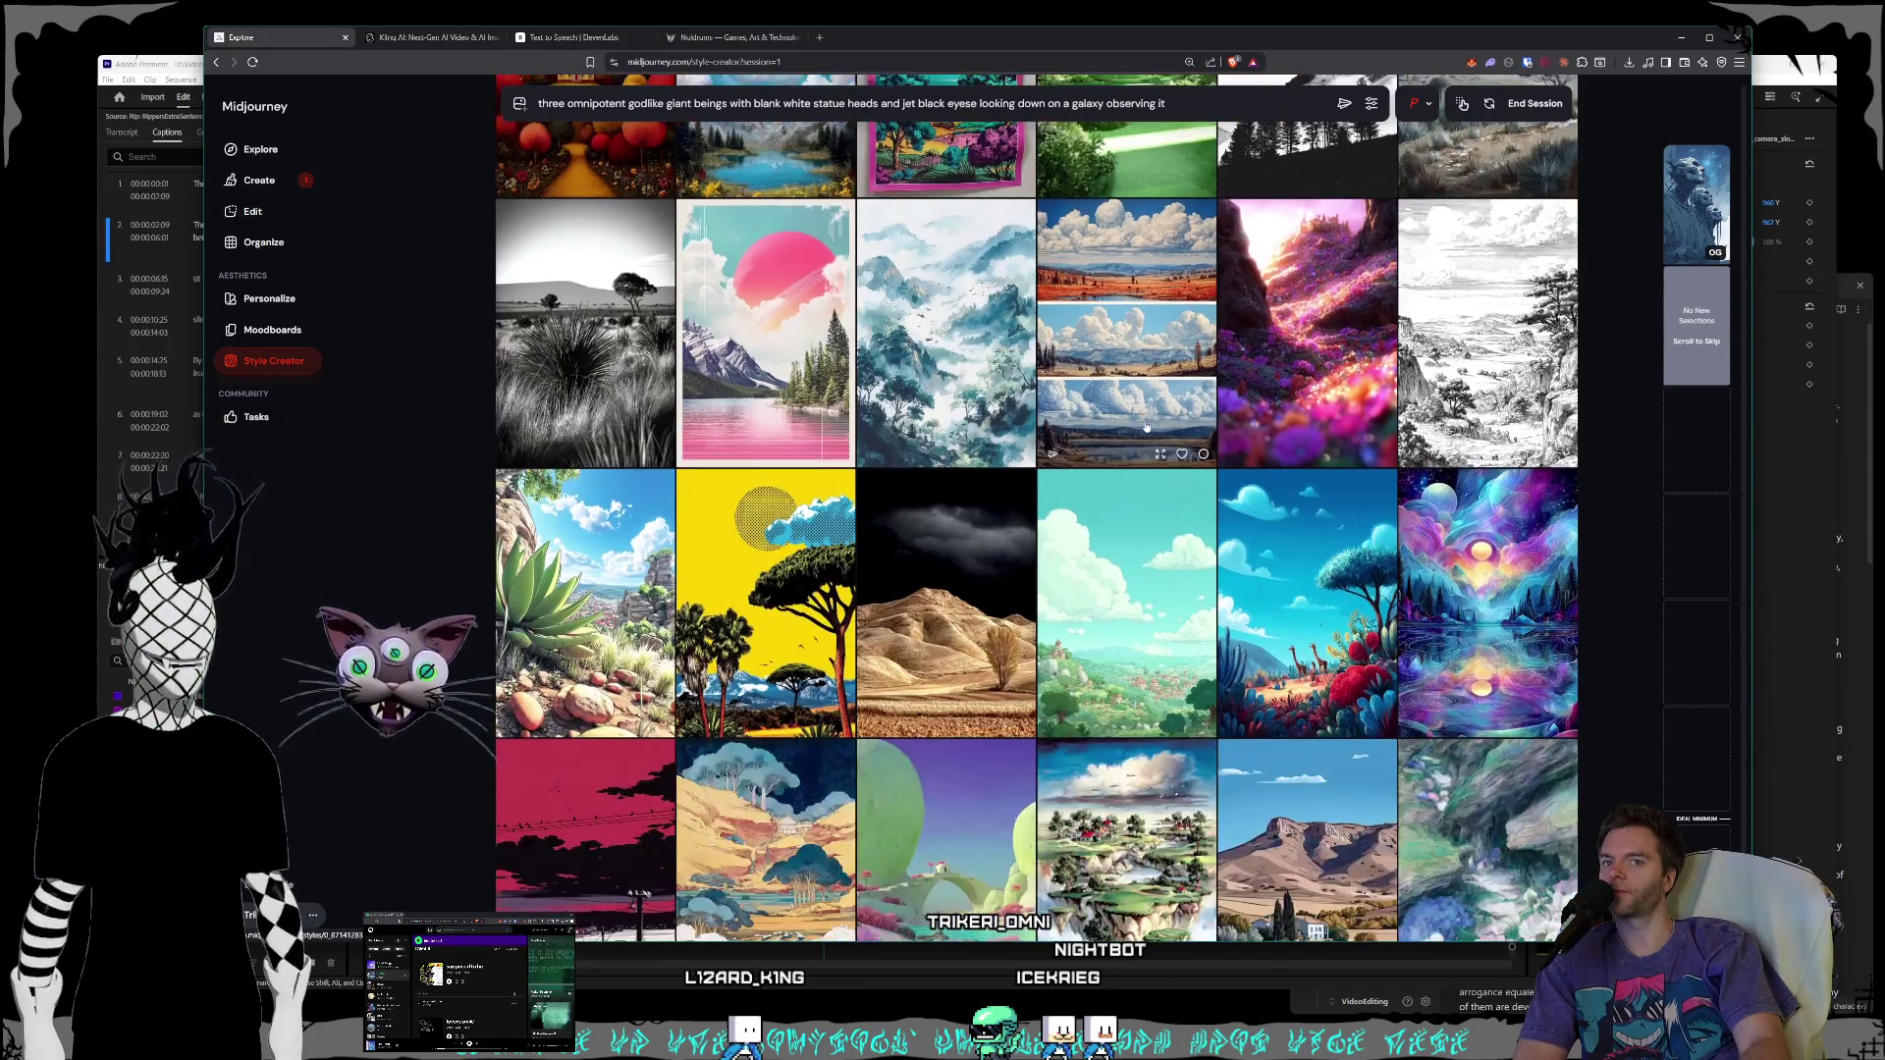
scroll(1143, 427, "down", 12)
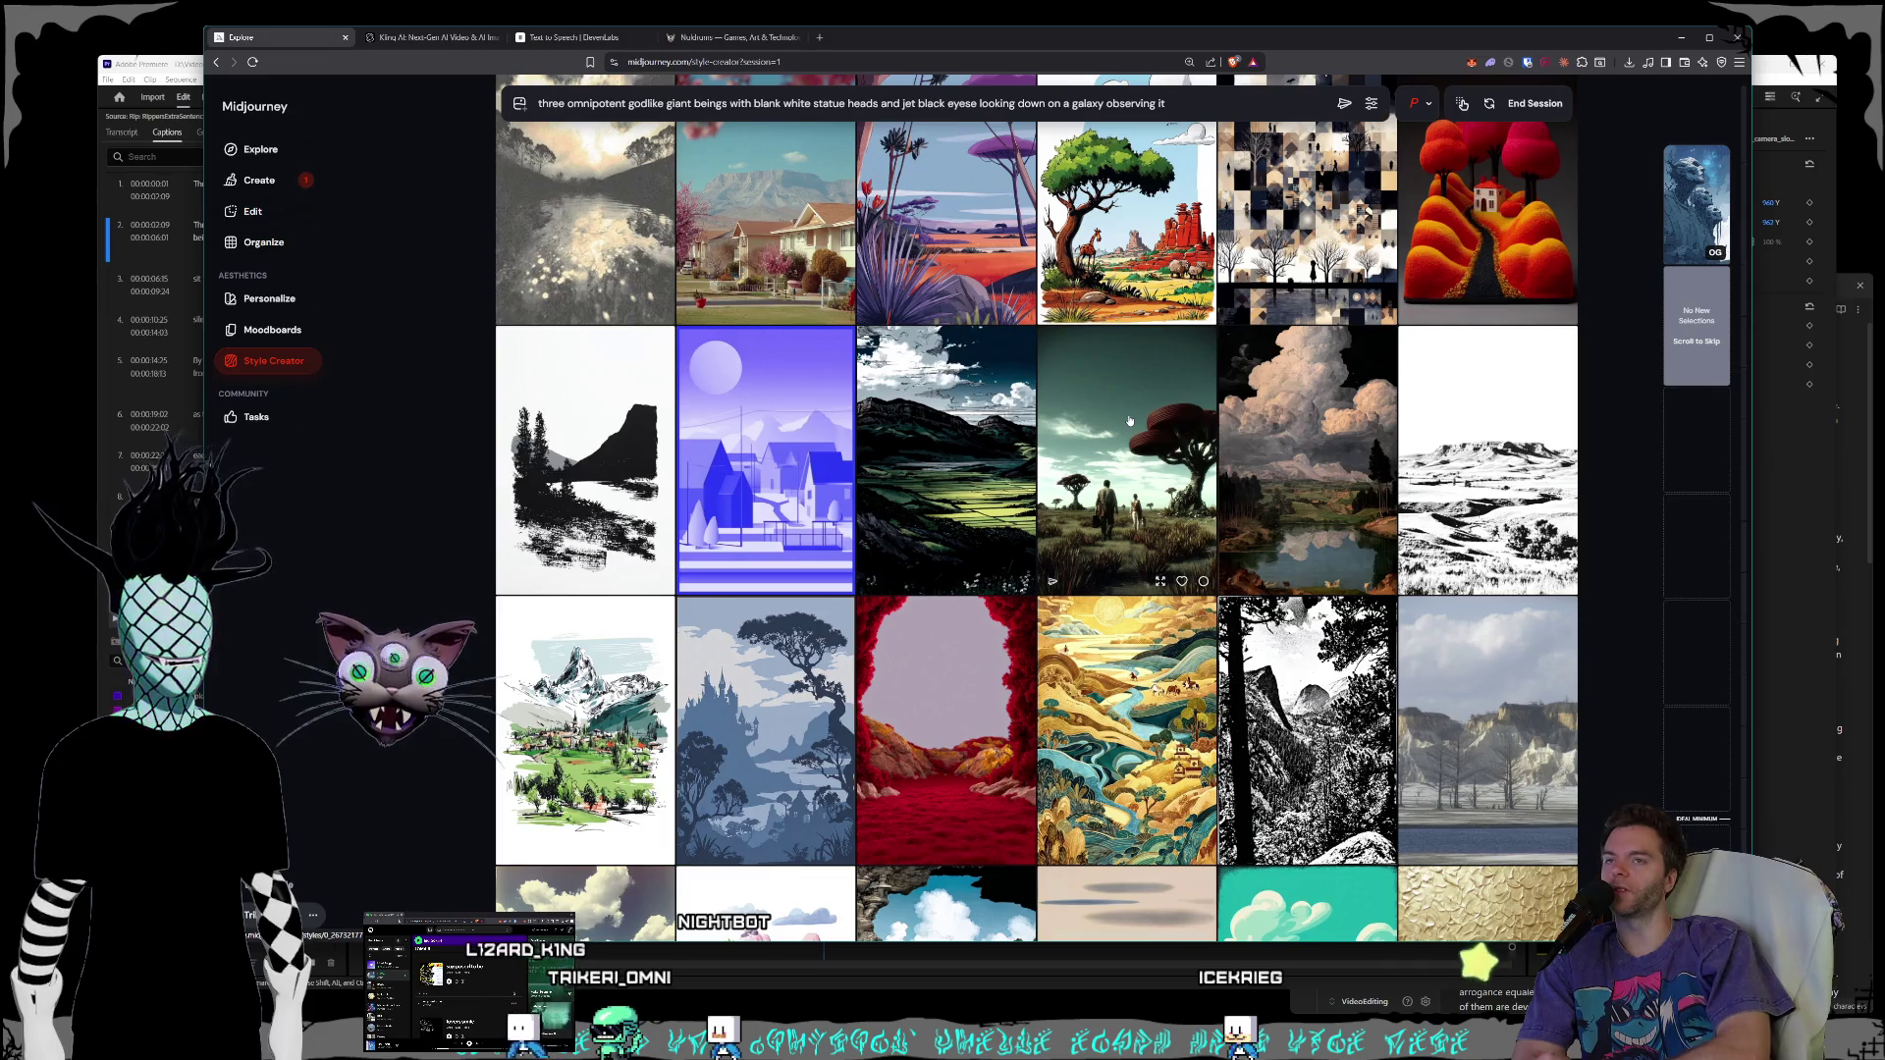
scroll(1266, 405, "down", 3)
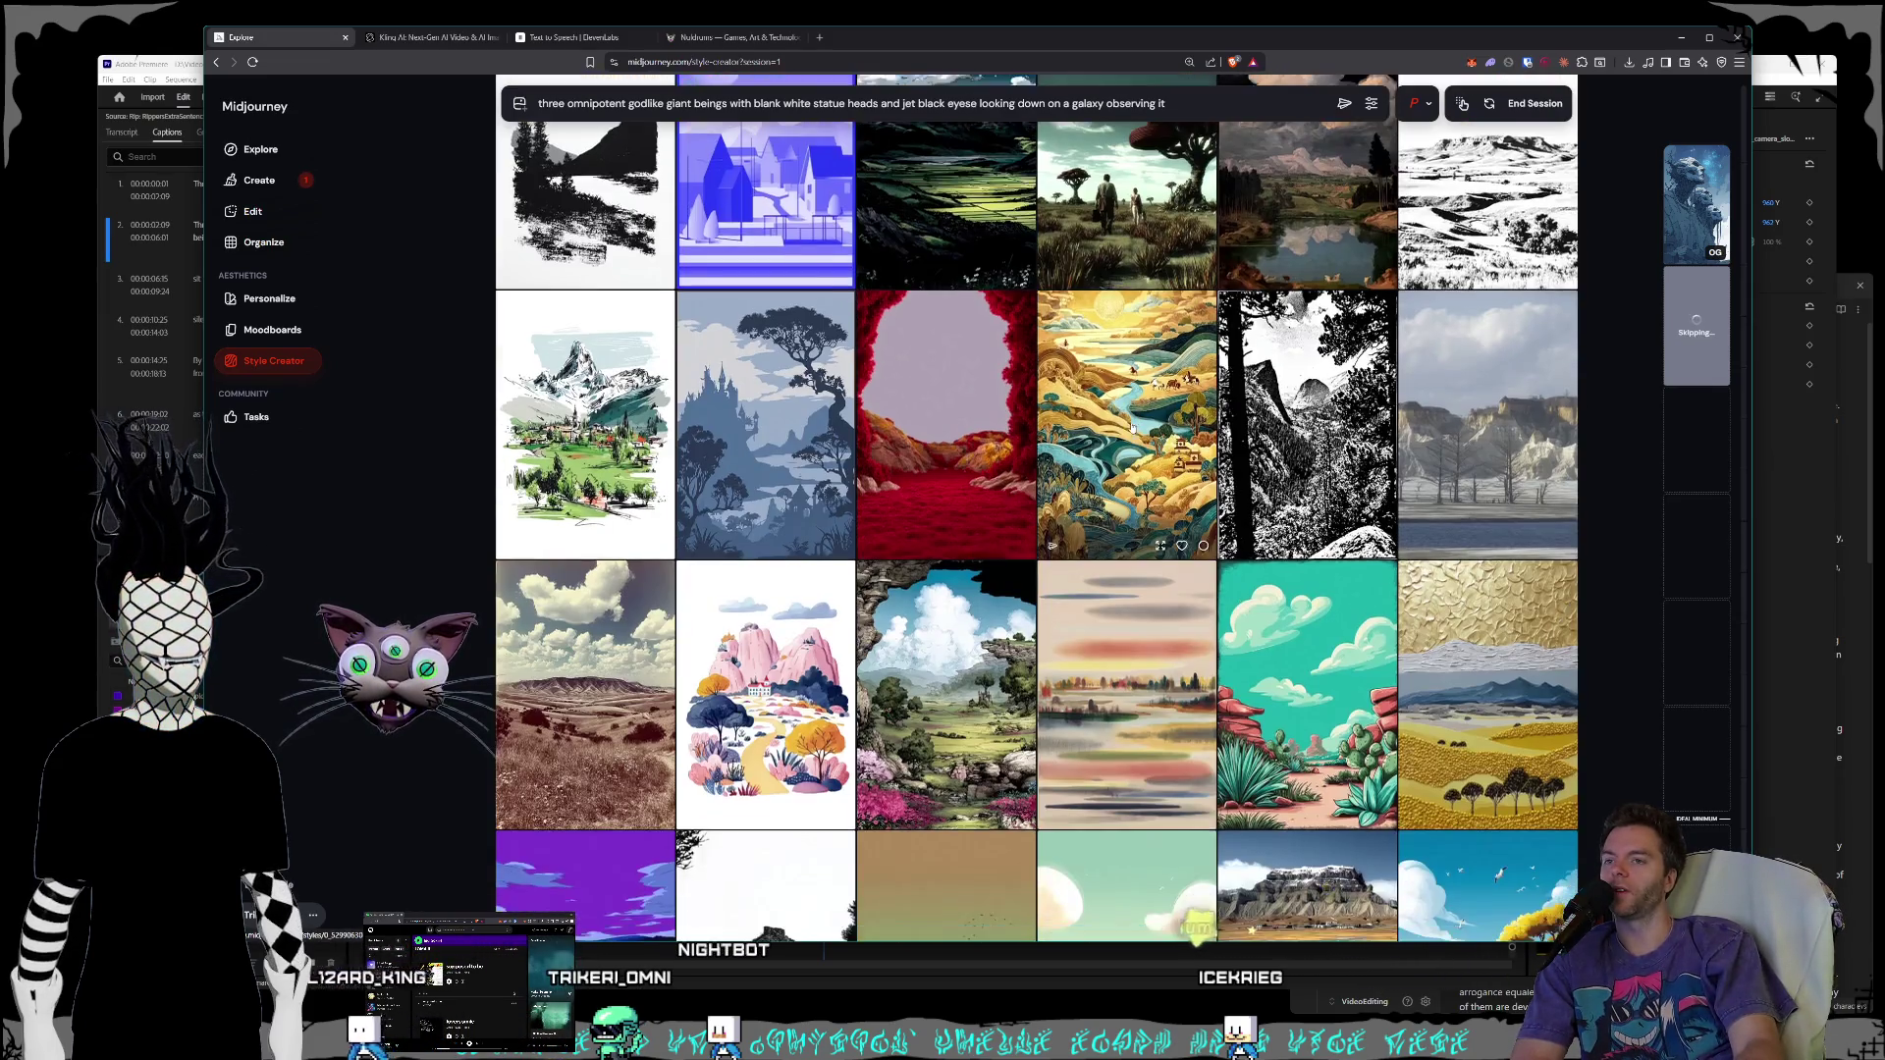
scroll(1131, 428, "down", 10)
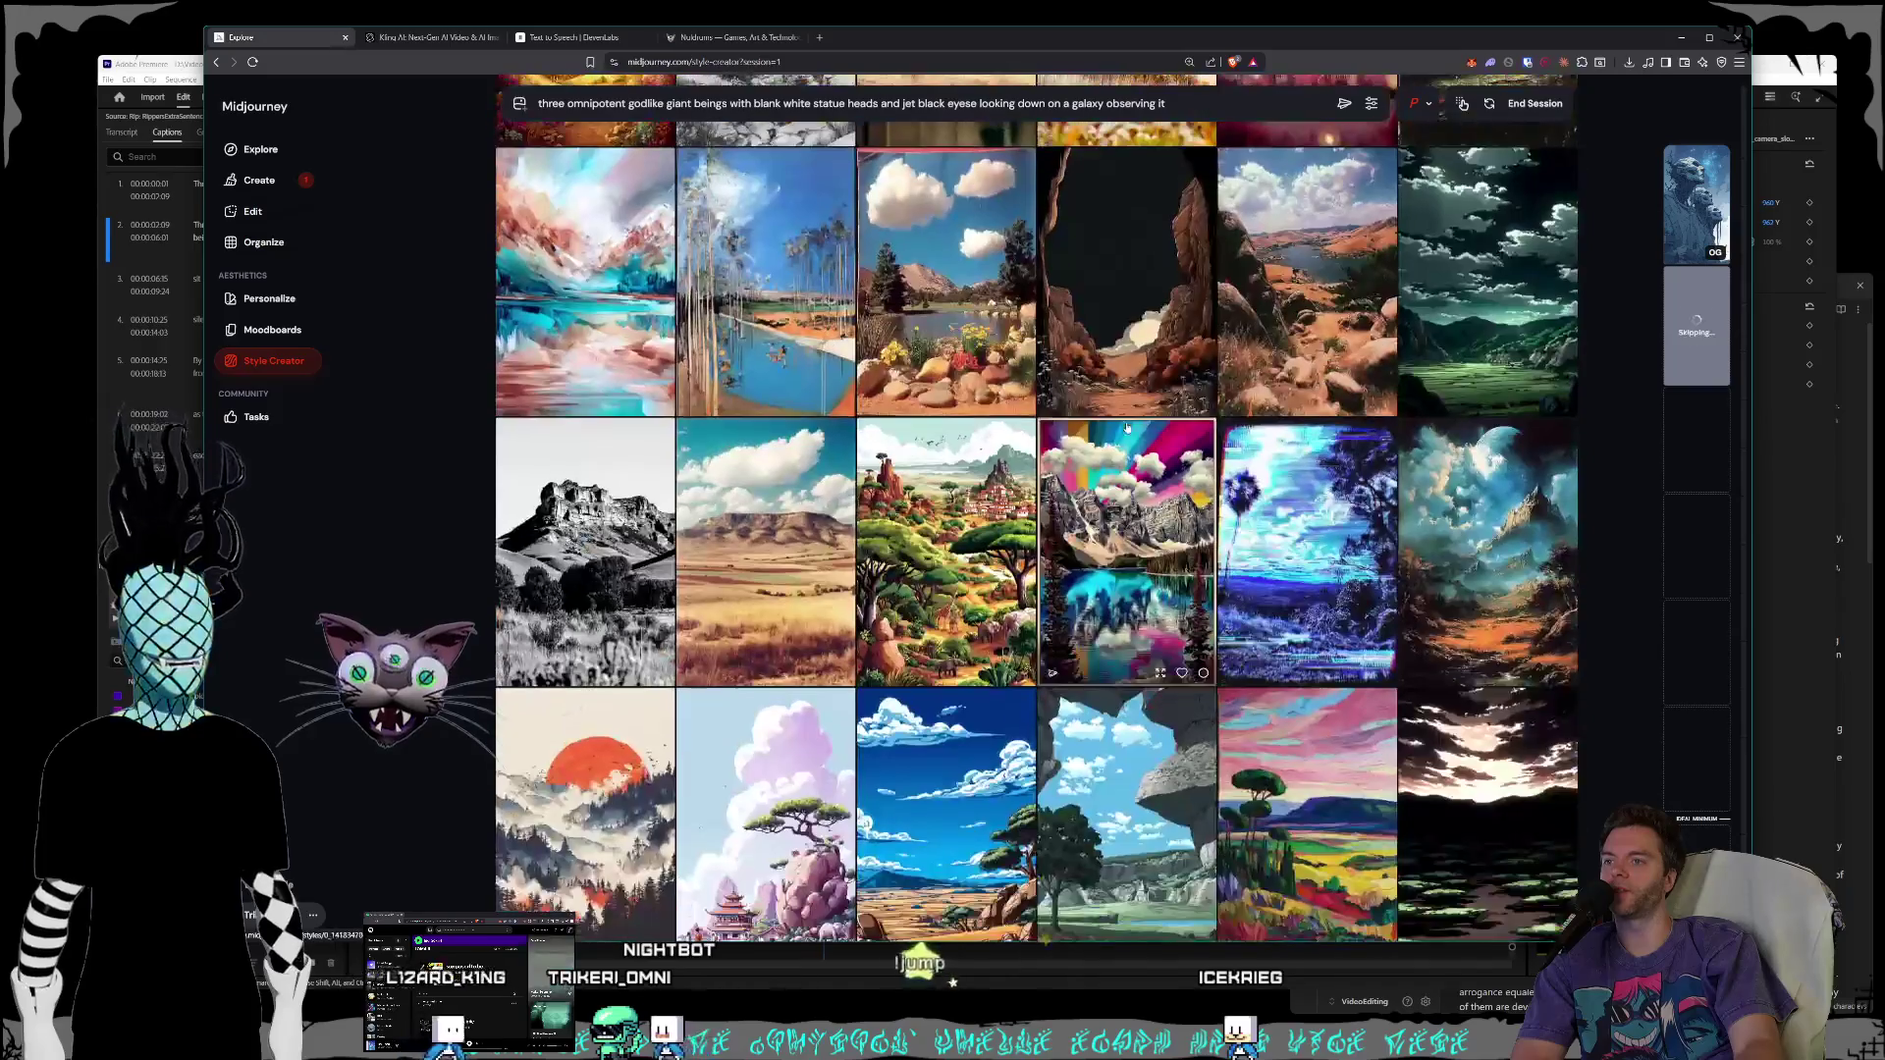
scroll(1127, 427, "down", 2)
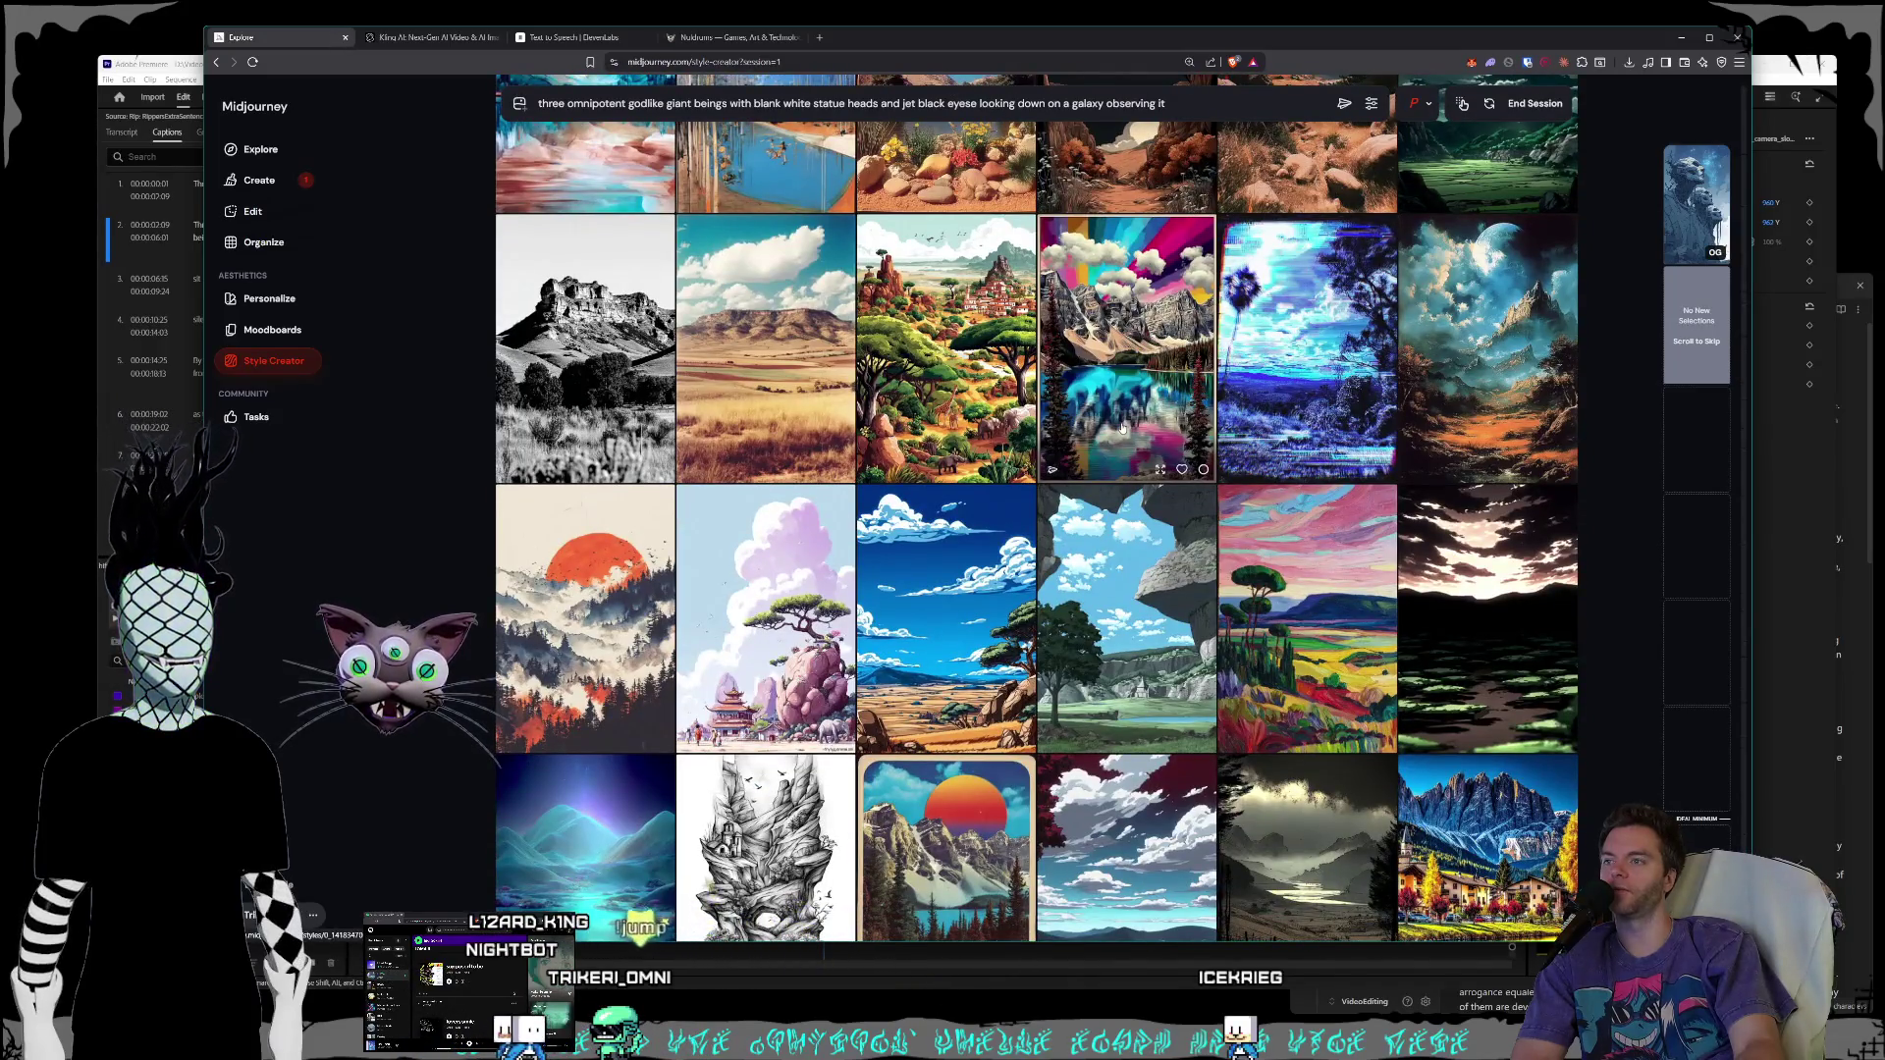
scroll(1129, 452, "down", 4)
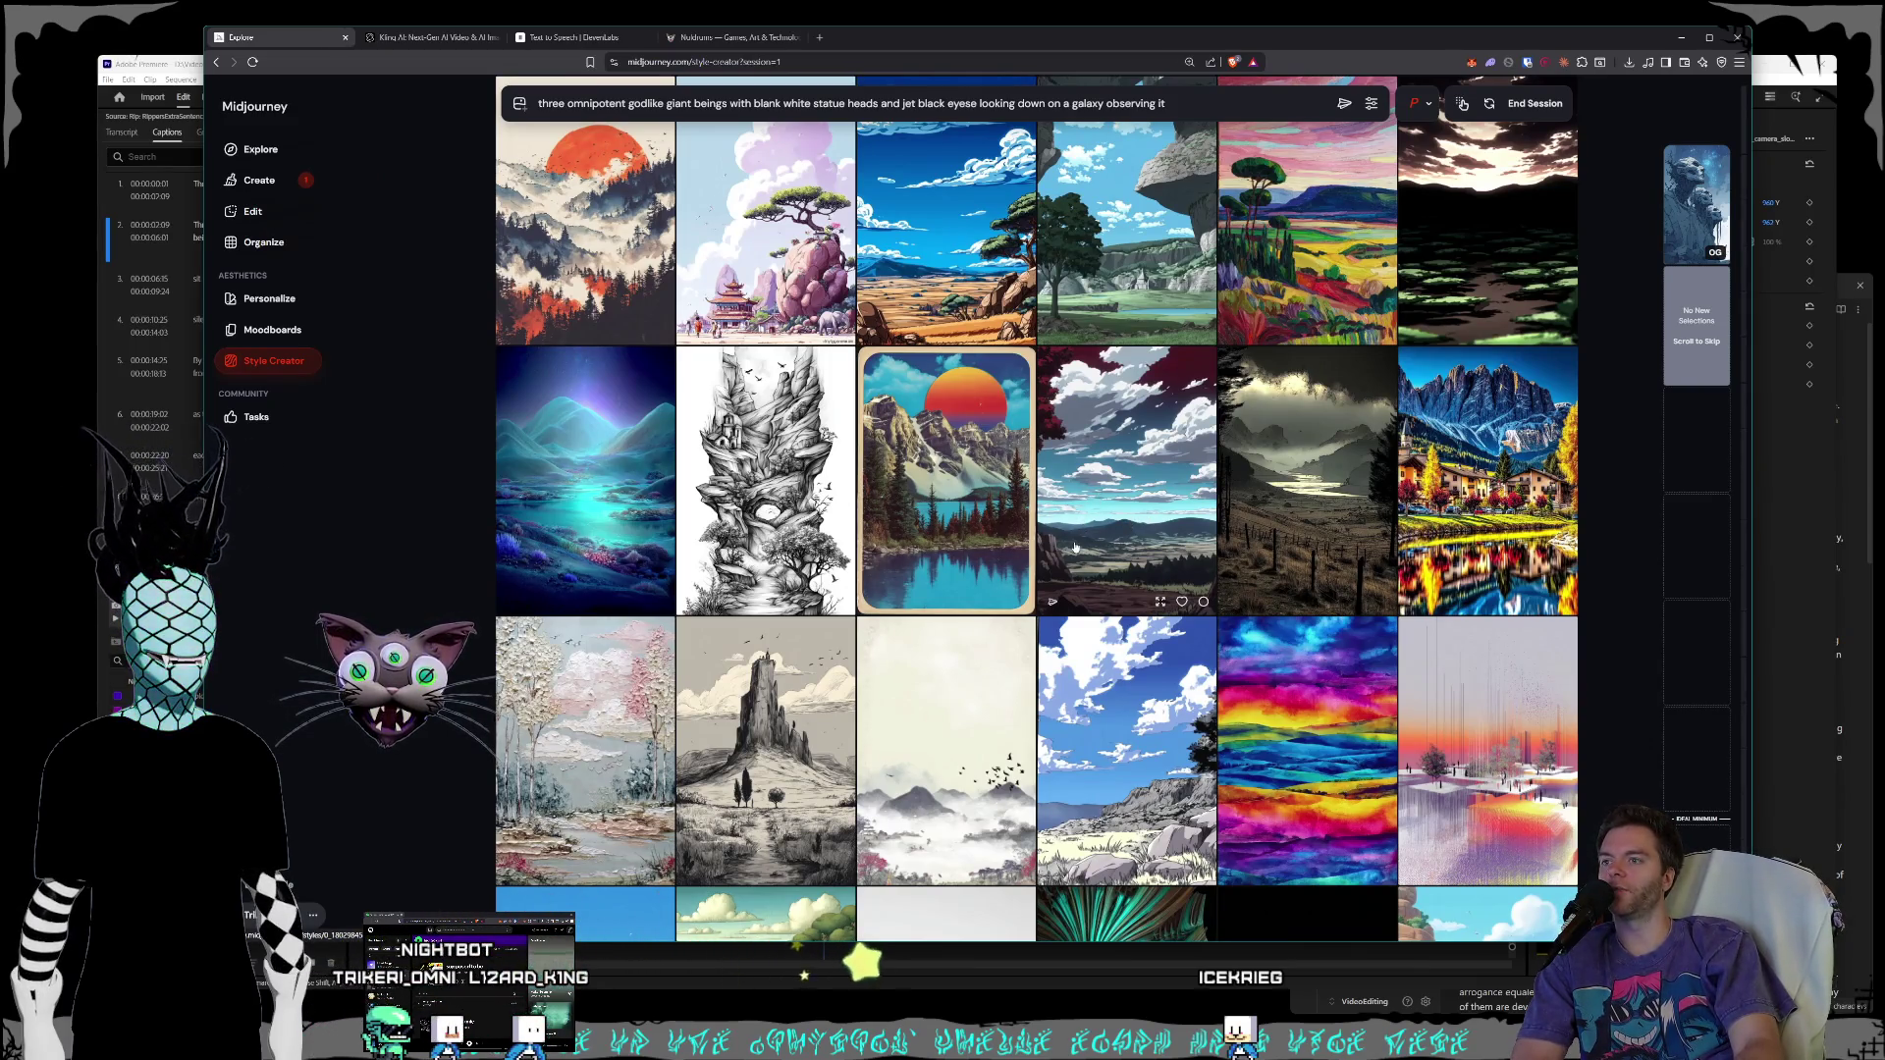
scroll(1086, 533, "down", 2)
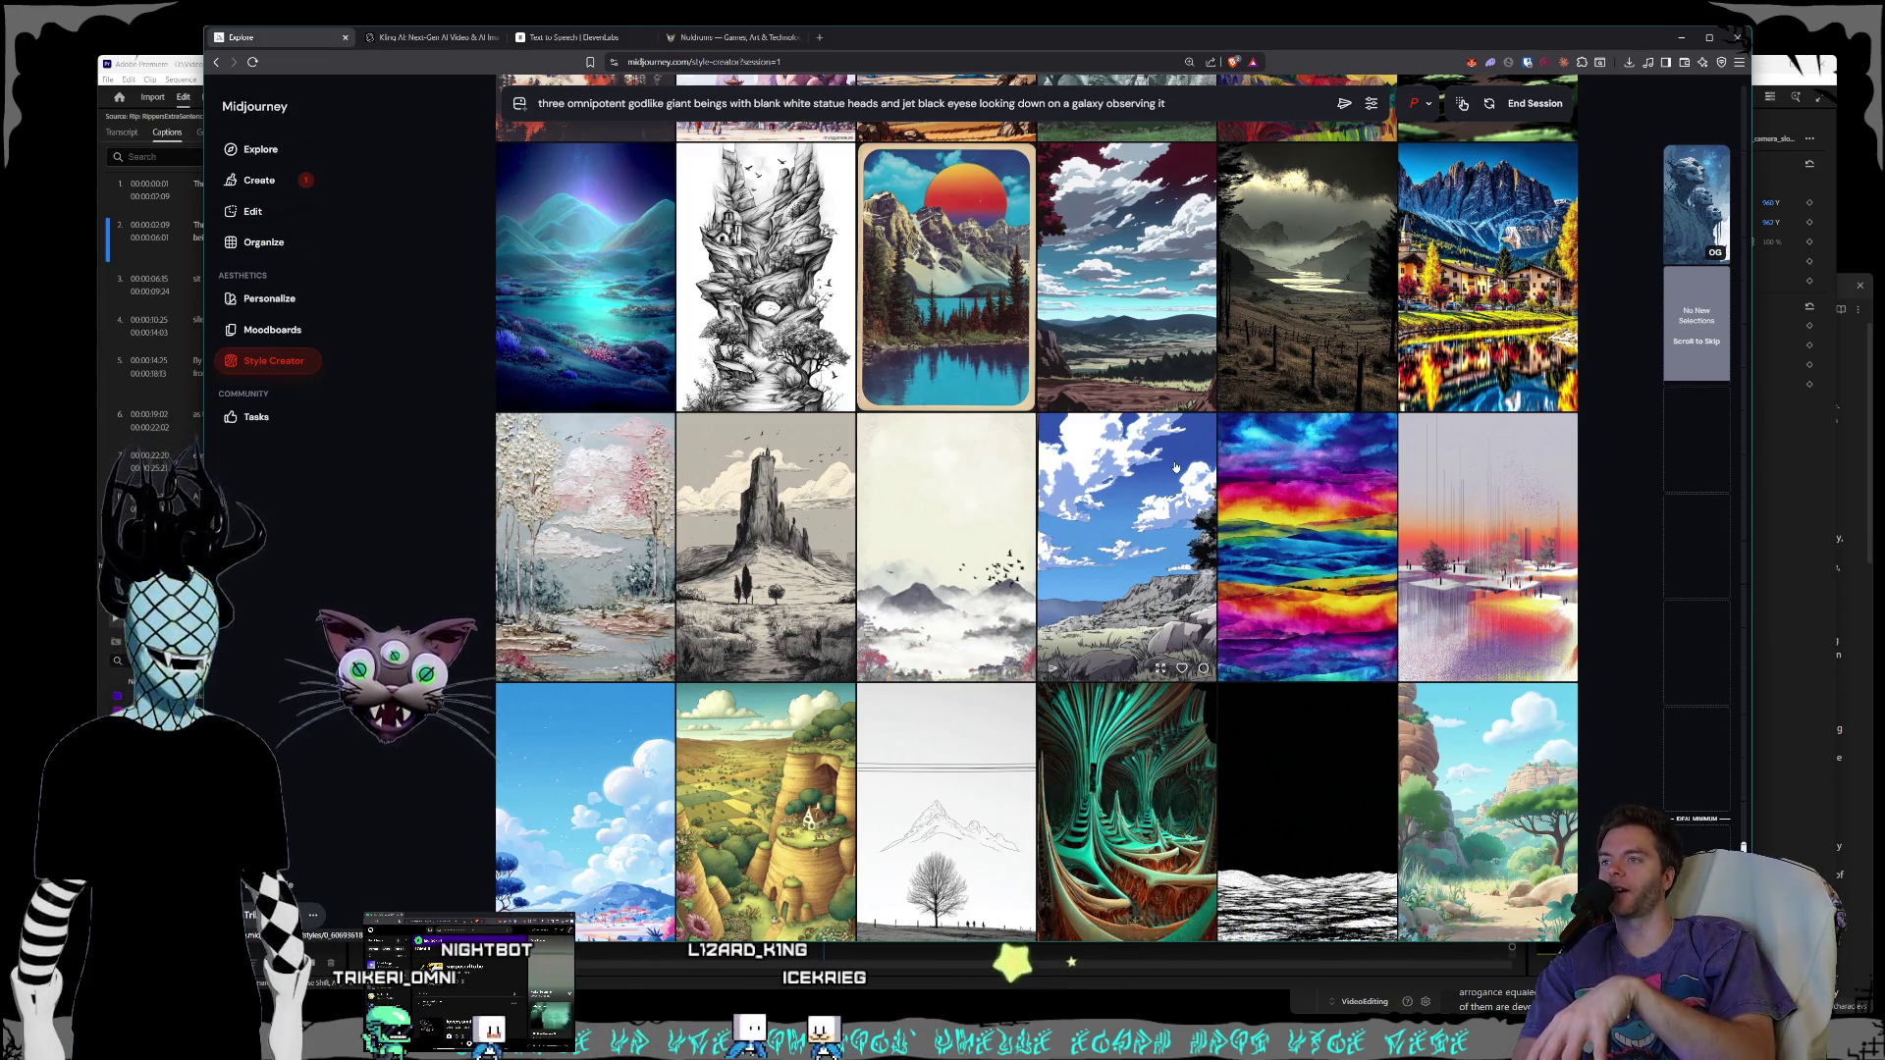
left_click(1288, 403)
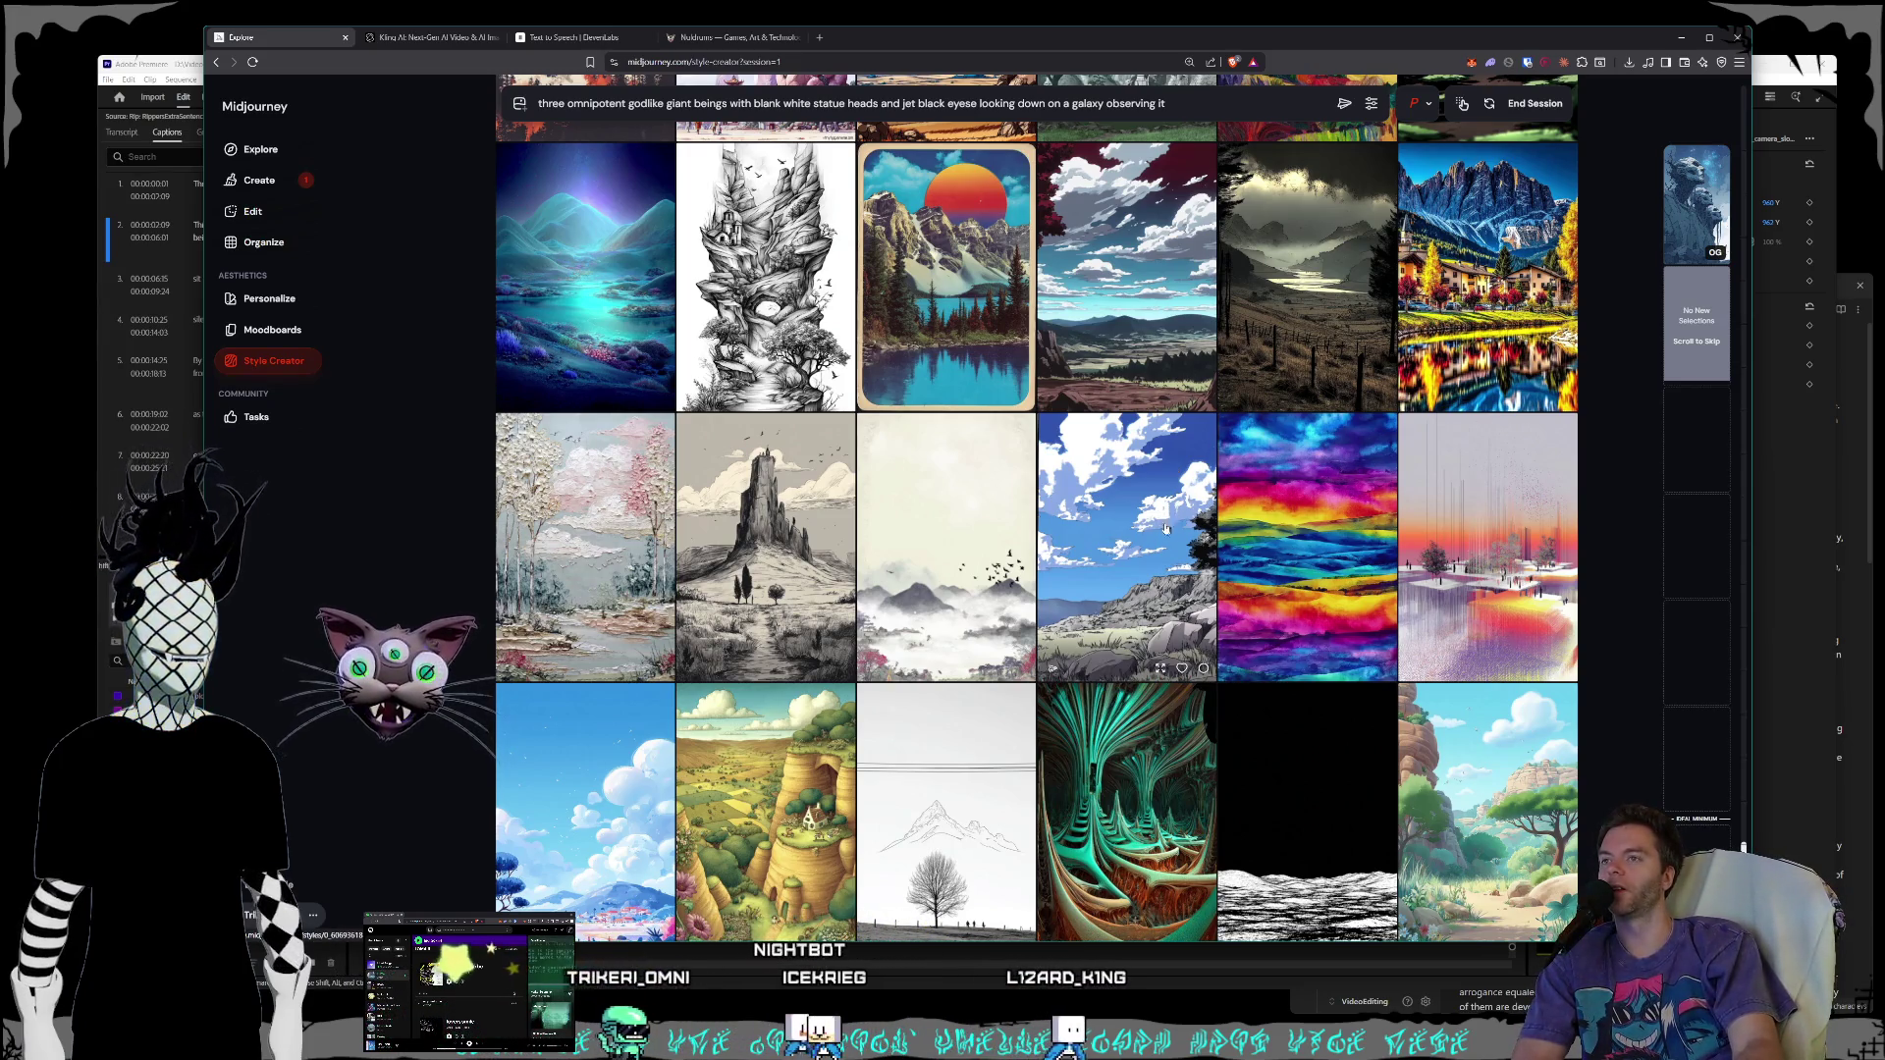
- Scroll past the end of the current style round to load a batch of ink-drawn landscape samples
scroll(1107, 496, "down", 2)
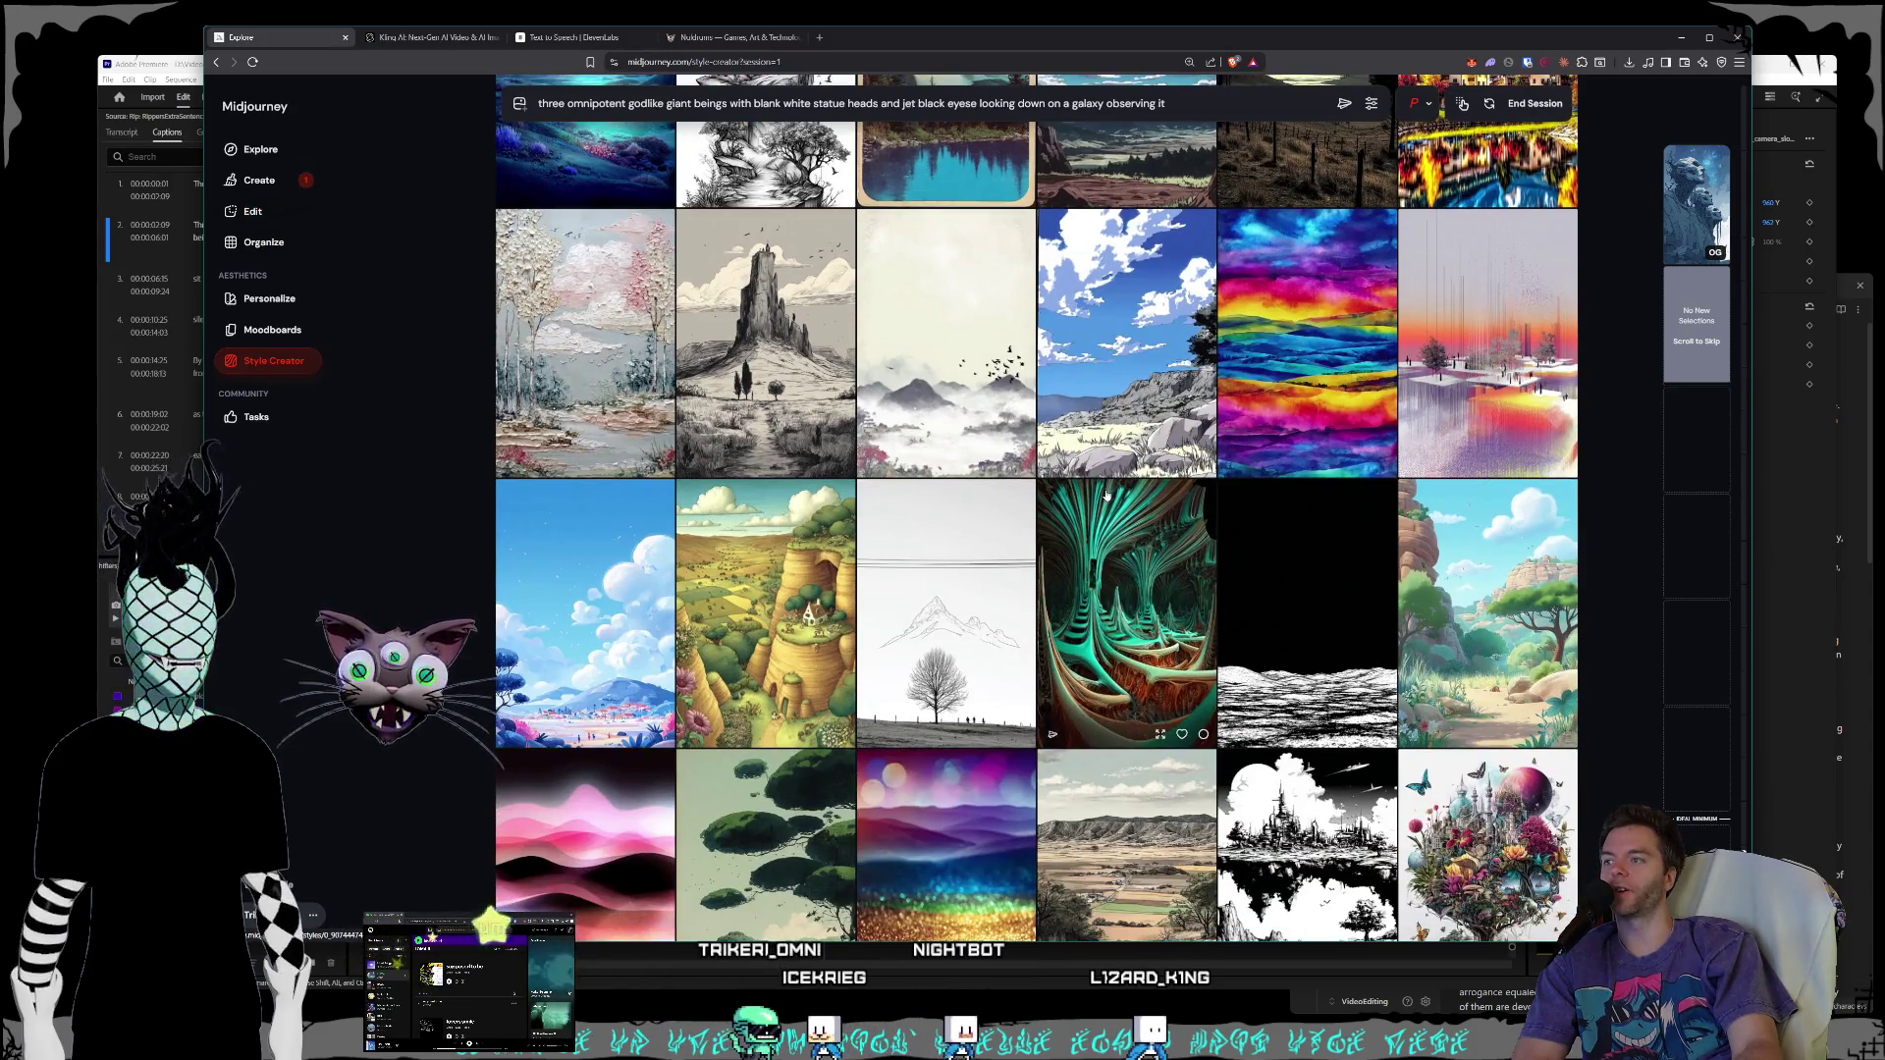
scroll(1106, 496, "up", 1)
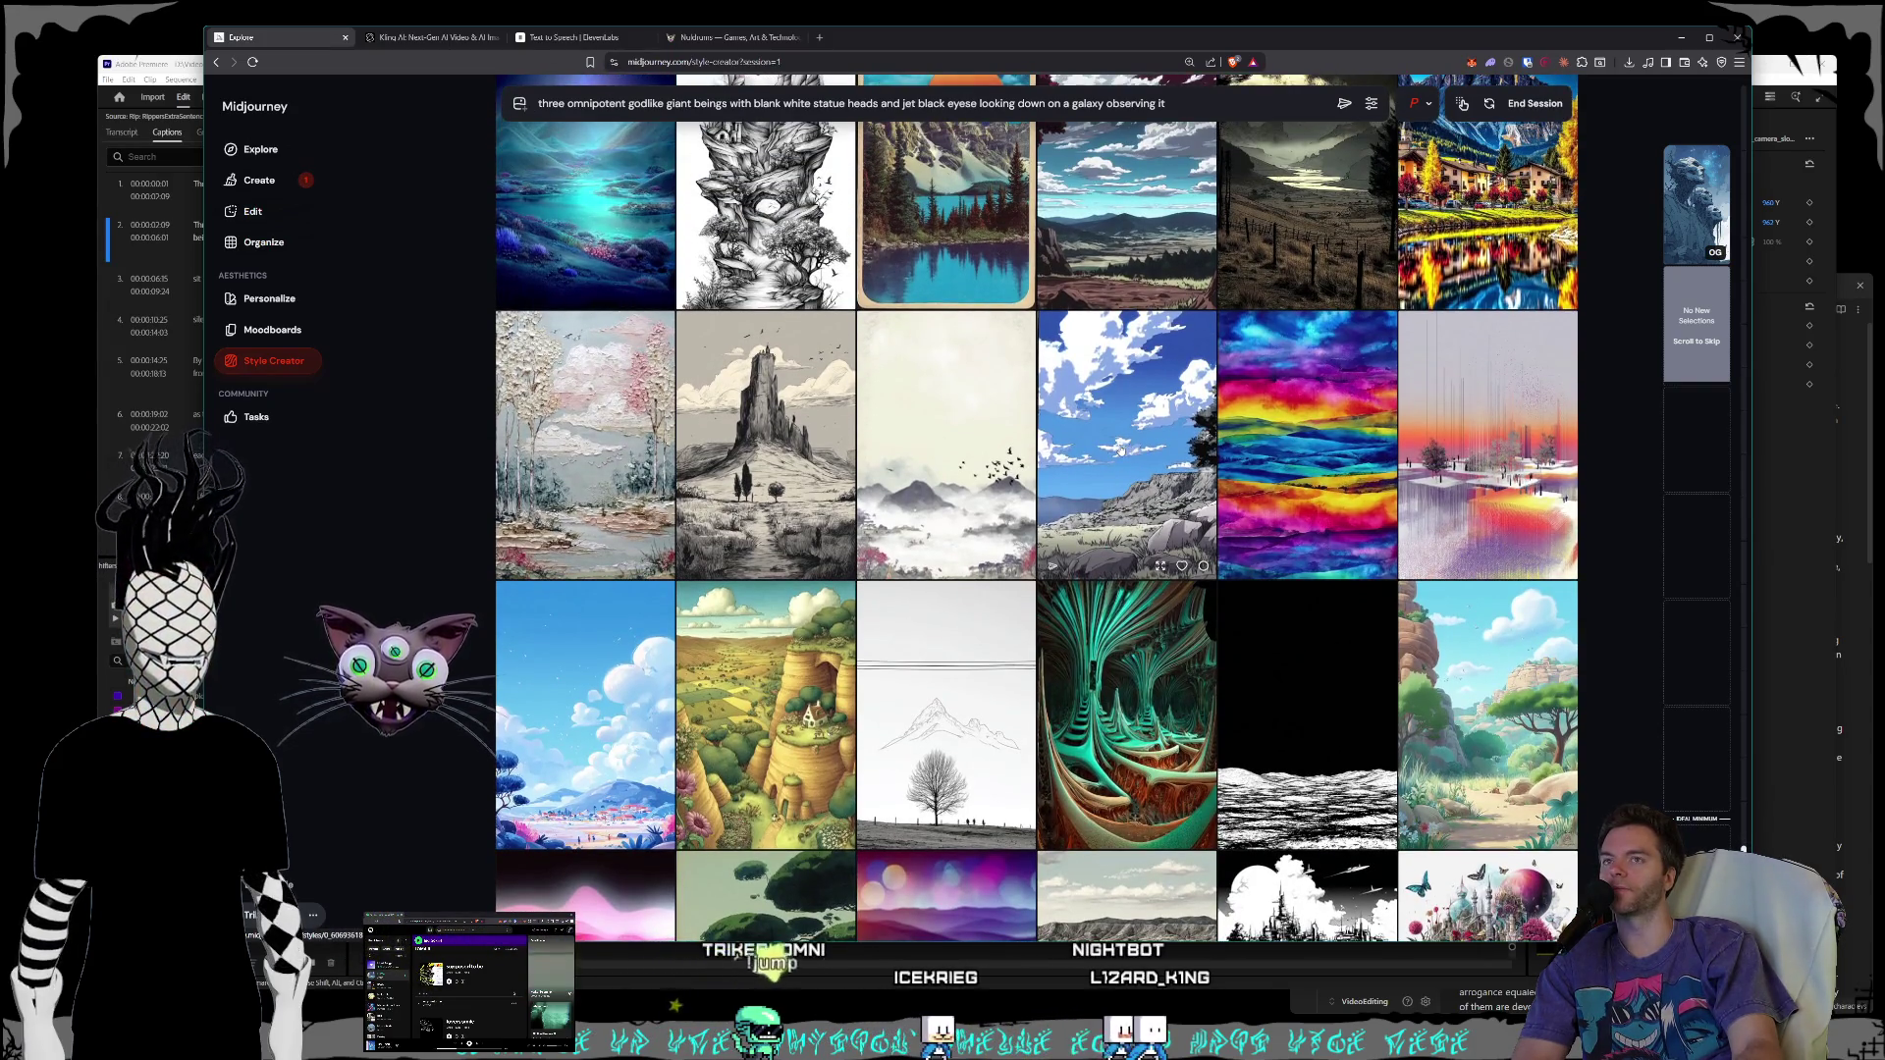
scroll(1118, 449, "down", 2)
scroll(1118, 449, "down", 3)
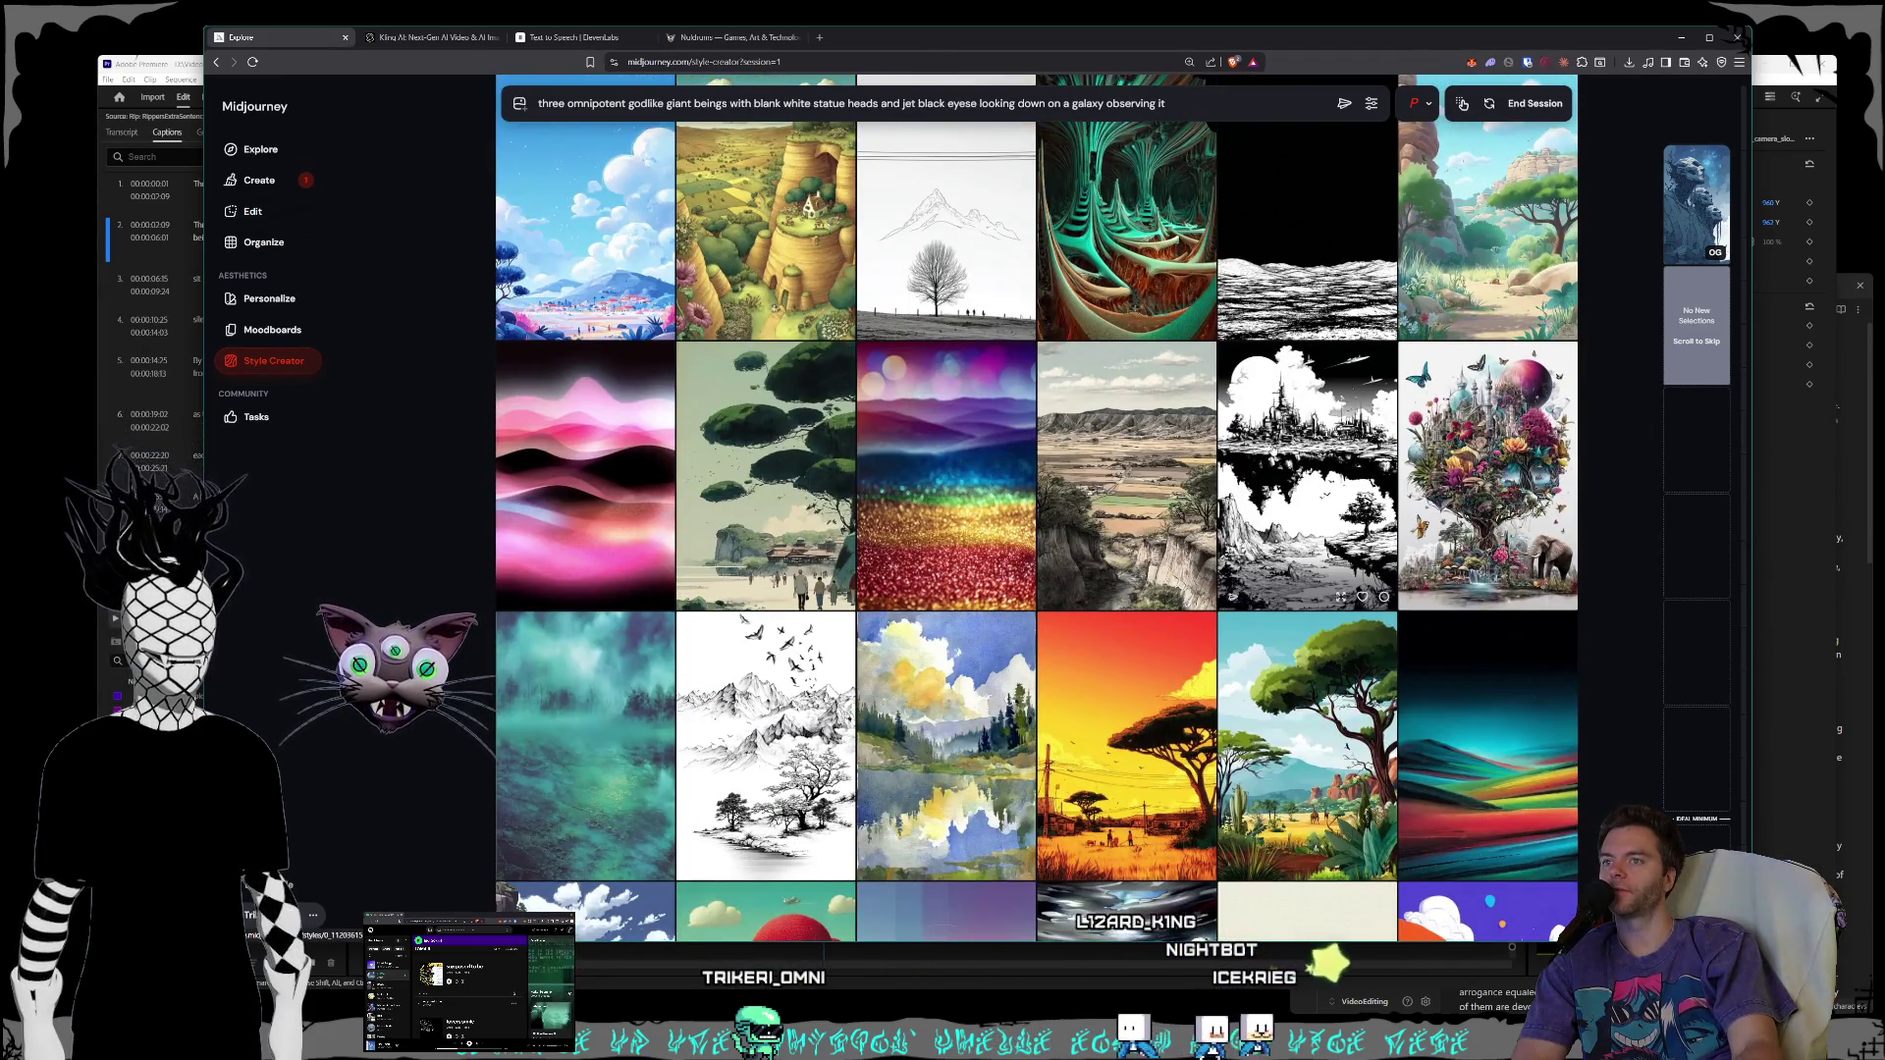
scroll(1159, 459, "down", 5)
scroll(1158, 458, "down", 5)
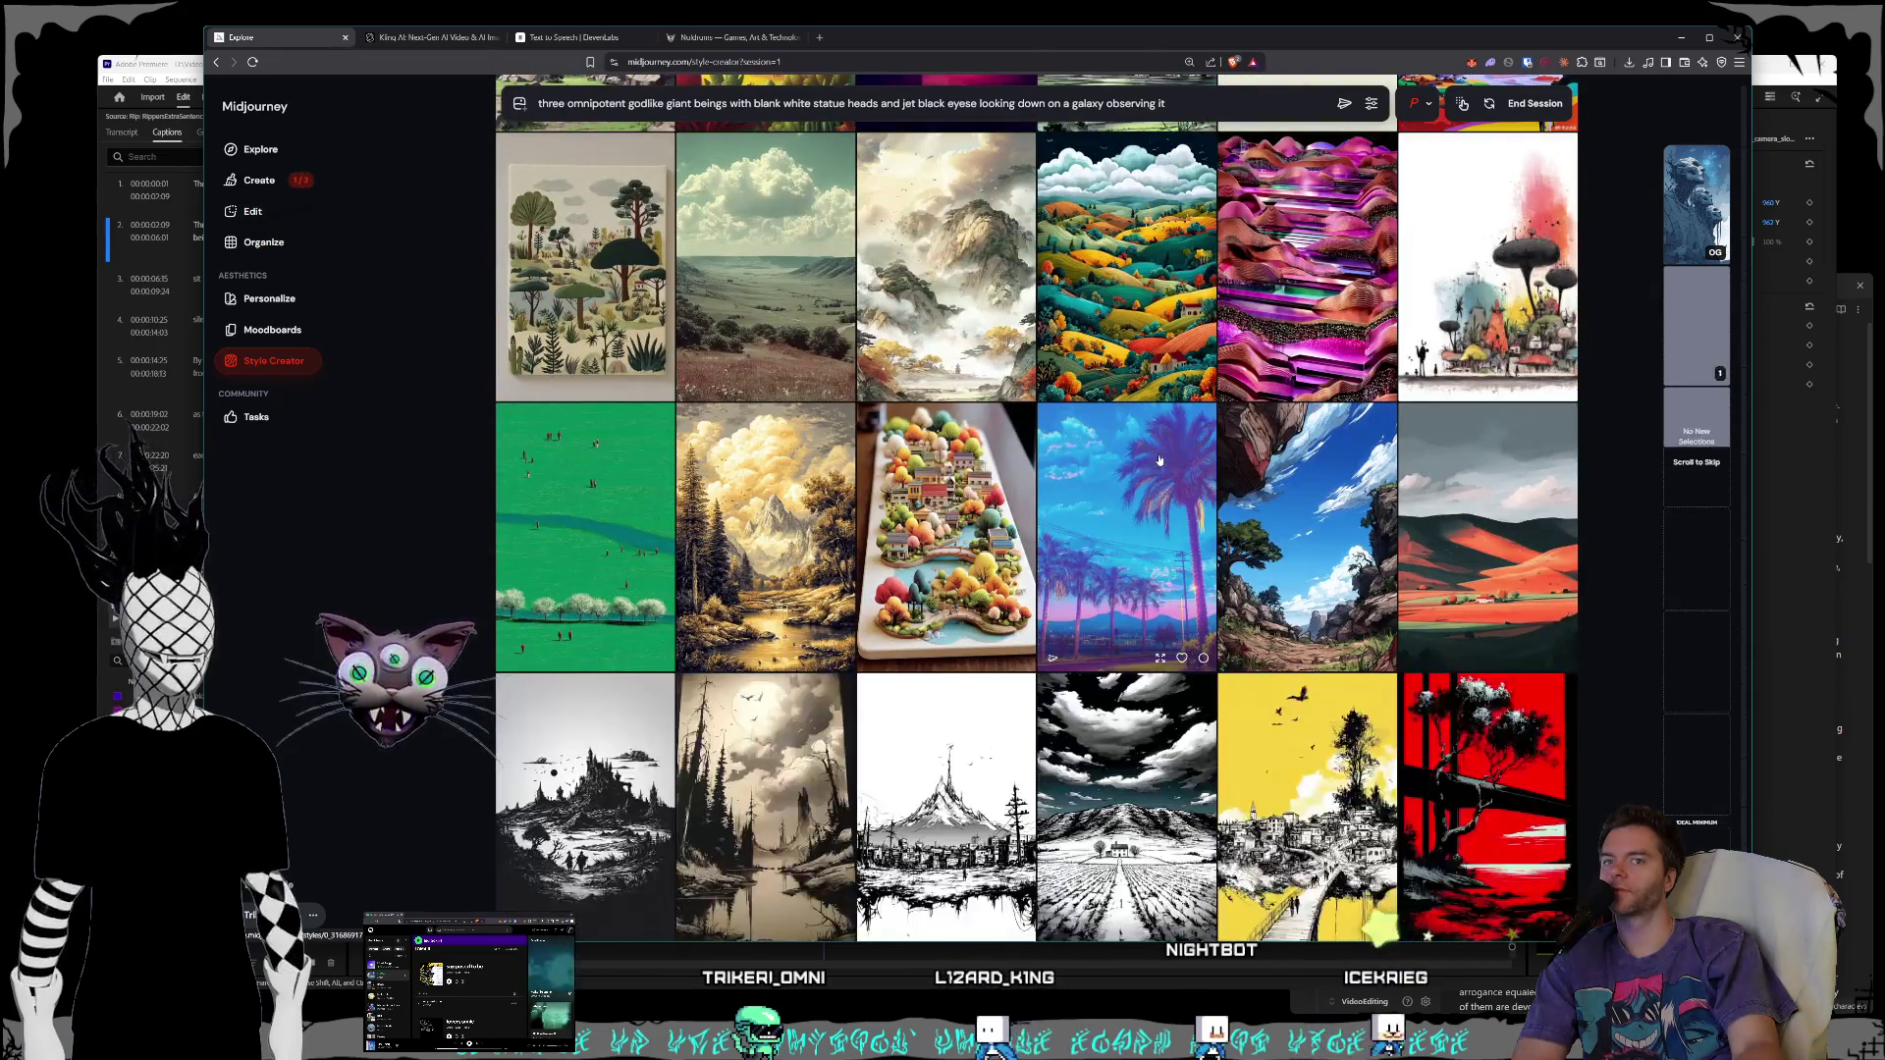
scroll(1159, 459, "down", 3)
scroll(1155, 463, "down", 3)
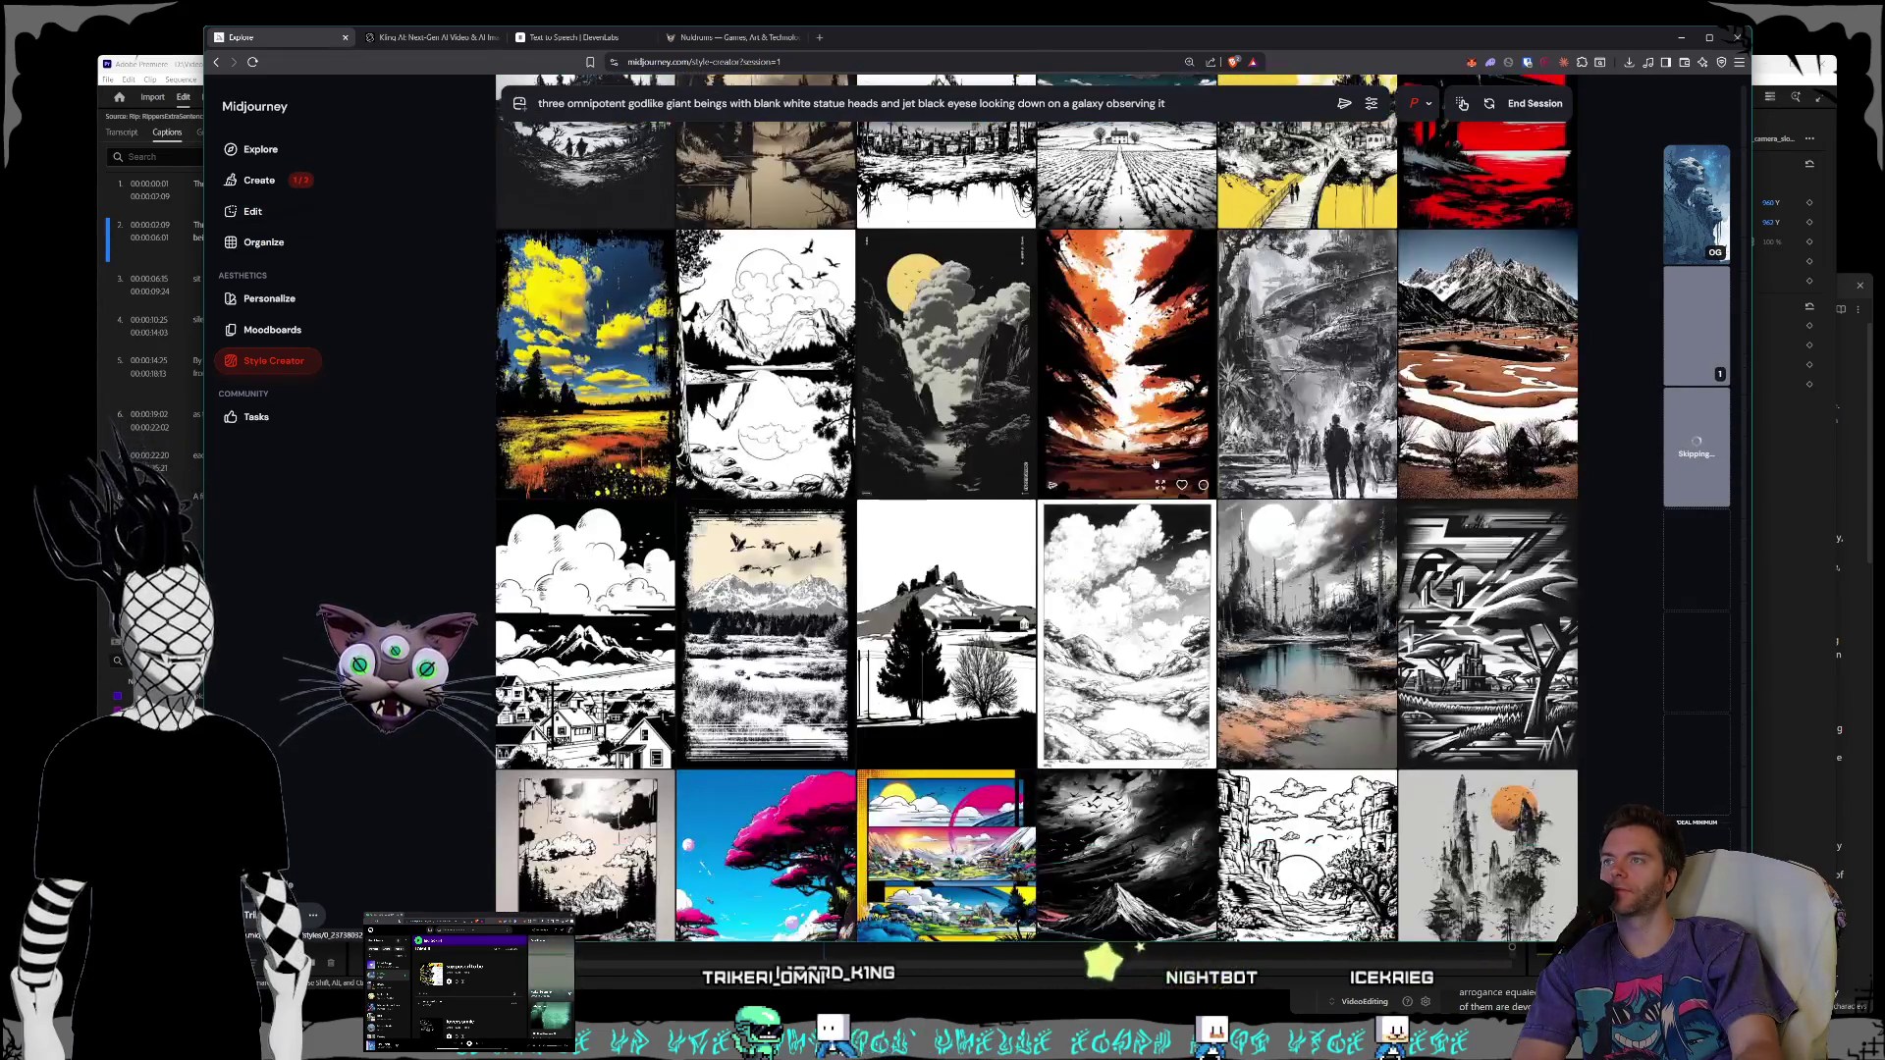
scroll(1150, 464, "down", 3)
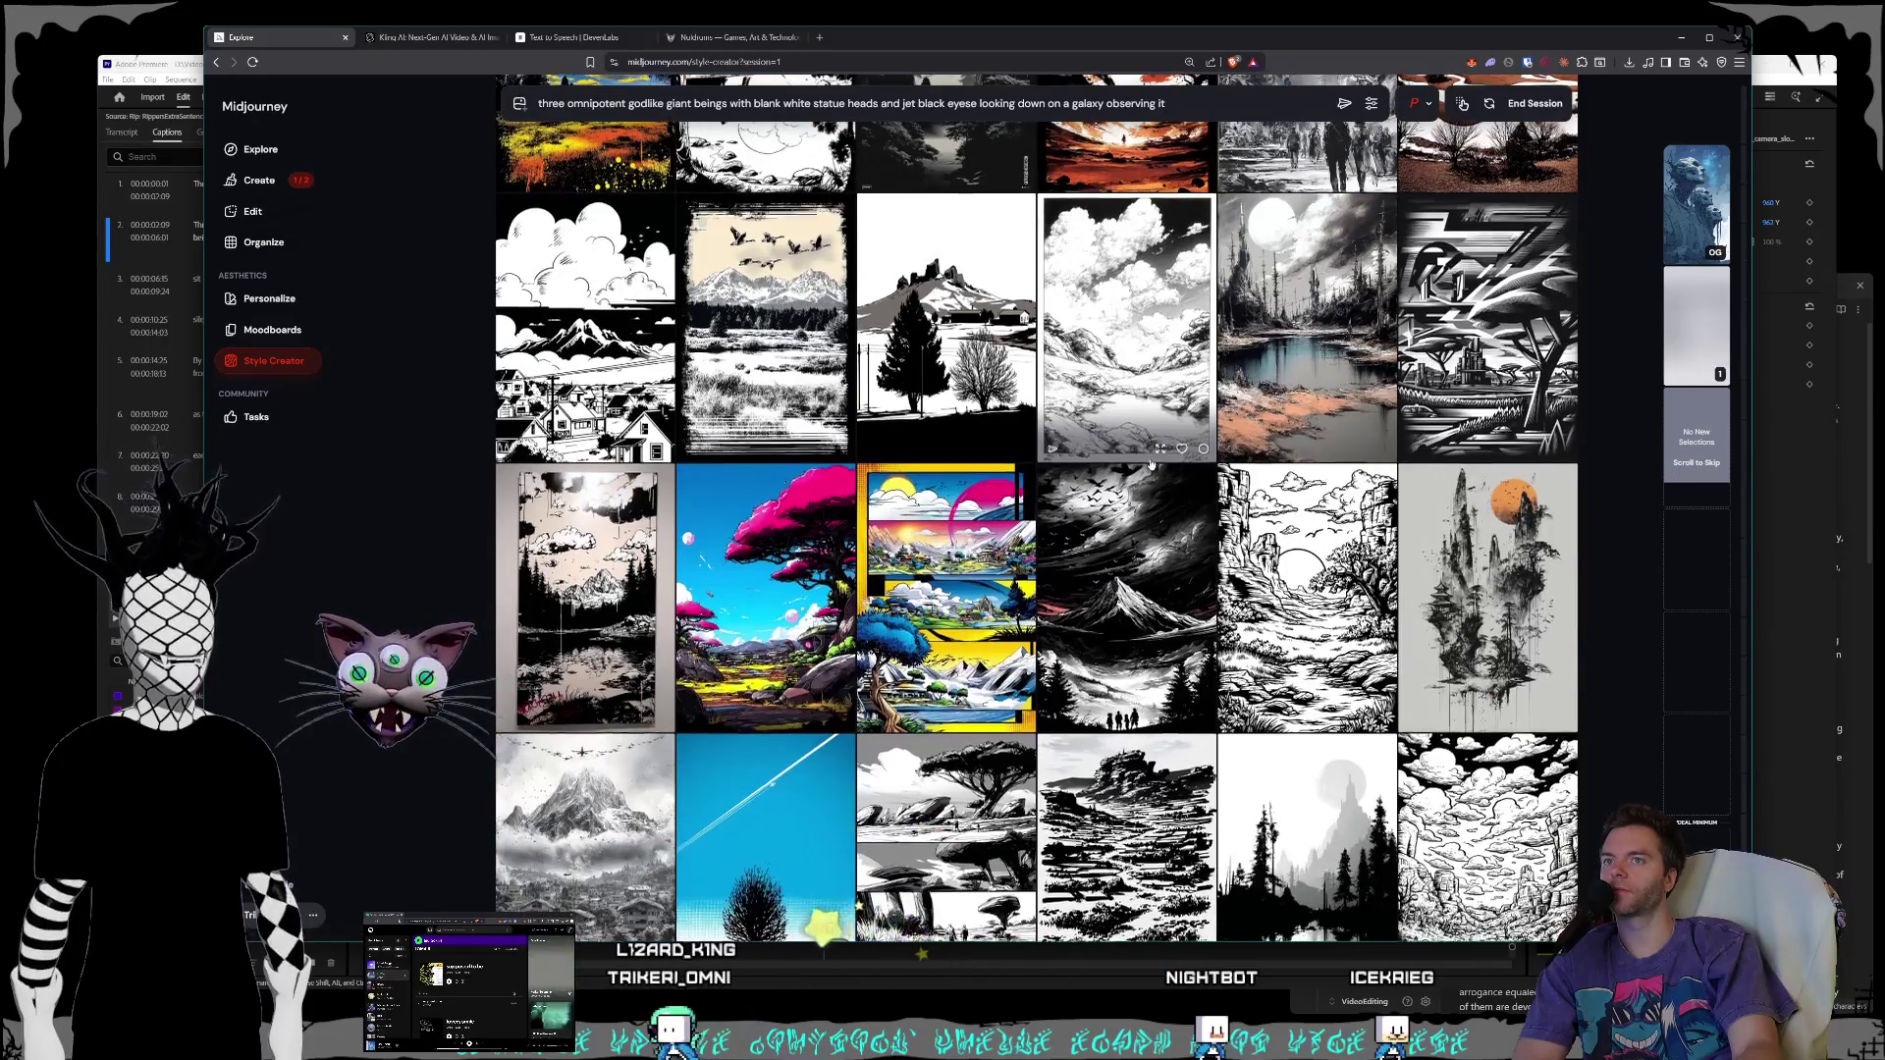
scroll(1151, 463, "down", 3)
scroll(1152, 463, "down", 3)
scroll(1151, 465, "down", 3)
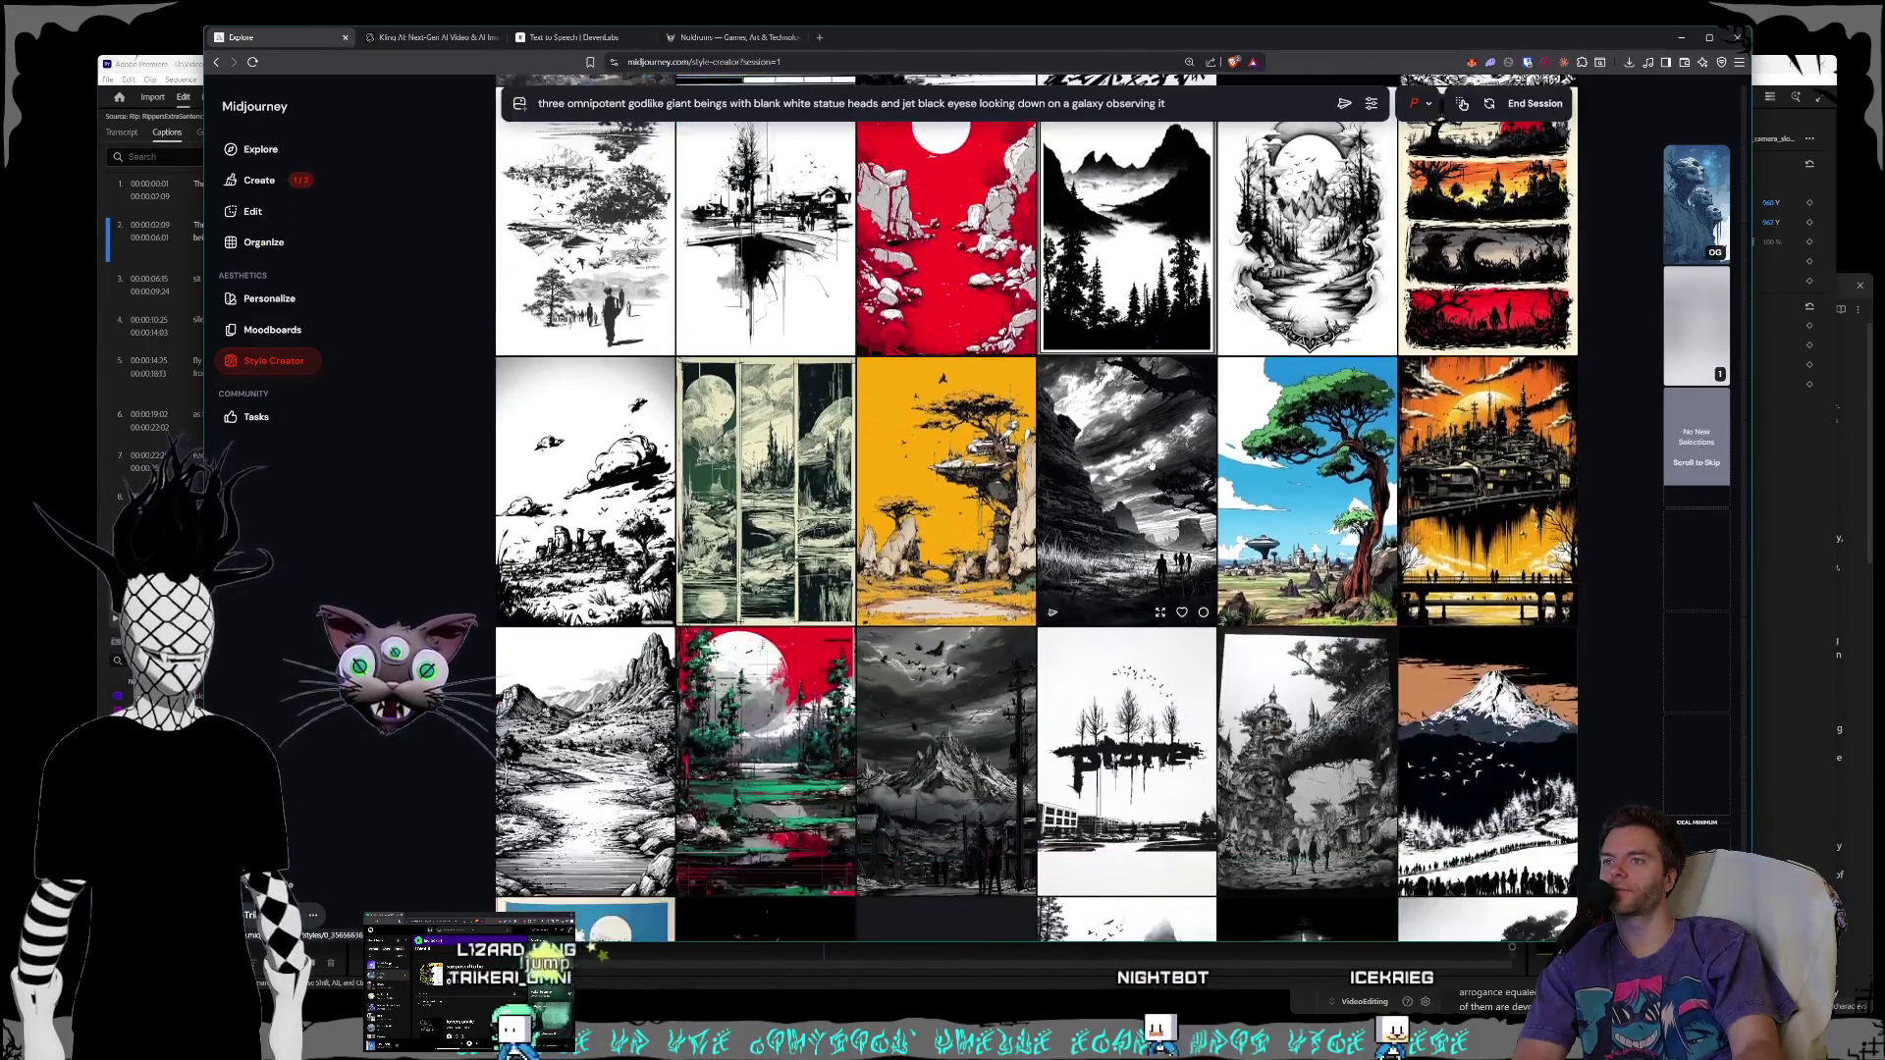
scroll(1151, 464, "down", 4)
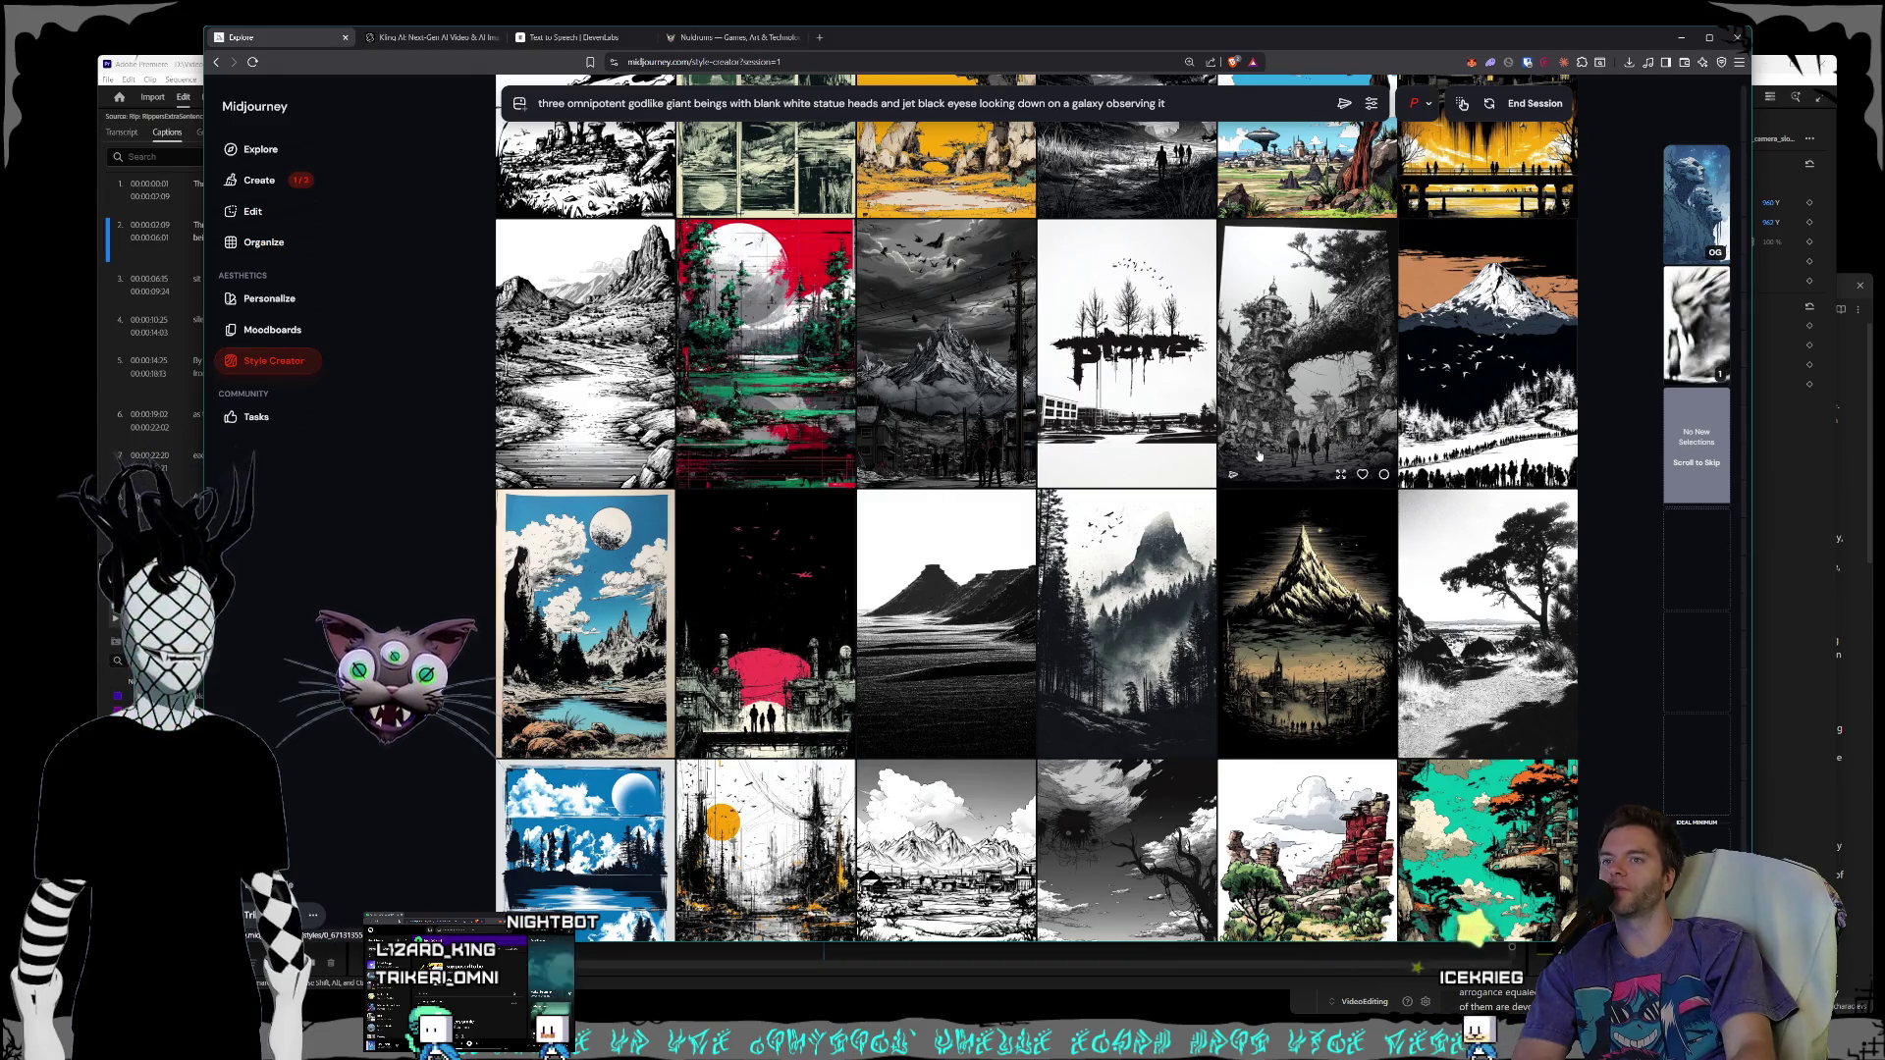
scroll(1225, 455, "down", 2)
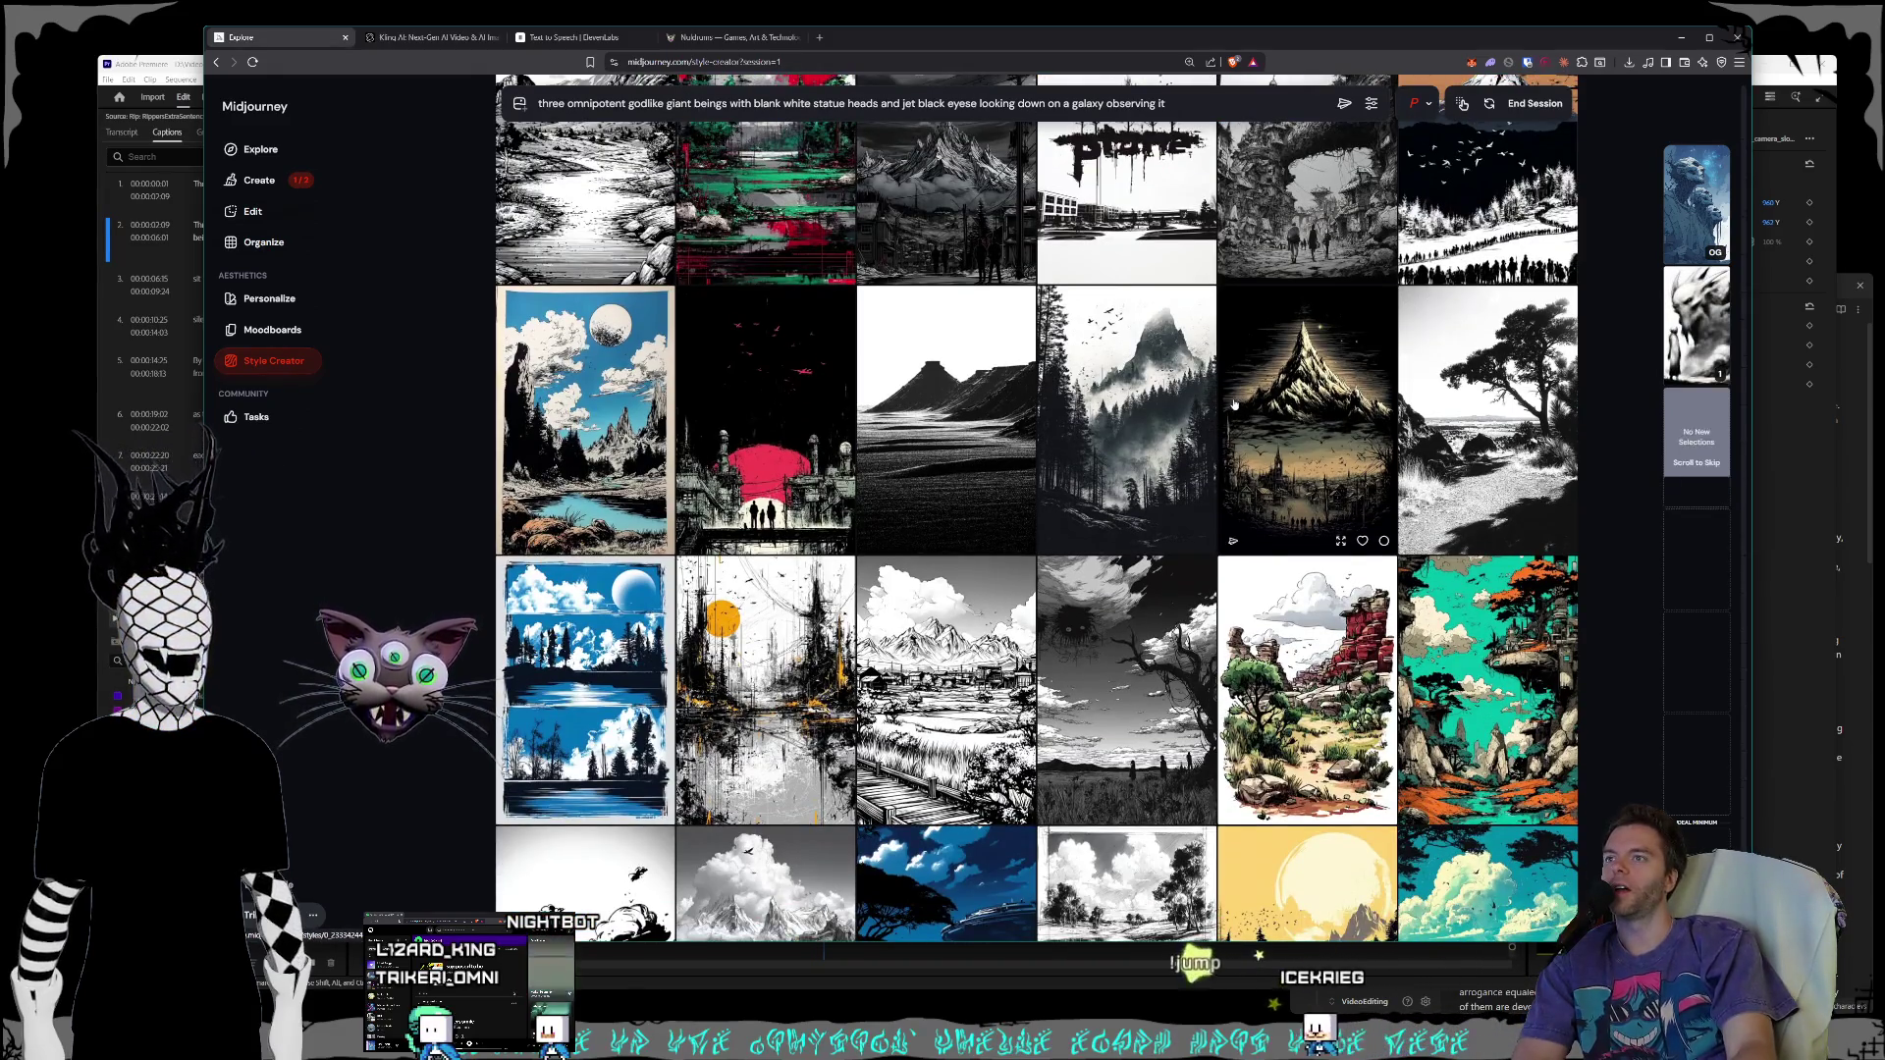
scroll(1234, 403, "down", 3)
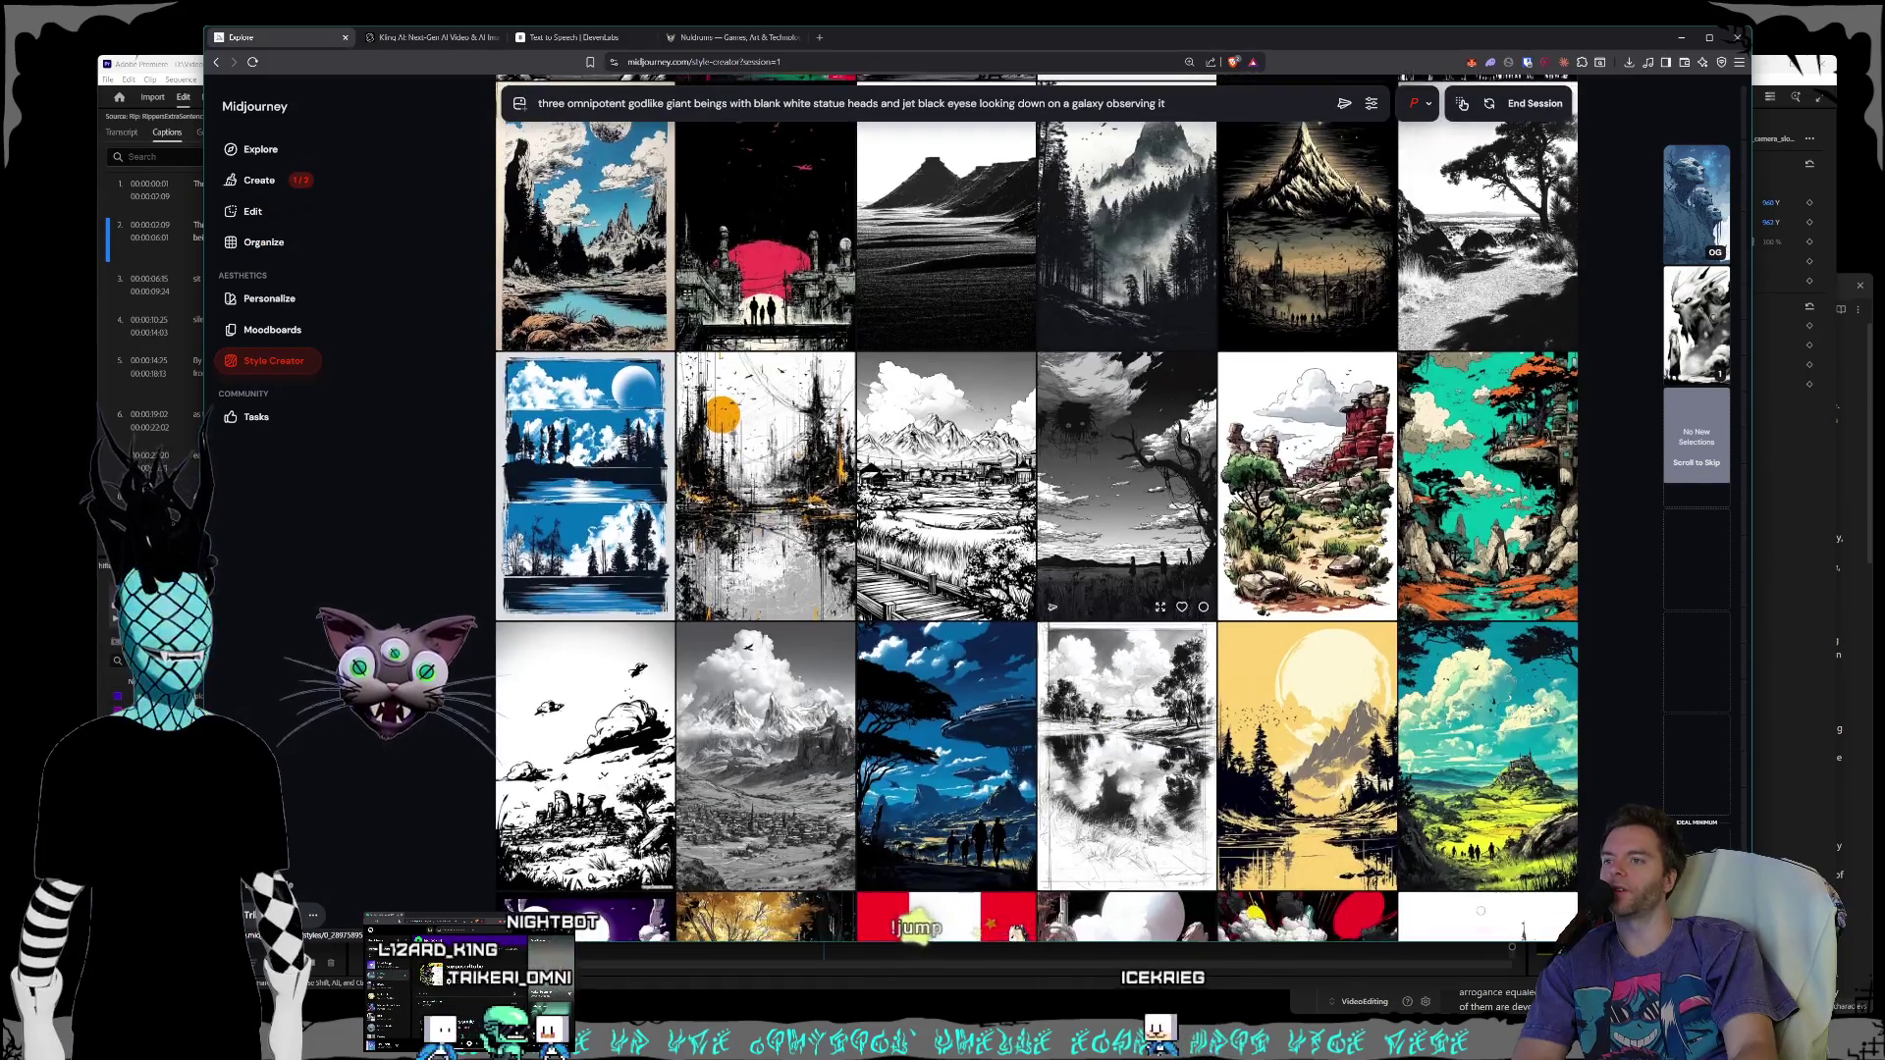
scroll(1128, 449, "down", 3)
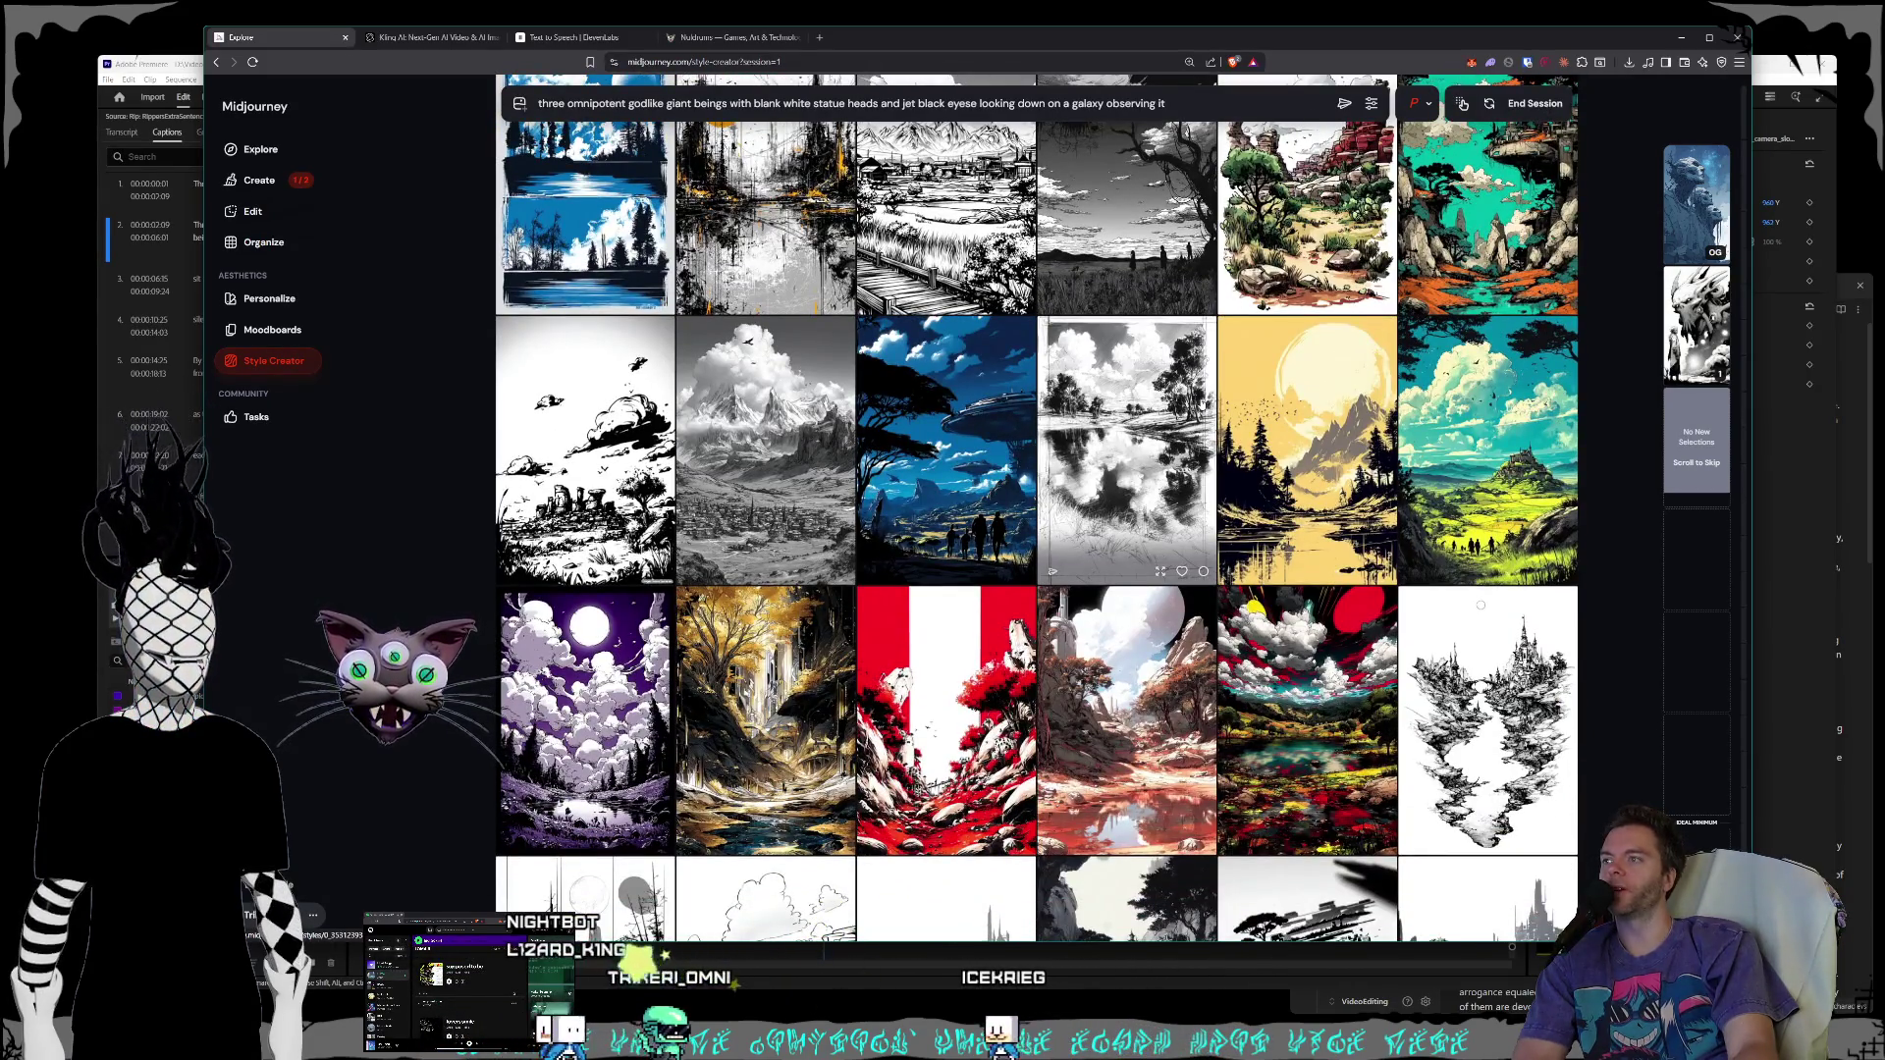
scroll(1198, 405, "down", 2)
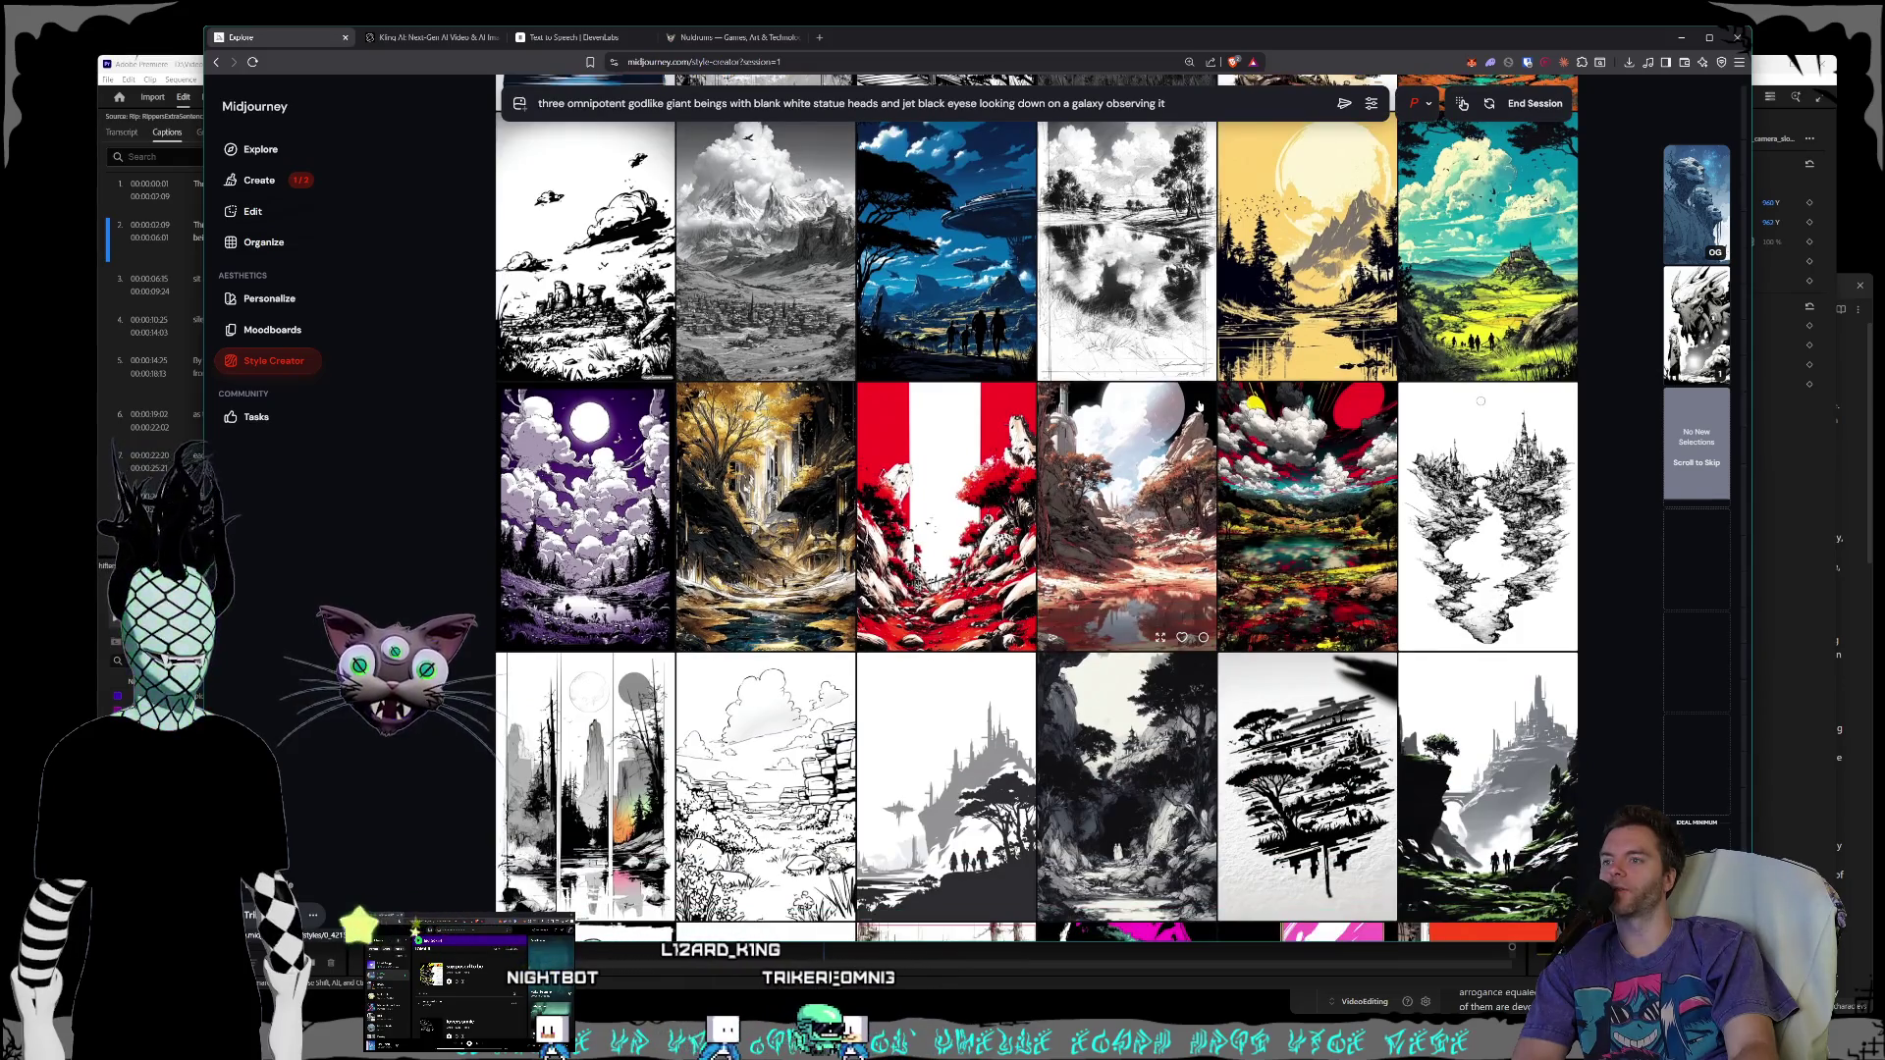
scroll(1199, 406, "down", 5)
scroll(1197, 405, "down", 2)
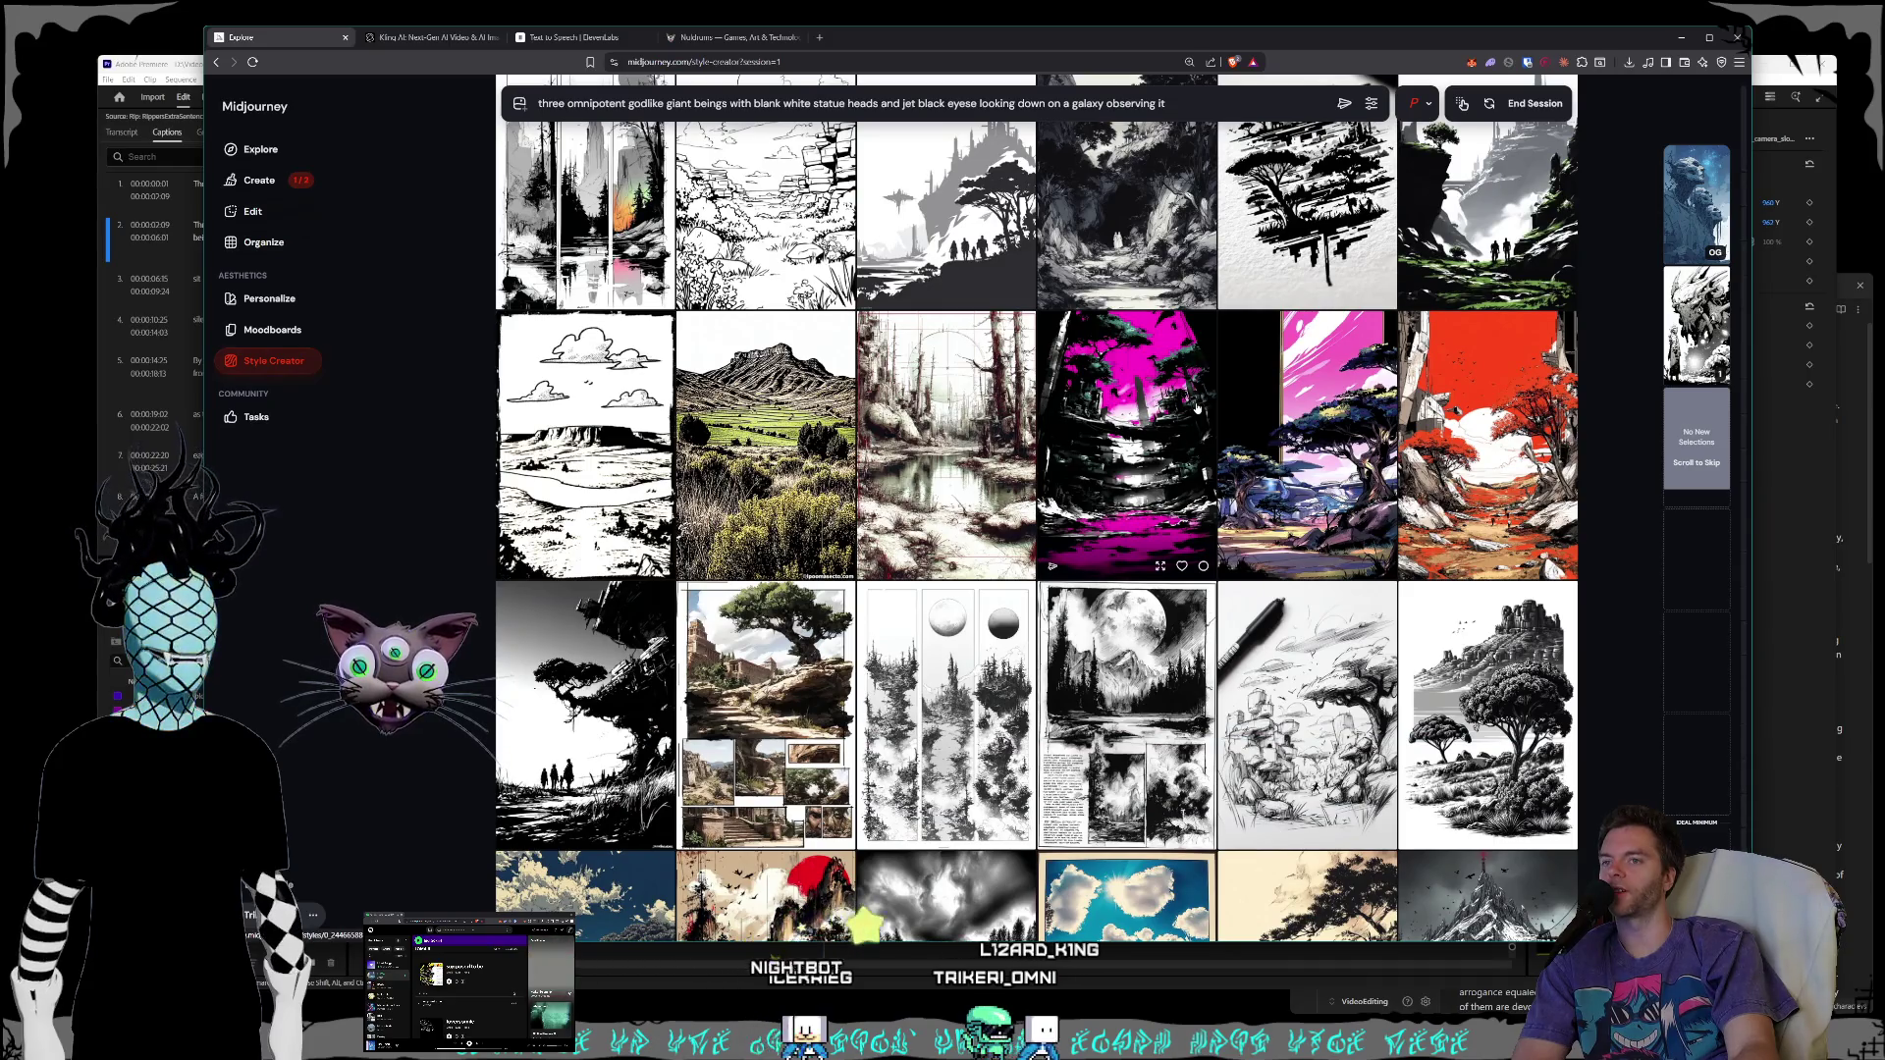
scroll(1197, 405, "down", 2)
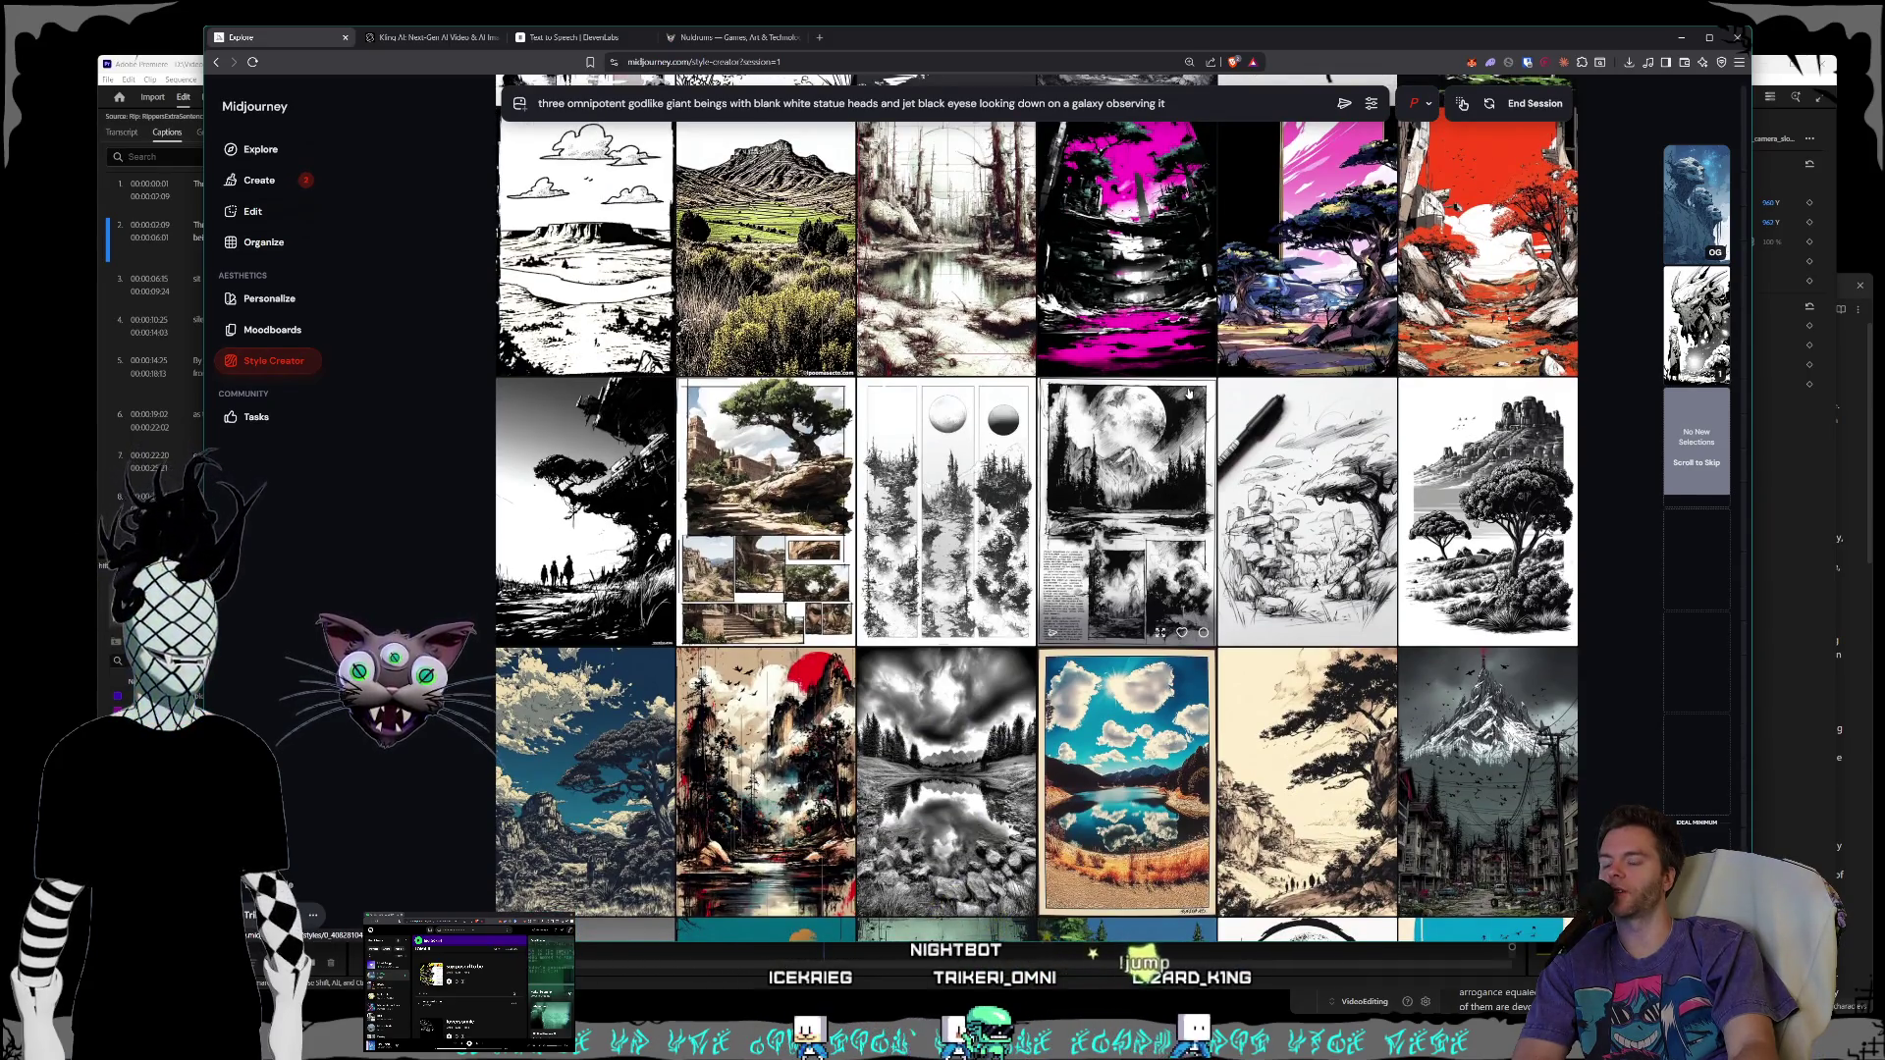
scroll(1198, 405, "down", 4)
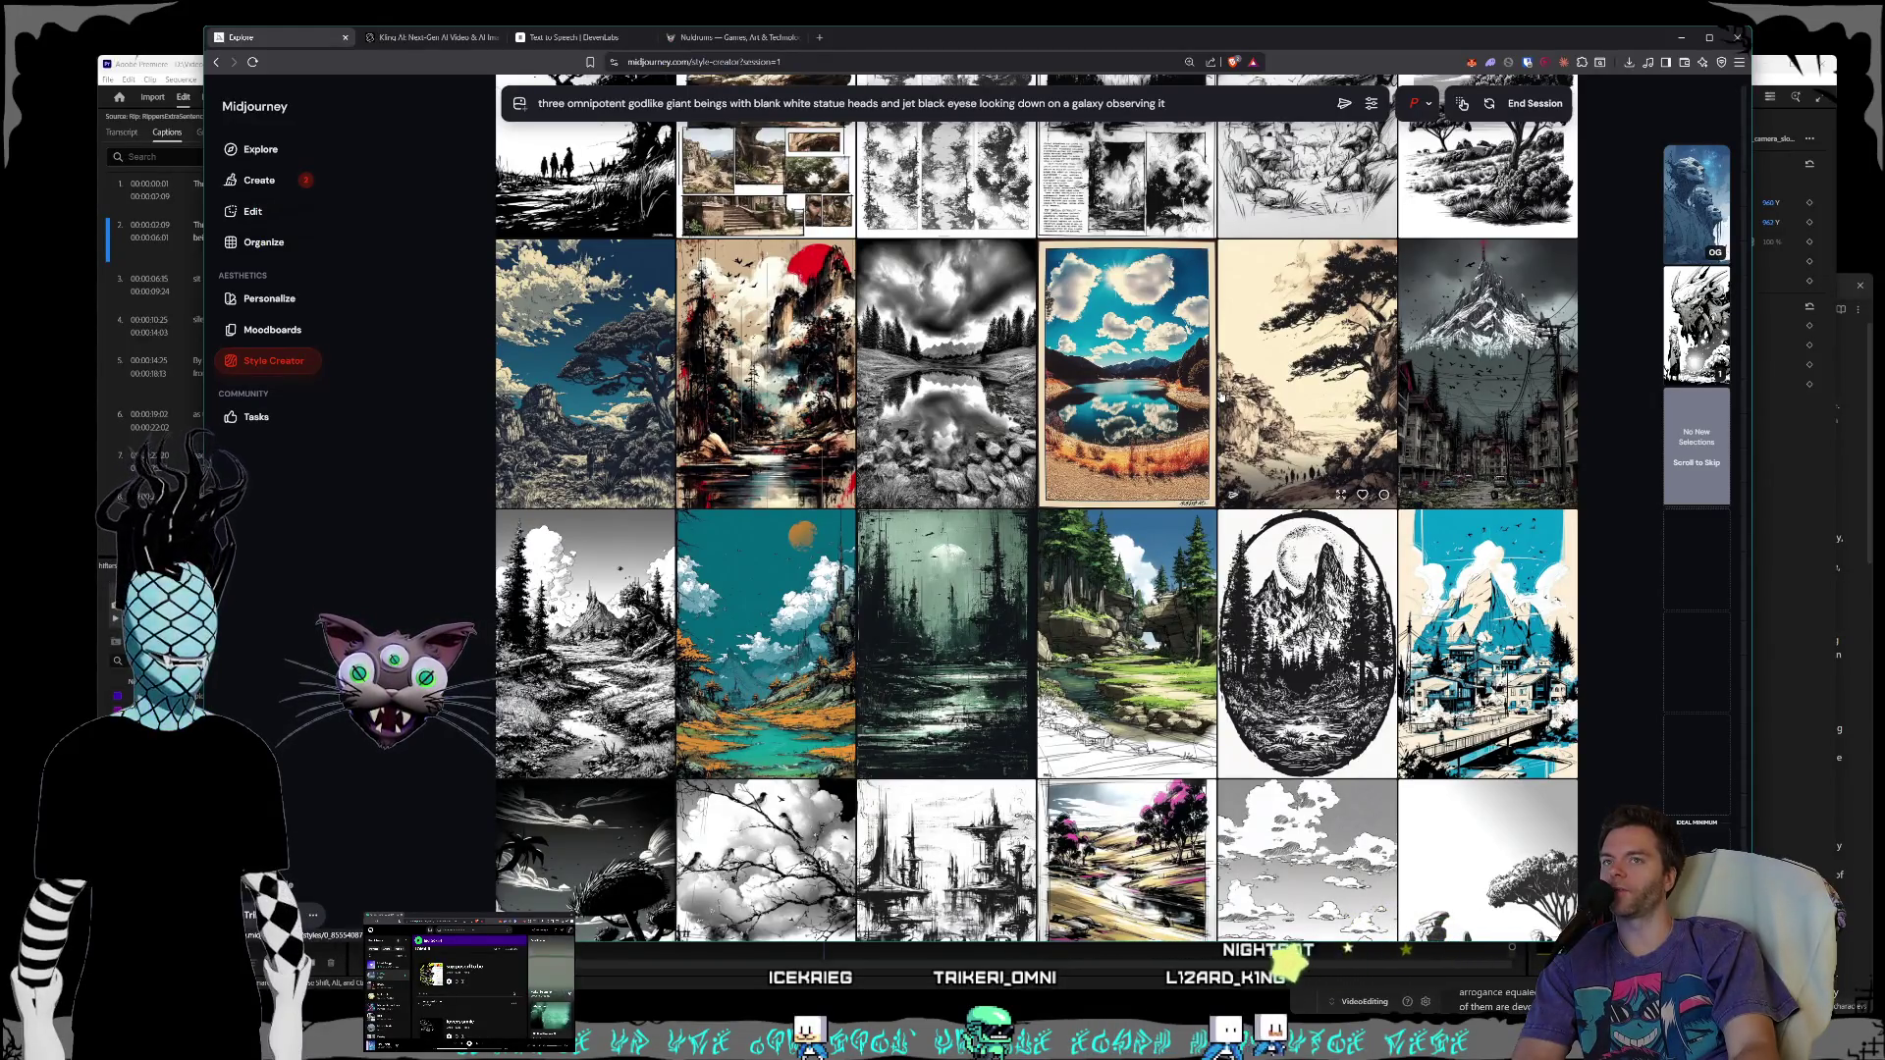
scroll(1221, 396, "down", 2)
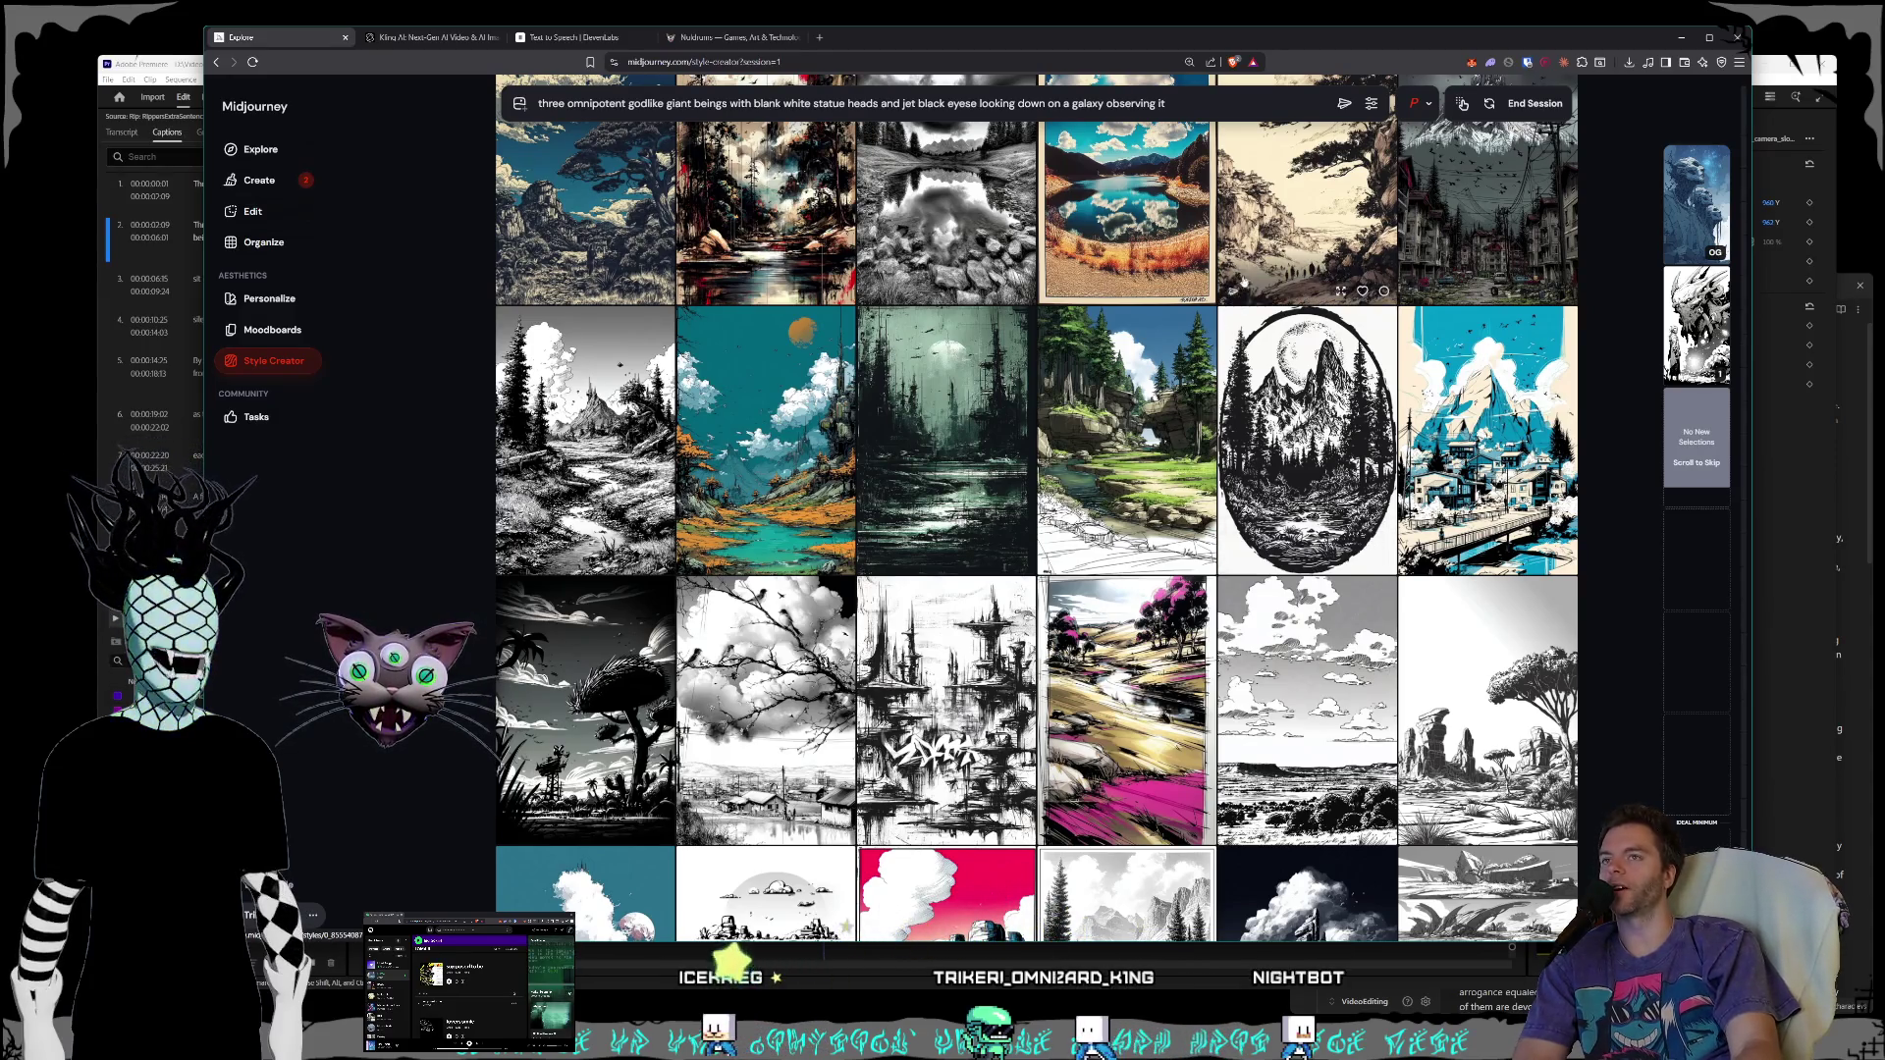
scroll(1221, 396, "up", 4)
scroll(1250, 361, "up", 1)
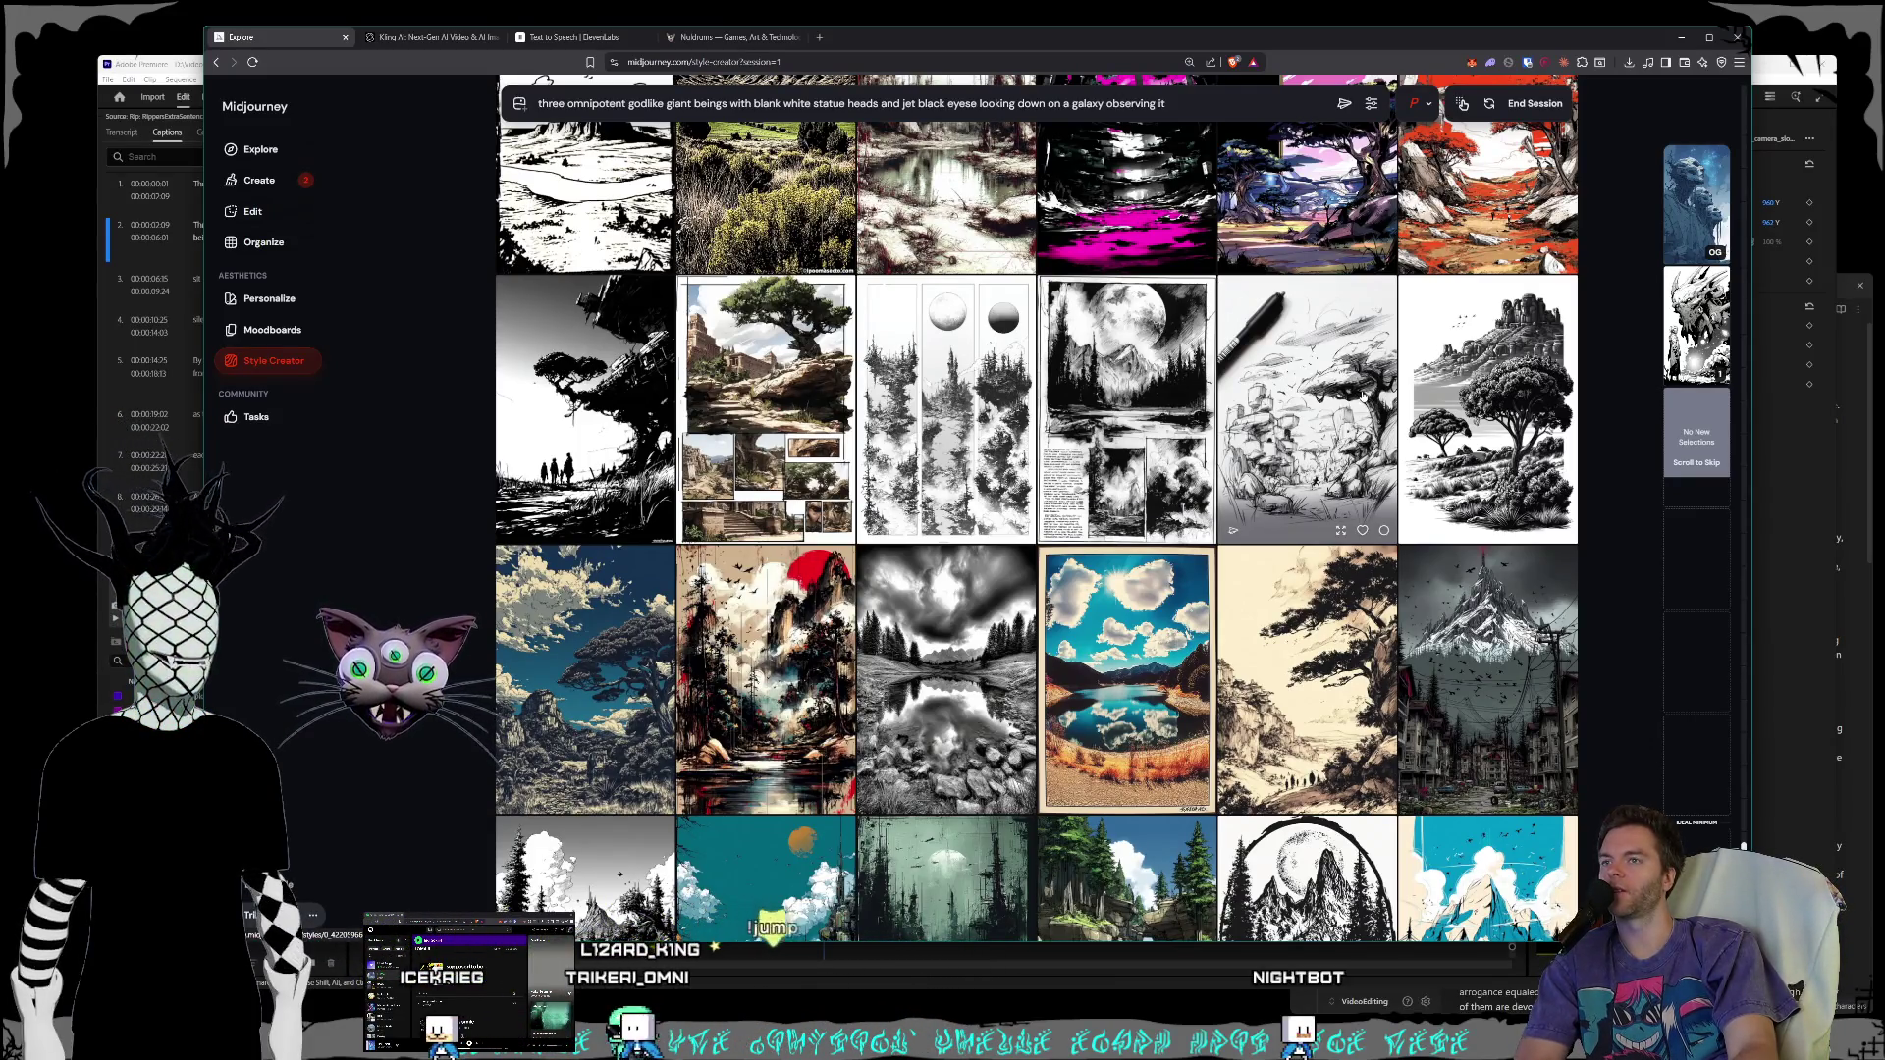
scroll(1279, 374, "down", 1)
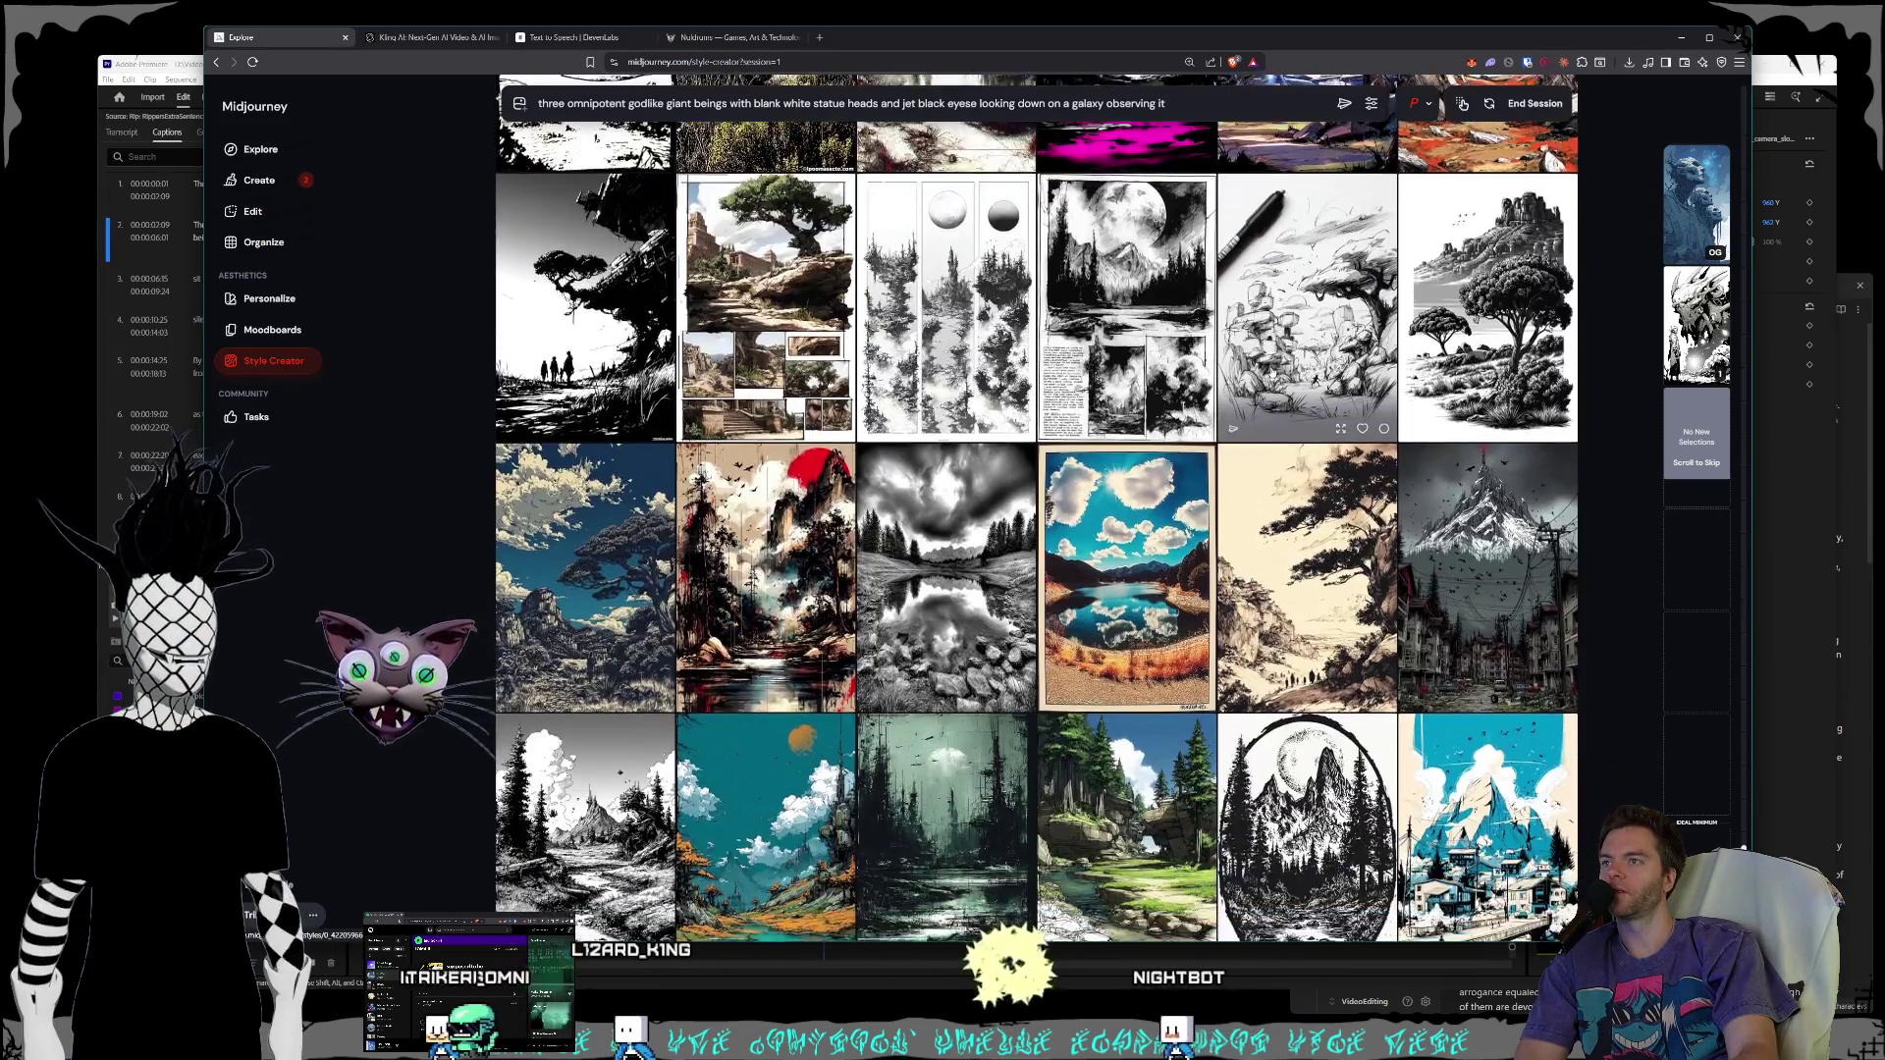
scroll(1275, 373, "up", 3)
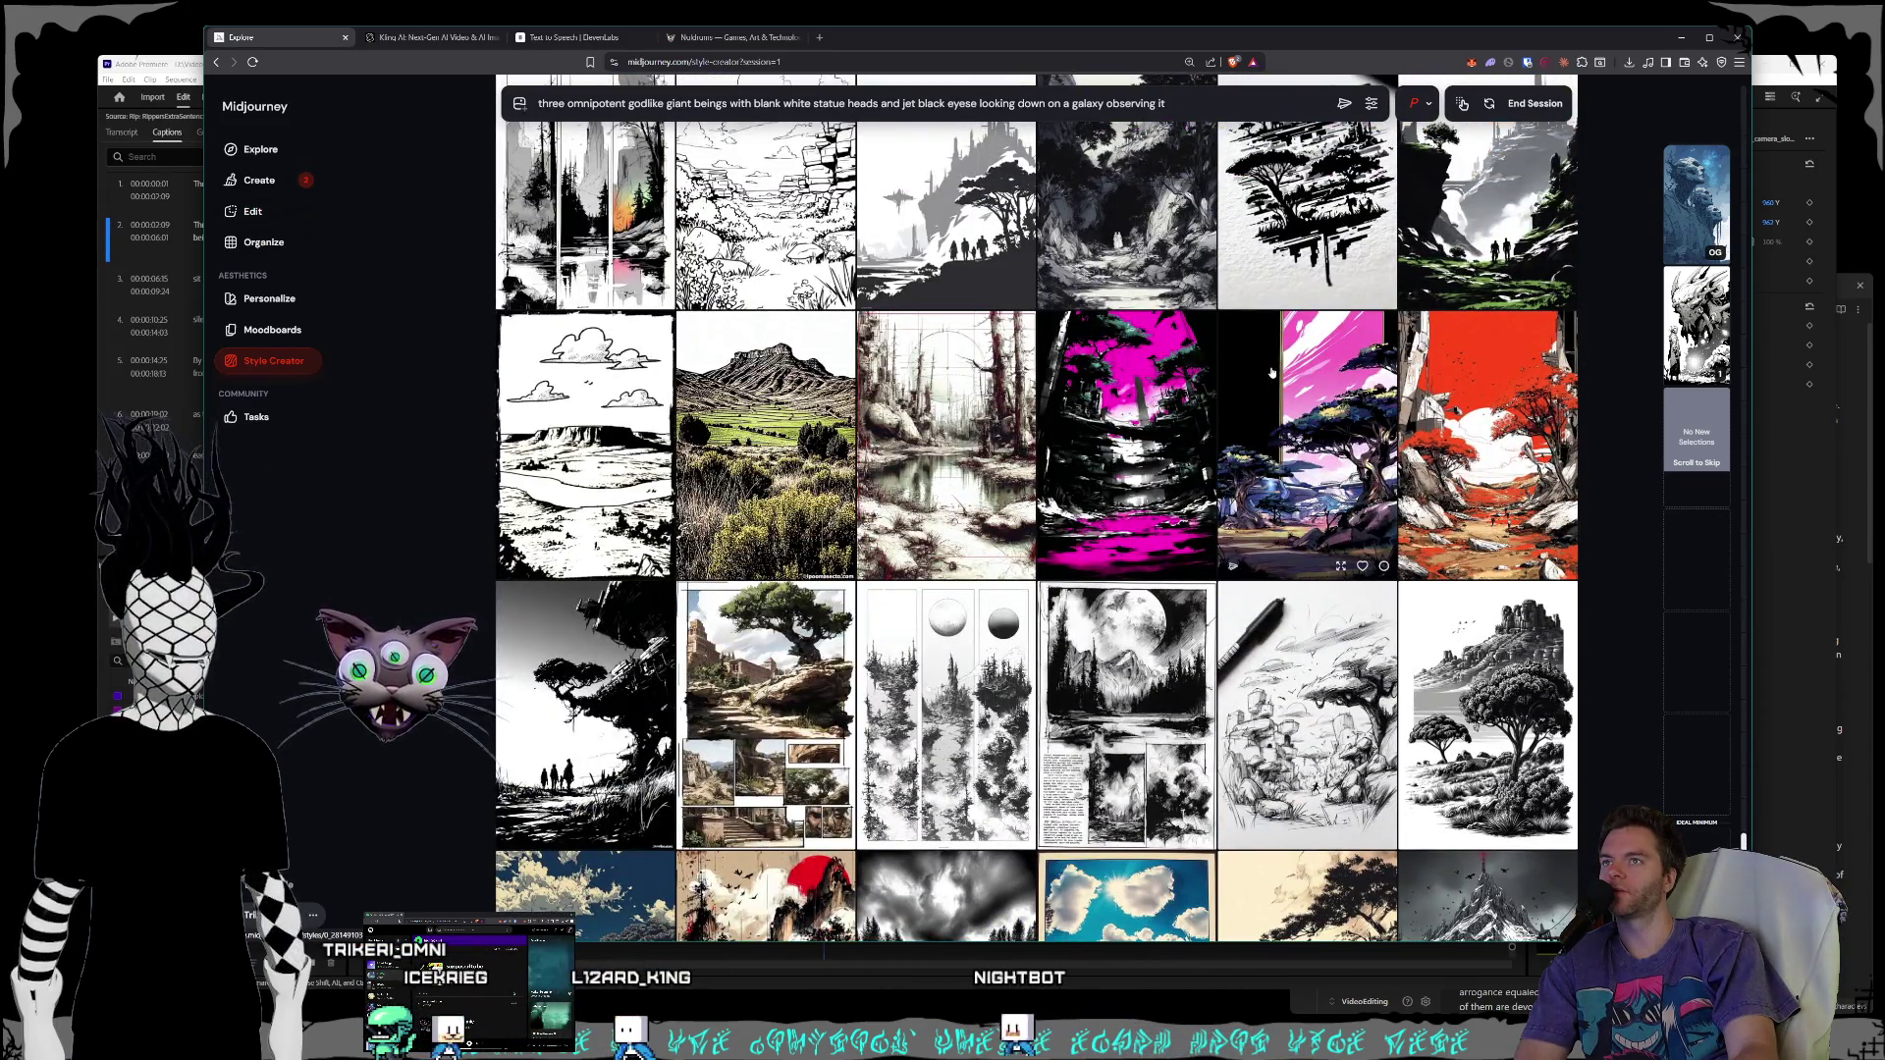
scroll(1271, 373, "down", 3)
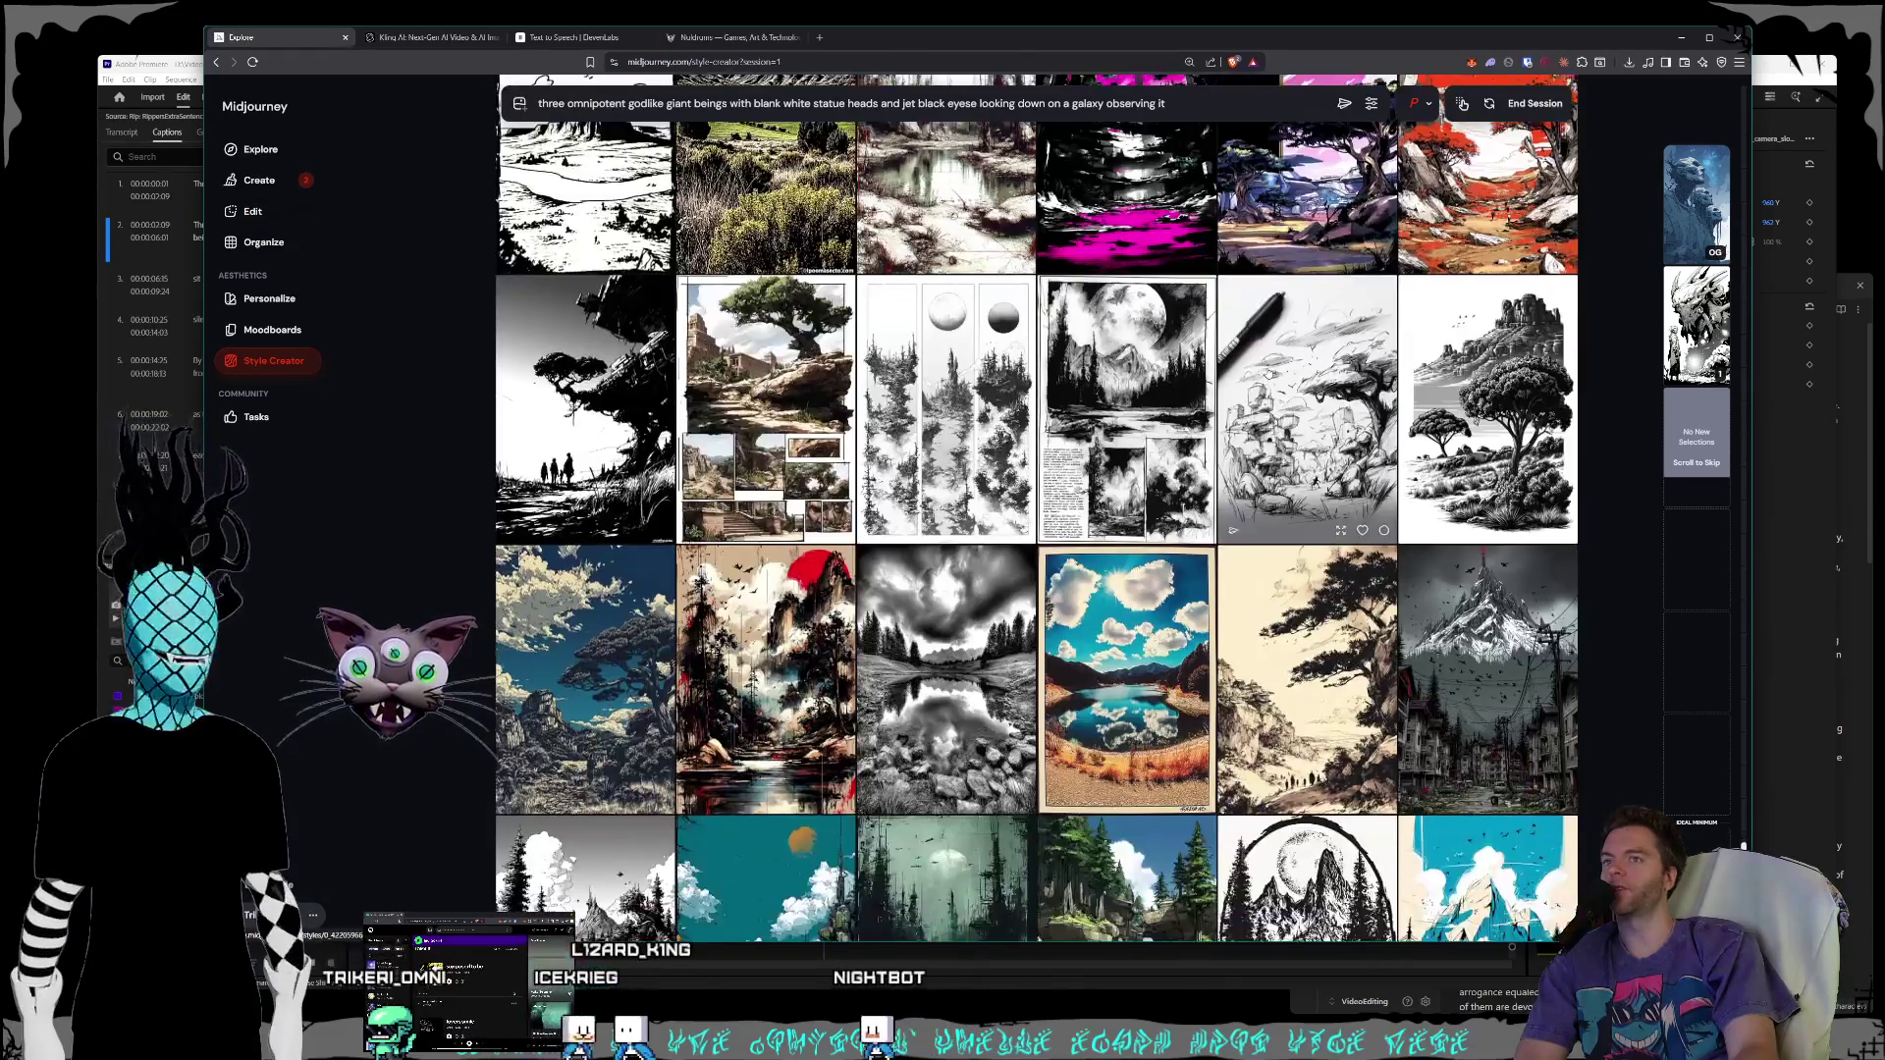
scroll(1269, 374, "down", 10)
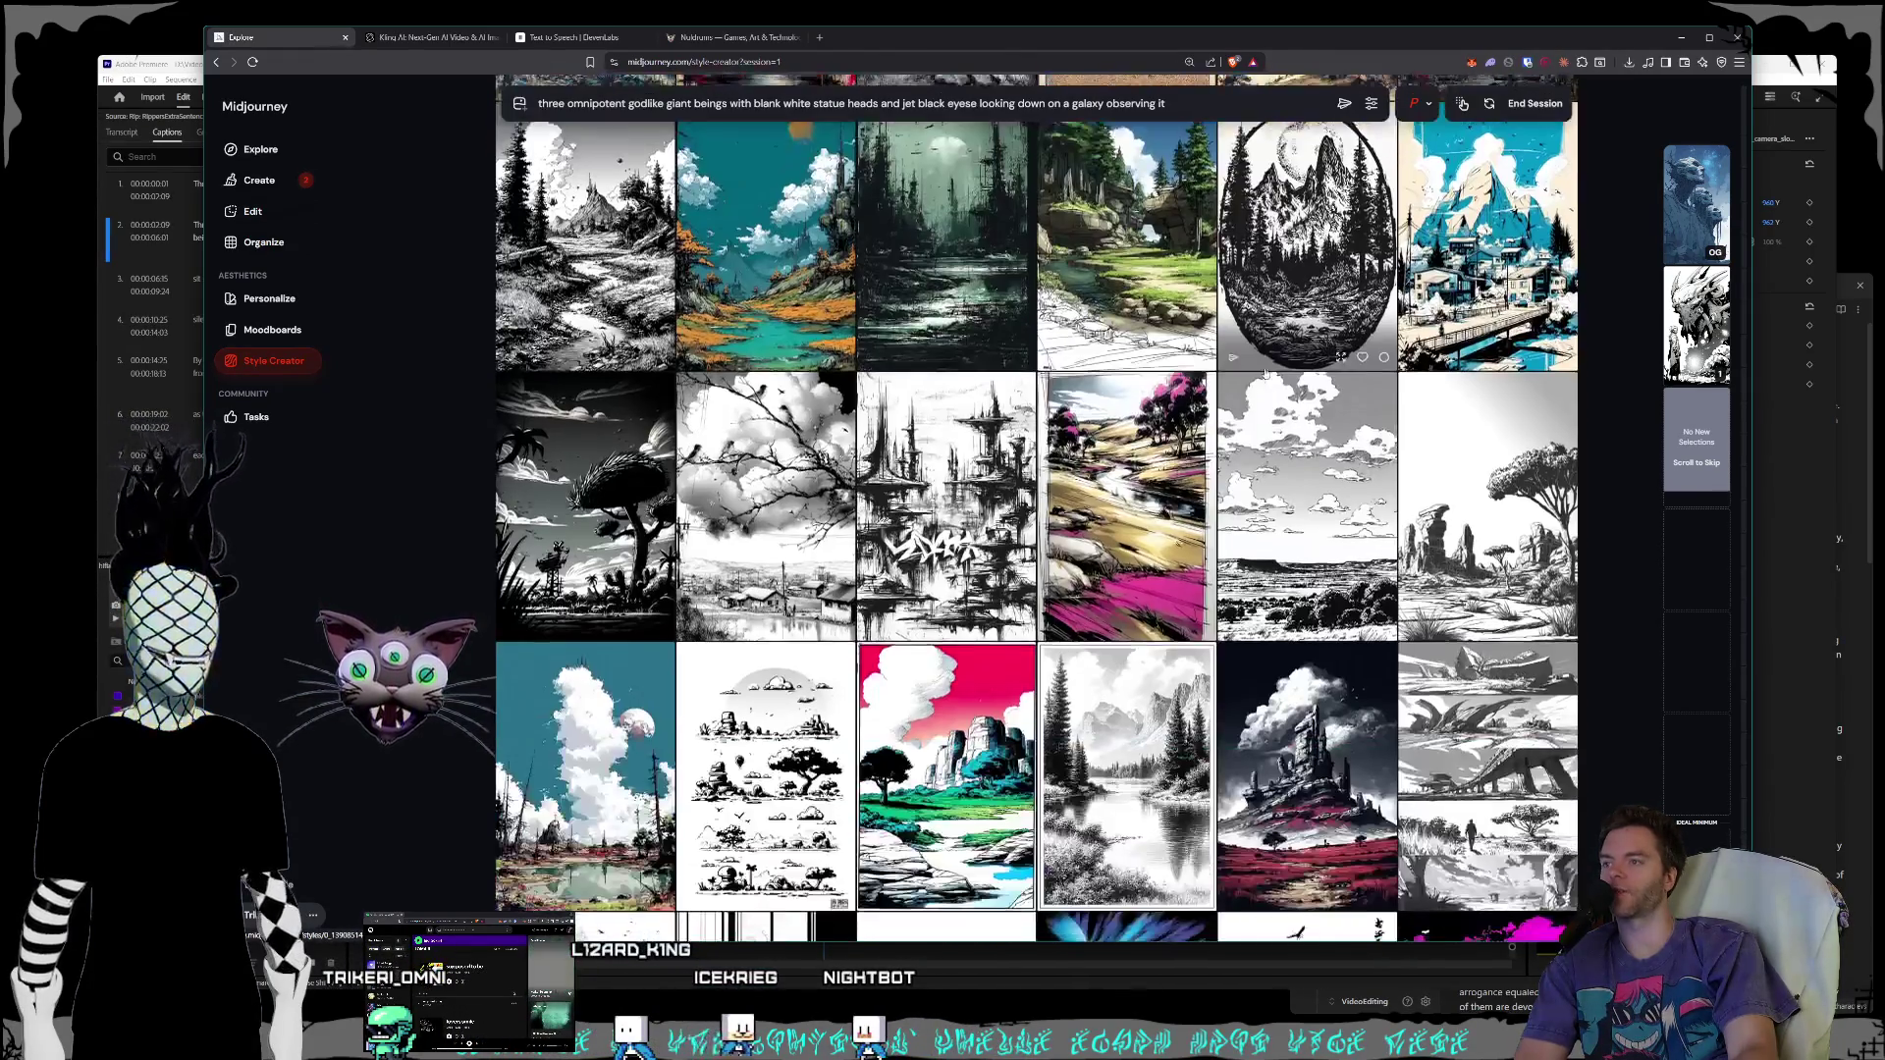
scroll(1266, 374, "down", 4)
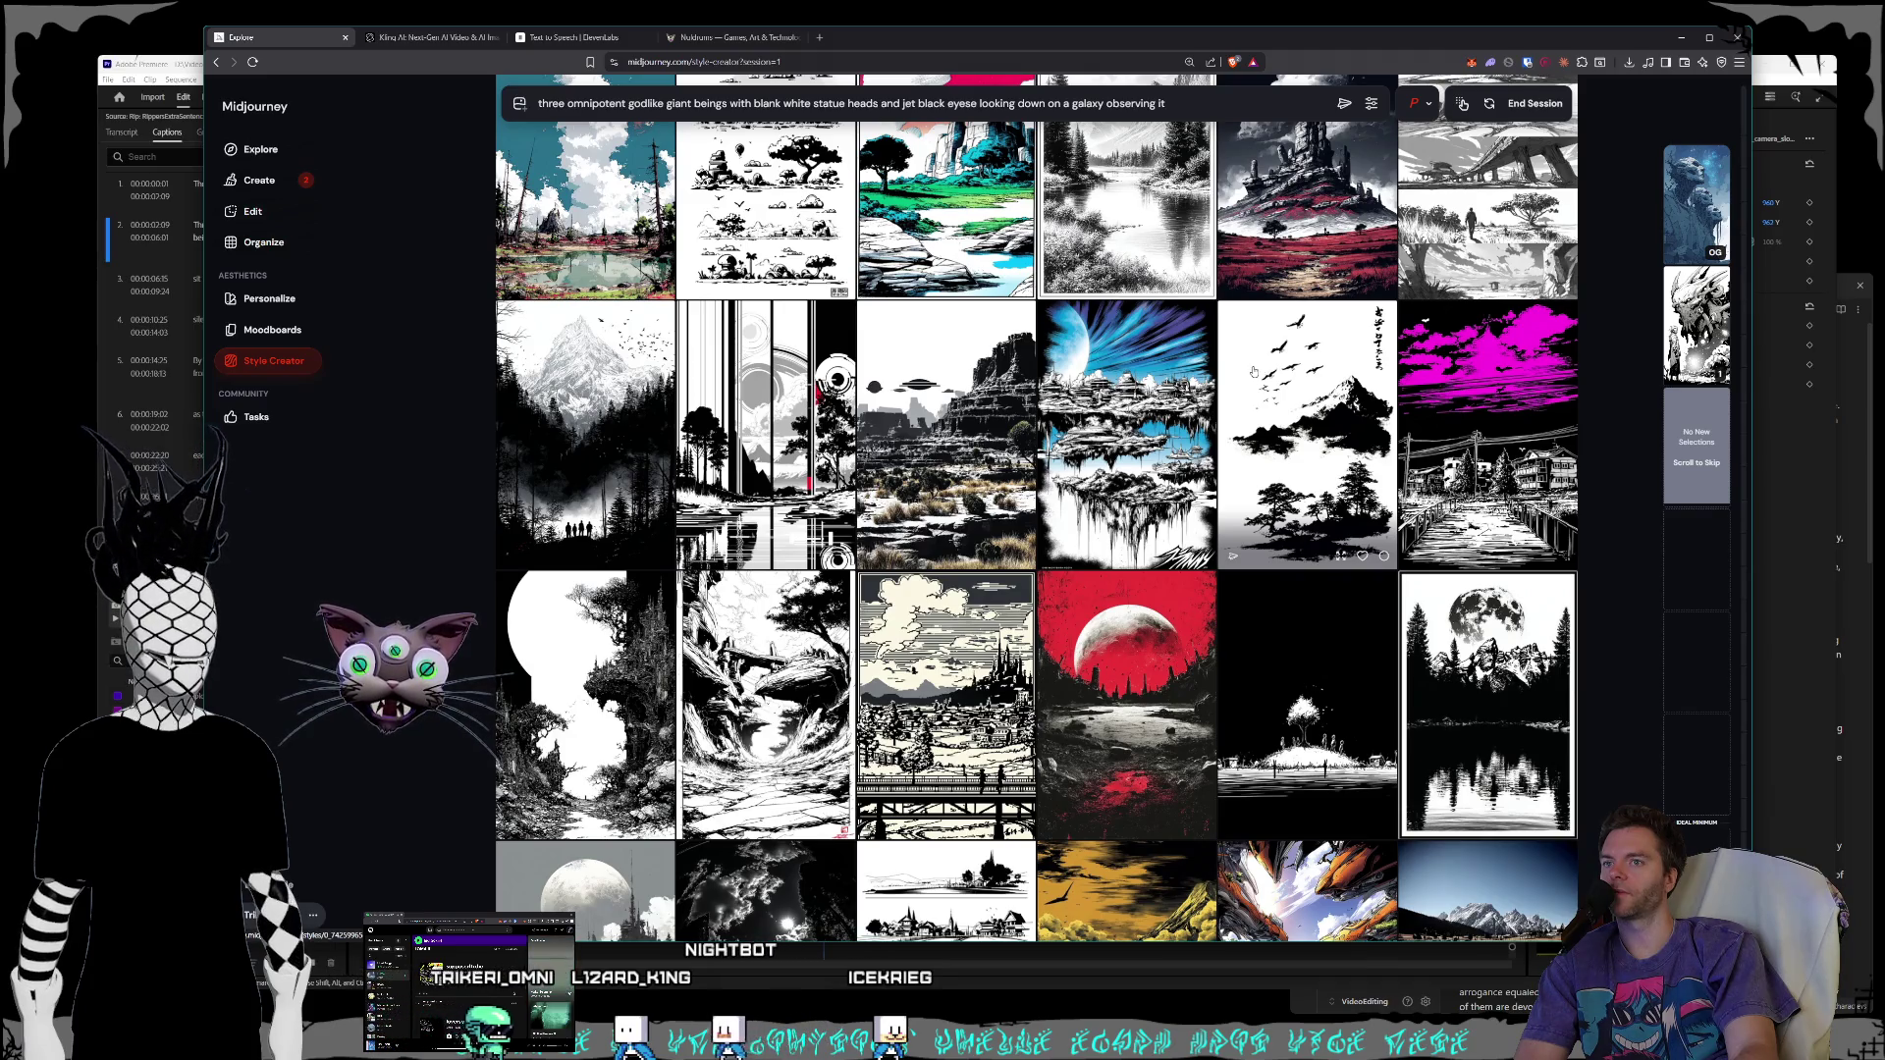
scroll(1253, 371, "down", 3)
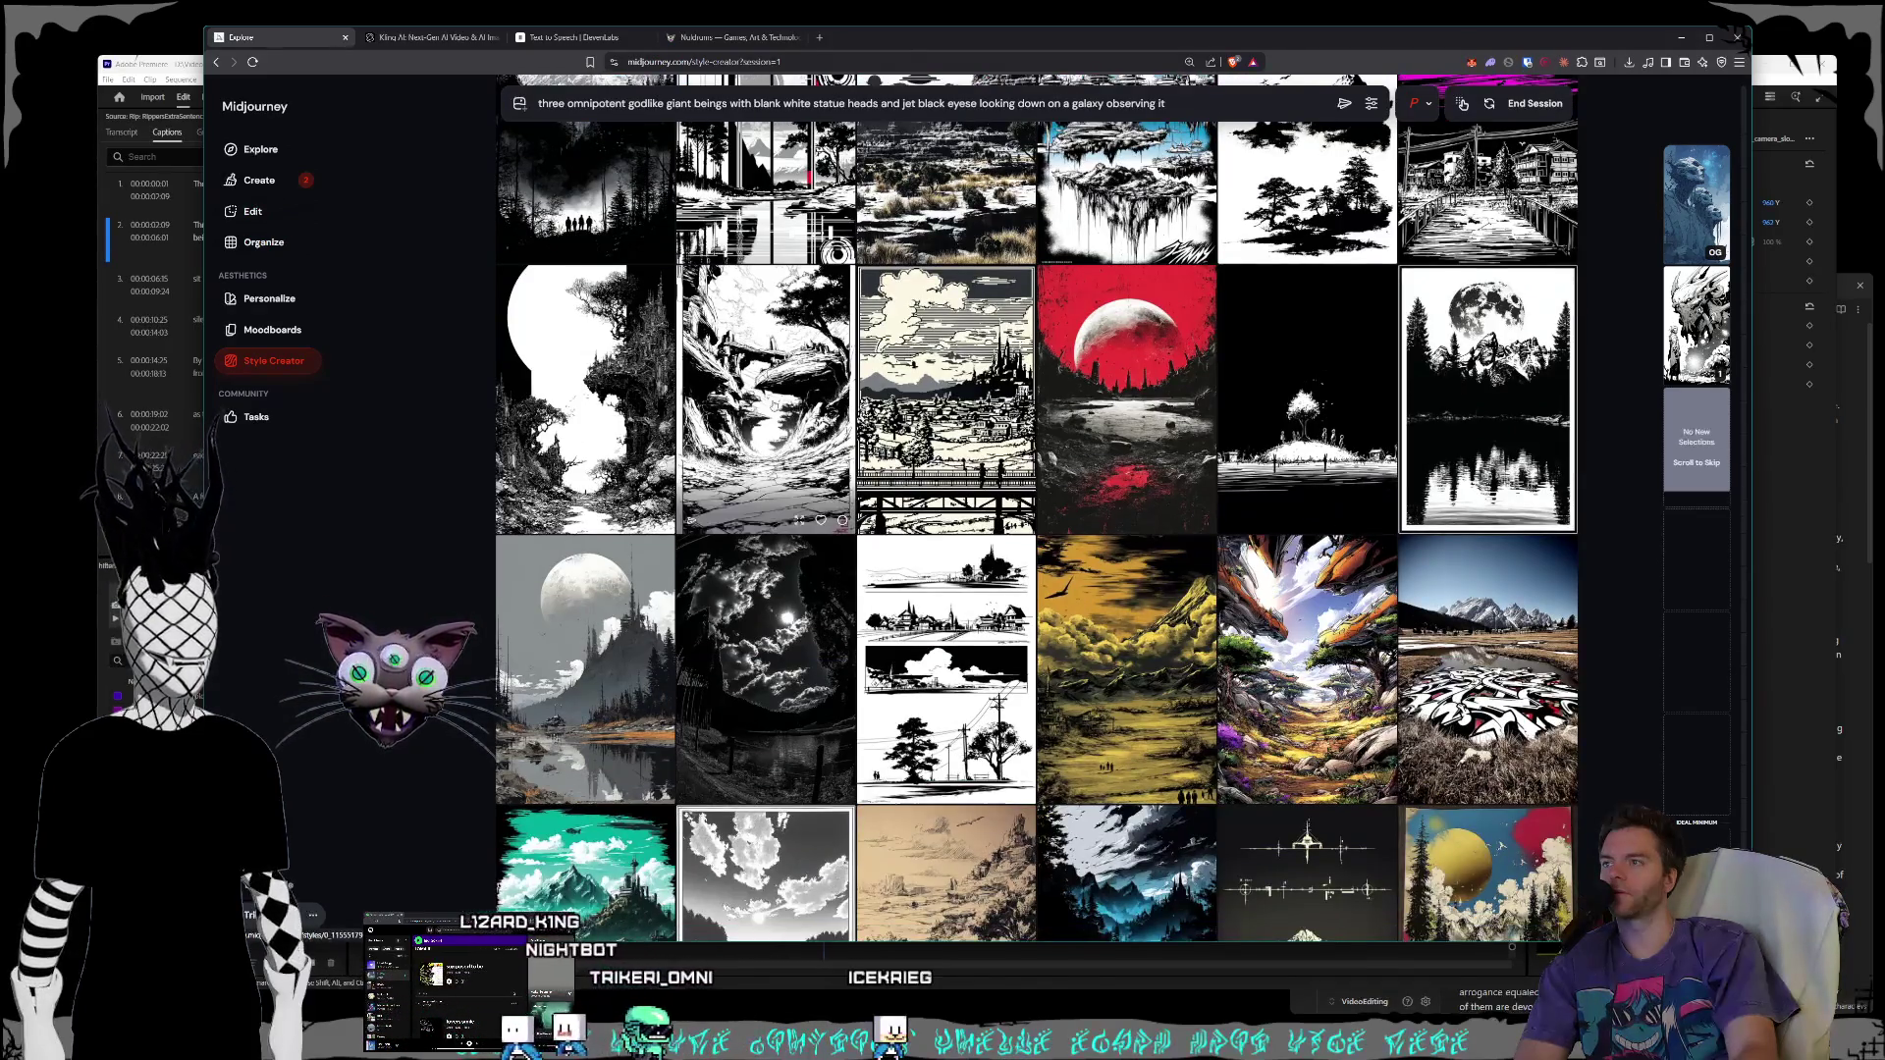
scroll(778, 403, "down", 10)
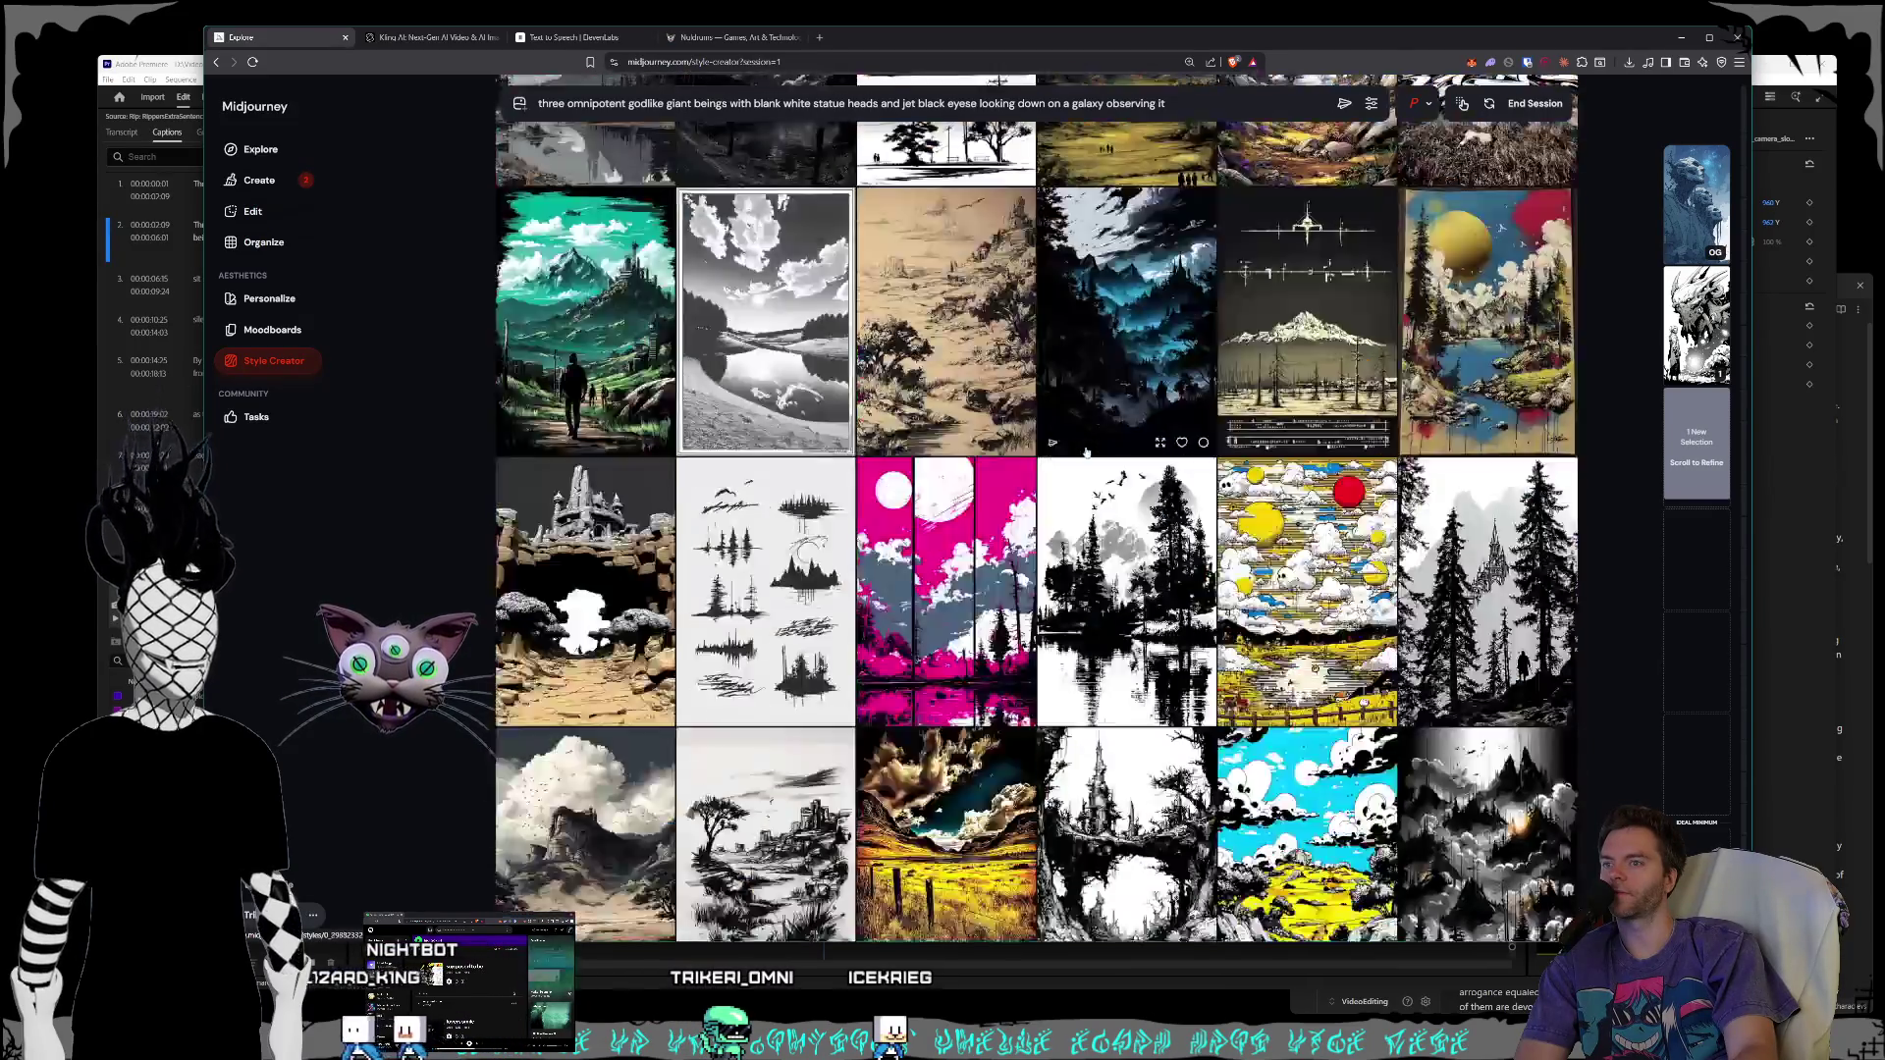
scroll(1075, 452, "down", 5)
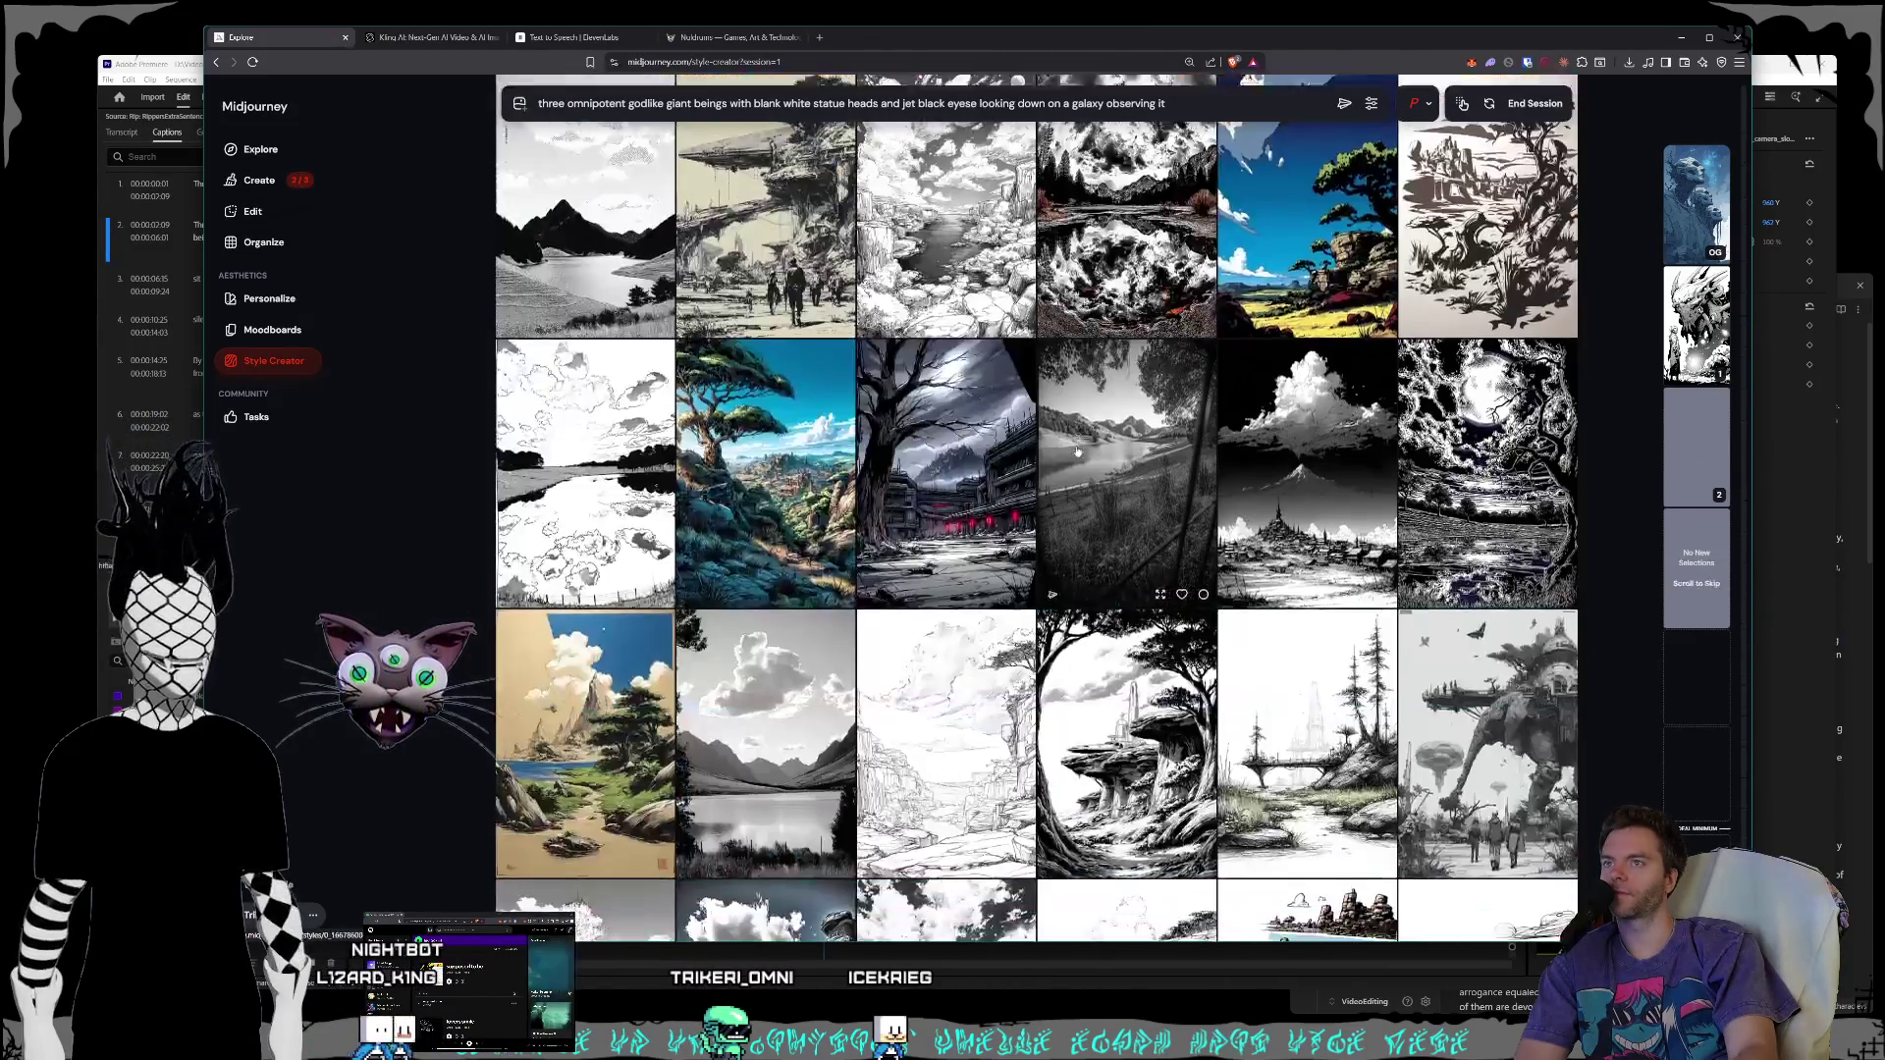
- Scroll through the ink-drawn landscape samples, advancing the style session to its fourth round
scroll(1075, 452, "down", 3)
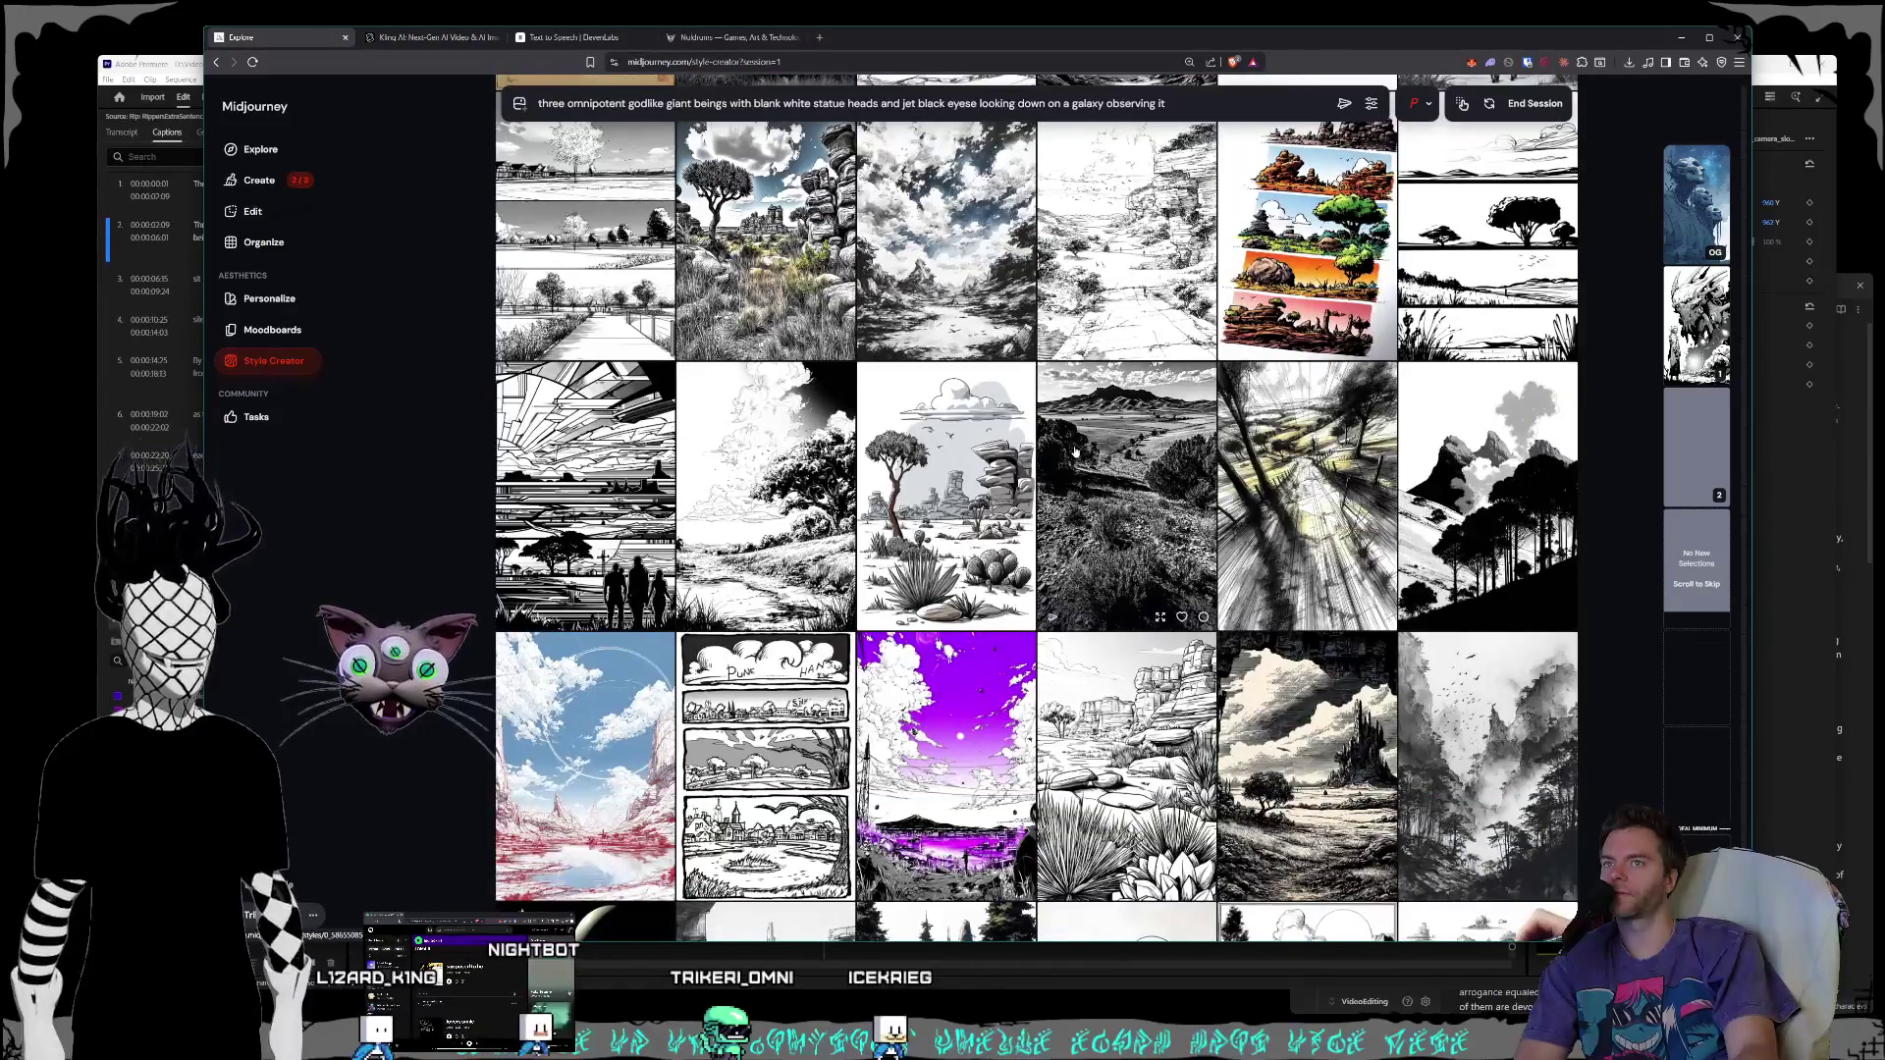
scroll(1076, 452, "down", 5)
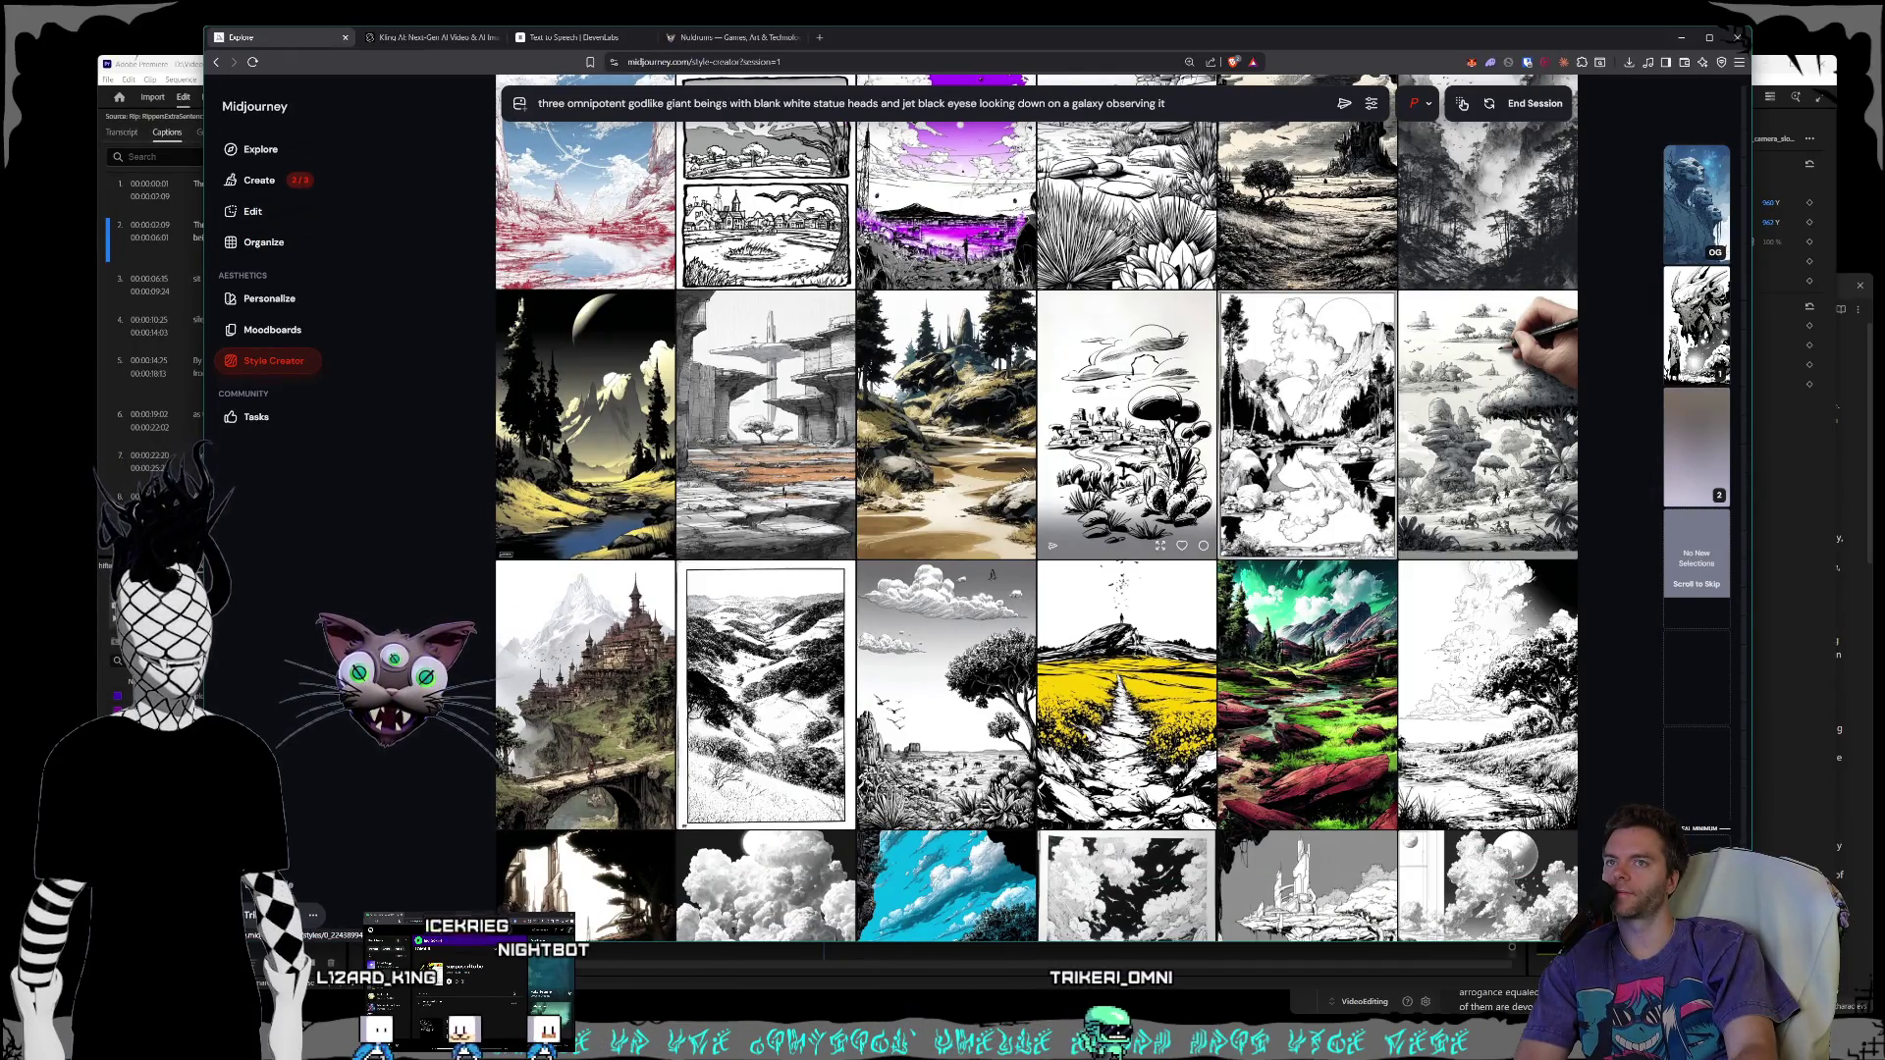
scroll(1126, 422, "down", 3)
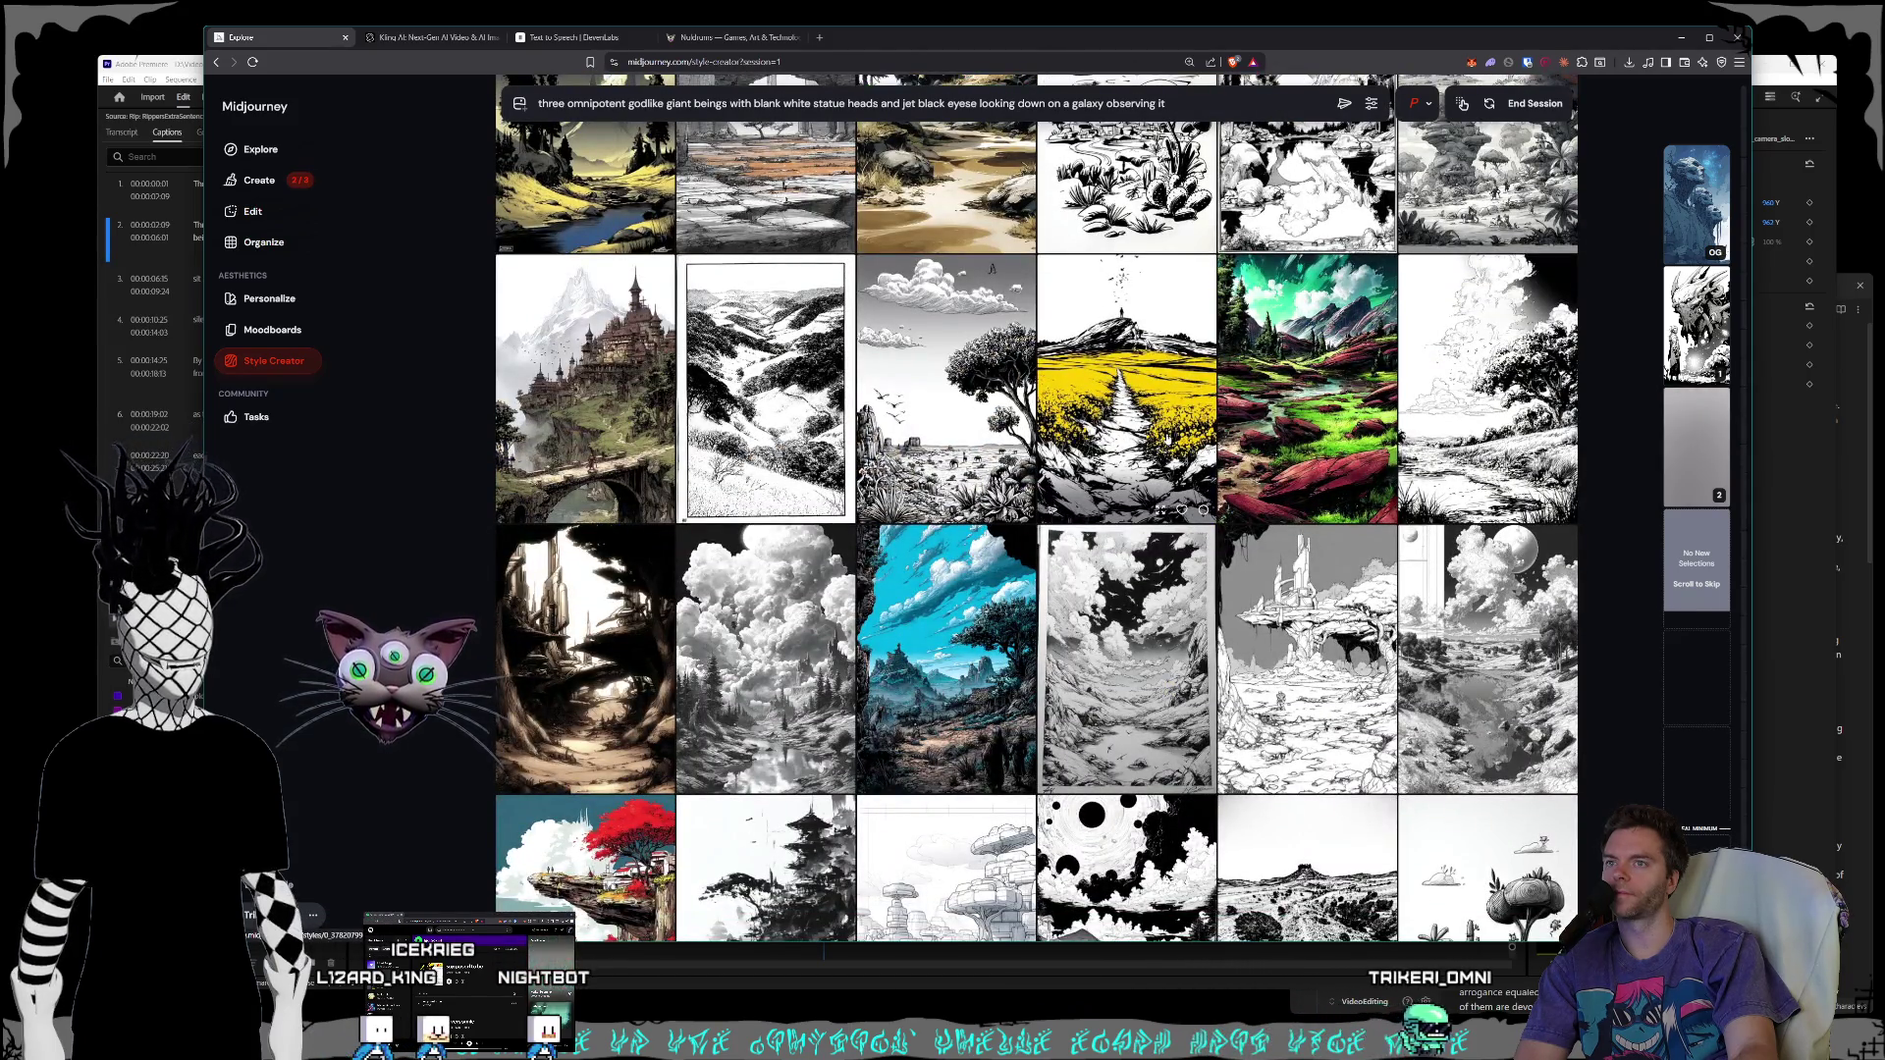
scroll(1167, 439, "down", 3)
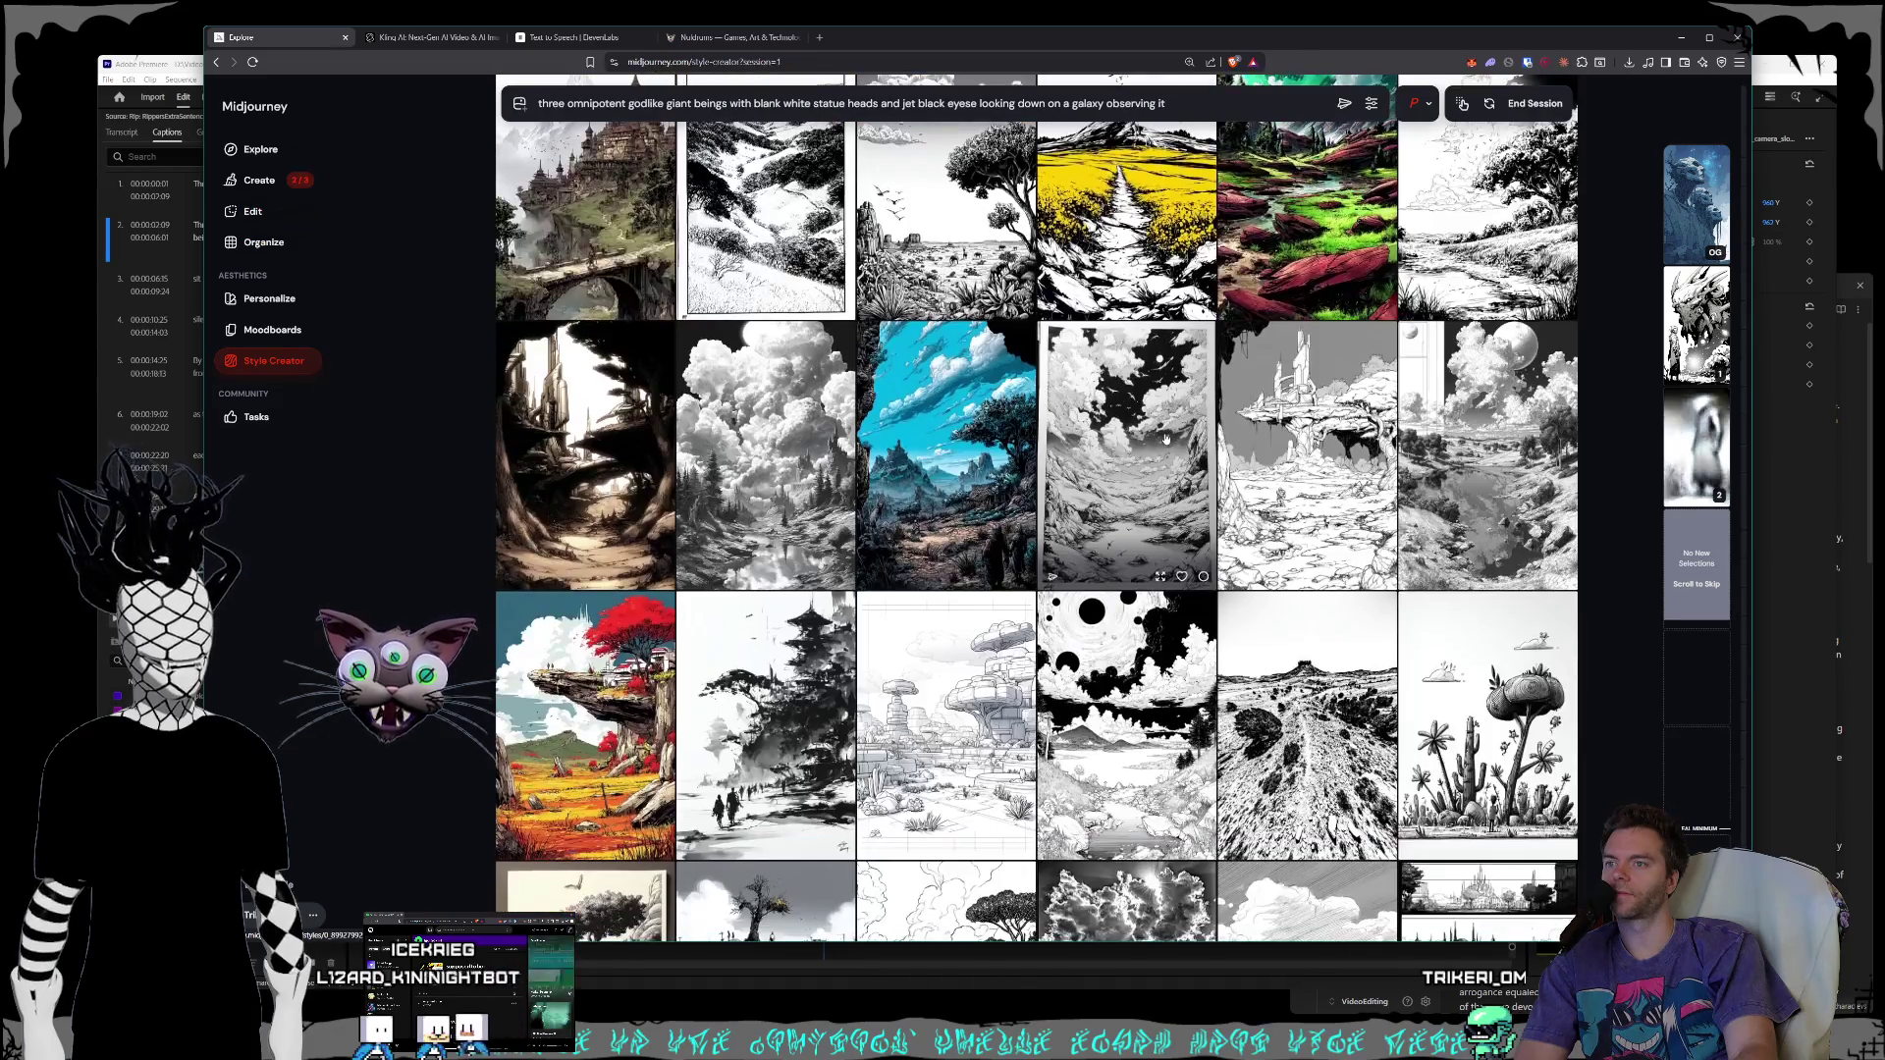
scroll(1167, 439, "down", 1)
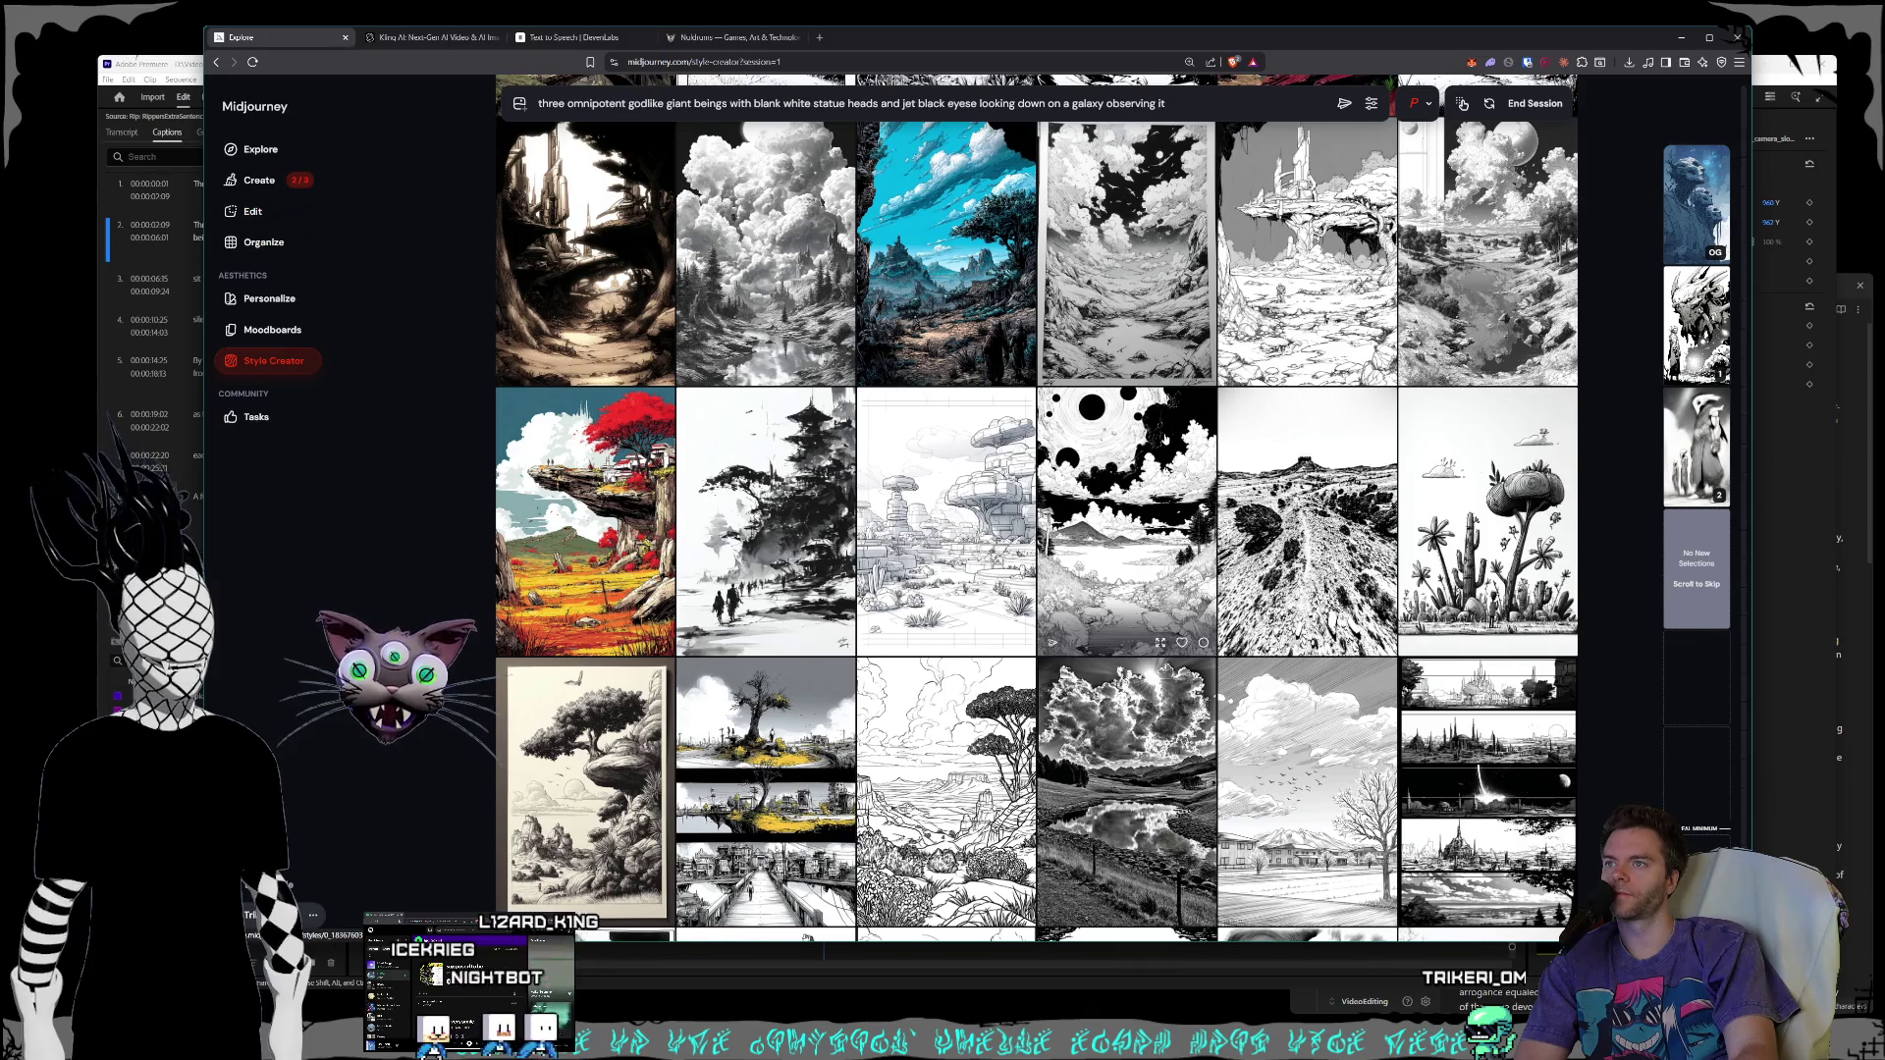
scroll(1183, 407, "down", 1)
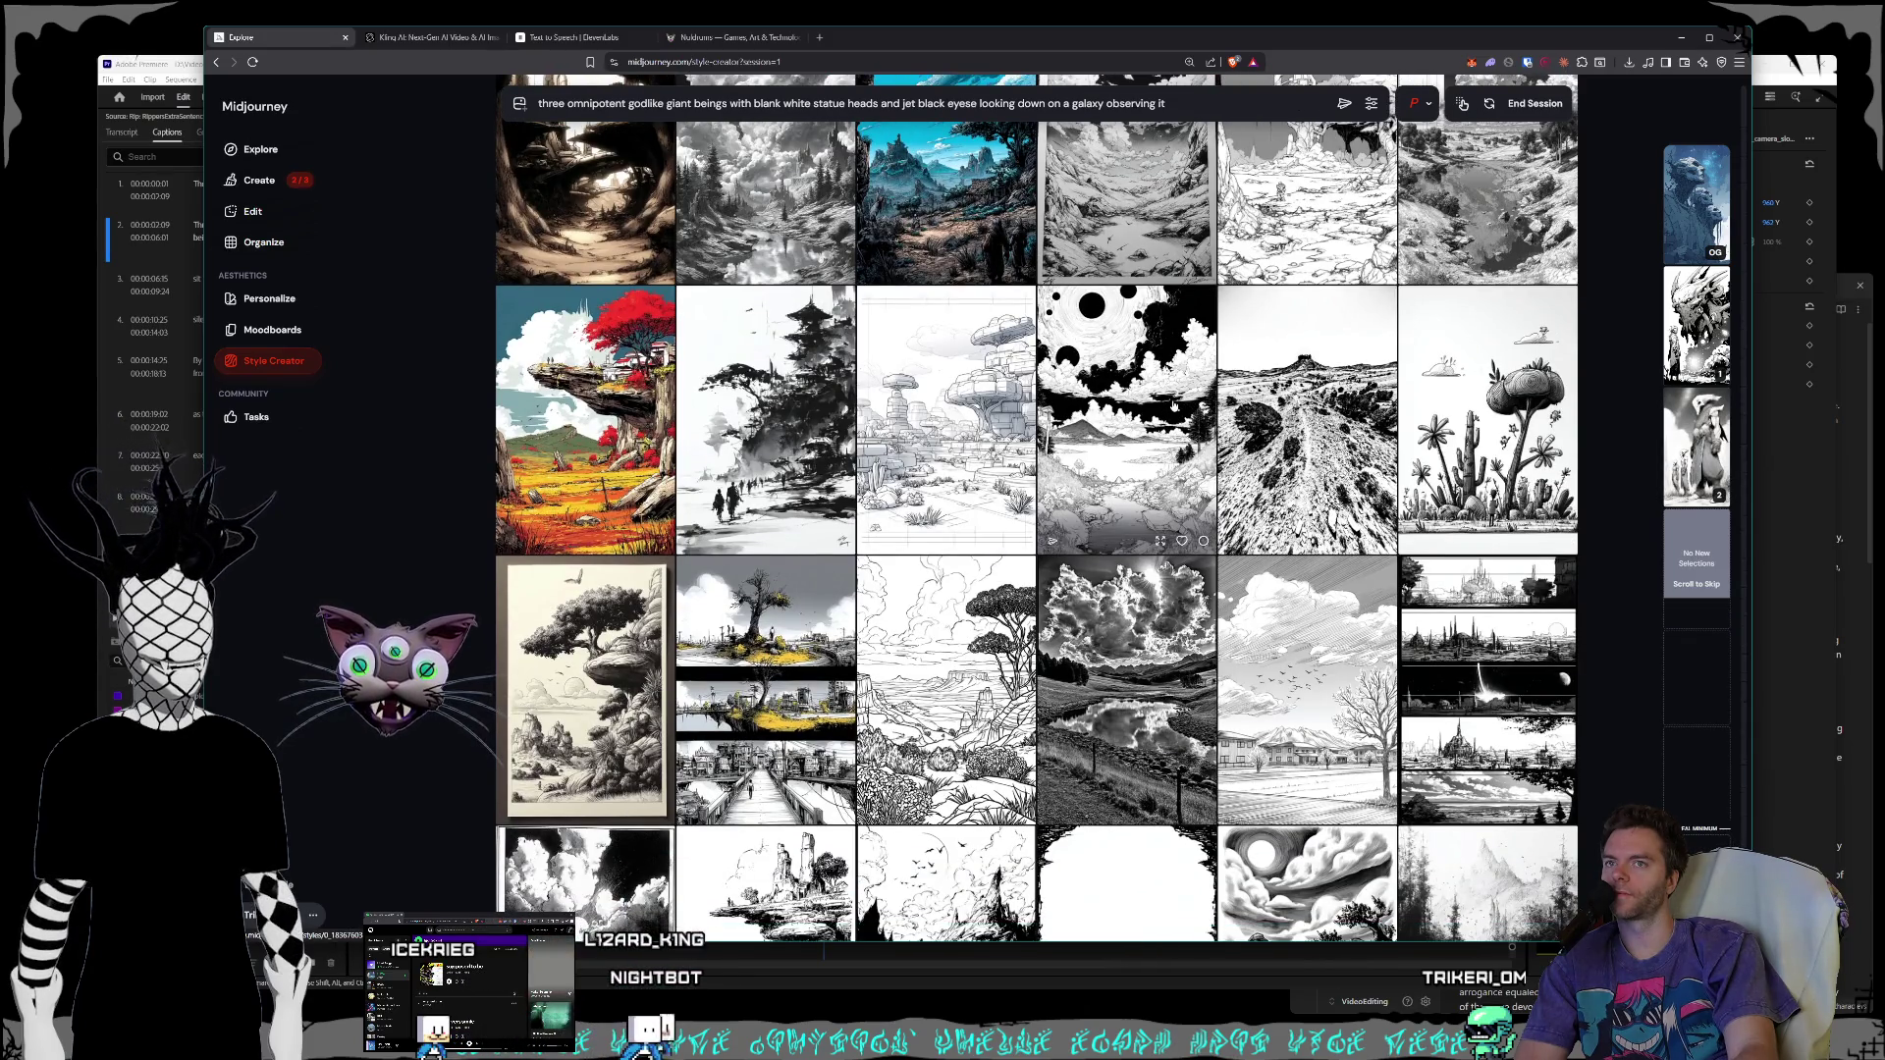
scroll(1173, 406, "down", 5)
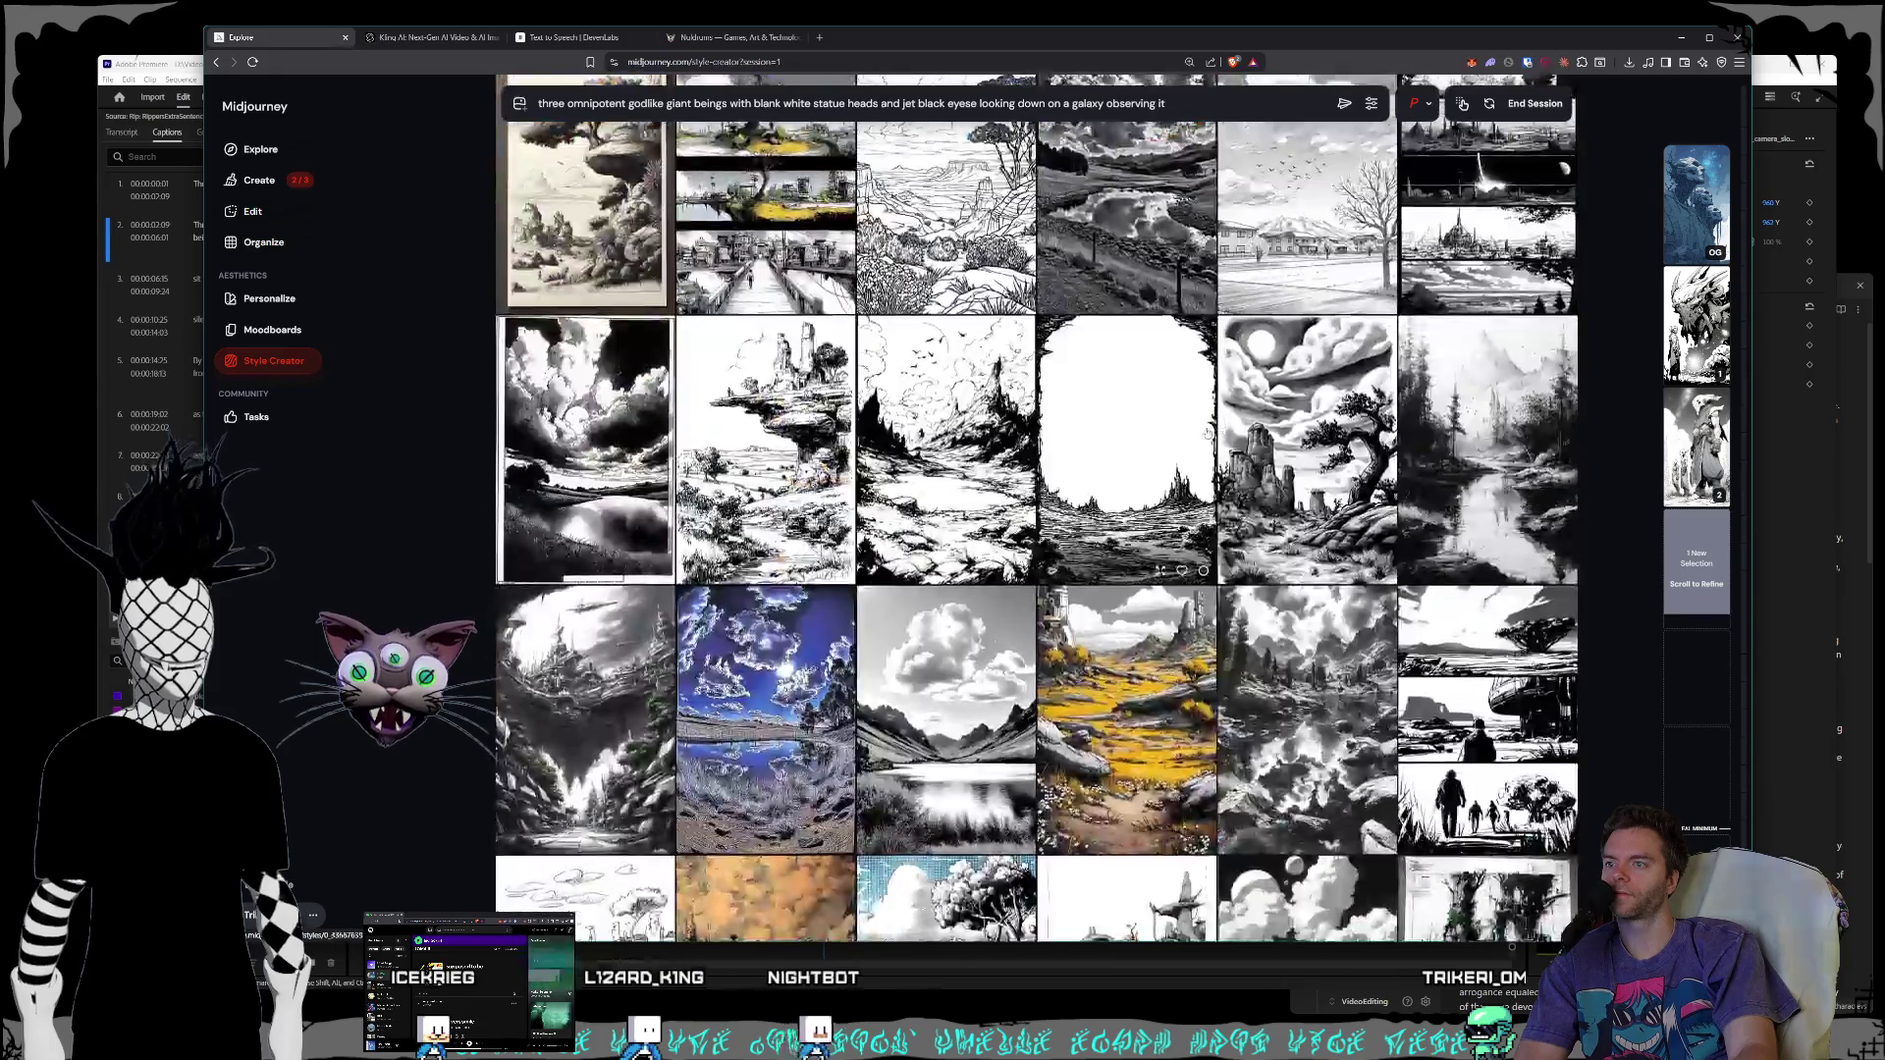
scroll(1203, 433, "down", 10)
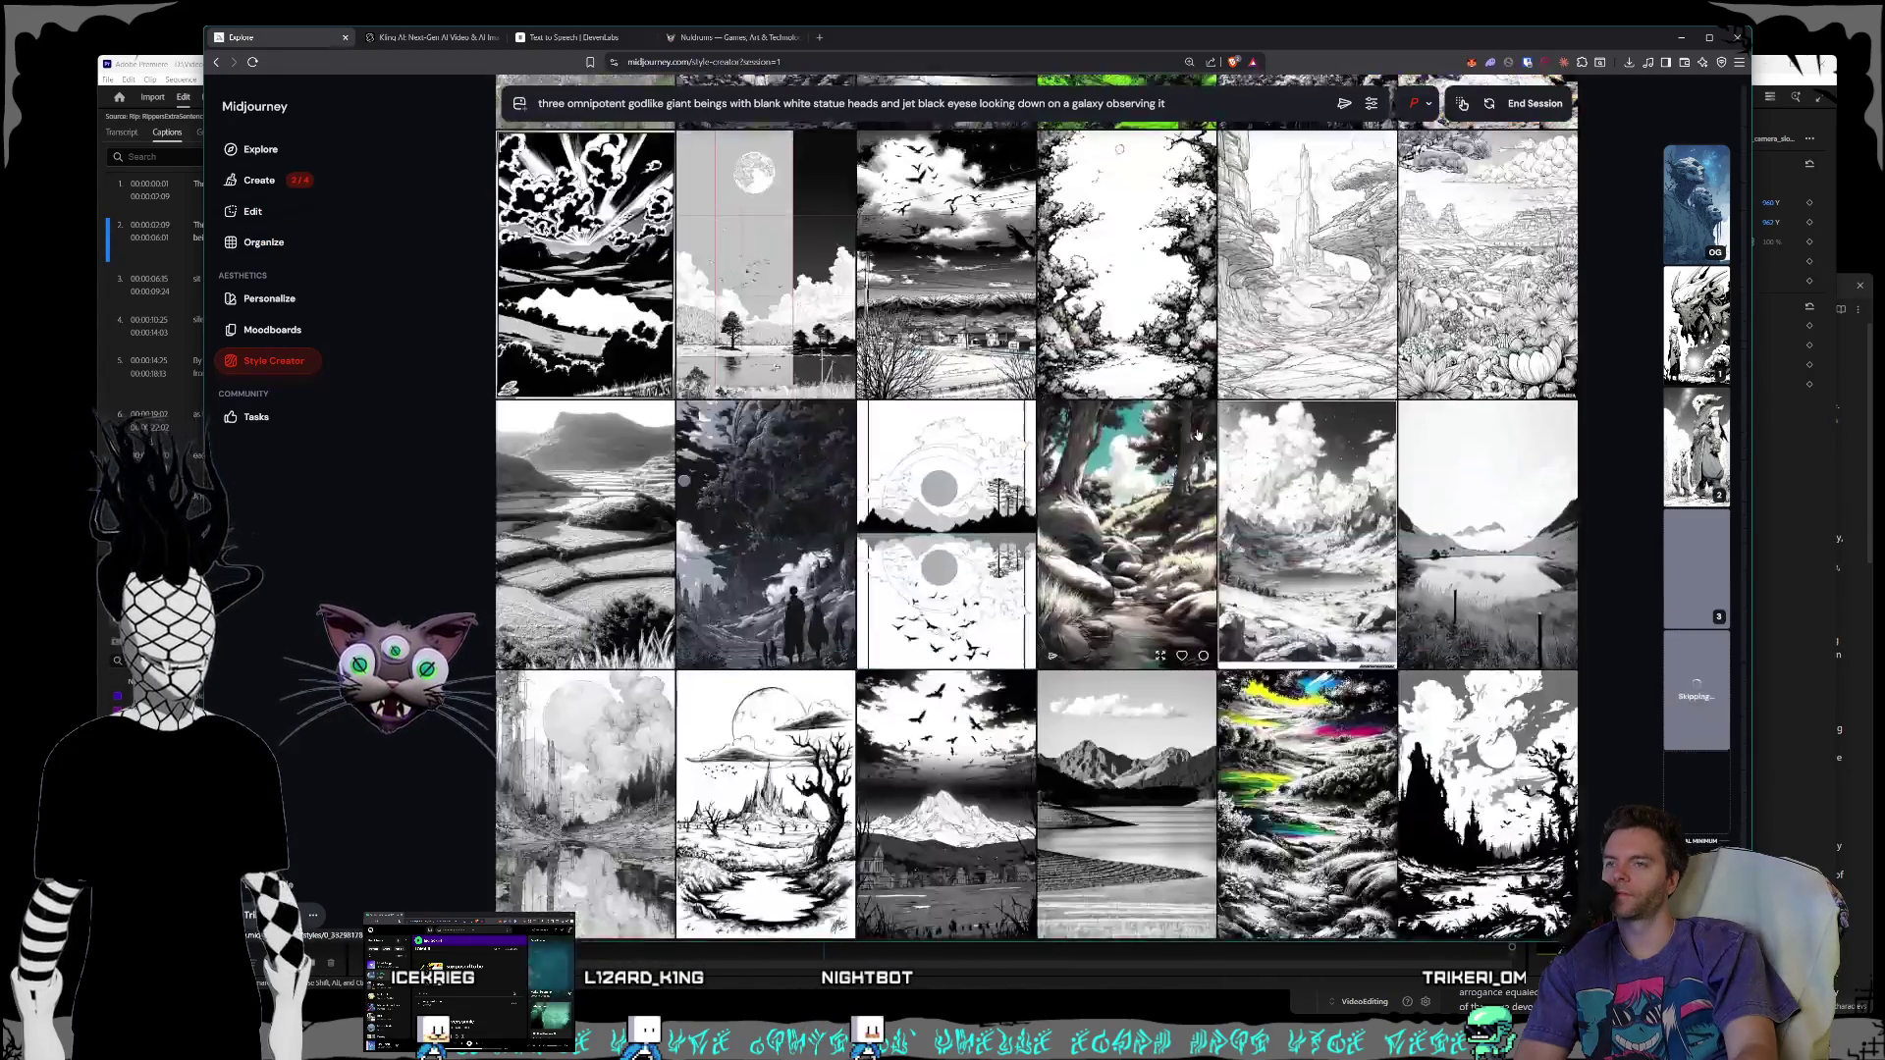
scroll(1197, 433, "up", 1)
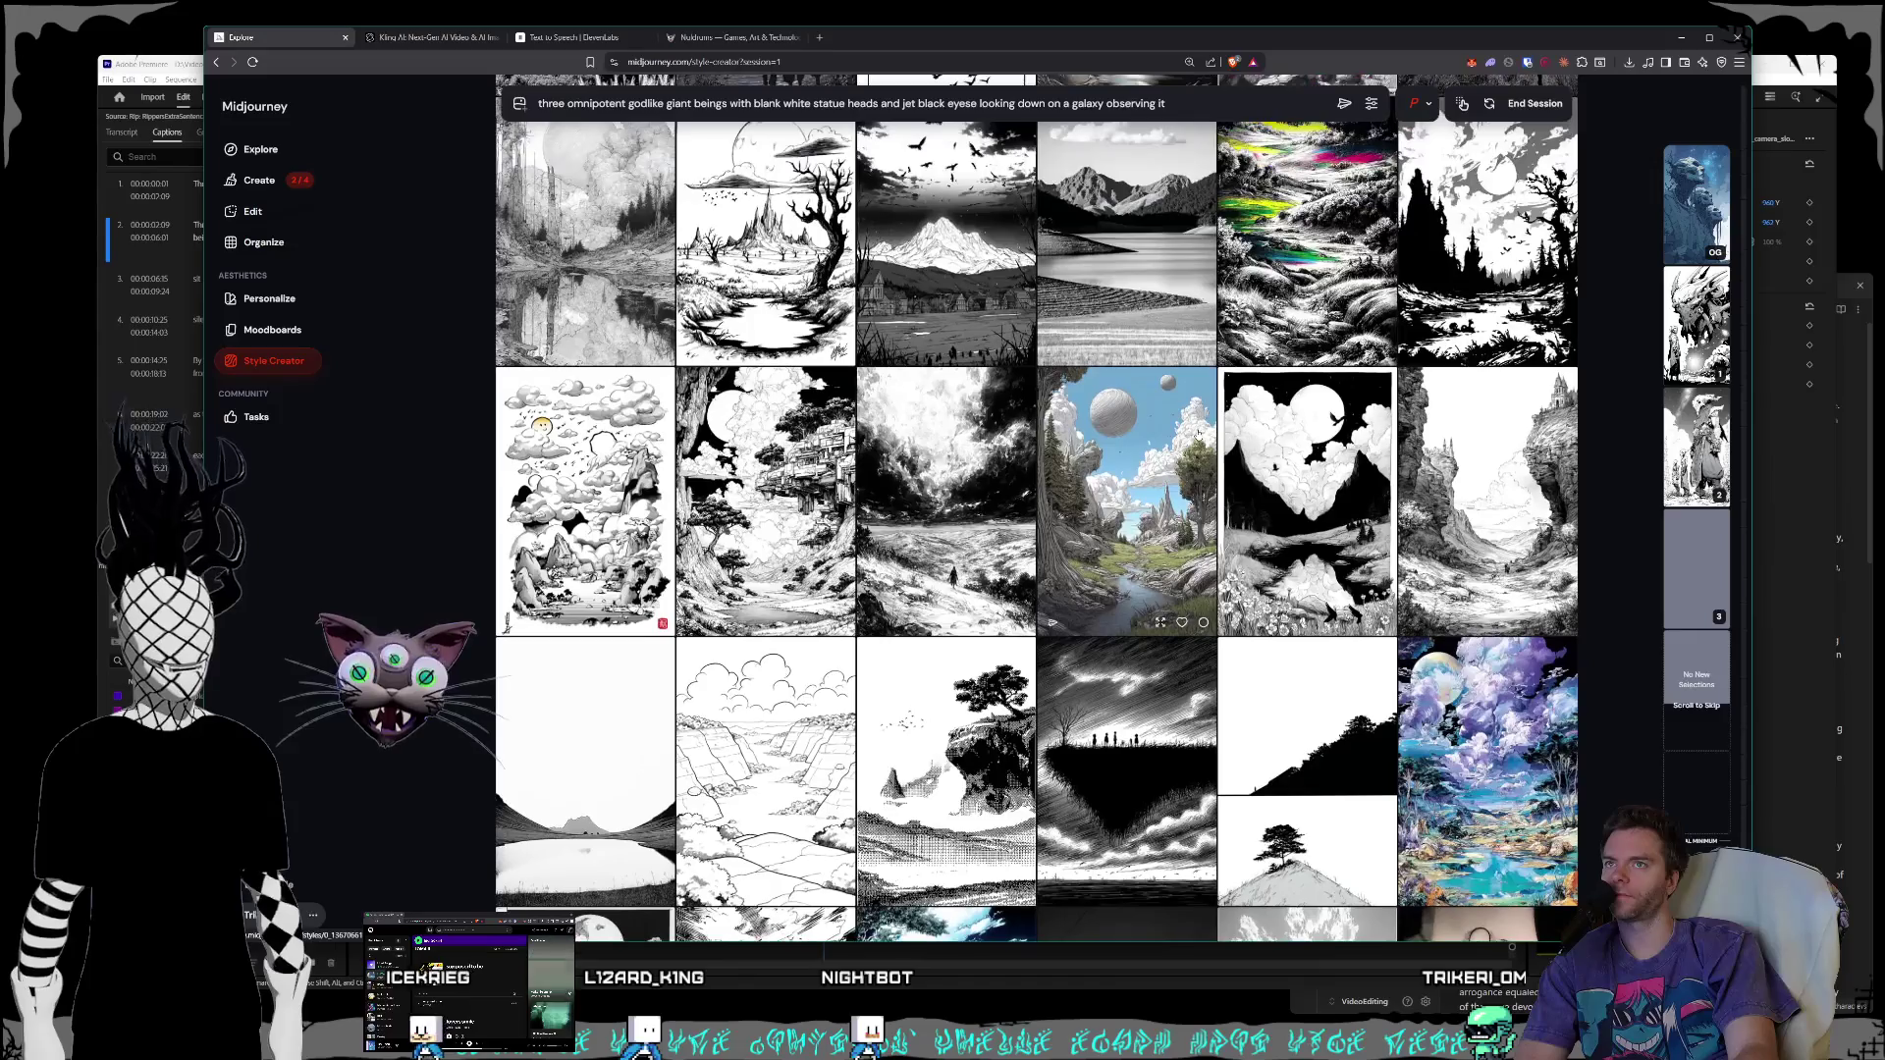
scroll(1198, 433, "up", 1)
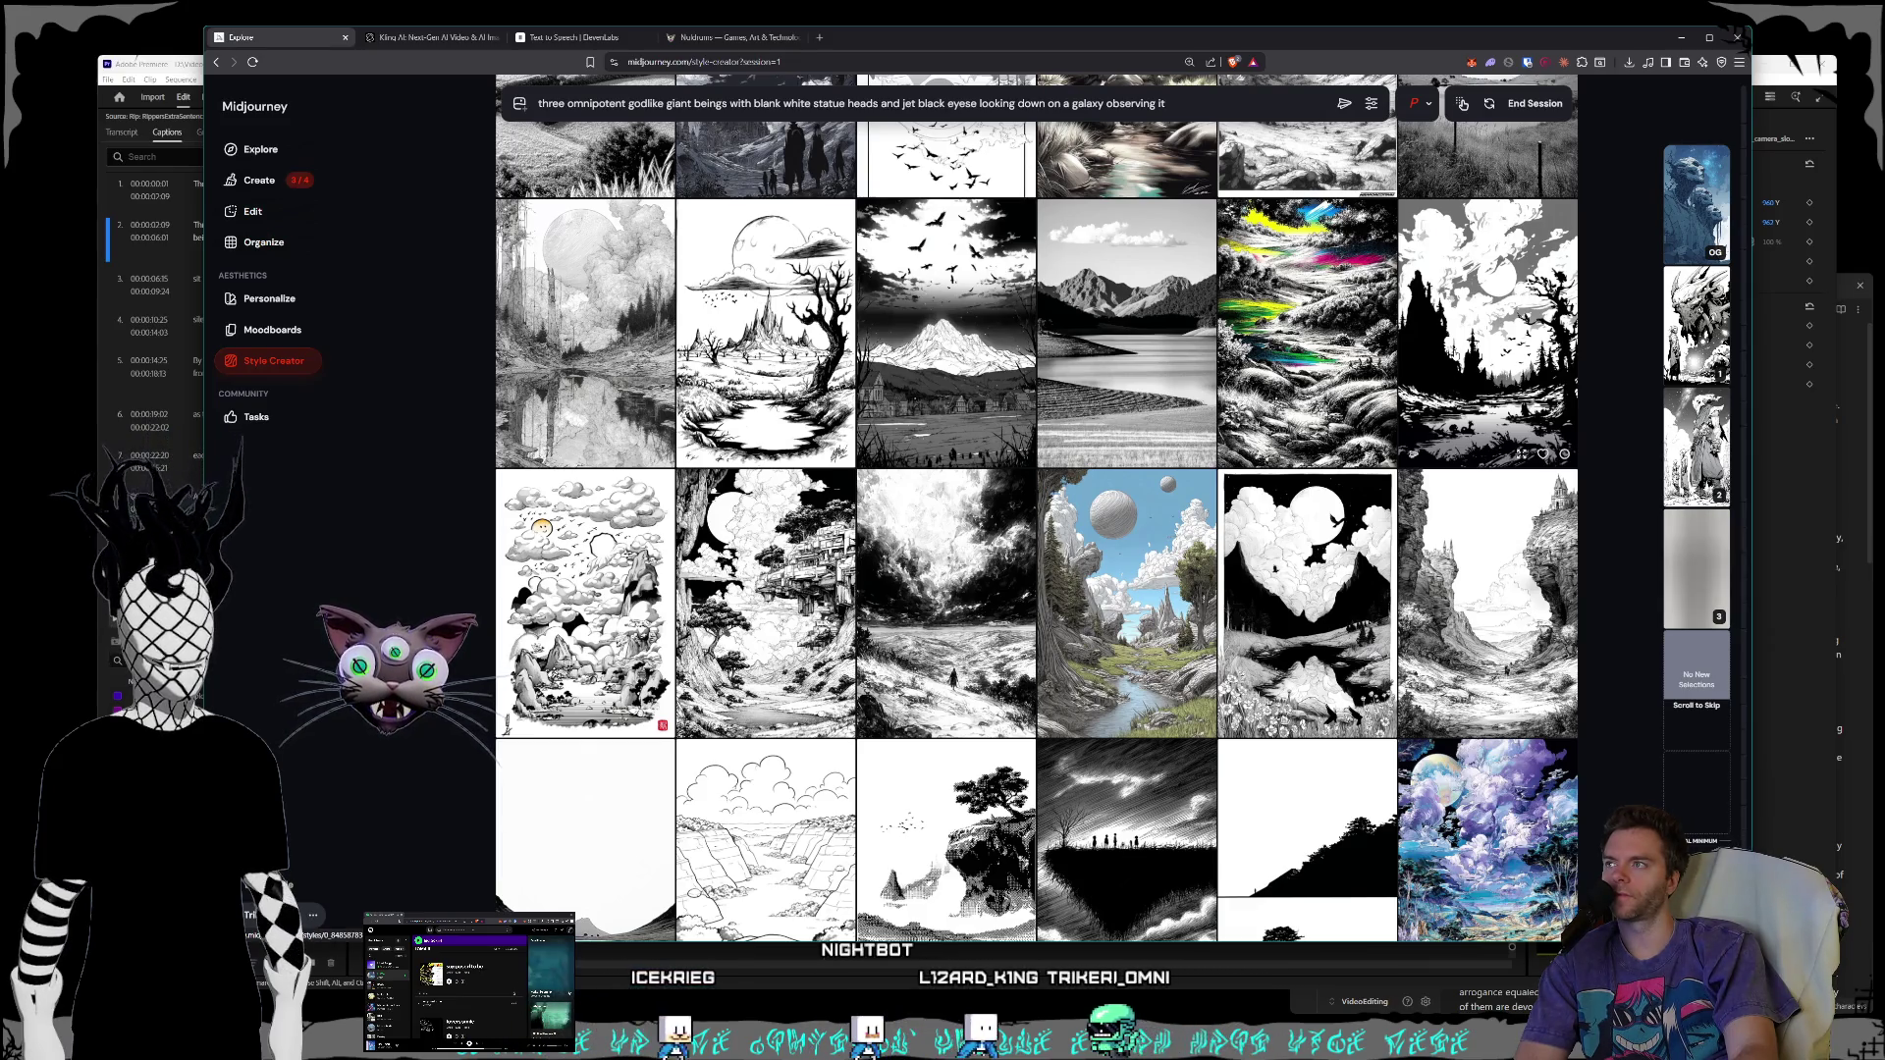
scroll(1488, 412, "down", 7)
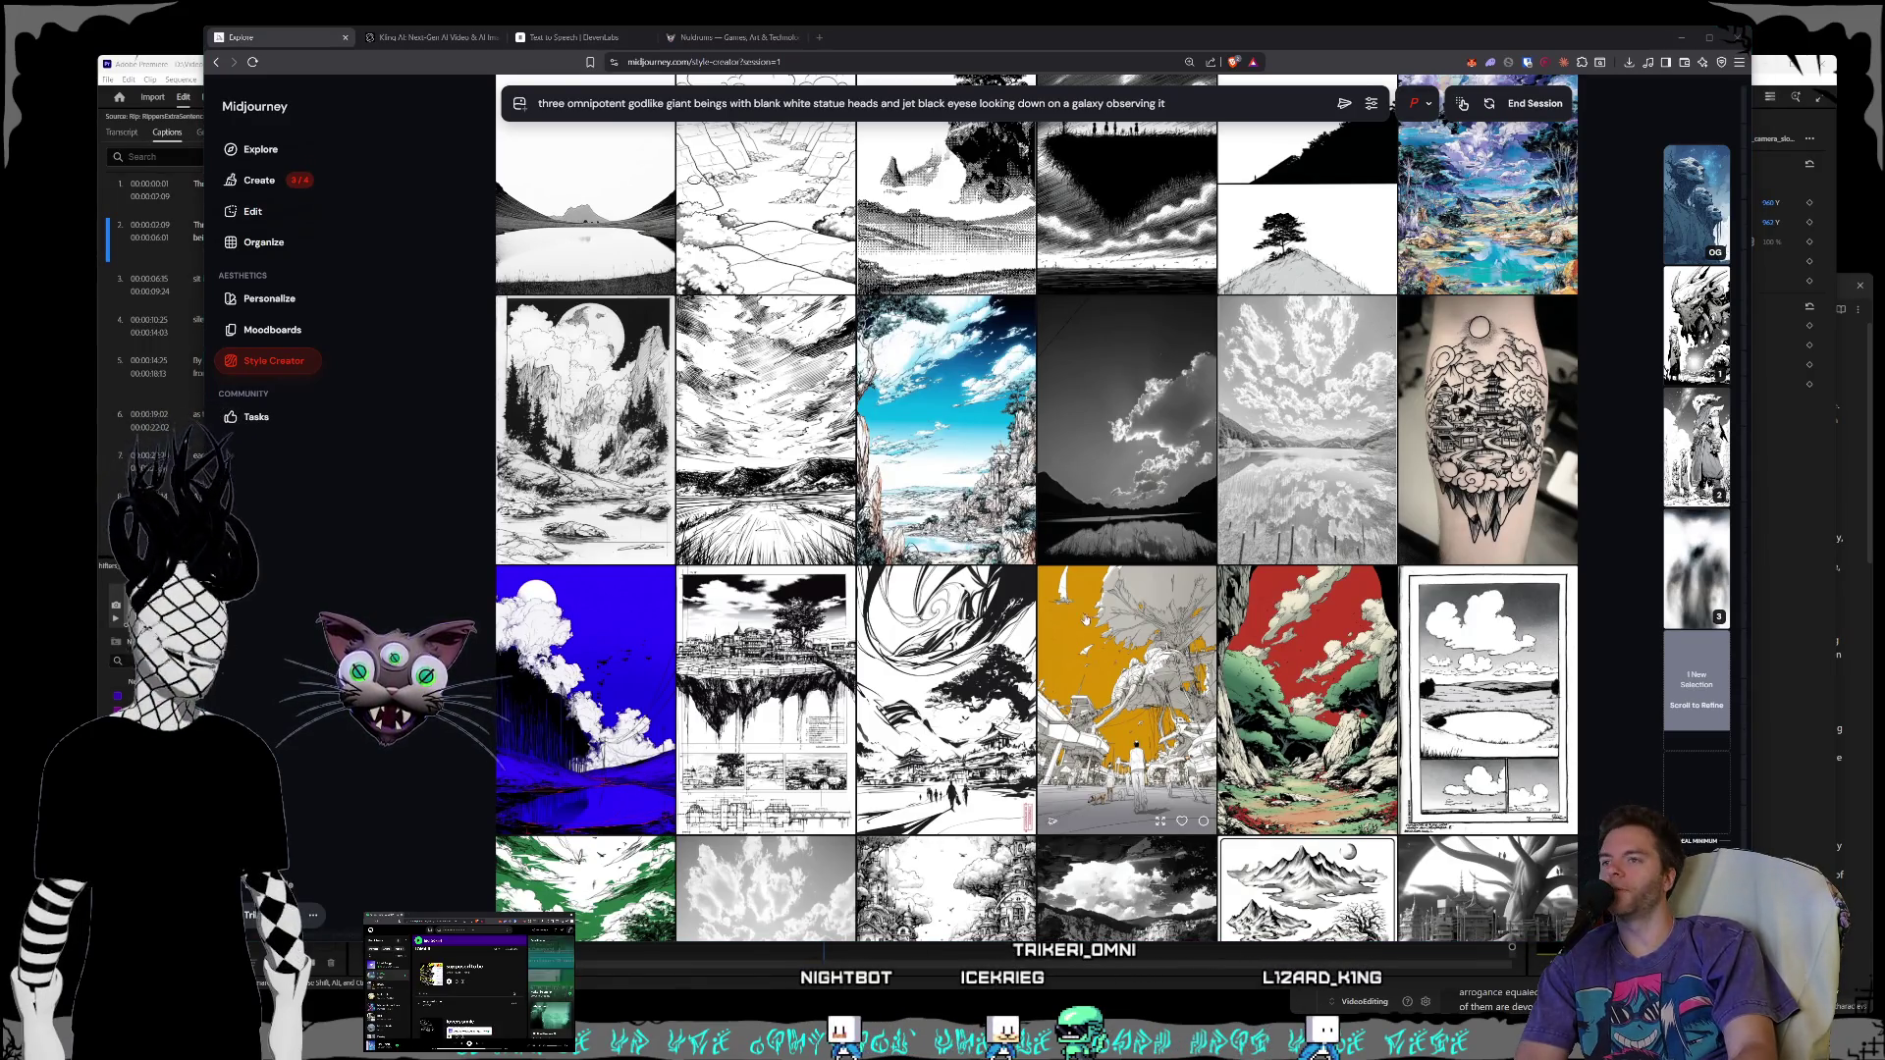
scroll(1156, 504, "down", 2)
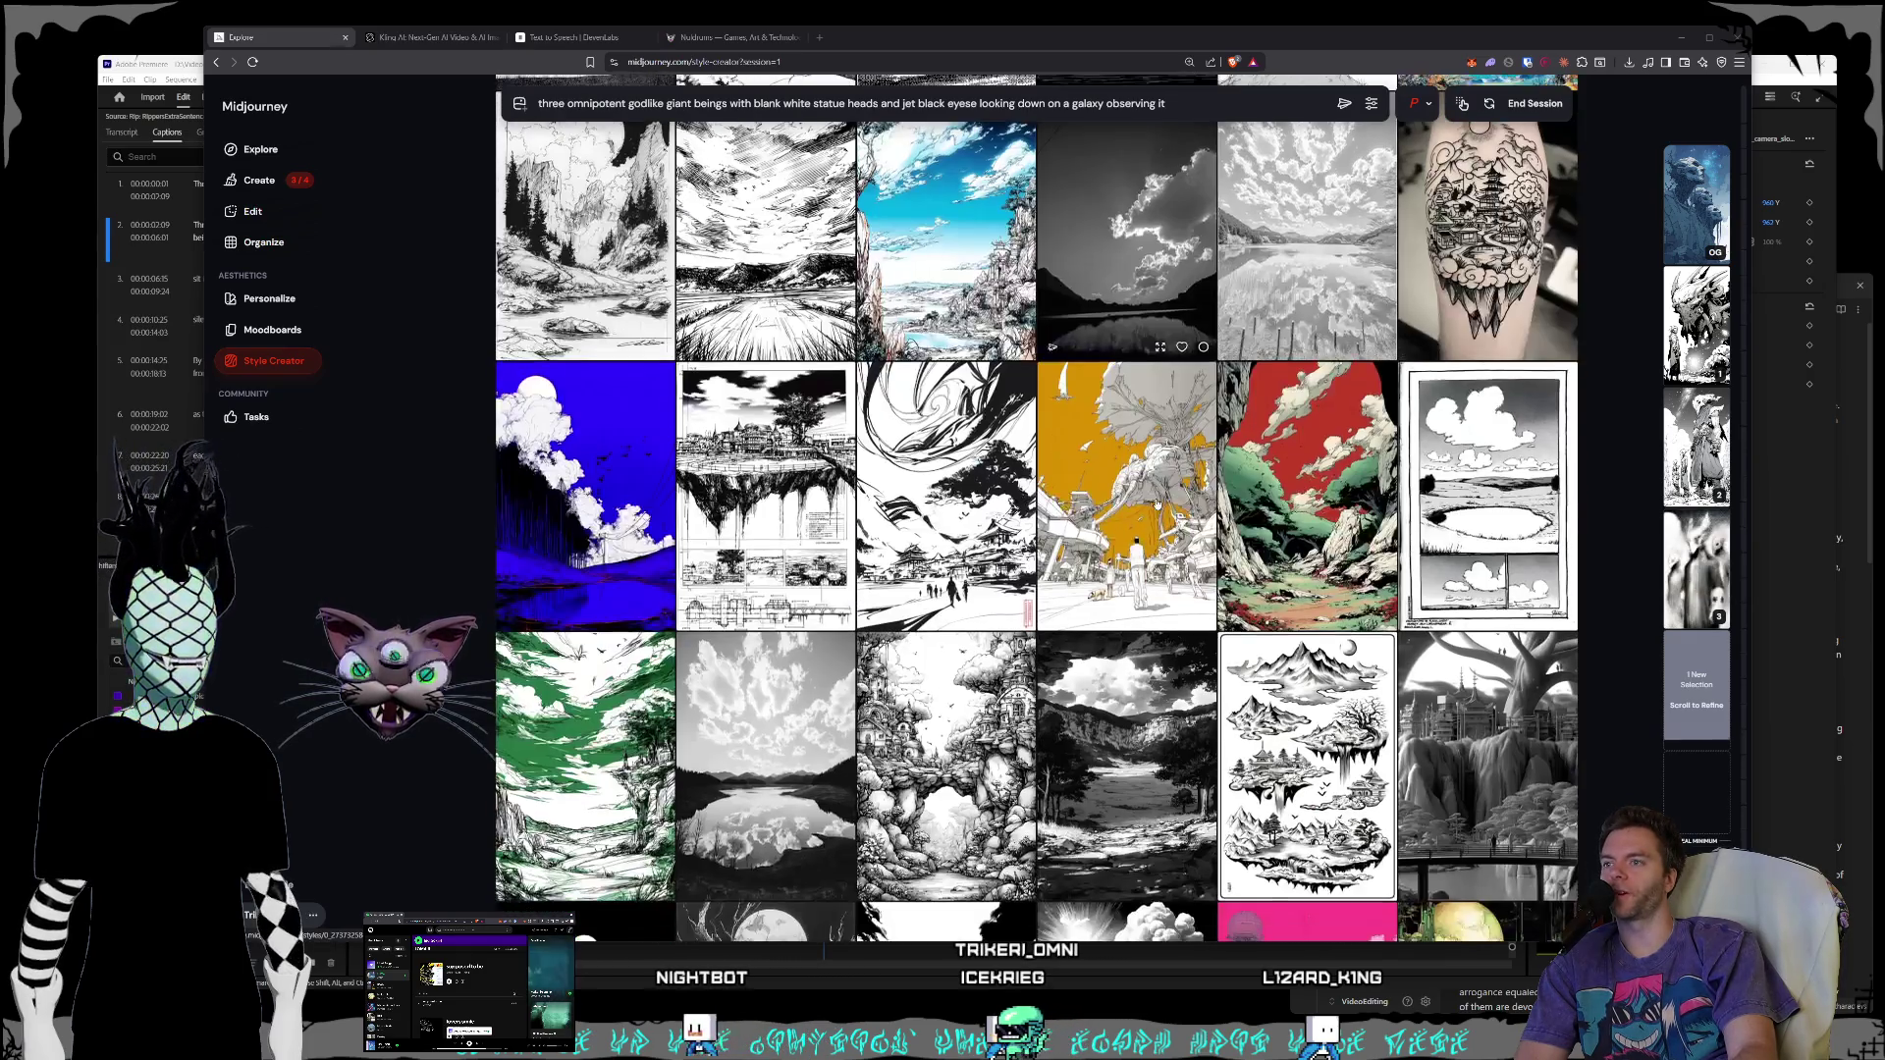
scroll(1157, 504, "down", 2)
scroll(1156, 504, "down", 2)
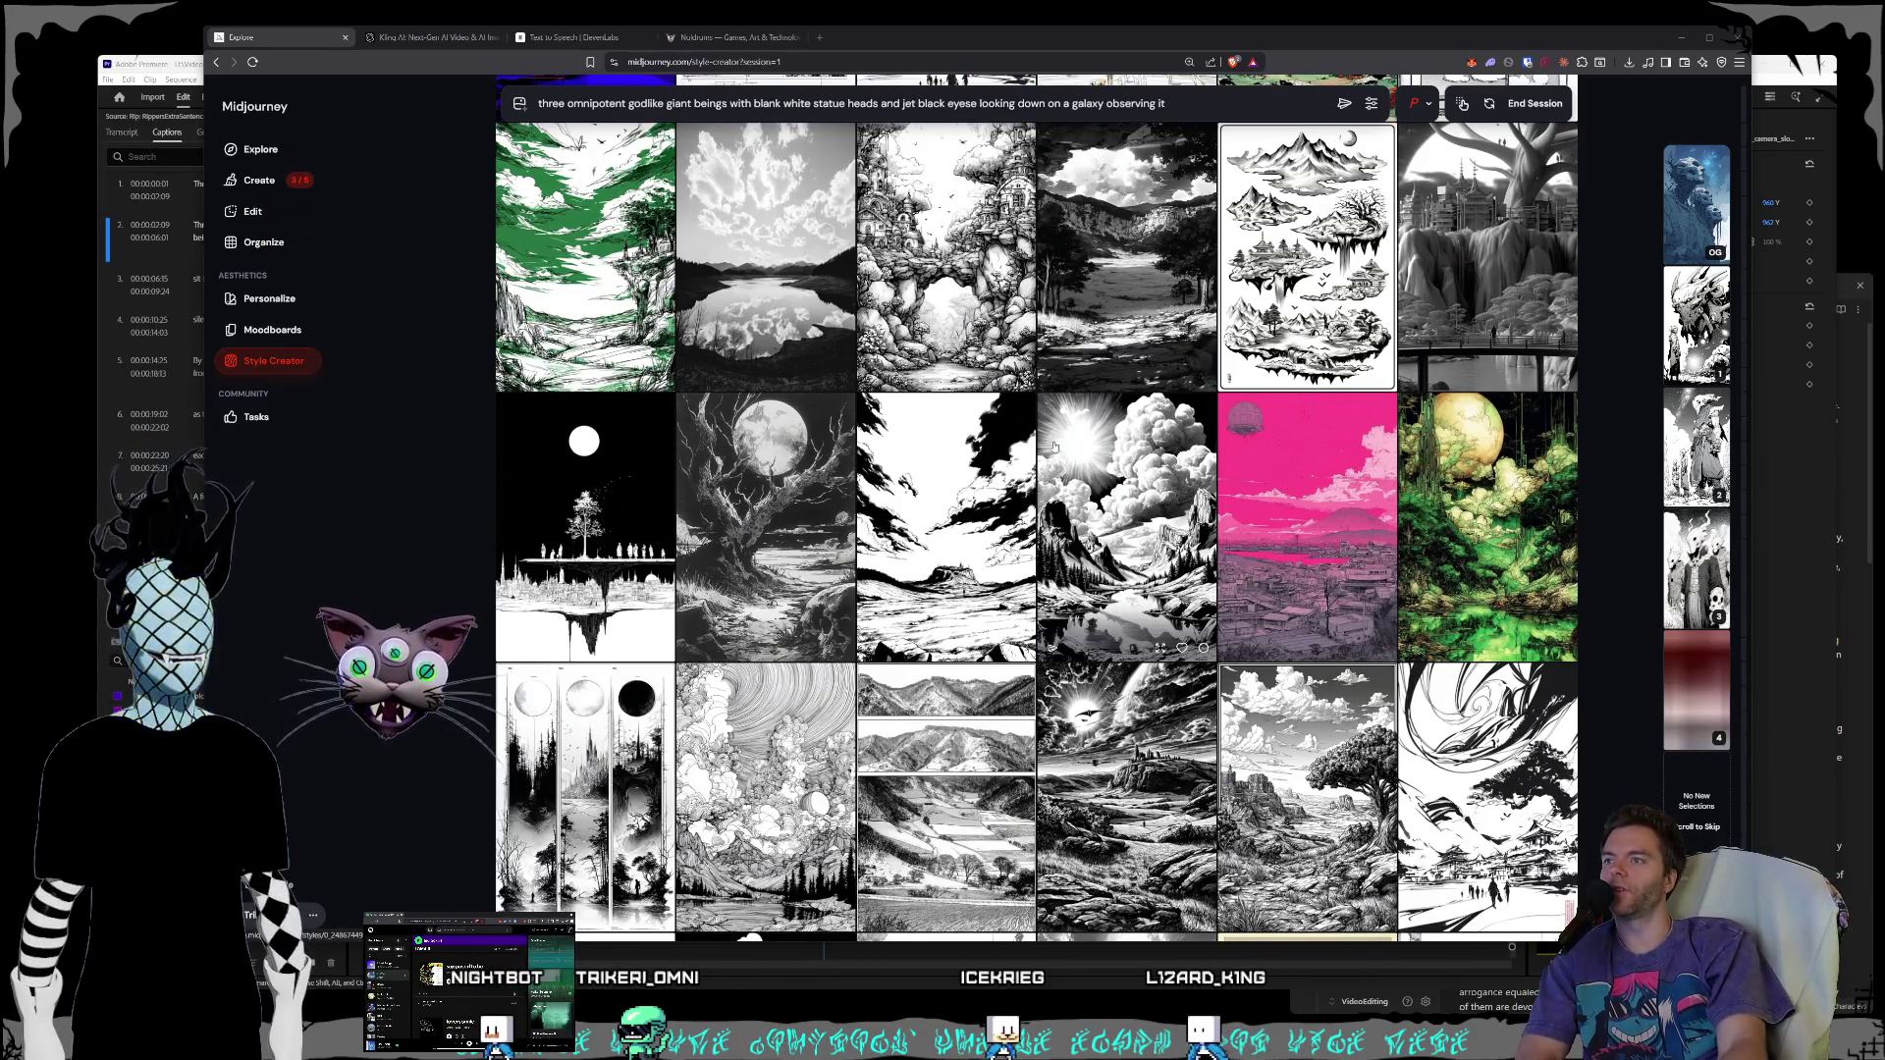
scroll(1143, 446, "down", 1)
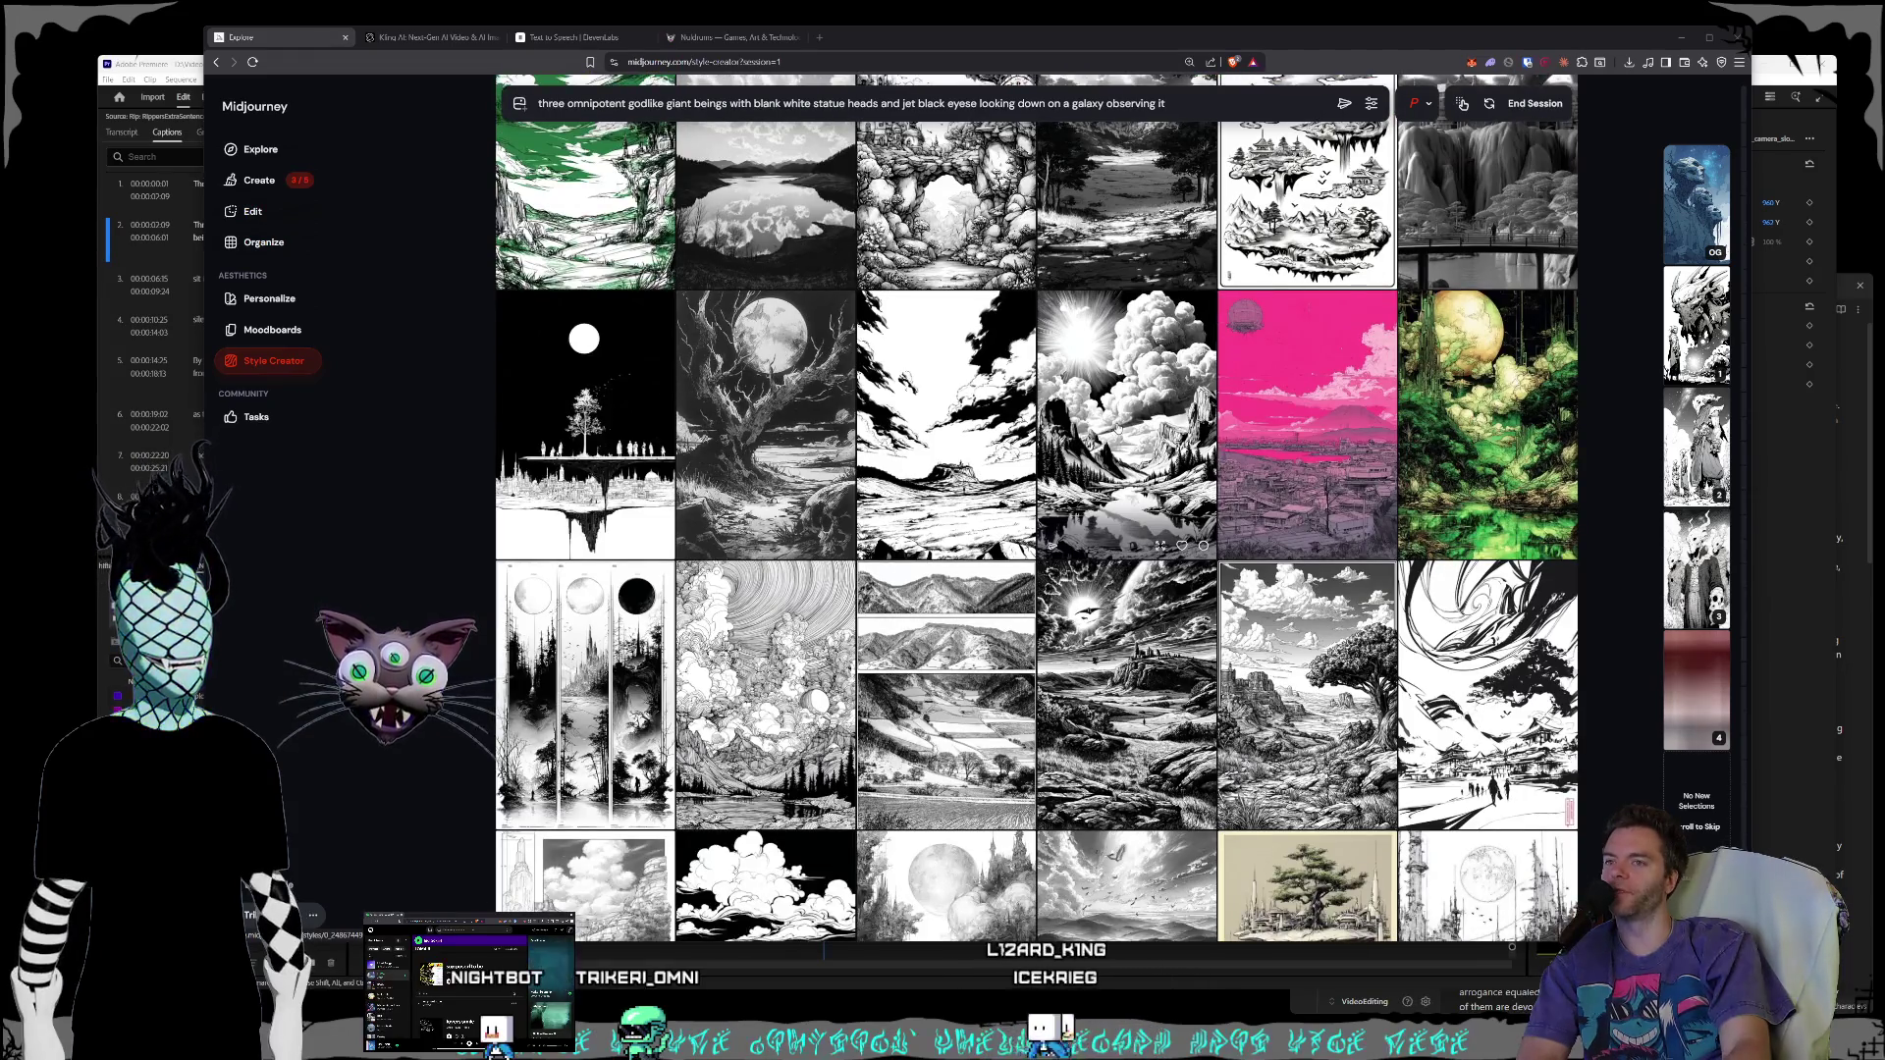
scroll(1118, 430, "down", 1)
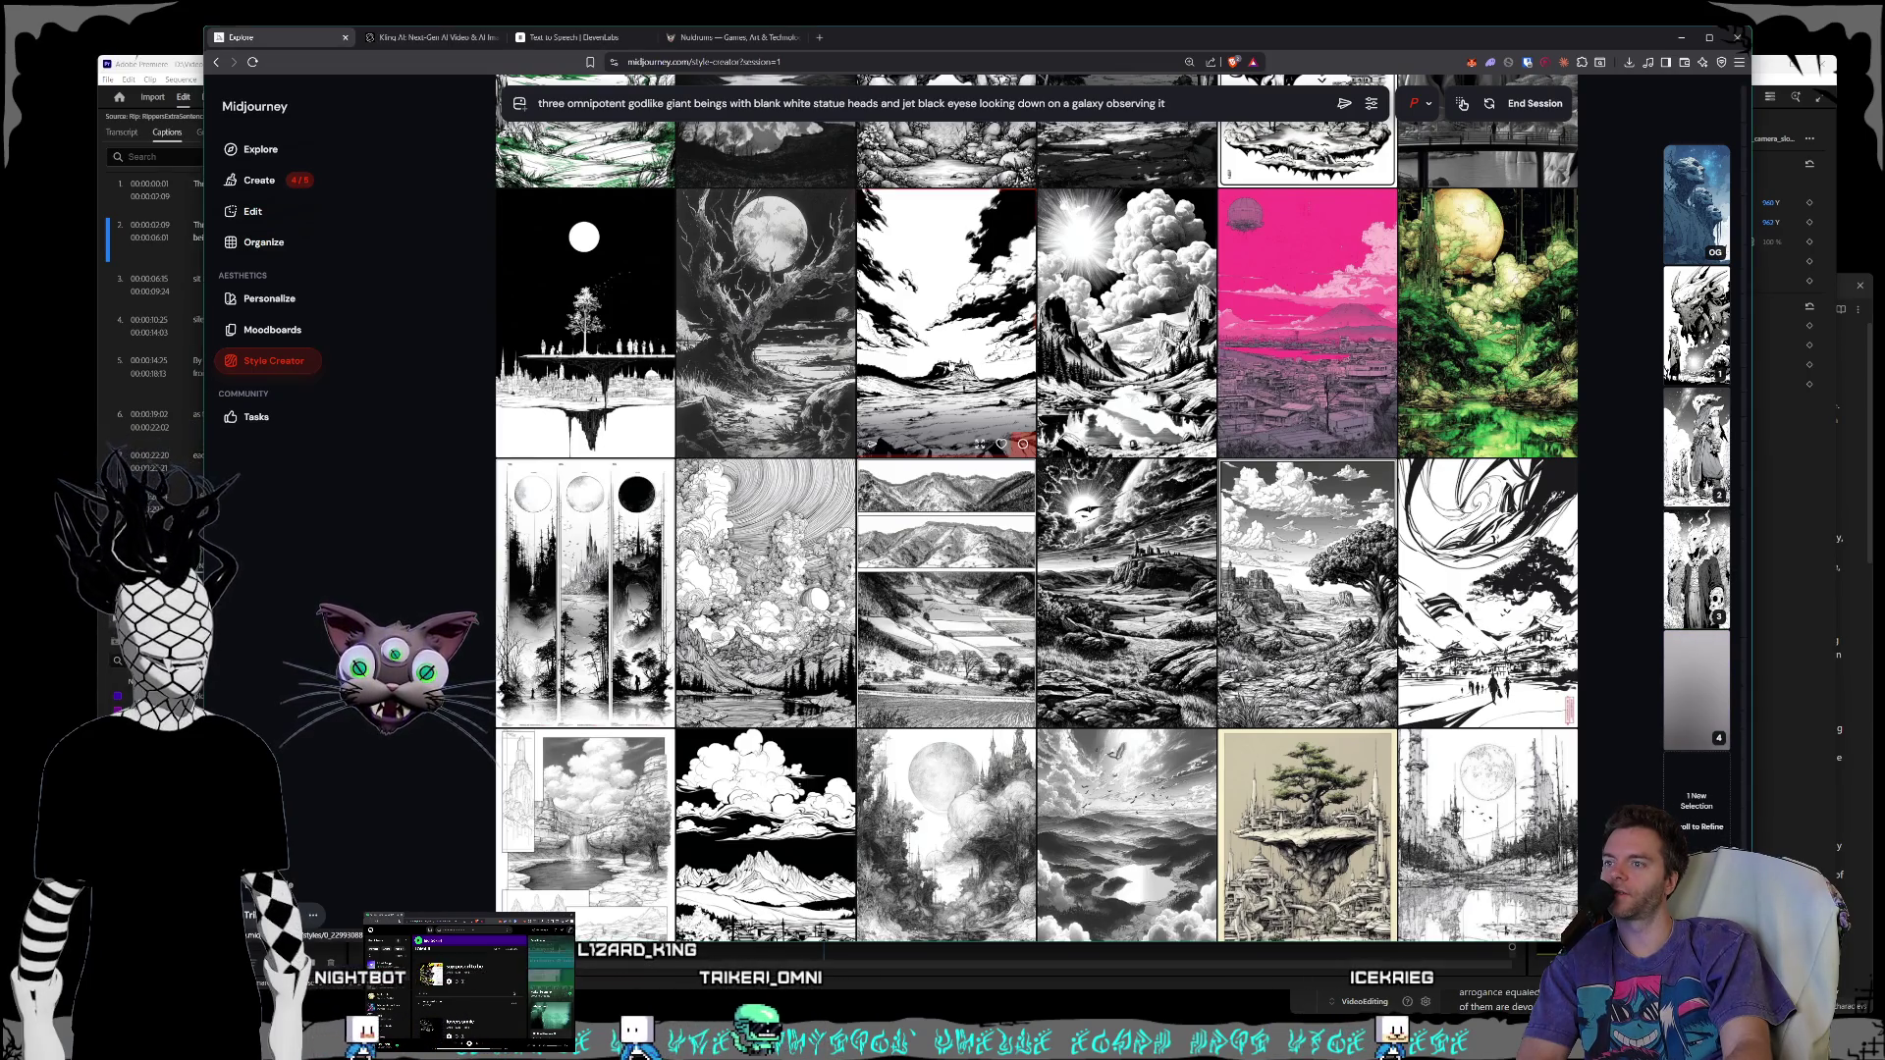
scroll(1081, 387, "down", 10)
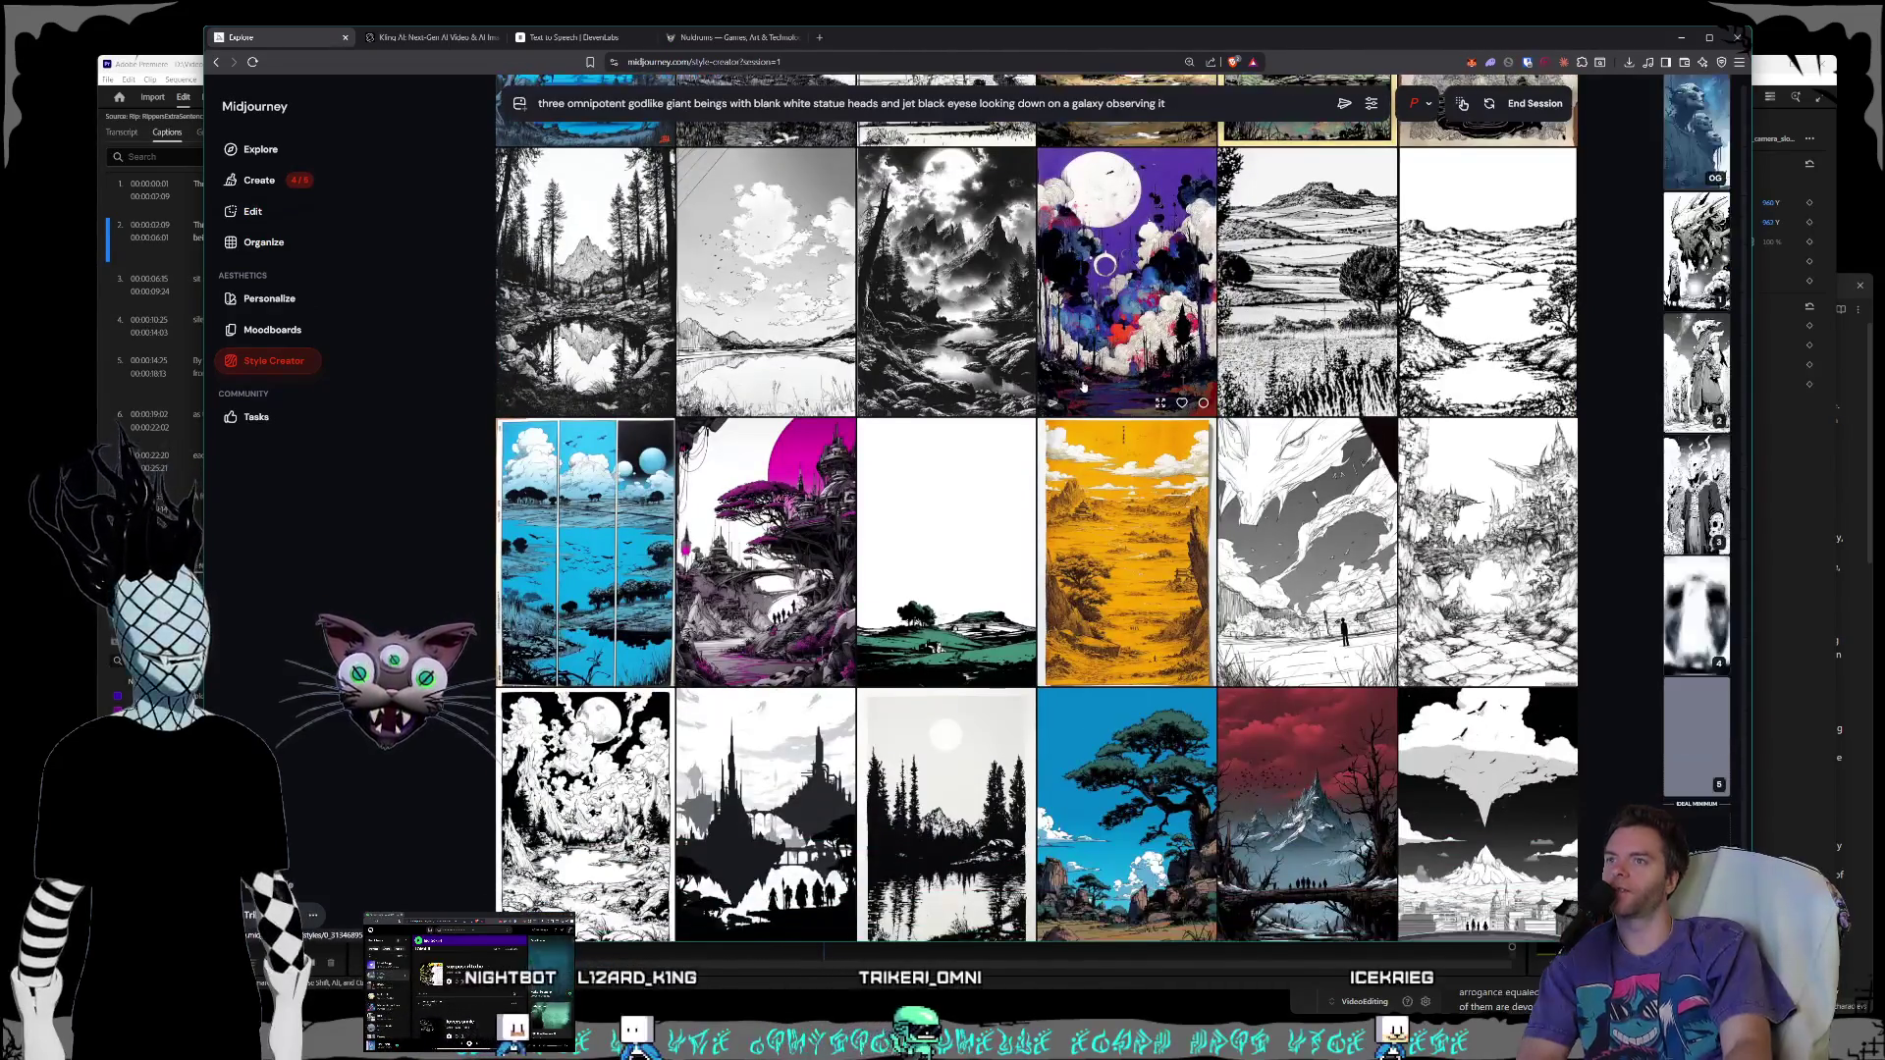
- Skip ahead to a round of black-and-white landscape samples, then open a new browser tab
scroll(1179, 721, "down", 1)
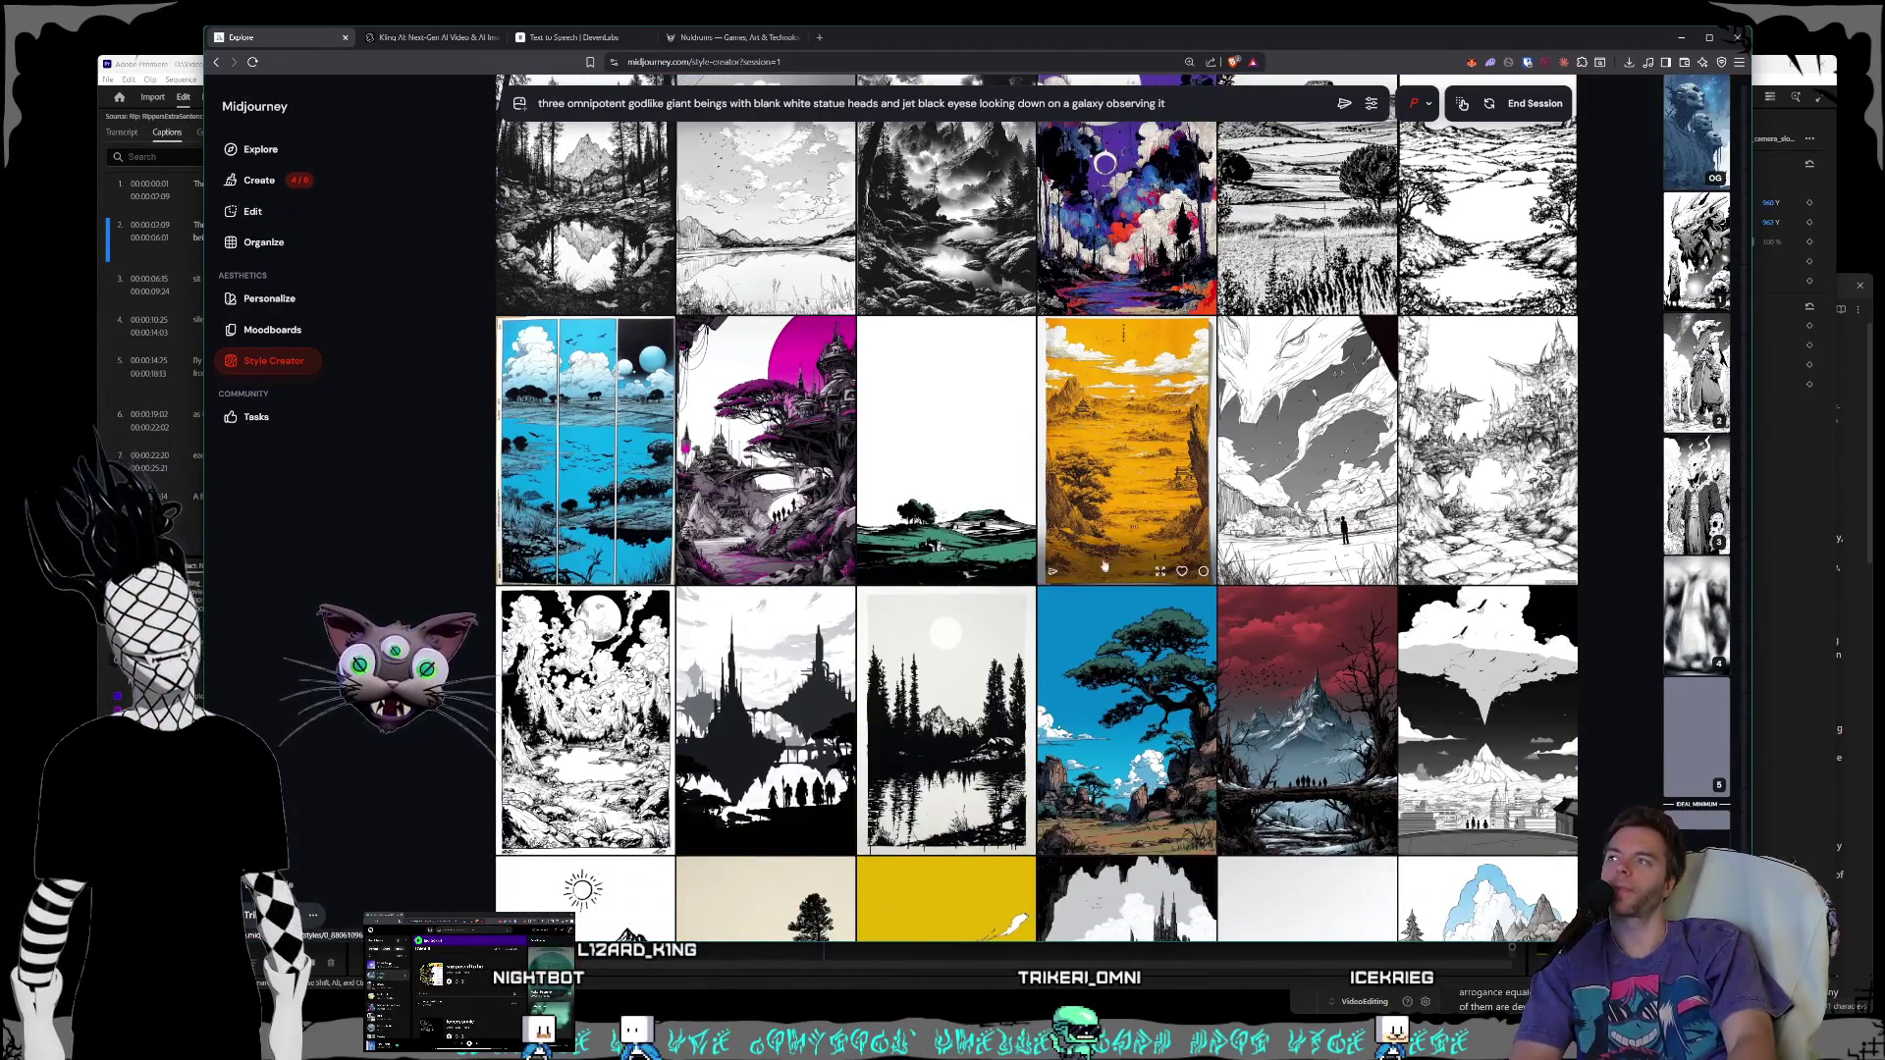
scroll(1115, 498, "down", 2)
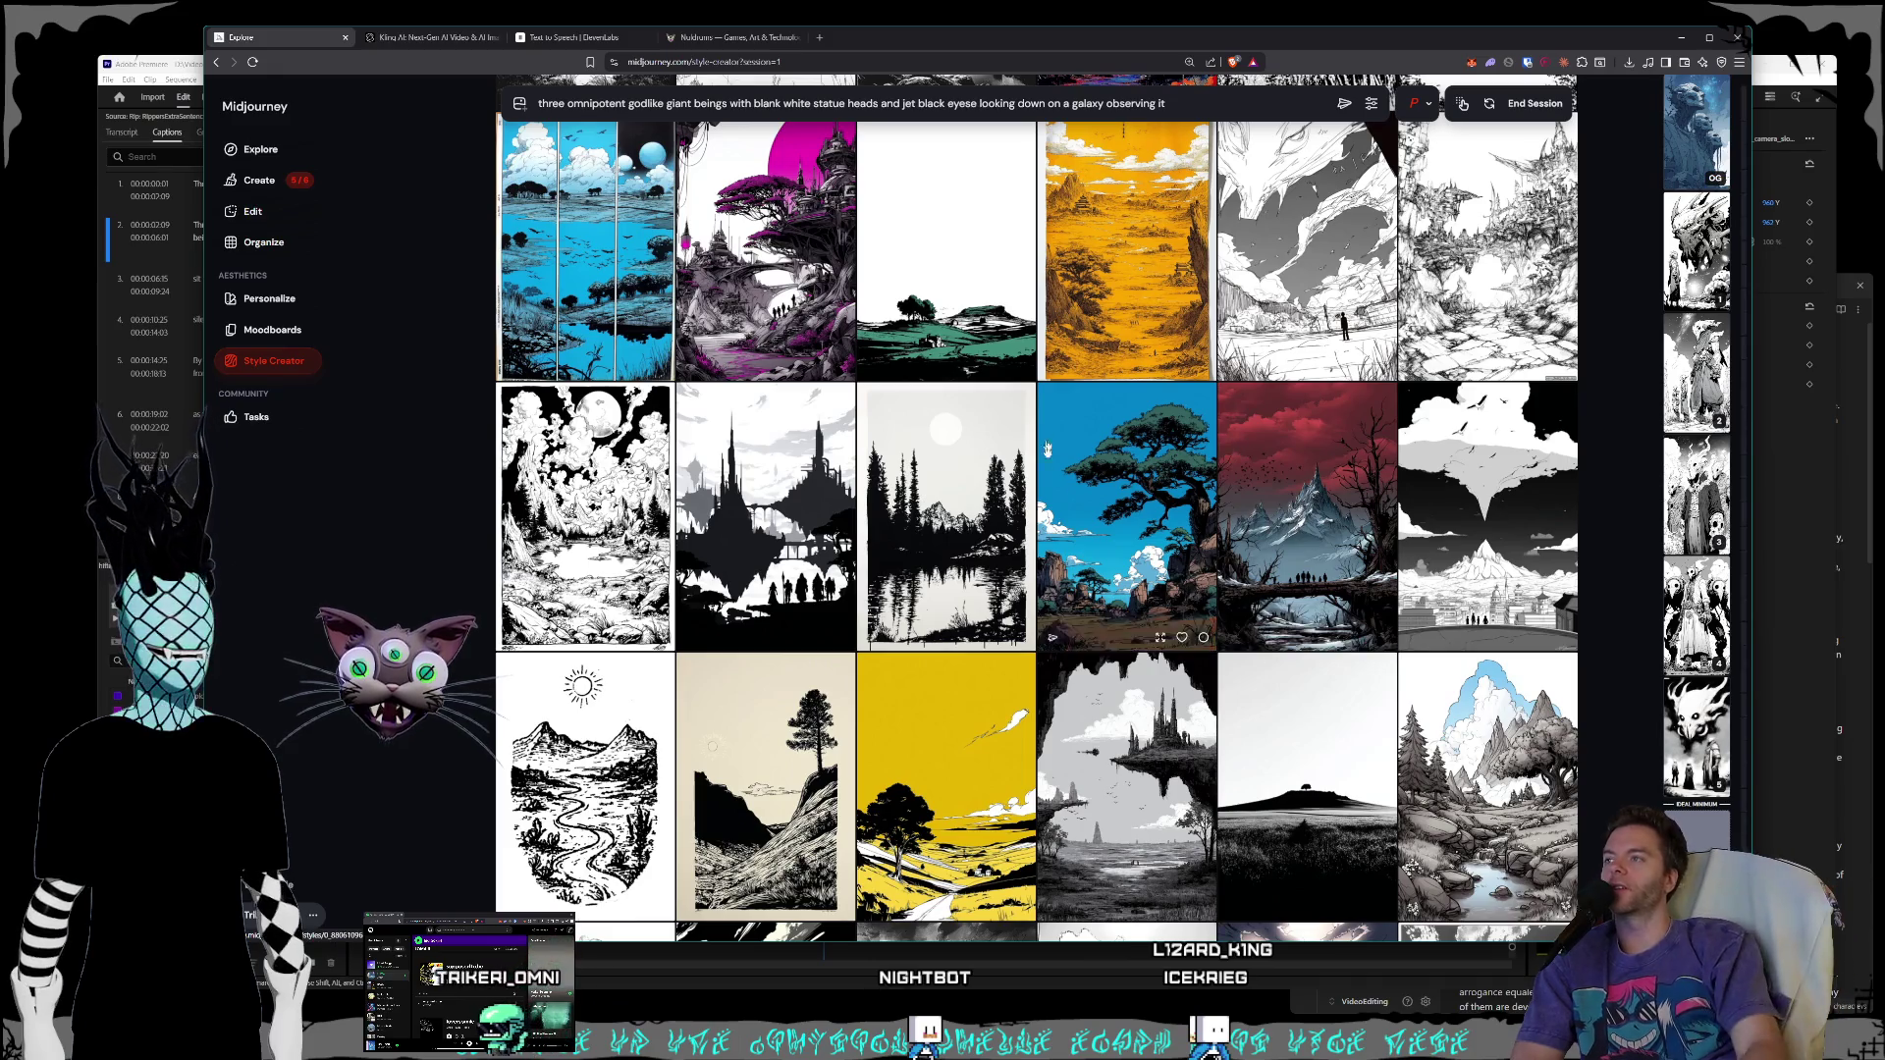
scroll(1313, 736, "down", 5)
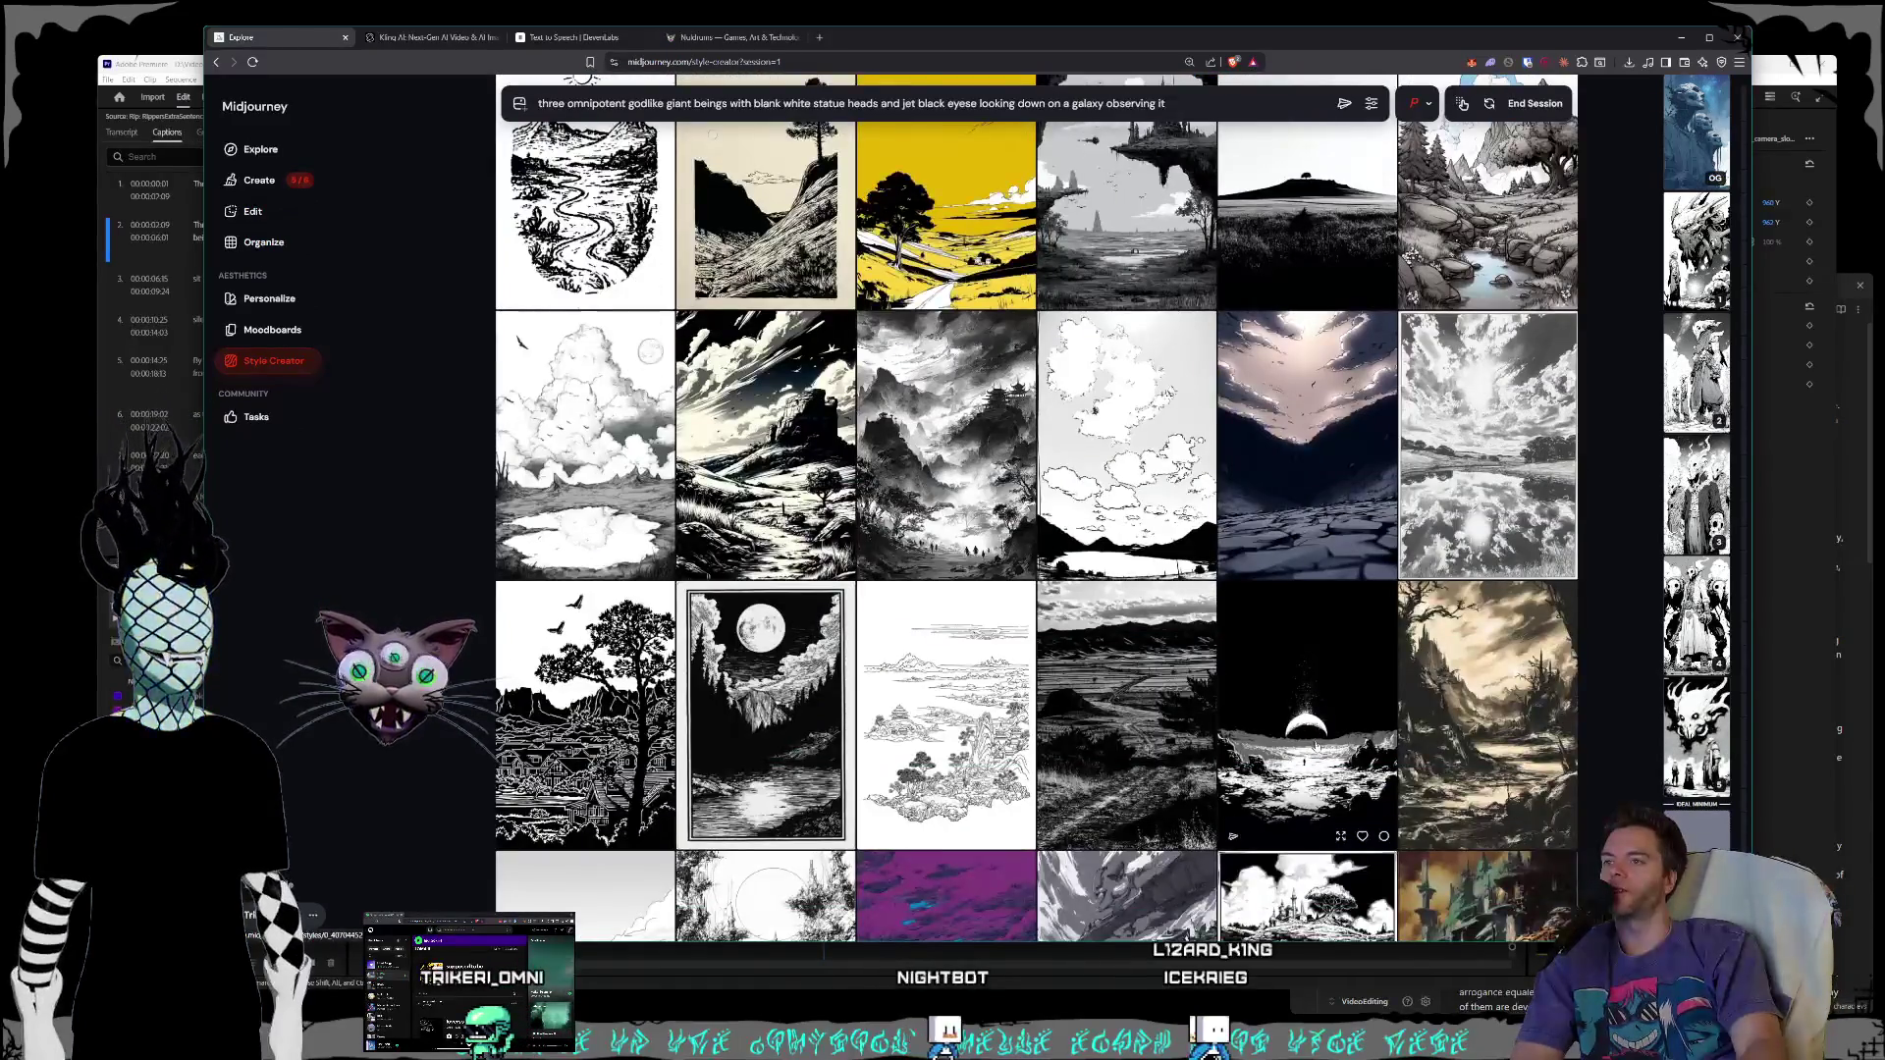
left_click(818, 36)
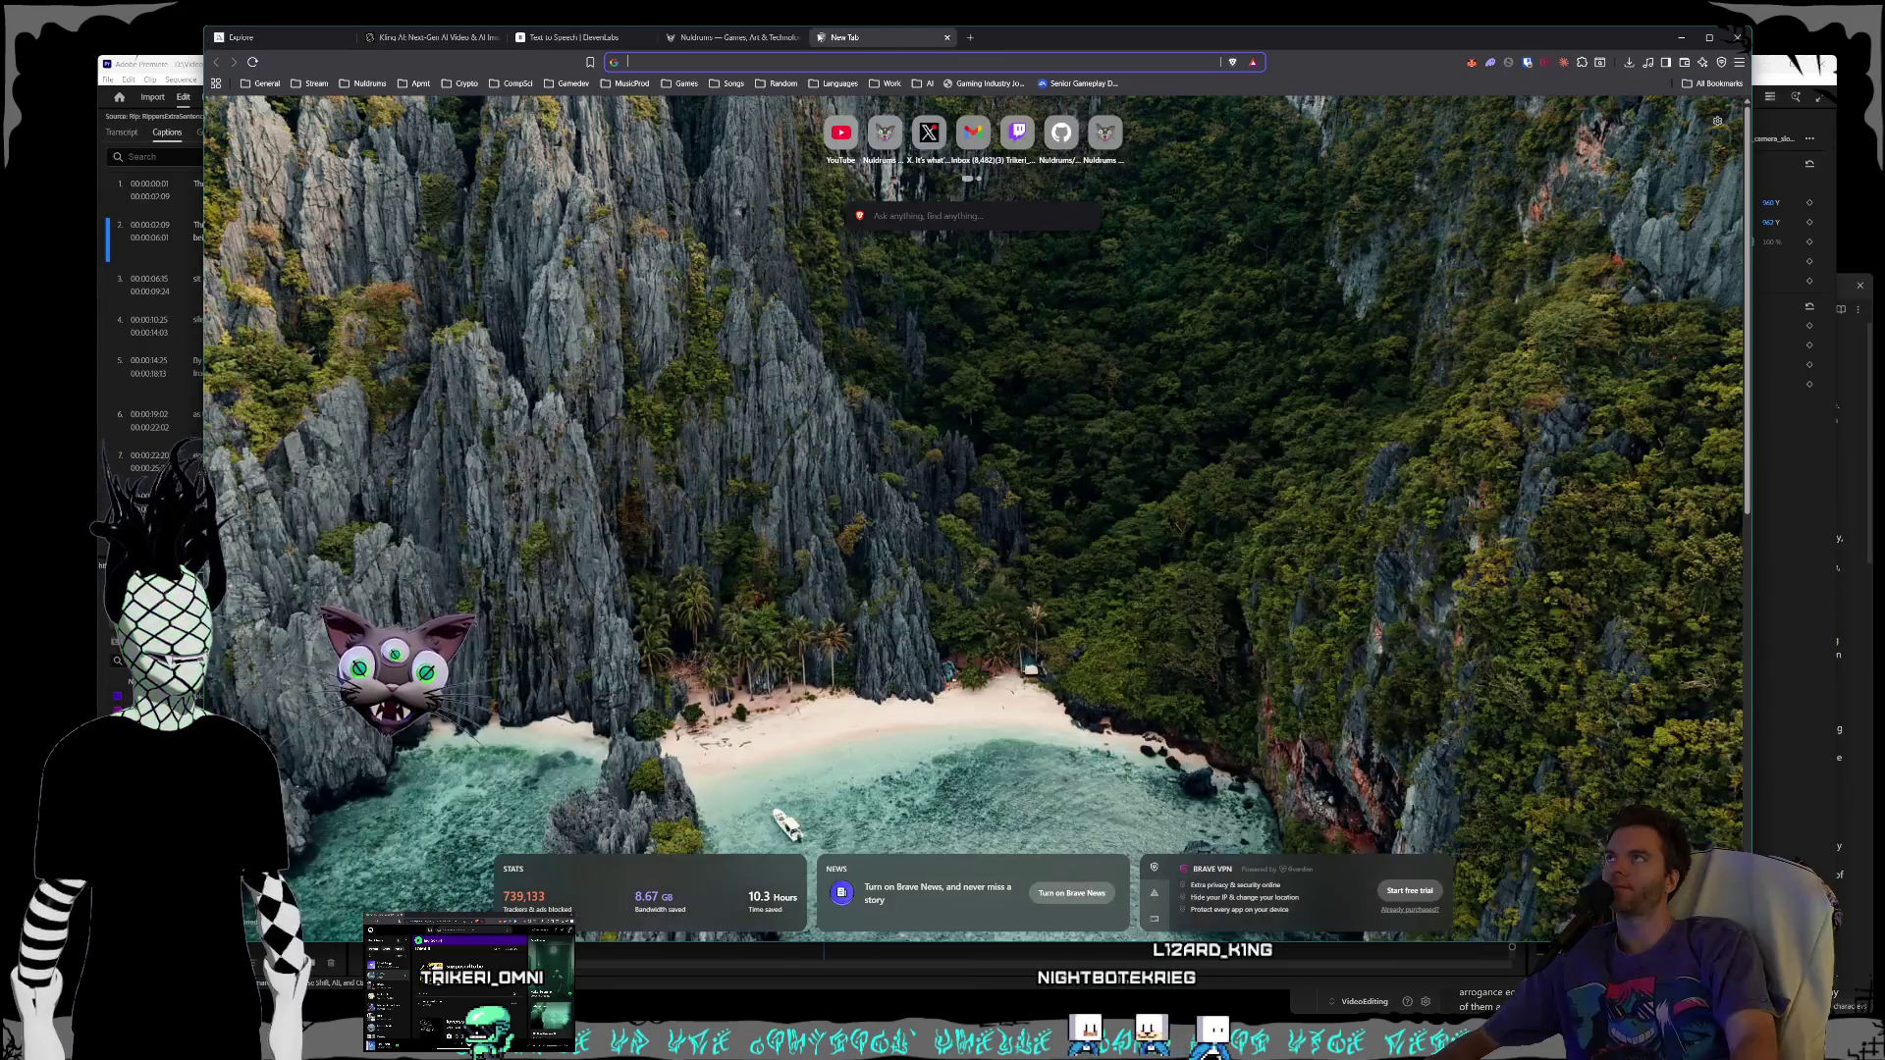
- Search Google for 'biophillic effect' and switch to its image results
type("biophill")
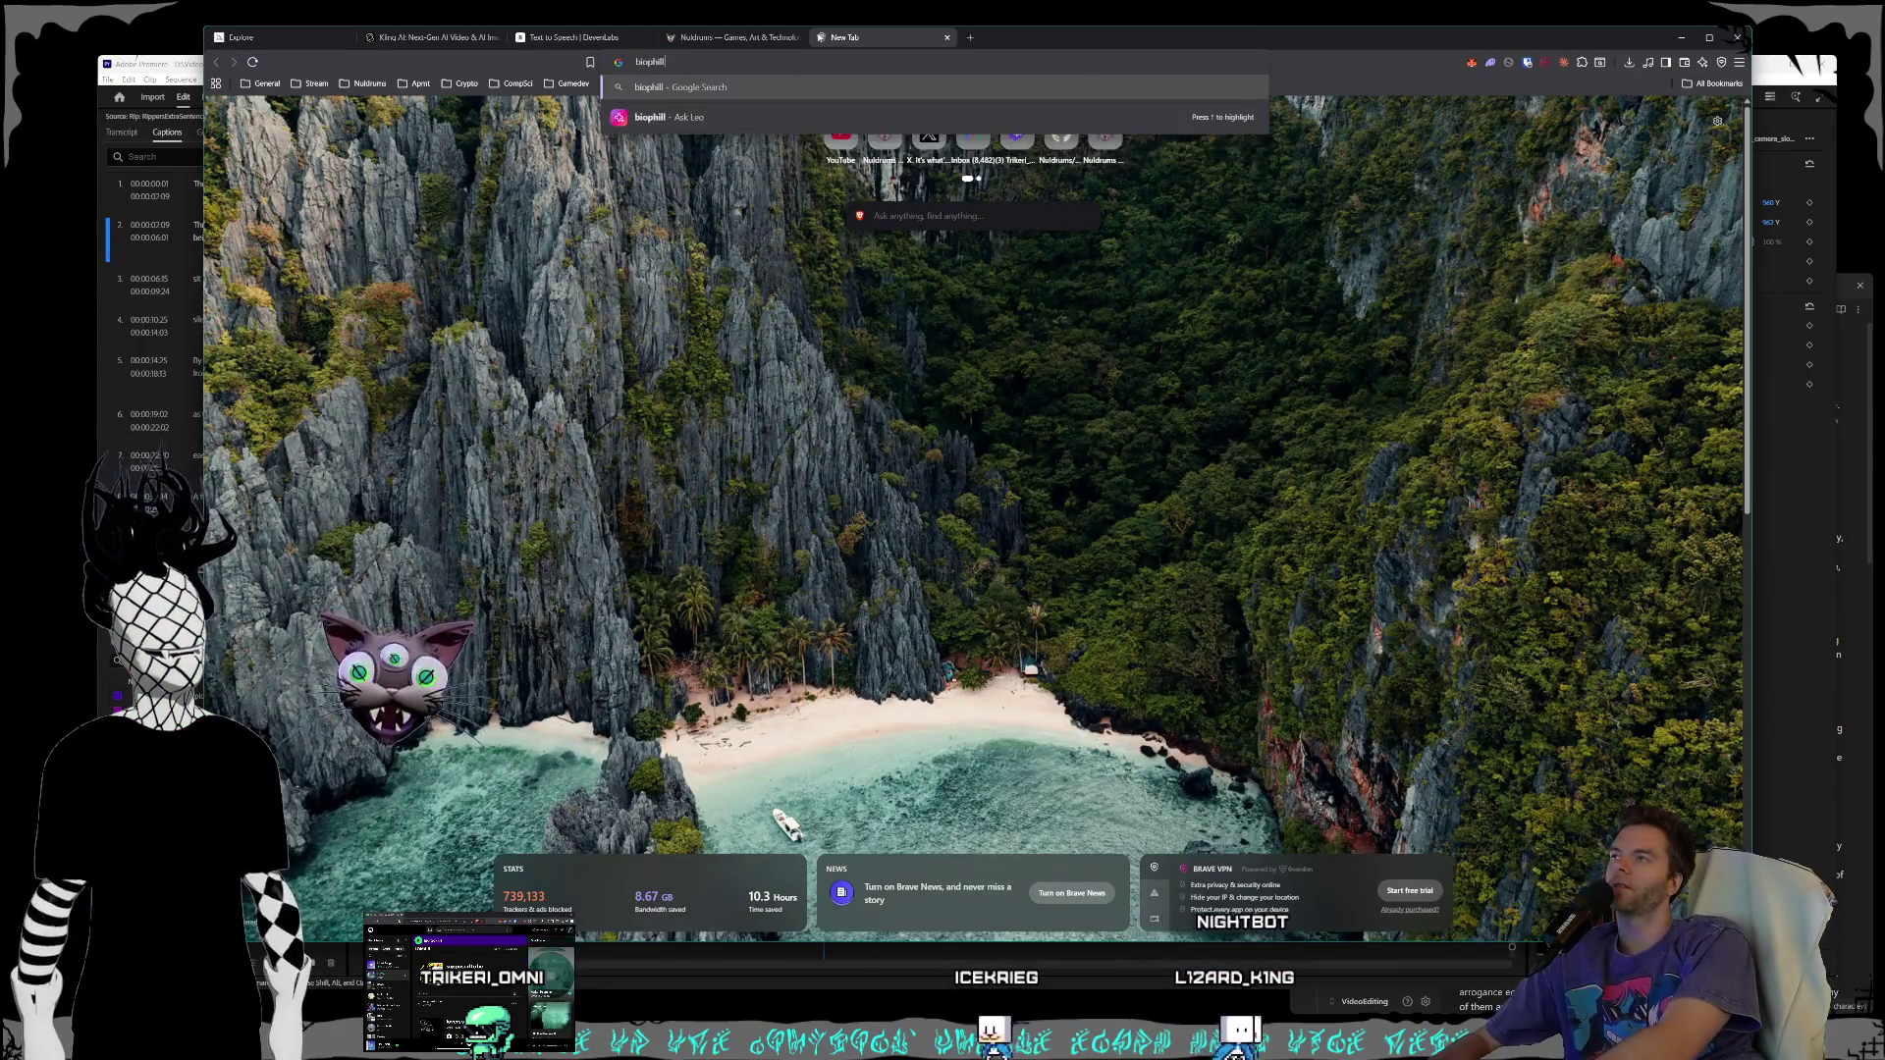
type("ic effect")
key("Return")
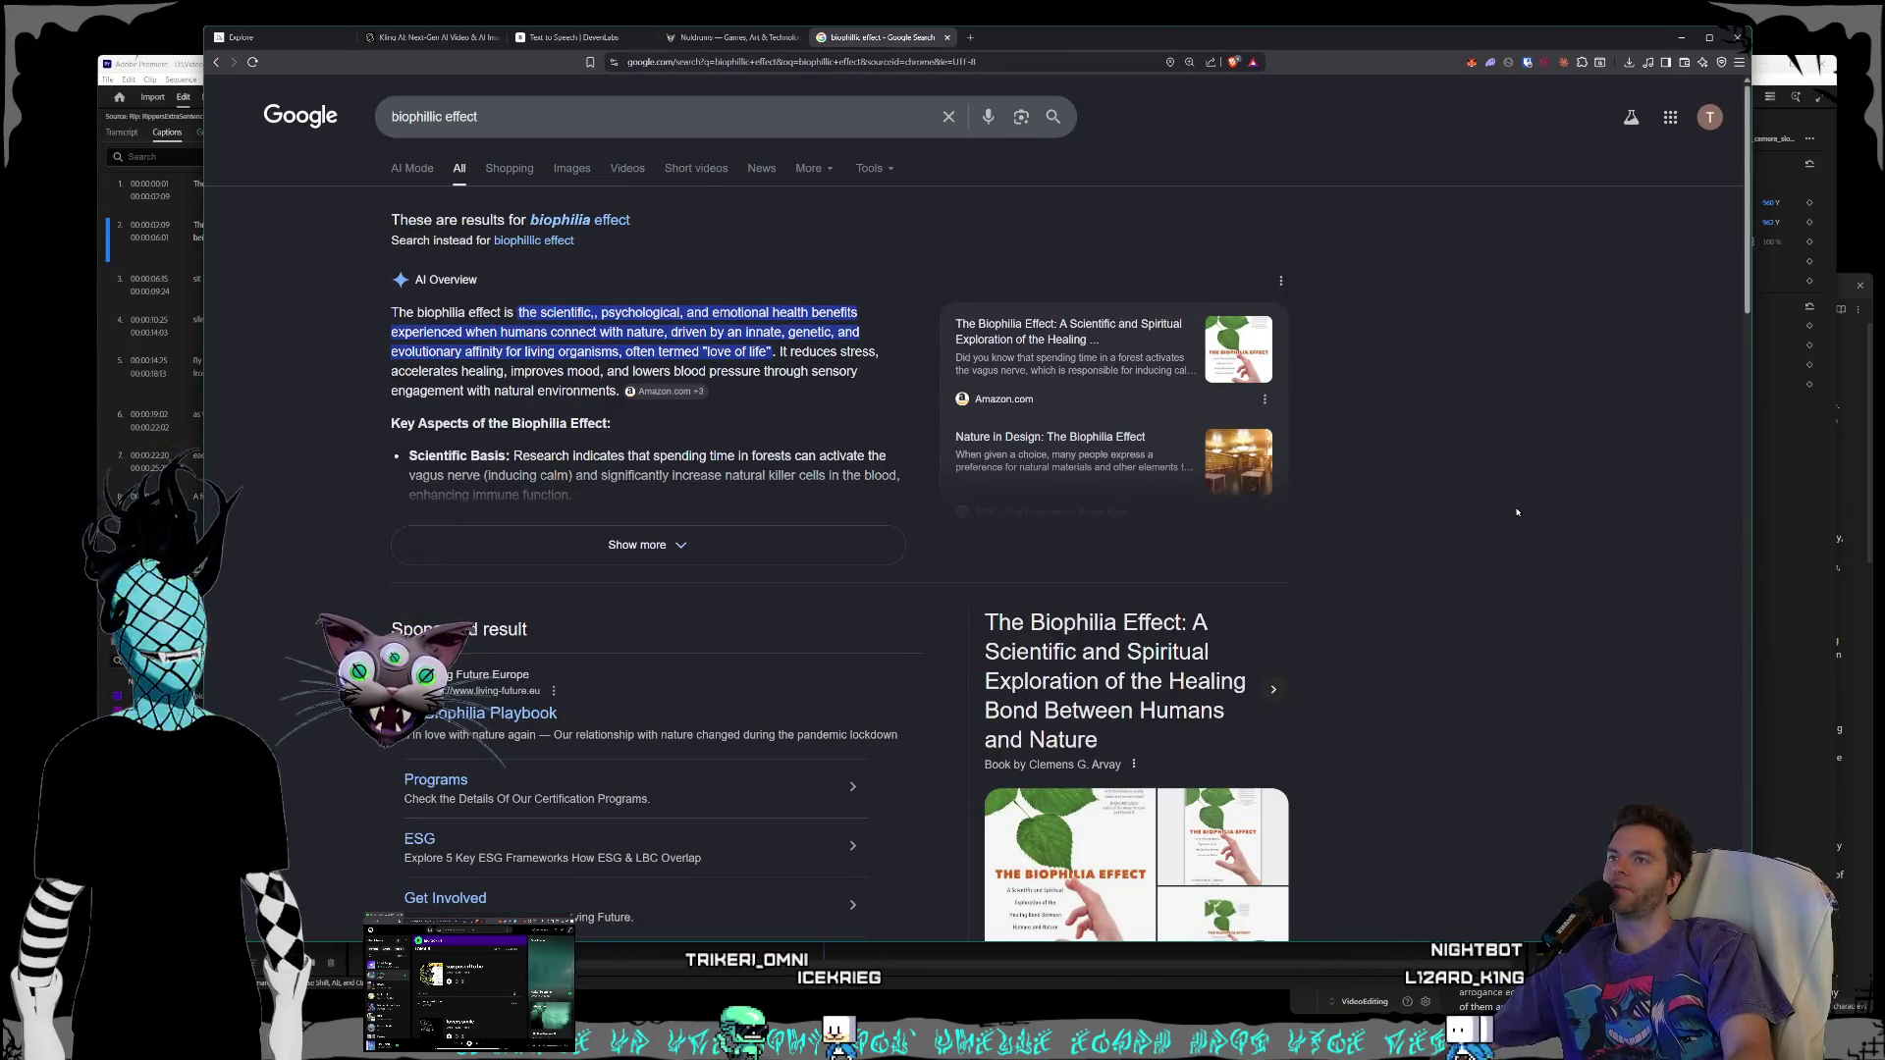
scroll(1494, 499, "down", 2)
scroll(1494, 500, "up", 2)
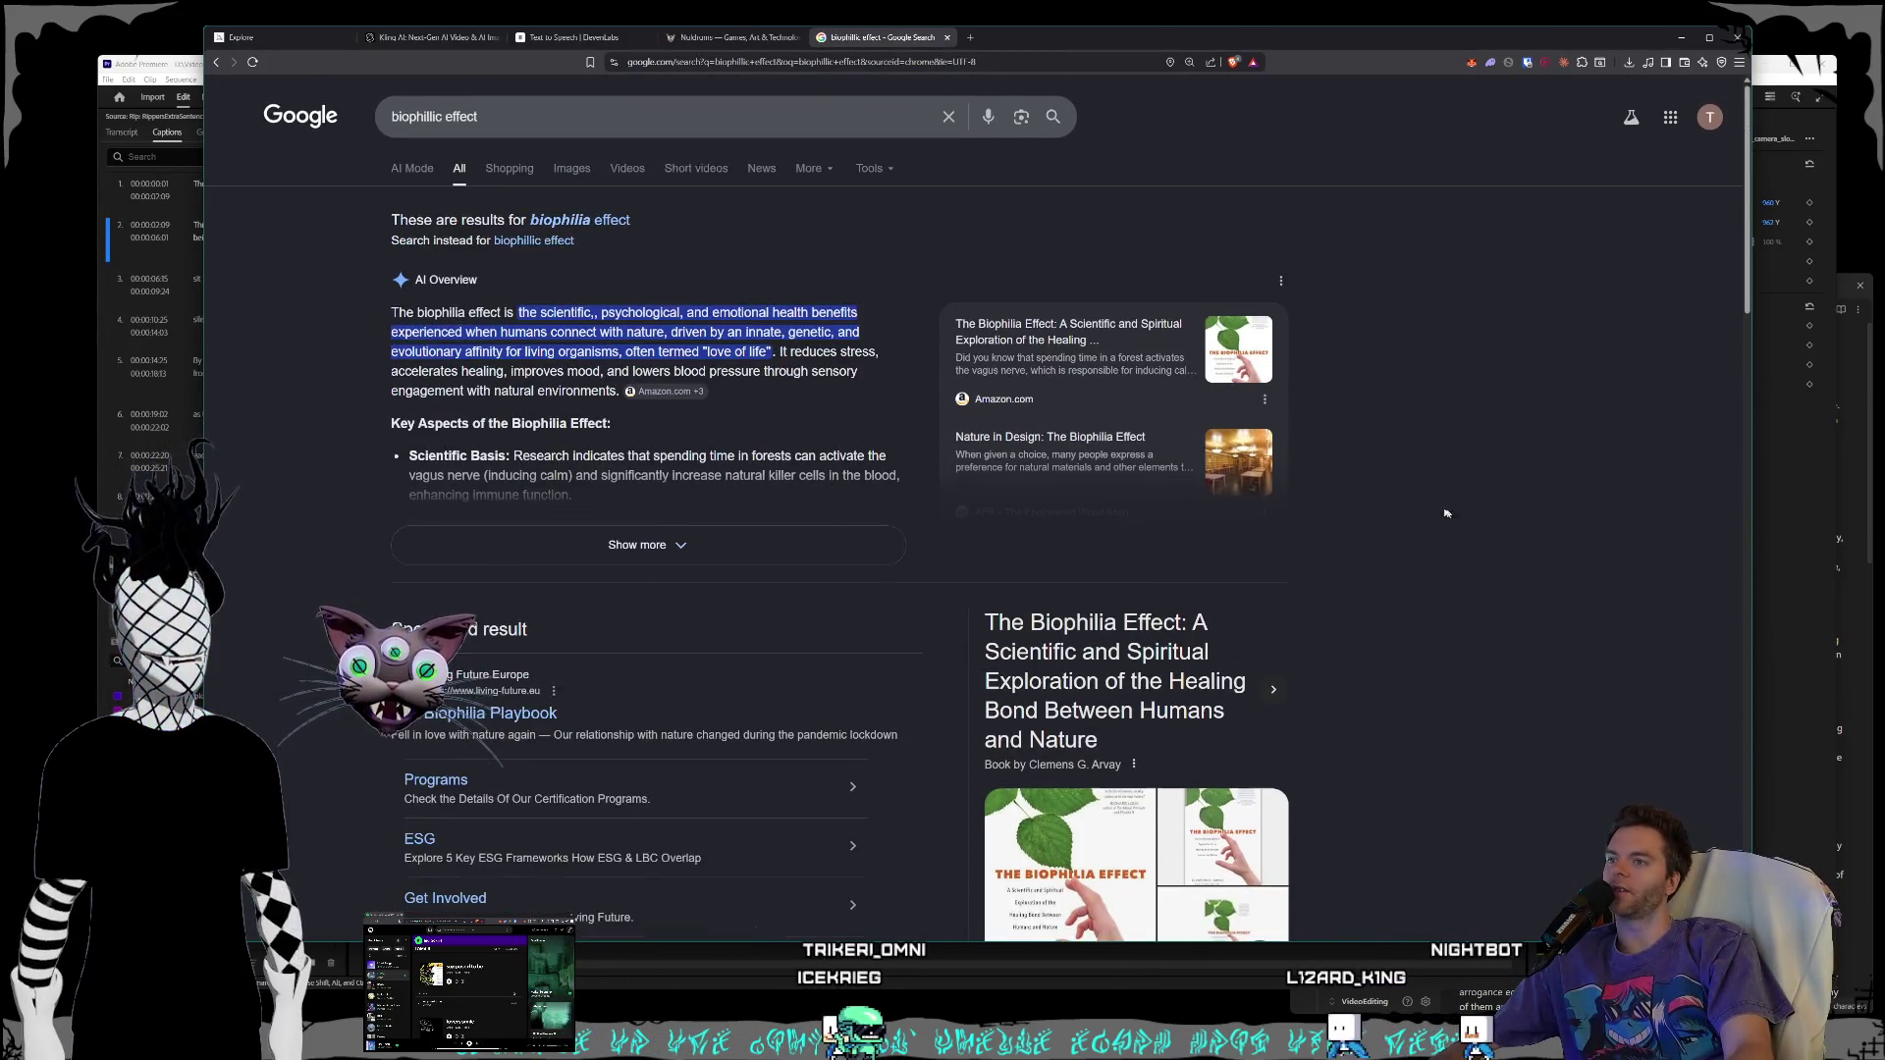
left_click(572, 170)
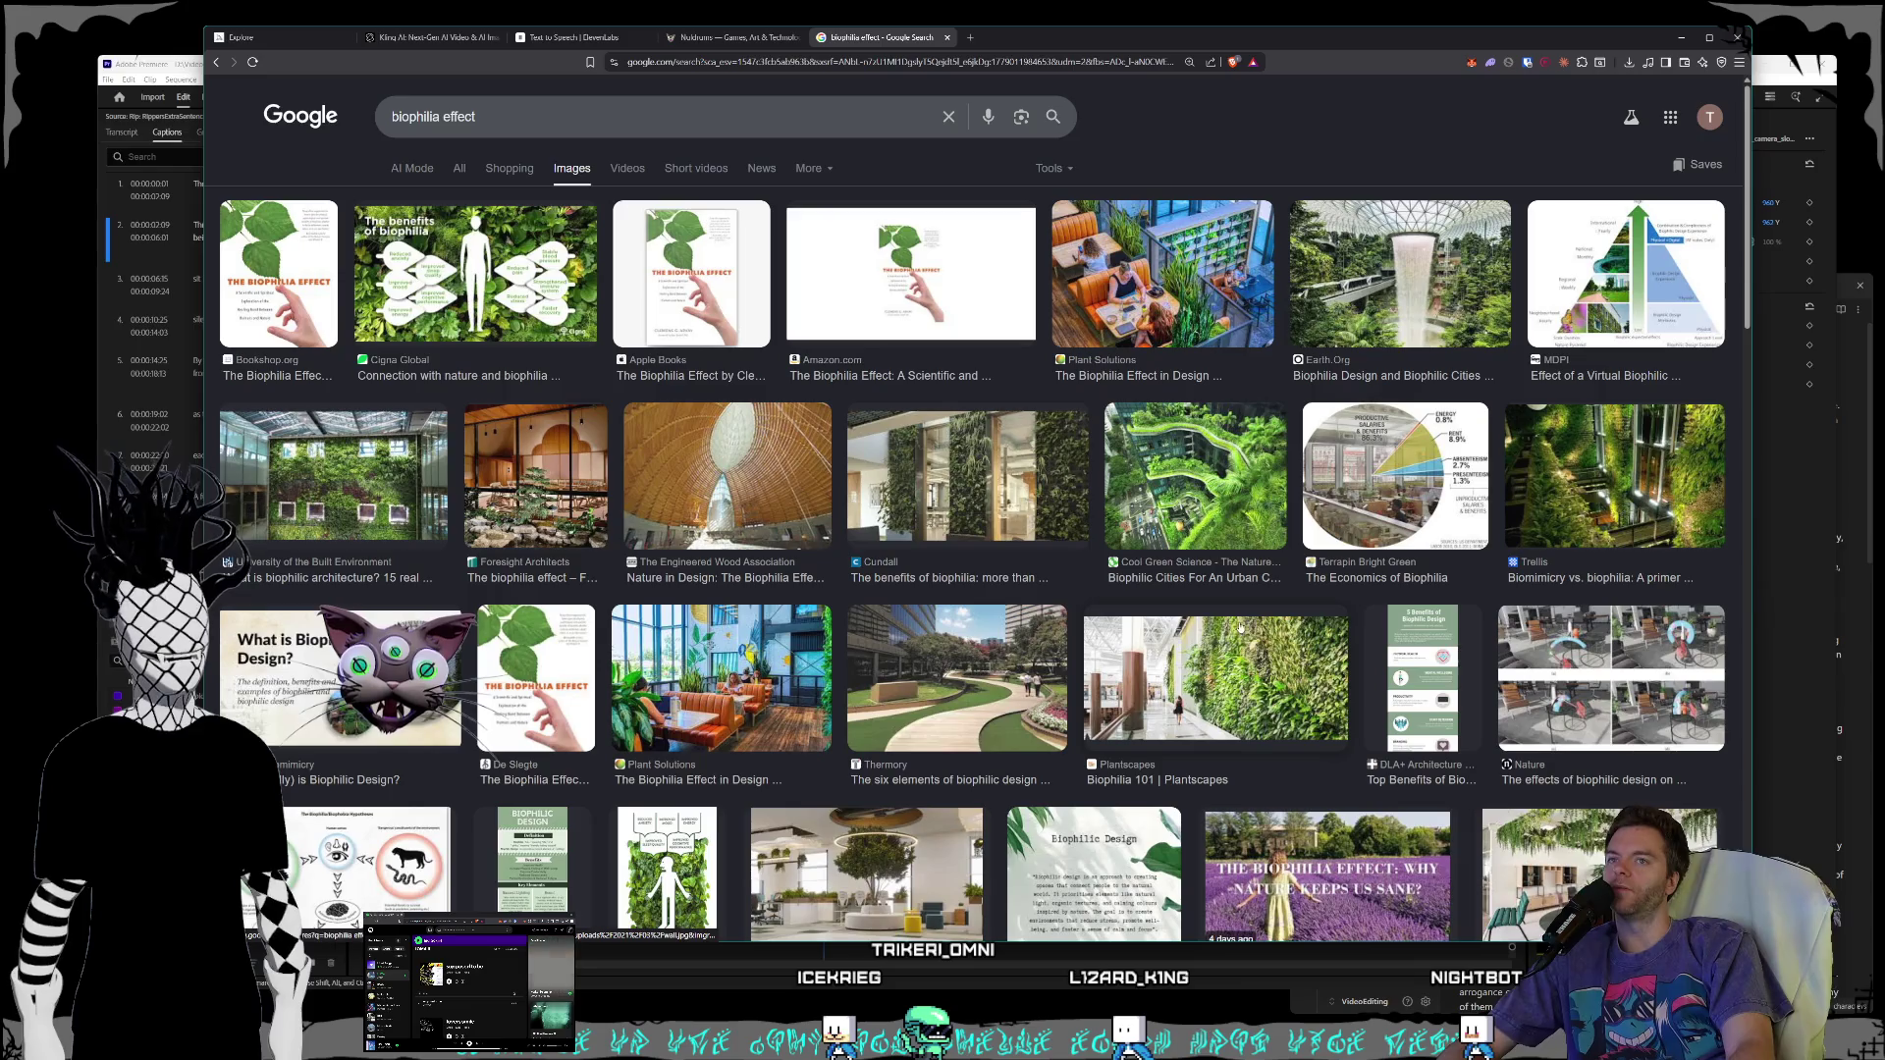
- Preview the Plantscapes living-wall, Trellis biomimicry vs. biophilia, and Biophilia Effect forest images
left_click(1226, 698)
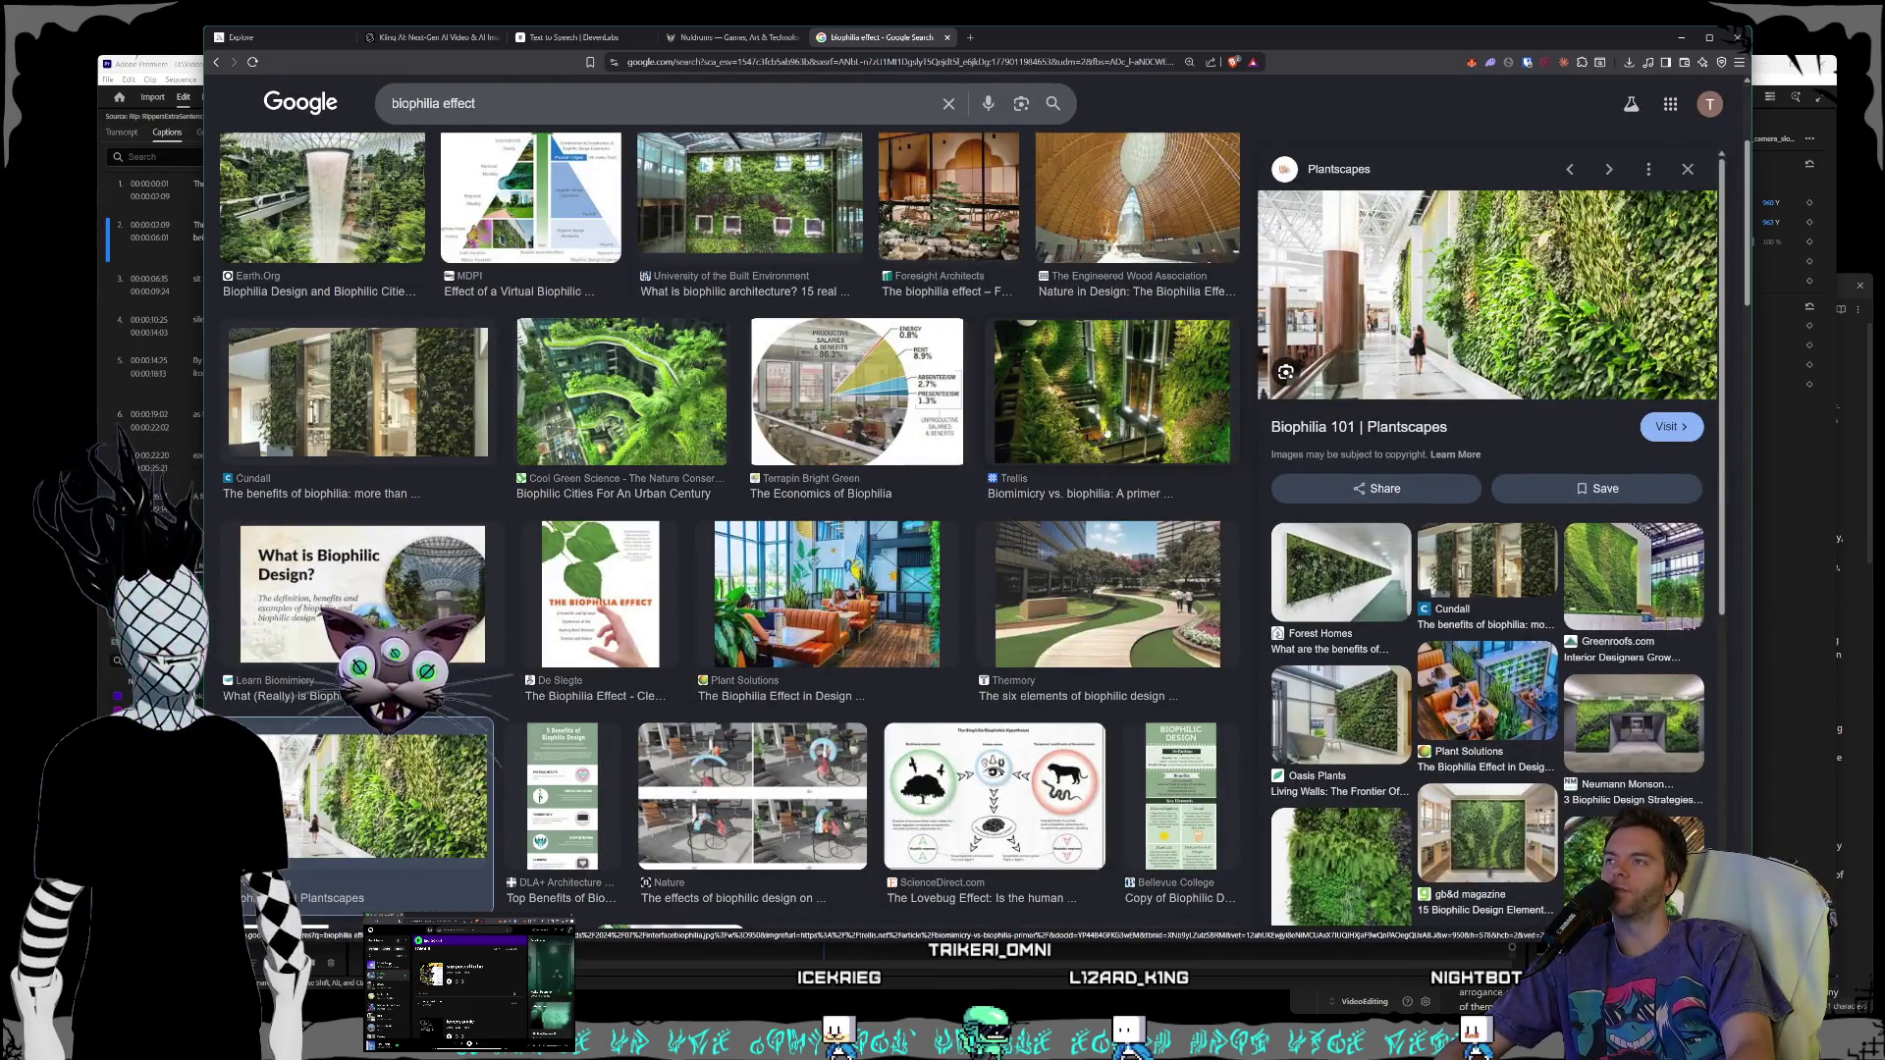
left_click(1108, 430)
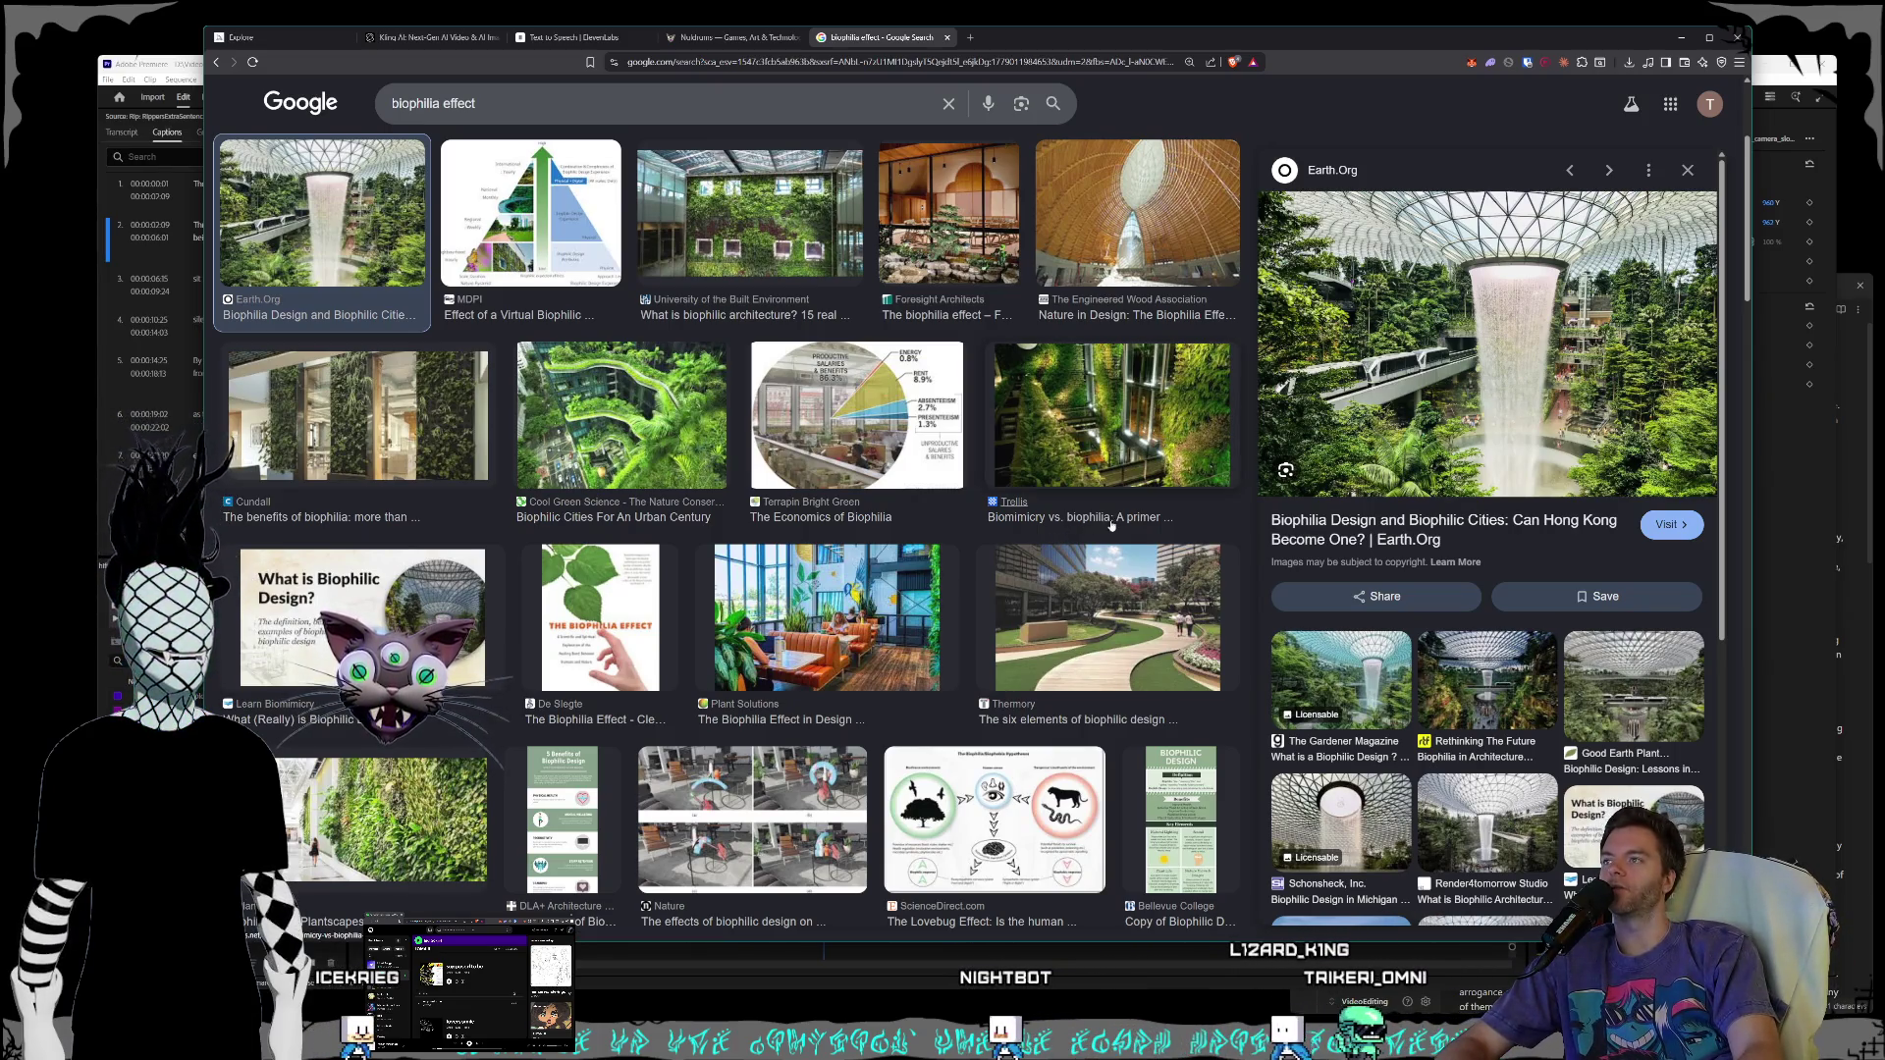
scroll(1130, 510, "down", 7)
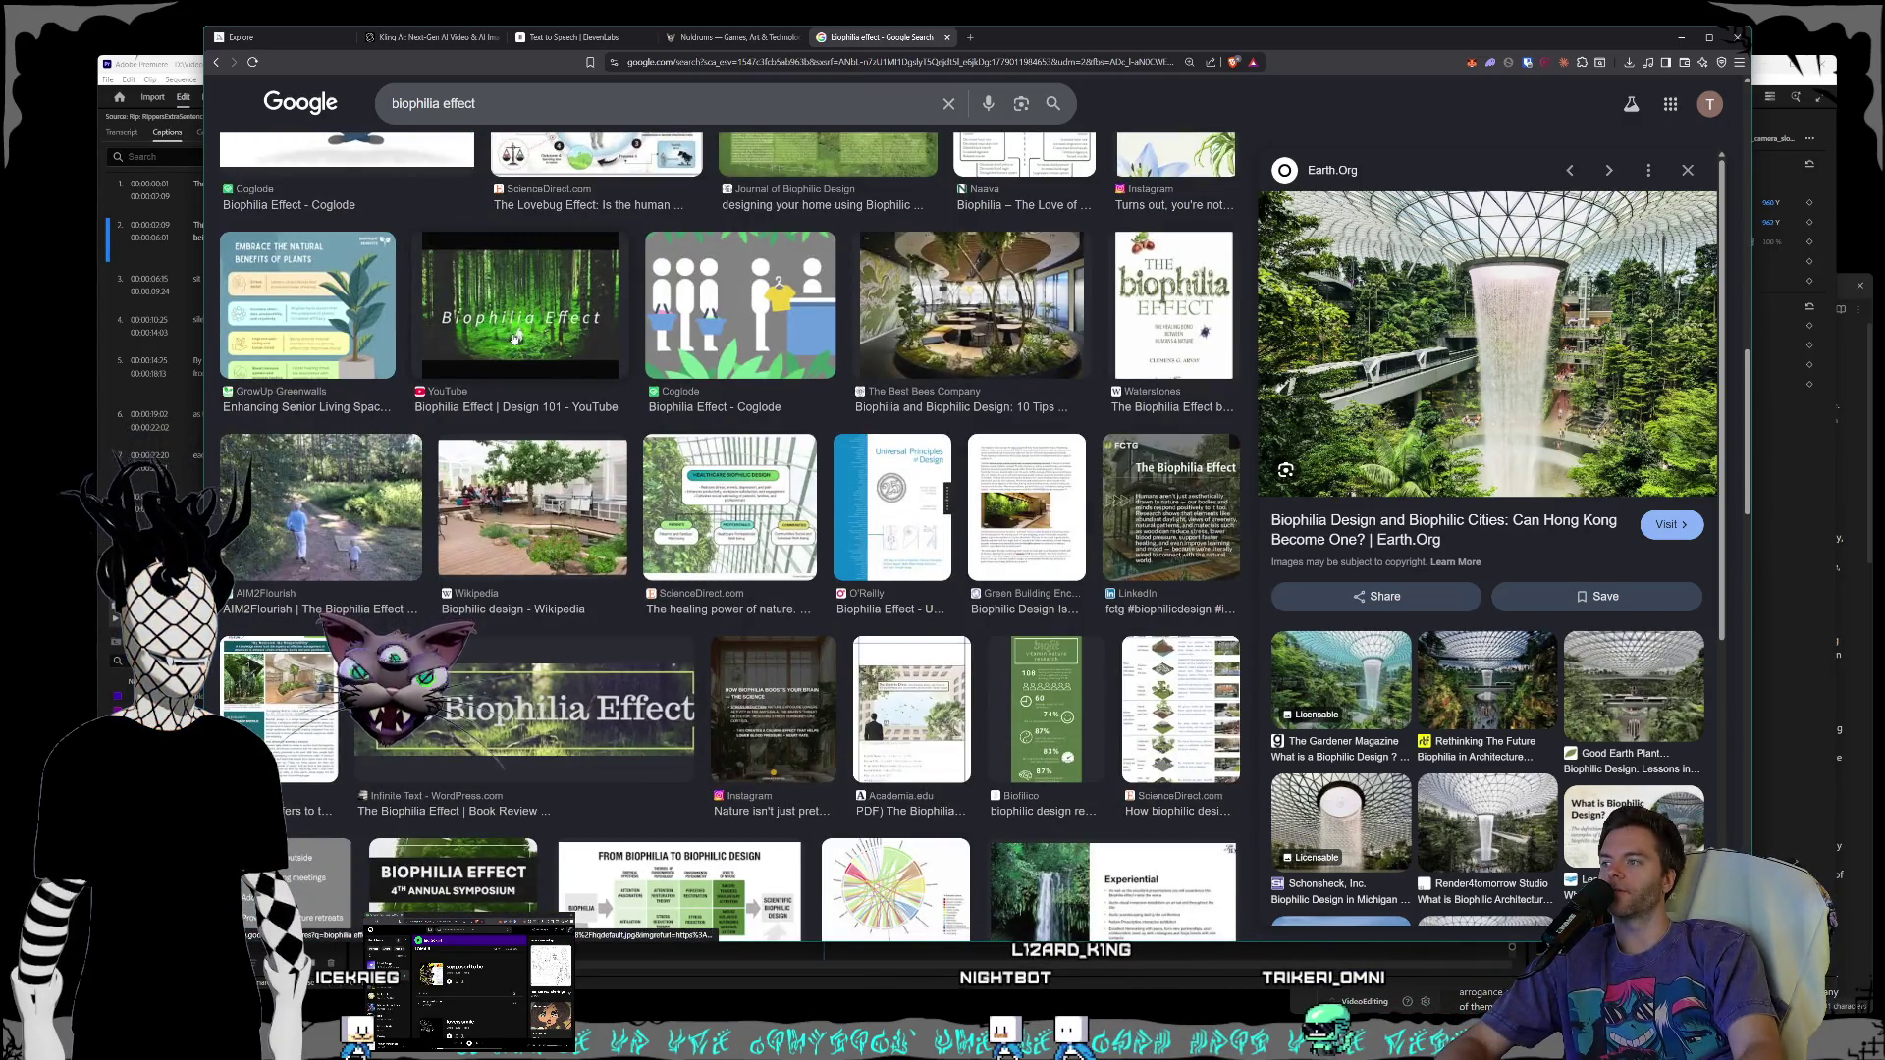
left_click(514, 337)
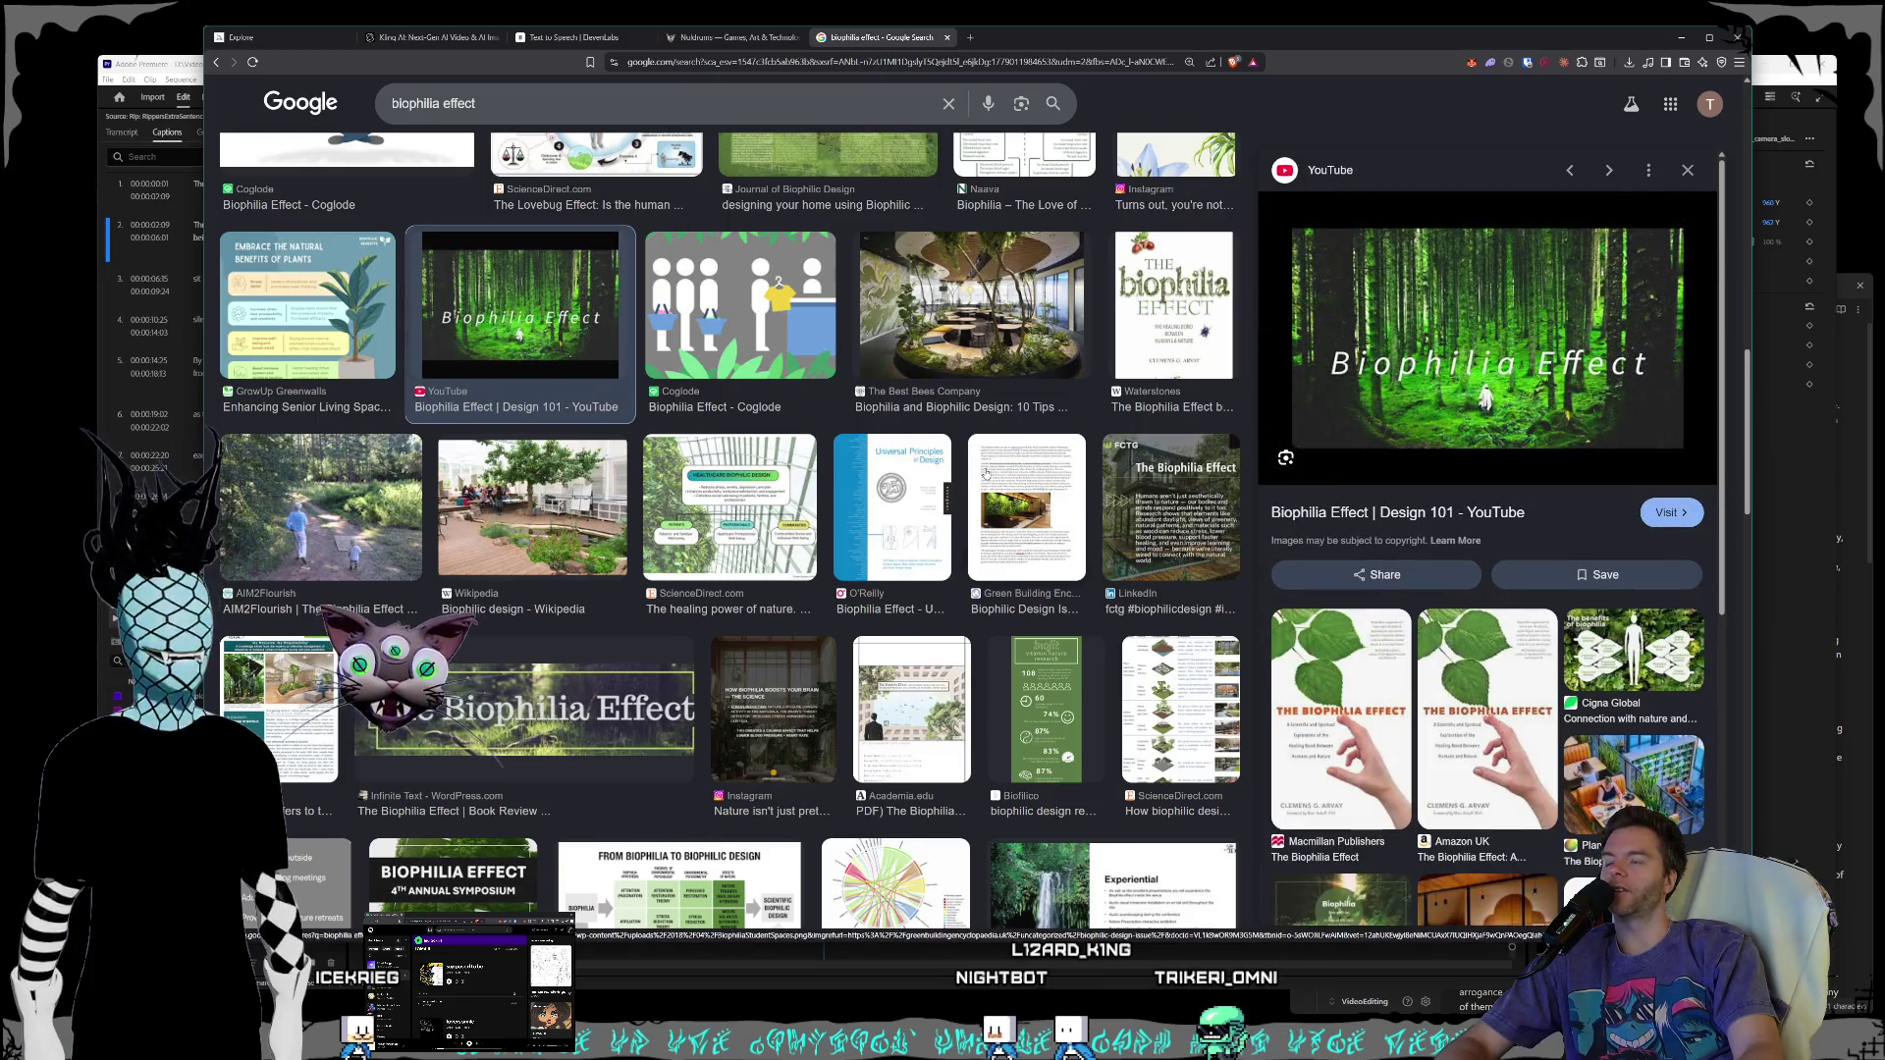
- Browse further down and preview the Thermory biophilic garden and DataDrivenInvestor biophilic interior images
scroll(932, 476, "down", 5)
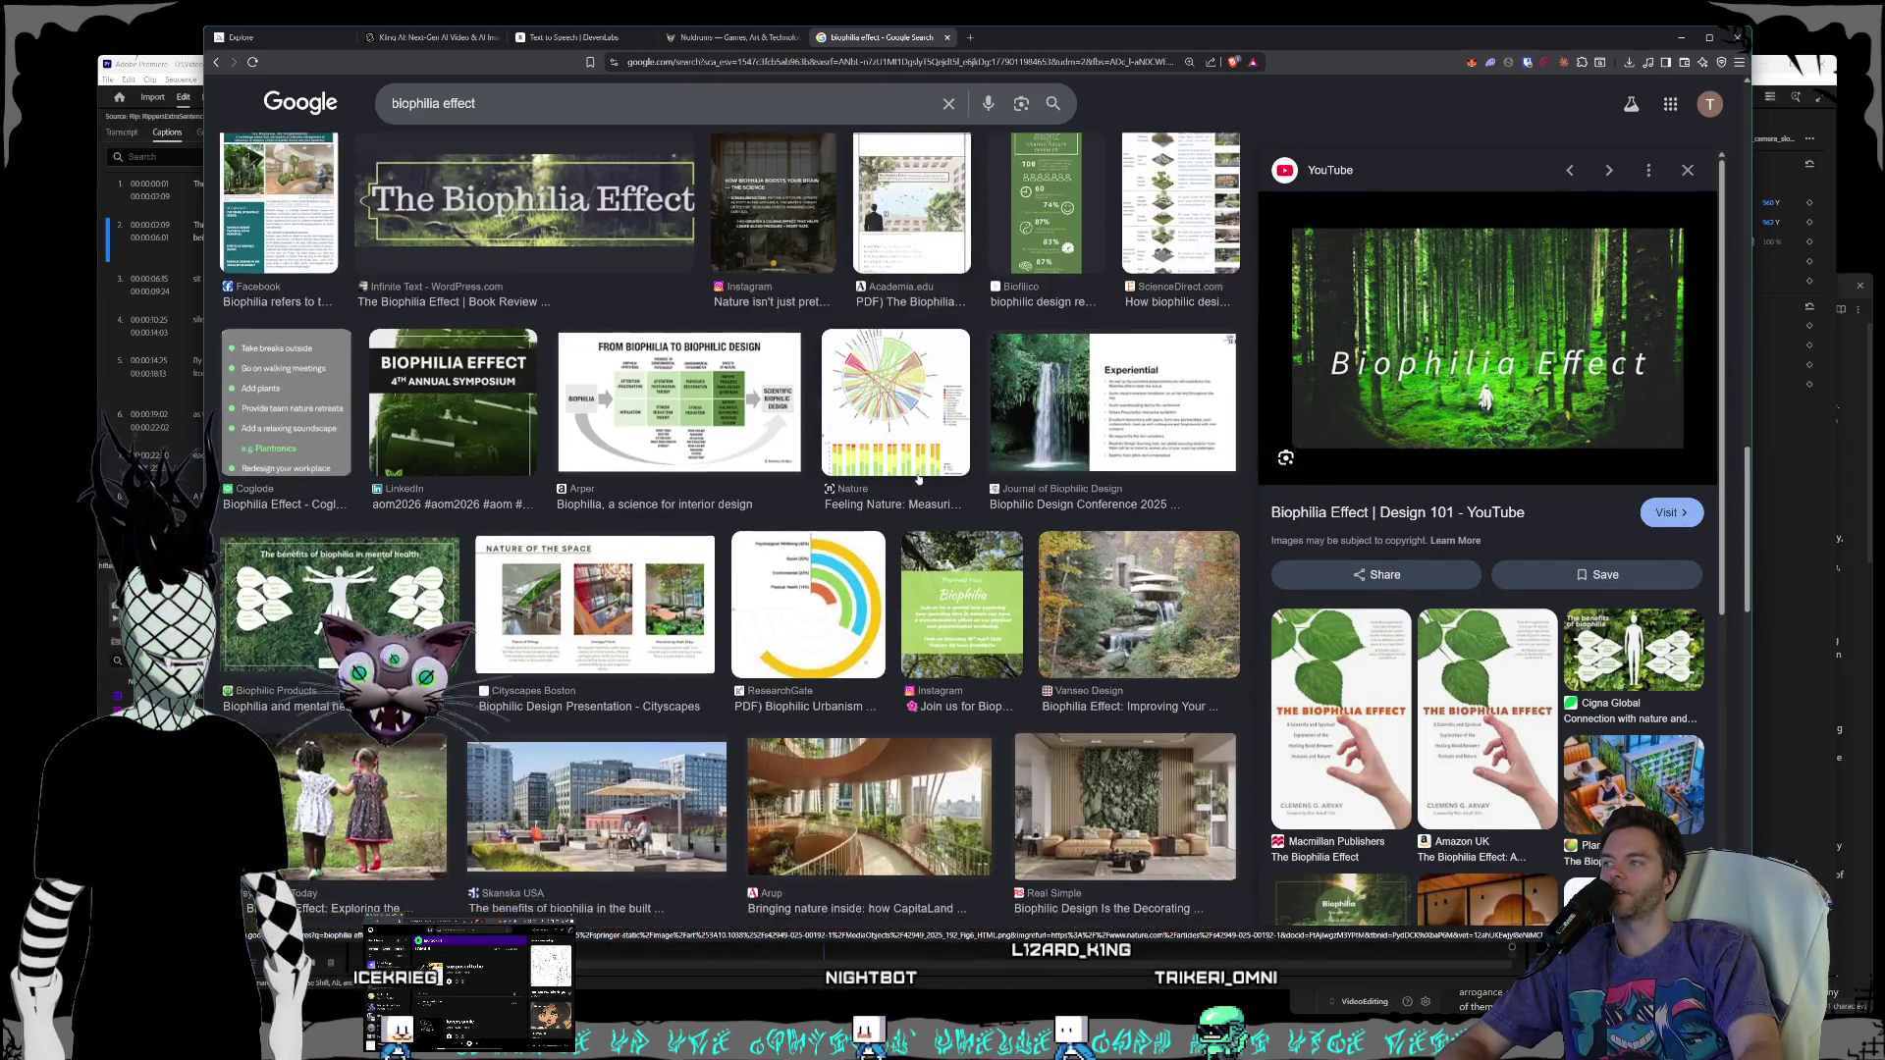
scroll(918, 479, "down", 10)
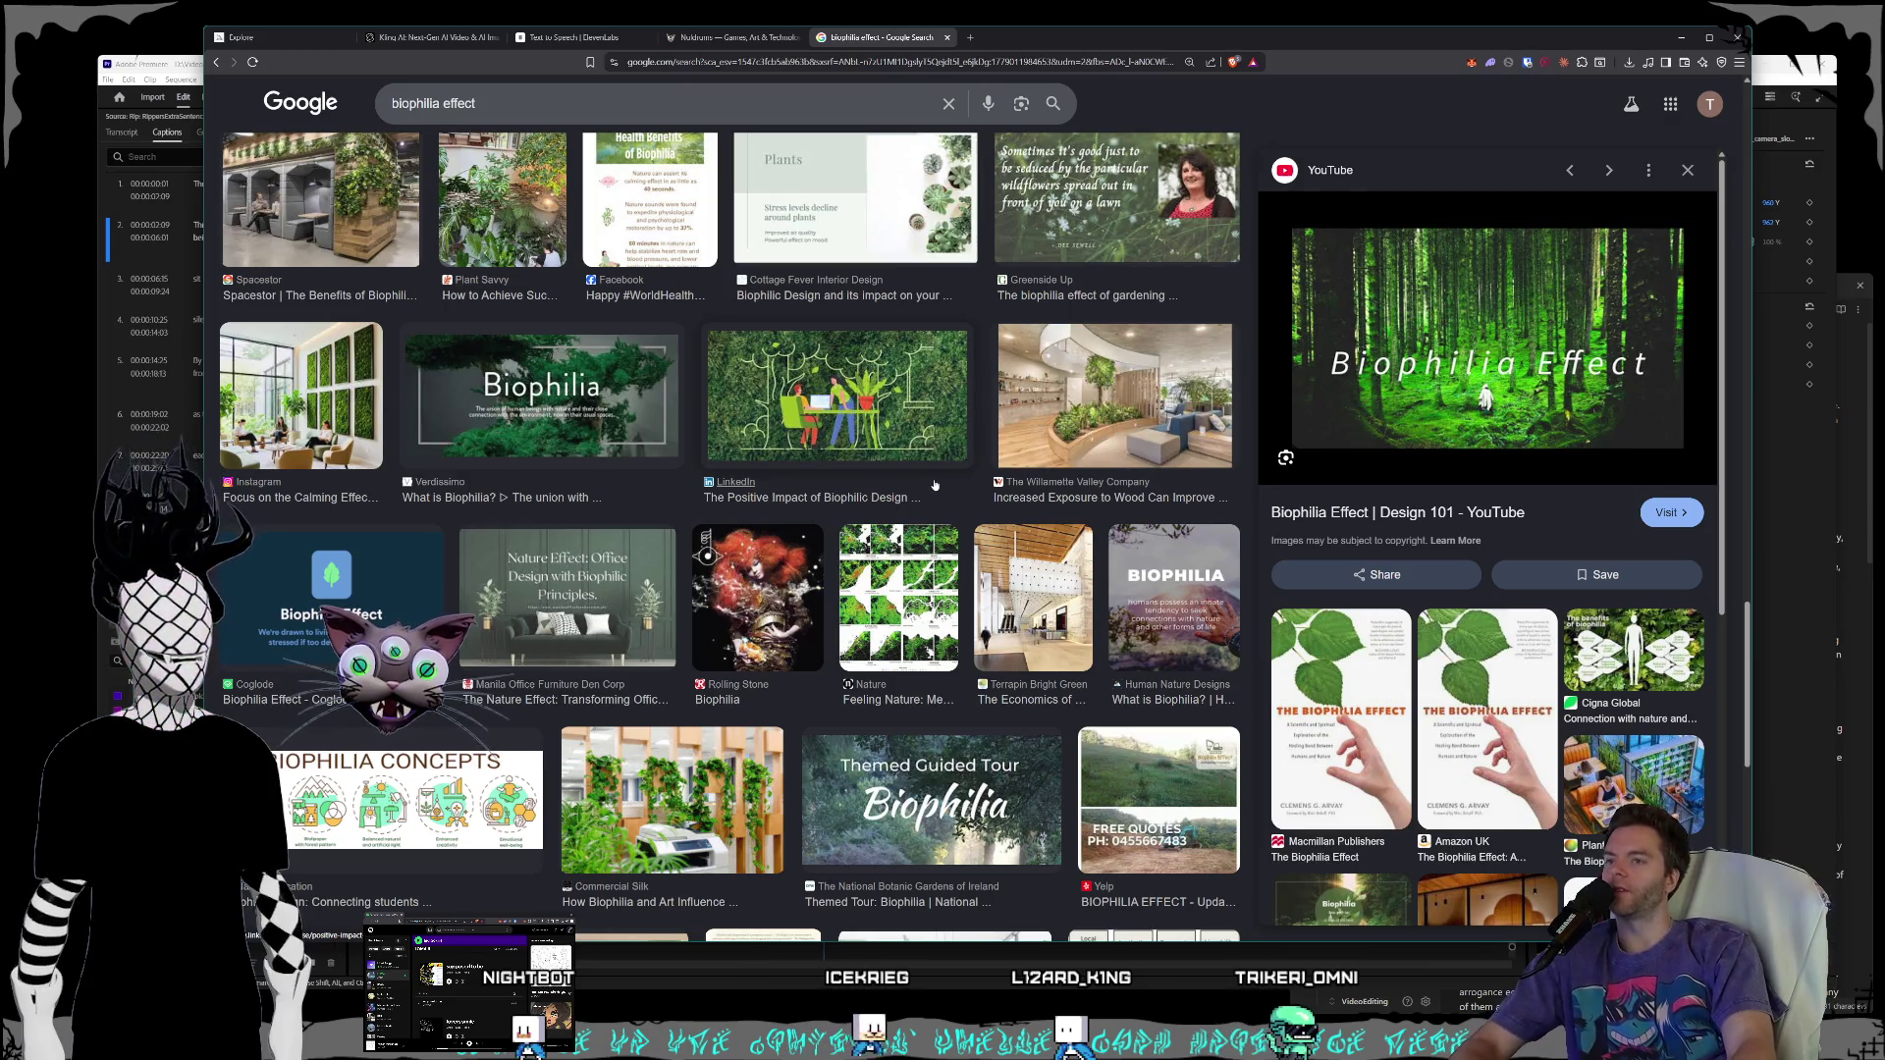
scroll(1010, 450, "down", 2)
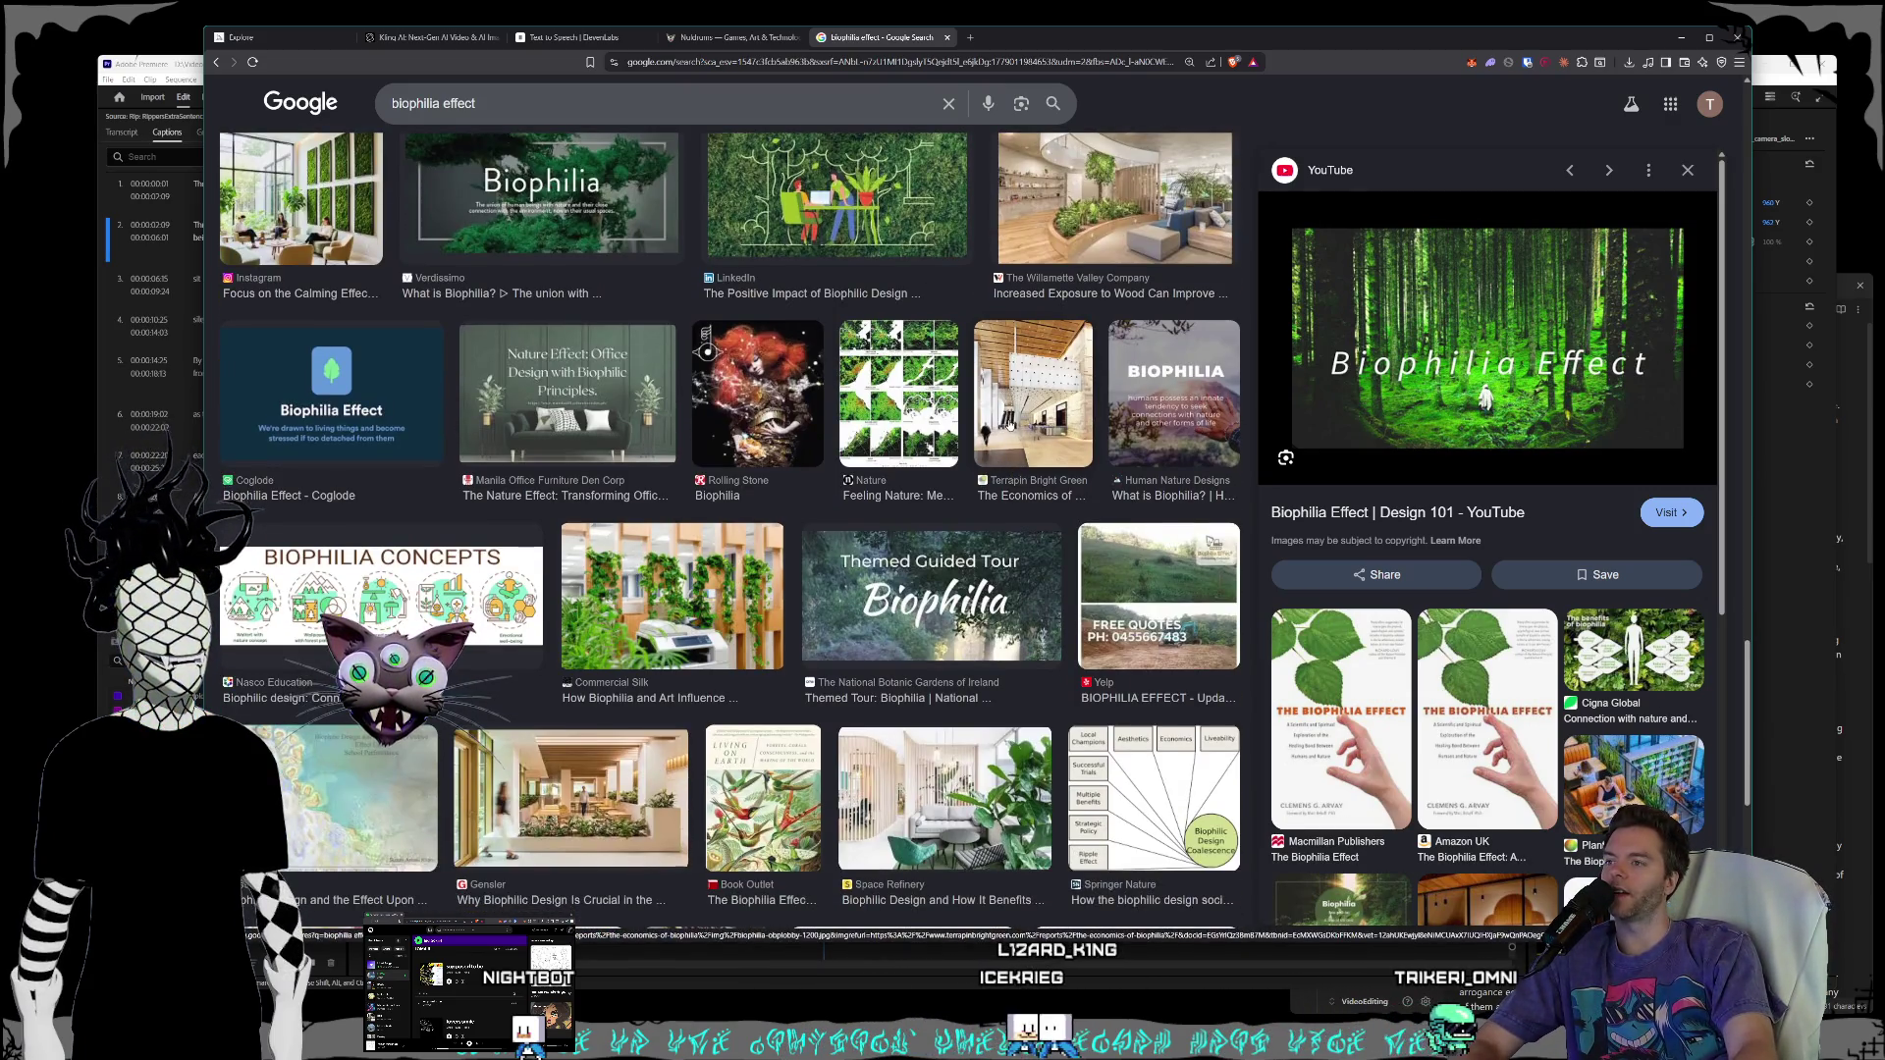
scroll(1012, 425, "down", 3)
scroll(1010, 425, "down", 7)
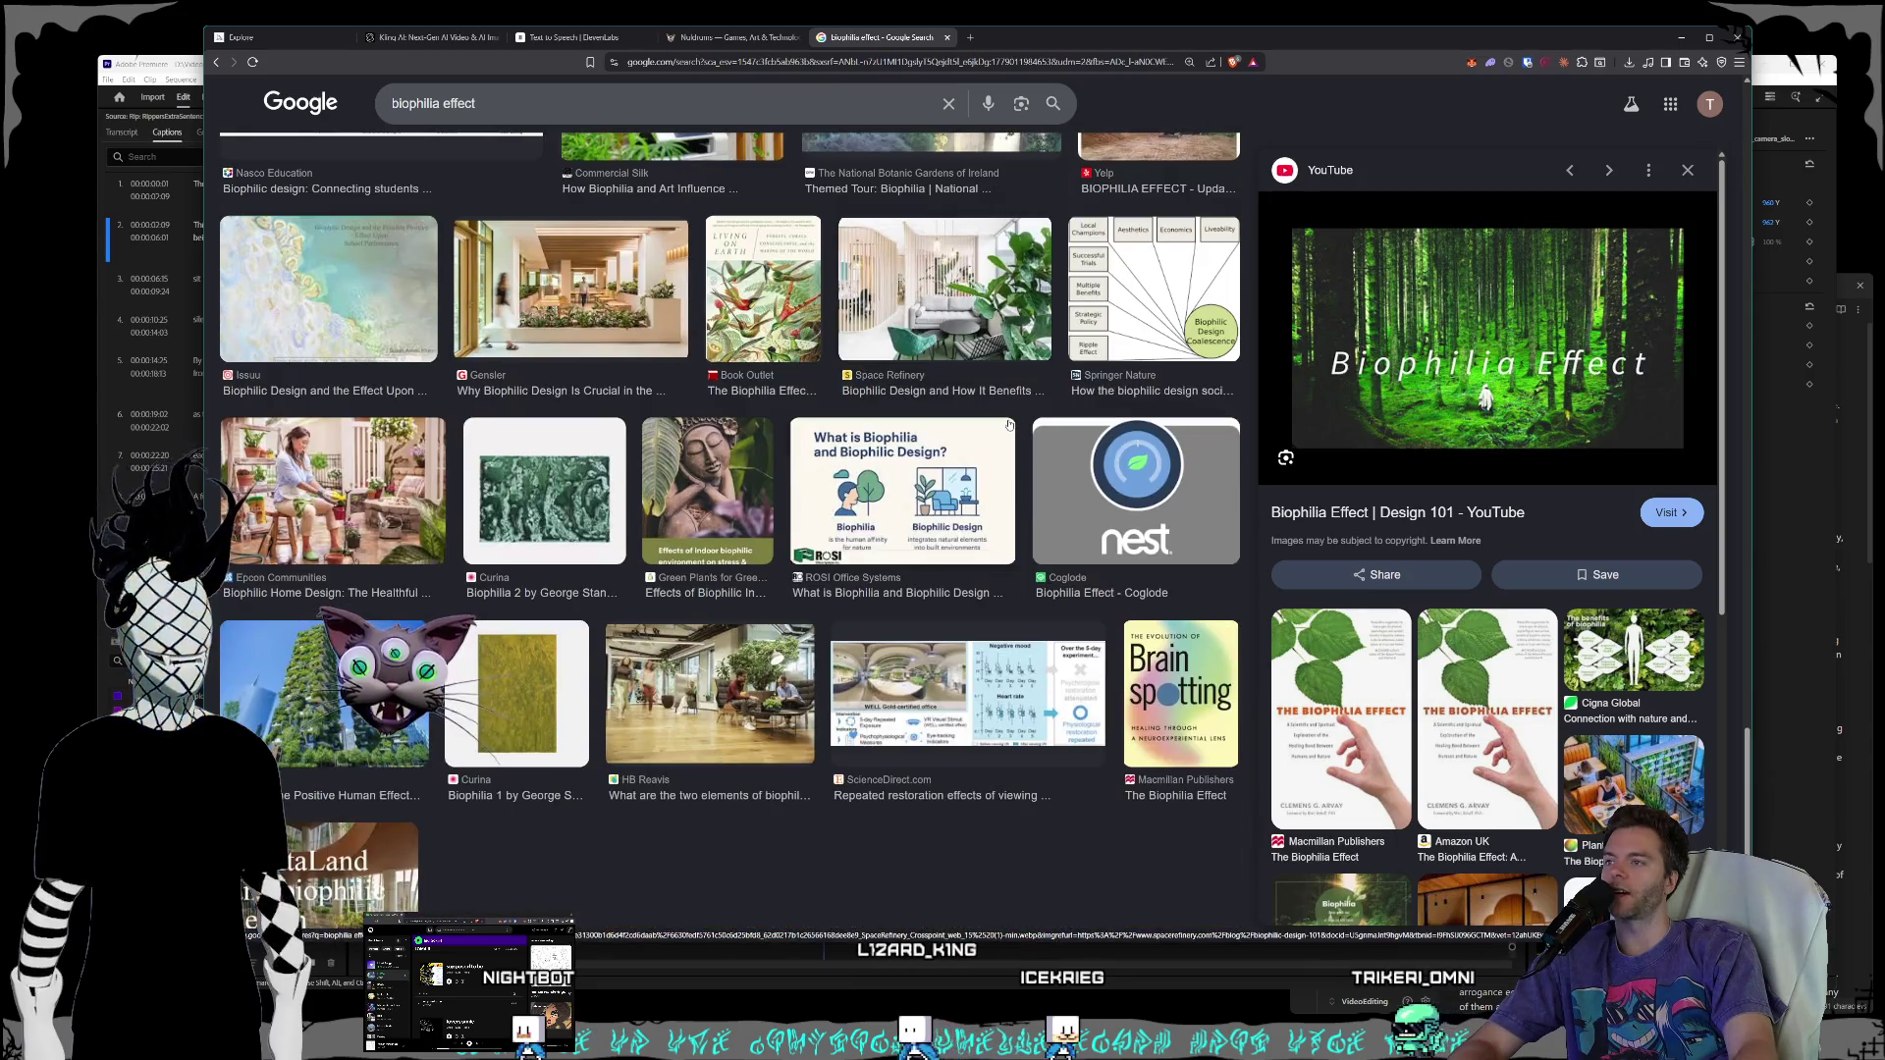
scroll(1008, 422, "down", 8)
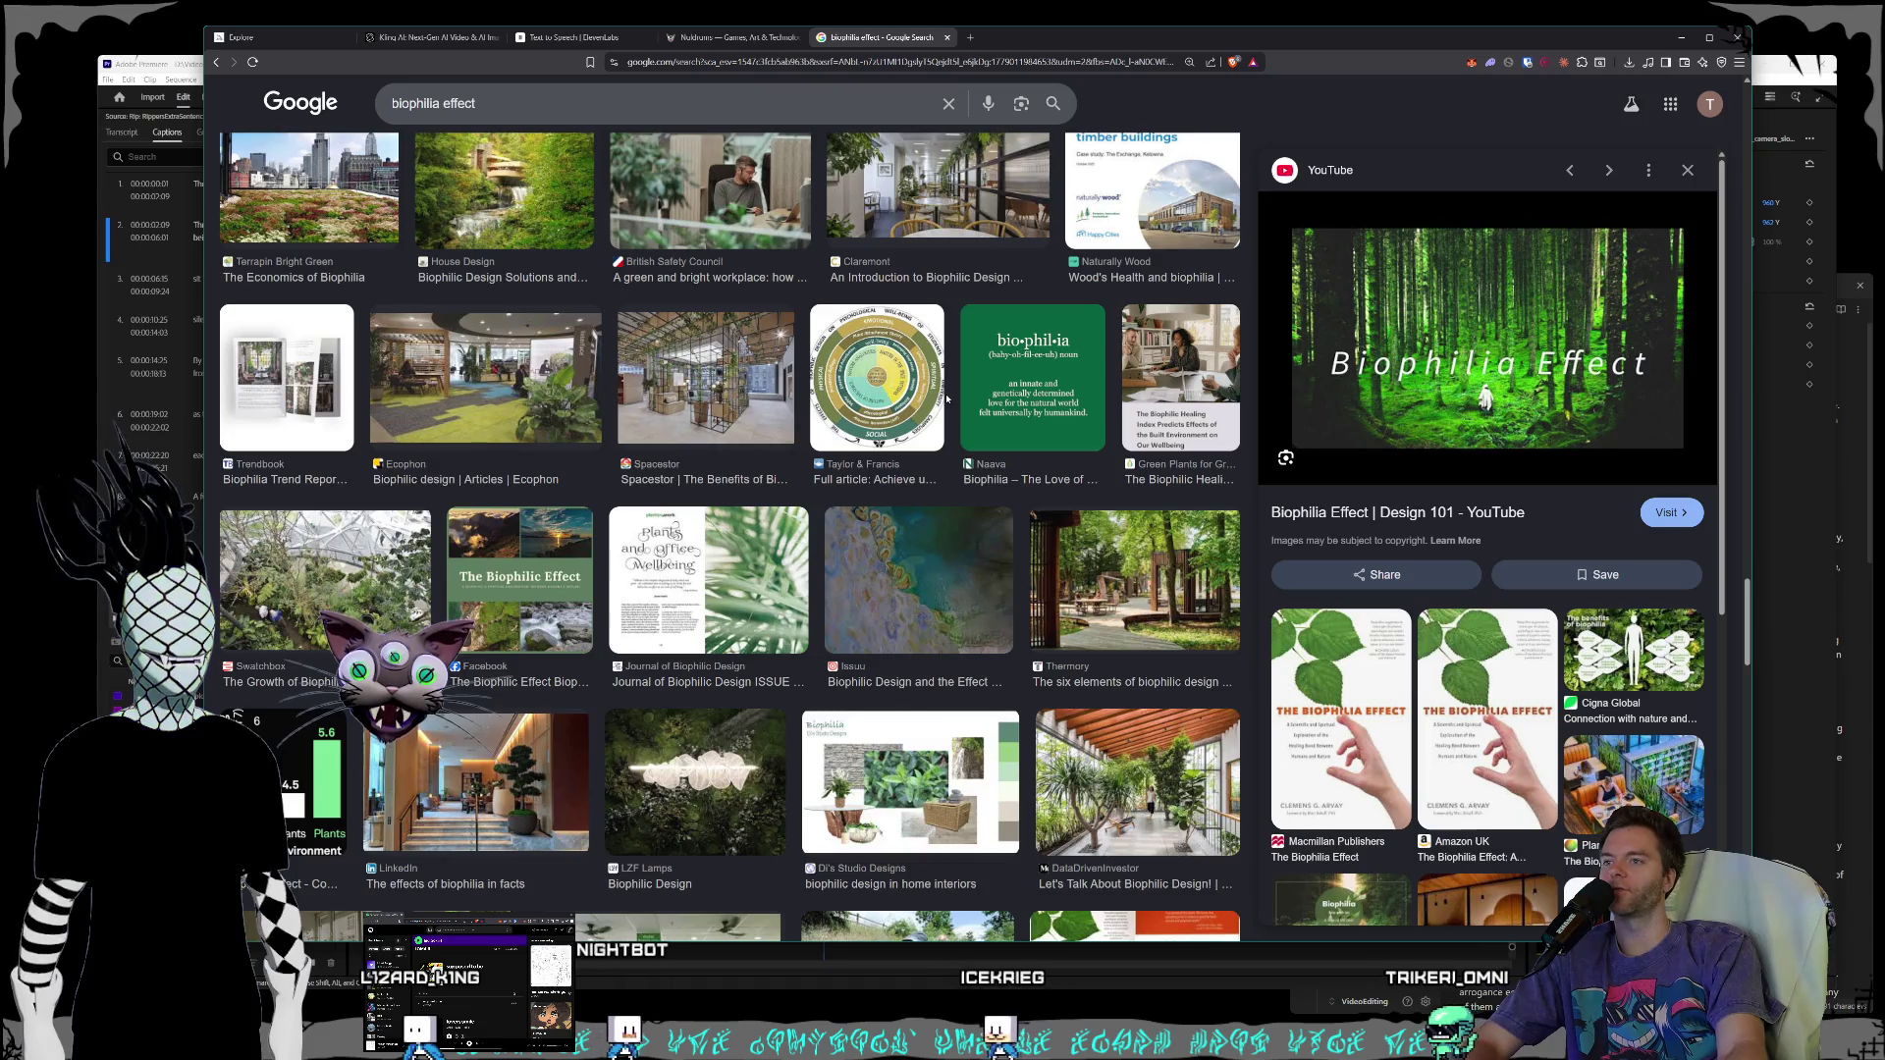
scroll(947, 398, "down", 2)
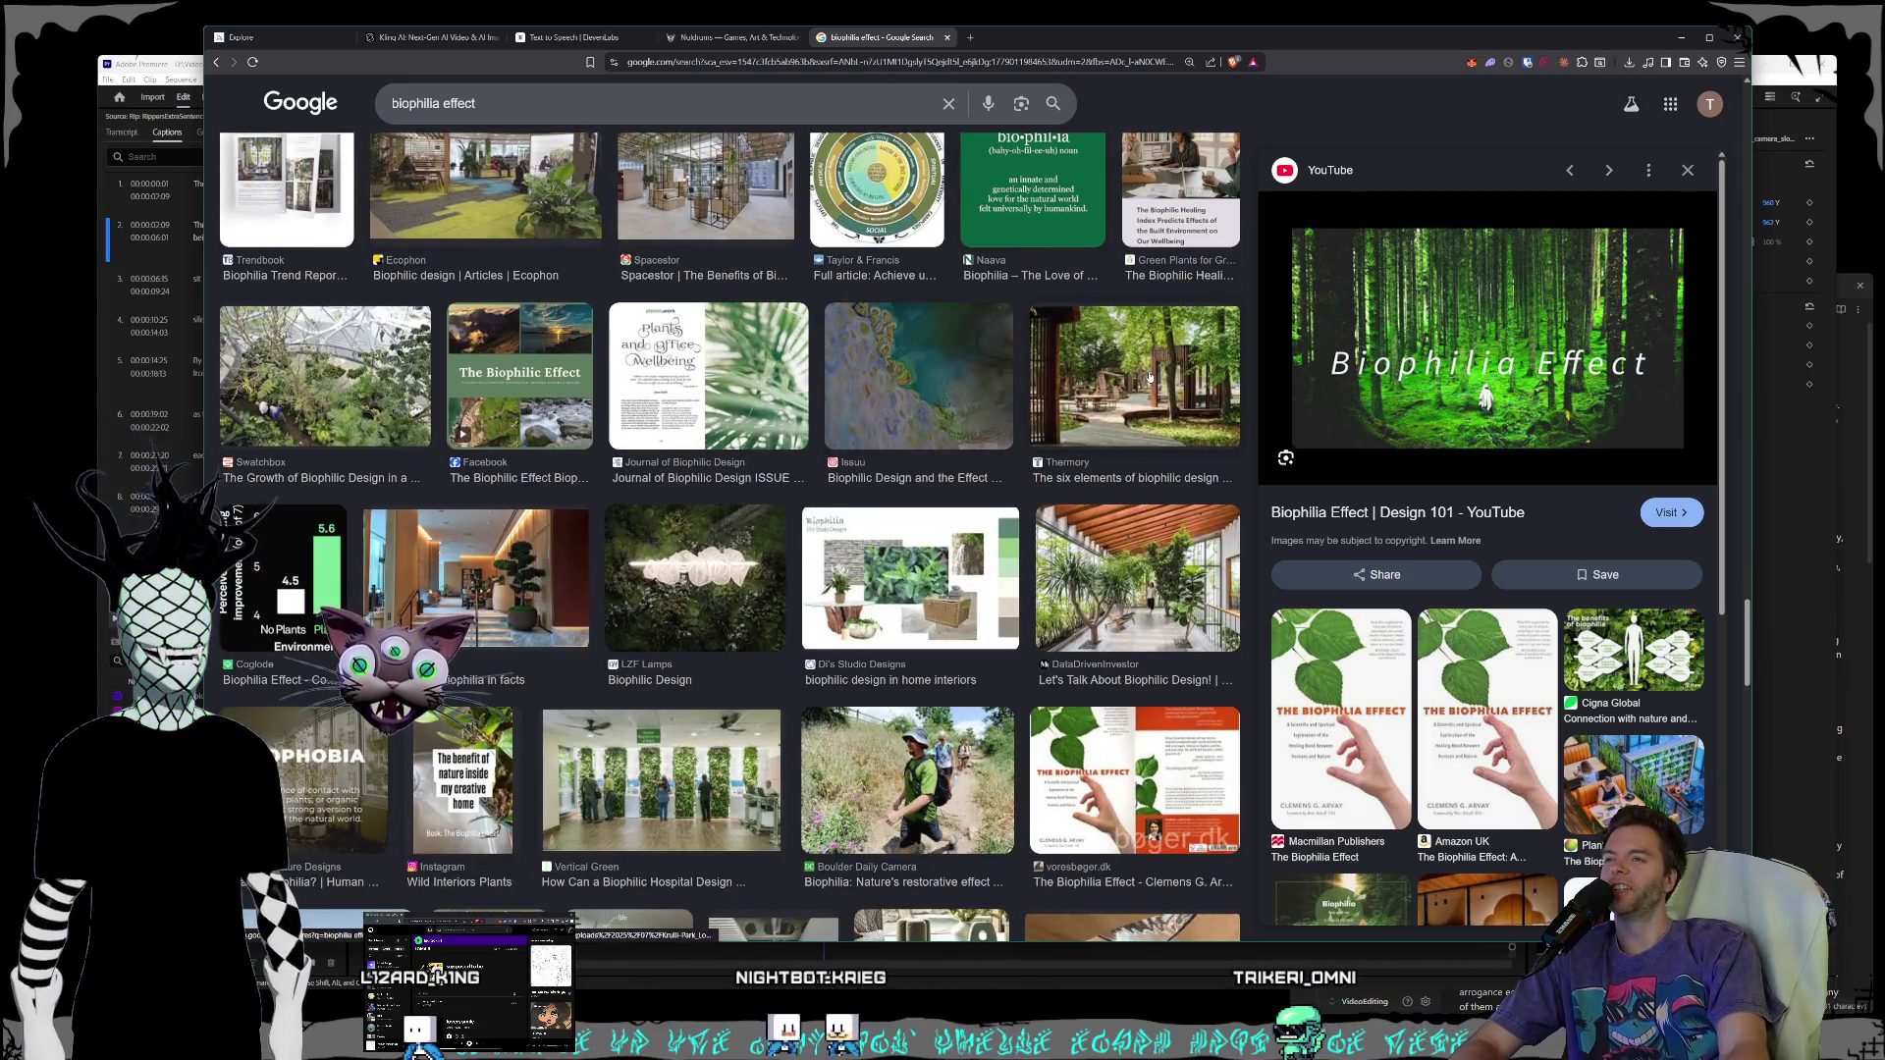
left_click(1150, 376)
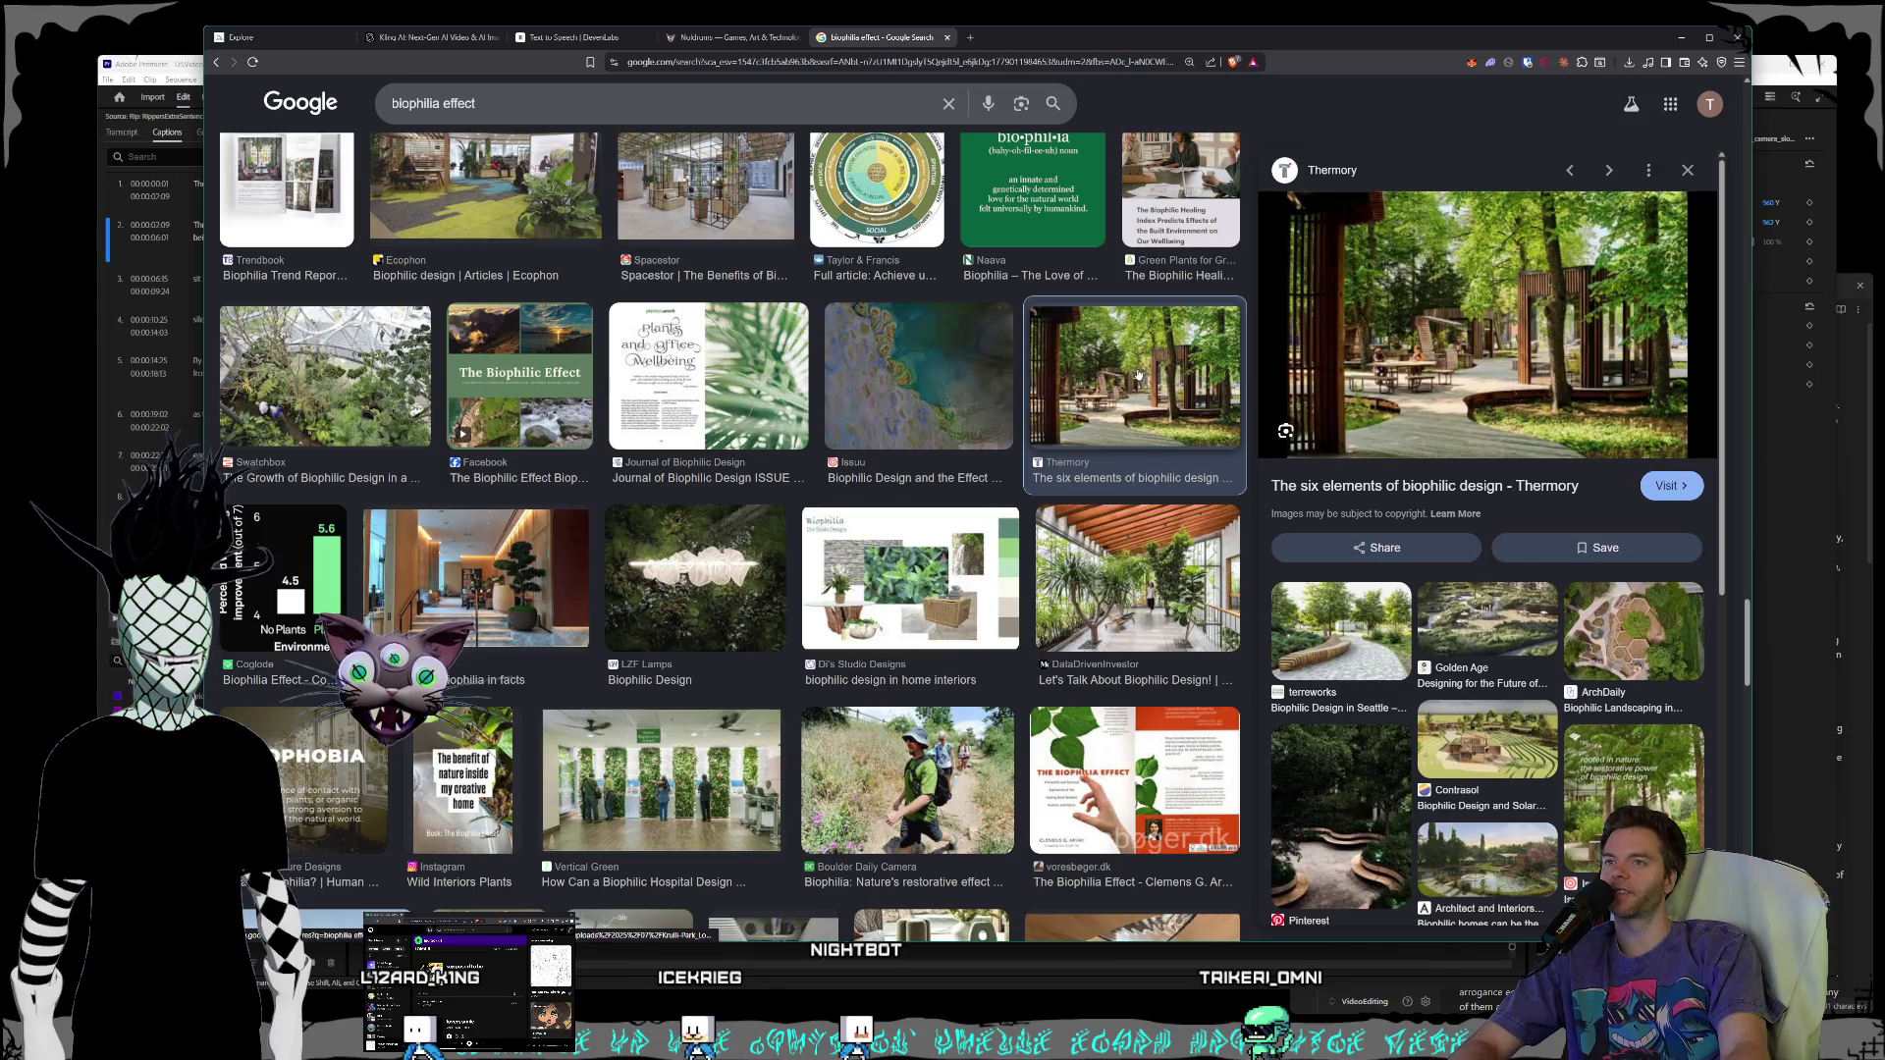
scroll(1164, 368, "down", 2)
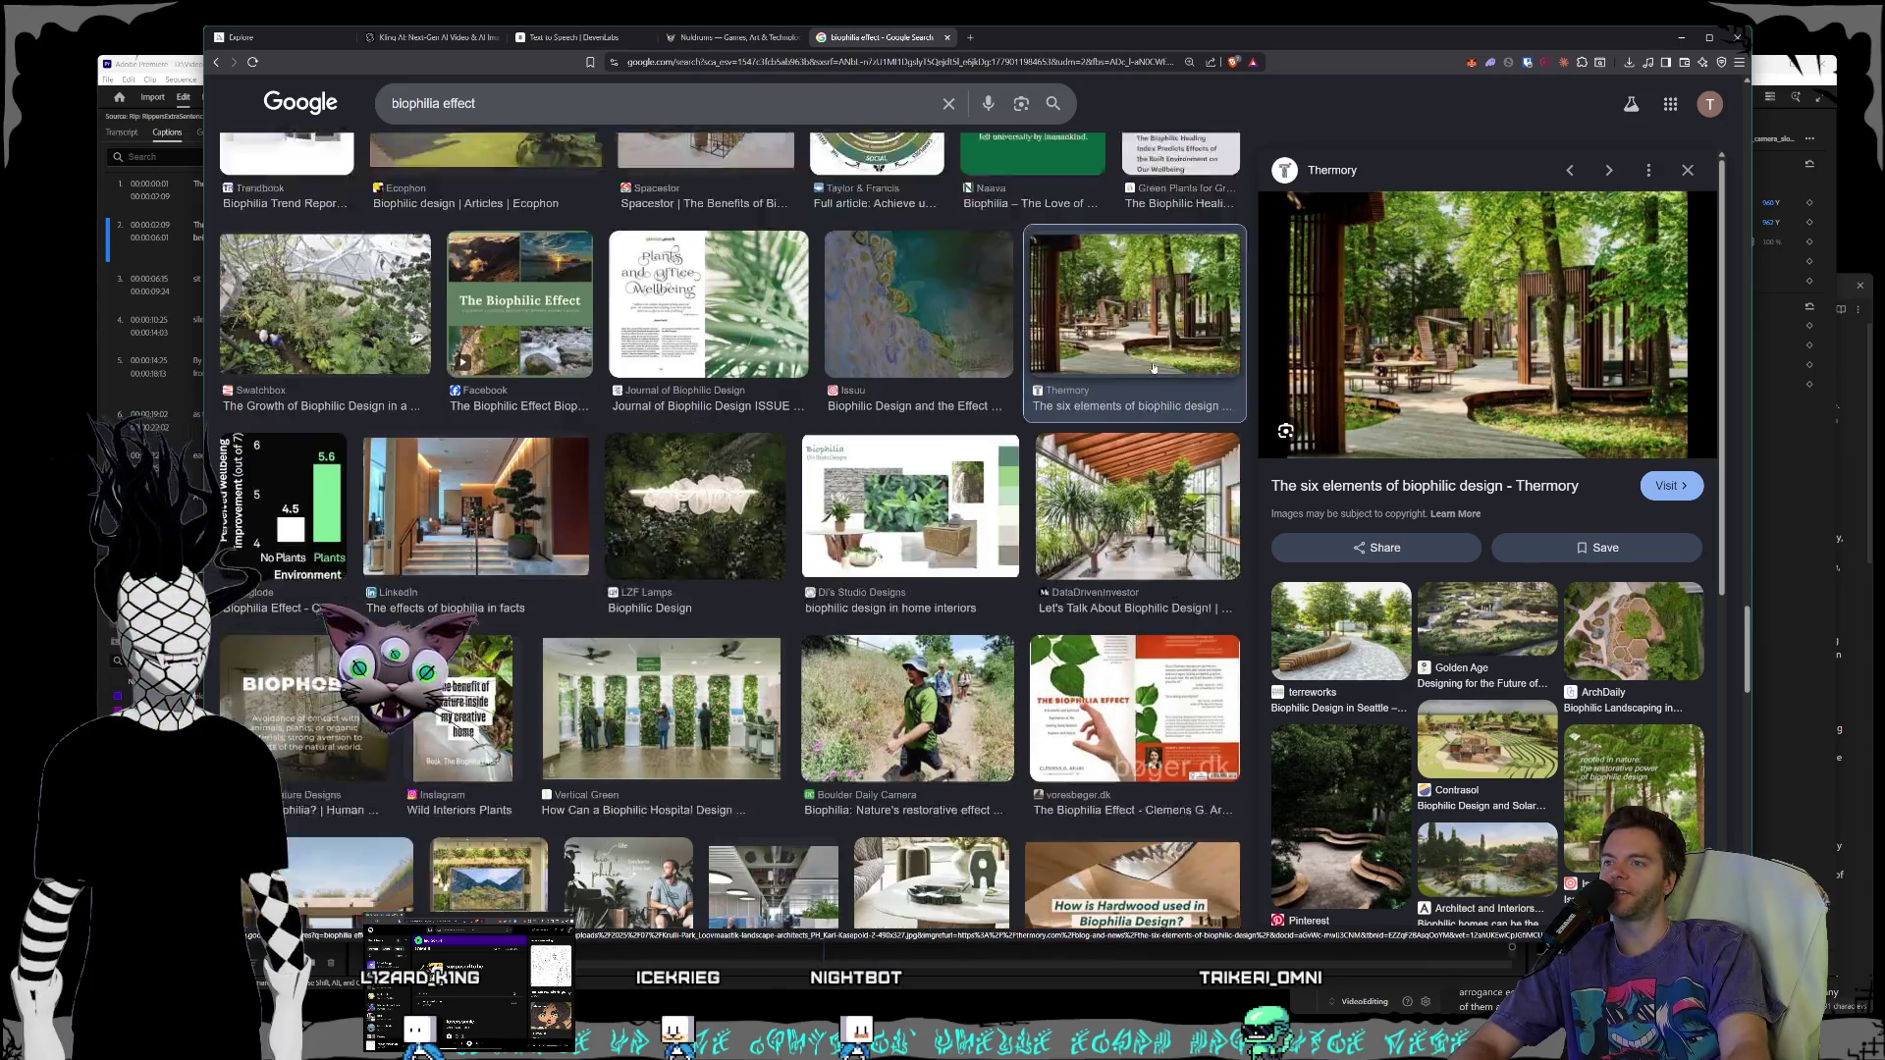
left_click(1154, 368)
scroll(1154, 368, "down", 4)
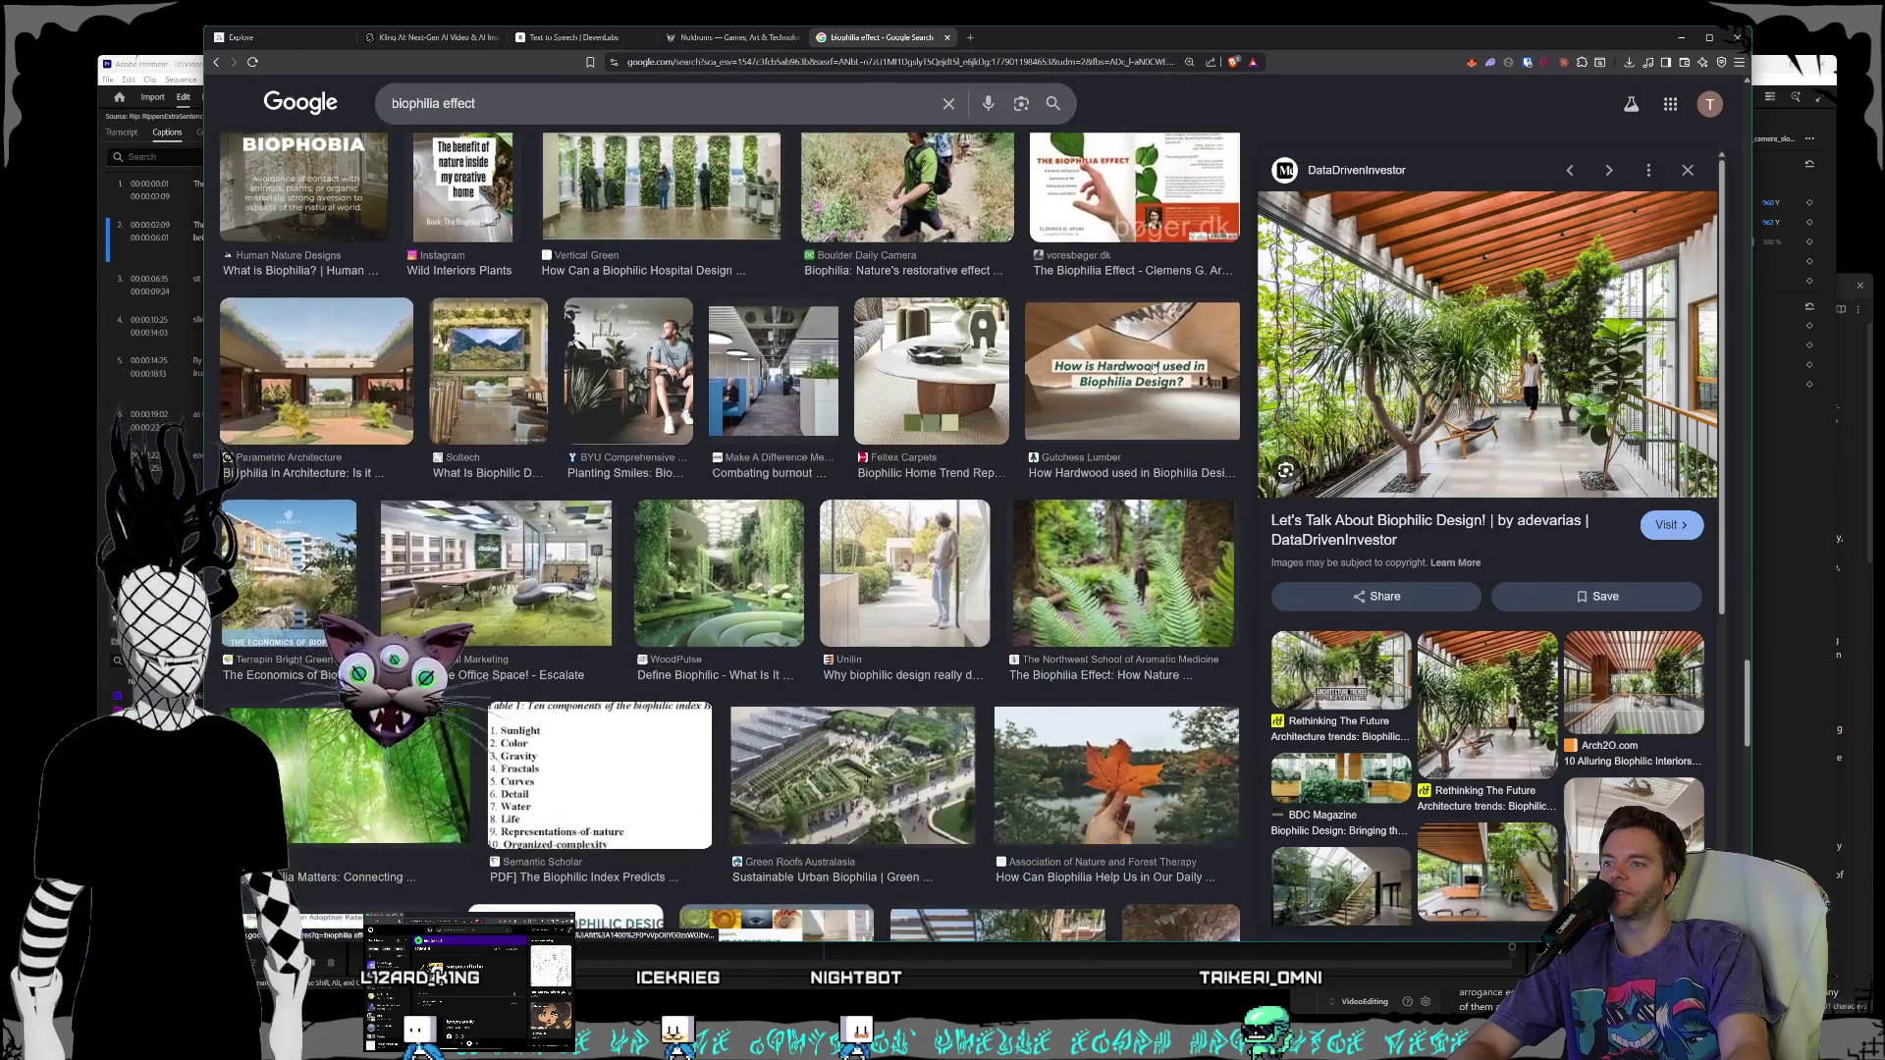
scroll(1141, 365, "down", 1)
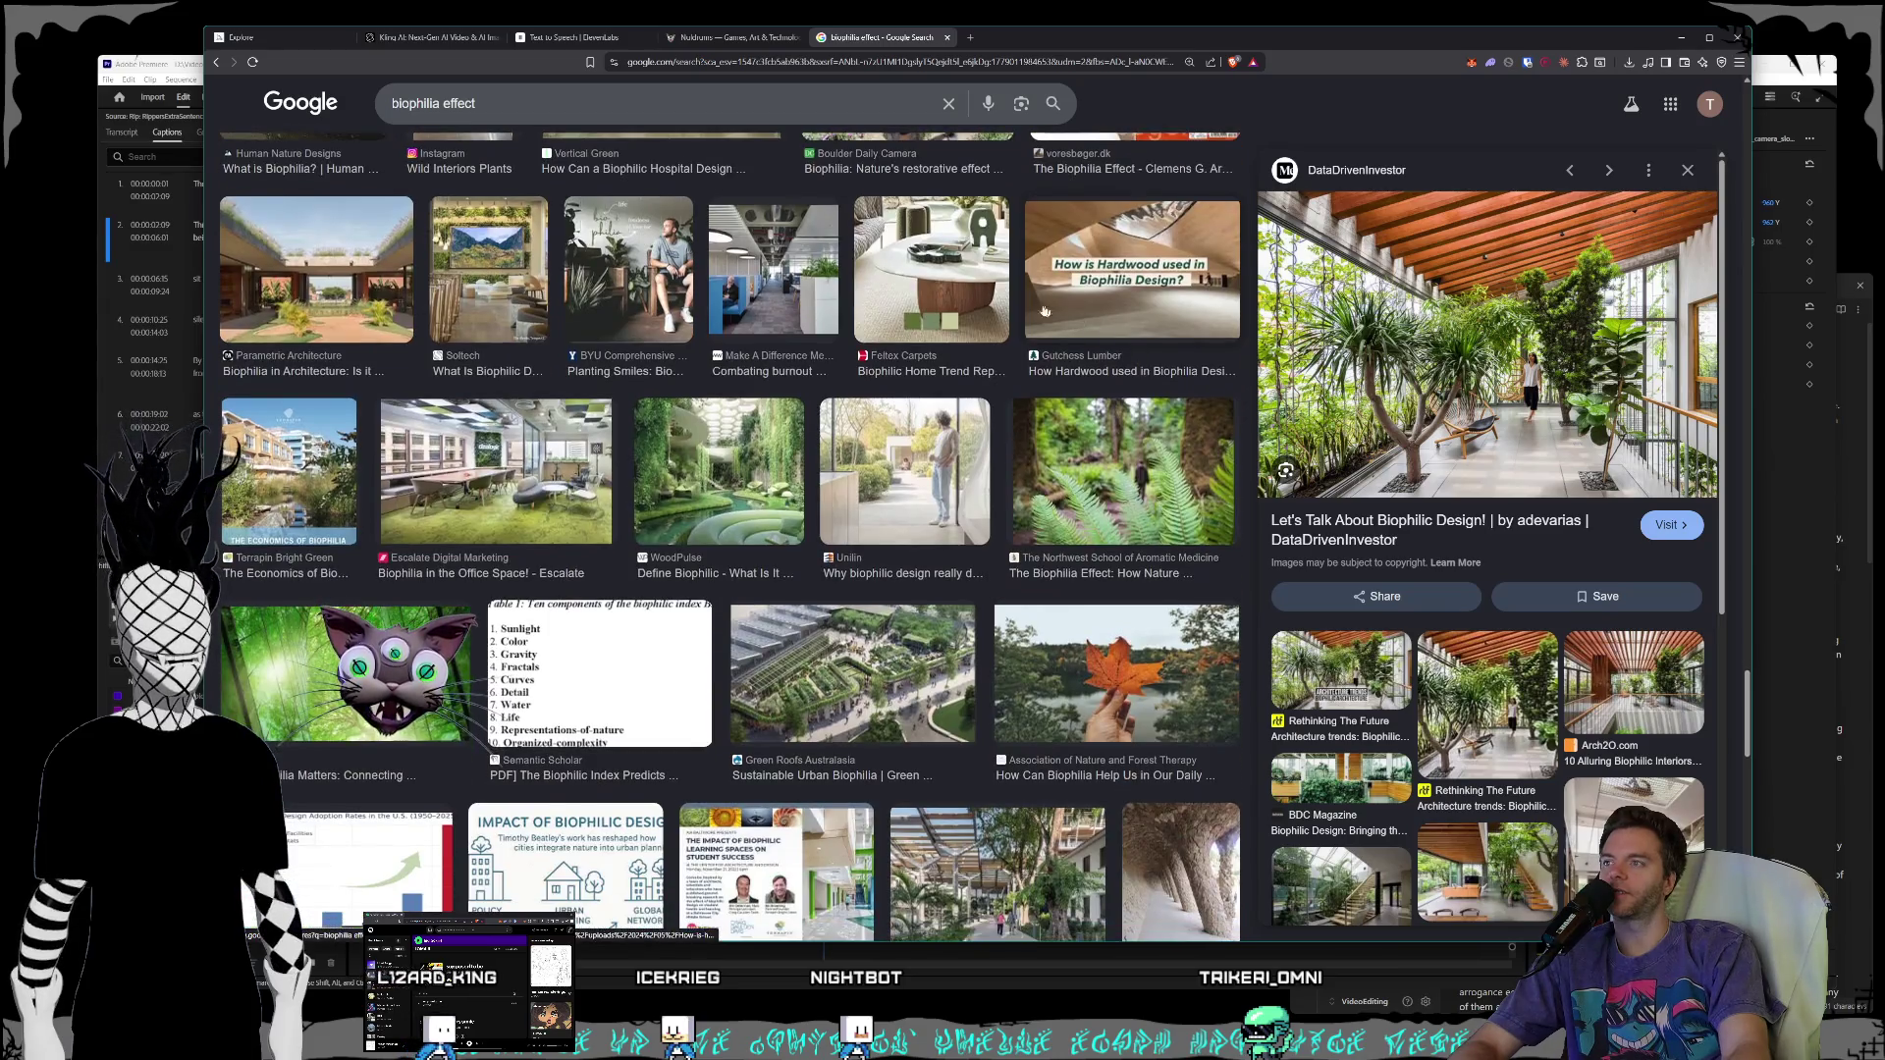
left_click(942, 61)
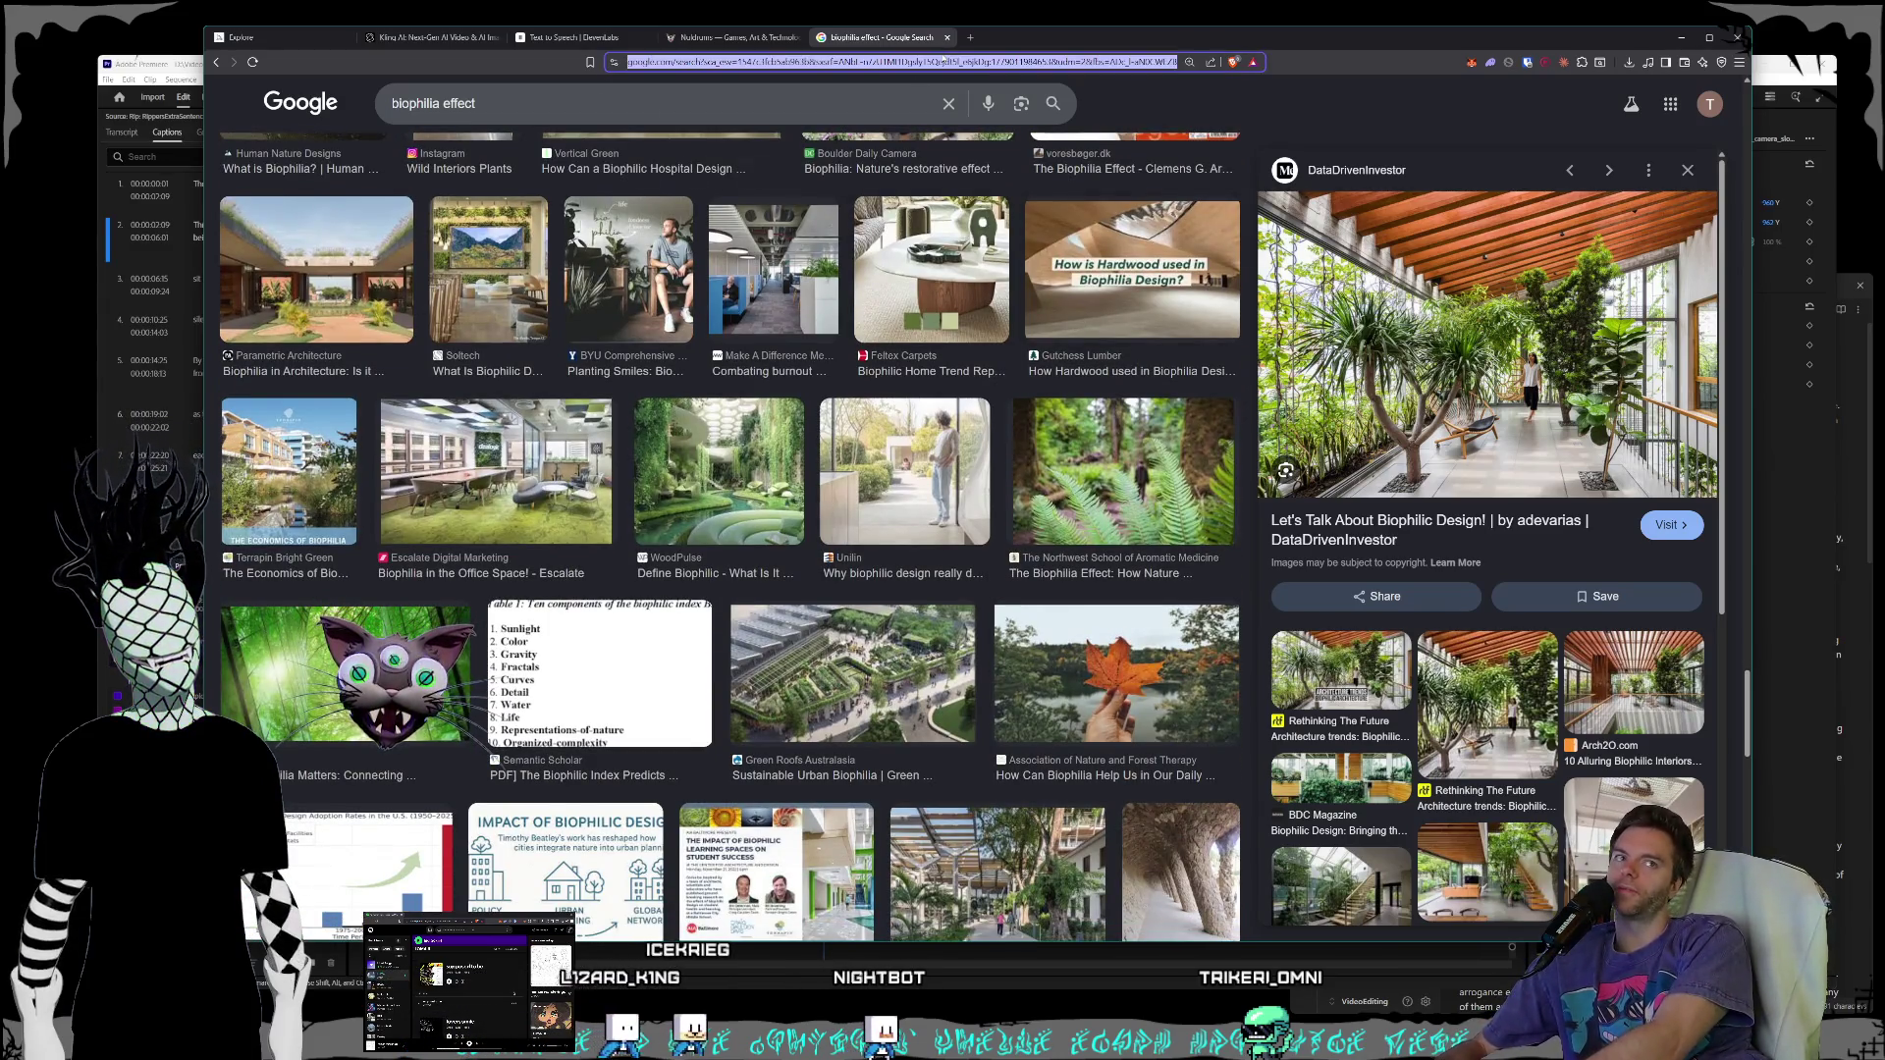
- Search the web for 'terrafab' and open the official terafab.ai site
type("terraf")
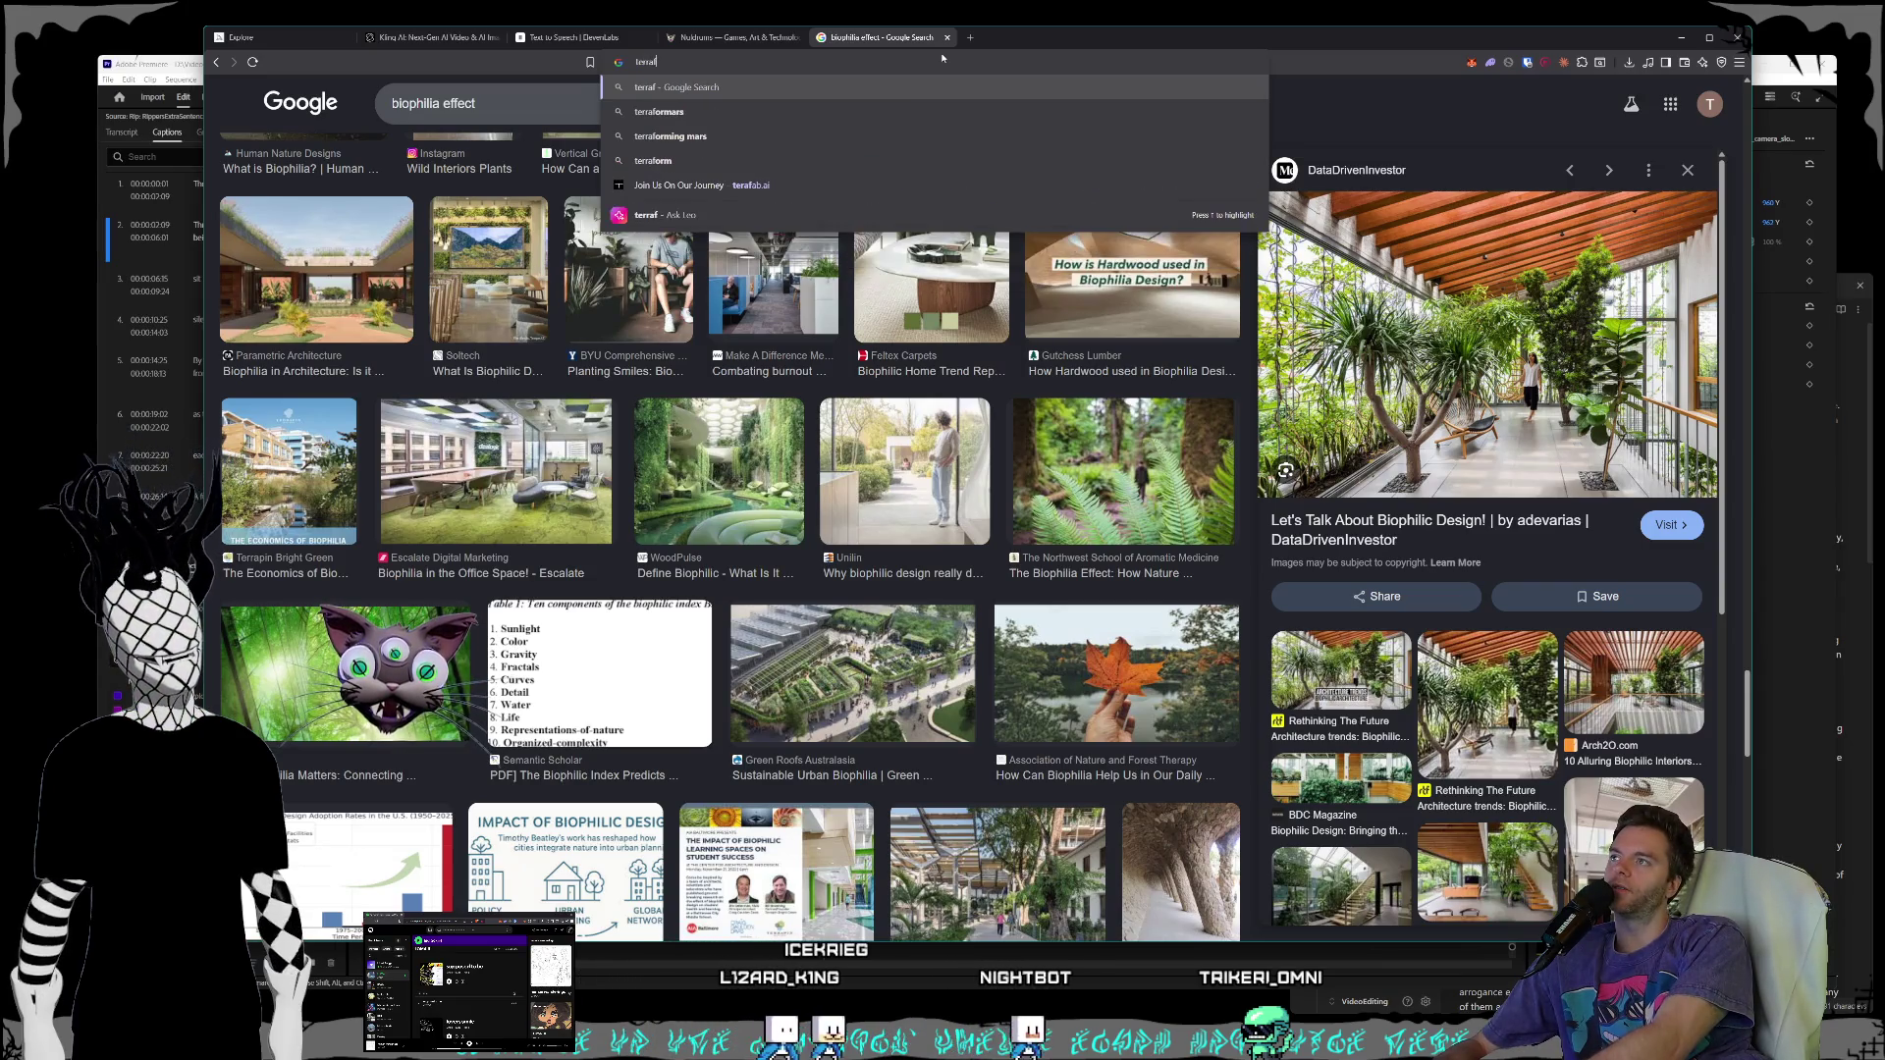
type("ab")
key("Return")
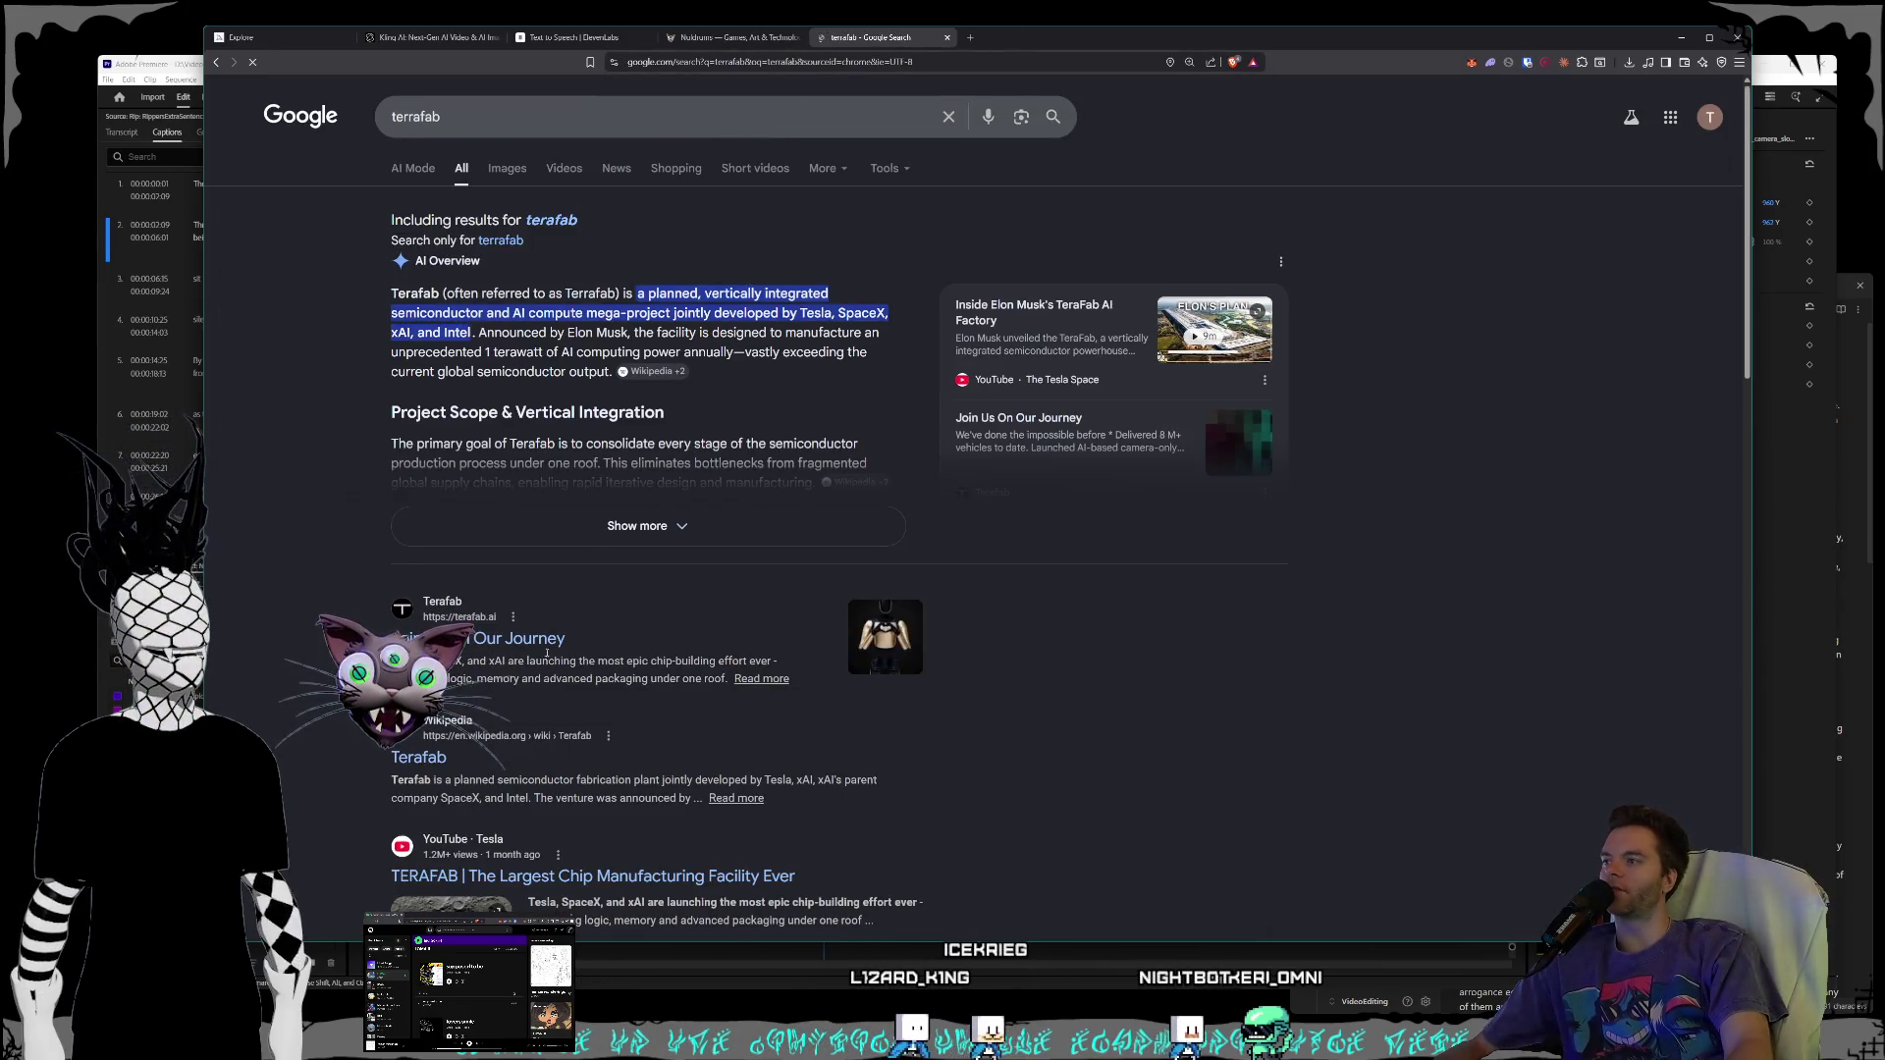
left_click(586, 649)
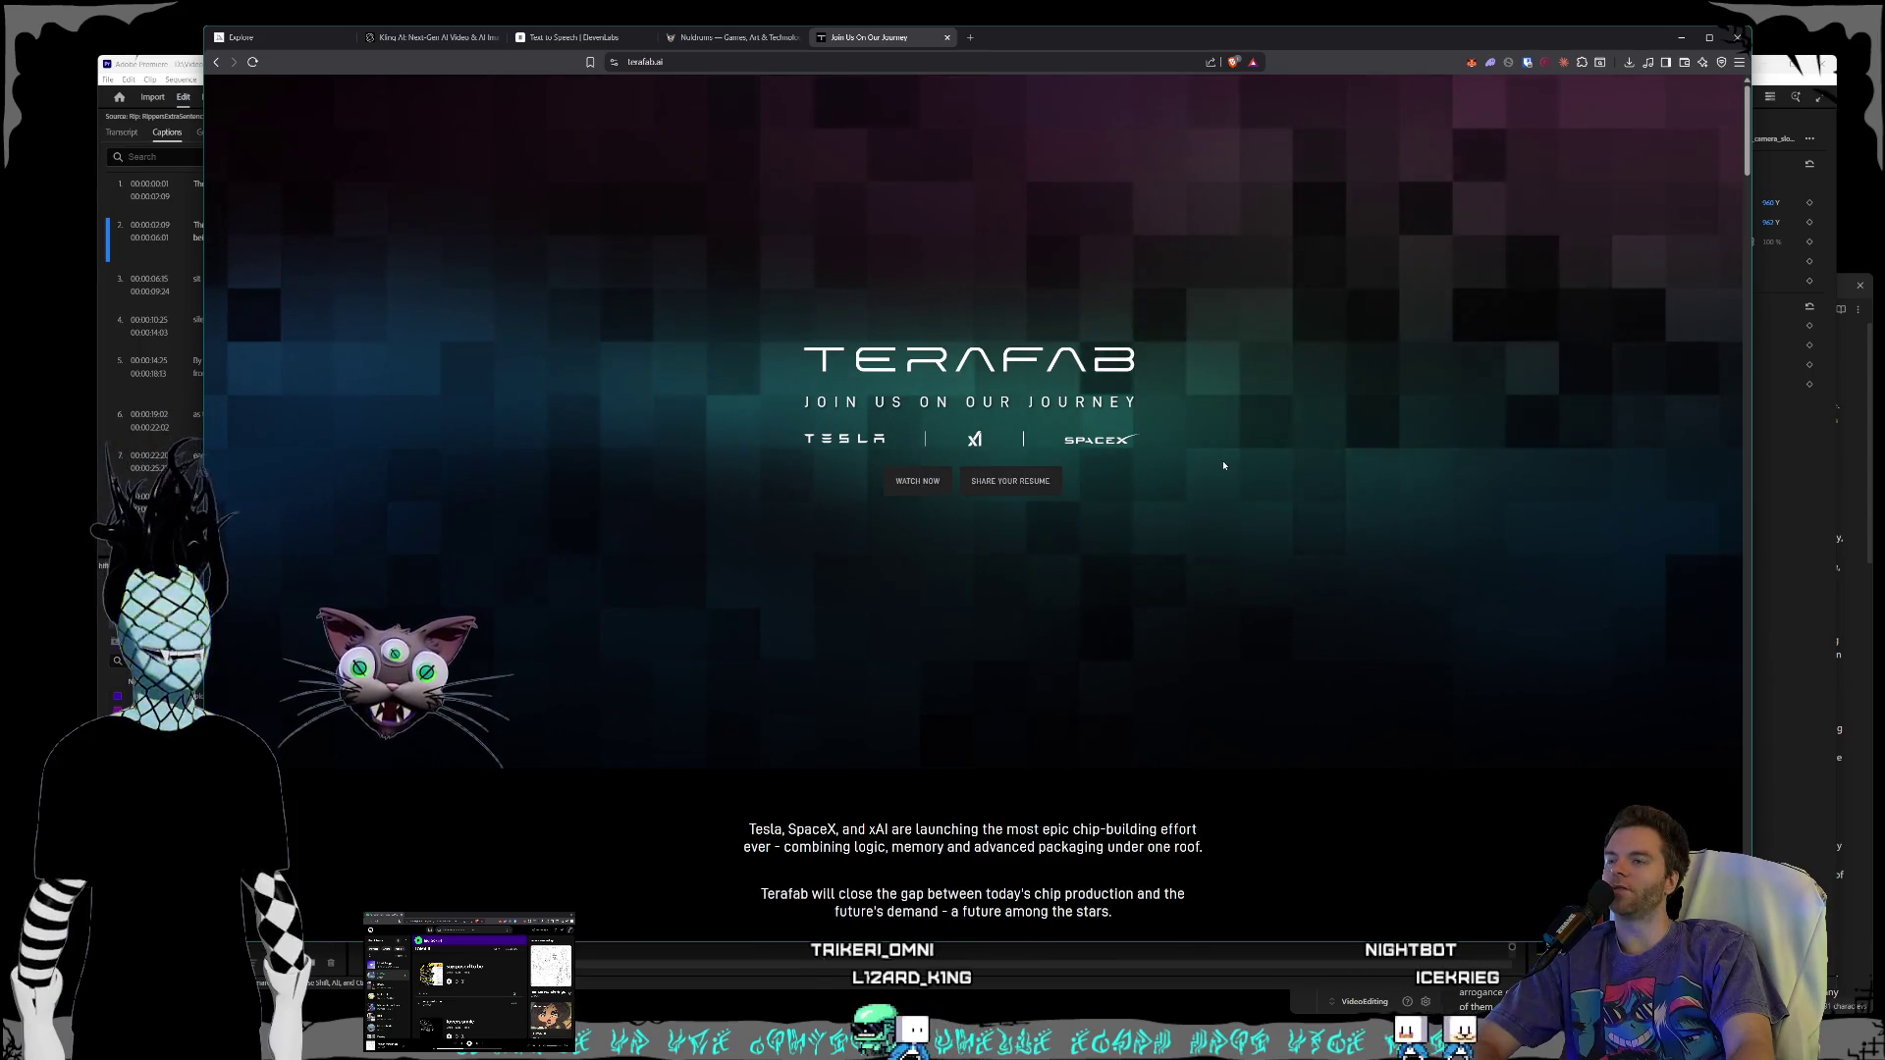
- Step through the Kardashev cards: Type II, Type III, back to Type II, then Type I
scroll(1226, 464, "down", 5)
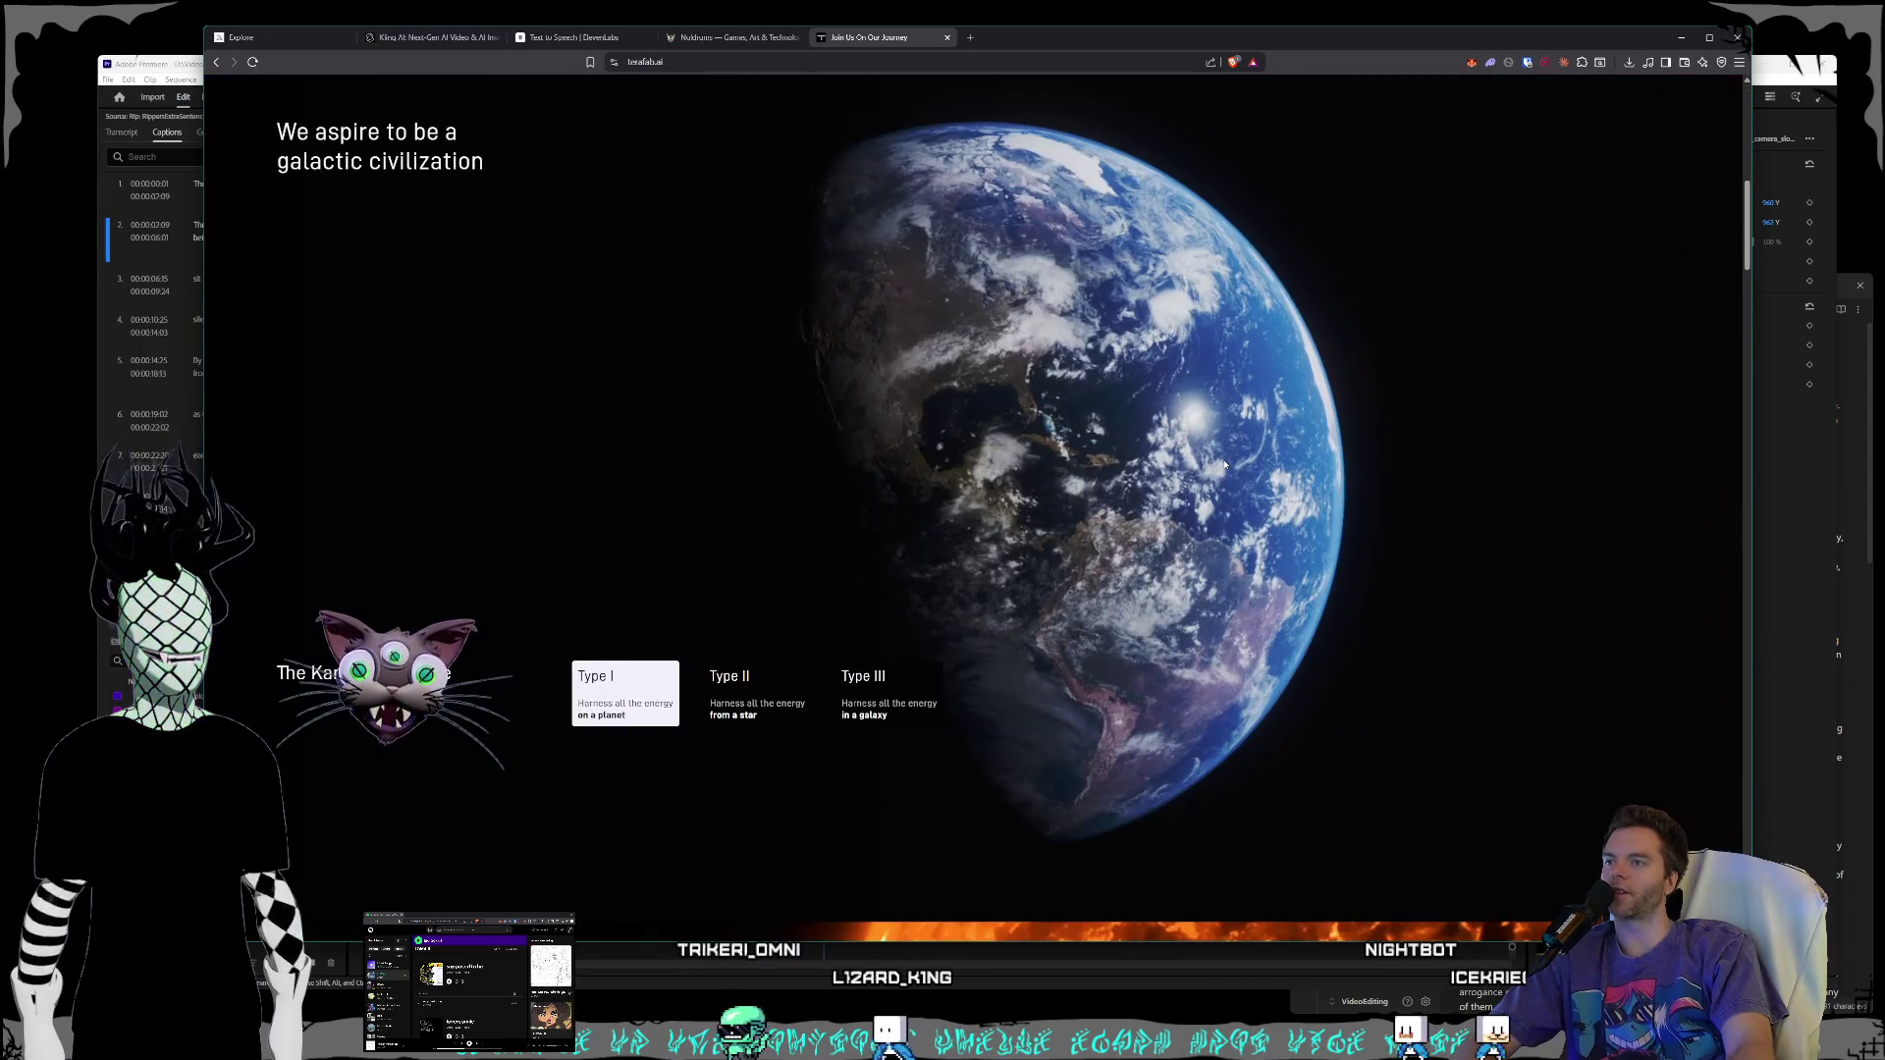
left_click(731, 687)
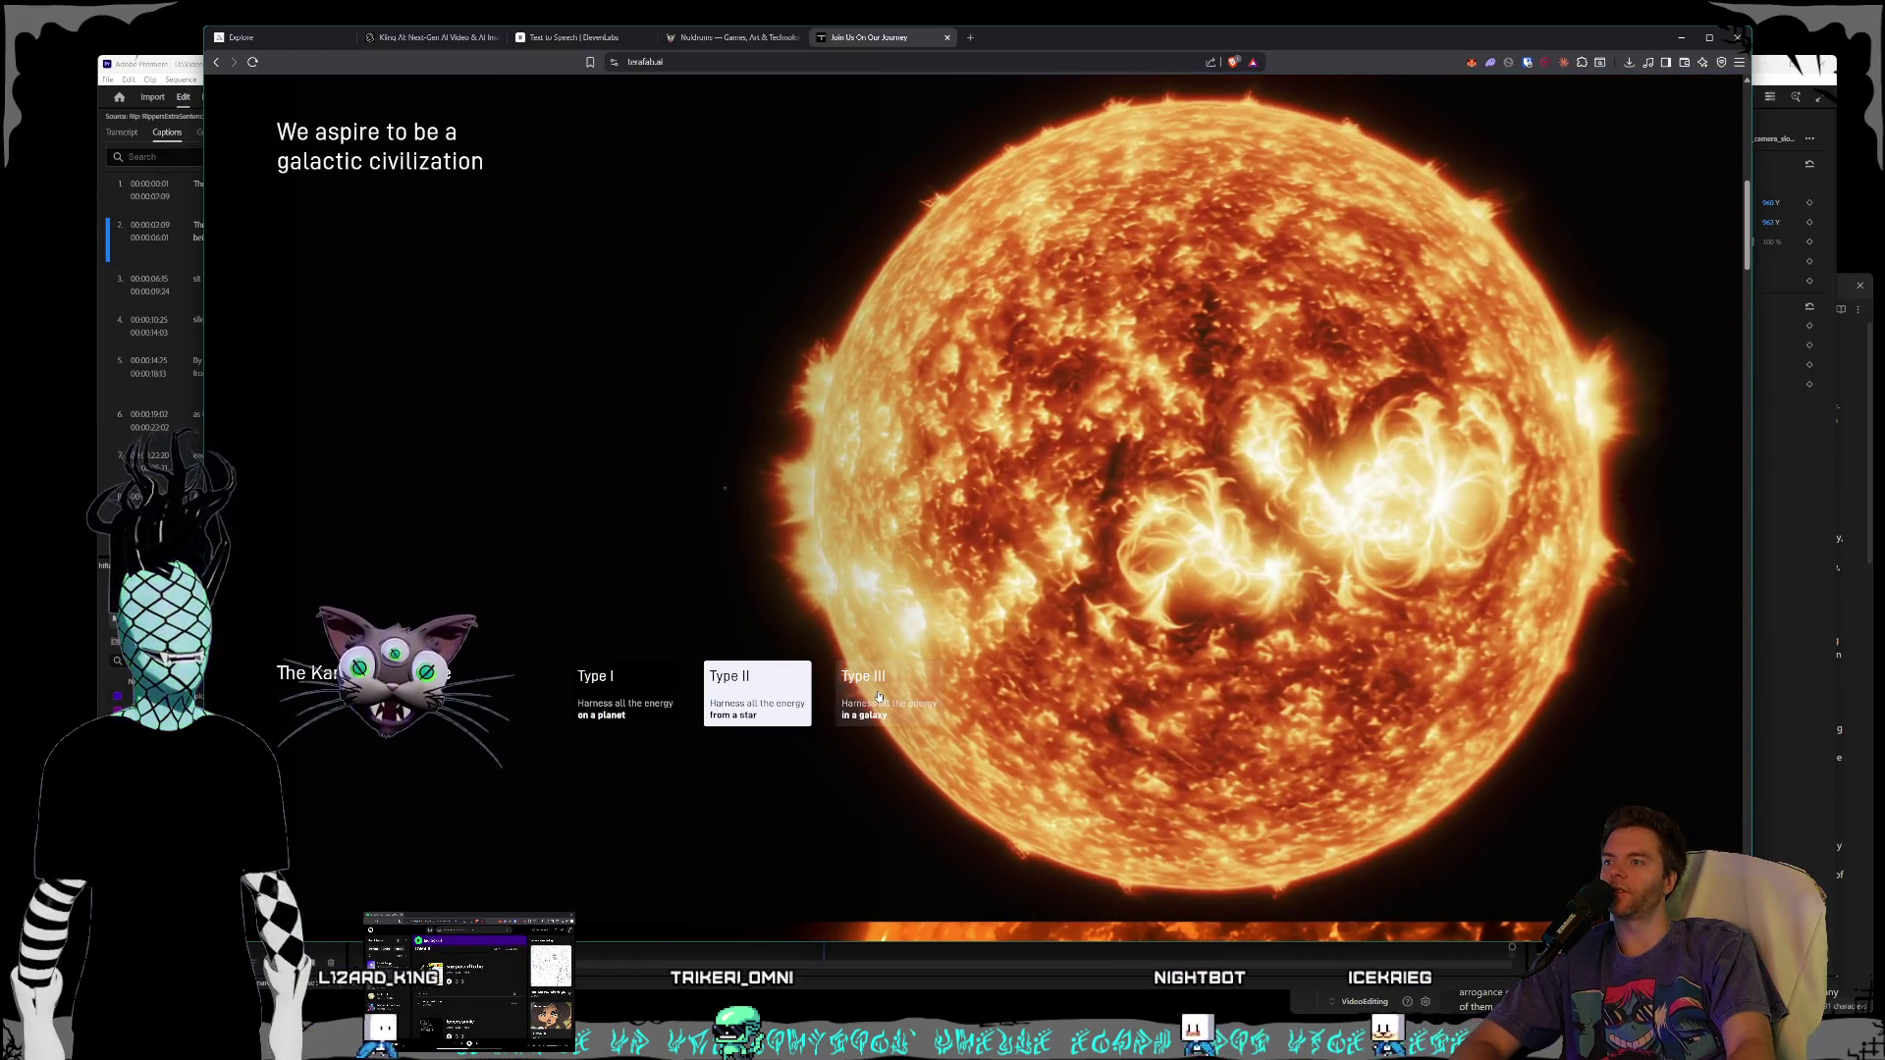
left_click(891, 693)
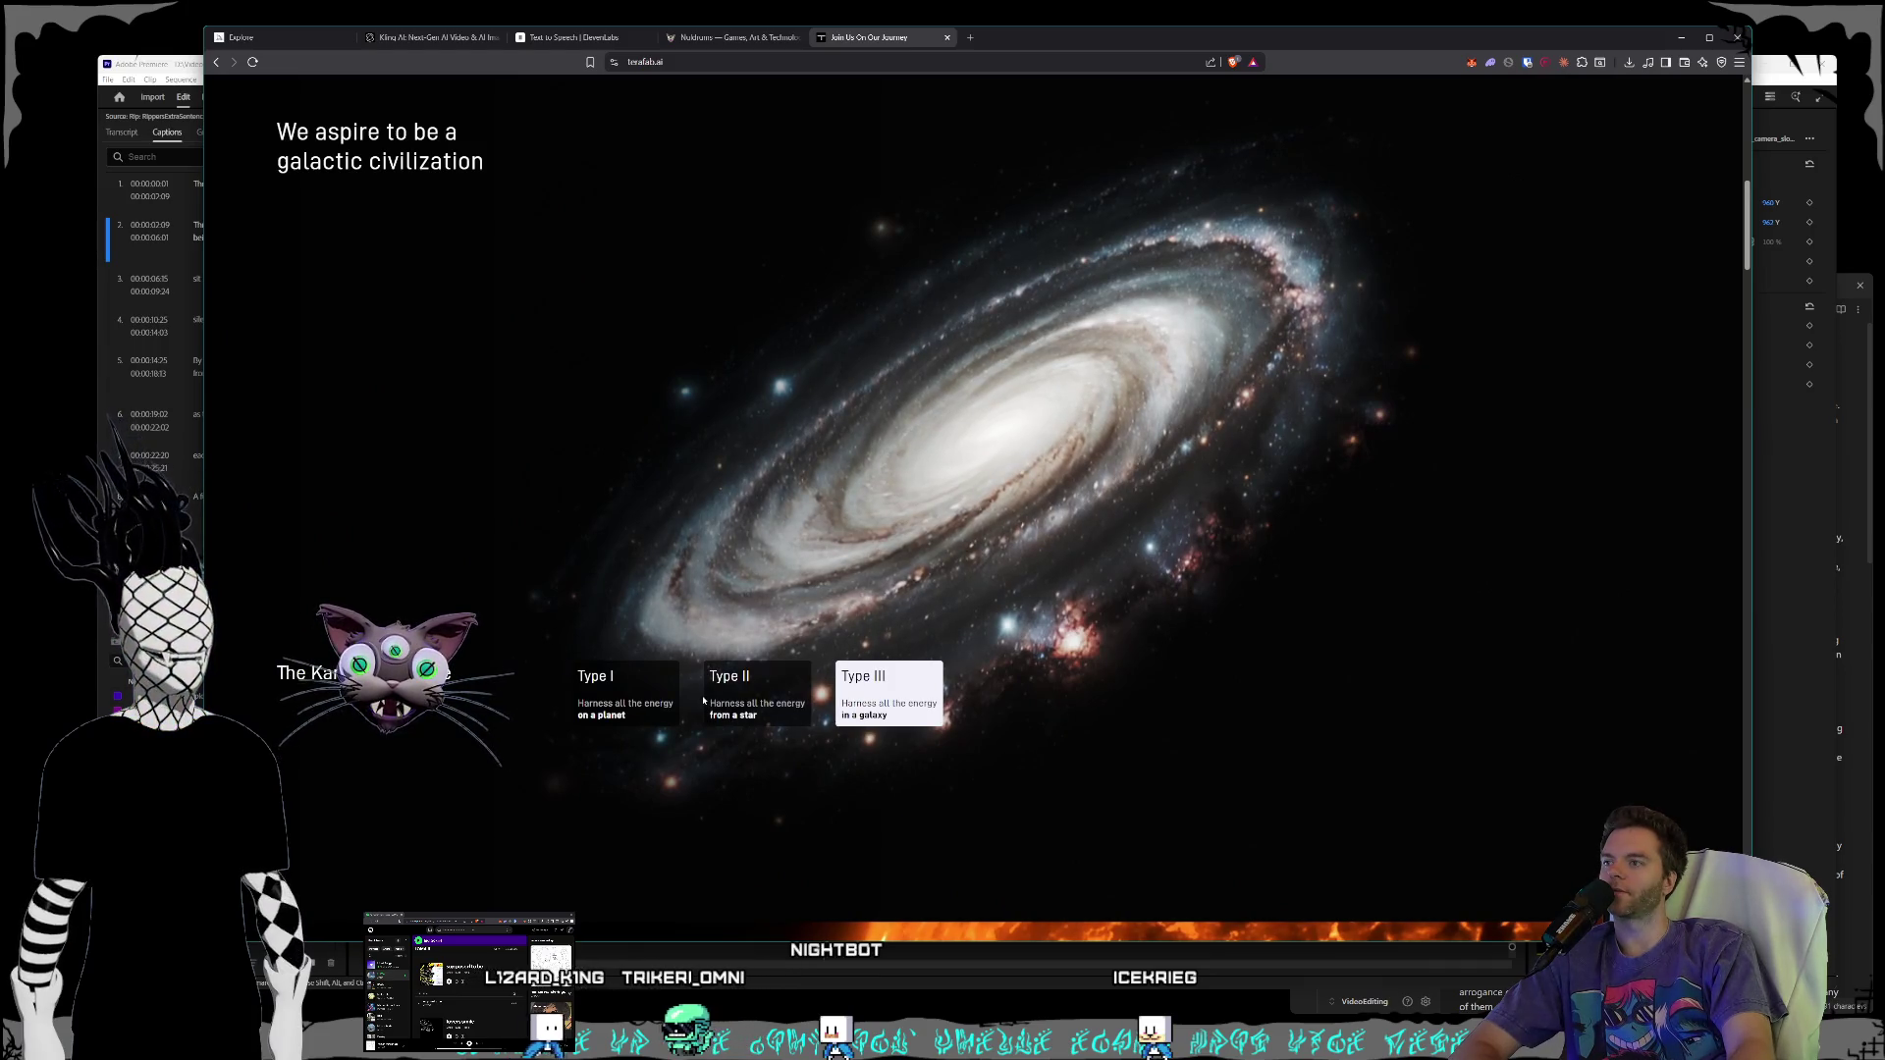
left_click(749, 701)
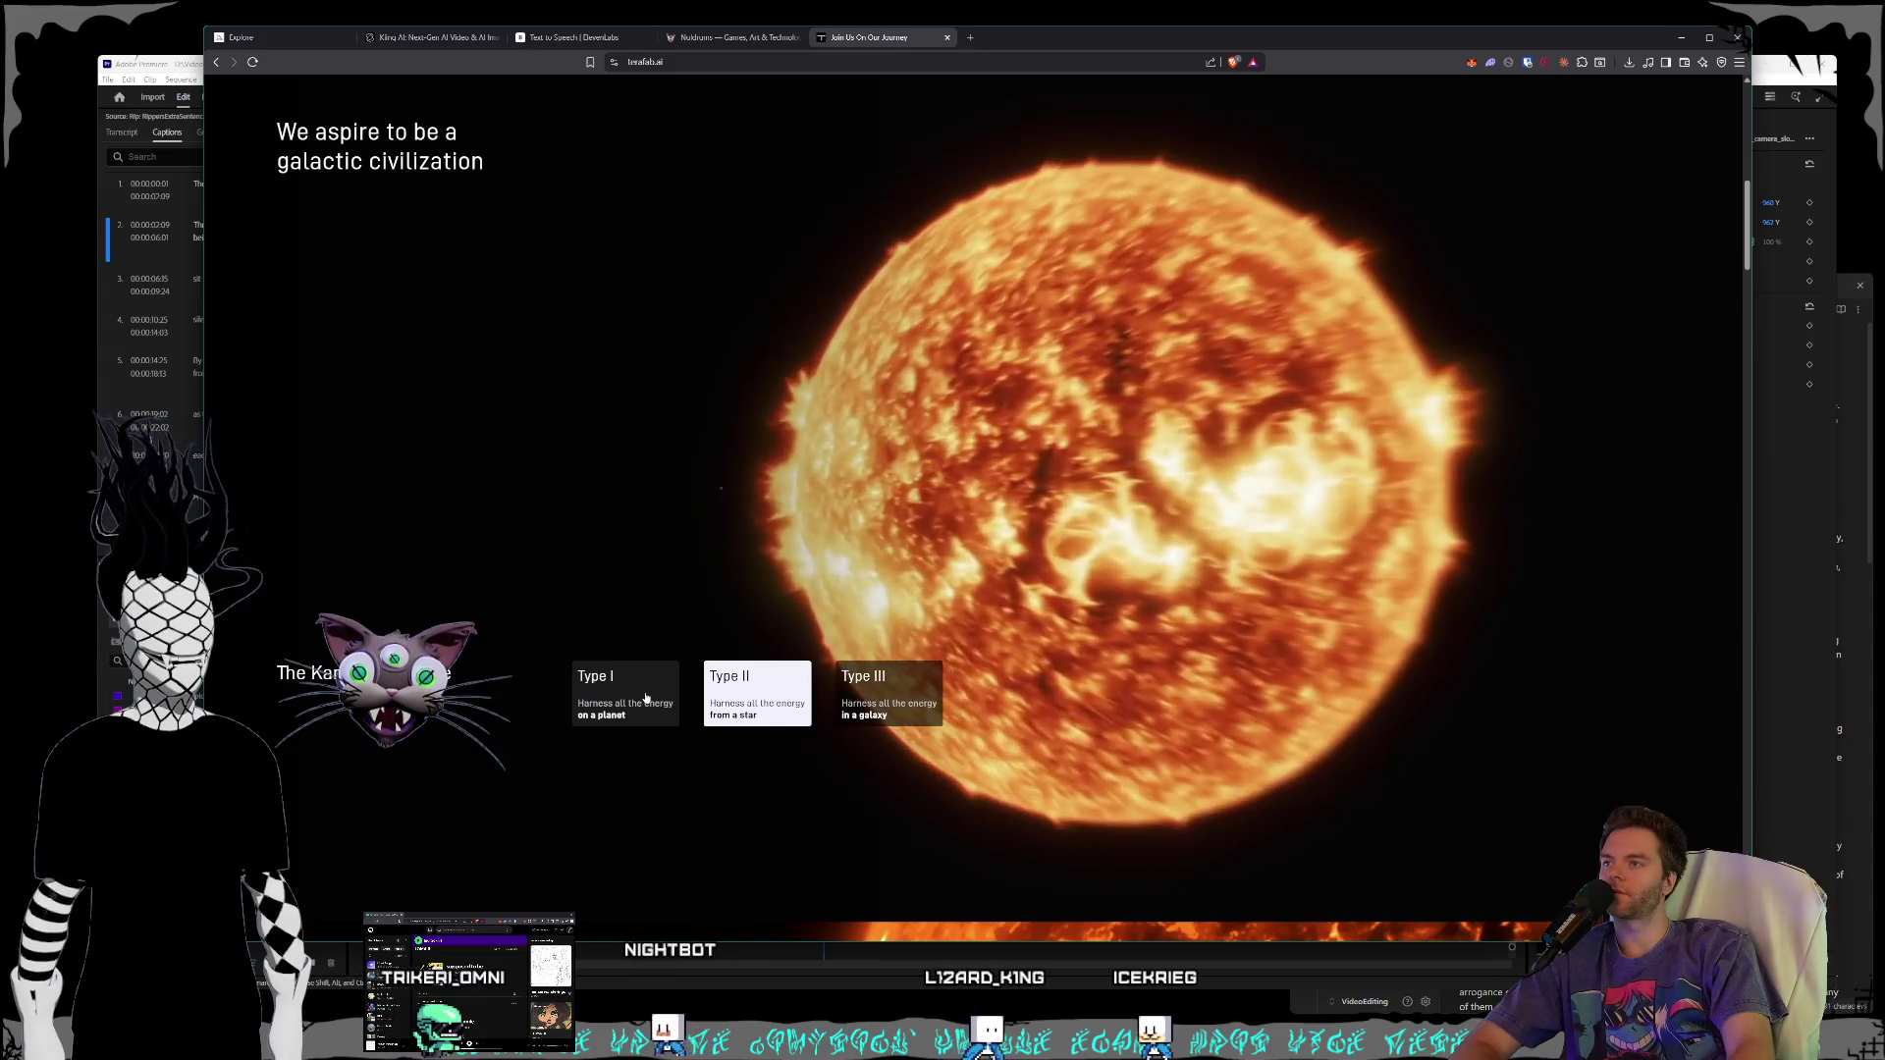
left_click(645, 698)
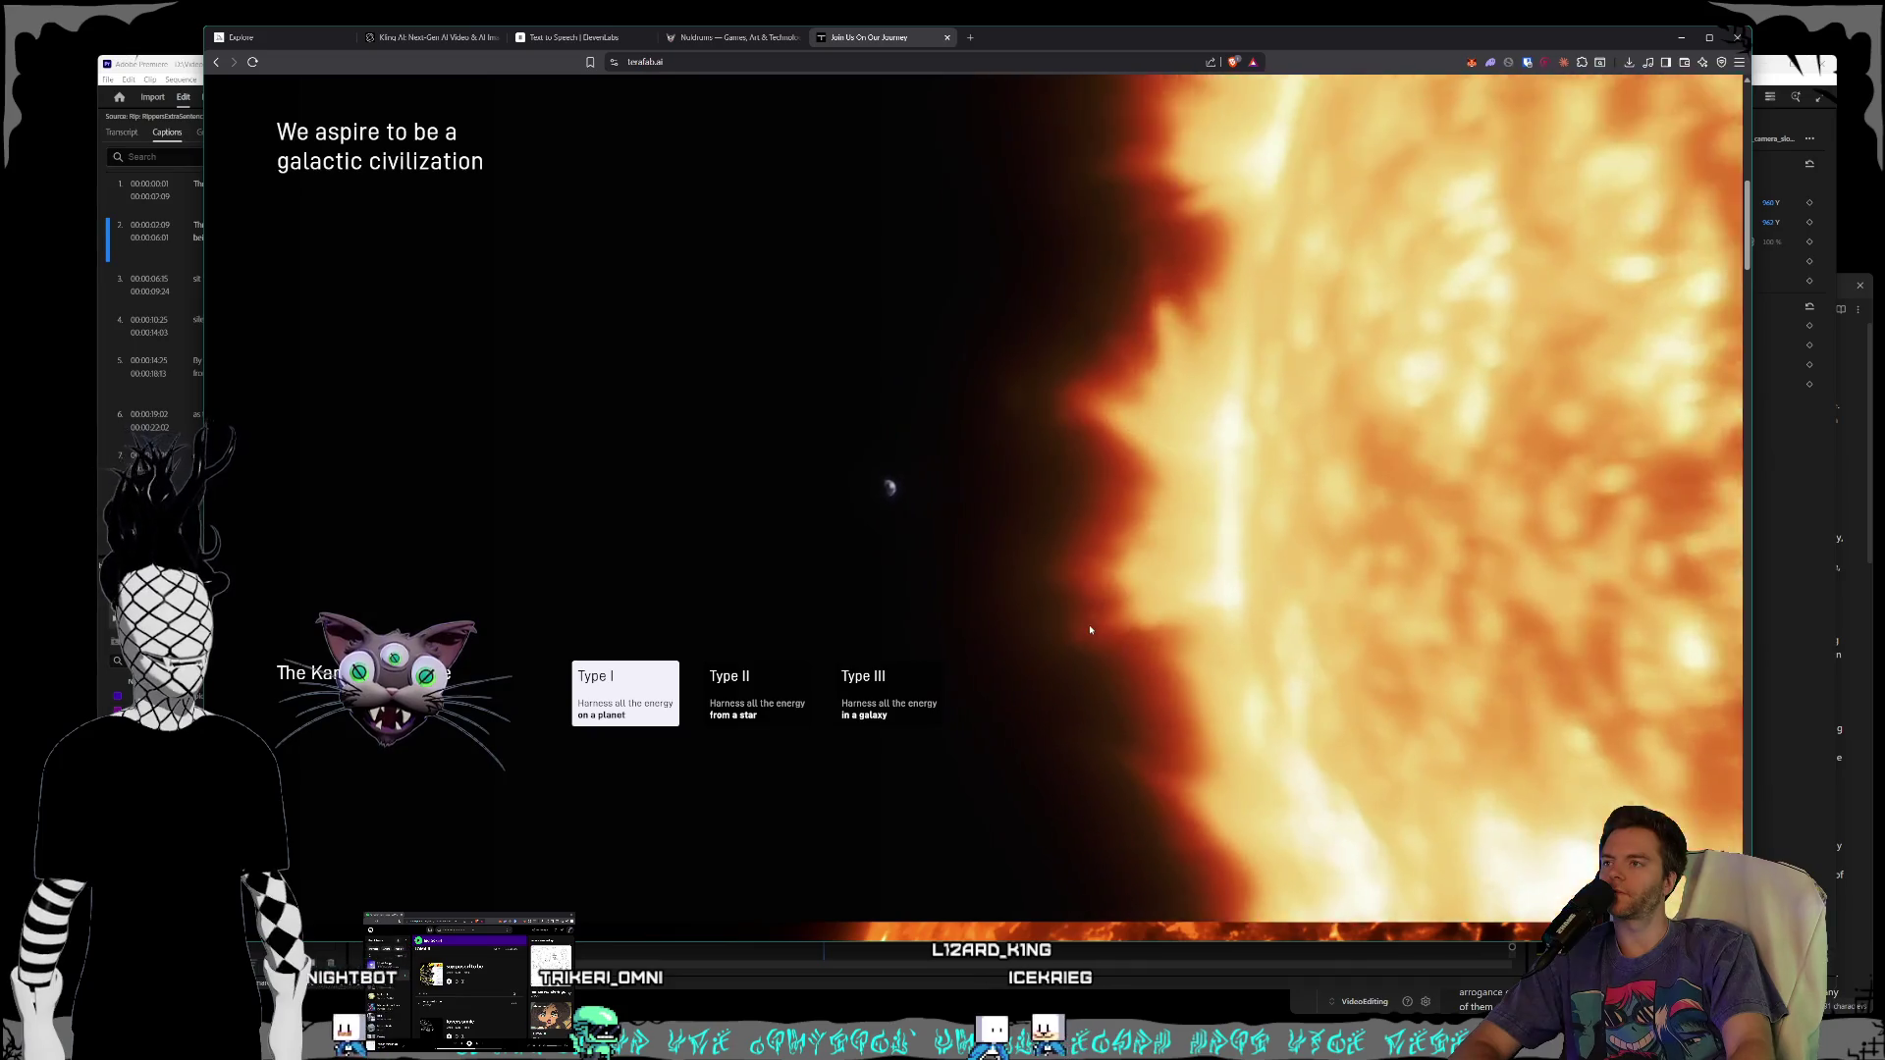
scroll(1087, 626, "down", 5)
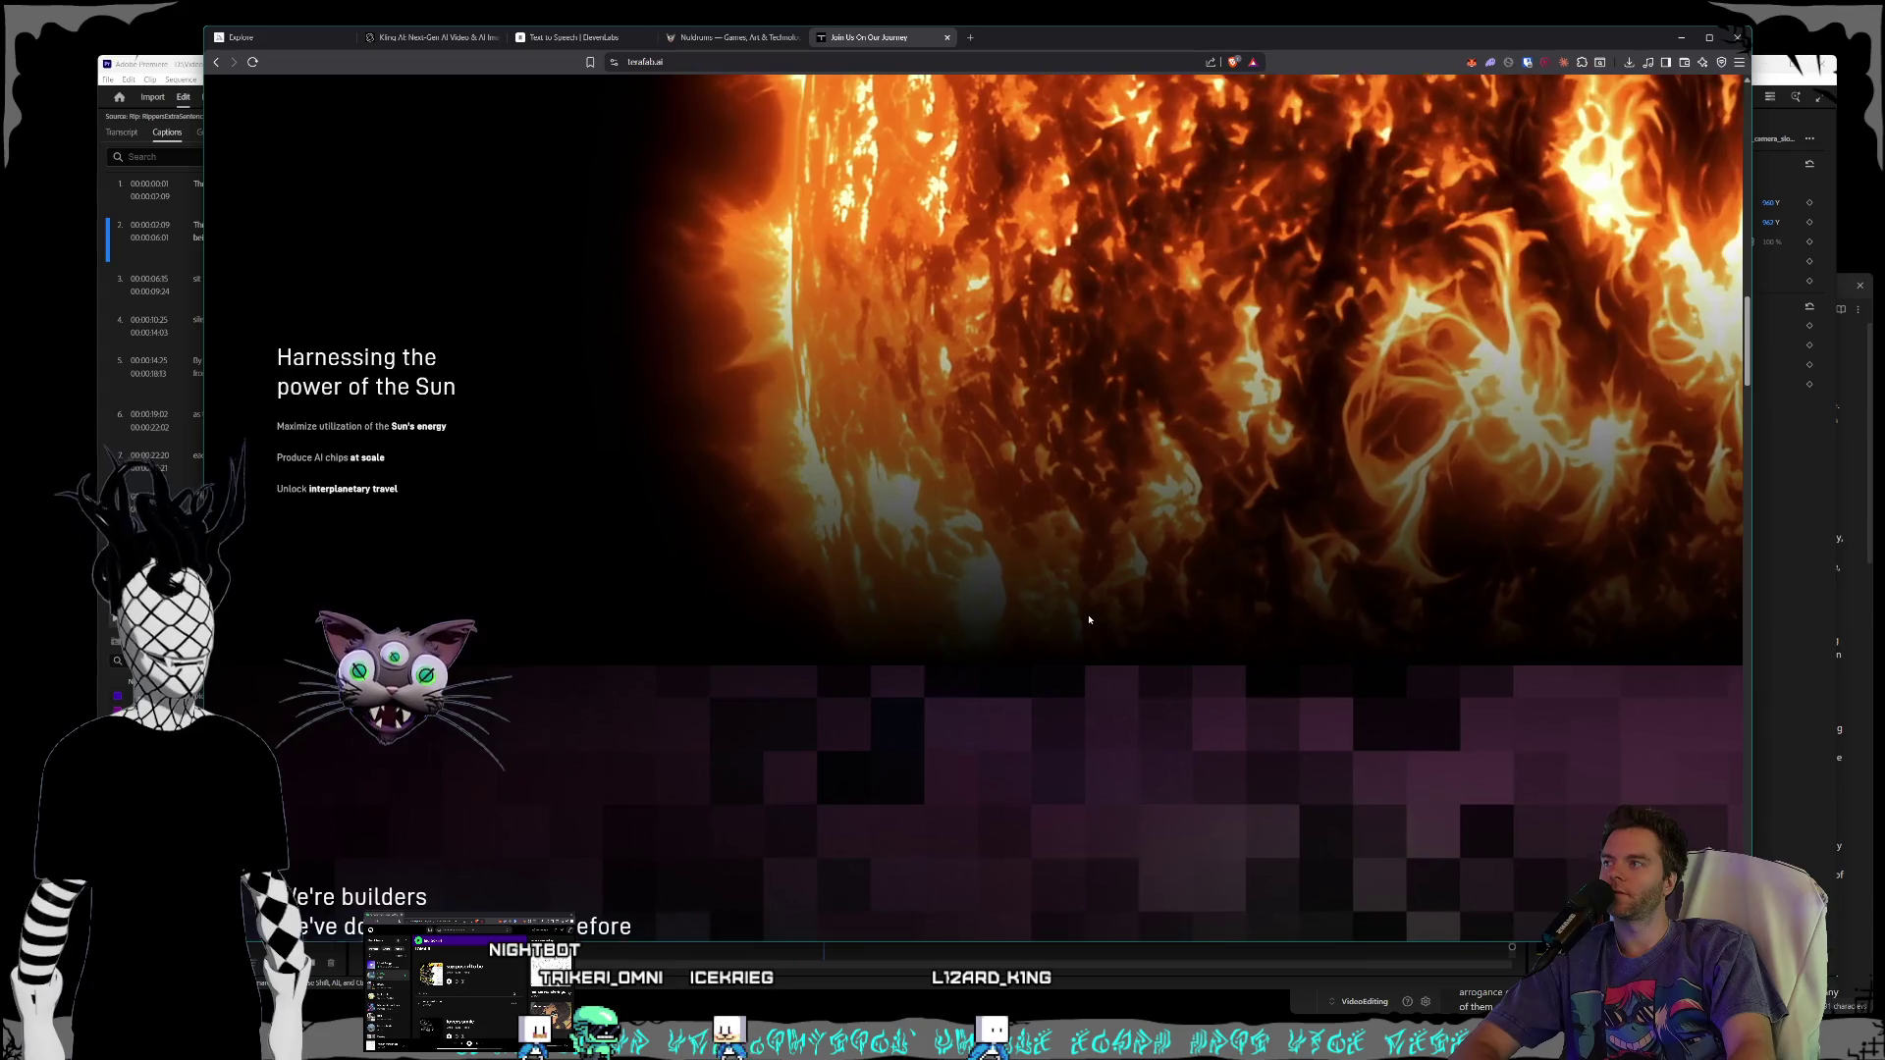
scroll(1088, 619, "down", 10)
scroll(1093, 620, "down", 10)
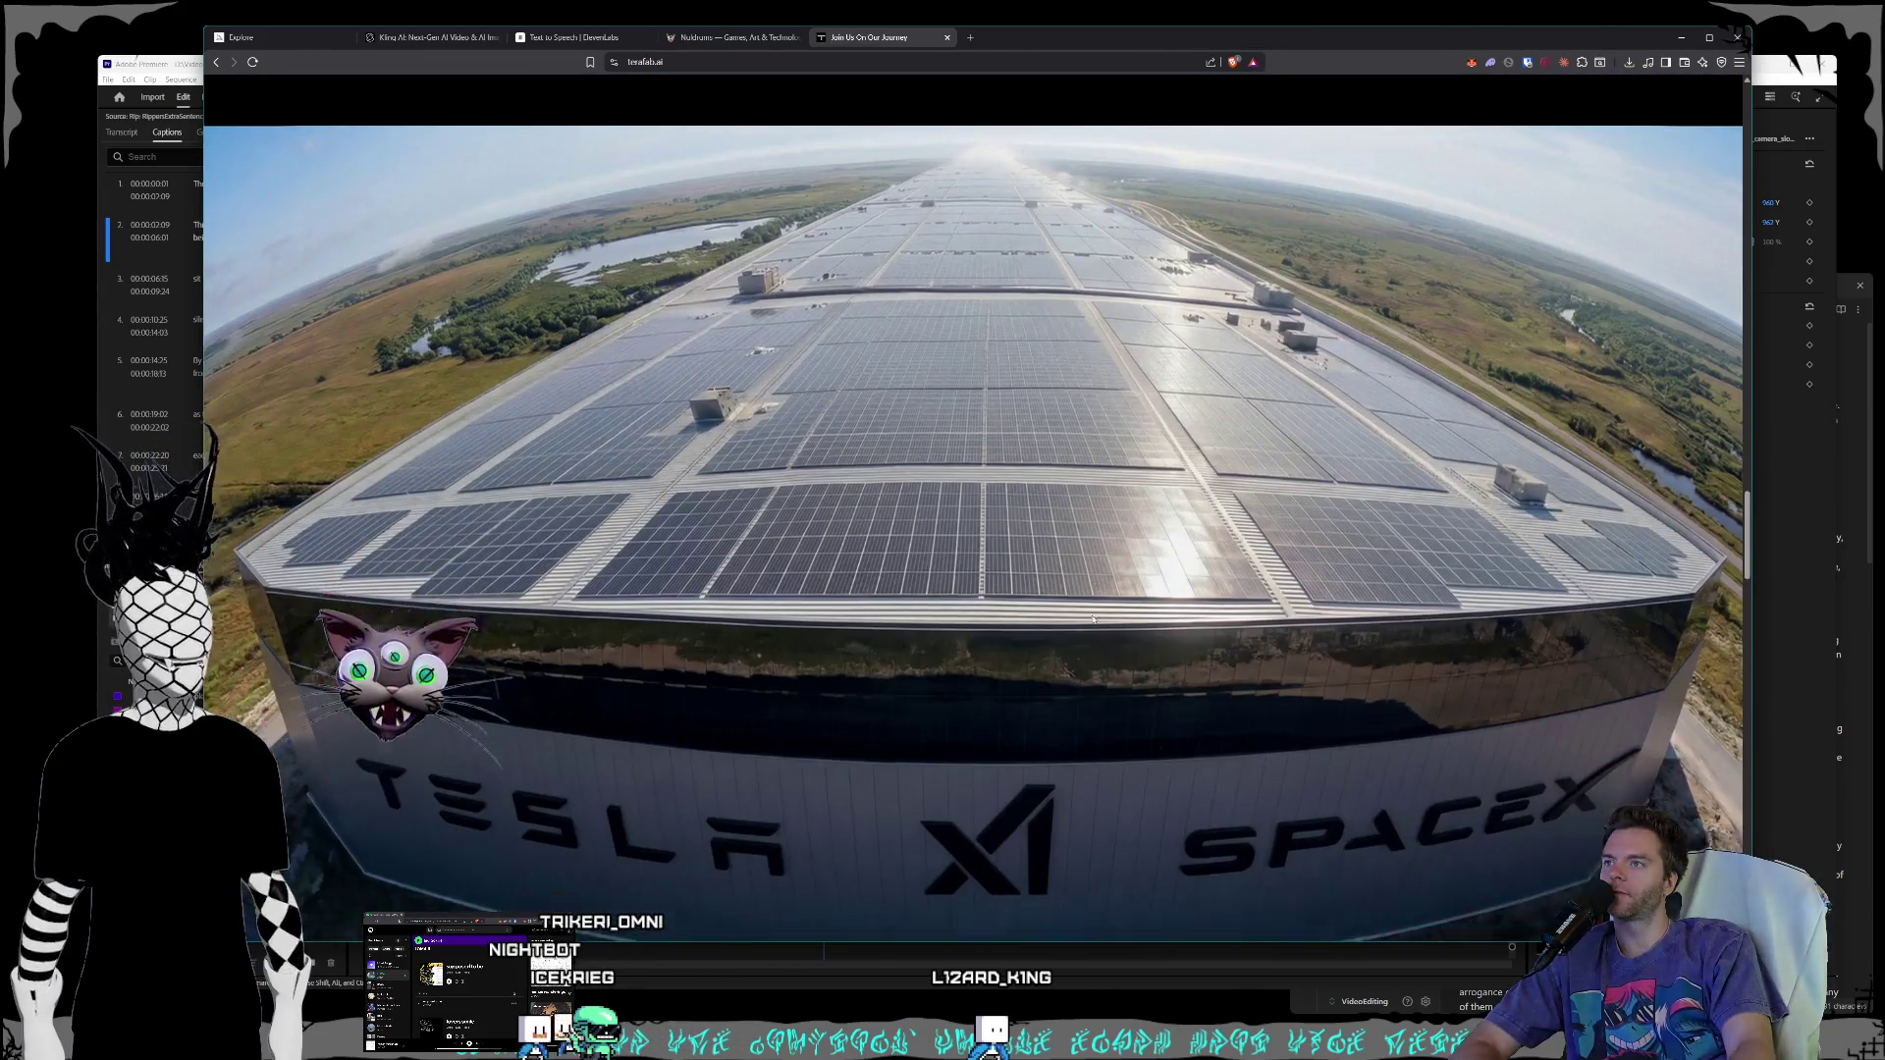
scroll(1097, 614, "down", 3)
scroll(1096, 614, "down", 10)
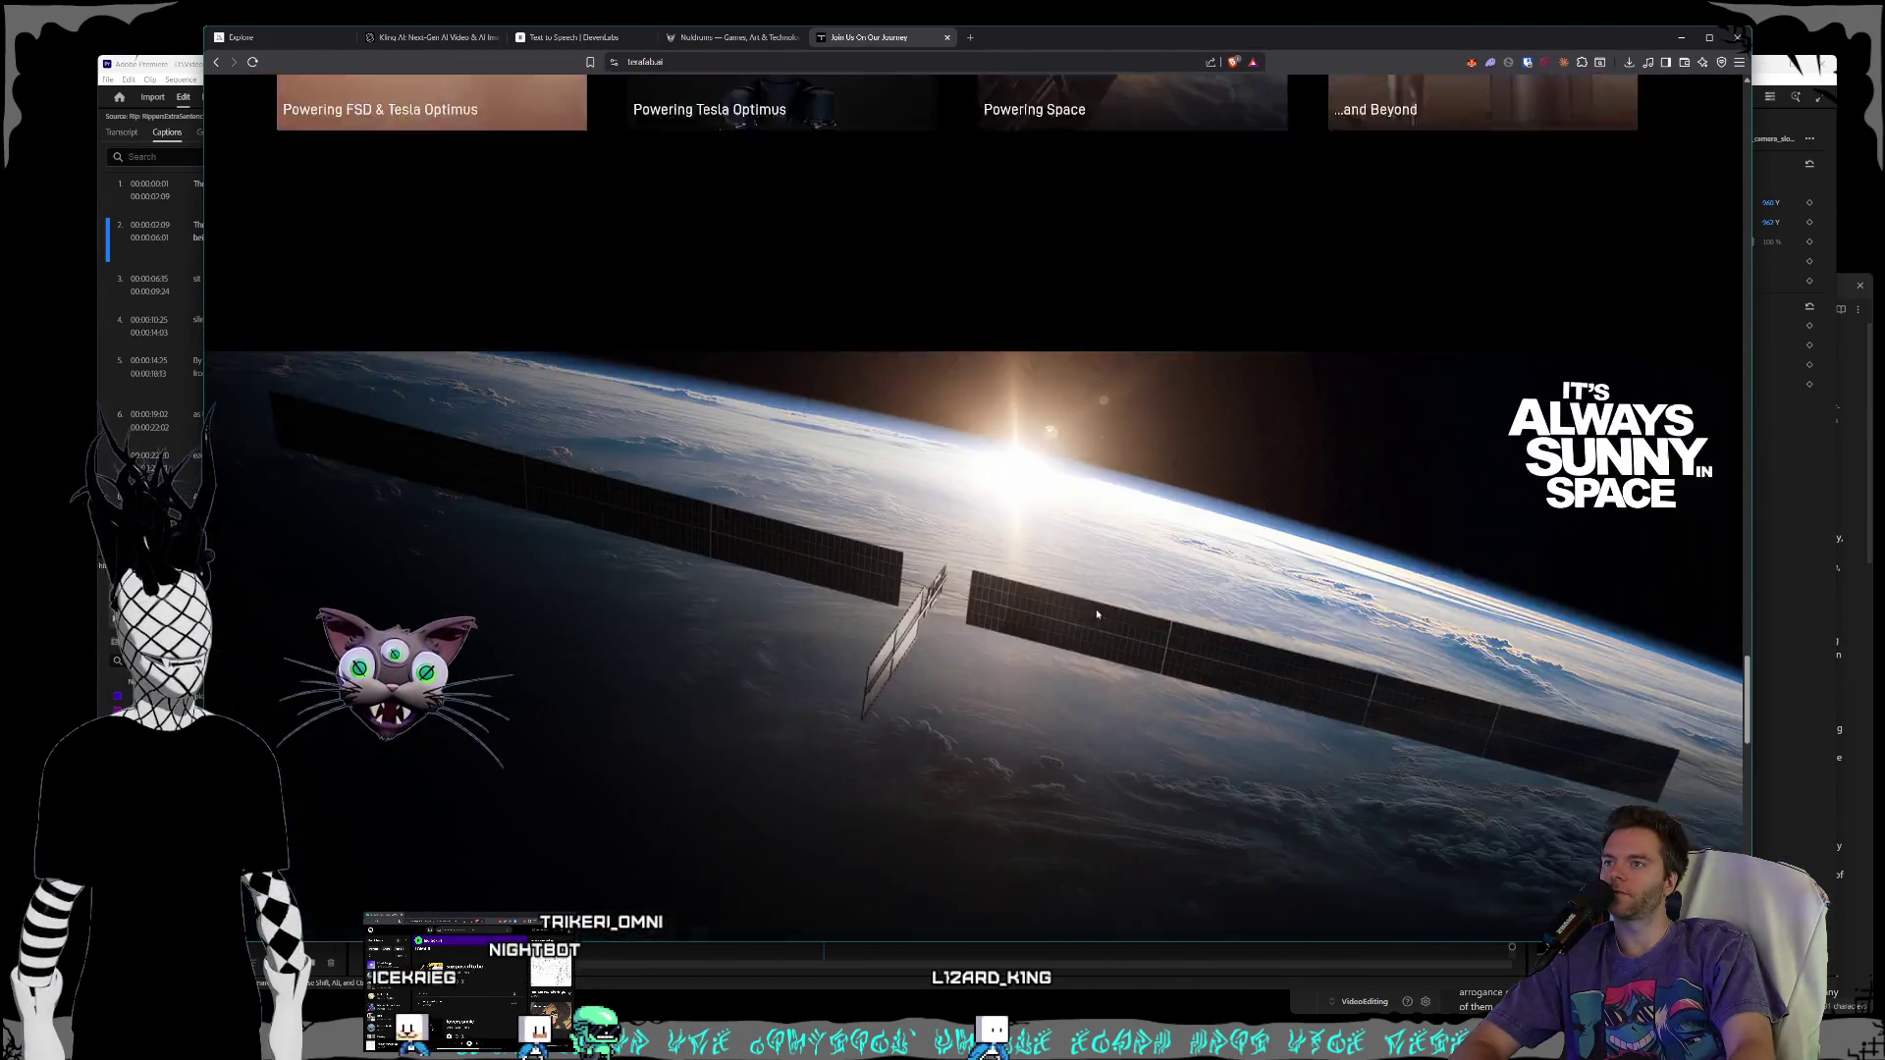
scroll(1097, 615, "up", 4)
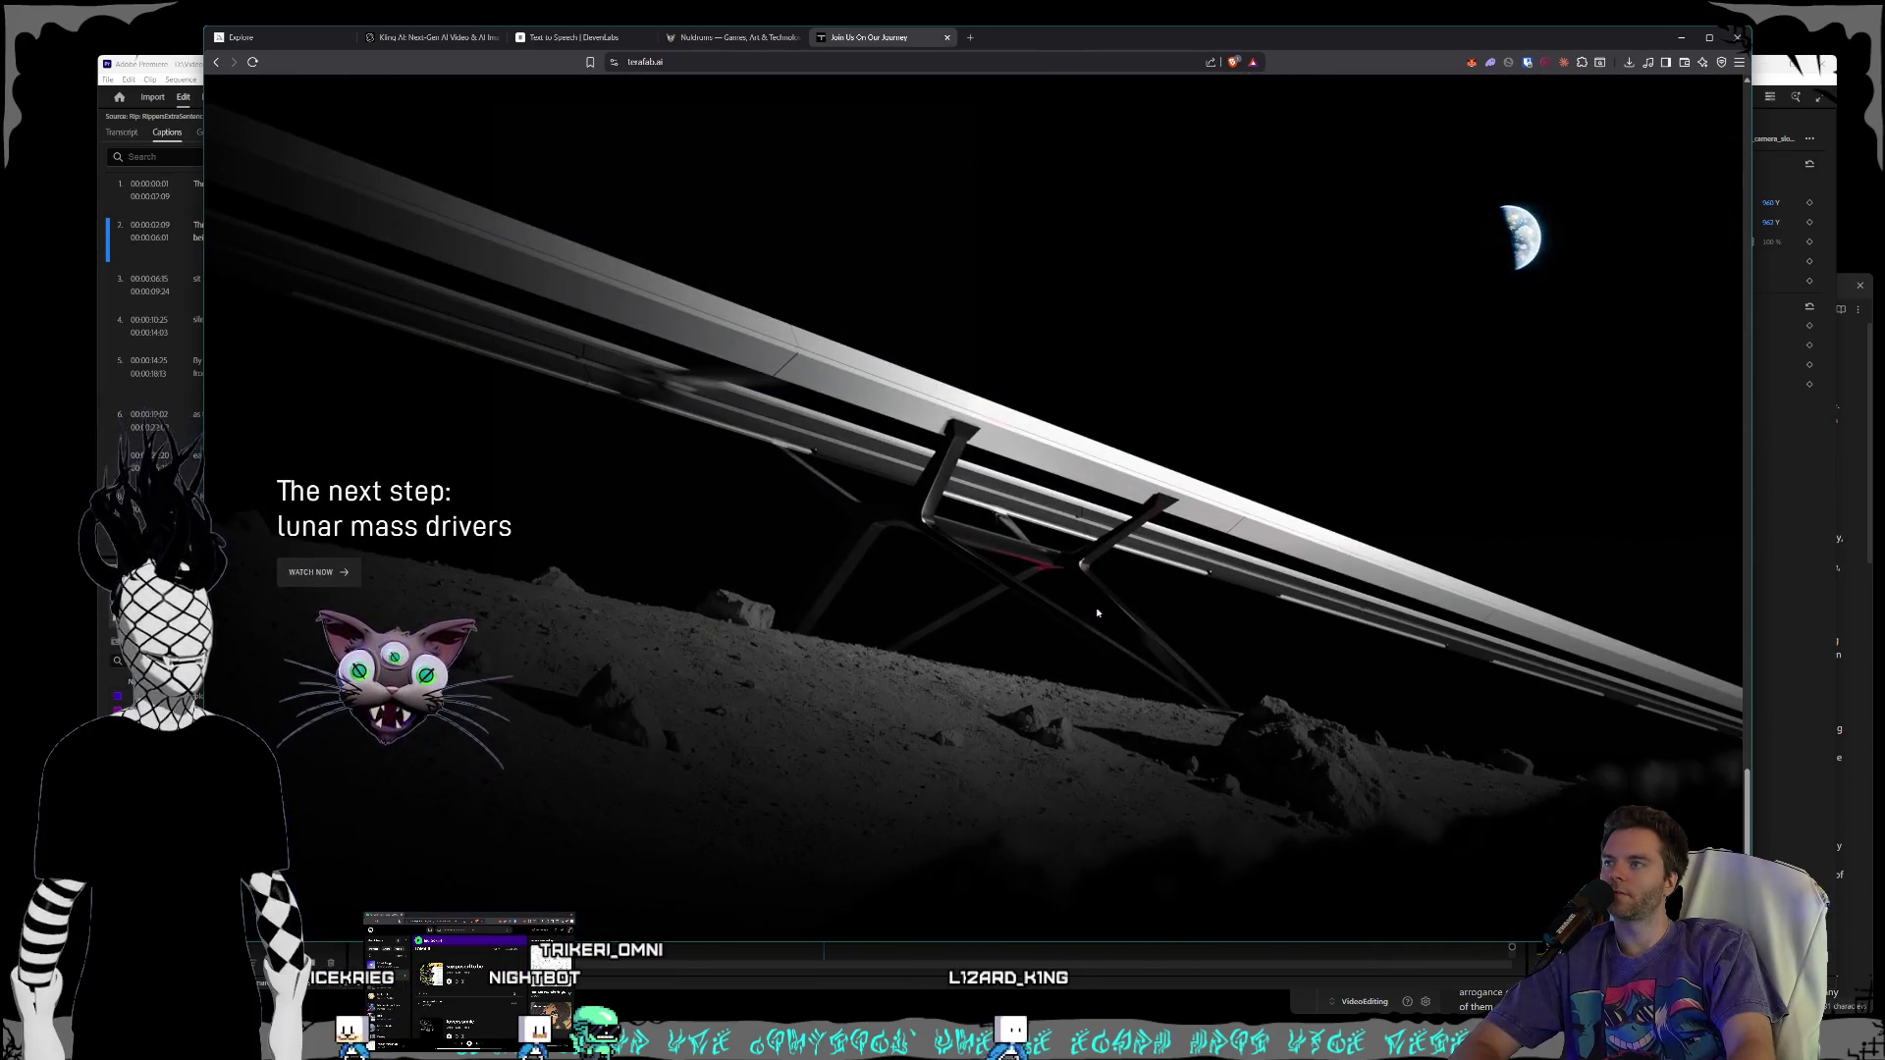
scroll(1097, 613, "up", 1)
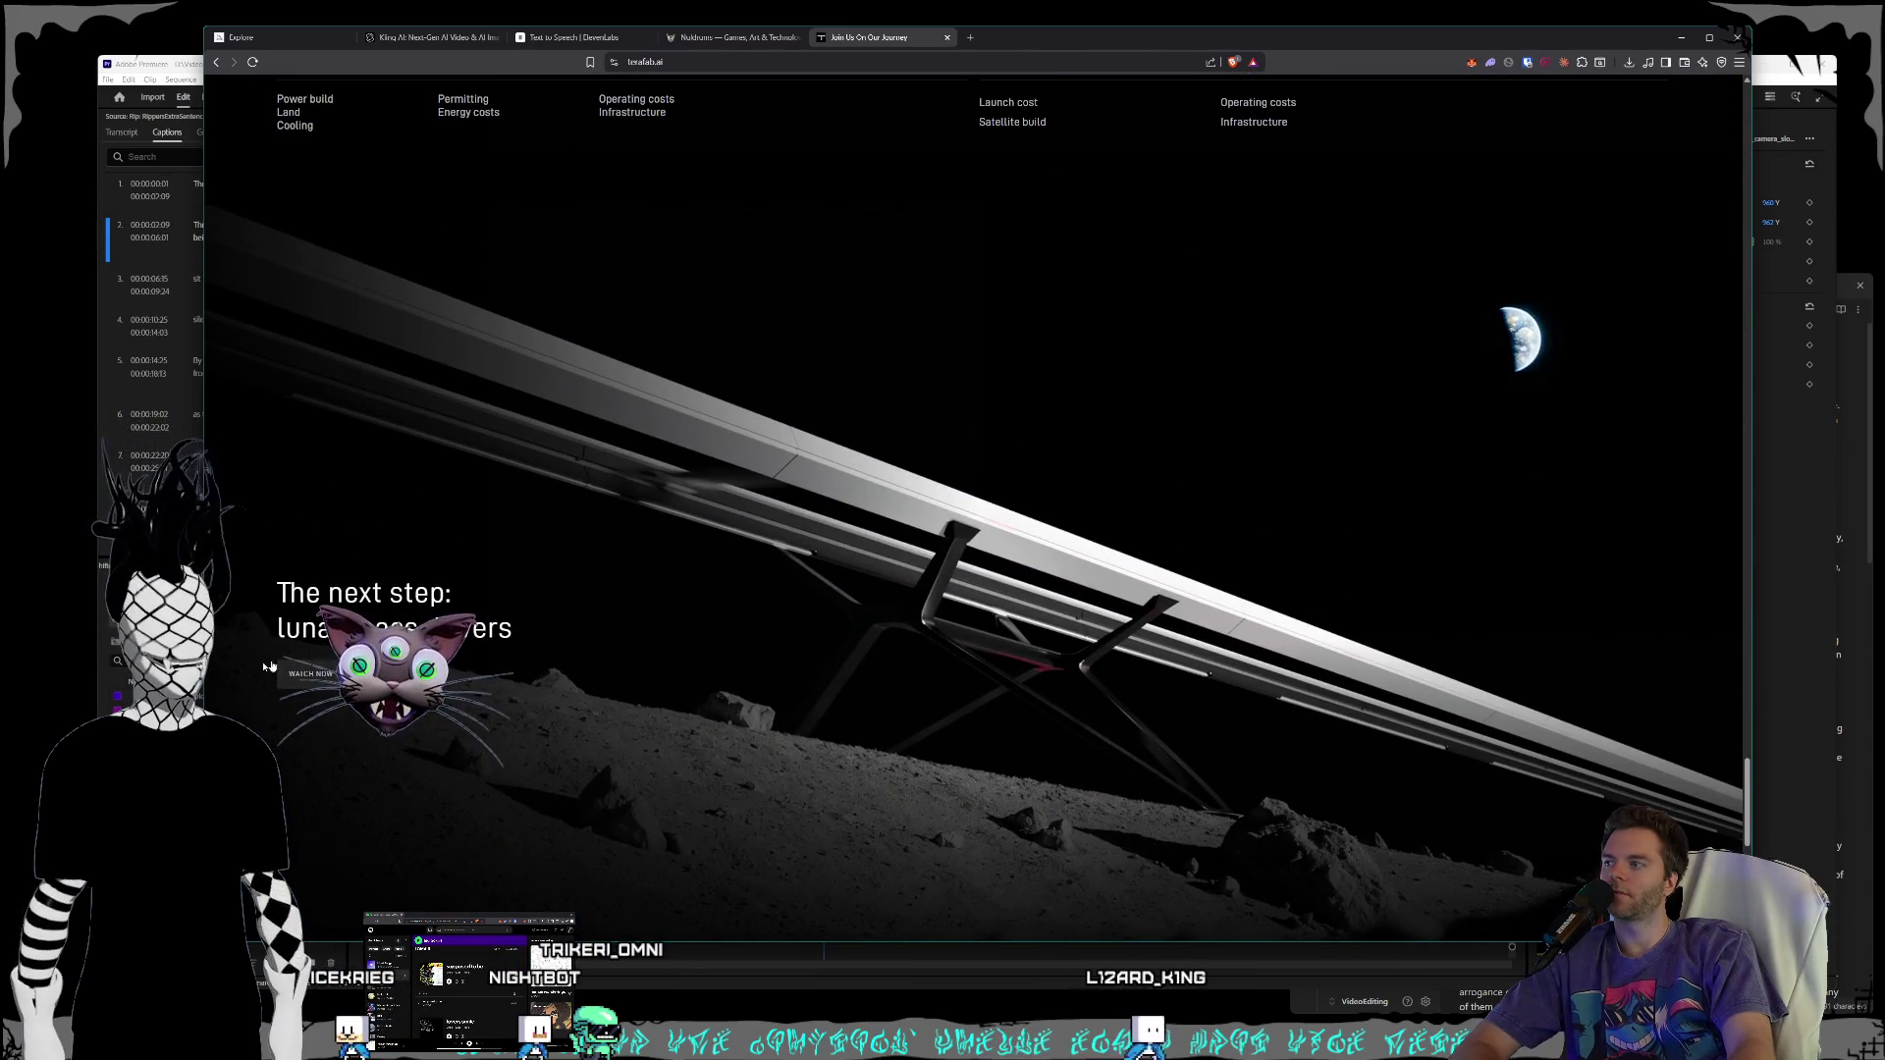
scroll(593, 630, "up", 2)
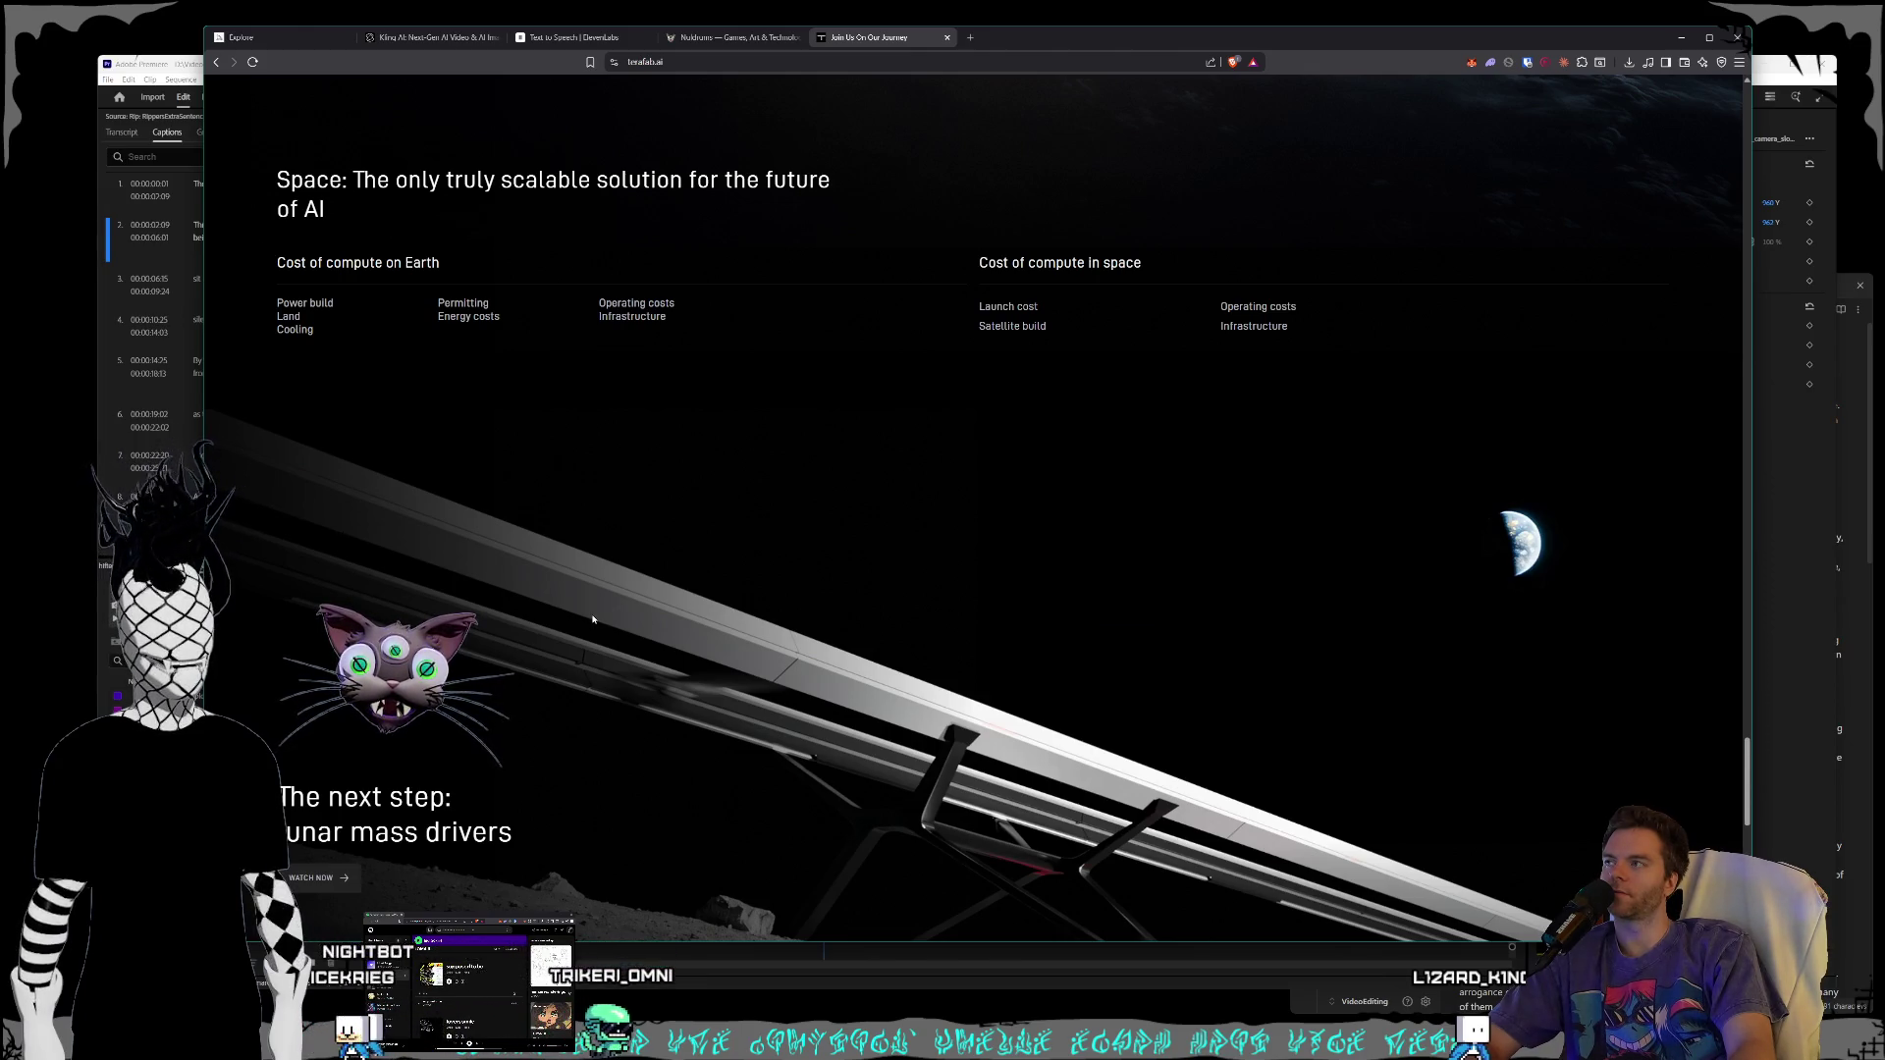
scroll(593, 619, "down", 6)
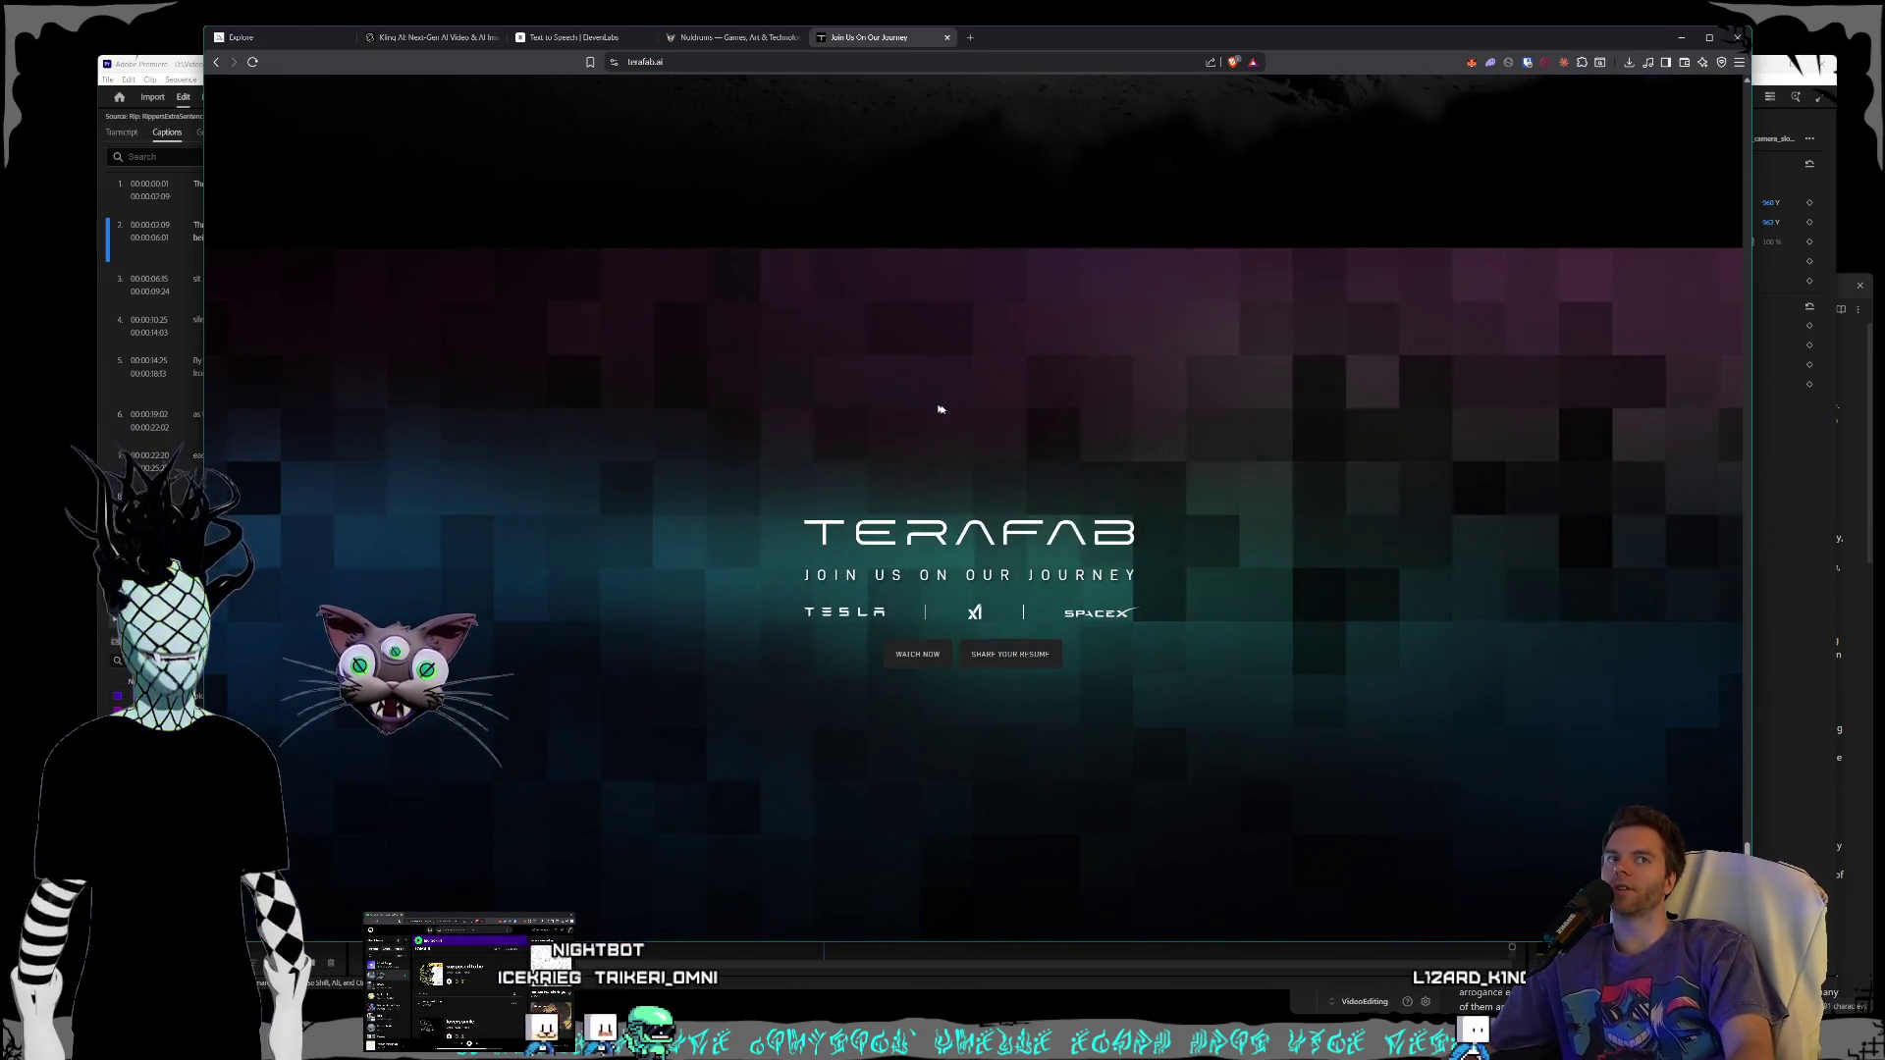
scroll(981, 432, "up", 5)
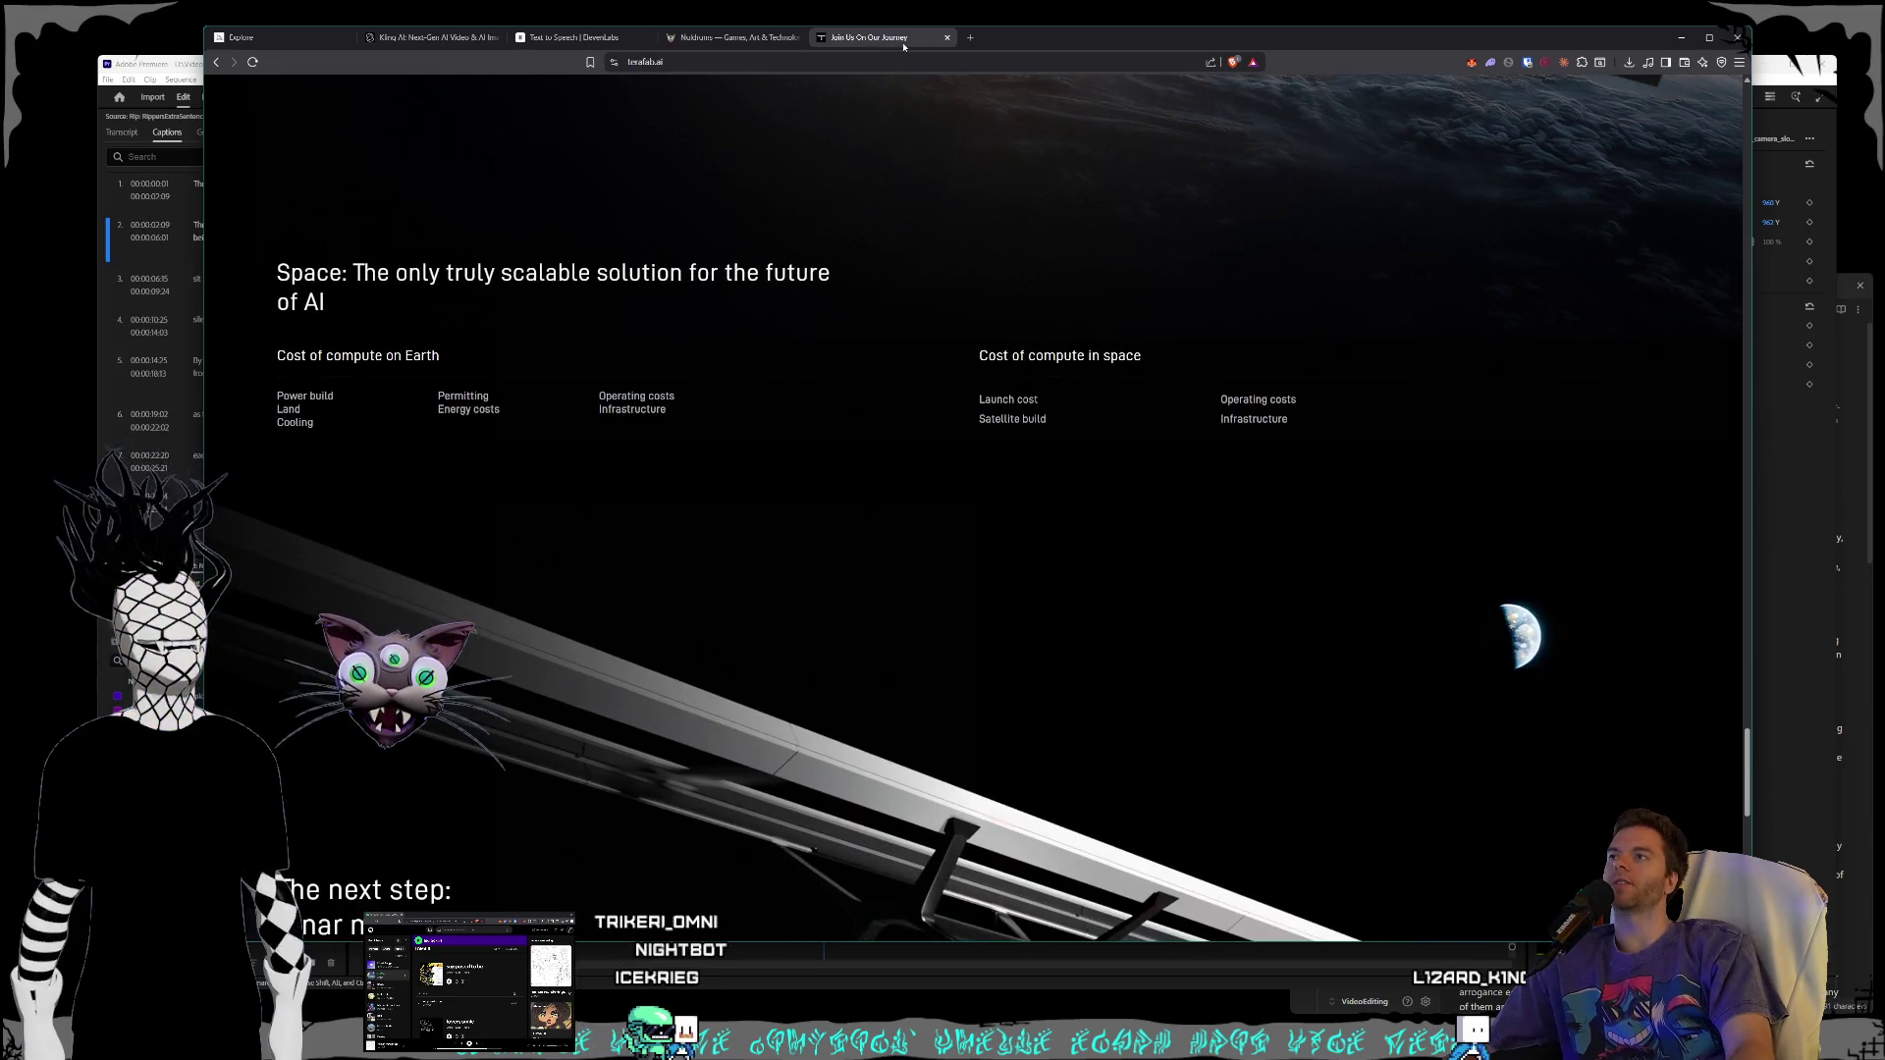
left_click(972, 38)
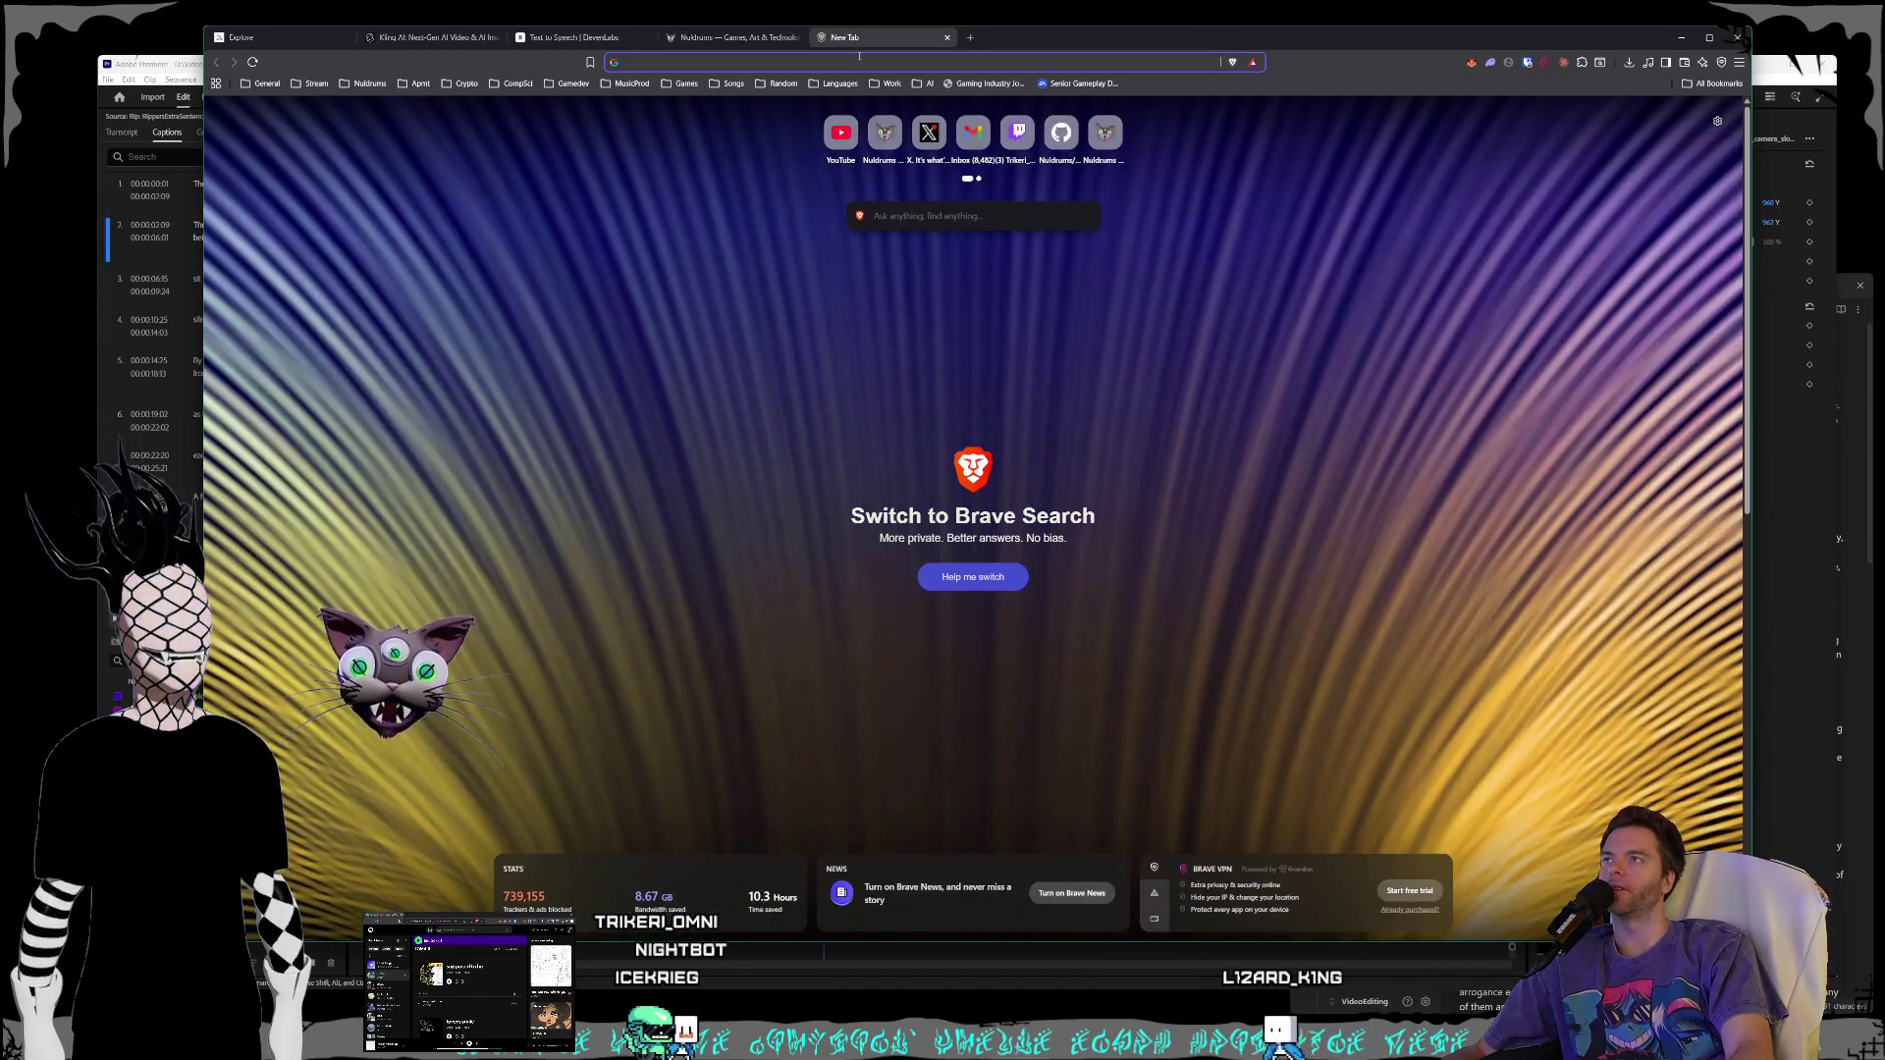
- Search Google for 'treasure planet' and show the image results
left_click(859, 59)
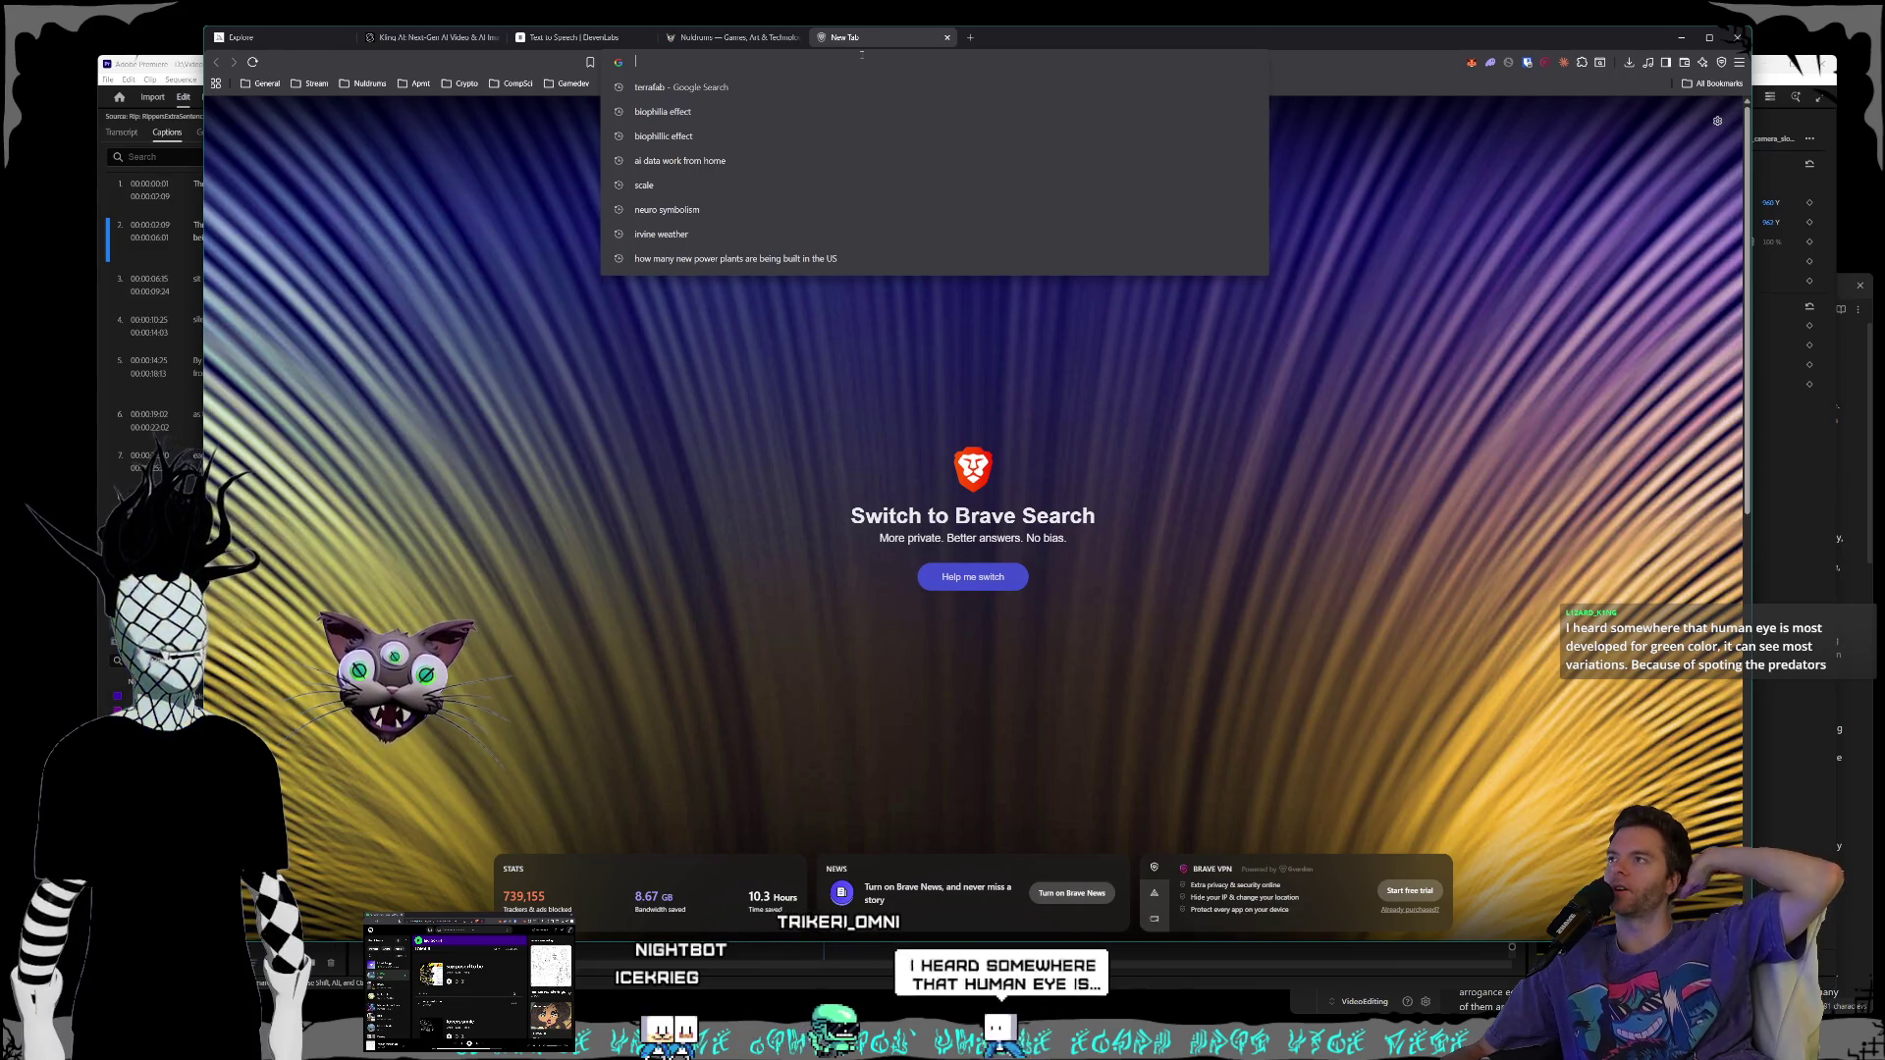
type("tre")
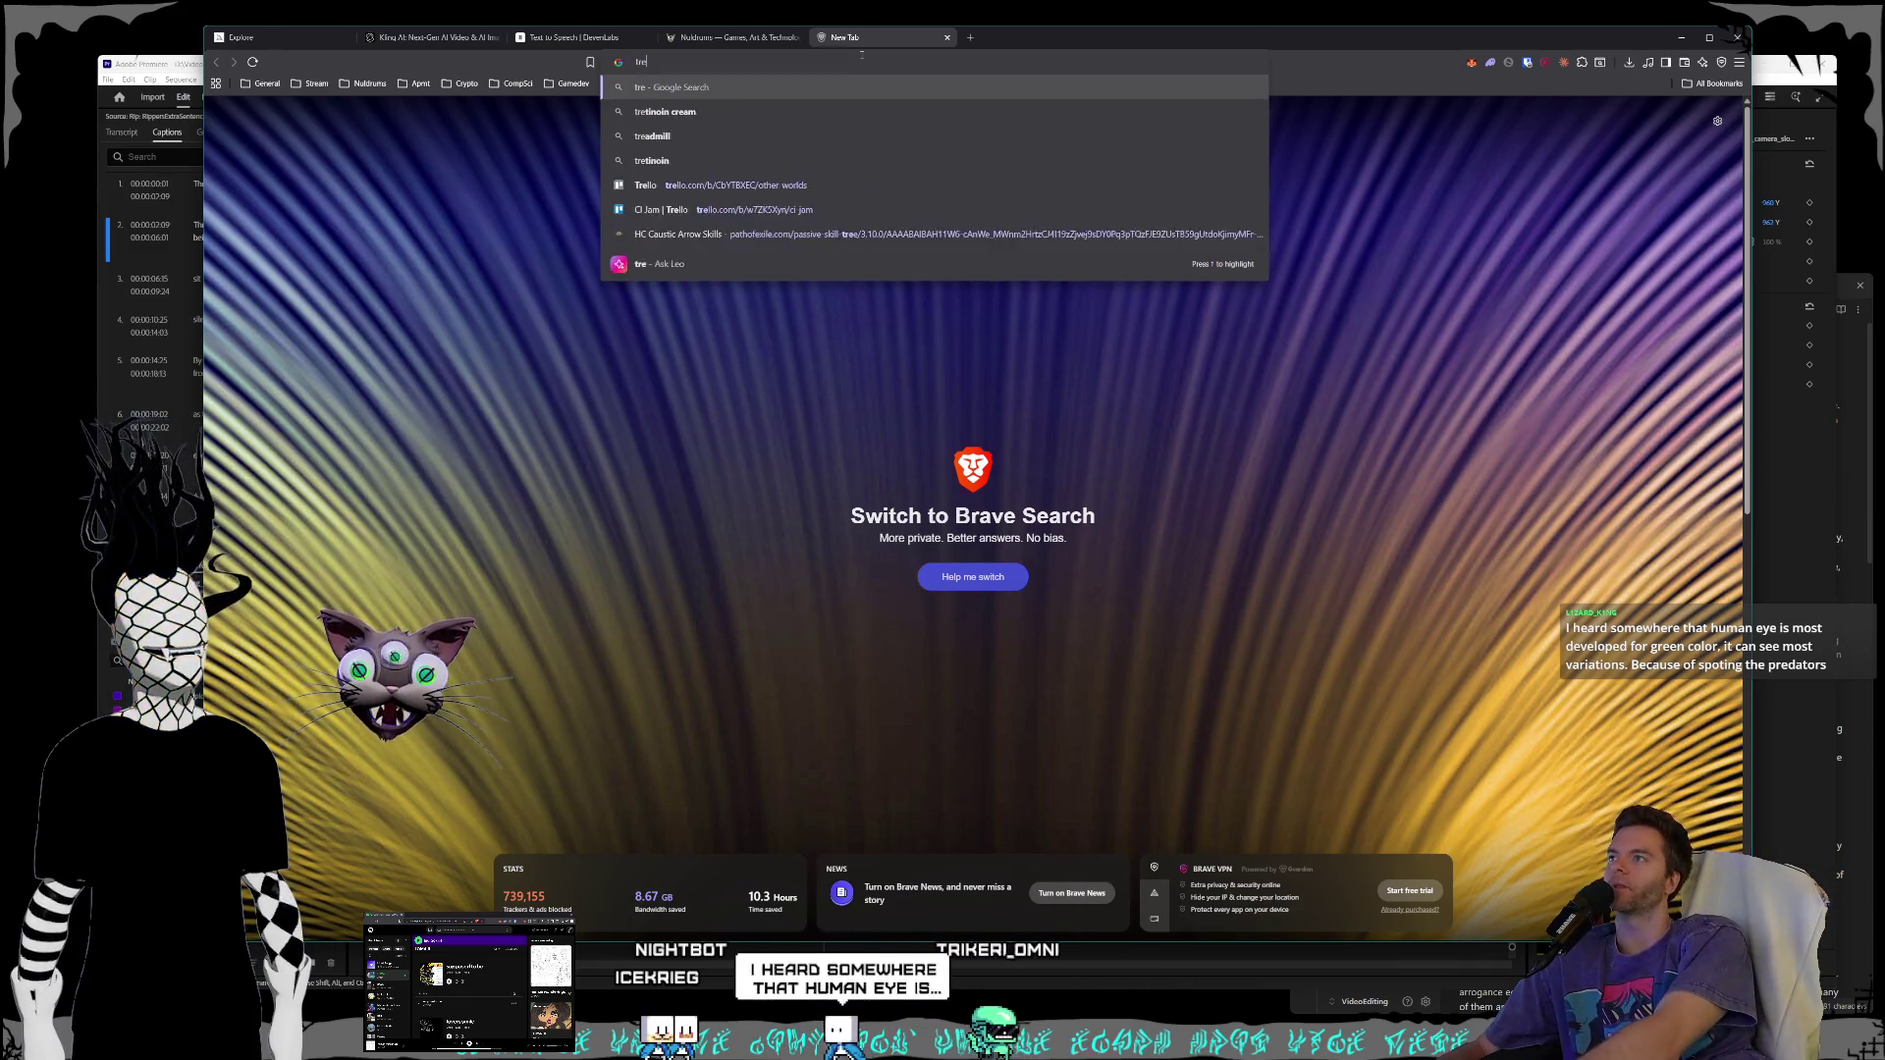
type("asure planet")
key("Return")
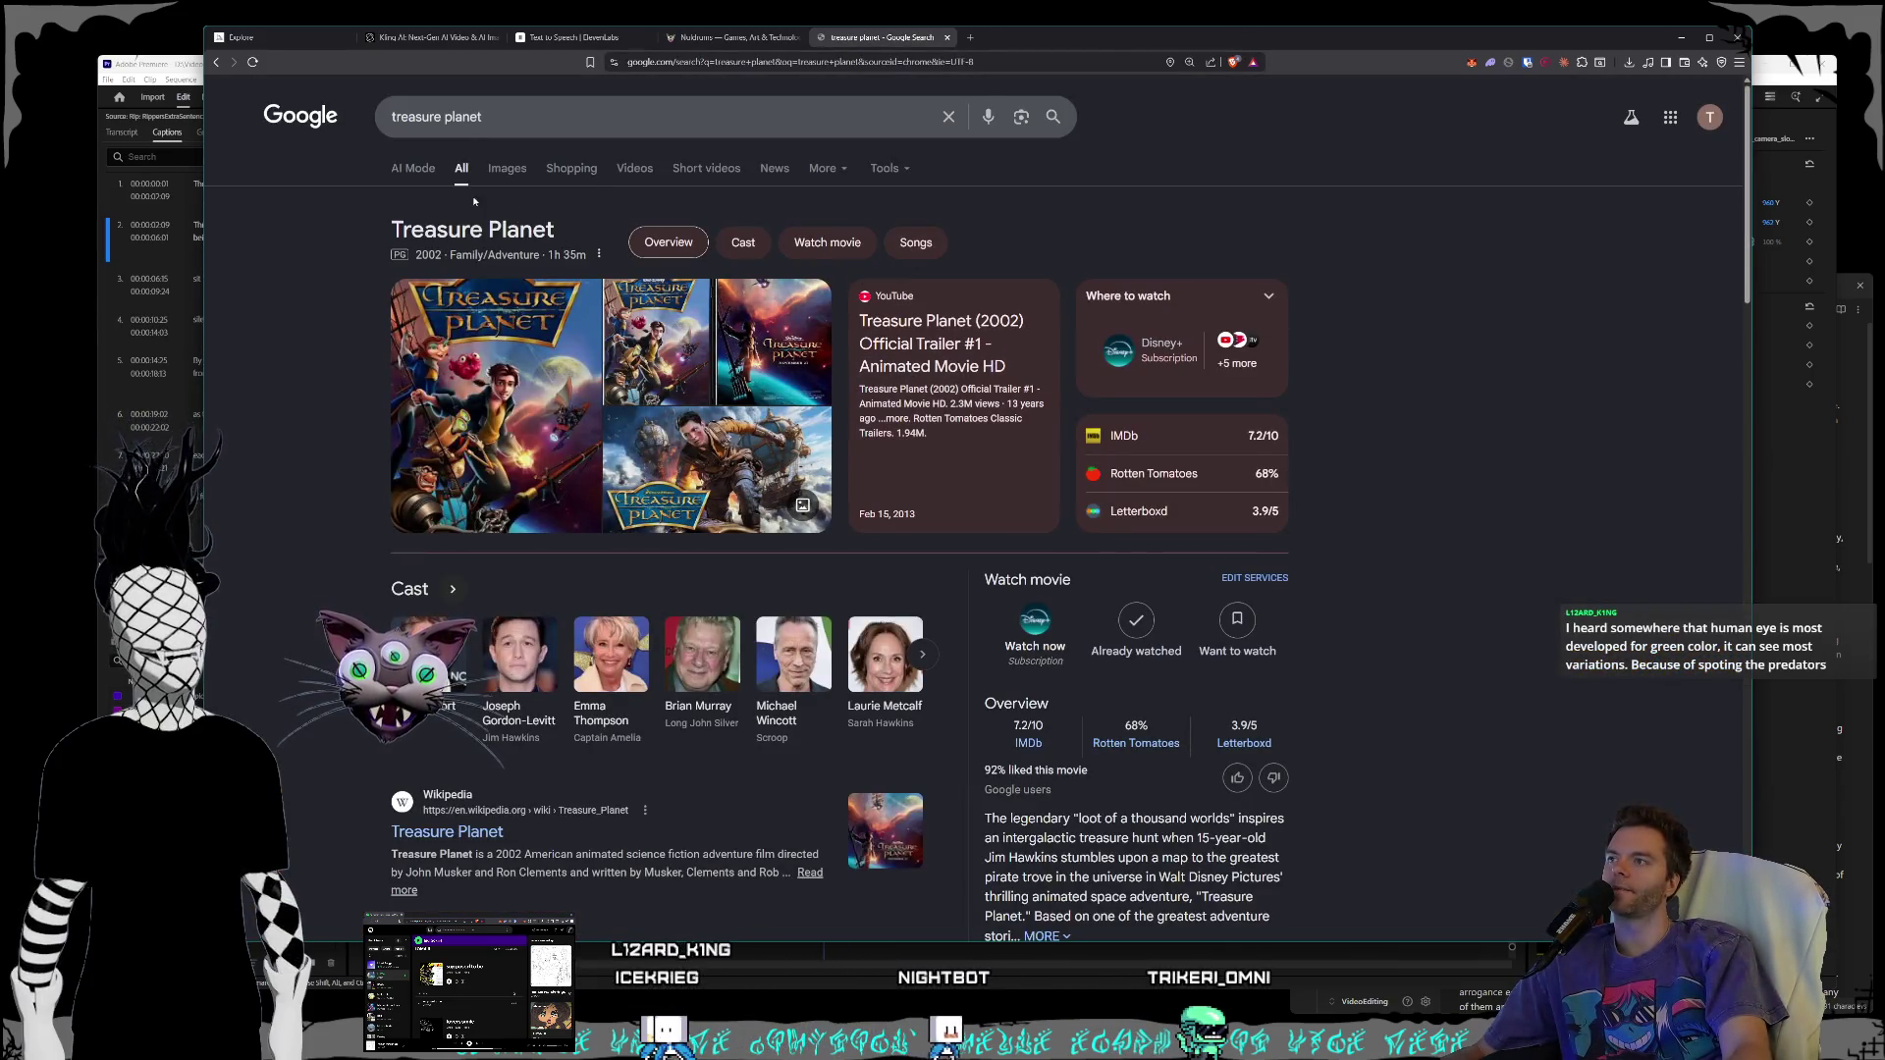
left_click(517, 175)
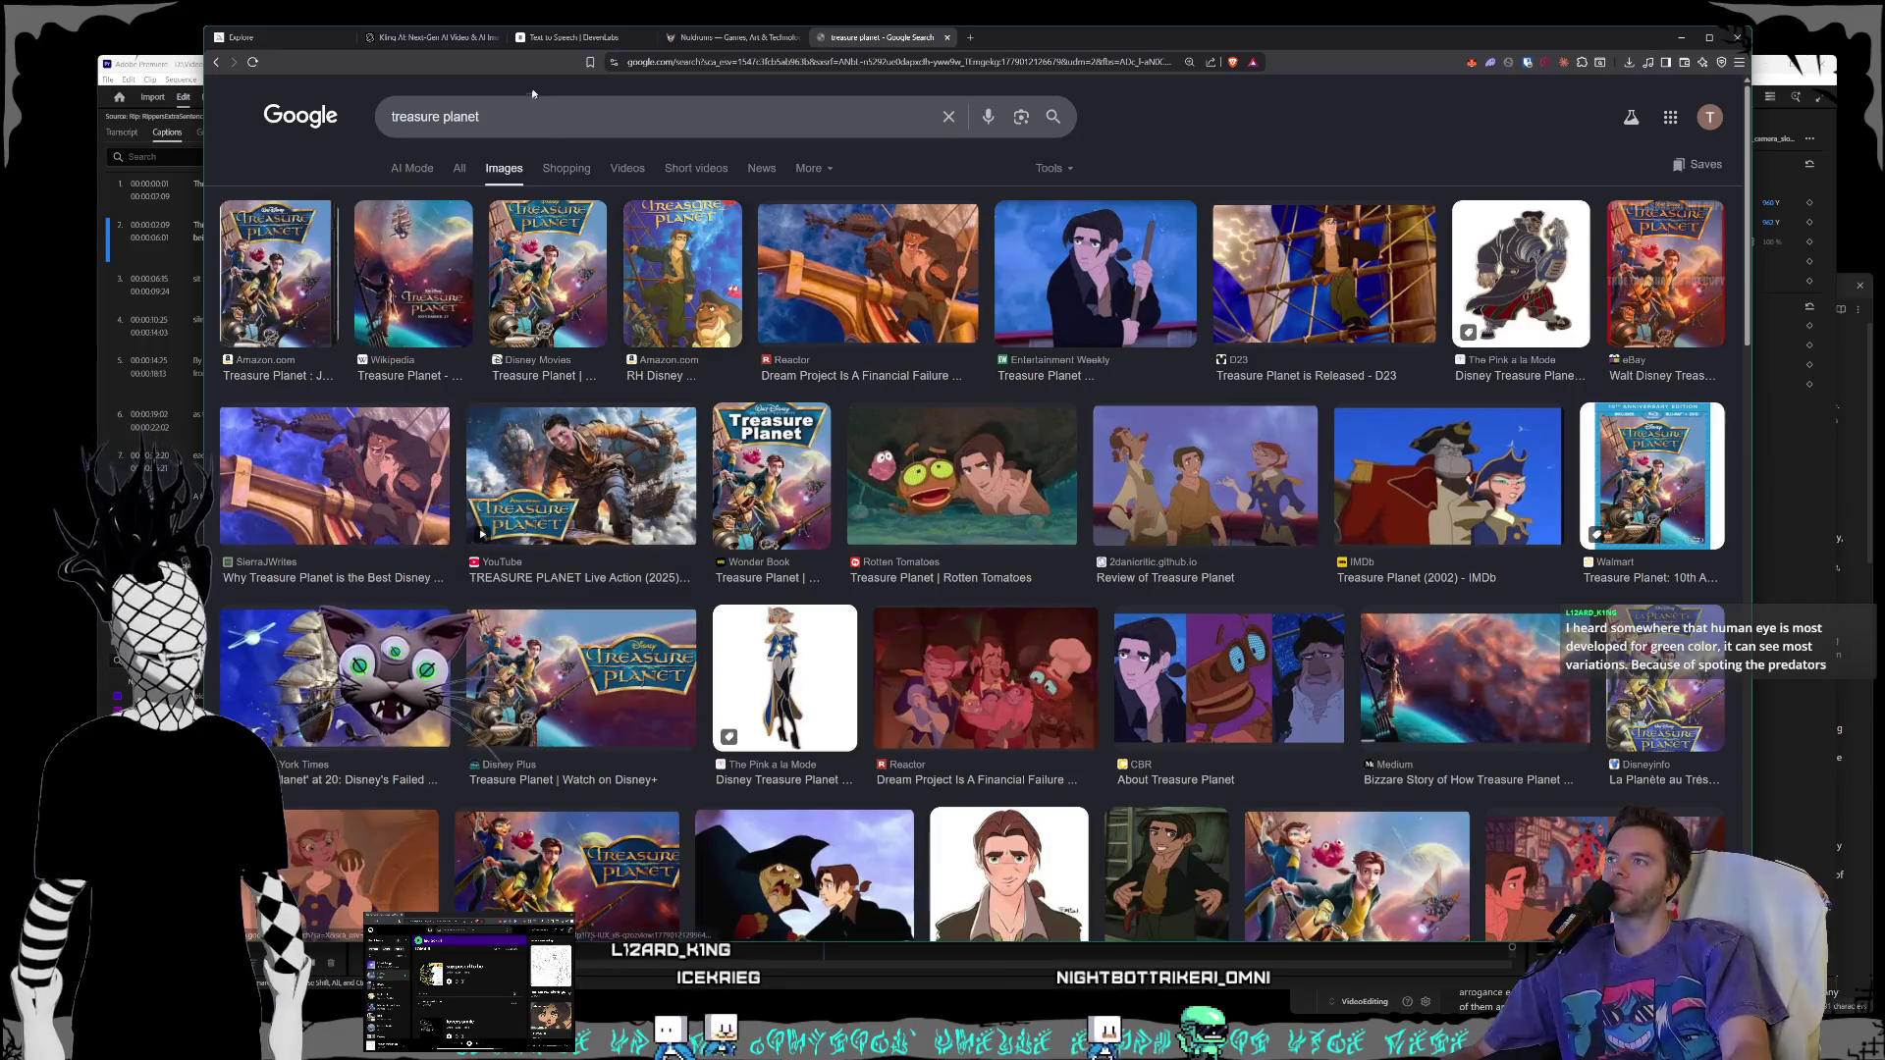
- Refine the image search to 'treasure planet space port' and preview the Instagram spaceport image
left_click(565, 102)
type("space port")
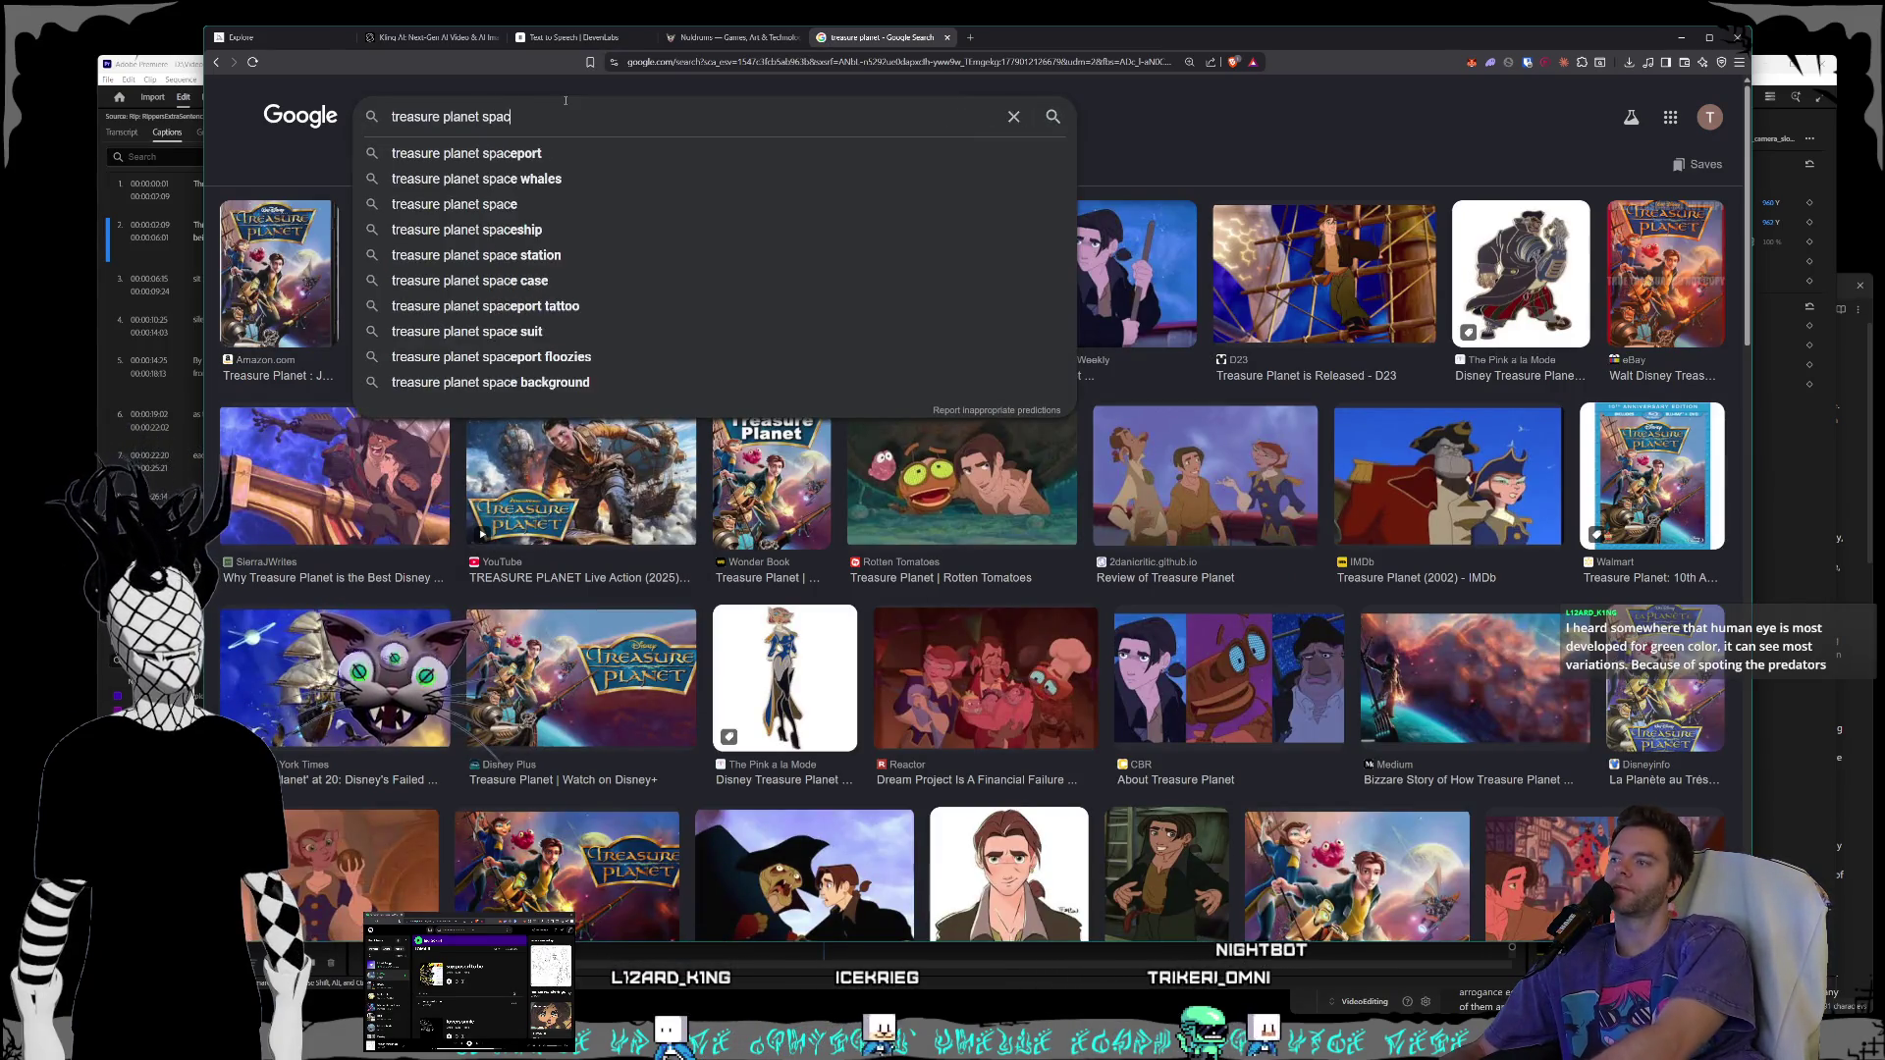
key("Return")
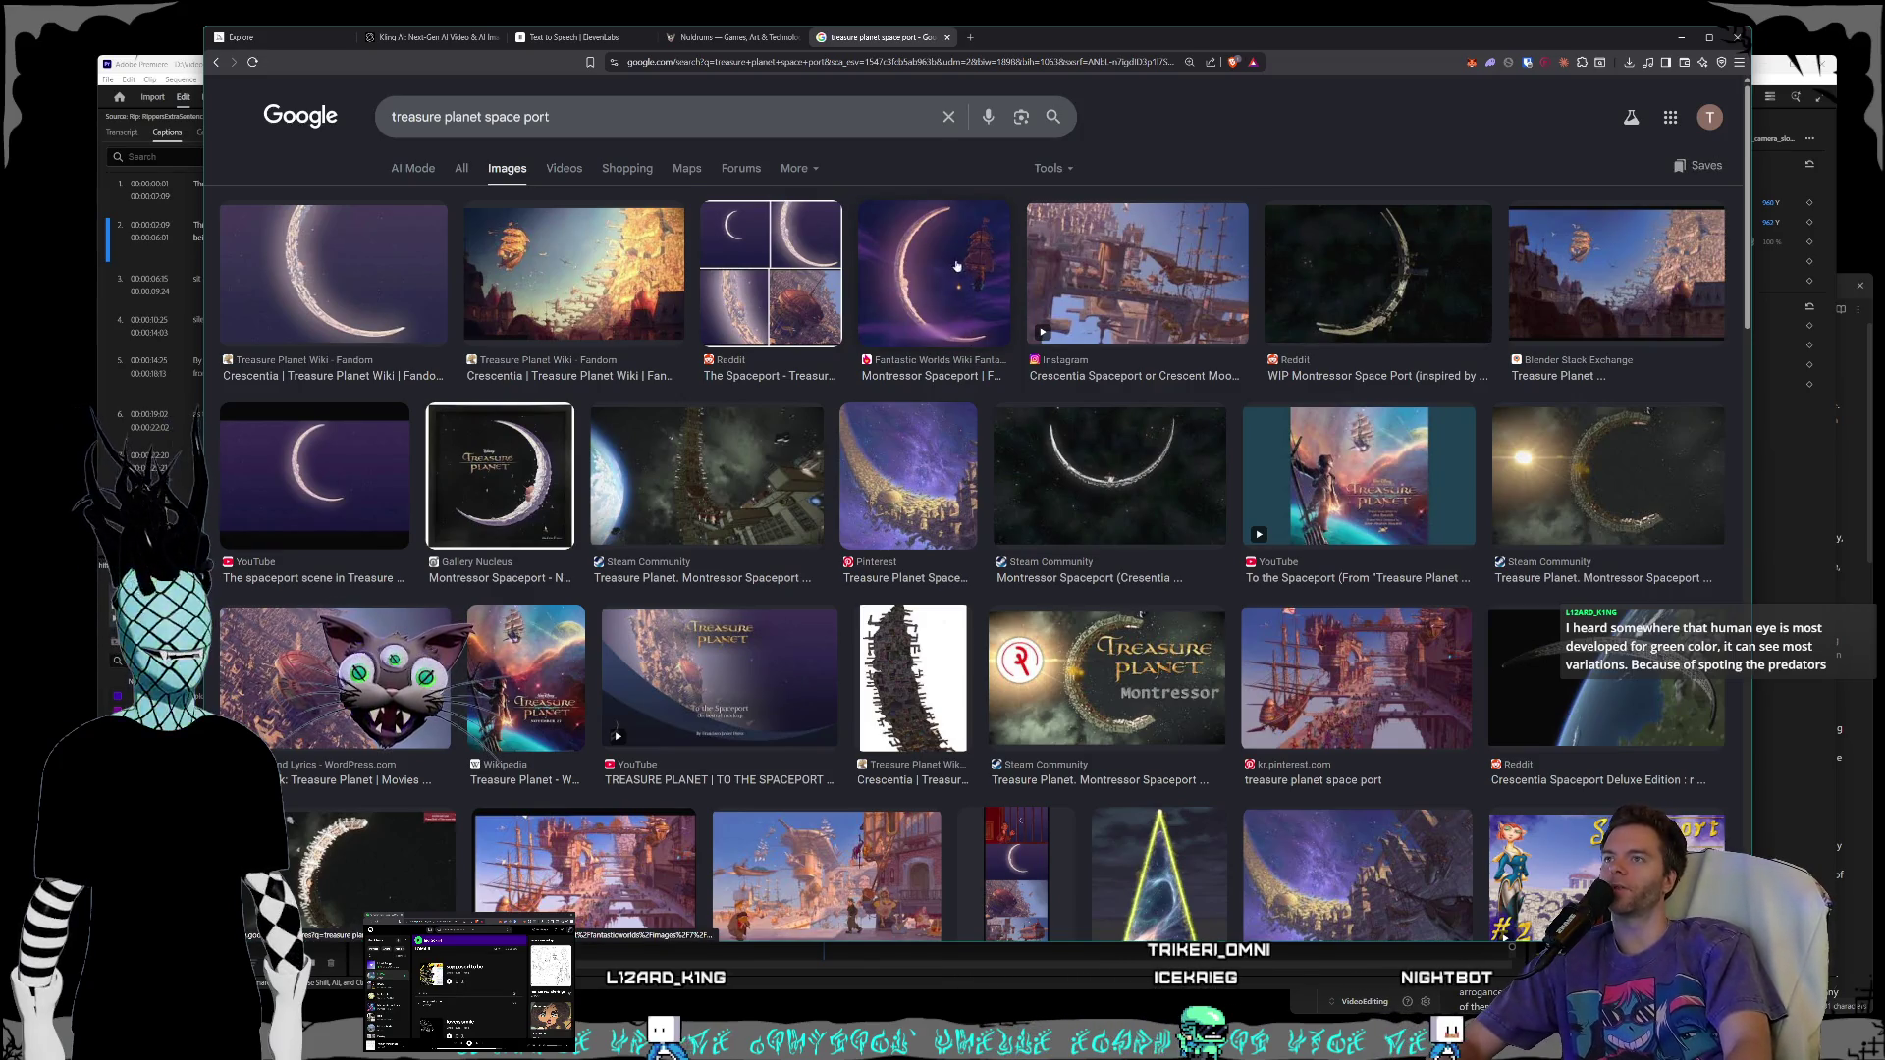
left_click(1141, 286)
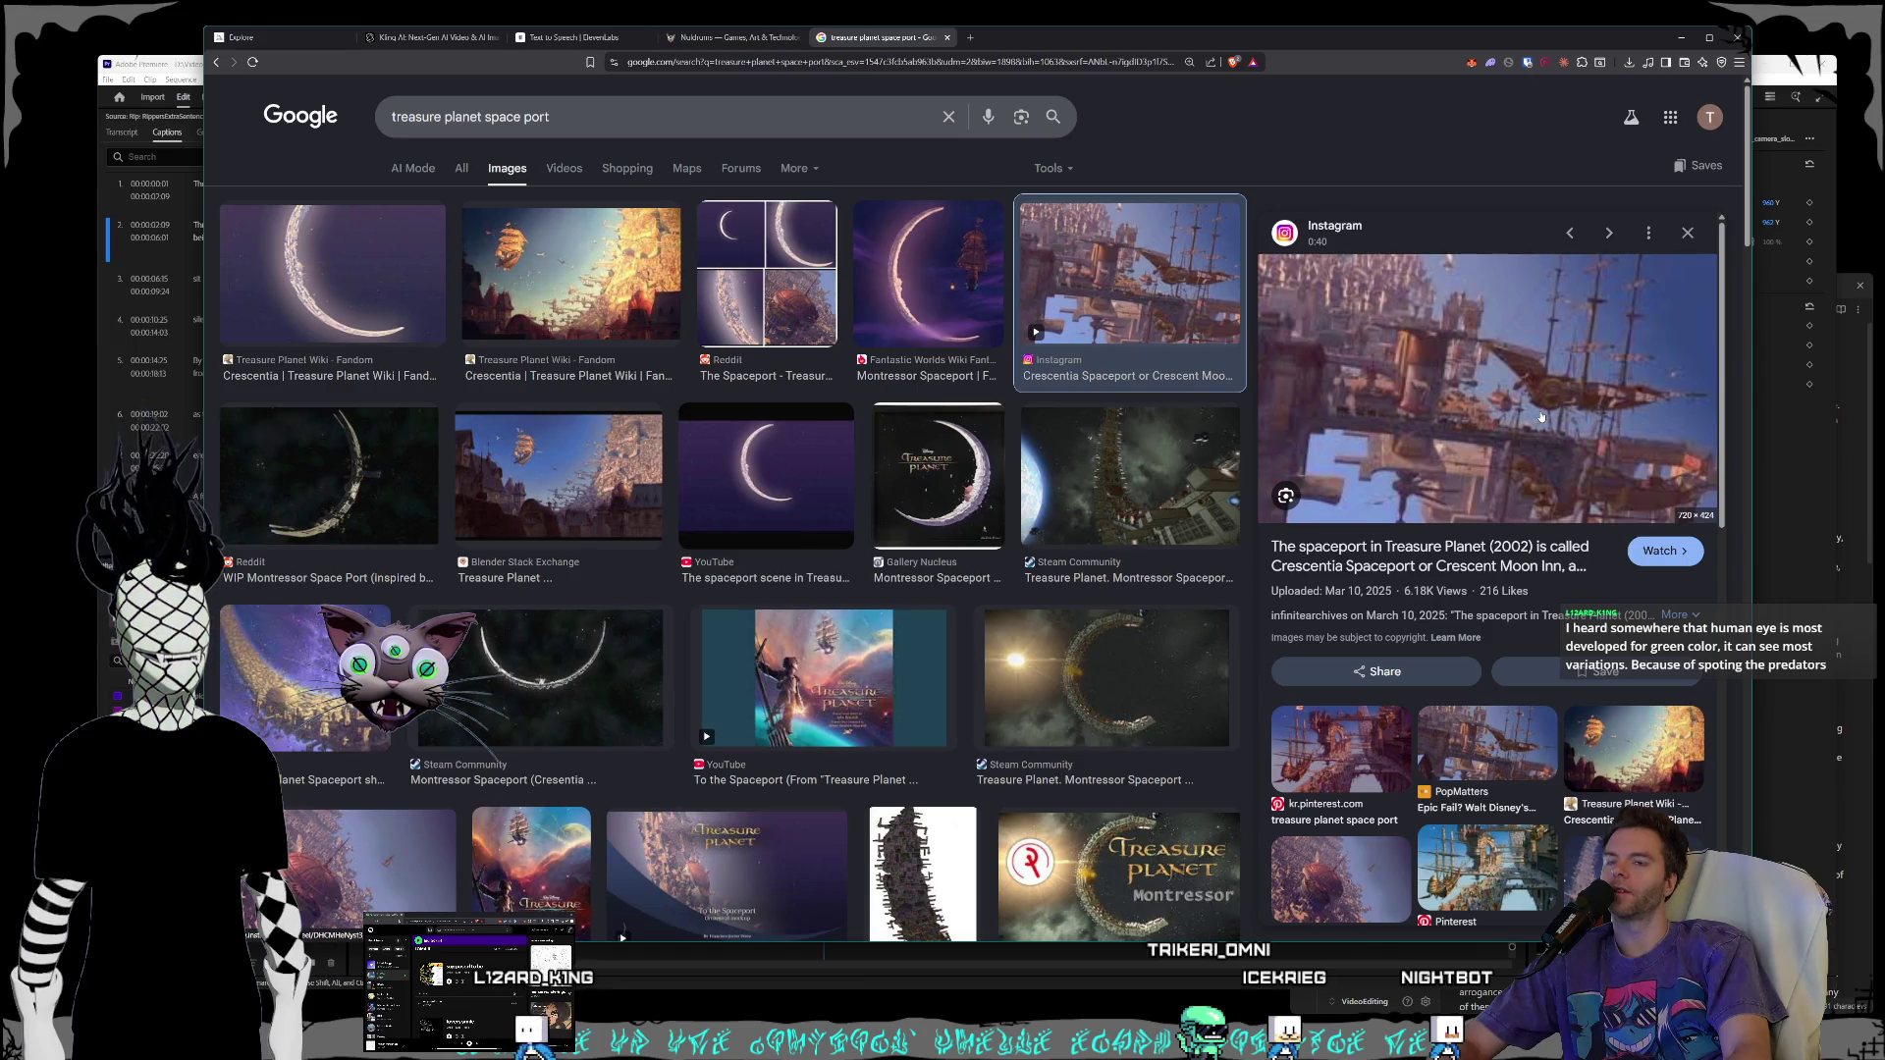
- Preview the Fantastic Worlds Wiki and Steam Montressor Spaceport images and a Fandom Crescentia image
left_click(888, 284)
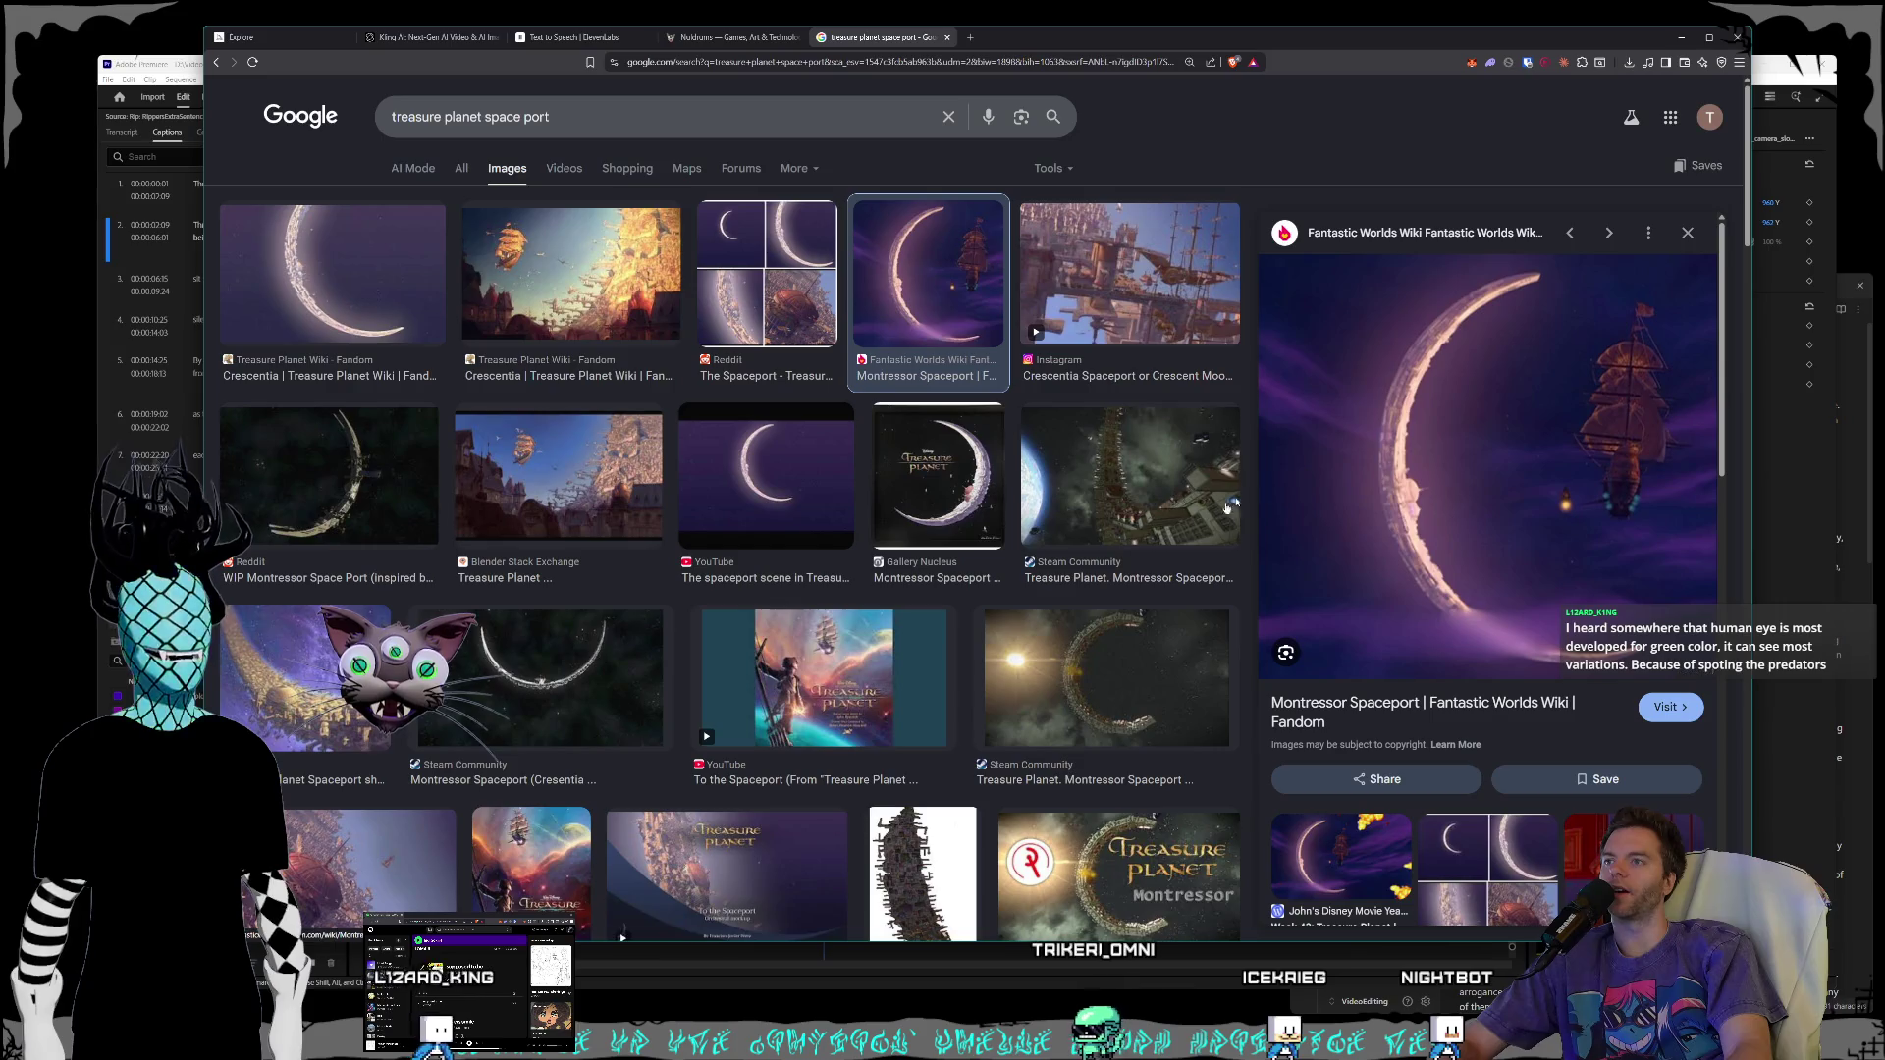
scroll(1107, 566, "down", 1)
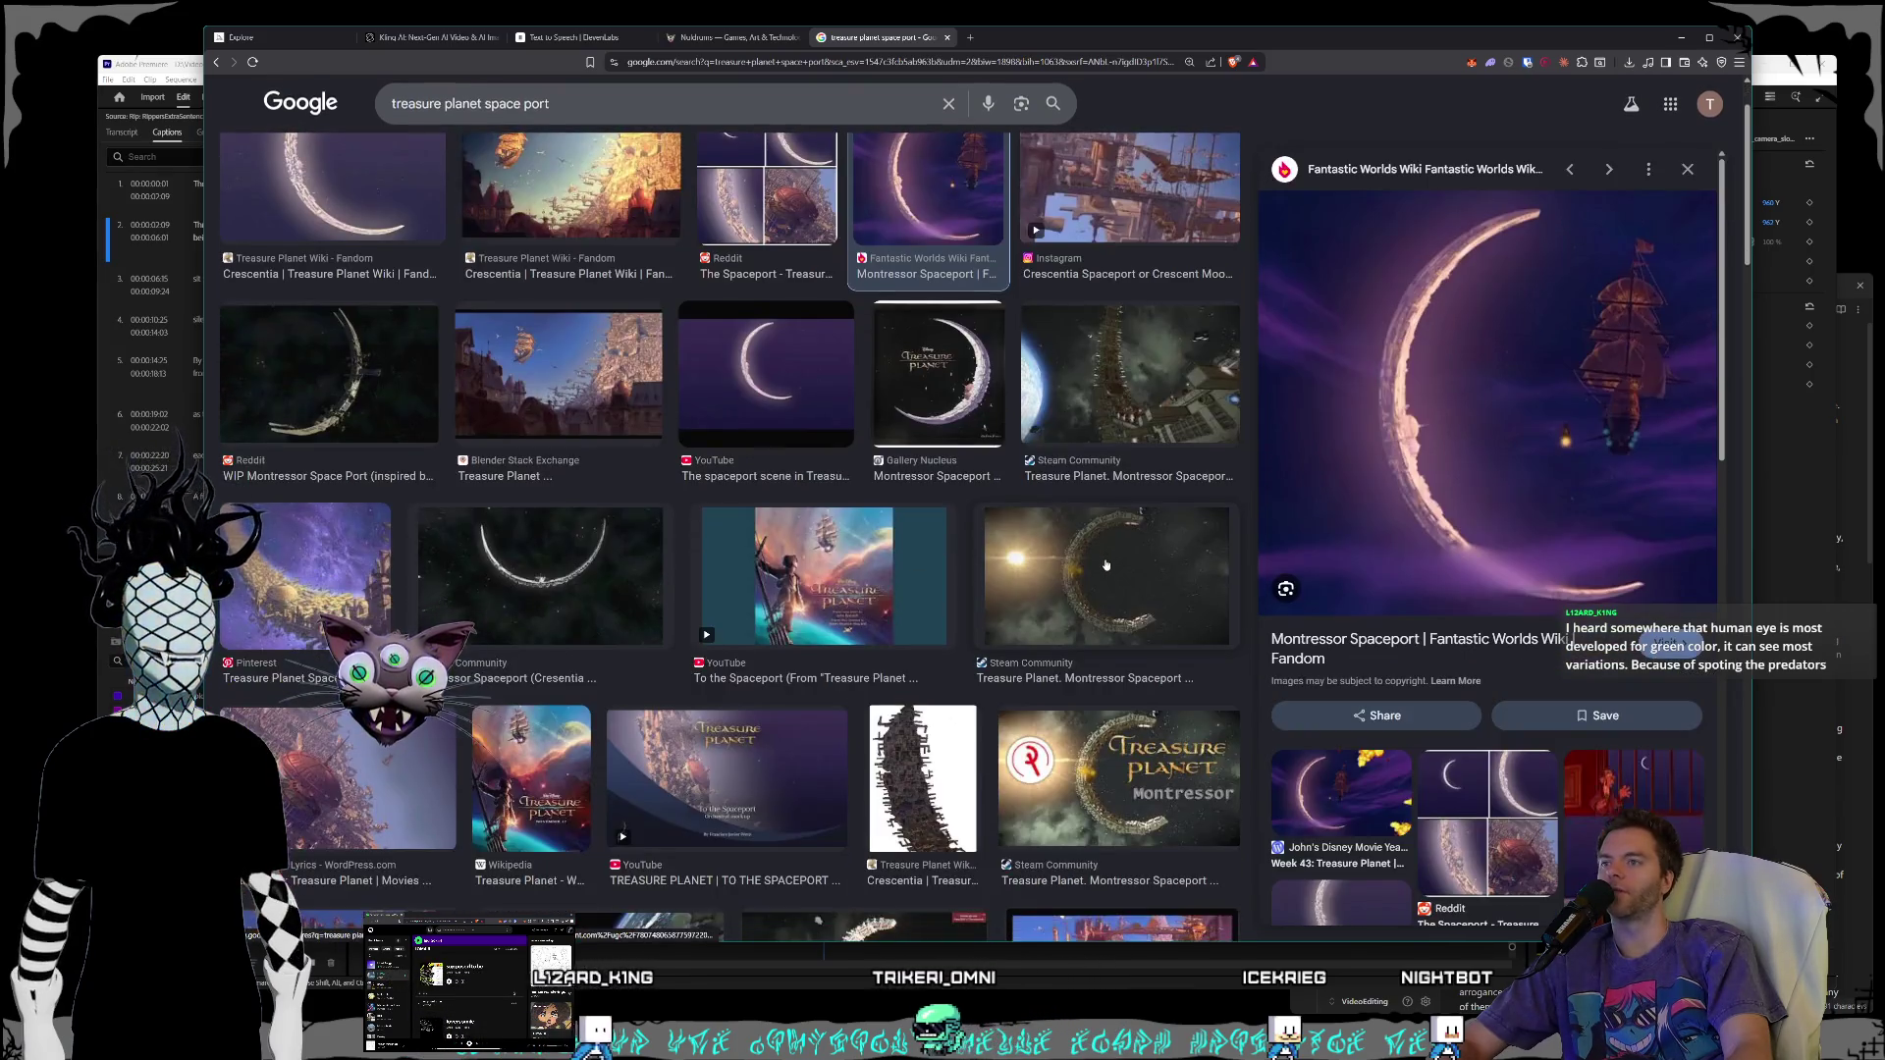
left_click(1106, 565)
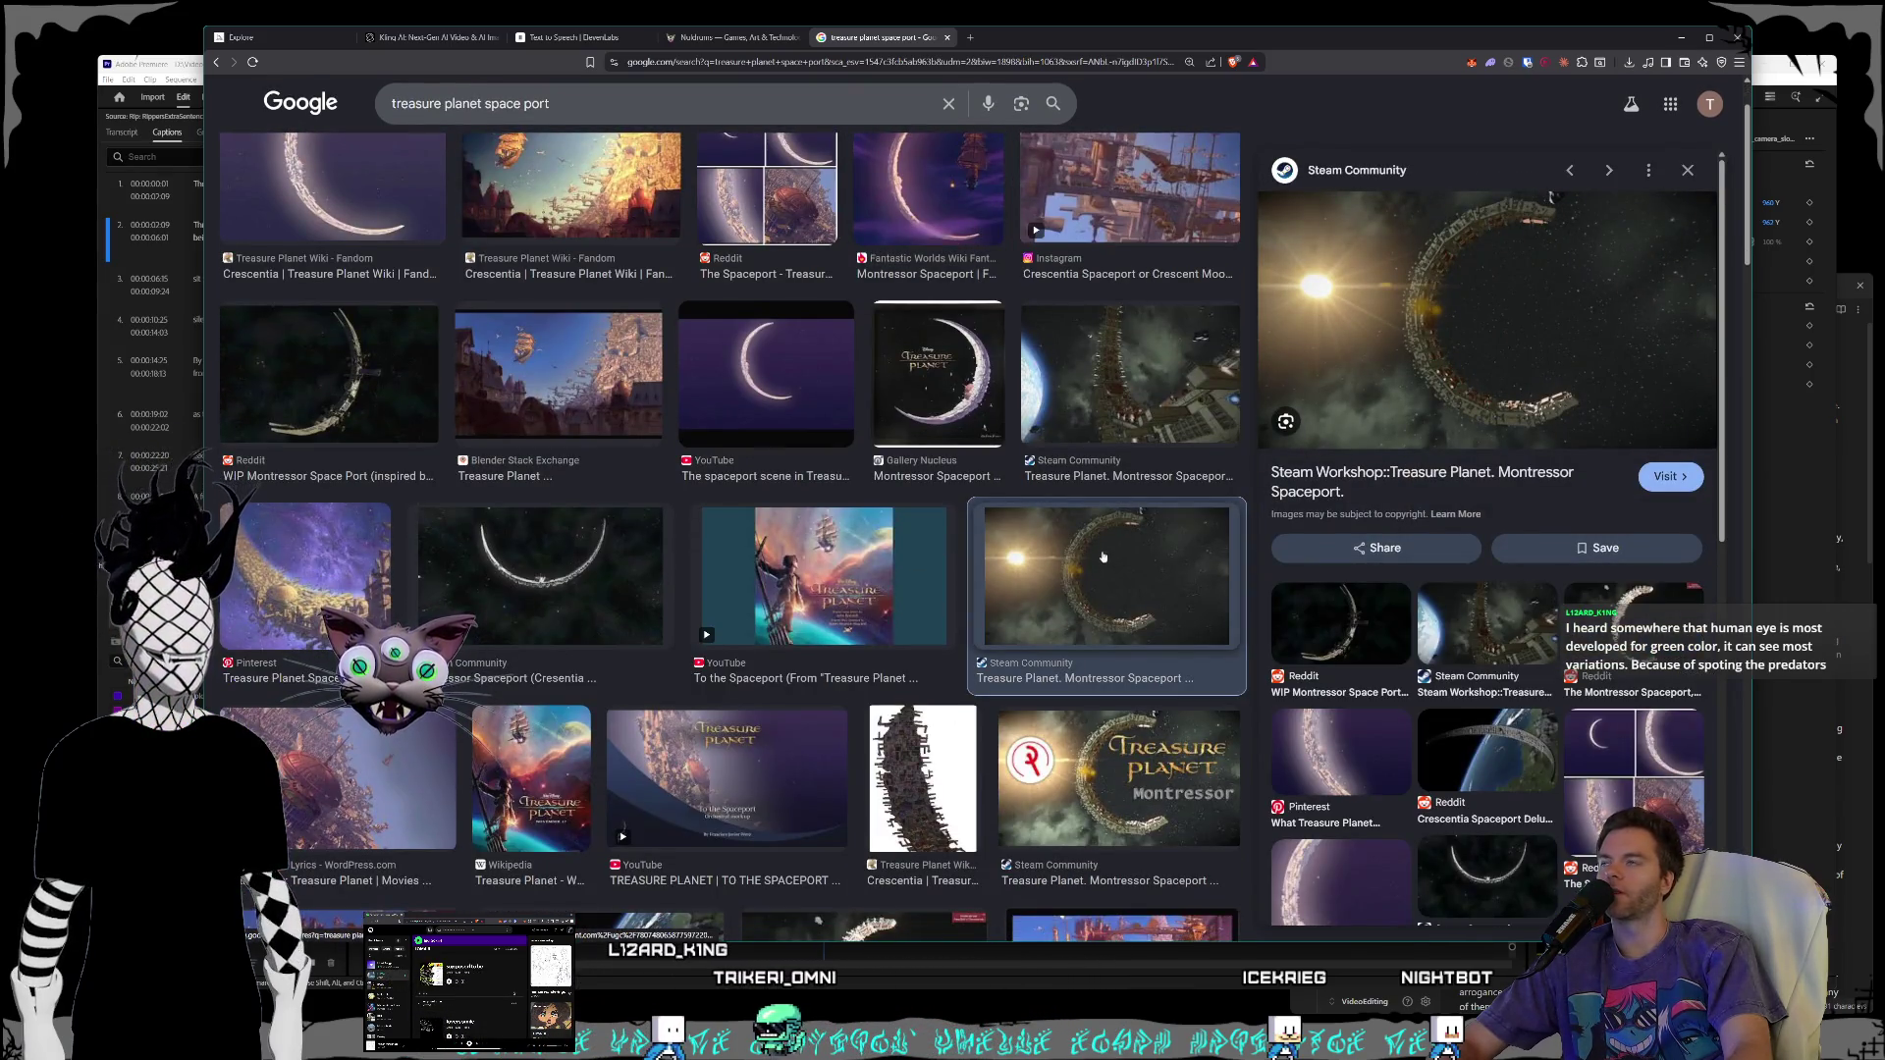
scroll(1103, 558, "up", 1)
left_click(332, 280)
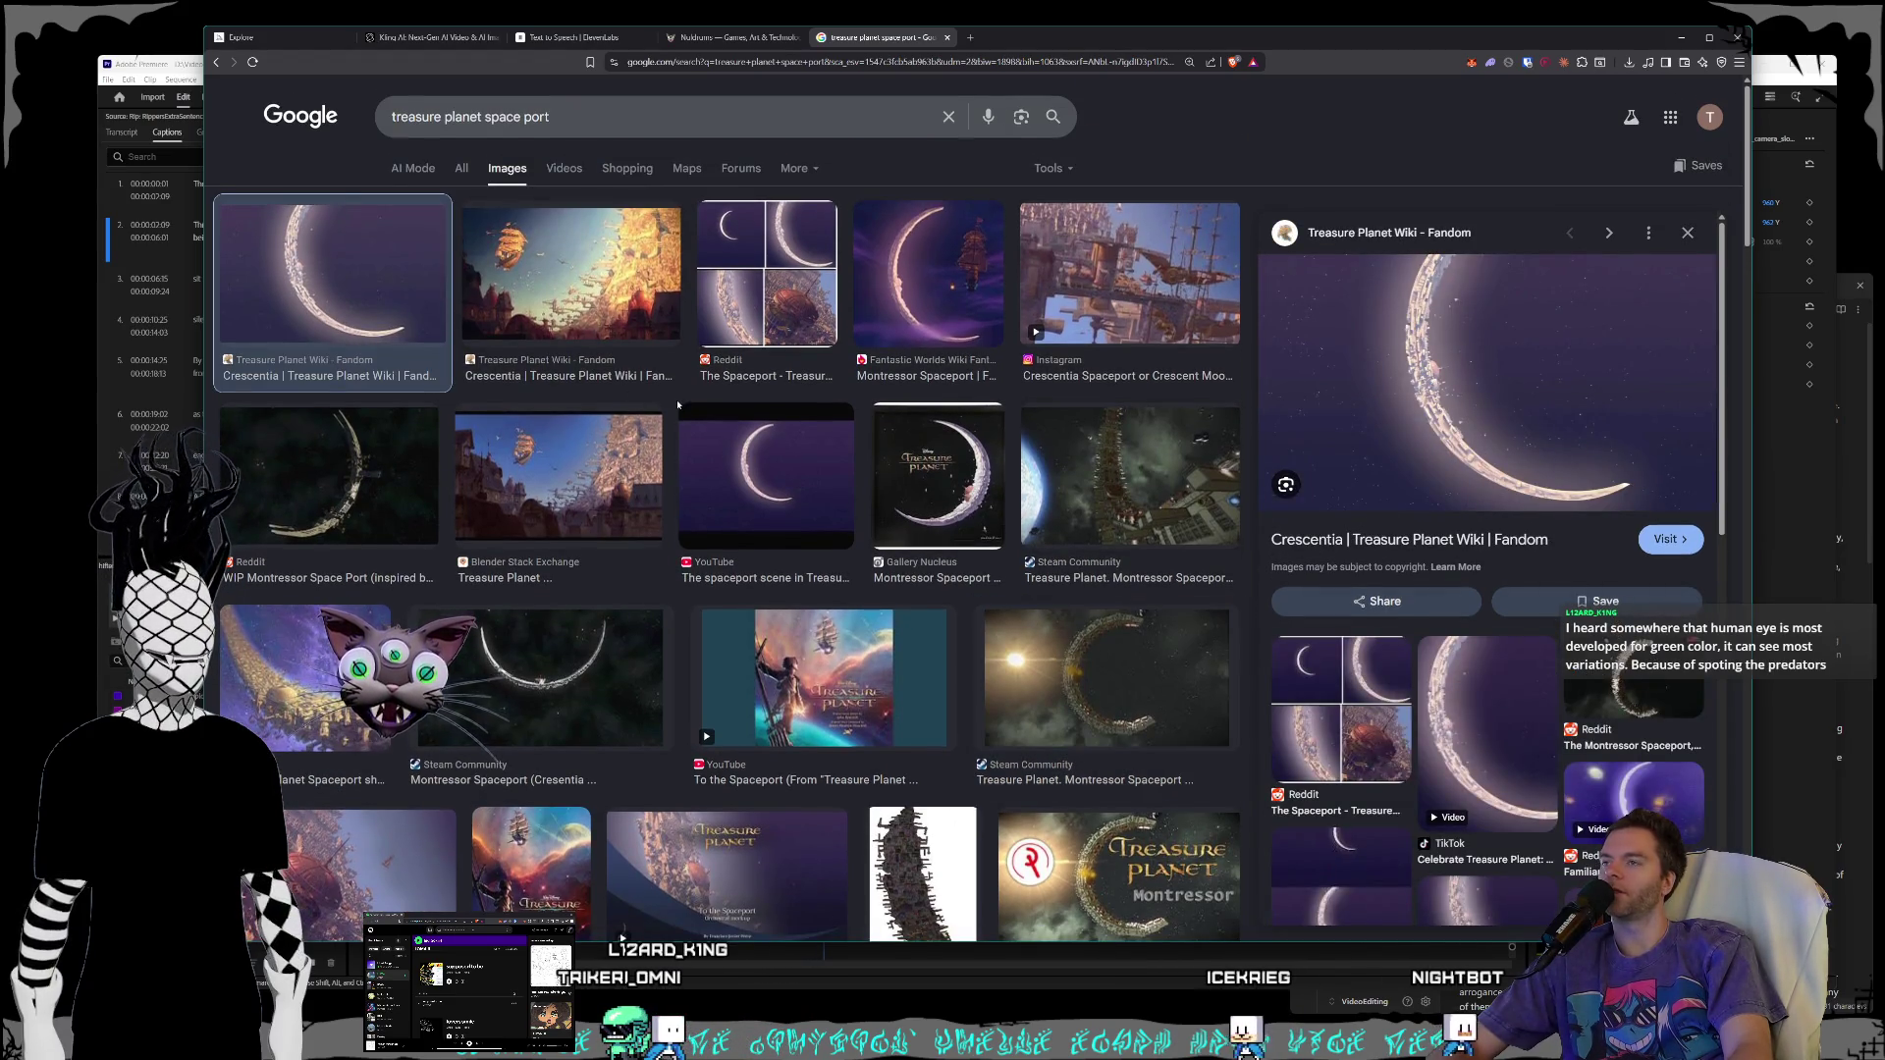
- Preview the Pinterest crescent-moon spaceport image and scroll through the remaining results
left_click(304, 677)
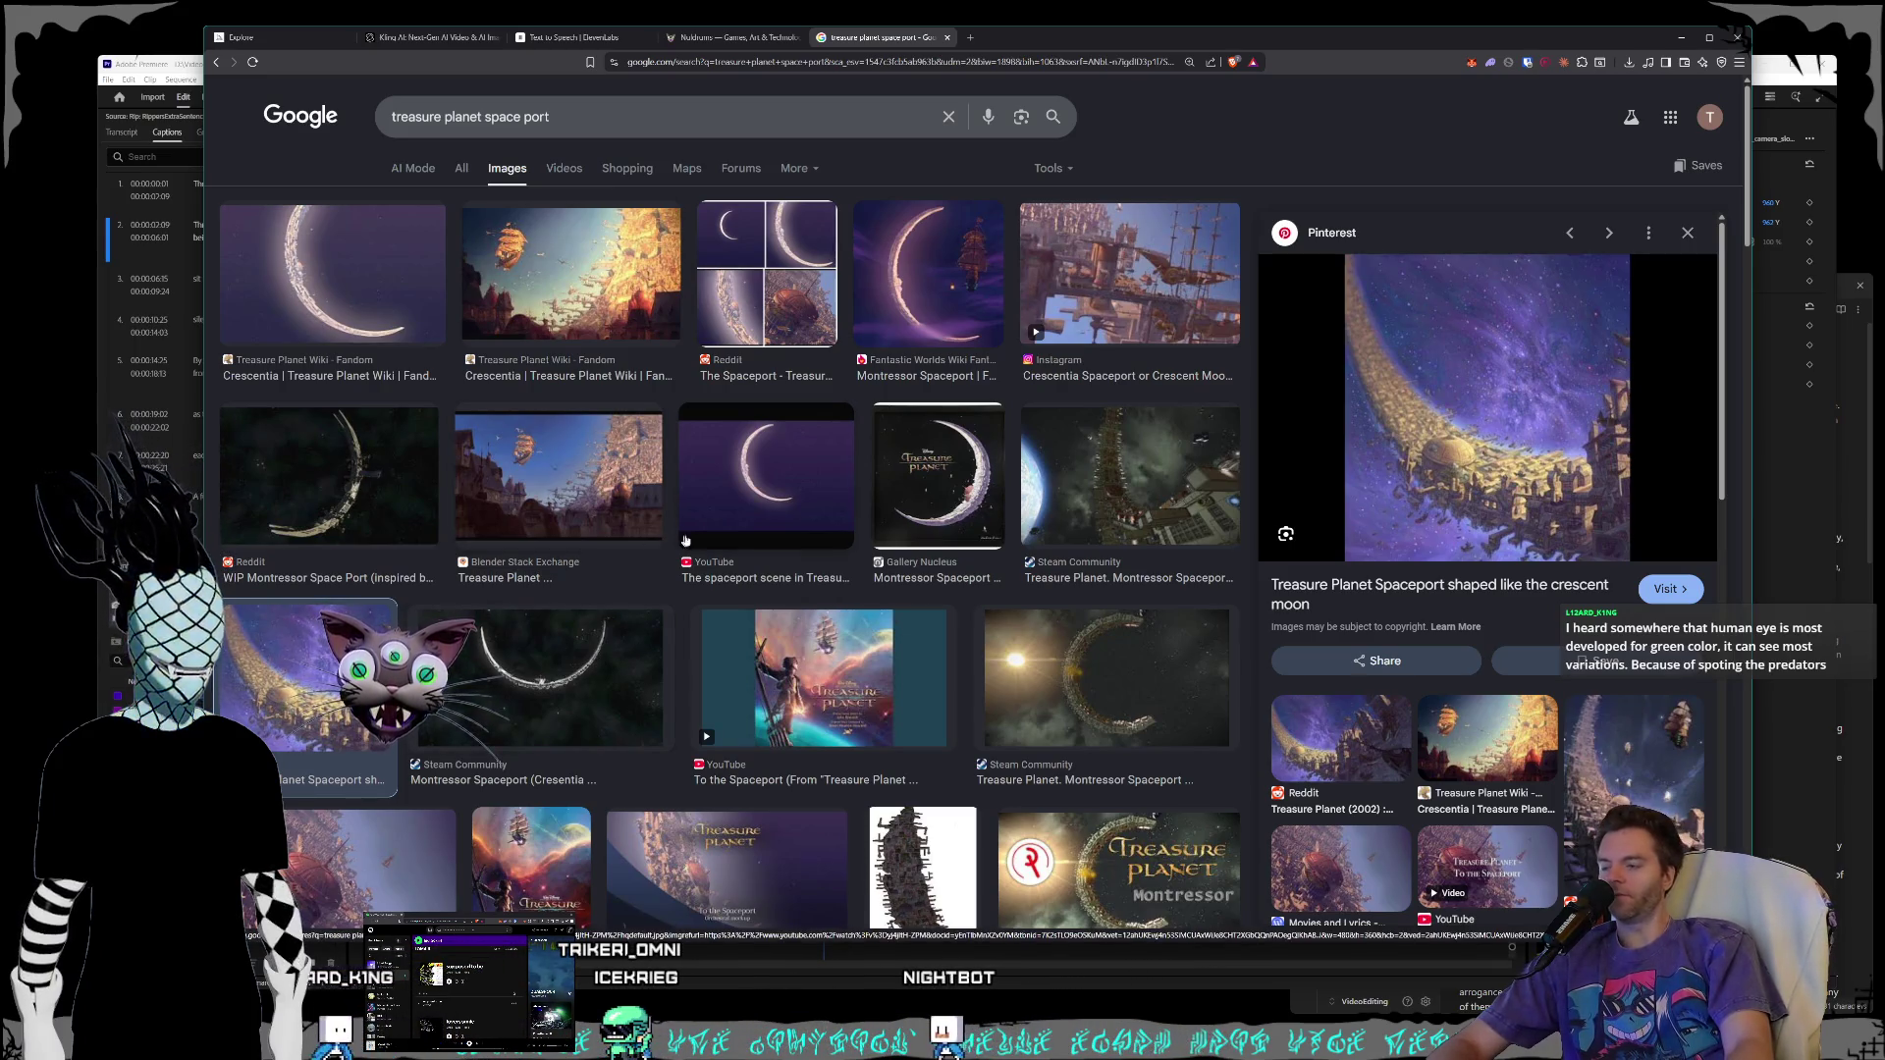
scroll(755, 498, "down", 2)
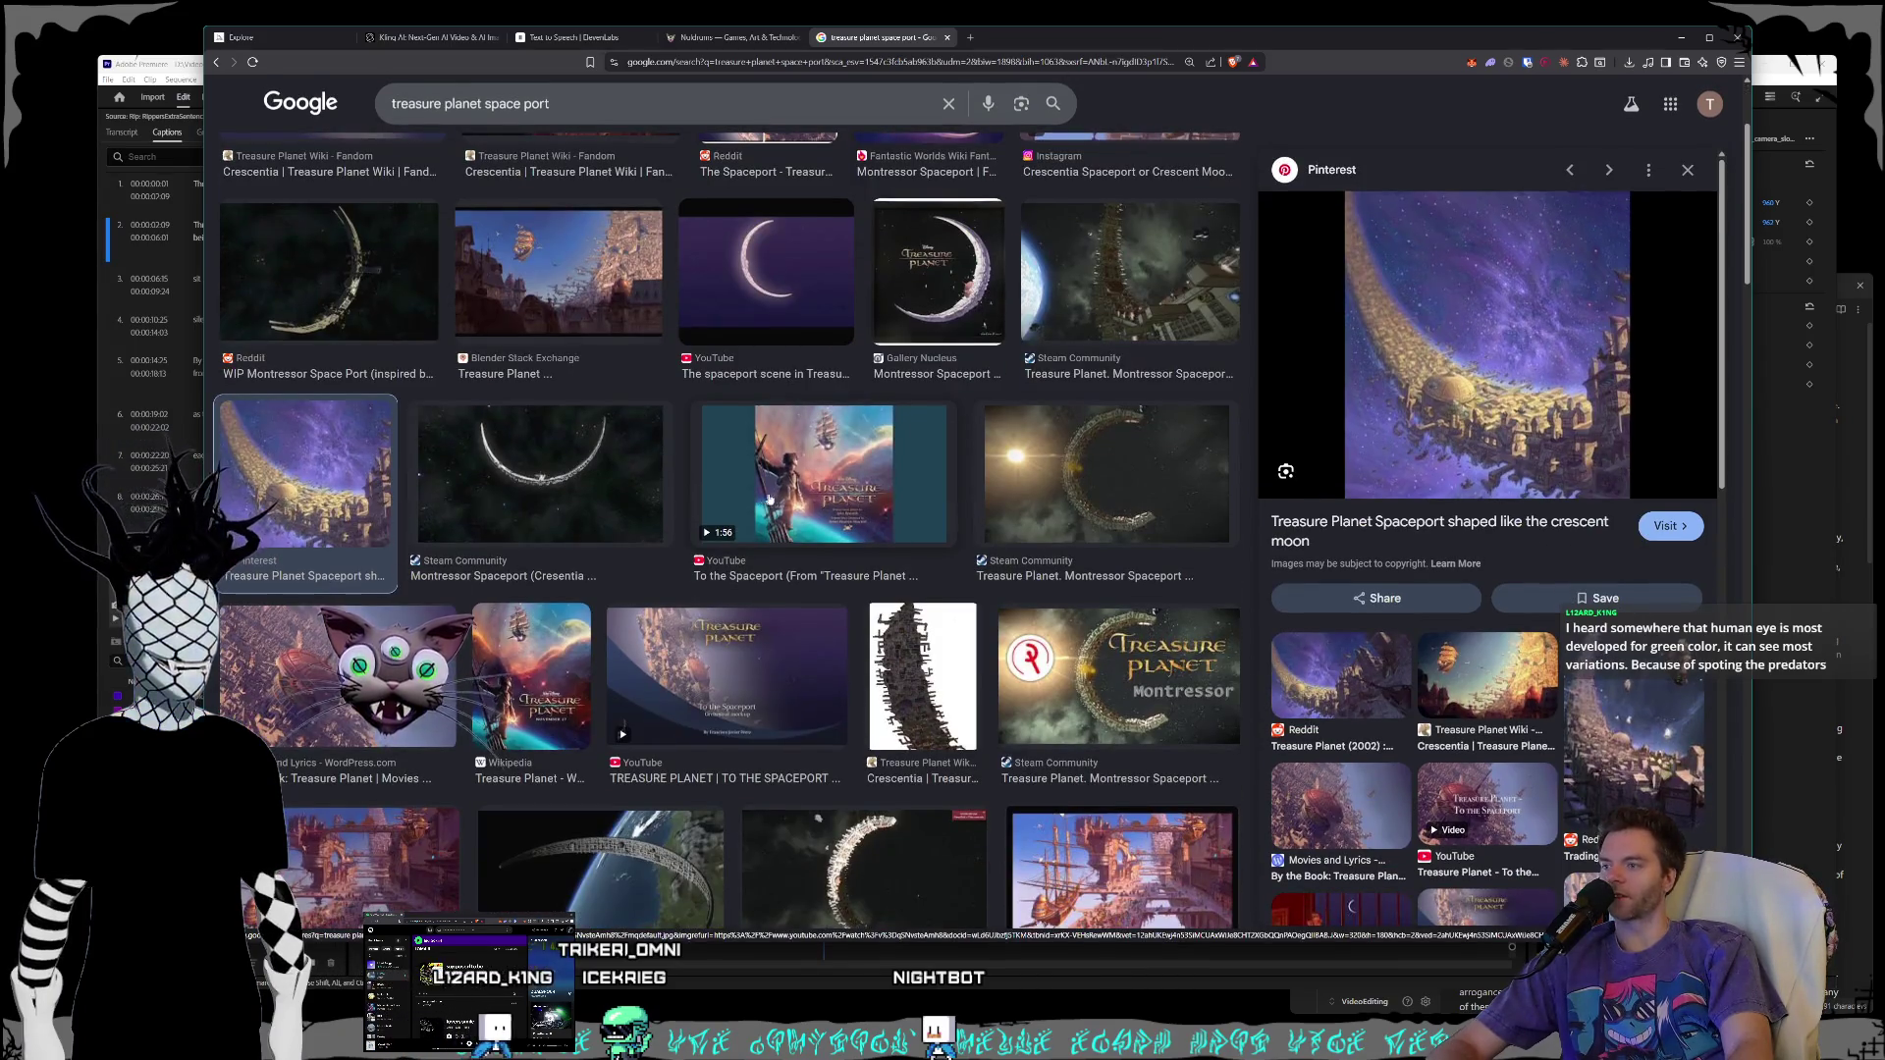
scroll(766, 499, "down", 3)
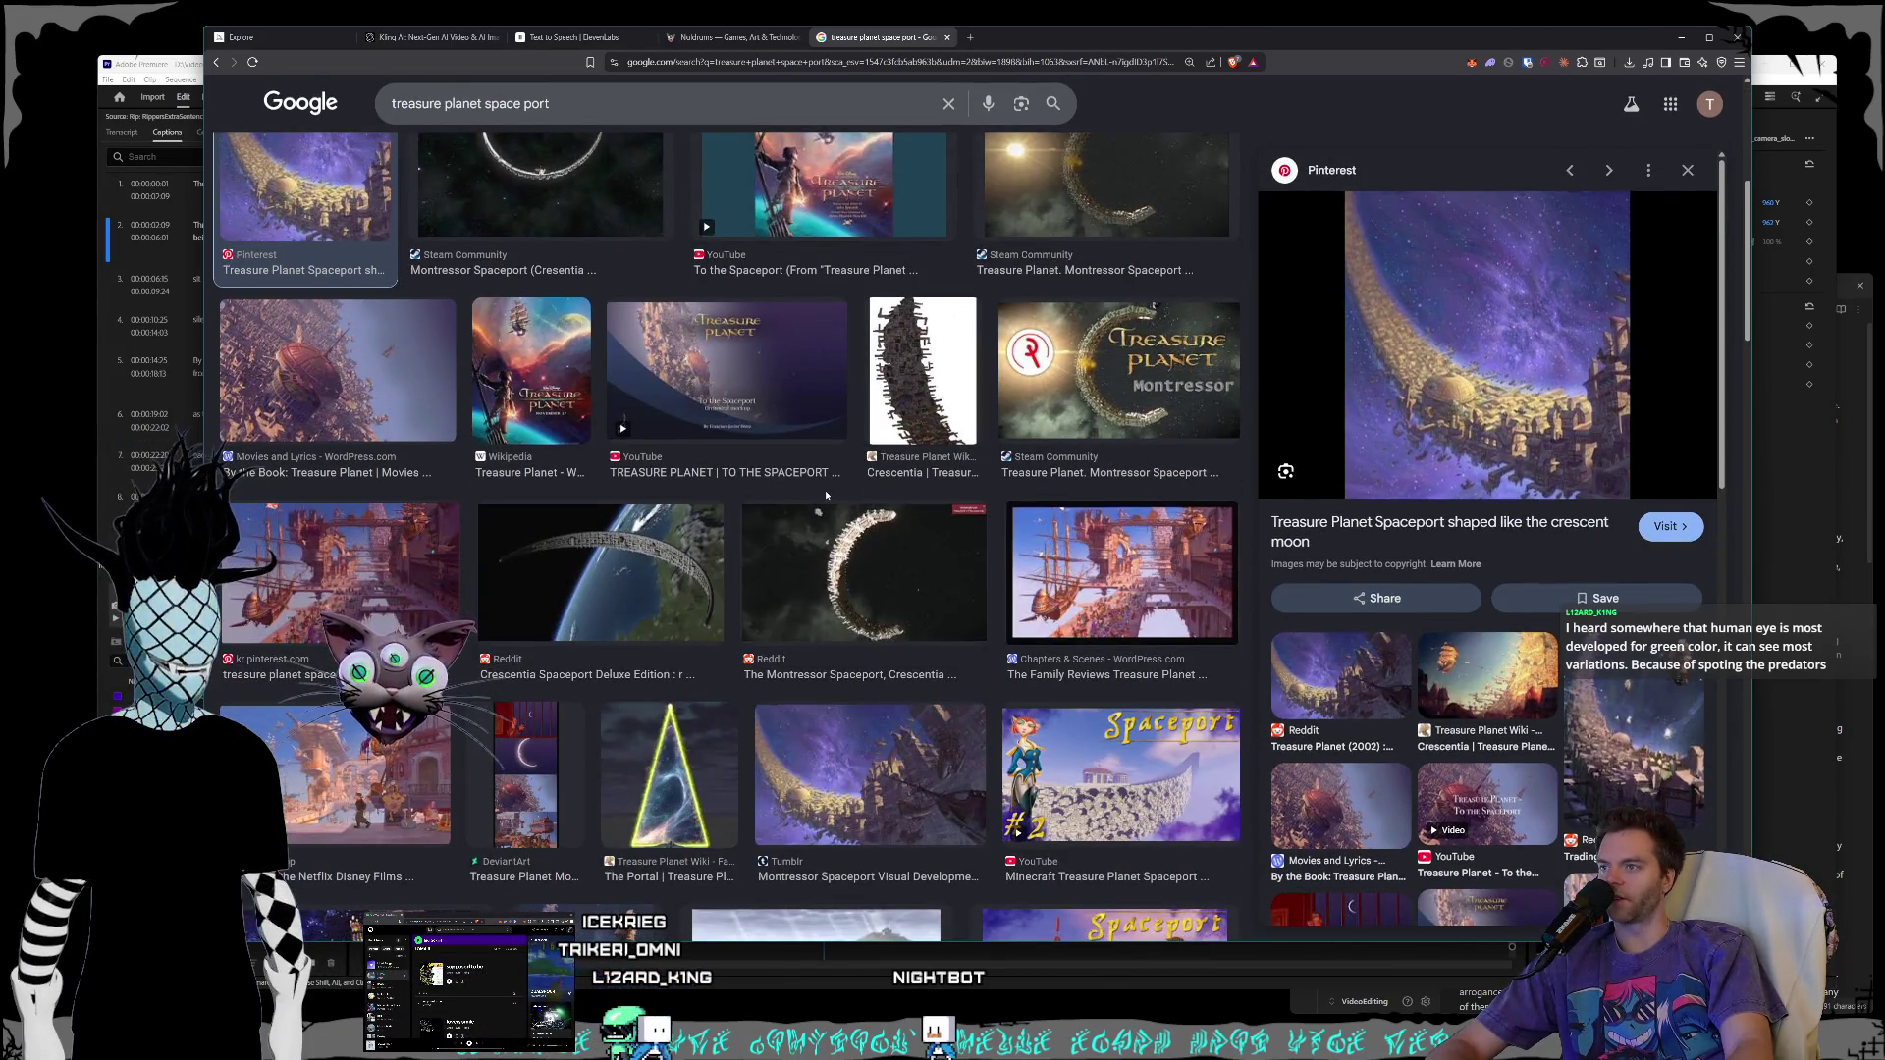
scroll(825, 493, "down", 2)
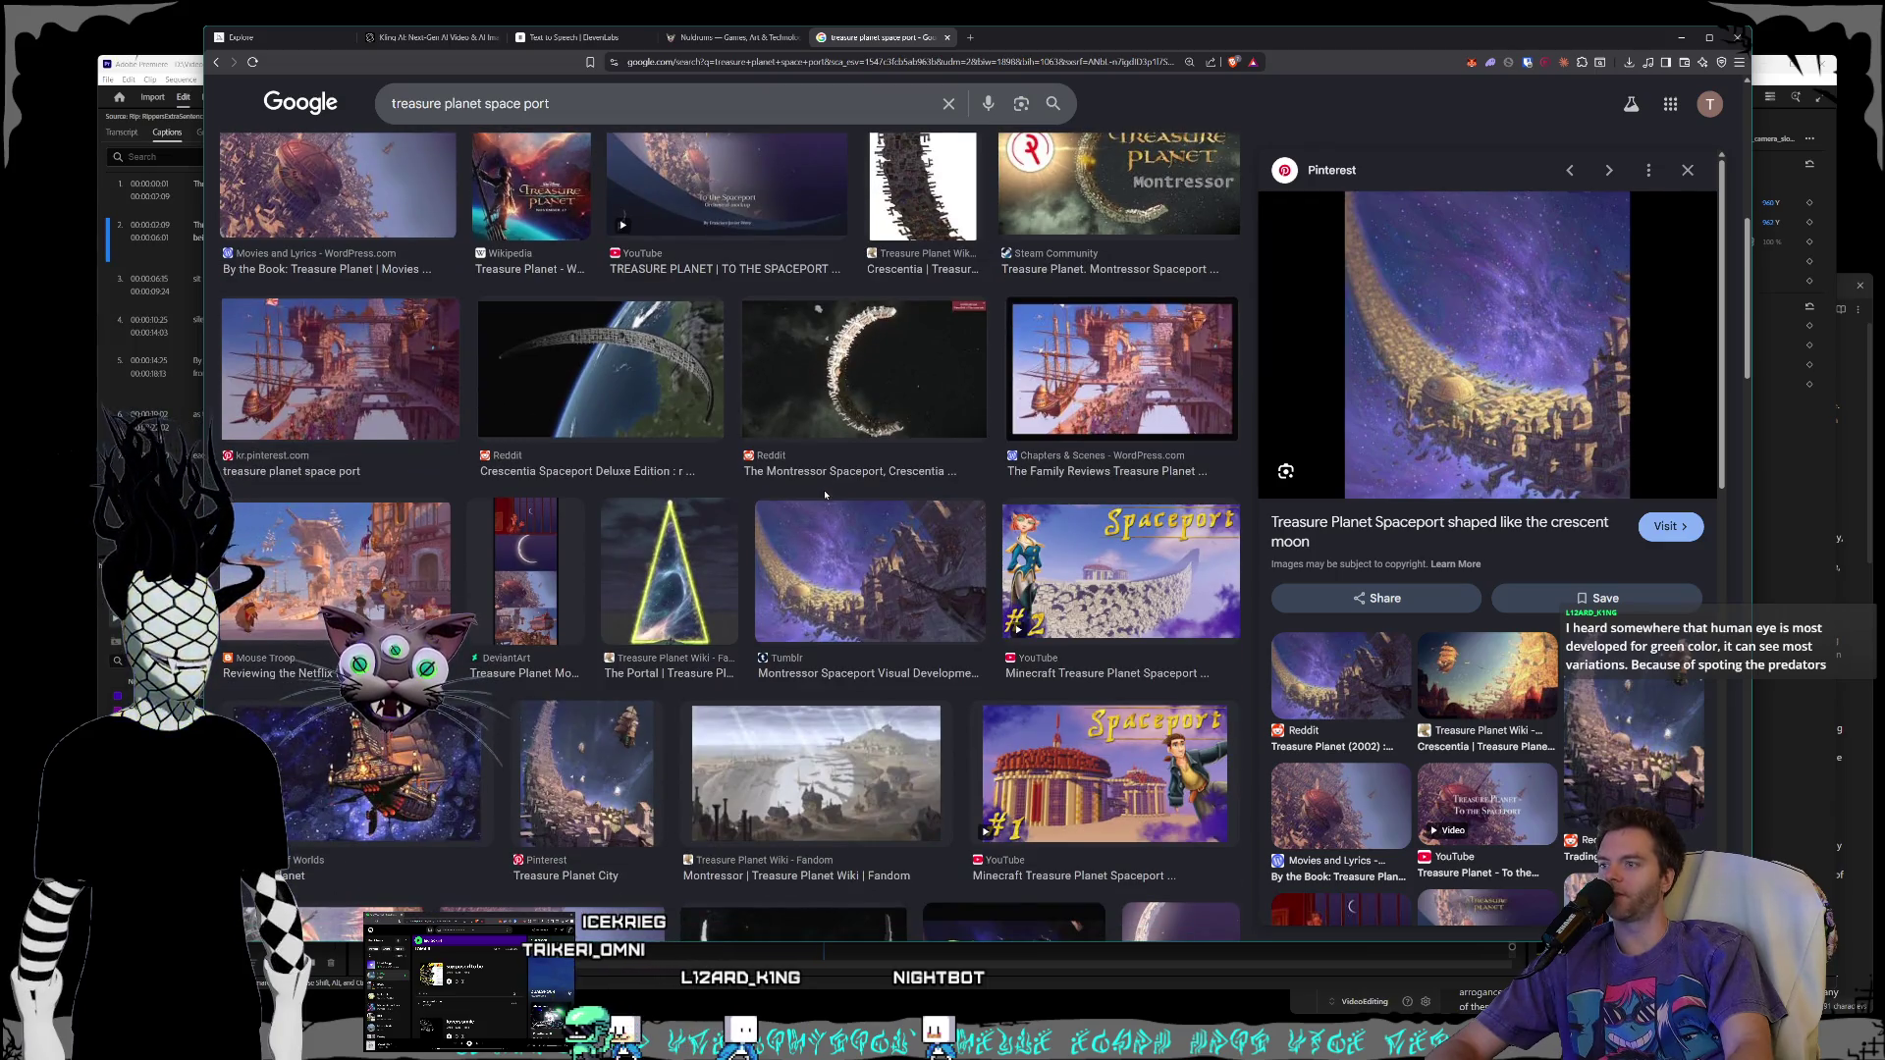
scroll(824, 494, "up", 2)
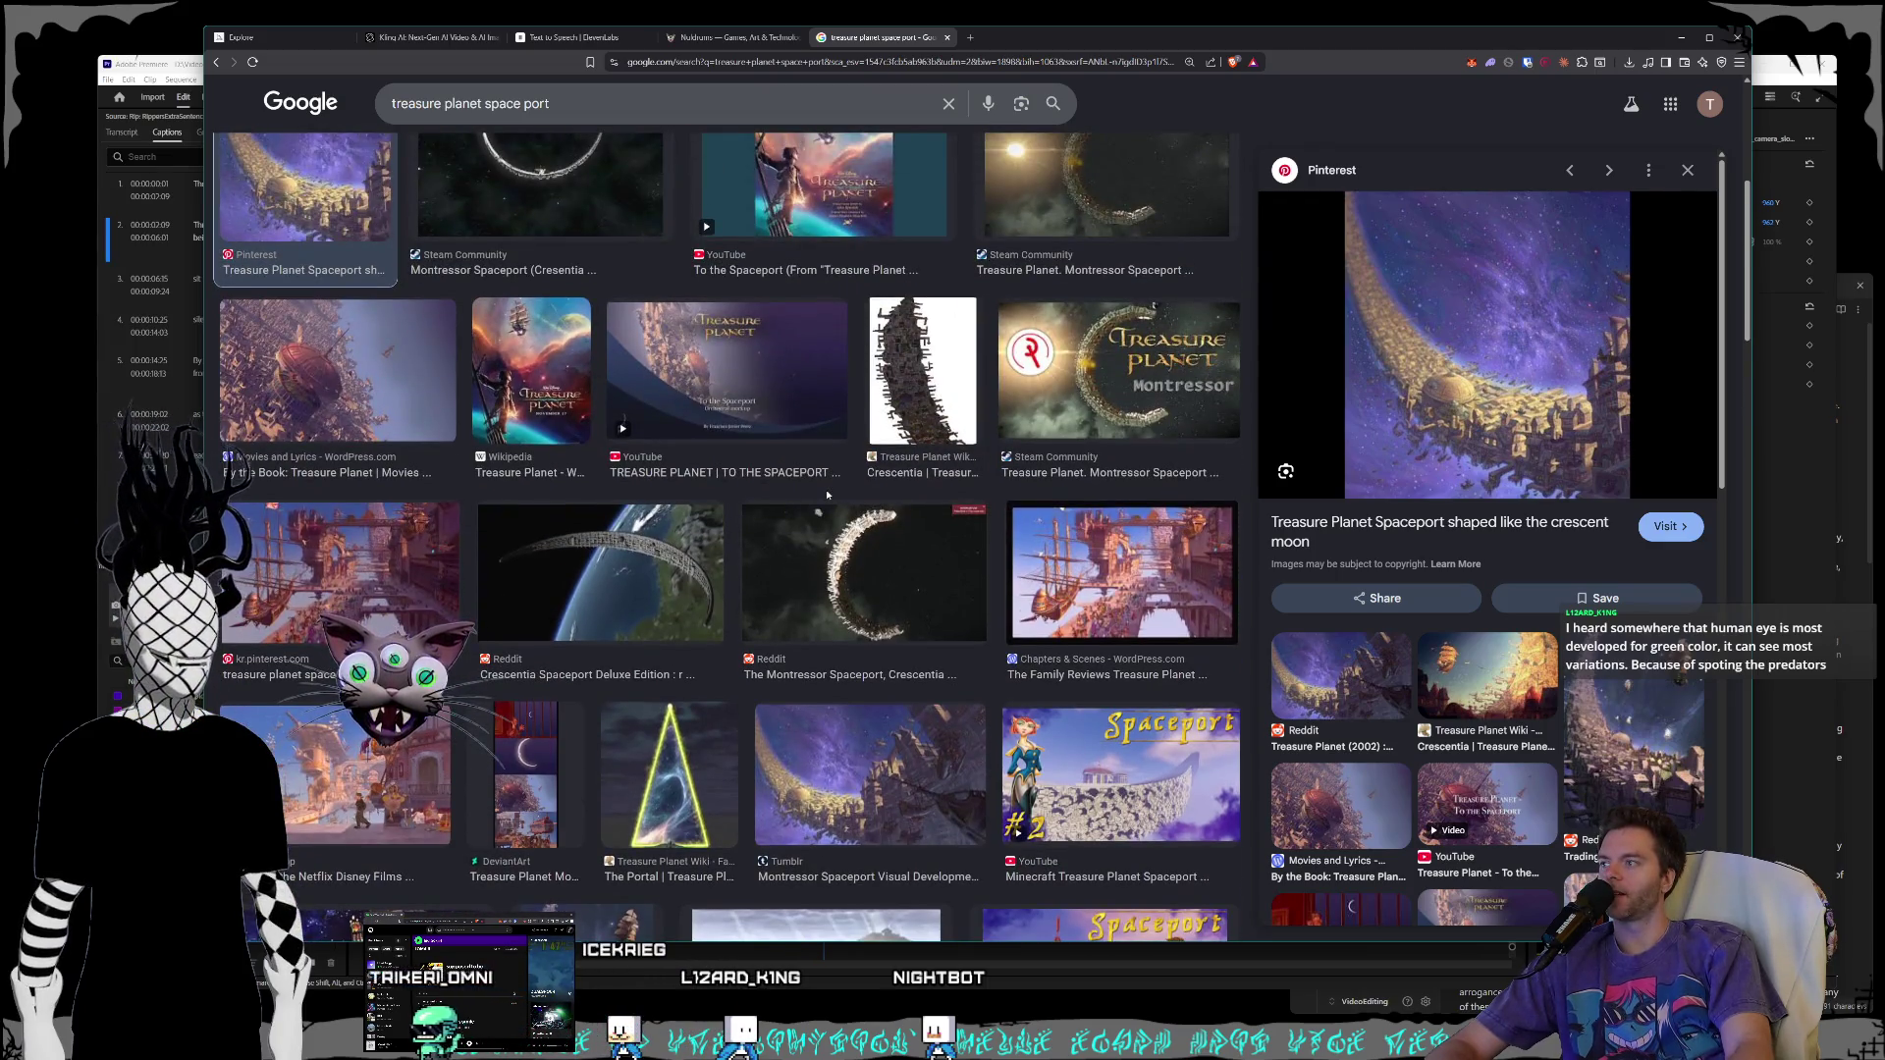
scroll(827, 489, "down", 3)
scroll(826, 496, "down", 3)
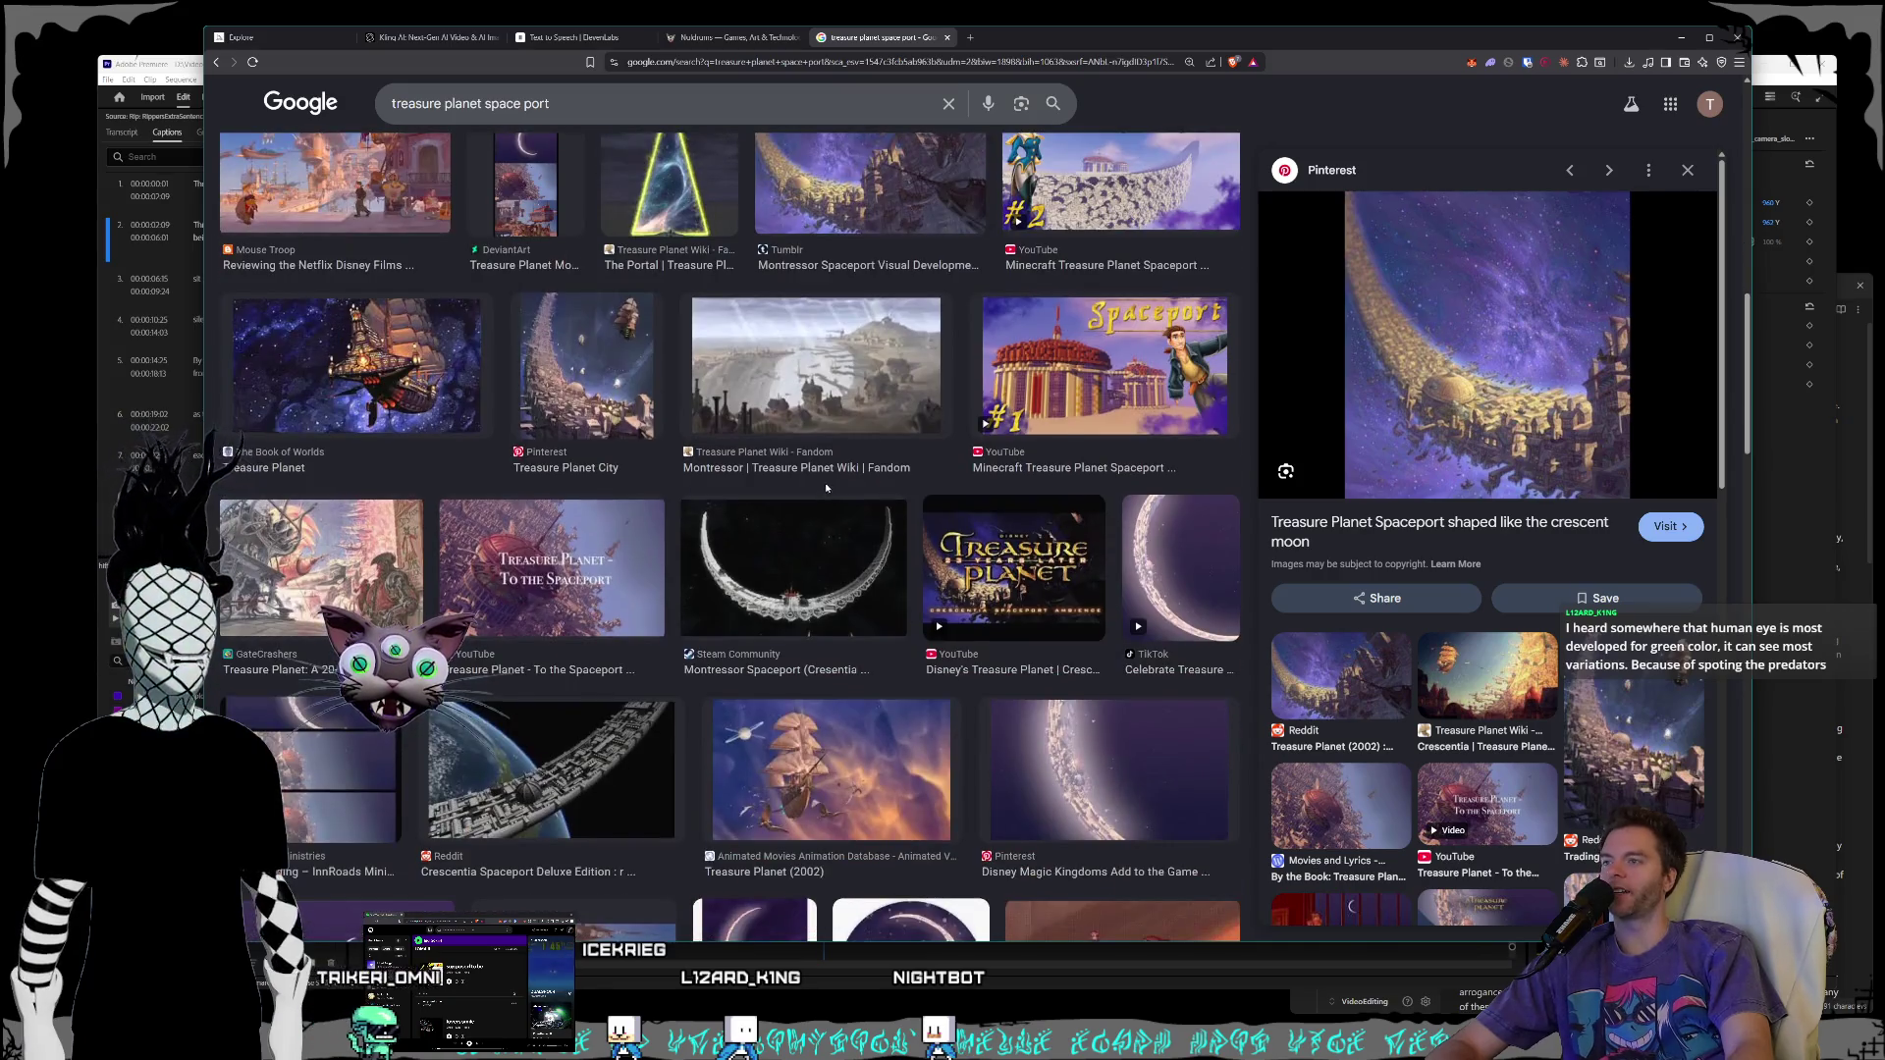
scroll(827, 486, "down", 3)
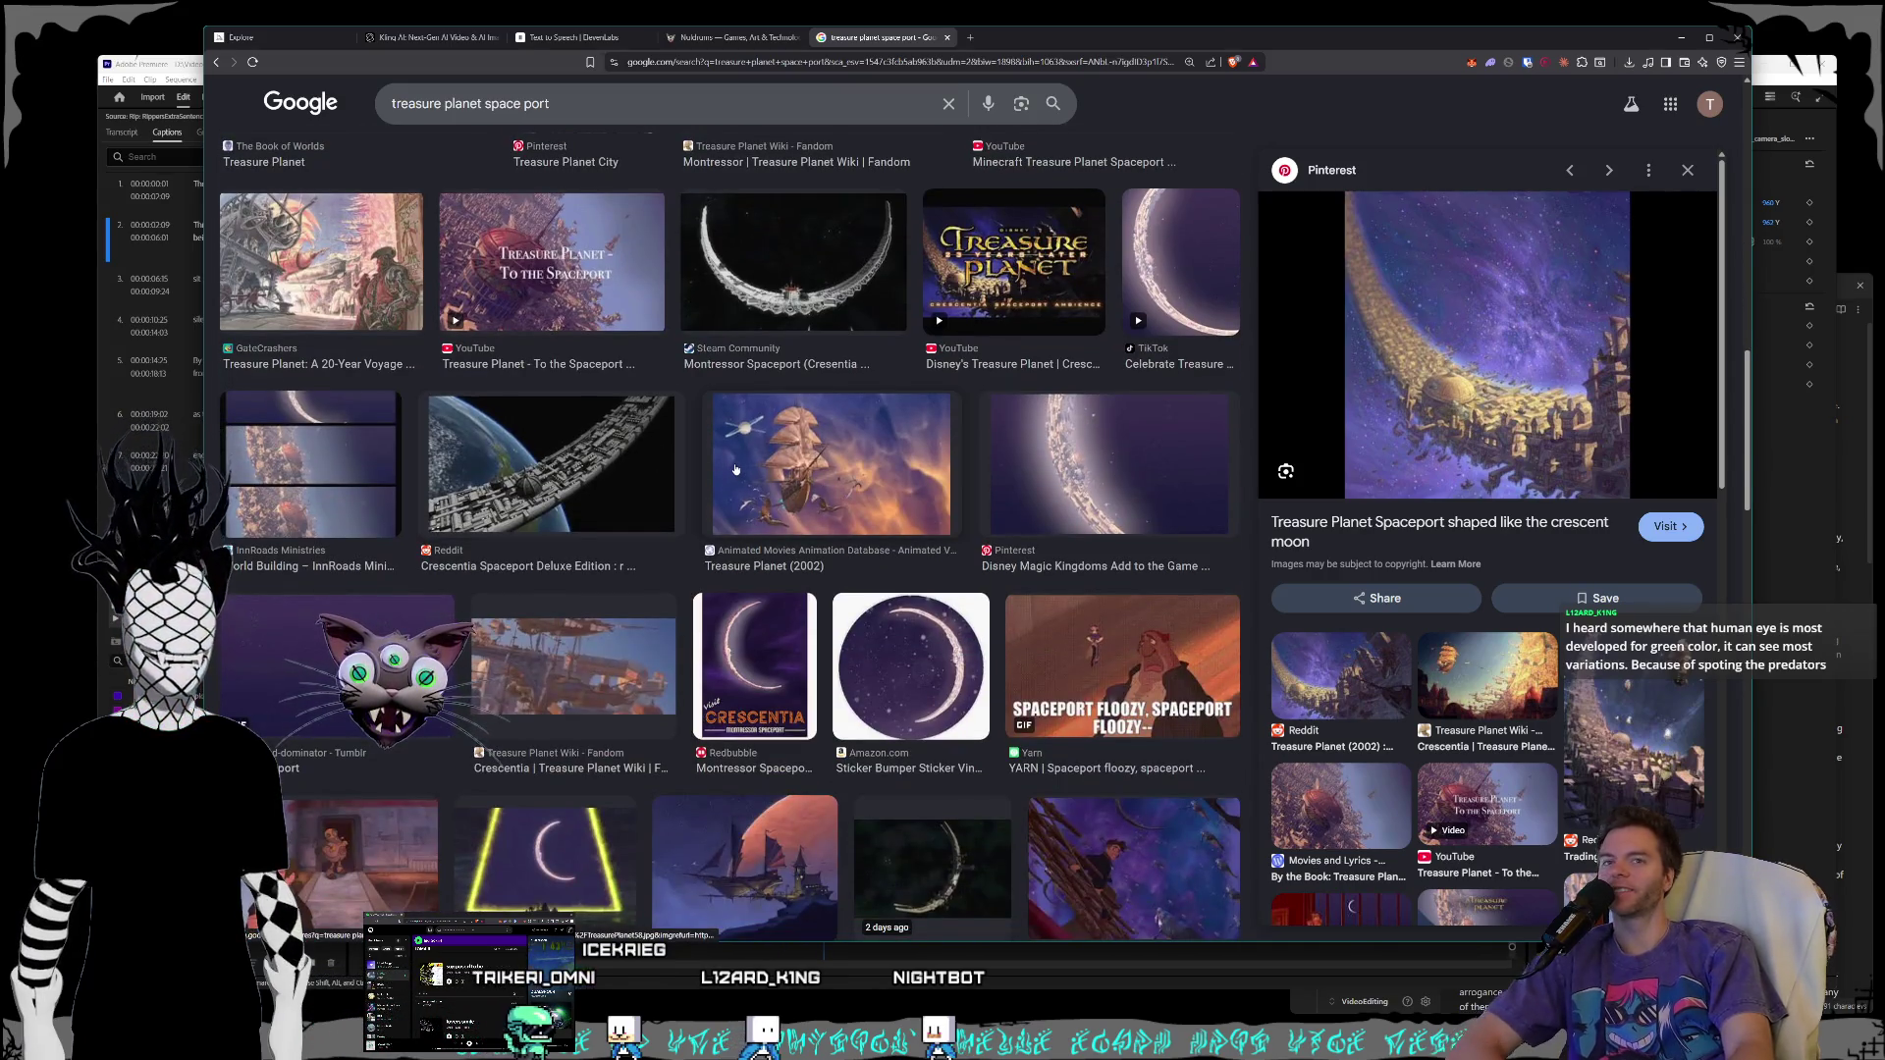
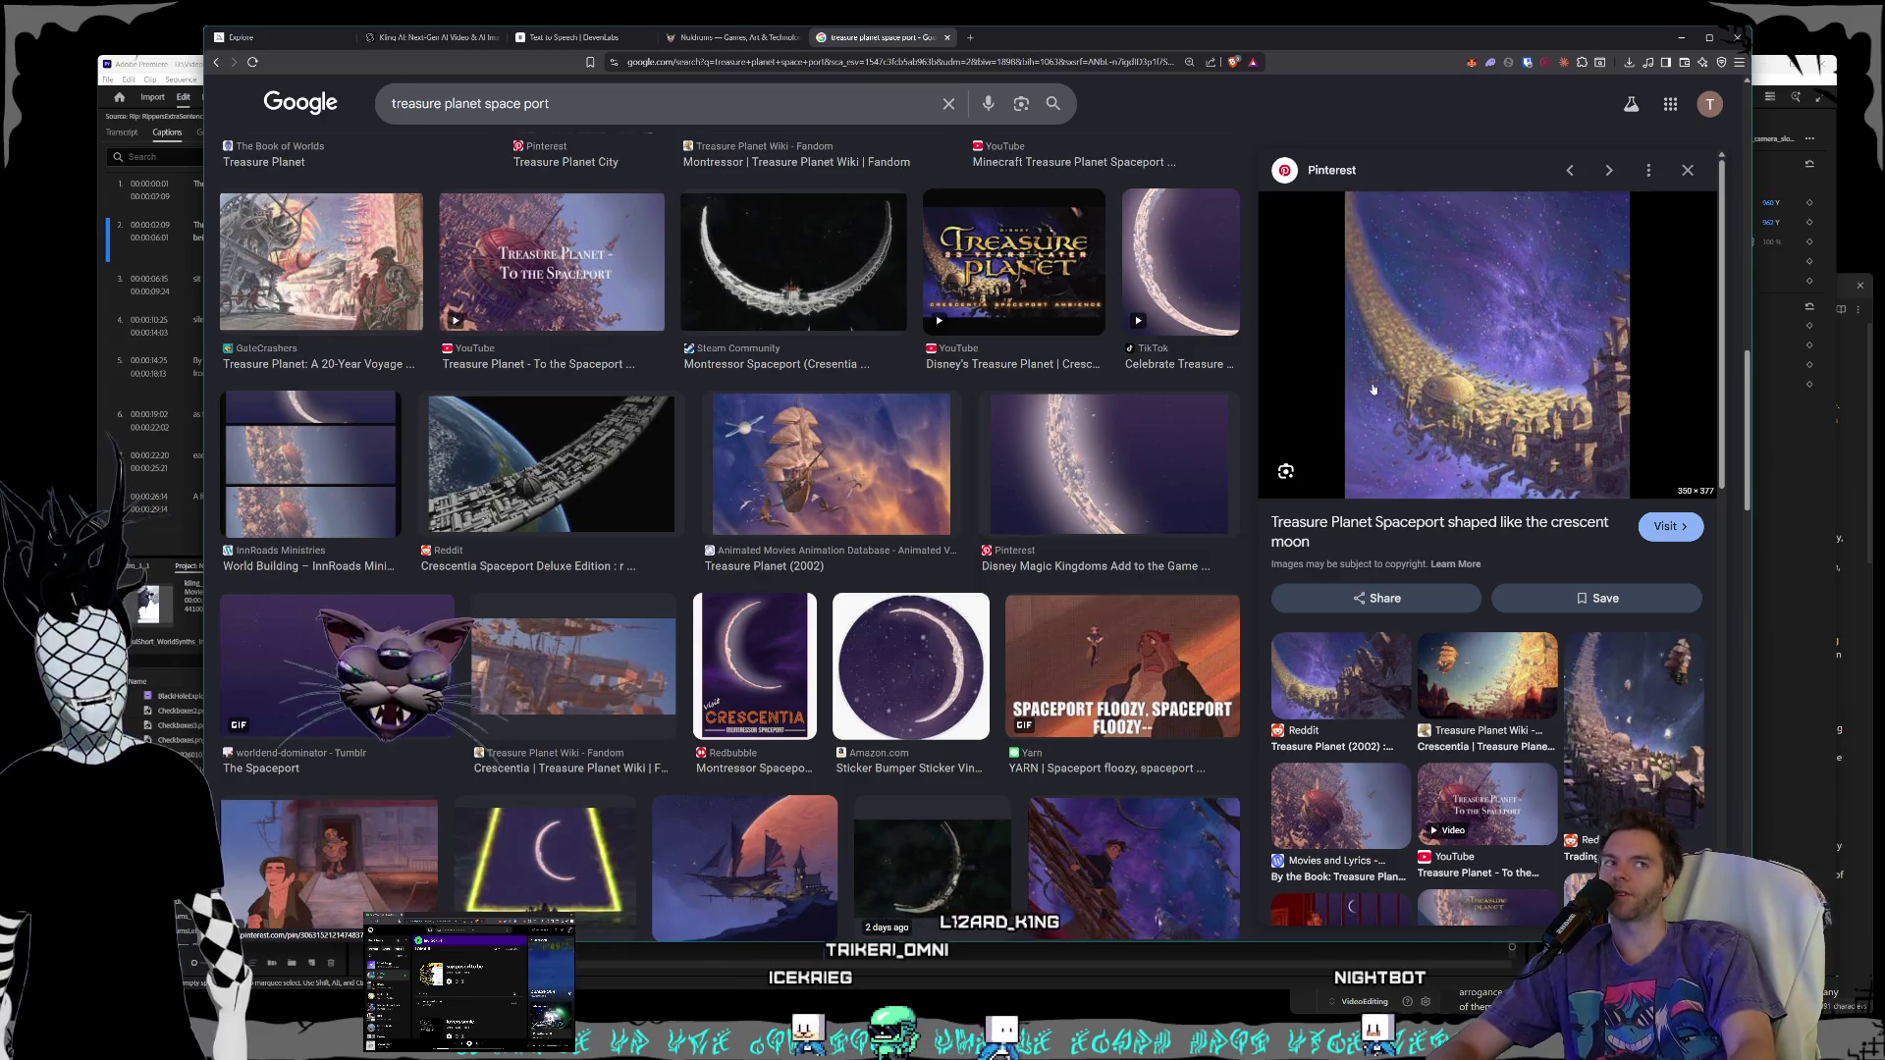
- Browse the 'treasure planet space port' results and preview the Pinterest crescent spaceport image
scroll(1420, 416, "down", 1)
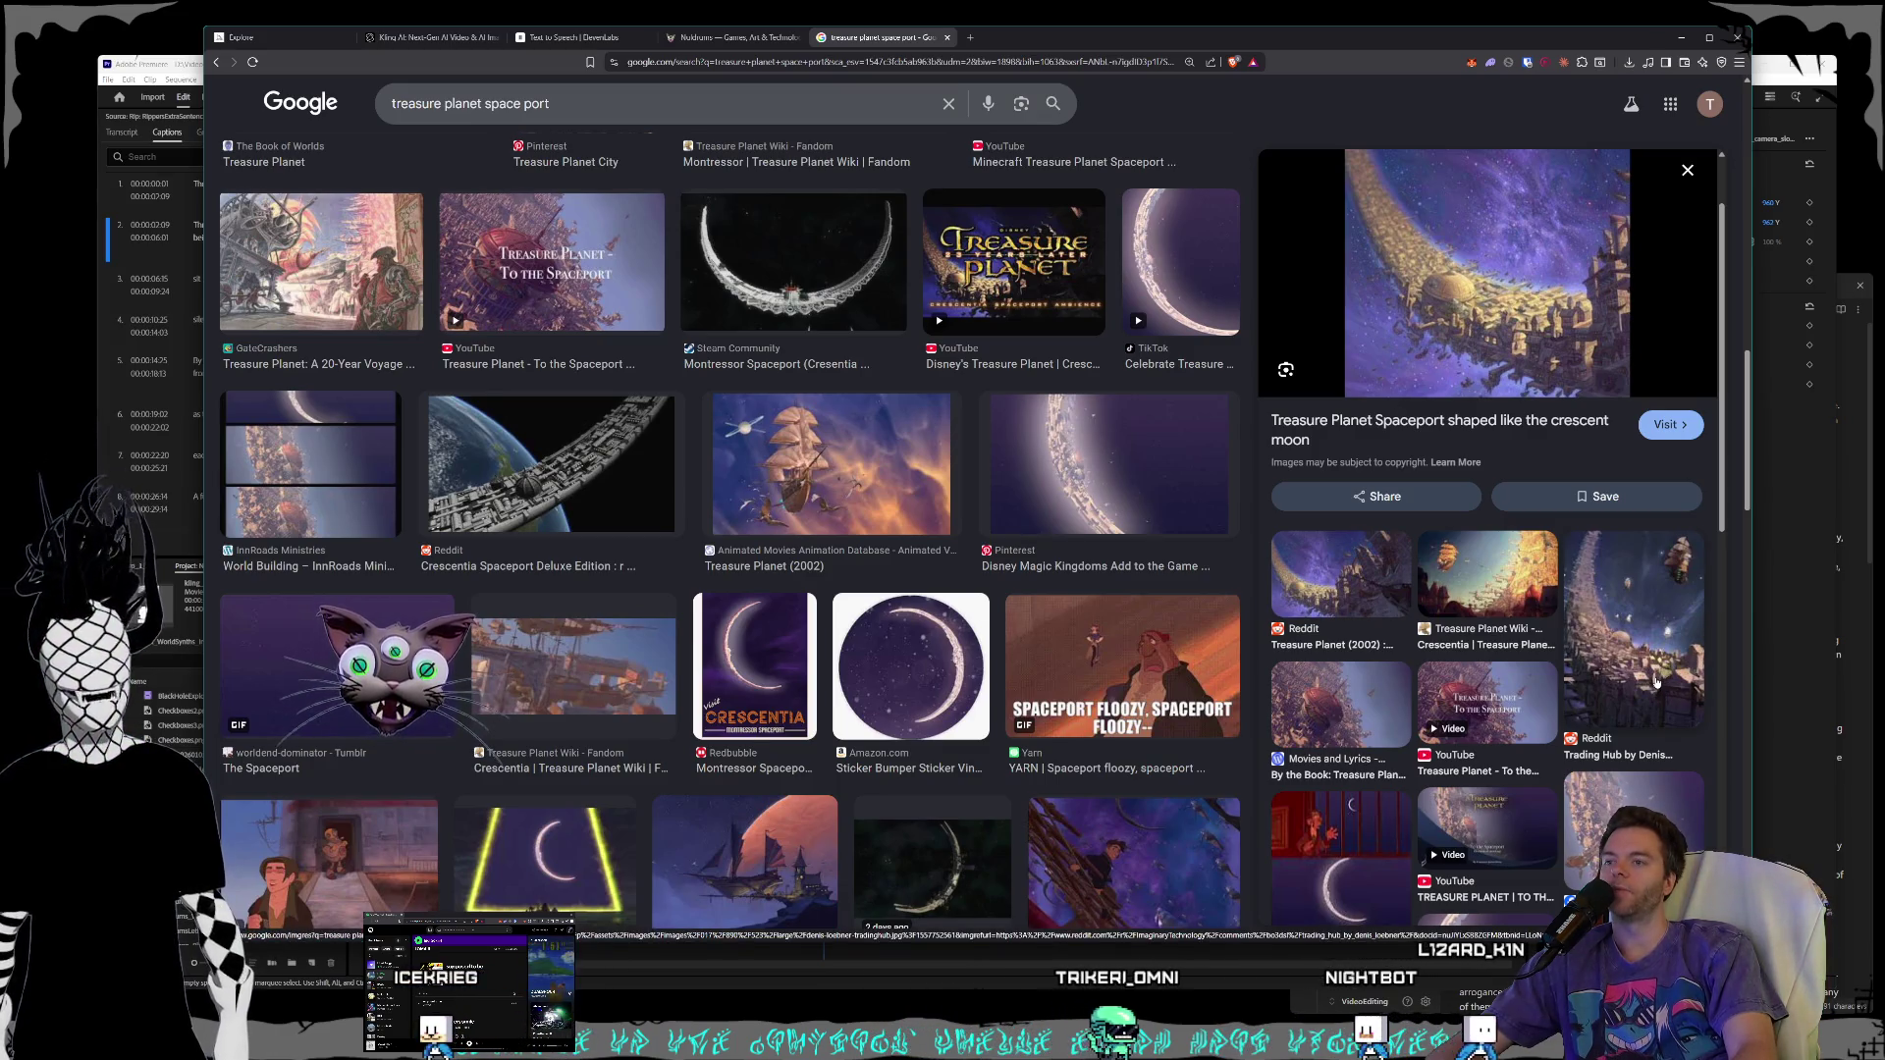
scroll(1655, 680, "down", 2)
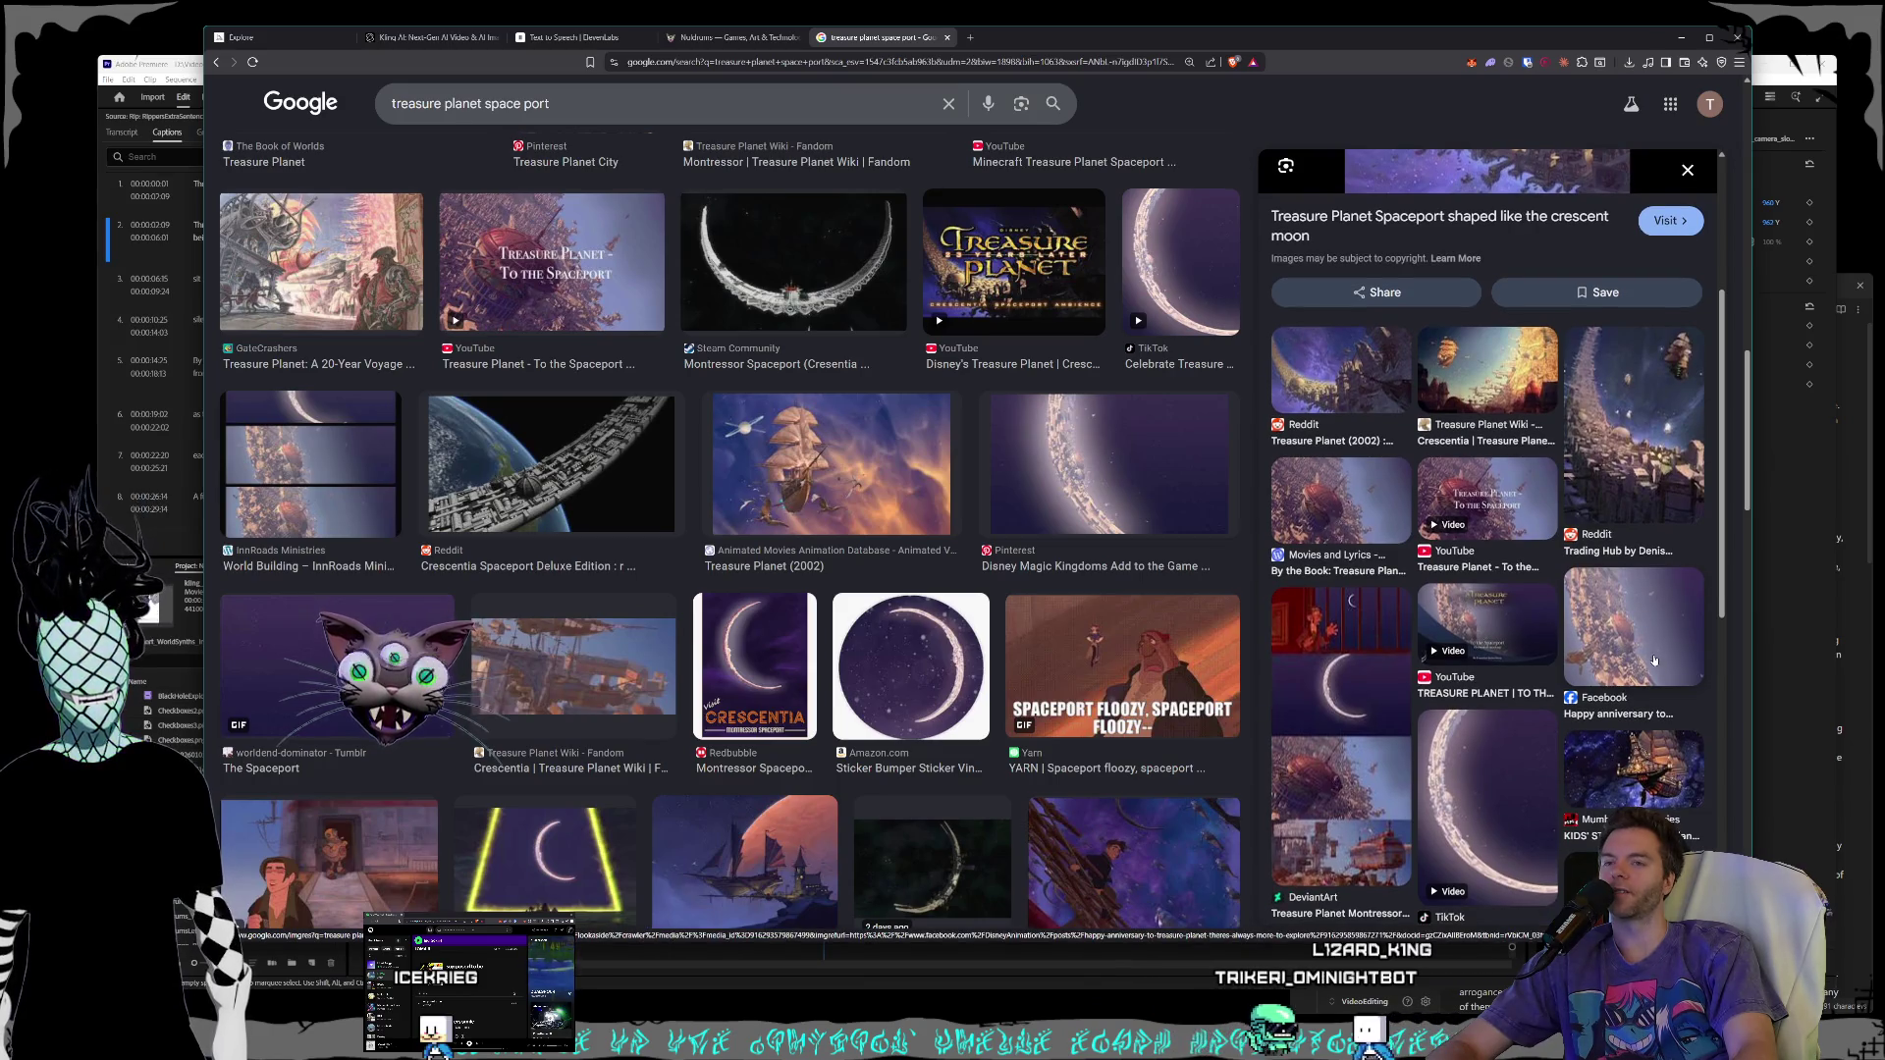
scroll(1625, 638, "down", 3)
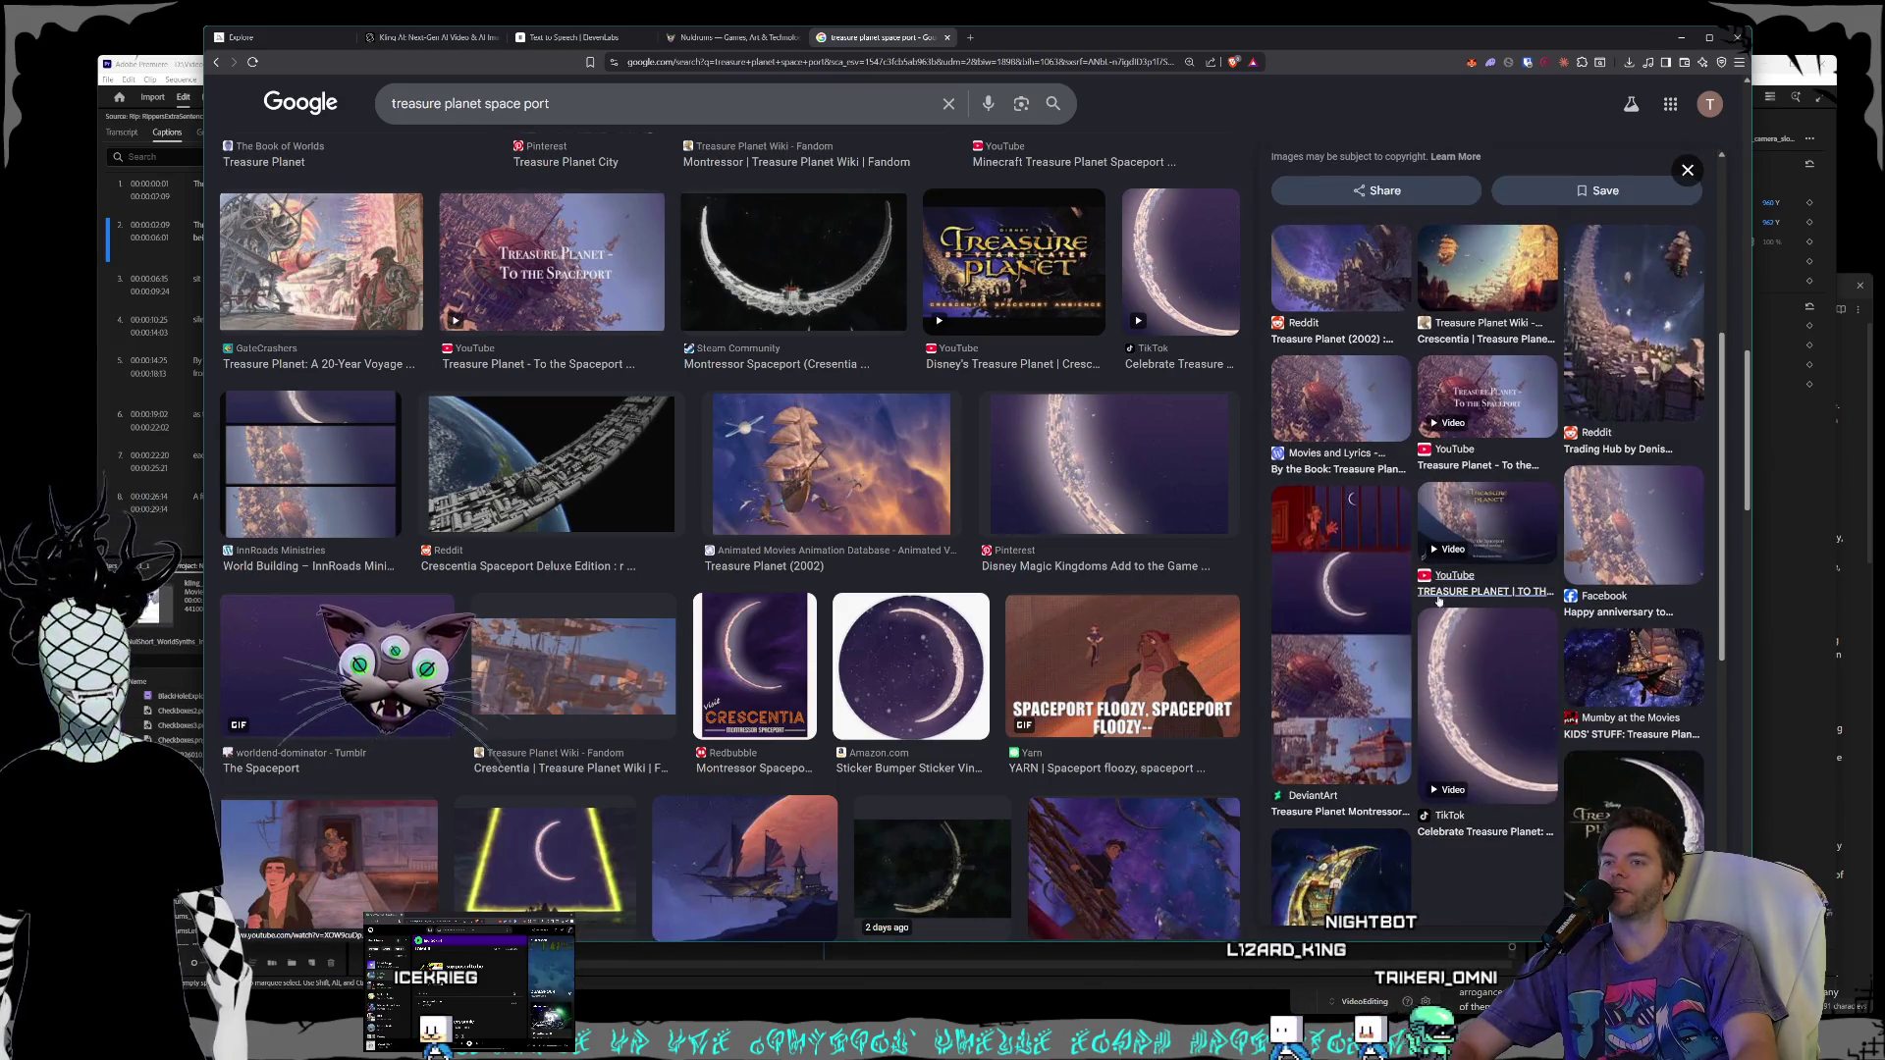
left_click(1109, 472)
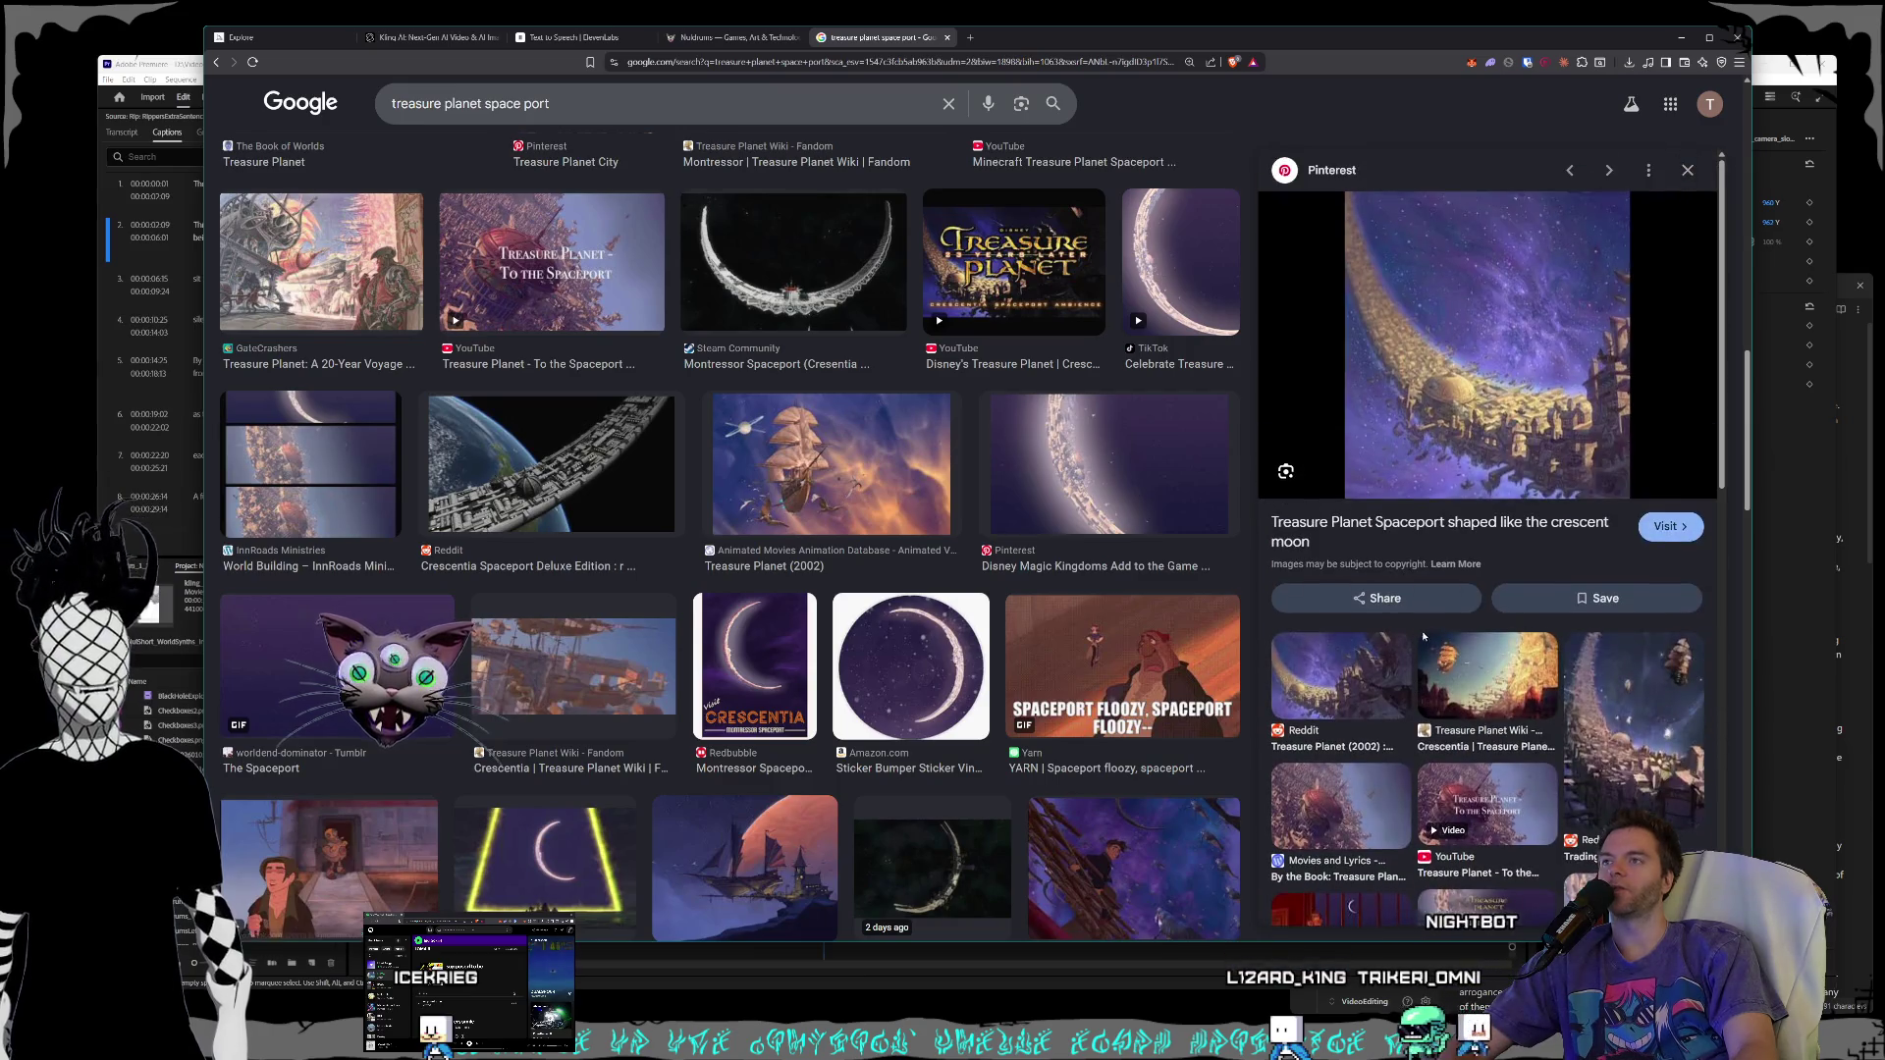
- Scroll back up and close the Google Images search tab
scroll(809, 557, "up", 5)
scroll(809, 558, "up", 2)
scroll(809, 558, "up", 1)
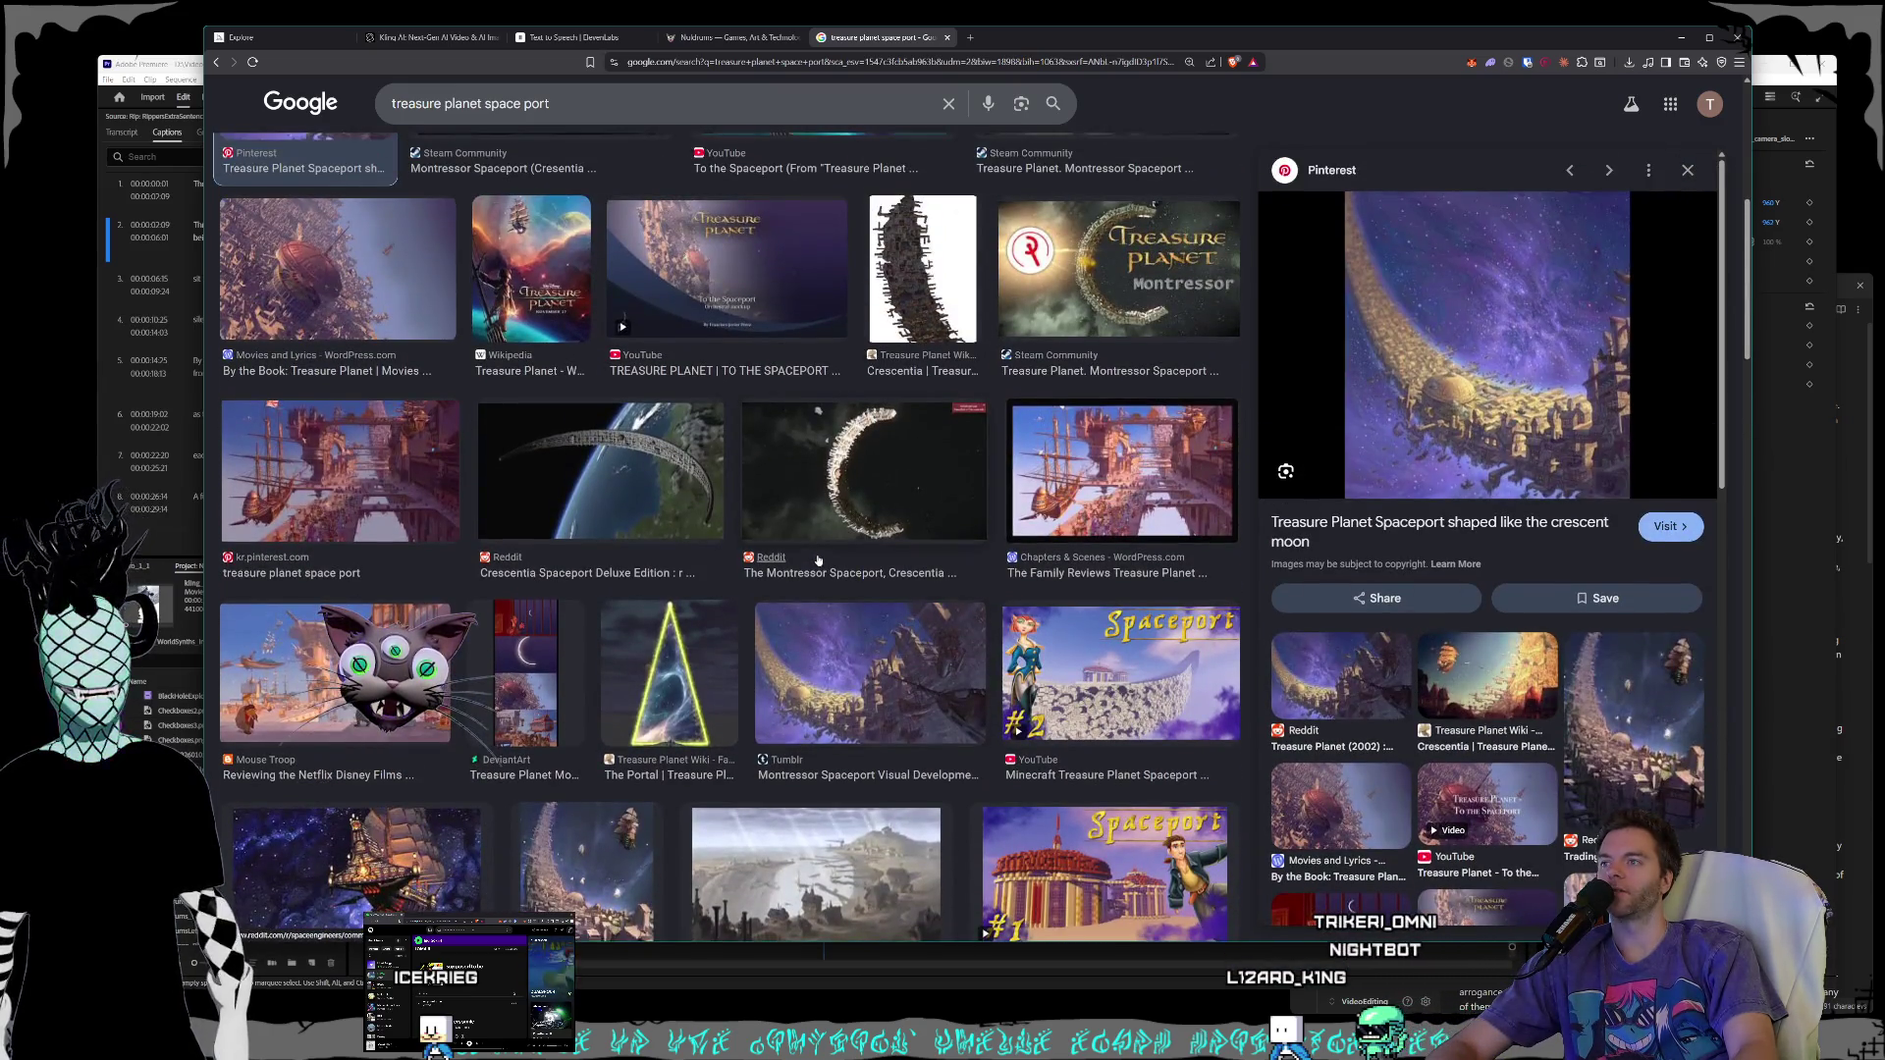
scroll(817, 558, "up", 3)
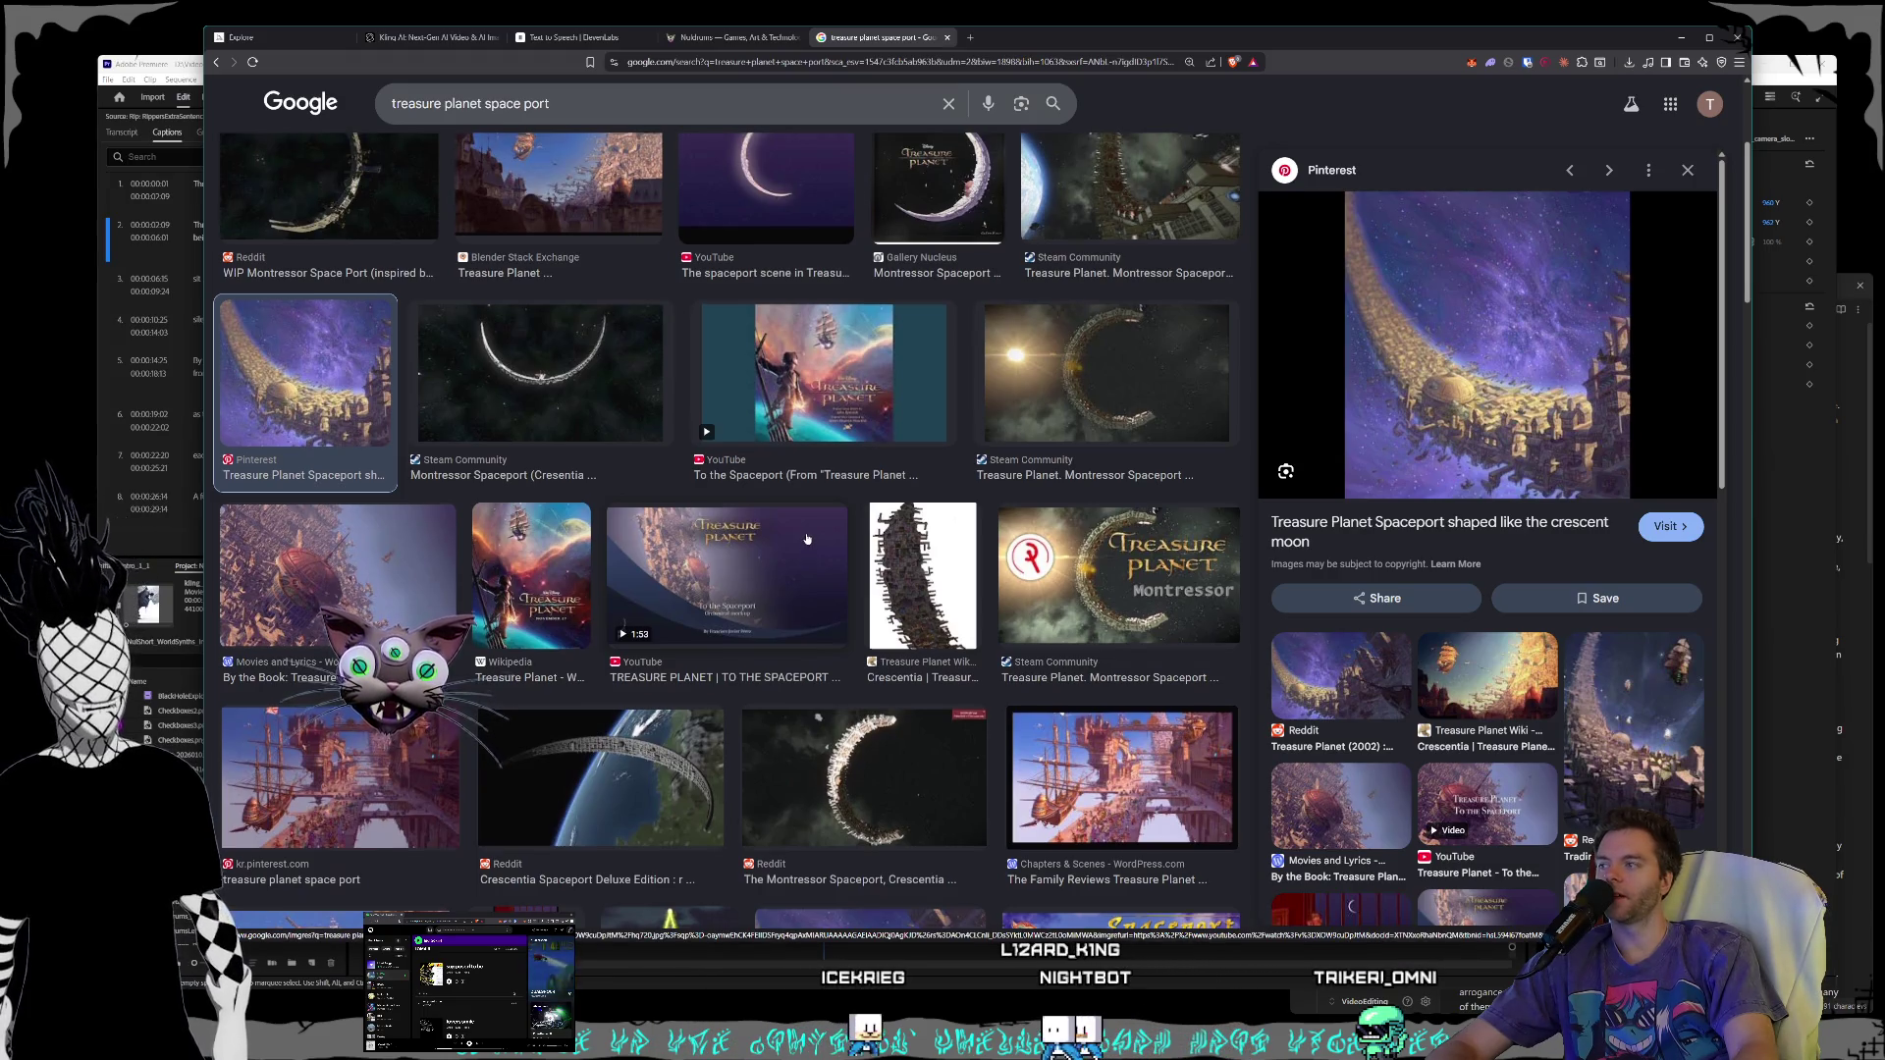
scroll(807, 539, "up", 3)
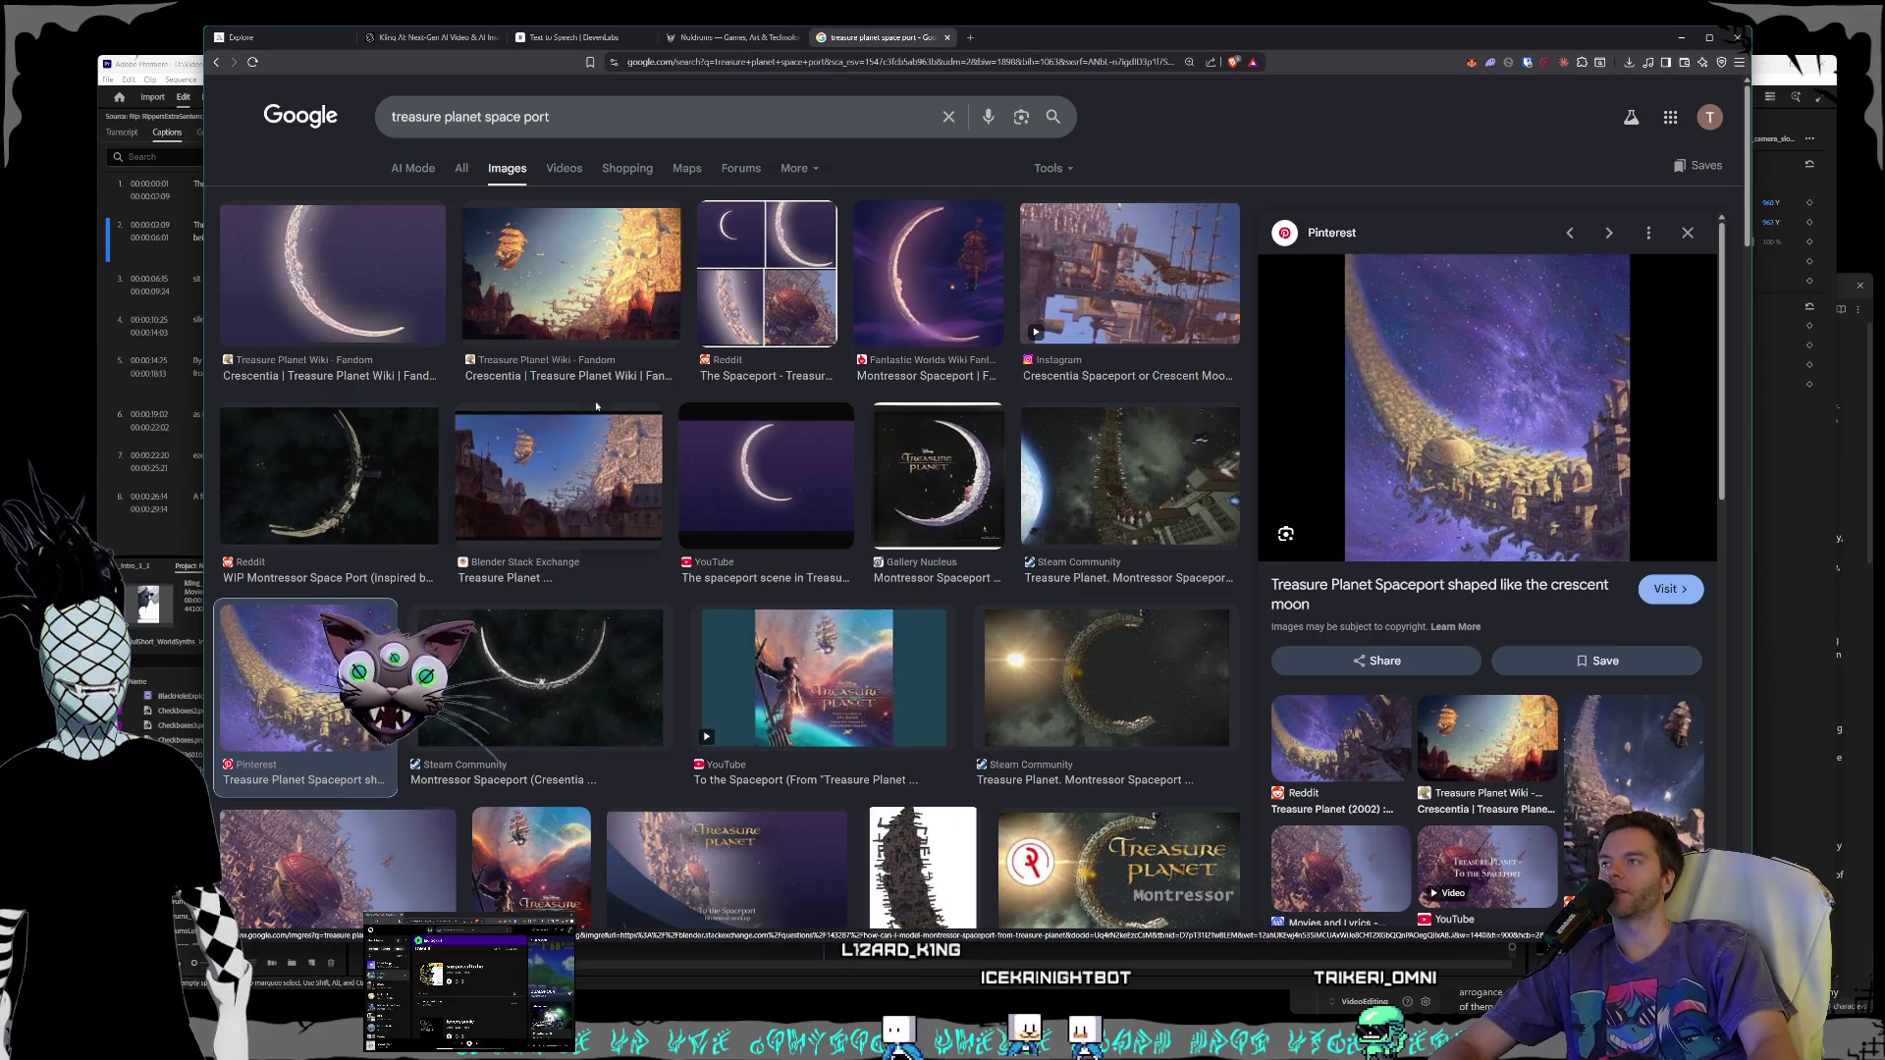
left_click(948, 38)
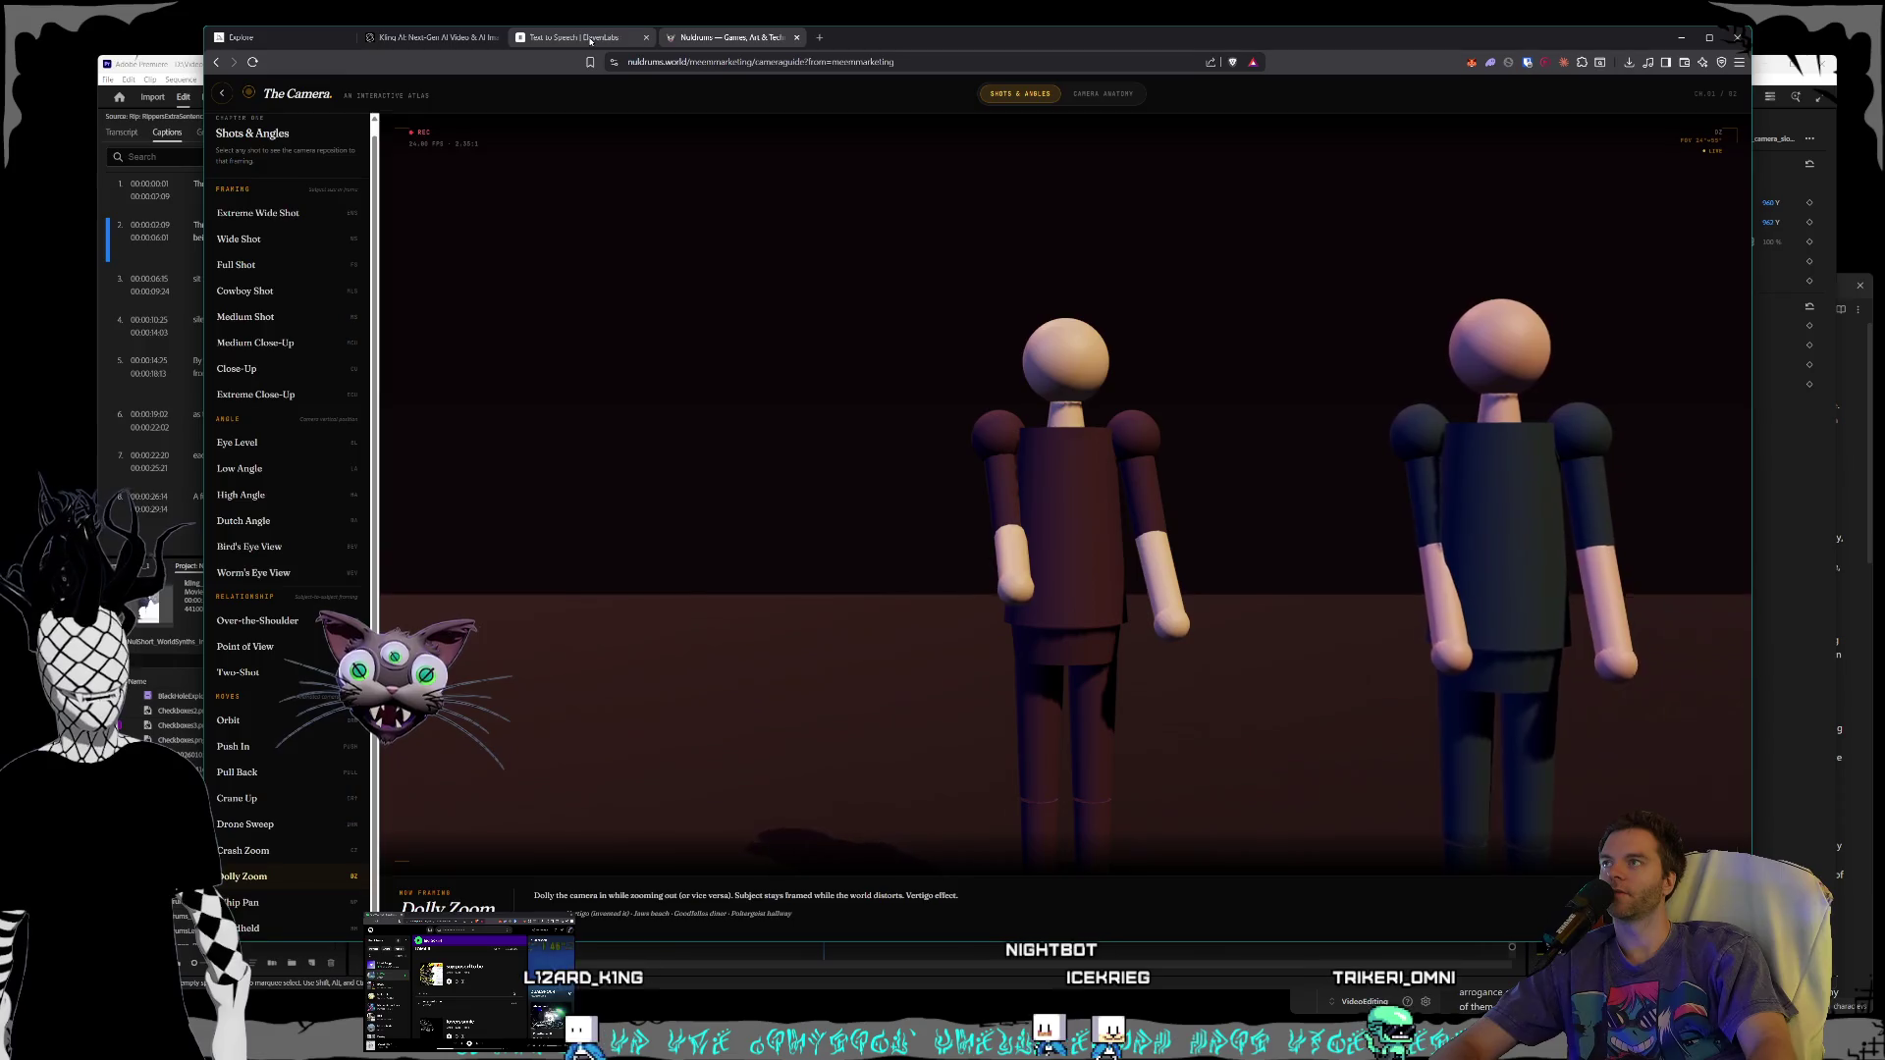
- Switch through the open tabs to the Midjourney Style Creator page
left_click(590, 39)
left_click(436, 38)
left_click(293, 39)
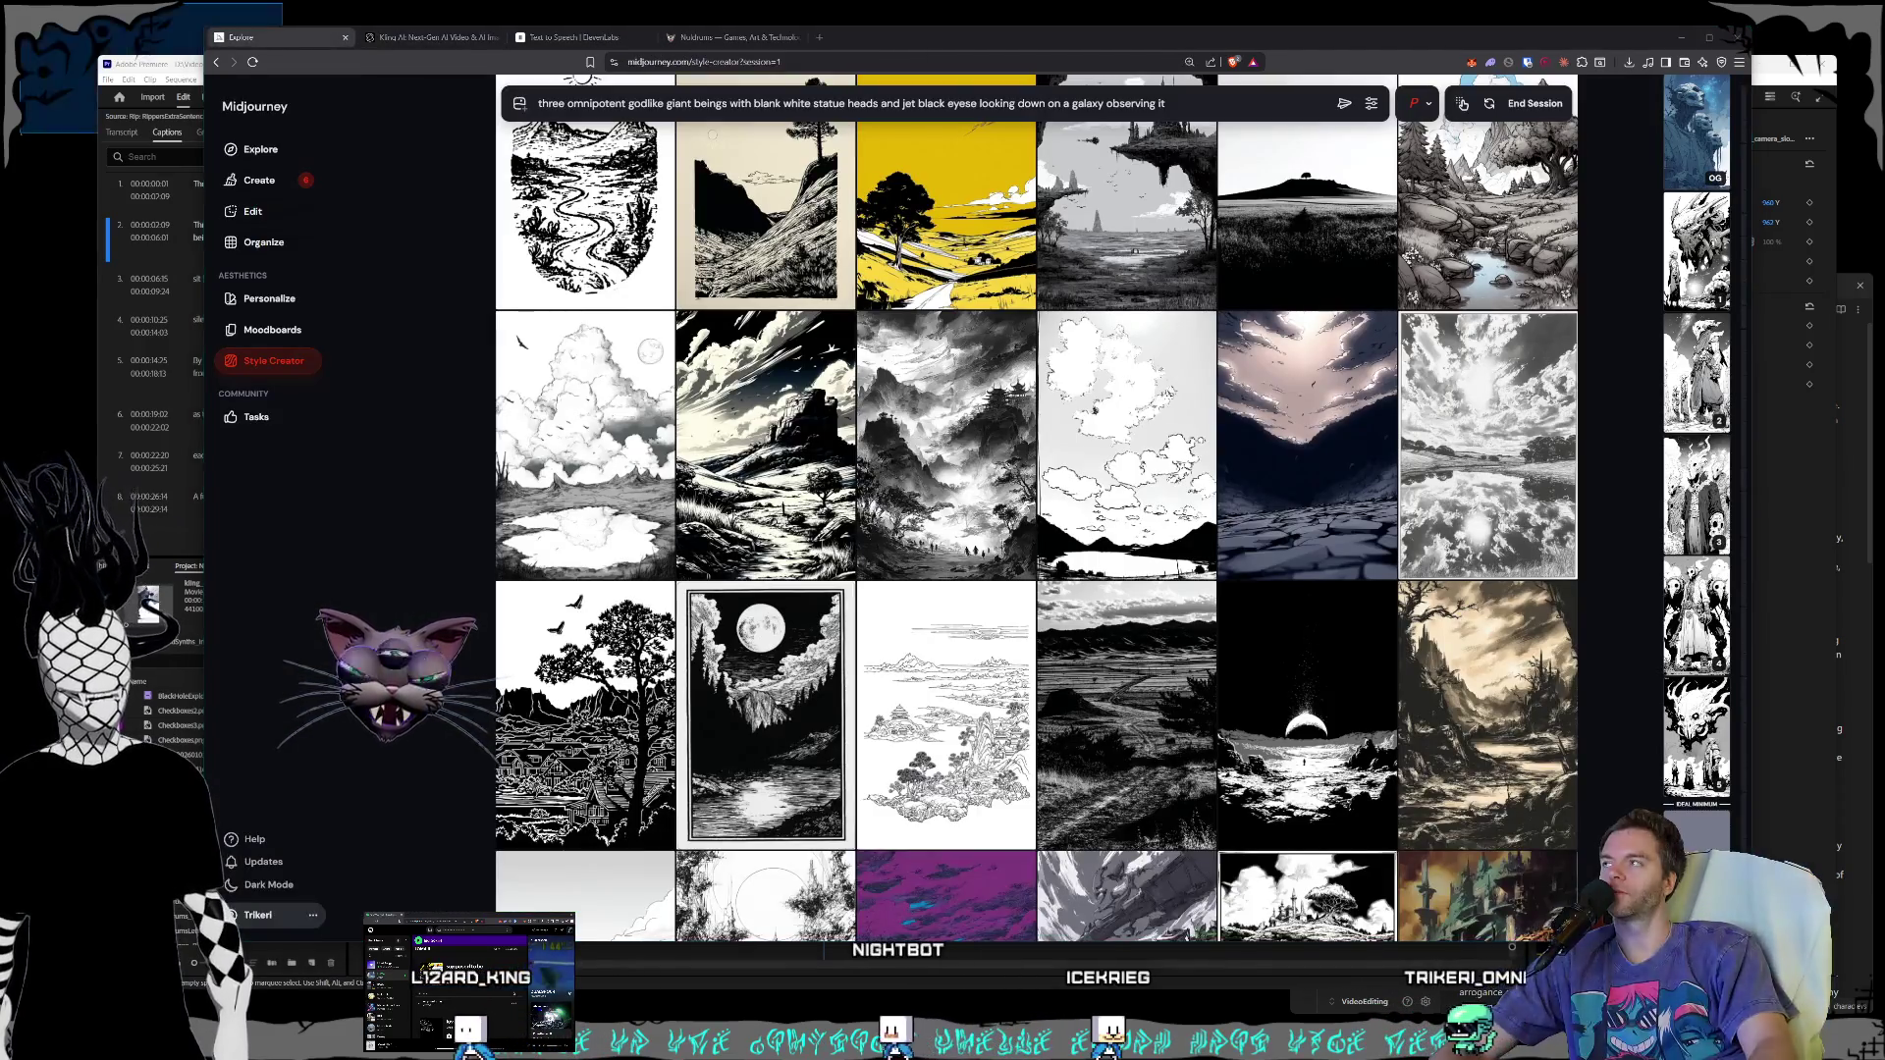
key("alt+Tab")
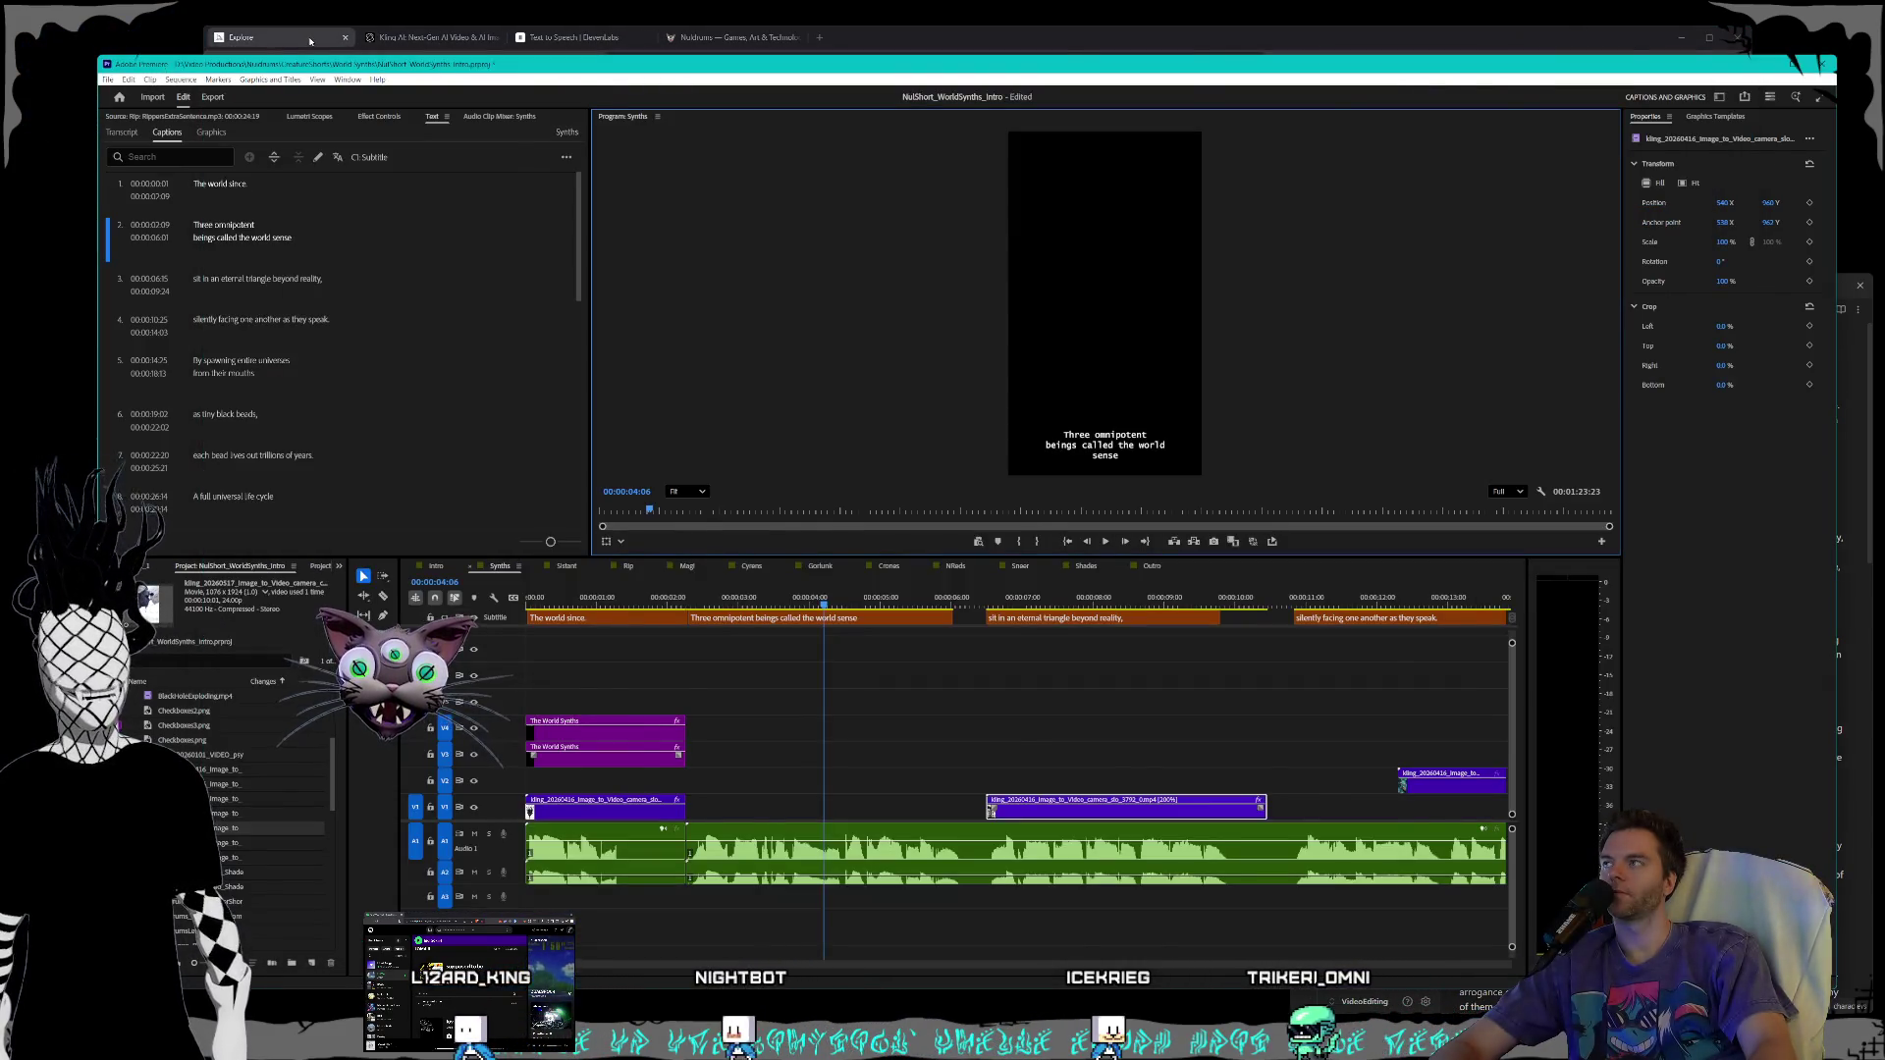
left_click(310, 41)
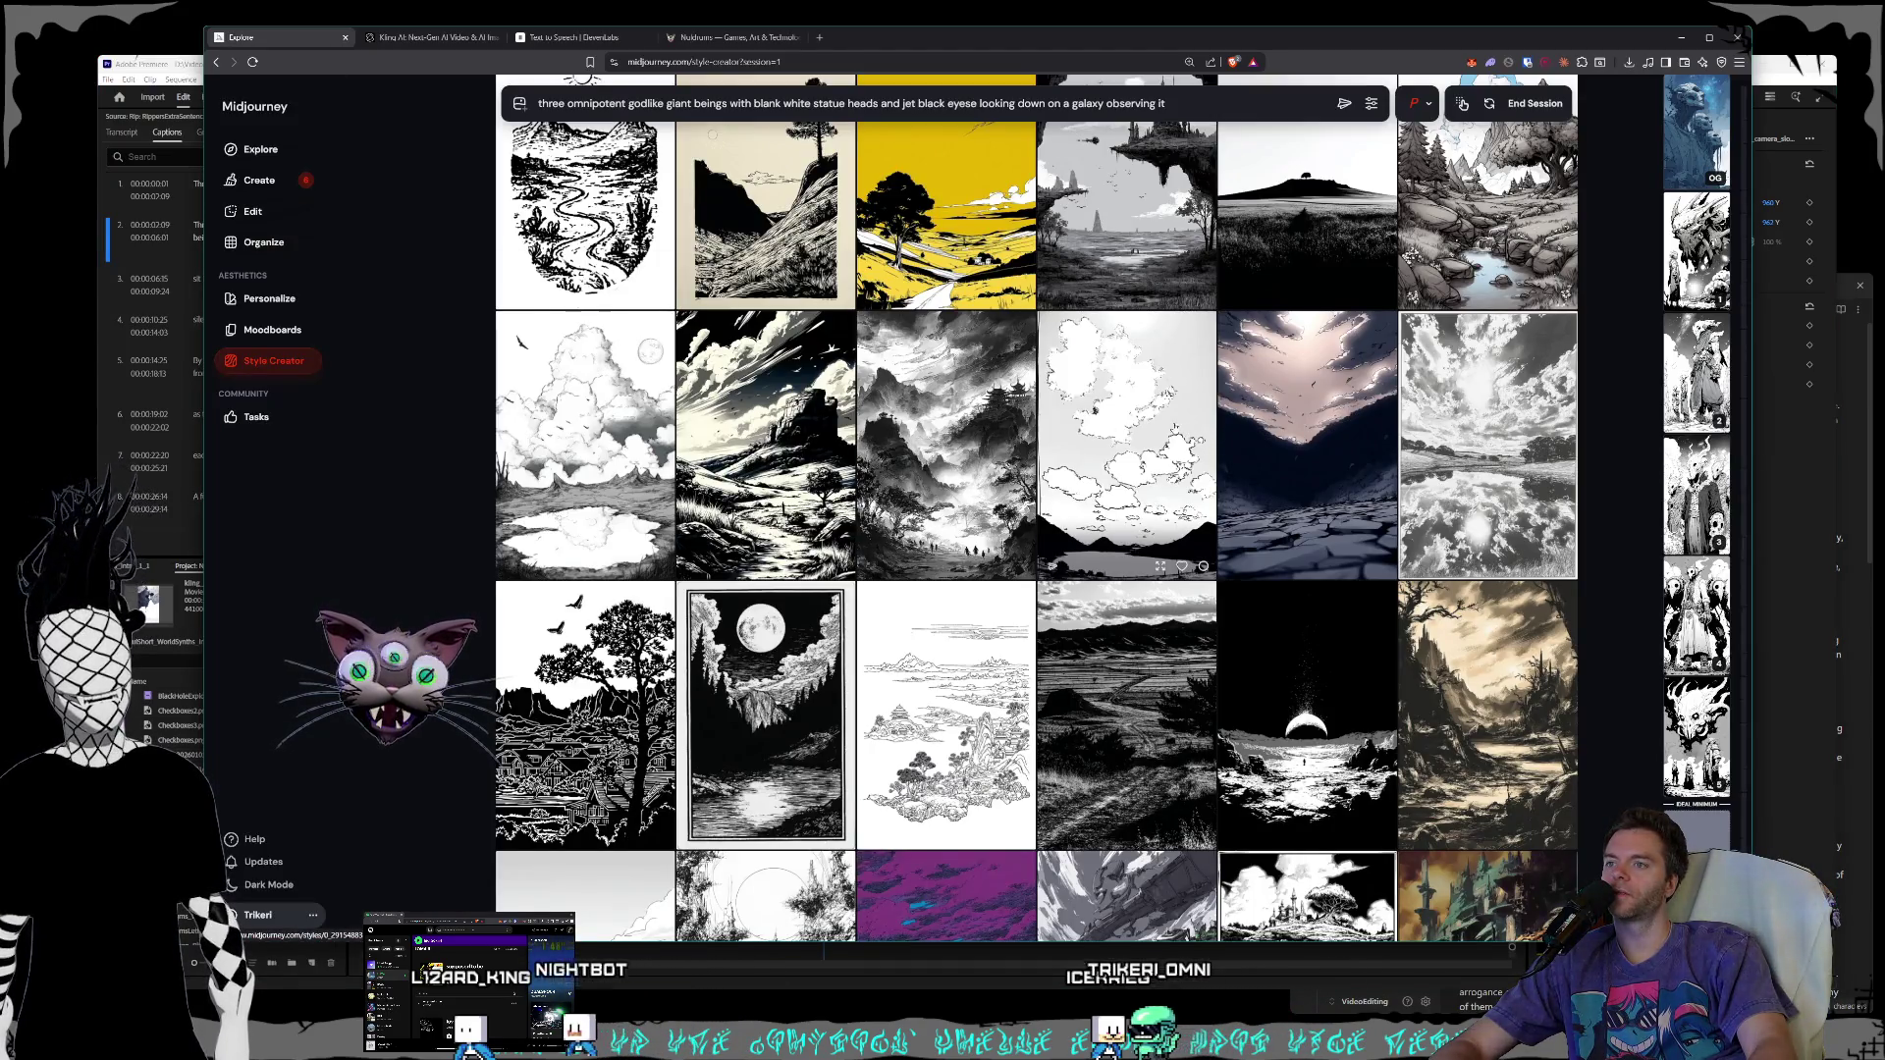
- Scroll down through the Style Creator image grid
scroll(1156, 426, "down", 3)
scroll(1155, 426, "down", 6)
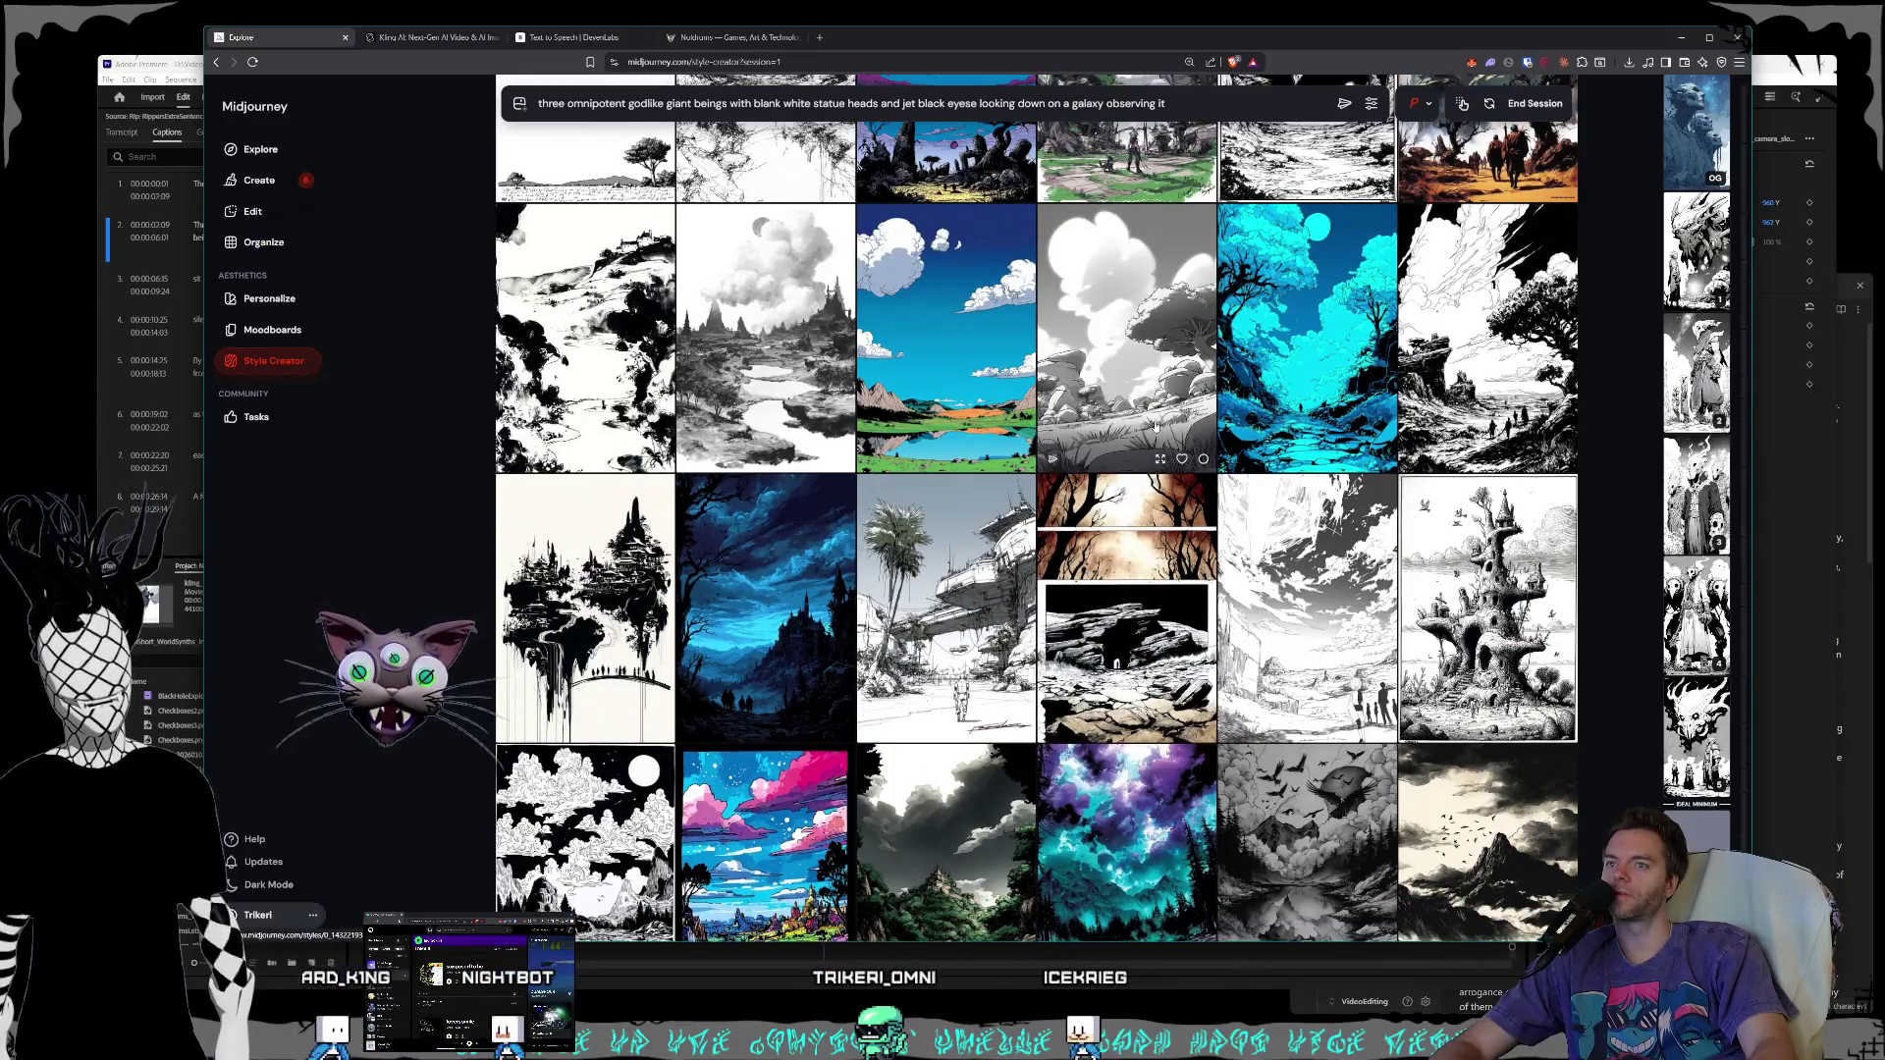
scroll(1155, 426, "down", 2)
scroll(1156, 426, "down", 6)
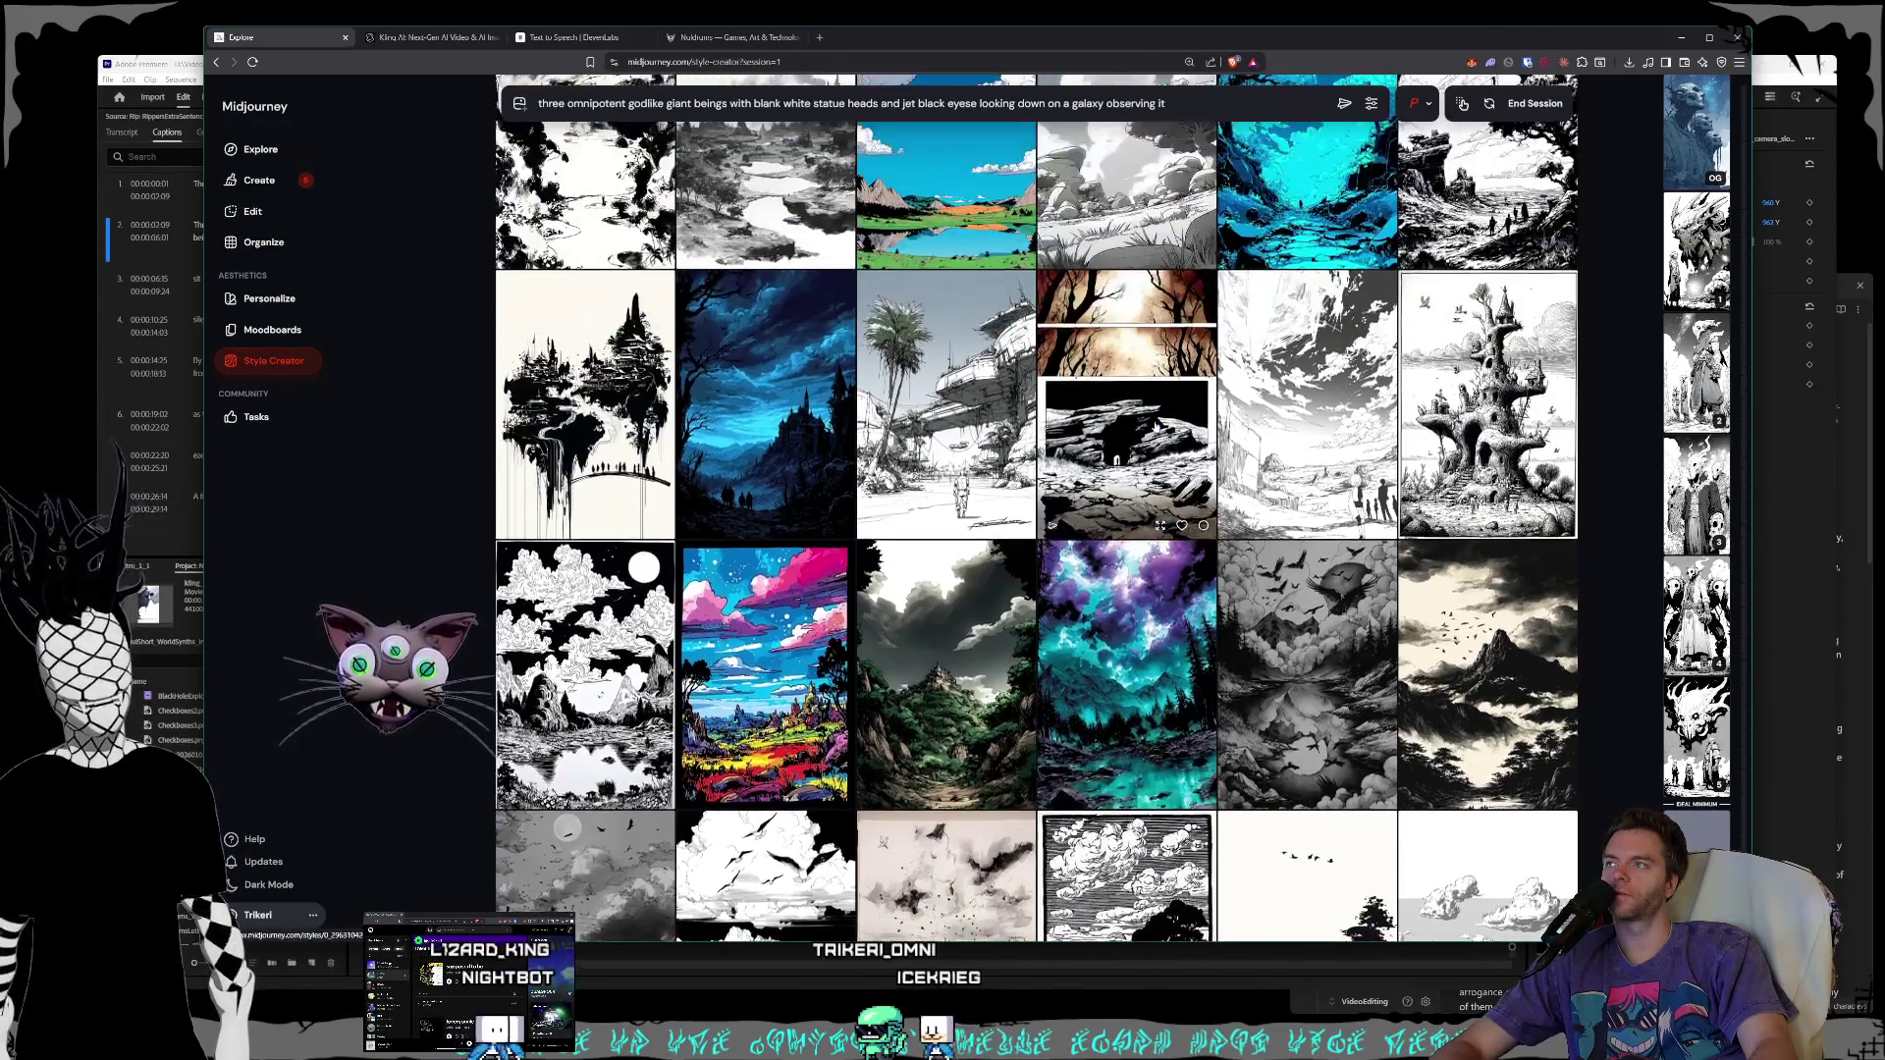
scroll(1156, 426, "down", 3)
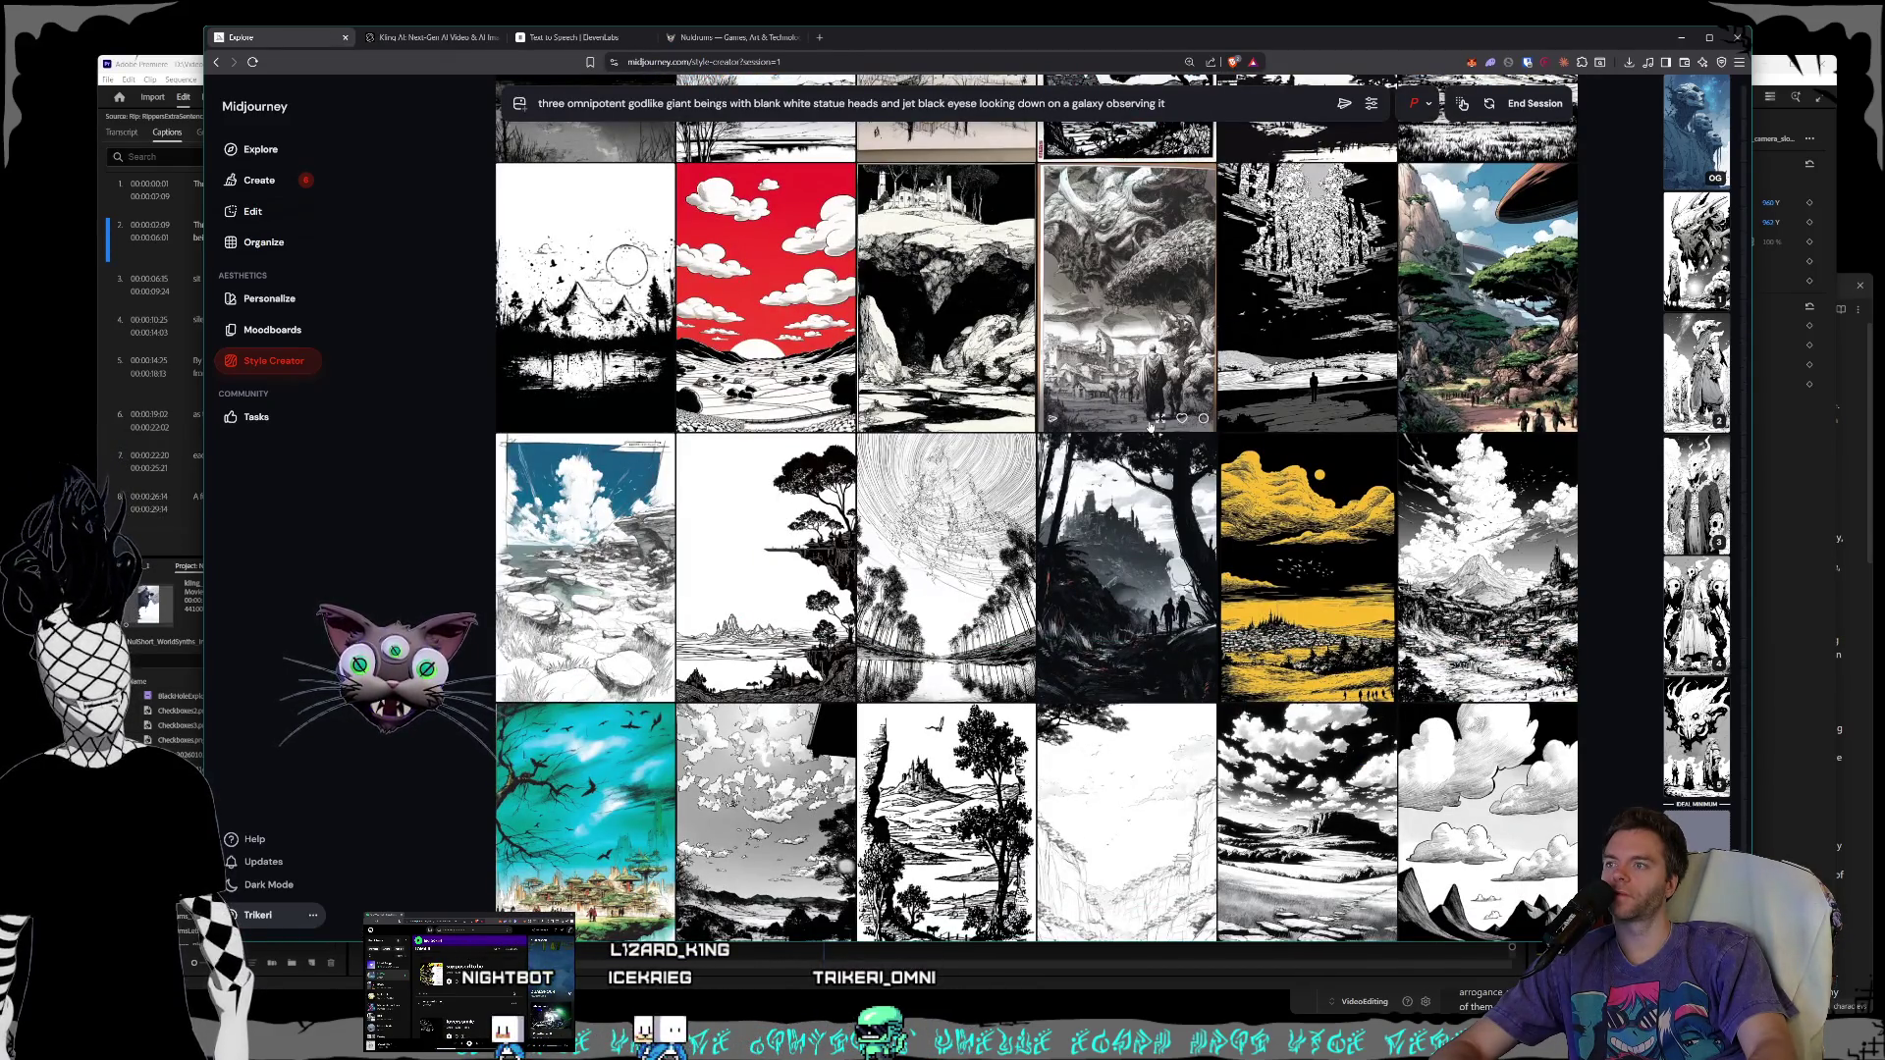
scroll(1149, 427, "down", 2)
scroll(1149, 426, "down", 7)
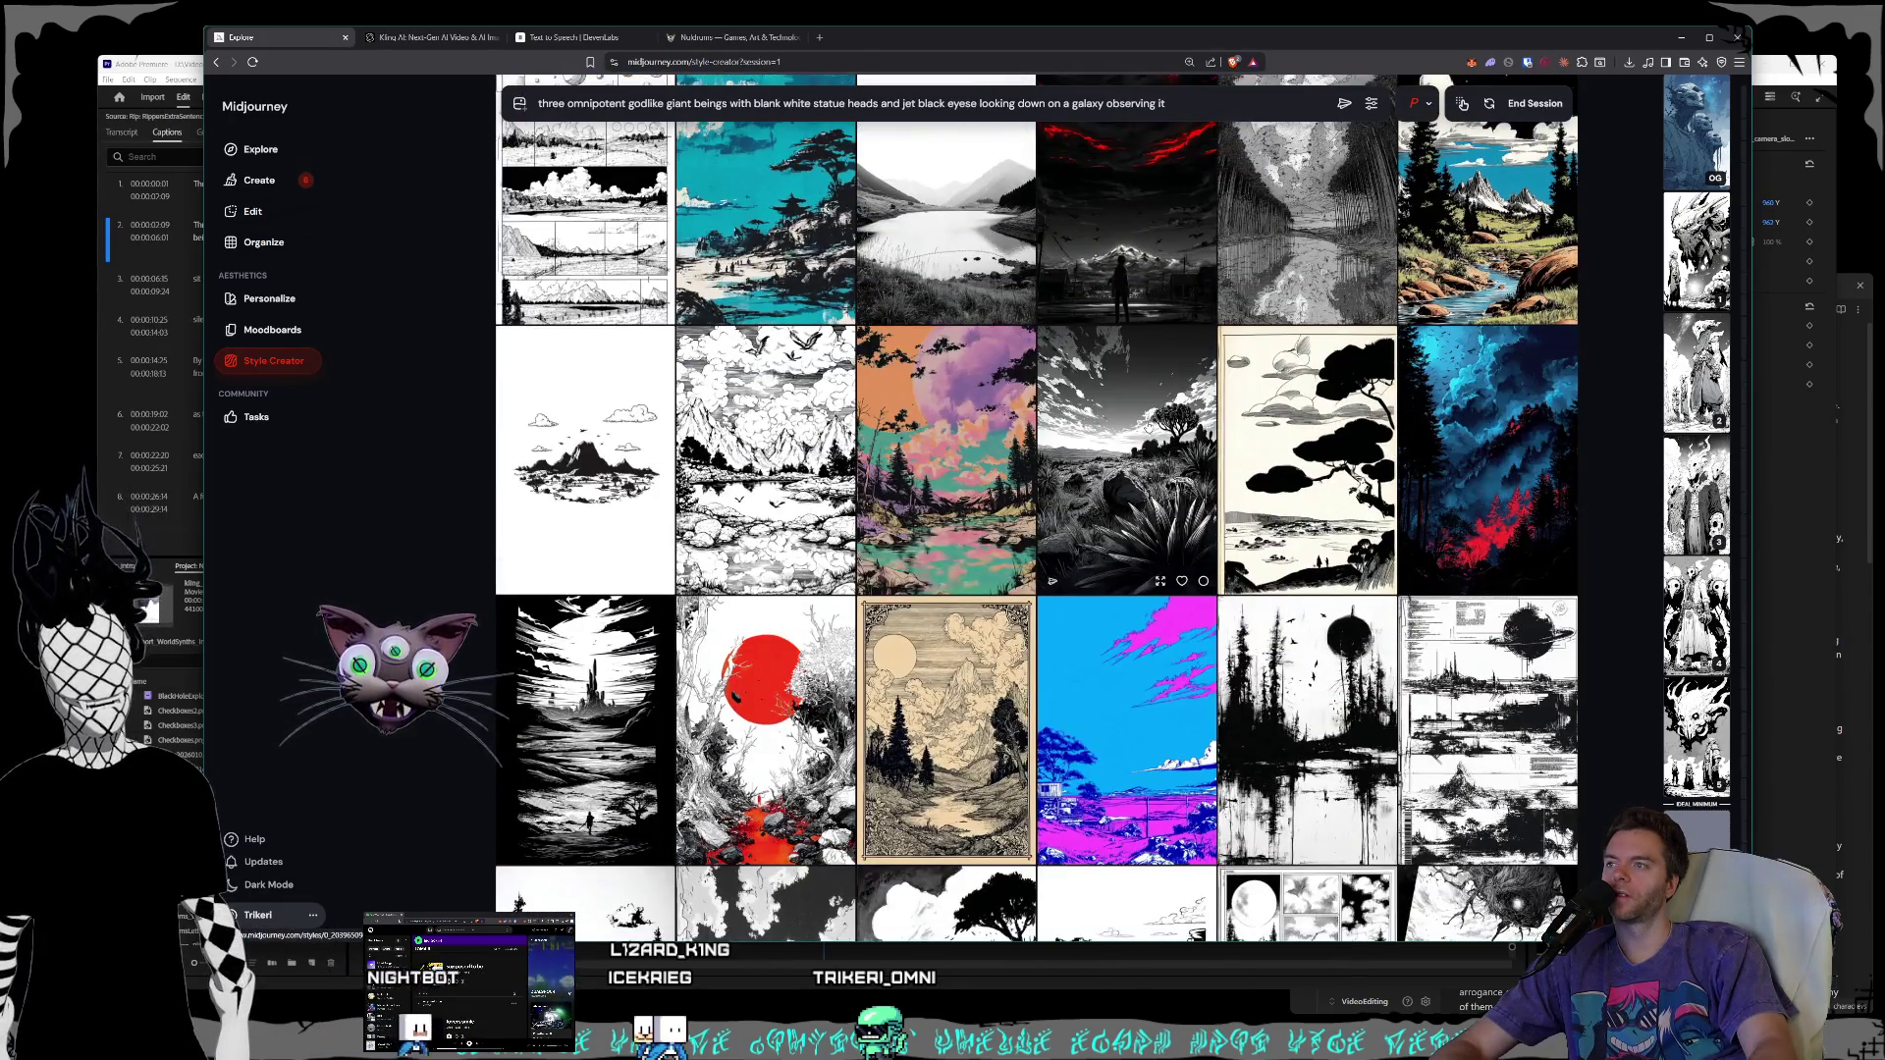
scroll(1149, 426, "down", 2)
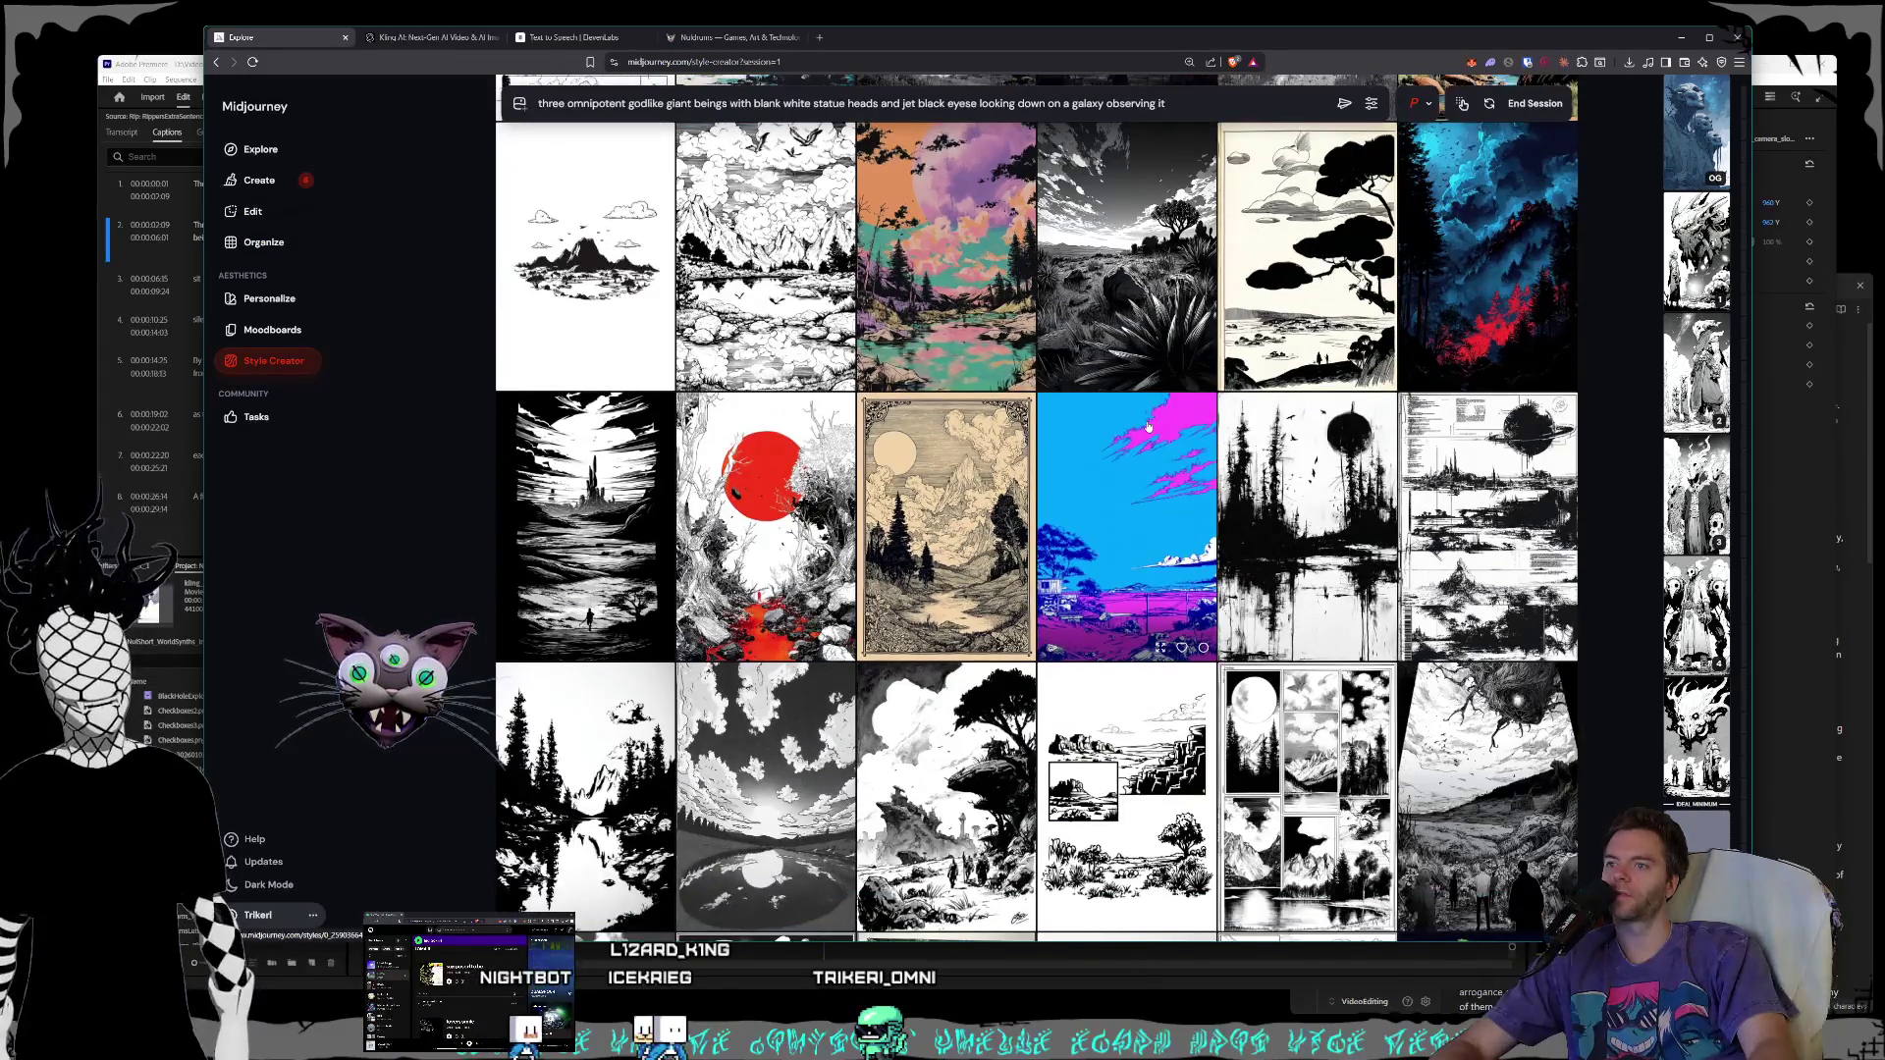
scroll(1149, 426, "down", 10)
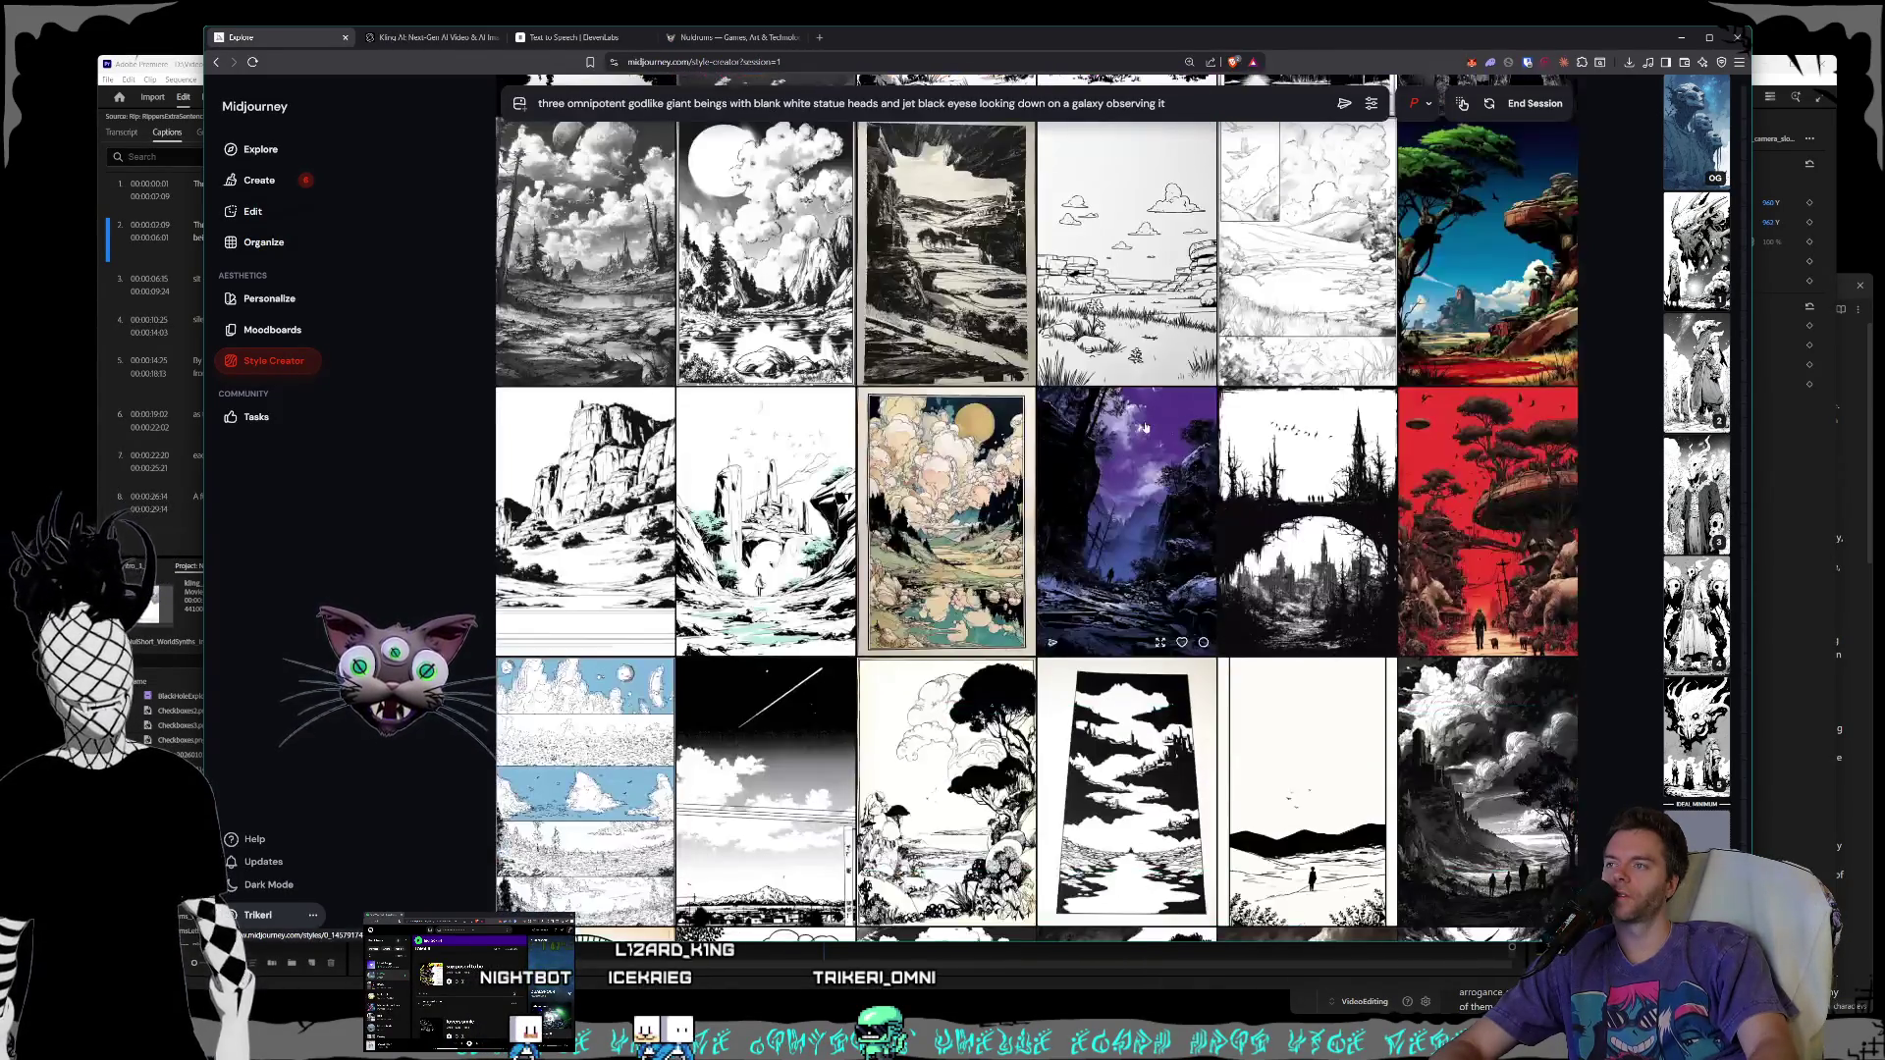
scroll(1143, 426, "down", 2)
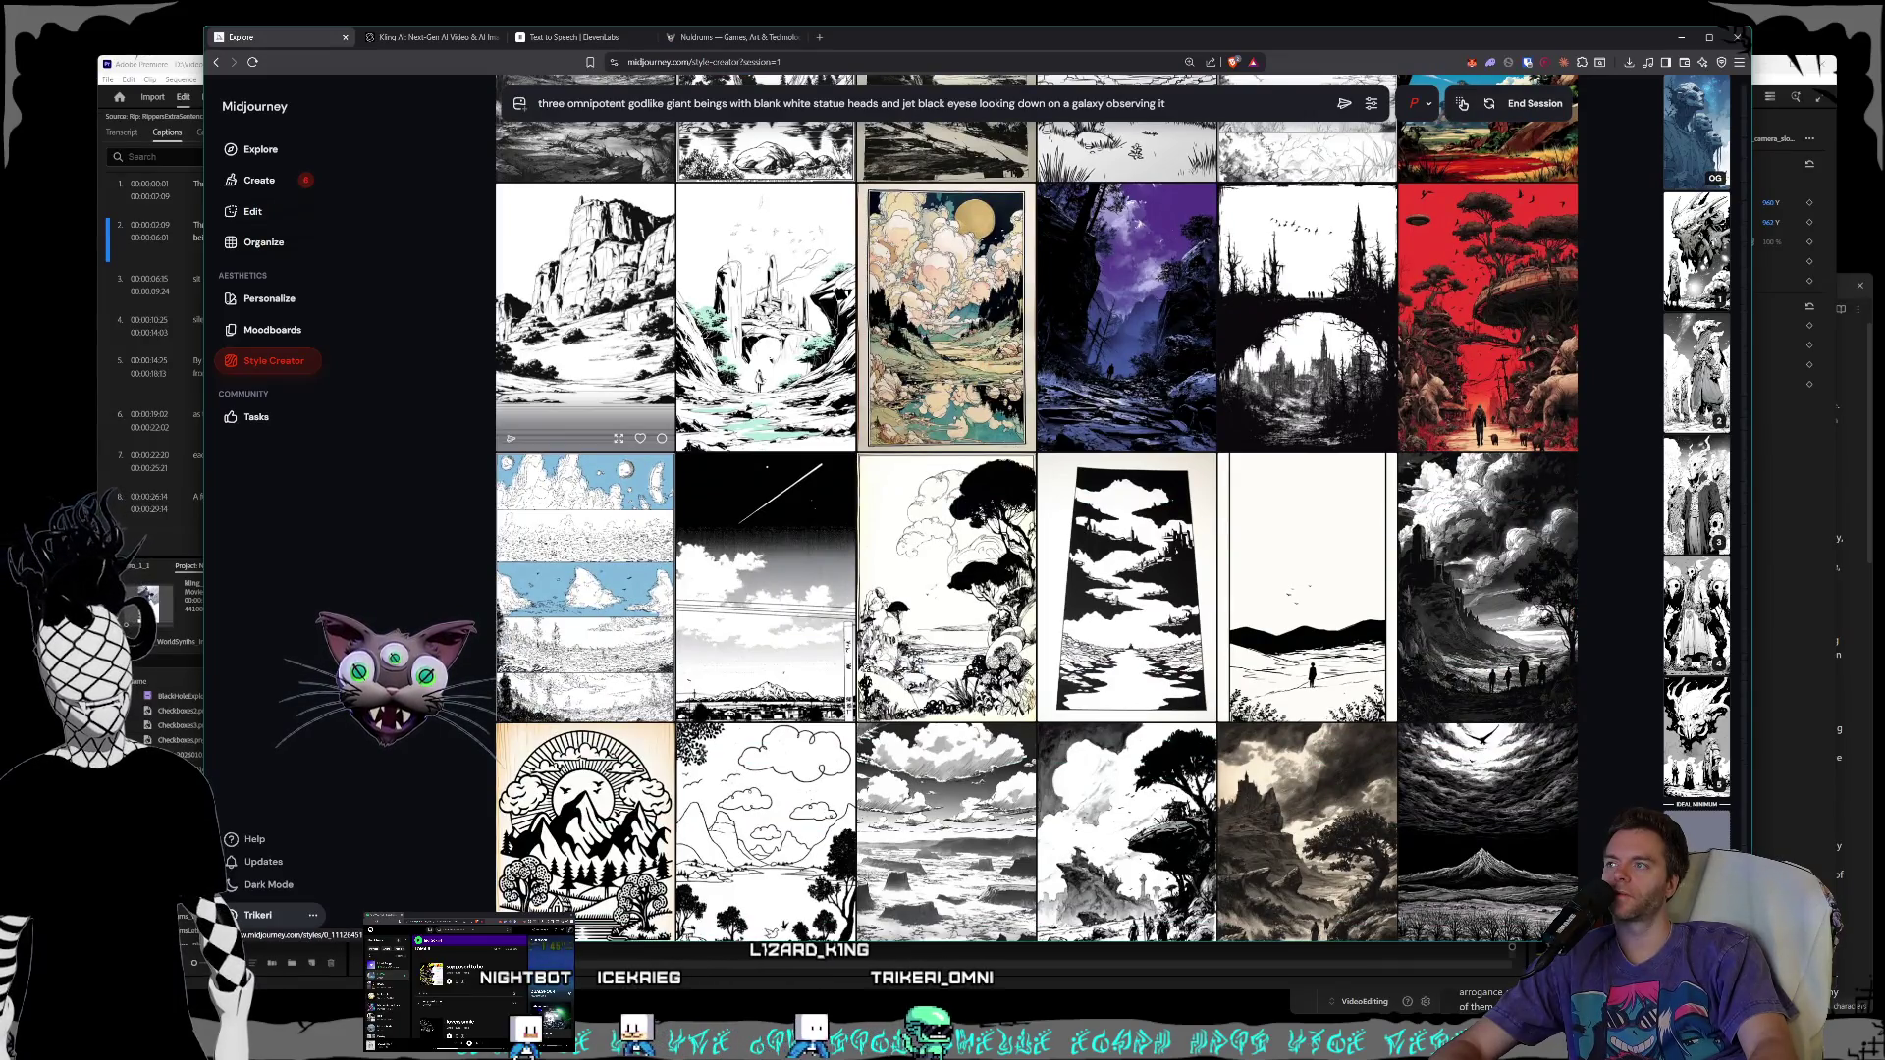
scroll(946, 383, "down", 10)
scroll(946, 383, "down", 10)
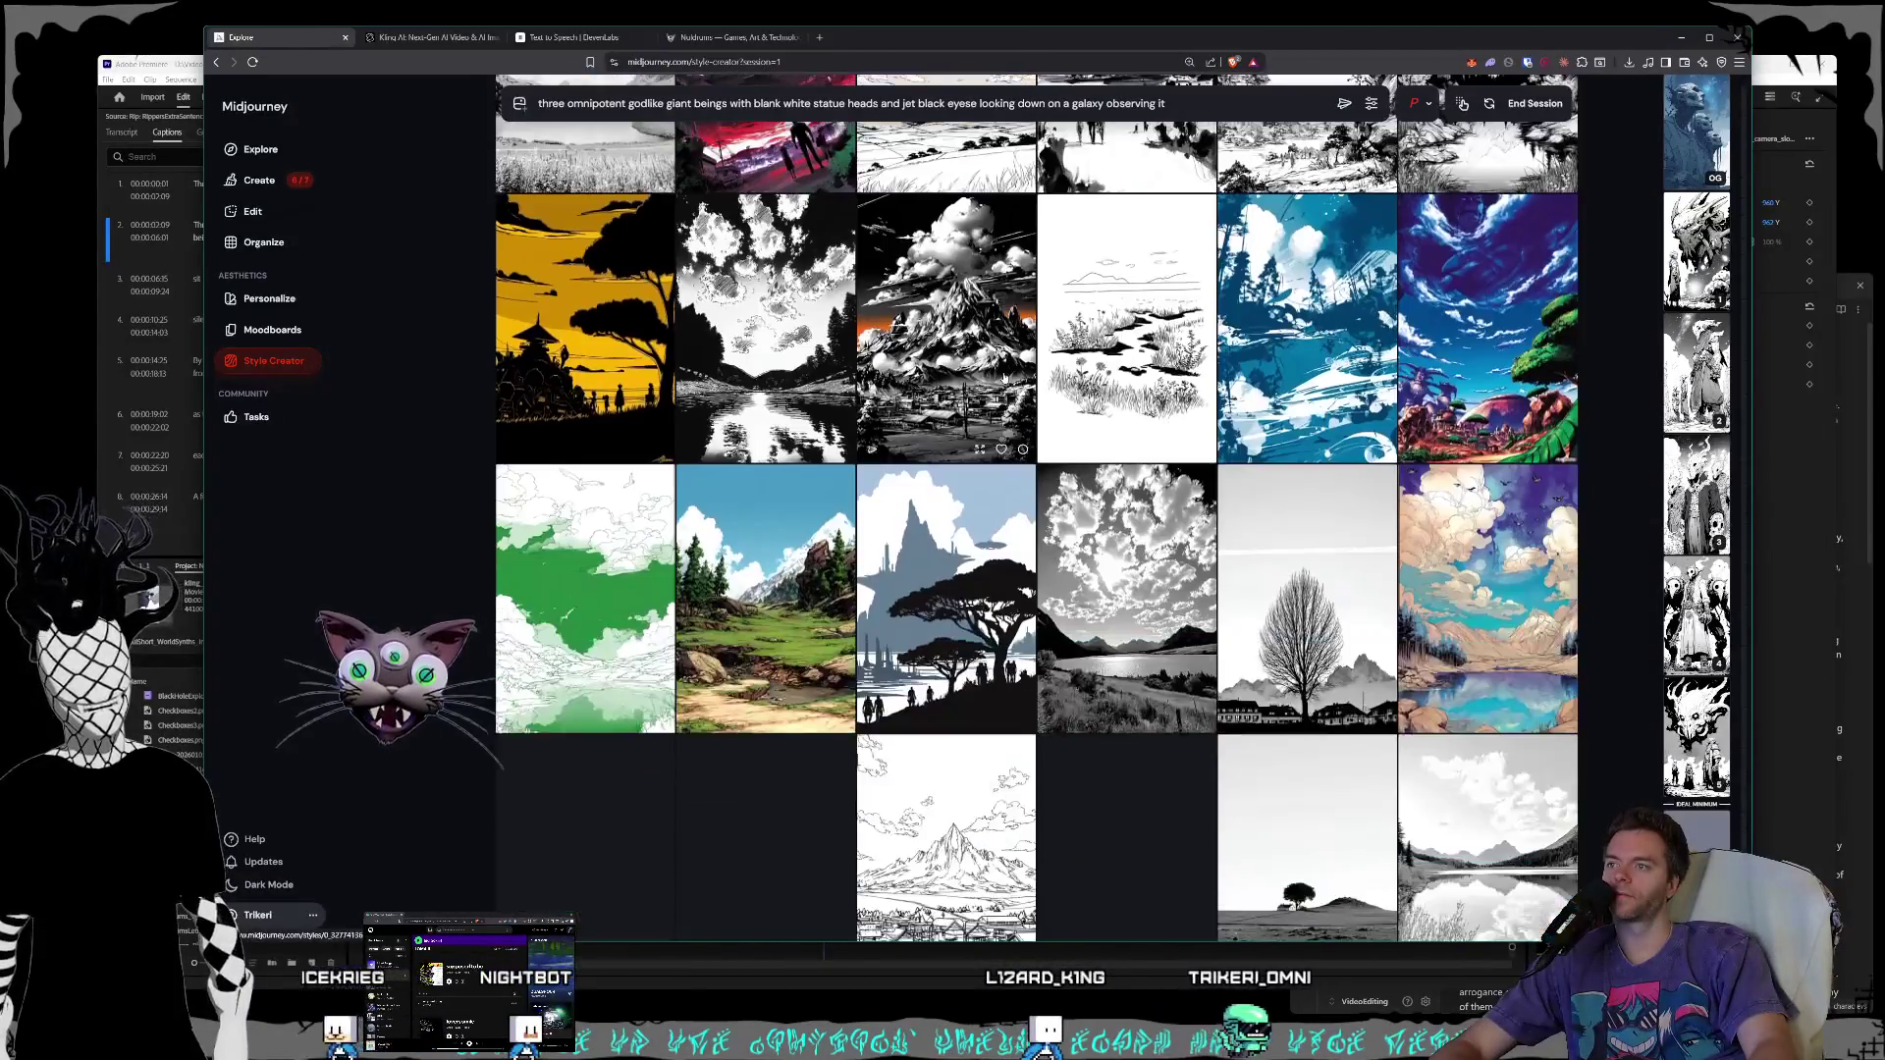
- End the Style Creator session and return to the Create page's giant beings images
left_click(1535, 103)
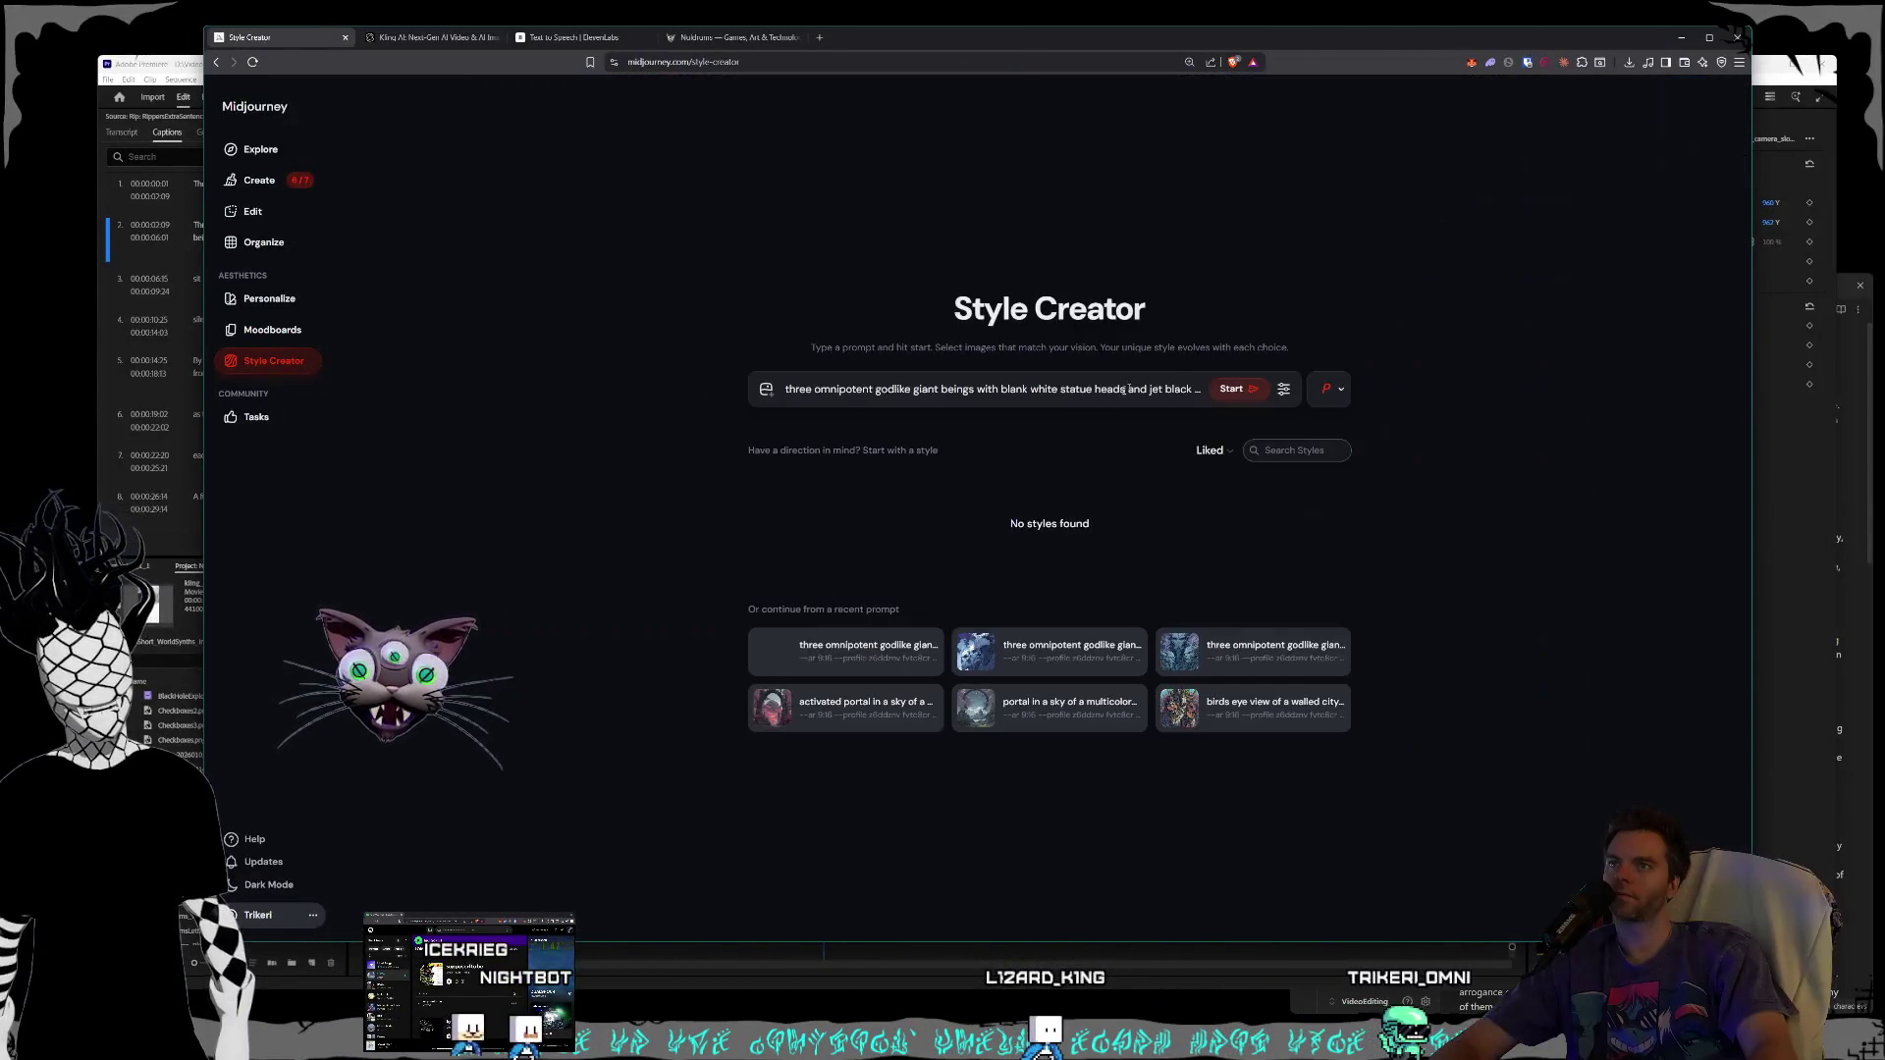
left_click(259, 179)
scroll(1087, 530, "down", 10)
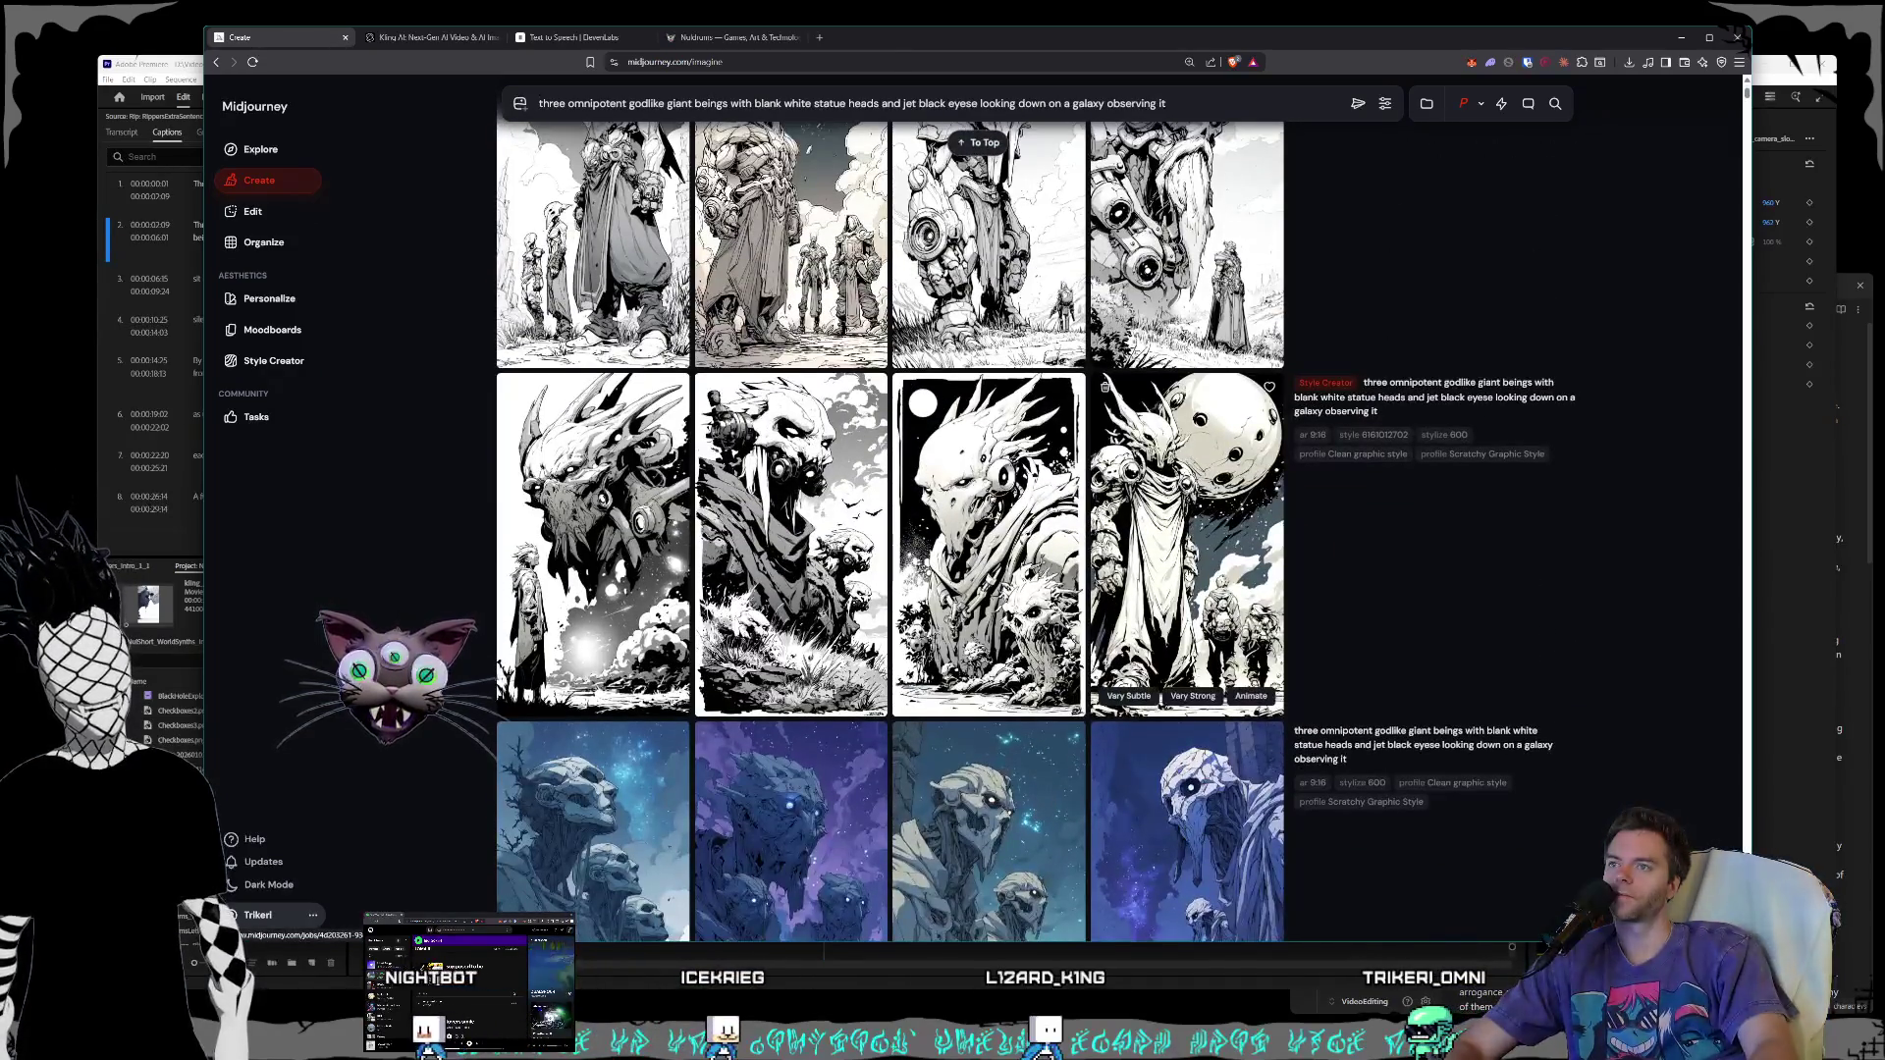
- Open the moon and robed figure image and scroll through the godlike-beings results
left_click(1271, 456)
scroll(1314, 427, "up", 1)
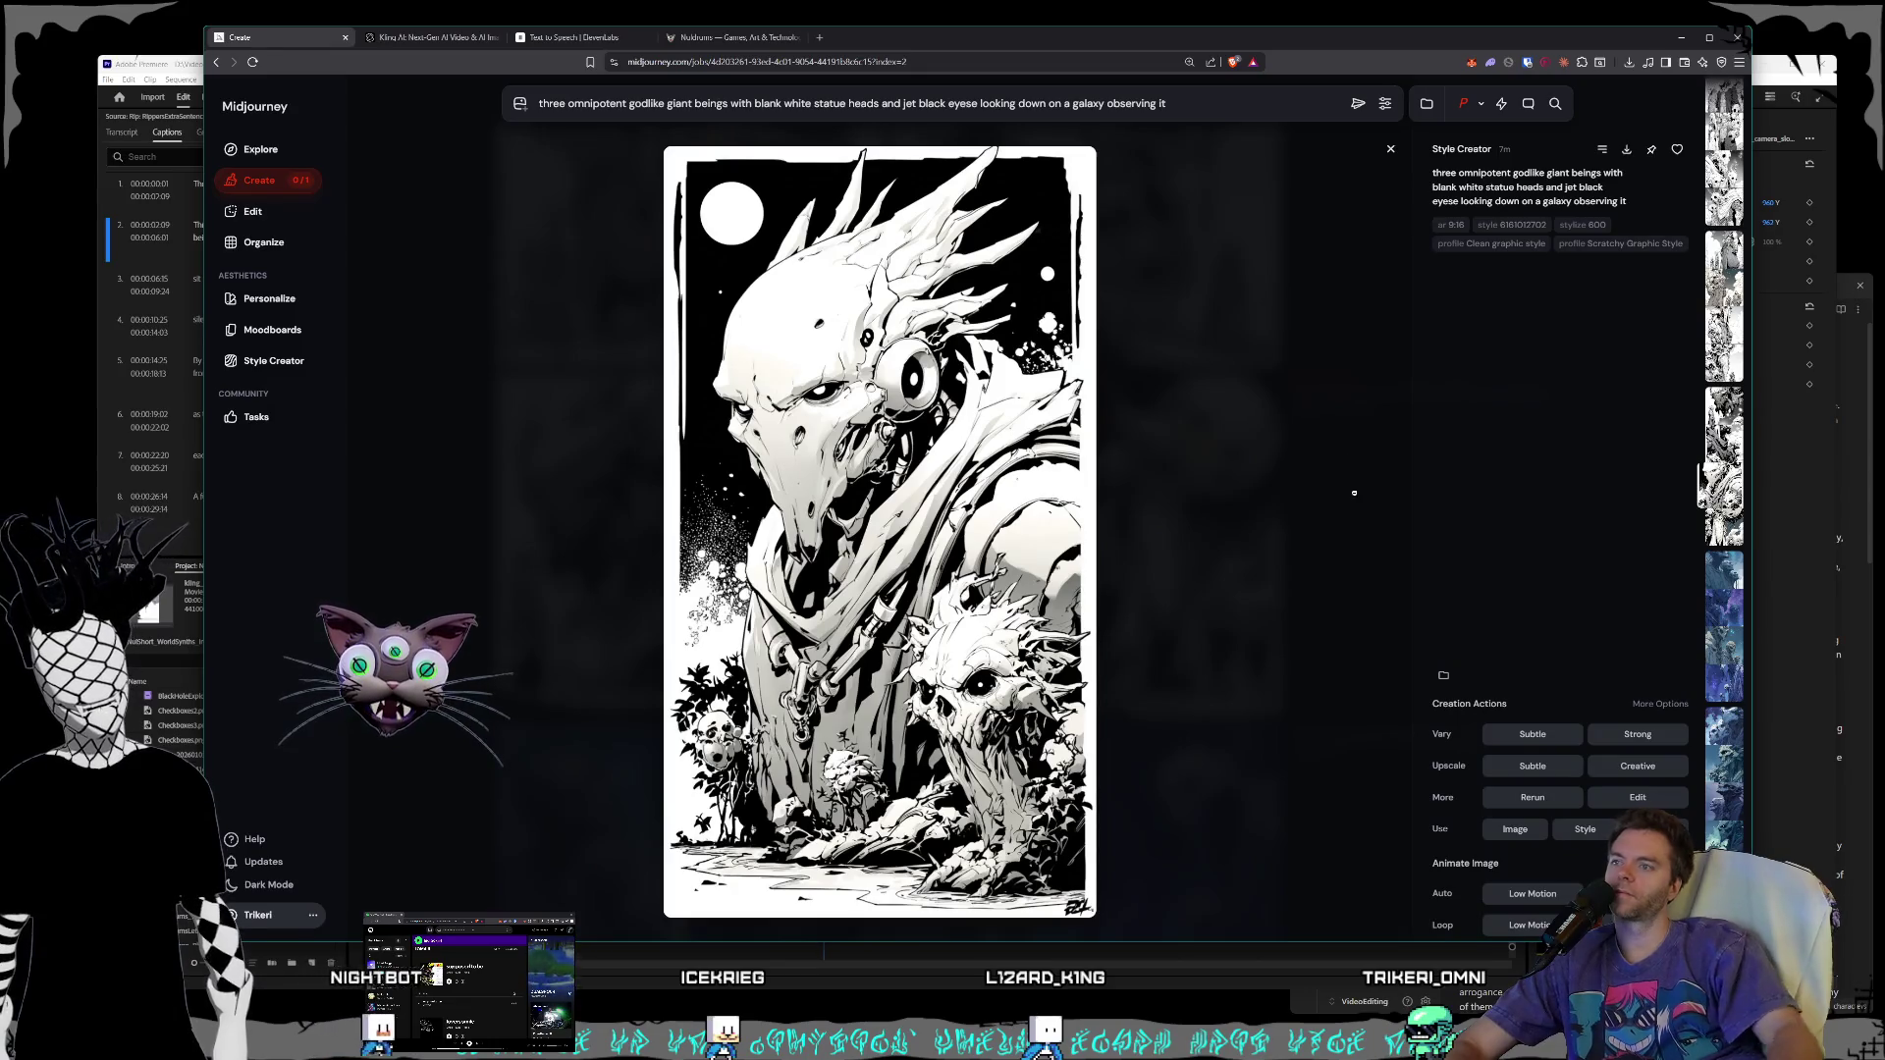
scroll(1354, 493, "up", 1)
scroll(1354, 493, "up", 1)
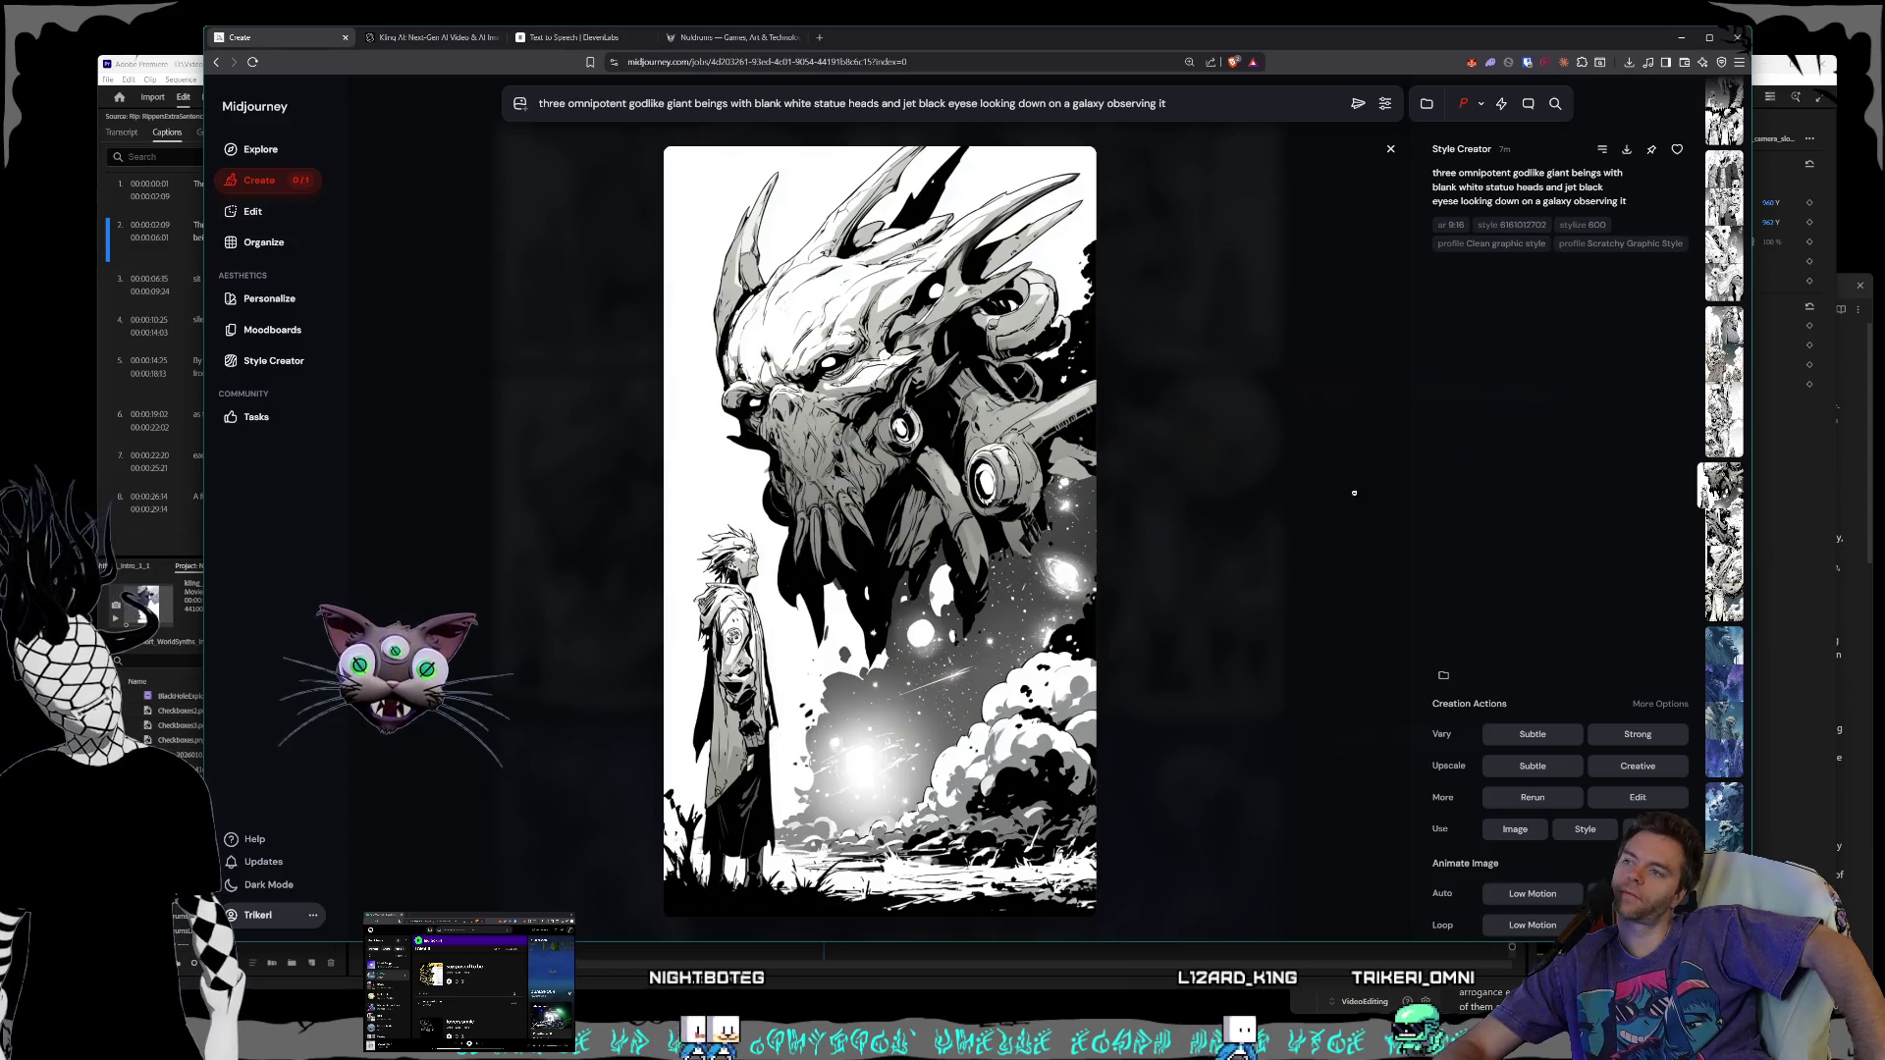
scroll(1354, 493, "up", 1)
scroll(1354, 493, "up", 1)
scroll(1354, 493, "up", 1)
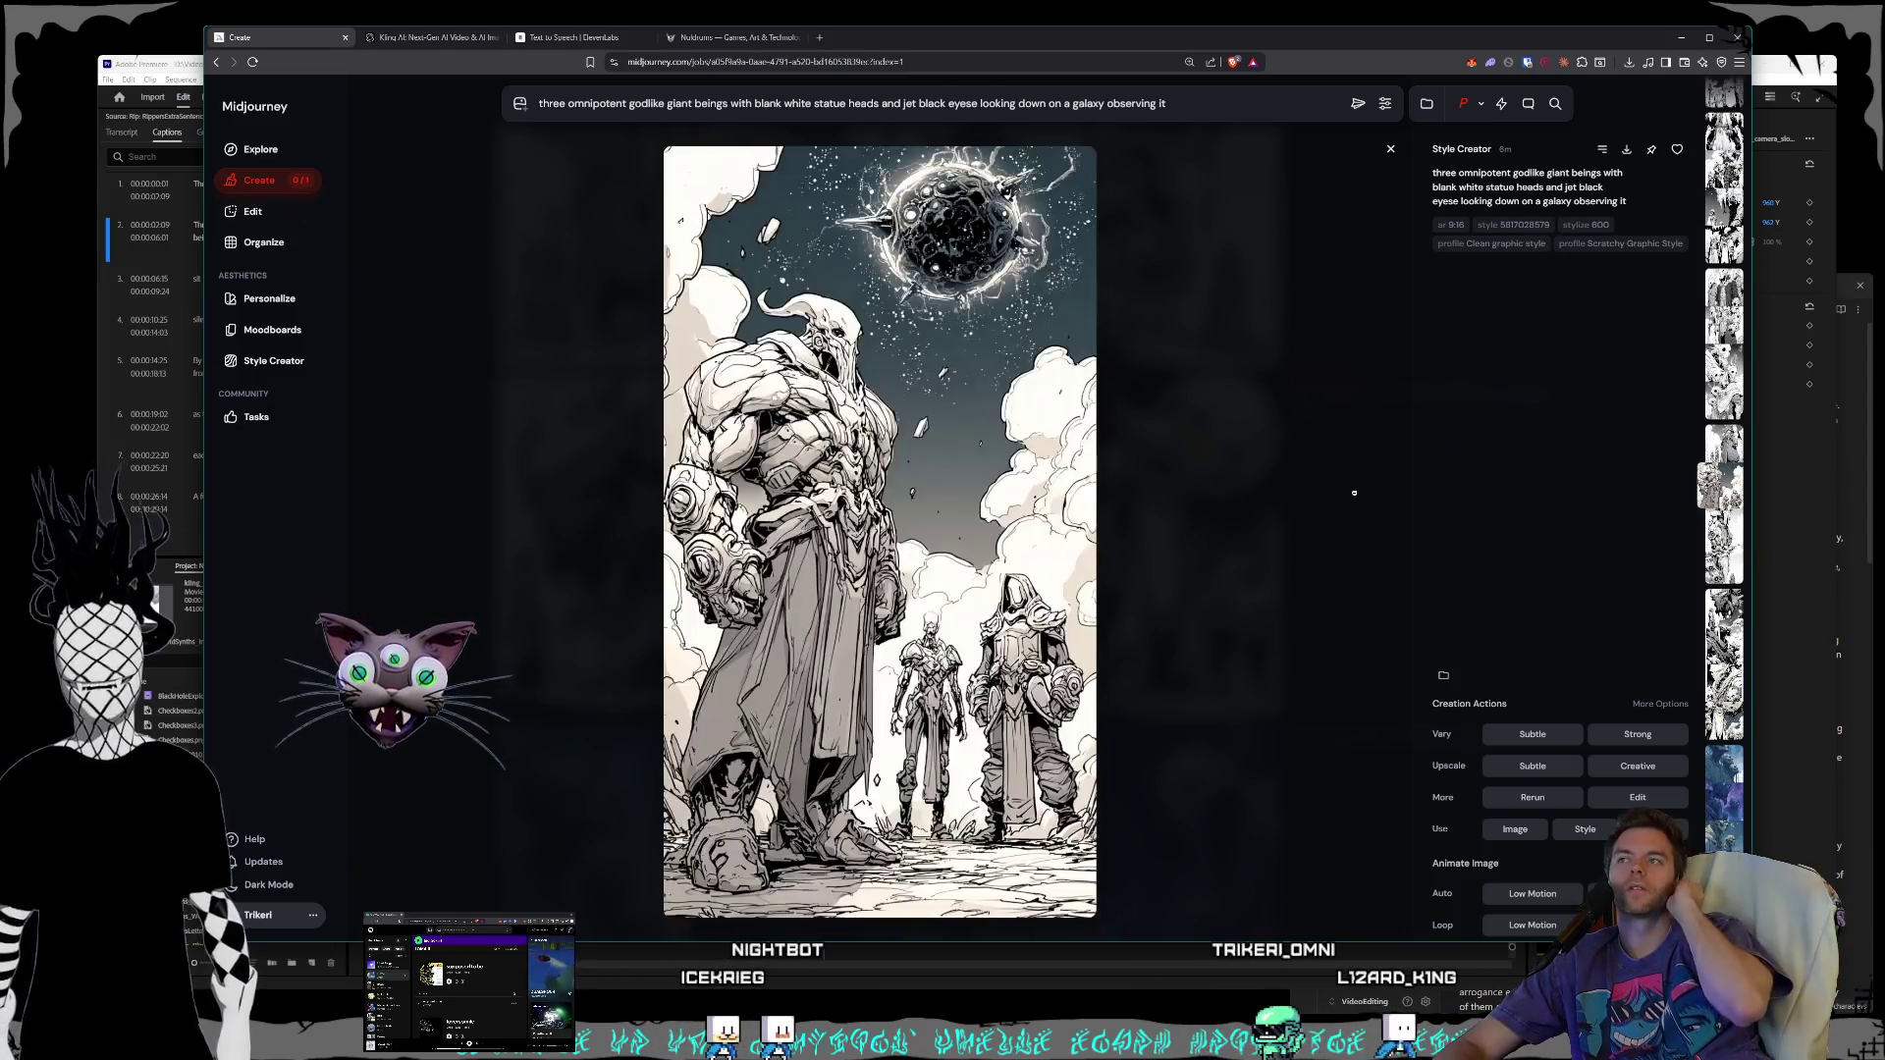
scroll(1354, 493, "up", 1)
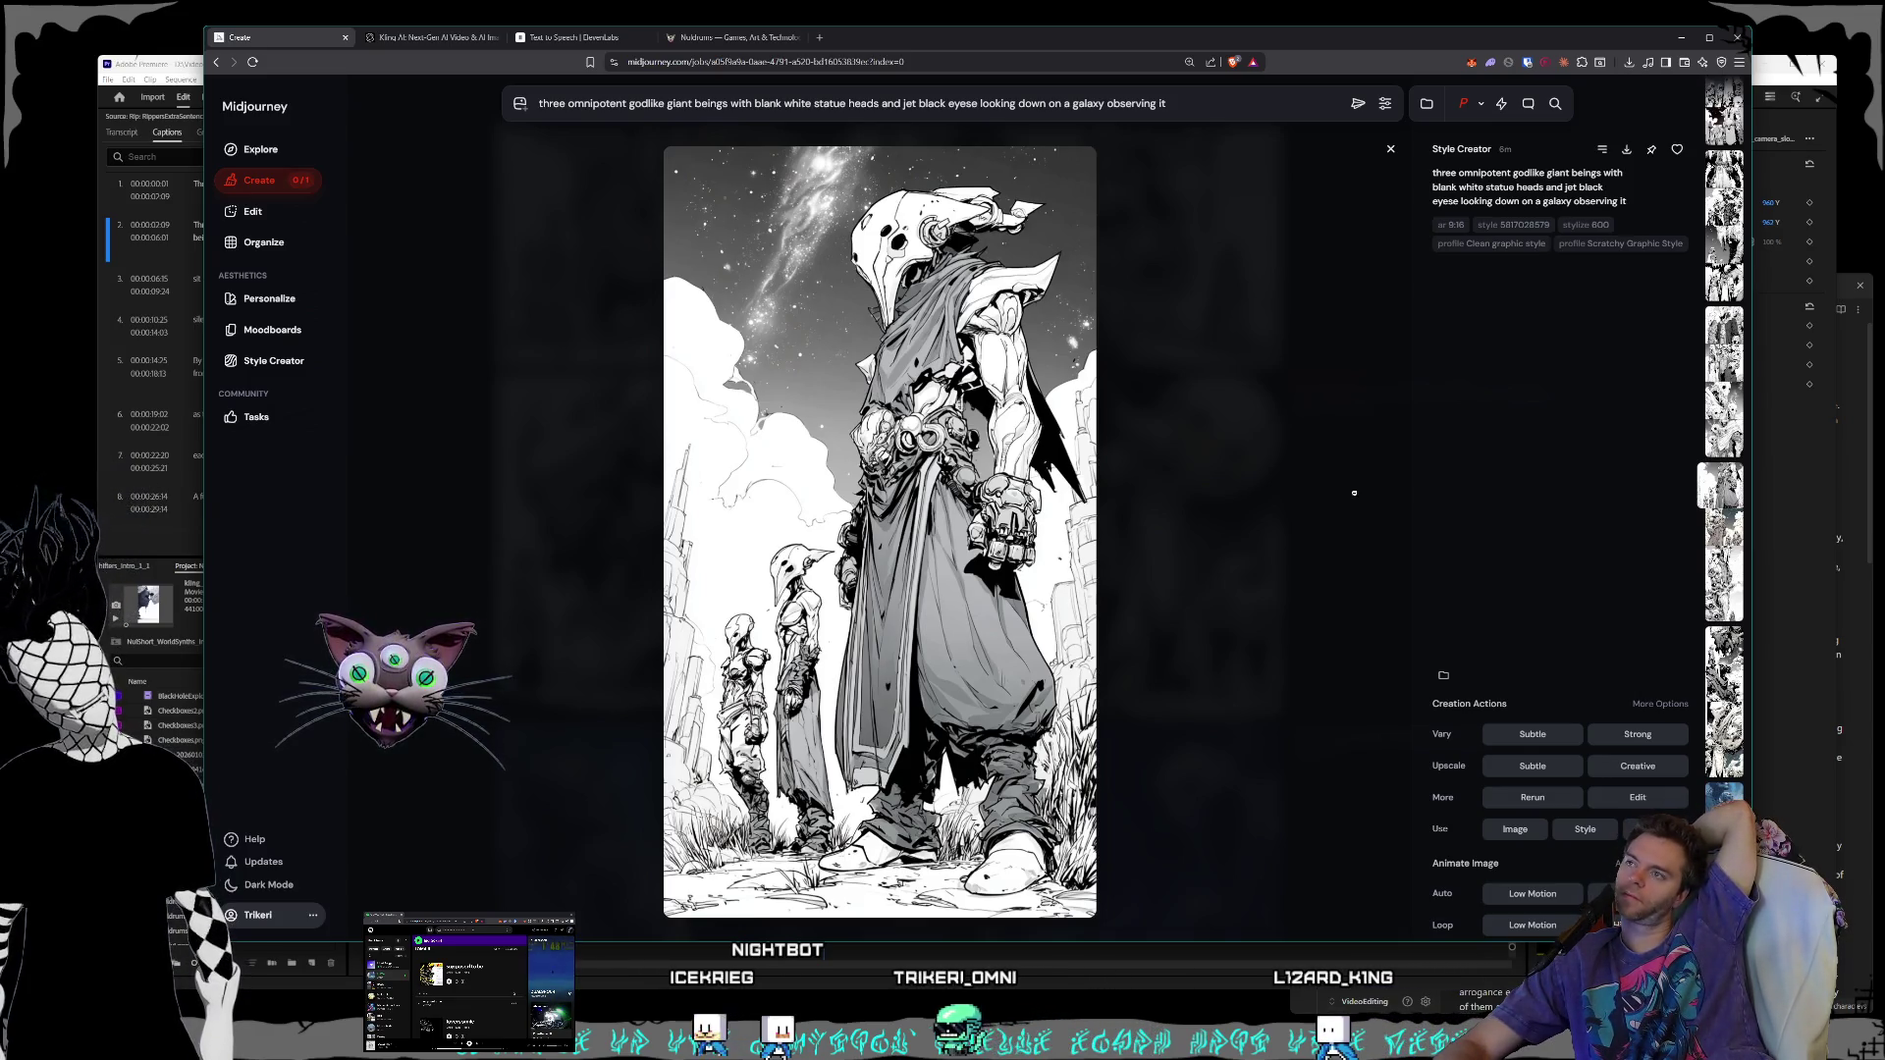
scroll(1354, 493, "up", 1)
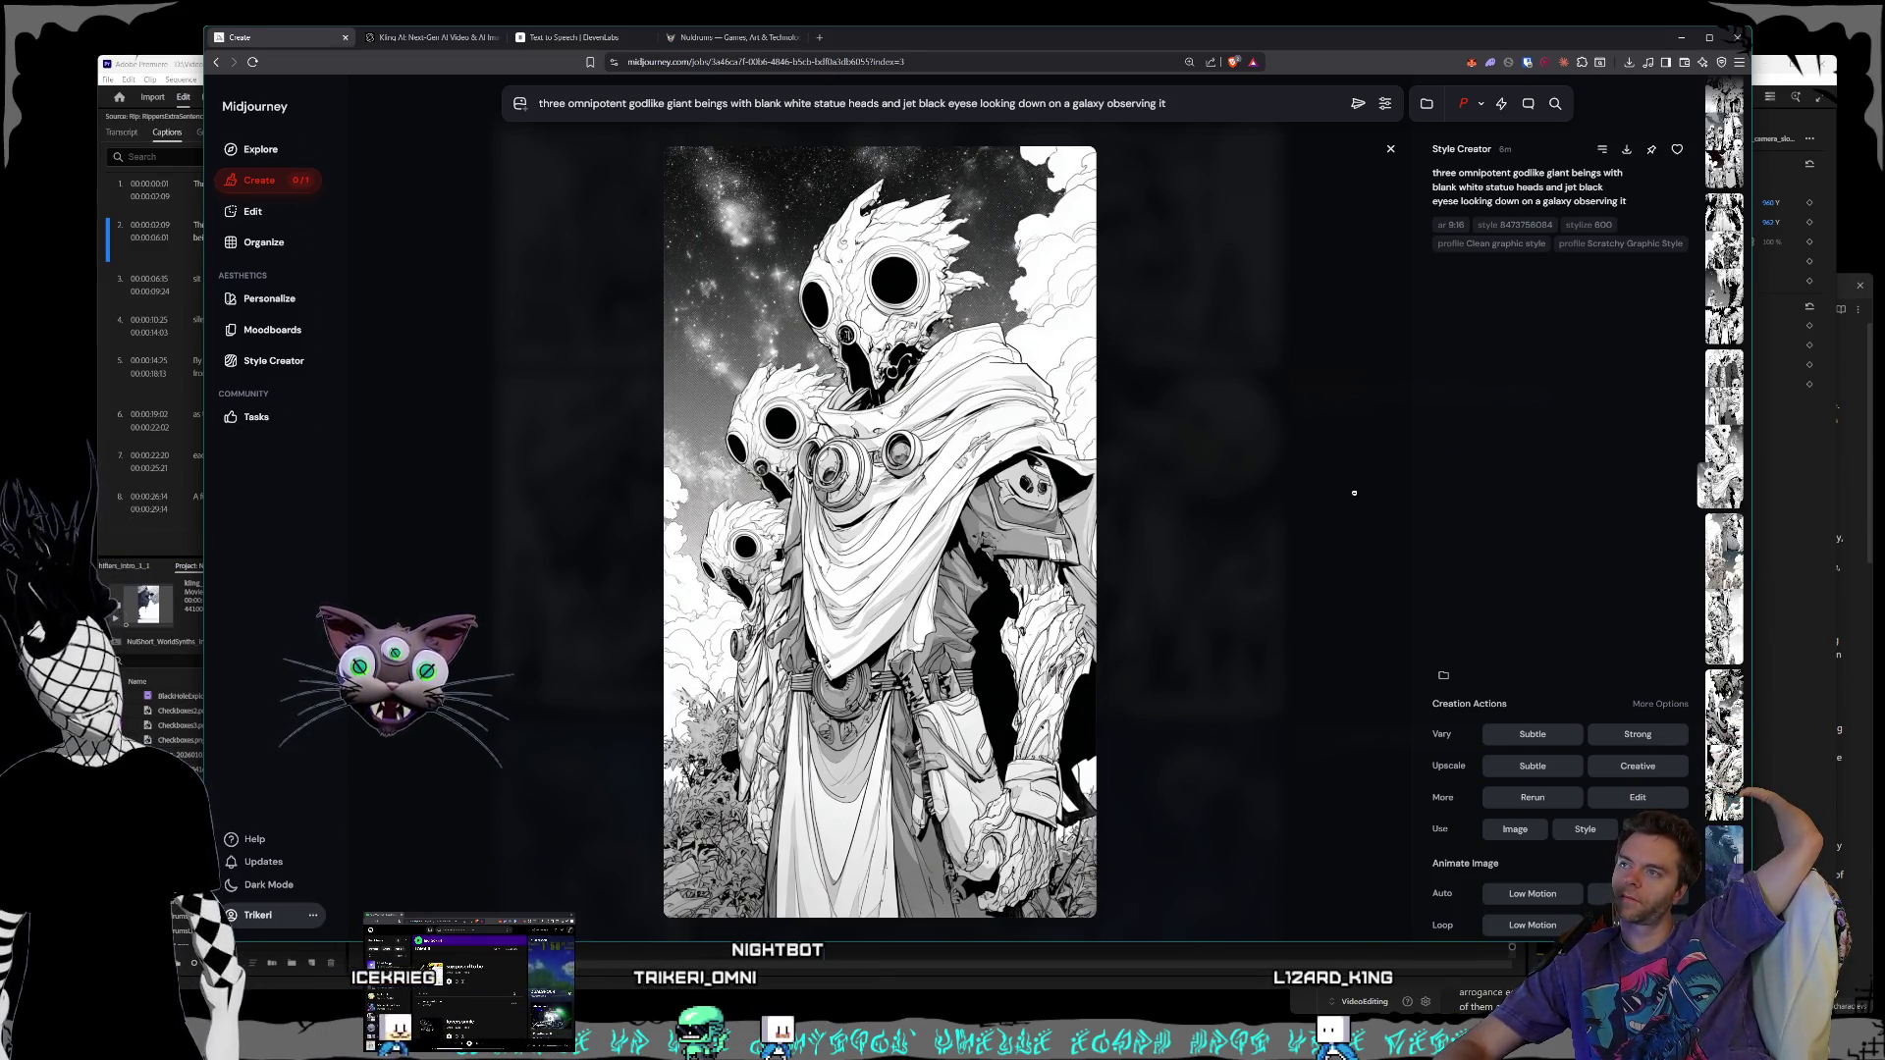
scroll(1353, 493, "up", 1)
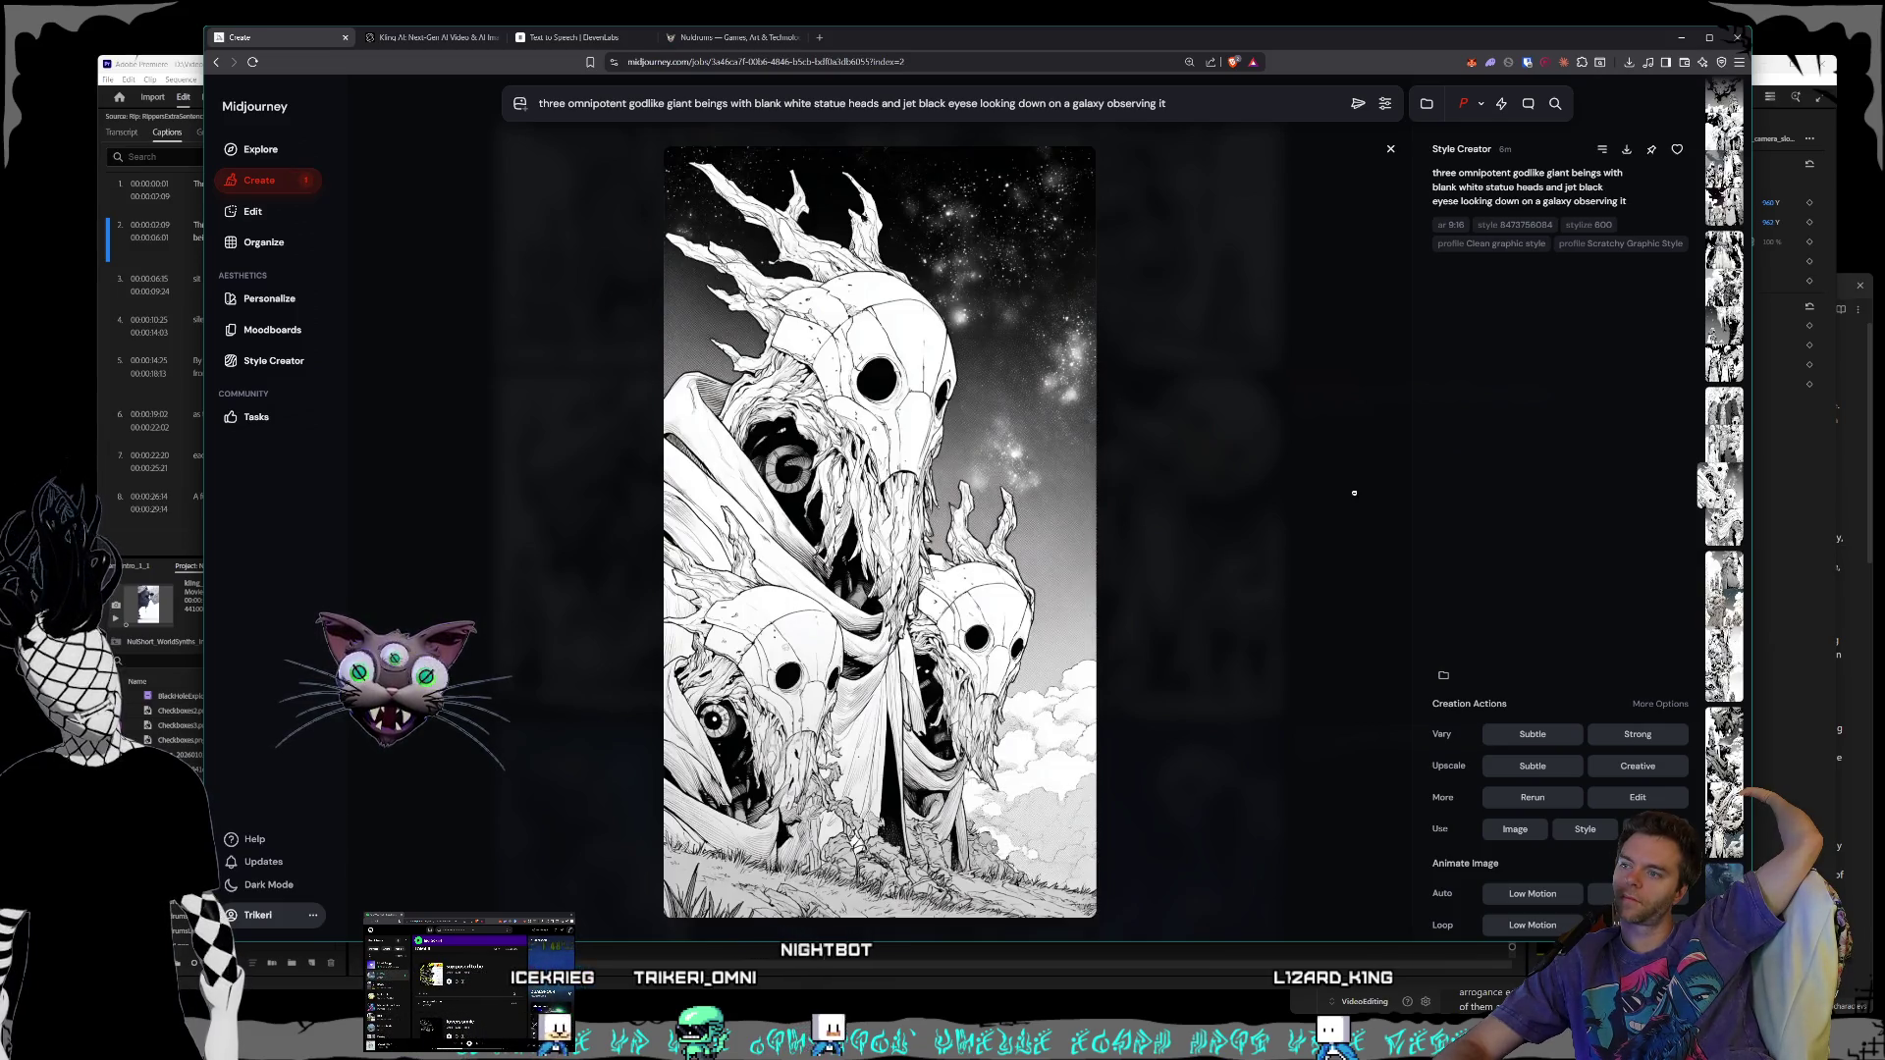
scroll(1354, 492, "up", 1)
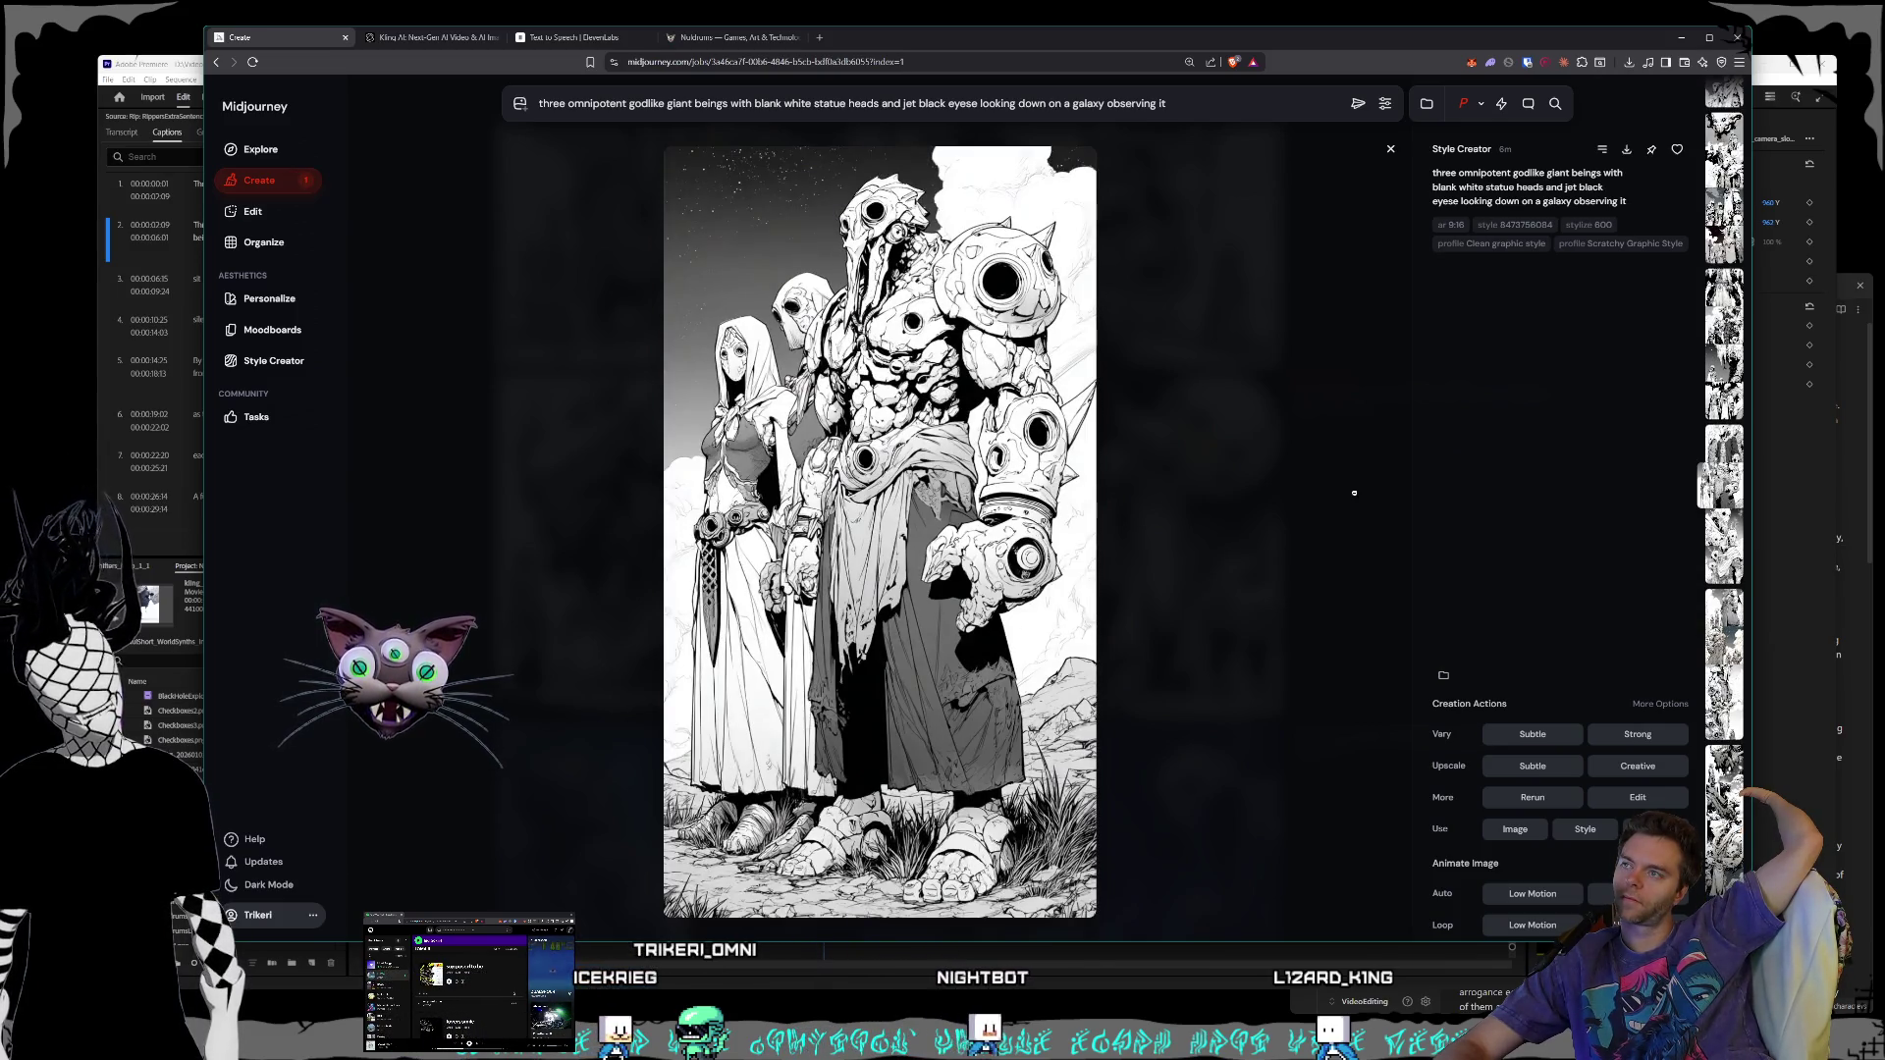
scroll(1354, 493, "up", 1)
scroll(1354, 493, "up", 1)
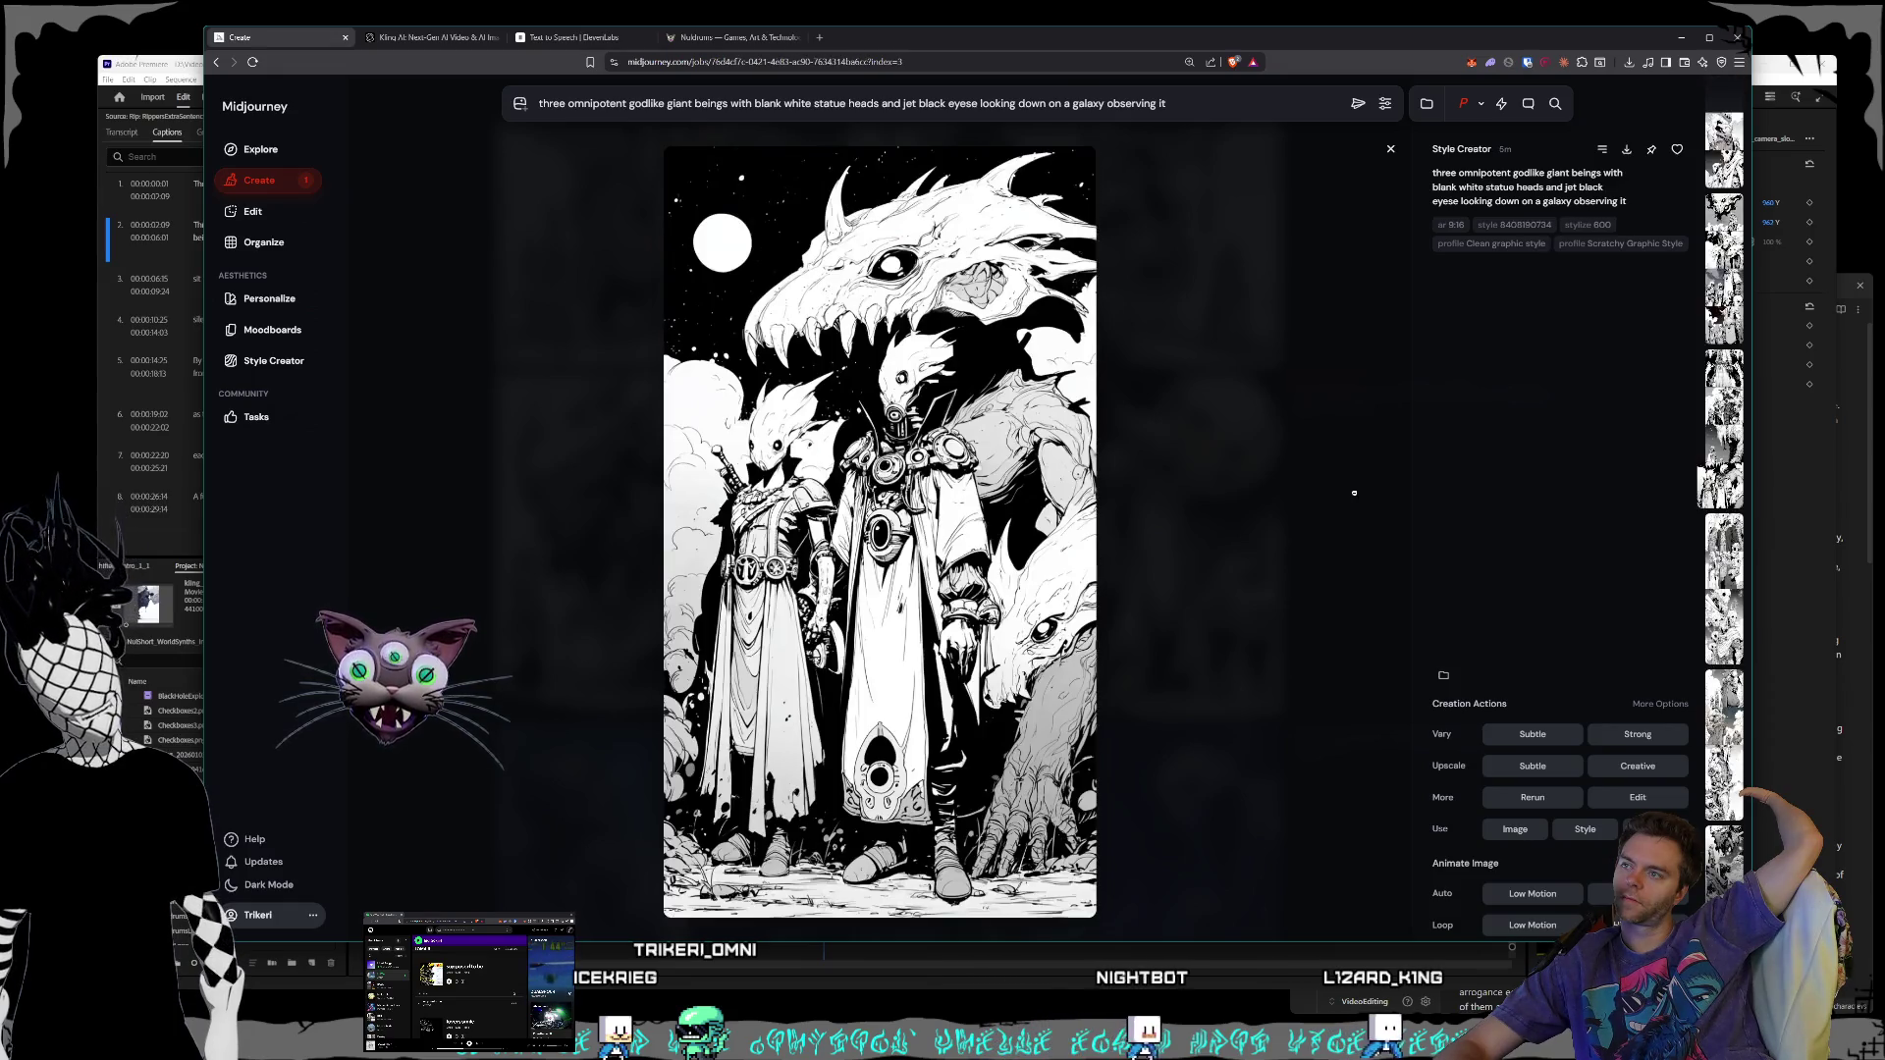
scroll(1354, 493, "up", 1)
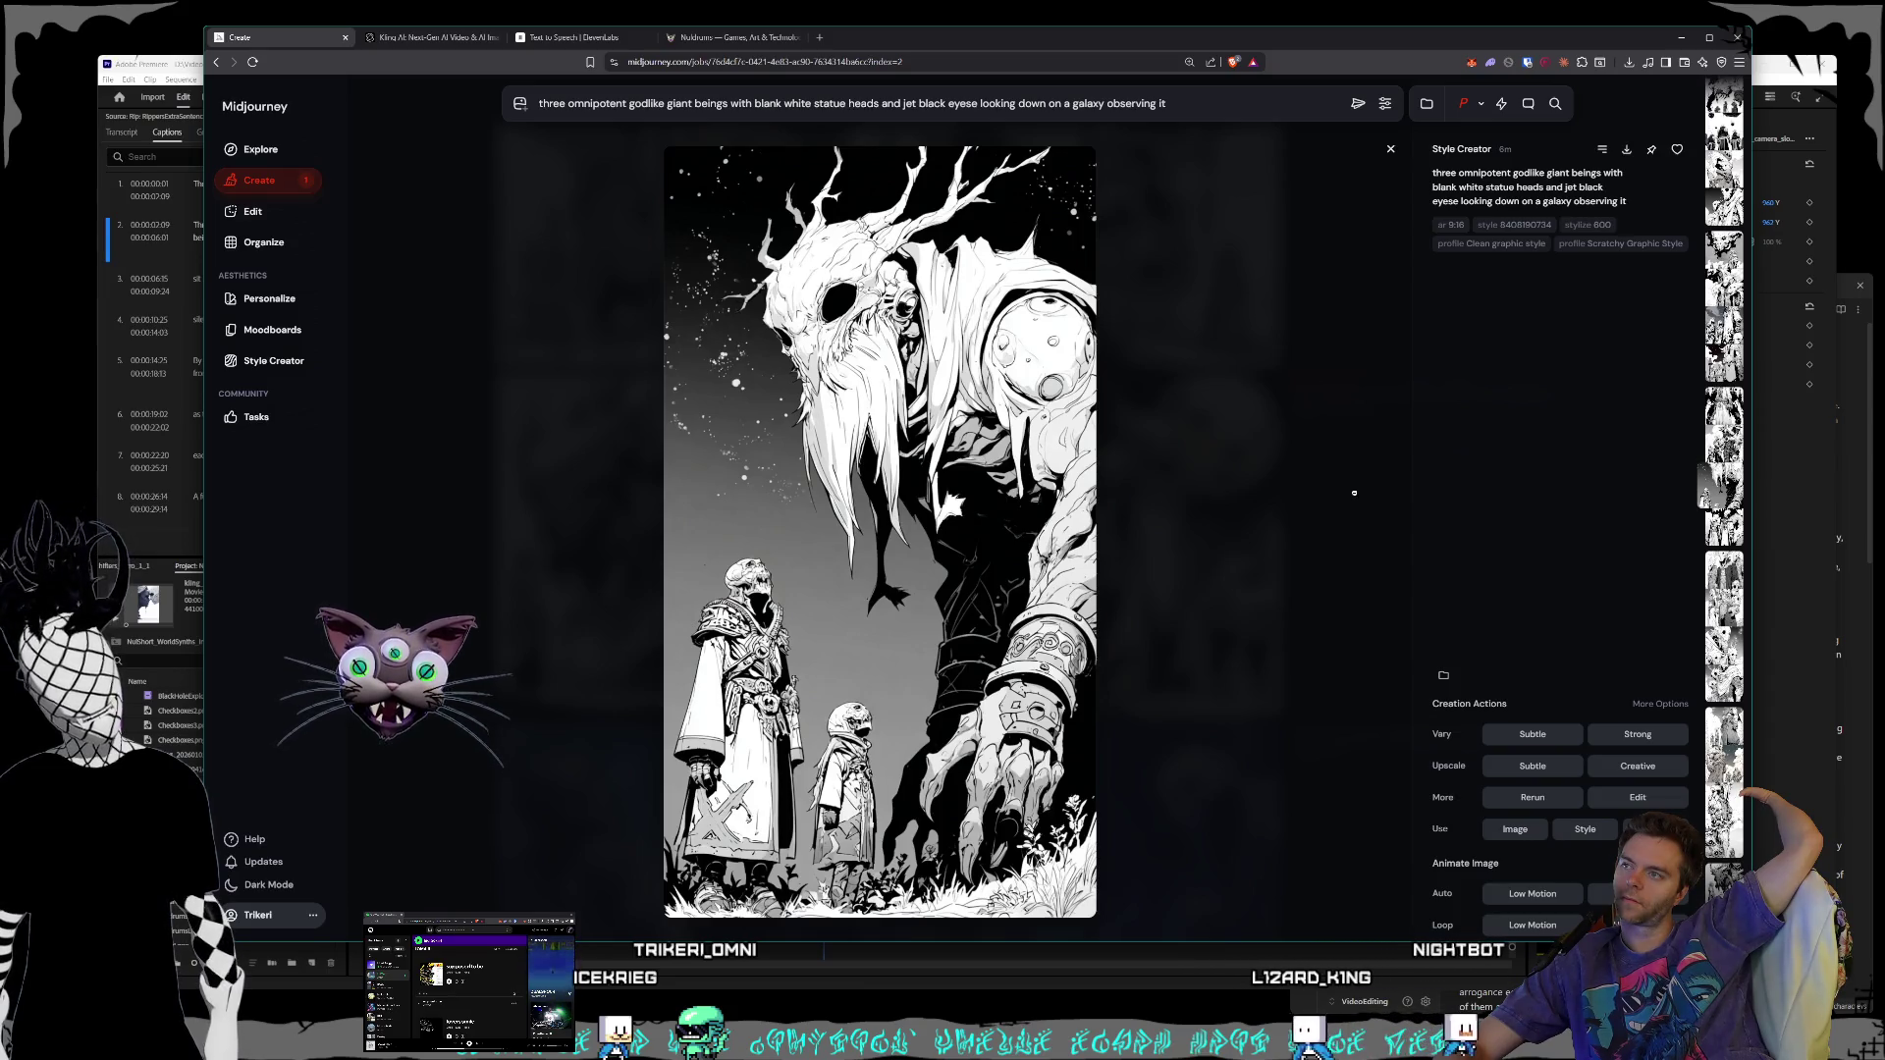
scroll(1353, 493, "up", 1)
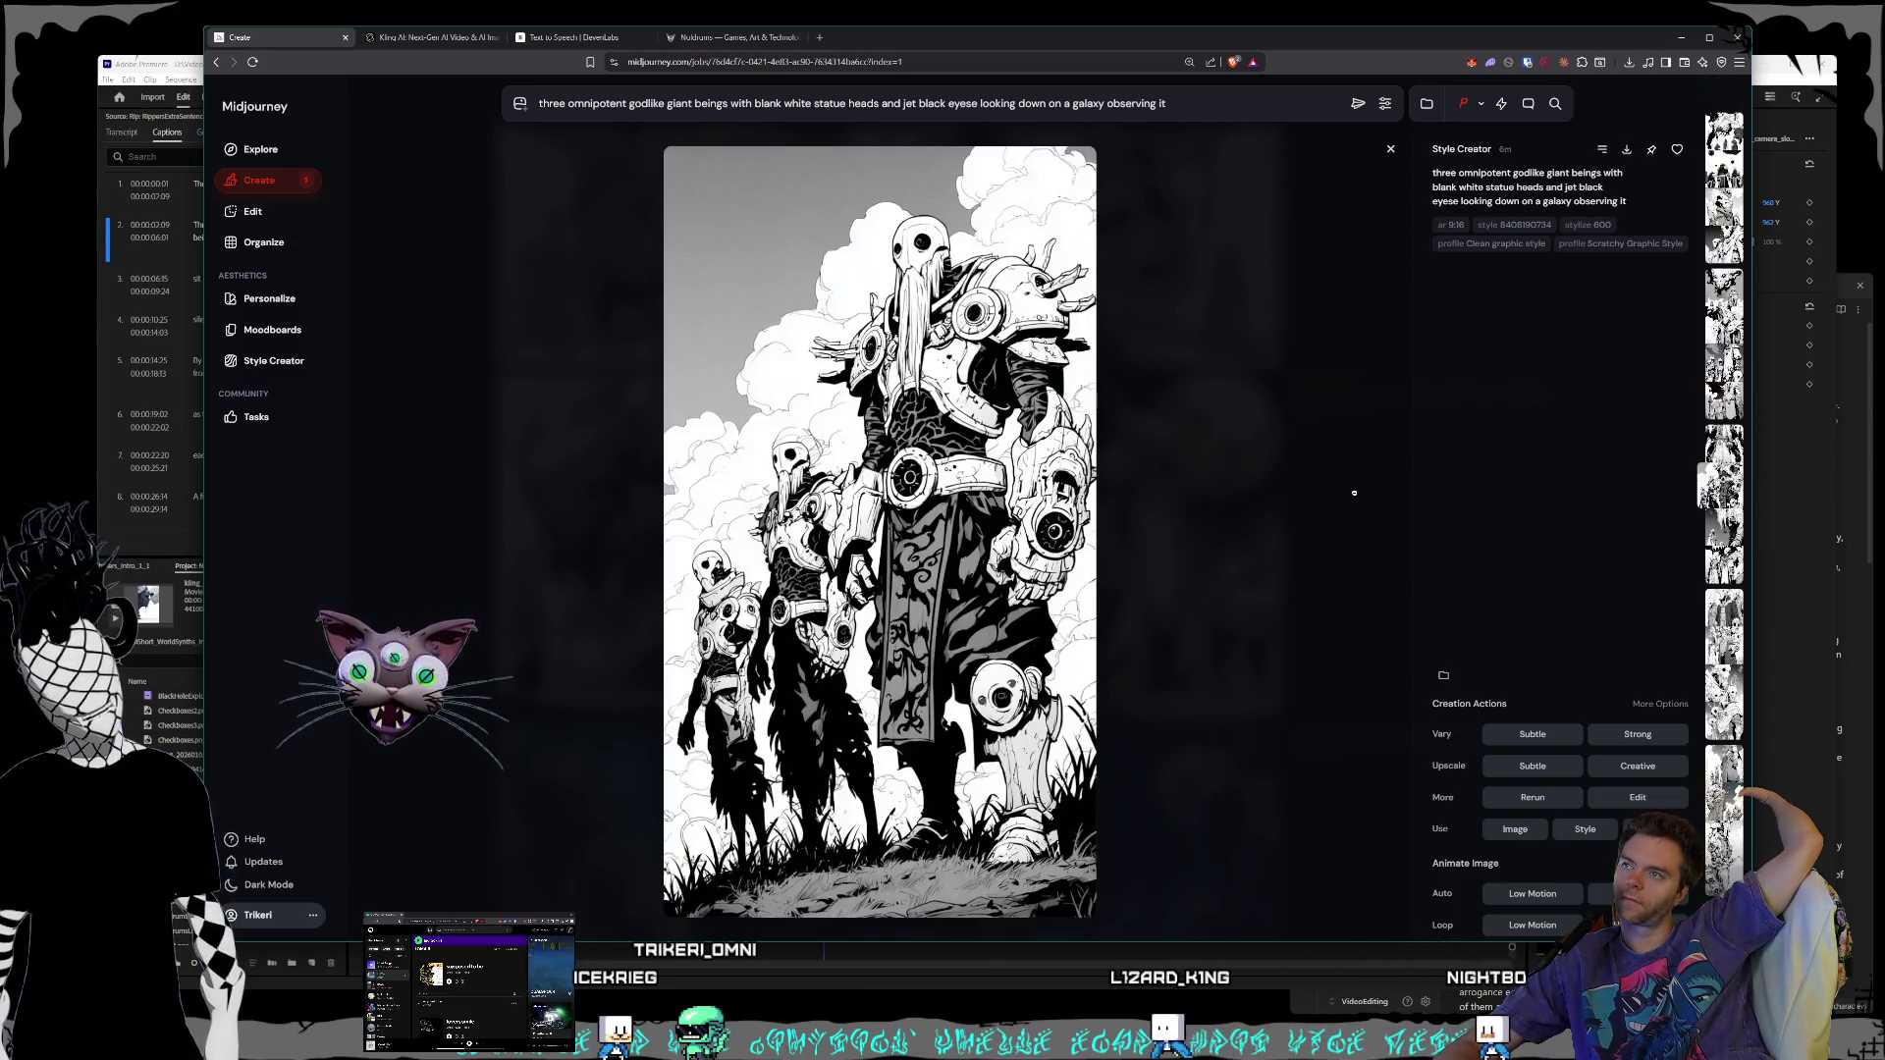
scroll(1353, 493, "up", 1)
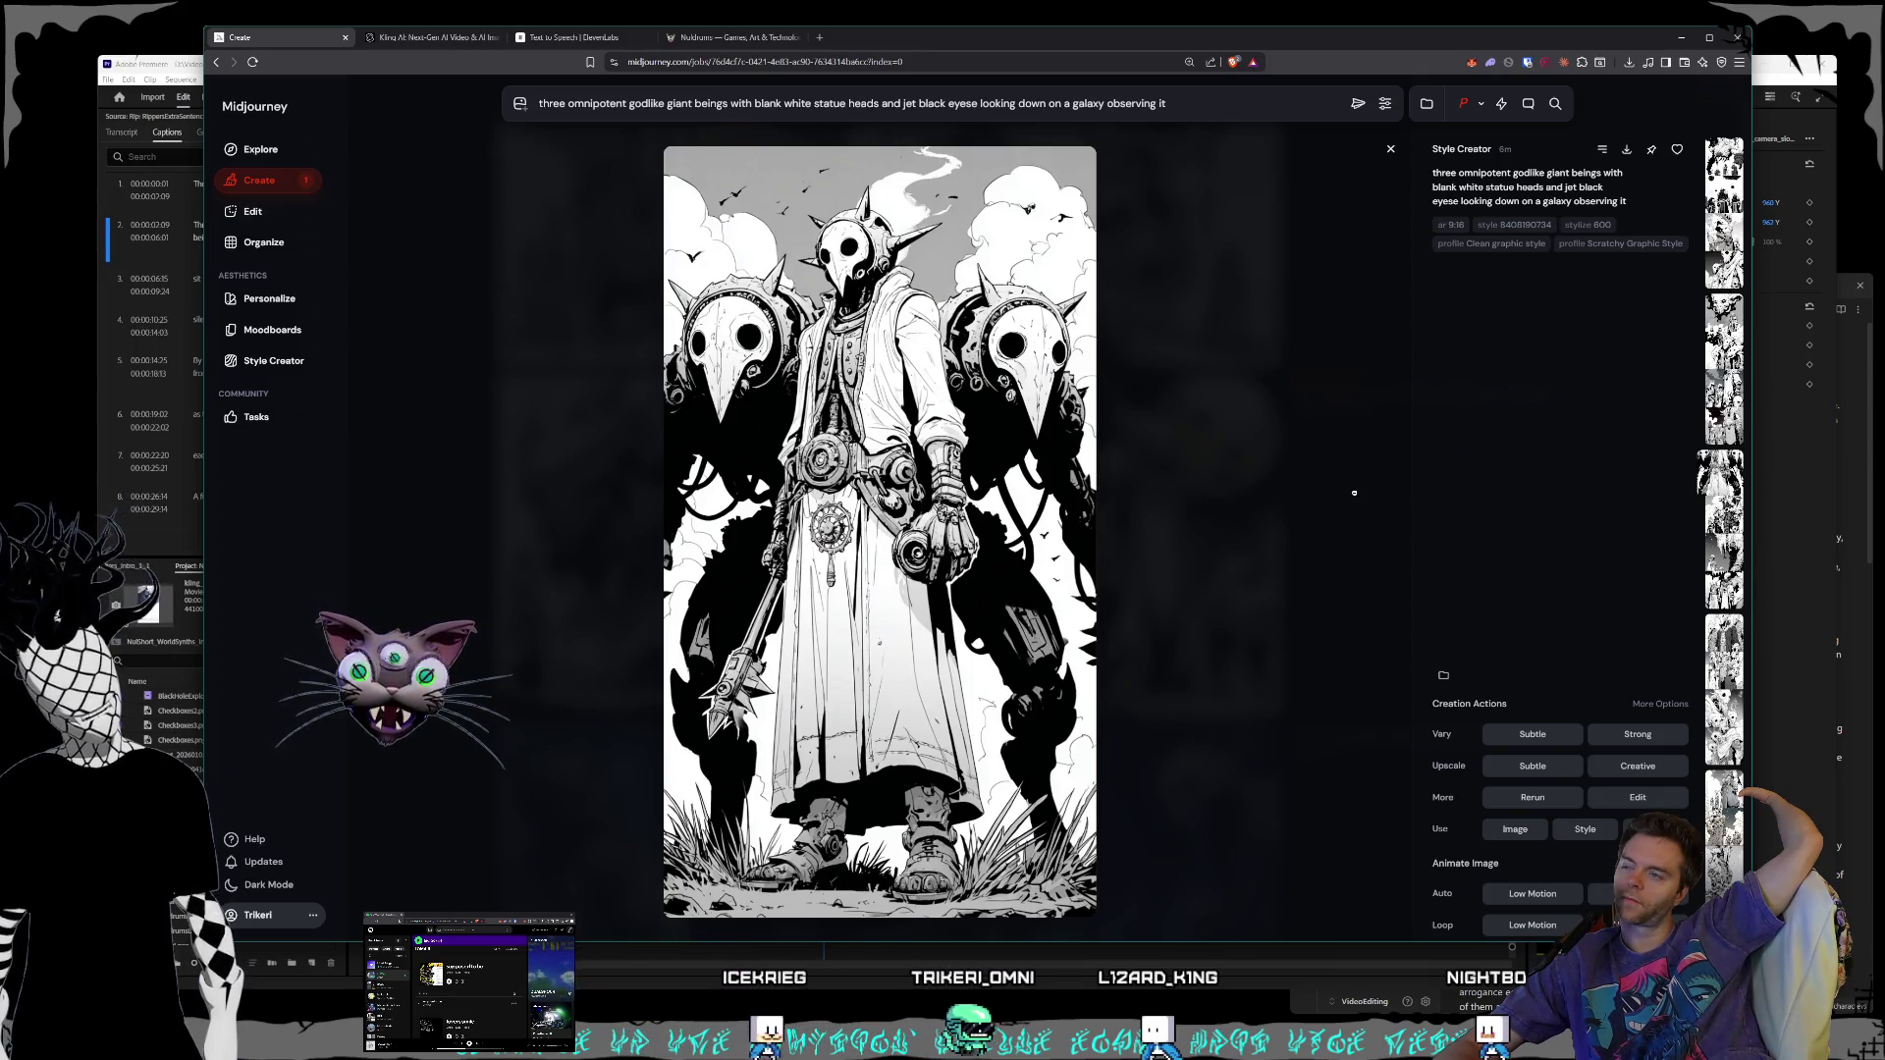
scroll(1353, 493, "up", 1)
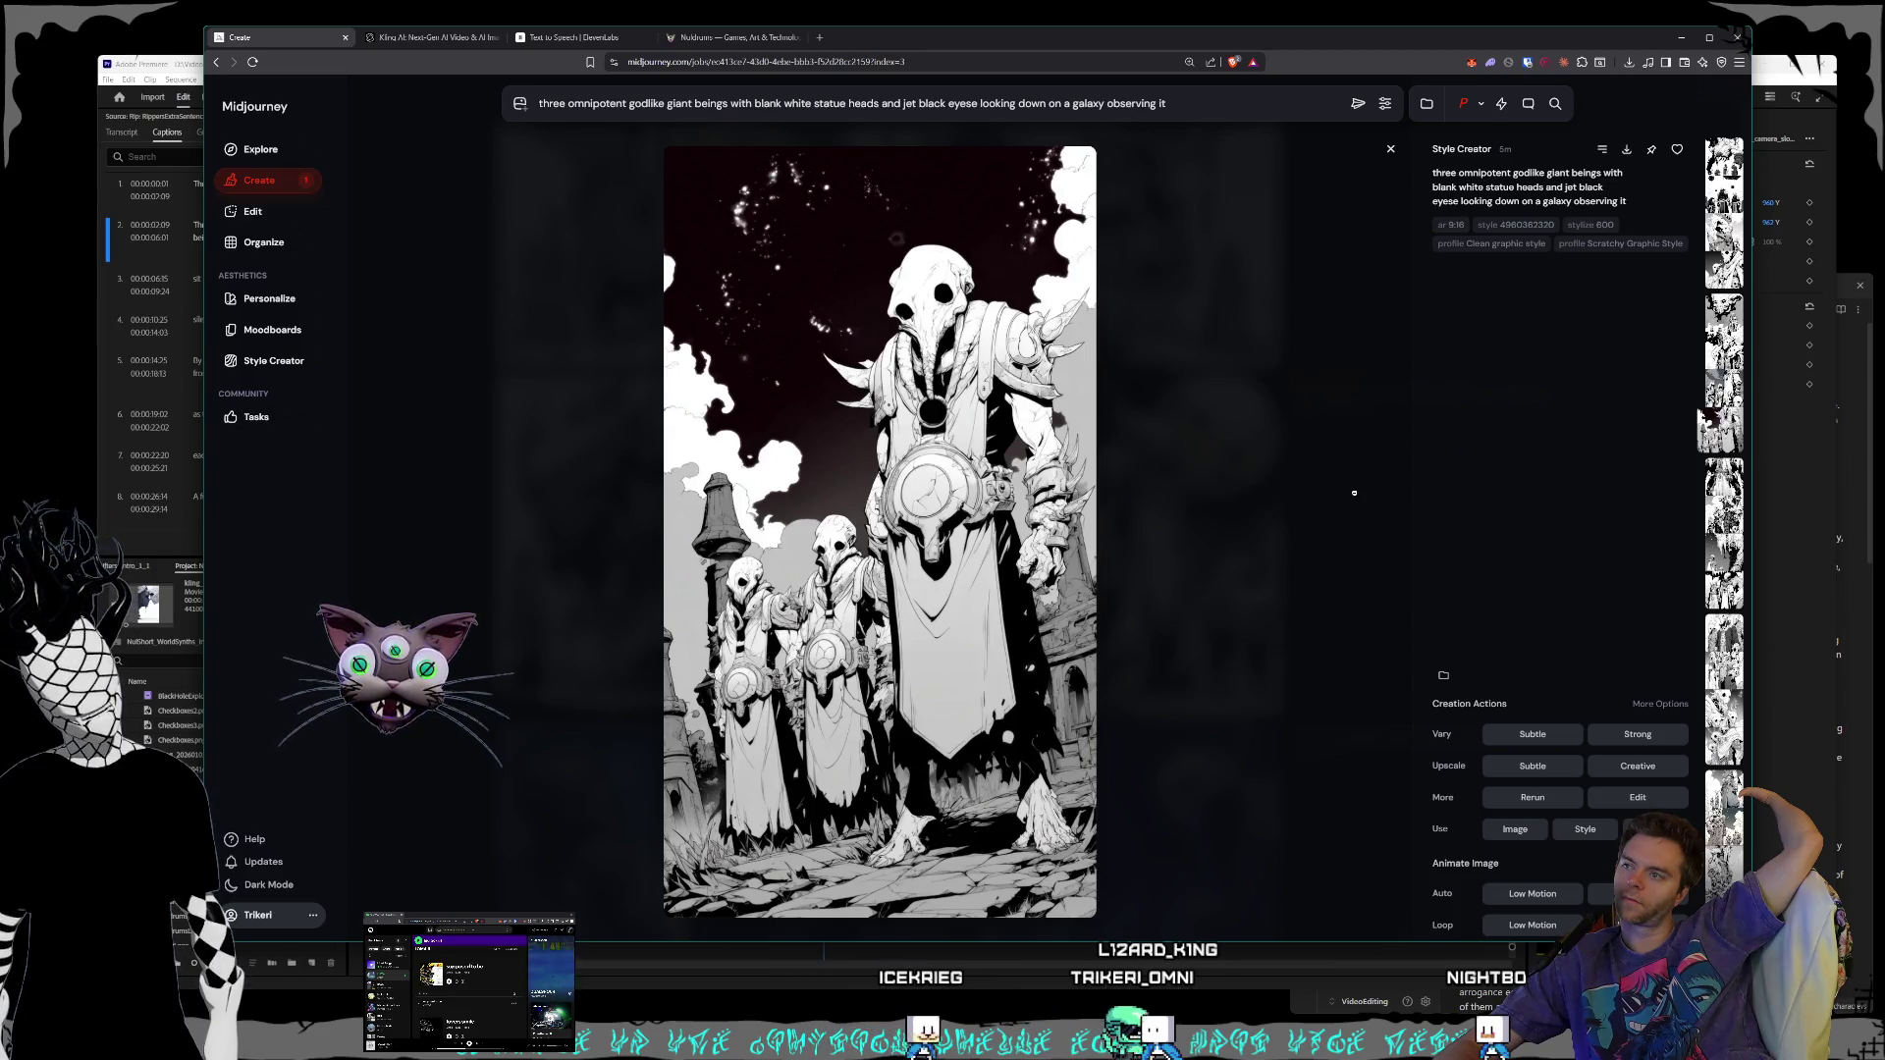
scroll(1354, 493, "up", 1)
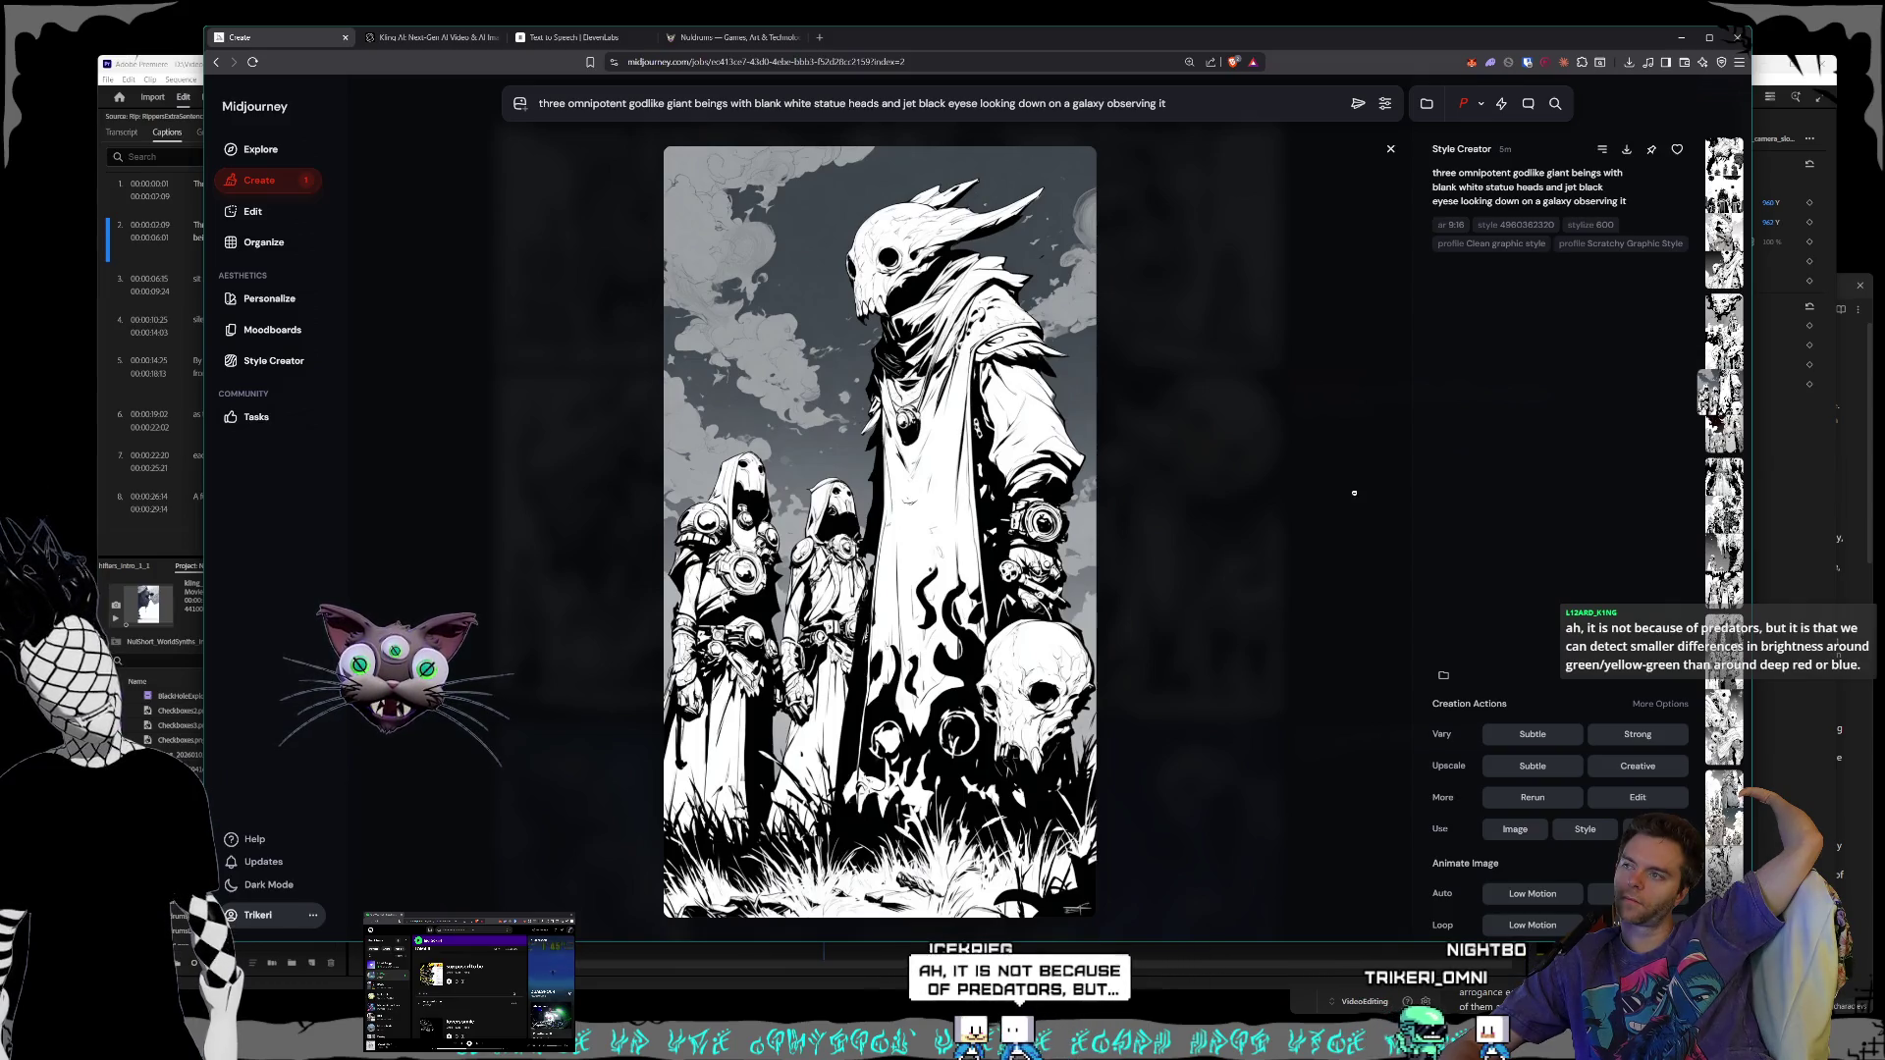
scroll(1354, 493, "up", 2)
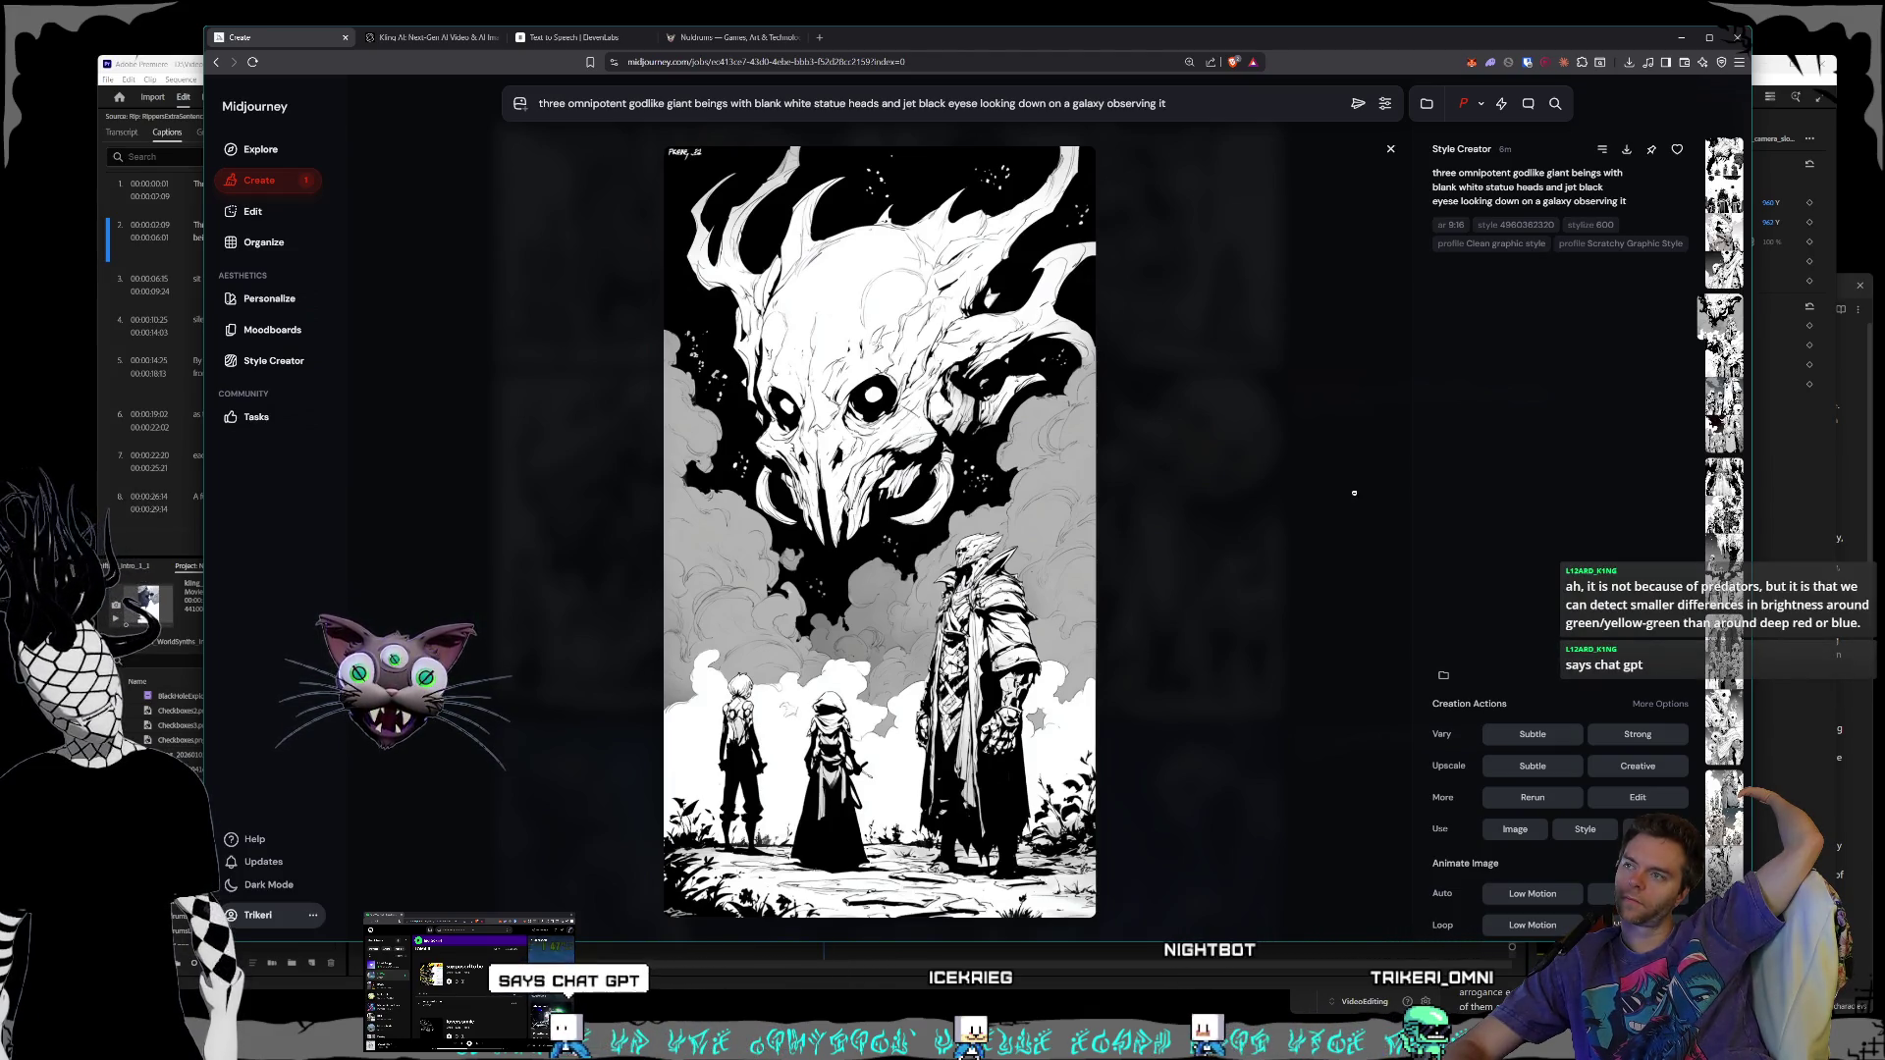
scroll(1354, 493, "down", 1)
scroll(1354, 493, "down", 1)
scroll(1354, 492, "up", 1)
scroll(1354, 493, "up", 1)
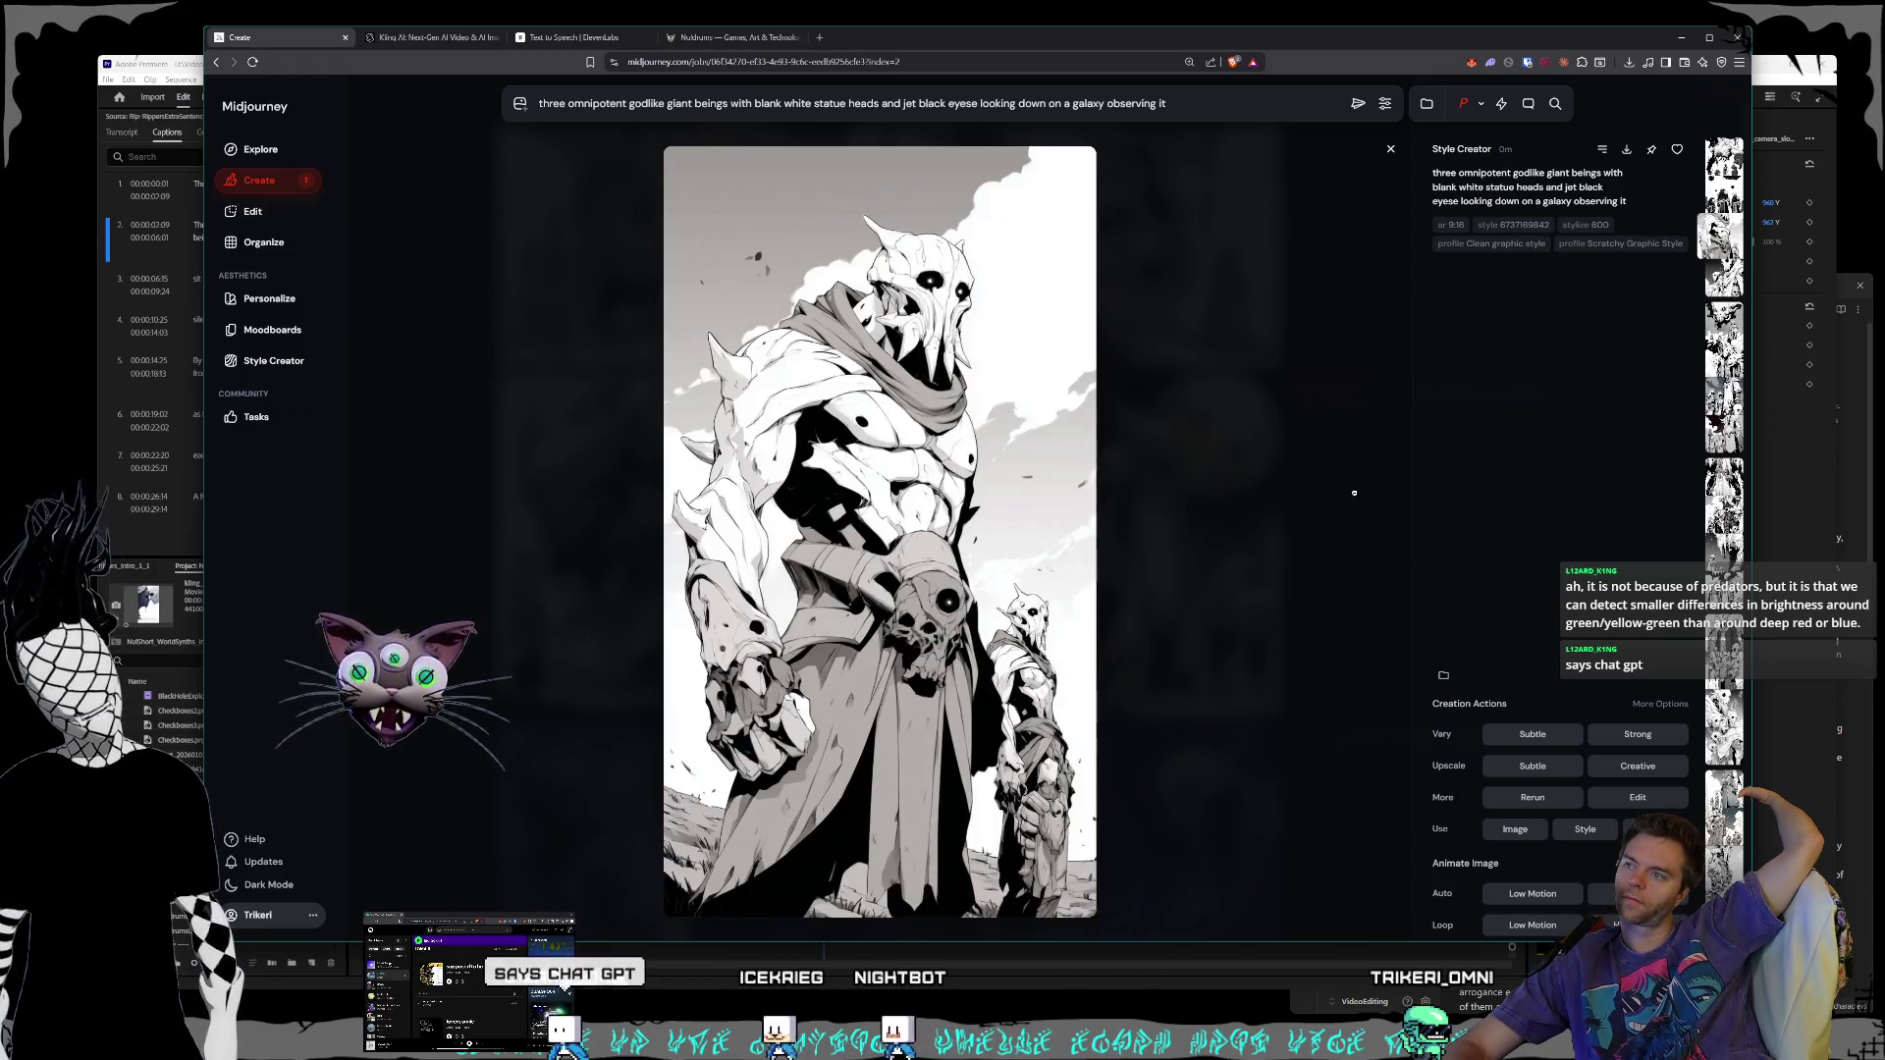
scroll(1354, 493, "up", 1)
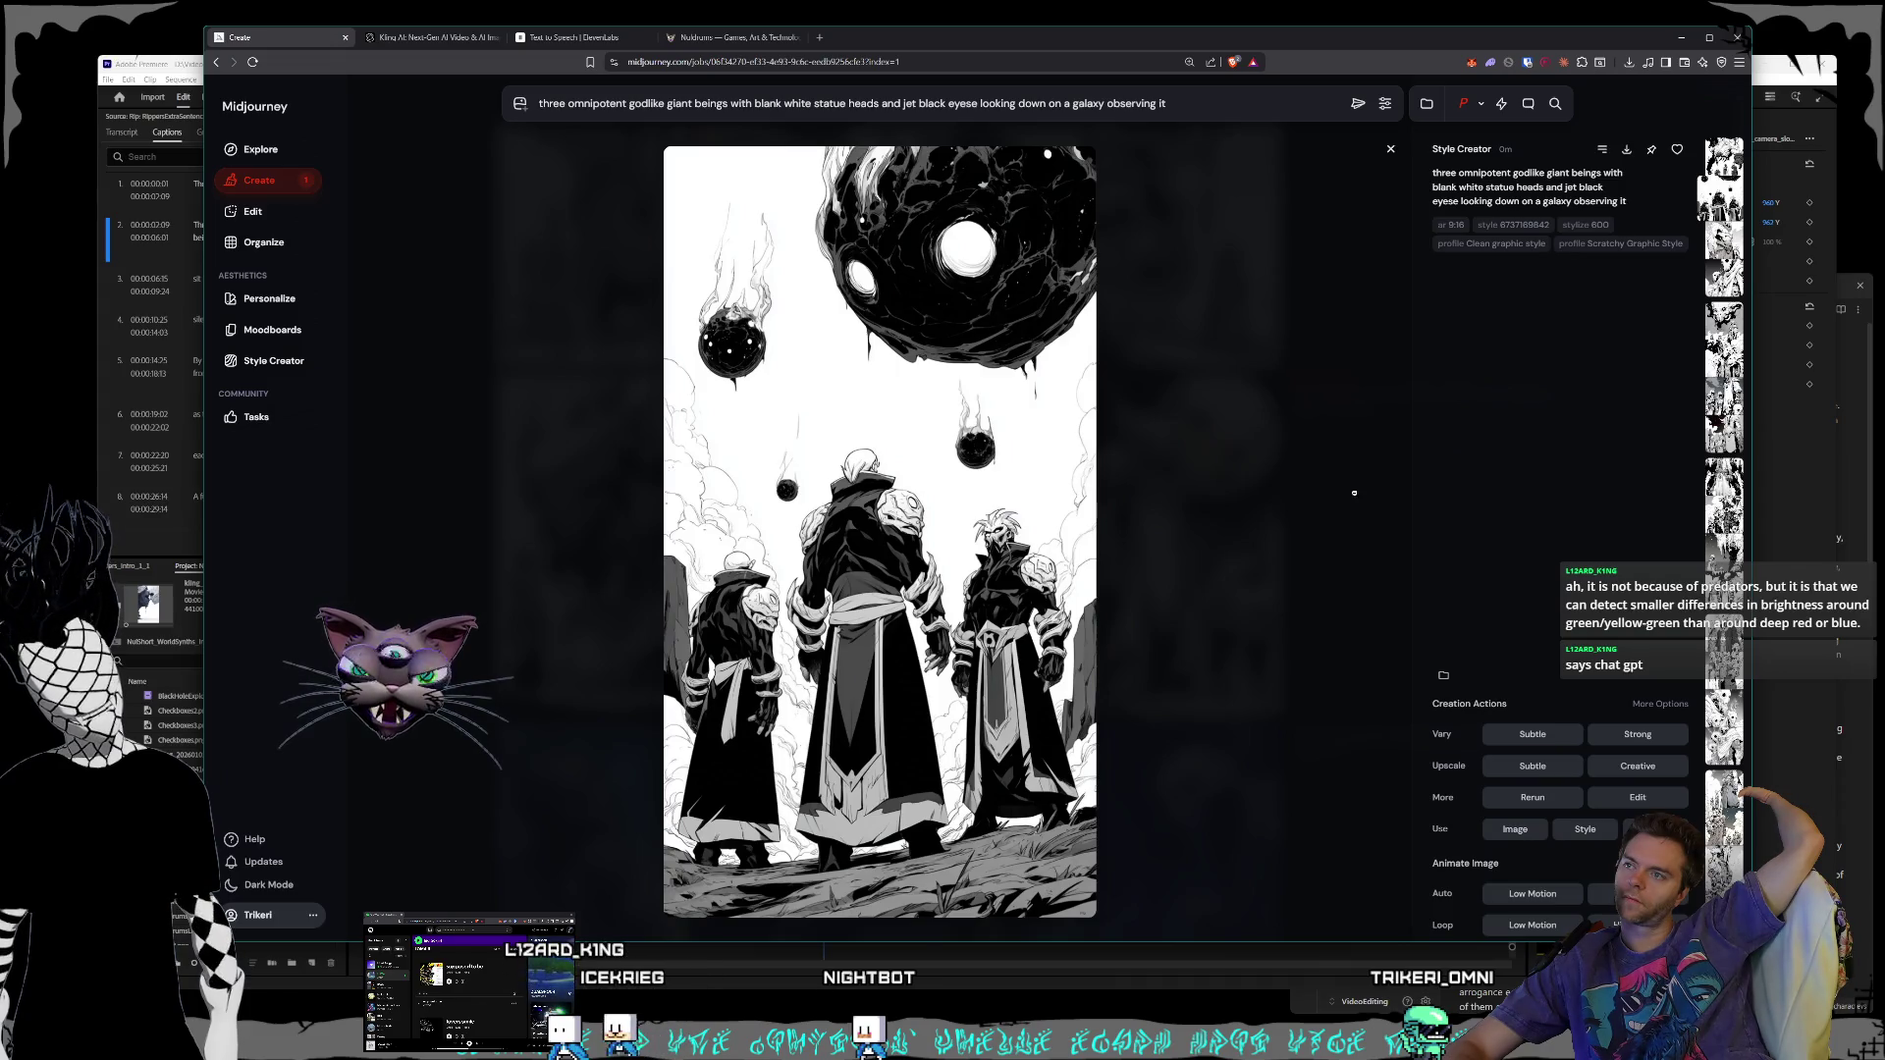
scroll(1354, 493, "up", 1)
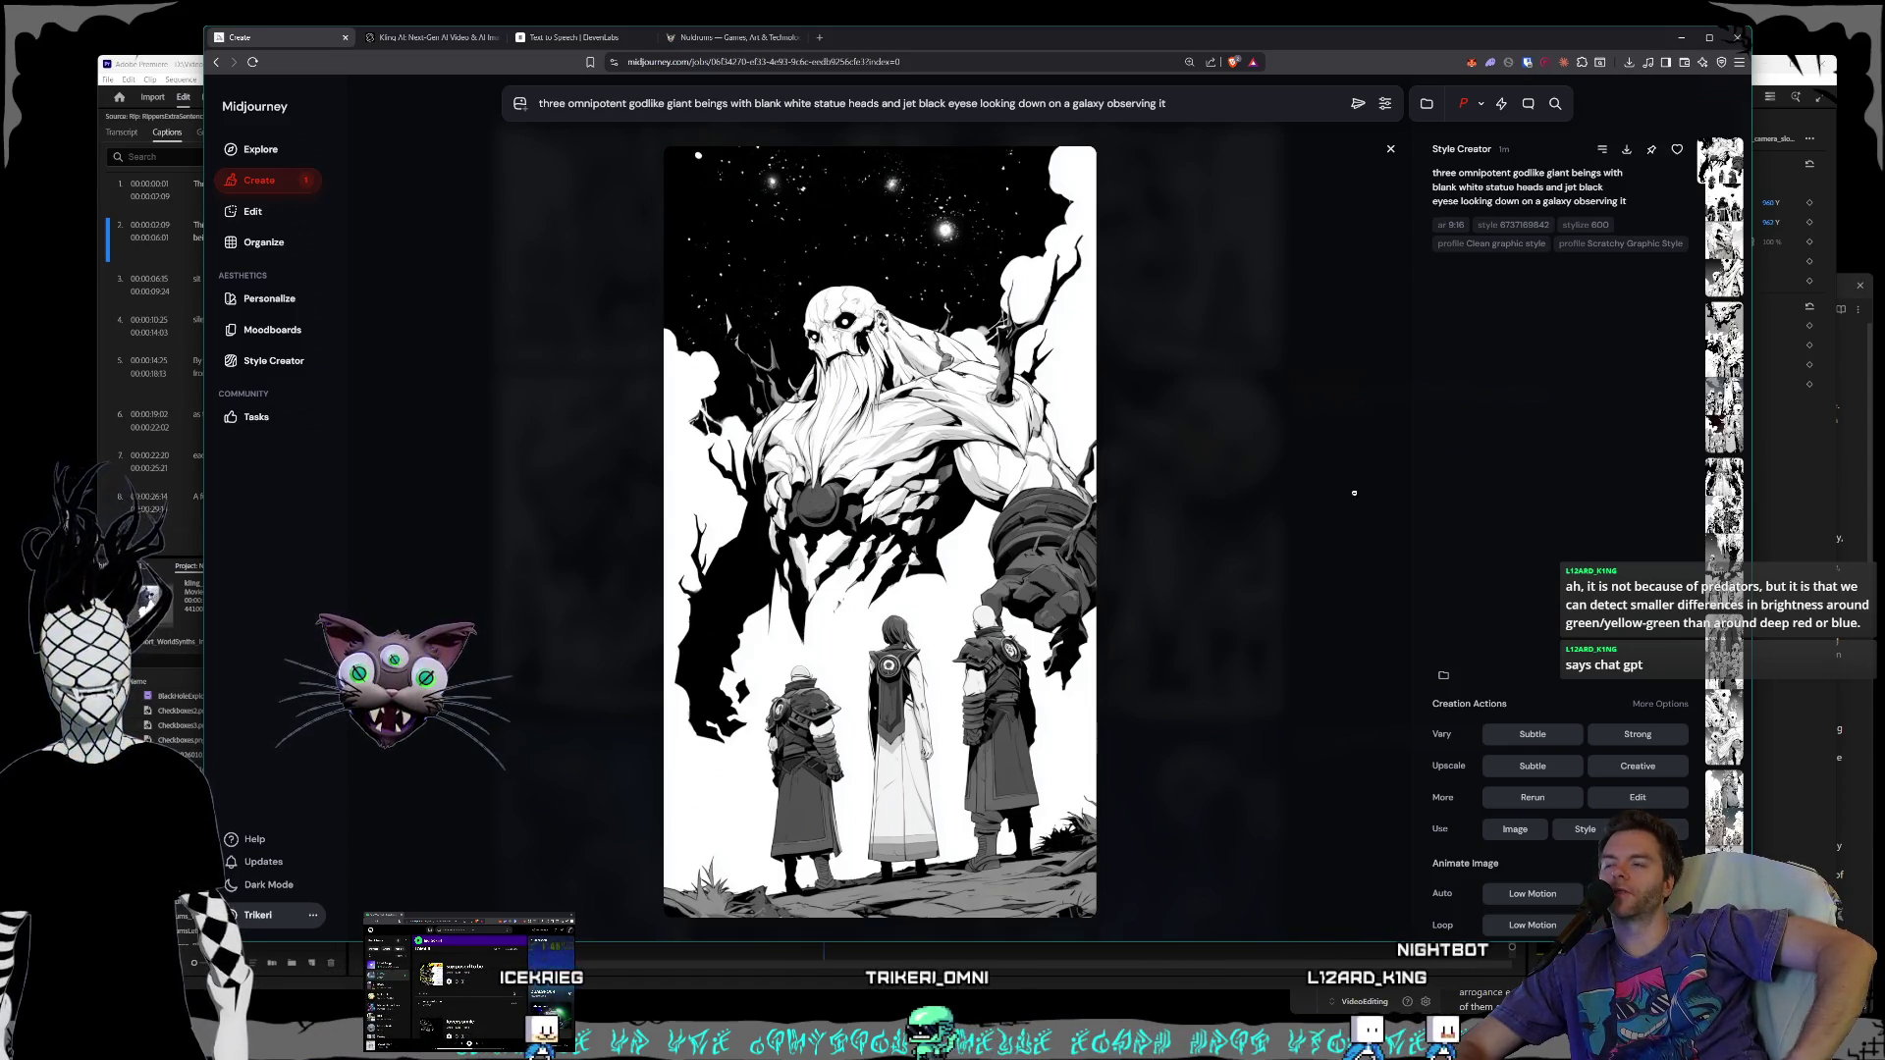
- Step ahead to the skull-faced giant image and bring up its context menu
key("Right")
key("Right")
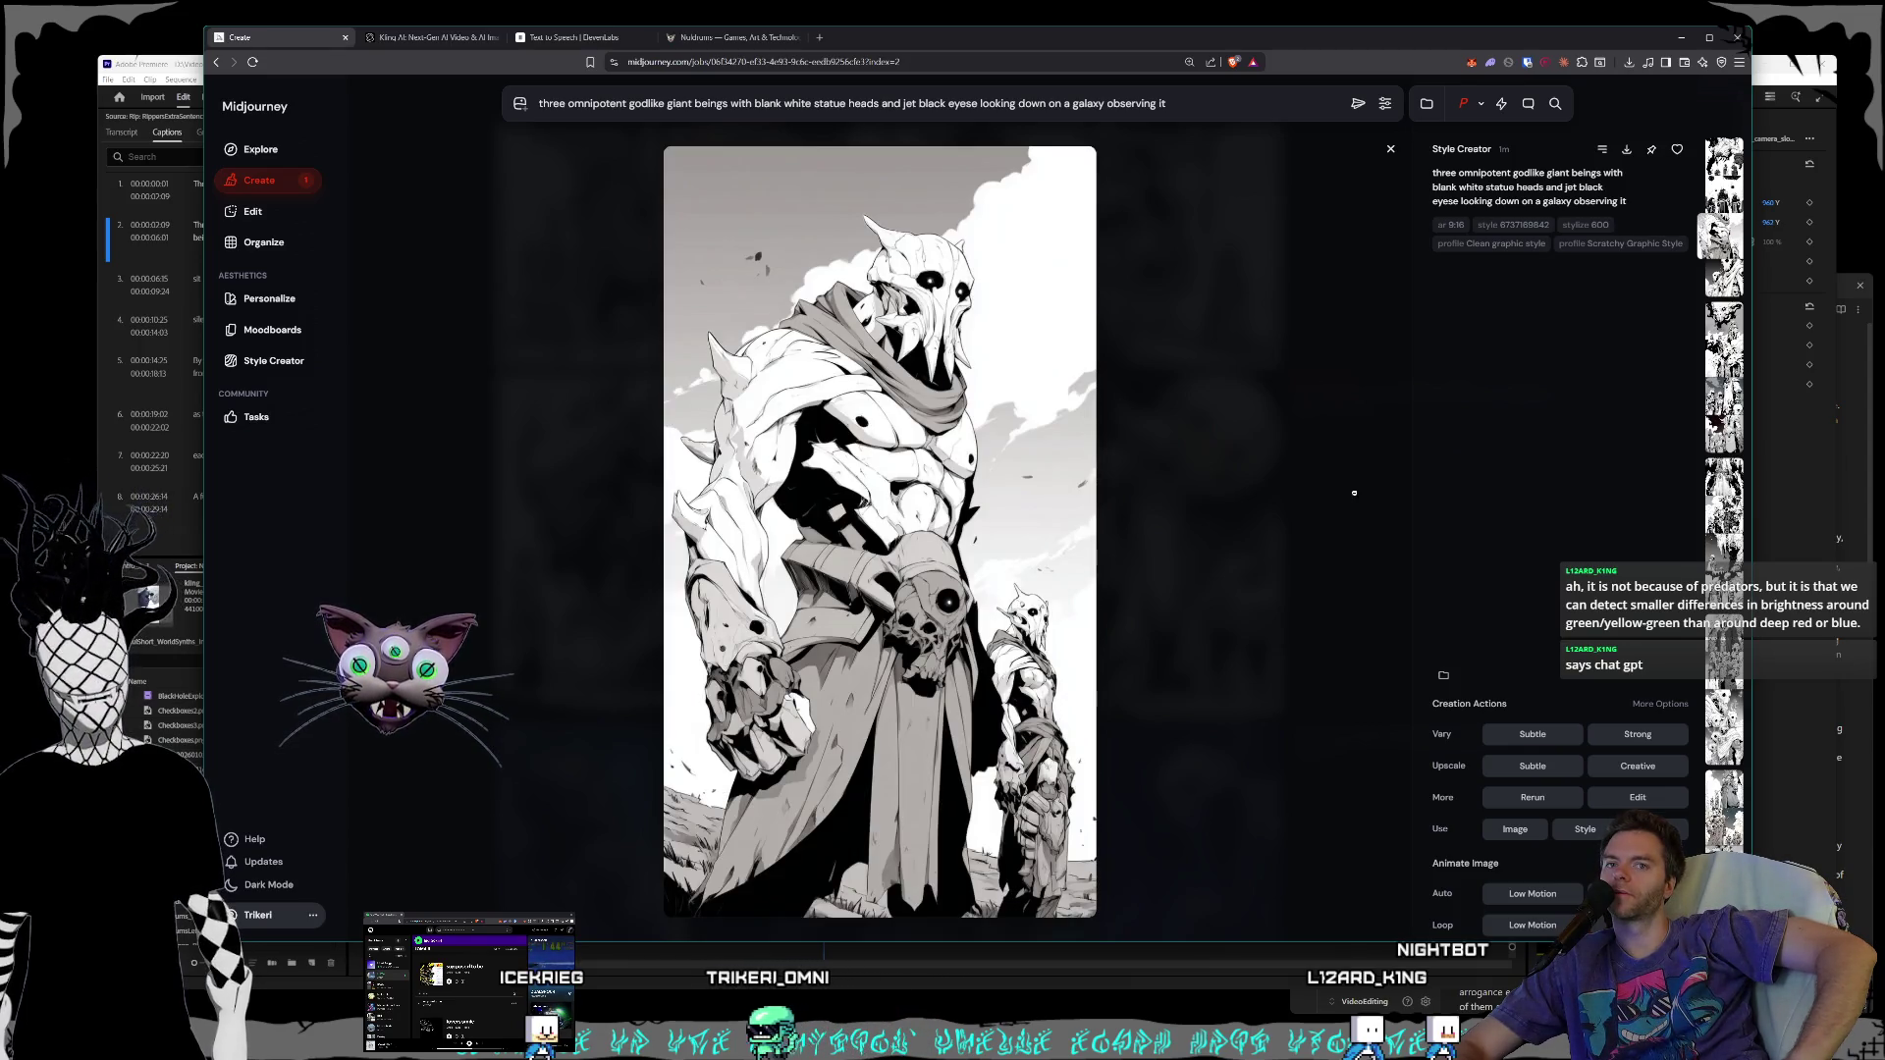
key("Right")
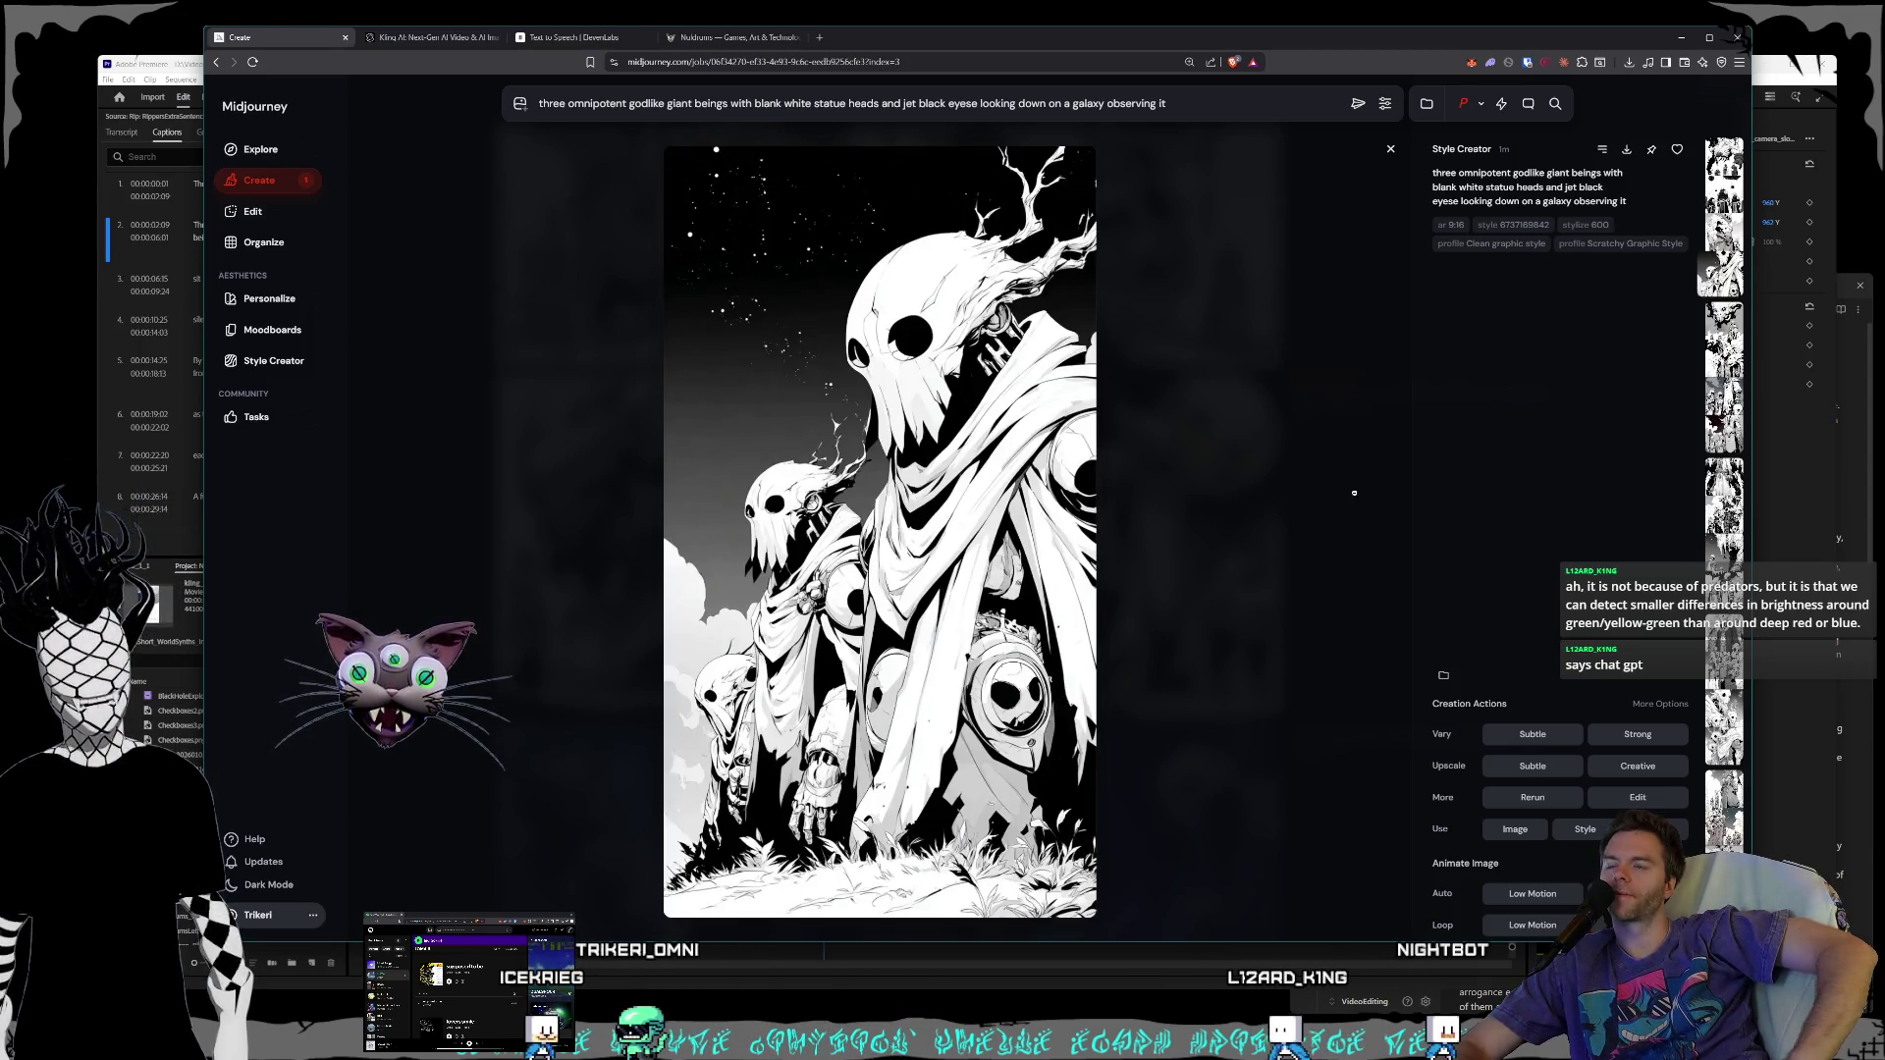
key("Right")
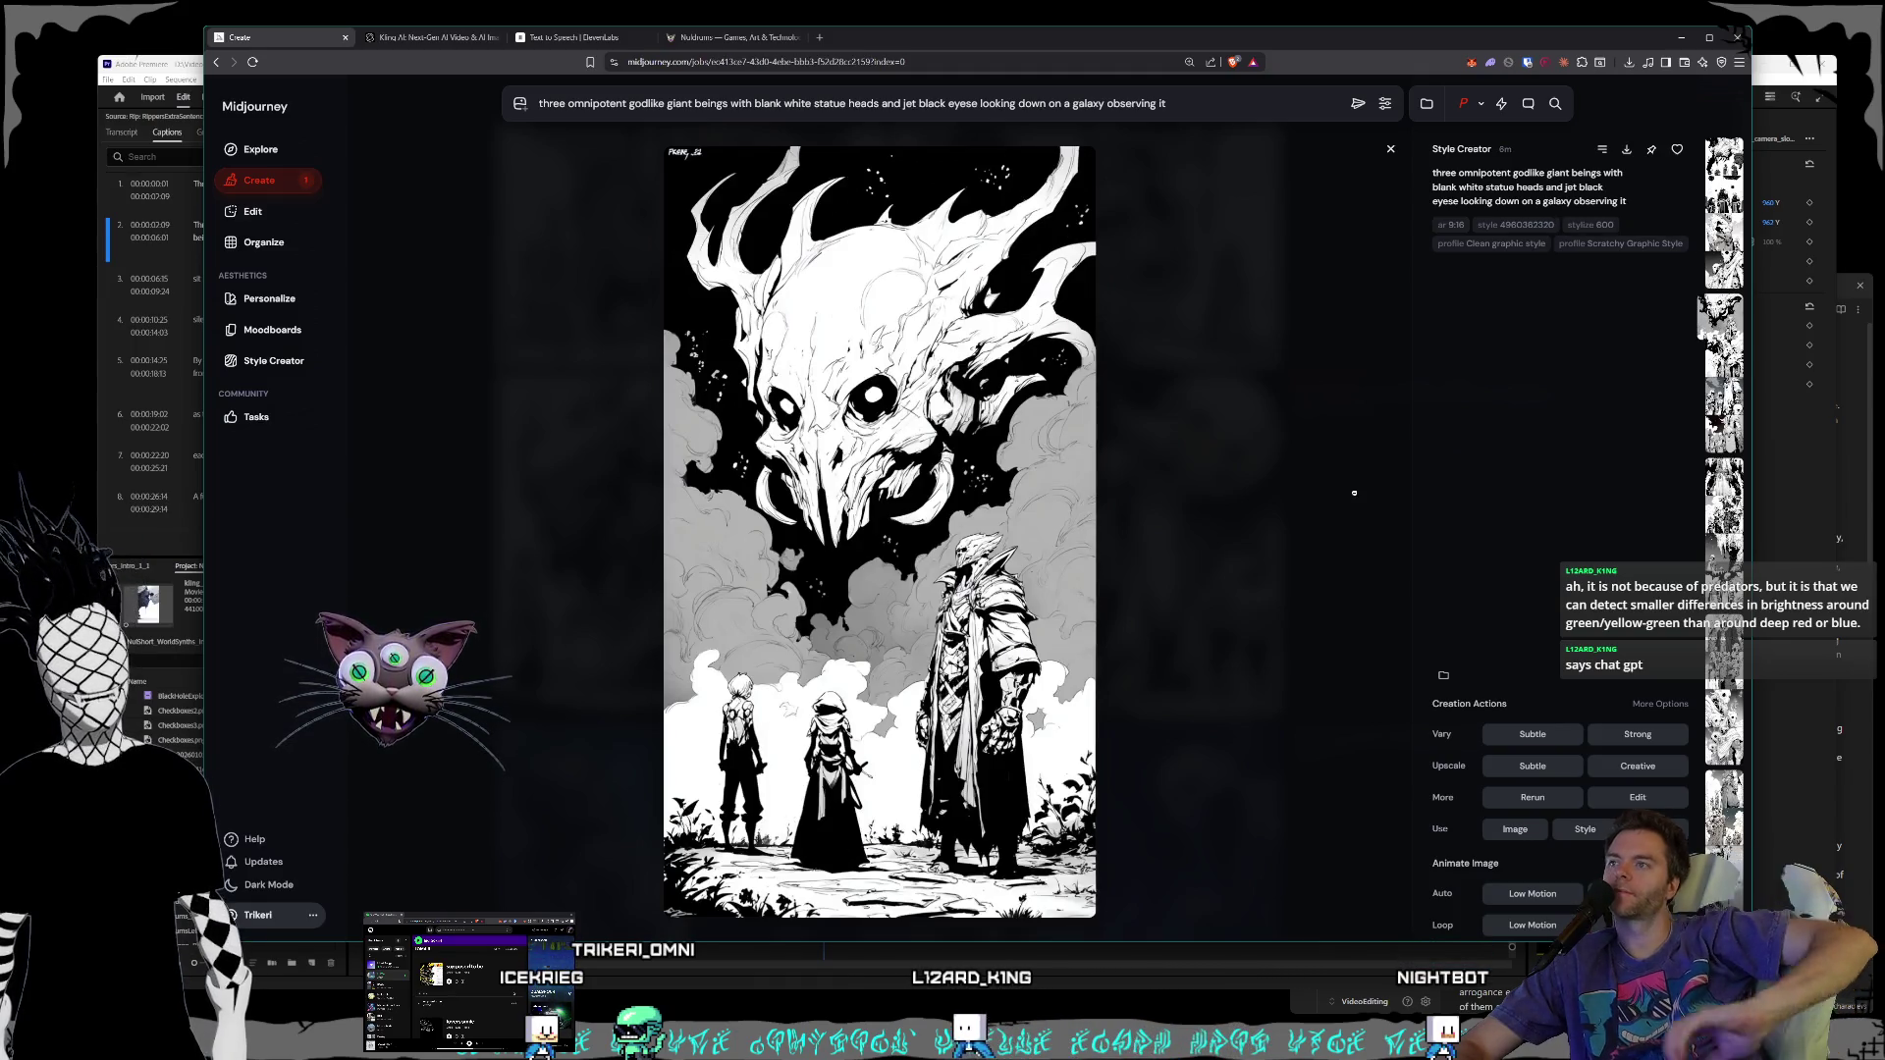
right_click(925, 525)
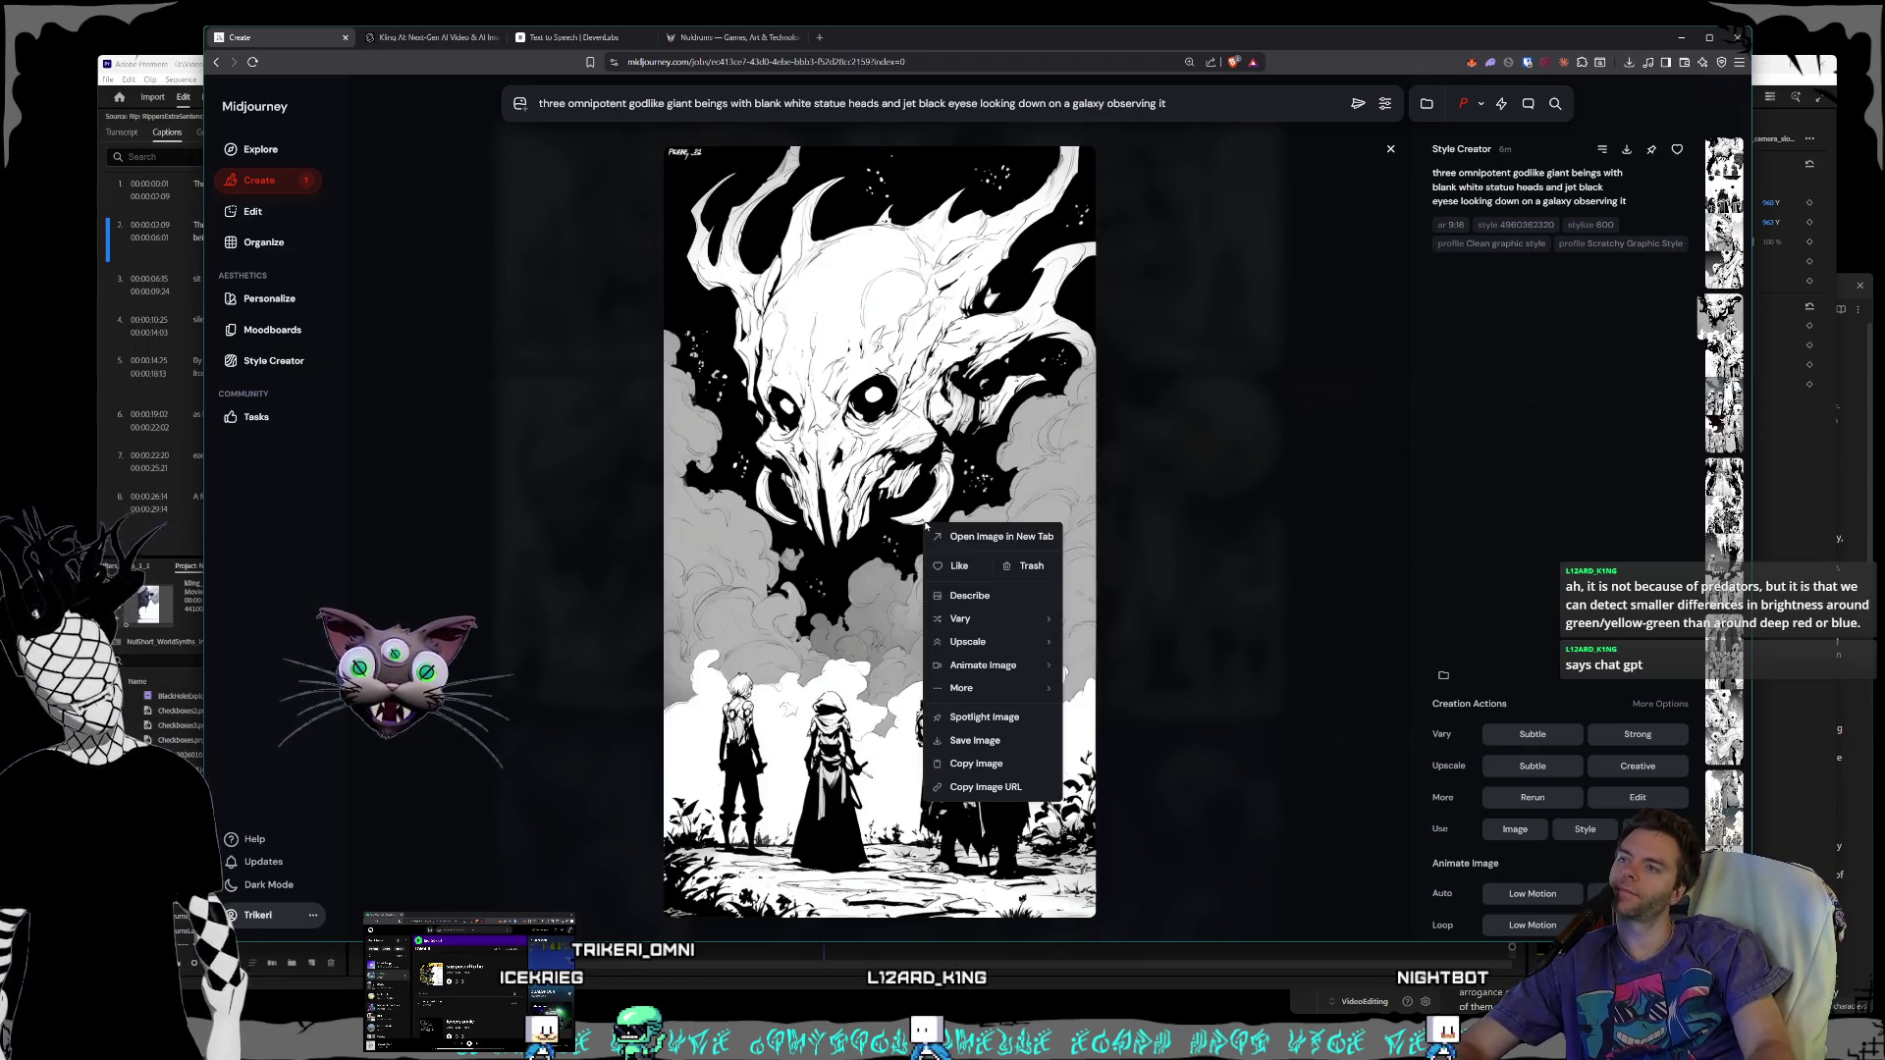
- Save the skull-giant image as a PNG into D:\Pictures\Nuldrums\Characters\Shorts\World Synths
left_click(975, 740)
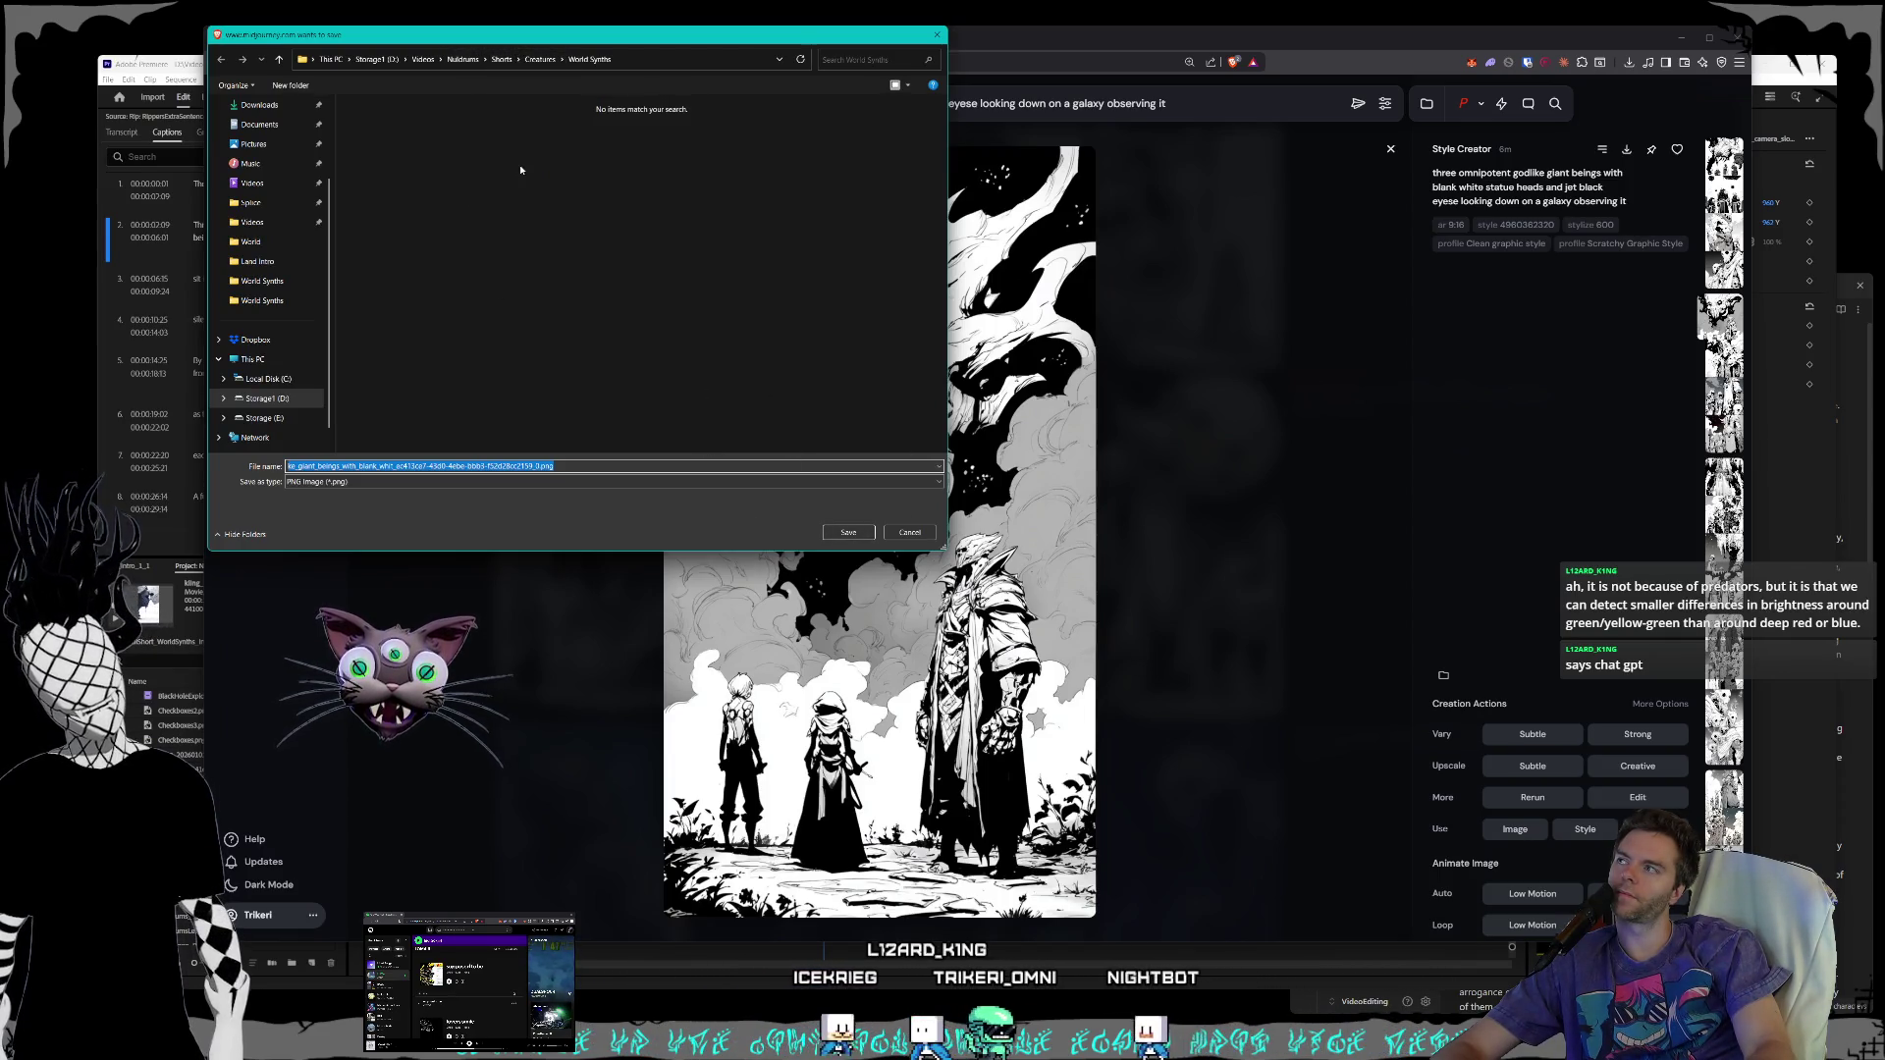
left_click(359, 53)
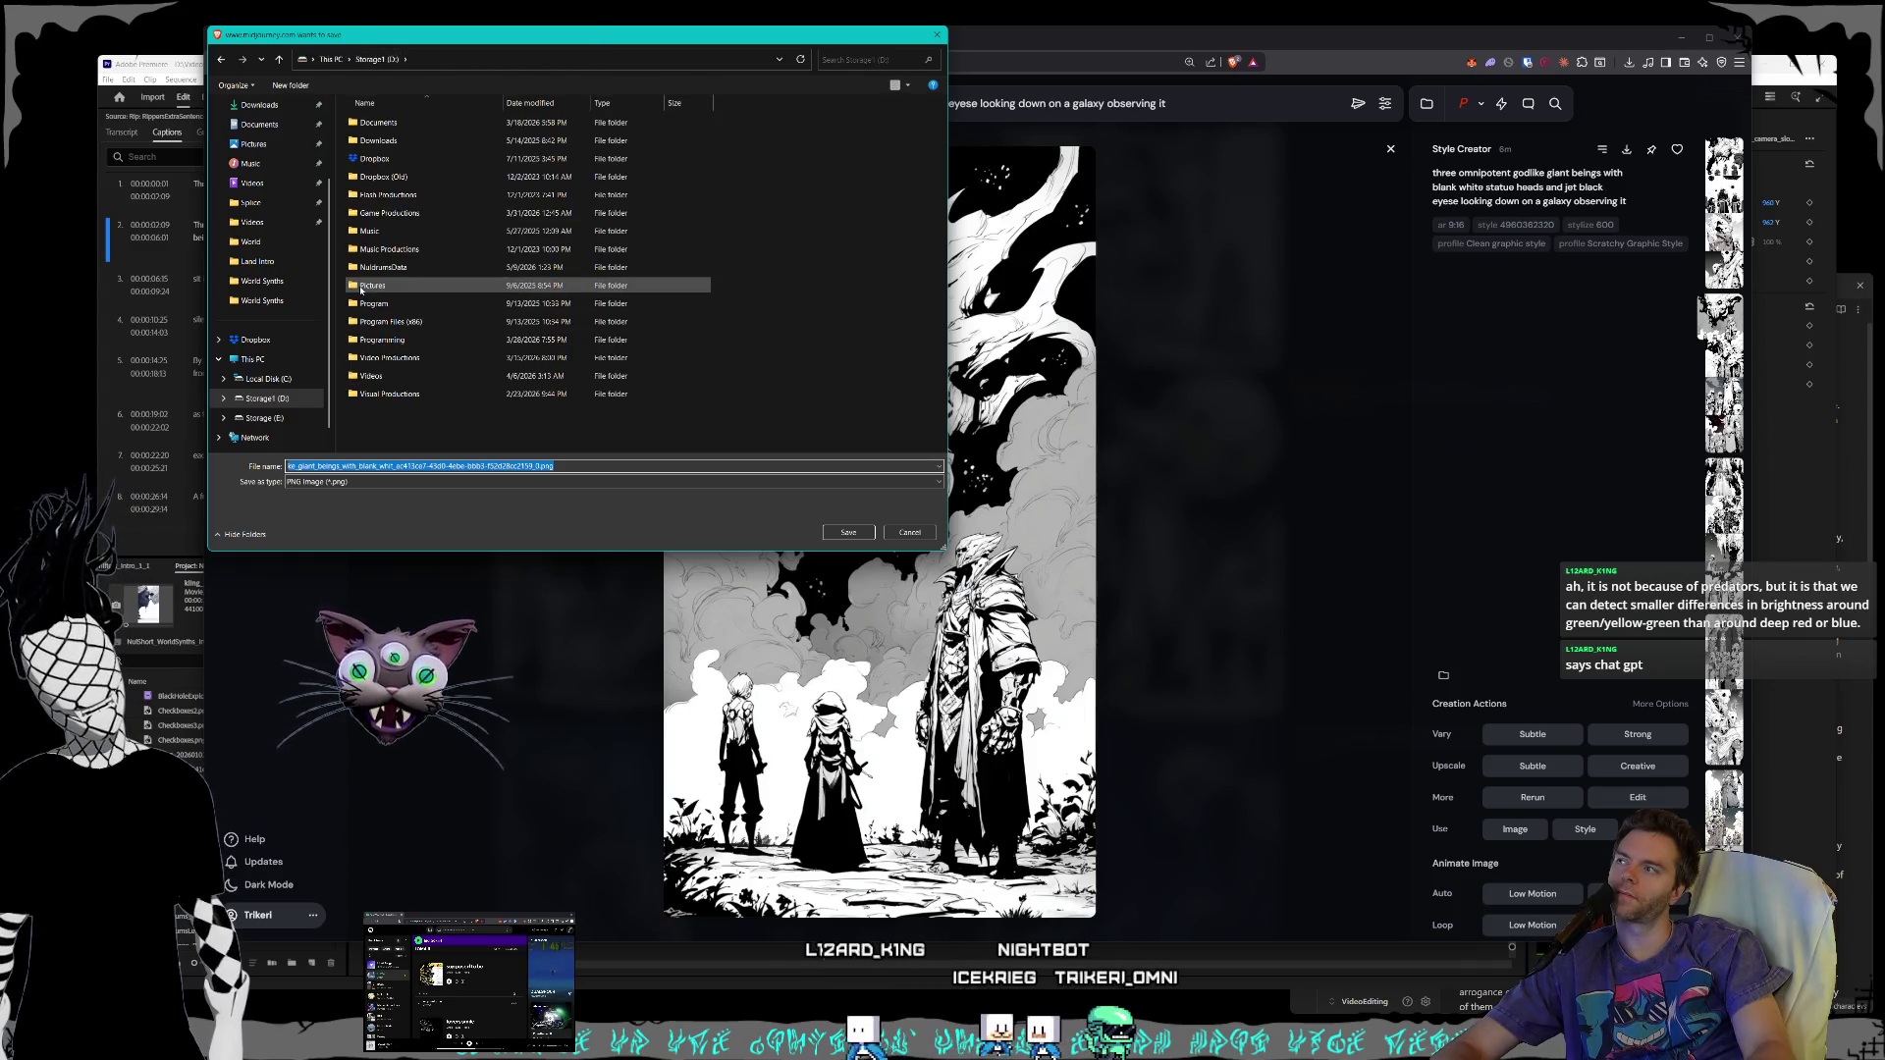
double_click(410, 295)
scroll(410, 294, "down", 7)
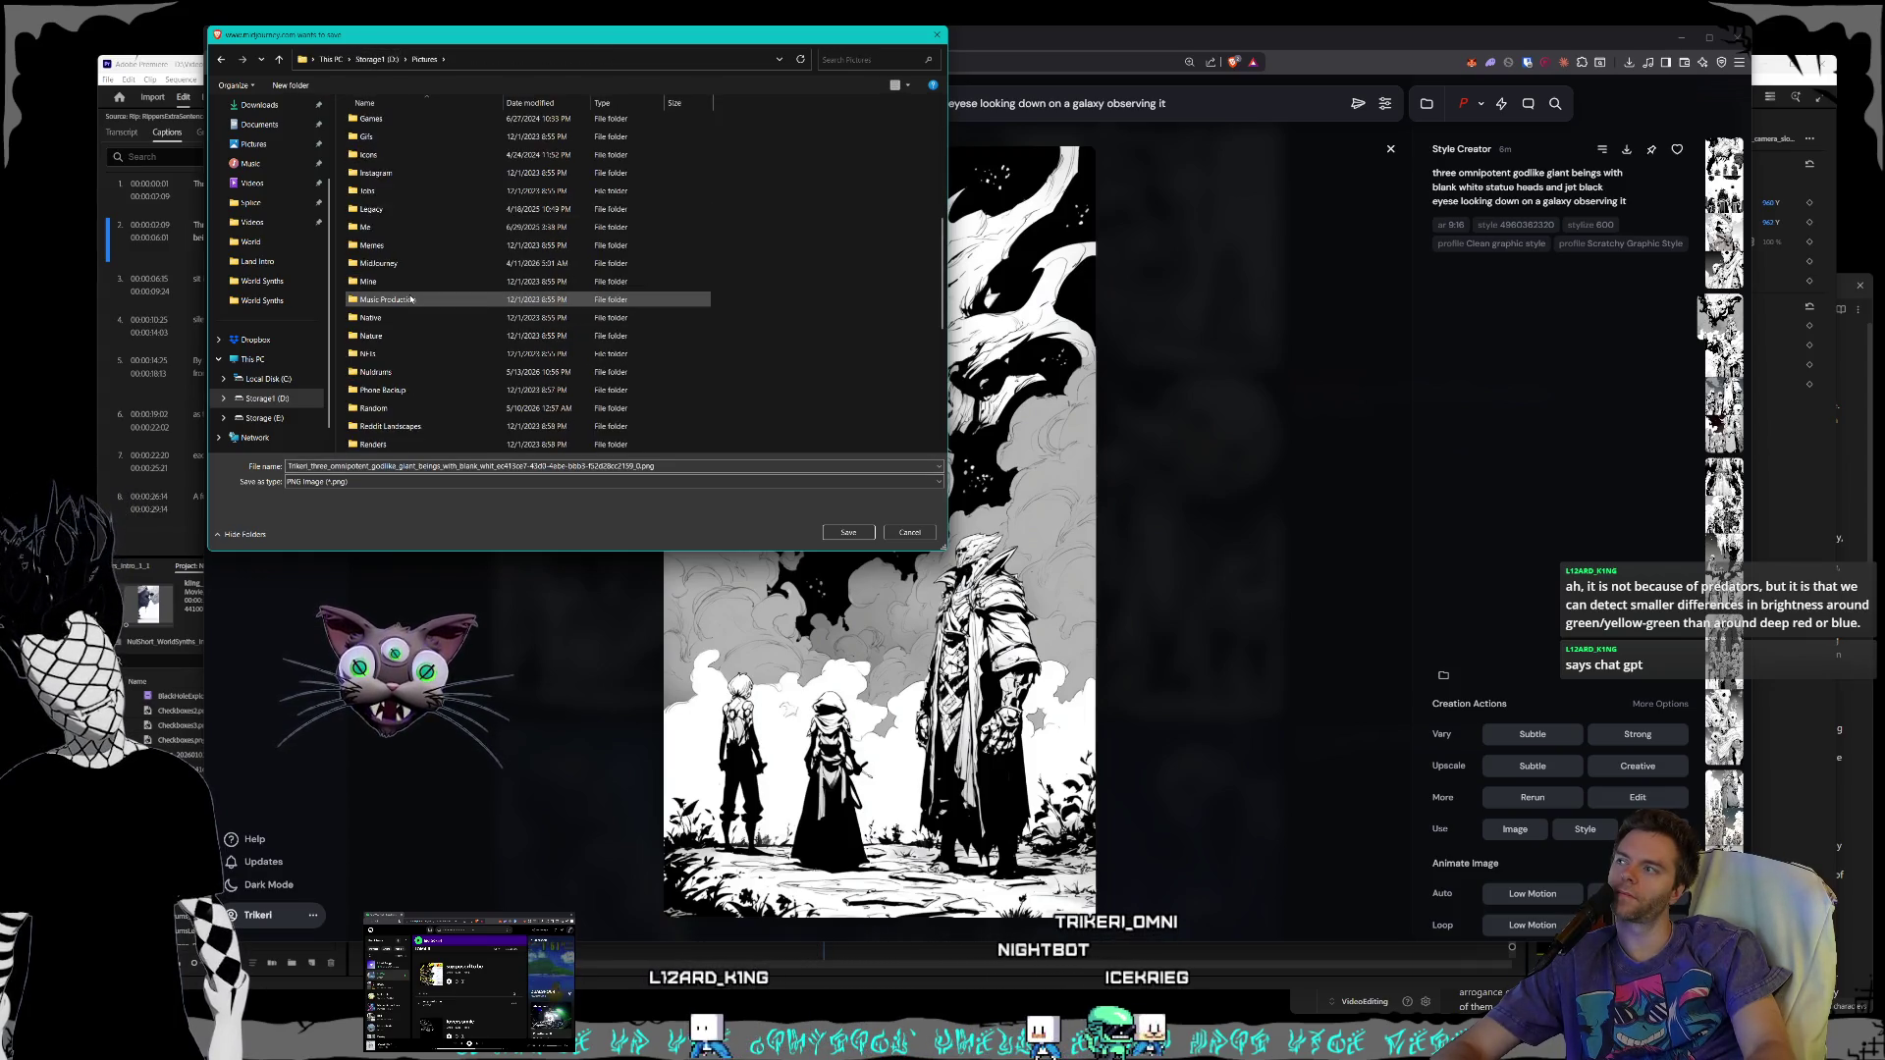
double_click(378, 282)
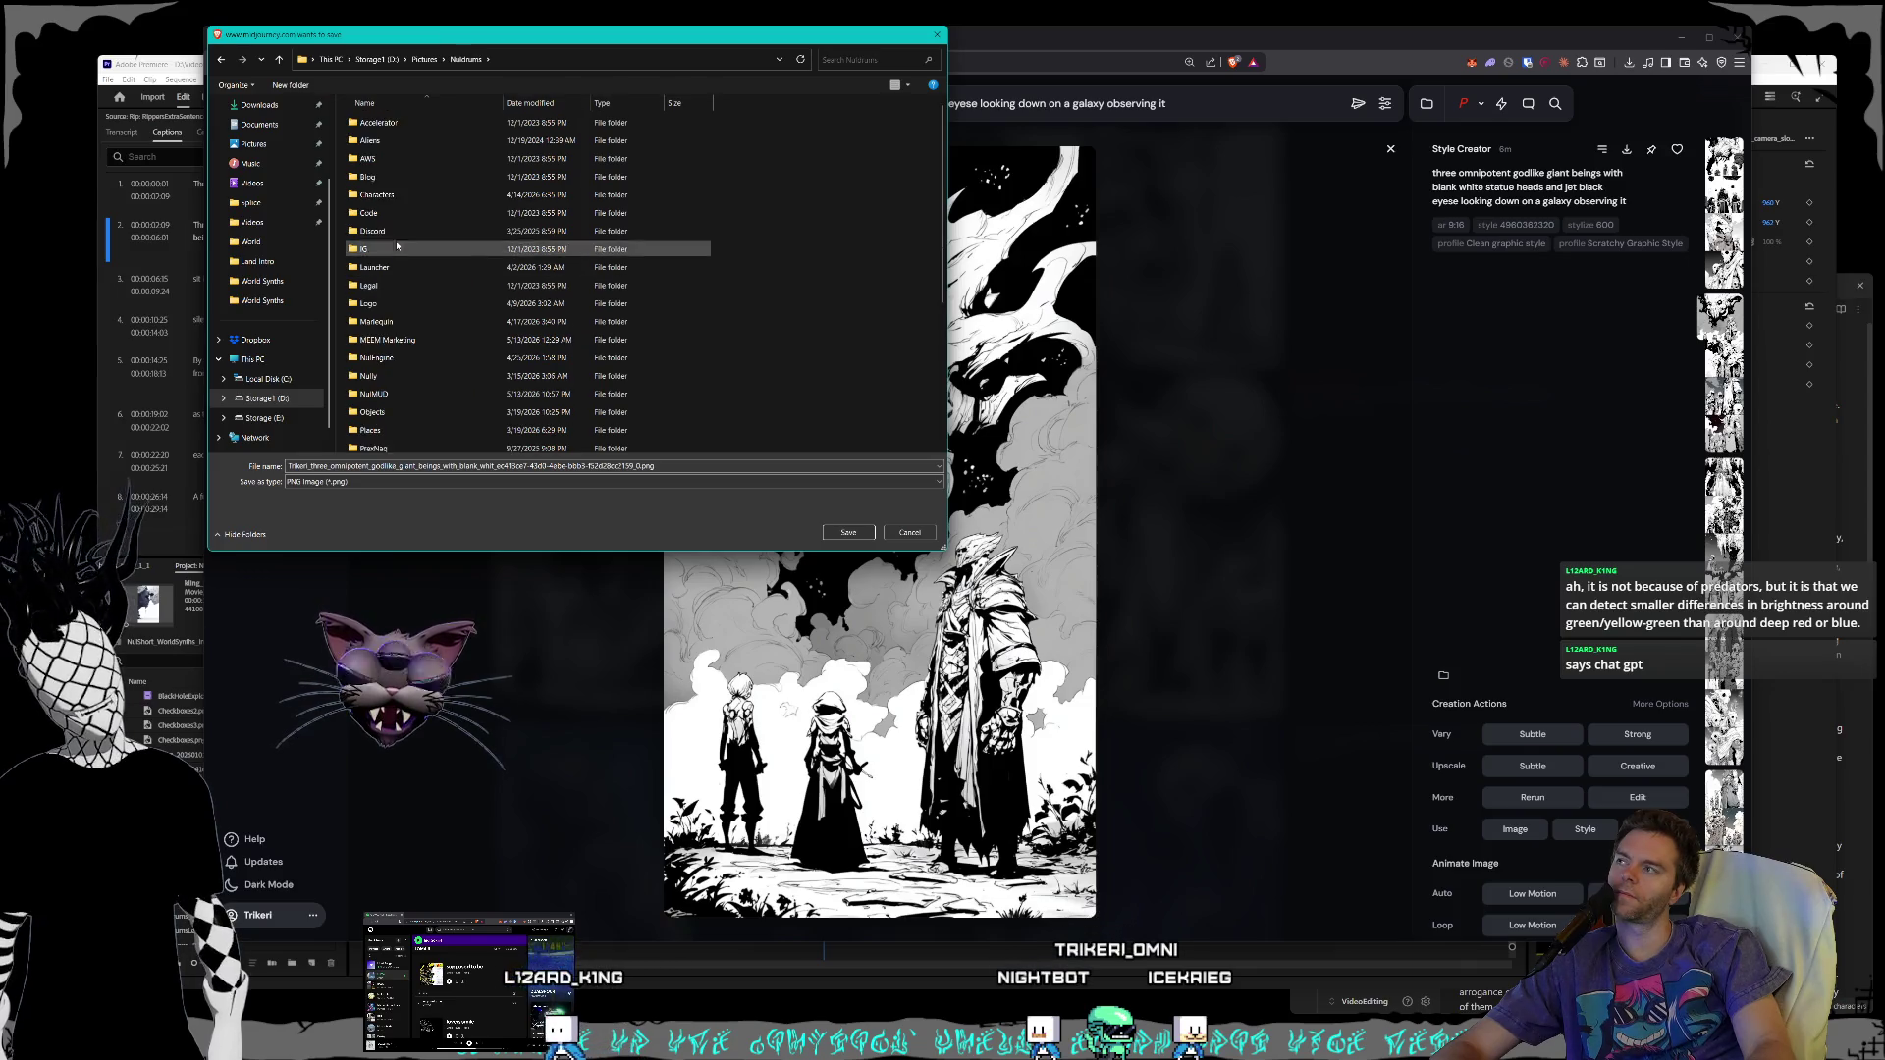
double_click(416, 194)
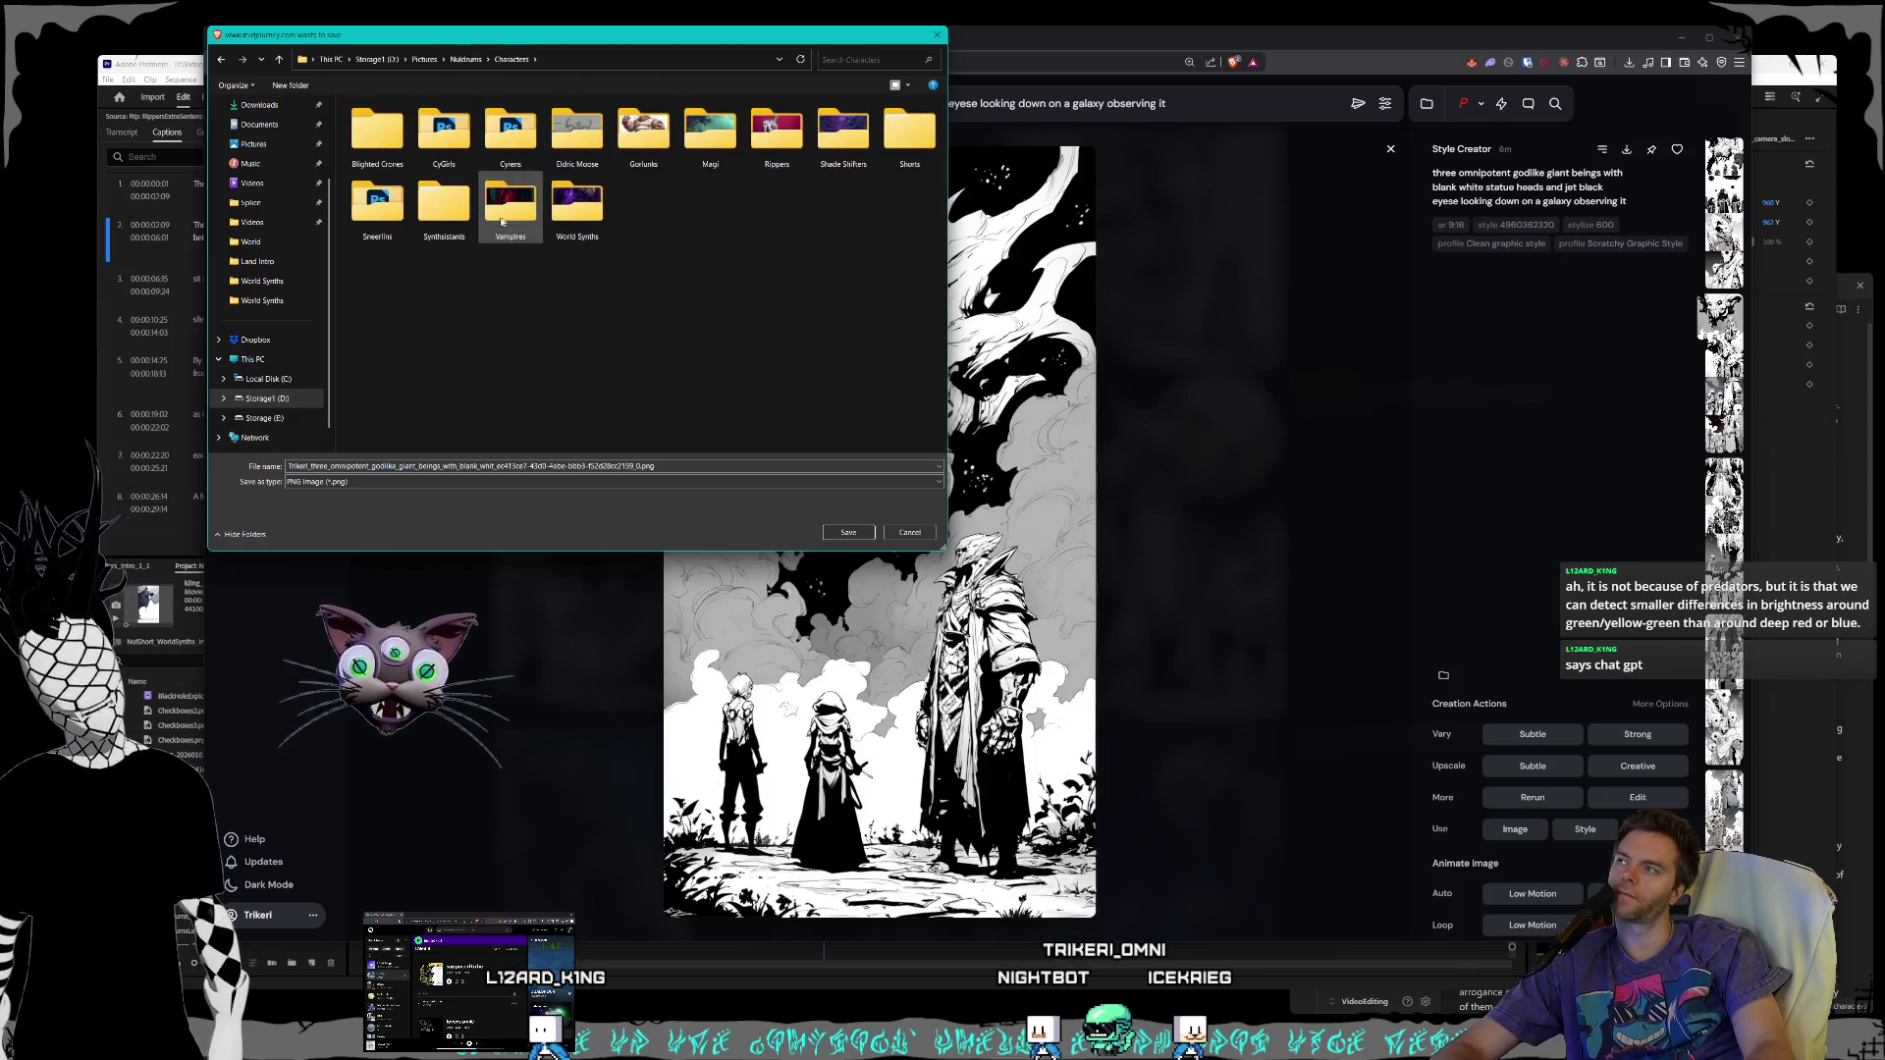
double_click(908, 149)
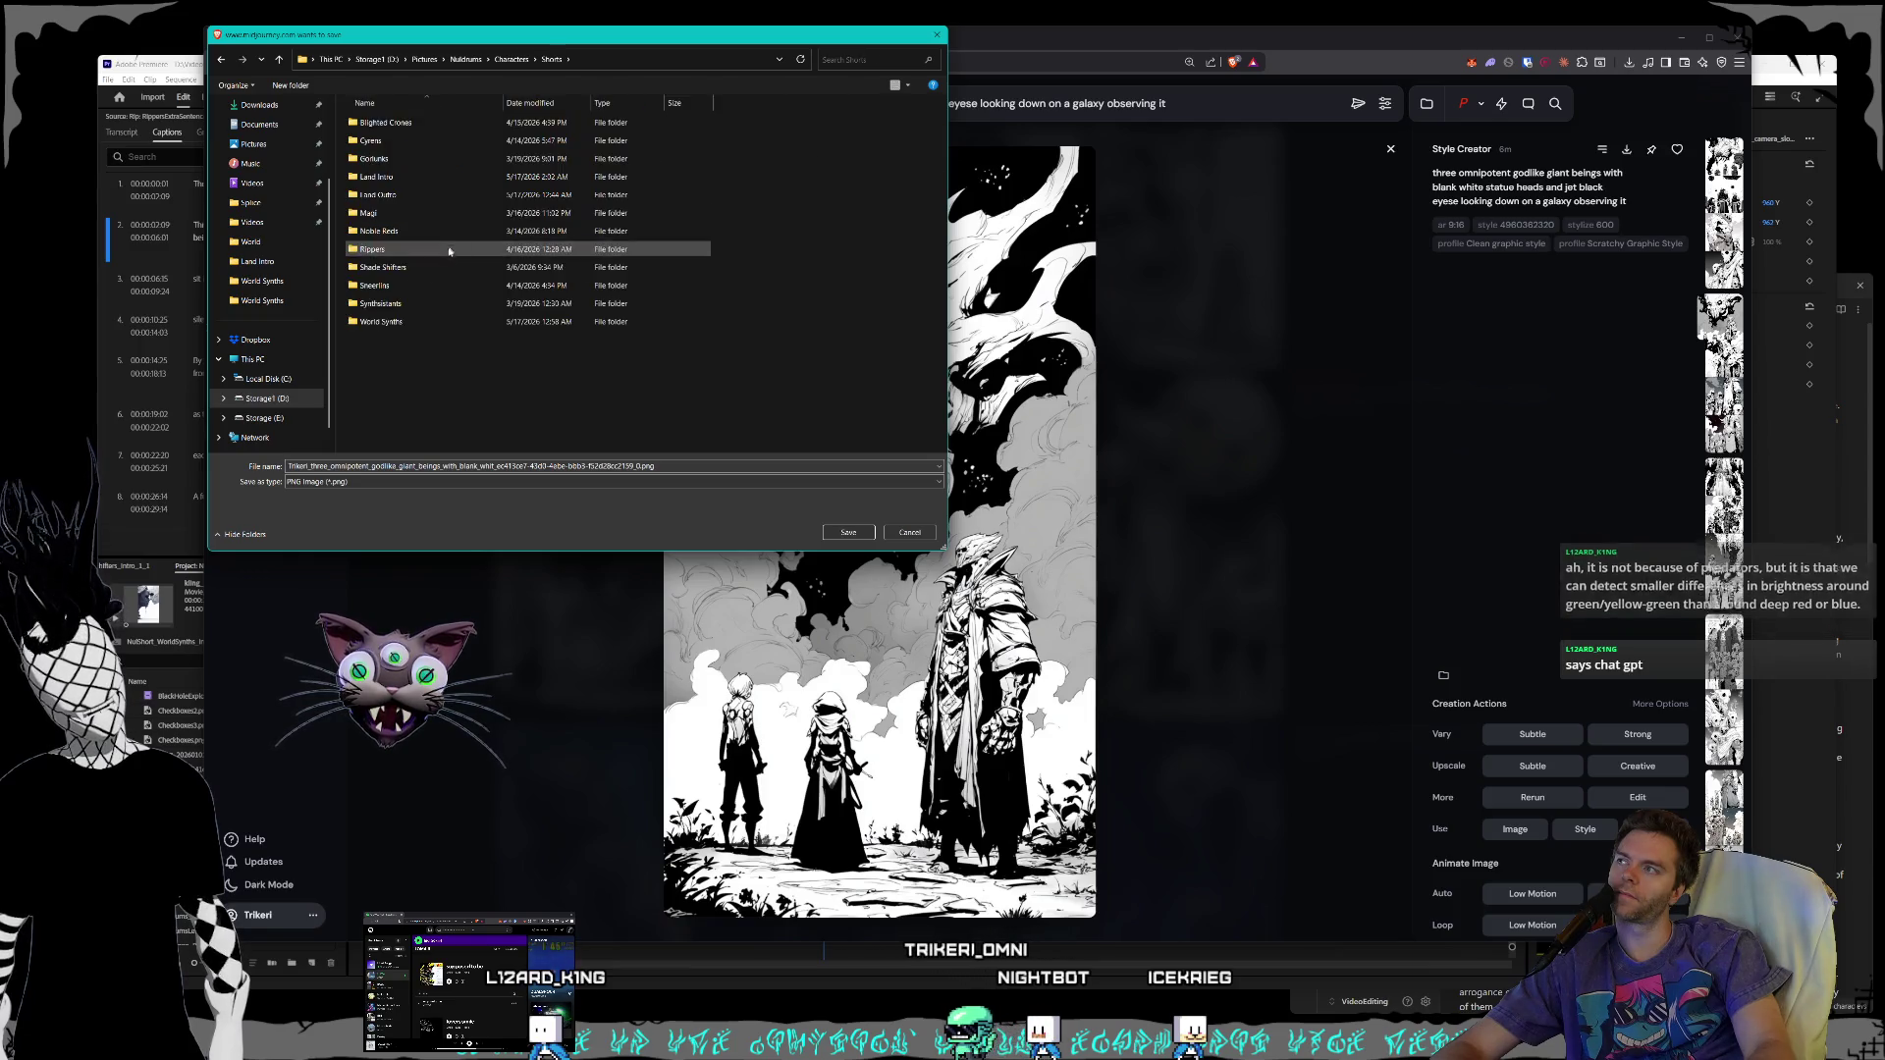
double_click(457, 327)
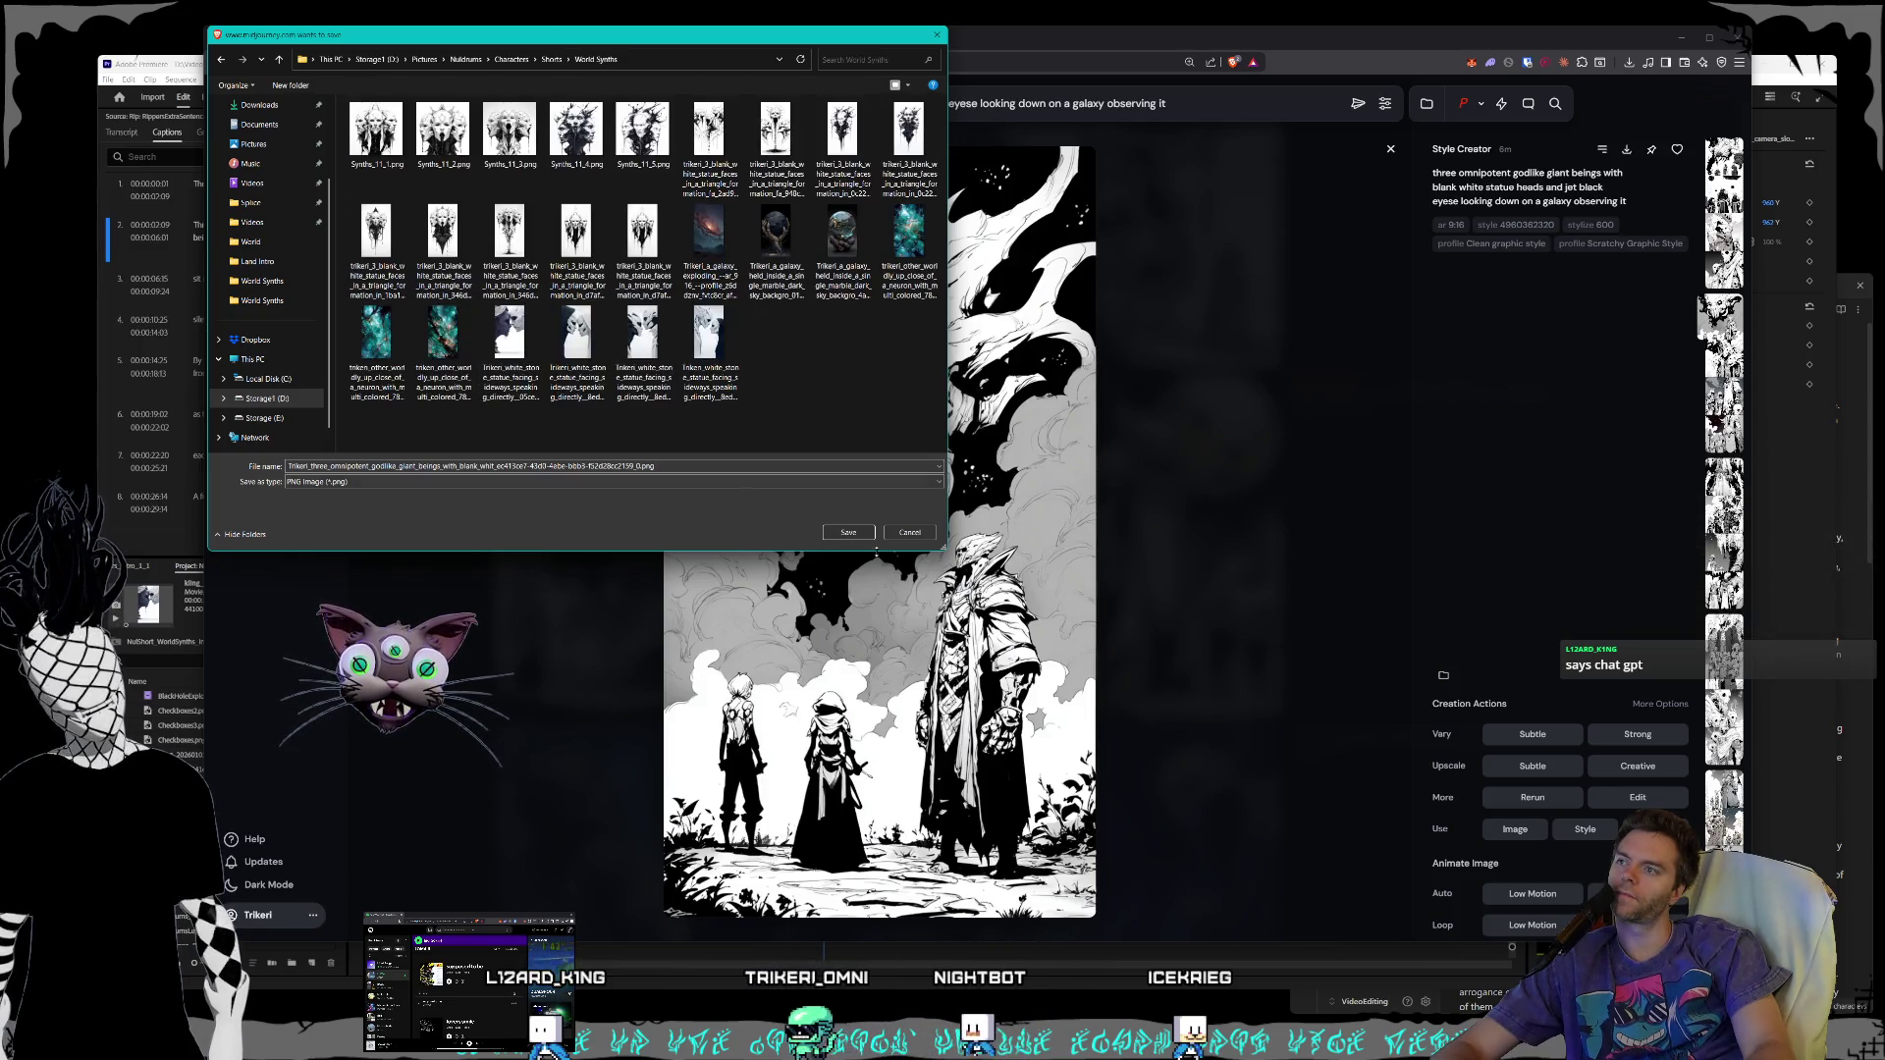
left_click(848, 532)
key("Right")
key("Right")
key("Right")
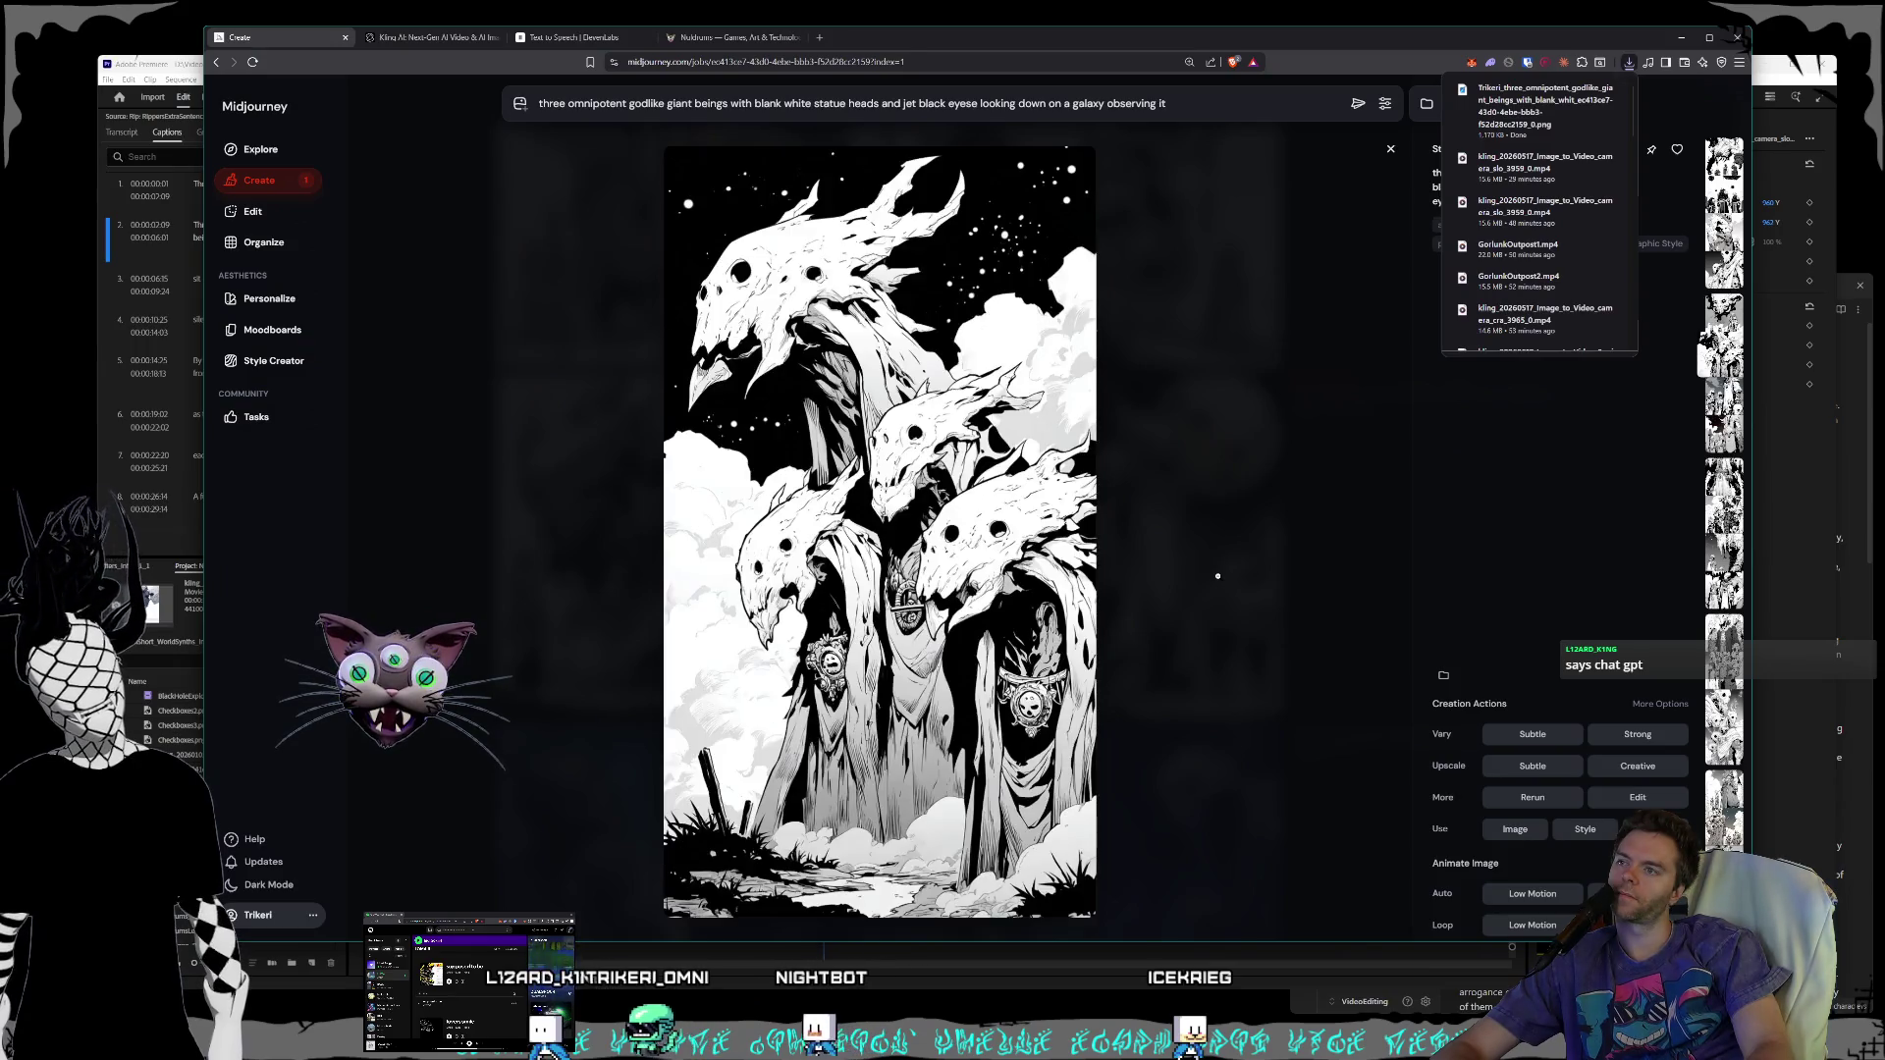
- Flip through the next jobs' images, settling on the statue-headed giants gazing at a galaxy
key("Right")
key("Right")
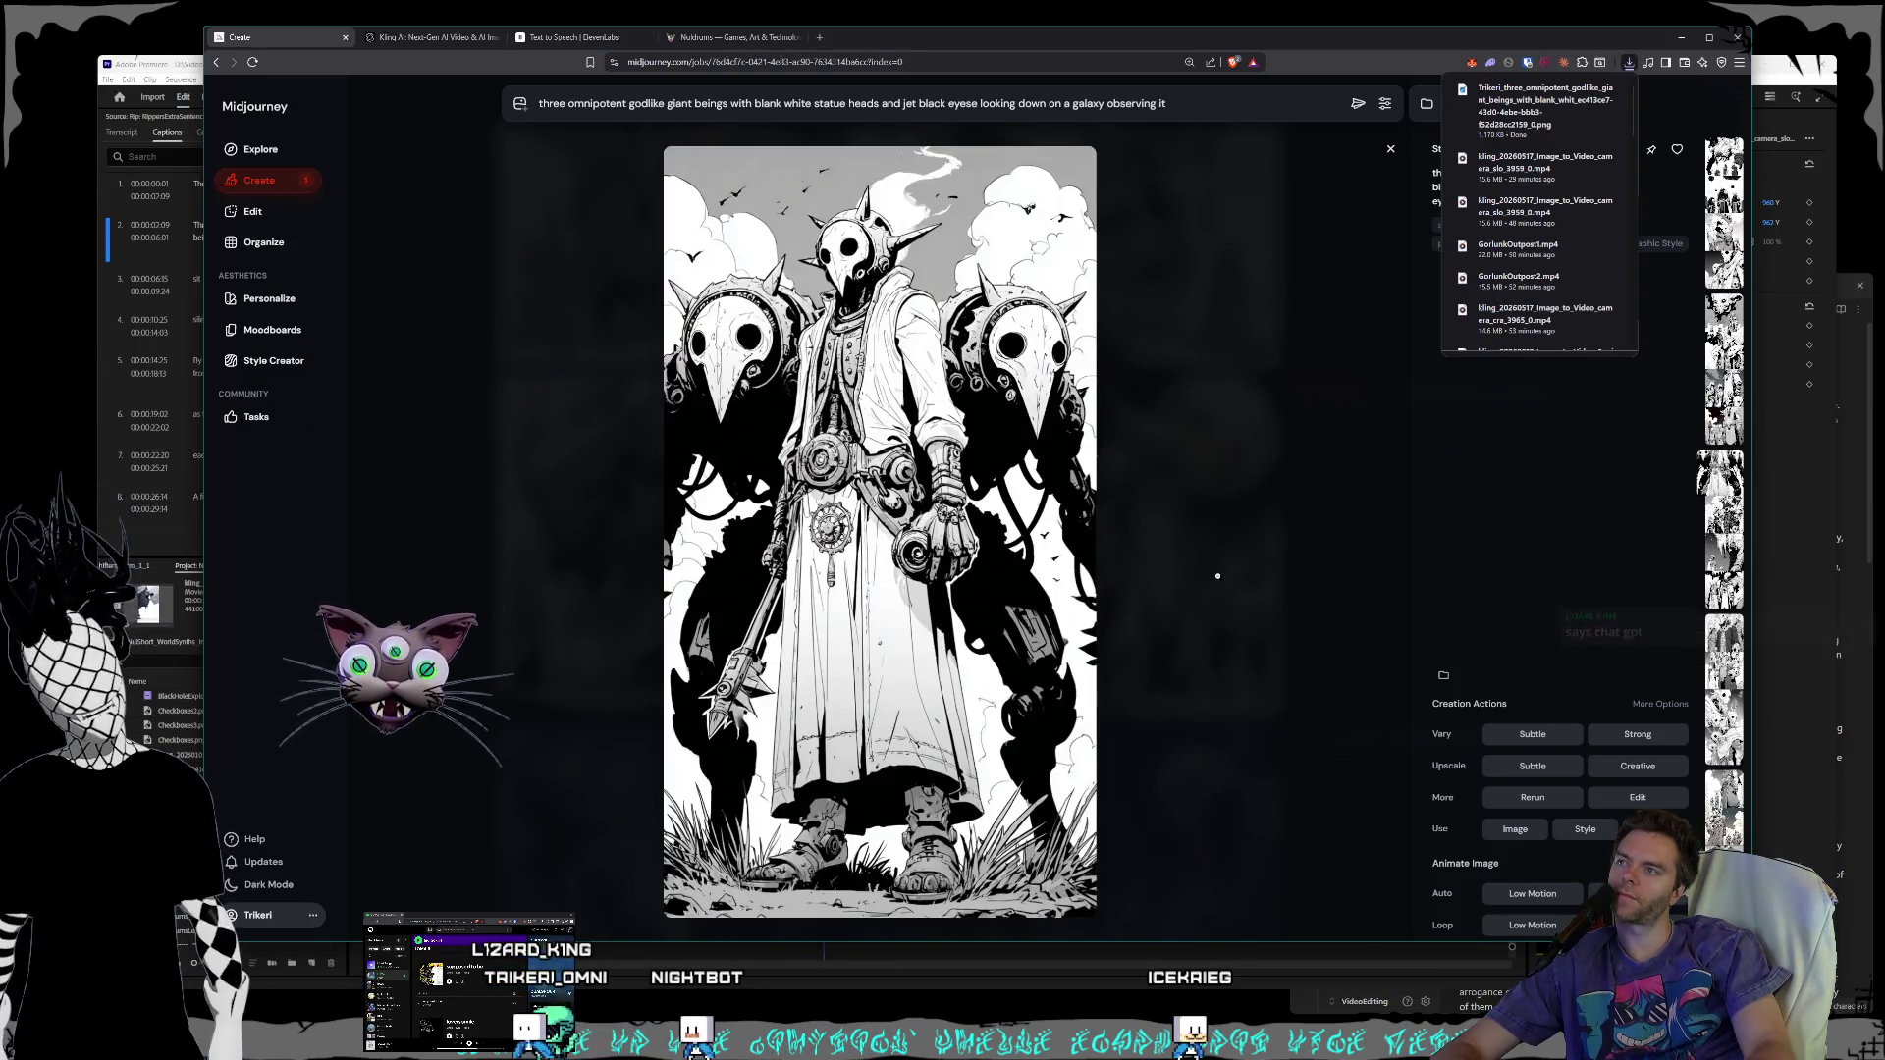
key("Right")
key("Right")
key("Right")
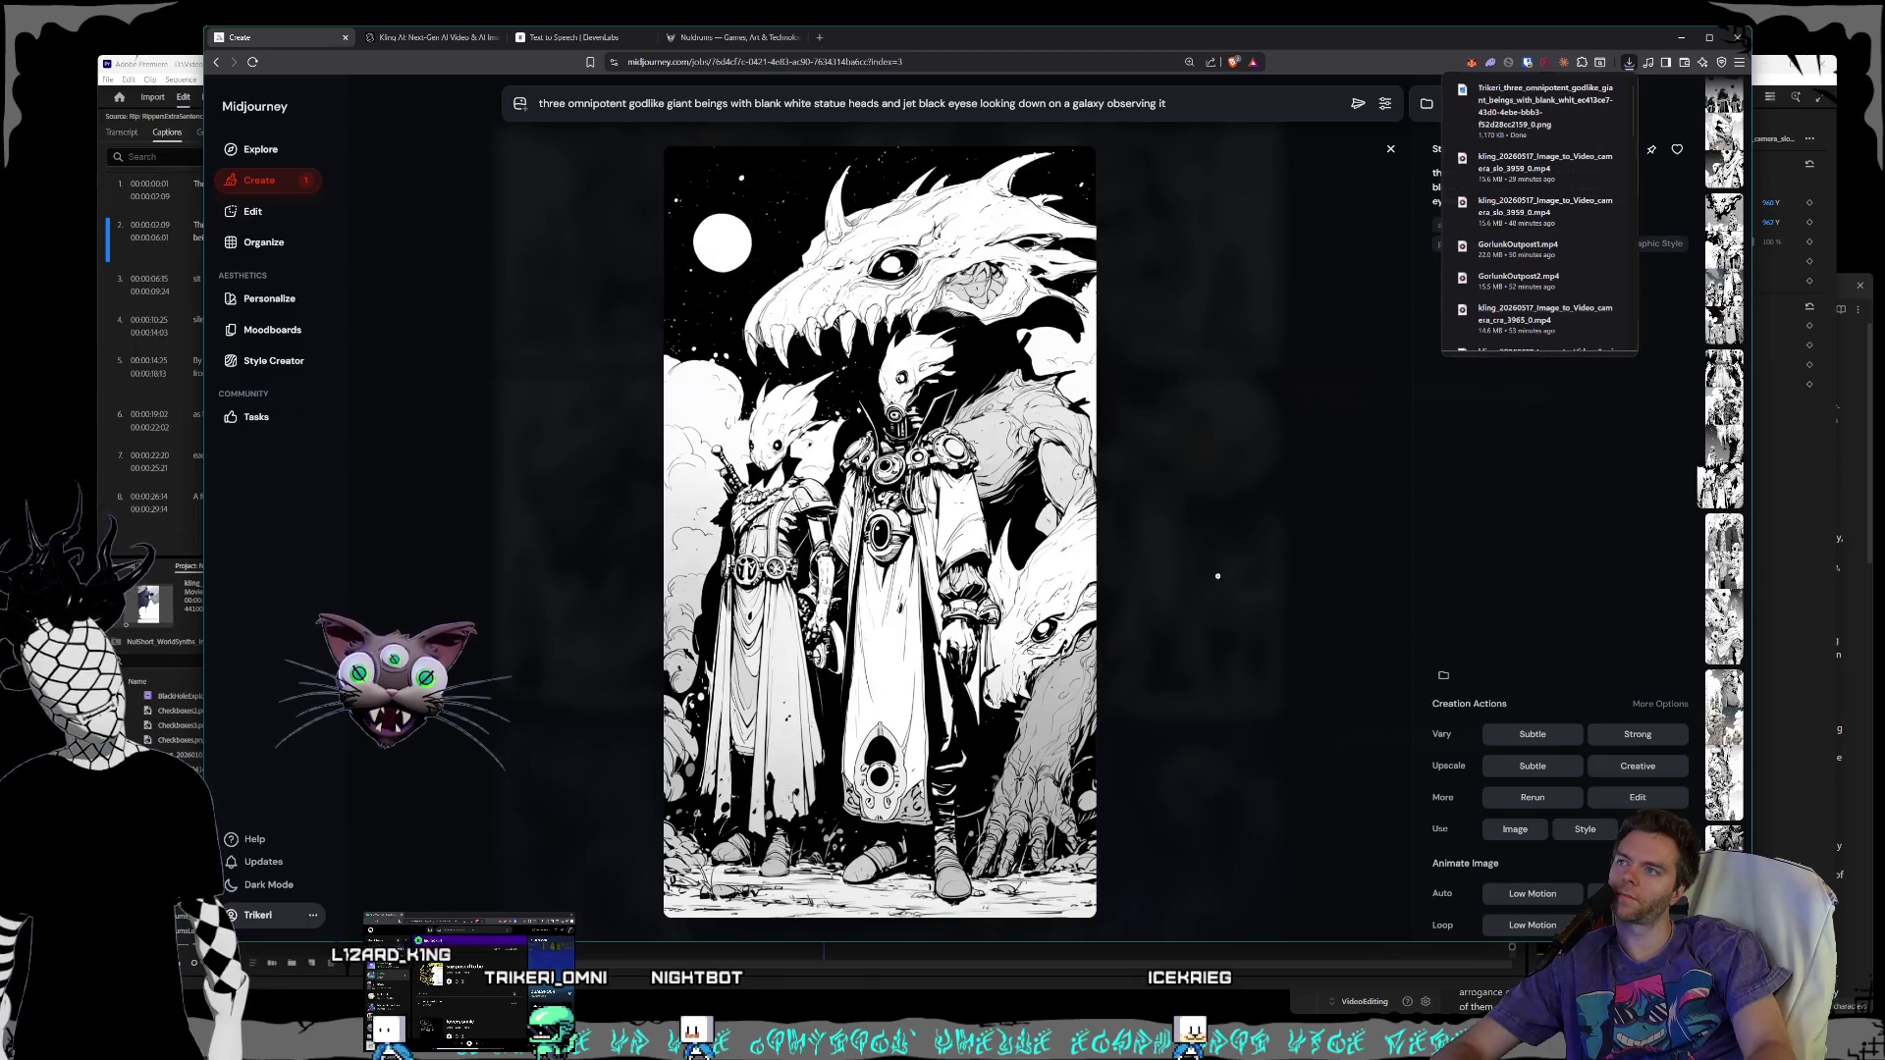
key("Right")
key("Right")
key("Right")
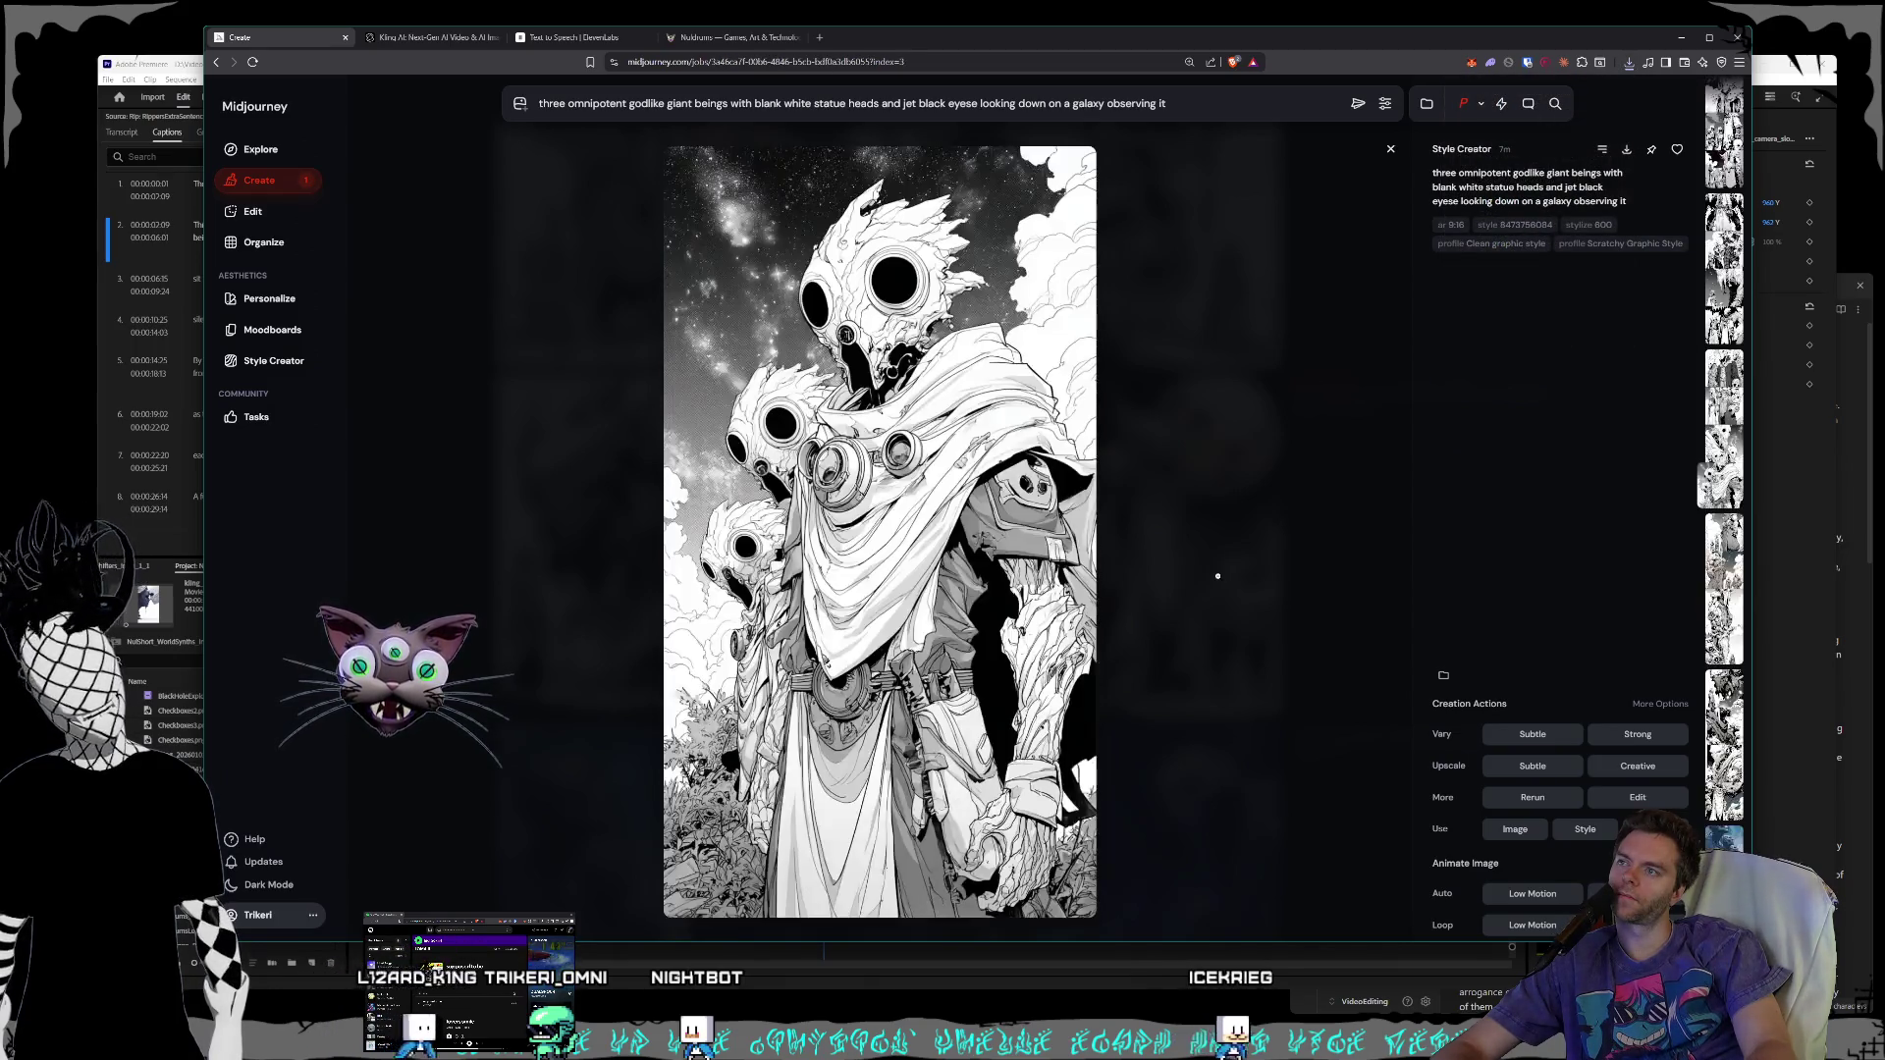
key("Right")
key("Right")
key("Right")
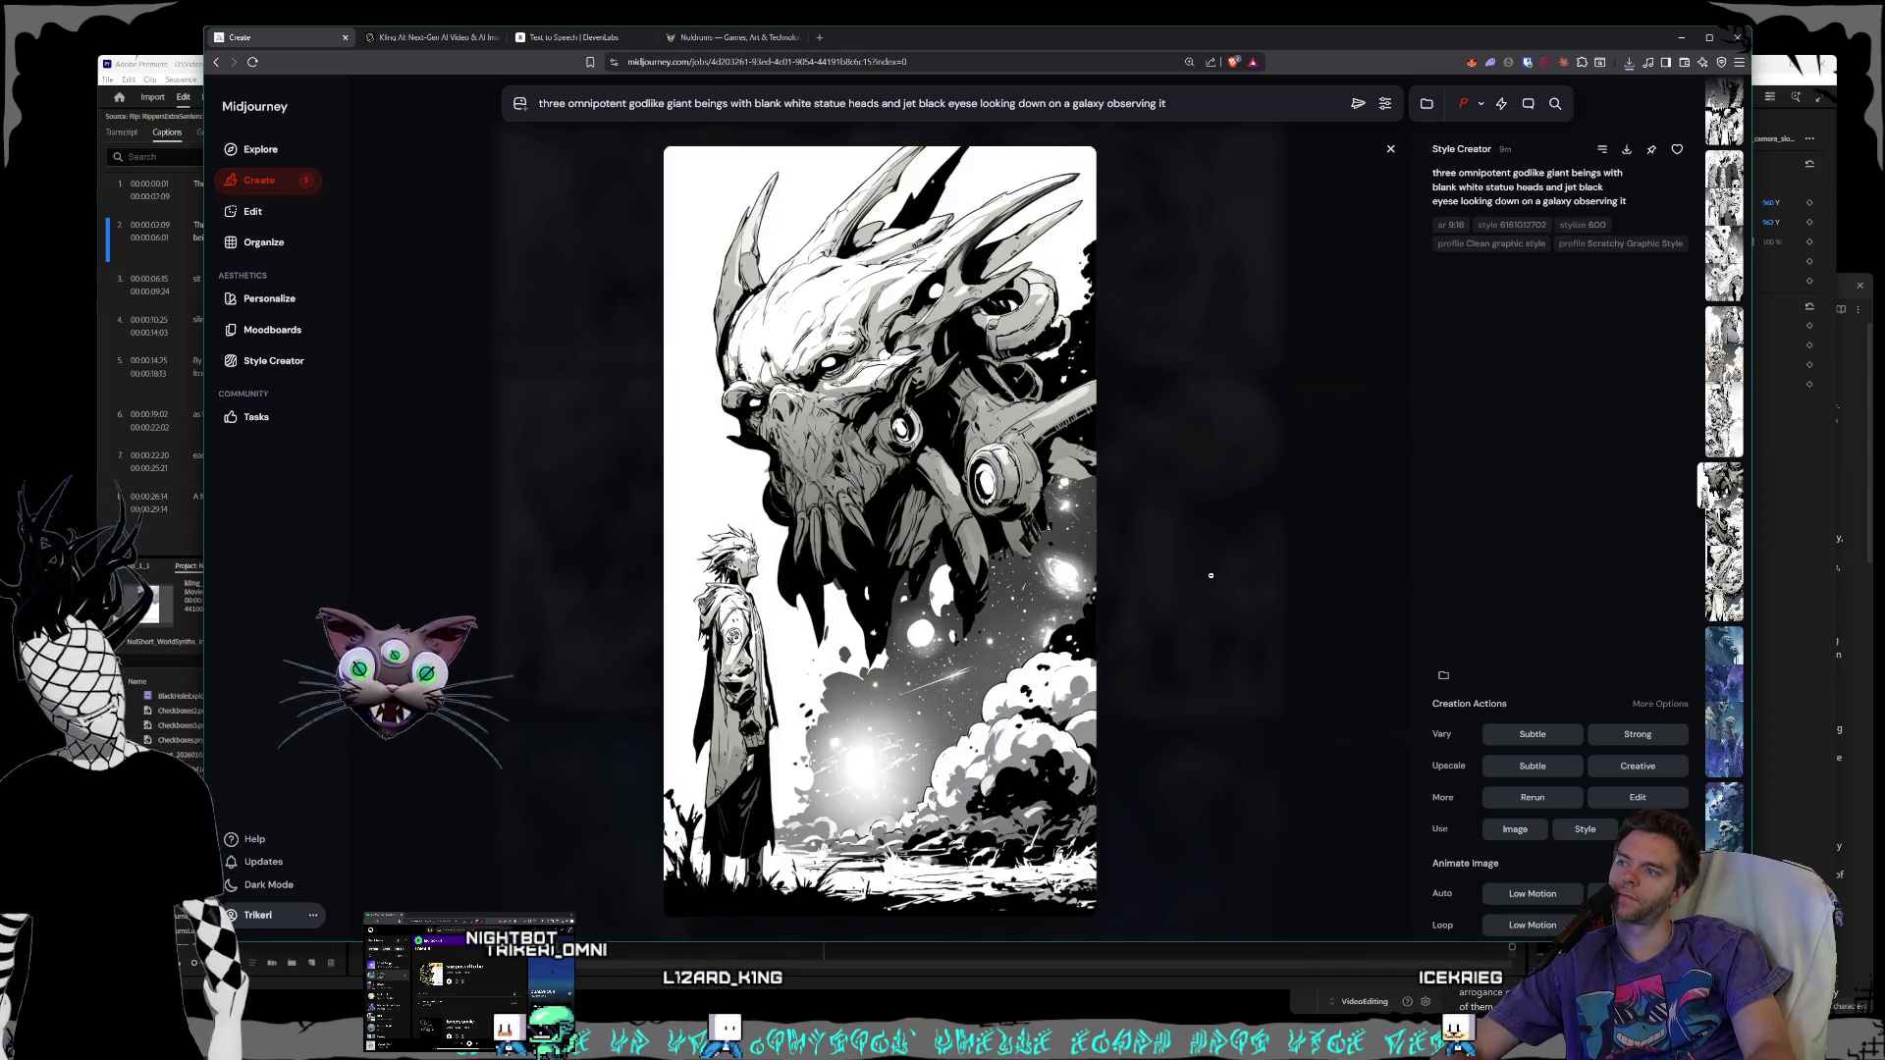
key("Right")
key("Right")
key("Right")
key("Right")
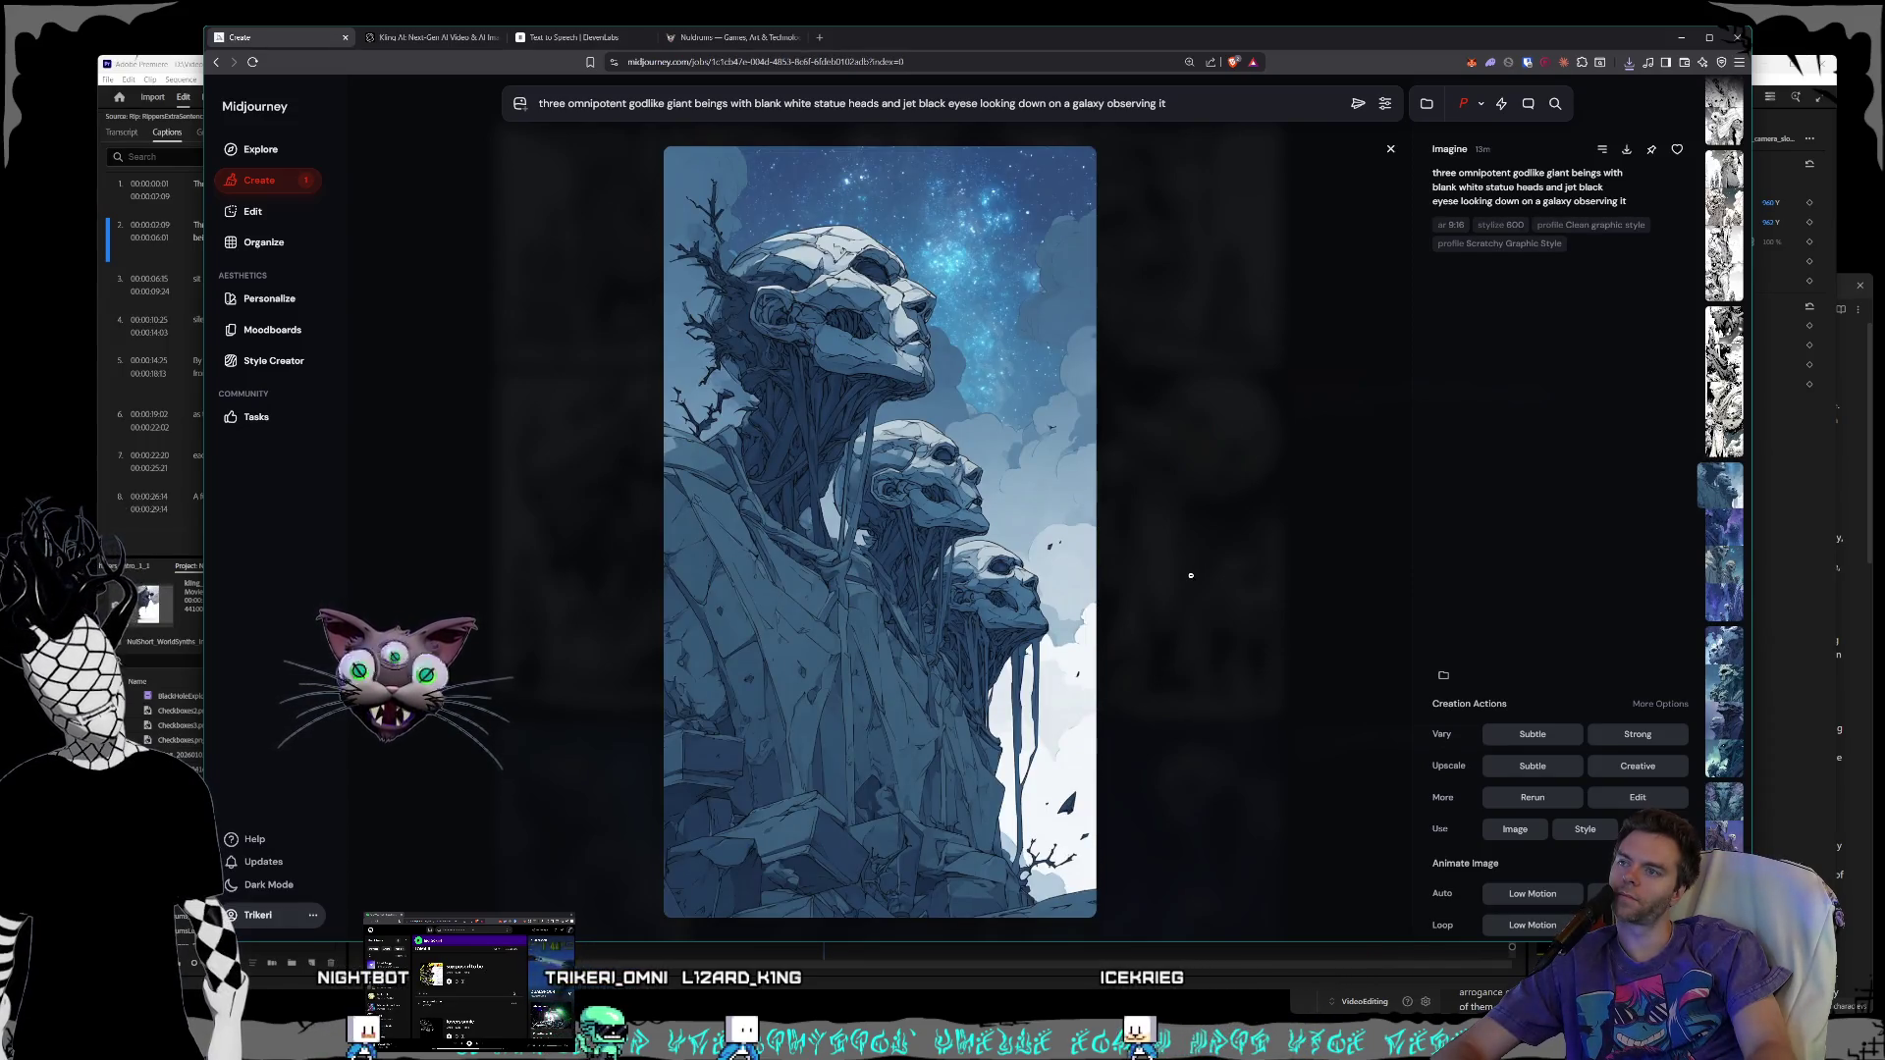
key("Right")
key("Right")
key("Right")
key("Left")
key("Left")
key("Right")
key("Left")
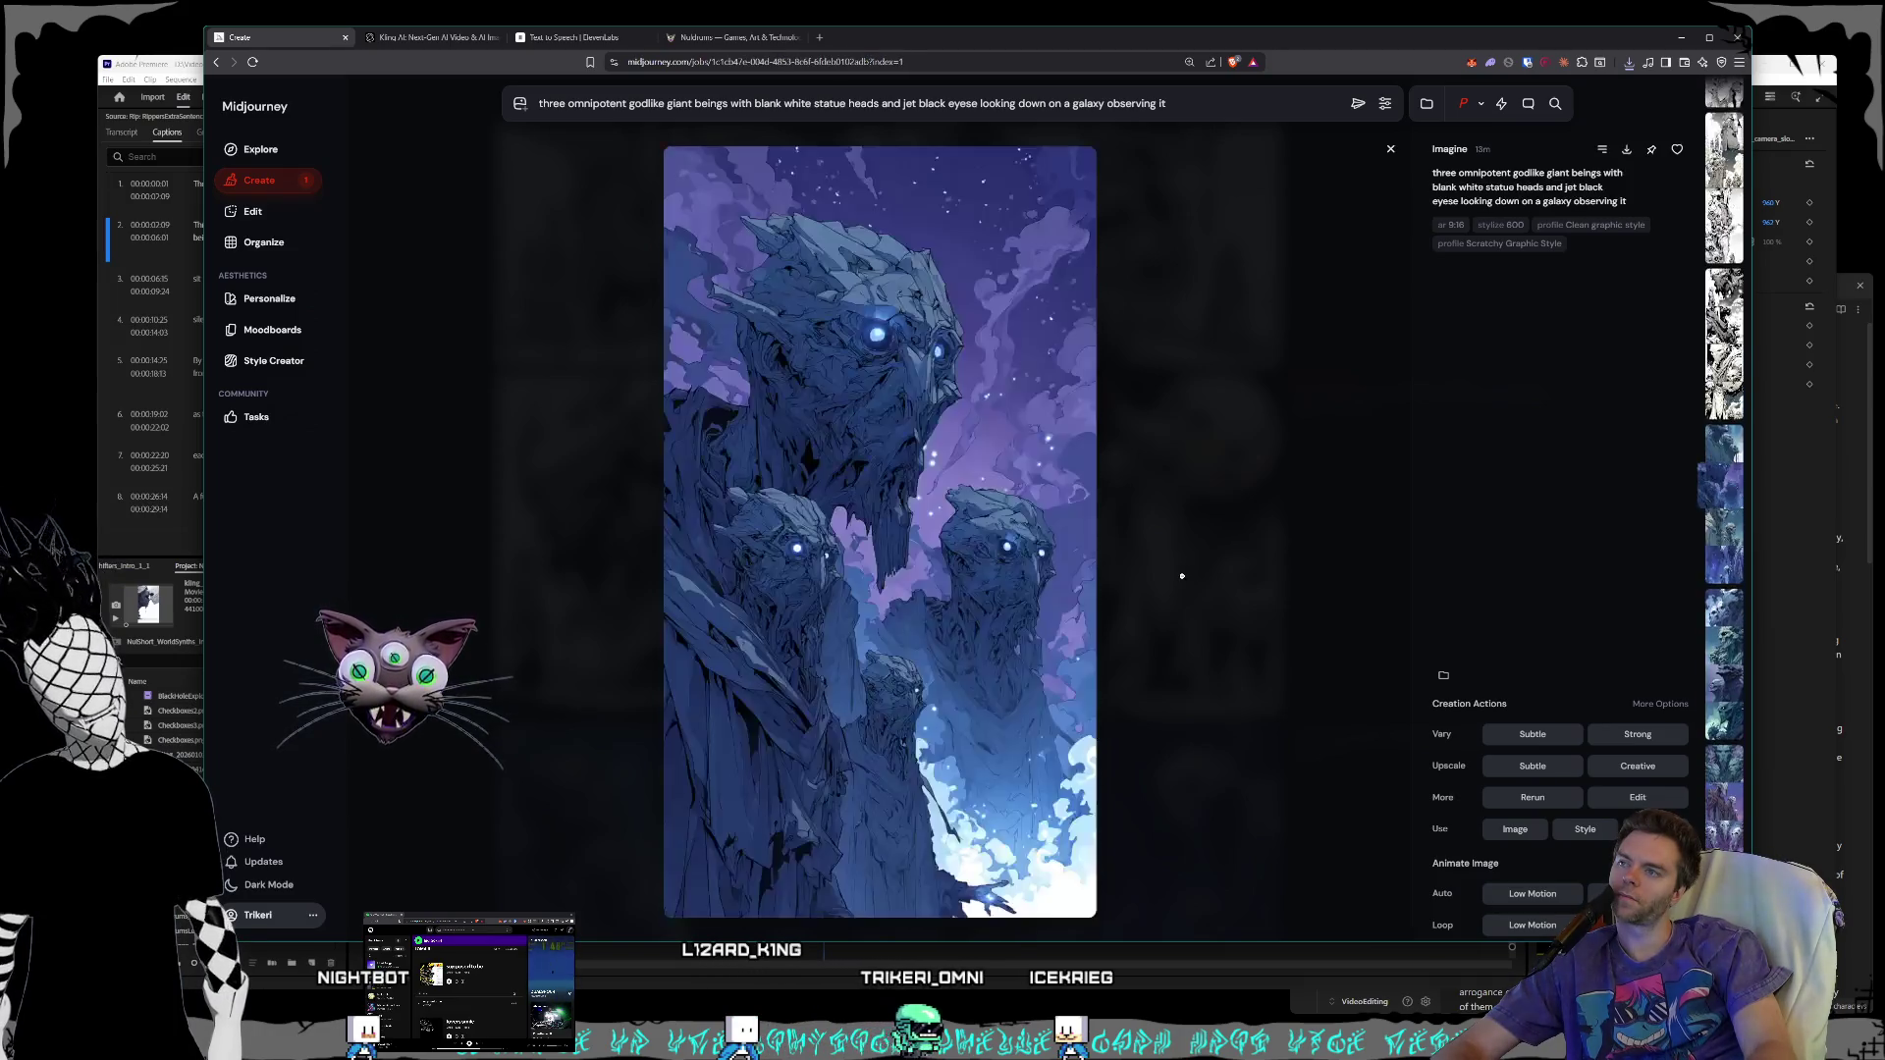
key("Left")
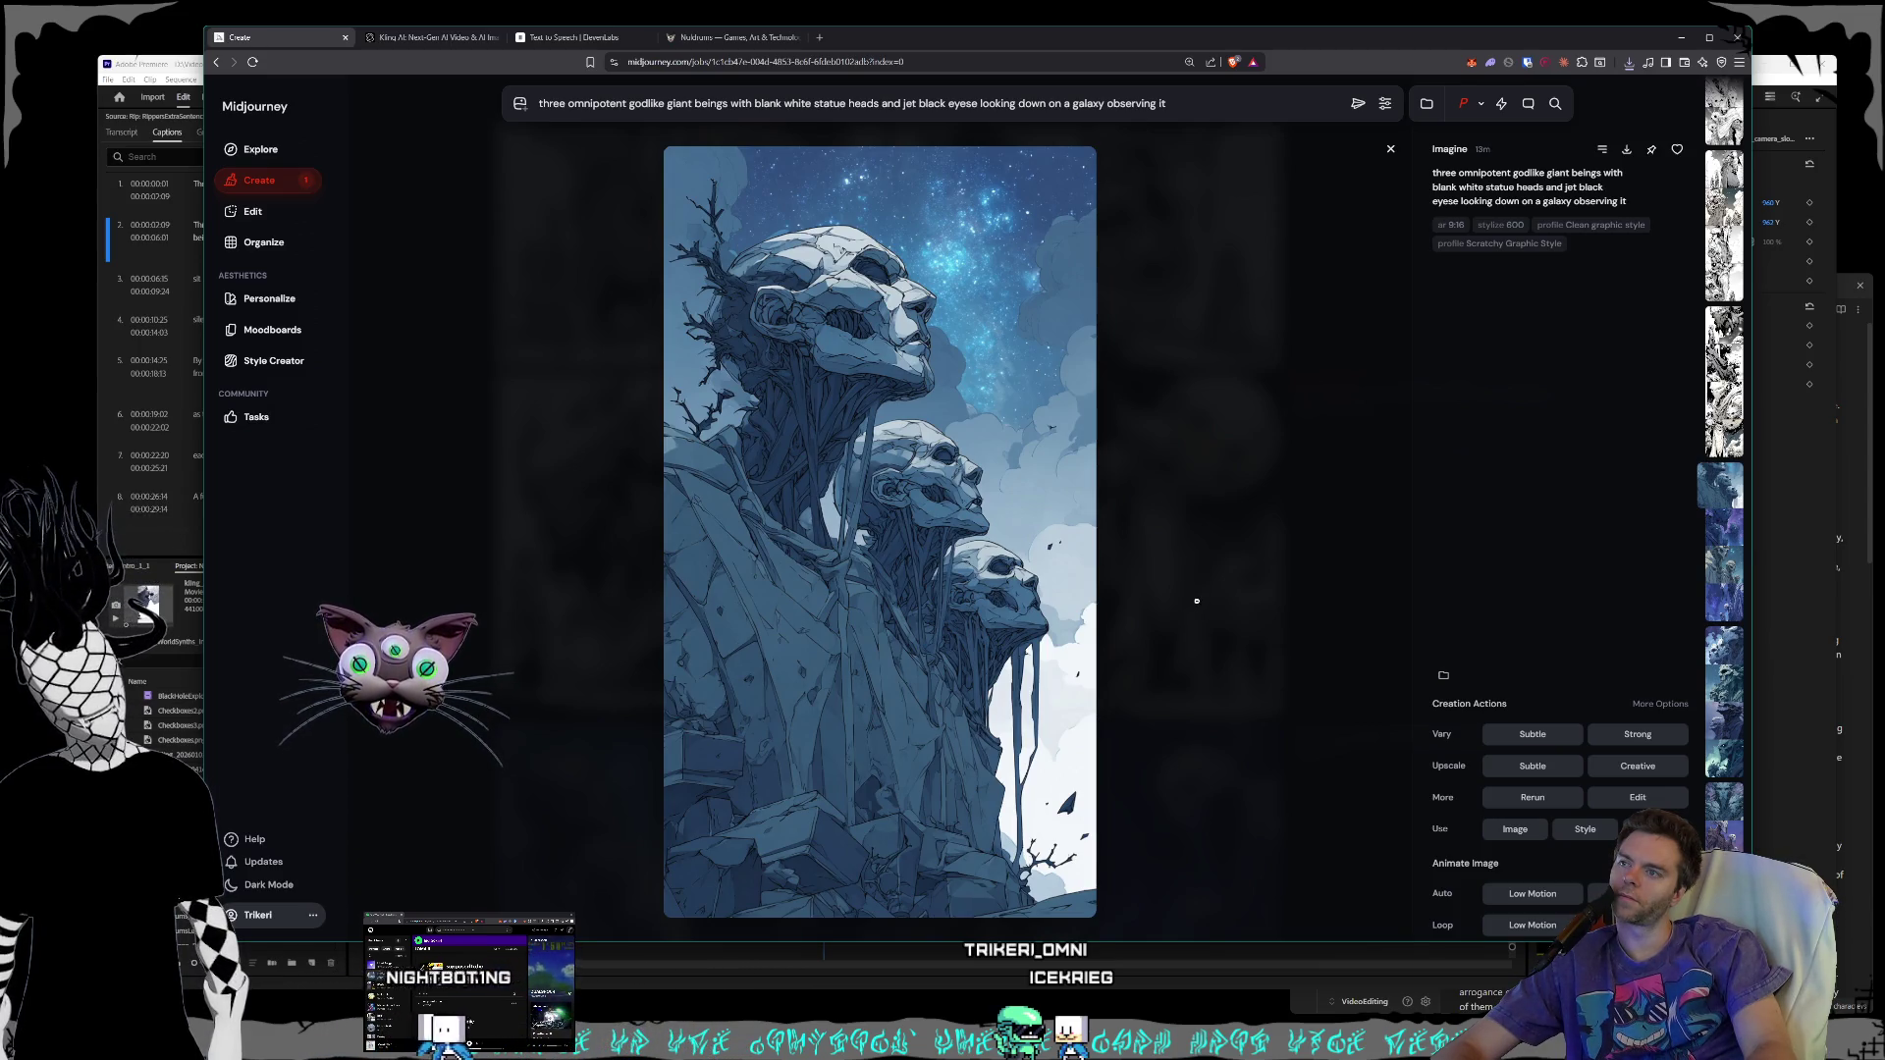
- Save the statue-headed giants image as a PNG into World Synths and close the detail view
right_click(934, 567)
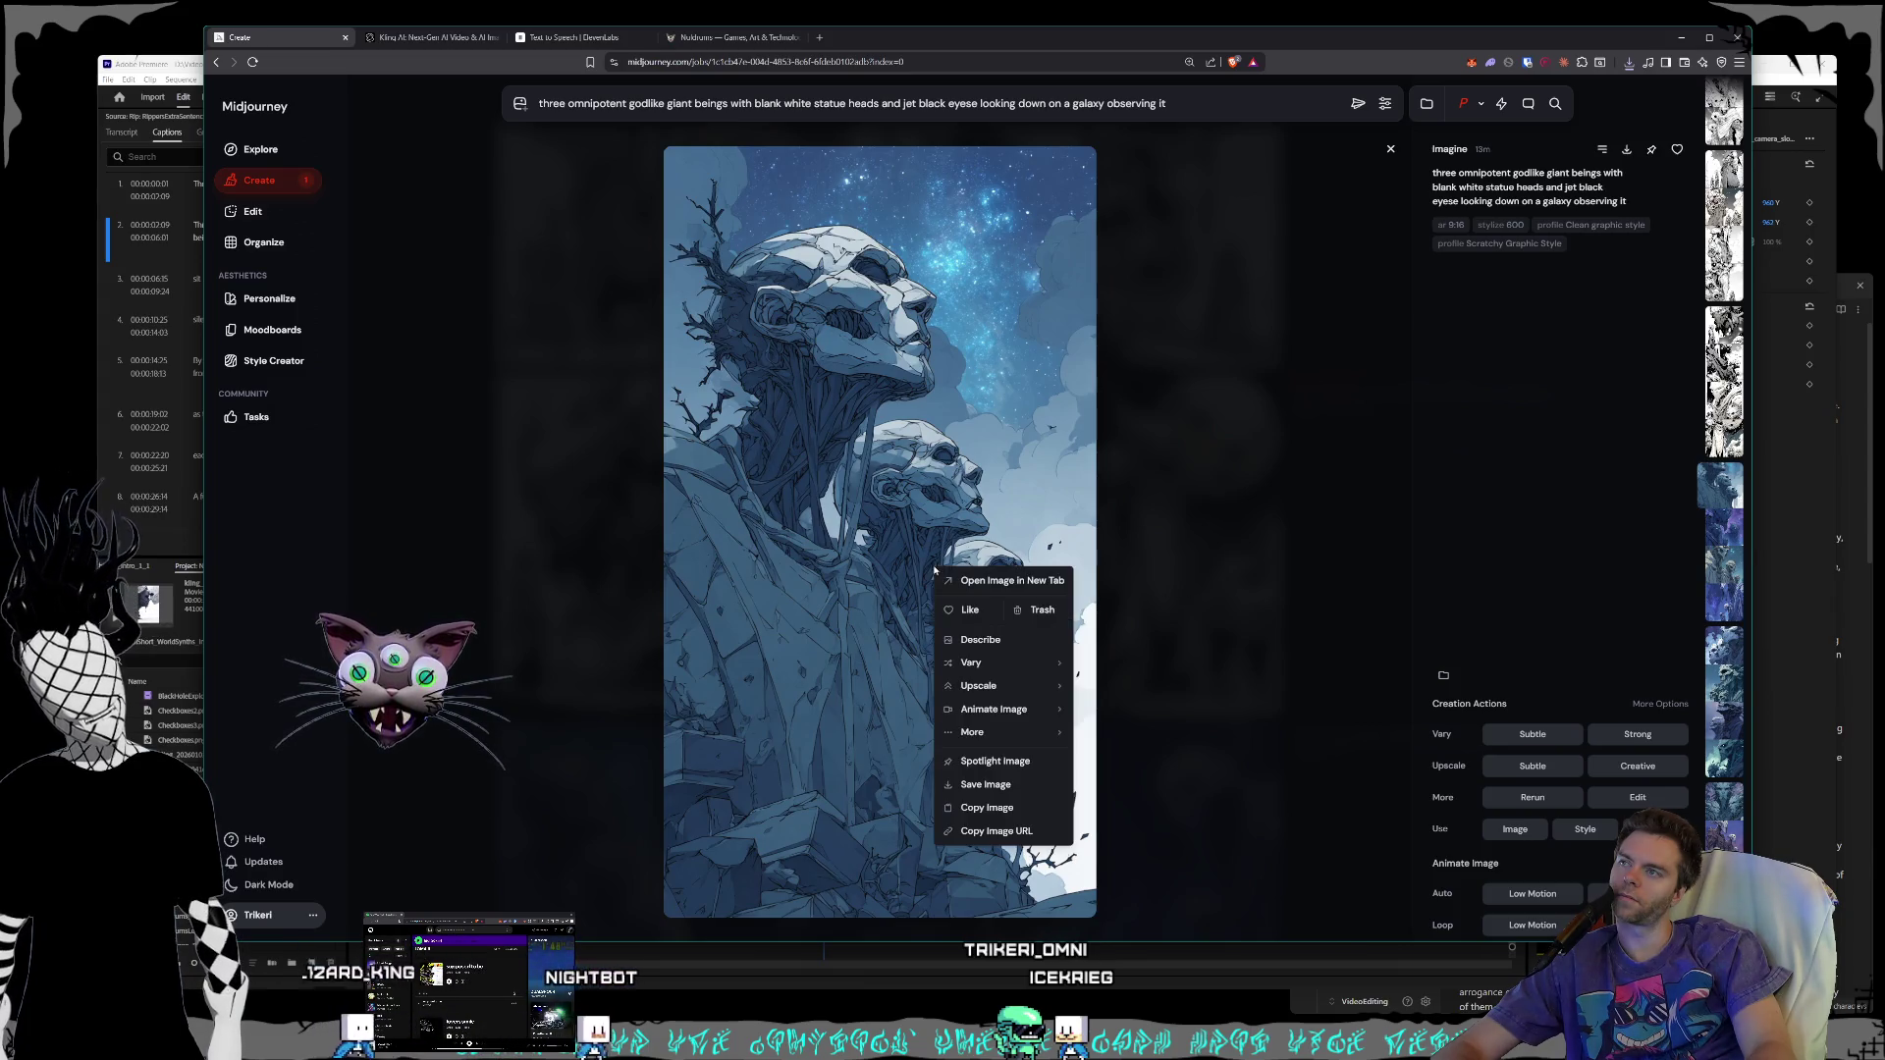
left_click(980, 783)
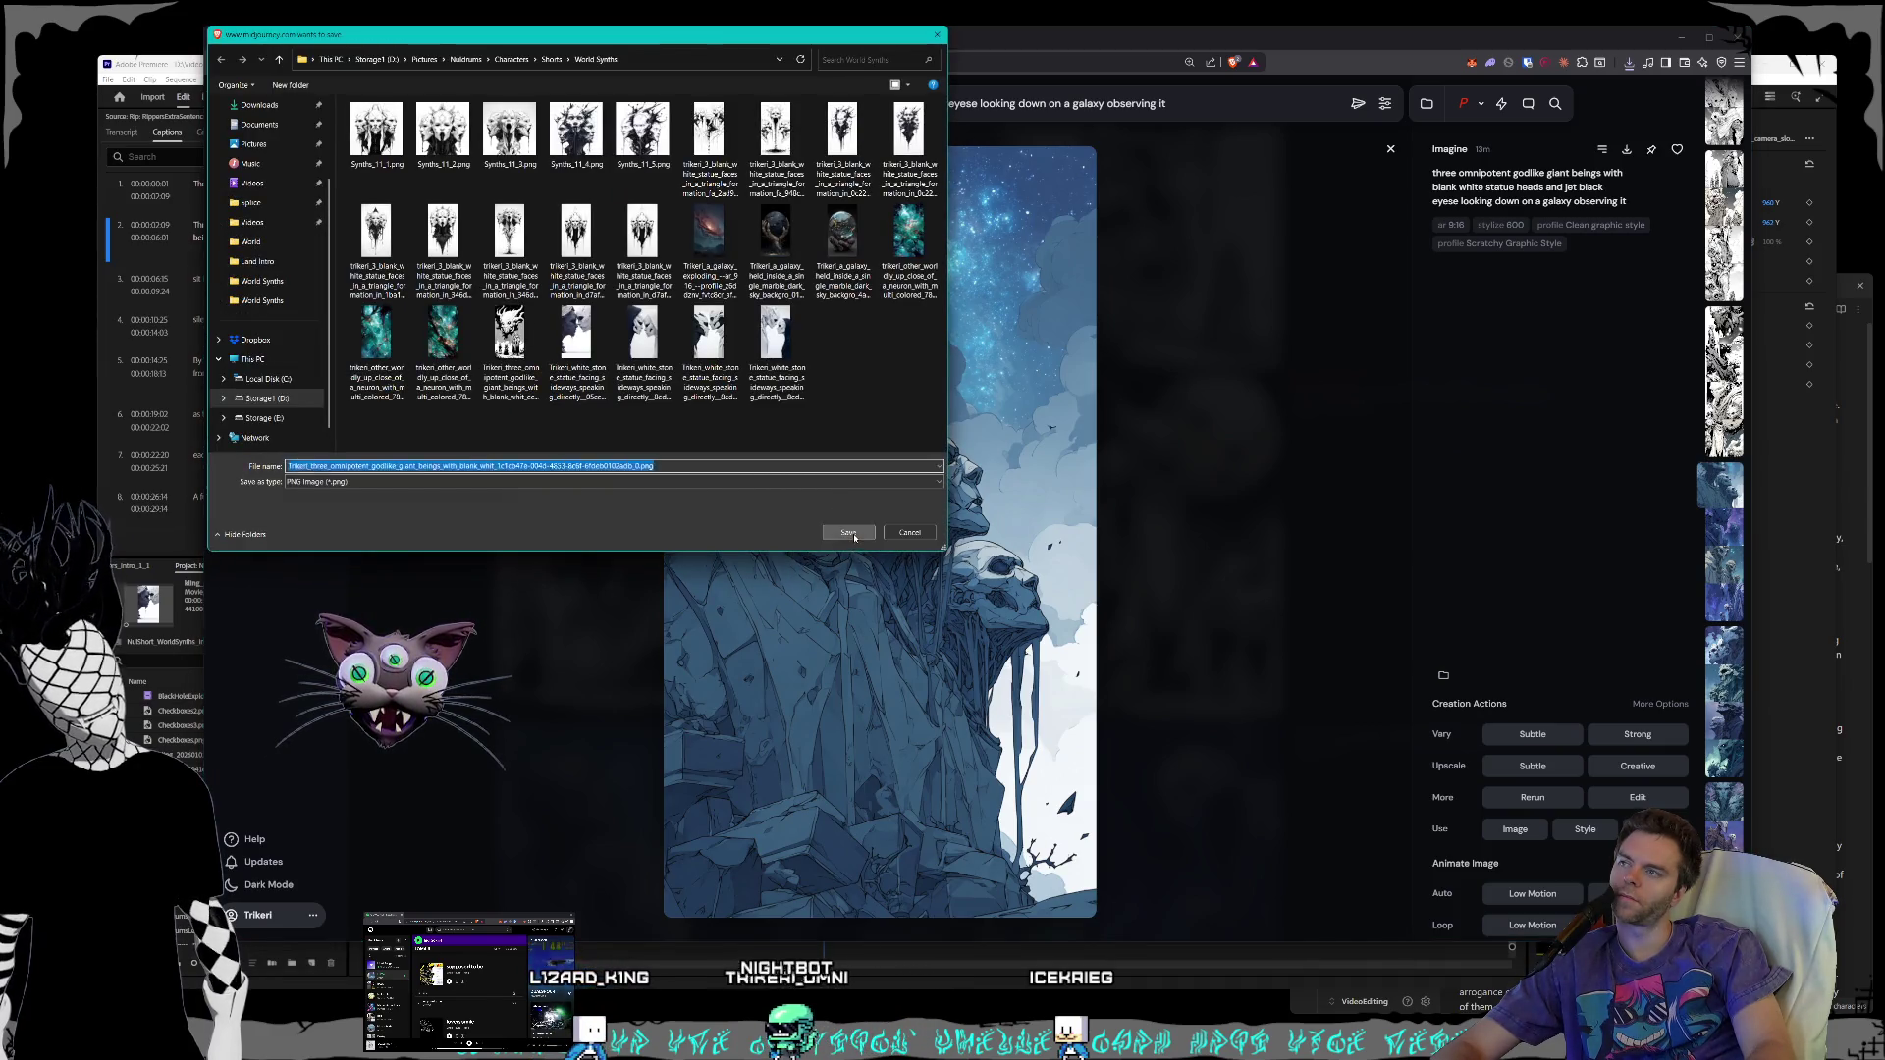
left_click(850, 533)
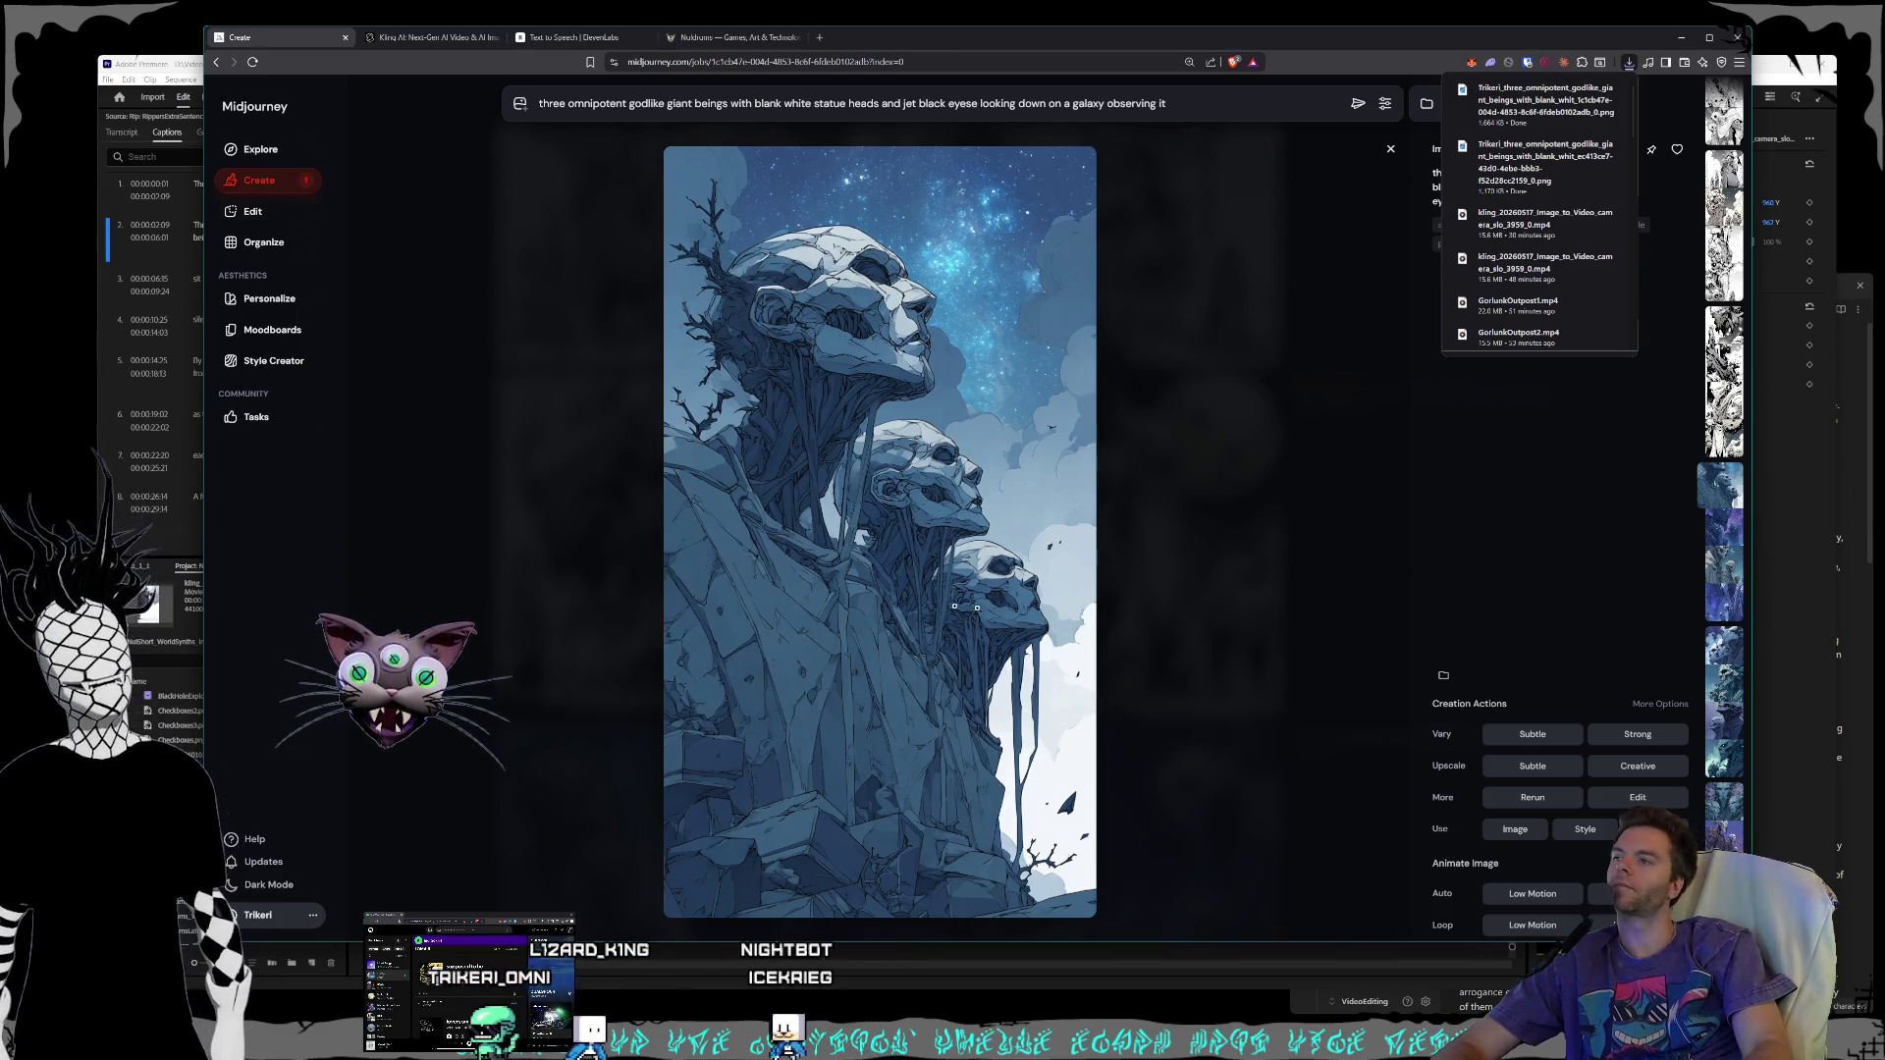
left_click(542, 599)
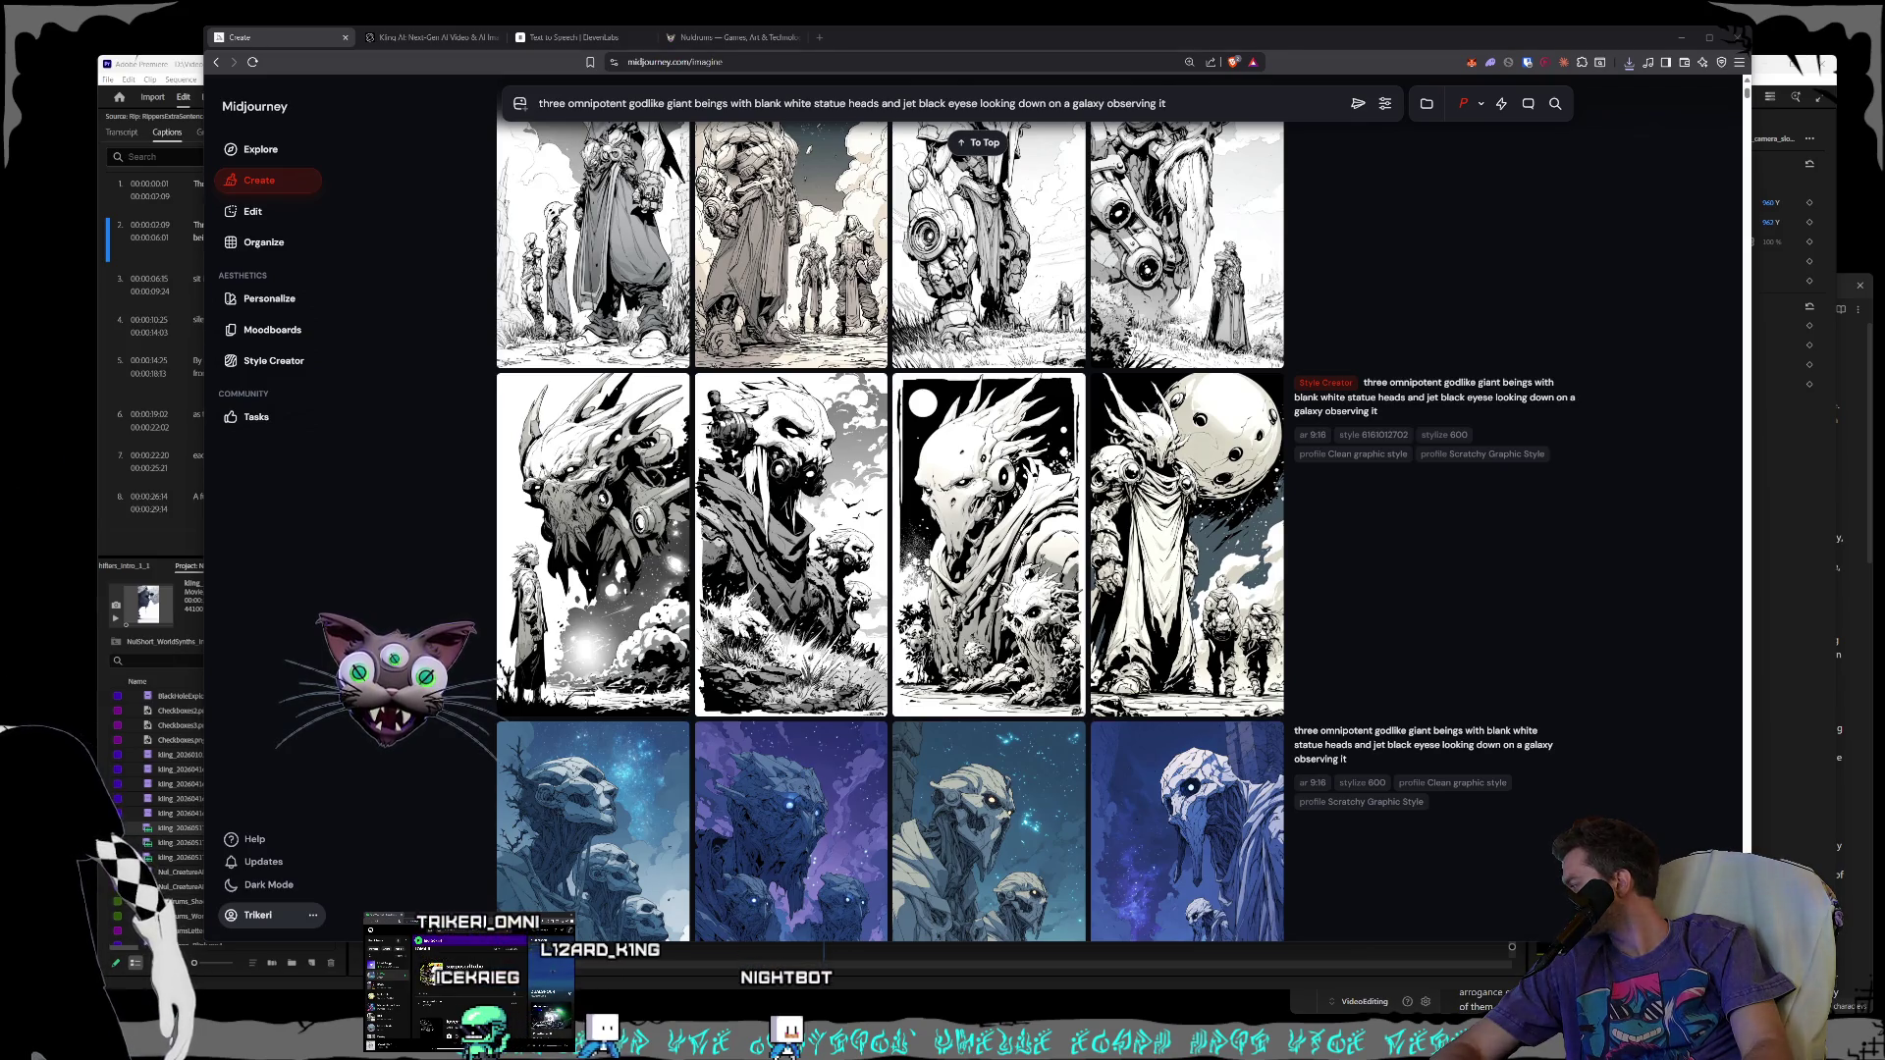
key("ctrl+Tab")
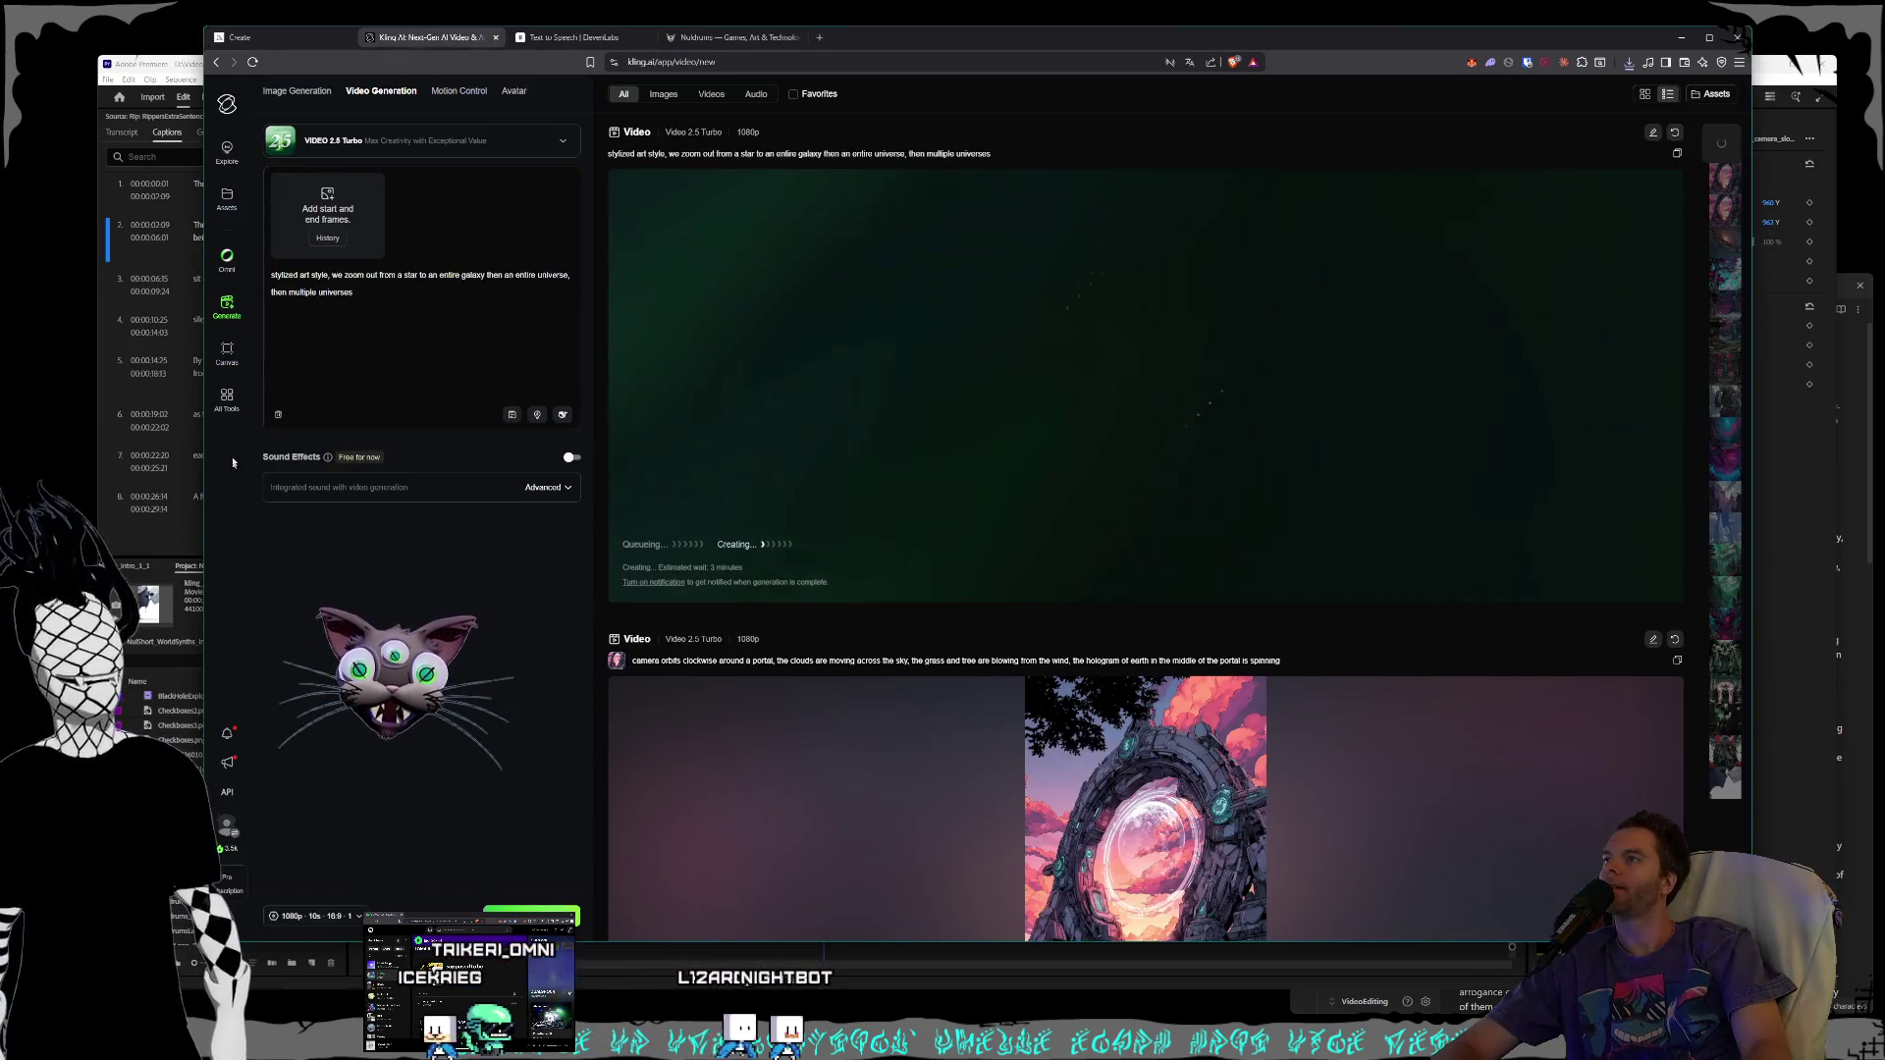
- Play Kling's 10-second star-to-galaxy zoom-out clip full-size, then pause and return to the list
left_click(1211, 489)
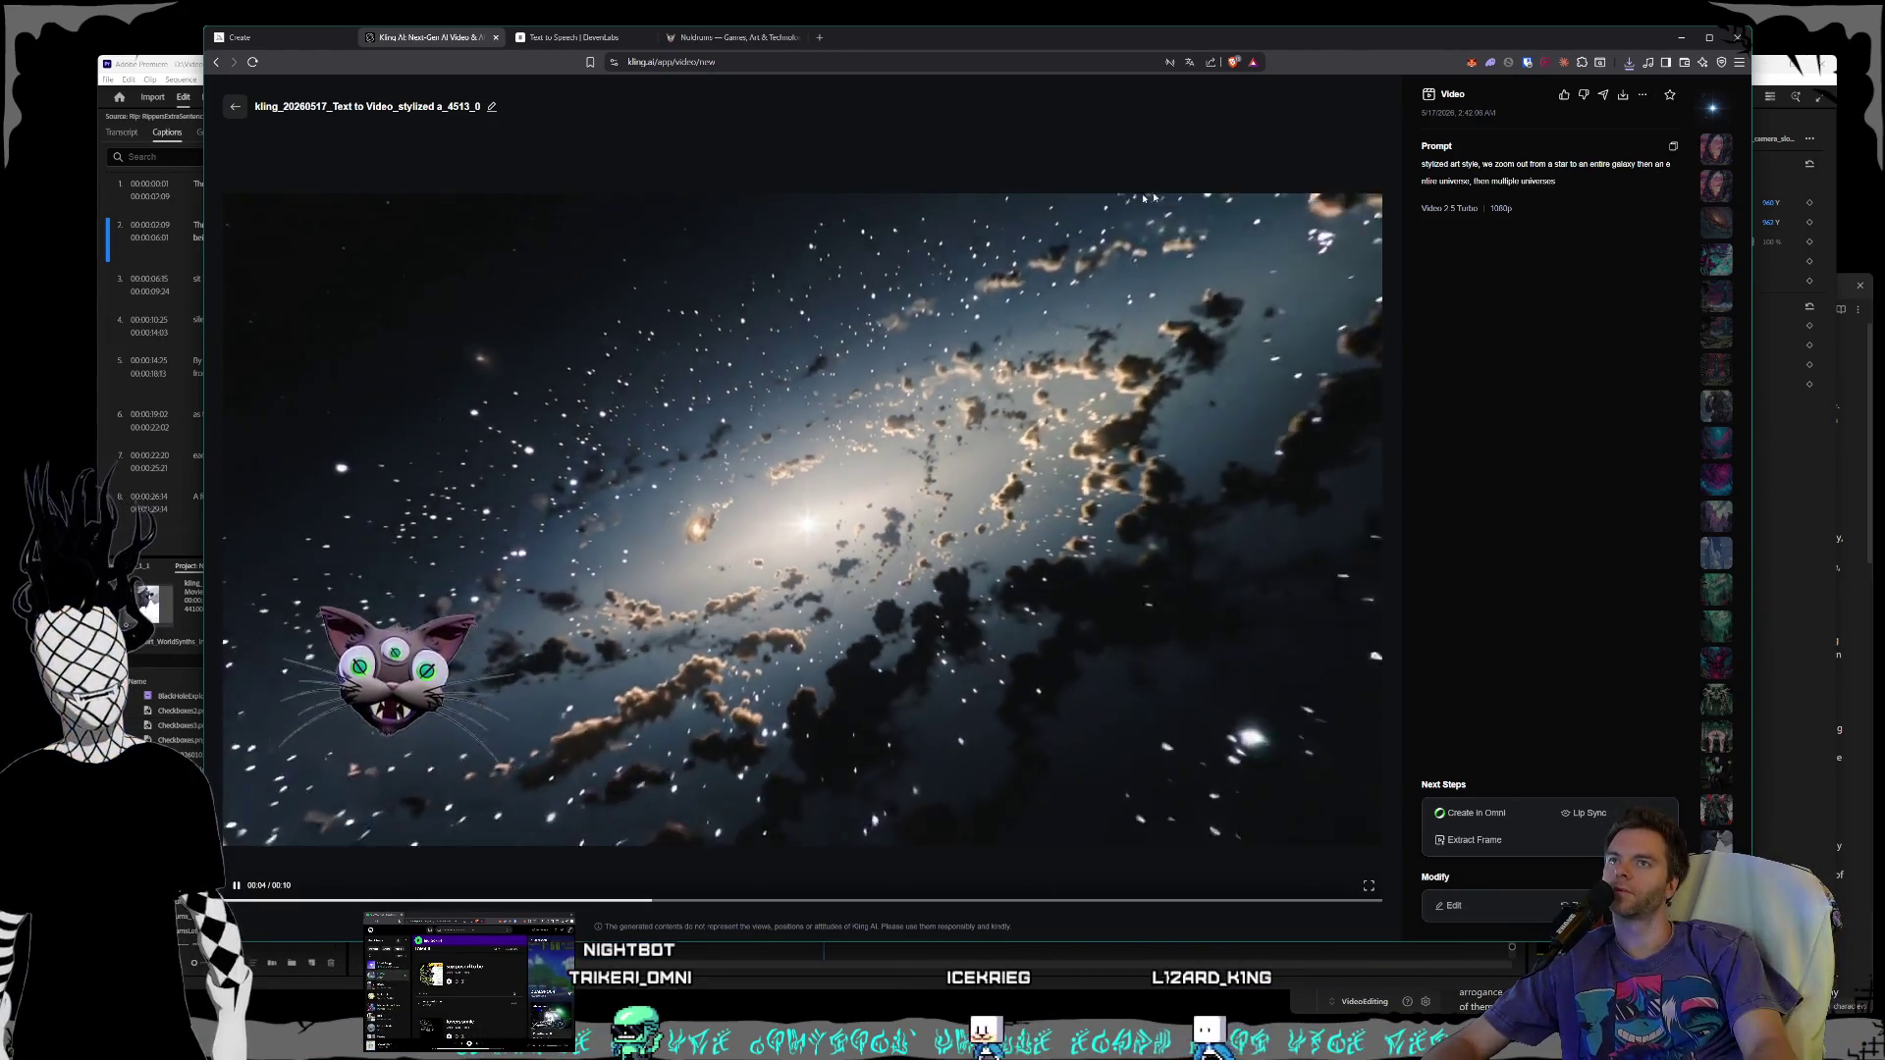
key("space")
left_click(236, 107)
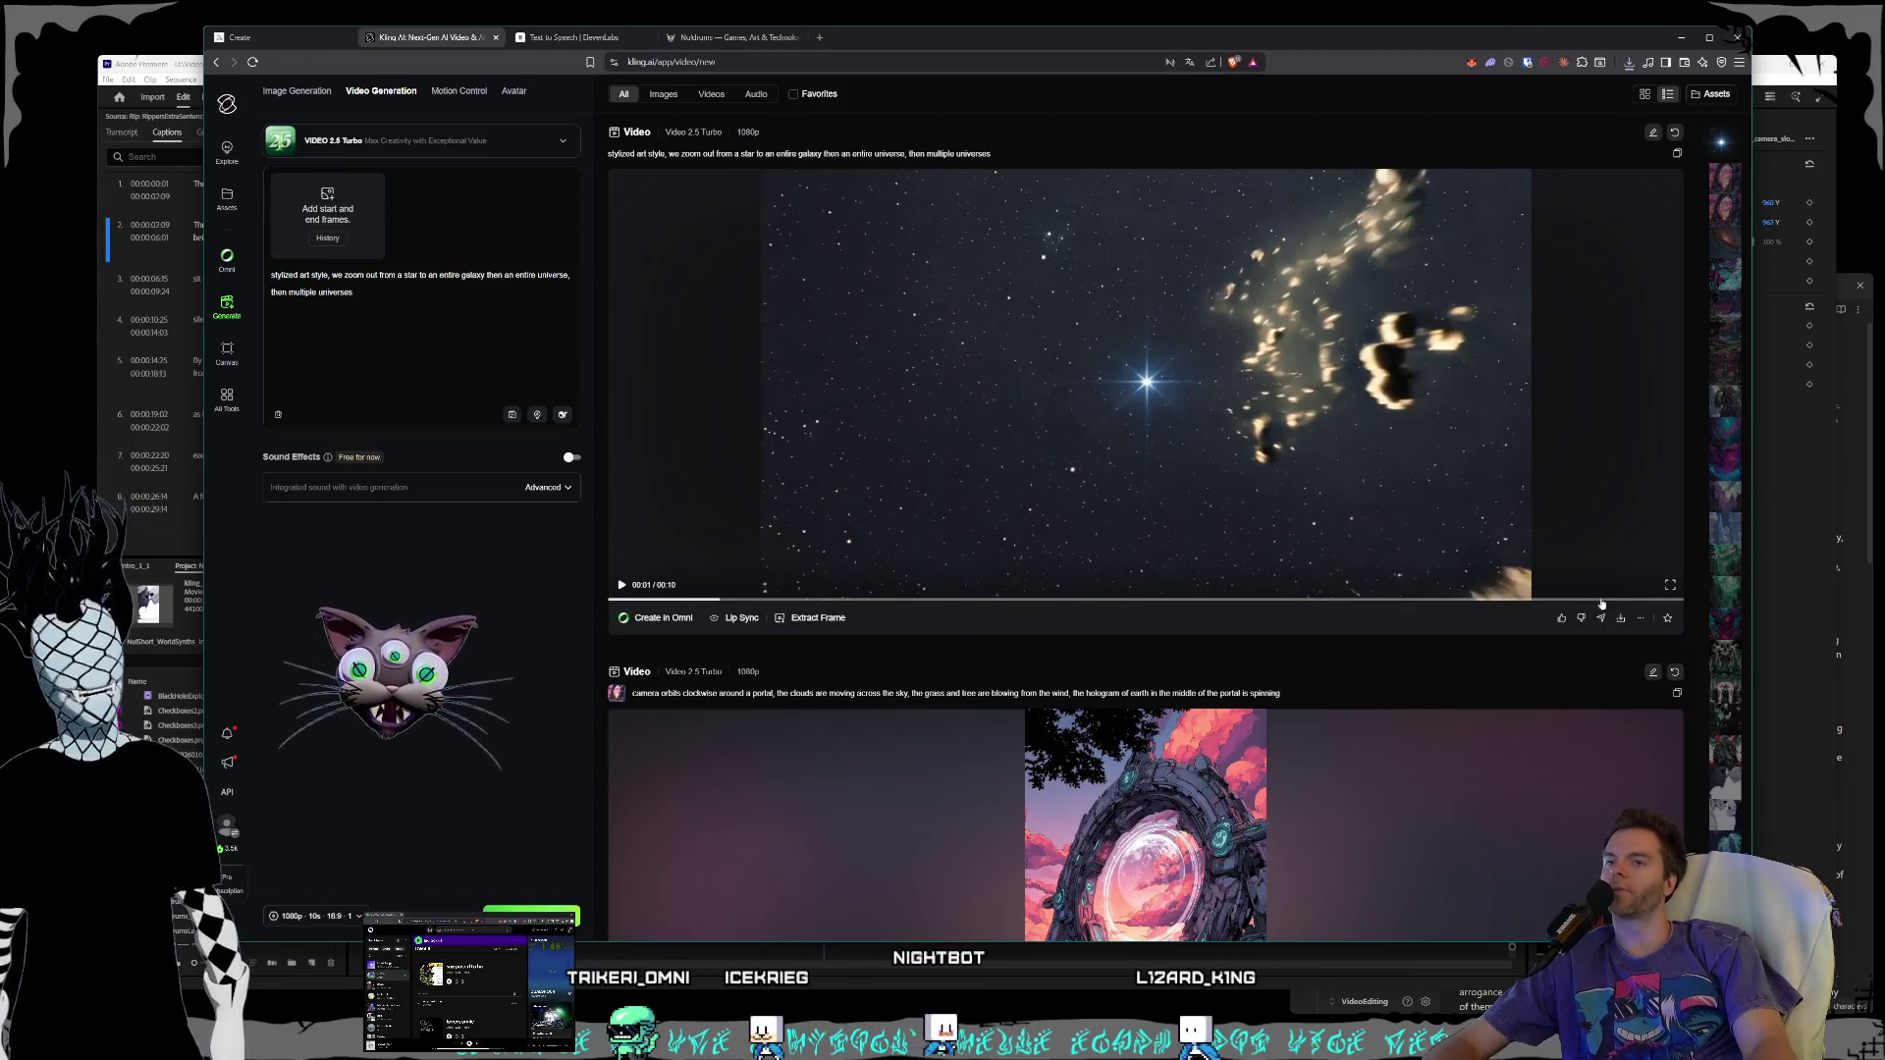
- Download the galaxy zoom-out clip as an MP4 to D:\Videos\Nuldrums\Shorts\Creatures\World Synths
left_click(1561, 554)
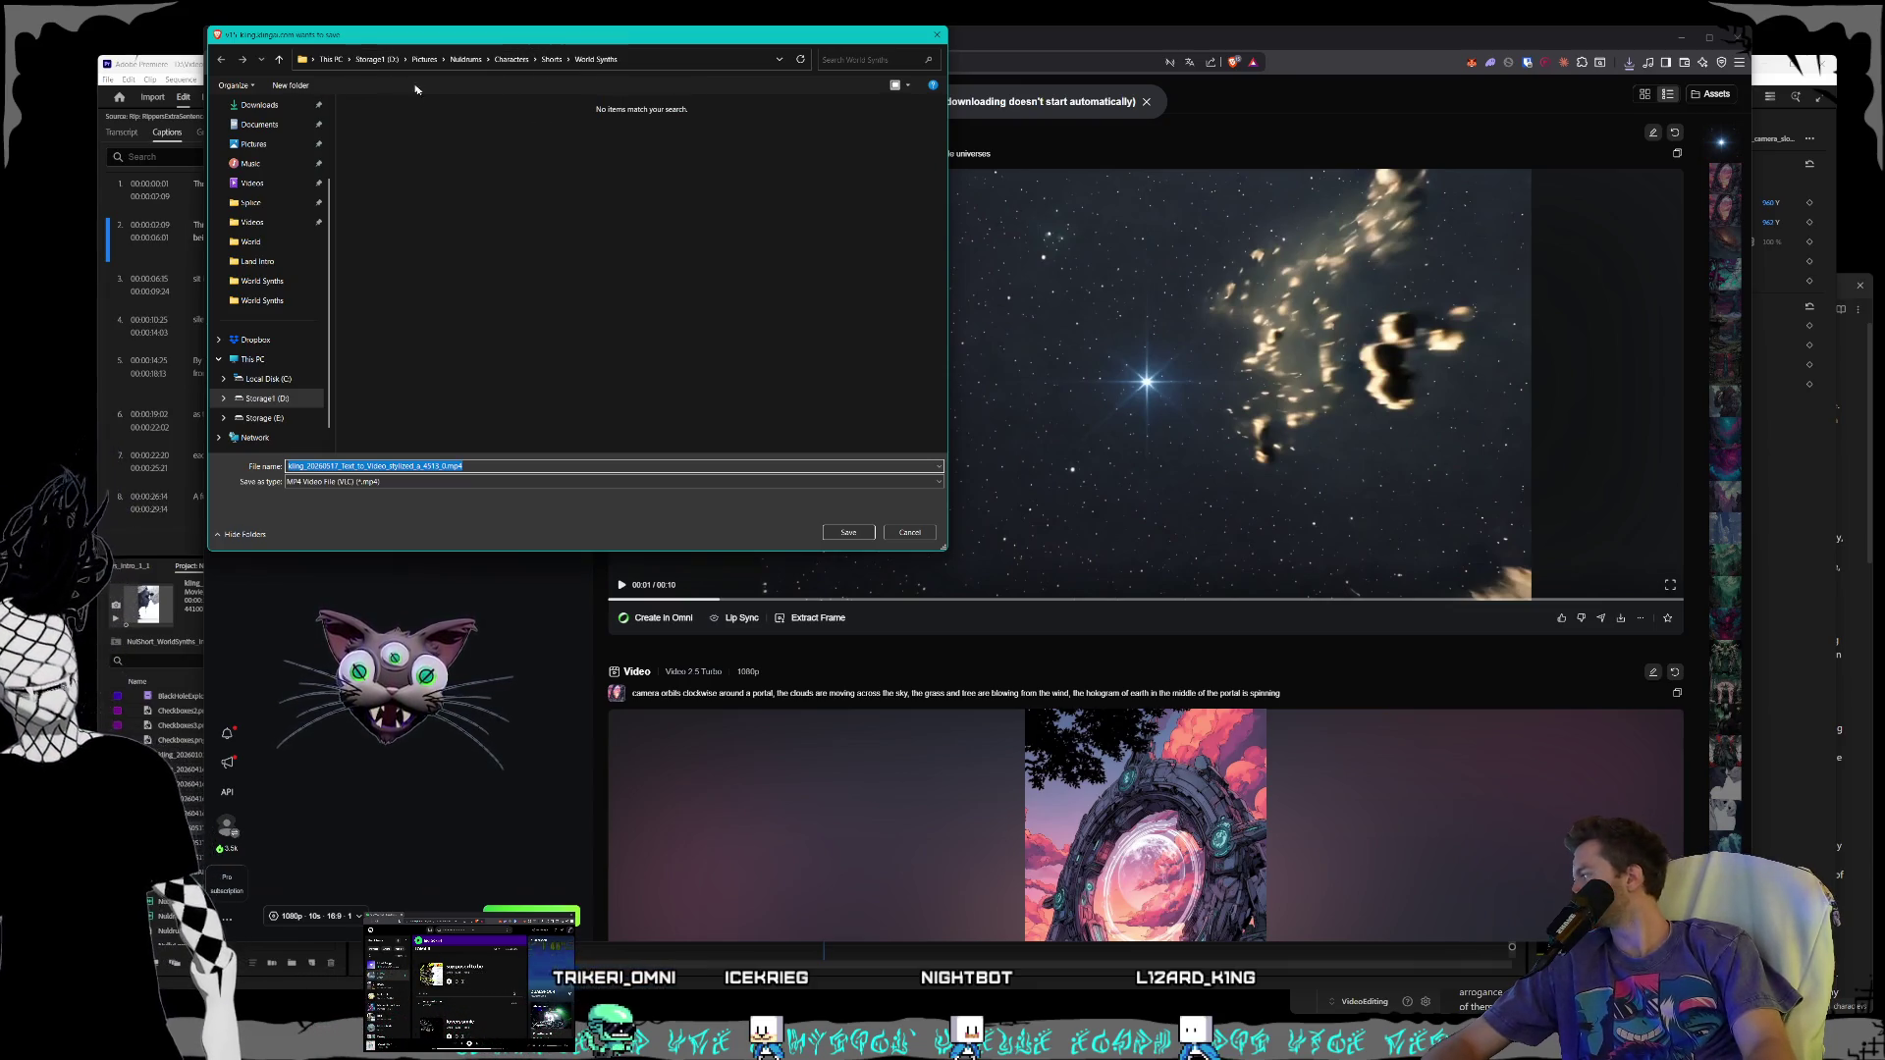
left_click(381, 60)
double_click(378, 378)
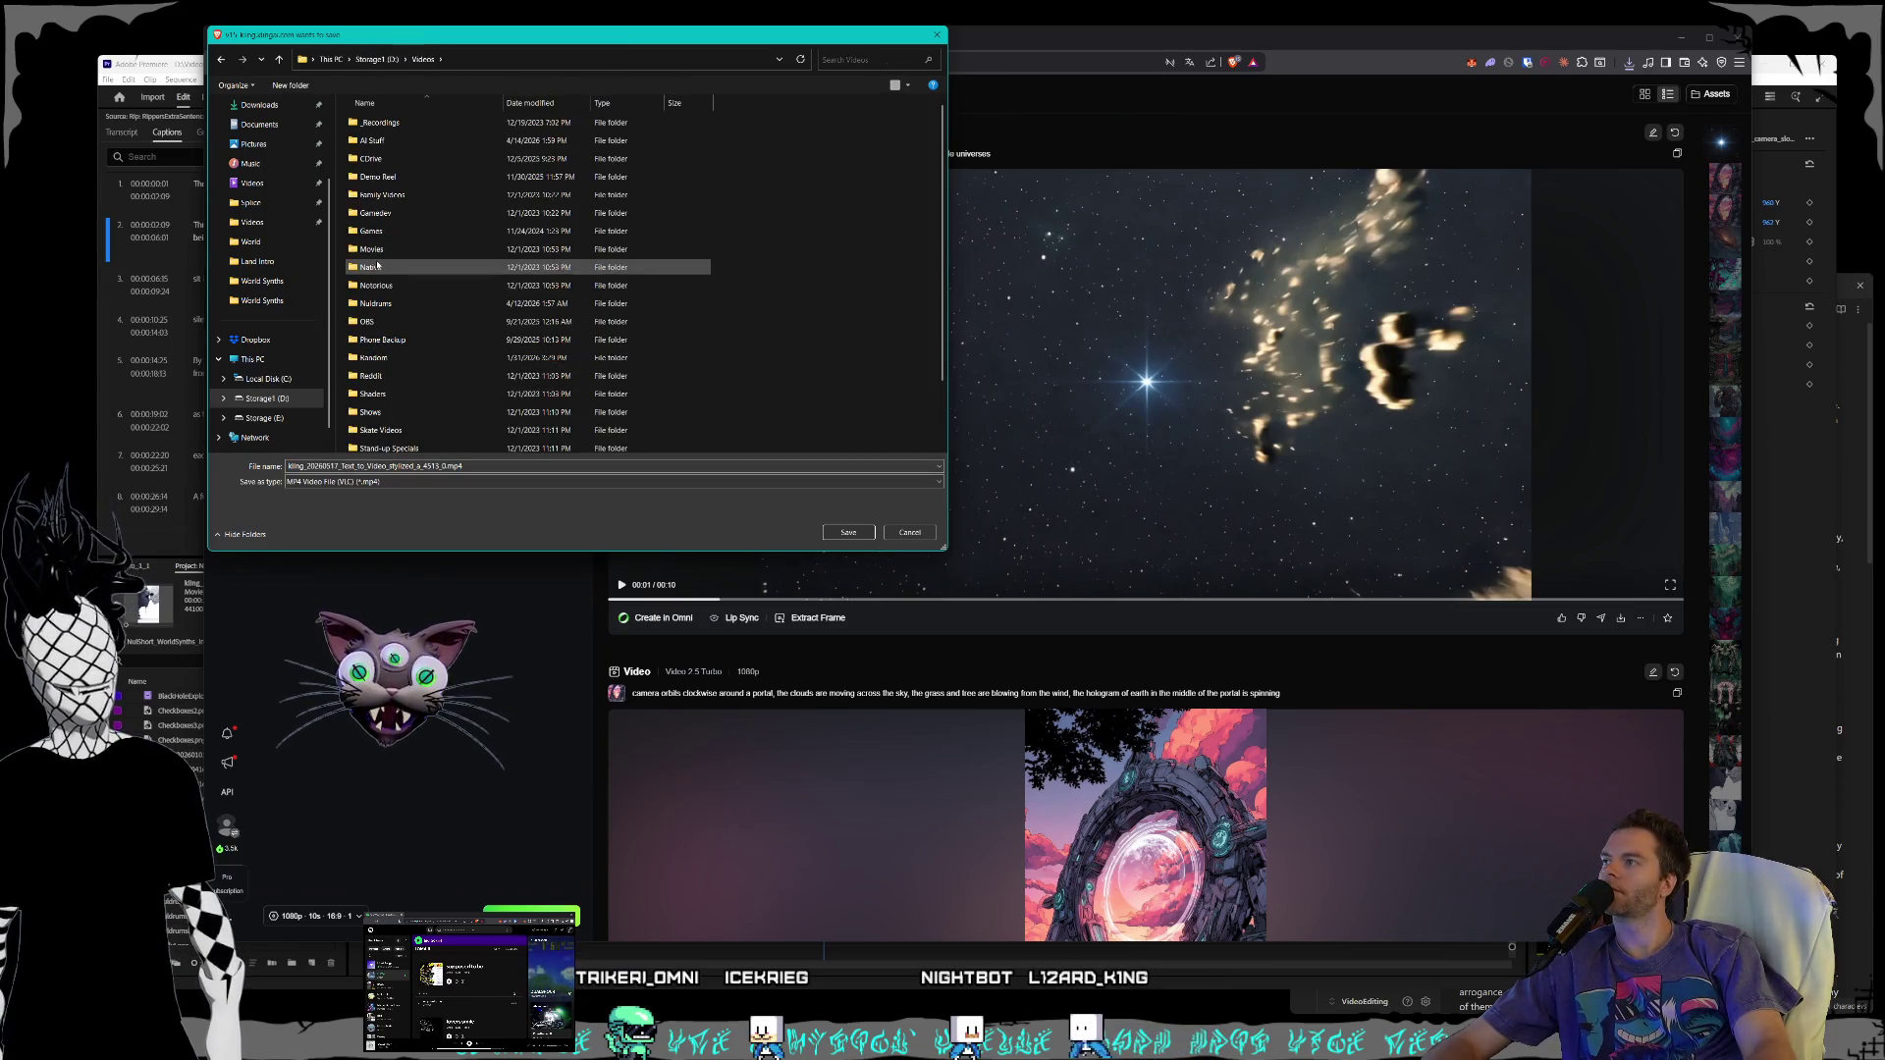
double_click(378, 303)
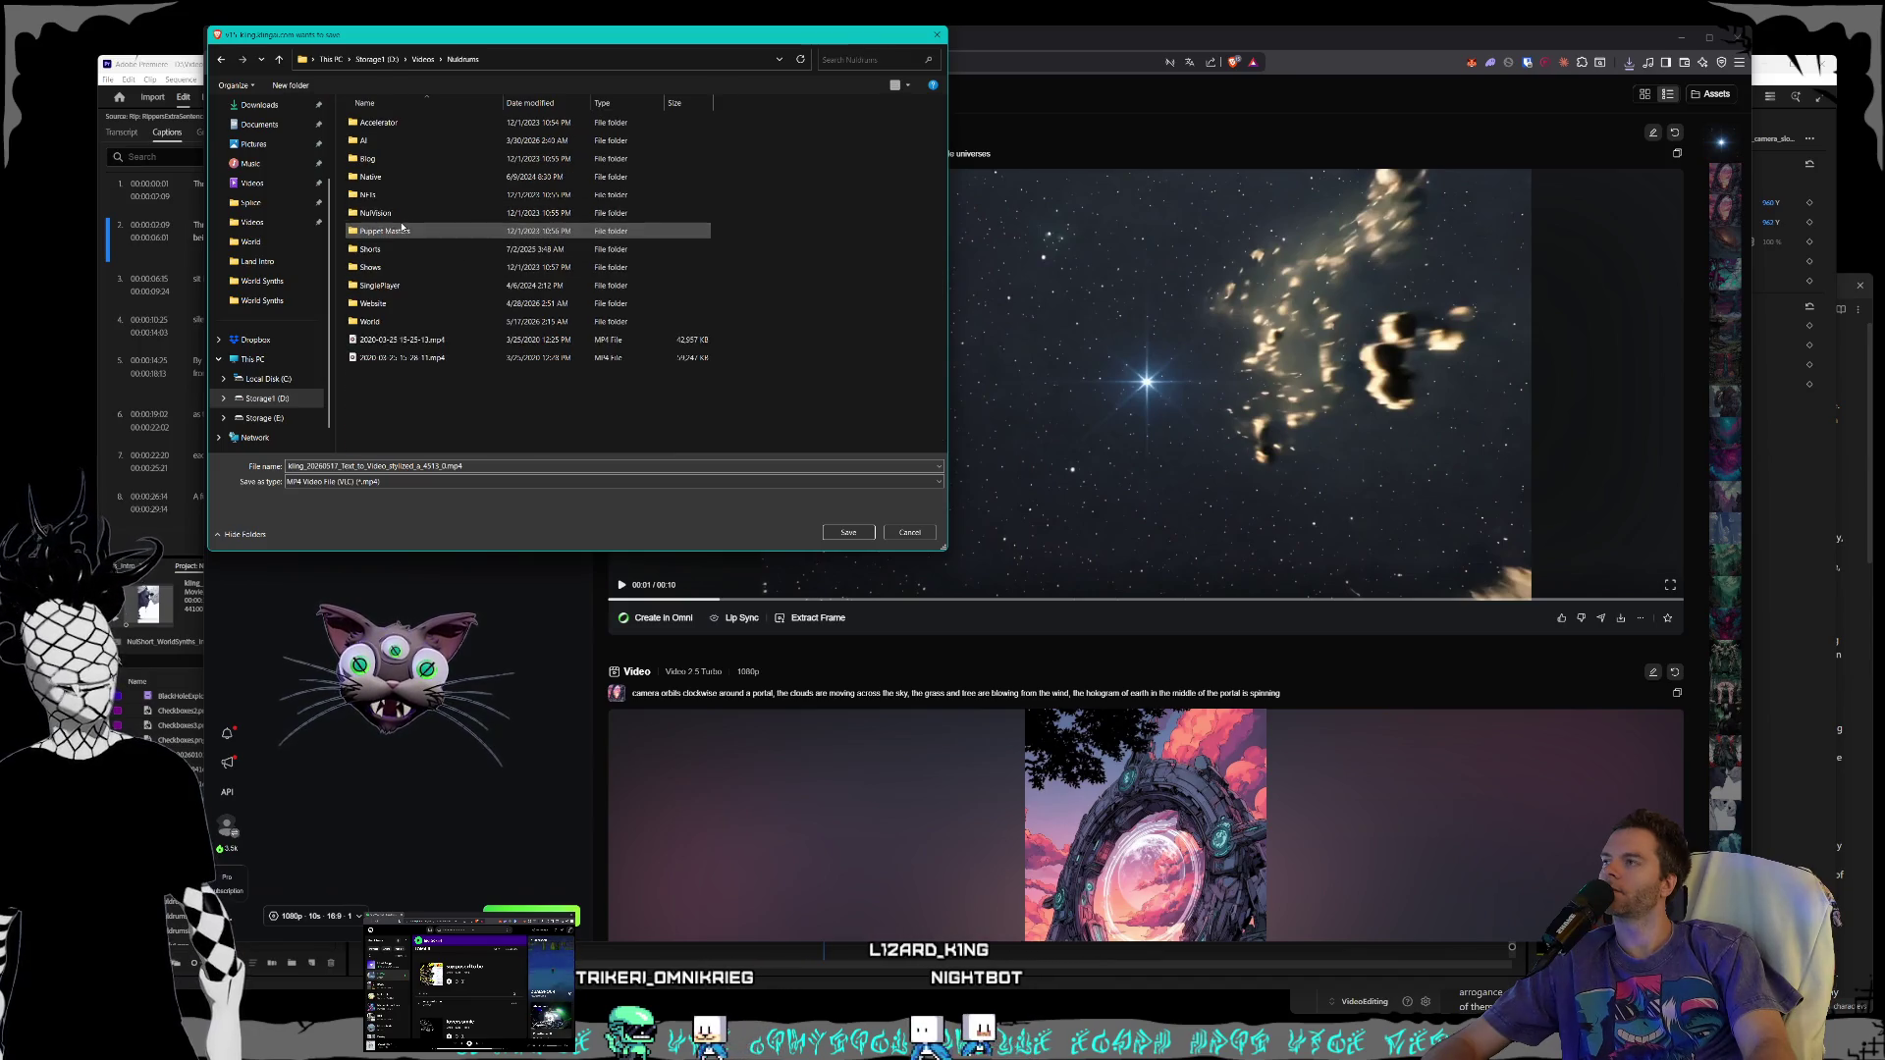
double_click(407, 248)
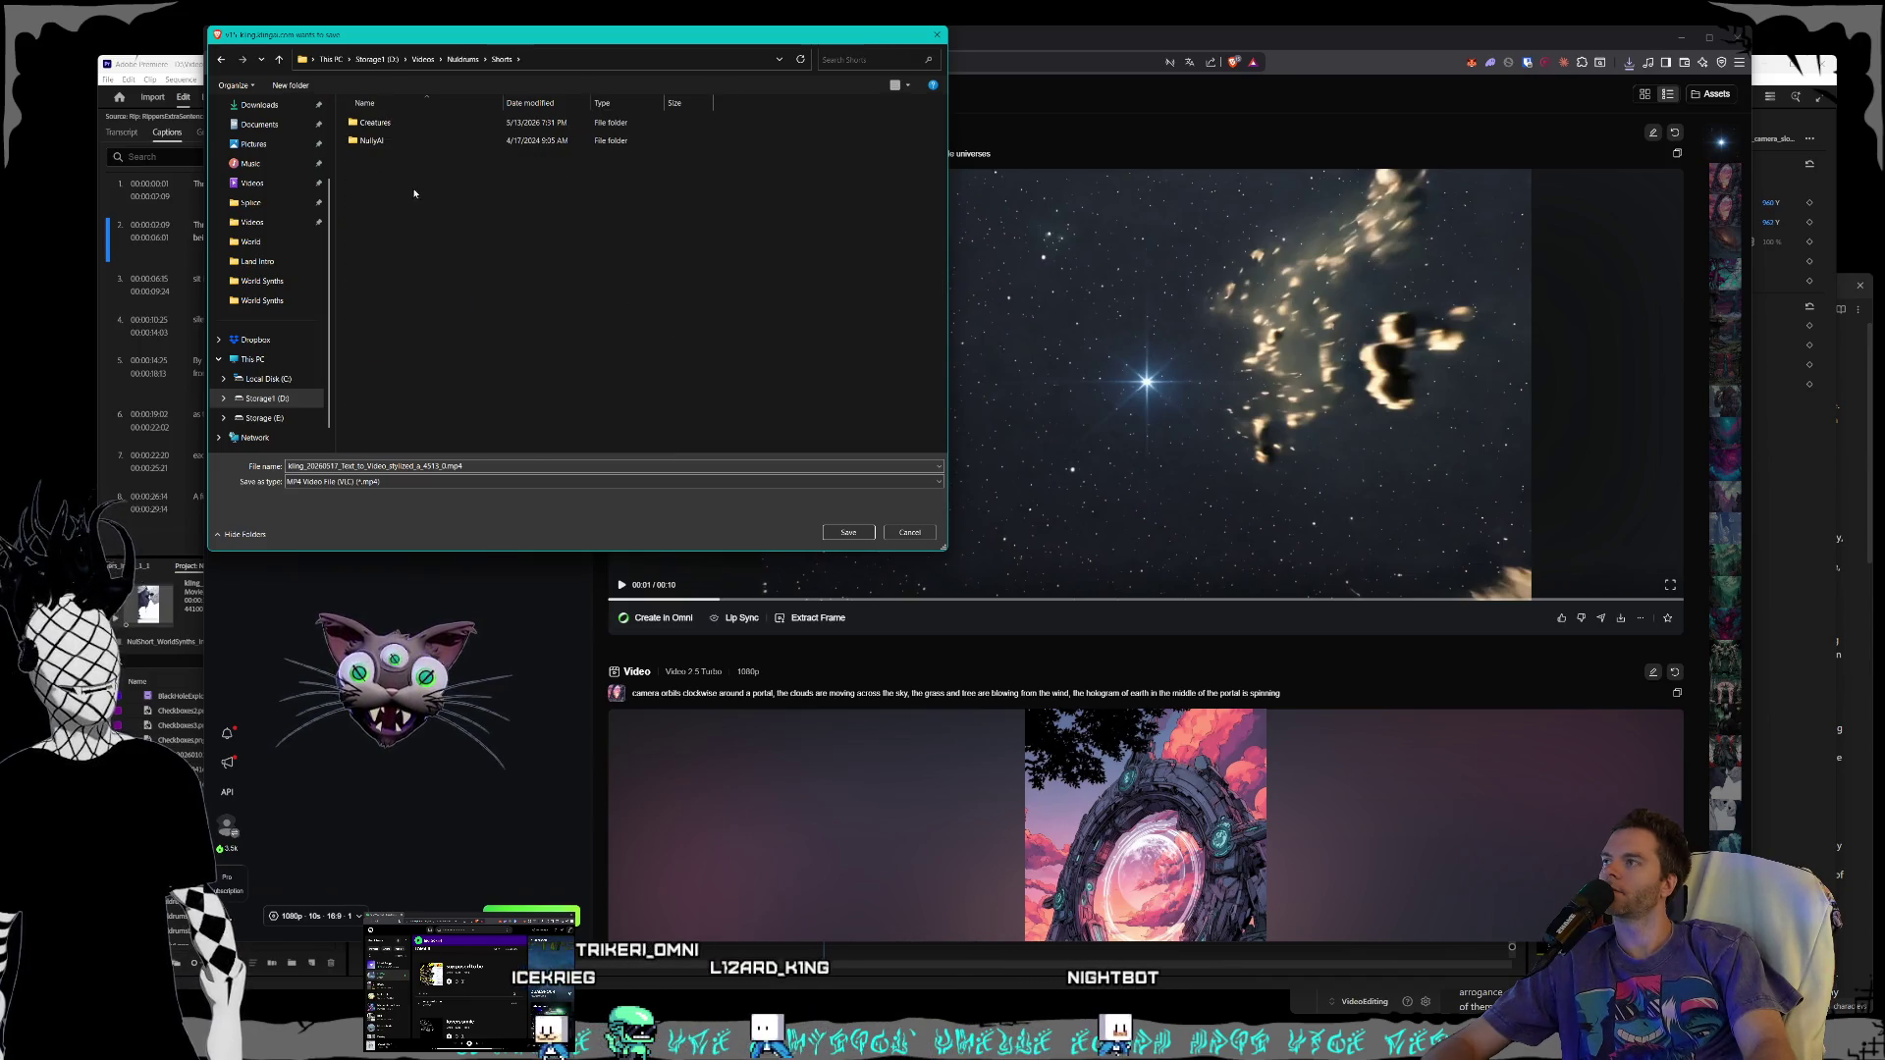
double_click(378, 122)
double_click(391, 323)
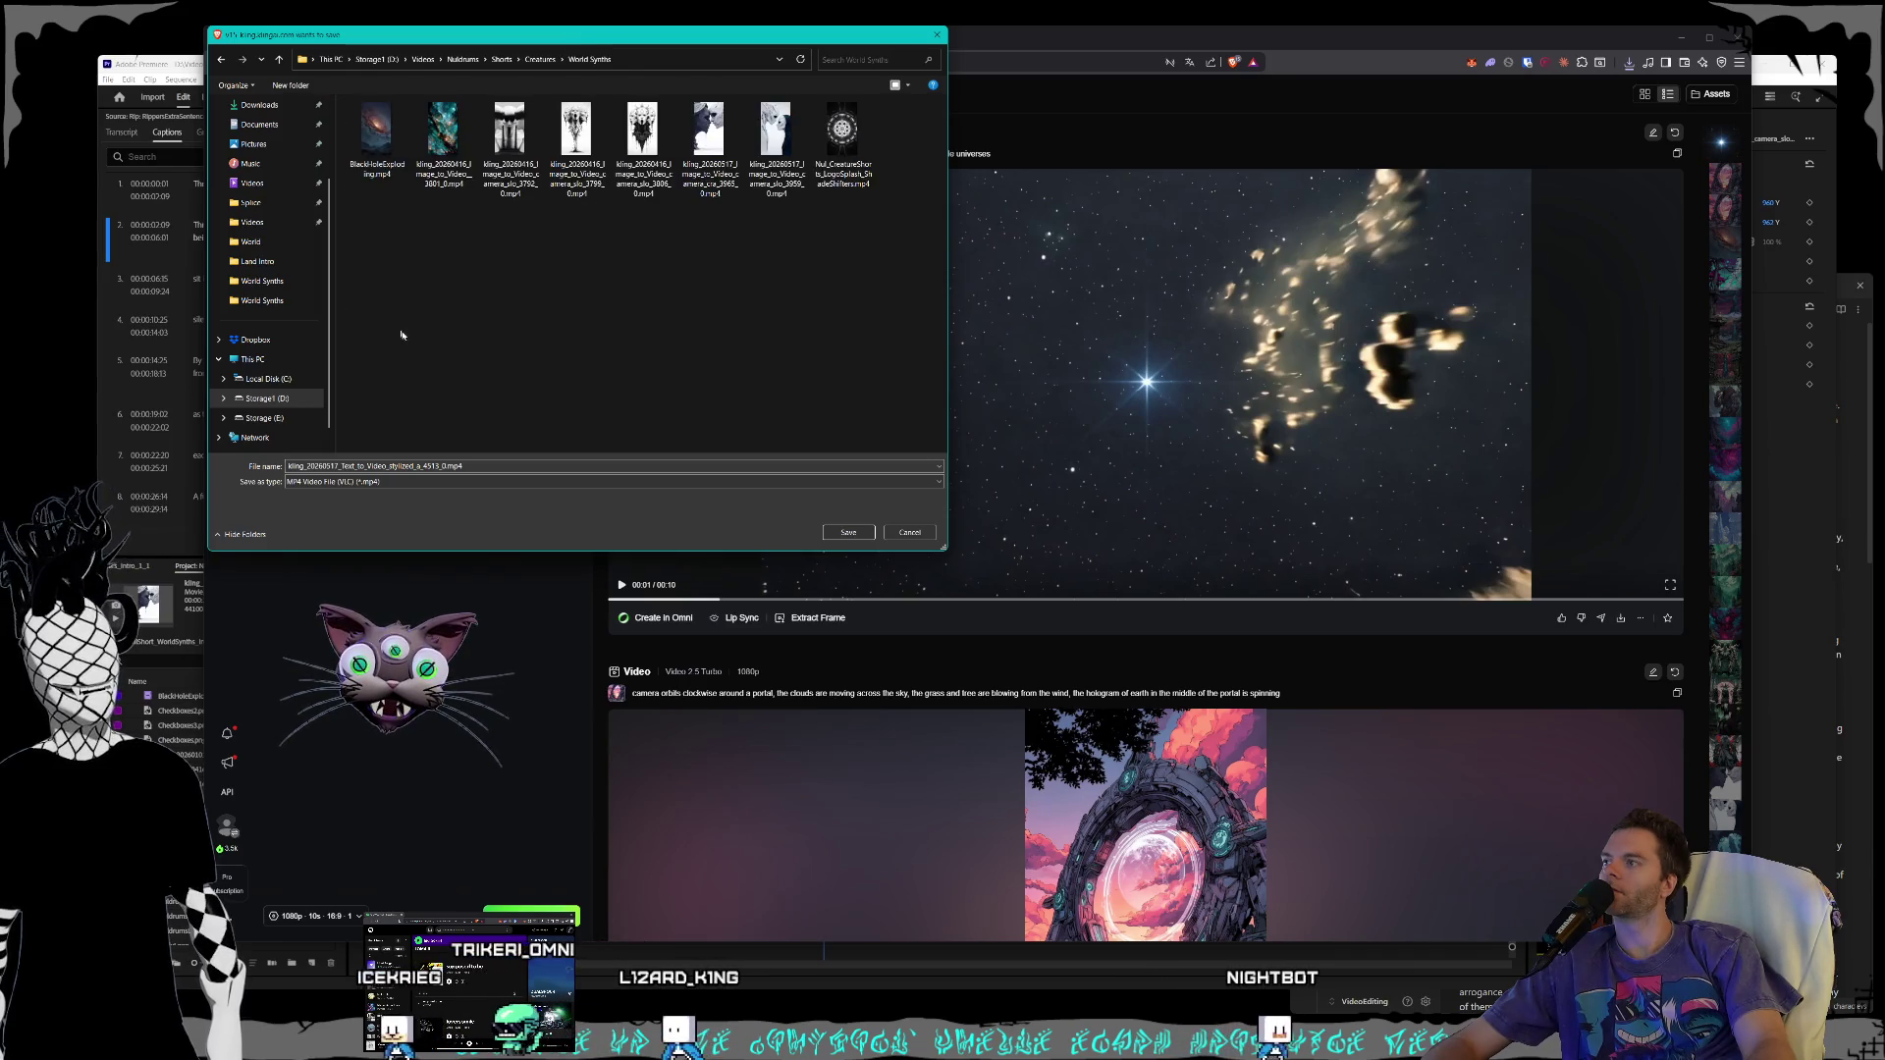
left_click(849, 532)
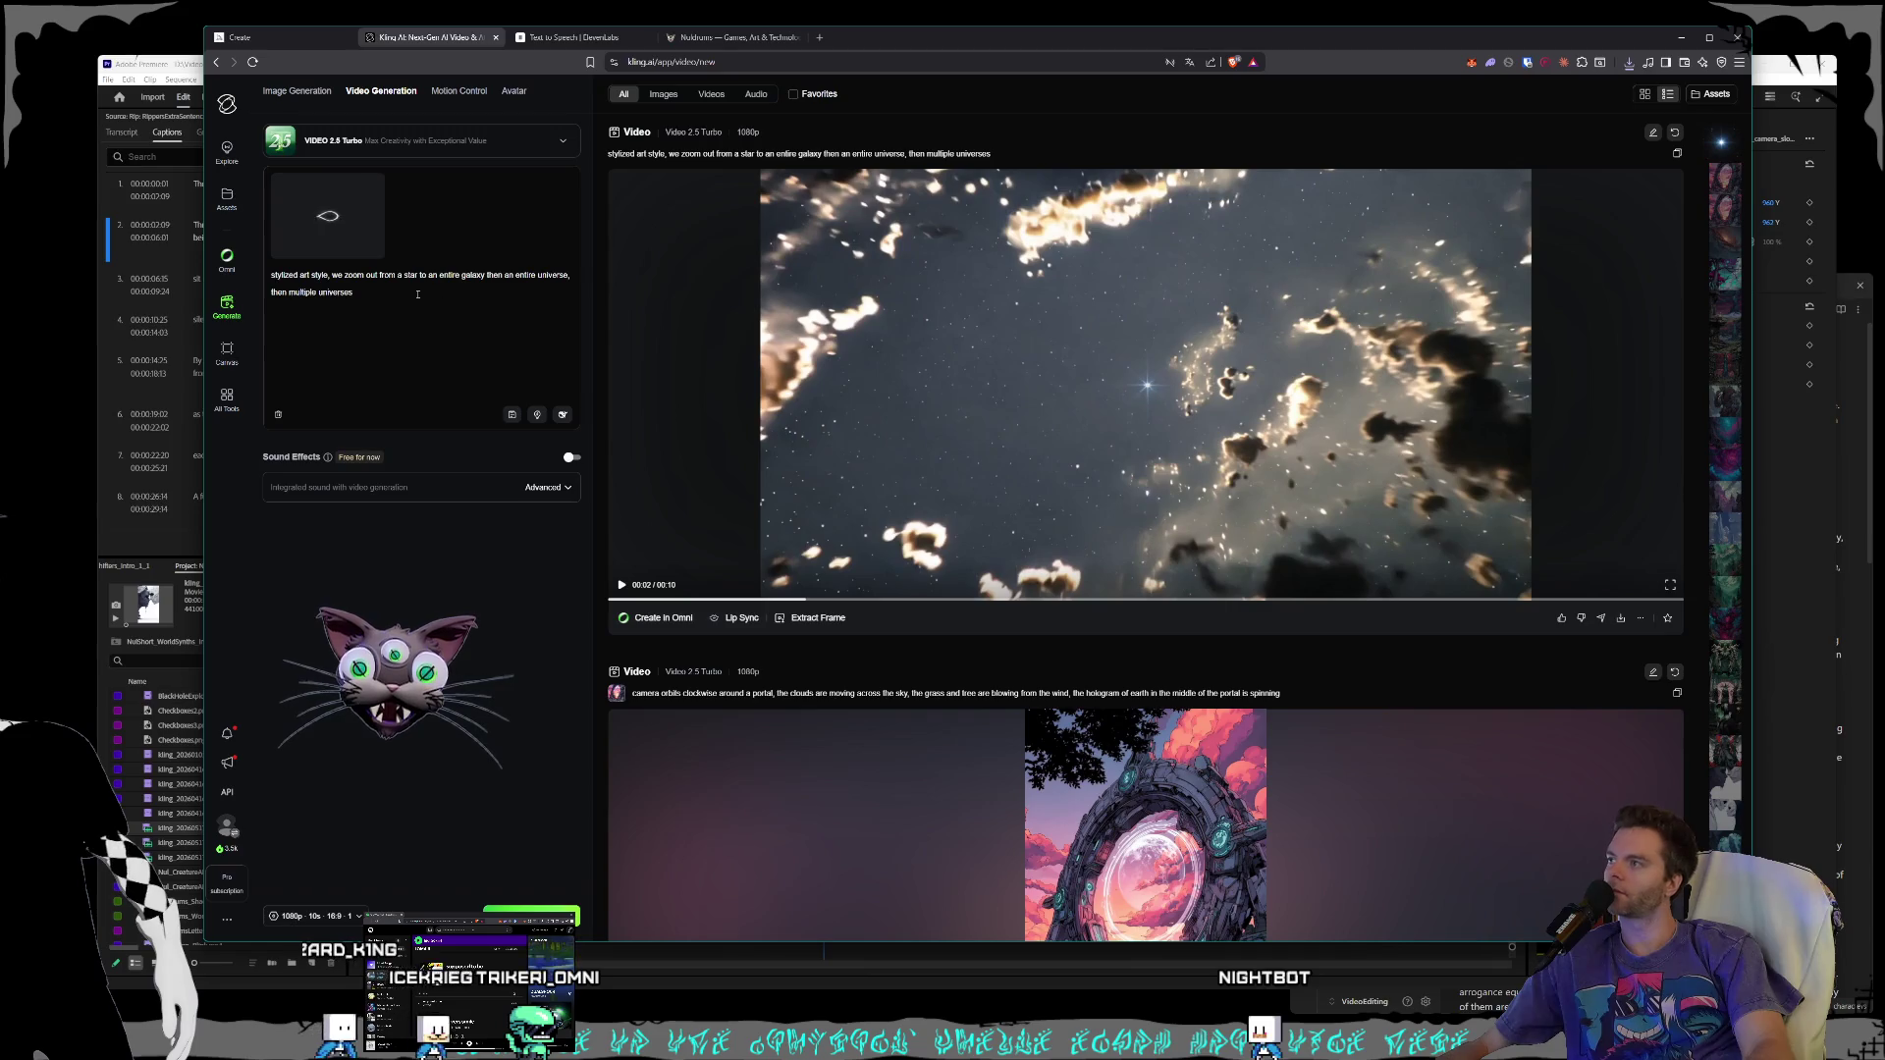
- Clear the old prompt from Kling's prompt box
key("ctrl+a")
left_click(383, 279)
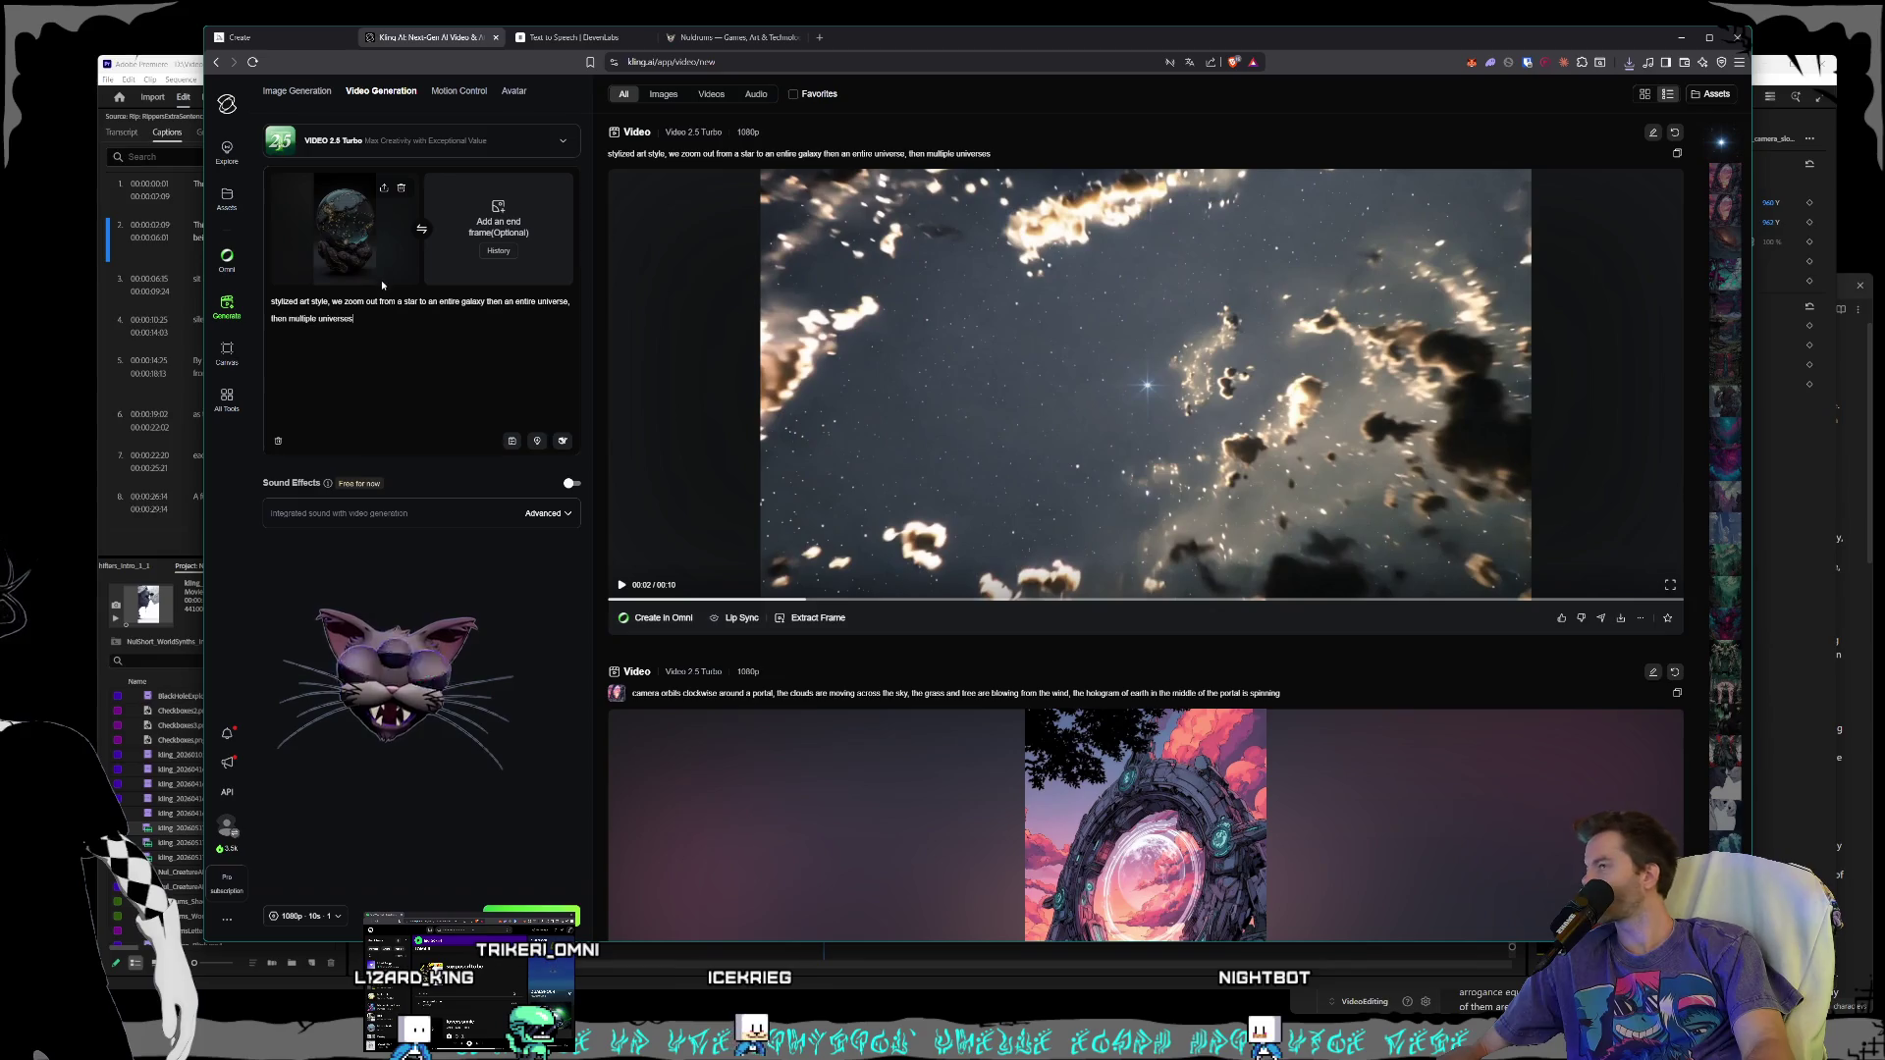
key("ctrl+a")
key("BackSpace")
- Write the orb prompt—hand moves slightly, galaxy swirls inside, camera is static—and generate
type("hand")
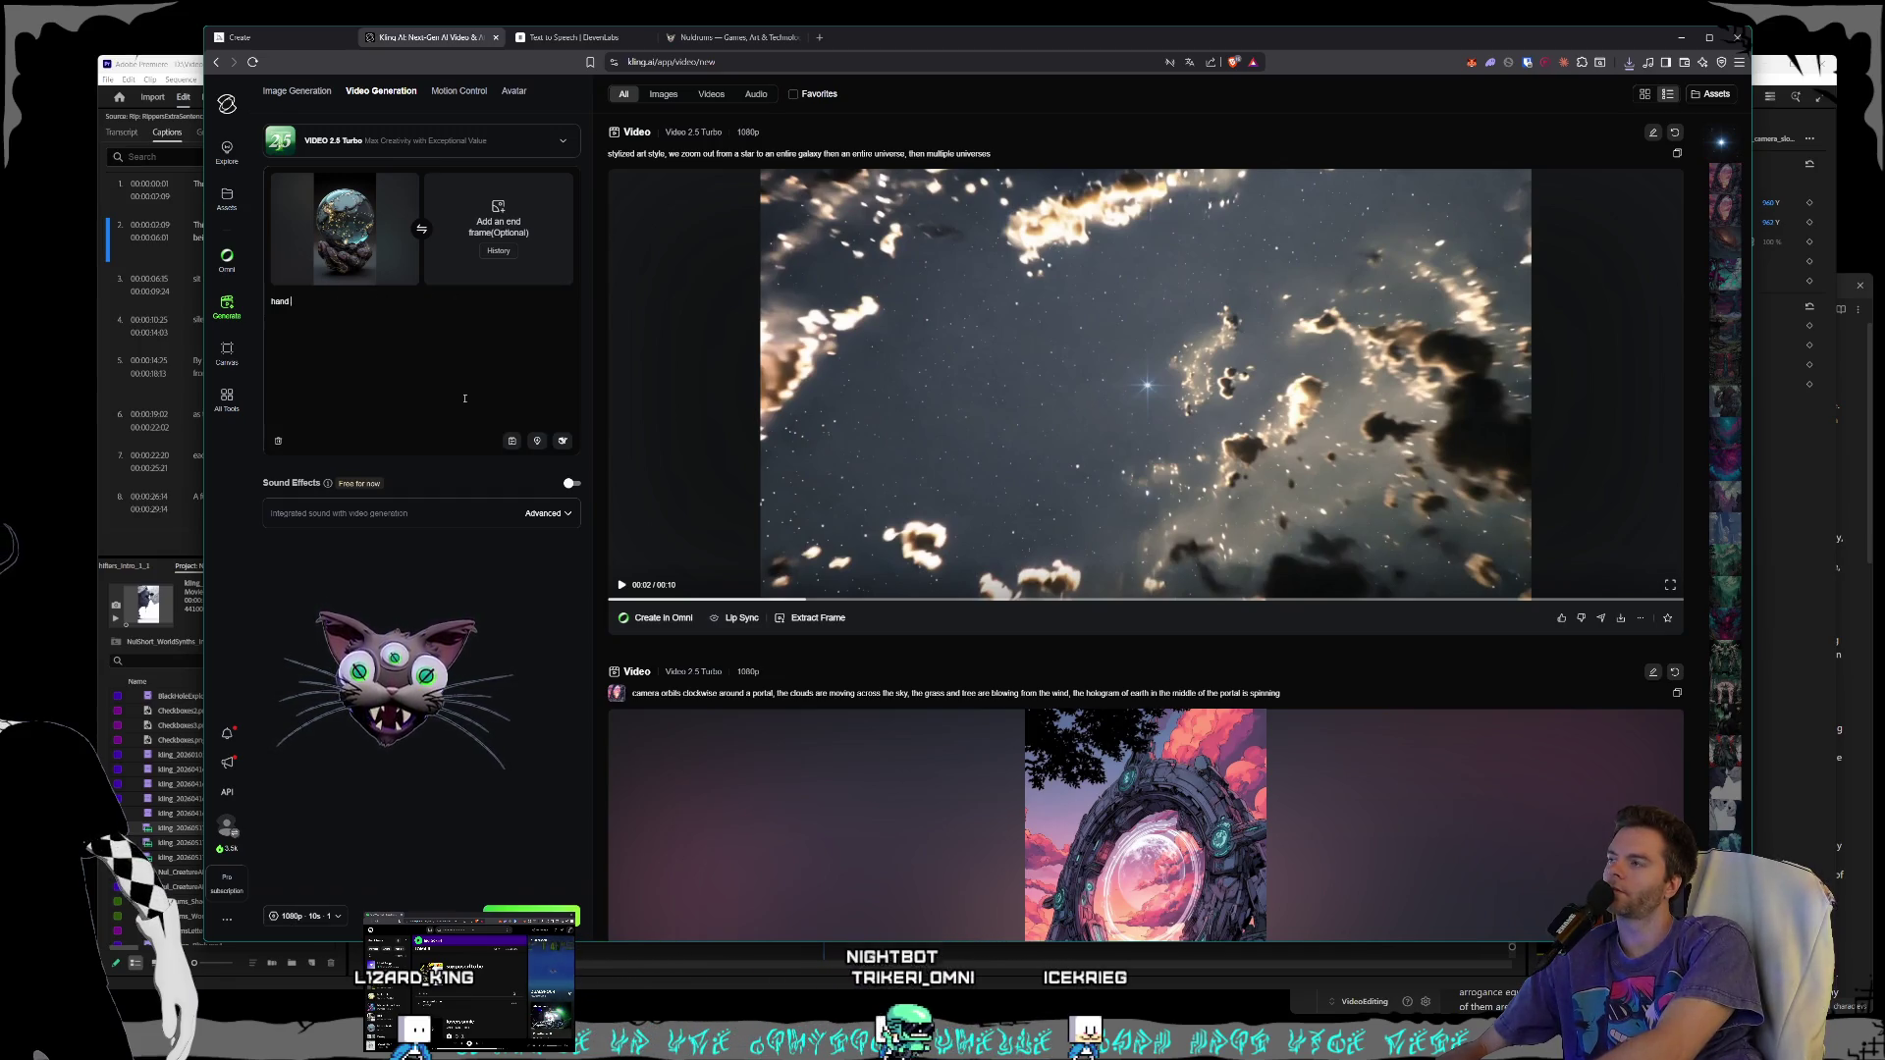
type("is holding an o")
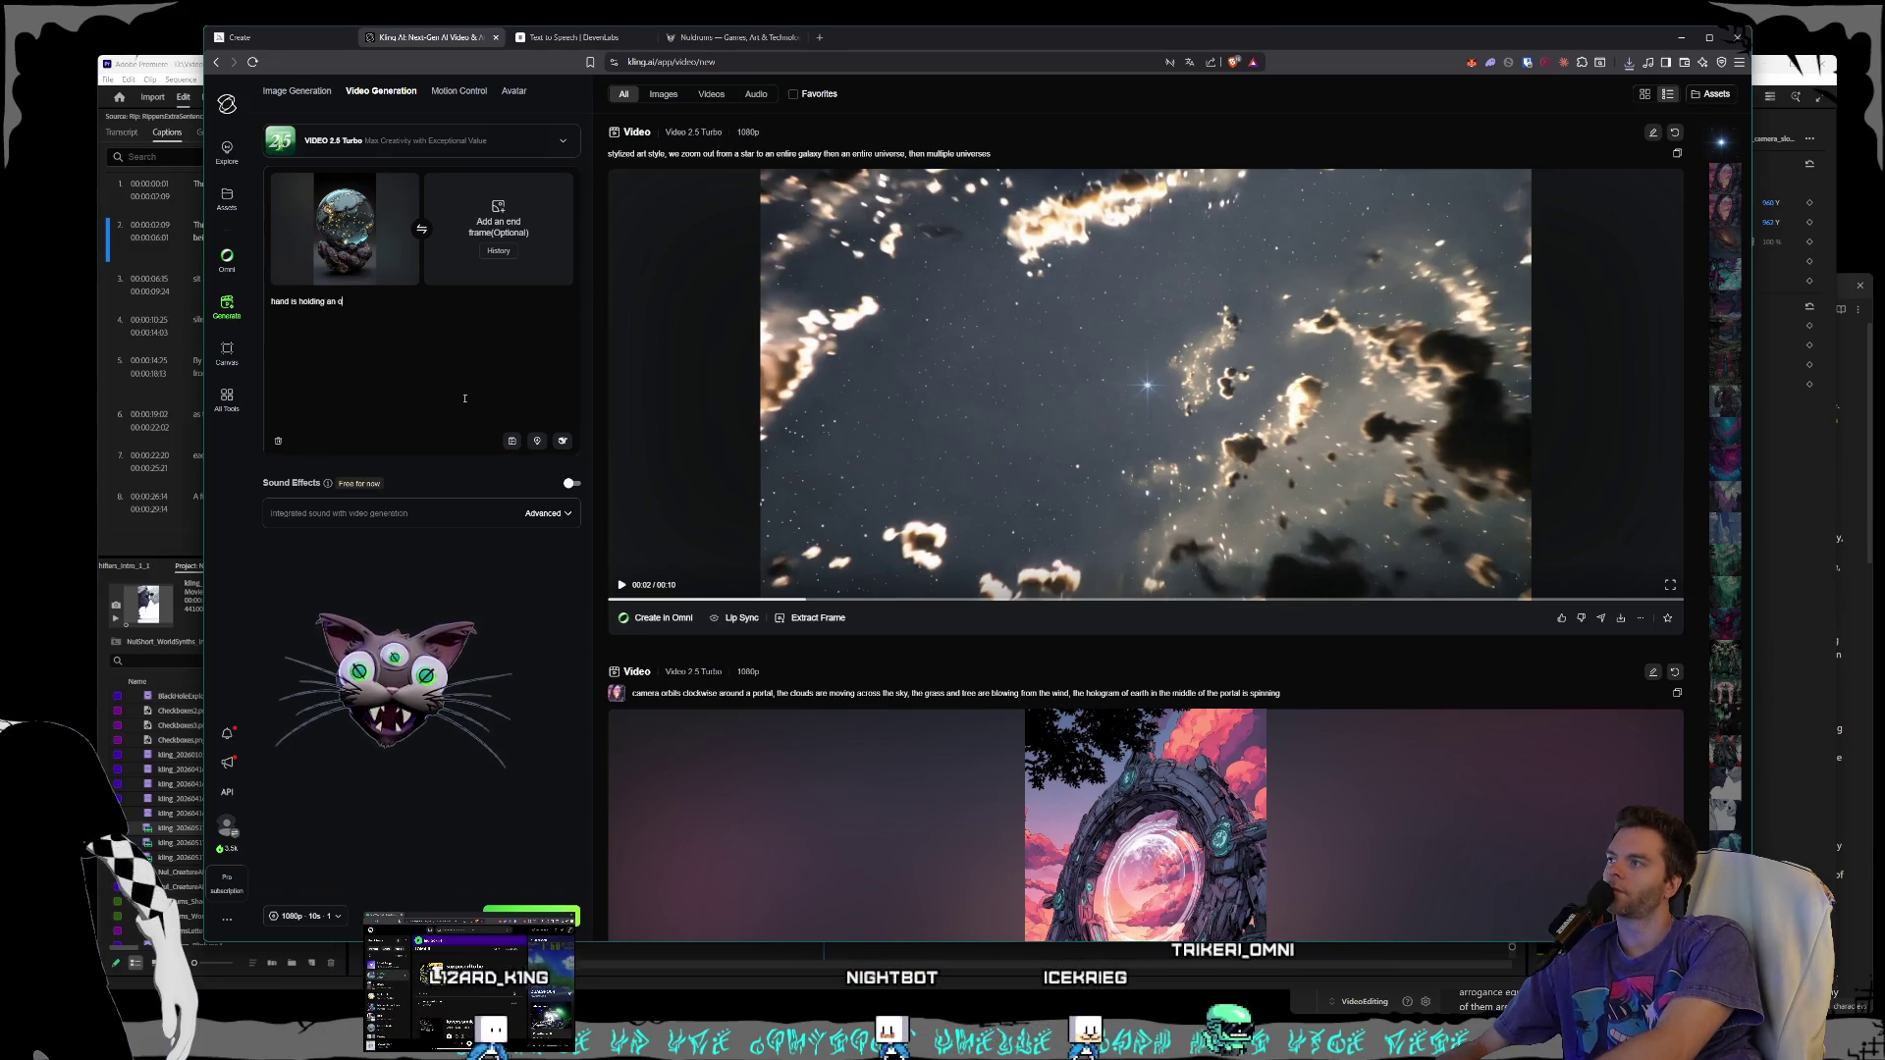
type("e")
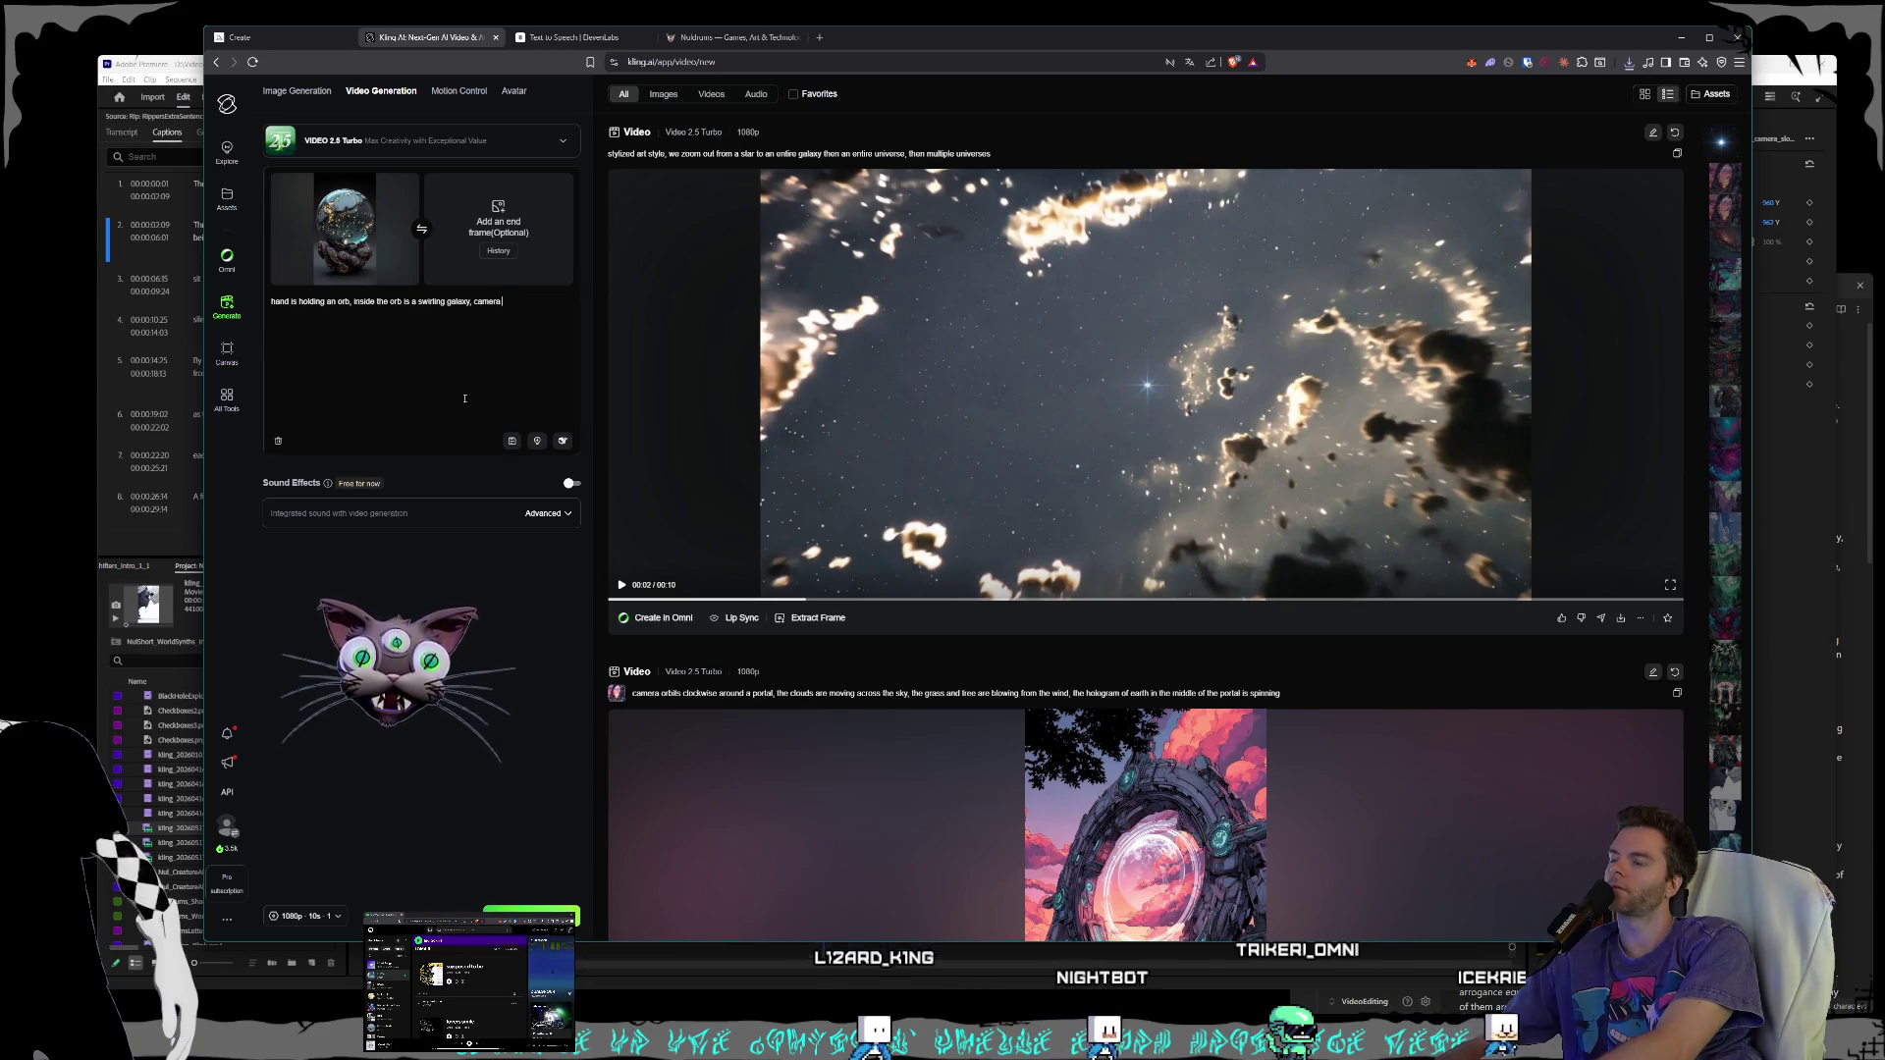
type("slowly z")
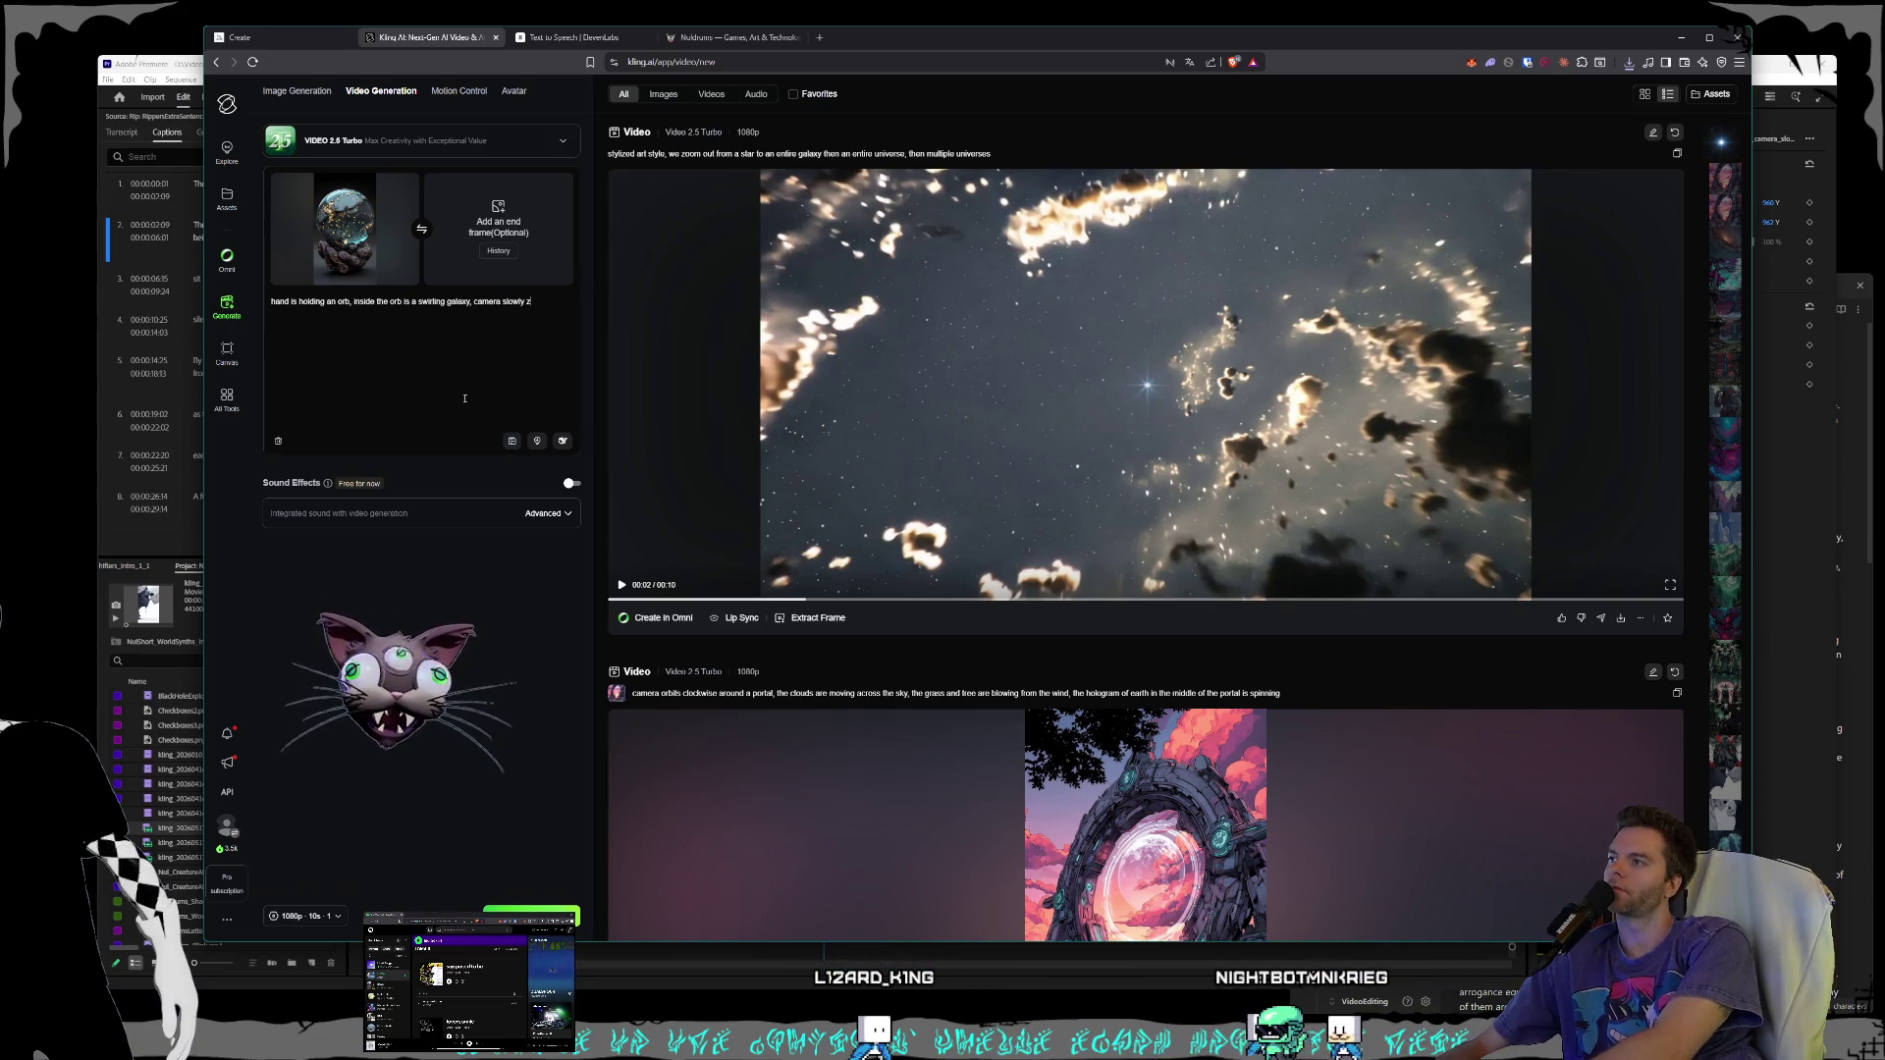
type("oom")
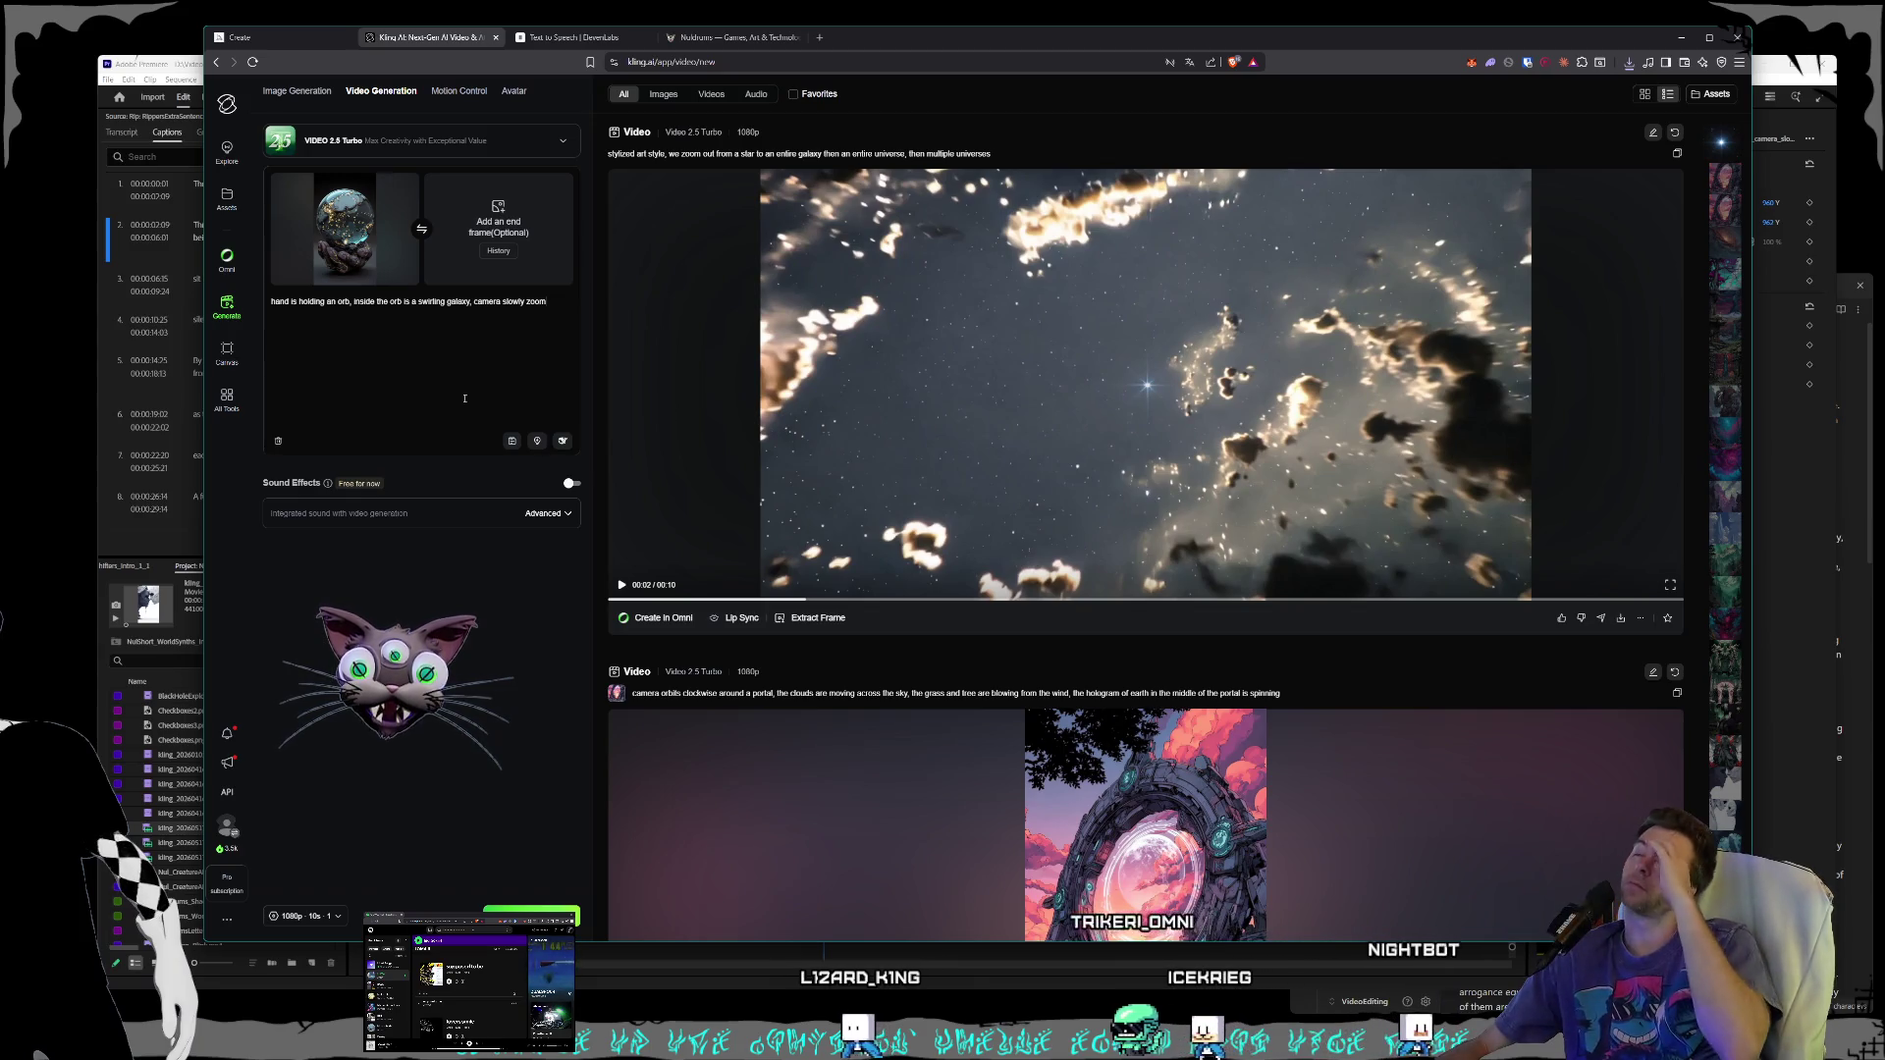
key("BackSpace")
key("BackSpace")
key("BackSpace")
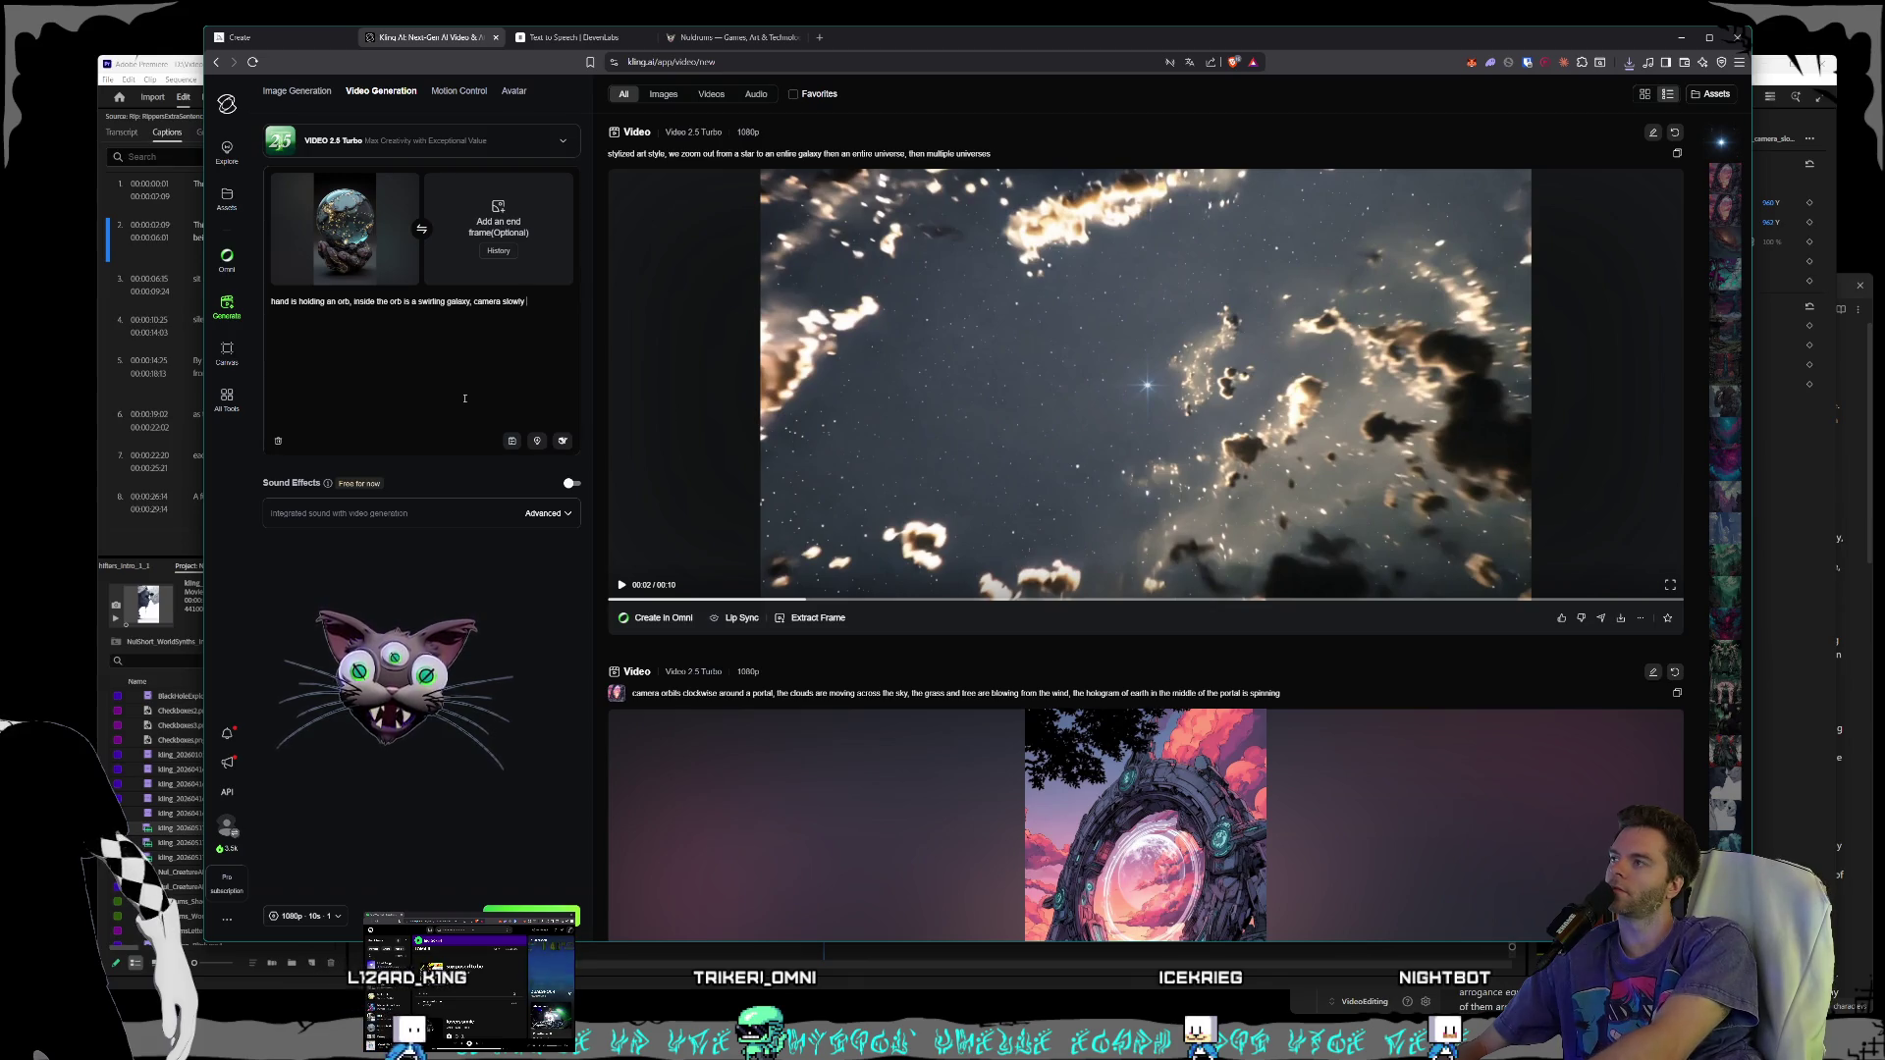
type("zooms out")
key("BackSpace")
key("BackSpace")
key("BackSpace")
key("BackSpace")
key("BackSpace")
key("BackSpace")
type("is static")
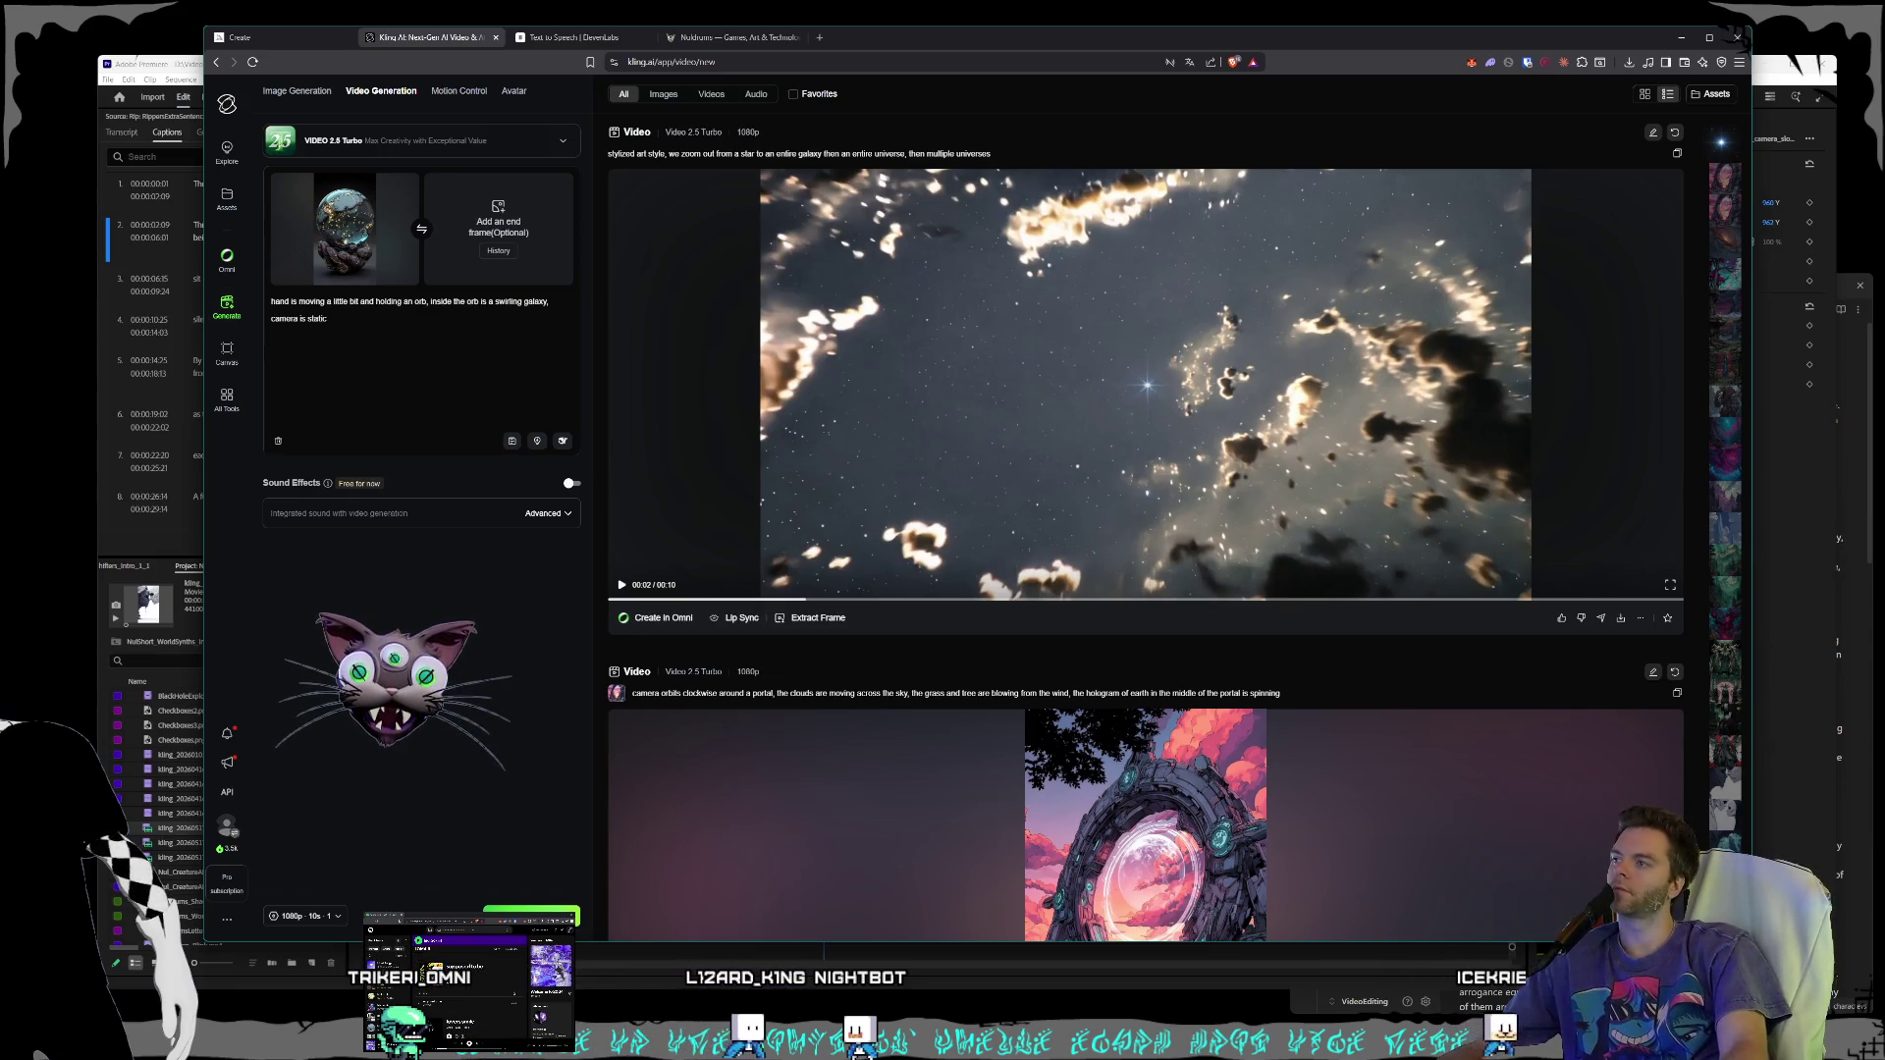
left_click(531, 916)
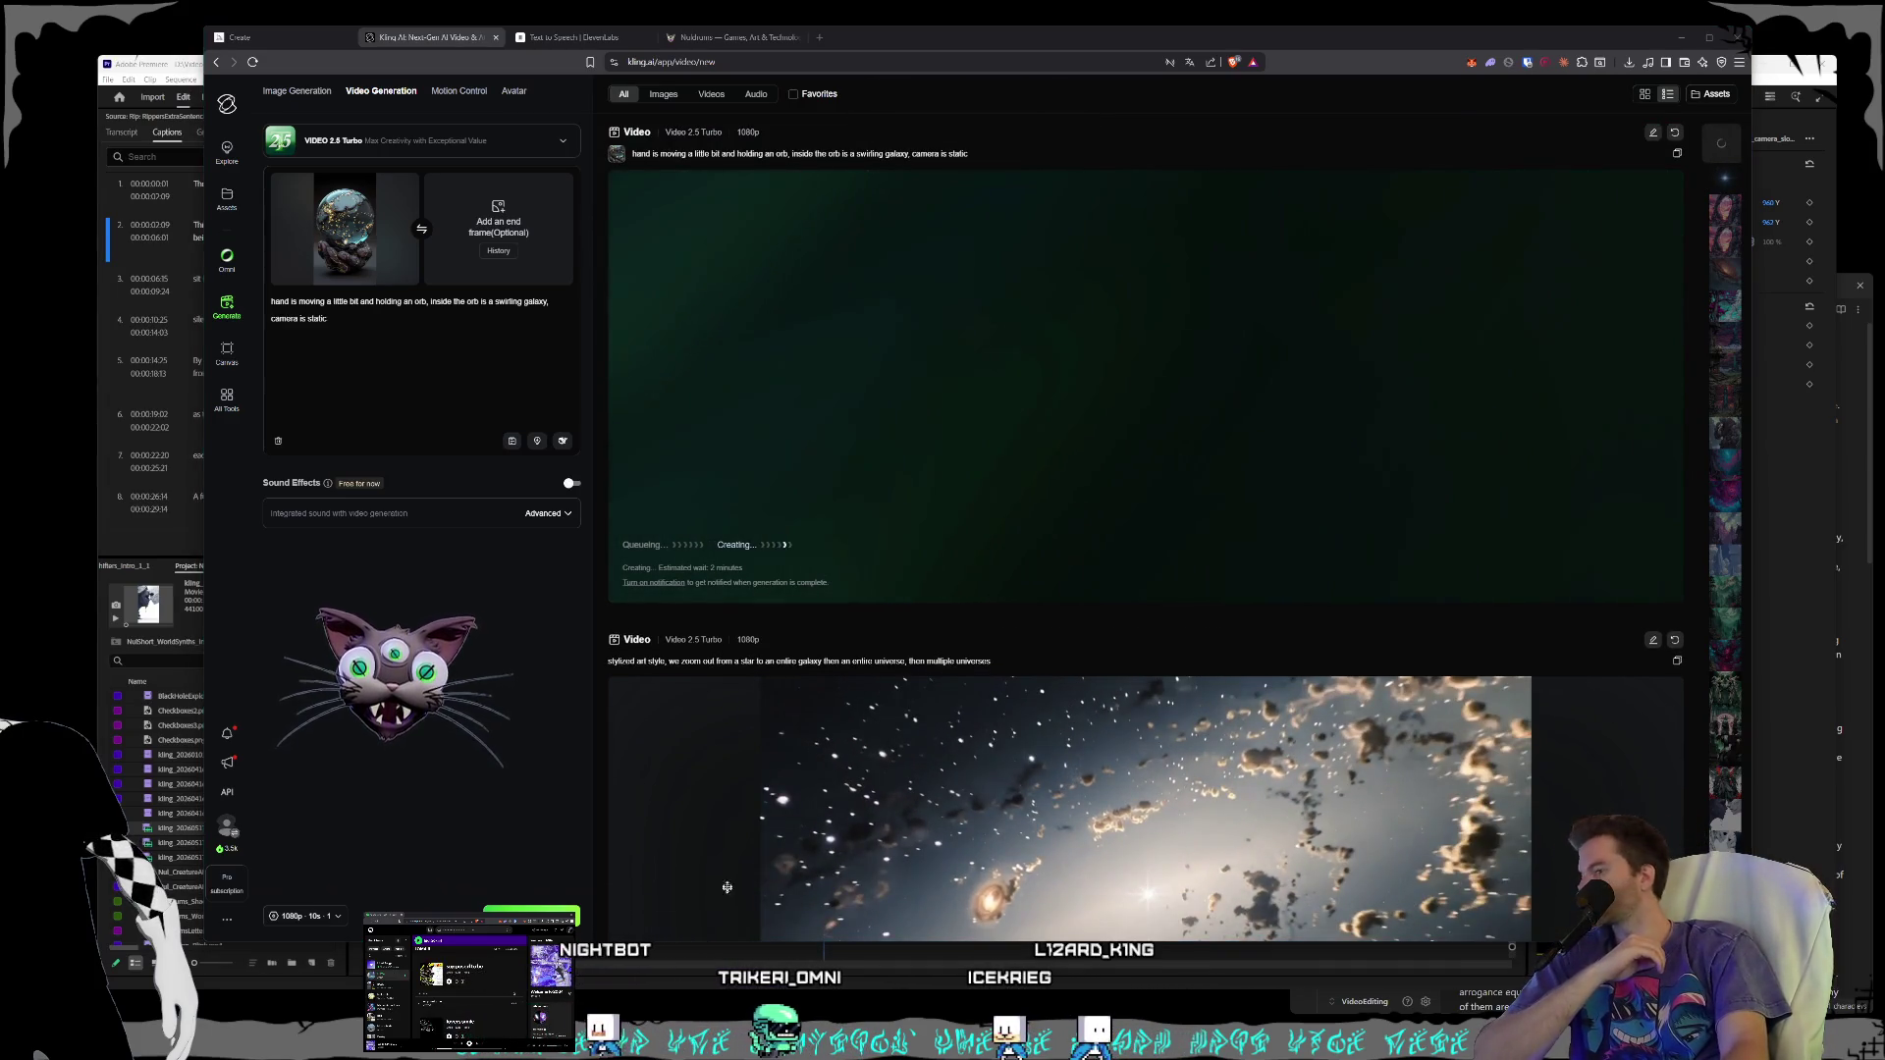
key("alt+Tab")
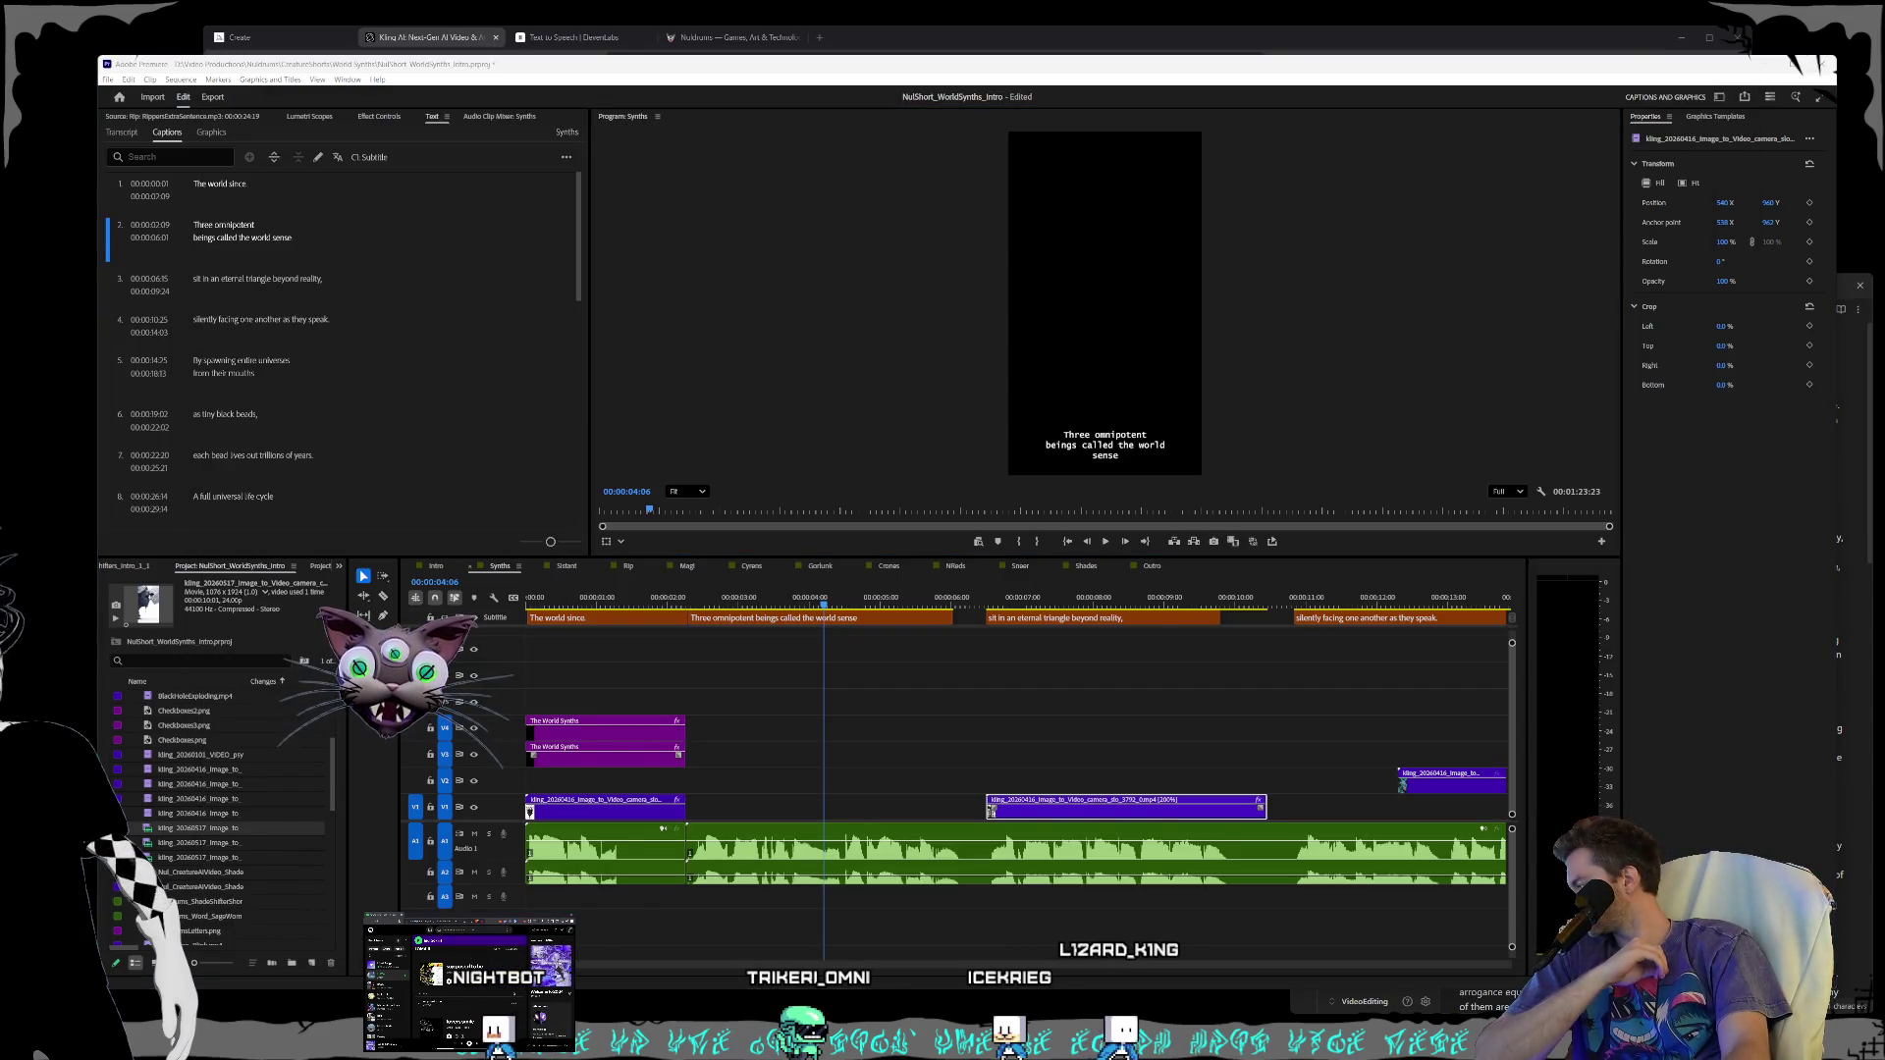
- Put the galaxy clip on V3, scale it to 176%, and trim its end much shorter
mouse_move(795, 918)
left_mouse_down()
mouse_move(1038, 750)
mouse_move(883, 759)
mouse_move(724, 727)
mouse_move(778, 750)
left_mouse_up()
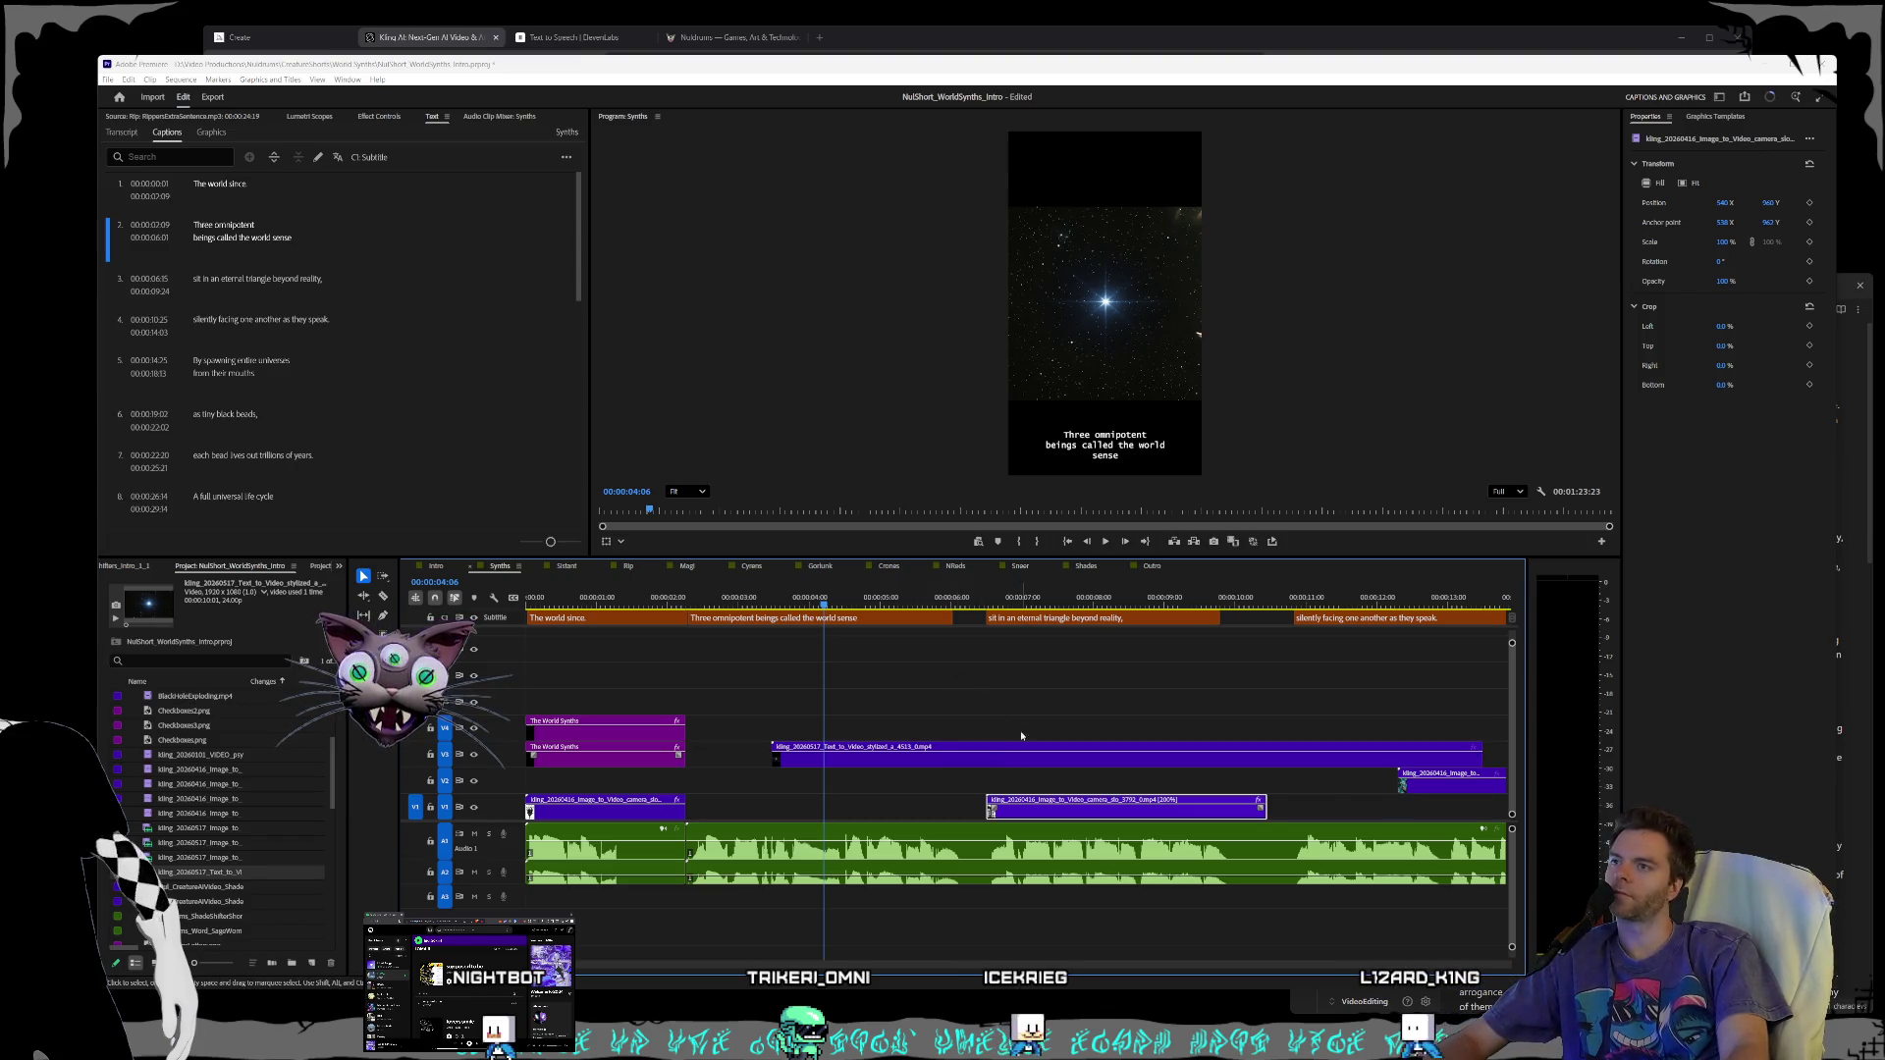
left_click(1002, 763)
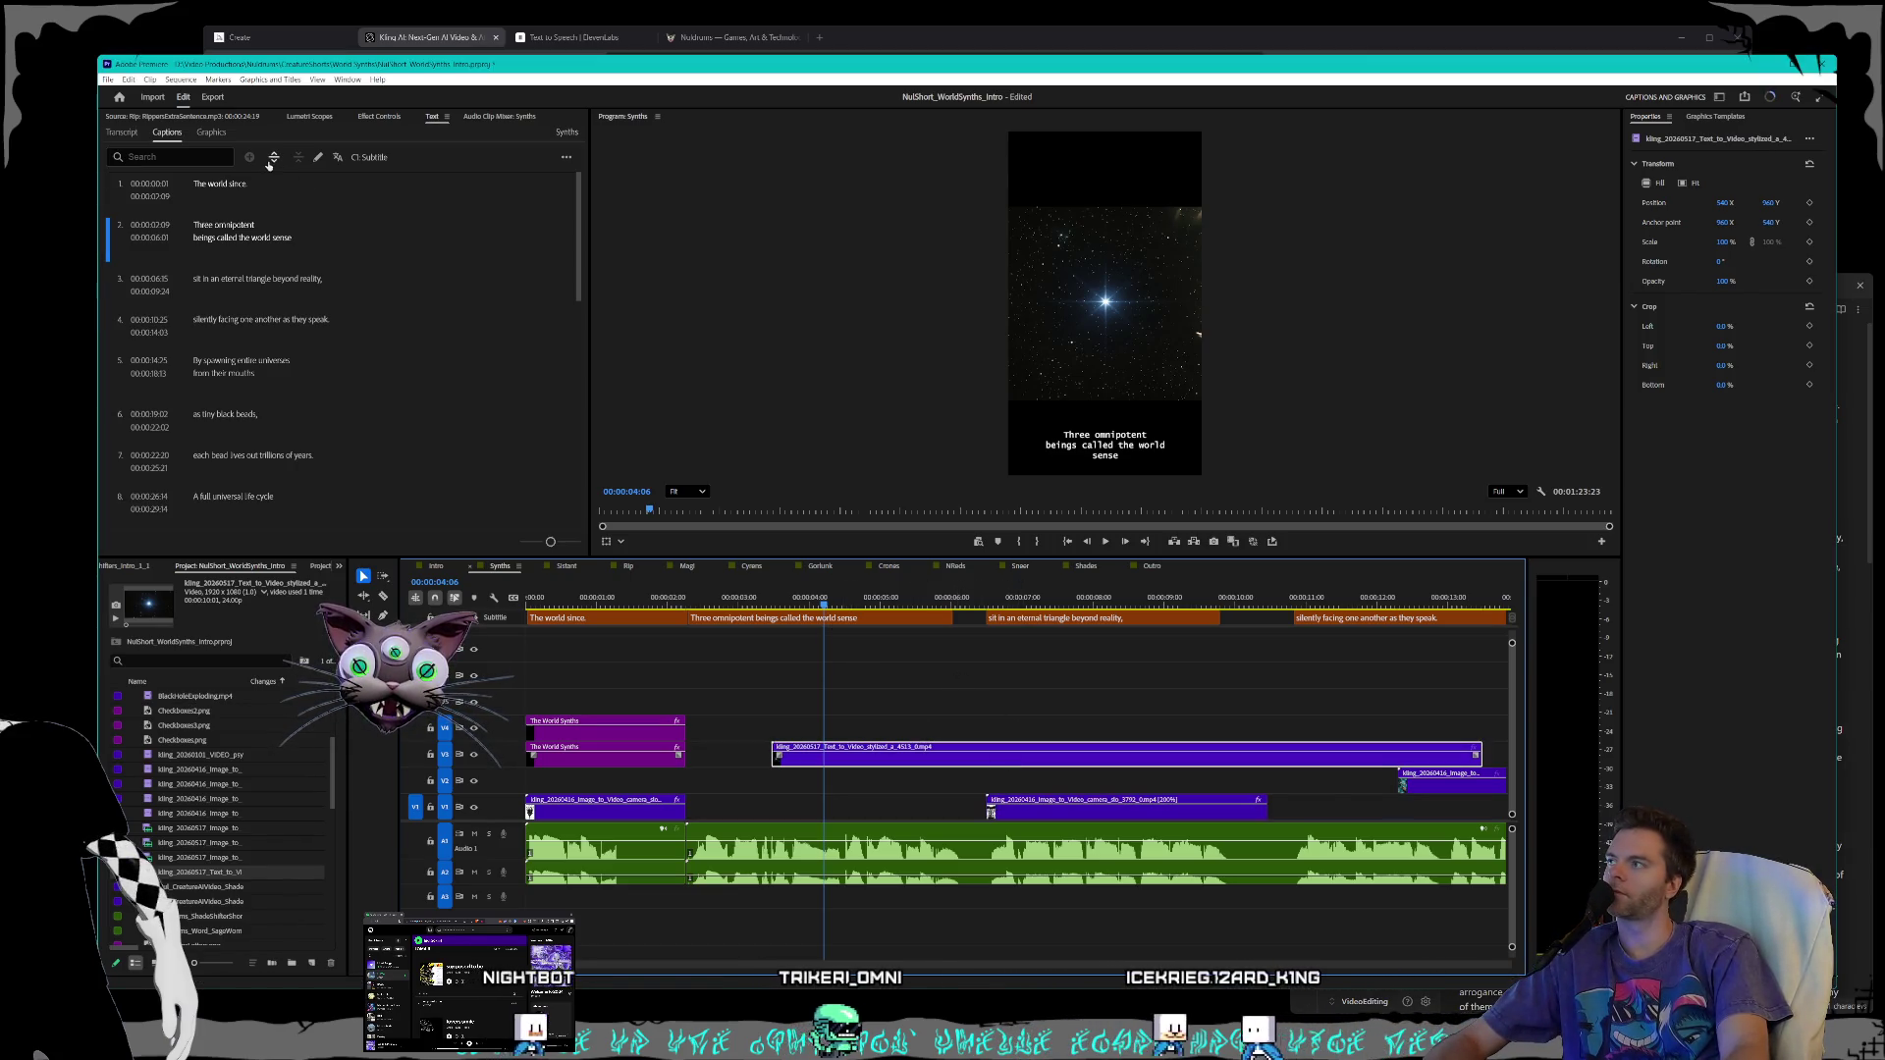
key("shift+5")
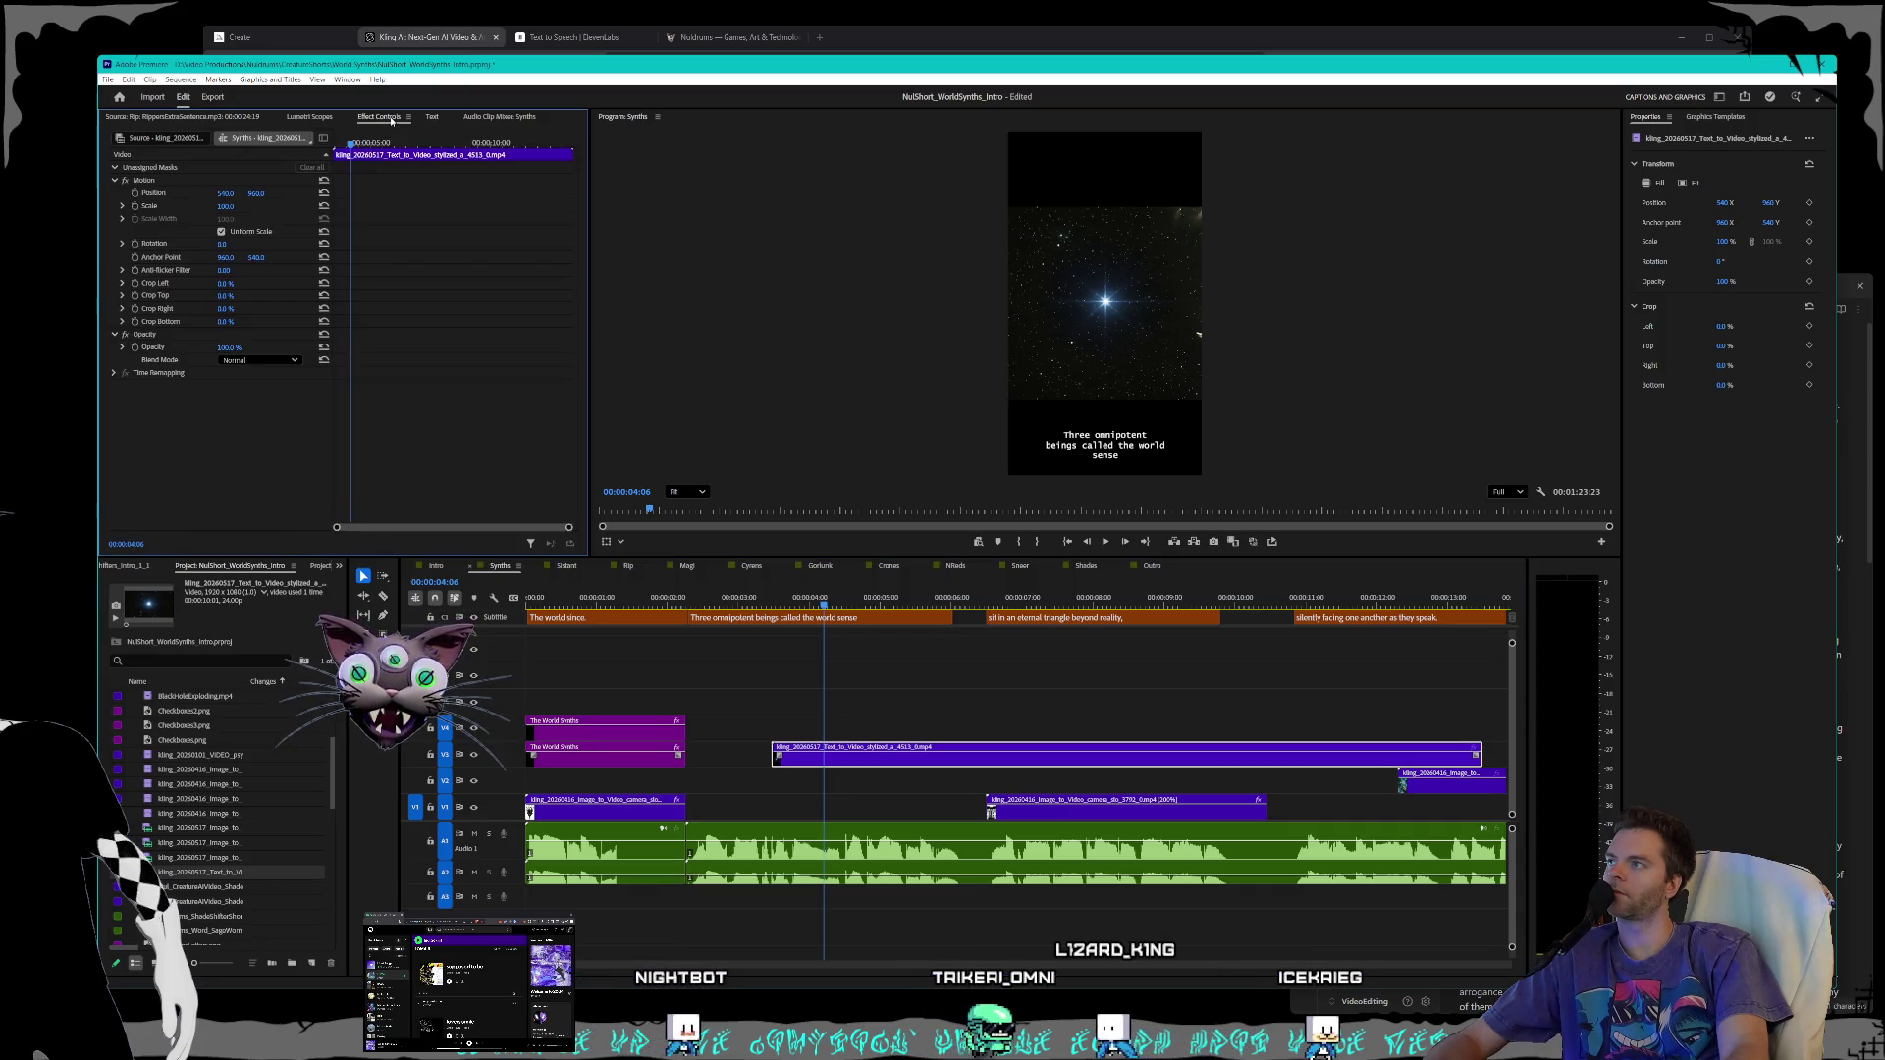
left_click_drag(225, 206, 299, 206)
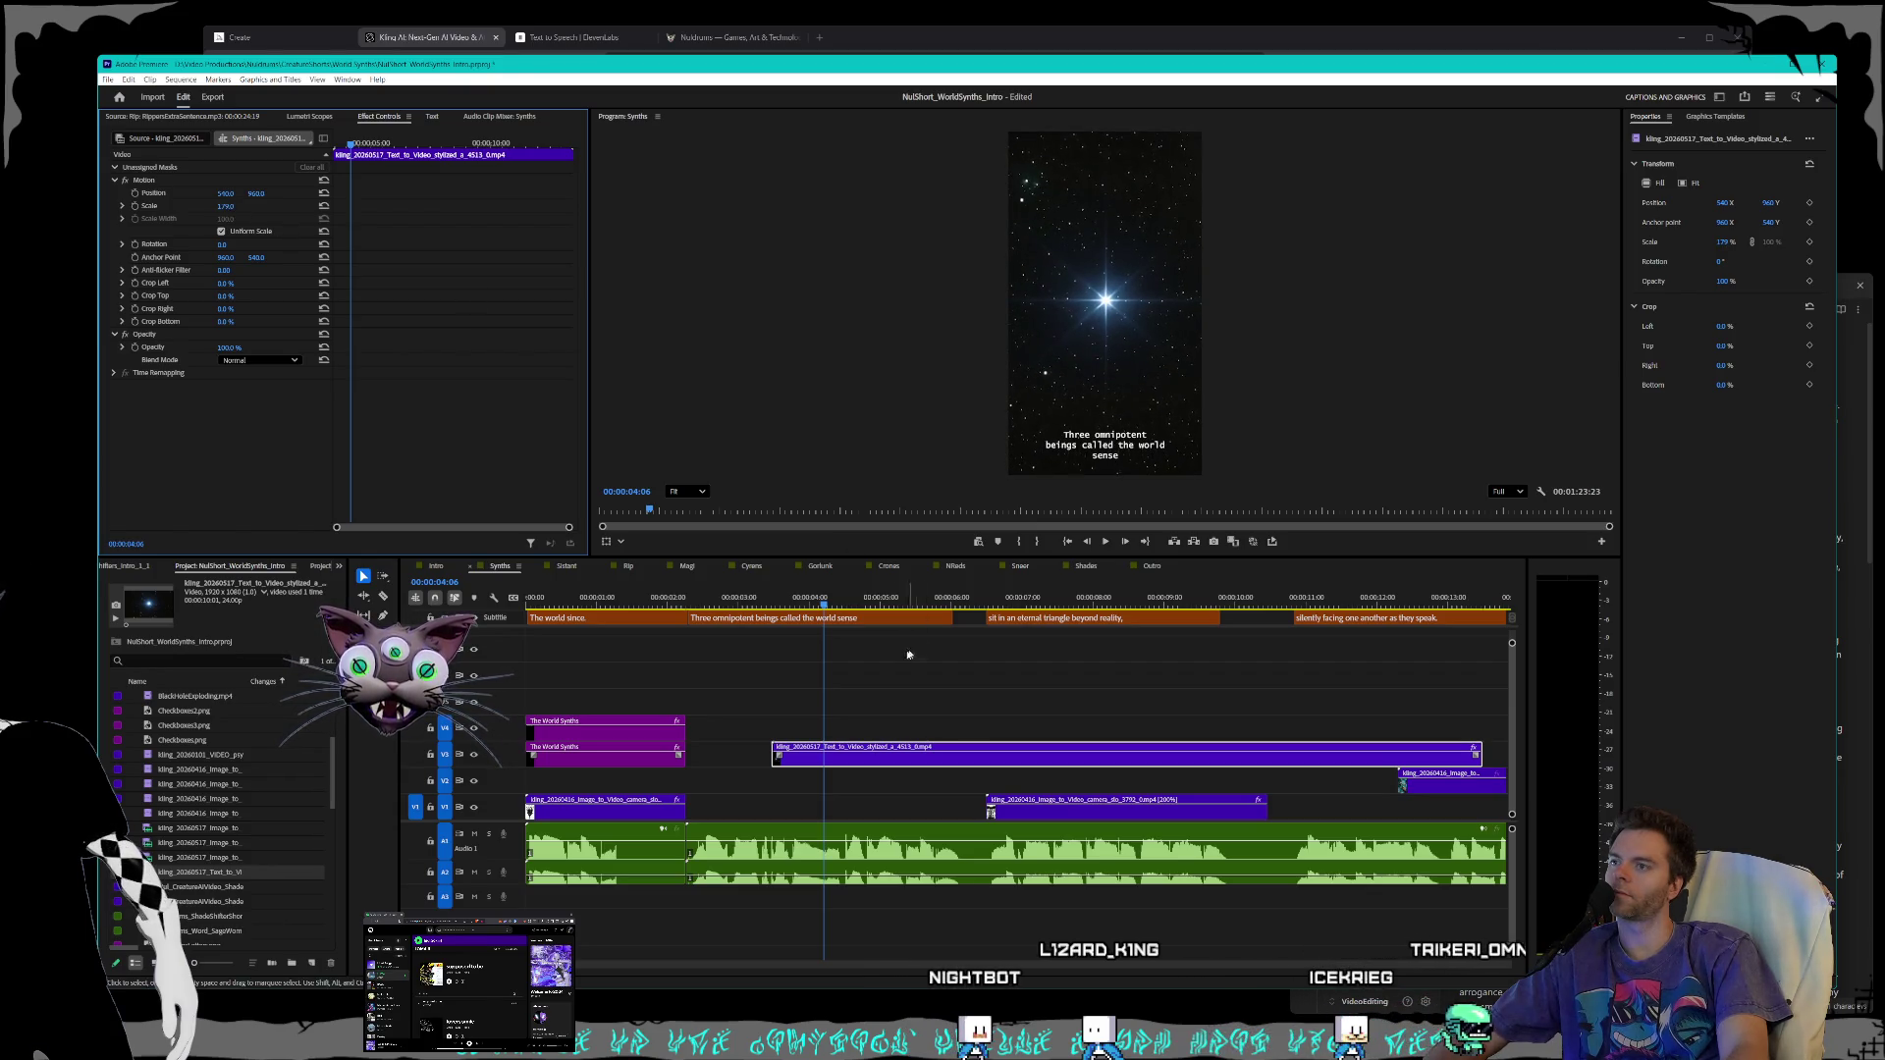
left_click_drag(1475, 756, 992, 756)
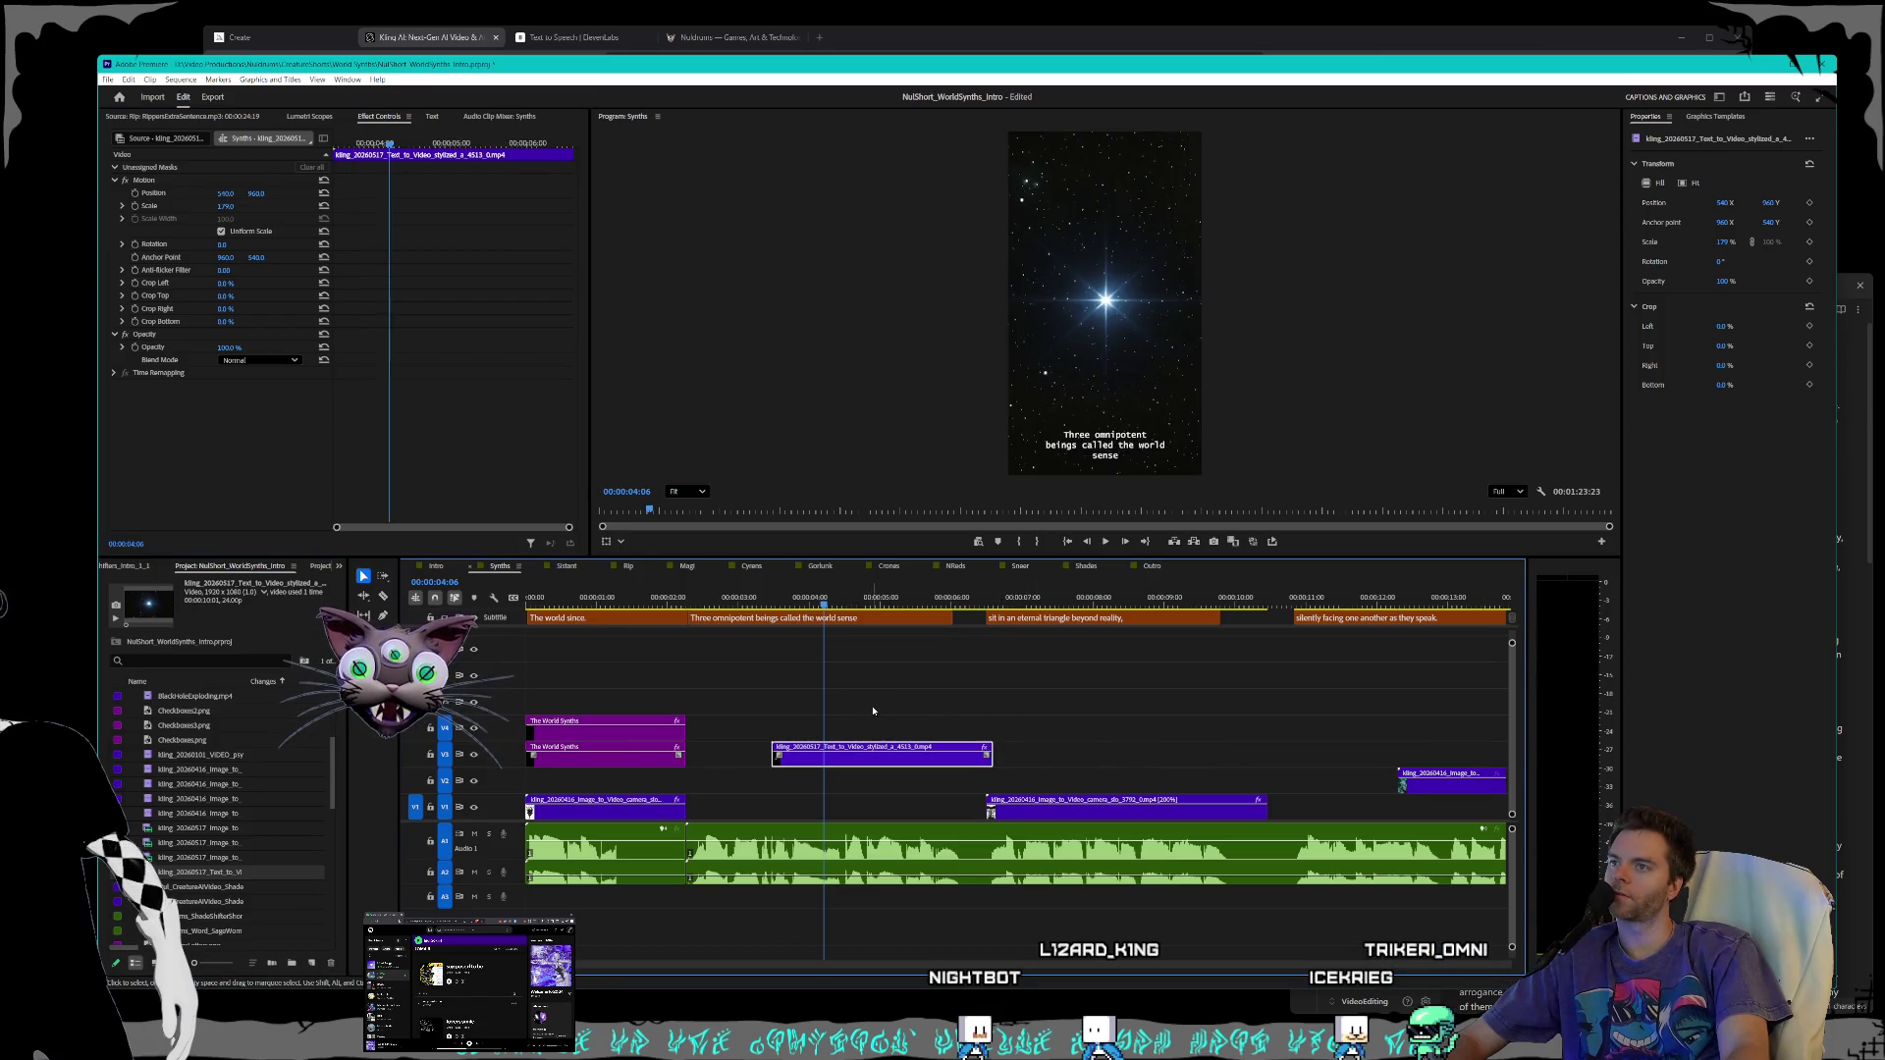
left_click_drag(823, 603, 786, 603)
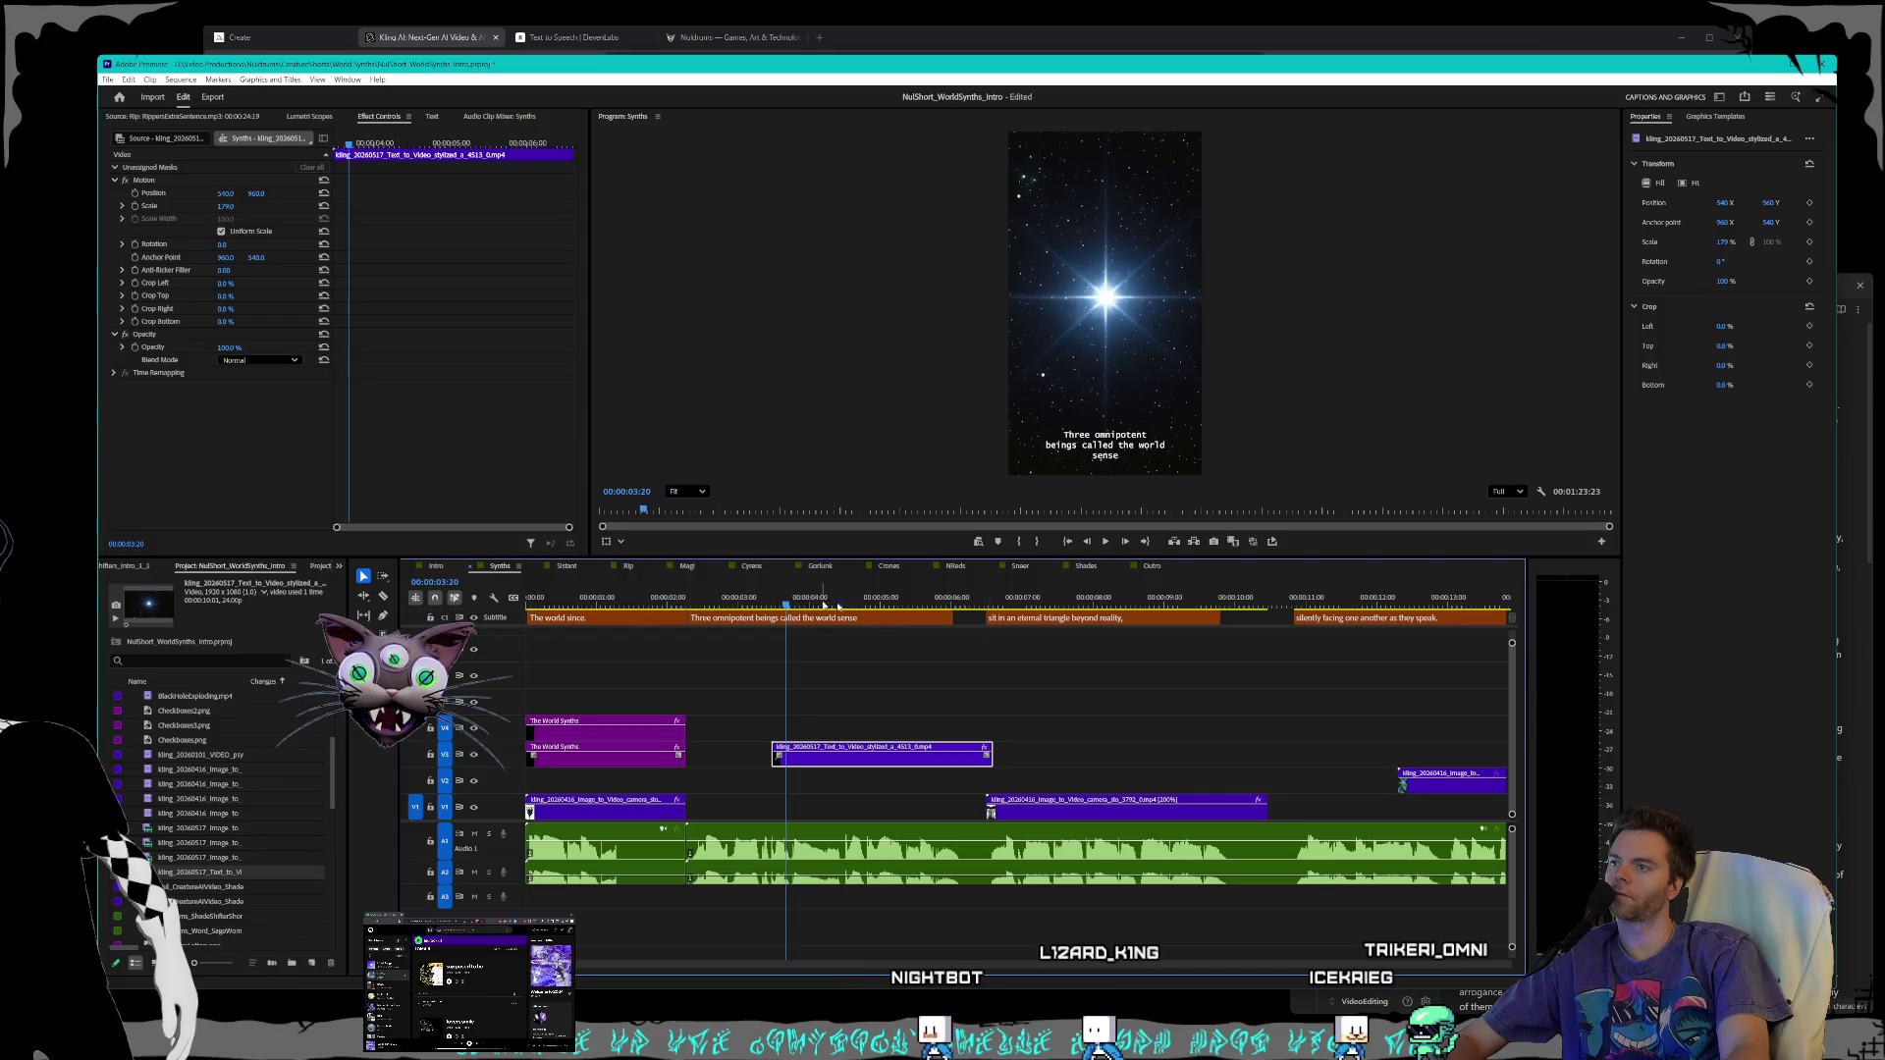
- Preview the sequence and move the clip up to V5, later in the timeline
left_click(1108, 541)
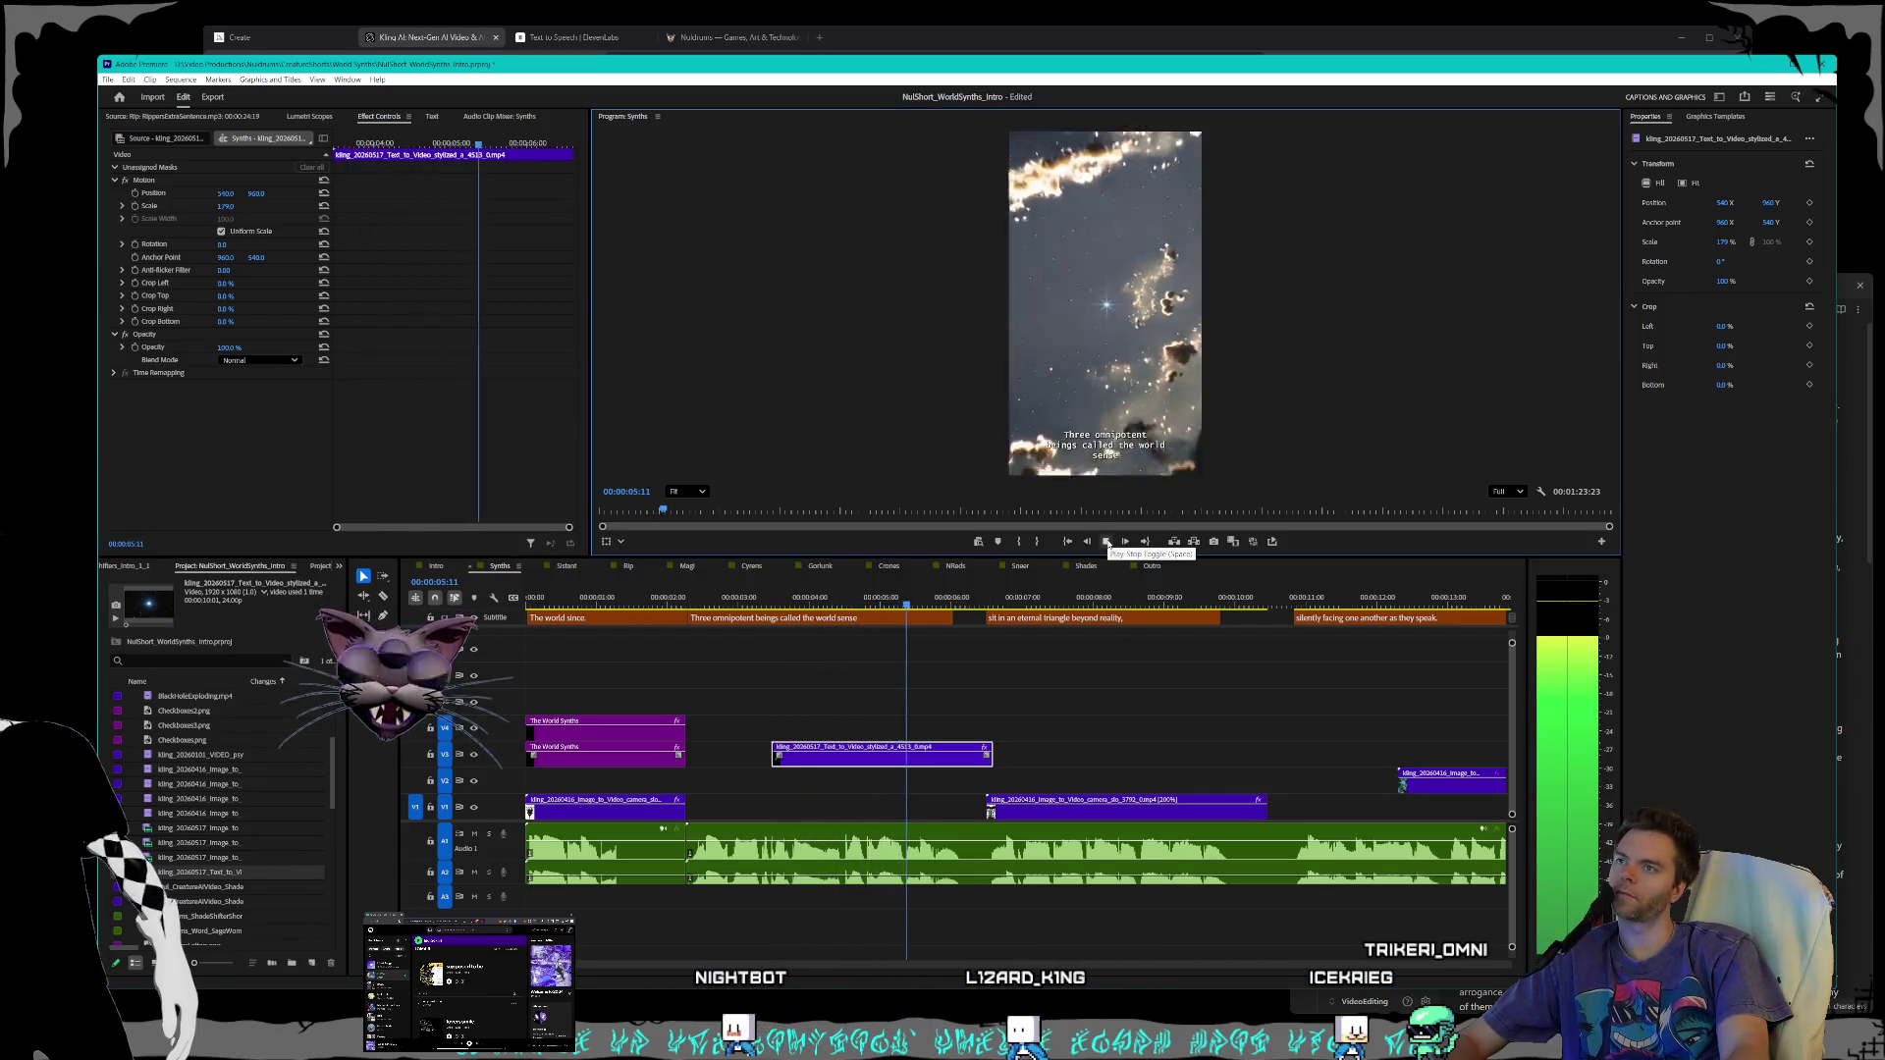
scroll(1179, 629, "down", 1)
scroll(1168, 628, "down", 2)
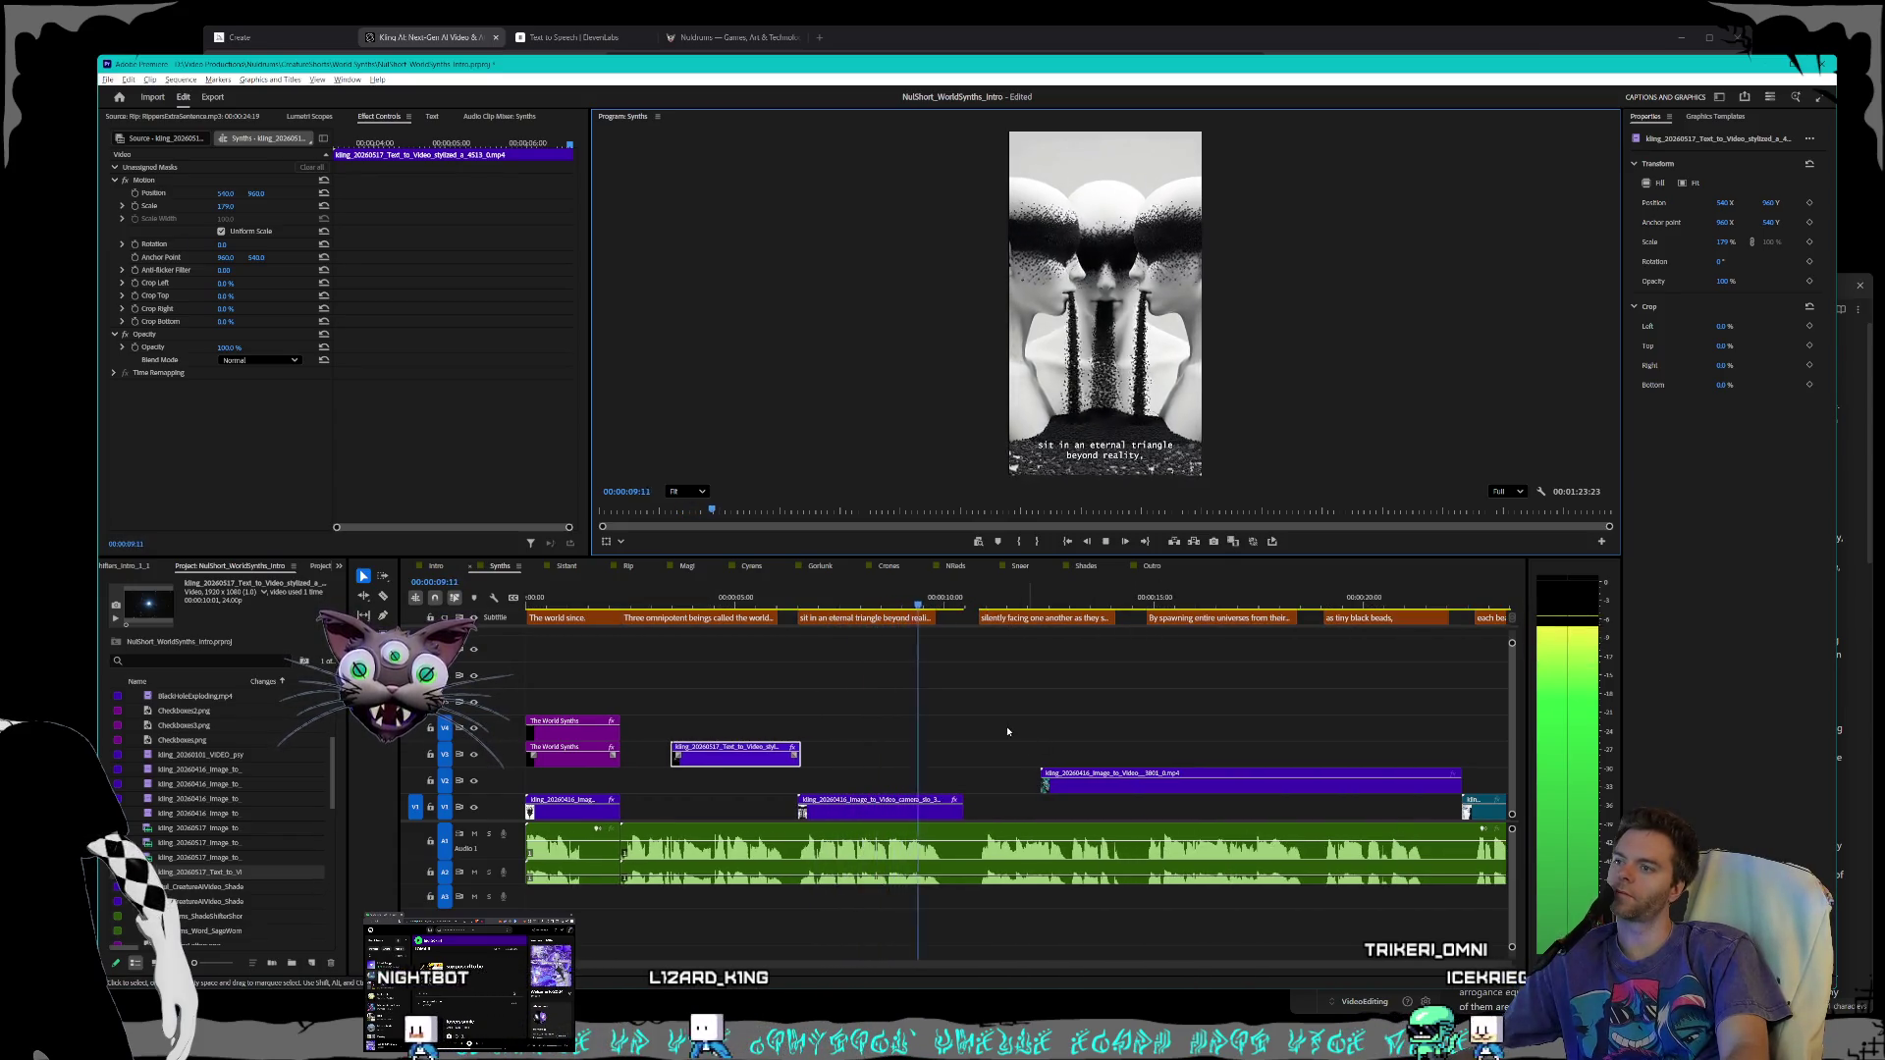
mouse_move(751, 754)
left_mouse_down()
mouse_move(1167, 703)
mouse_move(1007, 705)
mouse_move(1046, 746)
mouse_move(1391, 732)
left_mouse_up()
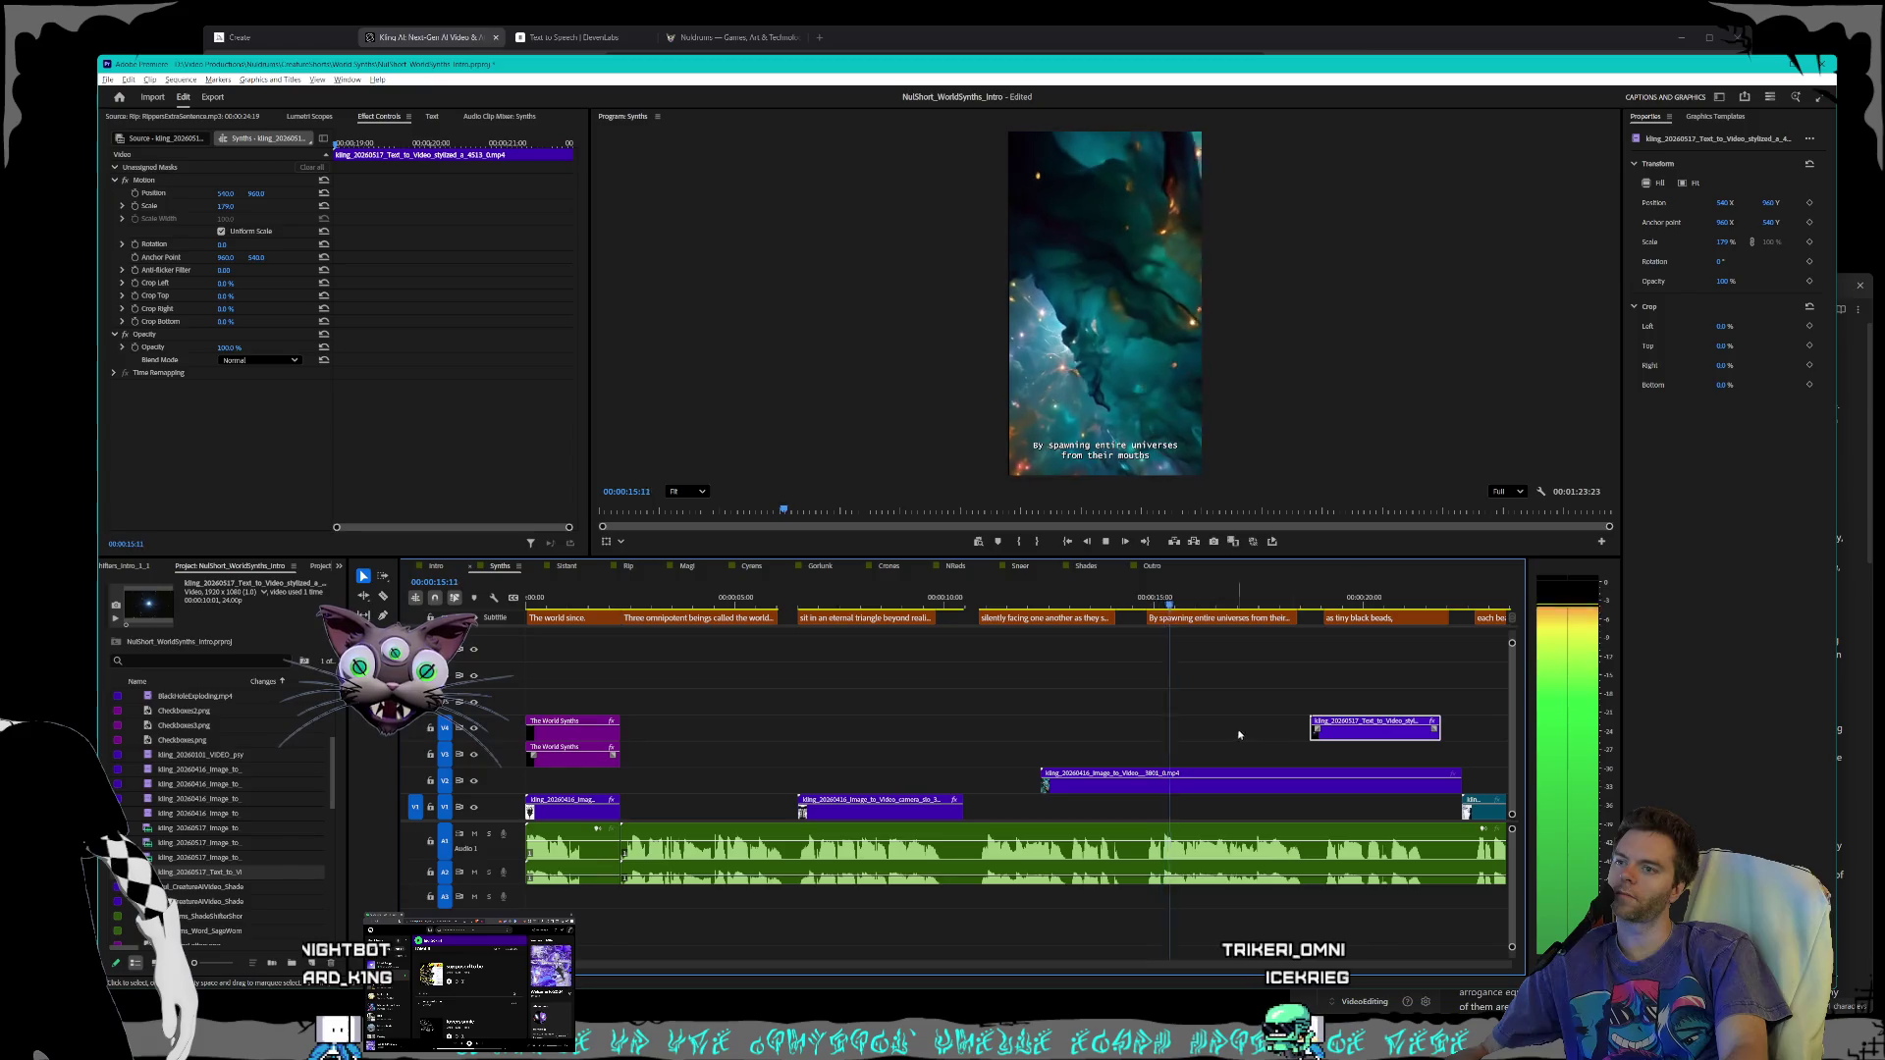
key("minus")
- Move the V1 clip earlier and up onto V2, shift the V2 clip later, and replay from 10 seconds
left_click_drag(1266, 808, 861, 823)
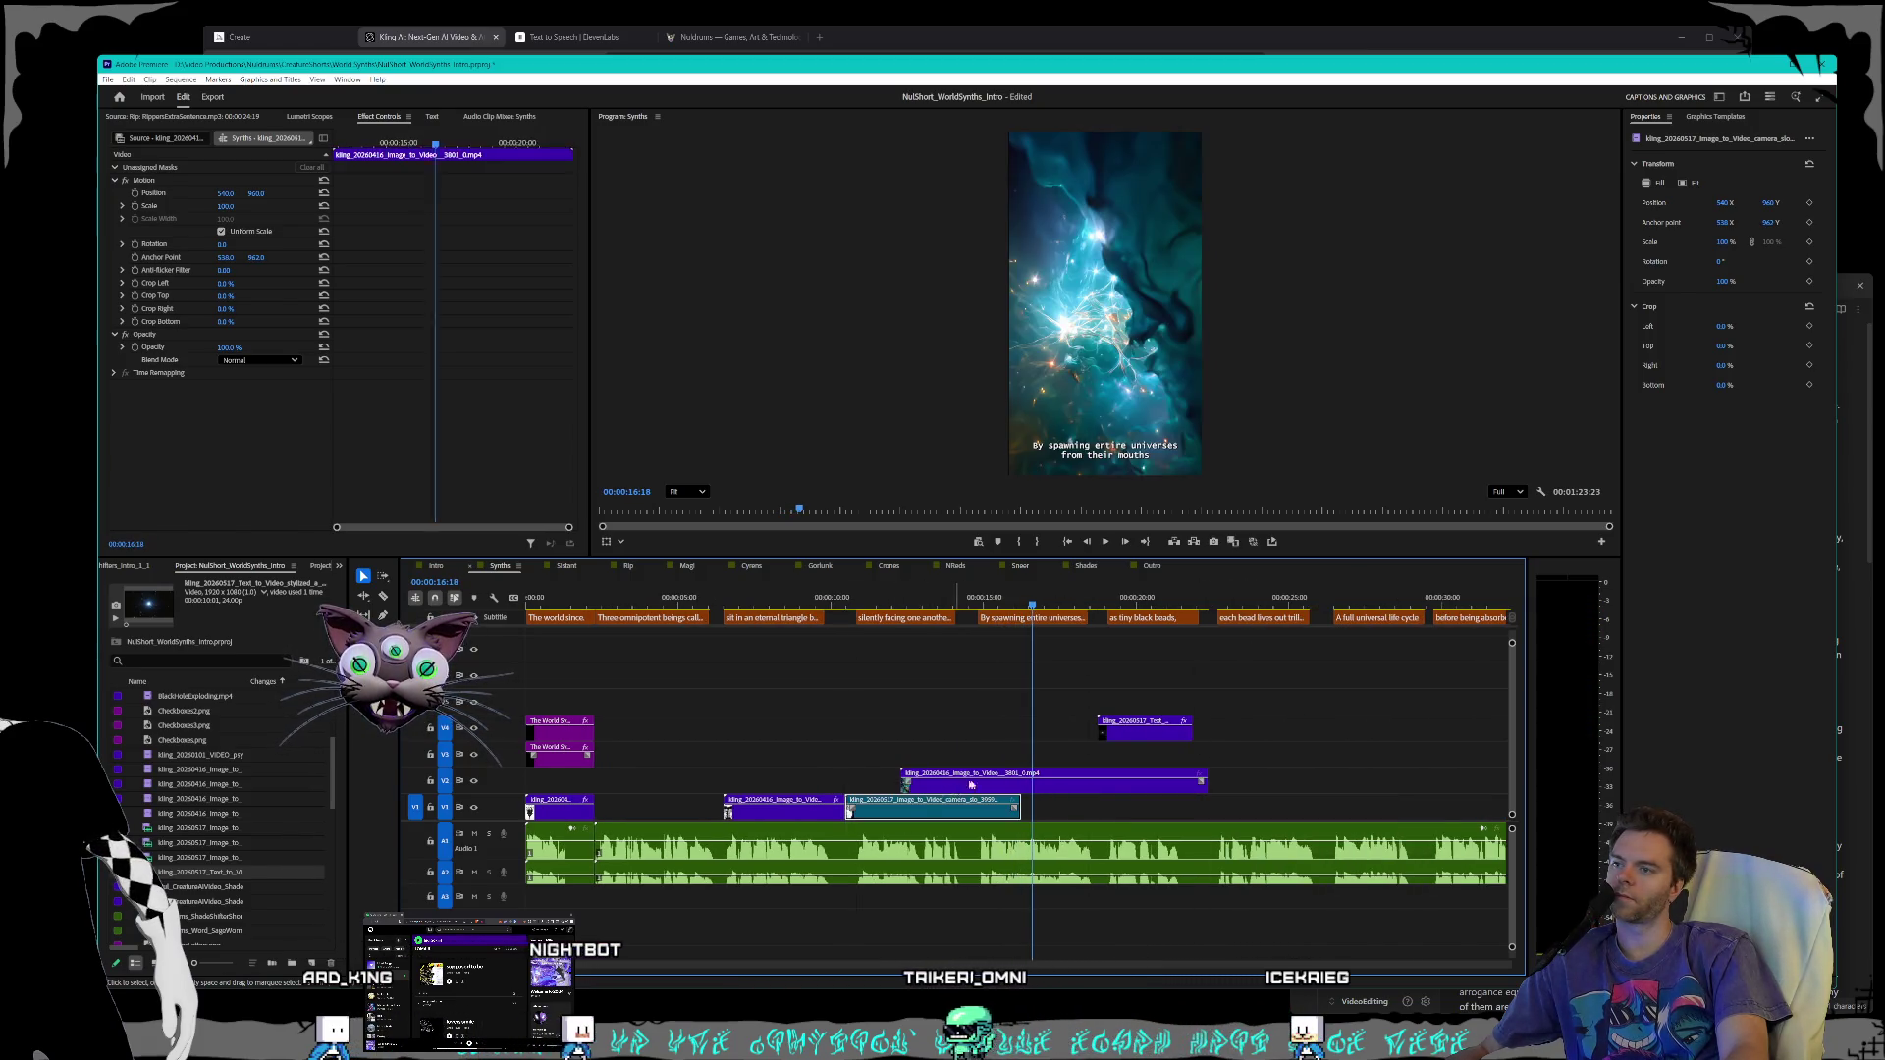
left_click_drag(962, 787, 1240, 787)
left_click_drag(933, 815, 933, 791)
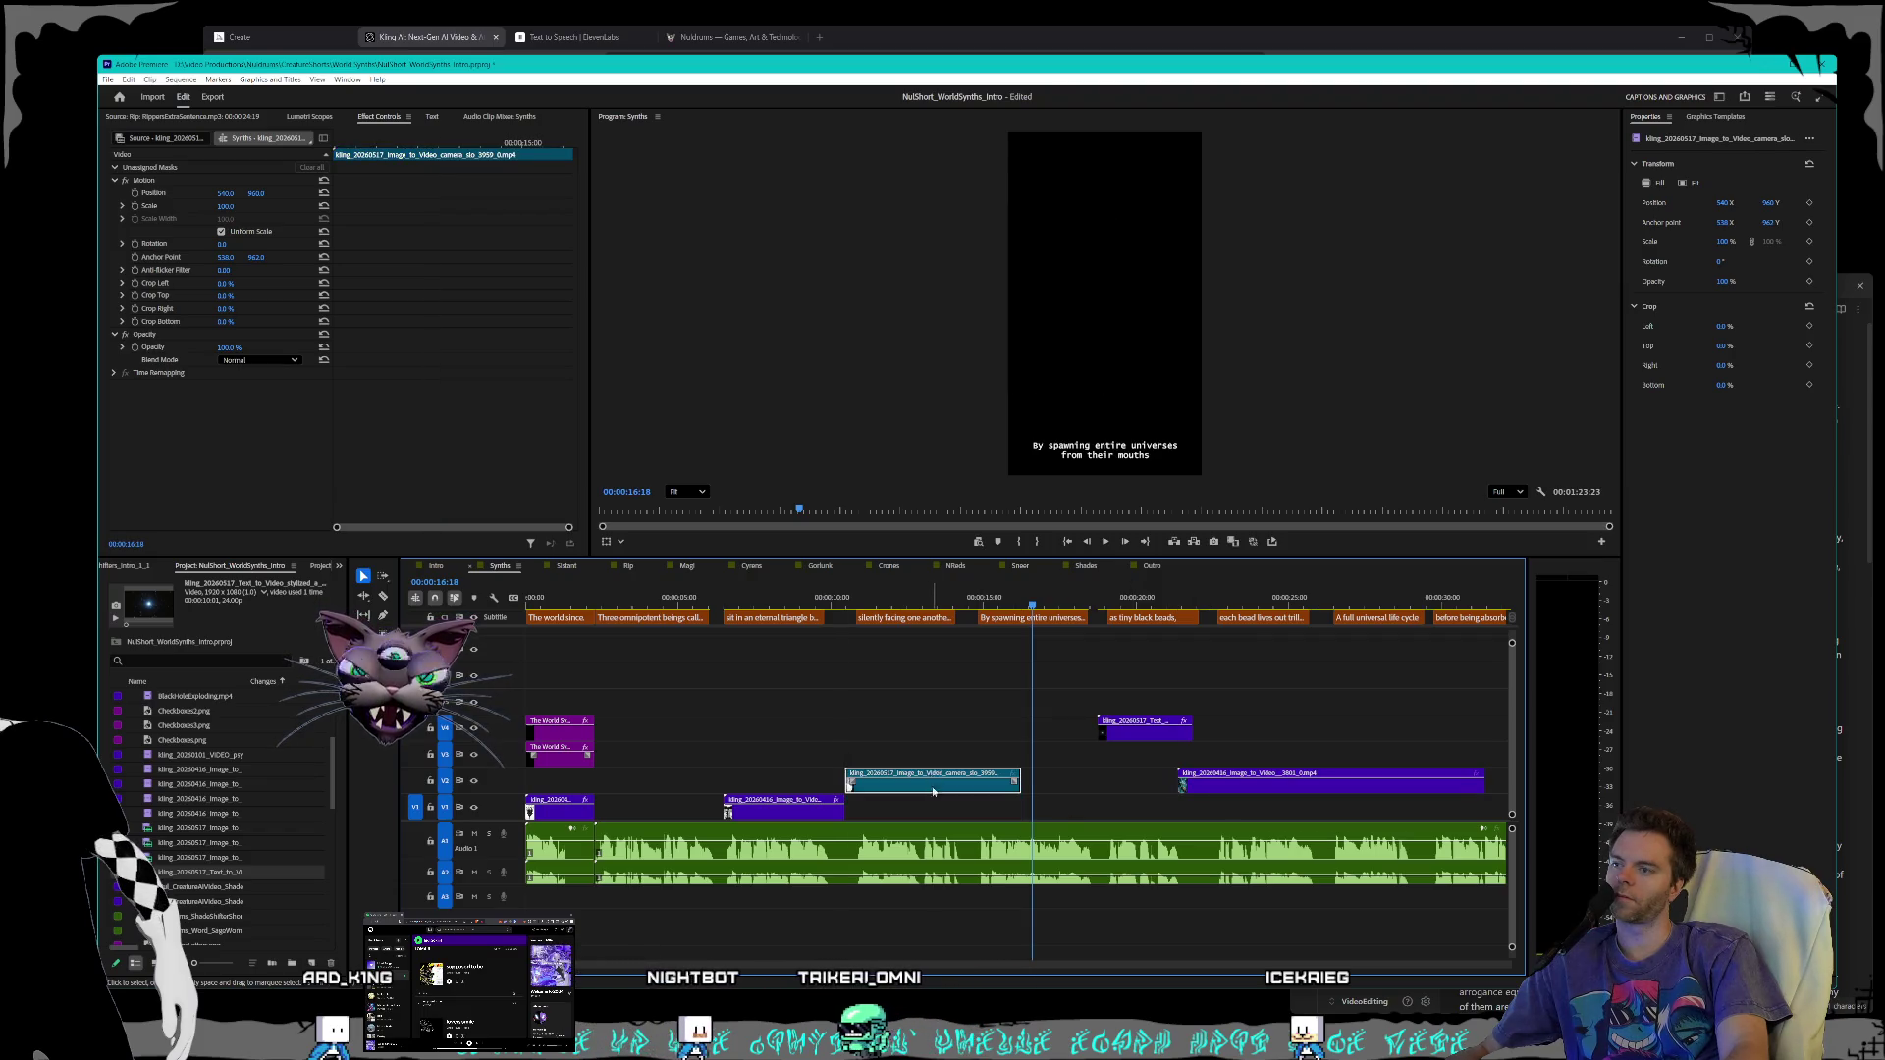
left_click(858, 604)
key("space")
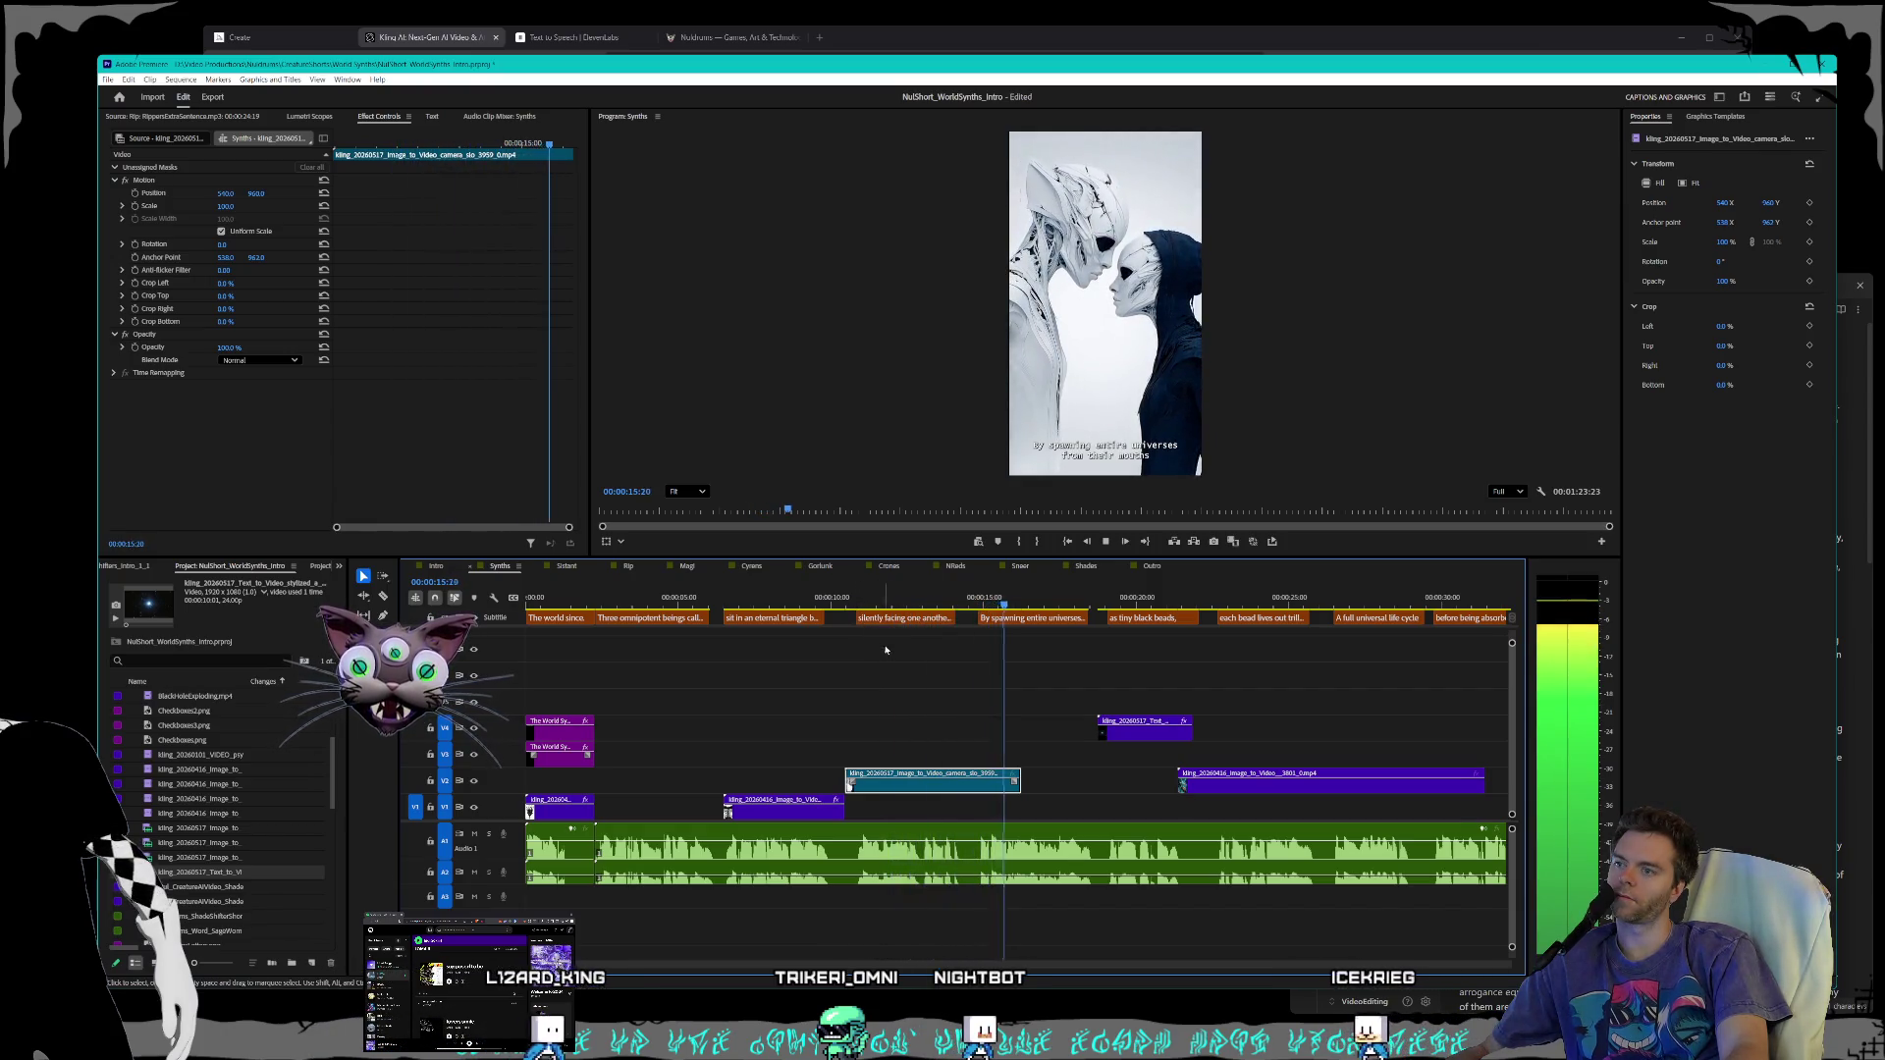
key("space")
- Trim the V2 clip's end, replay the section, and move the Text clip down to V1
mouse_move(1014, 788)
left_mouse_down()
mouse_move(917, 789)
mouse_move(977, 788)
left_mouse_up()
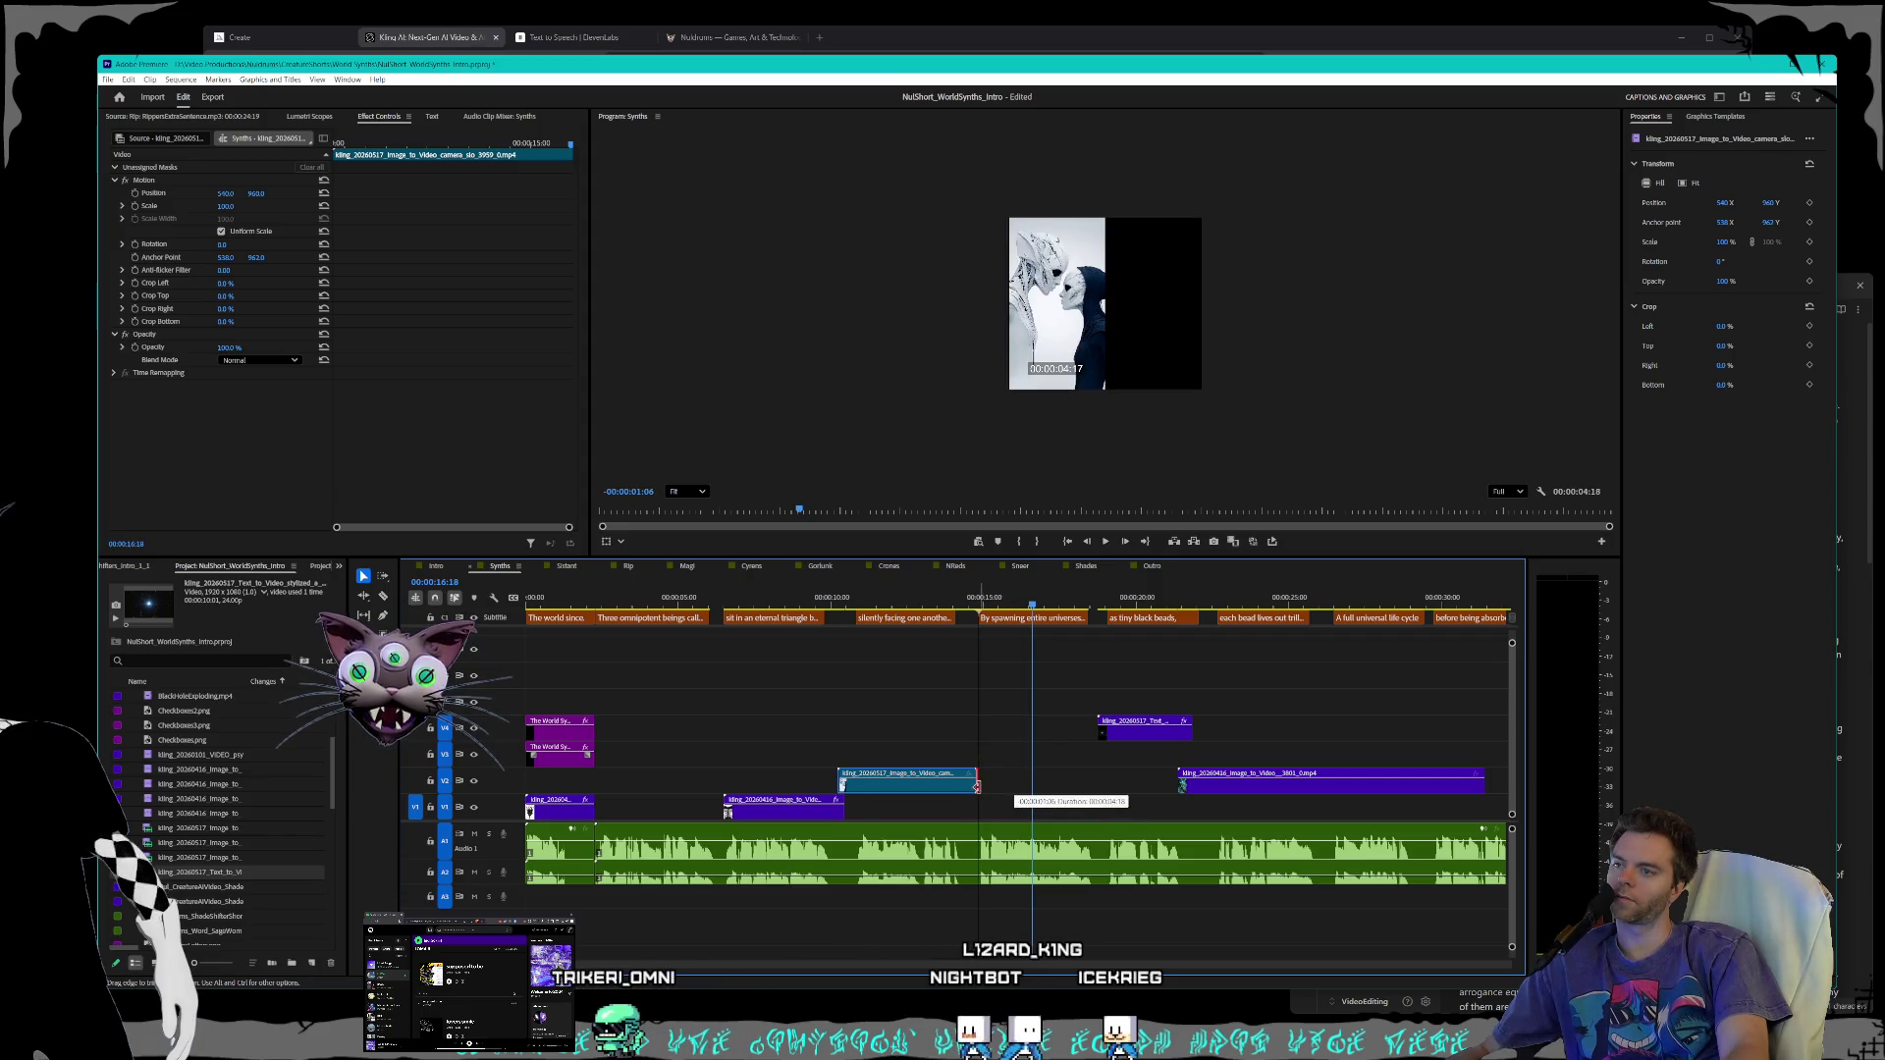
left_click(844, 597)
key("space")
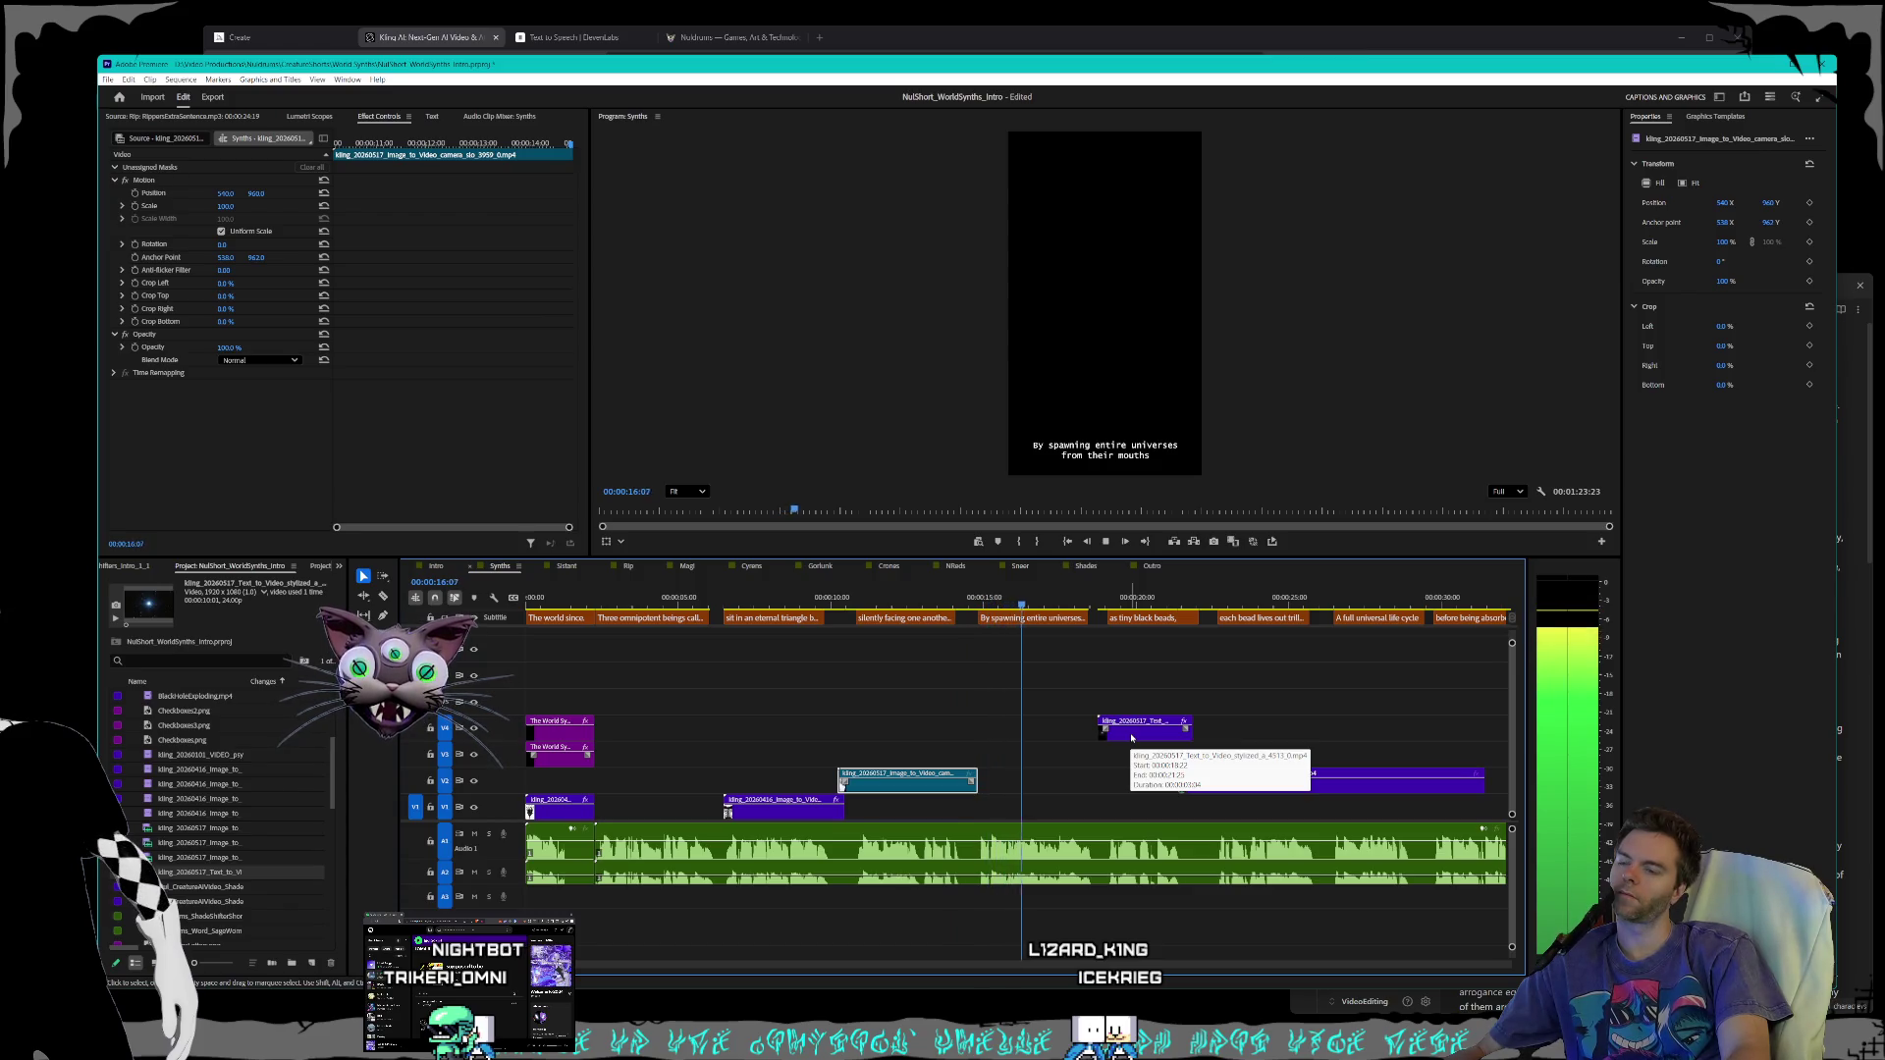
key("space")
key("space")
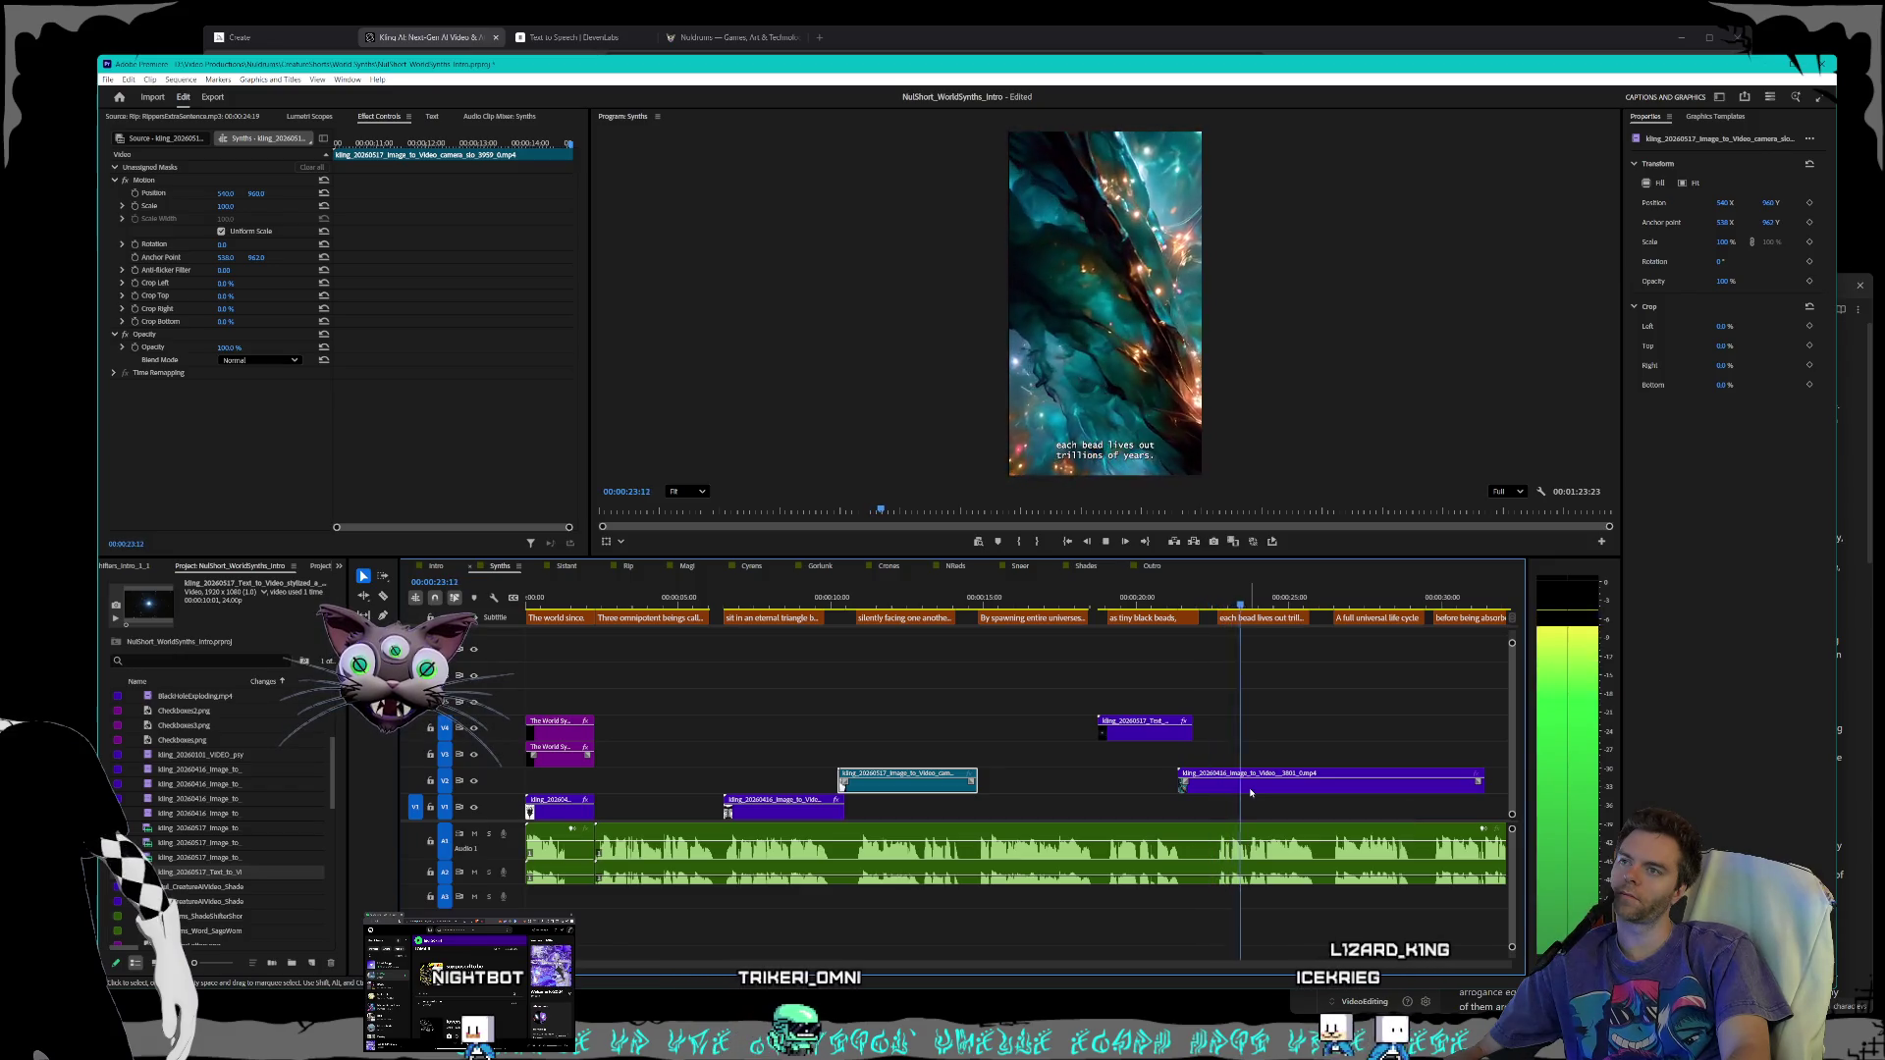
mouse_move(1156, 734)
left_mouse_down()
mouse_move(1206, 813)
mouse_move(1265, 811)
mouse_move(1198, 785)
mouse_move(1072, 785)
left_mouse_up()
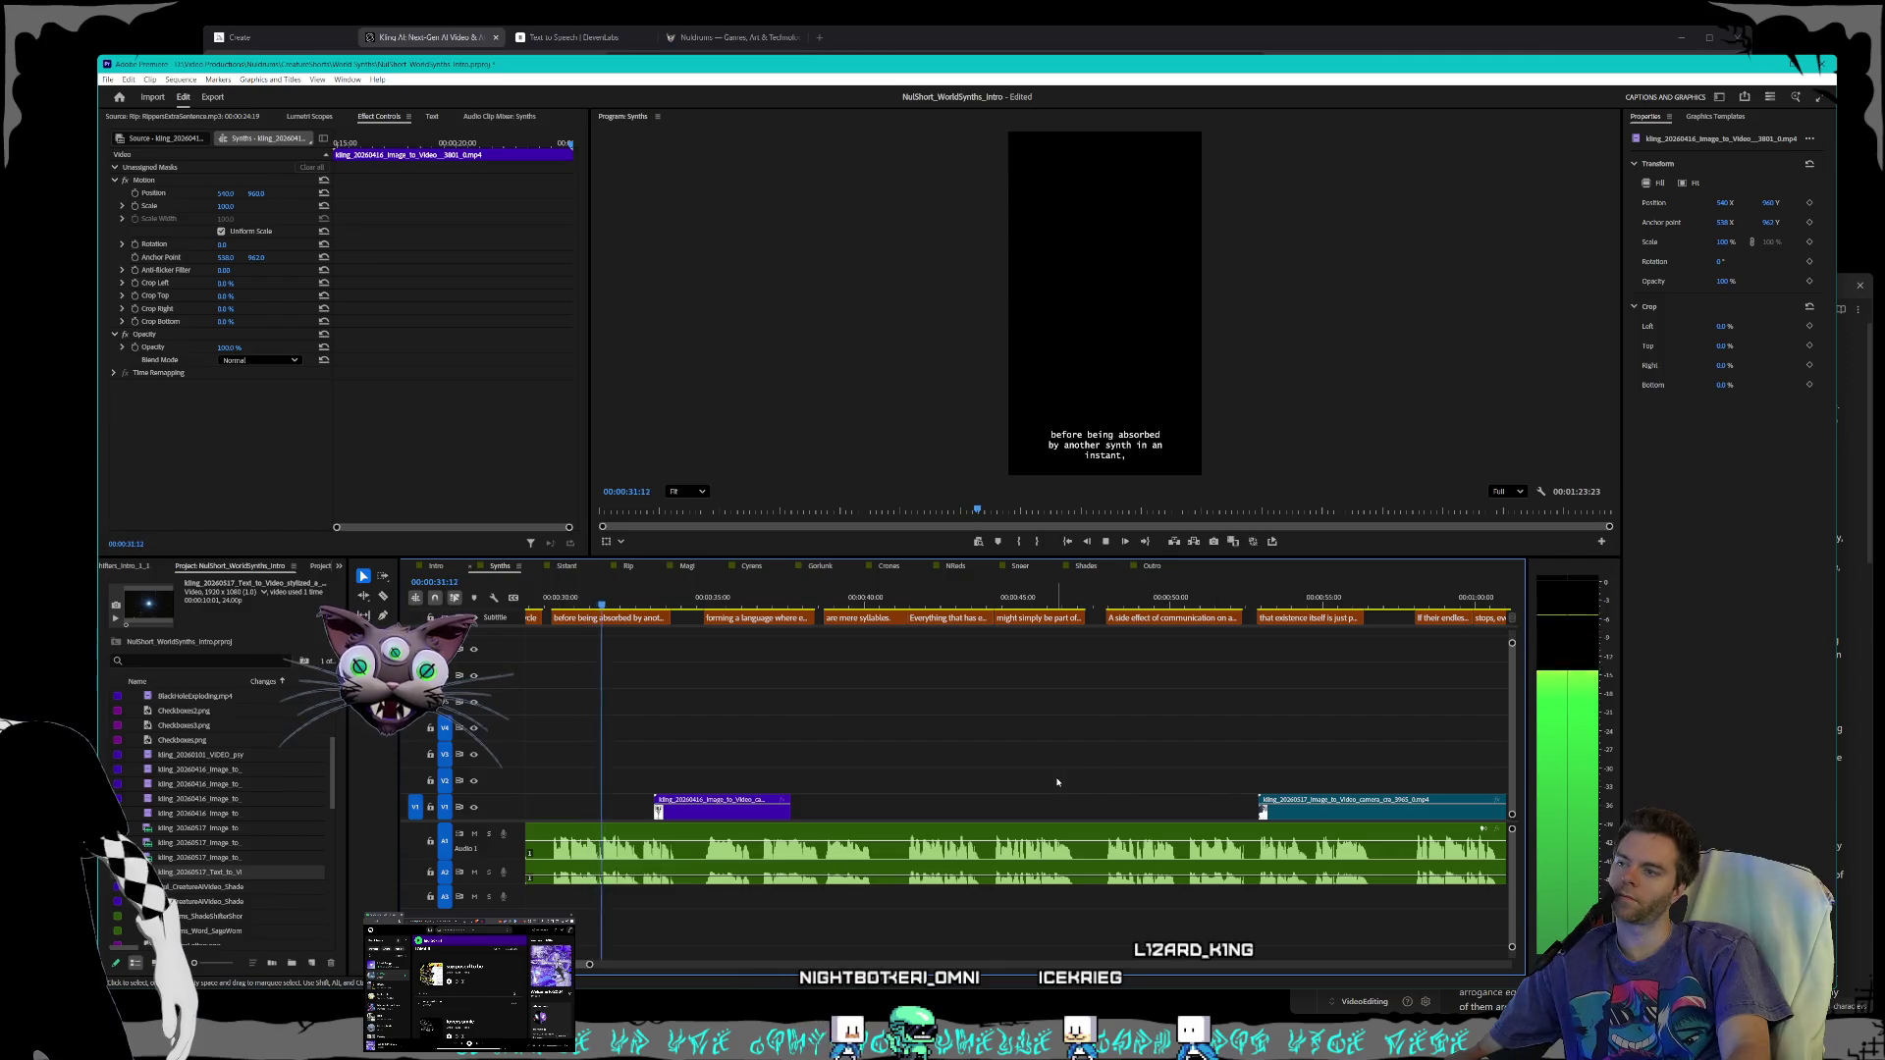
- Set the 3801 nebula clip's speed to 200%
key("space")
key("minus")
key("minus")
key("minus")
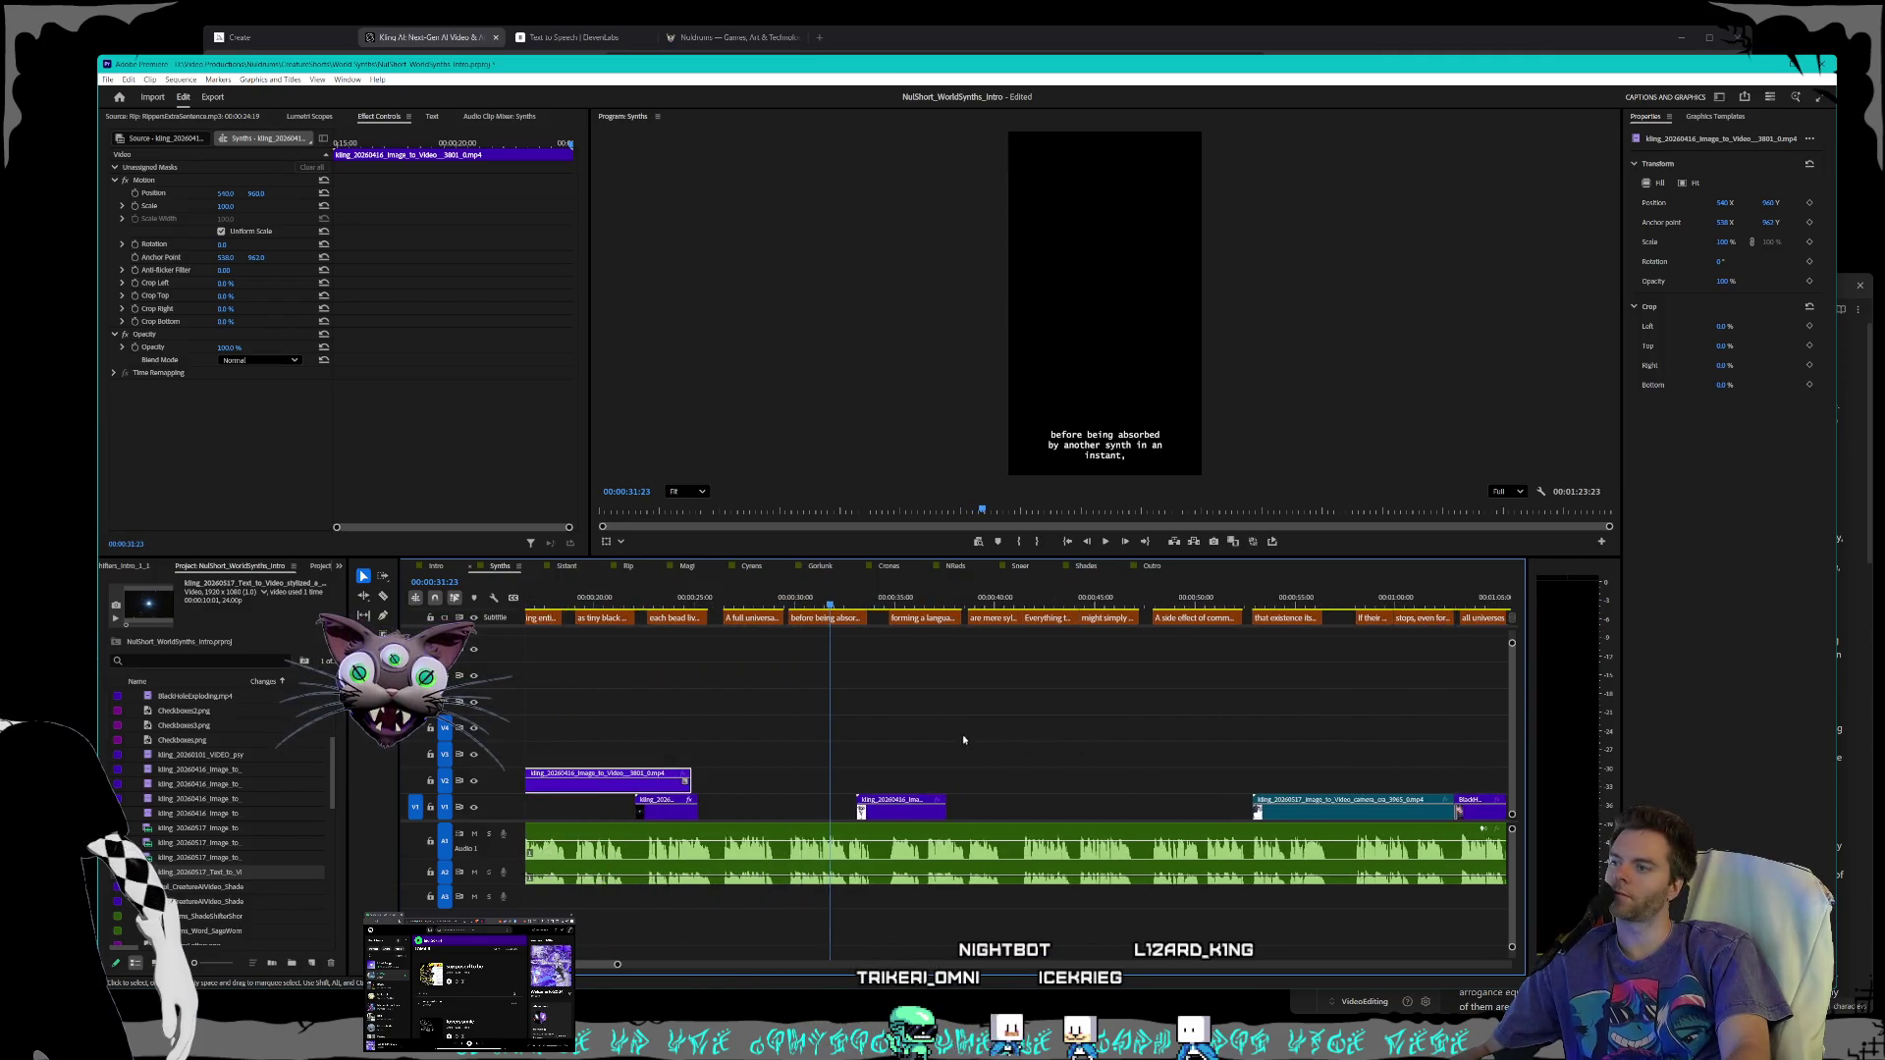
scroll(862, 741, "up", 2)
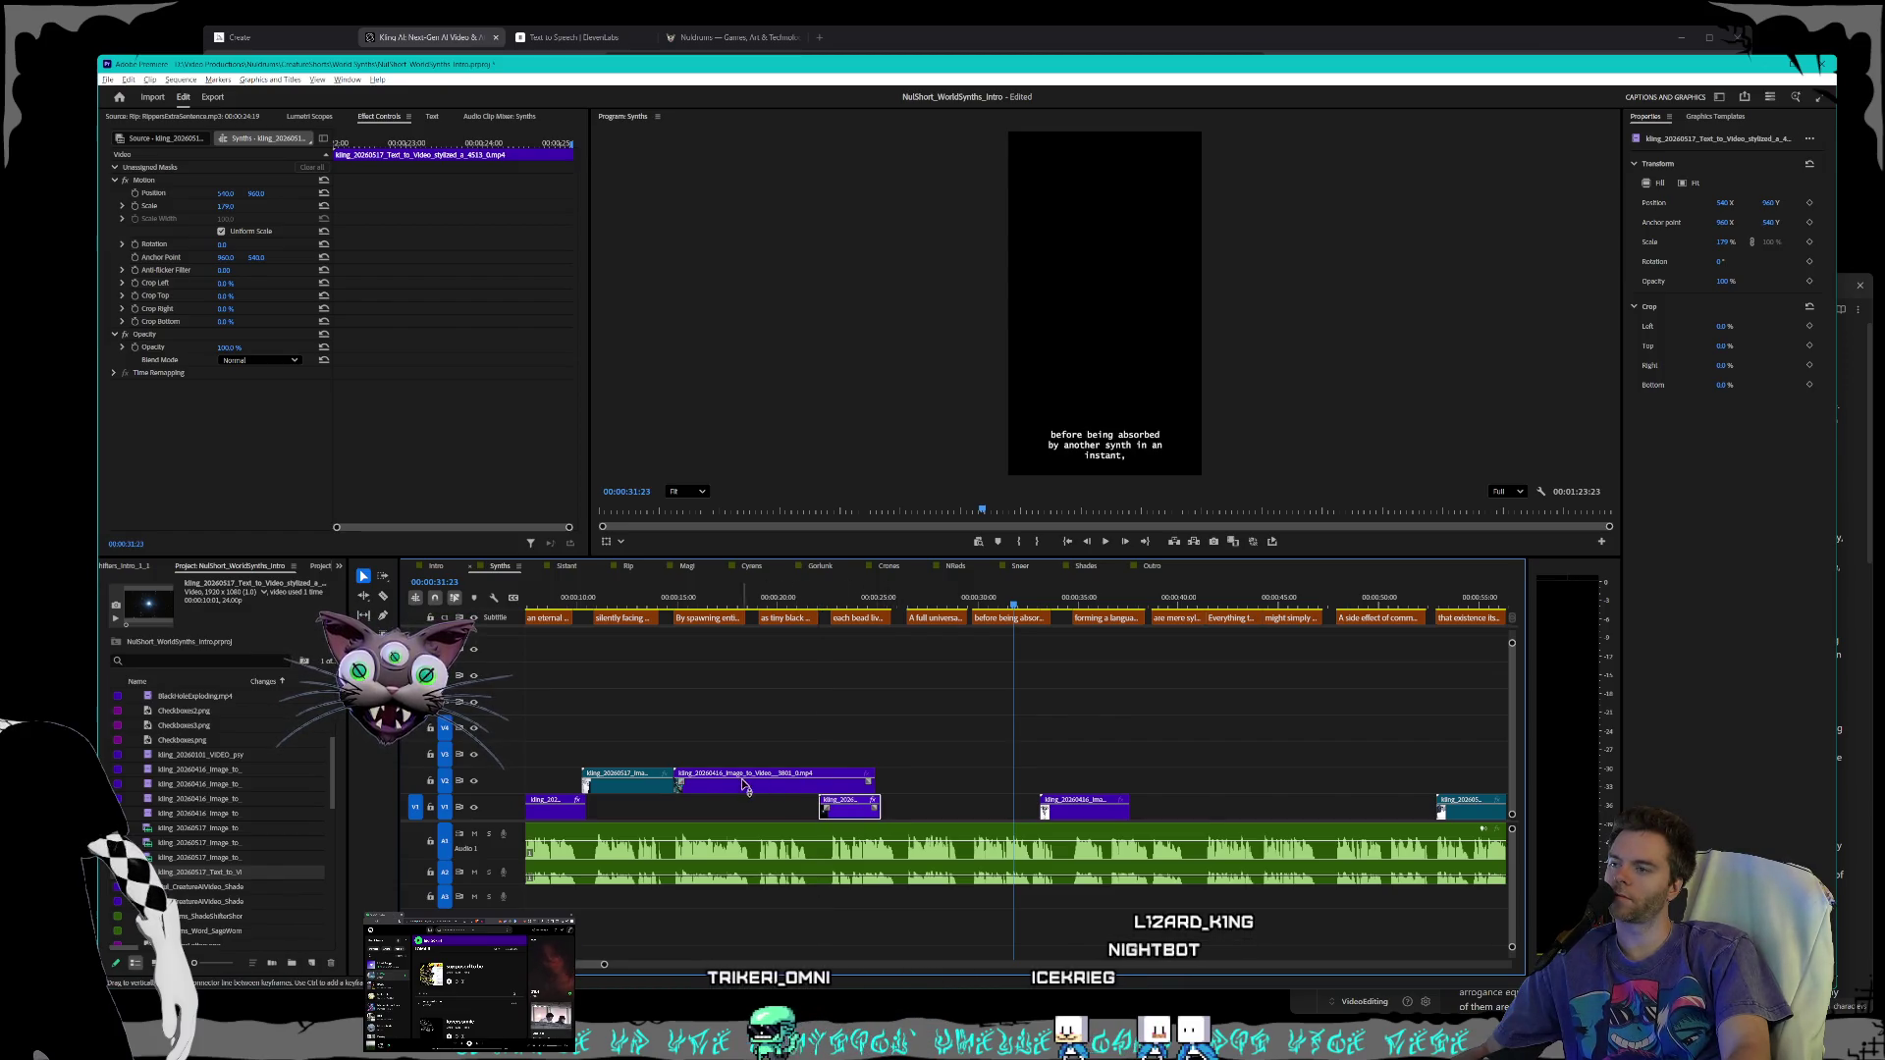
key("equal")
key("equal")
left_click(770, 785)
right_click(776, 787)
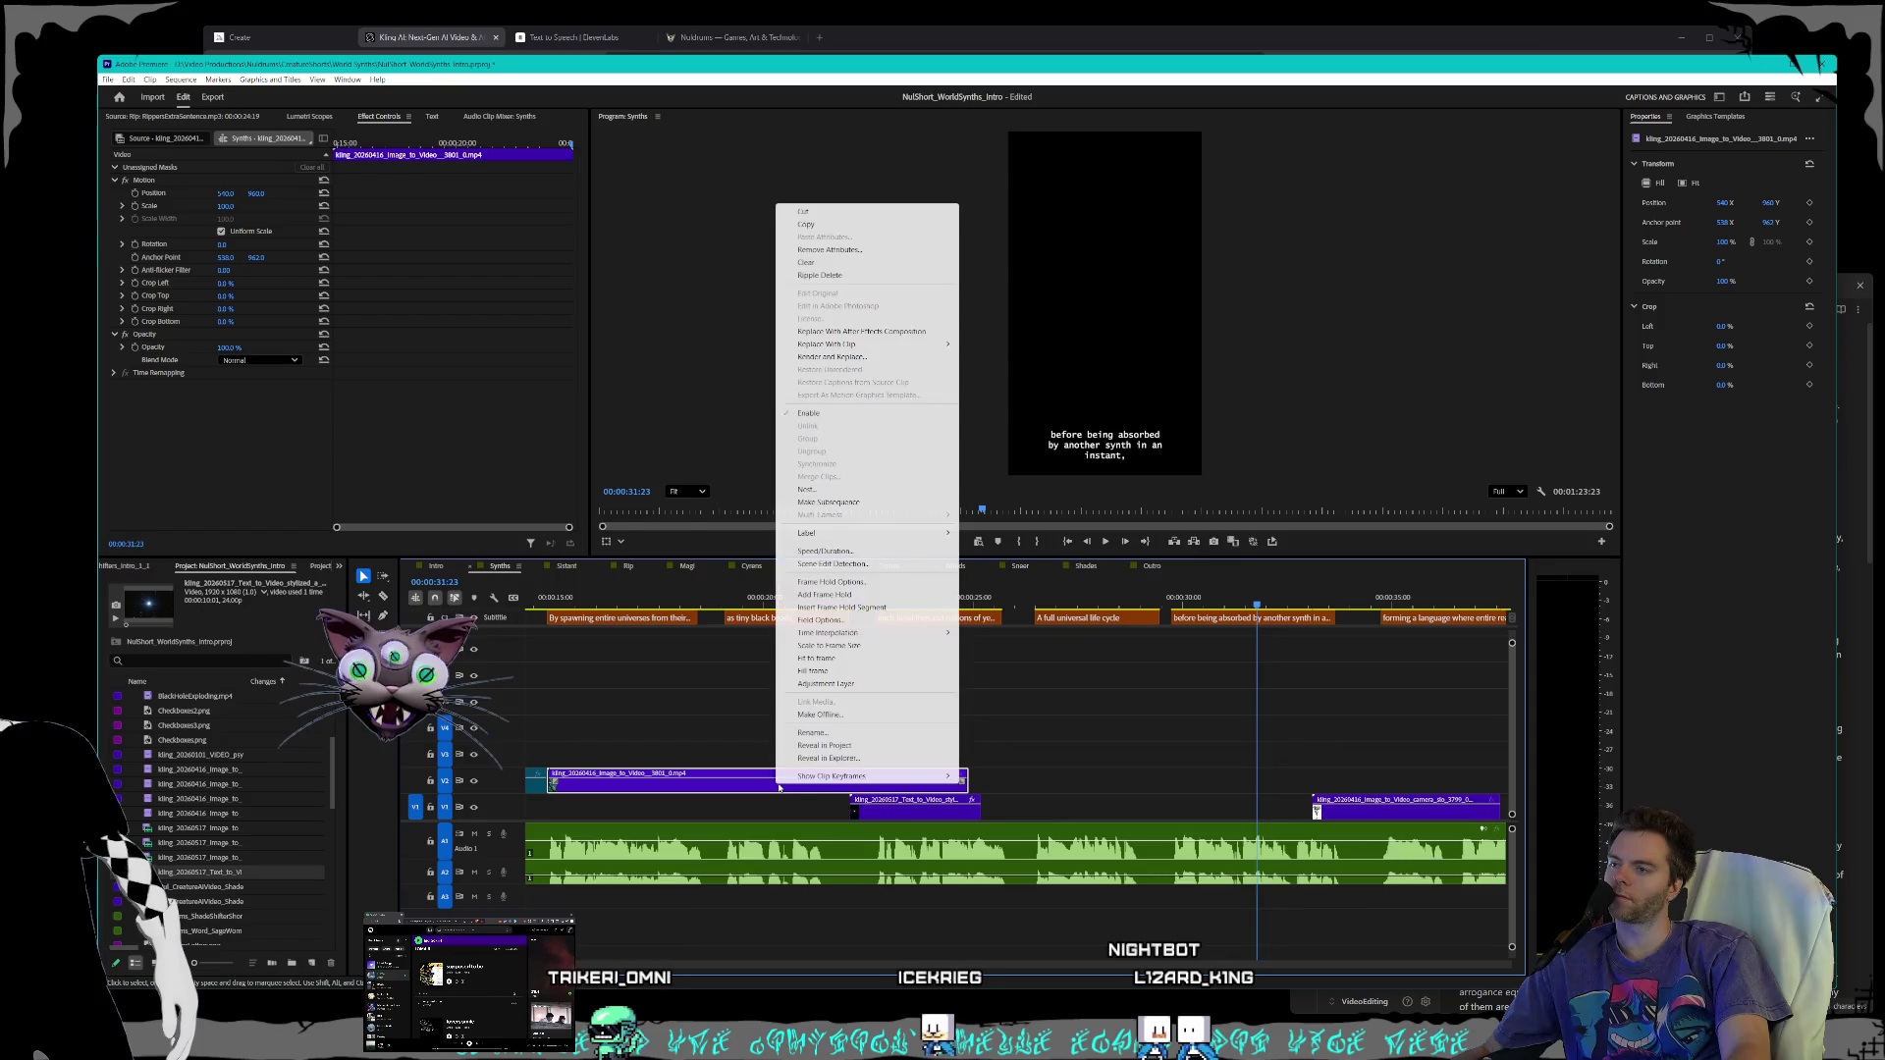
left_click(828, 552)
type("200")
key("Return")
- Extend the following stylized V2 clip's end and shift it slightly later under its narration
key("backslash")
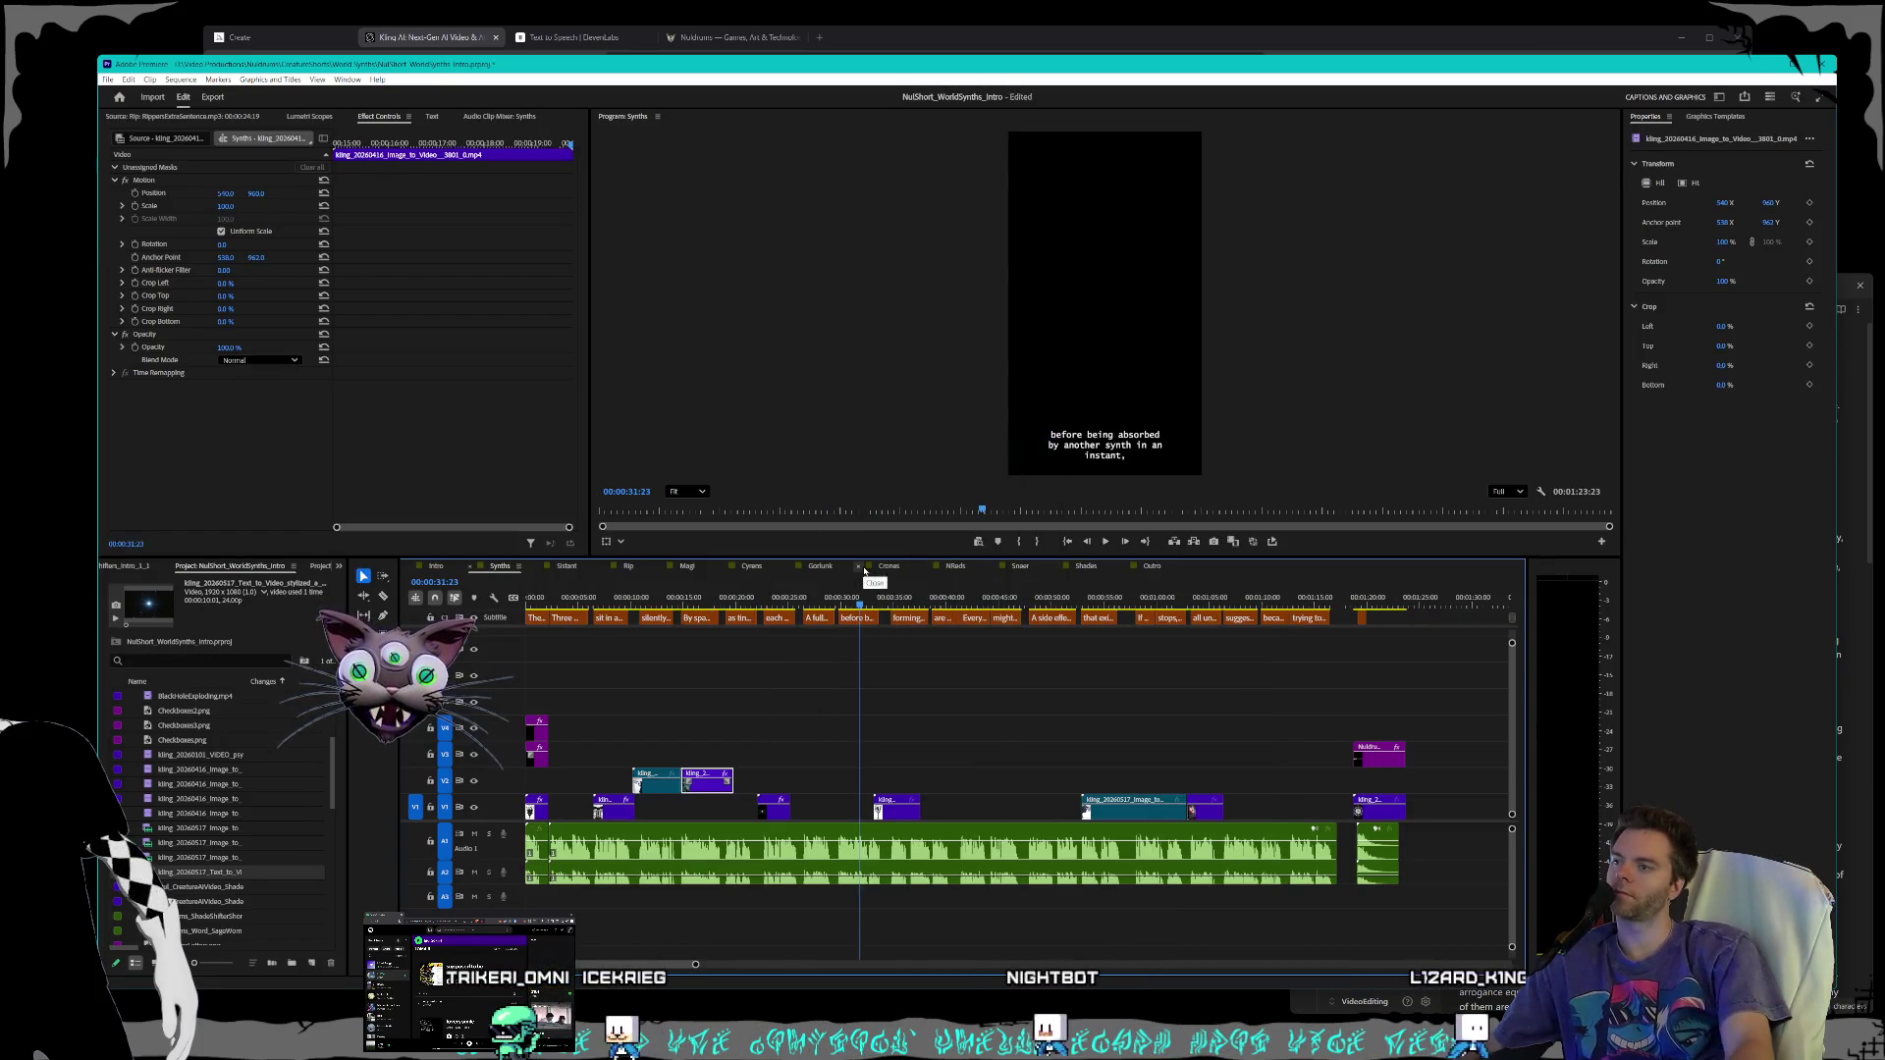
scroll(735, 813, "up", 3)
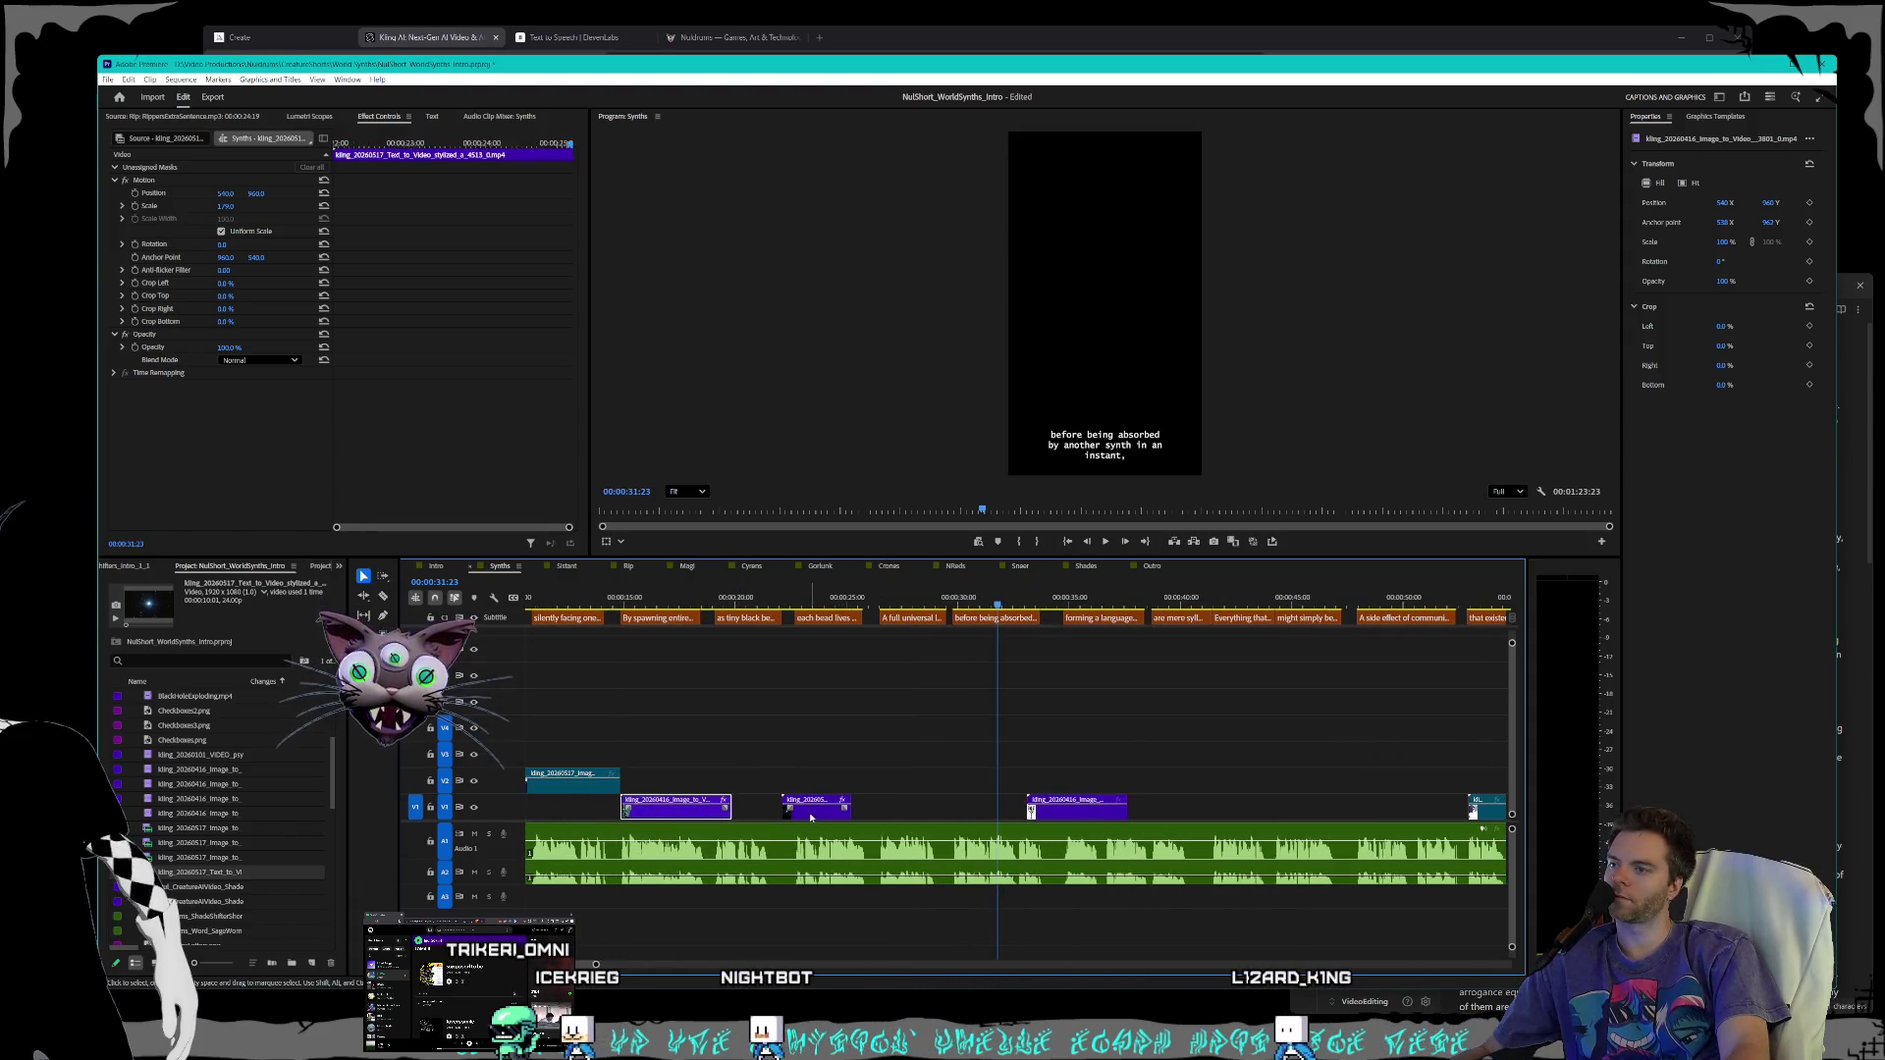
left_click(778, 592)
key("space")
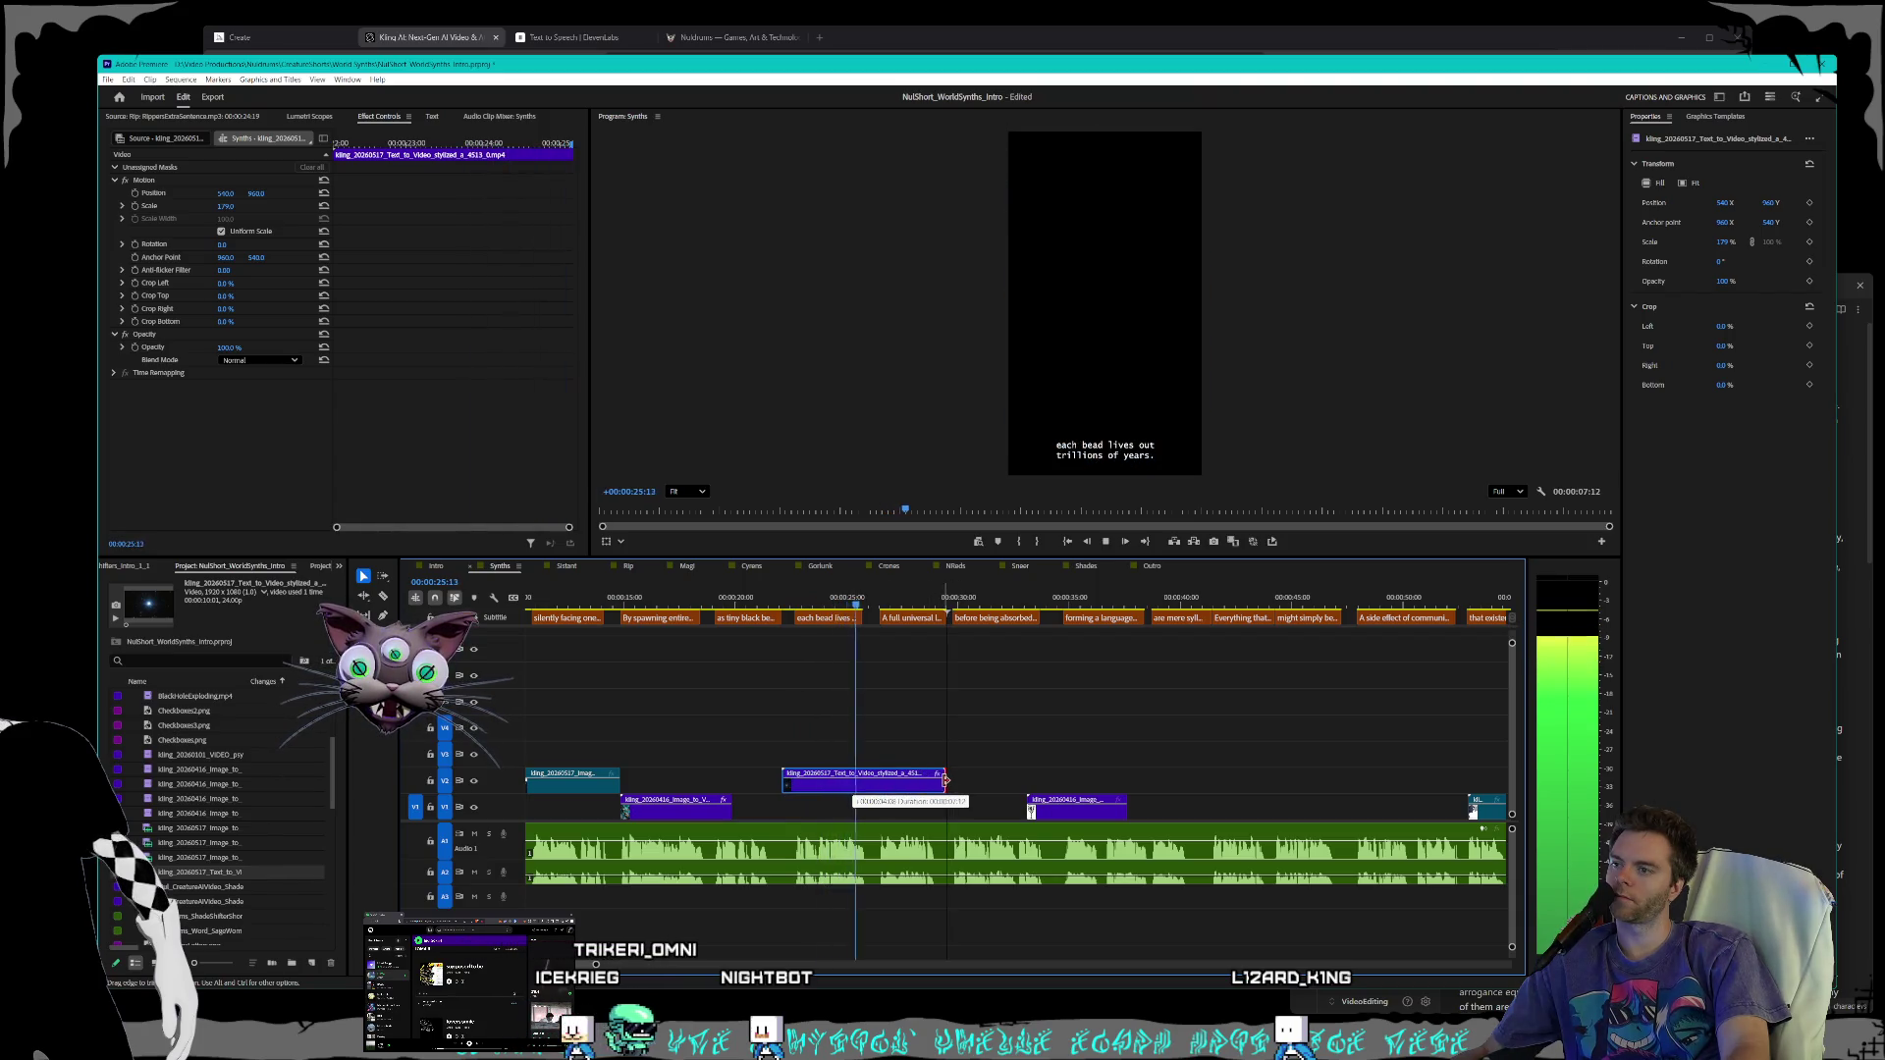
left_click_drag(937, 779, 945, 782)
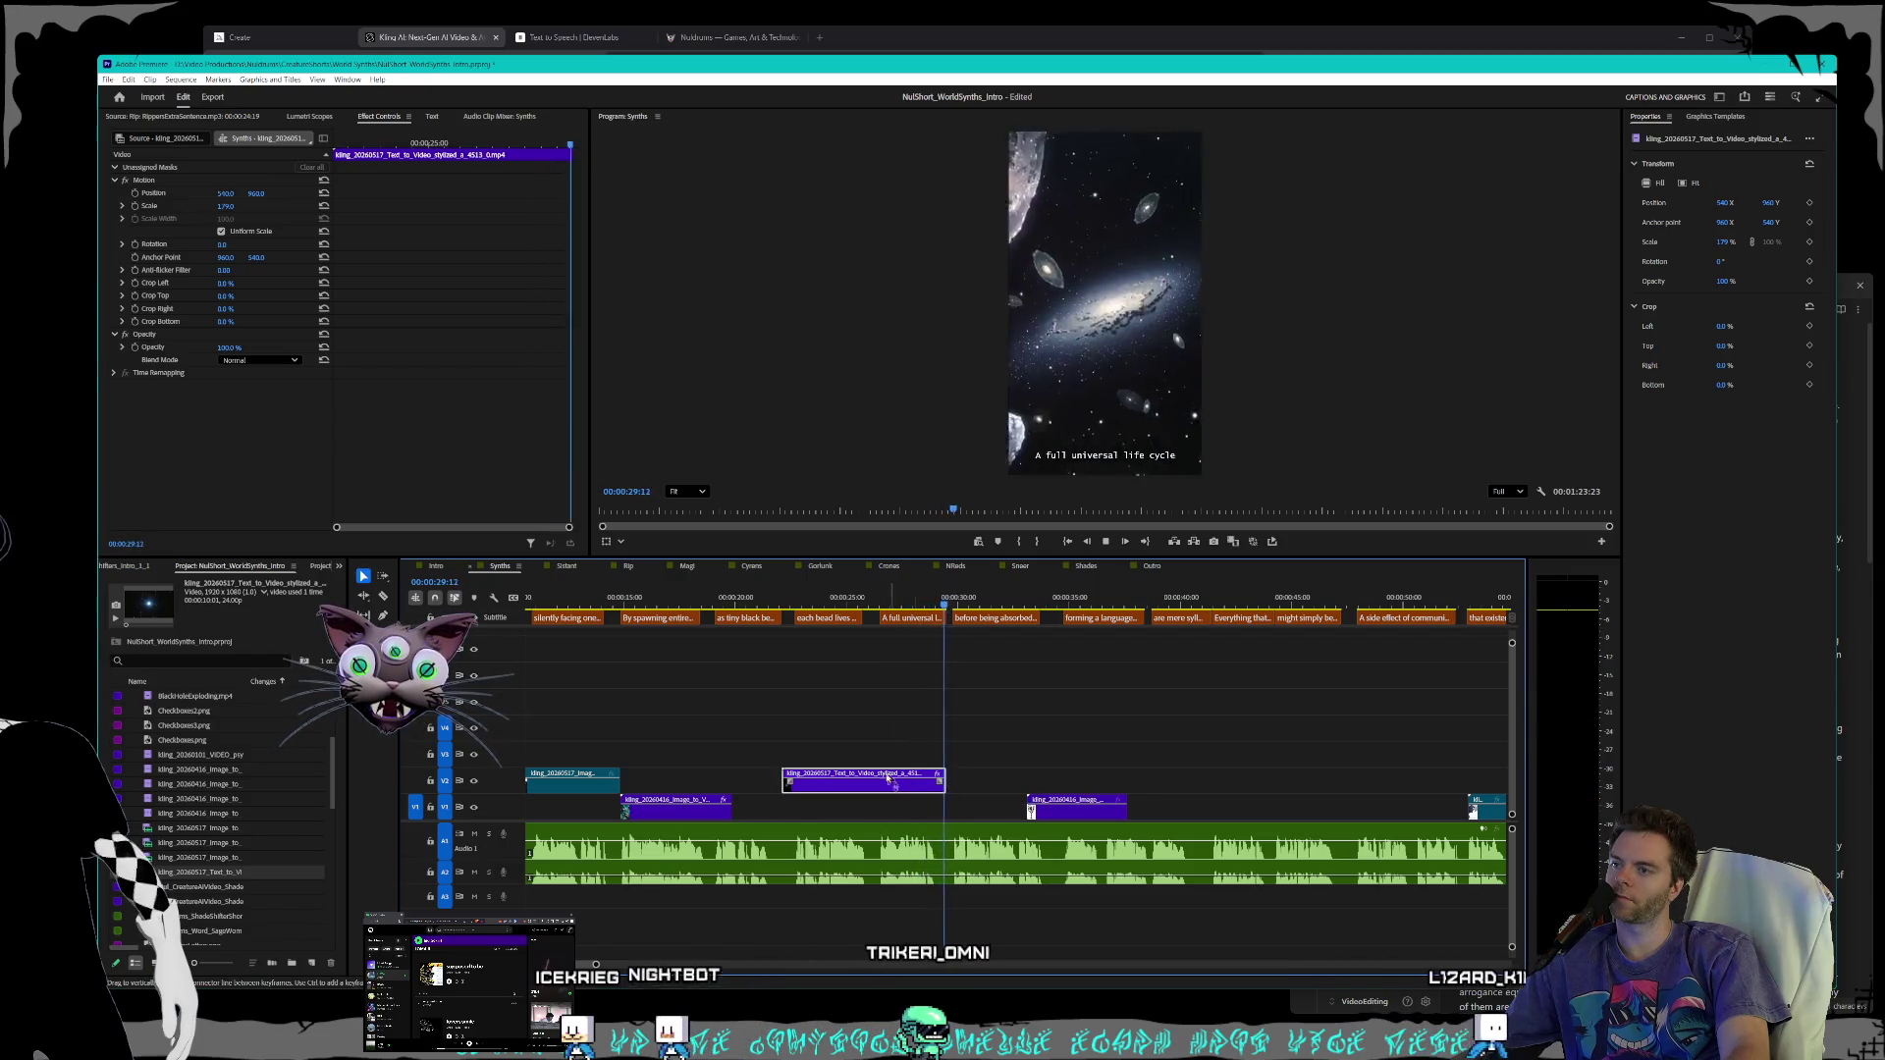
key("space")
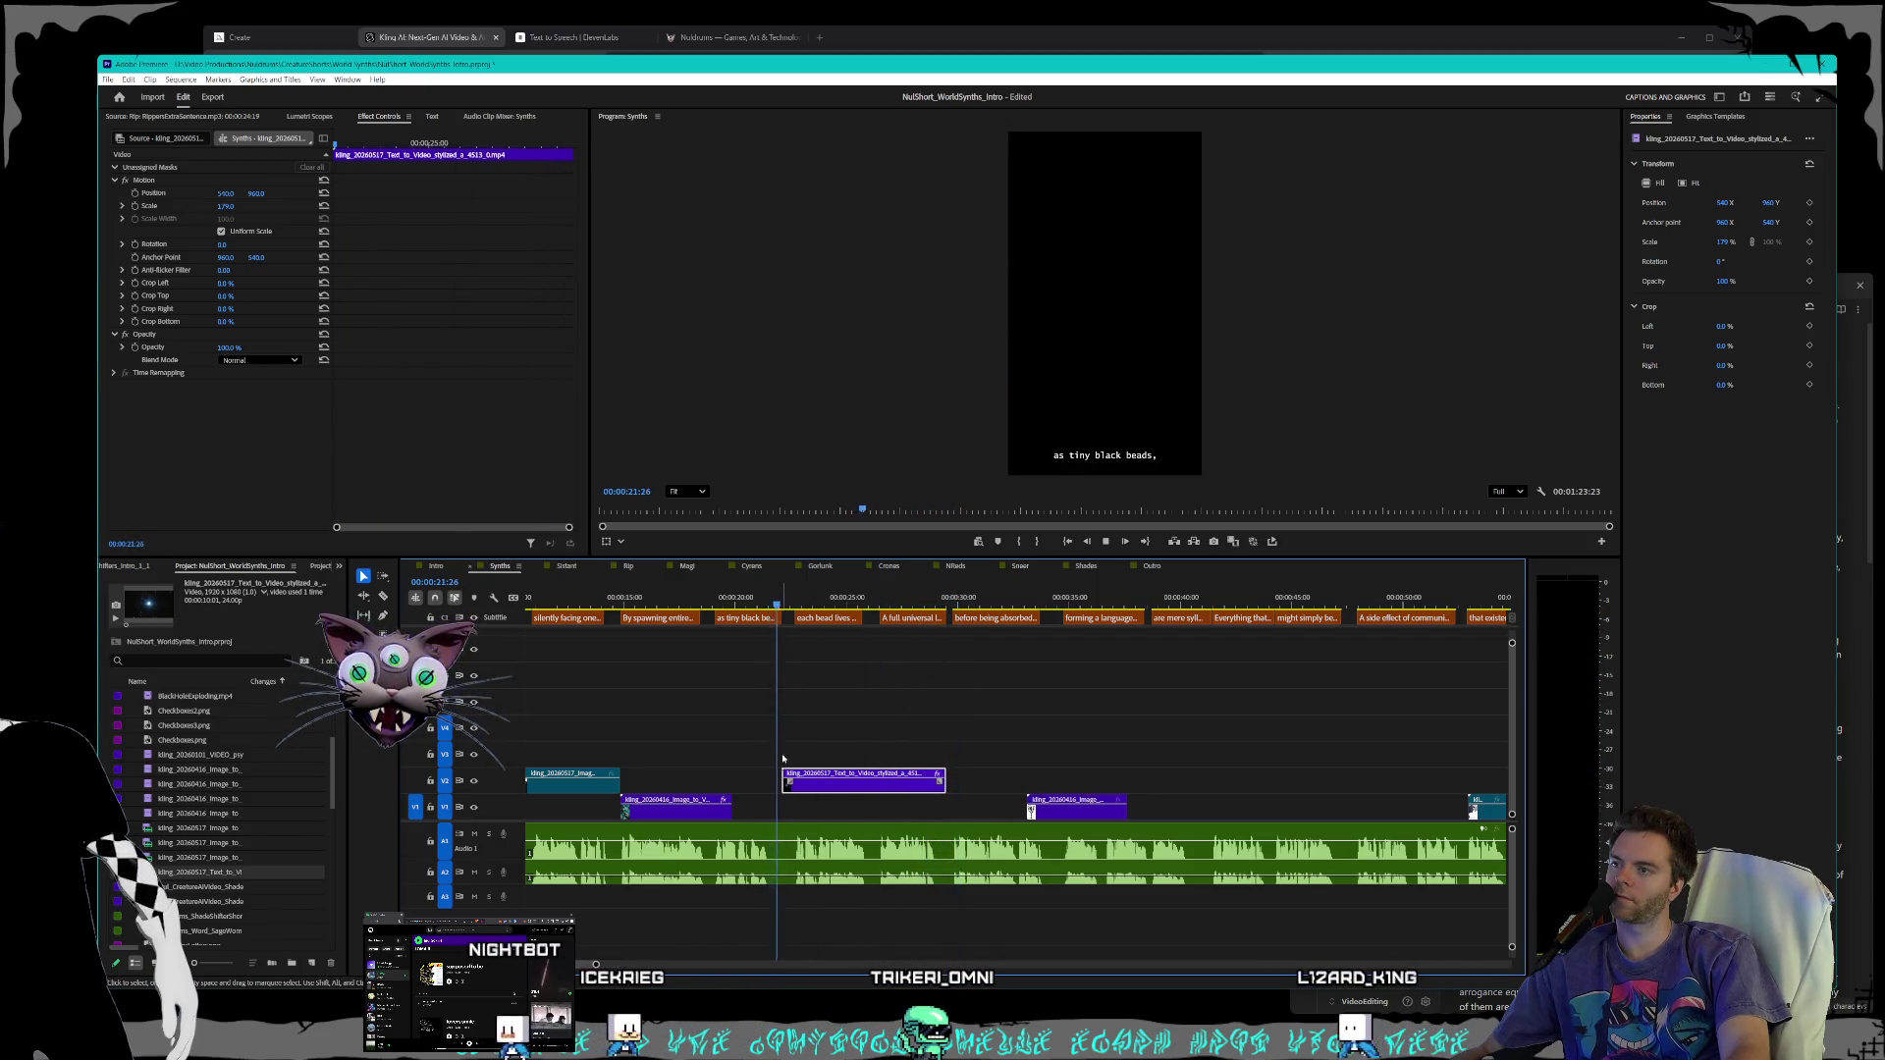
key("space")
left_click_drag(944, 780, 1055, 782)
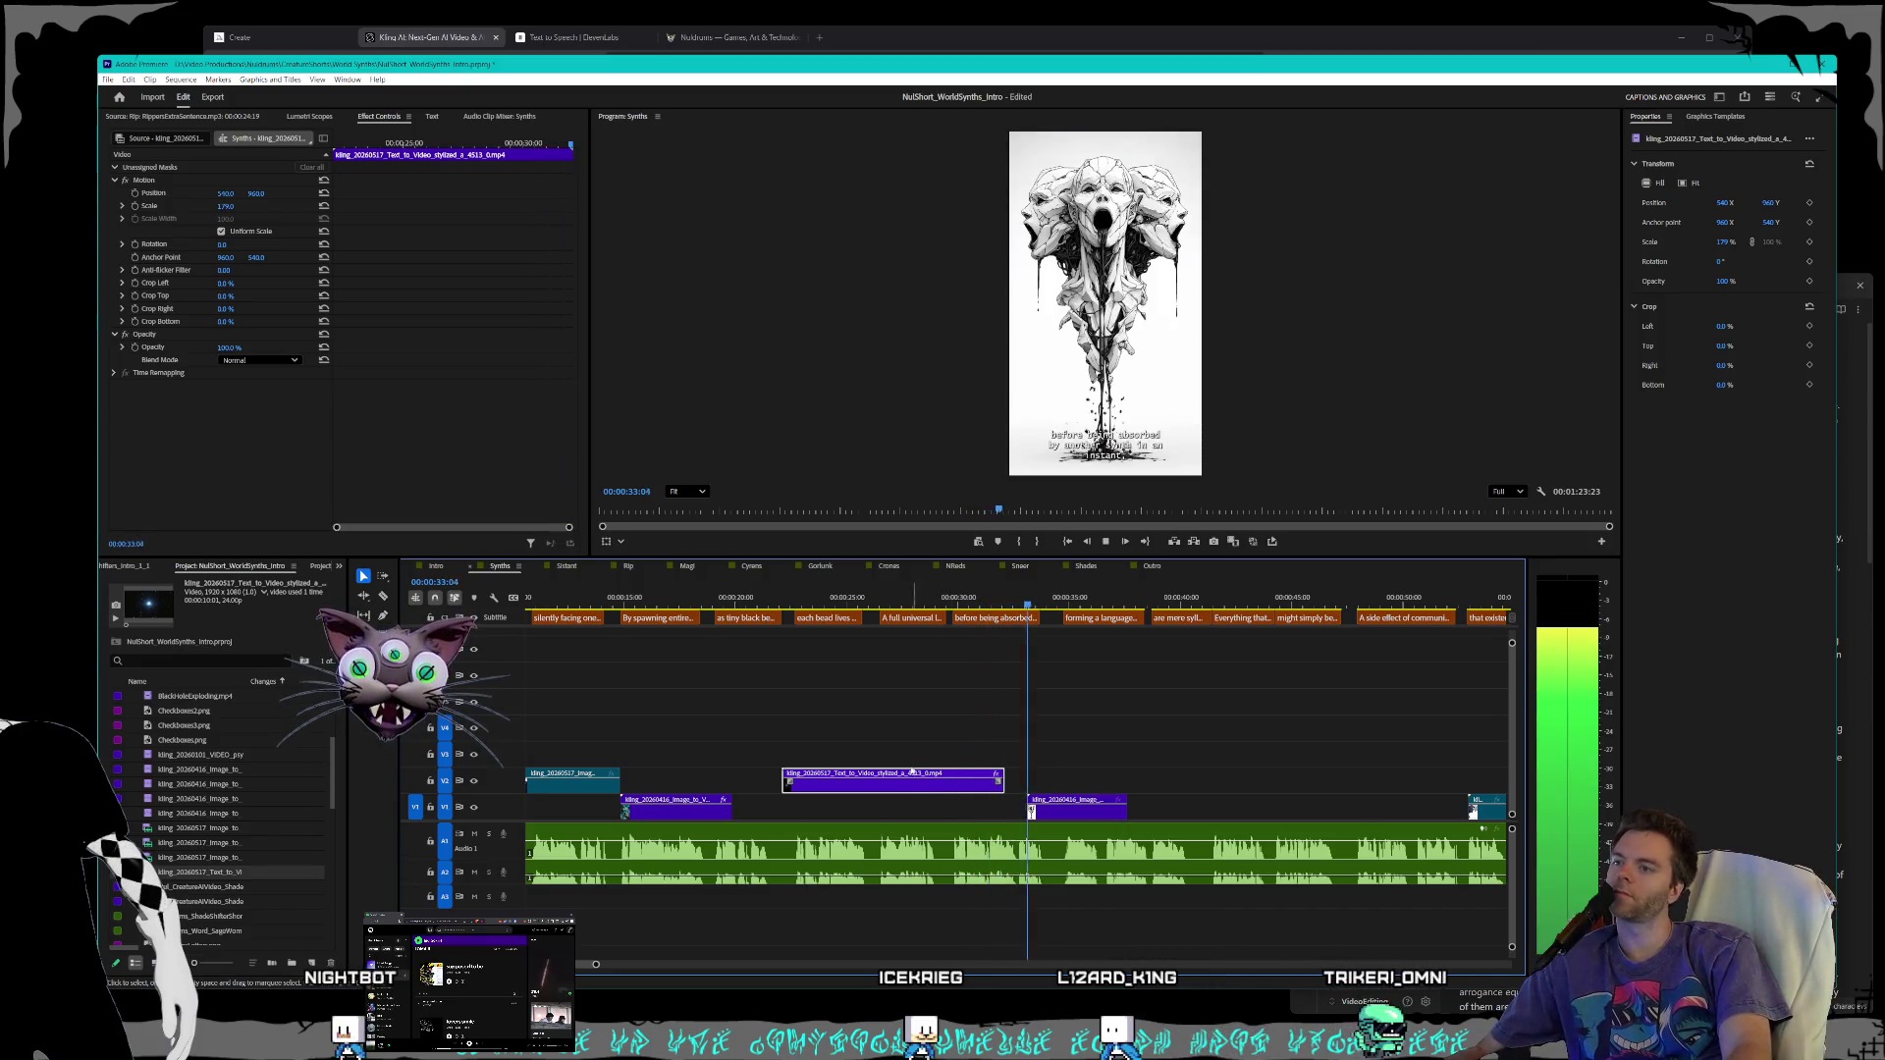
key("space")
key("equal")
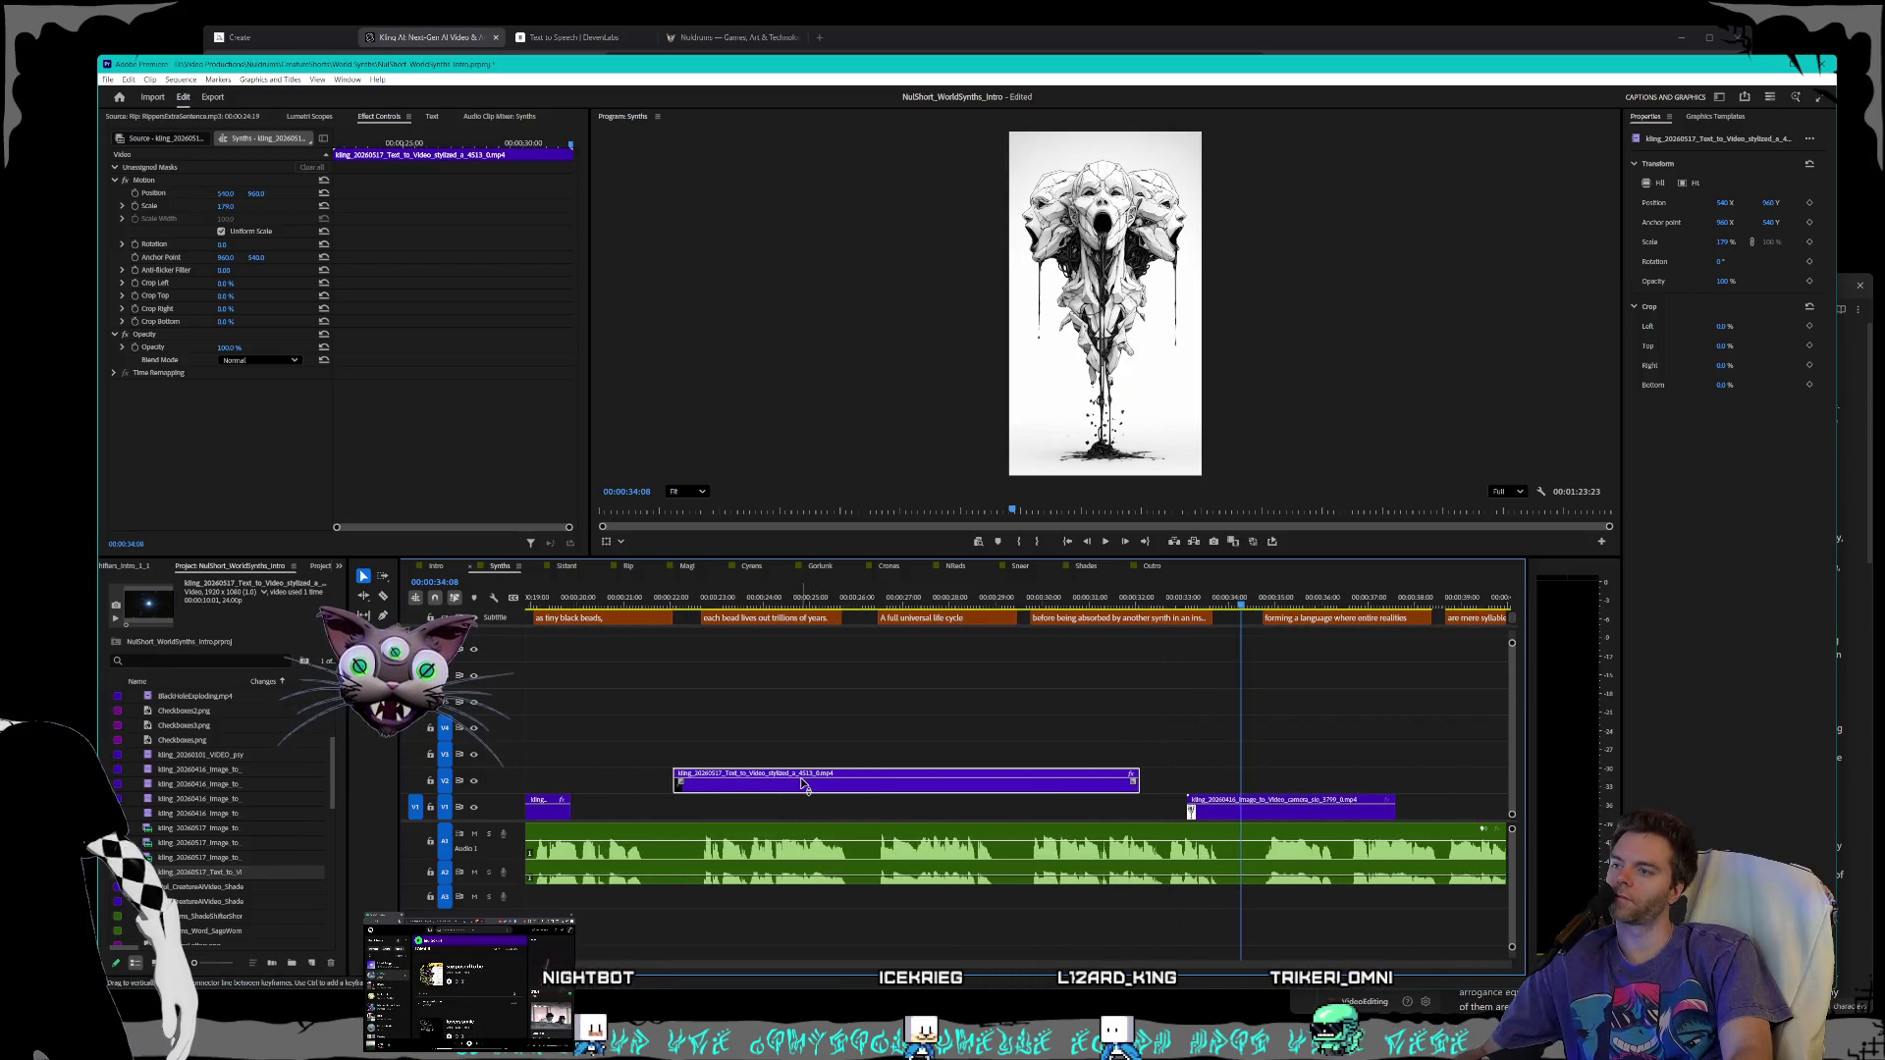
left_click_drag(796, 790, 815, 791)
right_click(895, 781)
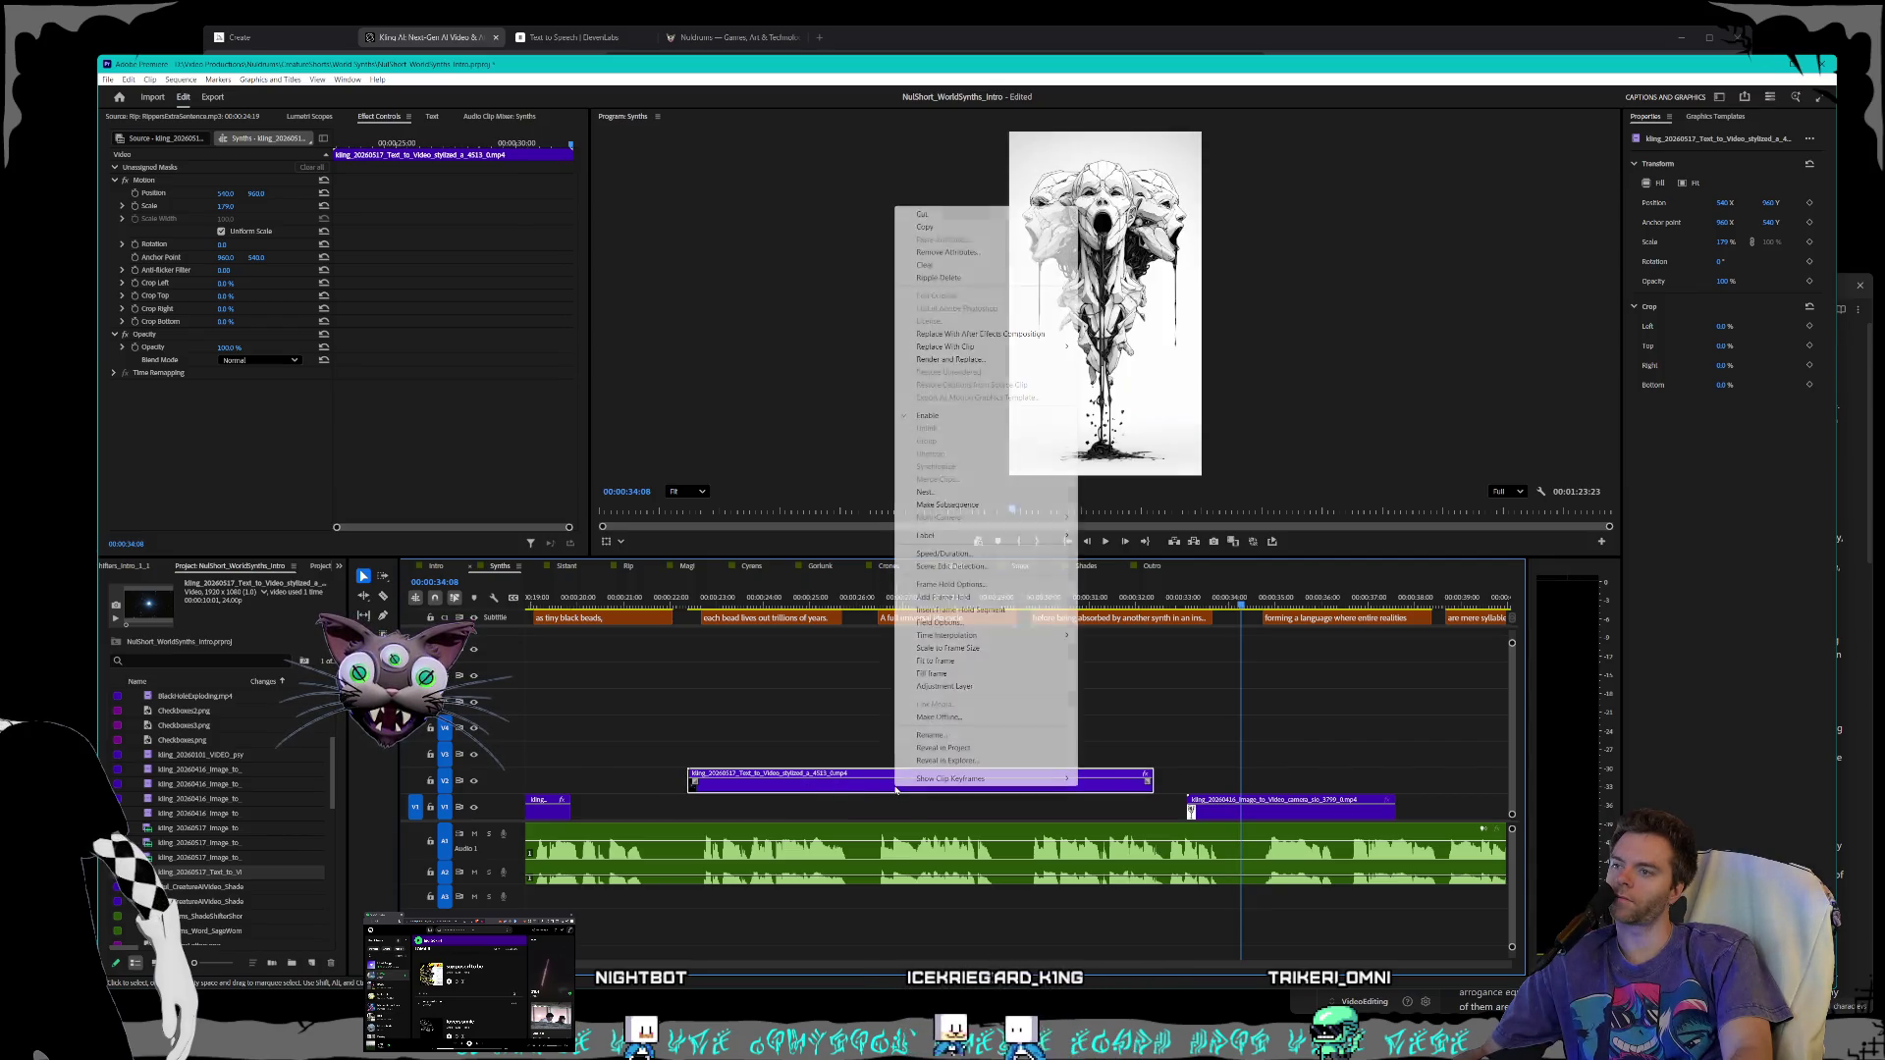
left_click(924, 553)
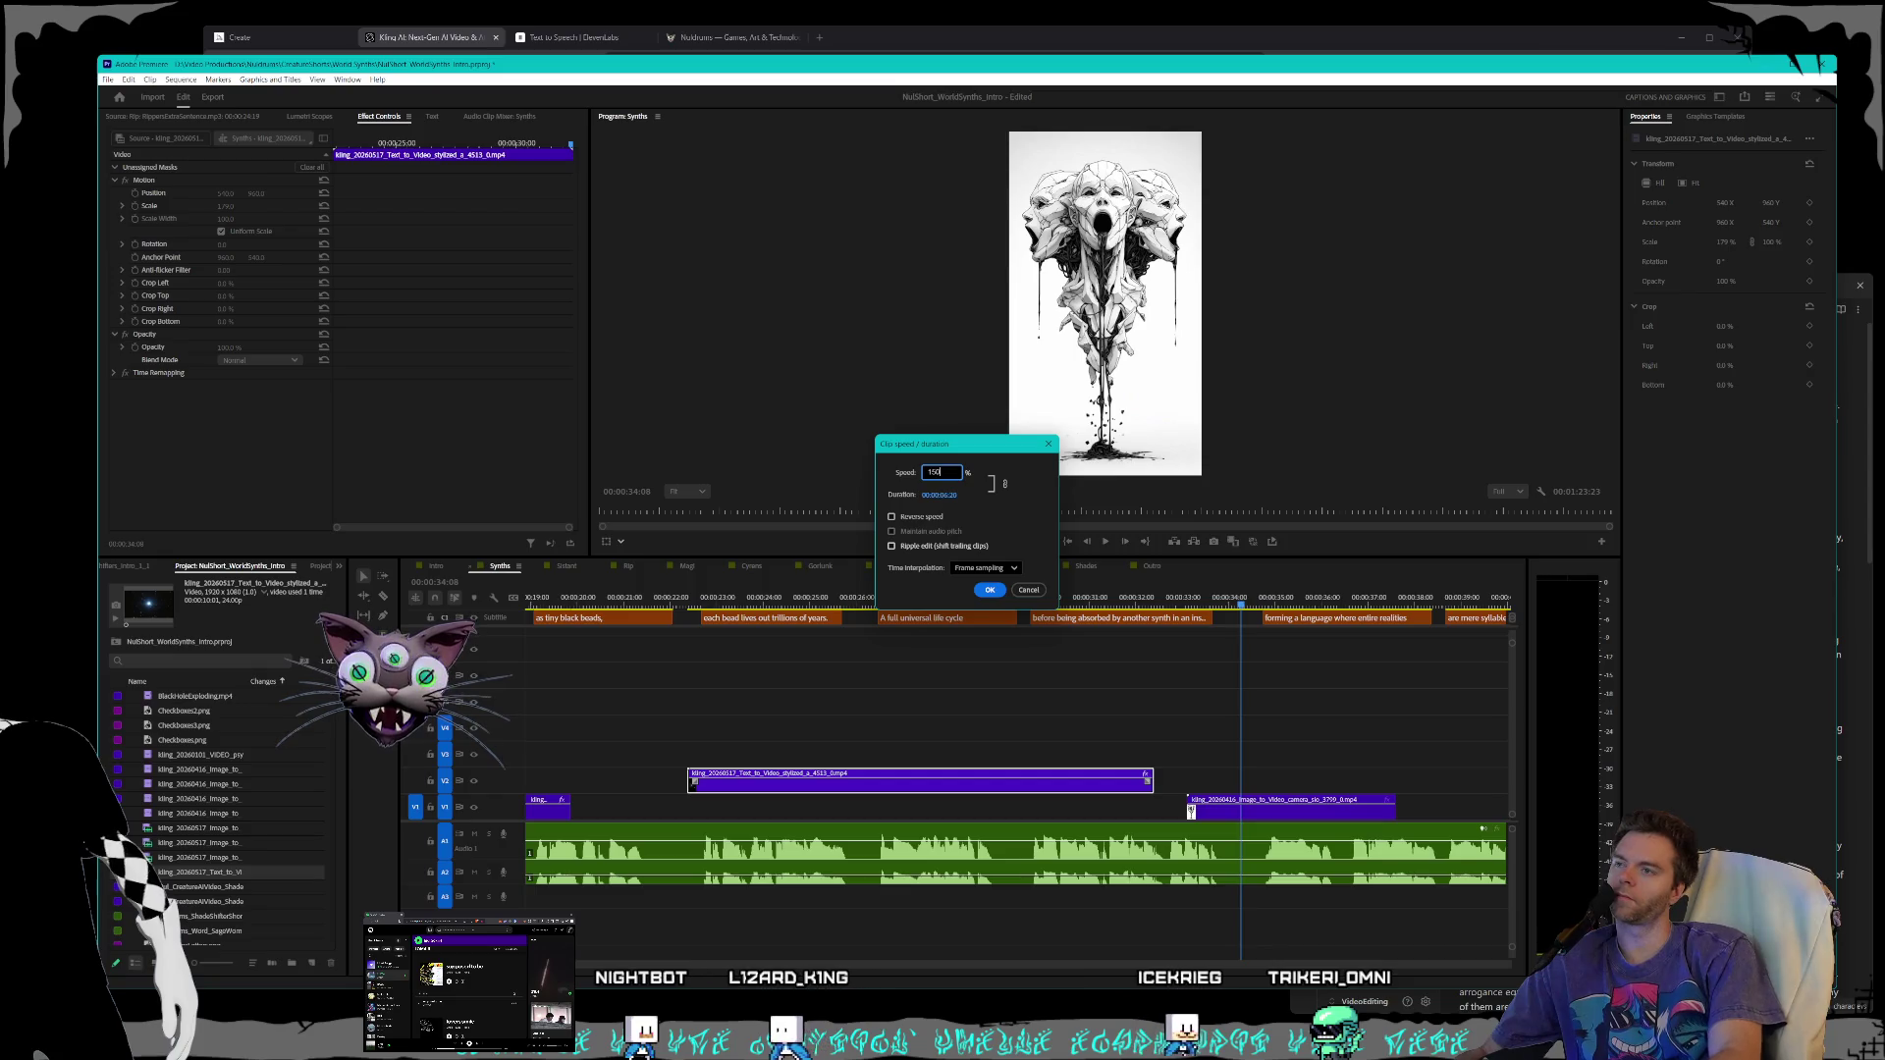
key("Return")
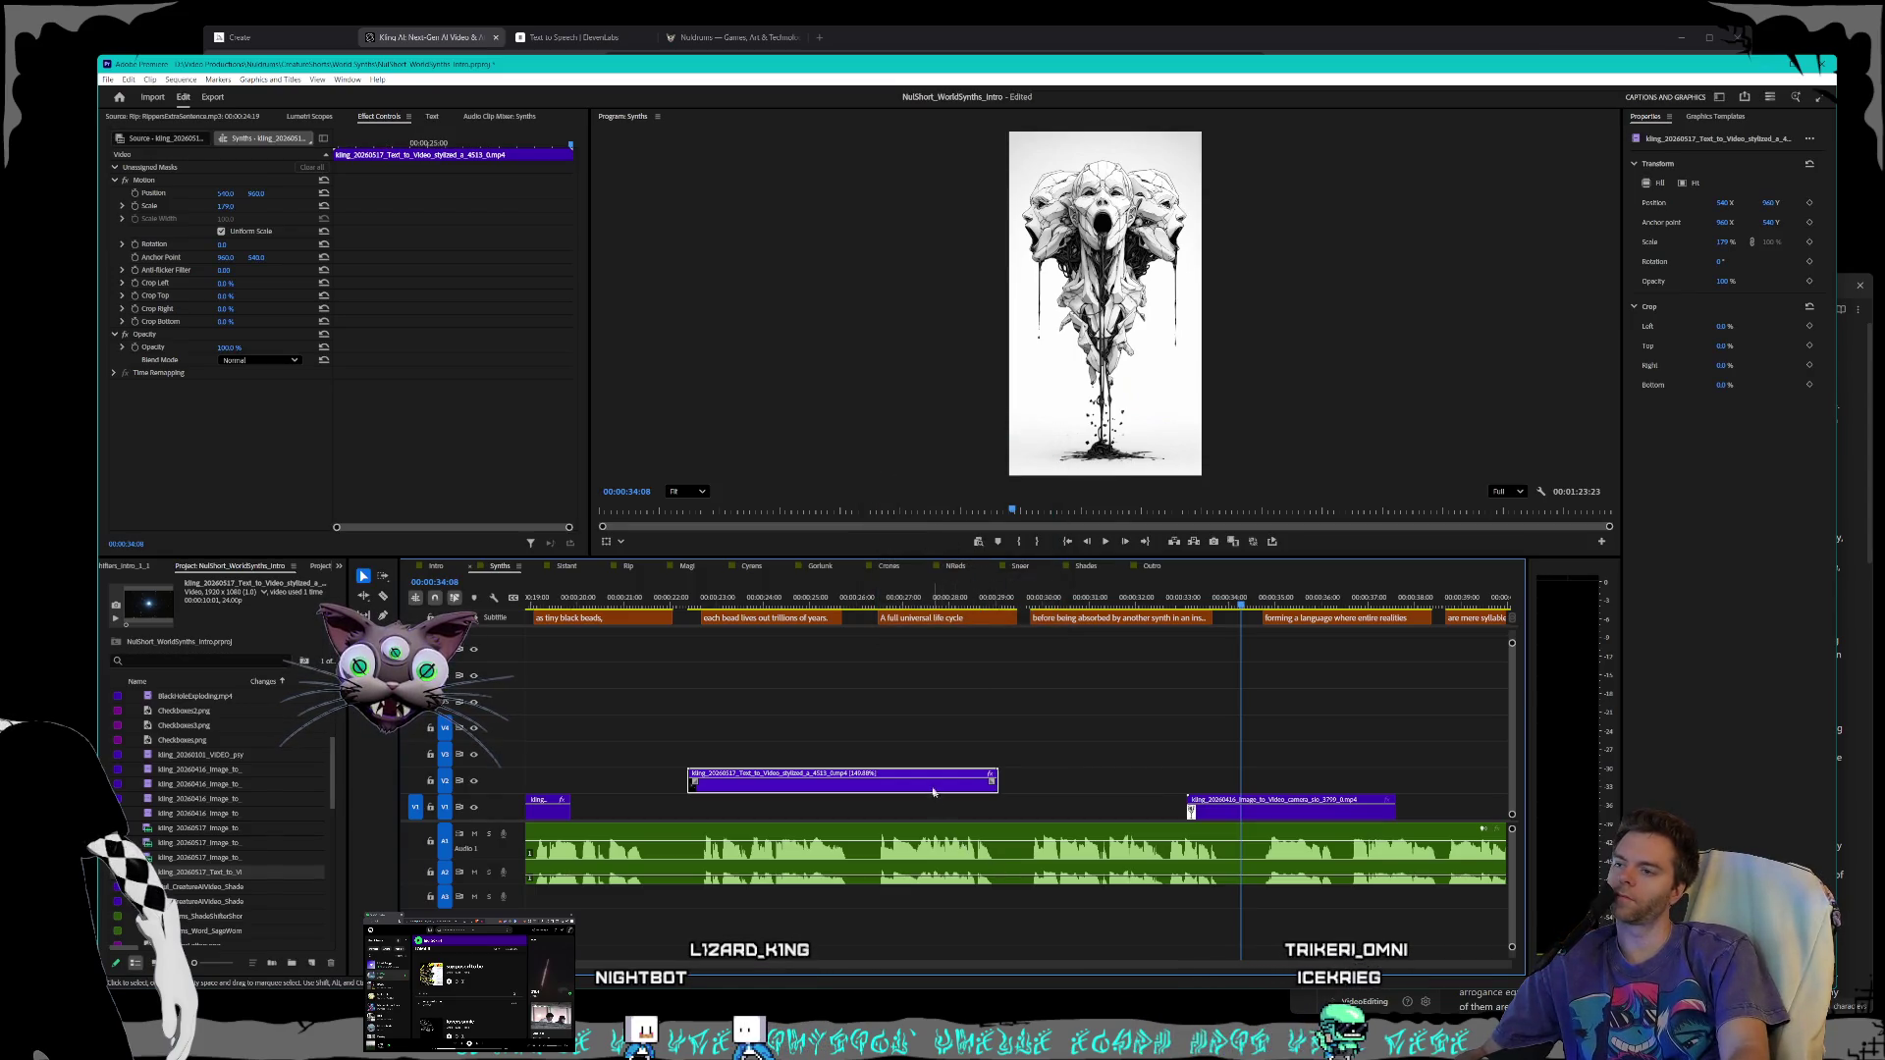
right_click(934, 791)
left_click(967, 553)
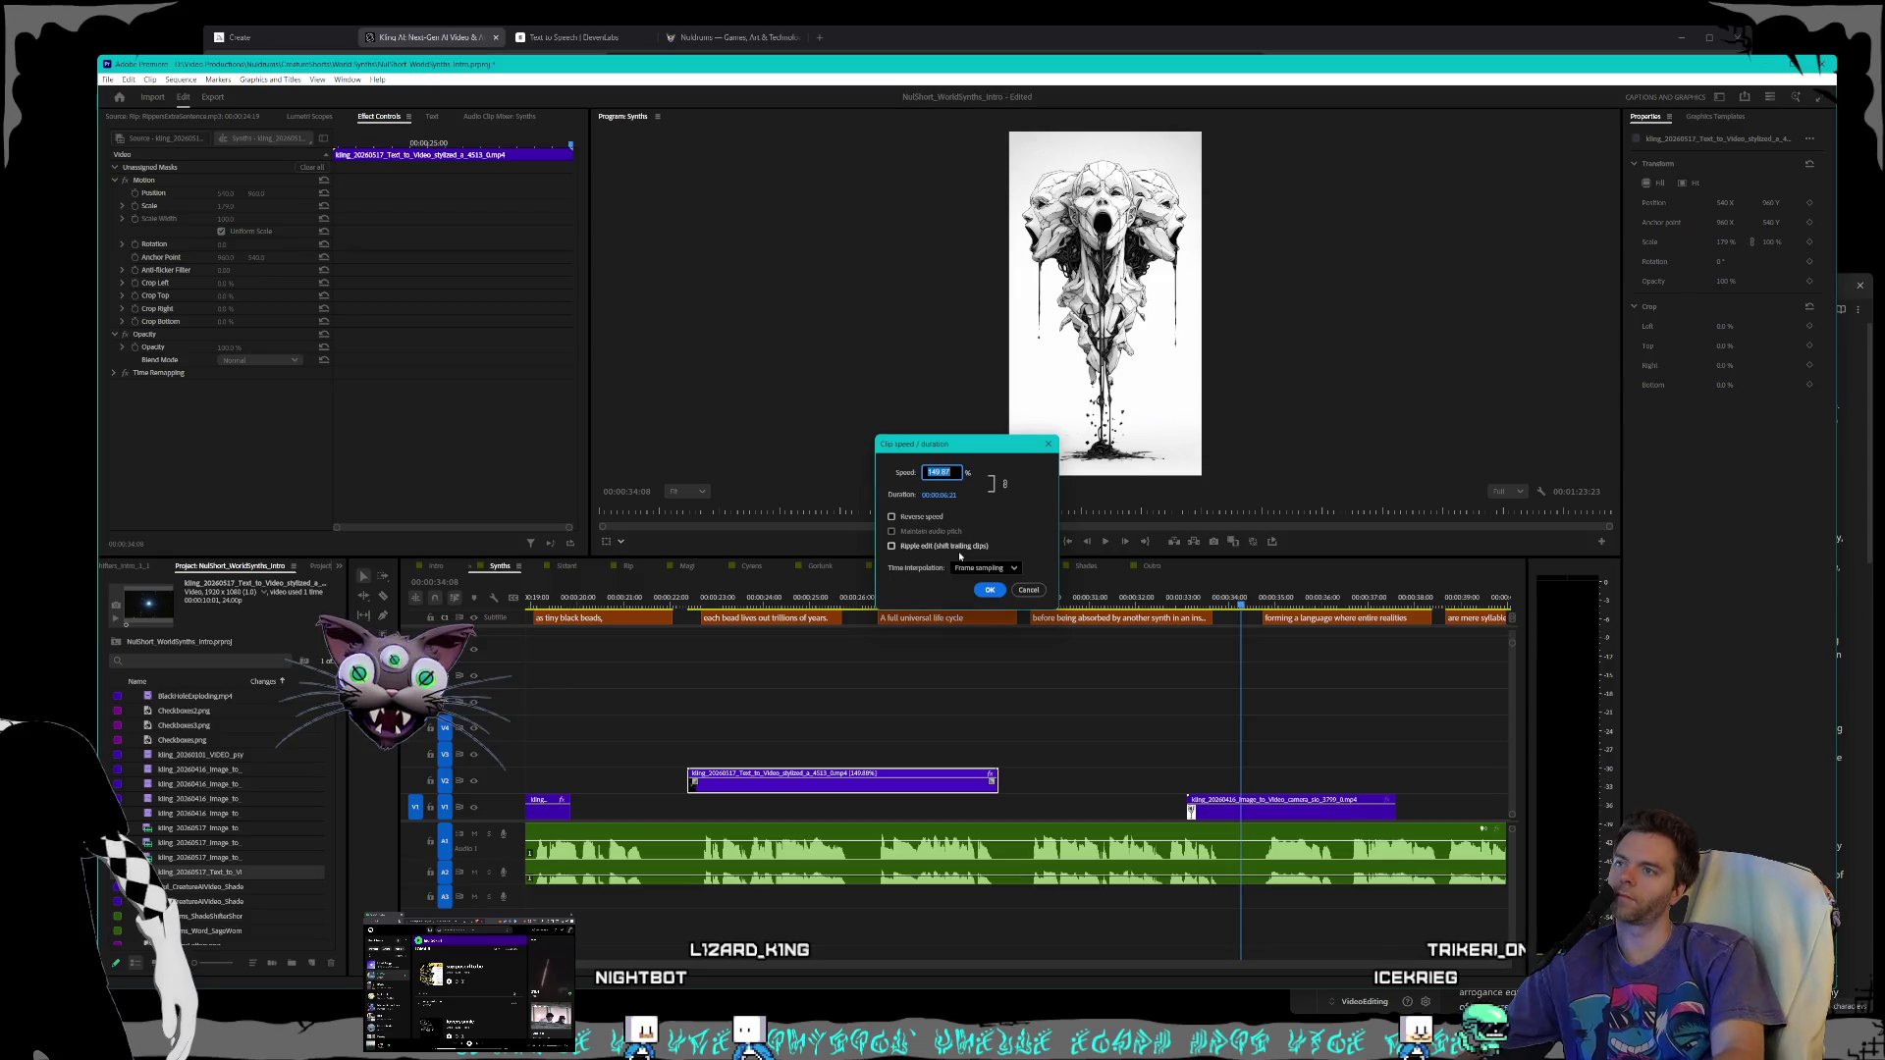
key("Return")
key("shift+e")
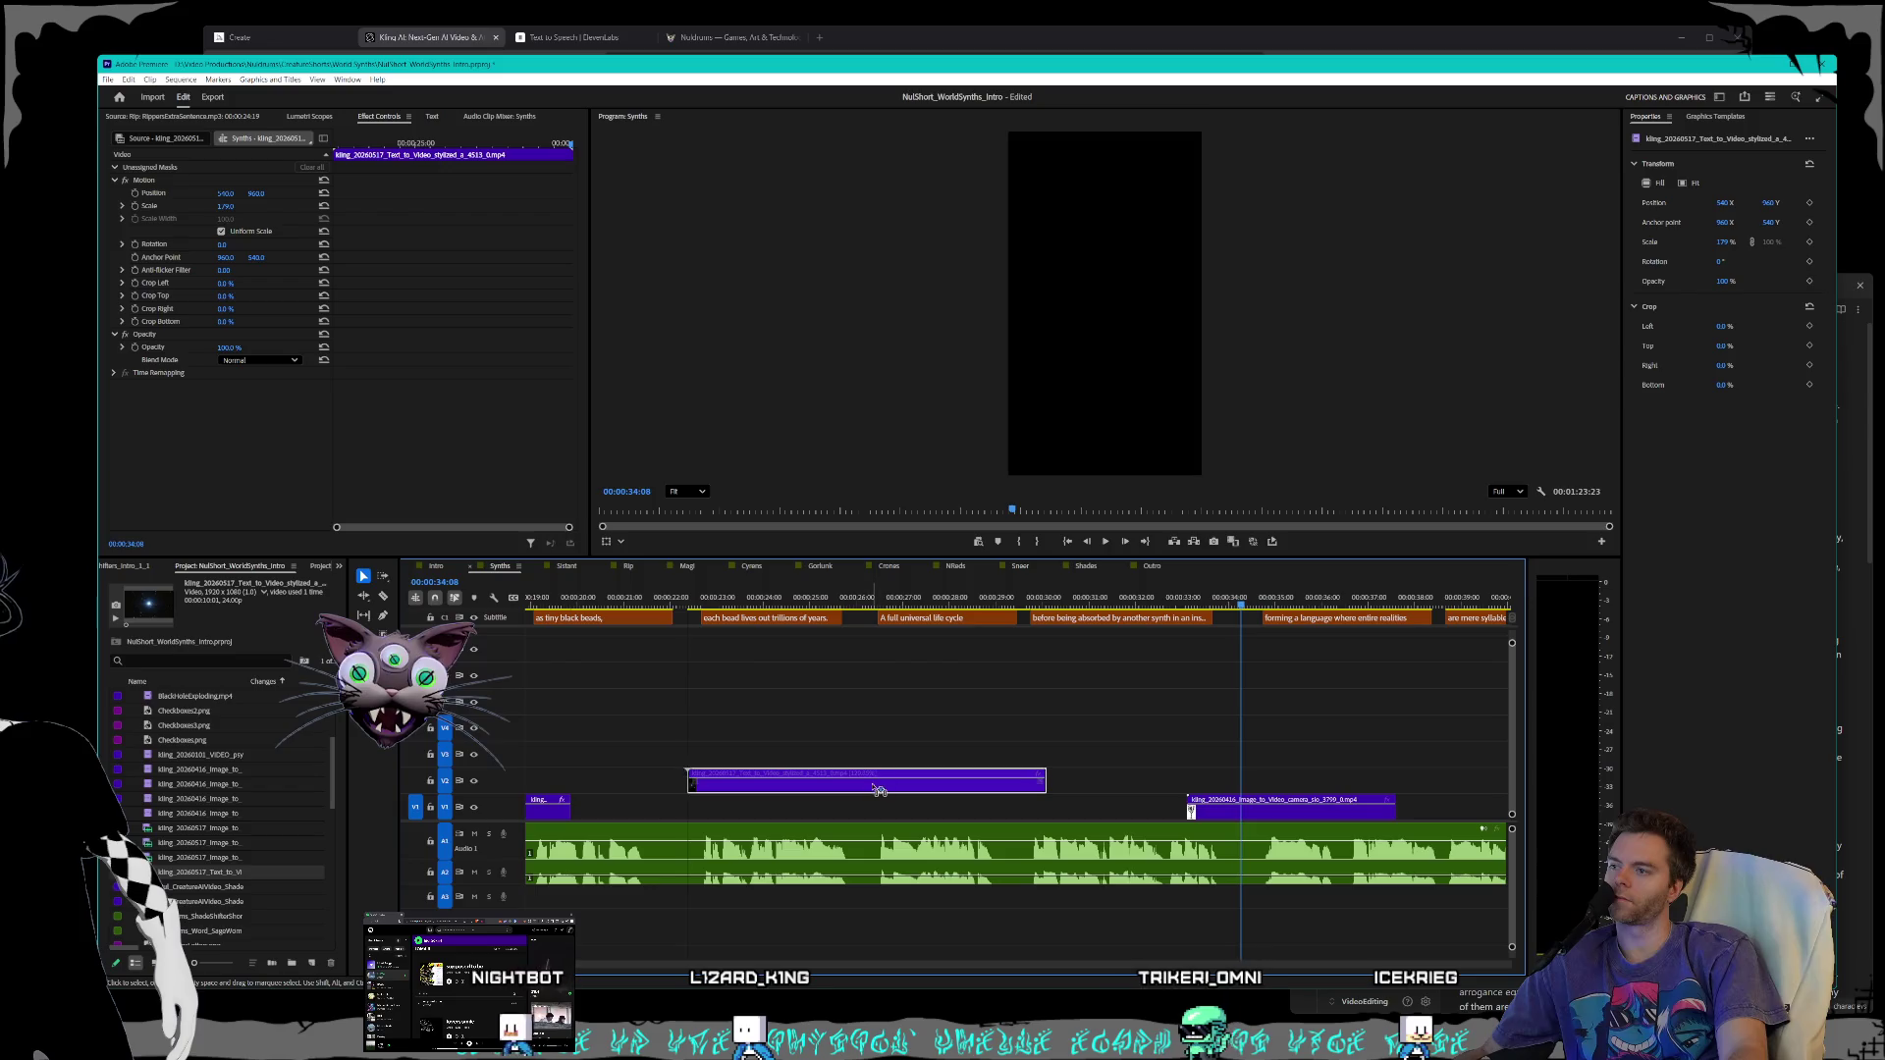
left_click_drag(877, 790, 872, 775)
left_click(585, 597)
key("space")
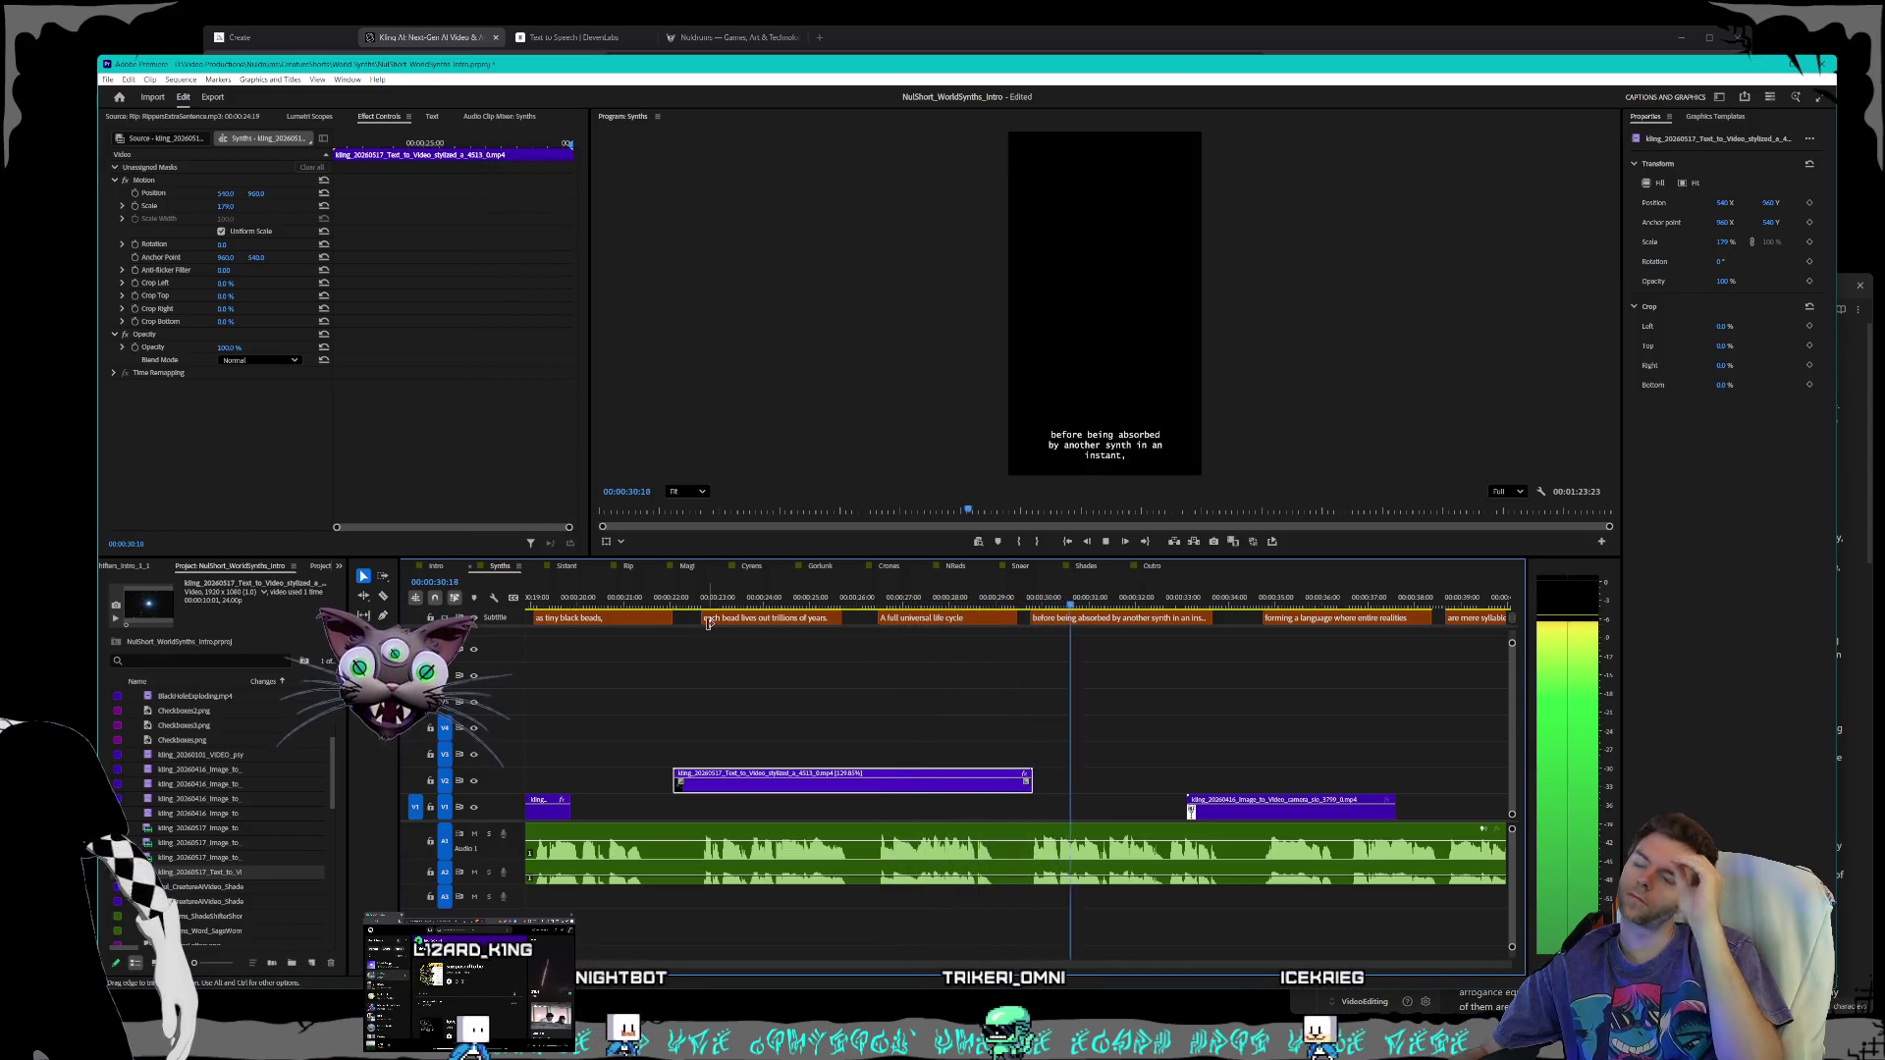
key("space")
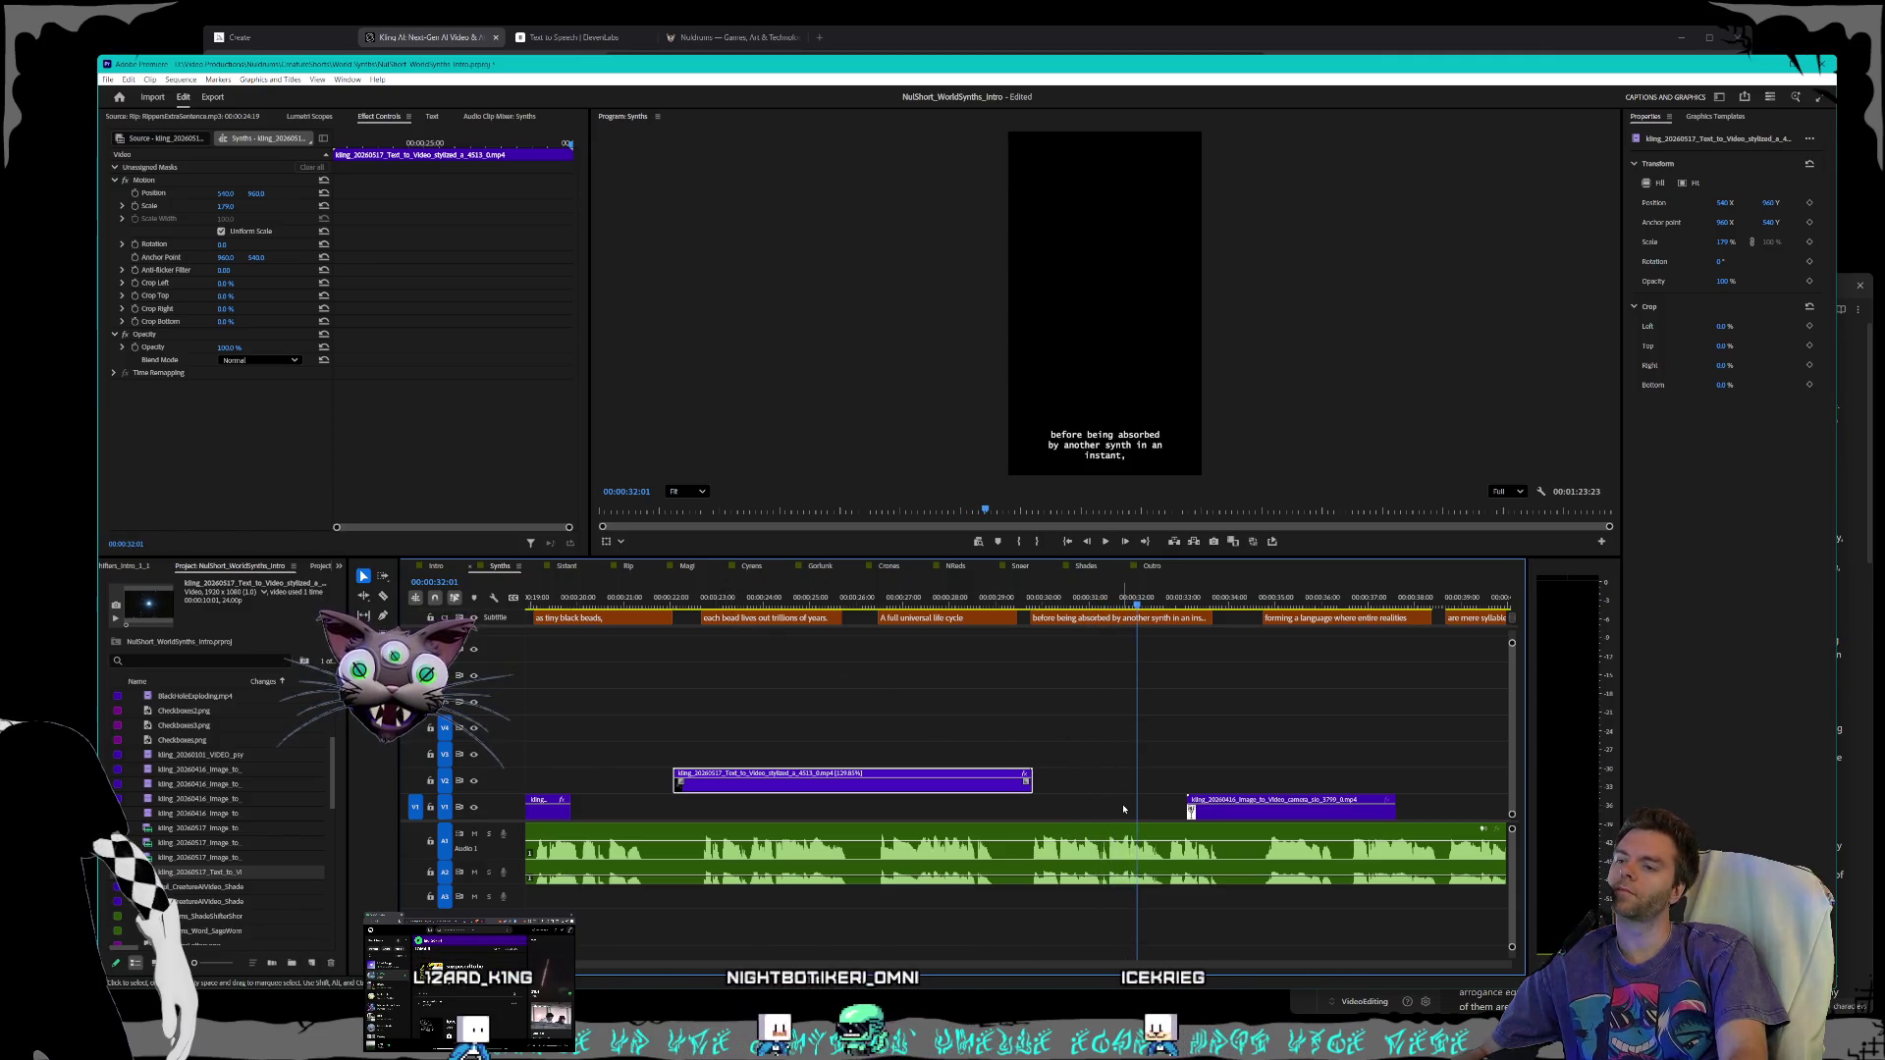
key("space")
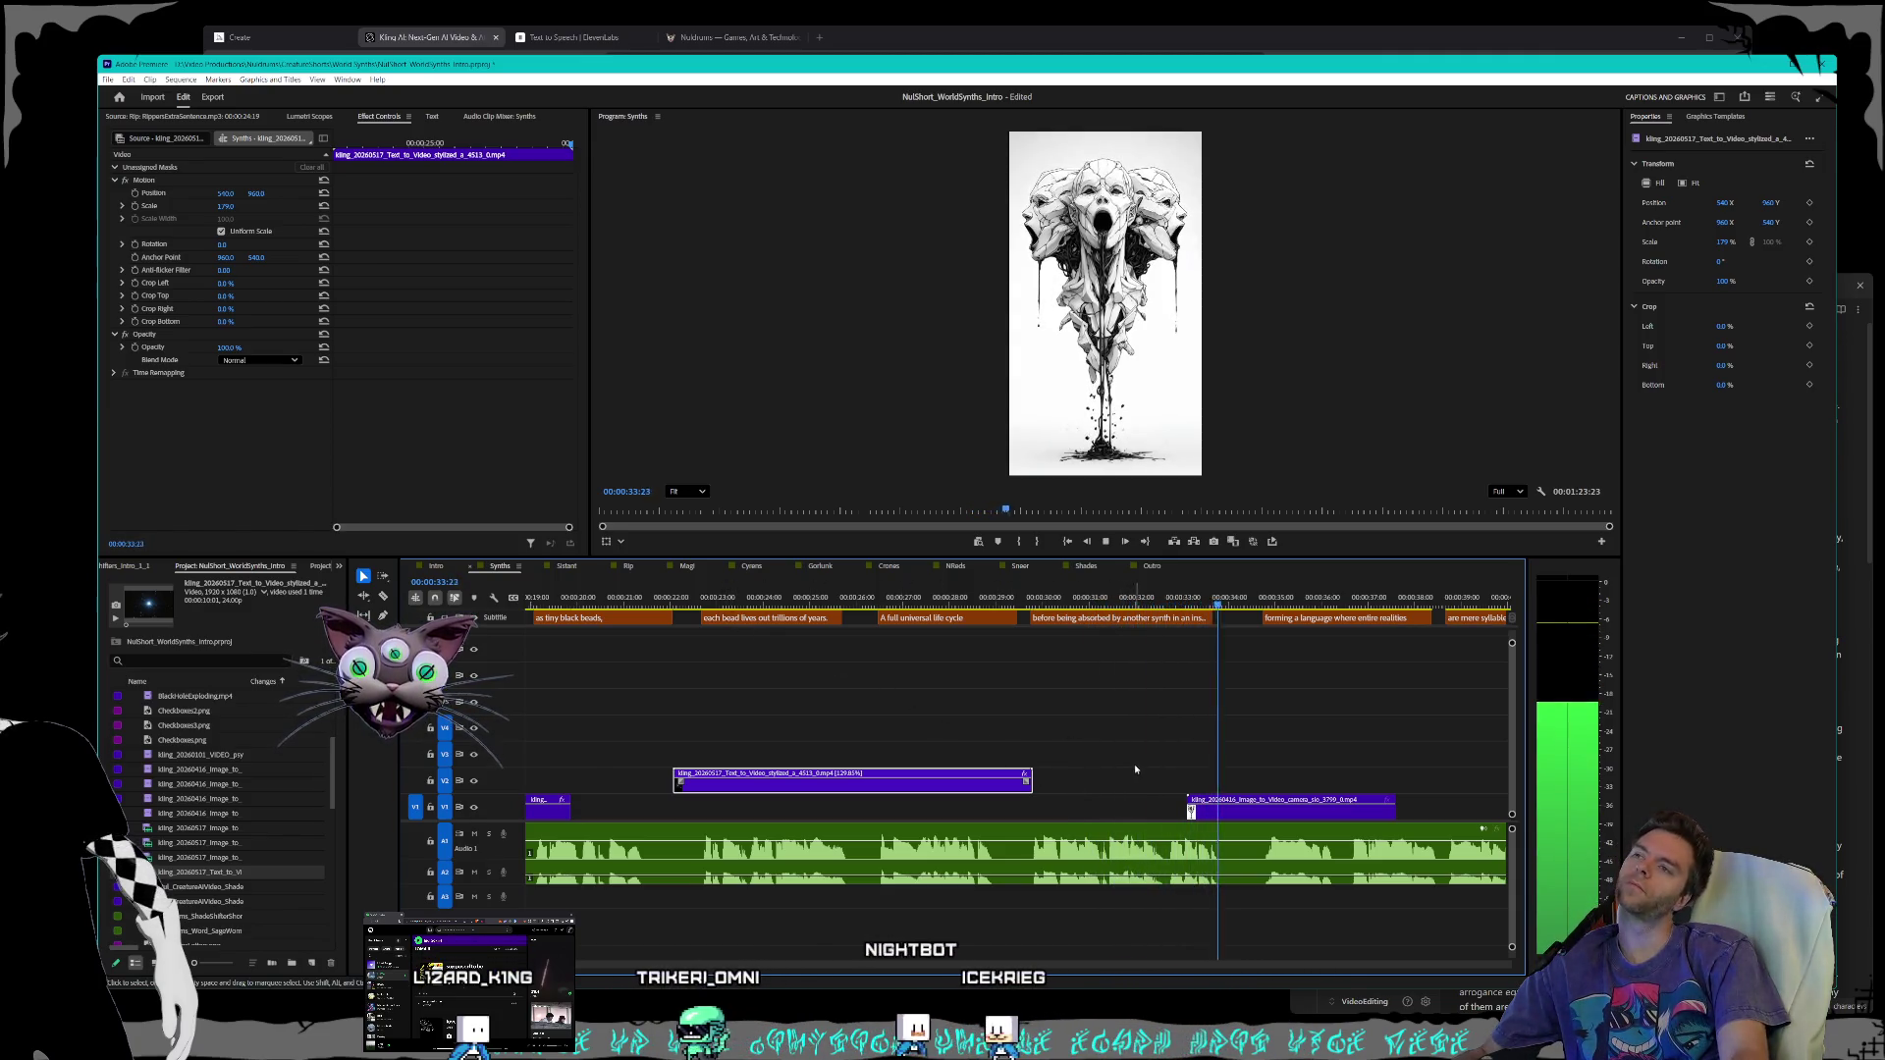
scroll(1176, 758, "down", 2)
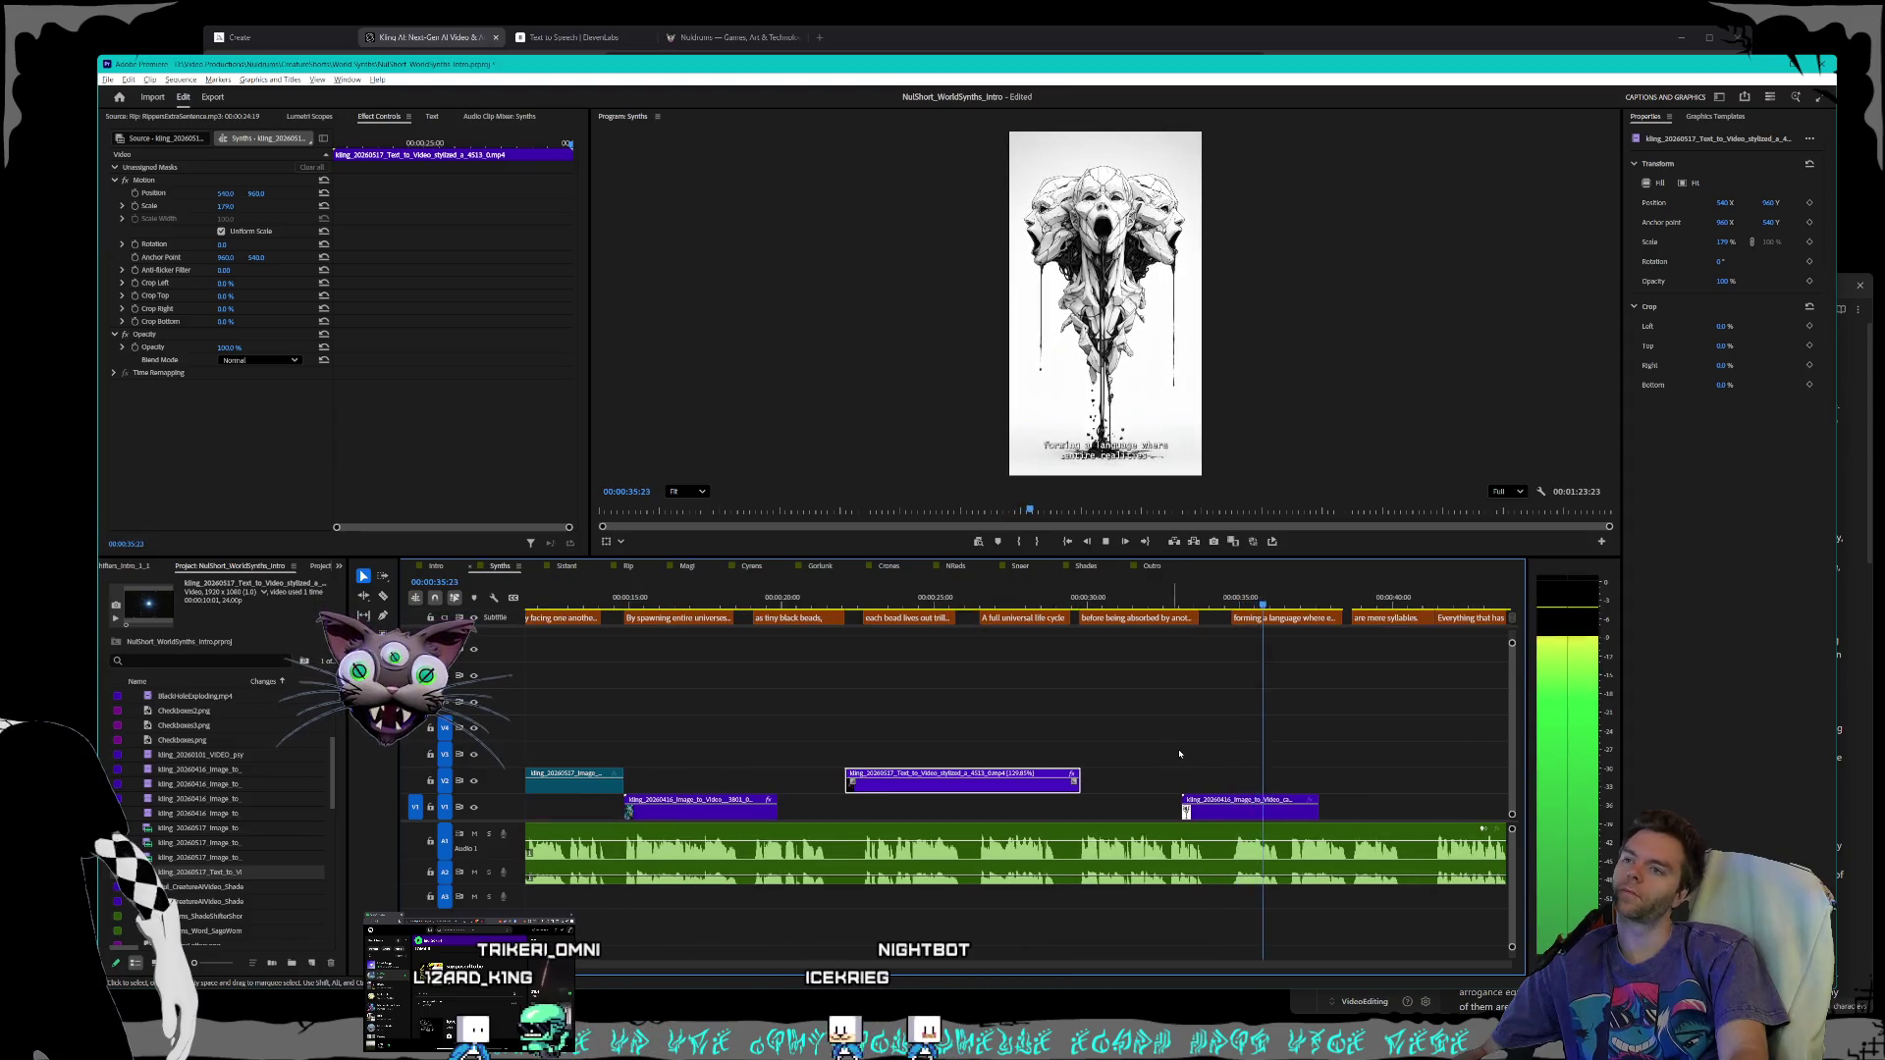
scroll(1181, 753, "down", 1)
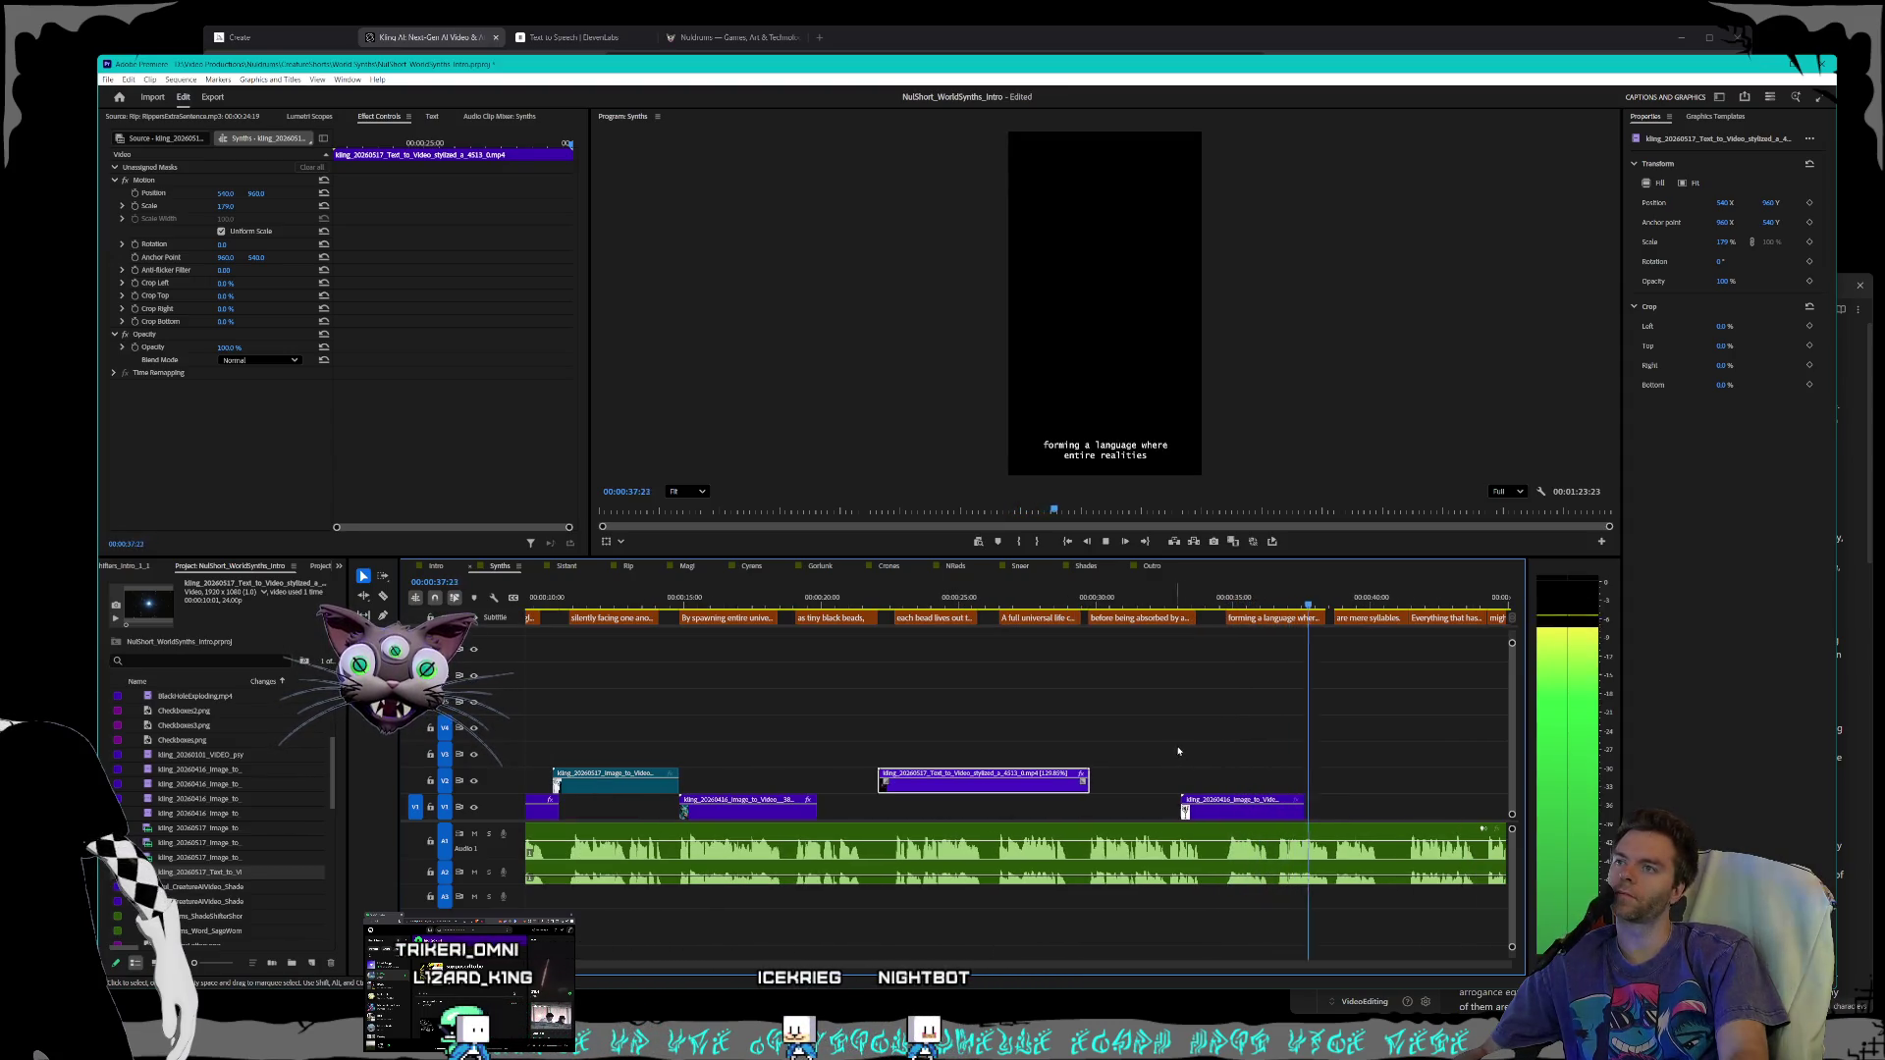
scroll(1158, 771, "down", 1)
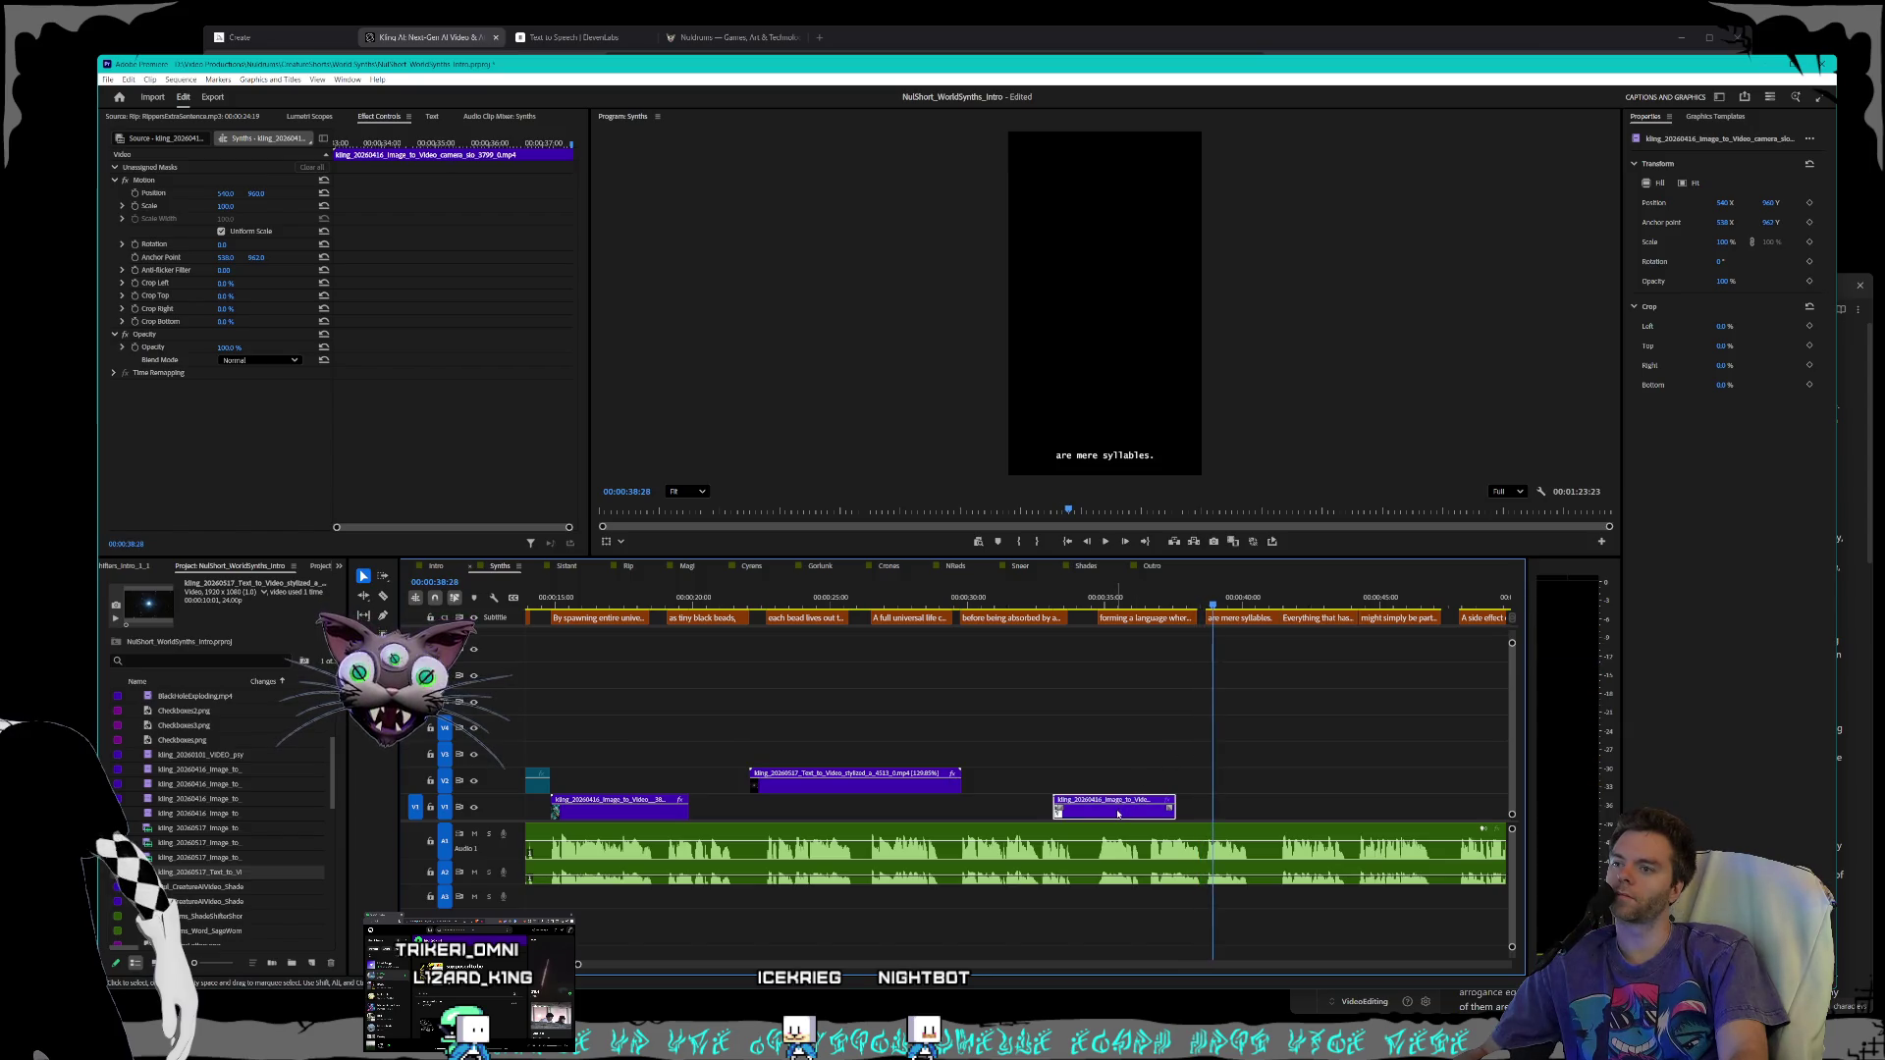
- Extend the three-heads clip's end, slide it earlier, and play back to check timing
left_click_drag(1201, 810, 1357, 809)
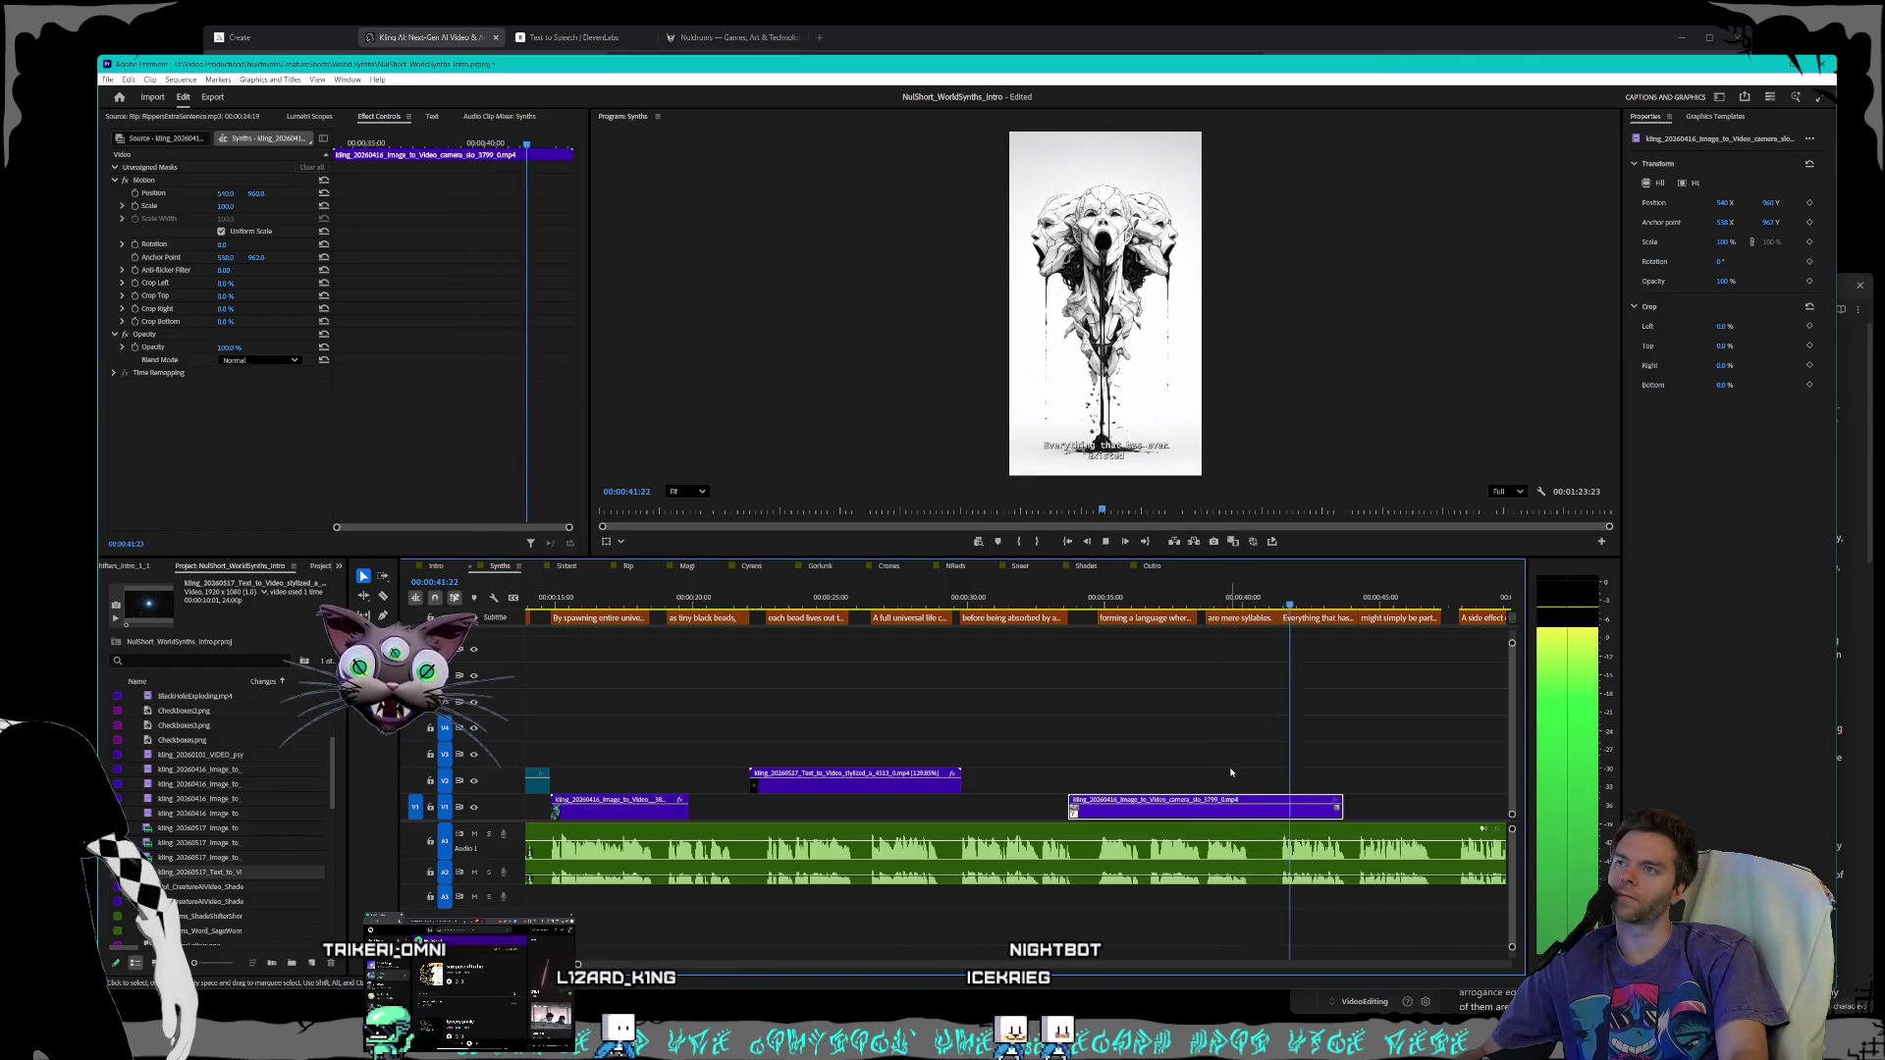
left_click_drag(1193, 808, 1177, 816)
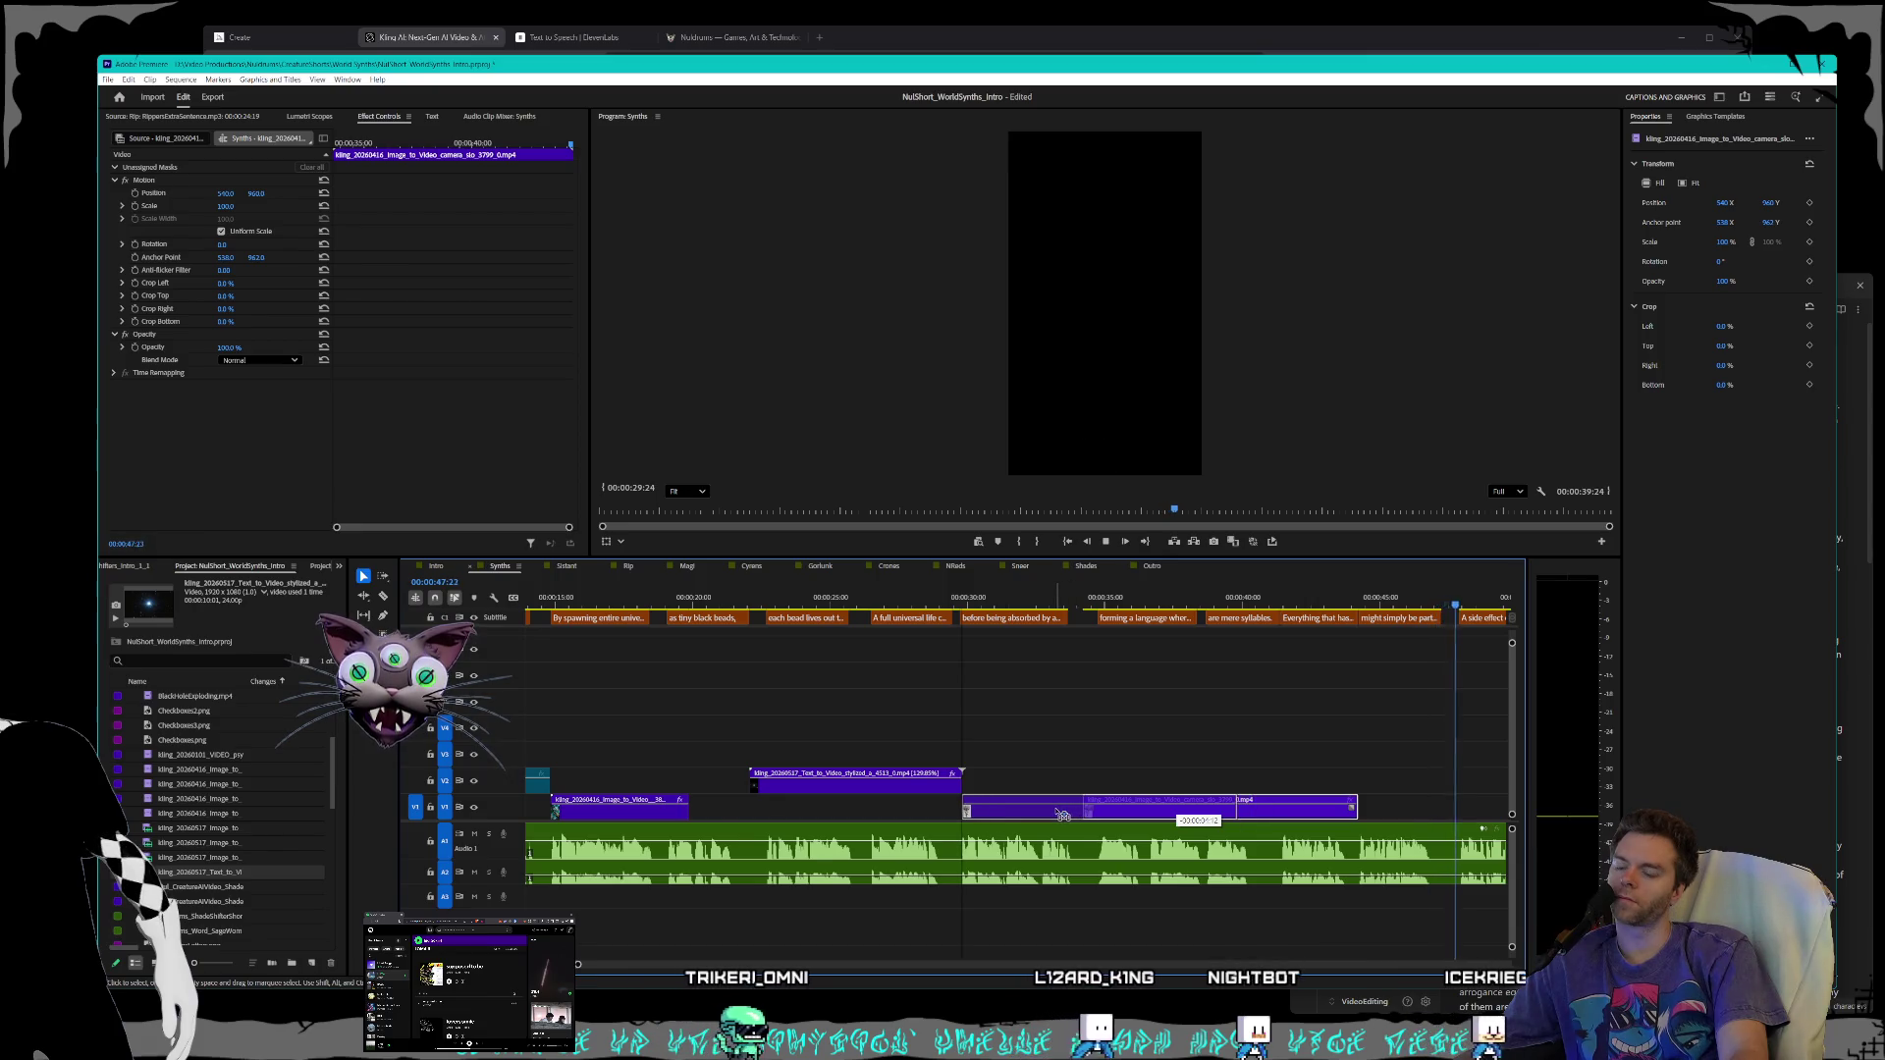
key("space")
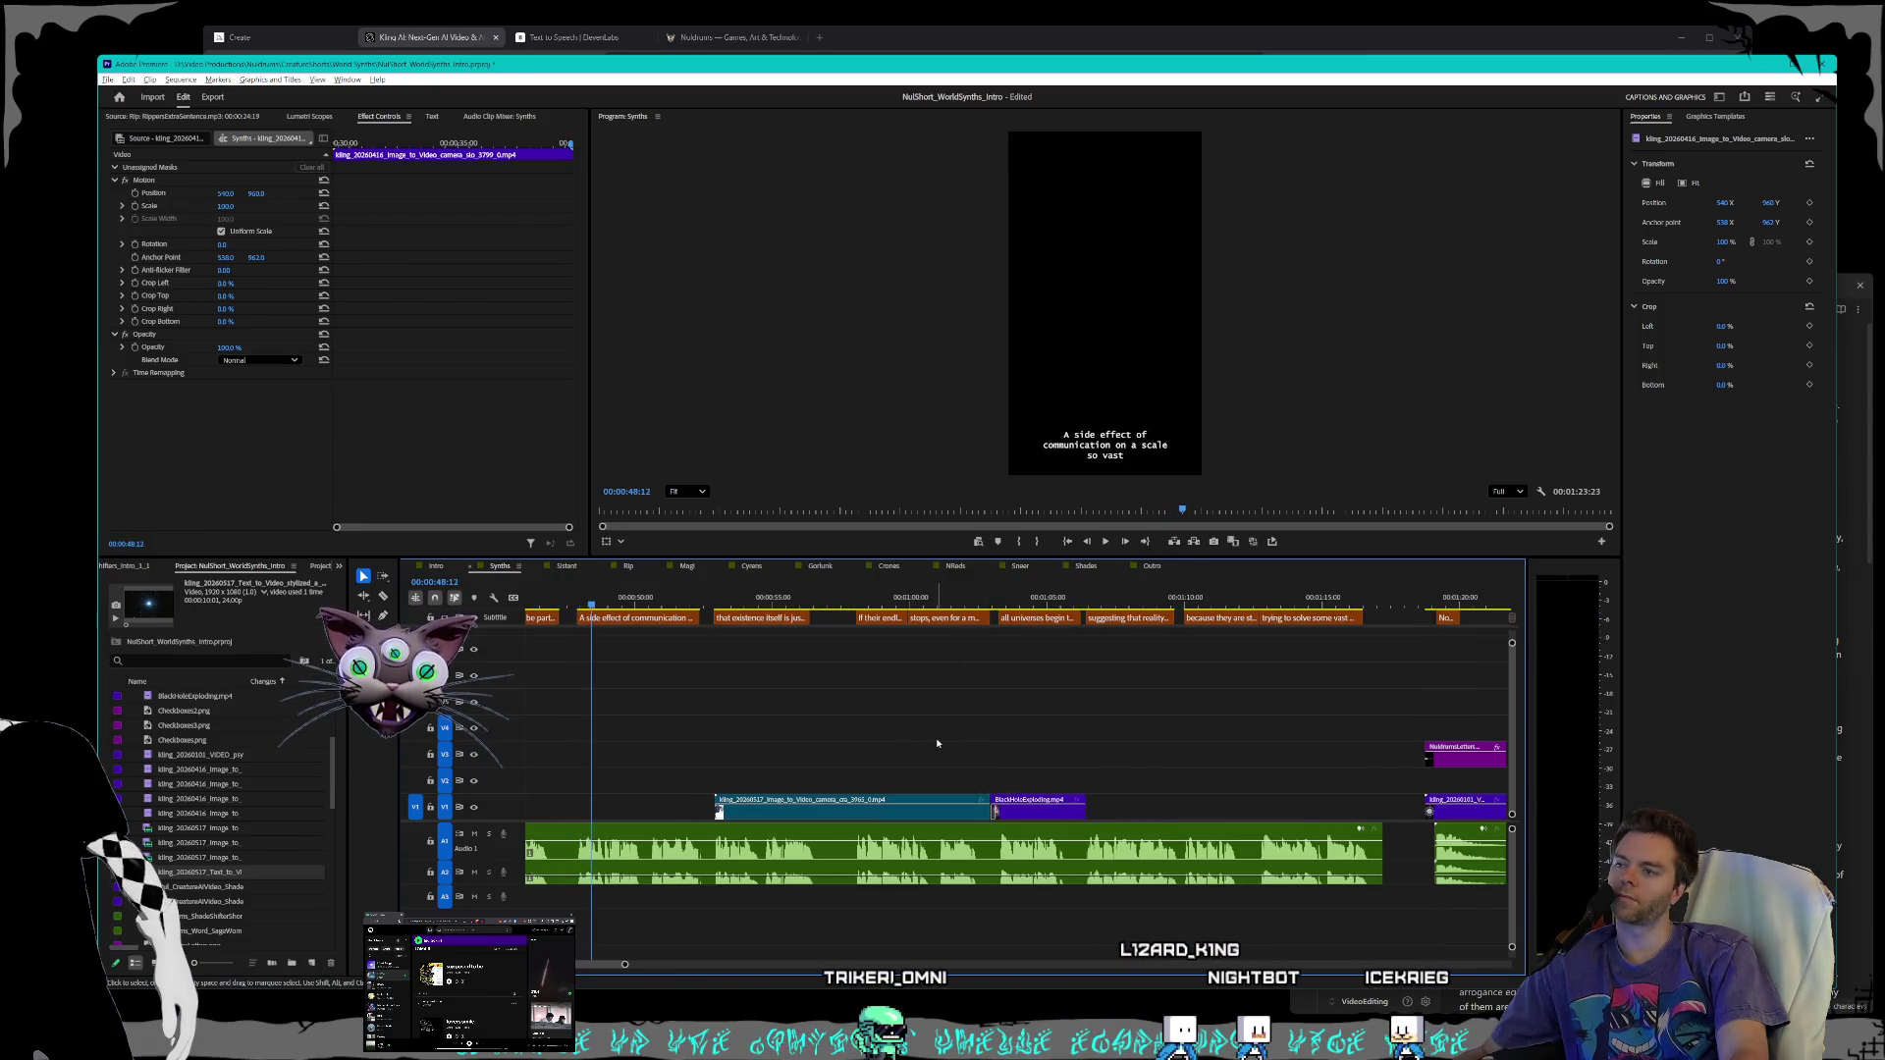
scroll(933, 743, "up", 8)
scroll(928, 752, "up", 6)
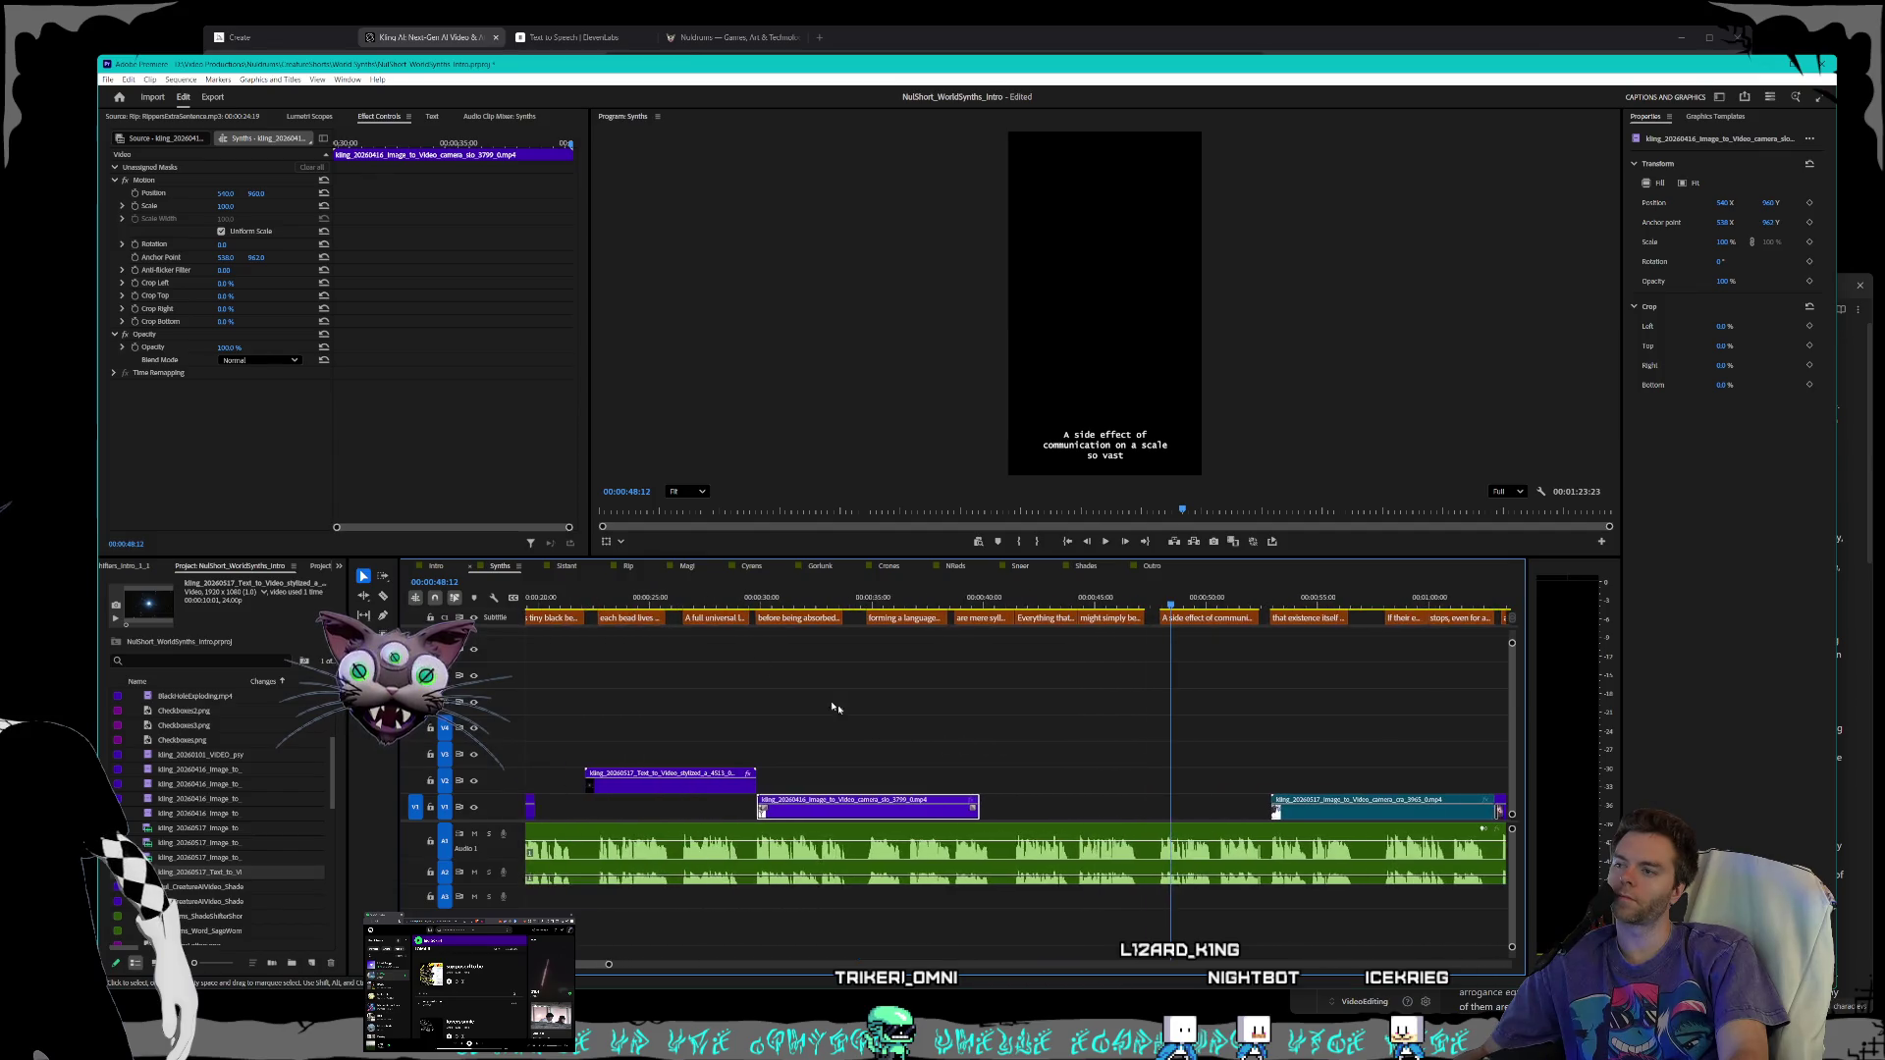
key("space")
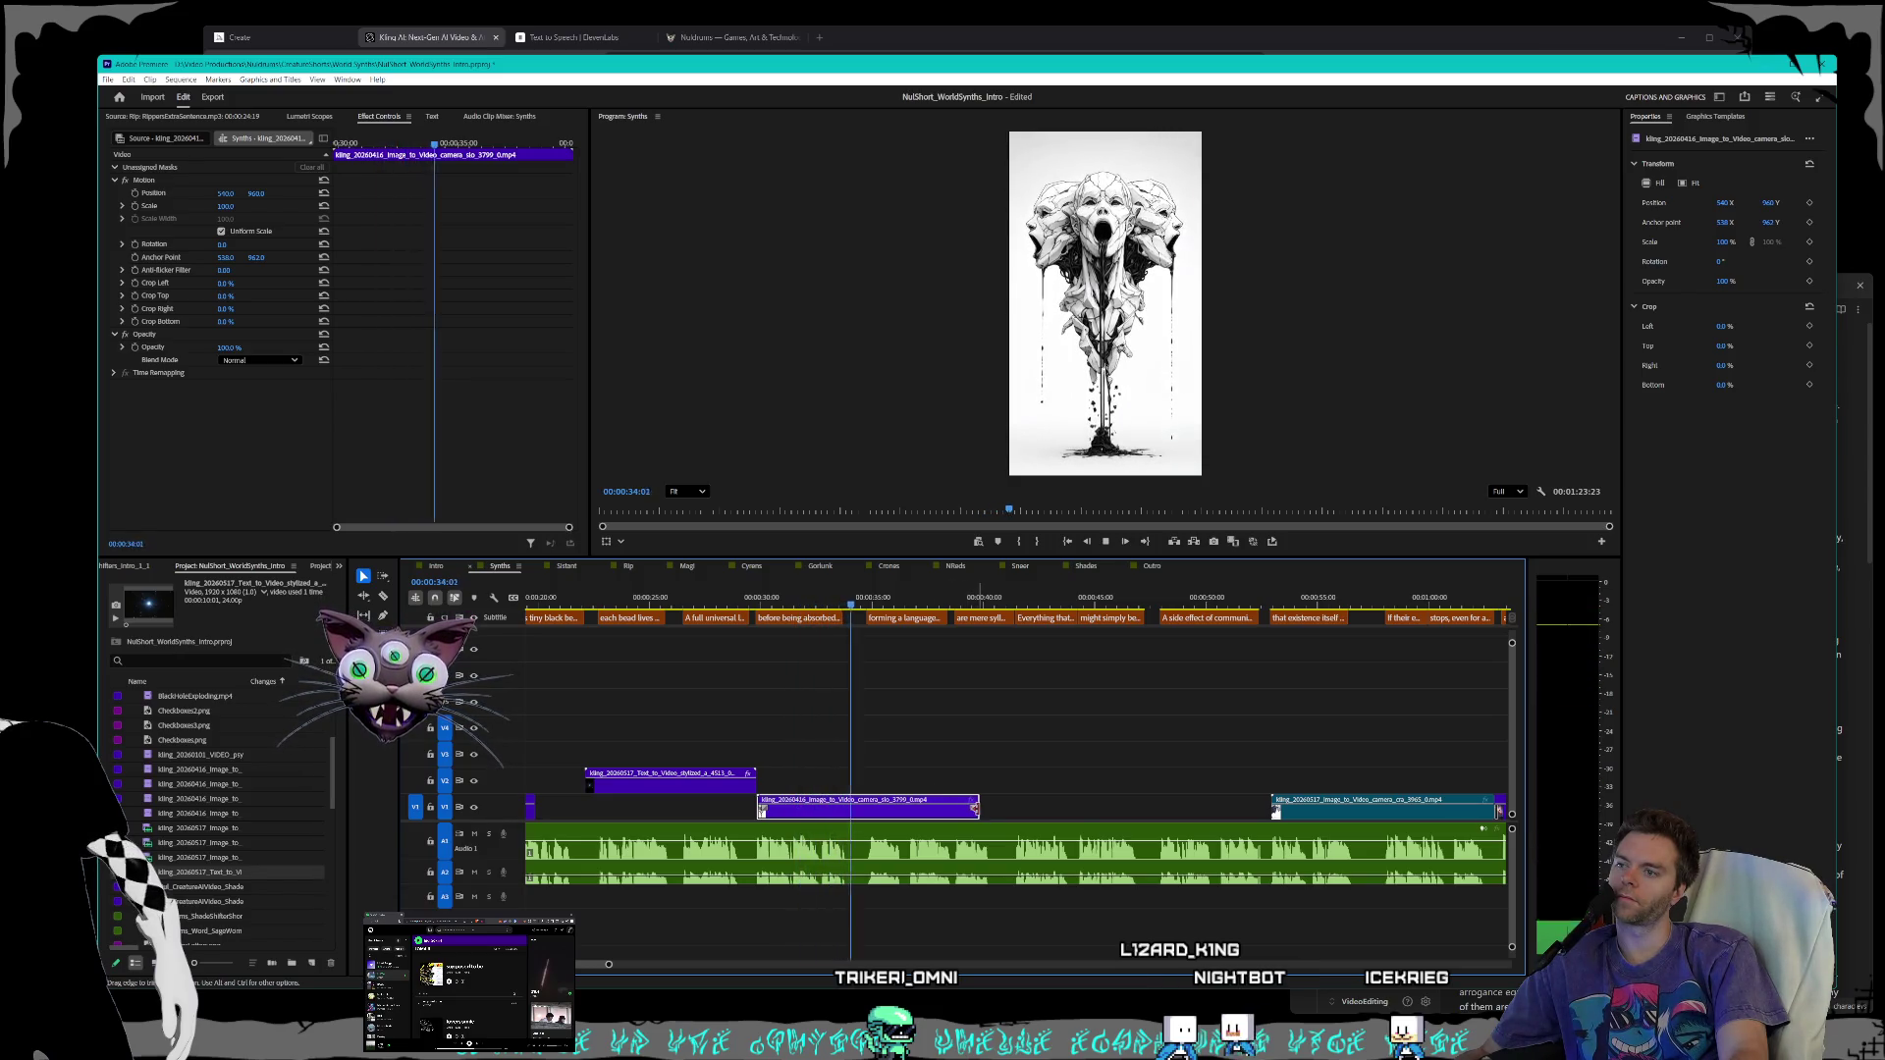
- Move the later animated clip up onto V2, then delete it from there
left_click(1023, 810)
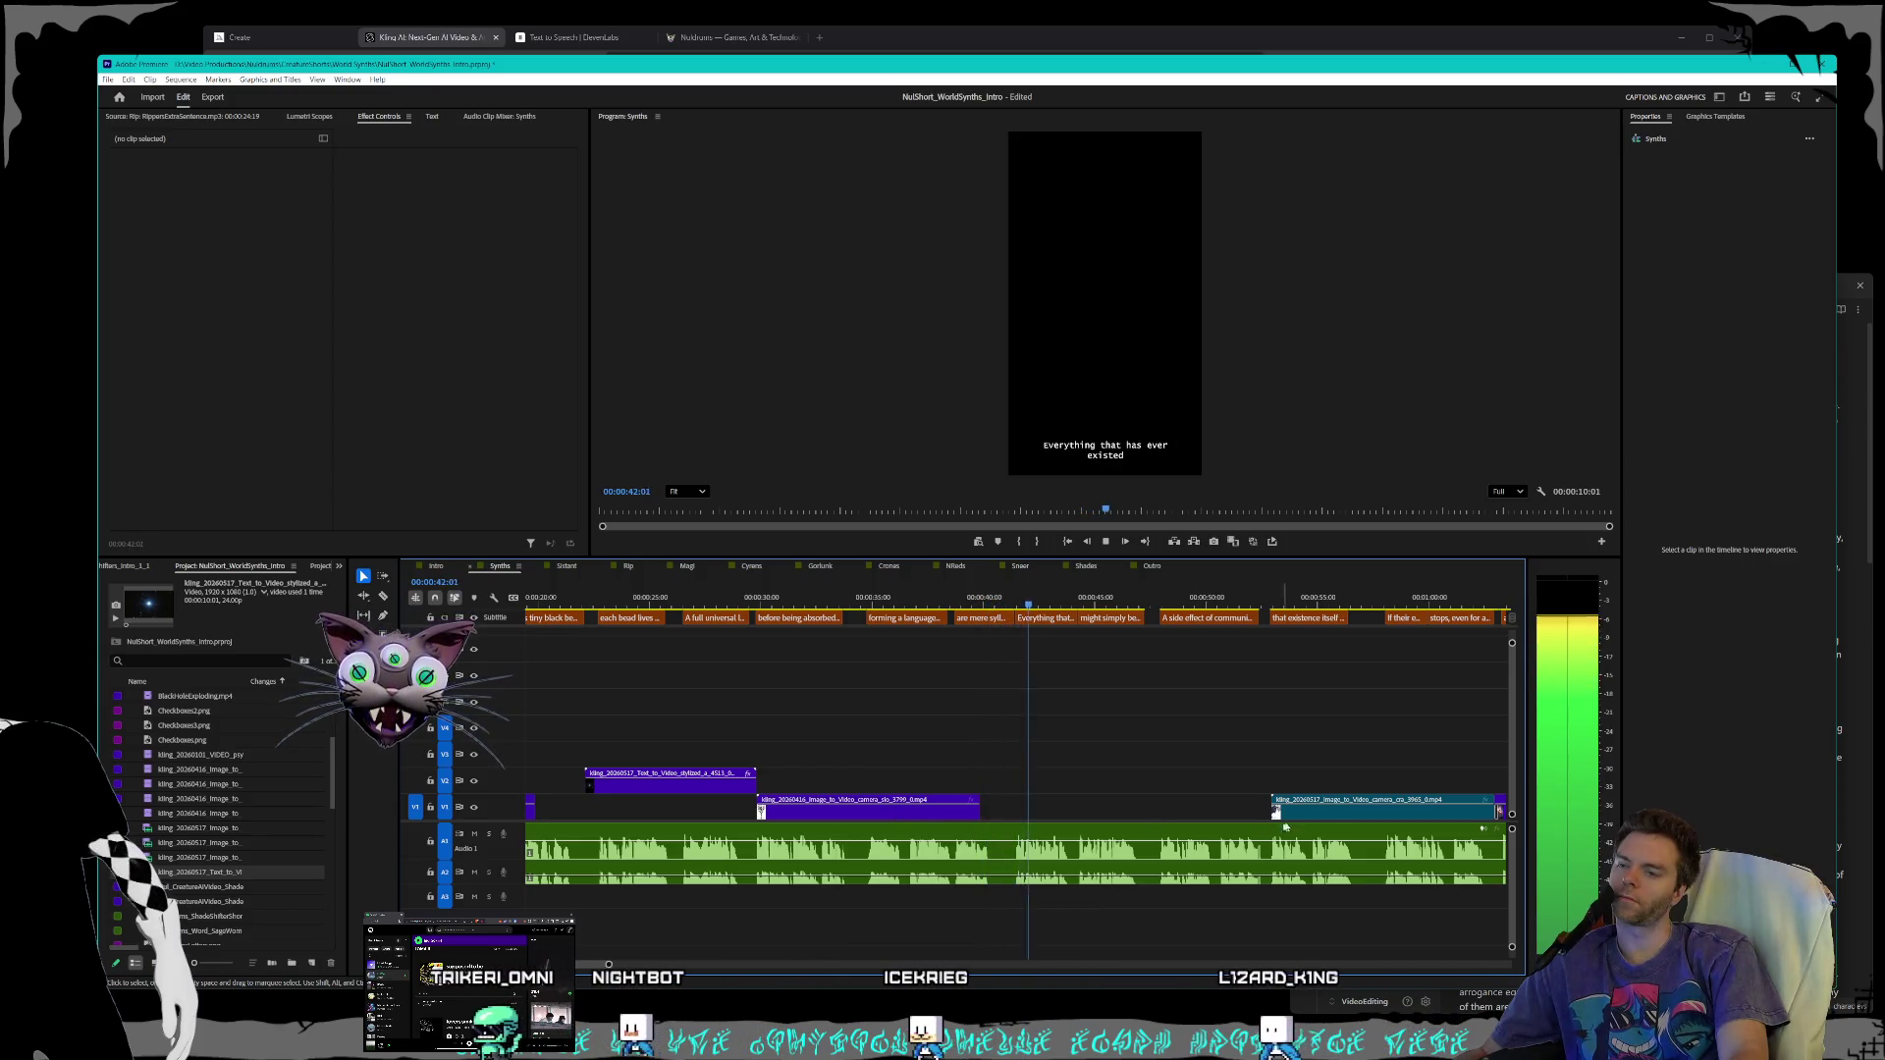
left_click(1332, 817)
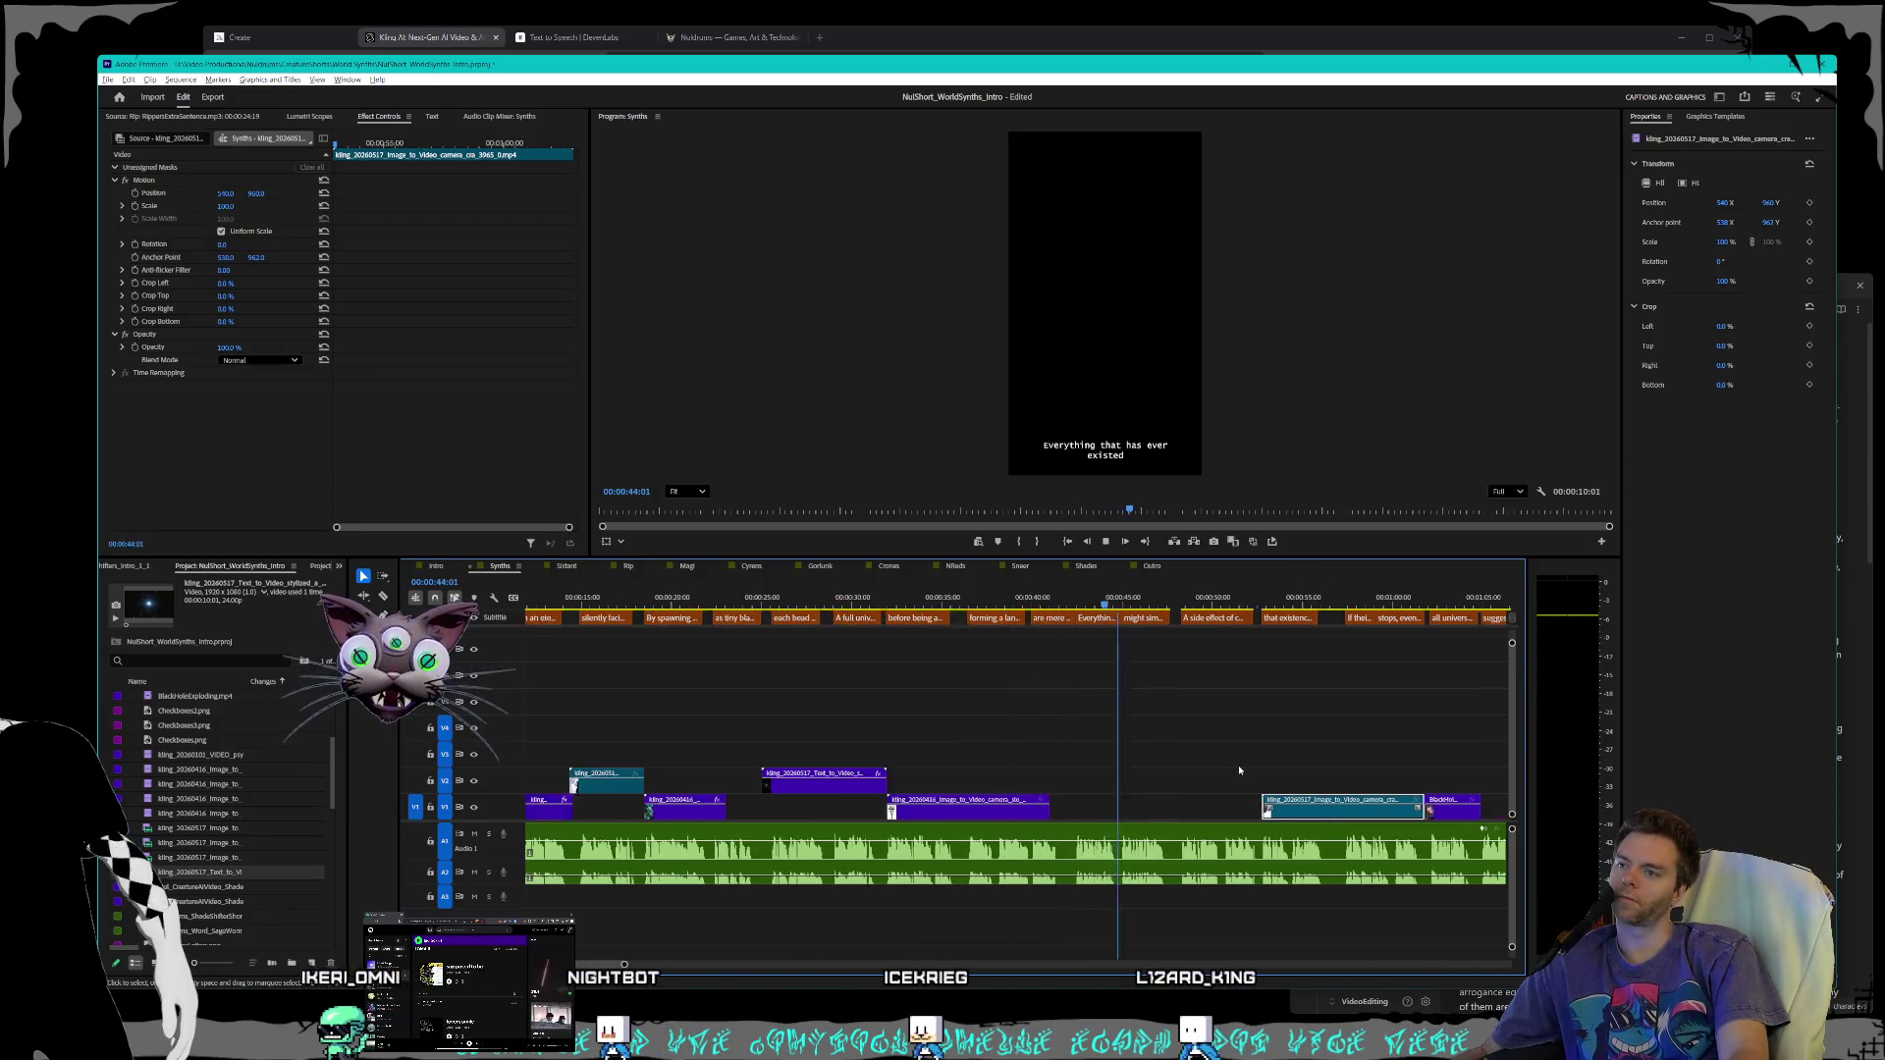
scroll(1239, 770, "down", 5)
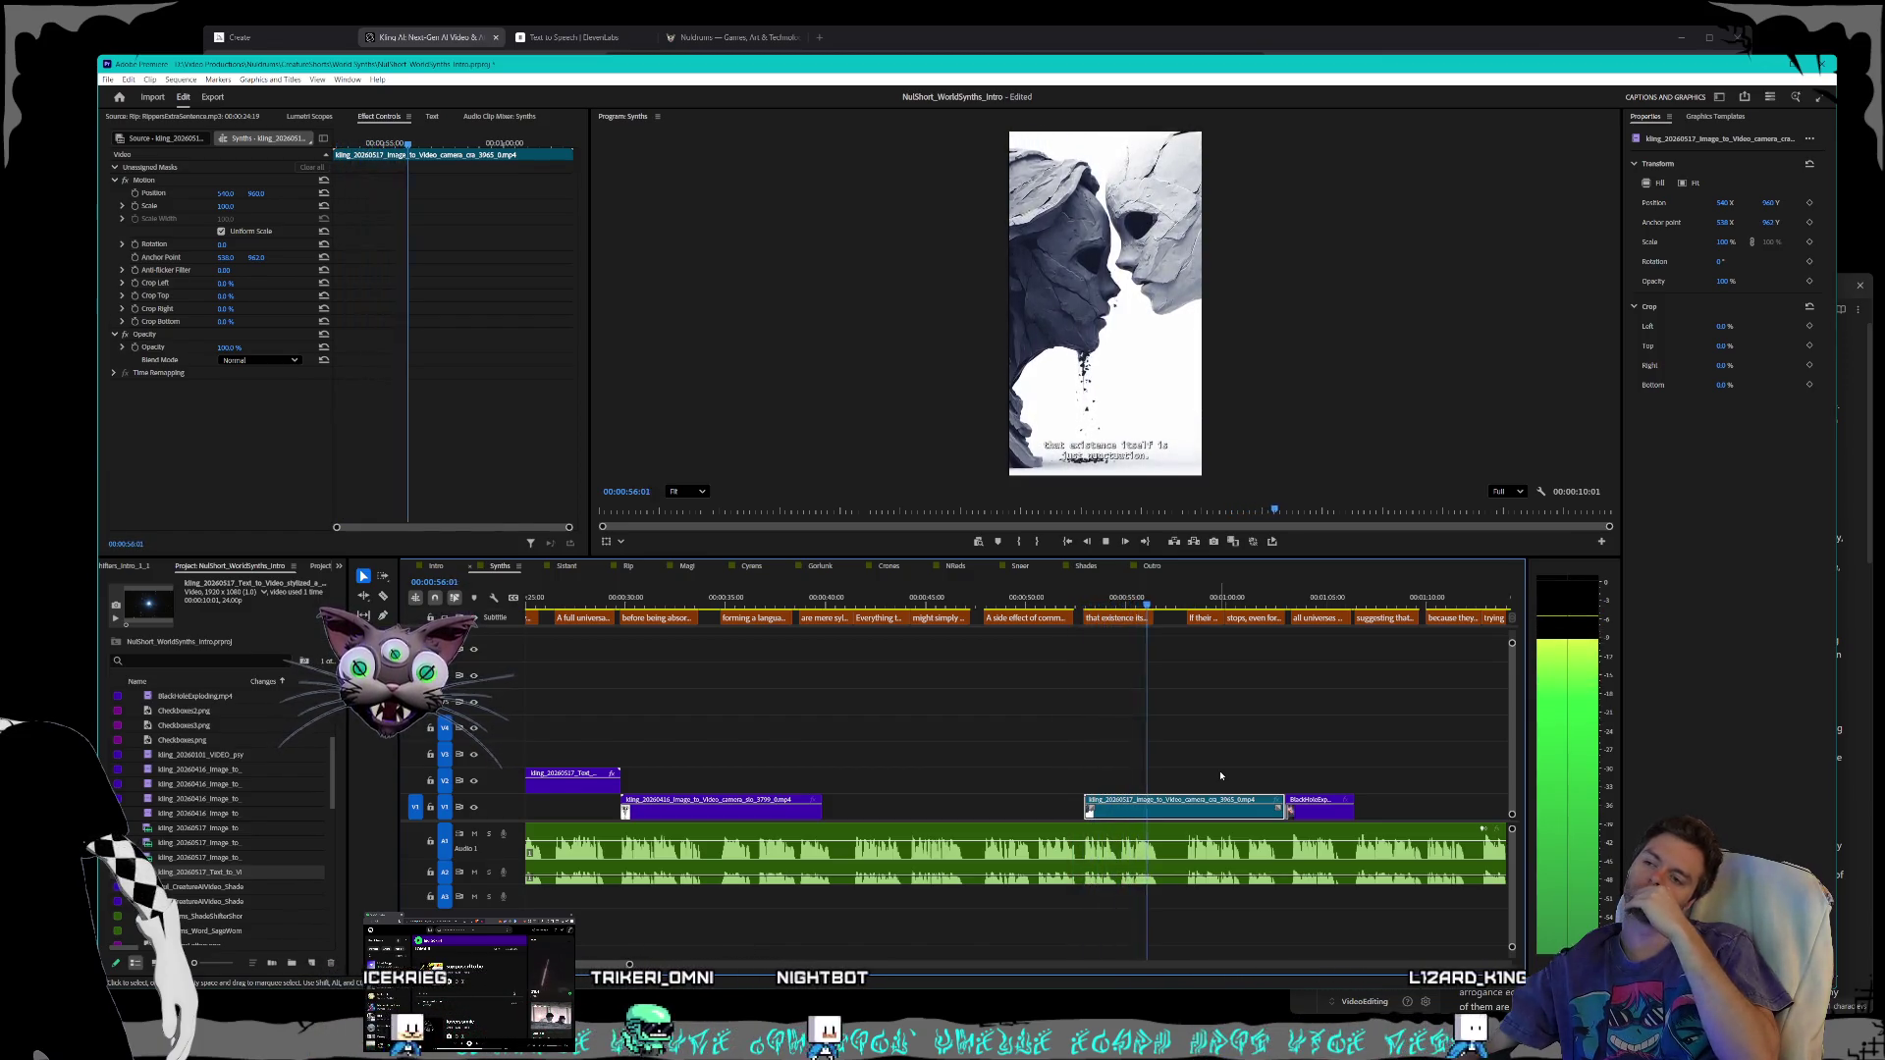
key("space")
key("space")
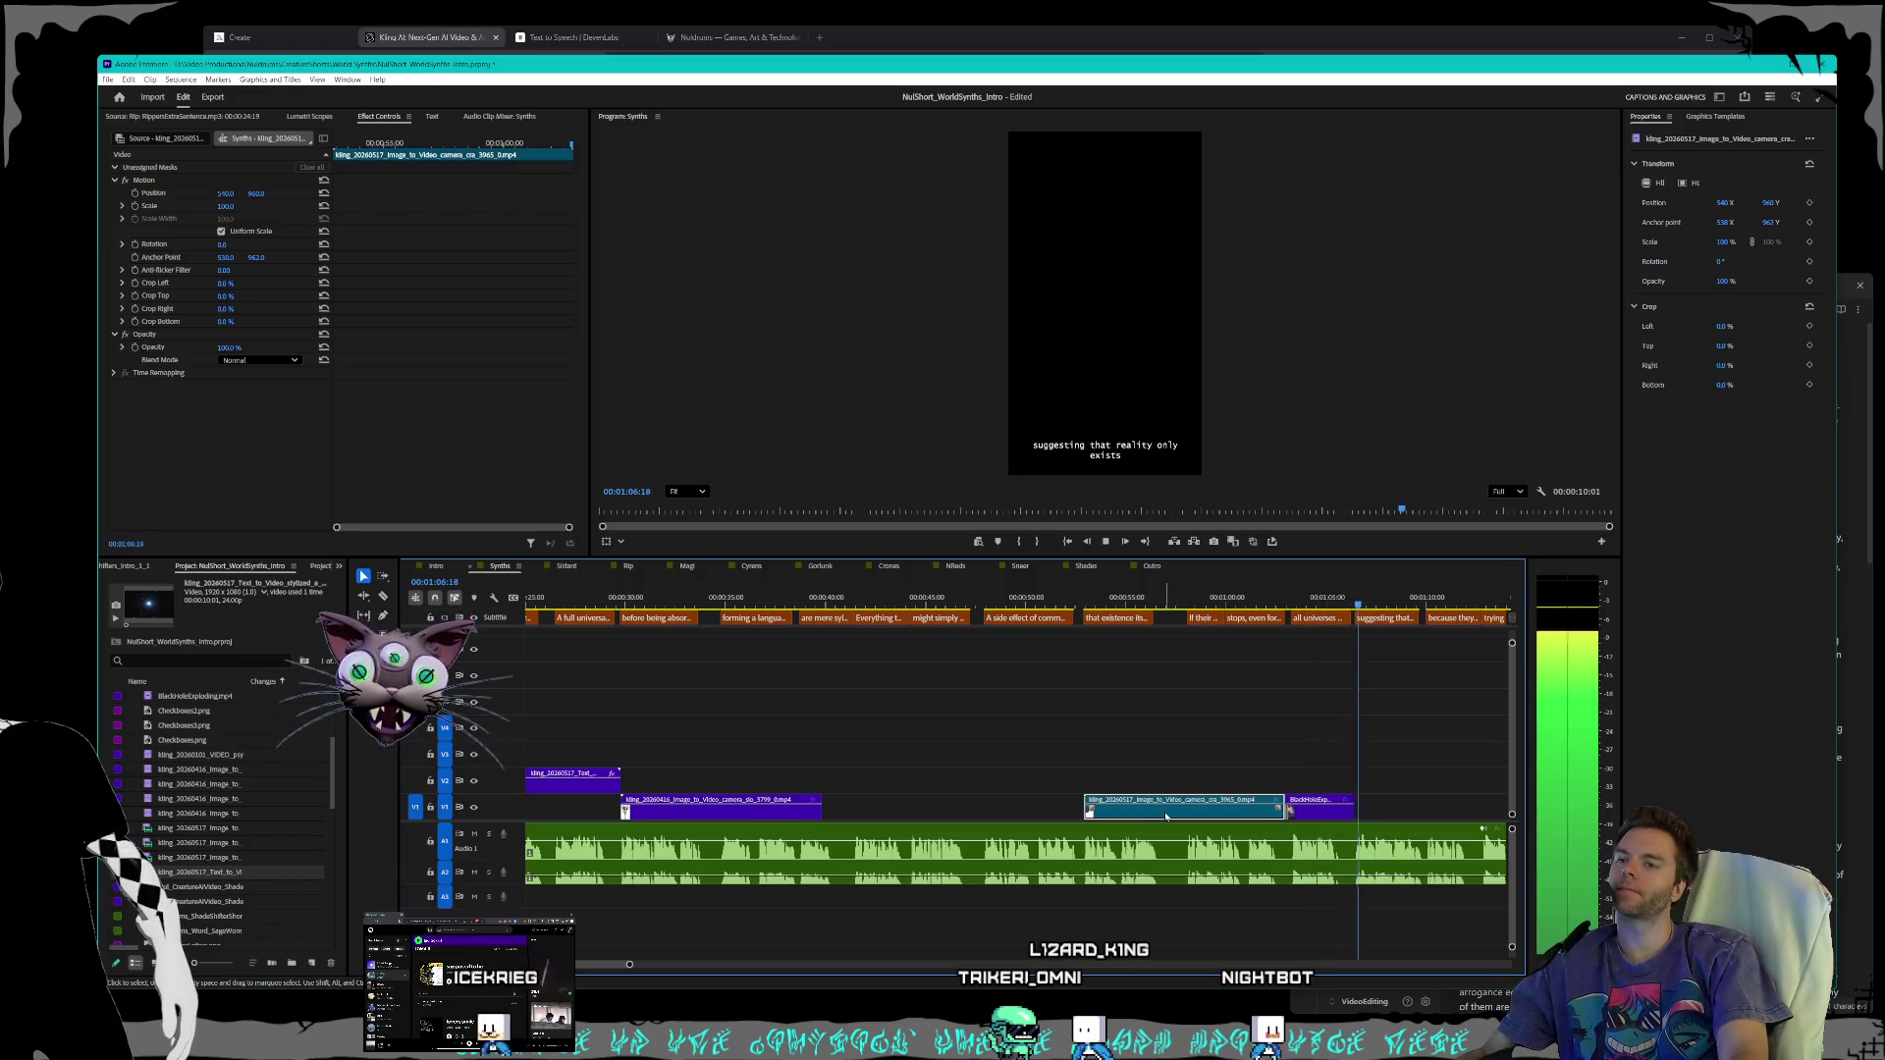
mouse_move(1170, 810)
left_mouse_down()
mouse_move(1372, 763)
mouse_move(1444, 803)
mouse_move(1463, 776)
mouse_move(1478, 785)
mouse_move(1242, 788)
left_mouse_up()
key("Delete")
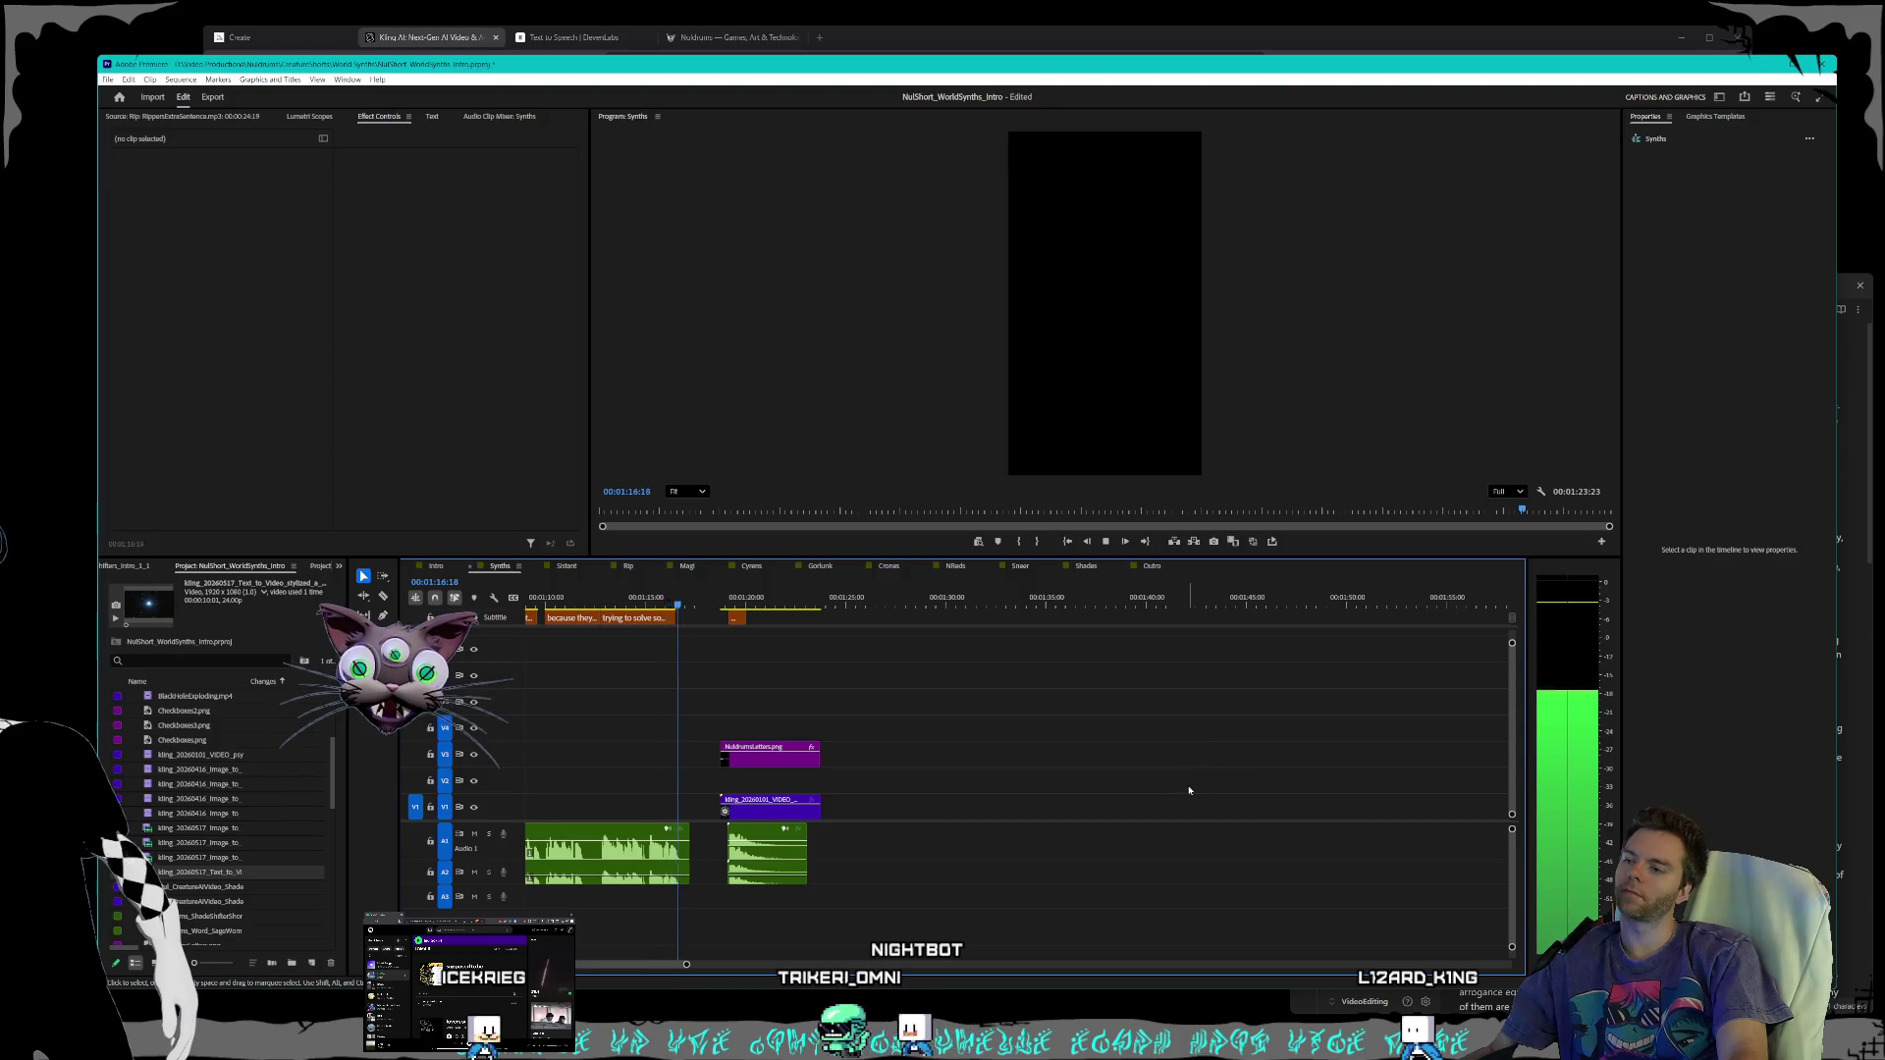
- Shift the closing logo clips and their linked audio slightly earlier
scroll(1188, 790, "up", 5)
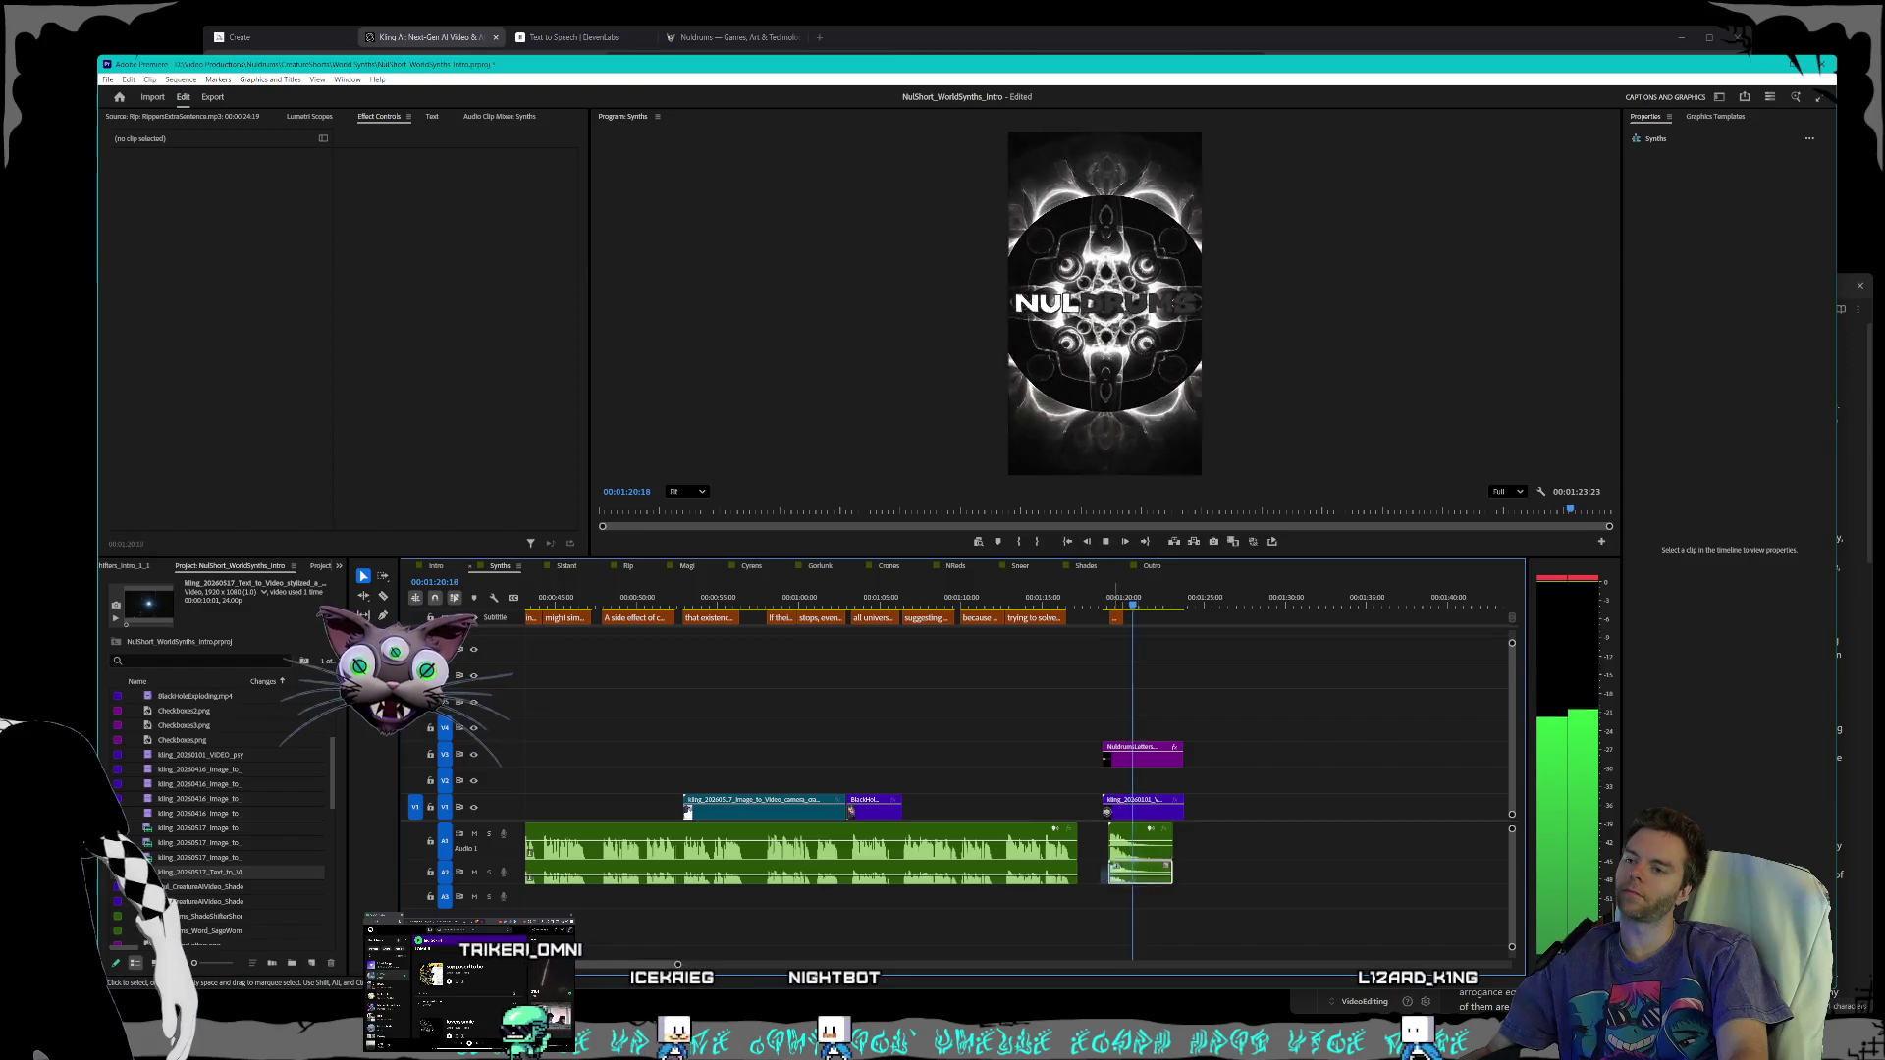
left_click(1150, 805)
scroll(1151, 818, "up", 2)
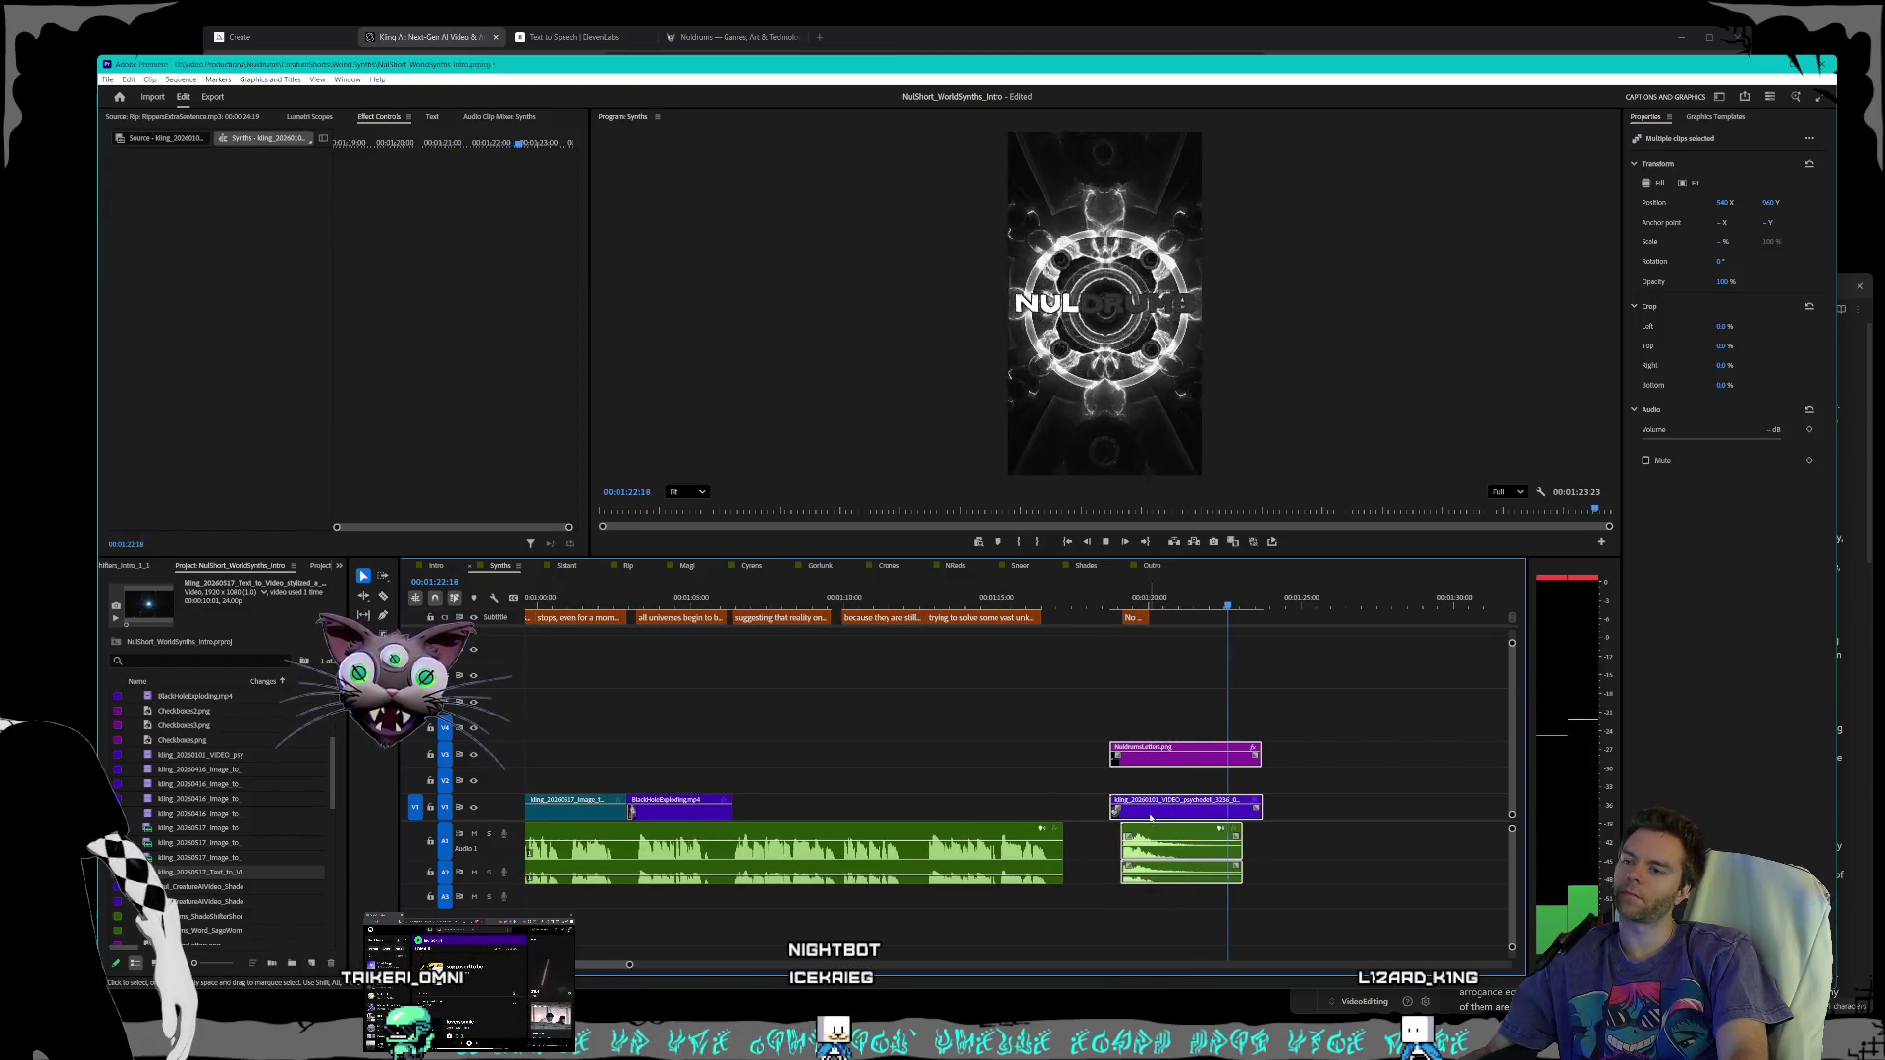
left_click_drag(1151, 817, 1130, 817)
left_click(1281, 830)
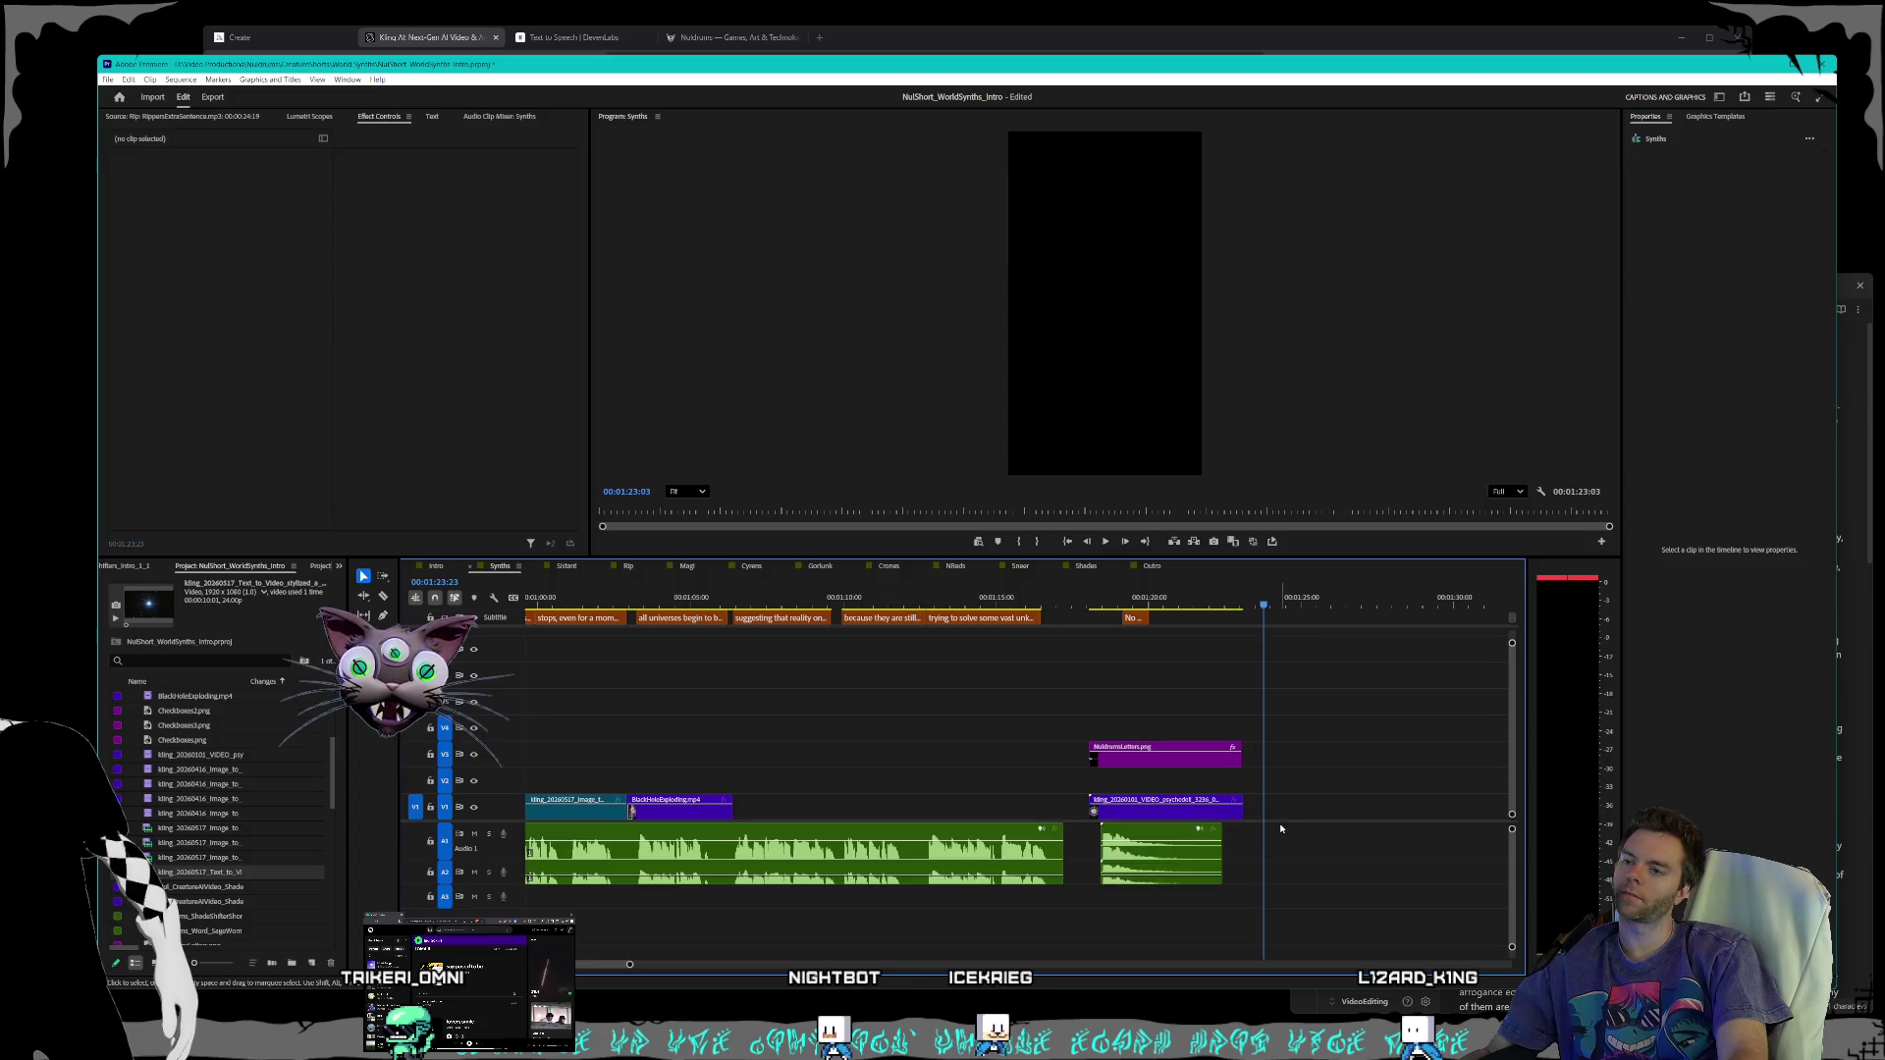
- Play the sequence and scrub back from about 28 seconds to review the ending
key("space")
scroll(1029, 791, "down", 5)
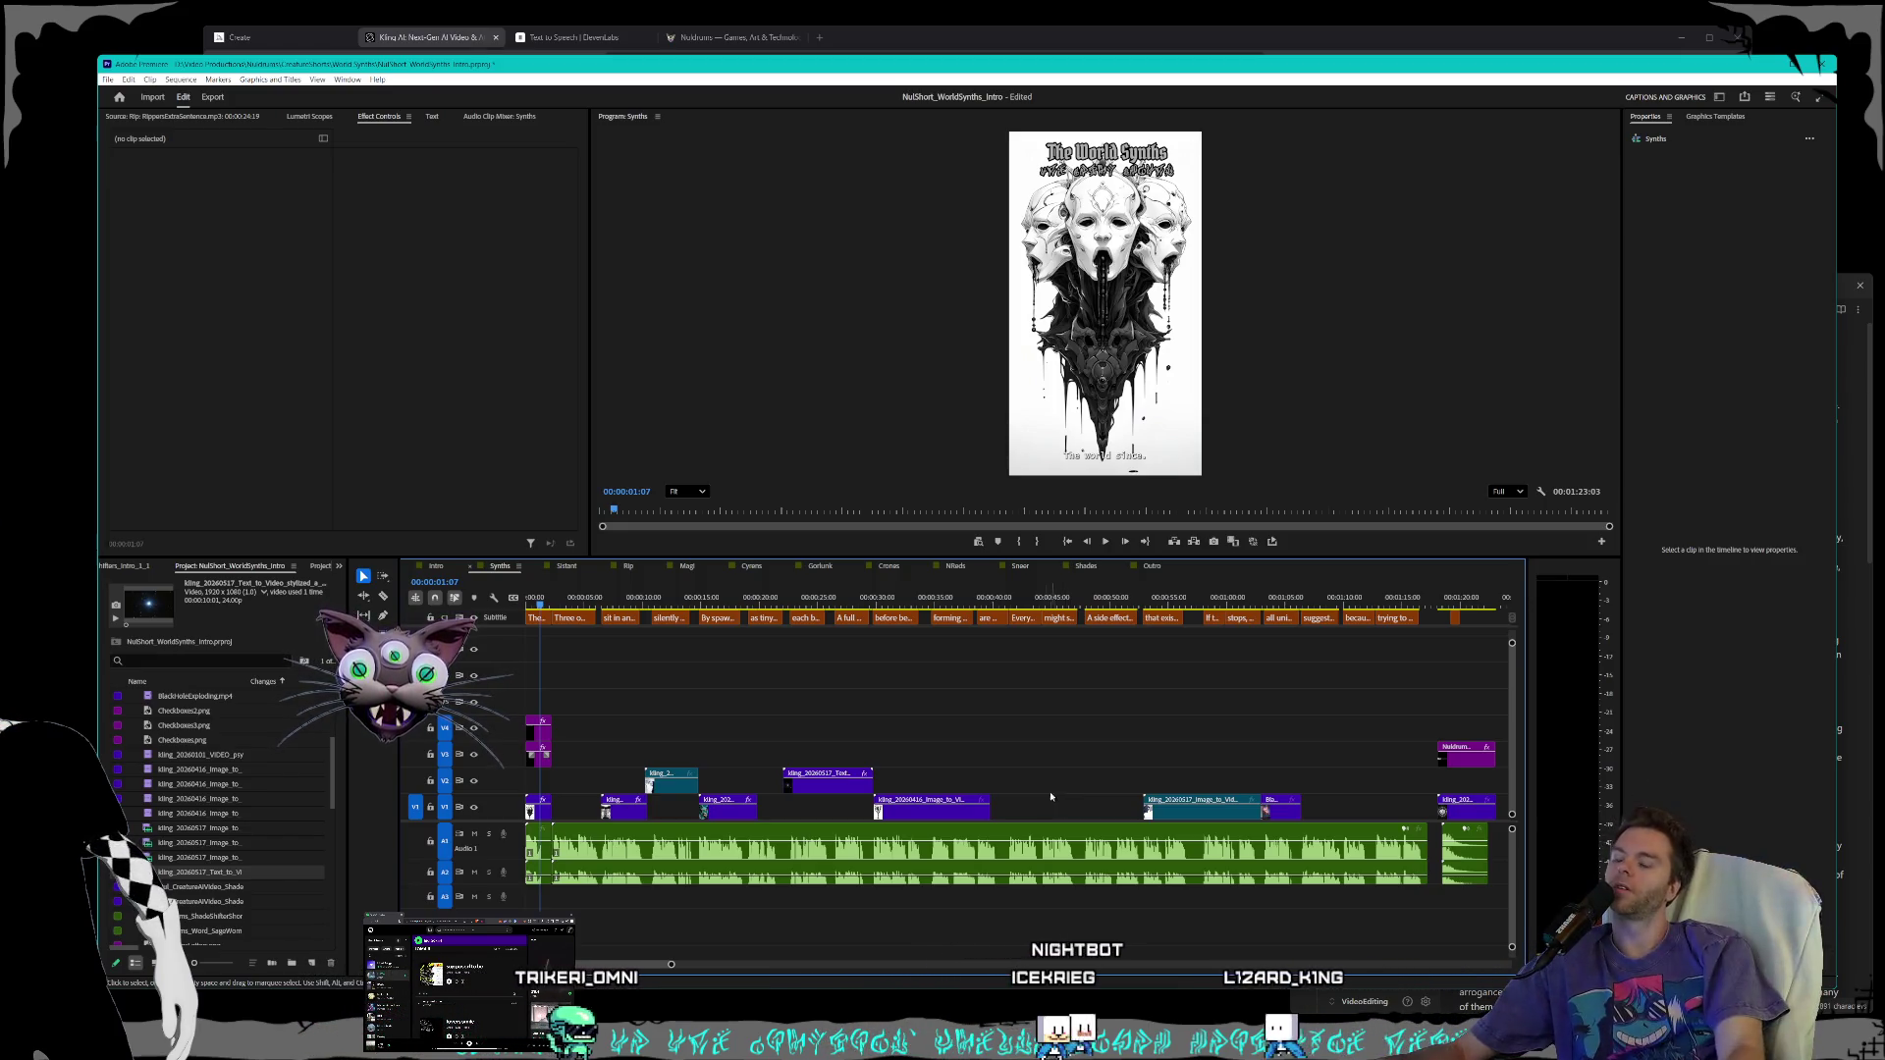
scroll(903, 733, "down", 1)
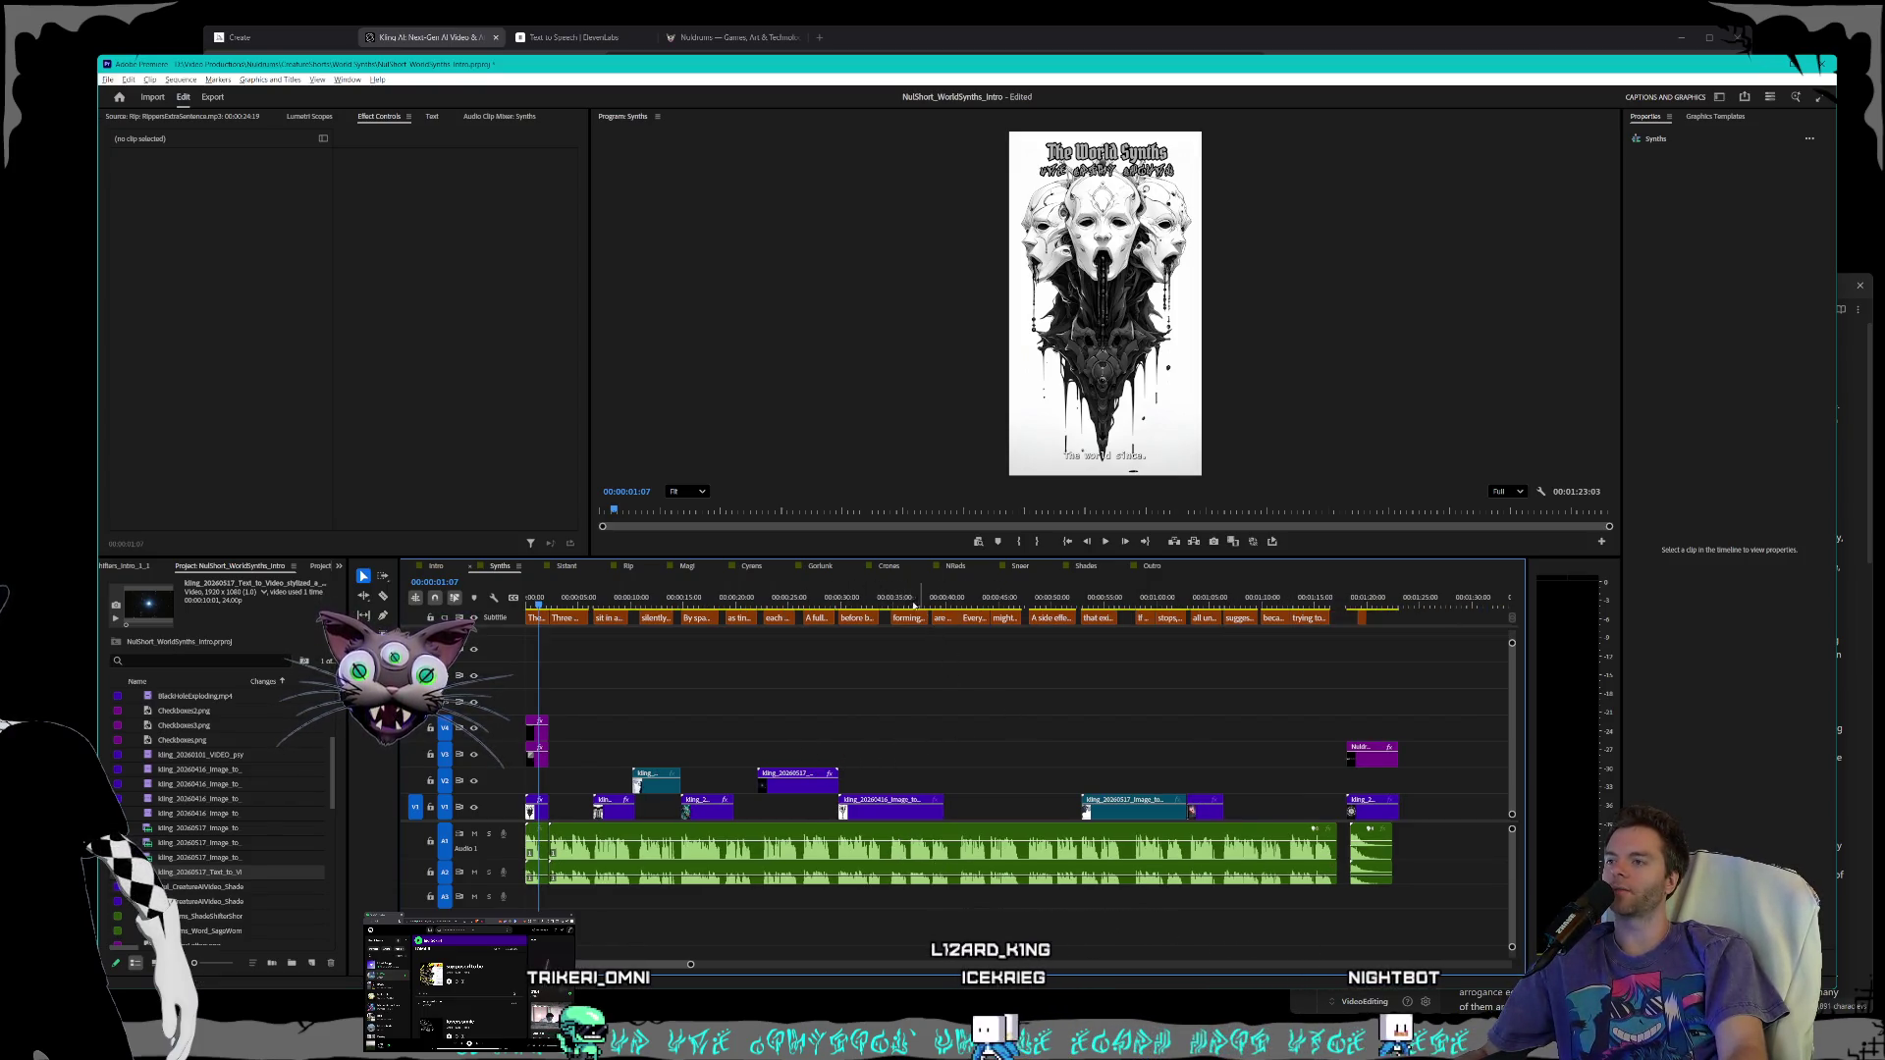
left_click(823, 601)
left_click_drag(829, 605, 496, 601)
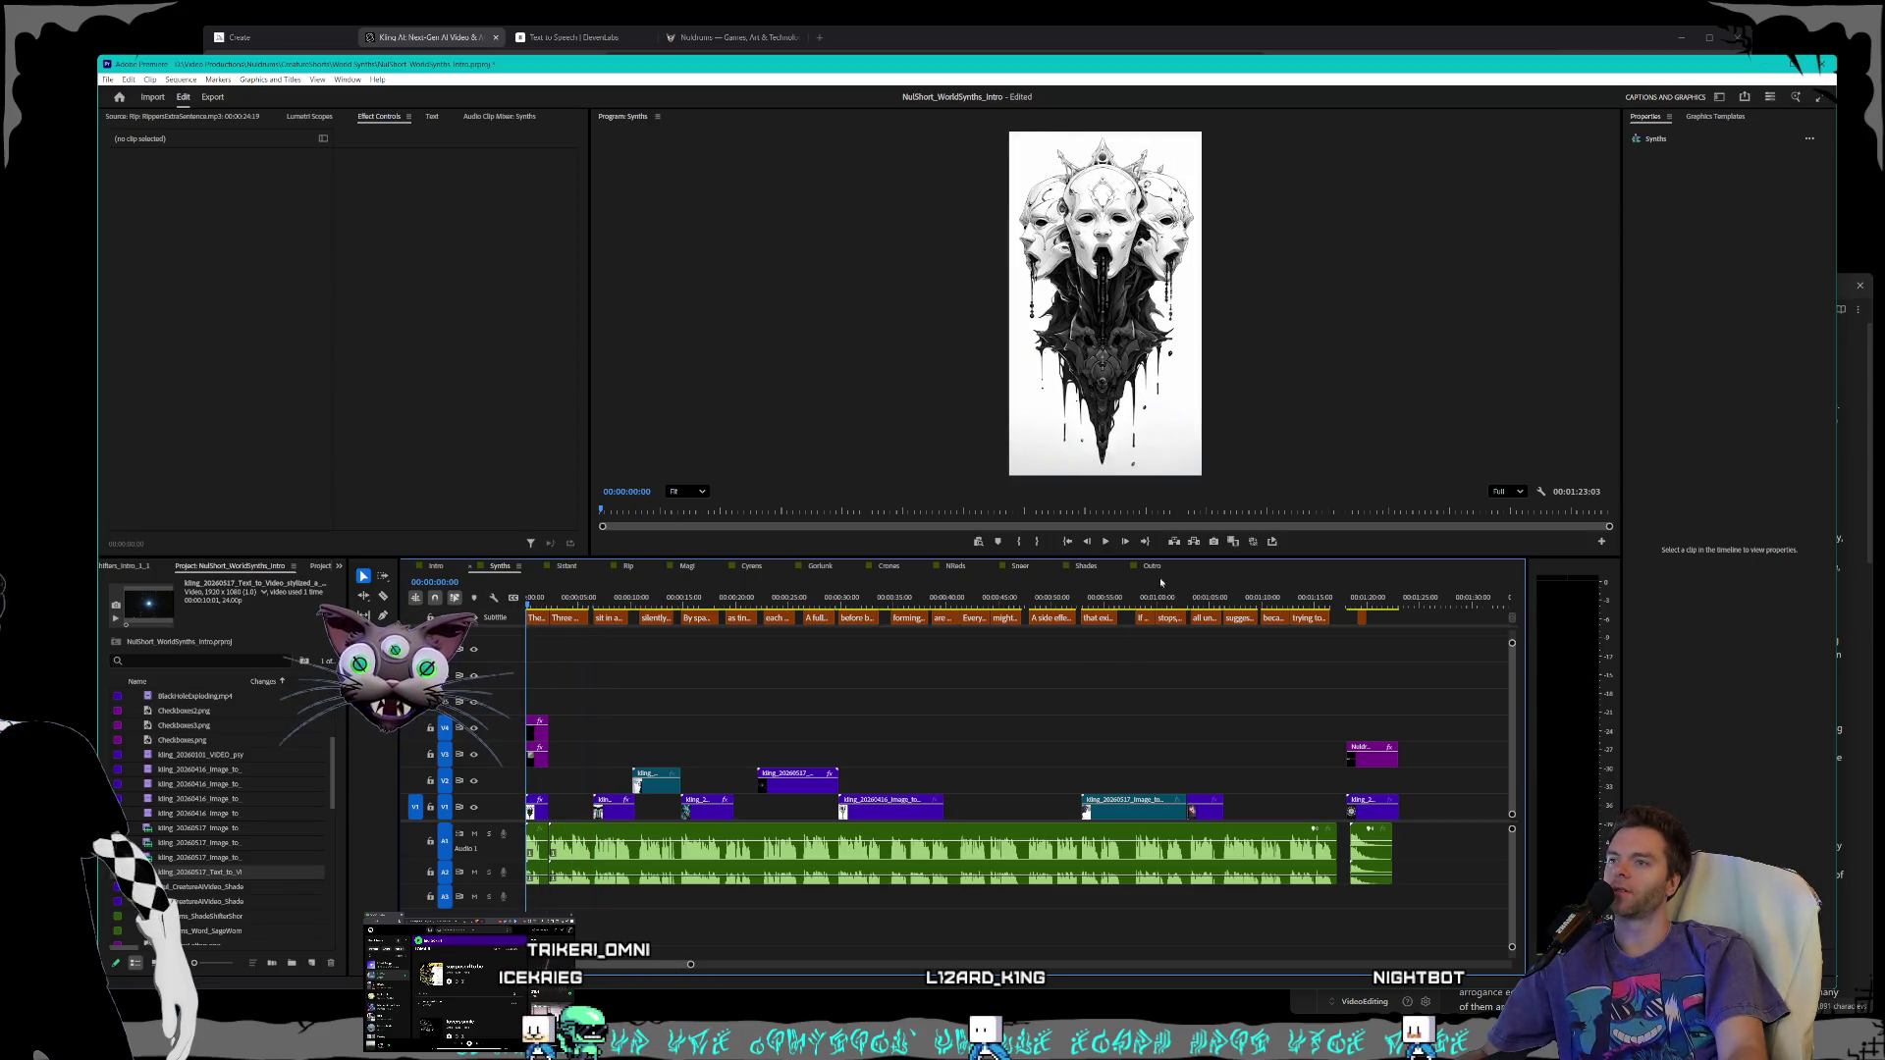
- Start the turquoise V2 clip a little later and trim its end shorter
left_click(1106, 542)
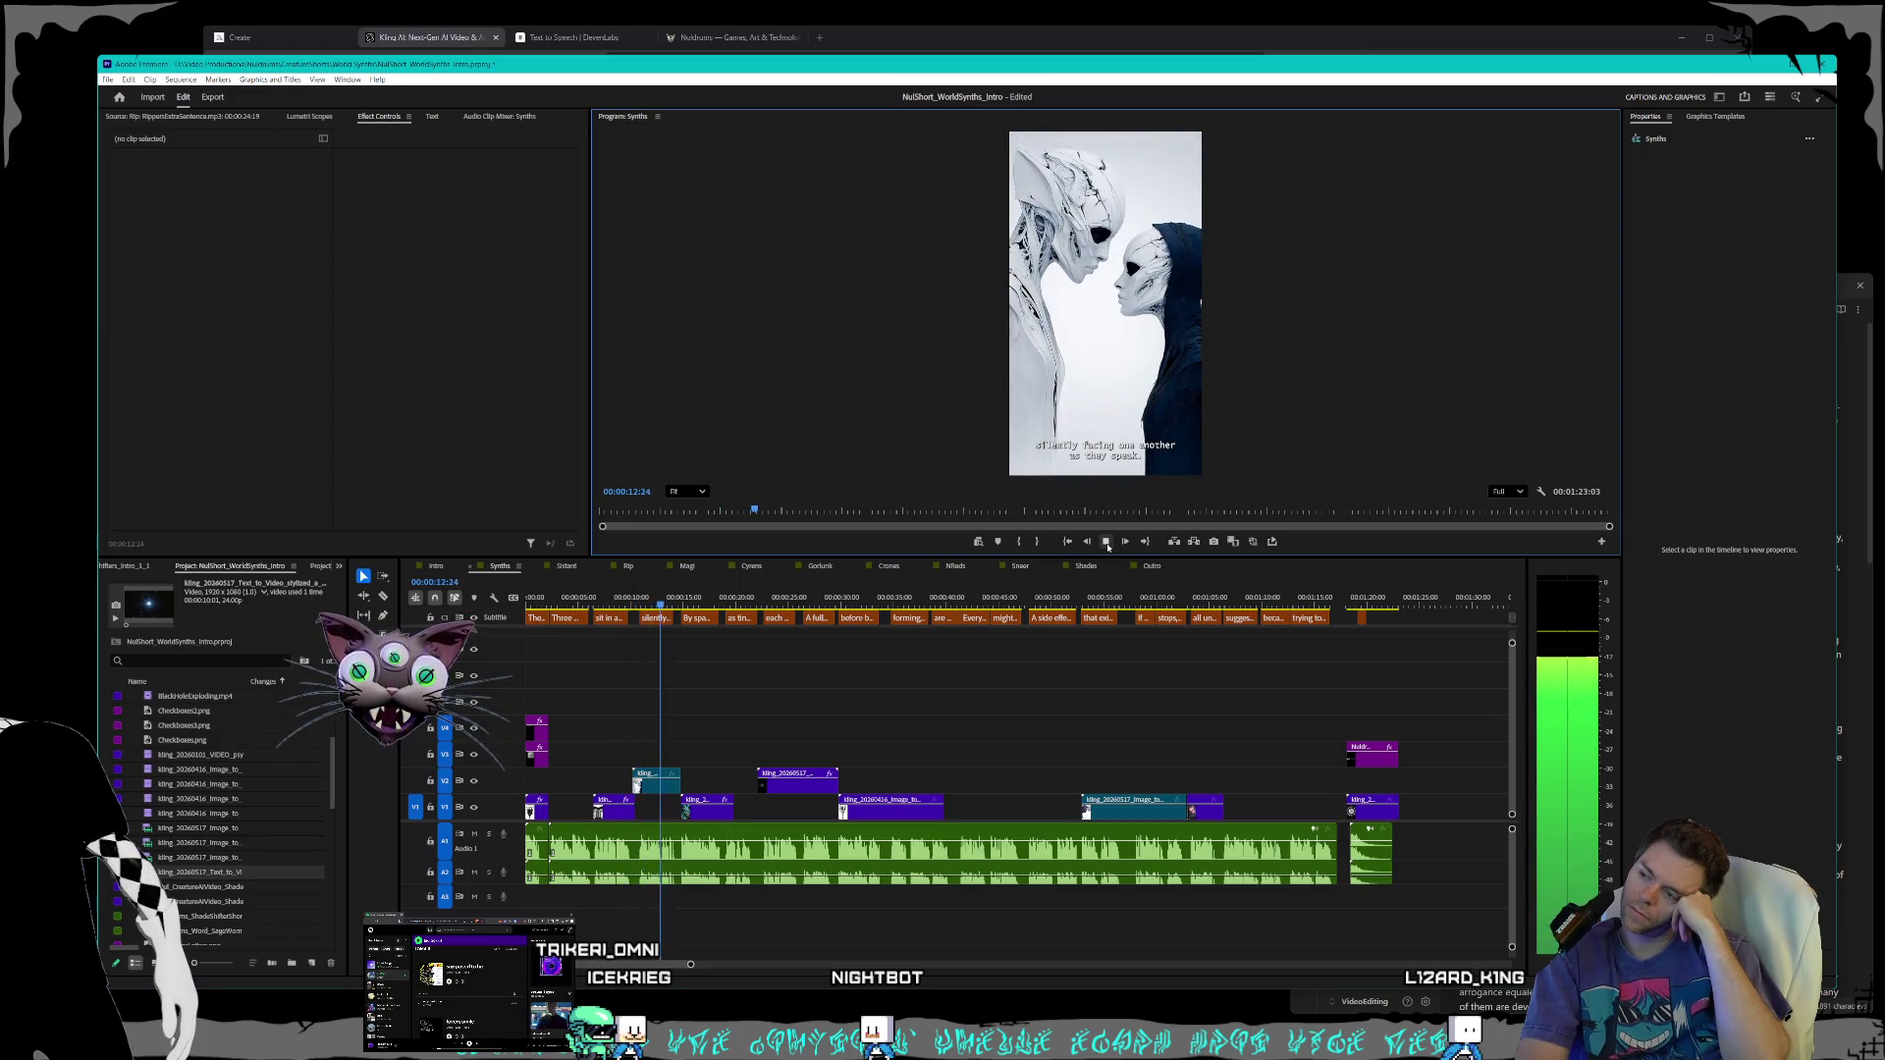
scroll(662, 832, "up", 3)
scroll(663, 832, "up", 1)
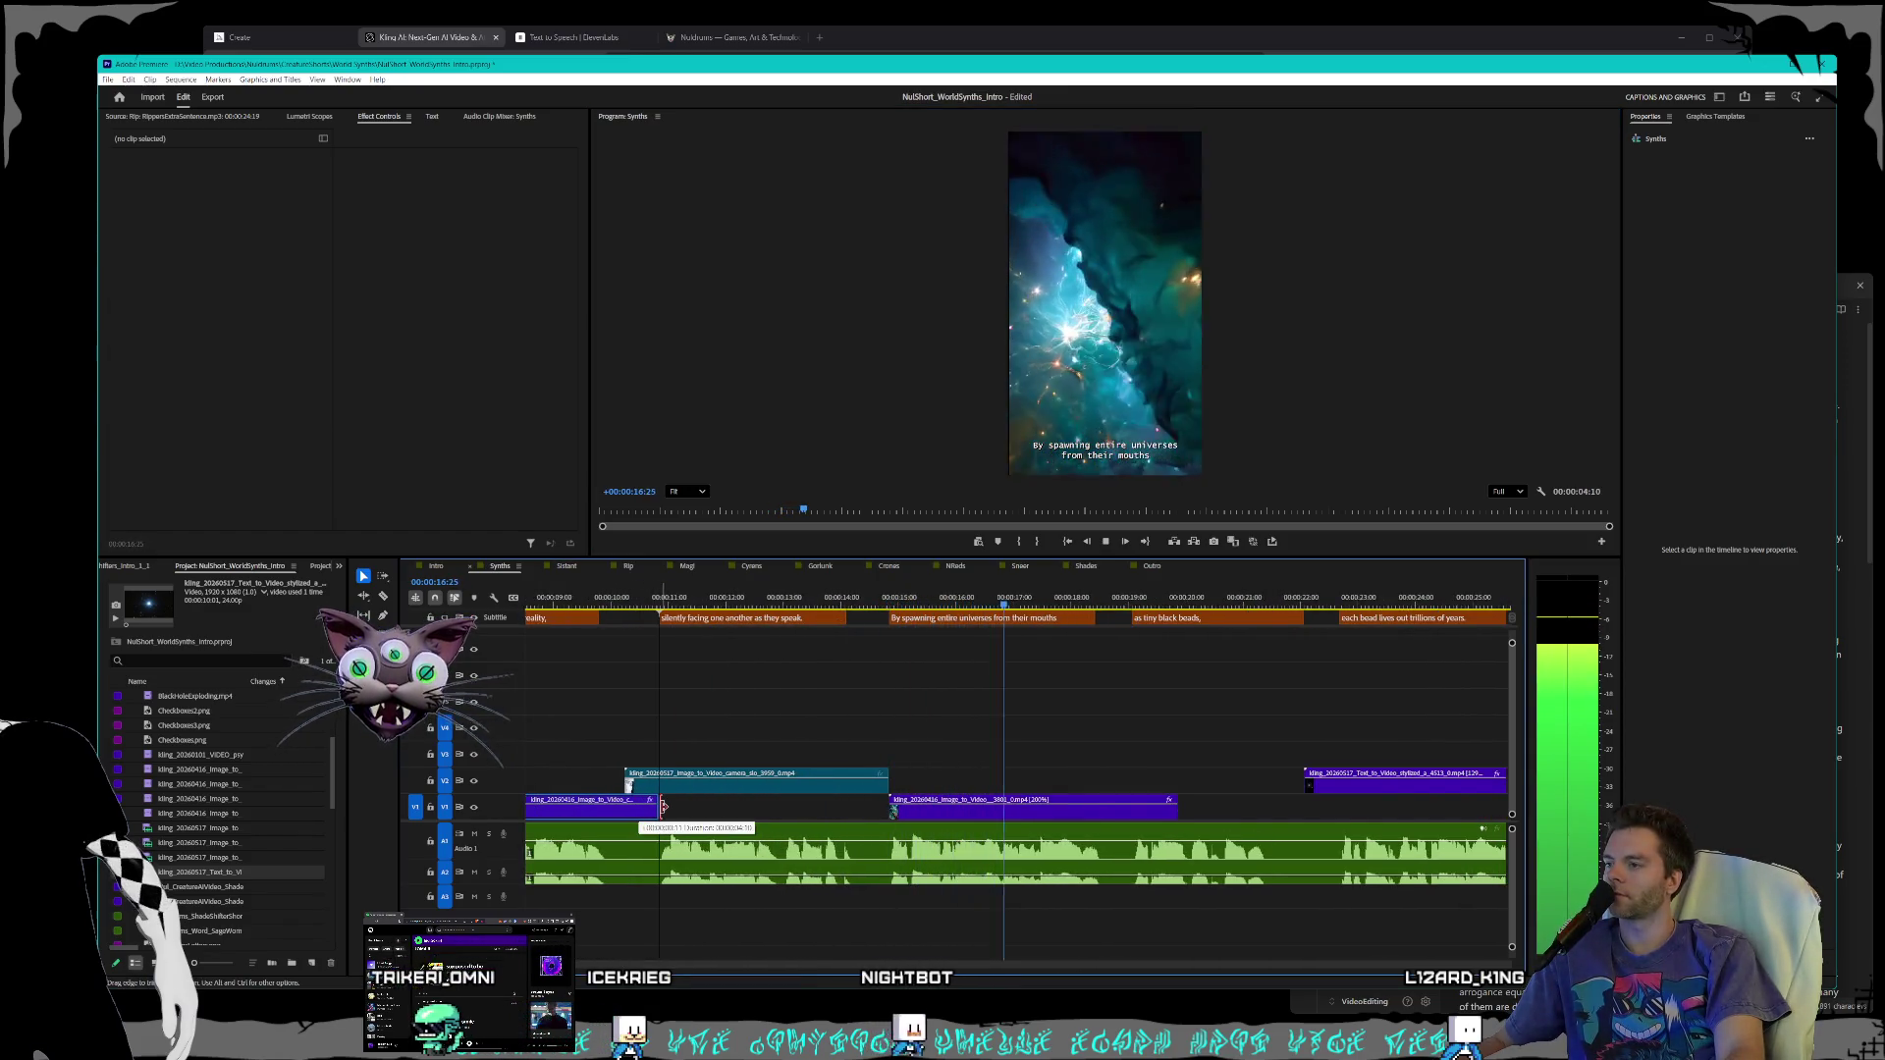
left_click(700, 783)
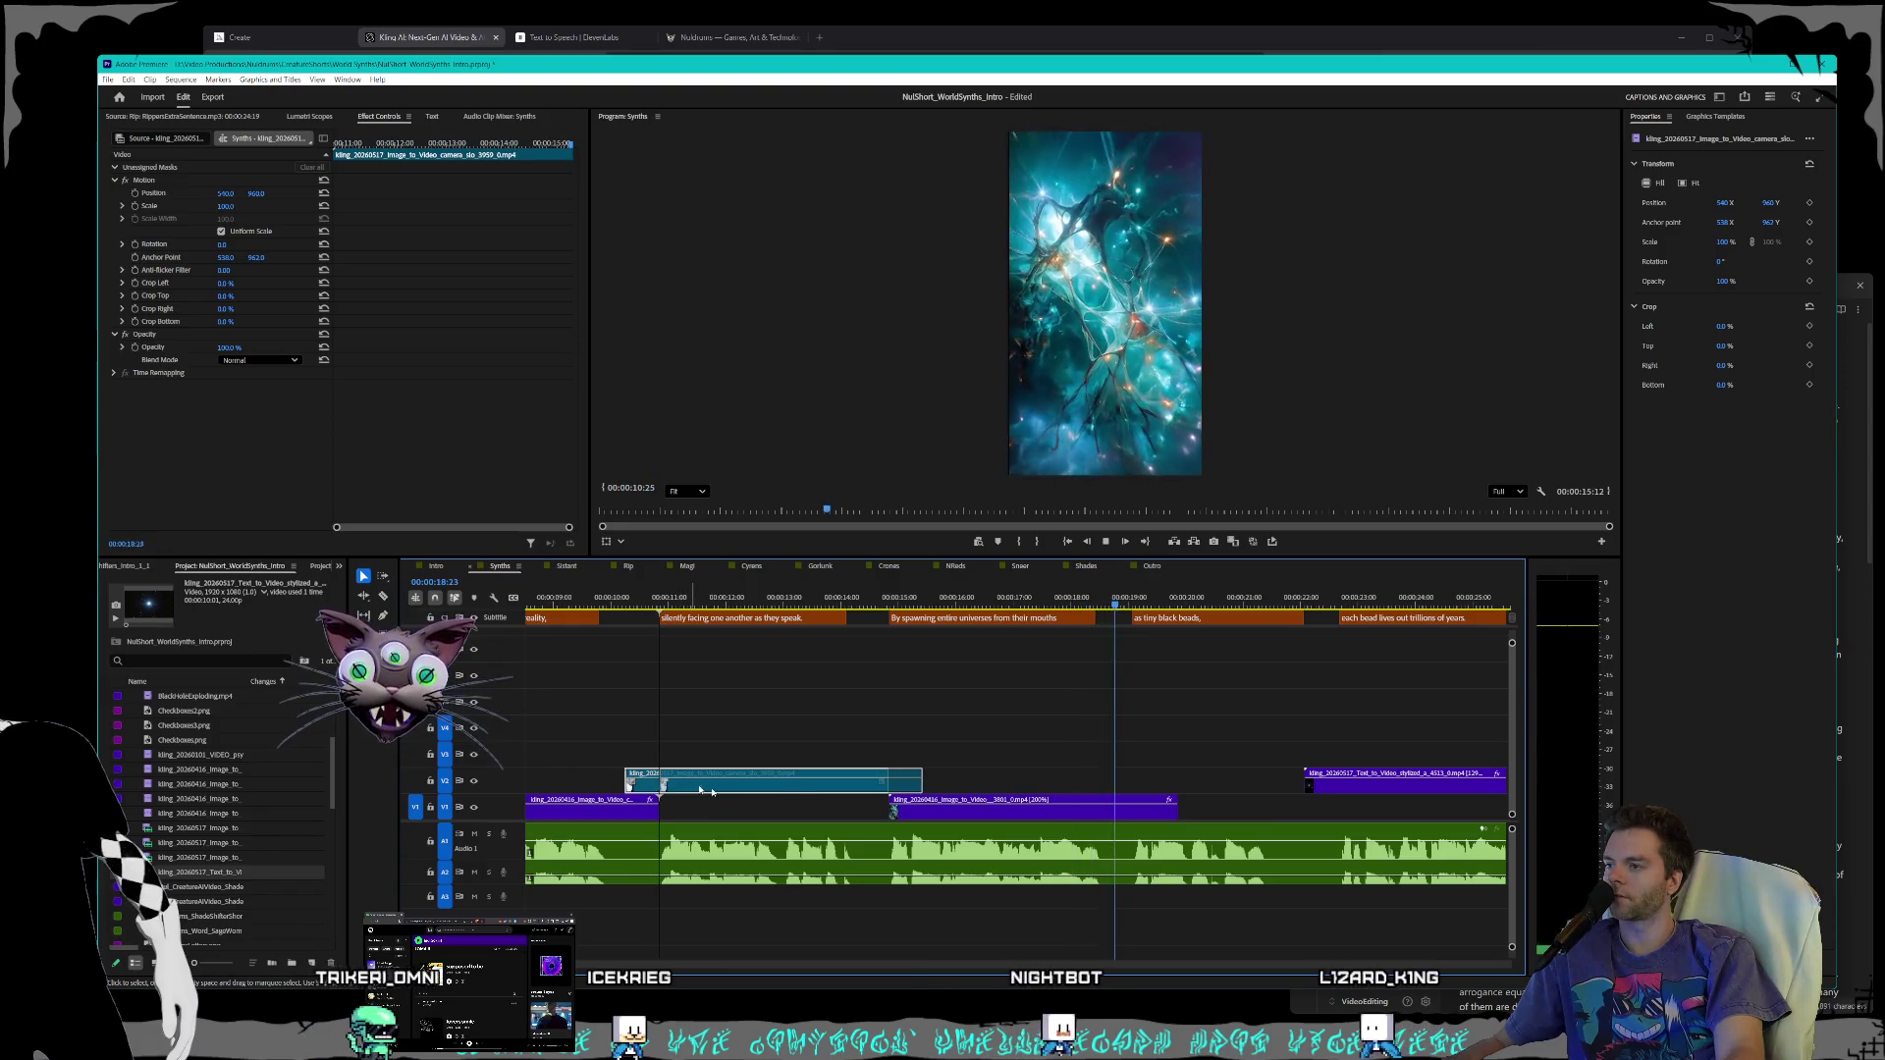
left_click_drag(700, 791, 734, 790)
left_click_drag(920, 782, 887, 783)
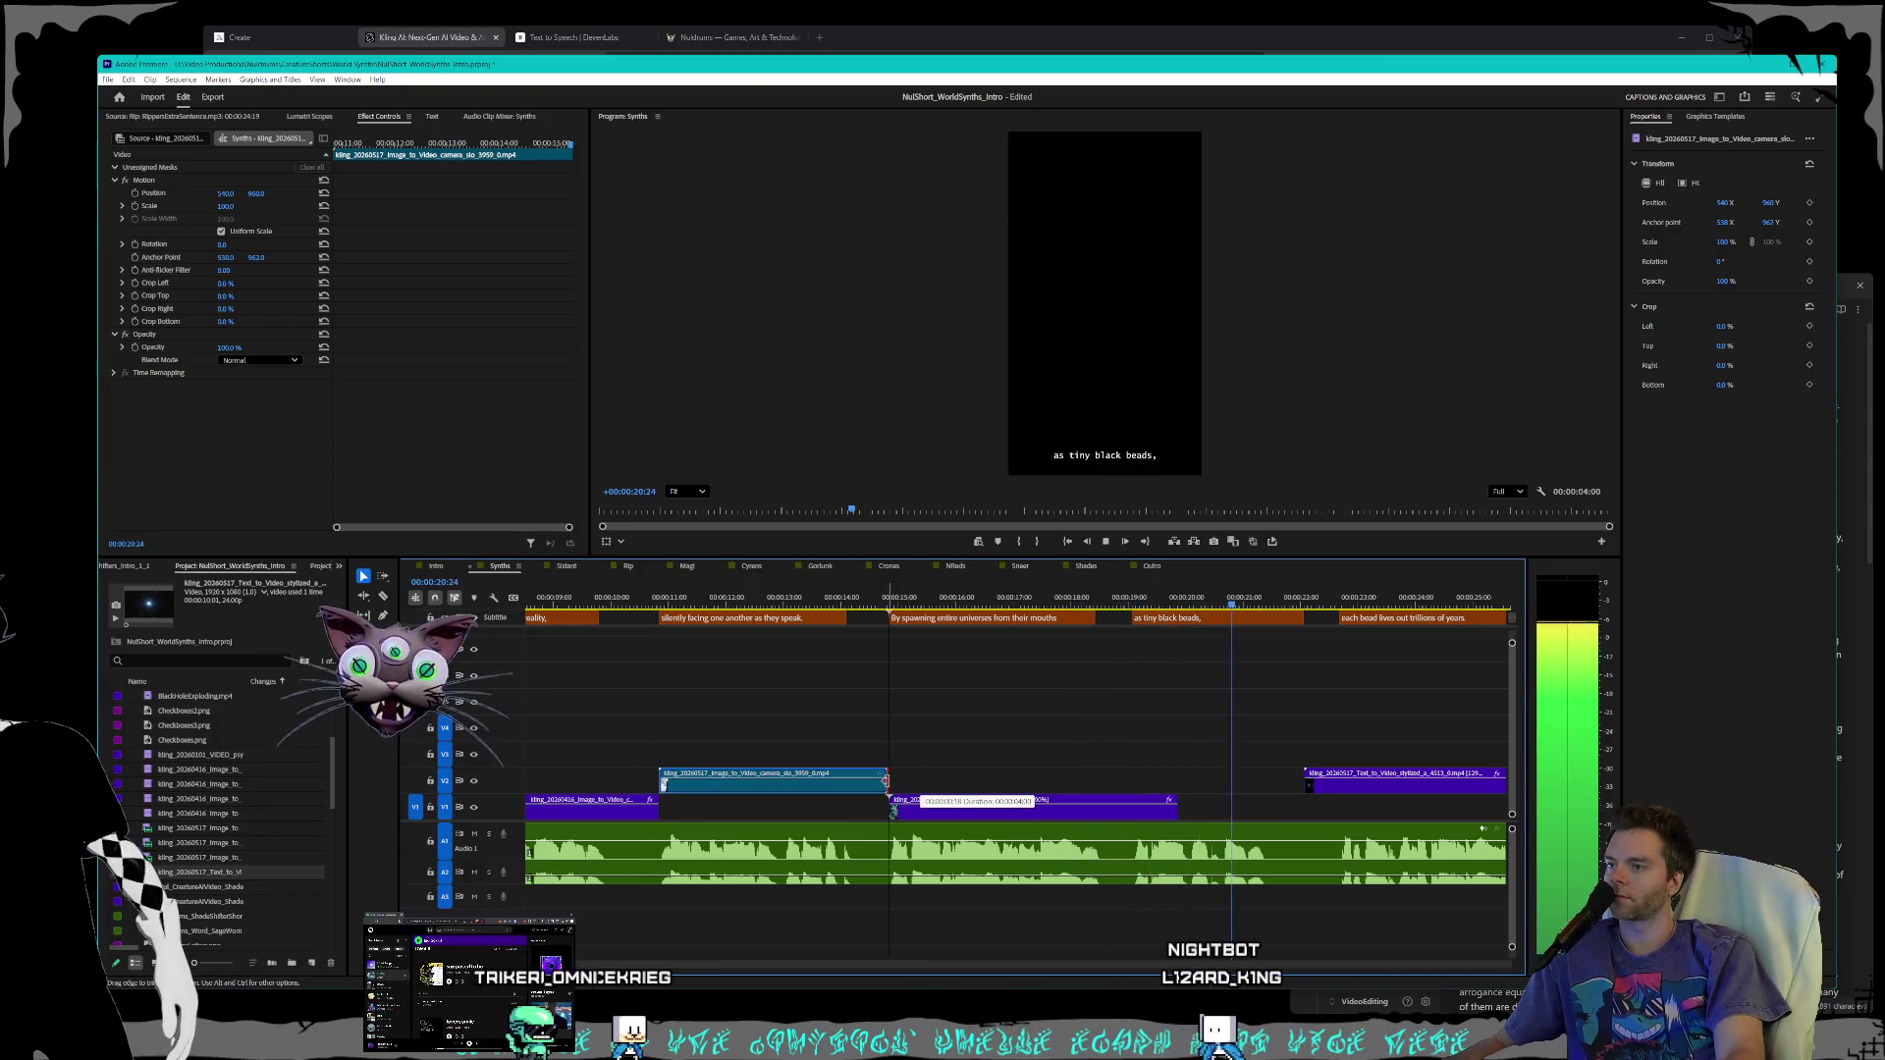
left_click(604, 597)
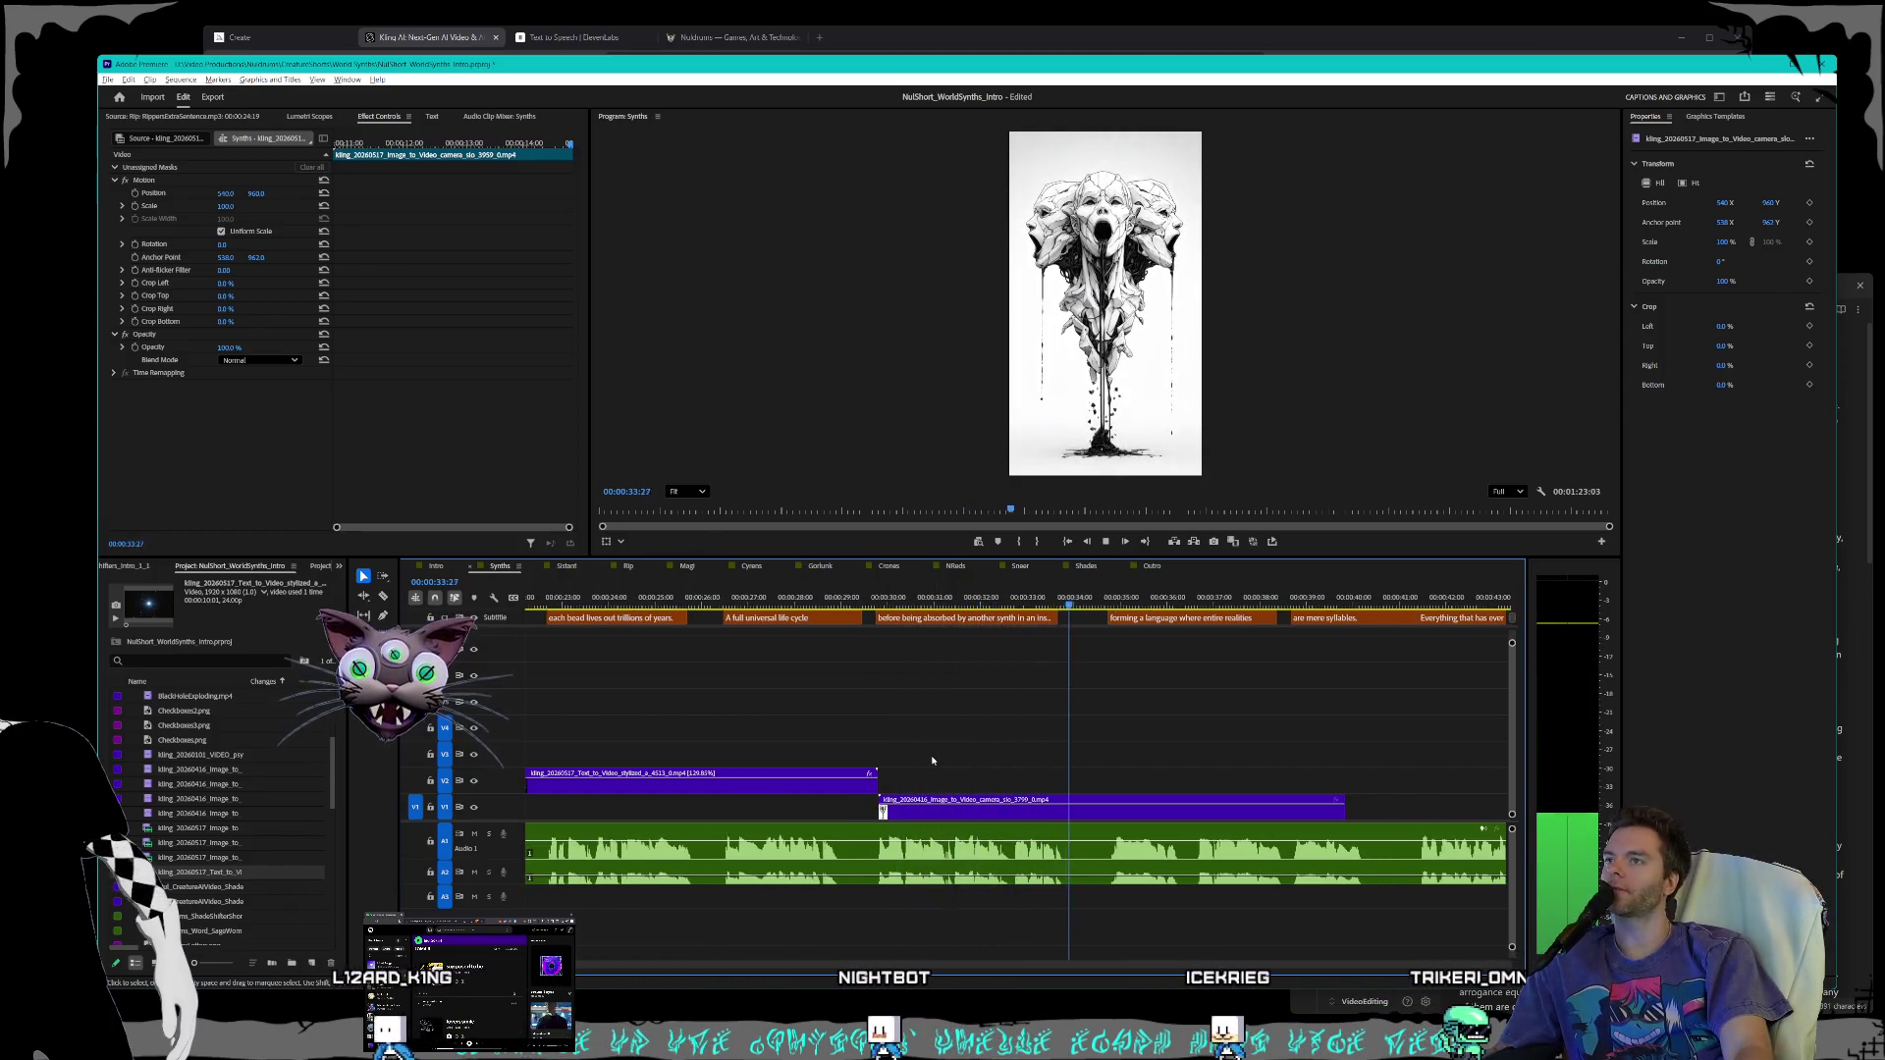
- Shorten the three-heads clip's end and scrub from 14 to about 19 seconds
key("minus")
key("minus")
scroll(927, 756, "up", 2)
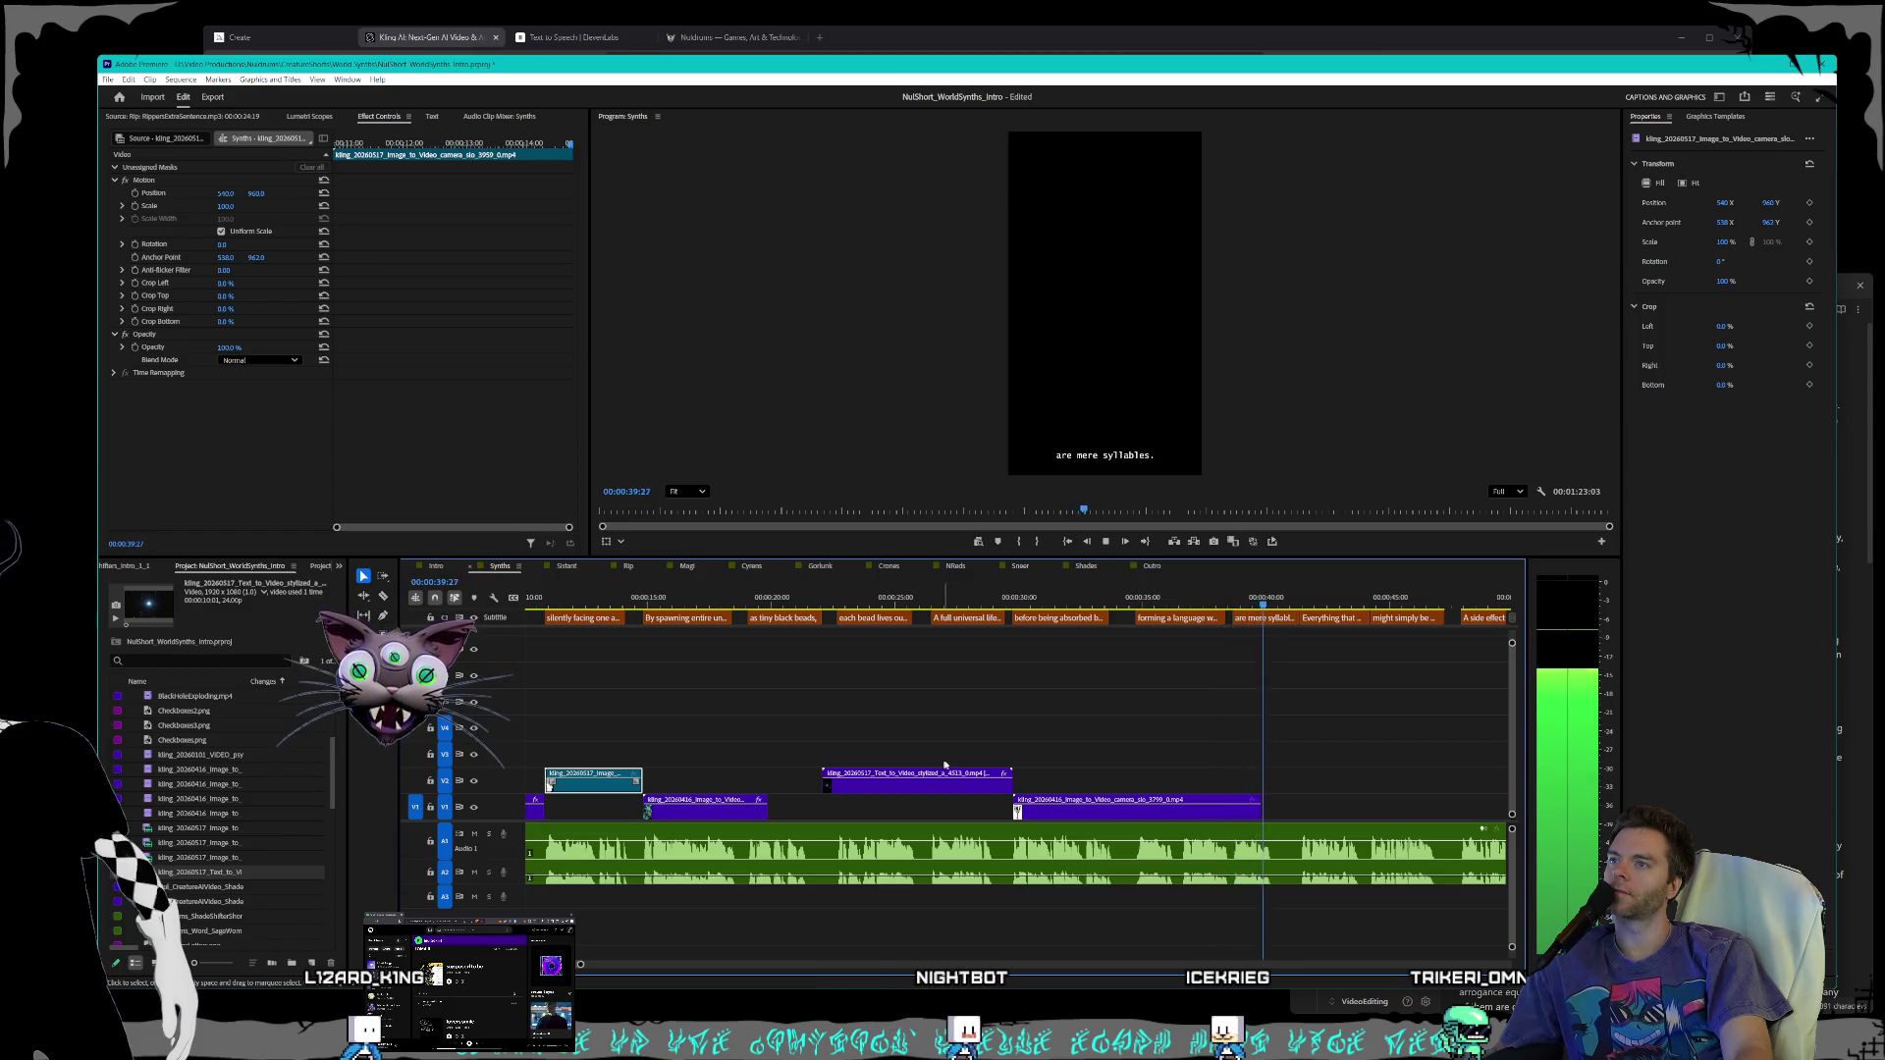
left_click_drag(1256, 811, 1153, 816)
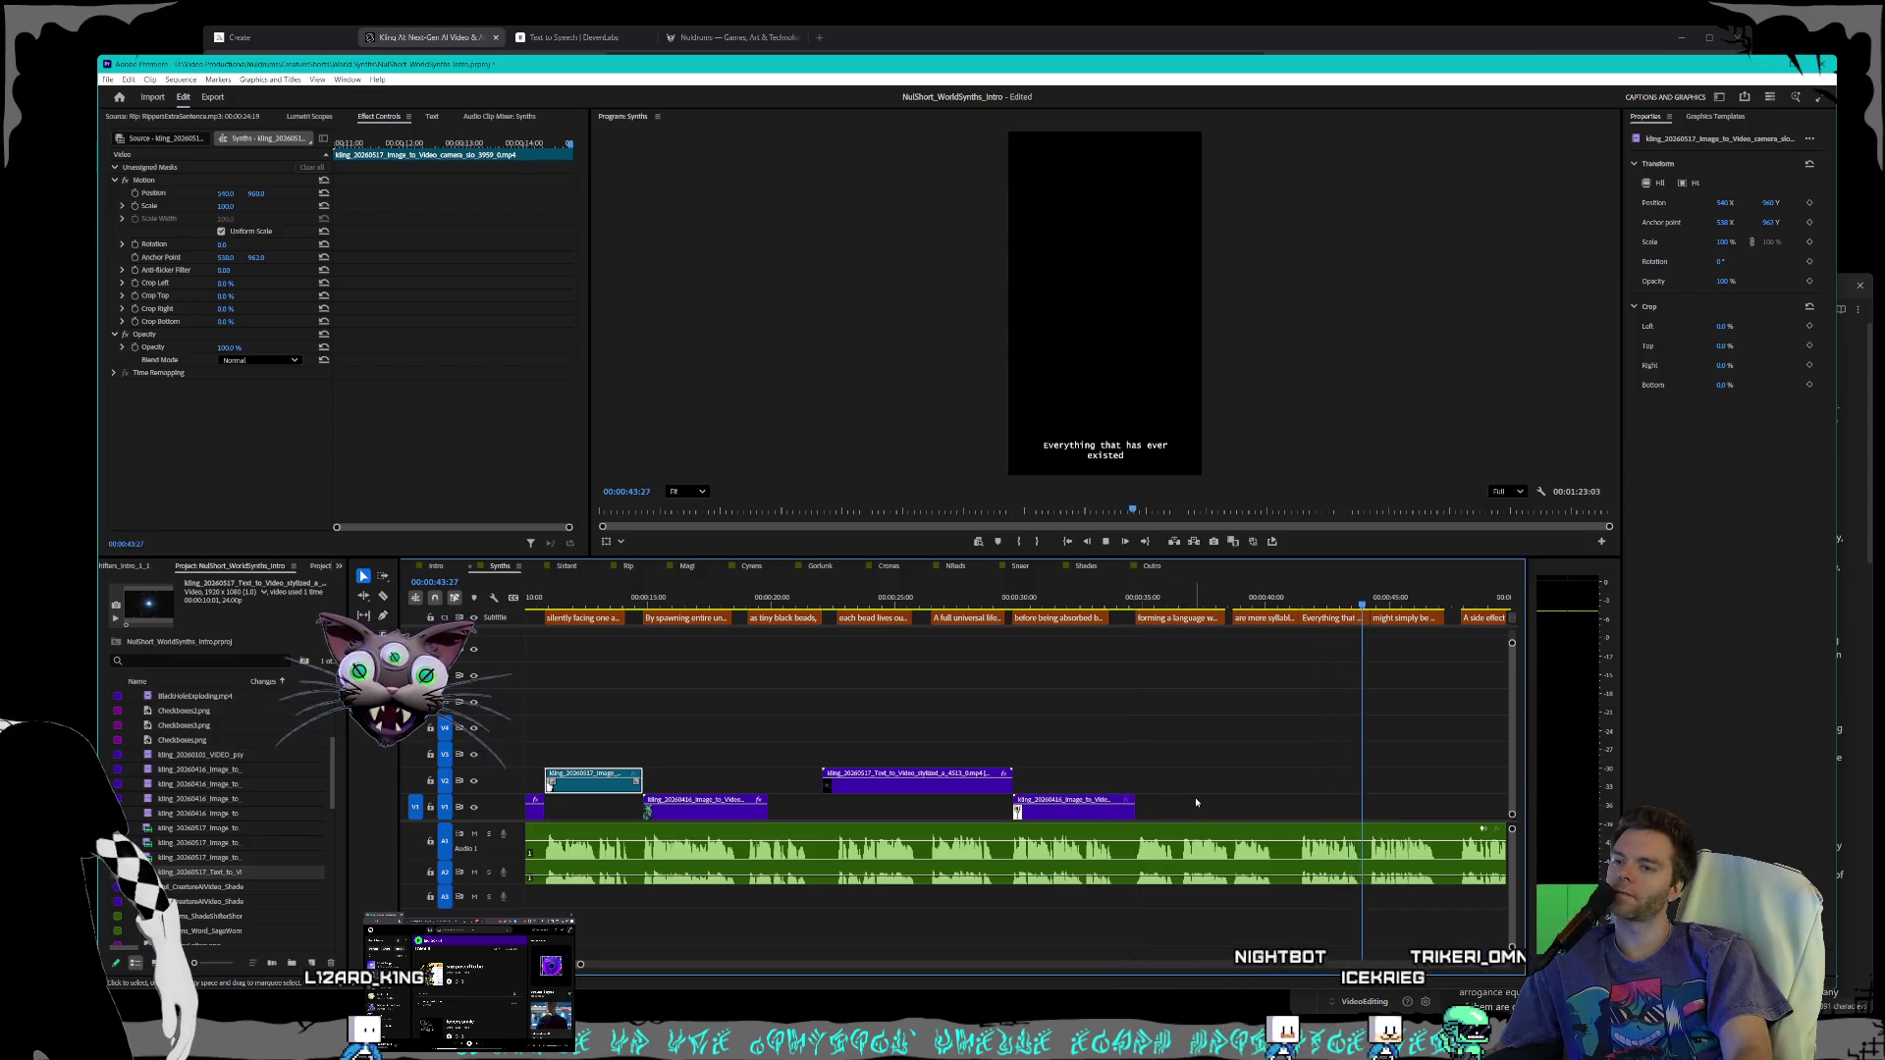
key("minus")
key("minus")
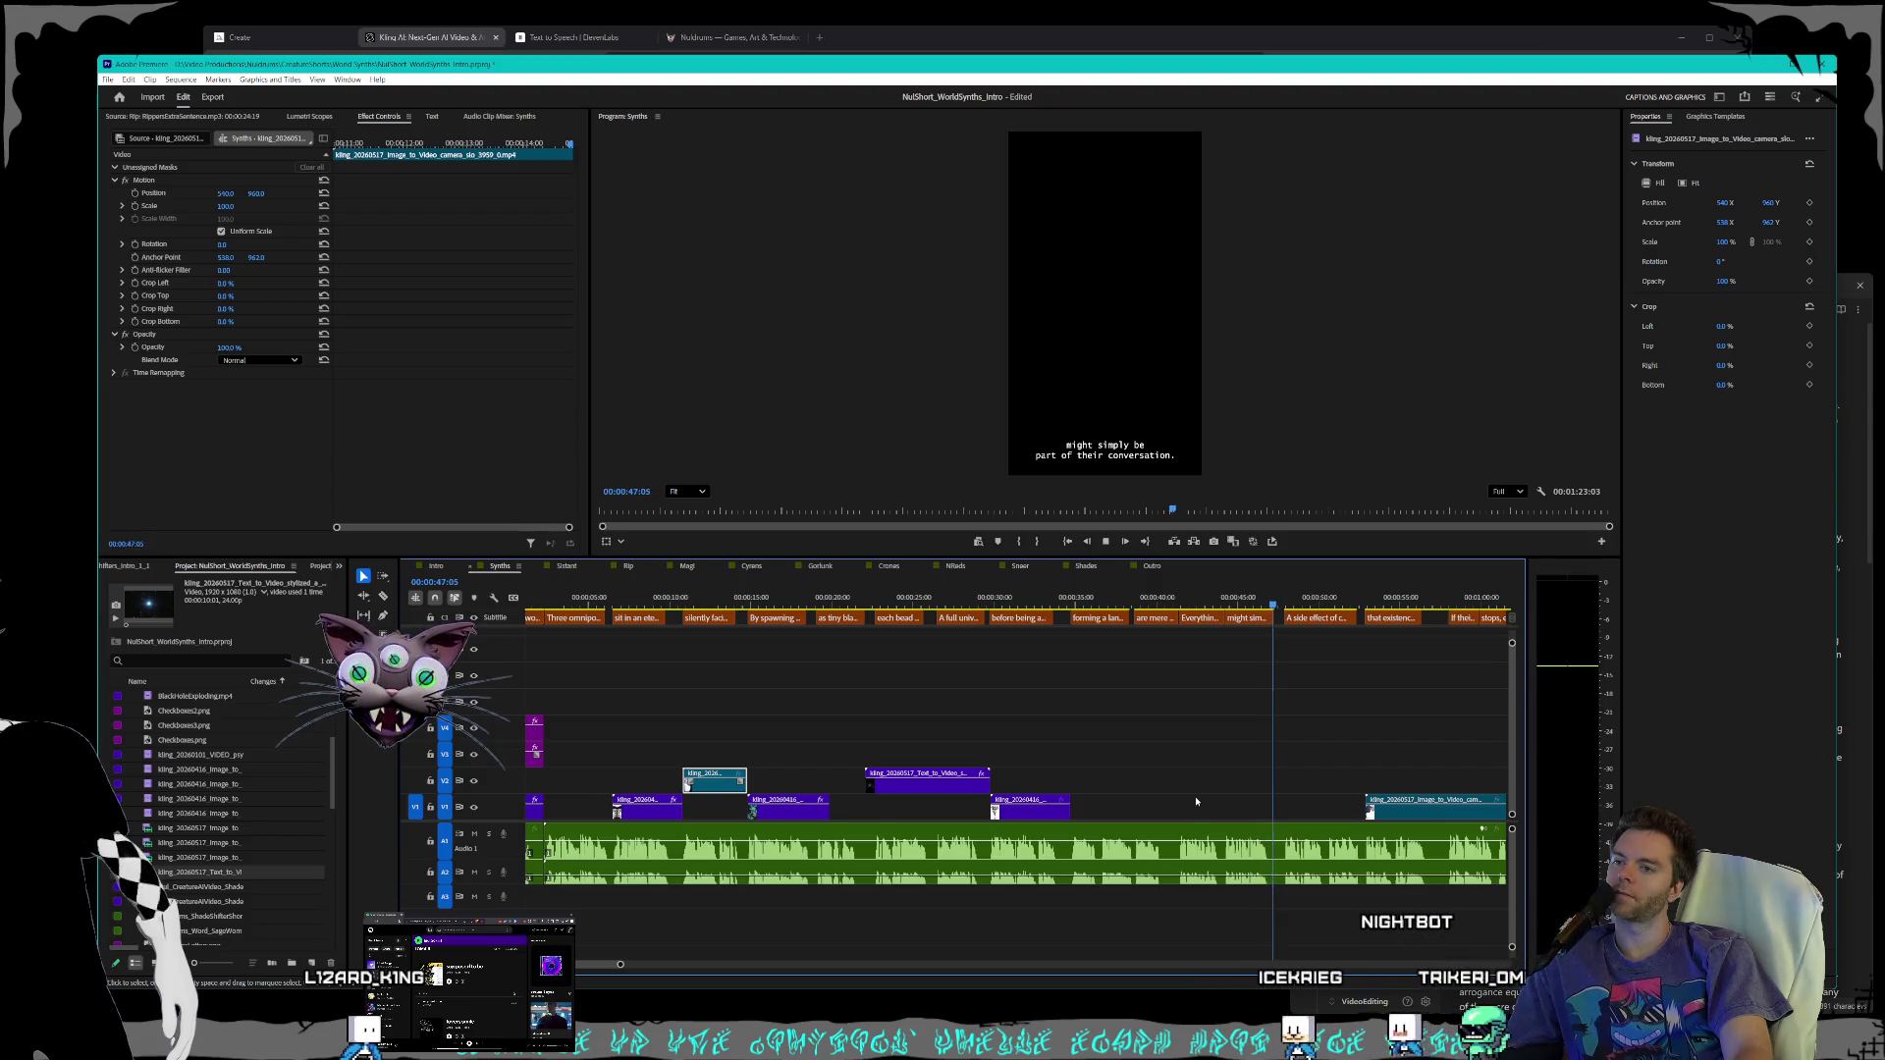
key("space")
scroll(1170, 795, "down", 5)
scroll(1149, 799, "up", 5)
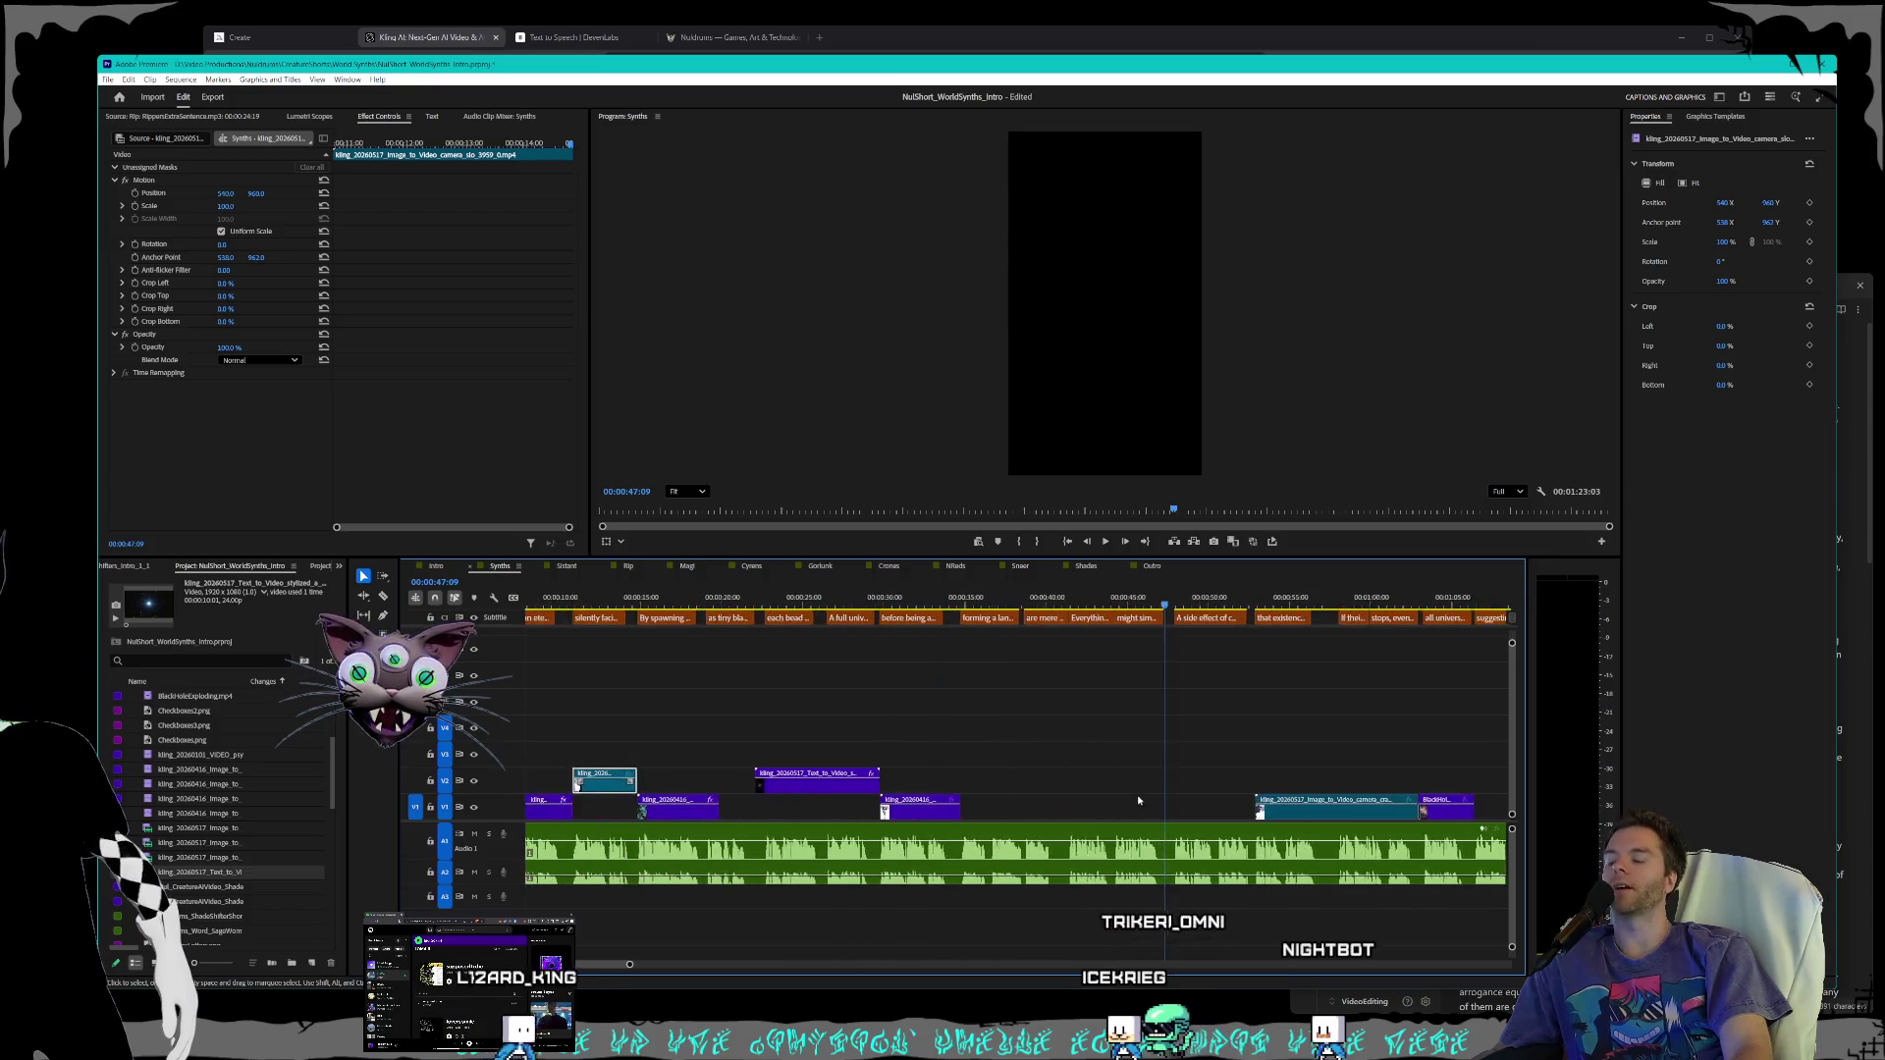
scroll(1139, 801, "up", 3)
left_click(755, 606)
left_click_drag(755, 606, 834, 603)
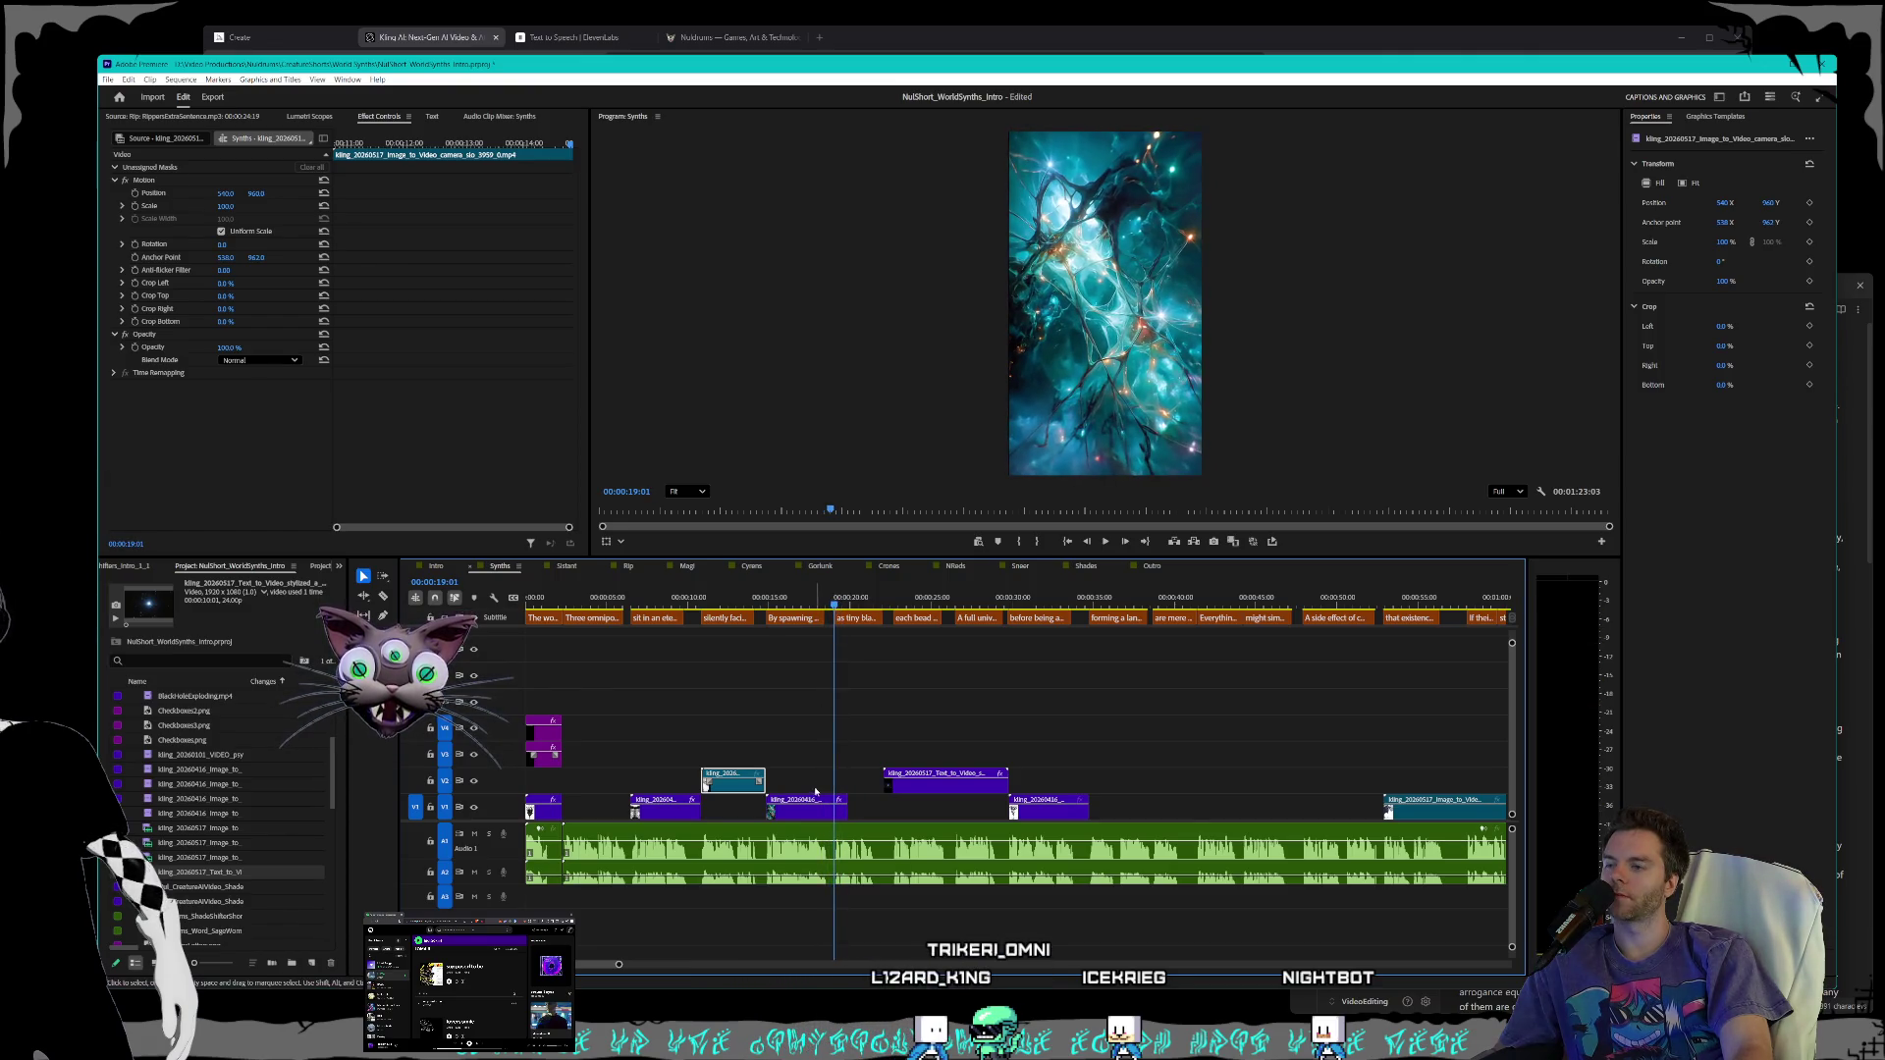
- Apply 220% speed to the neuron clip on V1, then scrub to the 'as tiny black beads,' caption
scroll(810, 795, "up", 2)
scroll(810, 795, "up", 1)
right_click(817, 821)
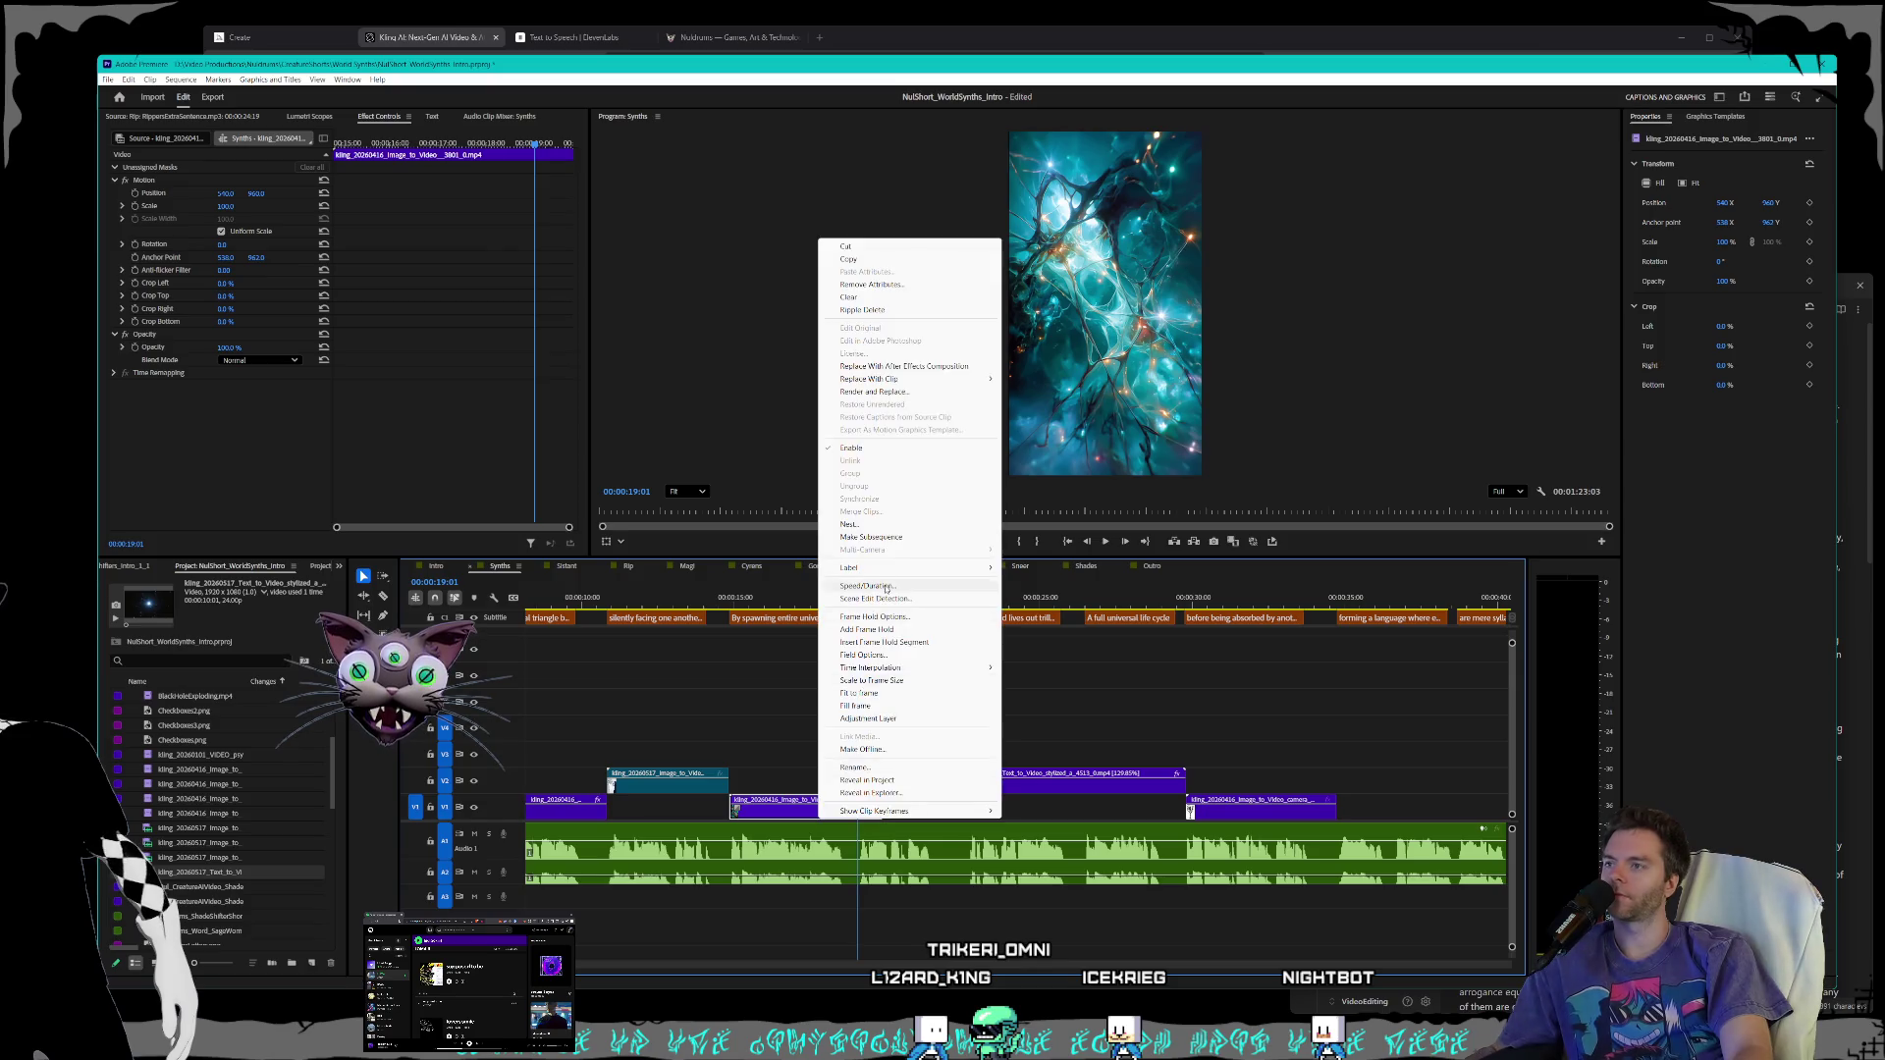
left_click(893, 596)
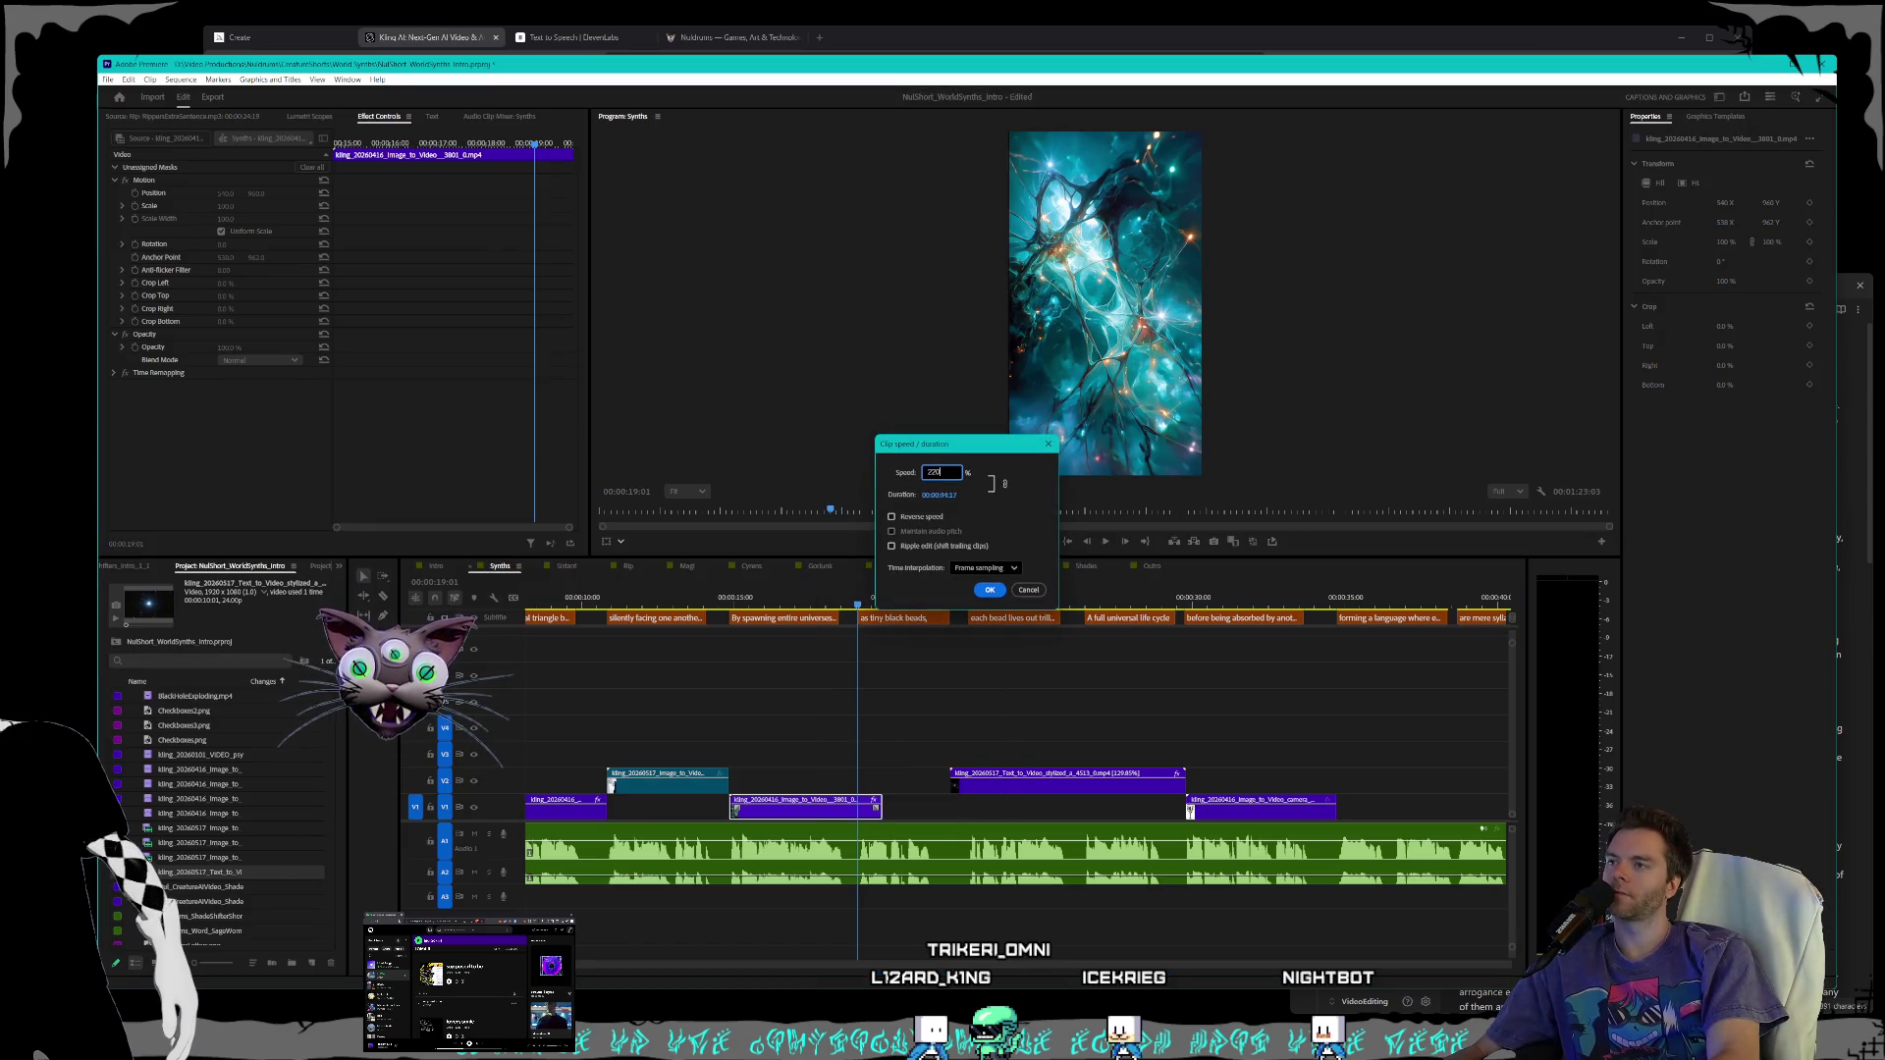
key("Return")
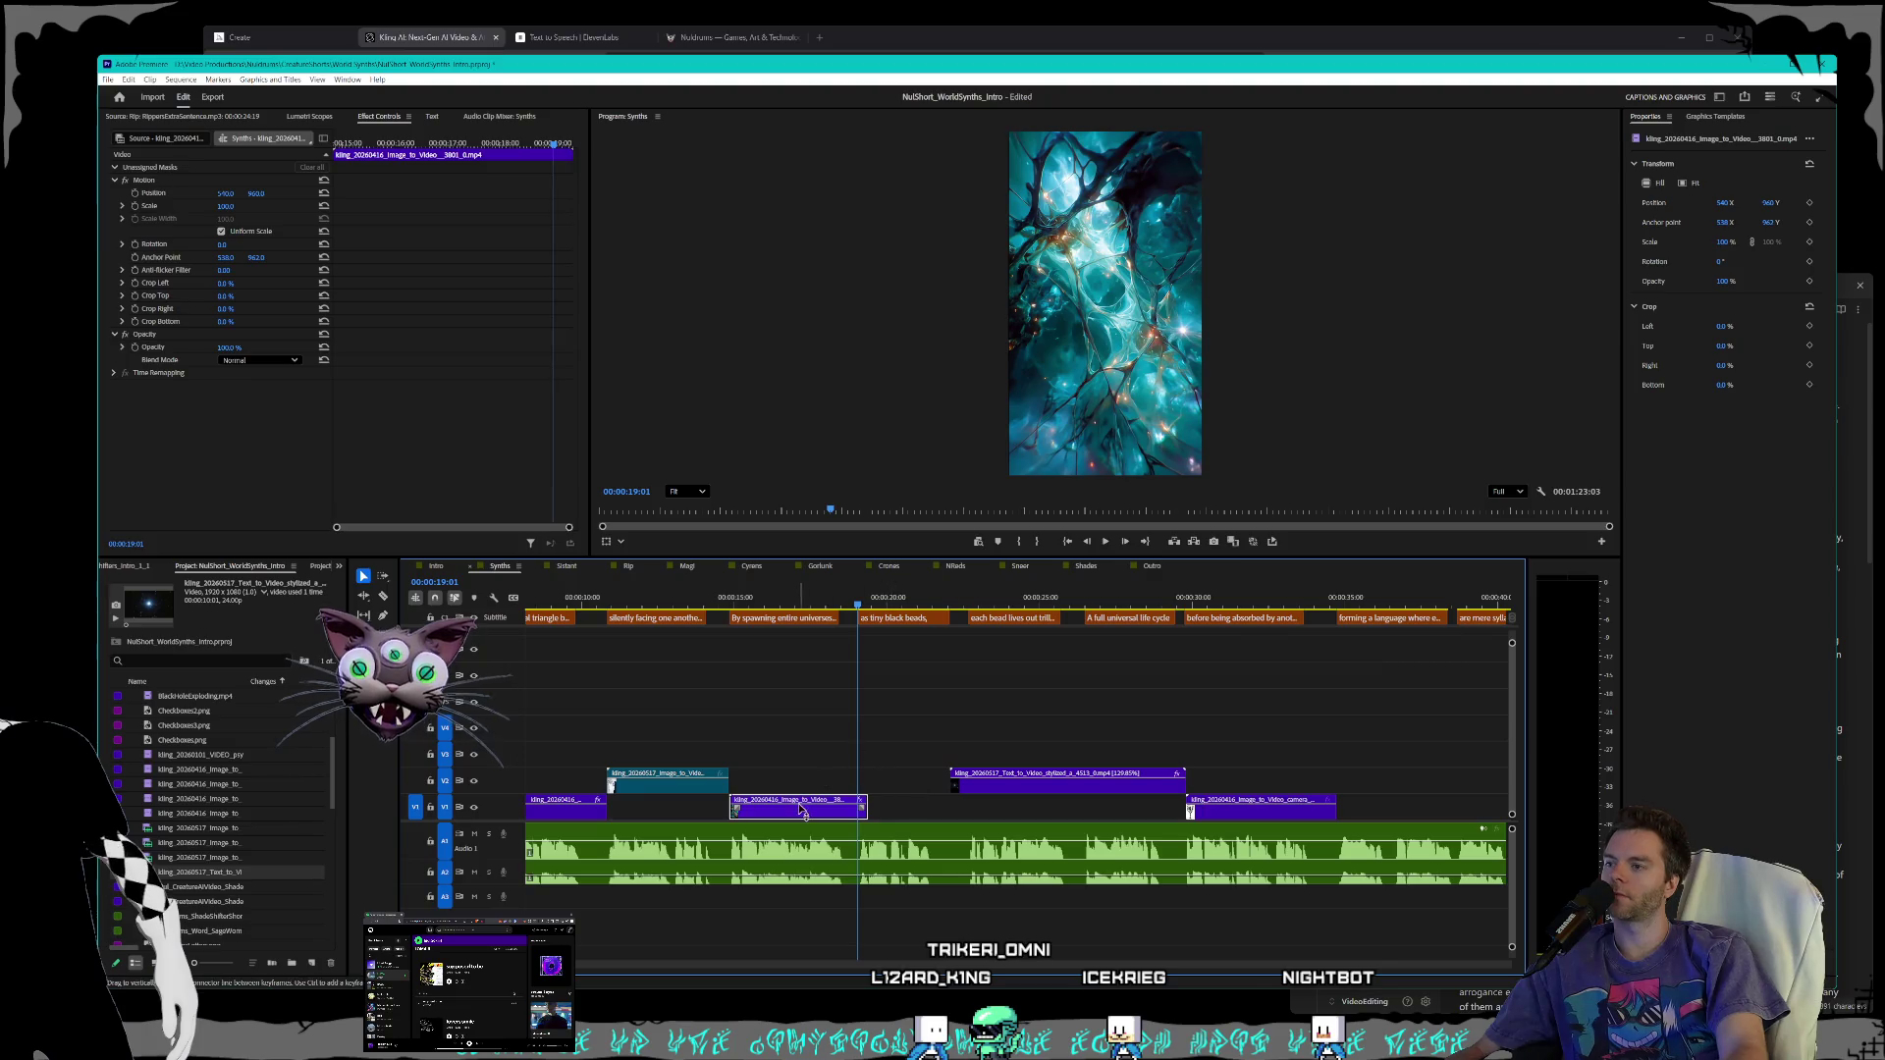
right_click(799, 814)
left_click(853, 580)
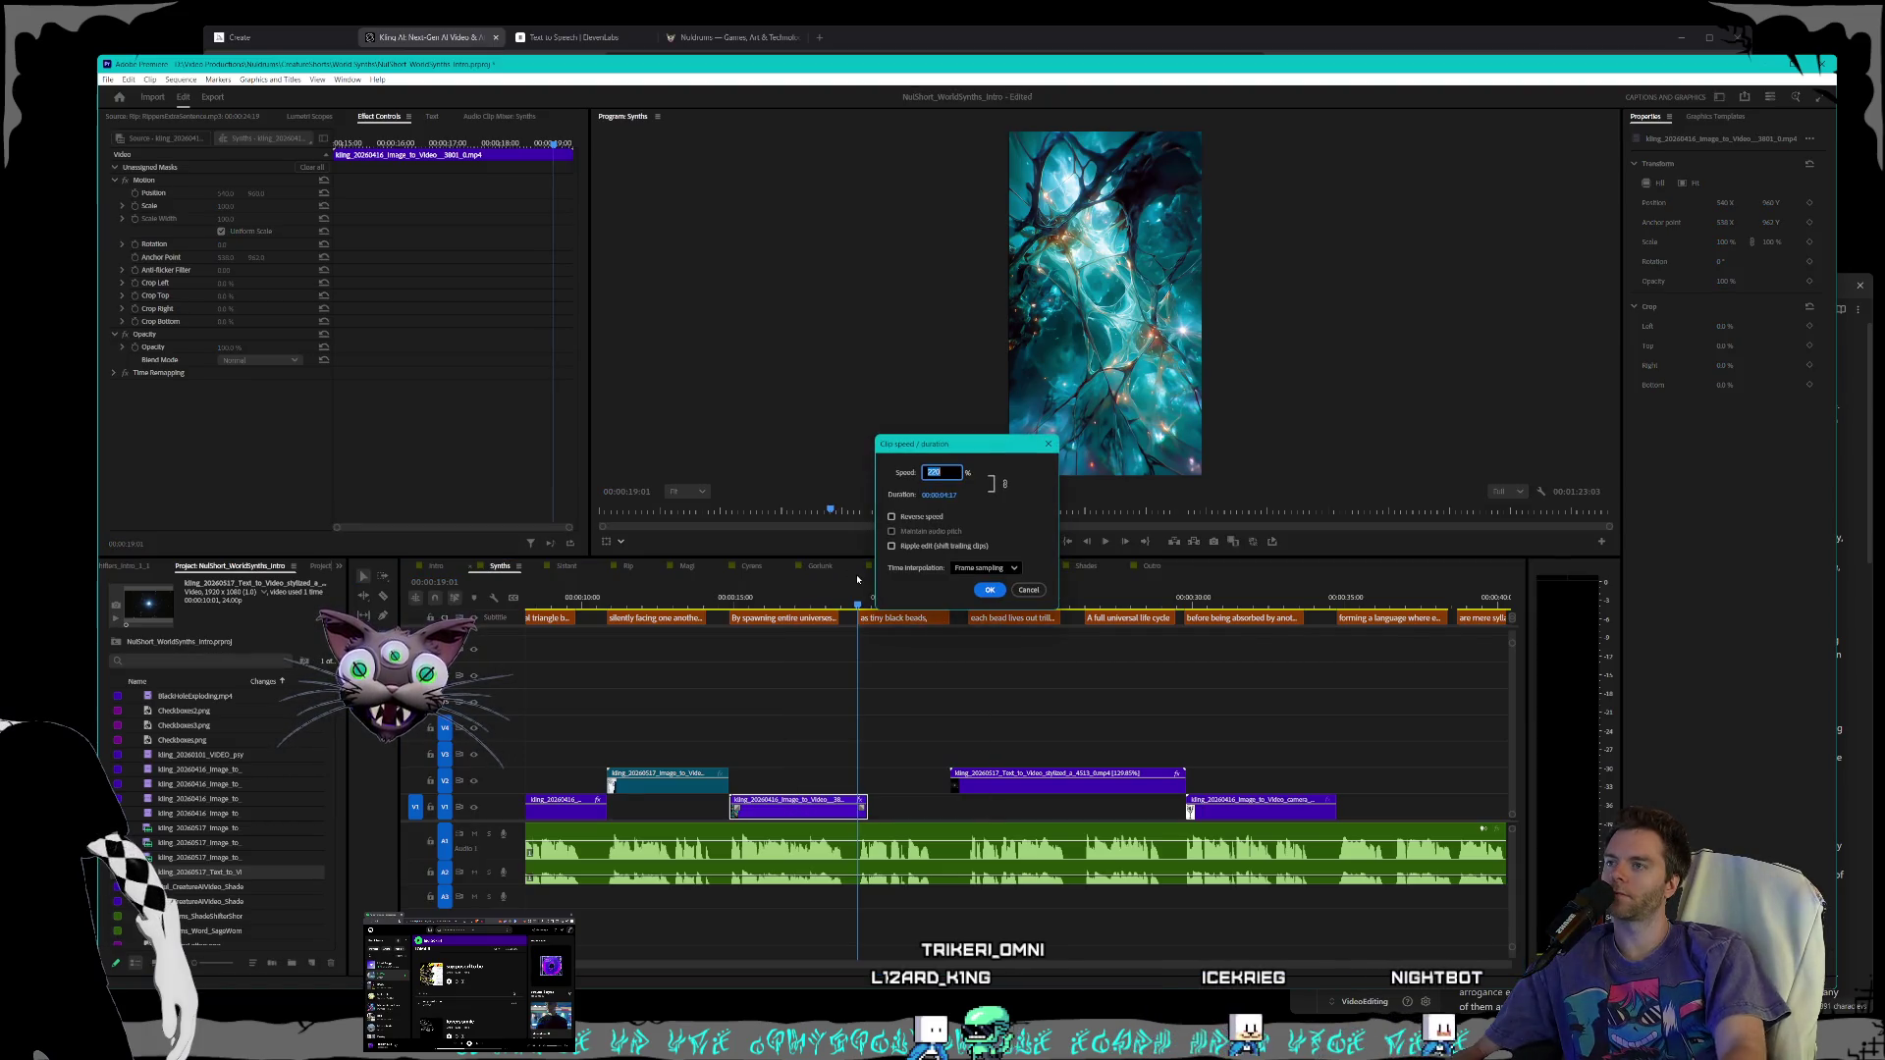
key("Return")
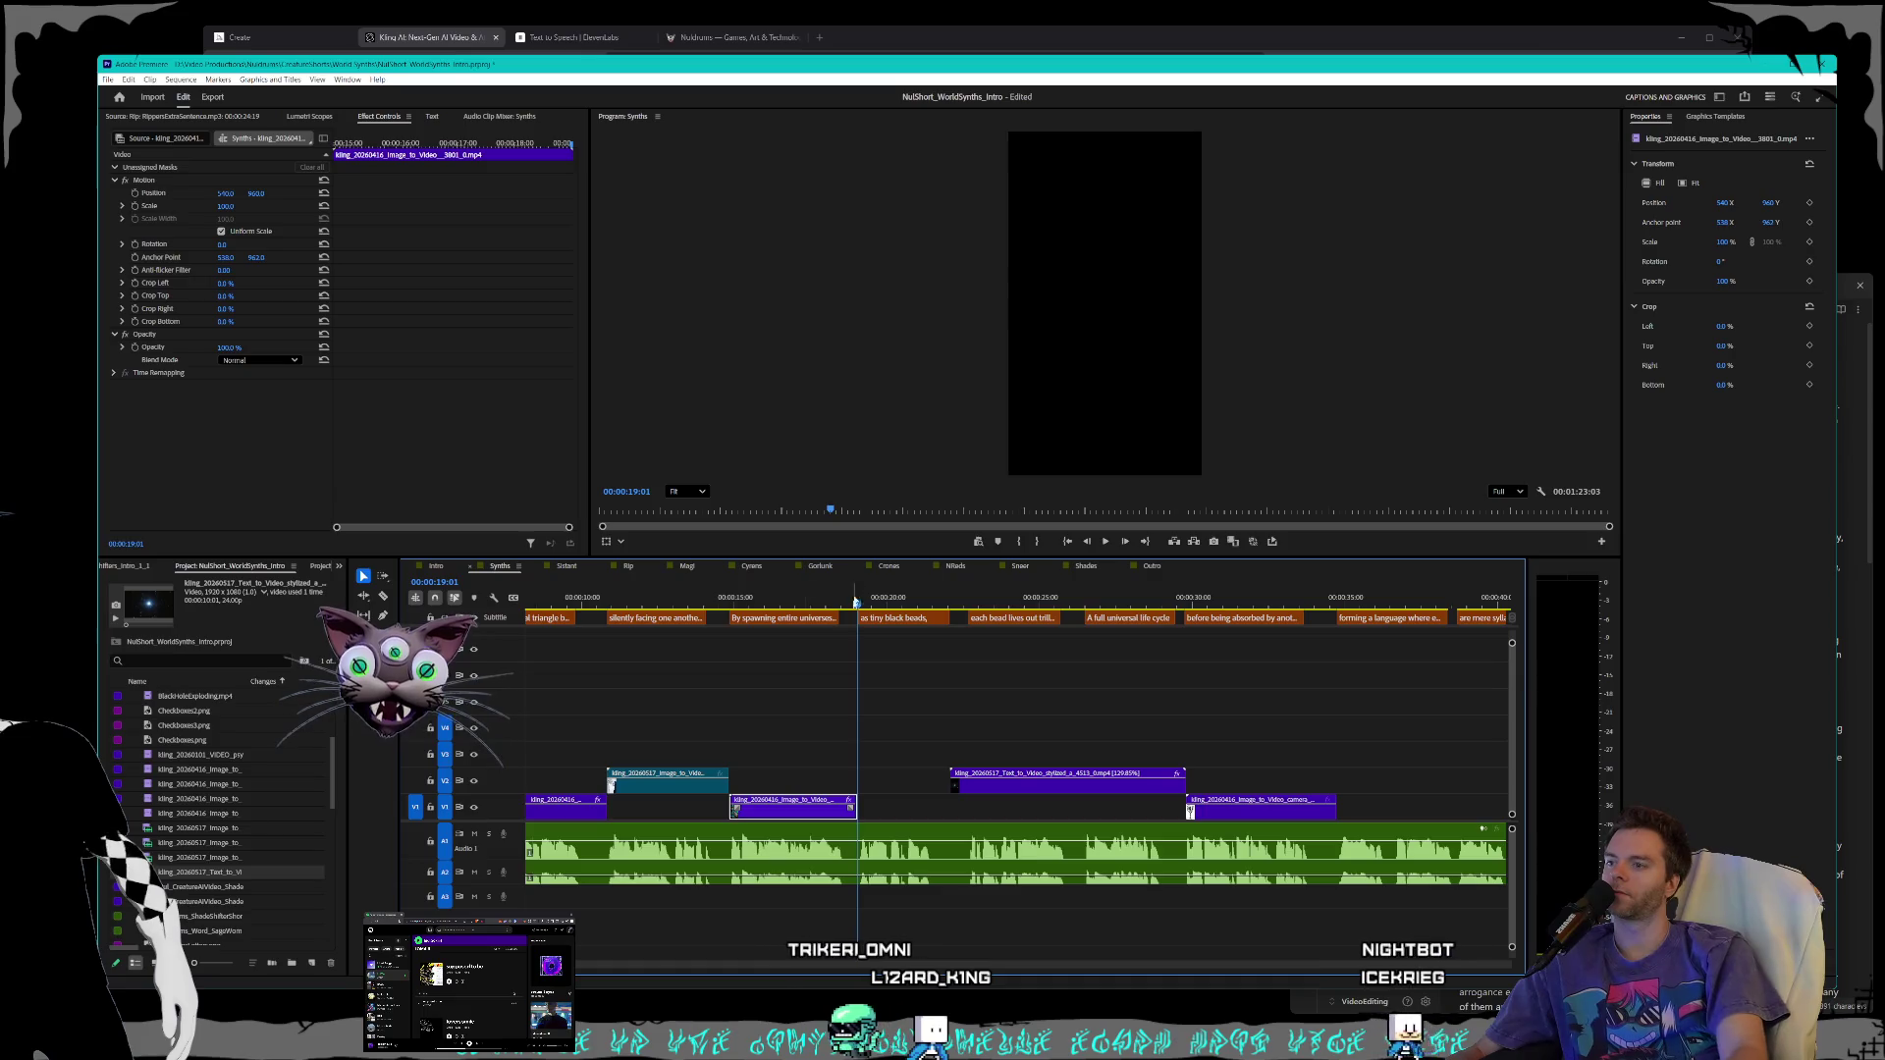
left_click_drag(861, 610, 899, 608)
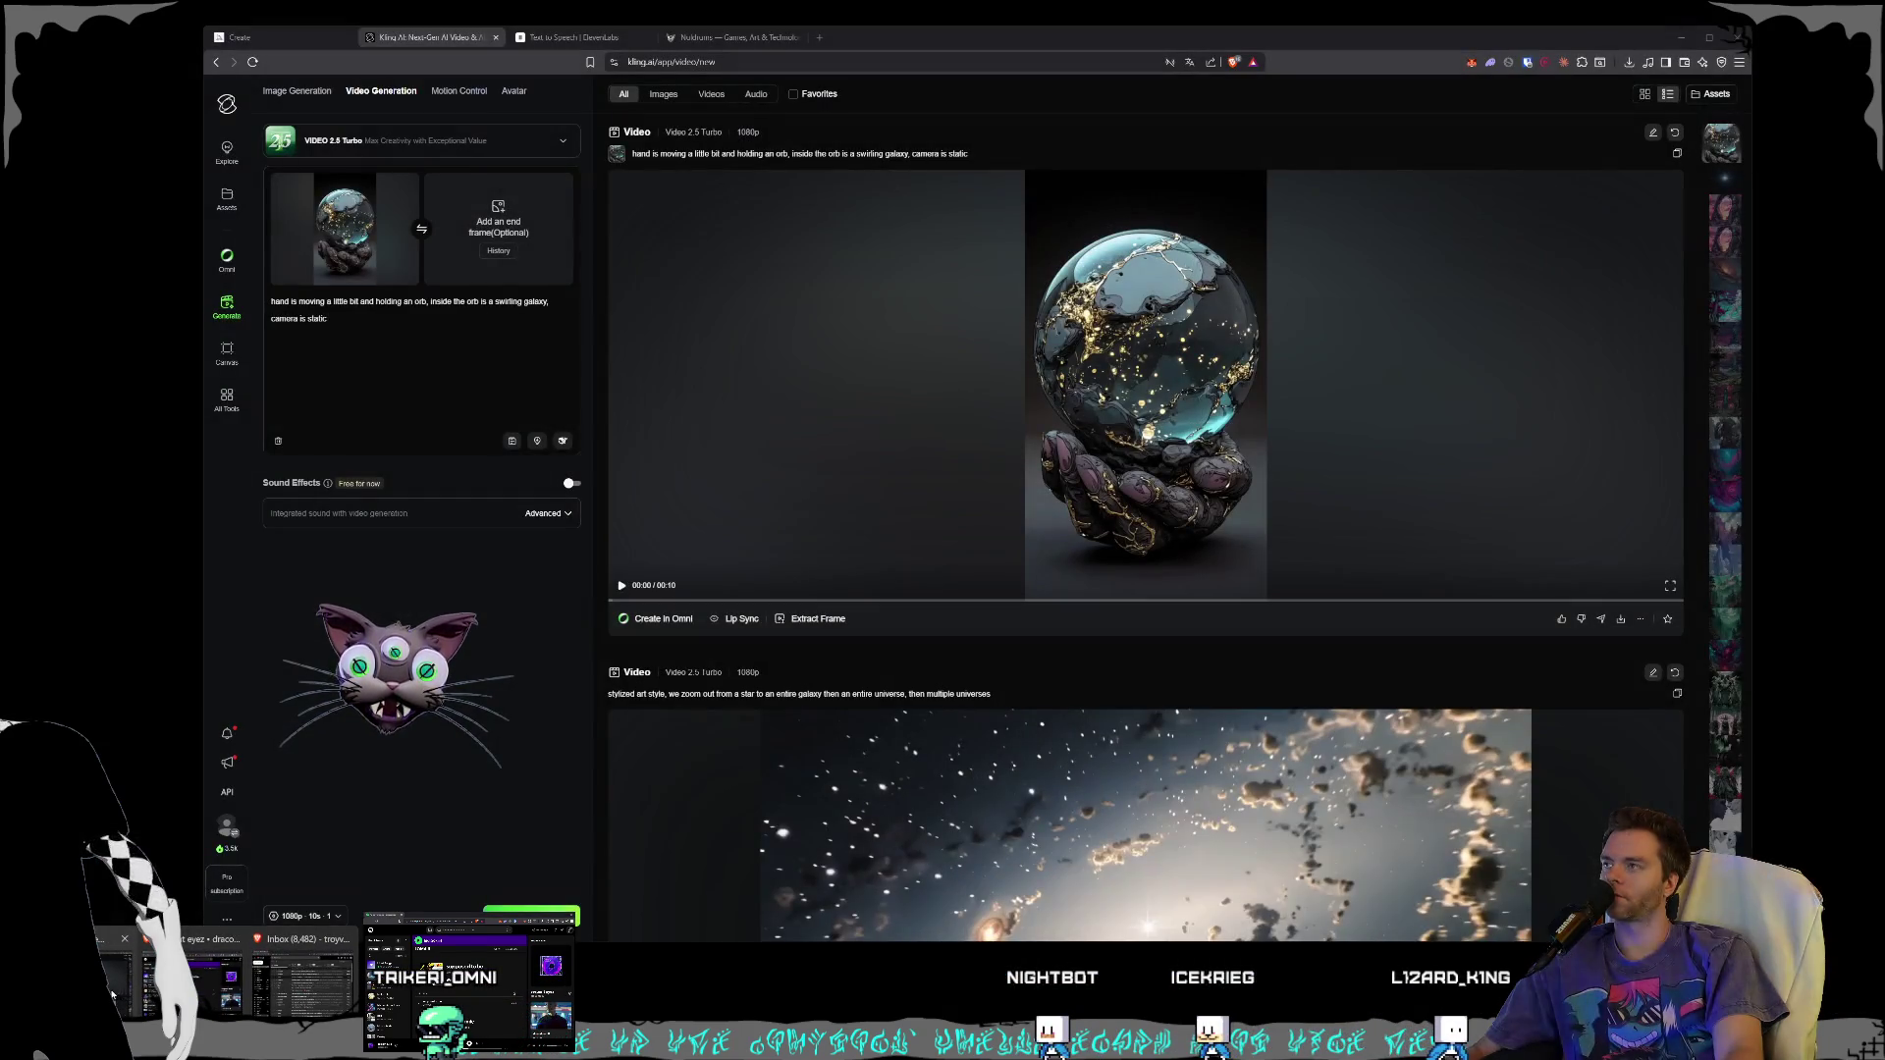
- Save Kling's hand-and-orb video as an MP4 in the World Synths folder, then return to Premiere
left_click(113, 995)
left_click(985, 435)
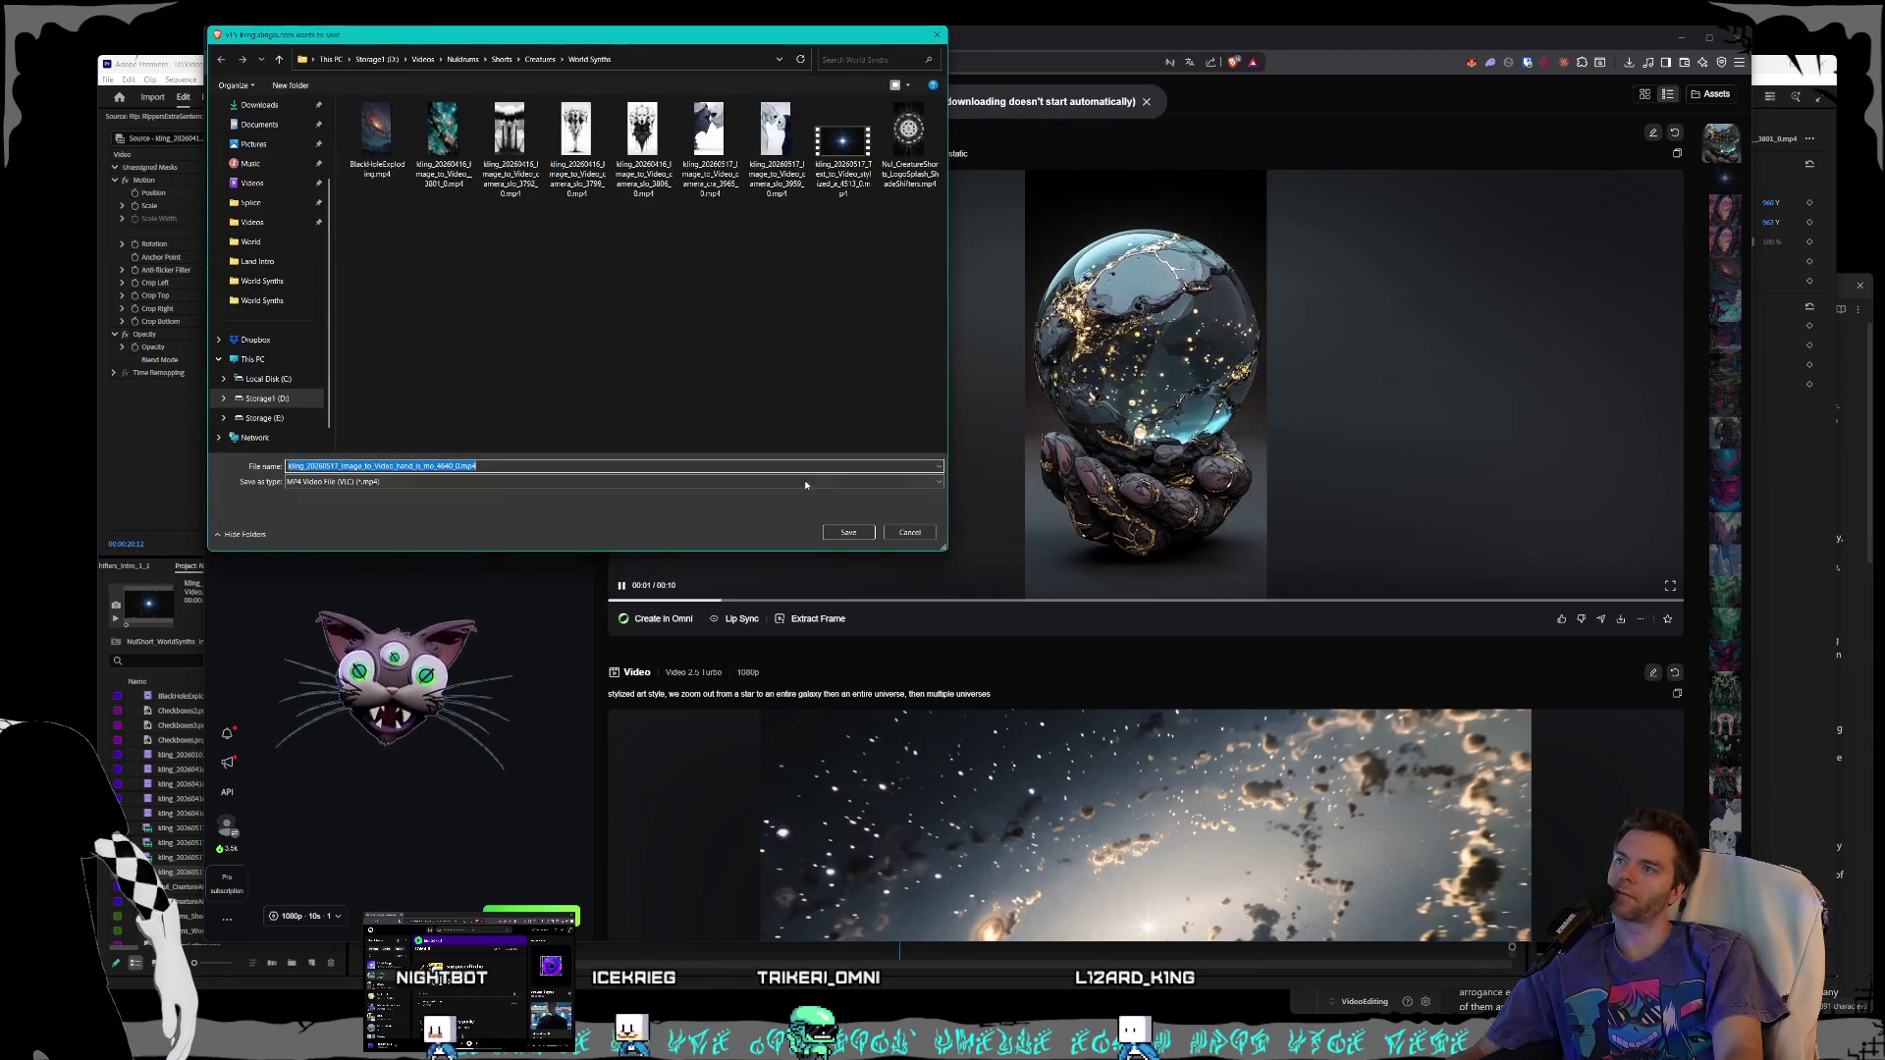
left_click(848, 531)
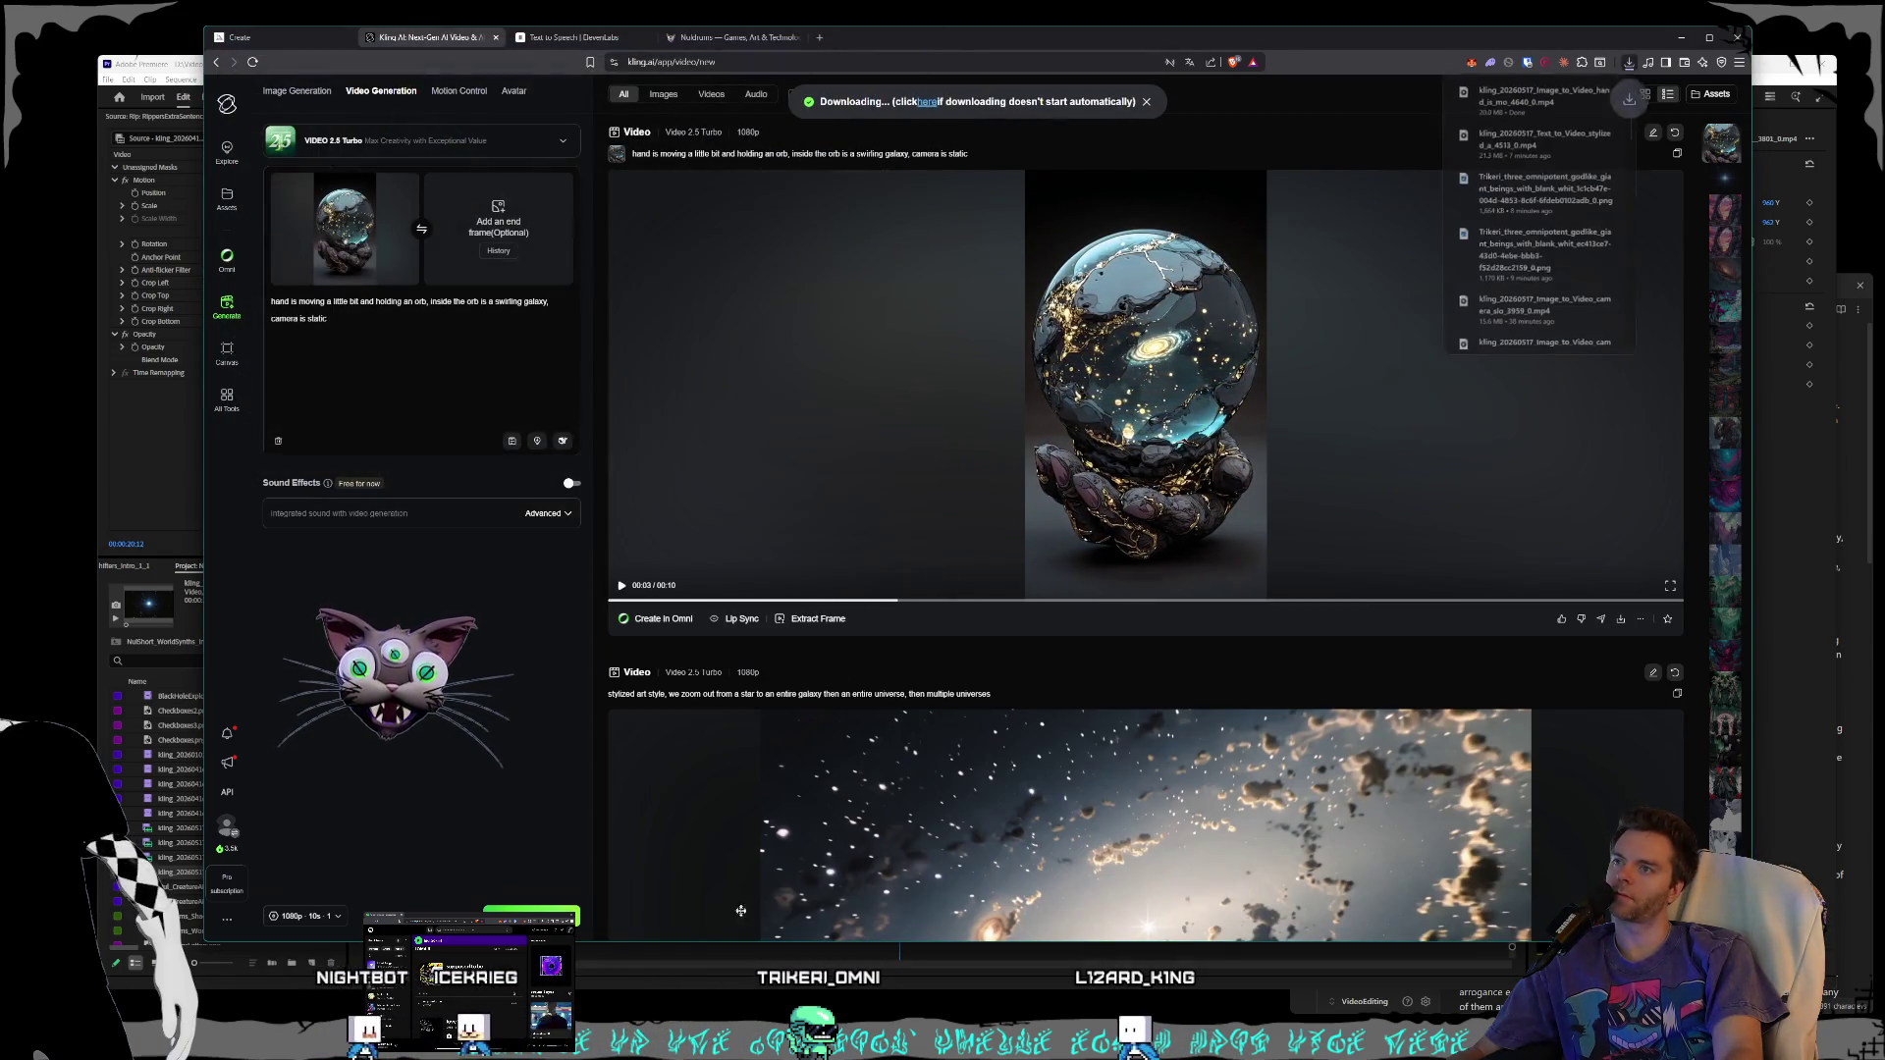
left_click(665, 992)
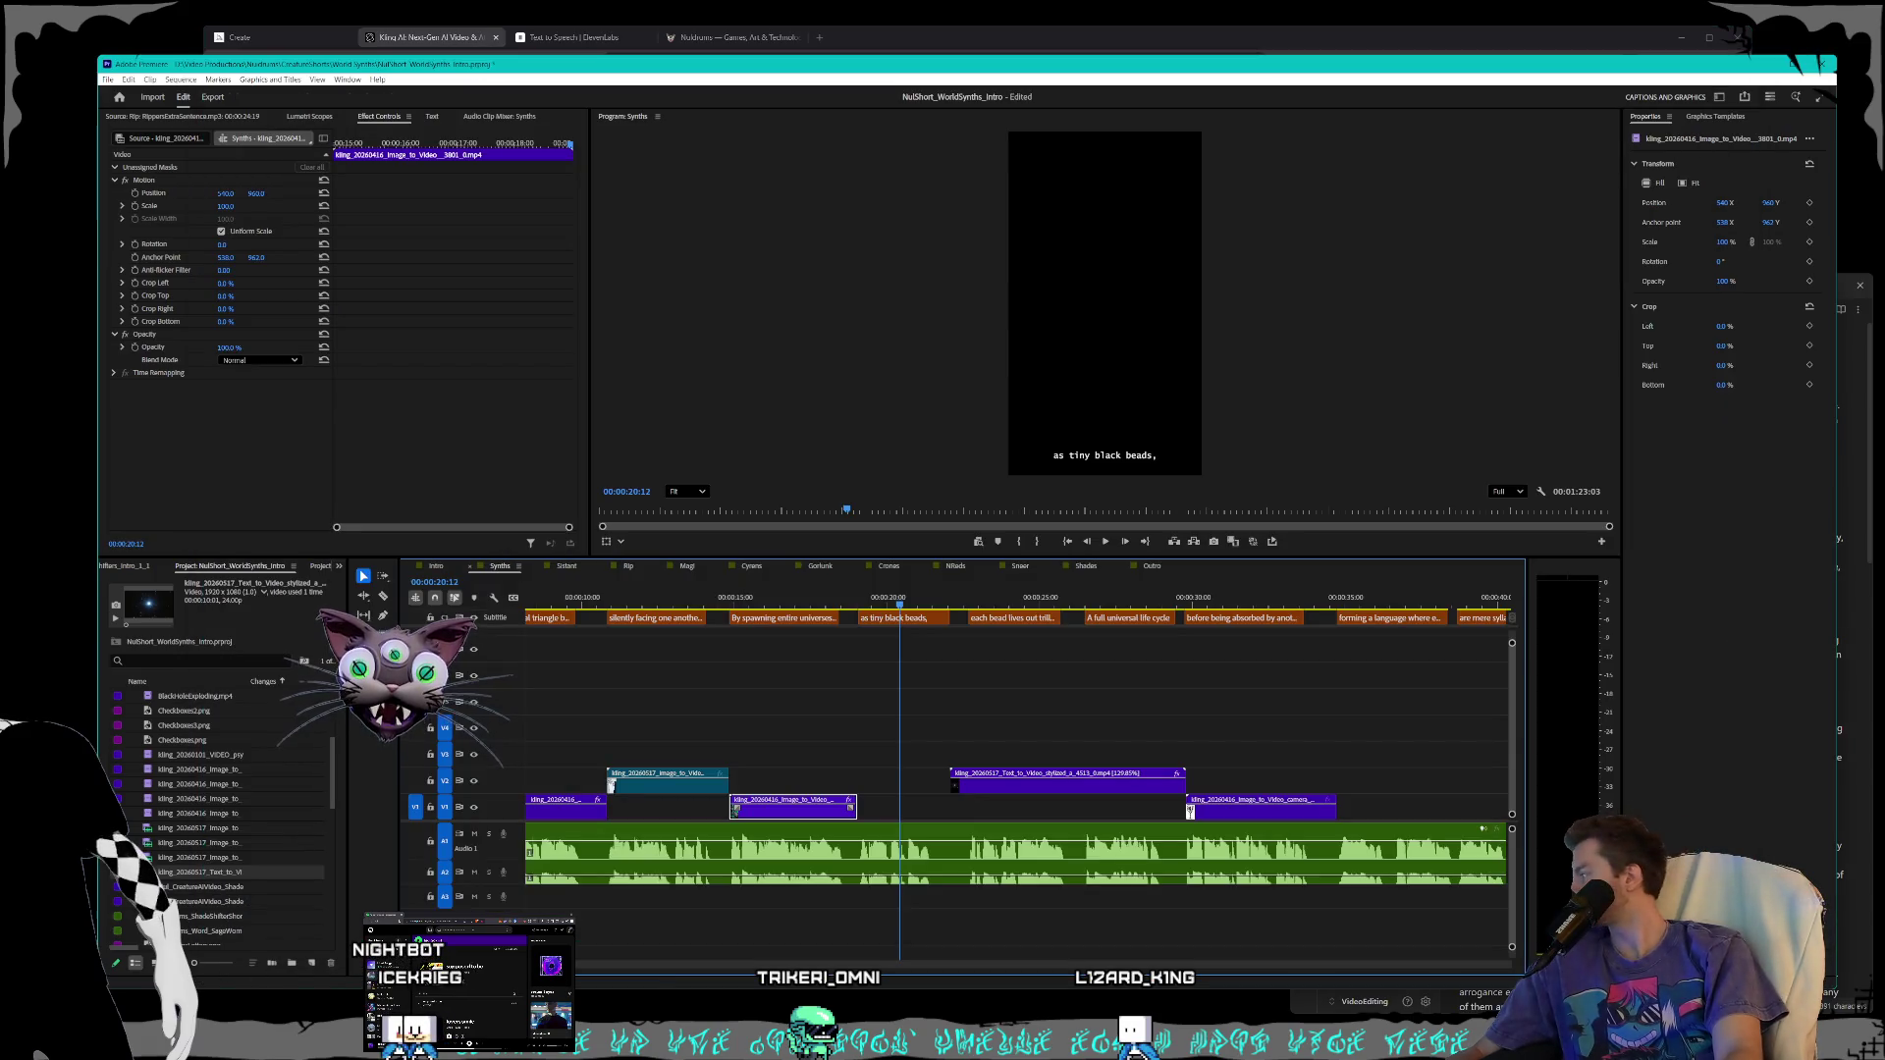
- Place the downloaded orb clip at 19:02 on V2, parking the galaxy clip on V3
mouse_move(354, 786)
left_mouse_down()
mouse_move(555, 803)
mouse_move(833, 754)
mouse_move(868, 811)
mouse_move(897, 813)
left_mouse_up()
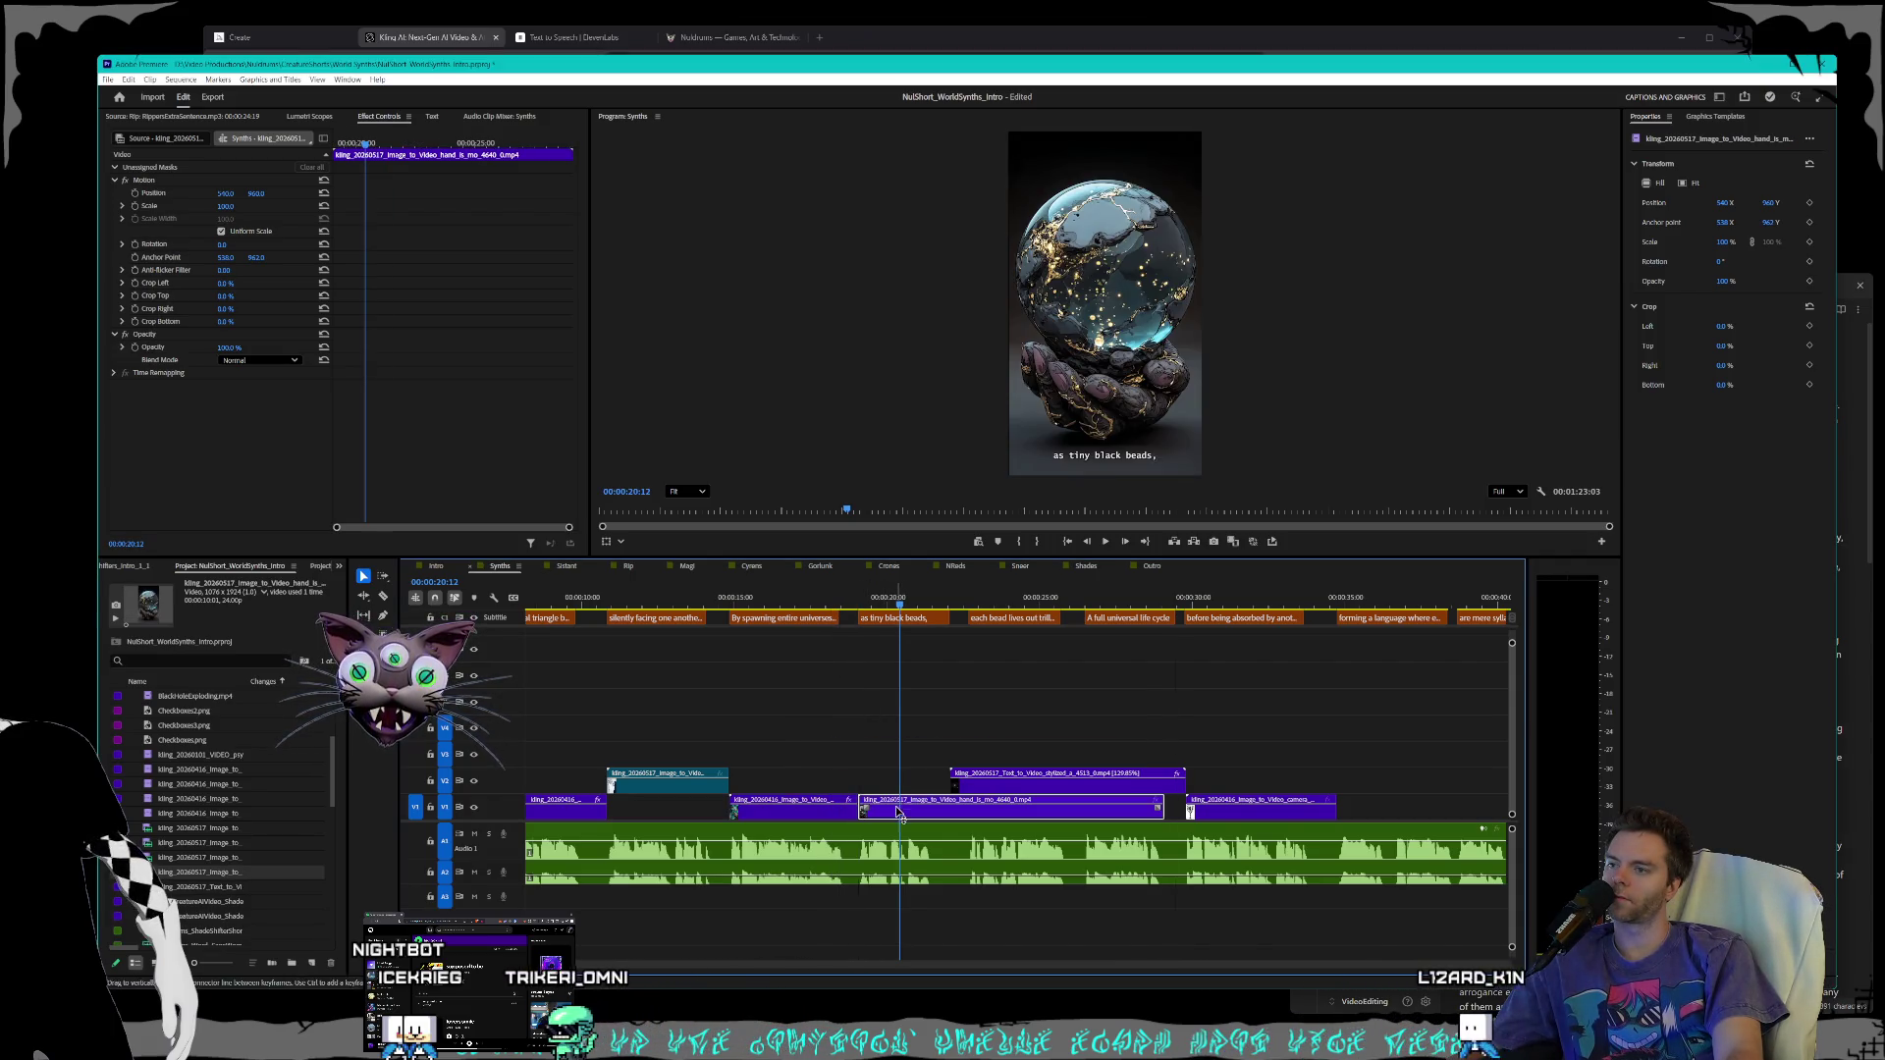
left_click(859, 603)
left_click_drag(1025, 784, 1069, 759)
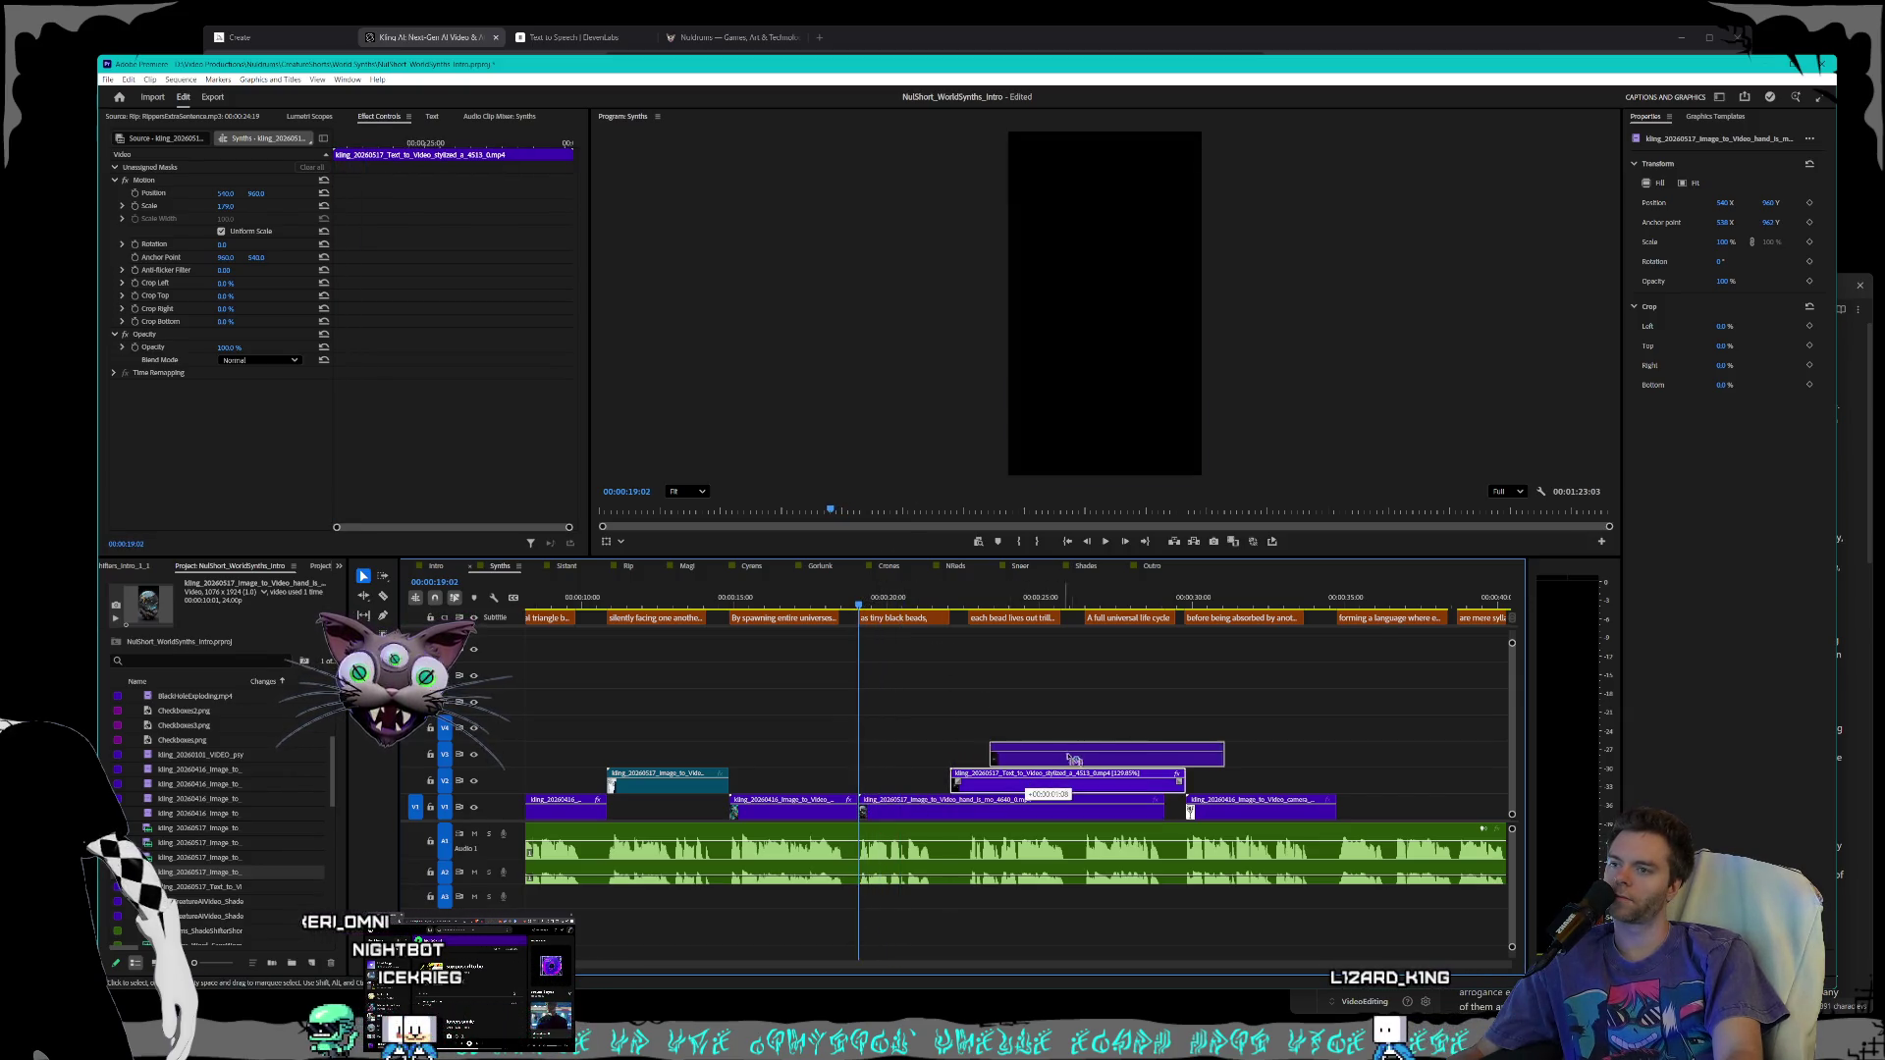
left_click_drag(1192, 757, 1192, 757)
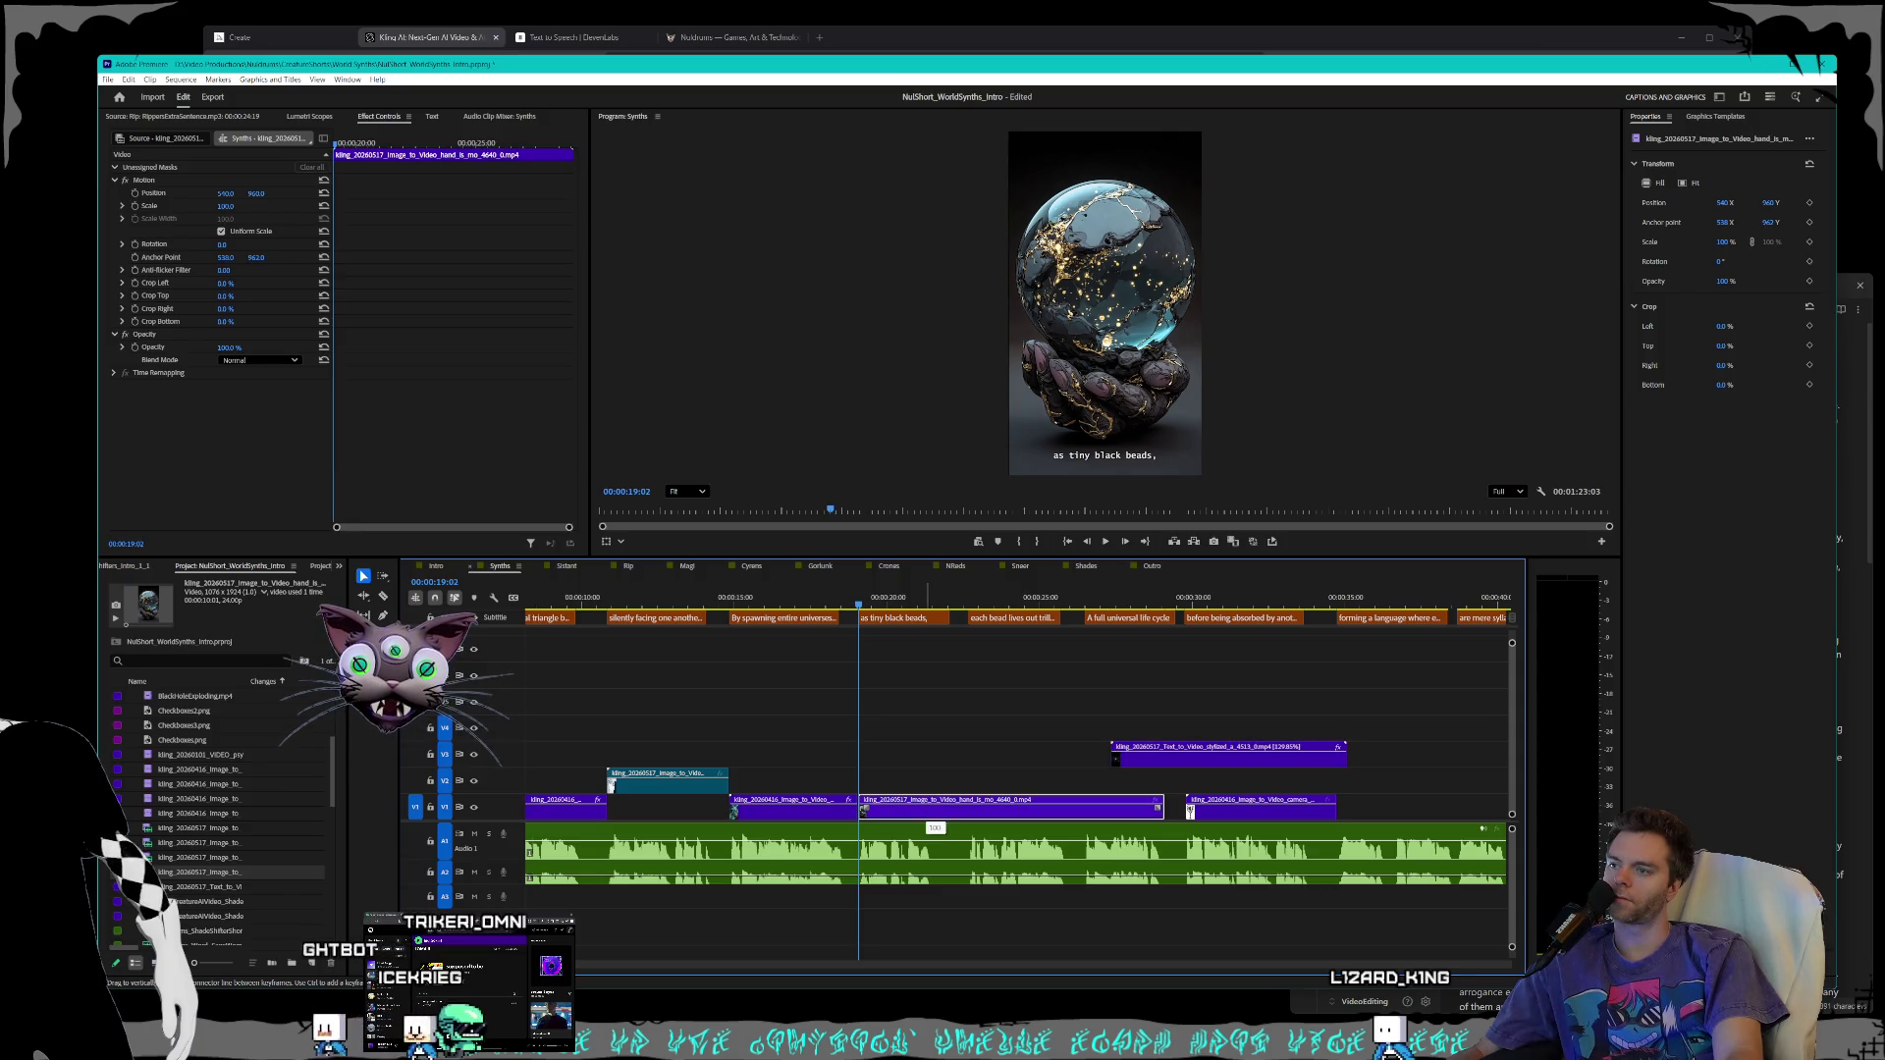
left_click_drag(925, 820, 931, 802)
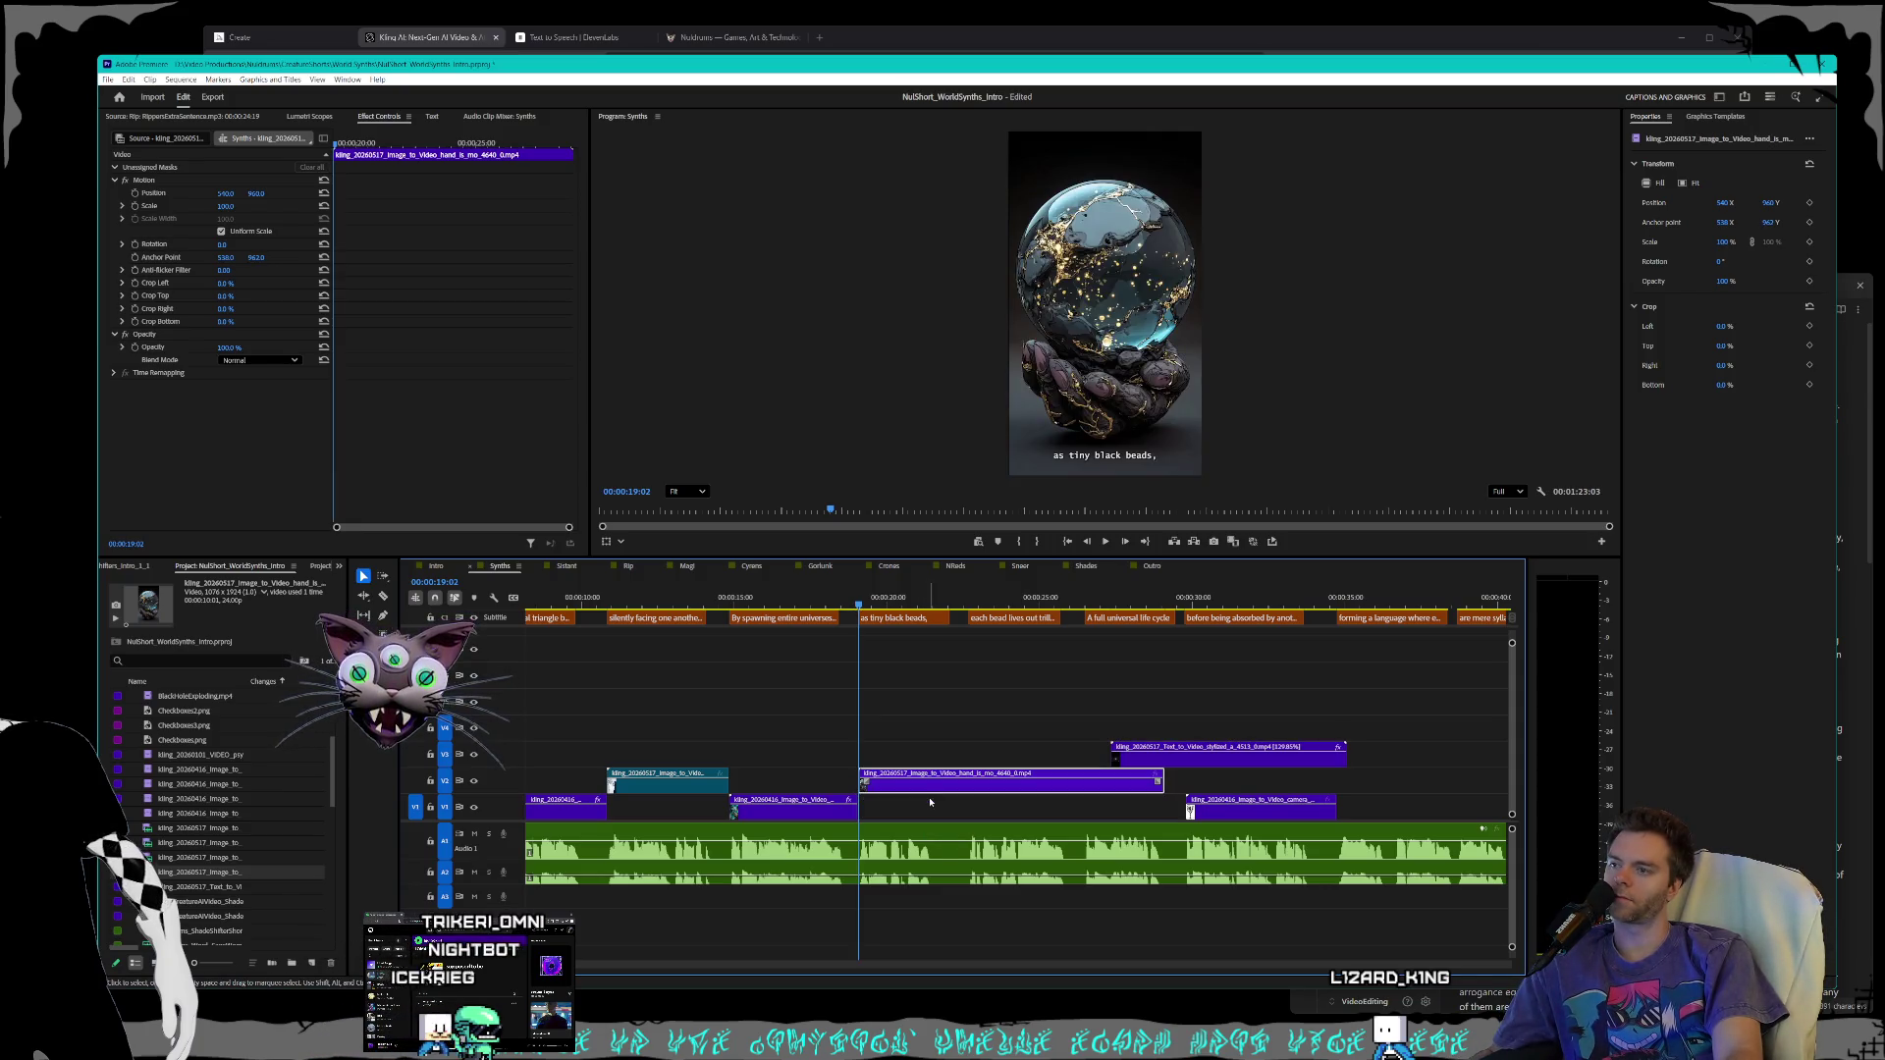
key("space")
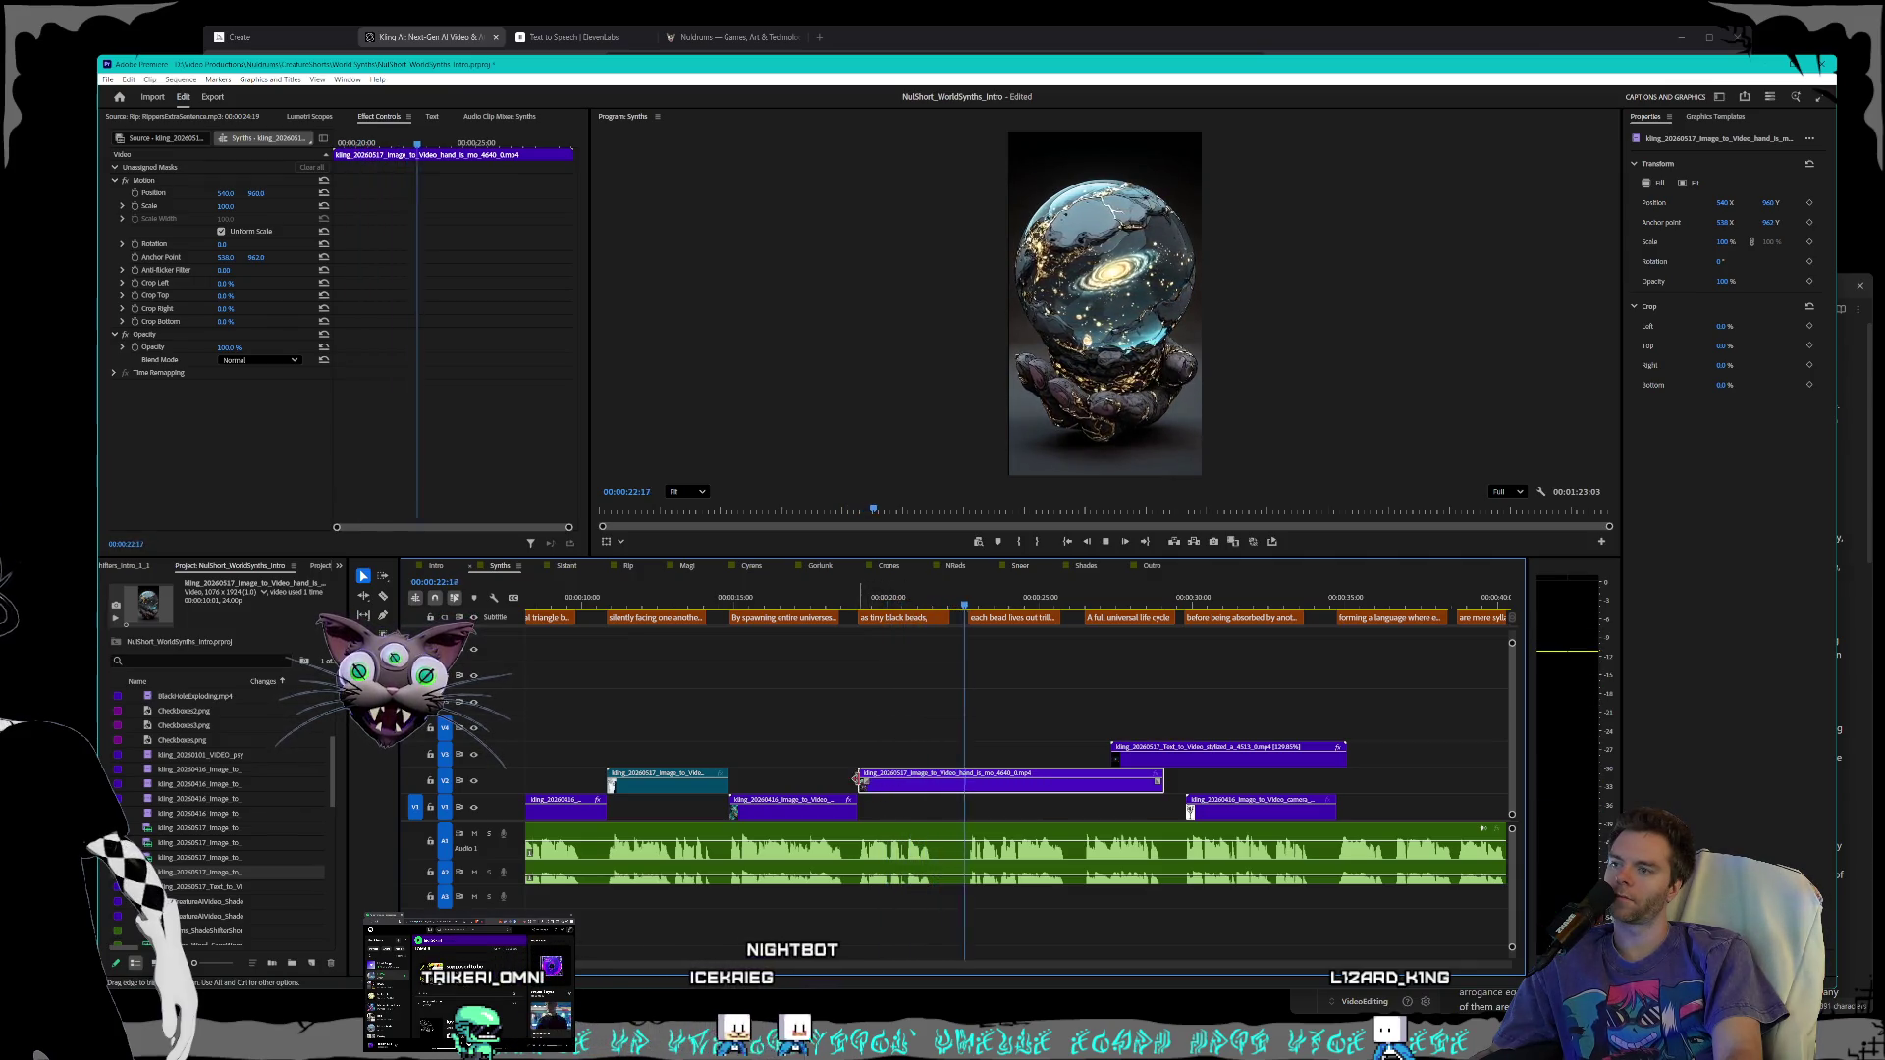
- Trim the orb clip to start slightly later and end sooner
mouse_move(863, 783)
left_mouse_down()
mouse_move(972, 782)
mouse_move(889, 775)
left_mouse_up()
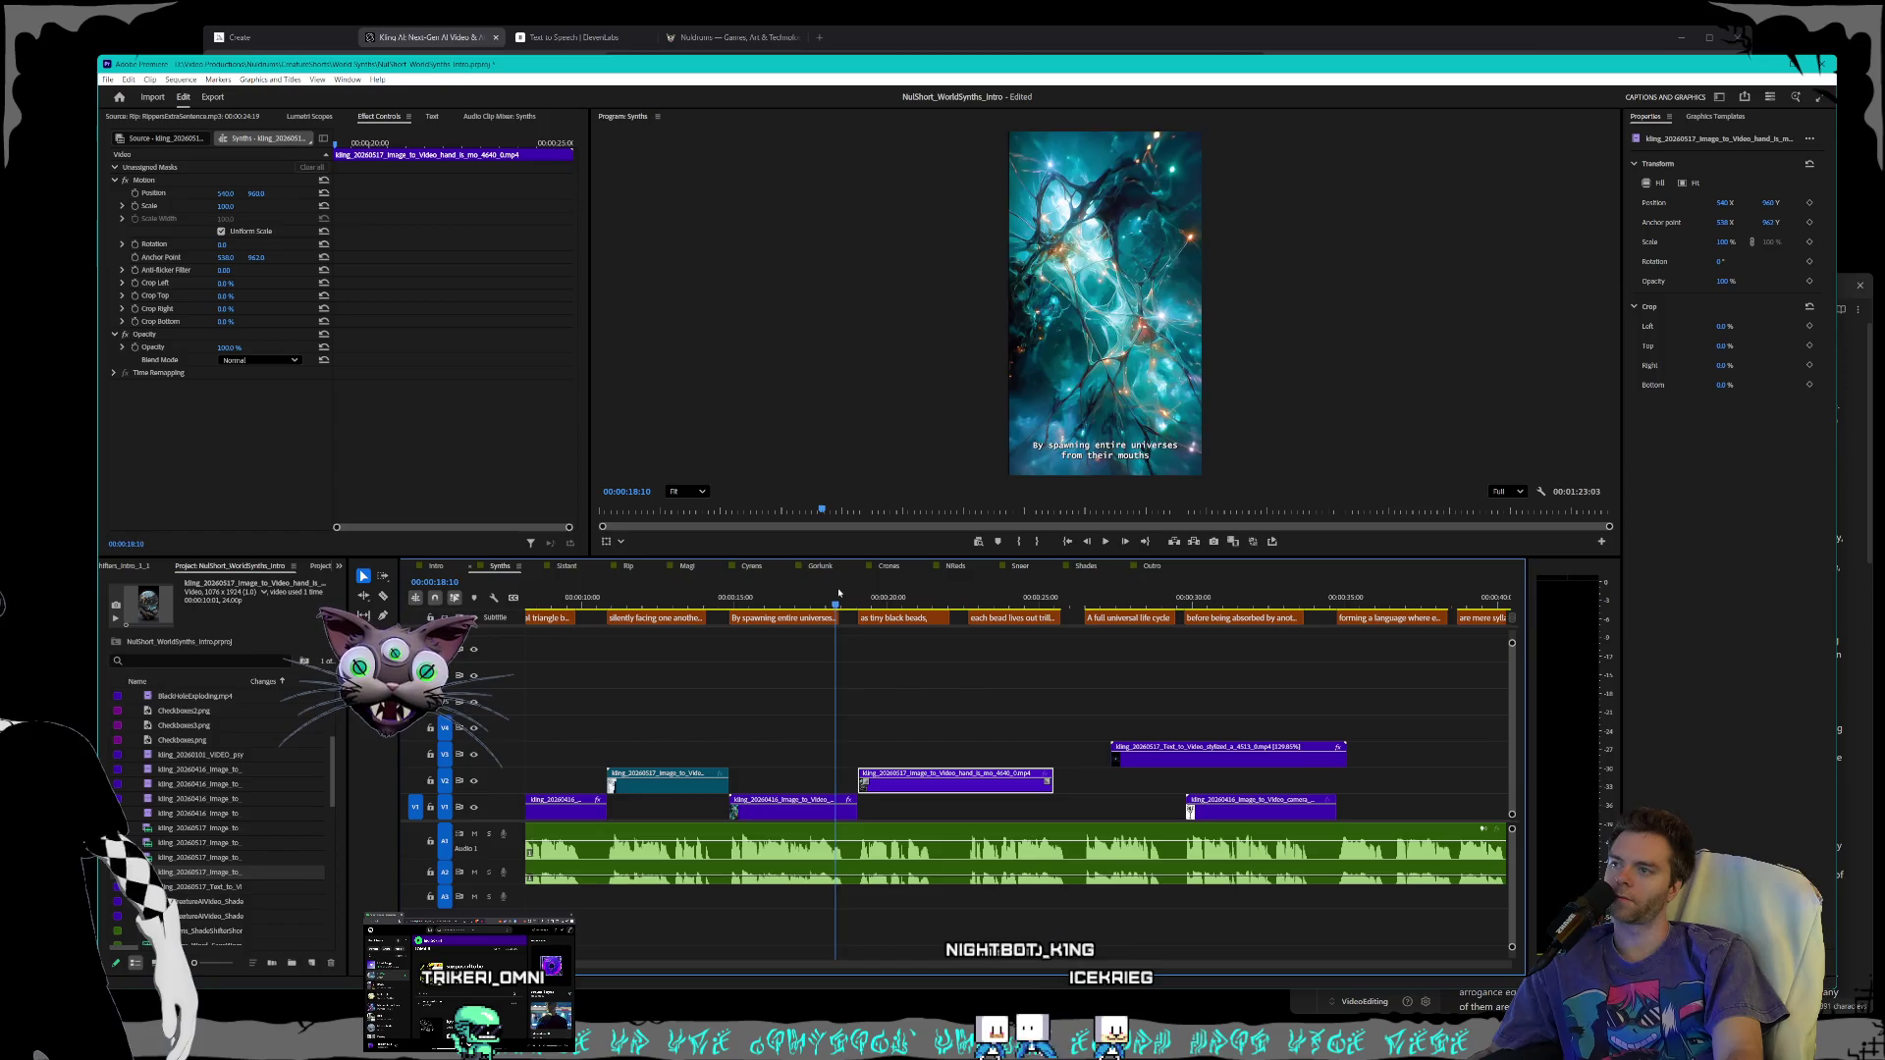
key("space")
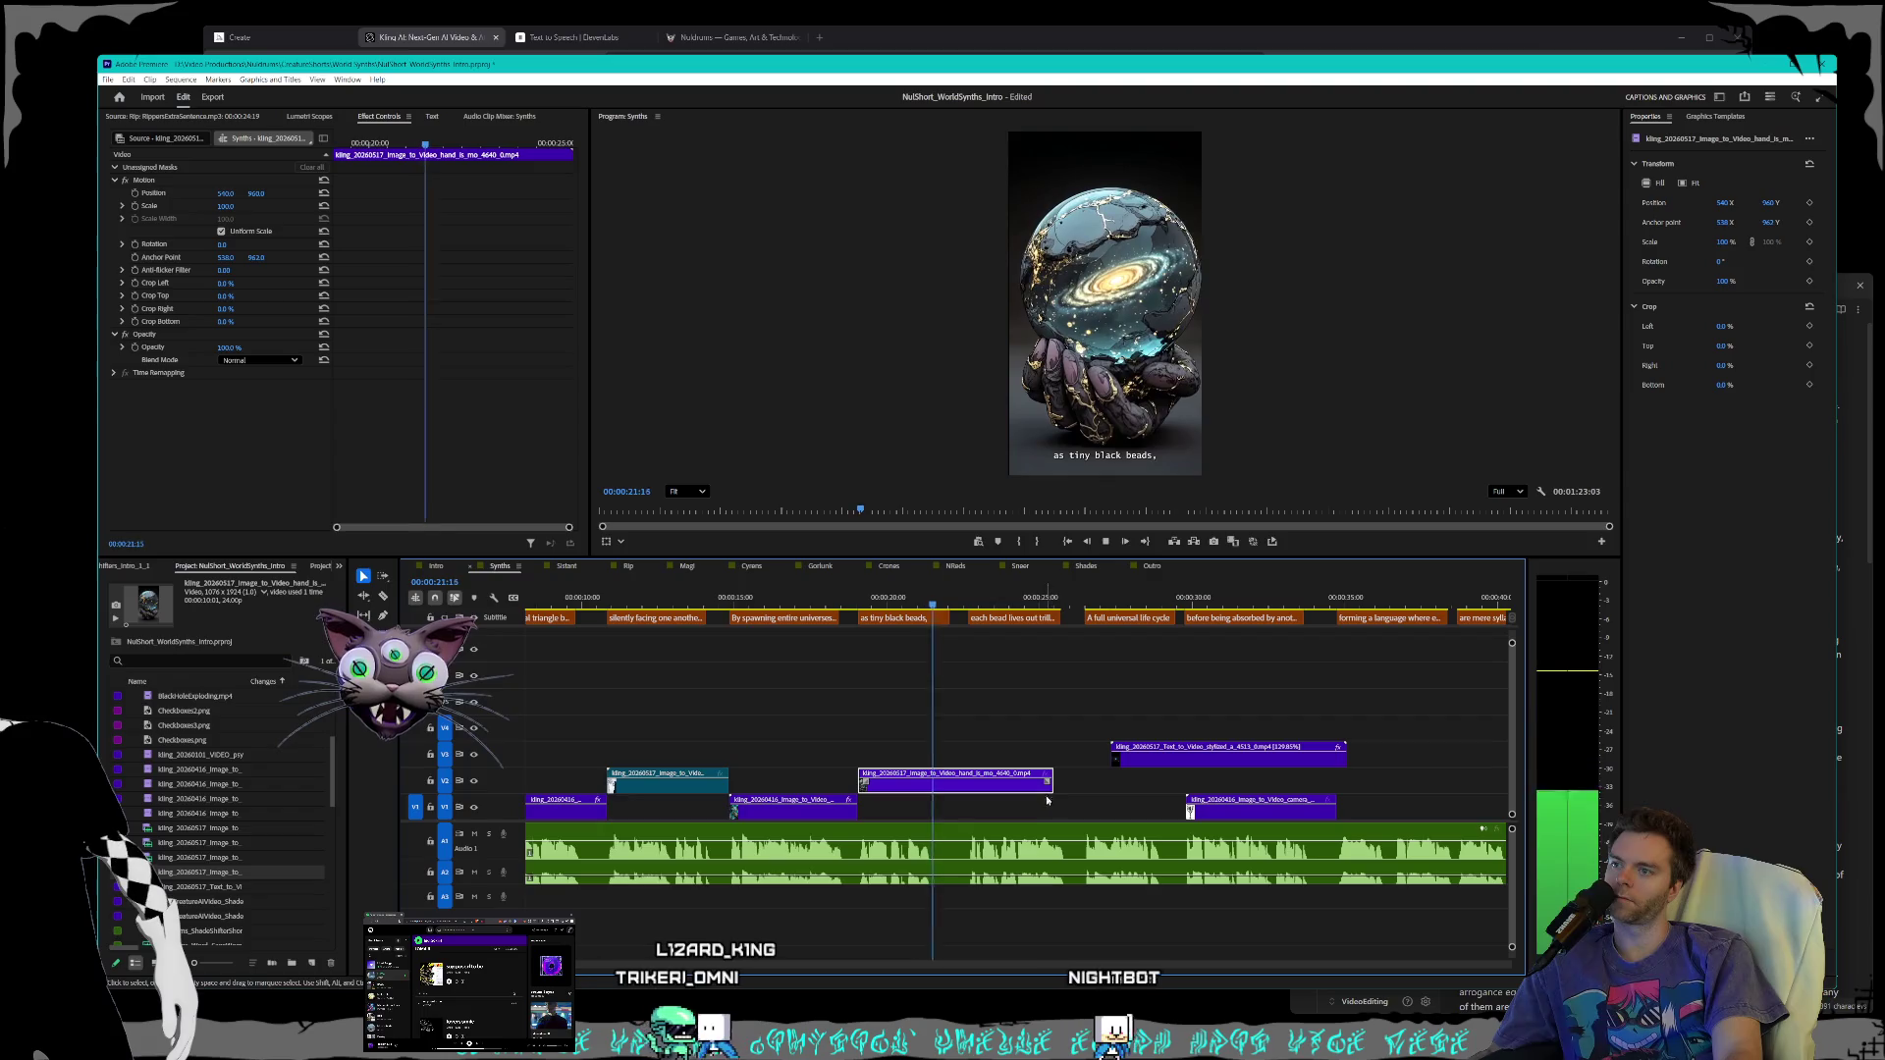
left_click_drag(1048, 783, 967, 781)
left_click_drag(1148, 760, 994, 813)
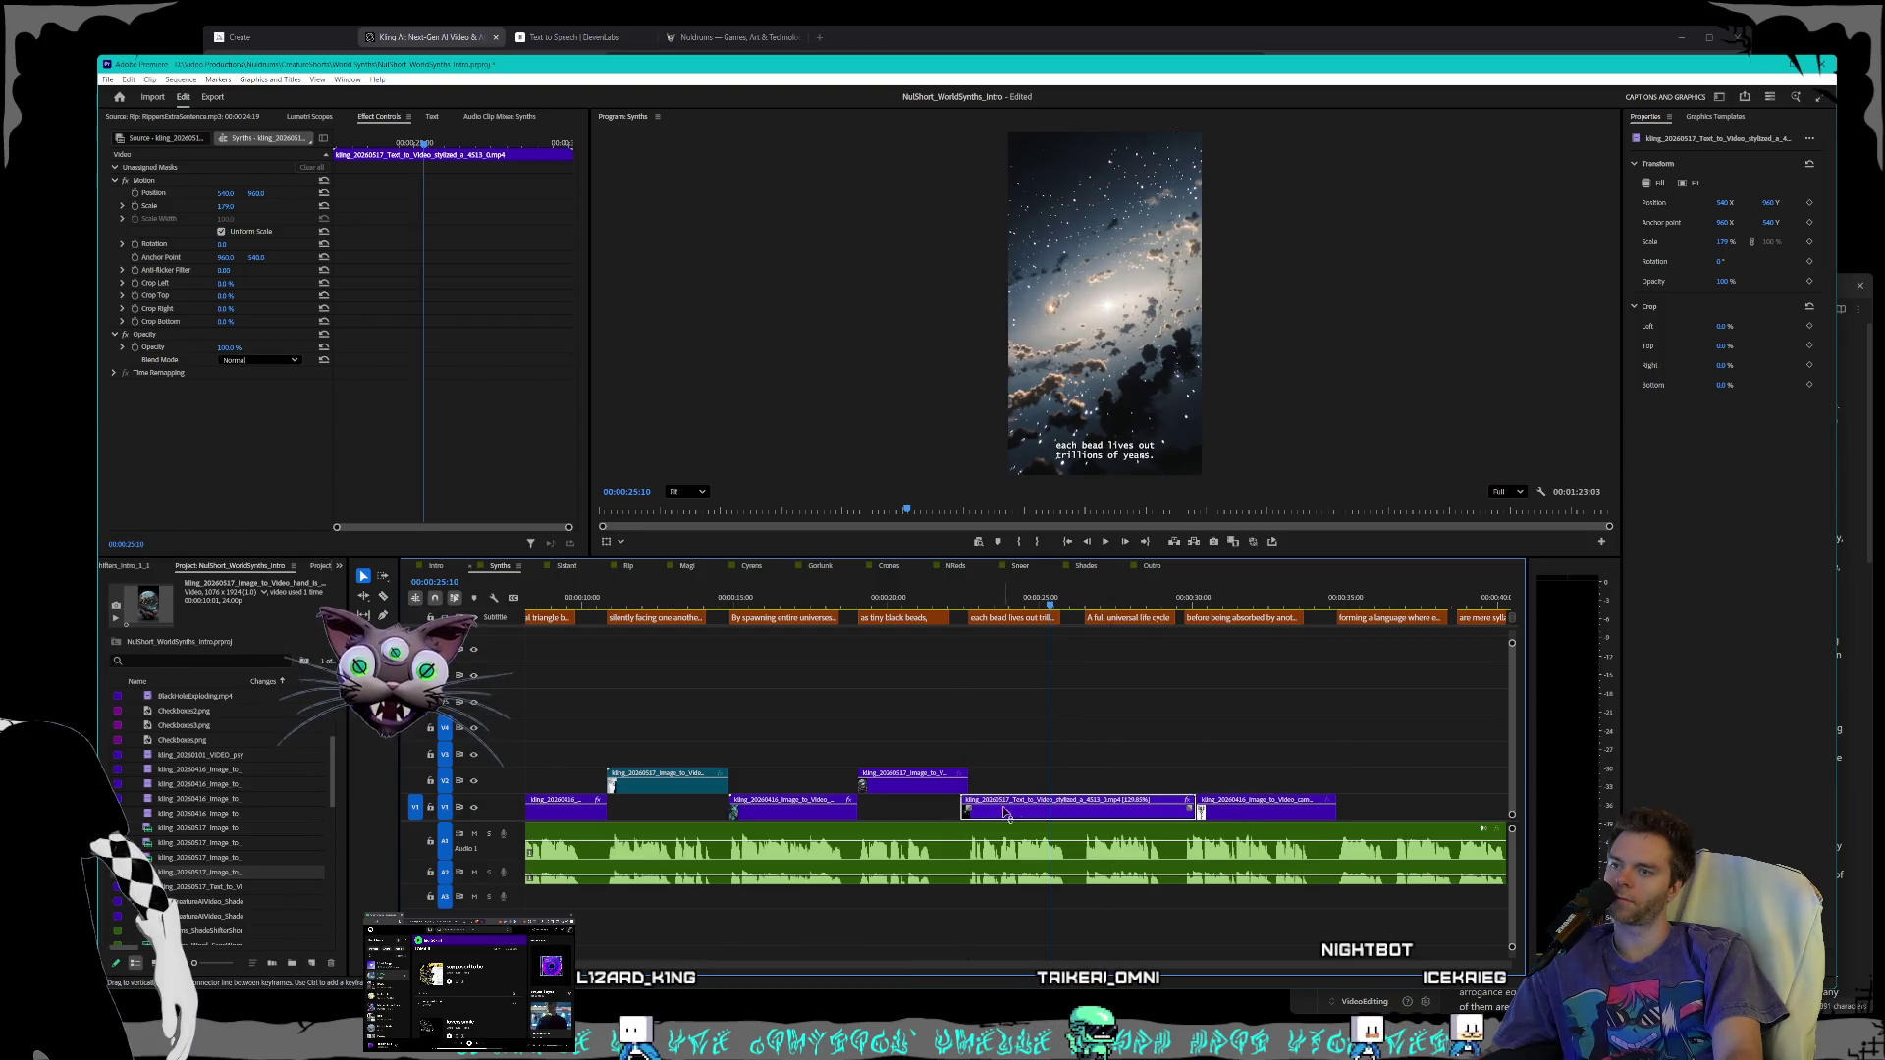
key("ctrl+z")
- Move the camera clip from V1 onto V2, nudge the orb clip earlier, and review from 17:17
left_click(1208, 811)
left_click_drag(1205, 783, 1062, 825)
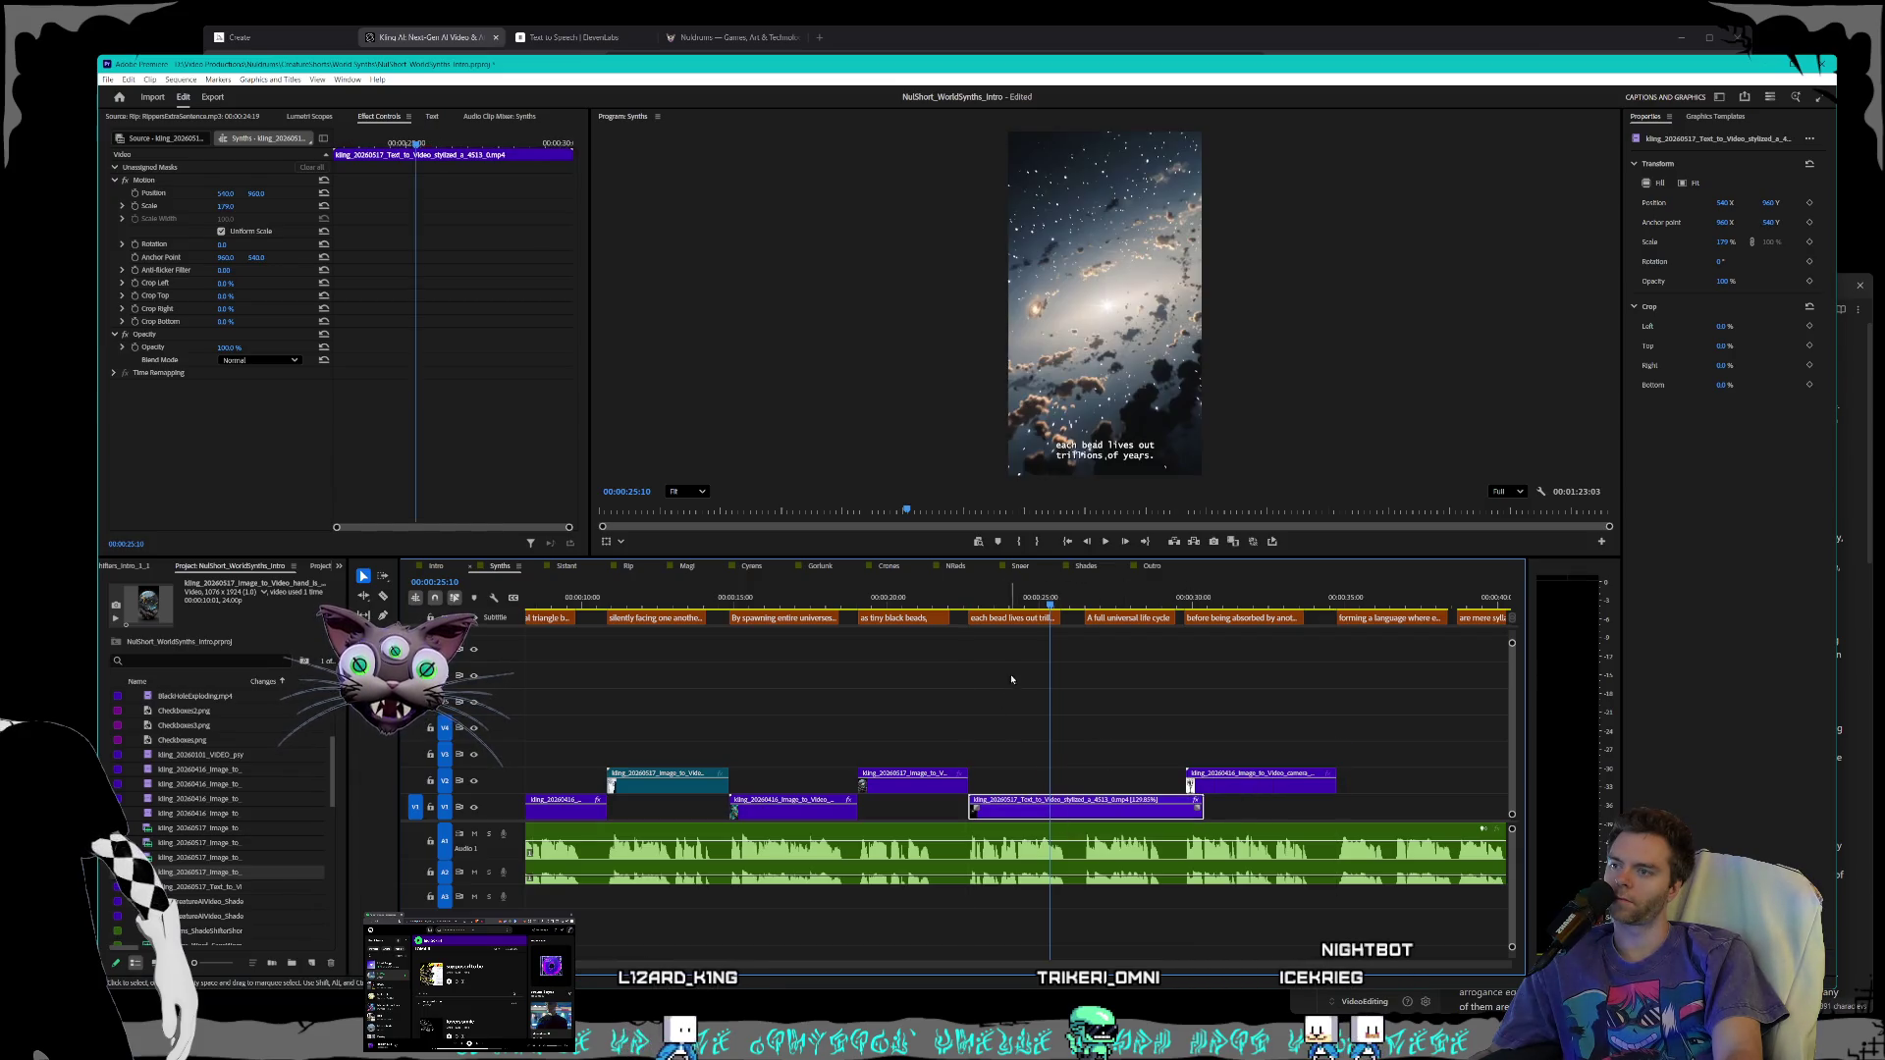
left_click_drag(938, 600, 808, 601)
key("space")
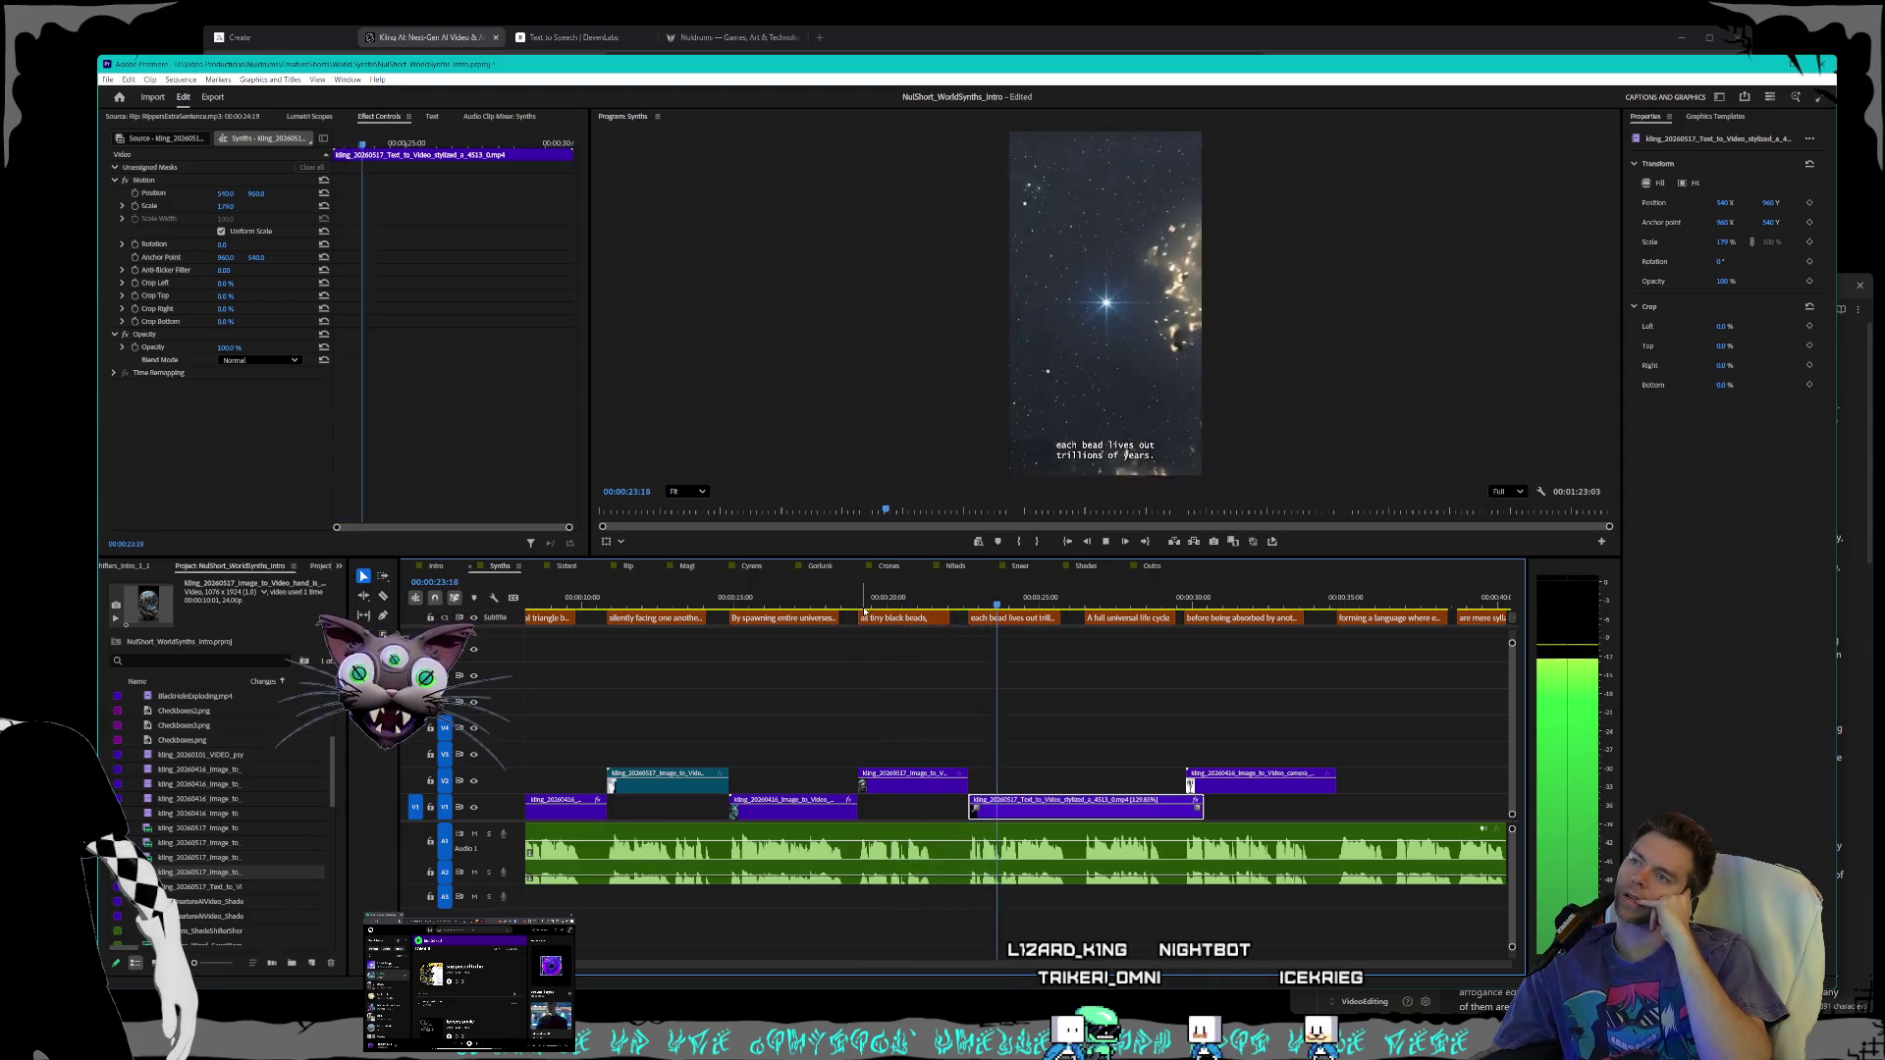
key("space")
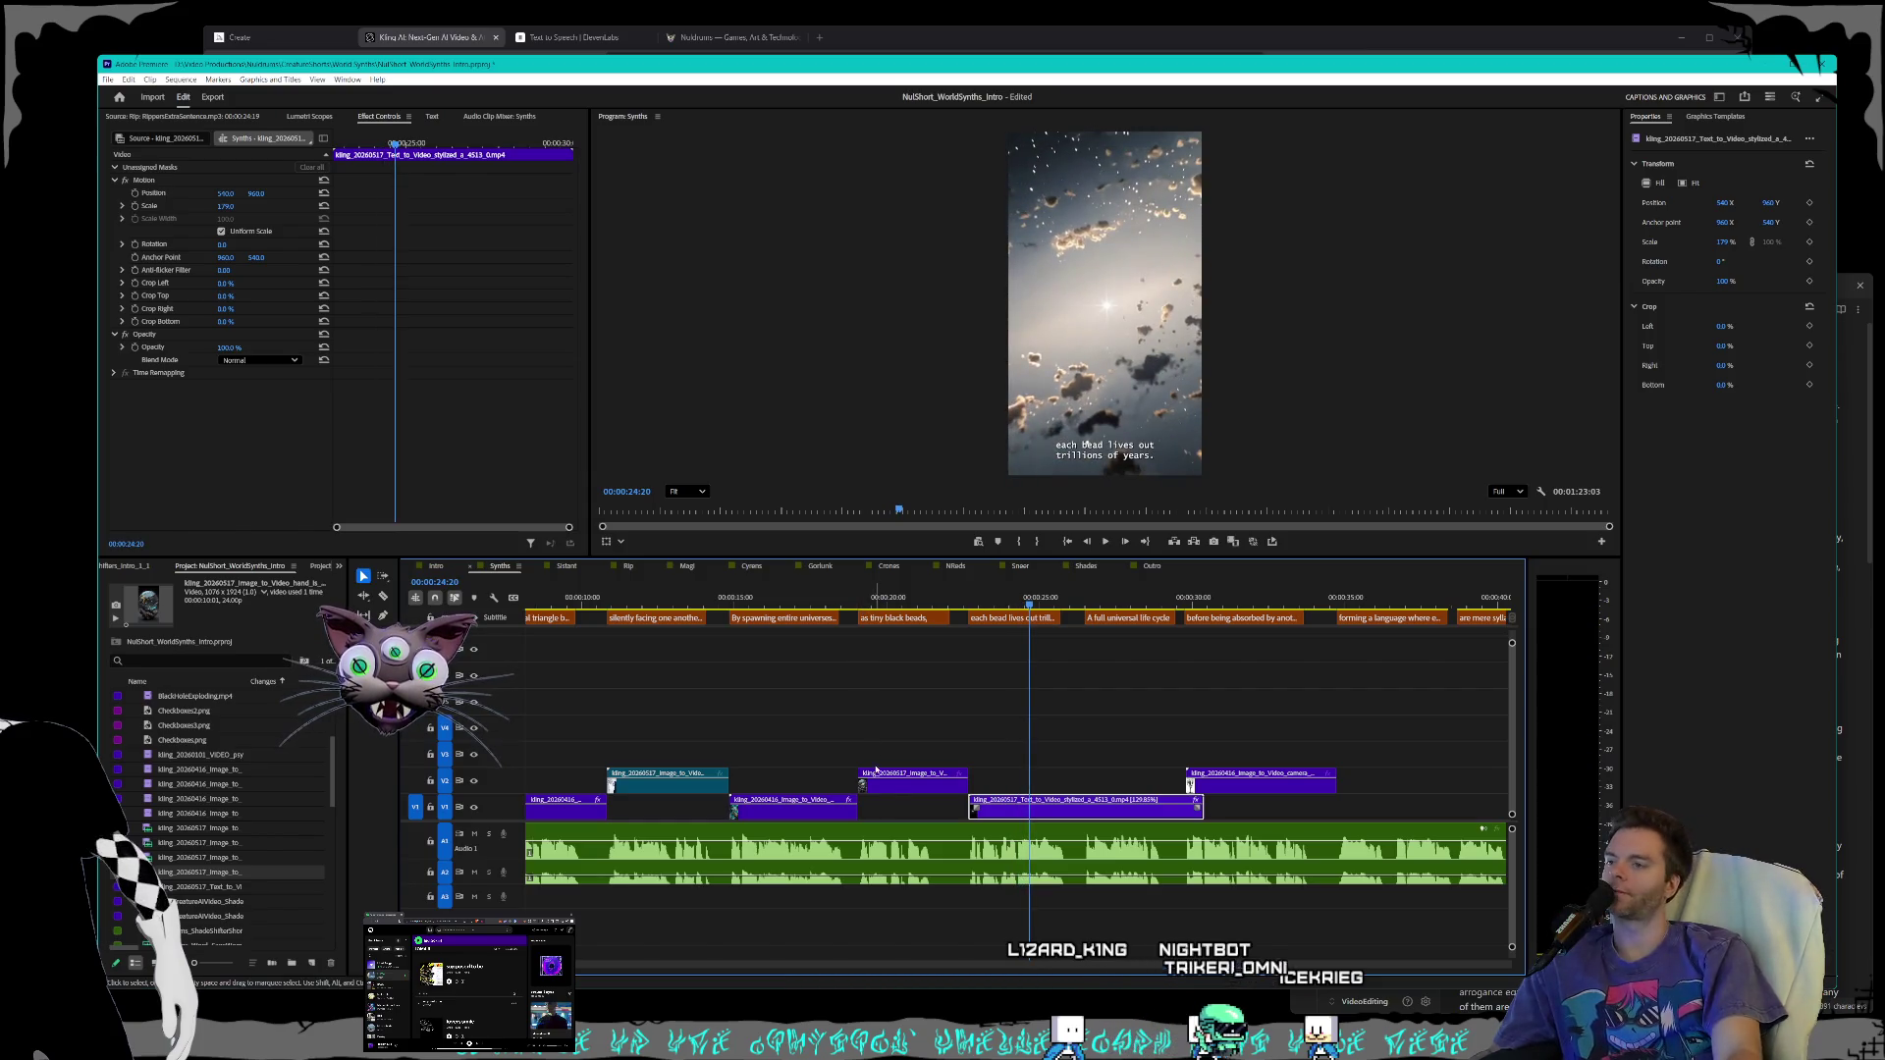
left_click(908, 786)
left_click_drag(911, 791, 854, 779)
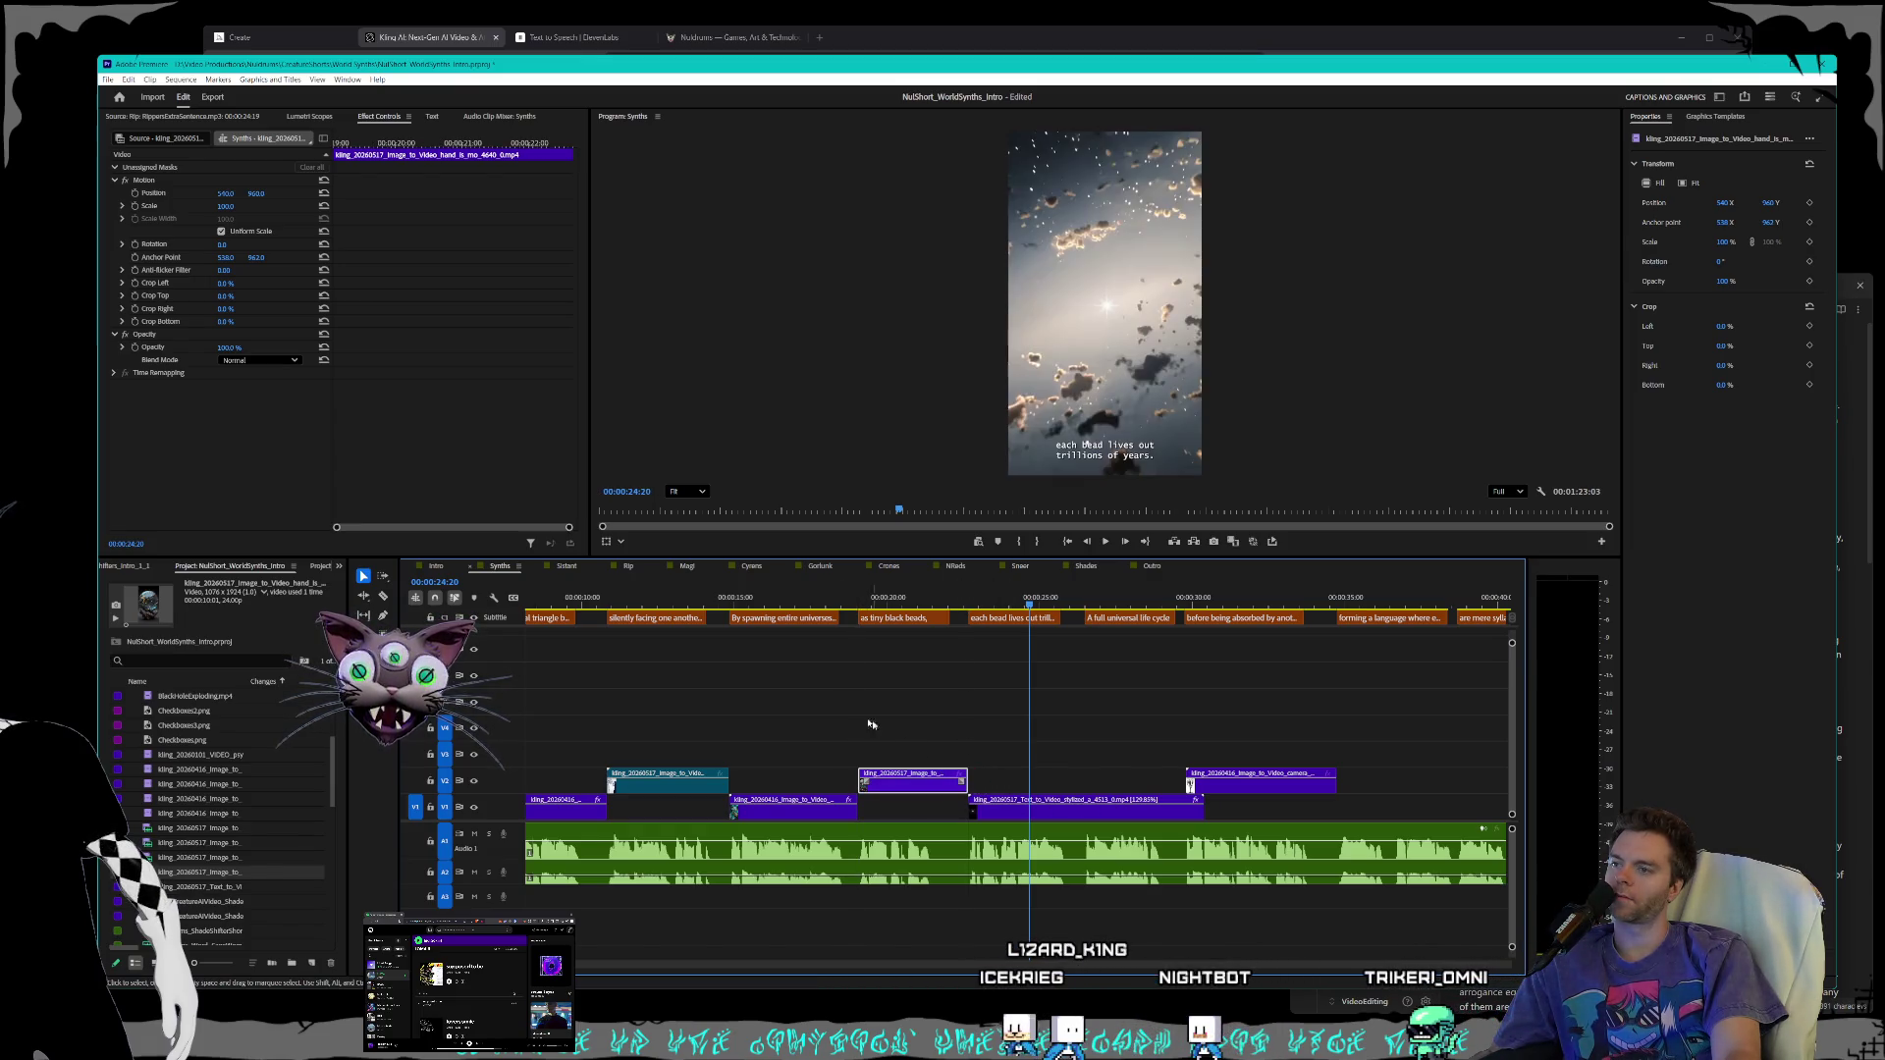
key("space")
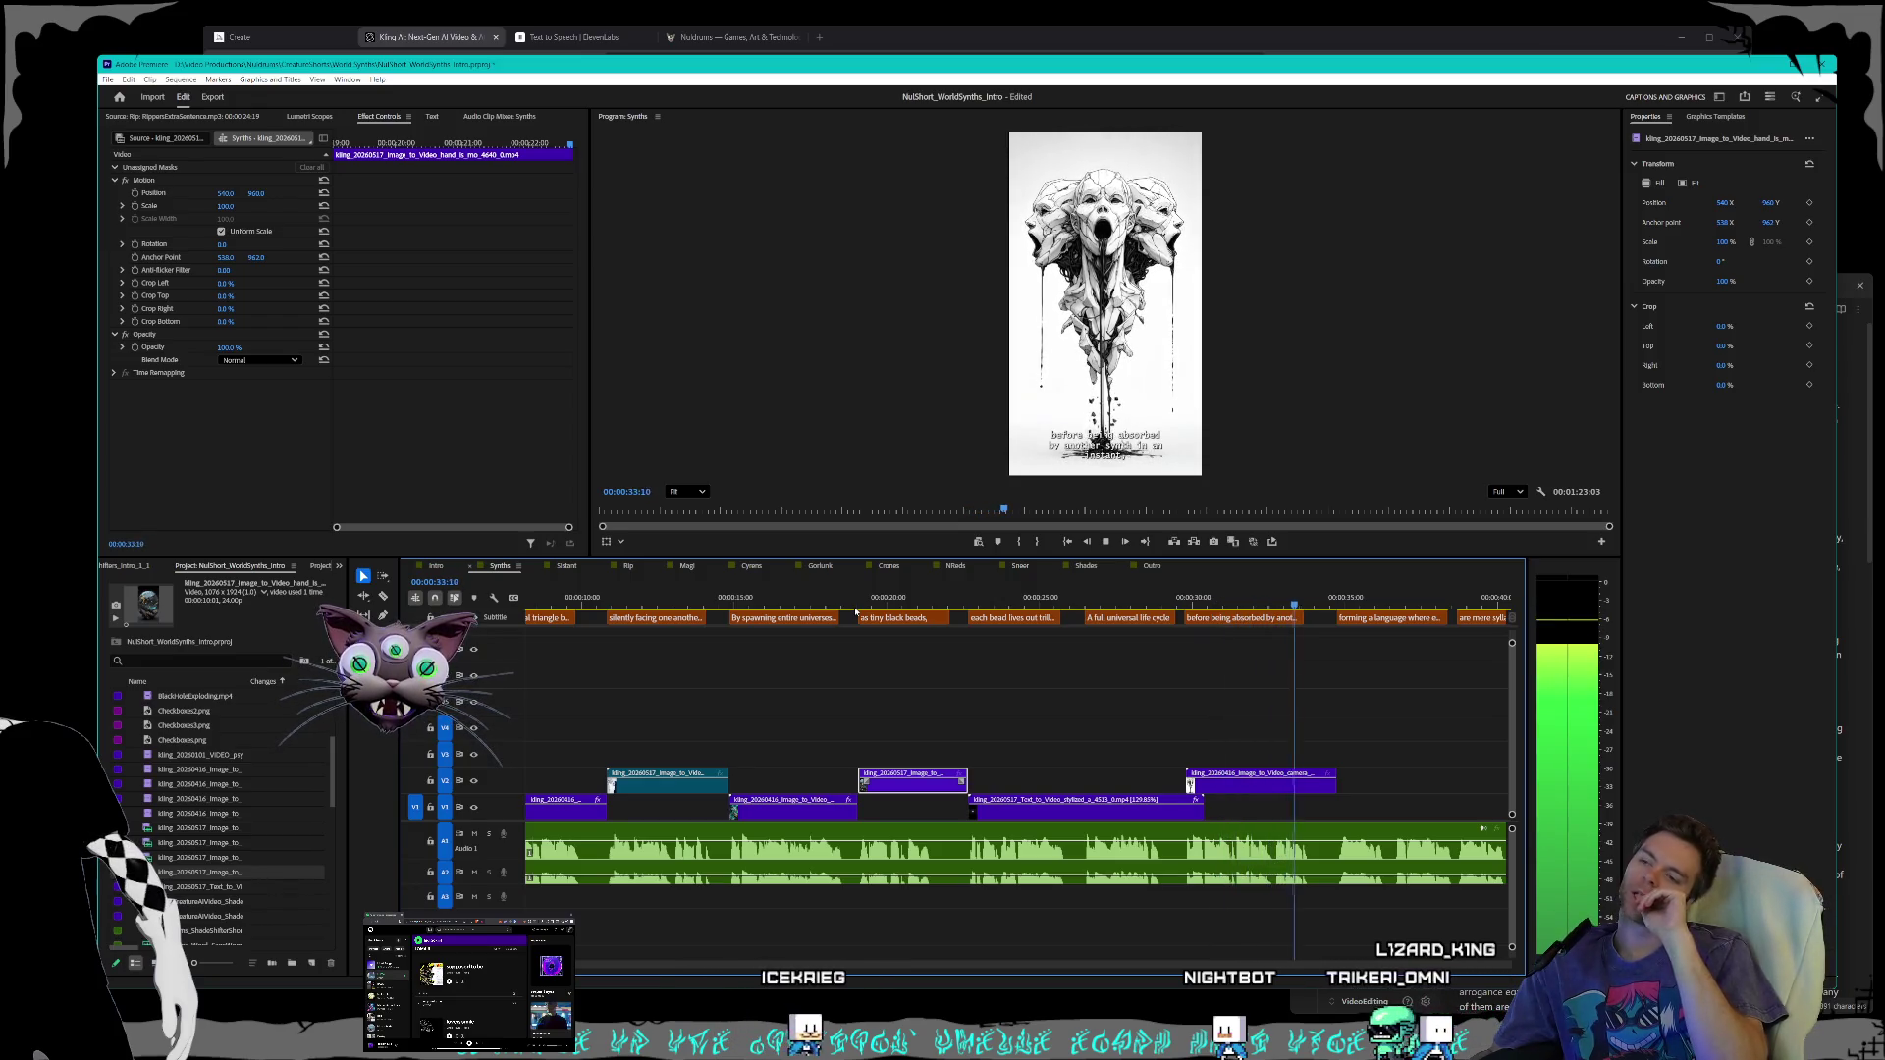
- Scroll through the rest of the timeline, then switch to the Kling AI browser window
scroll(1185, 850, "down", 4)
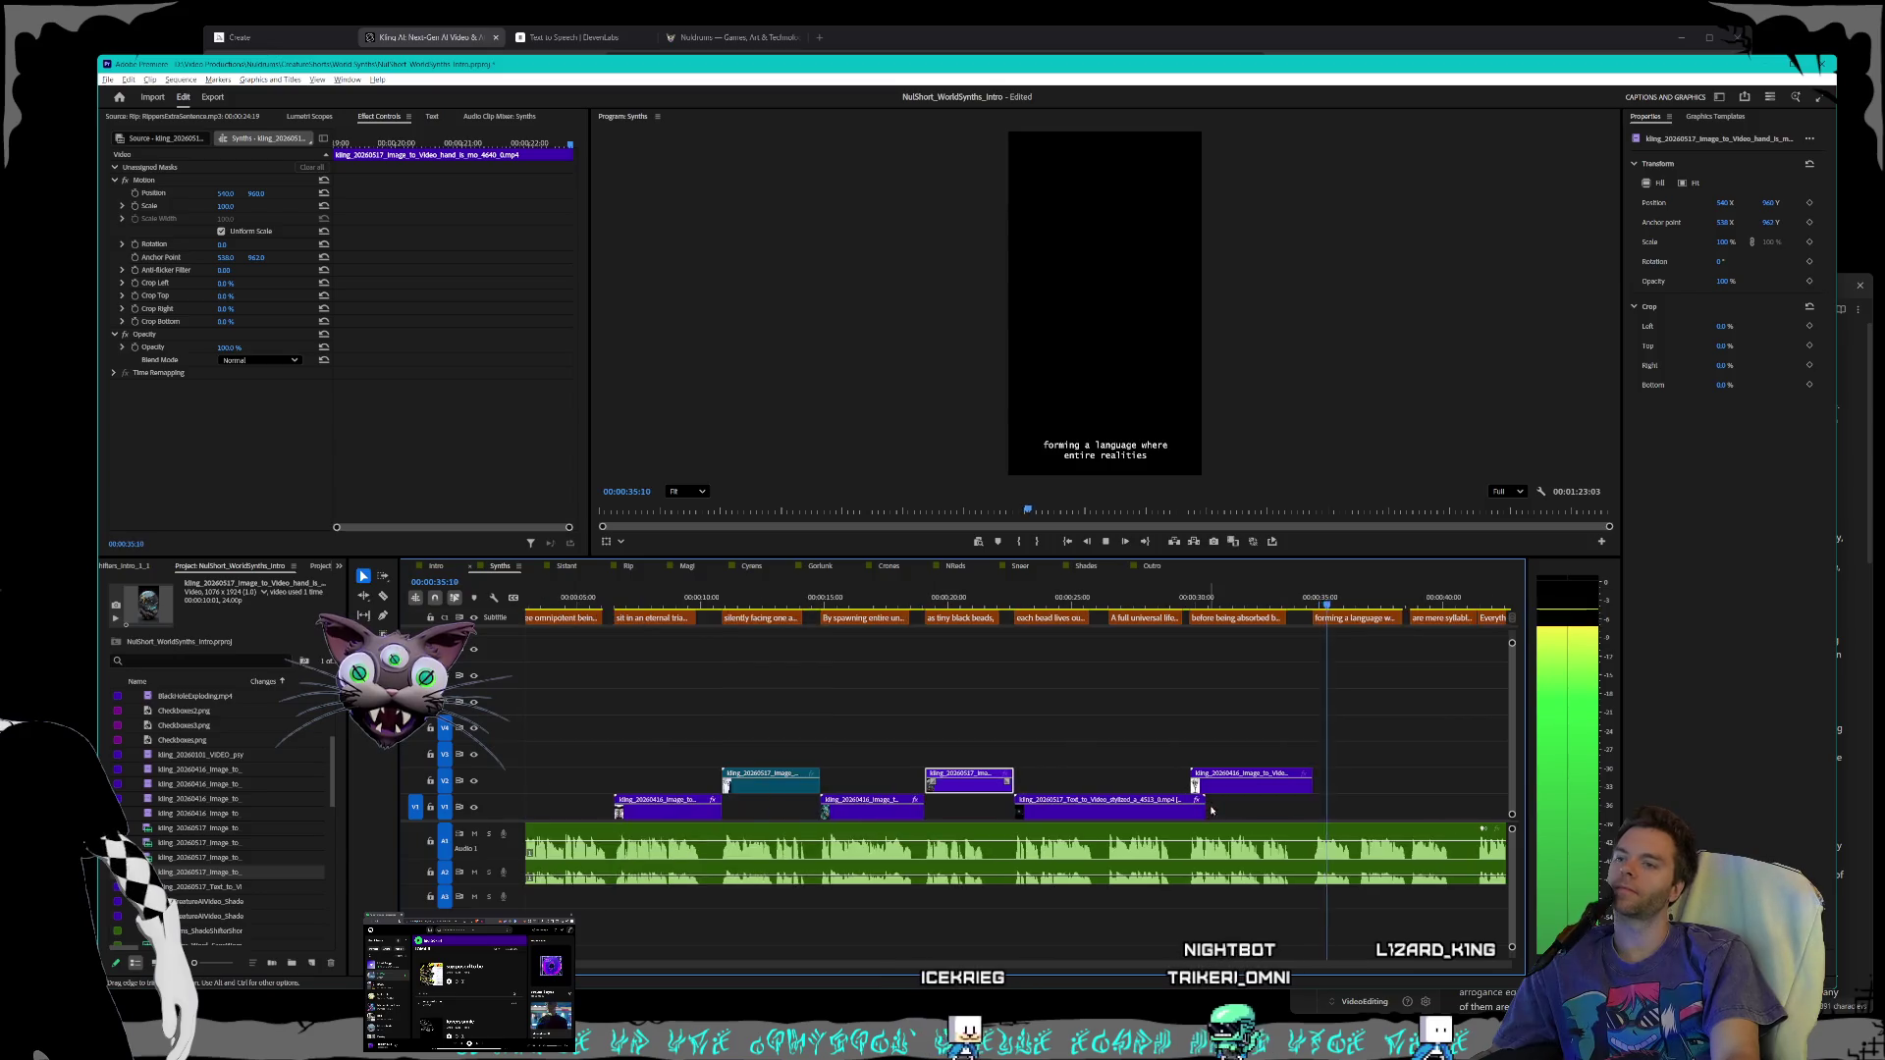
scroll(1233, 807, "down", 2)
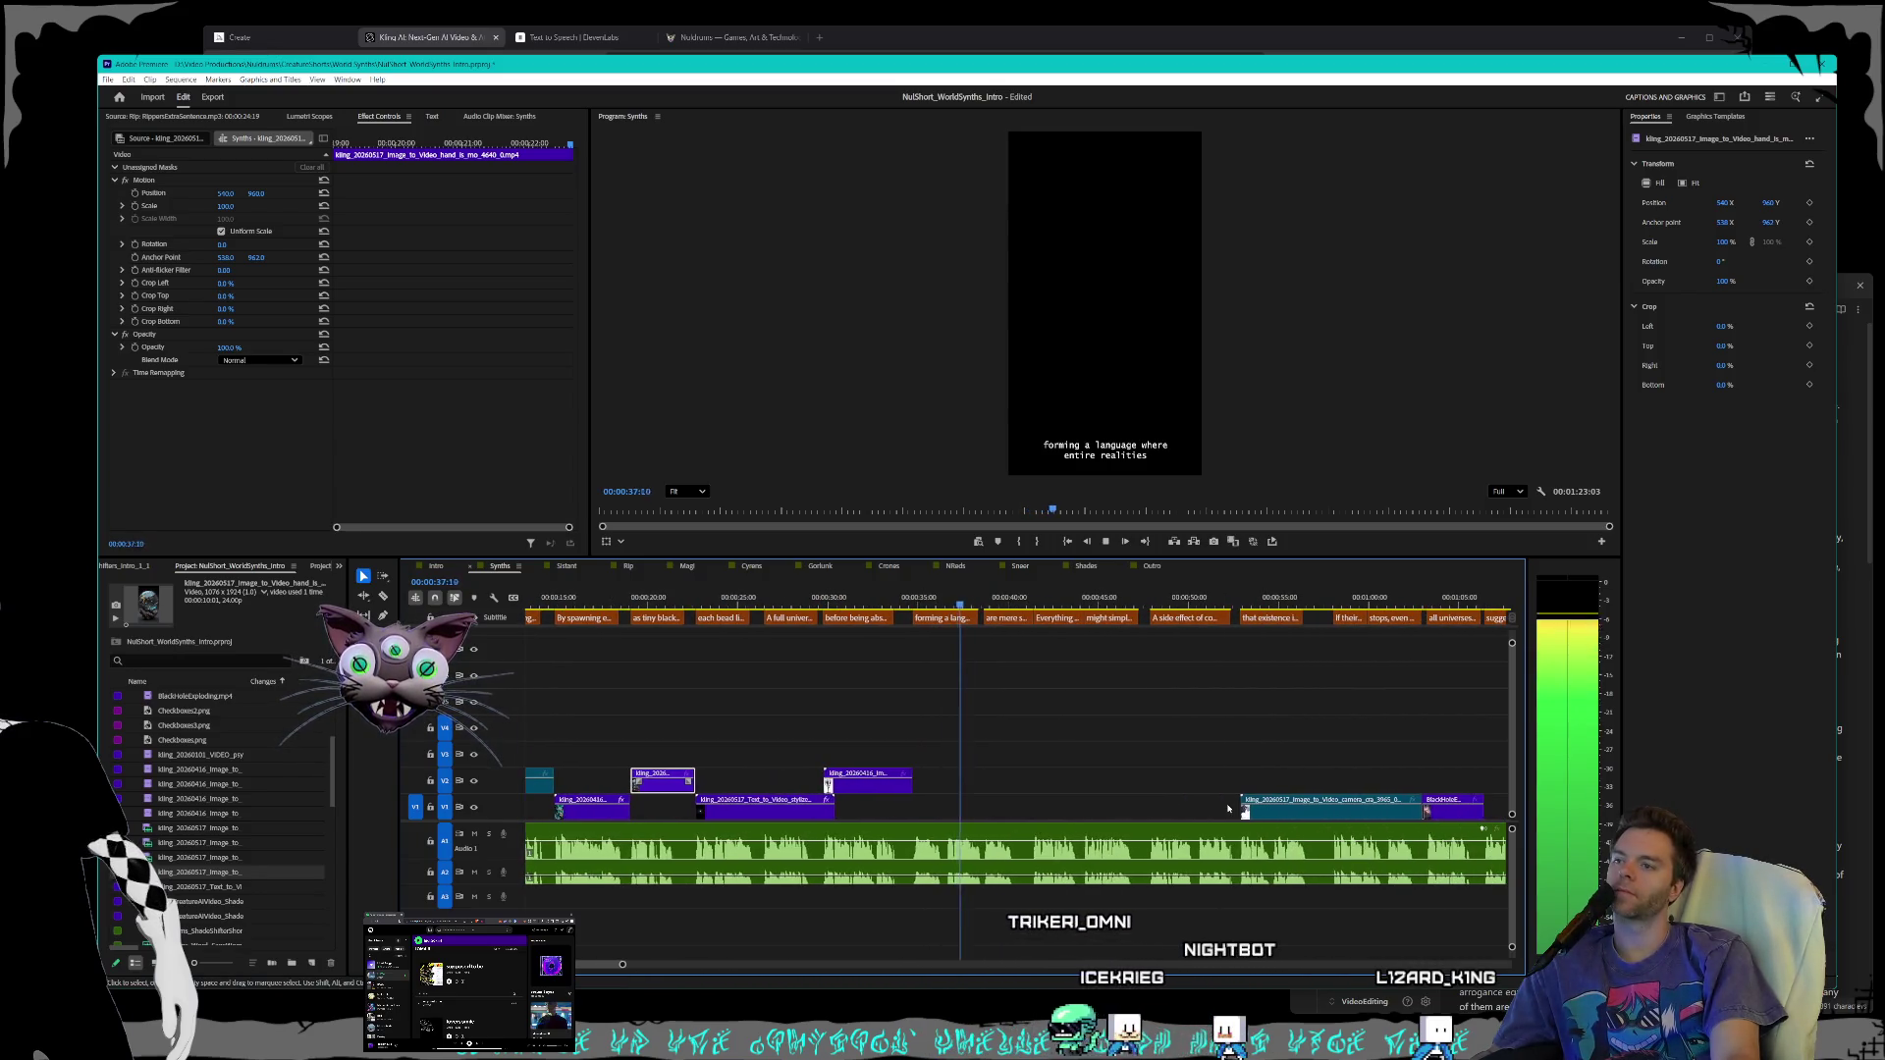
scroll(1227, 807, "down", 4)
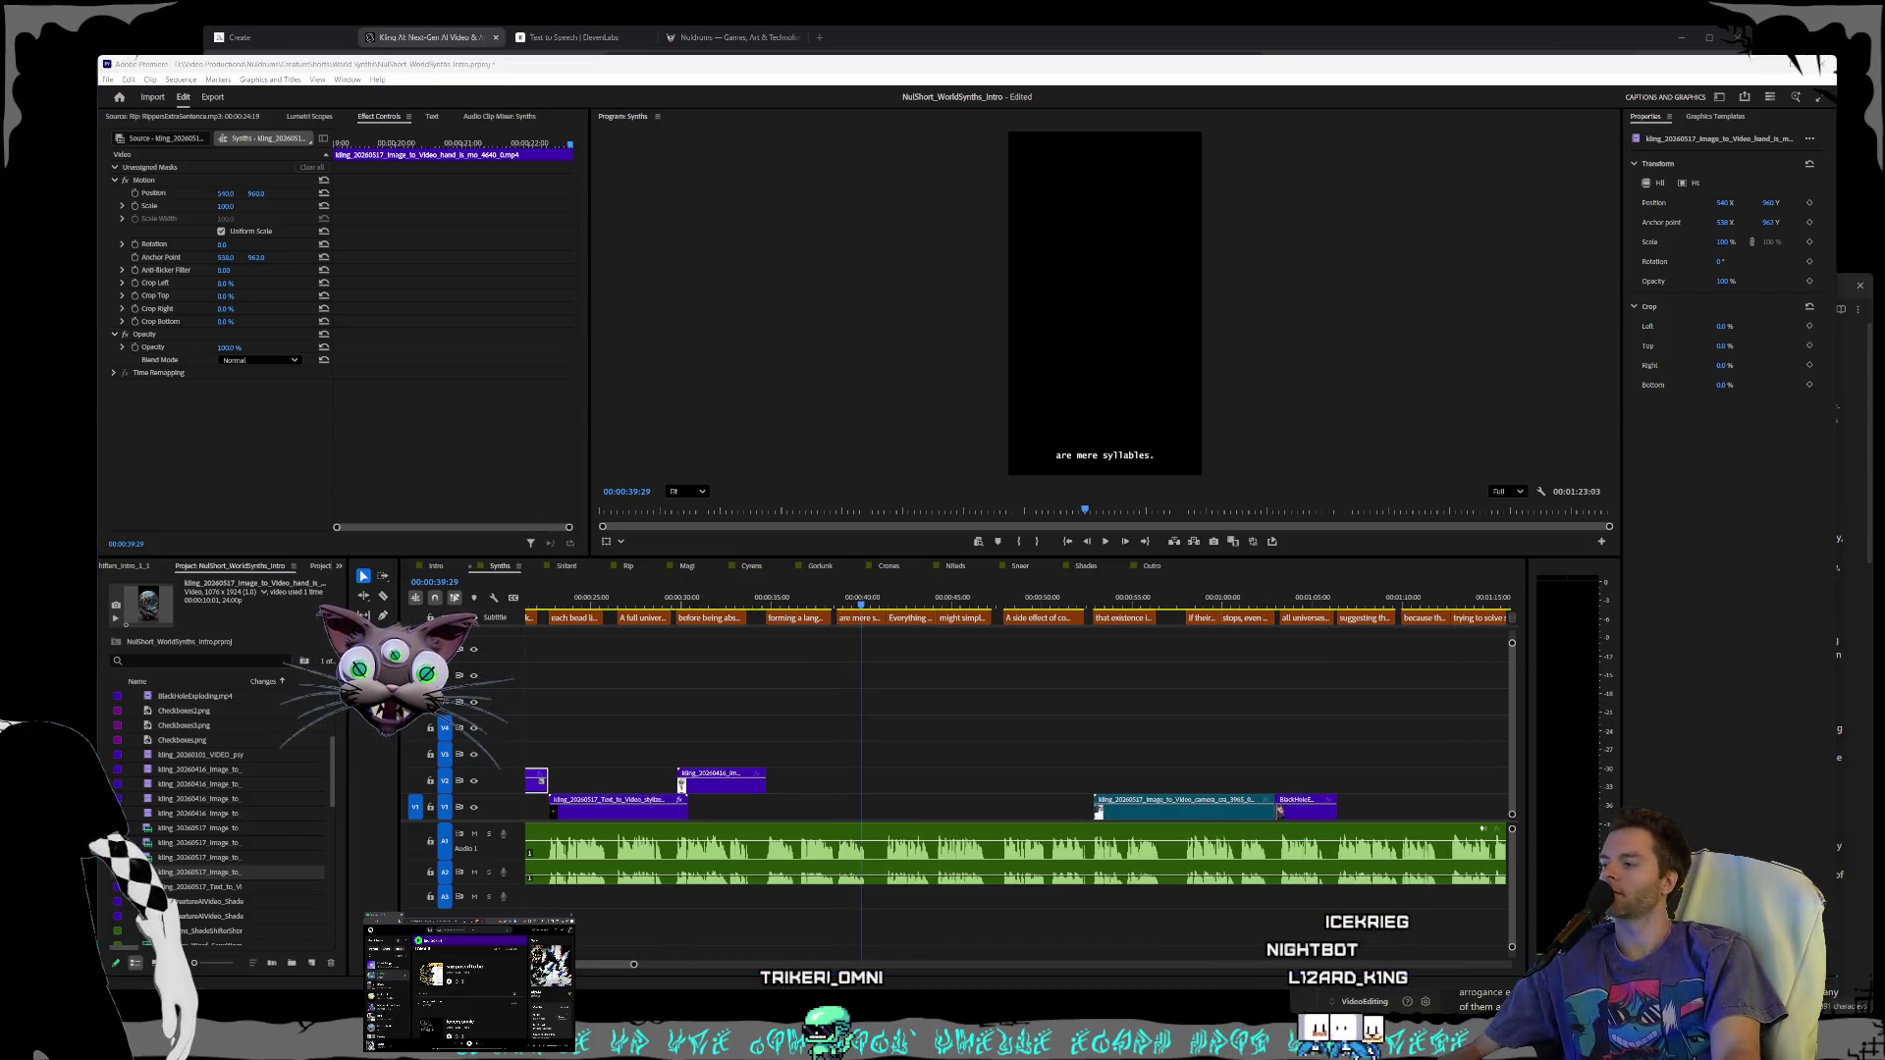
mouse_move(246, 1007)
left_click(113, 982)
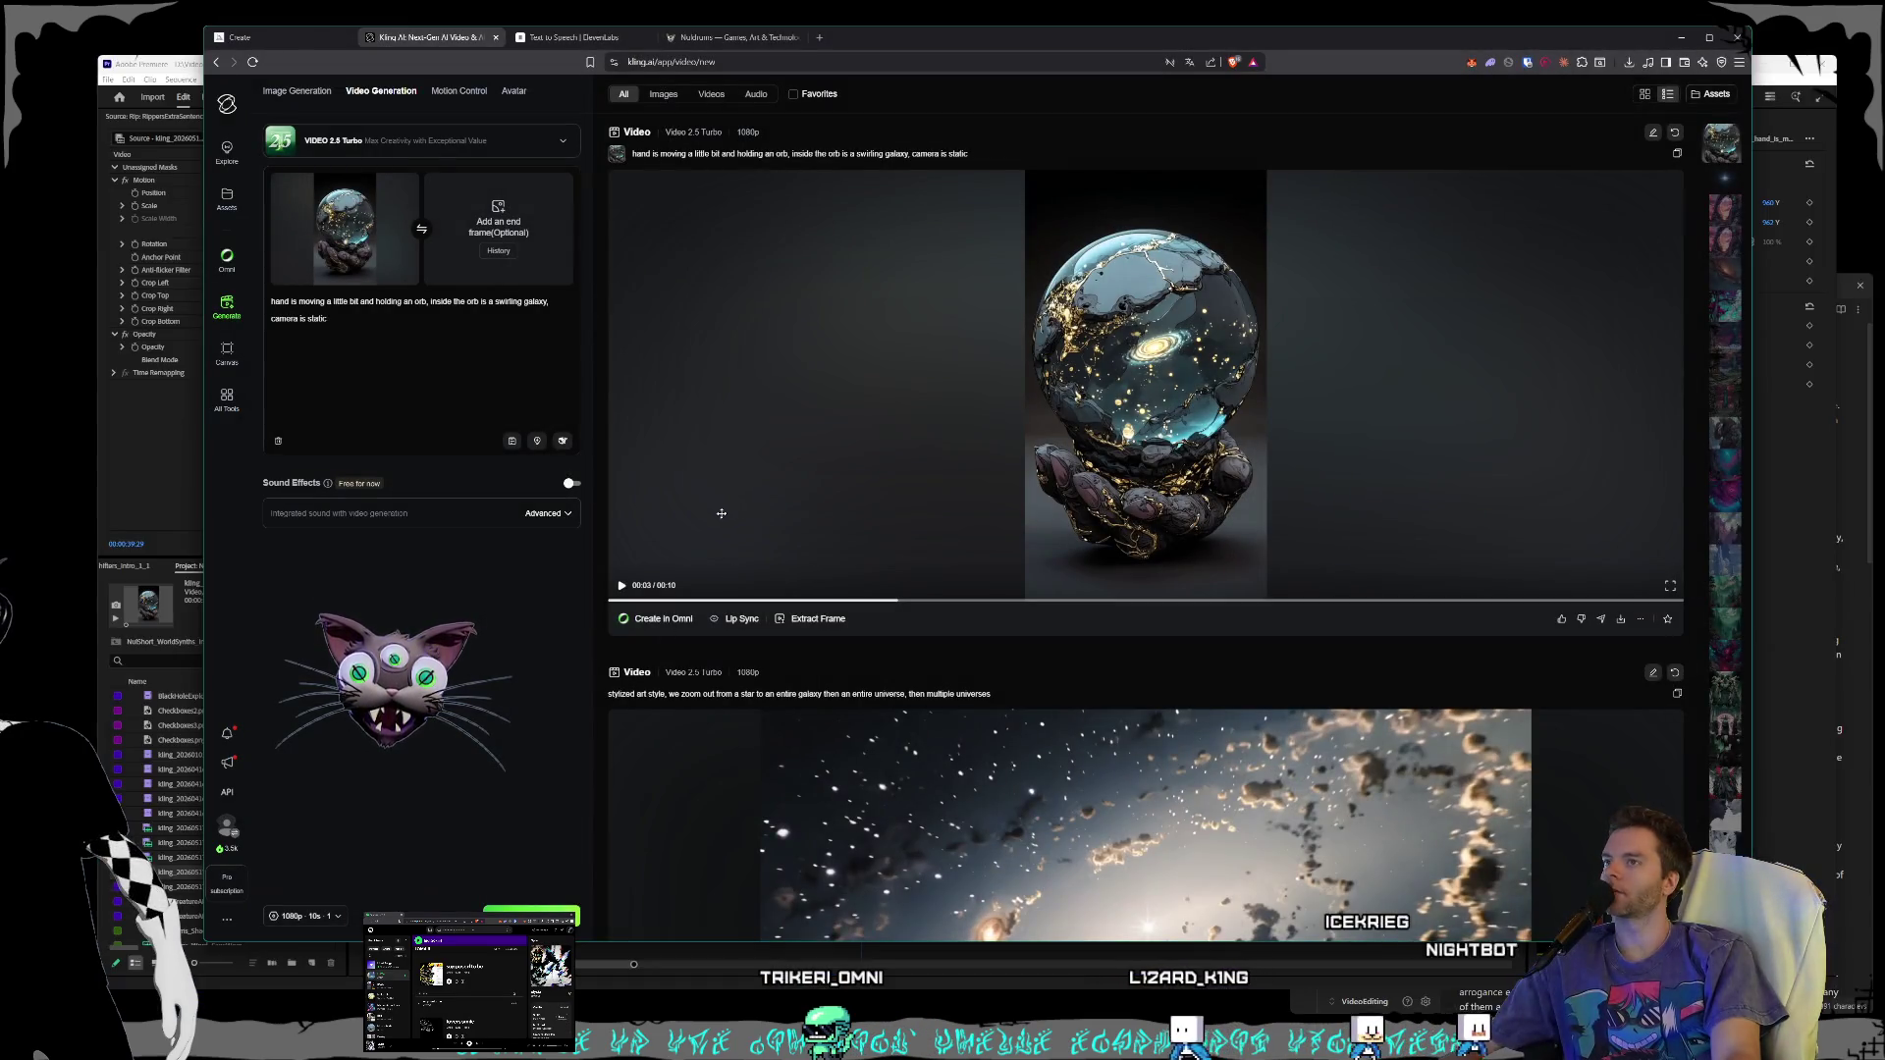
- Rewrite the Midjourney prompt to end with 'realities and universes' and generate it
left_click(335, 47)
scroll(808, 417, "up", 10)
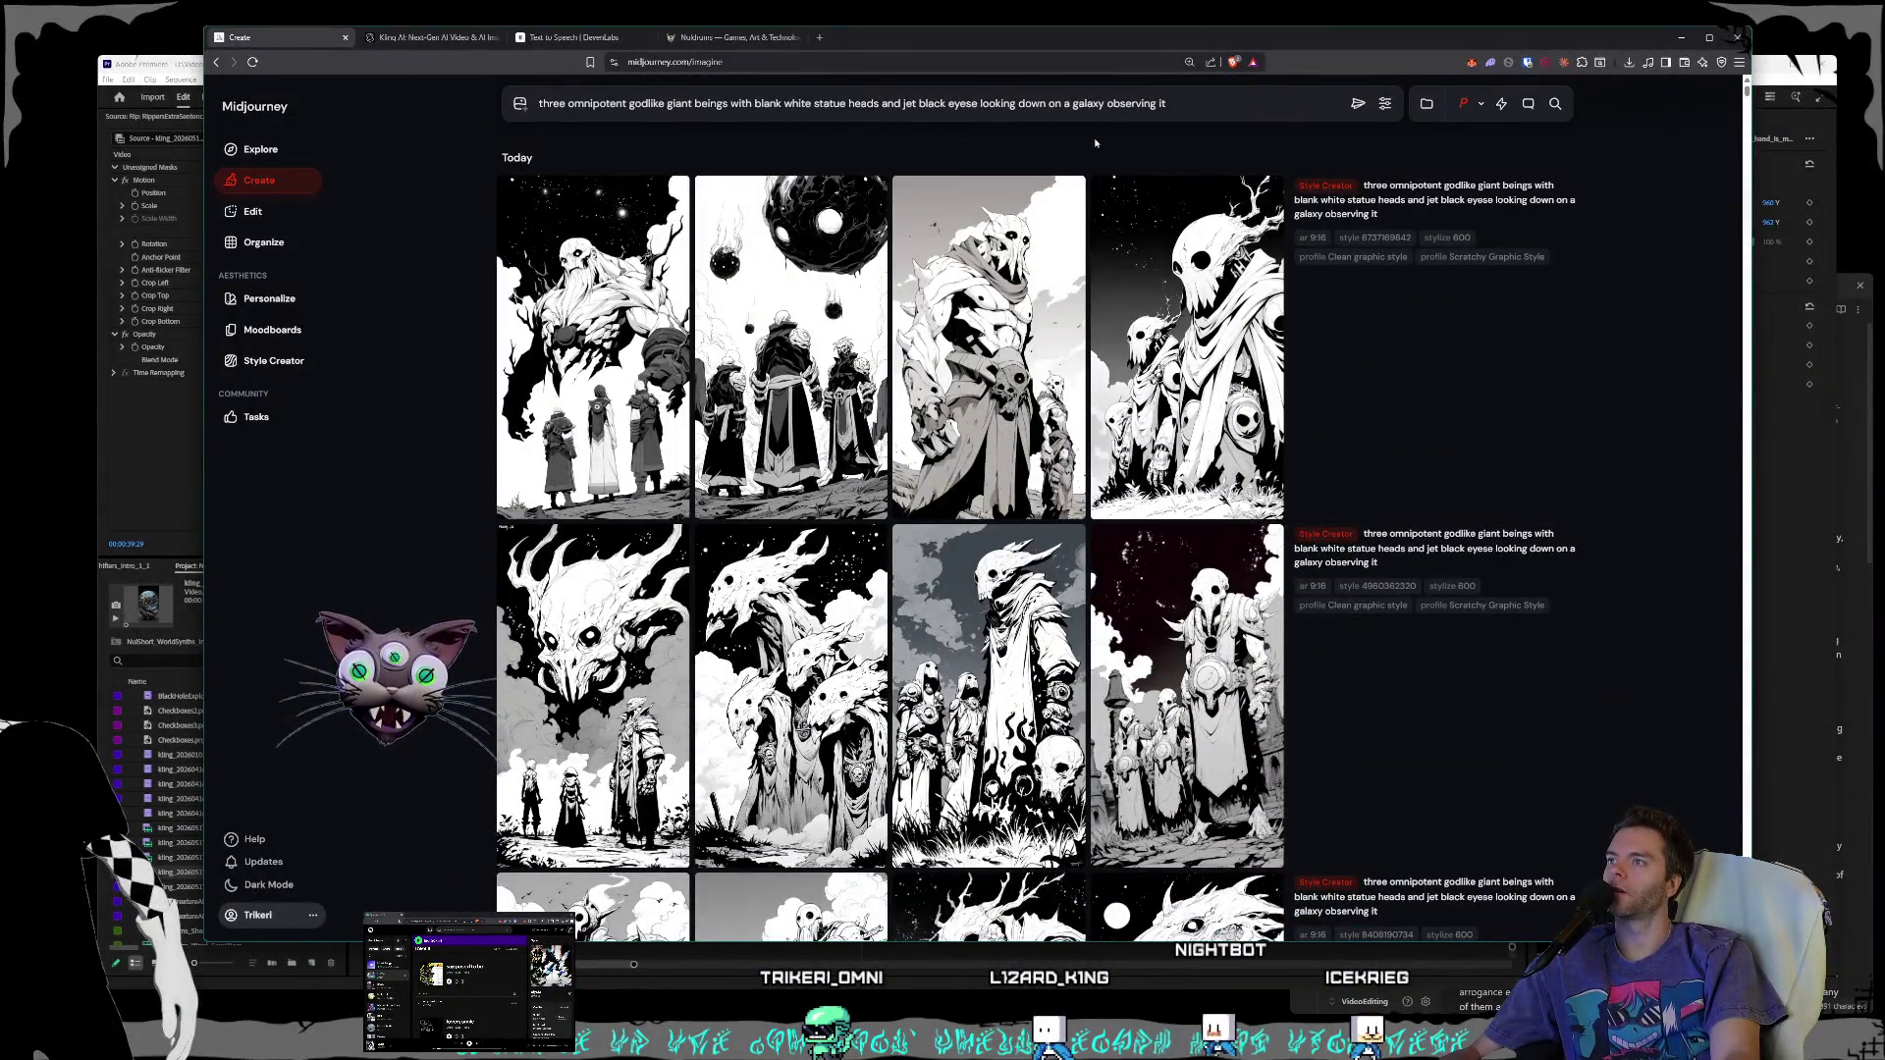
left_click_drag(1216, 109, 475, 86)
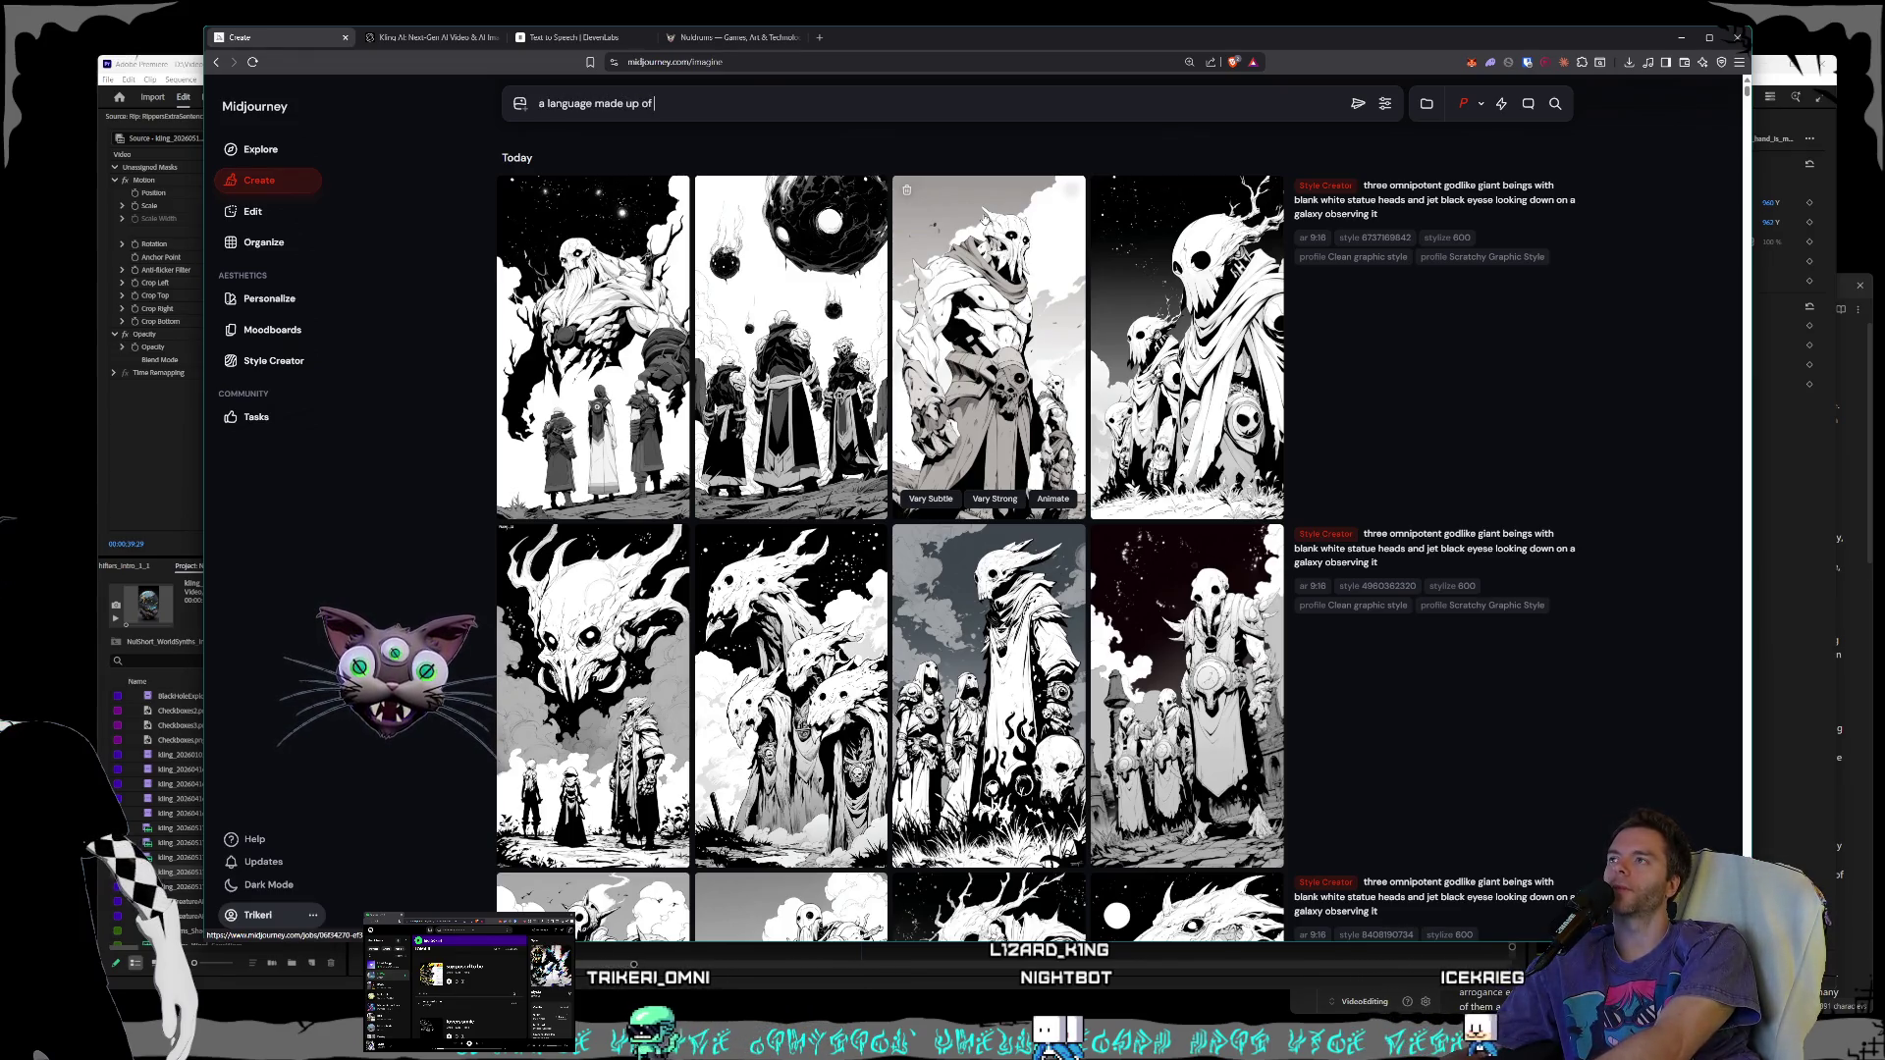
type("realities")
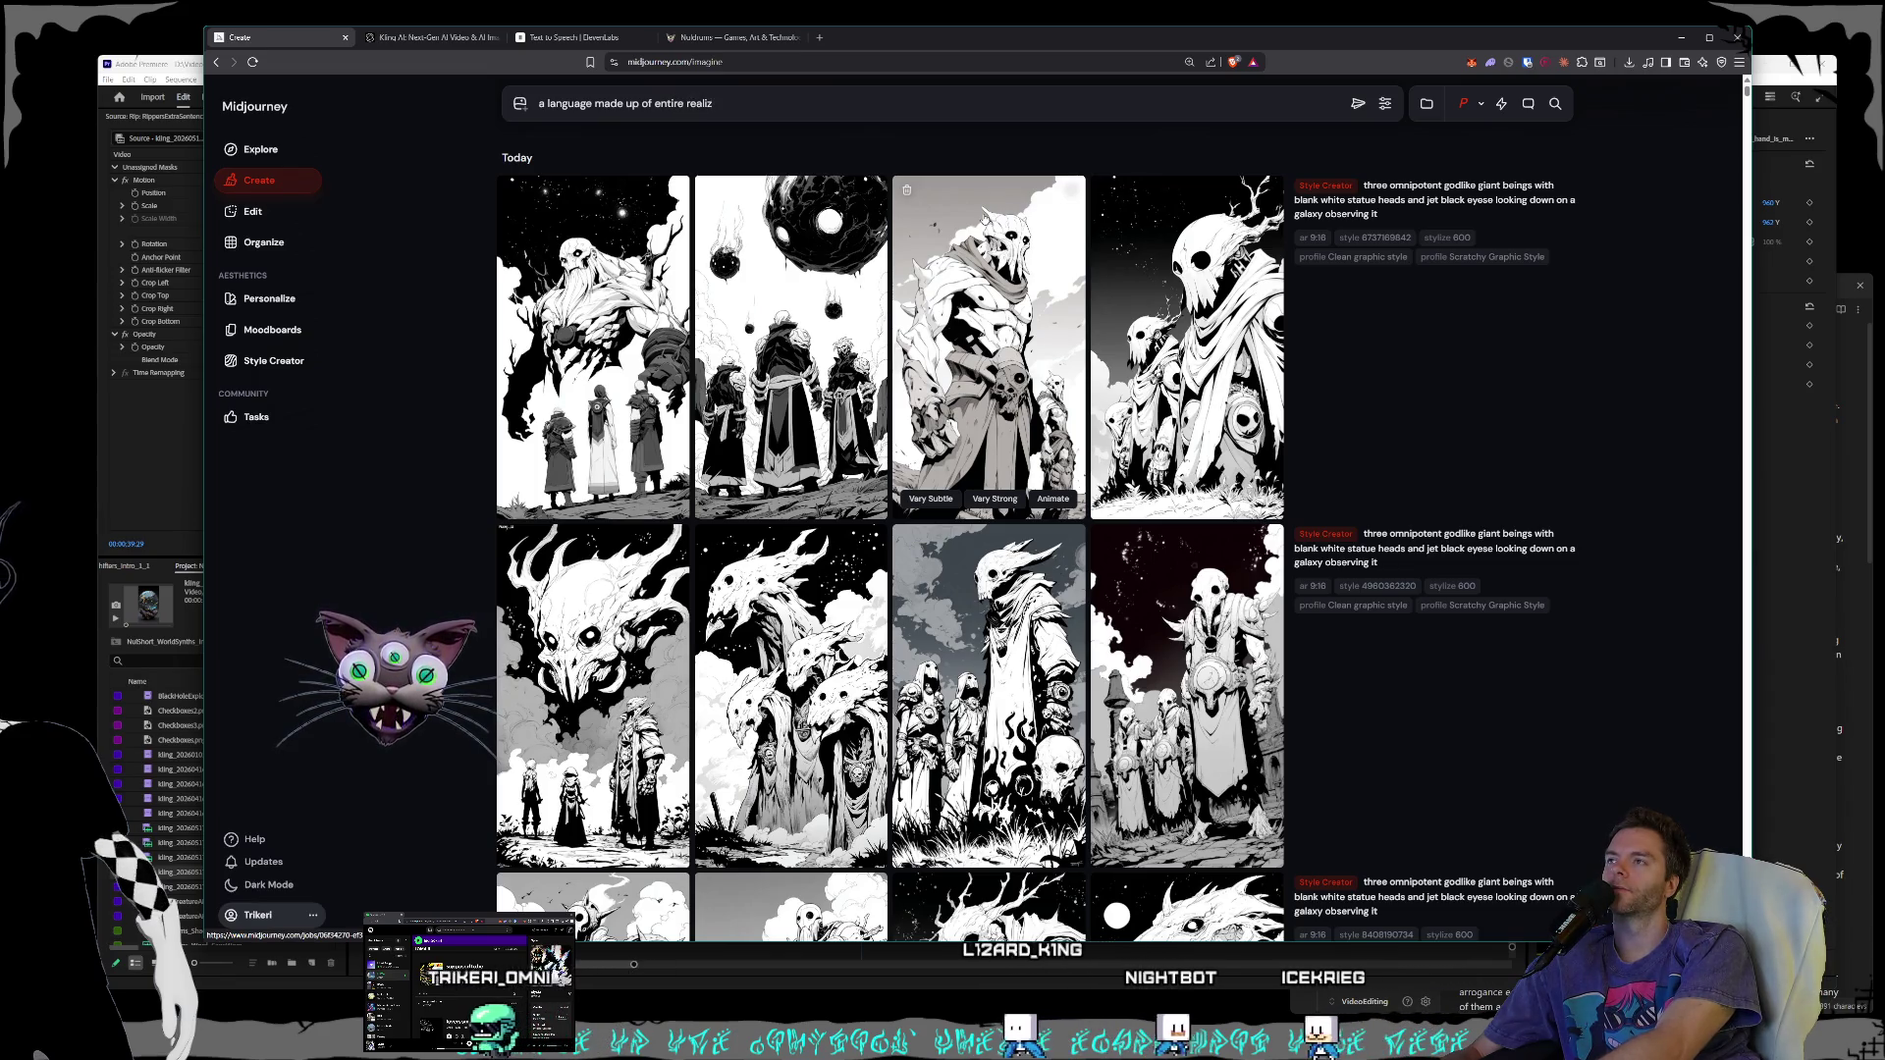
type(" and universes")
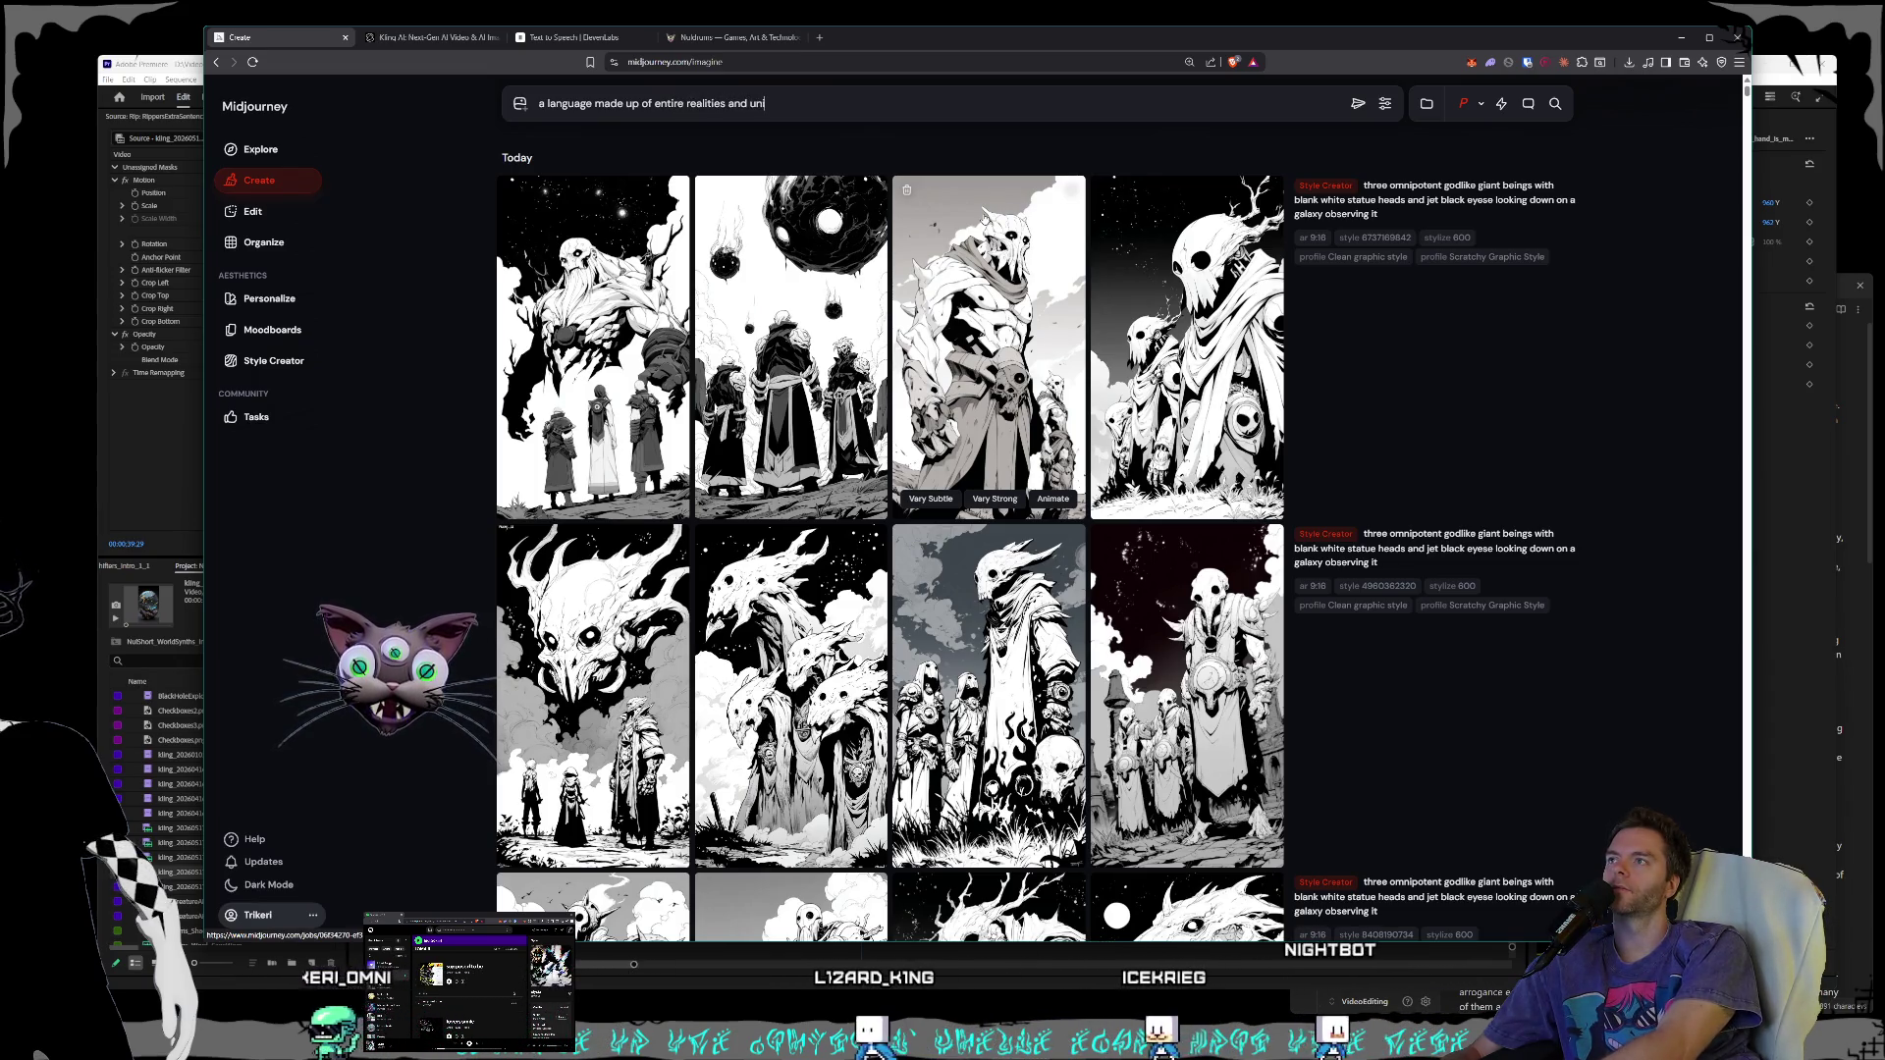
key("Return")
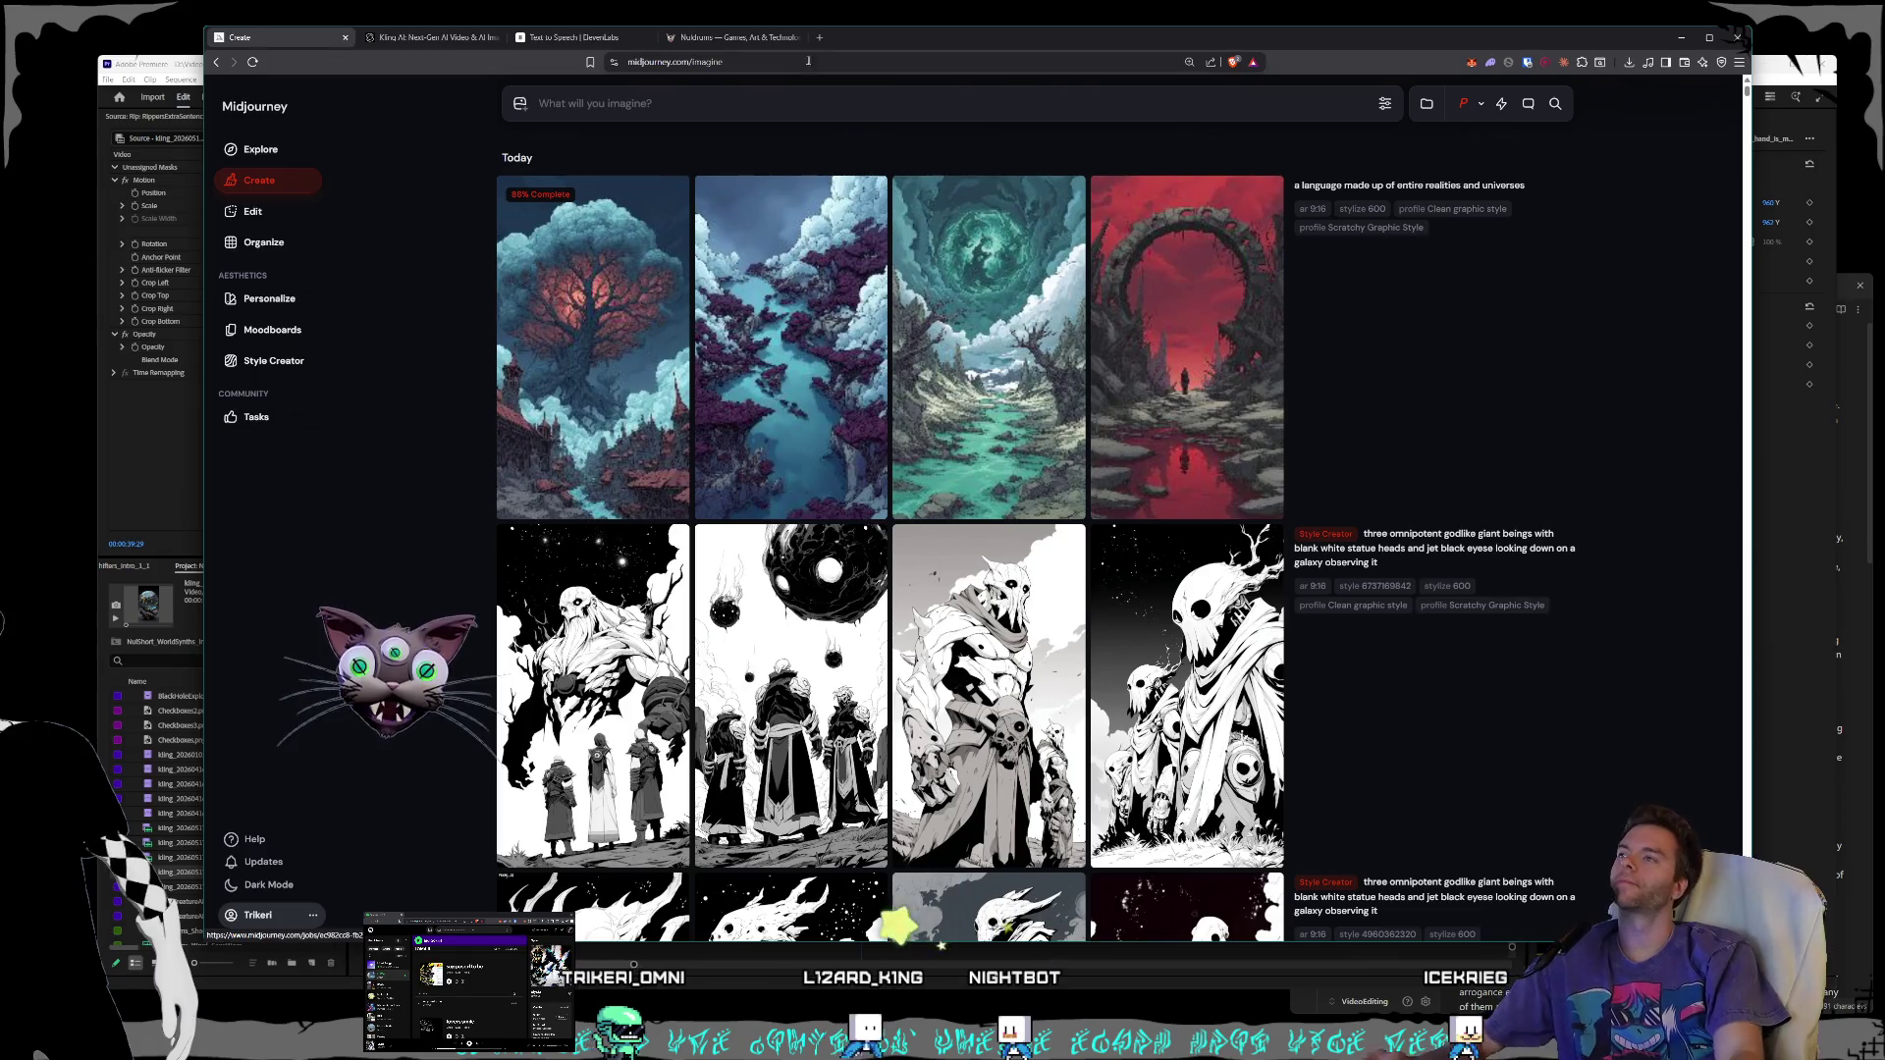
- Submit the prompt 'someone is speaking a language made up of universes and realities contained inside tiny black beads'
left_click(683, 109)
type("someone is speaking a lang")
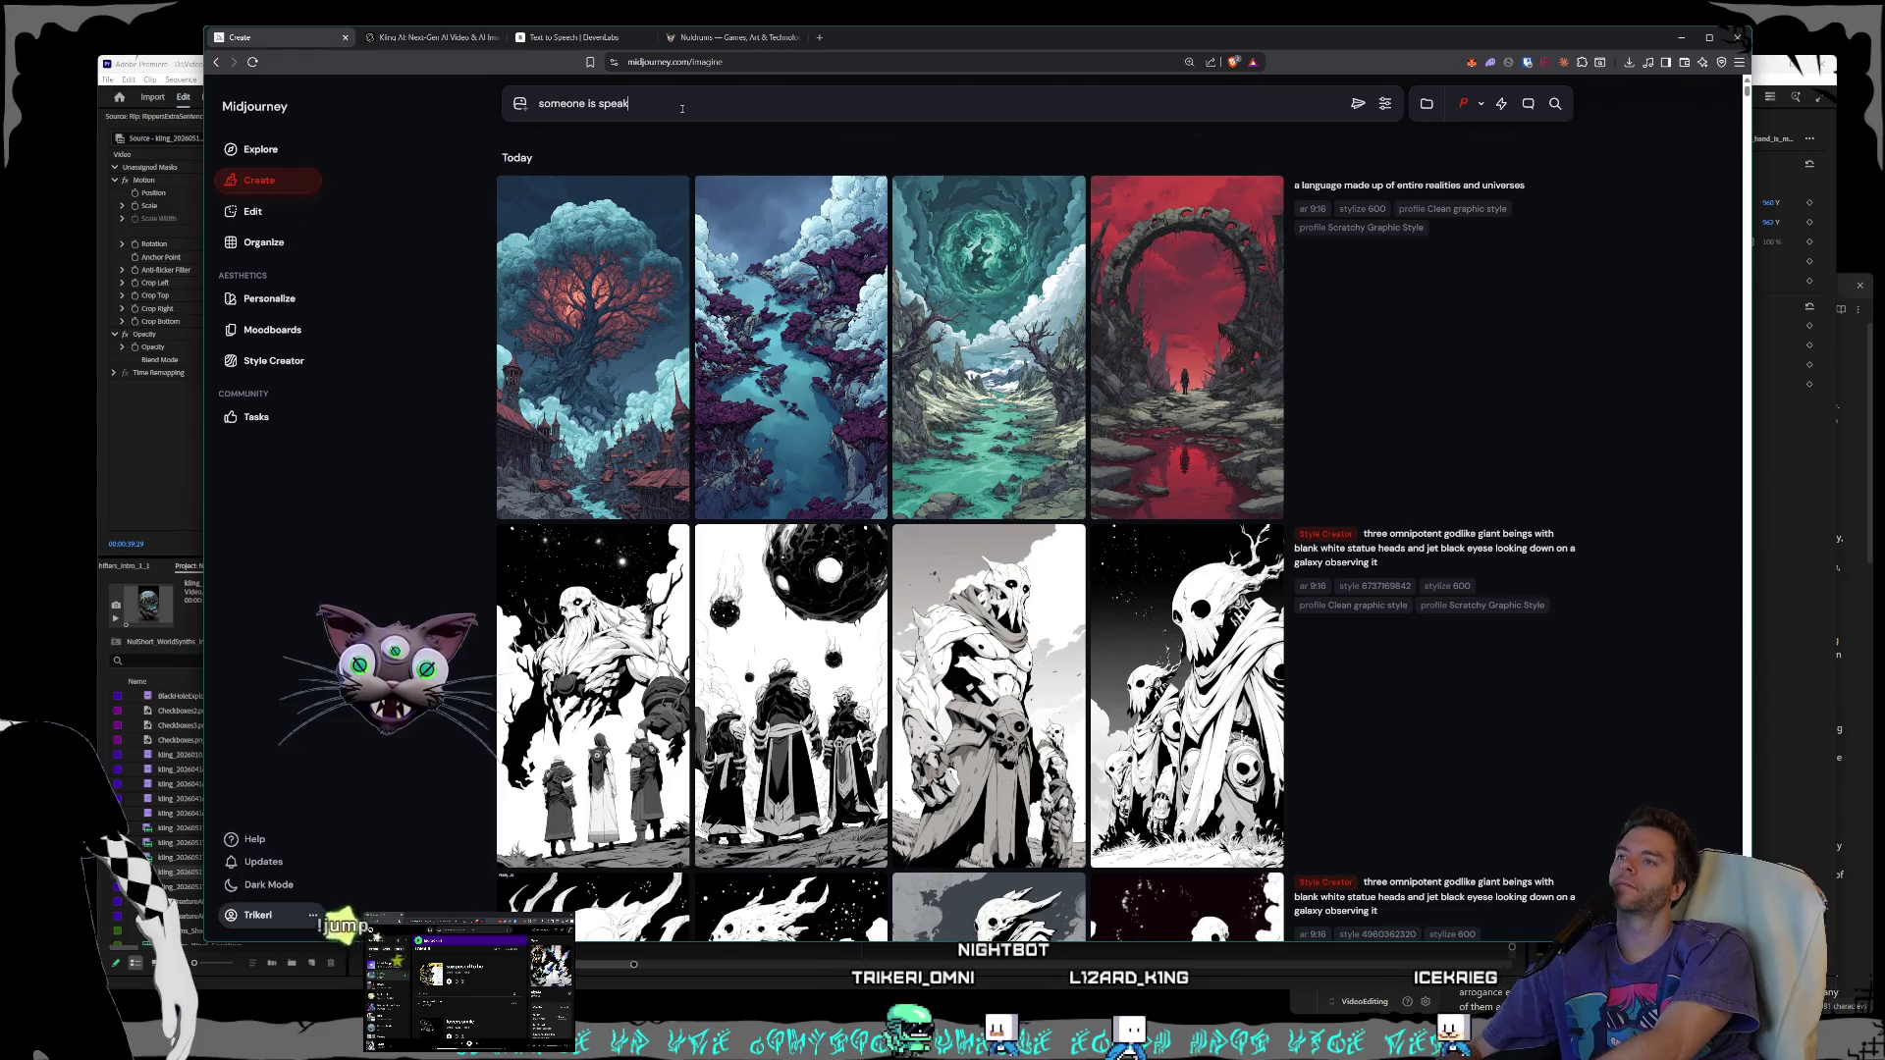
type("uage made")
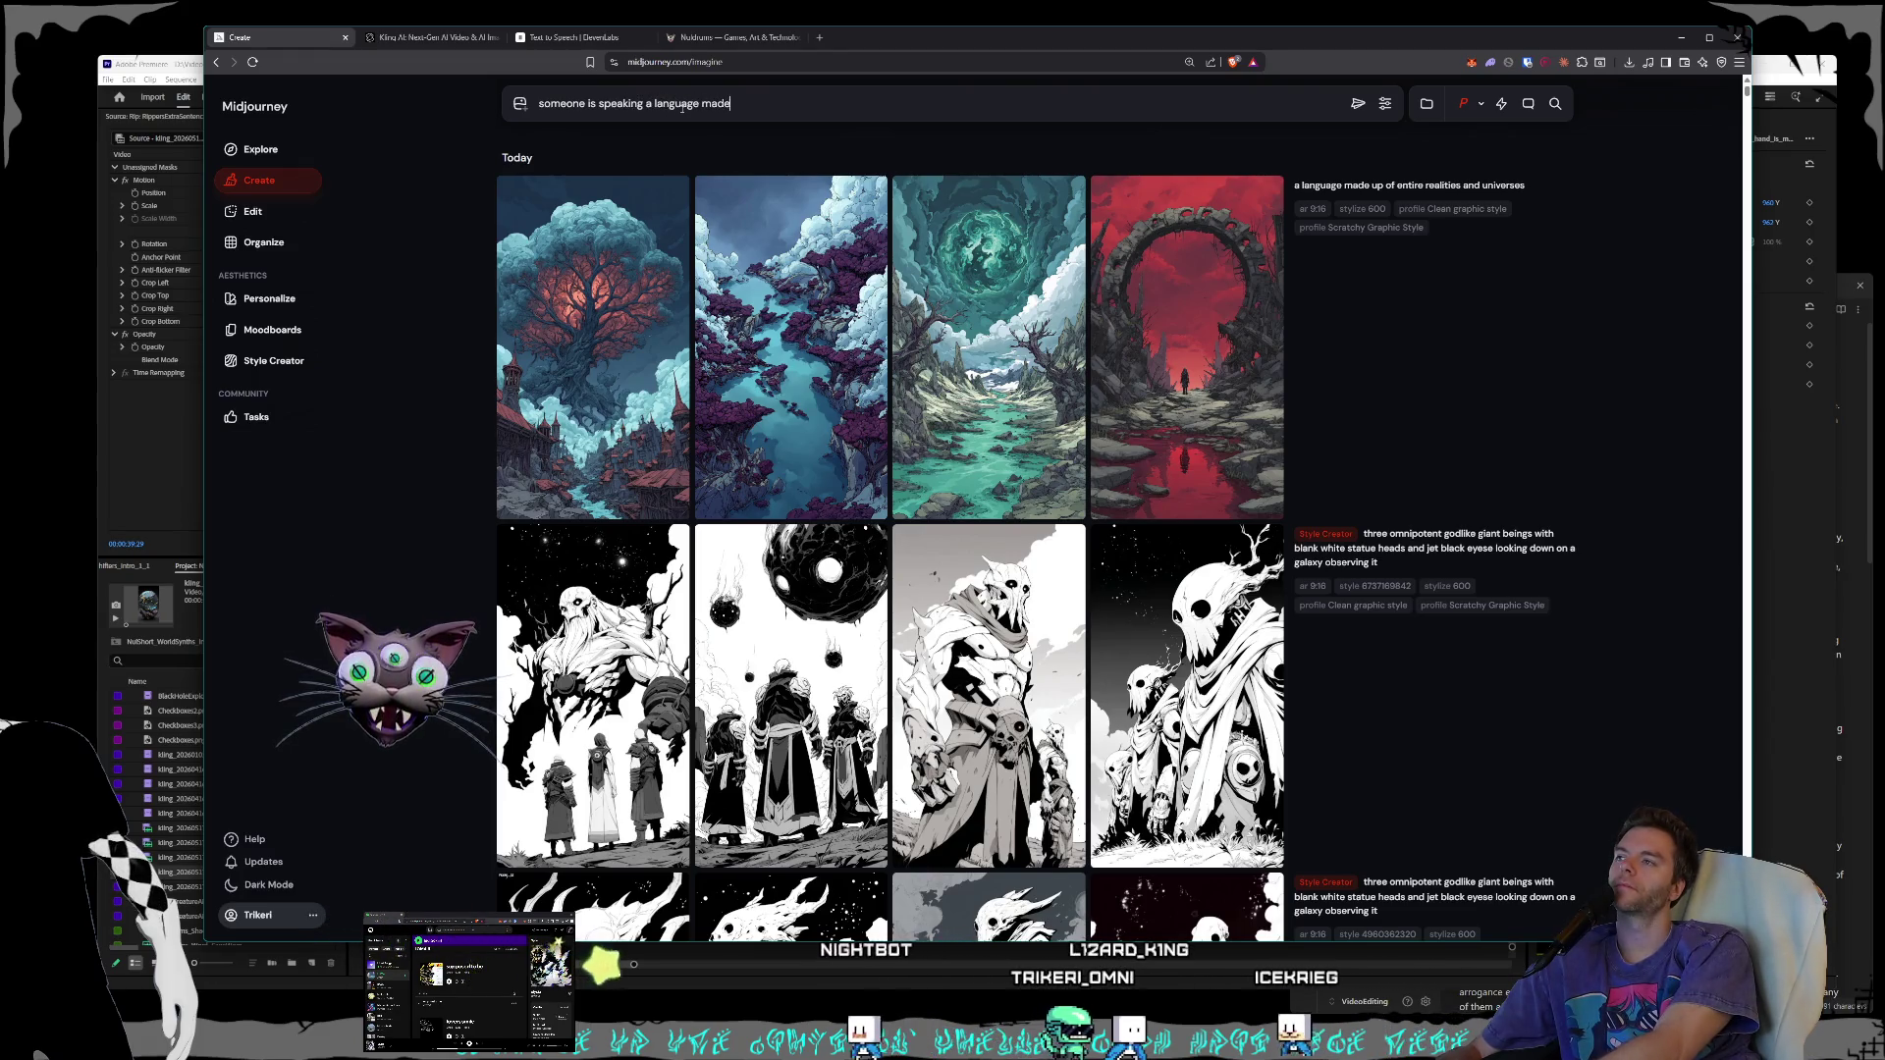
type(" up of univ")
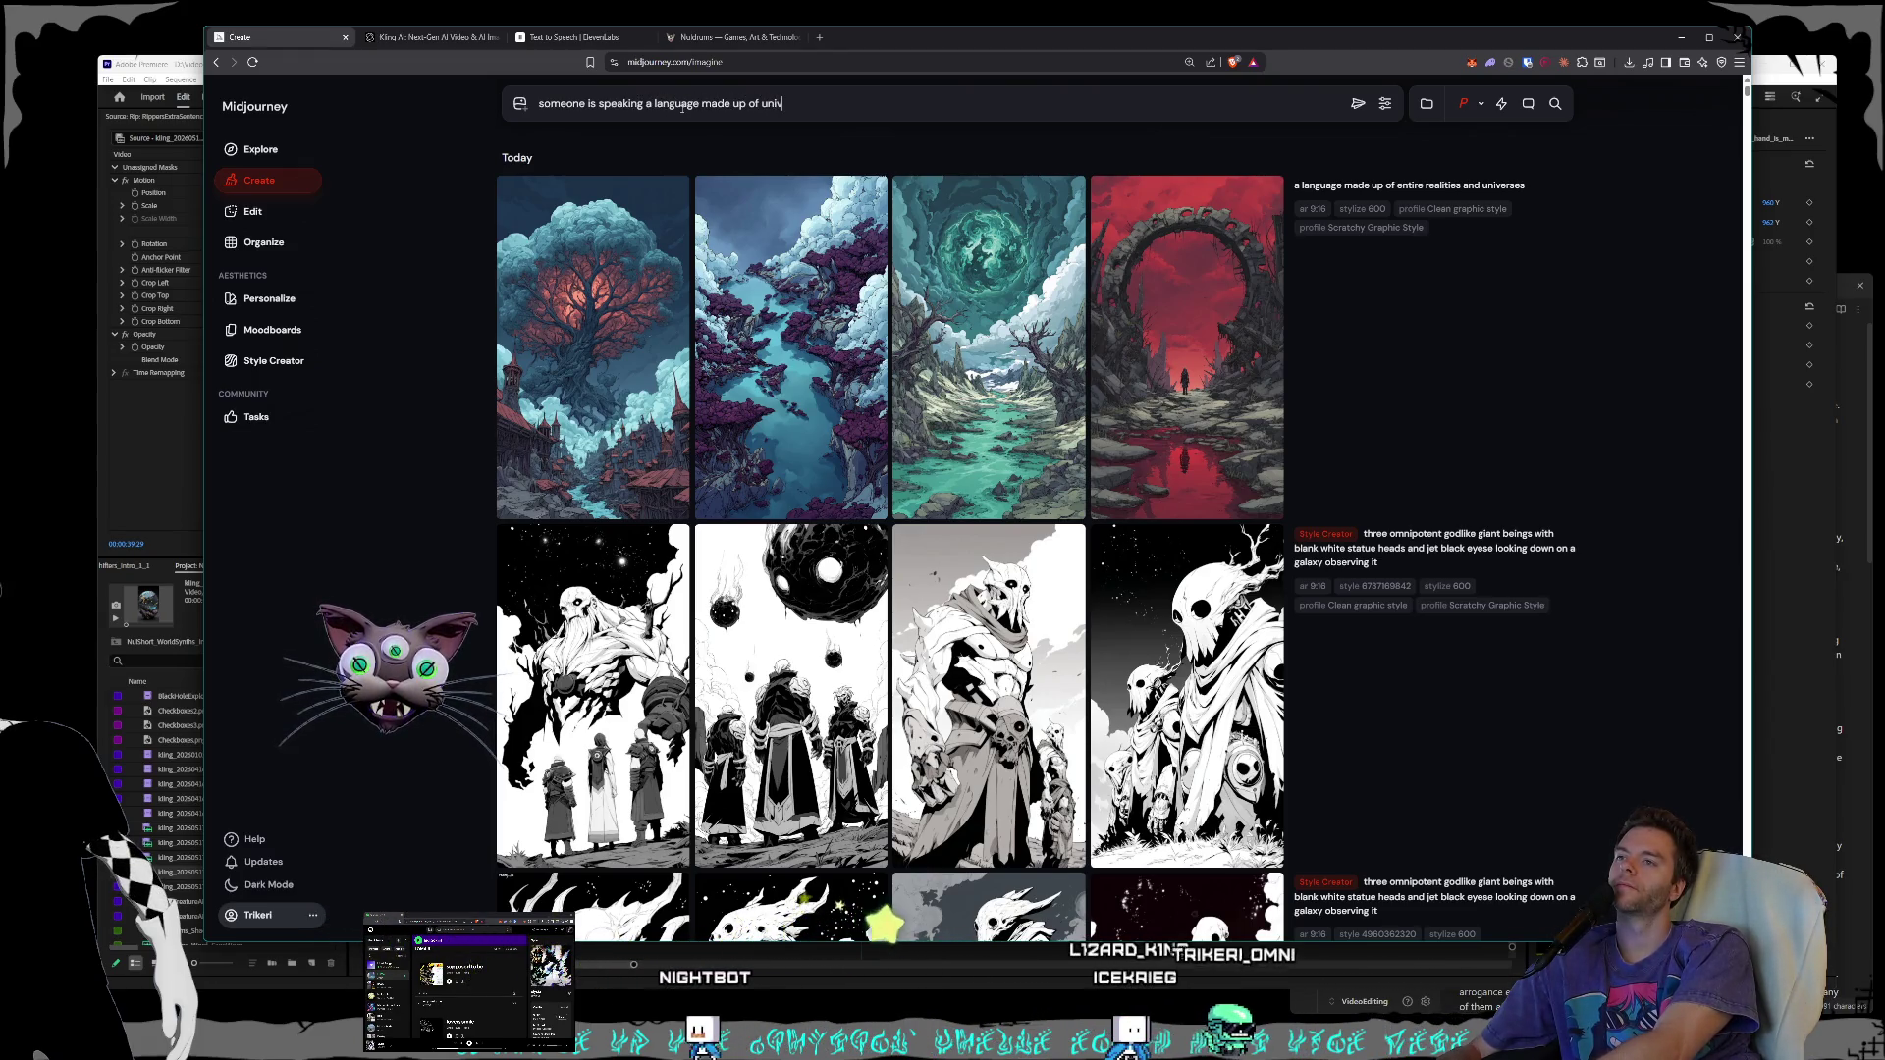
type("erses and reality")
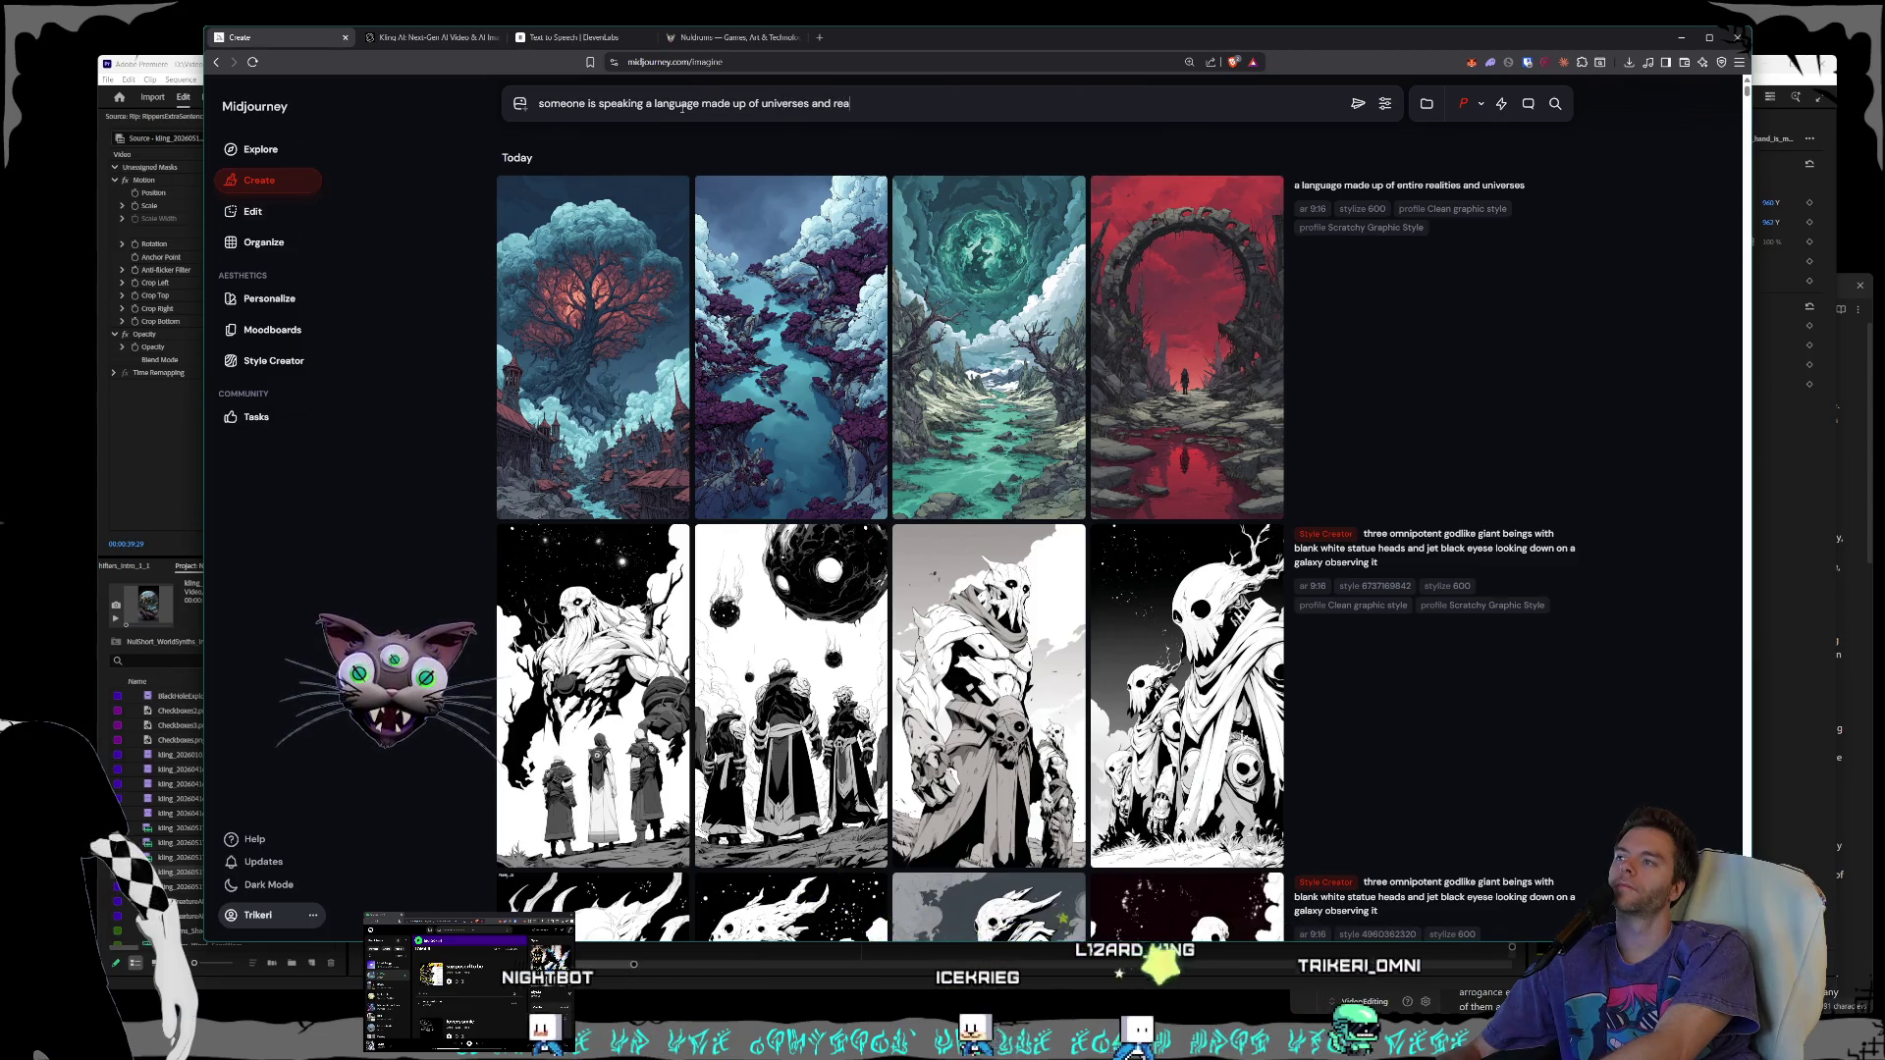
key("BackSpace")
type("ie")
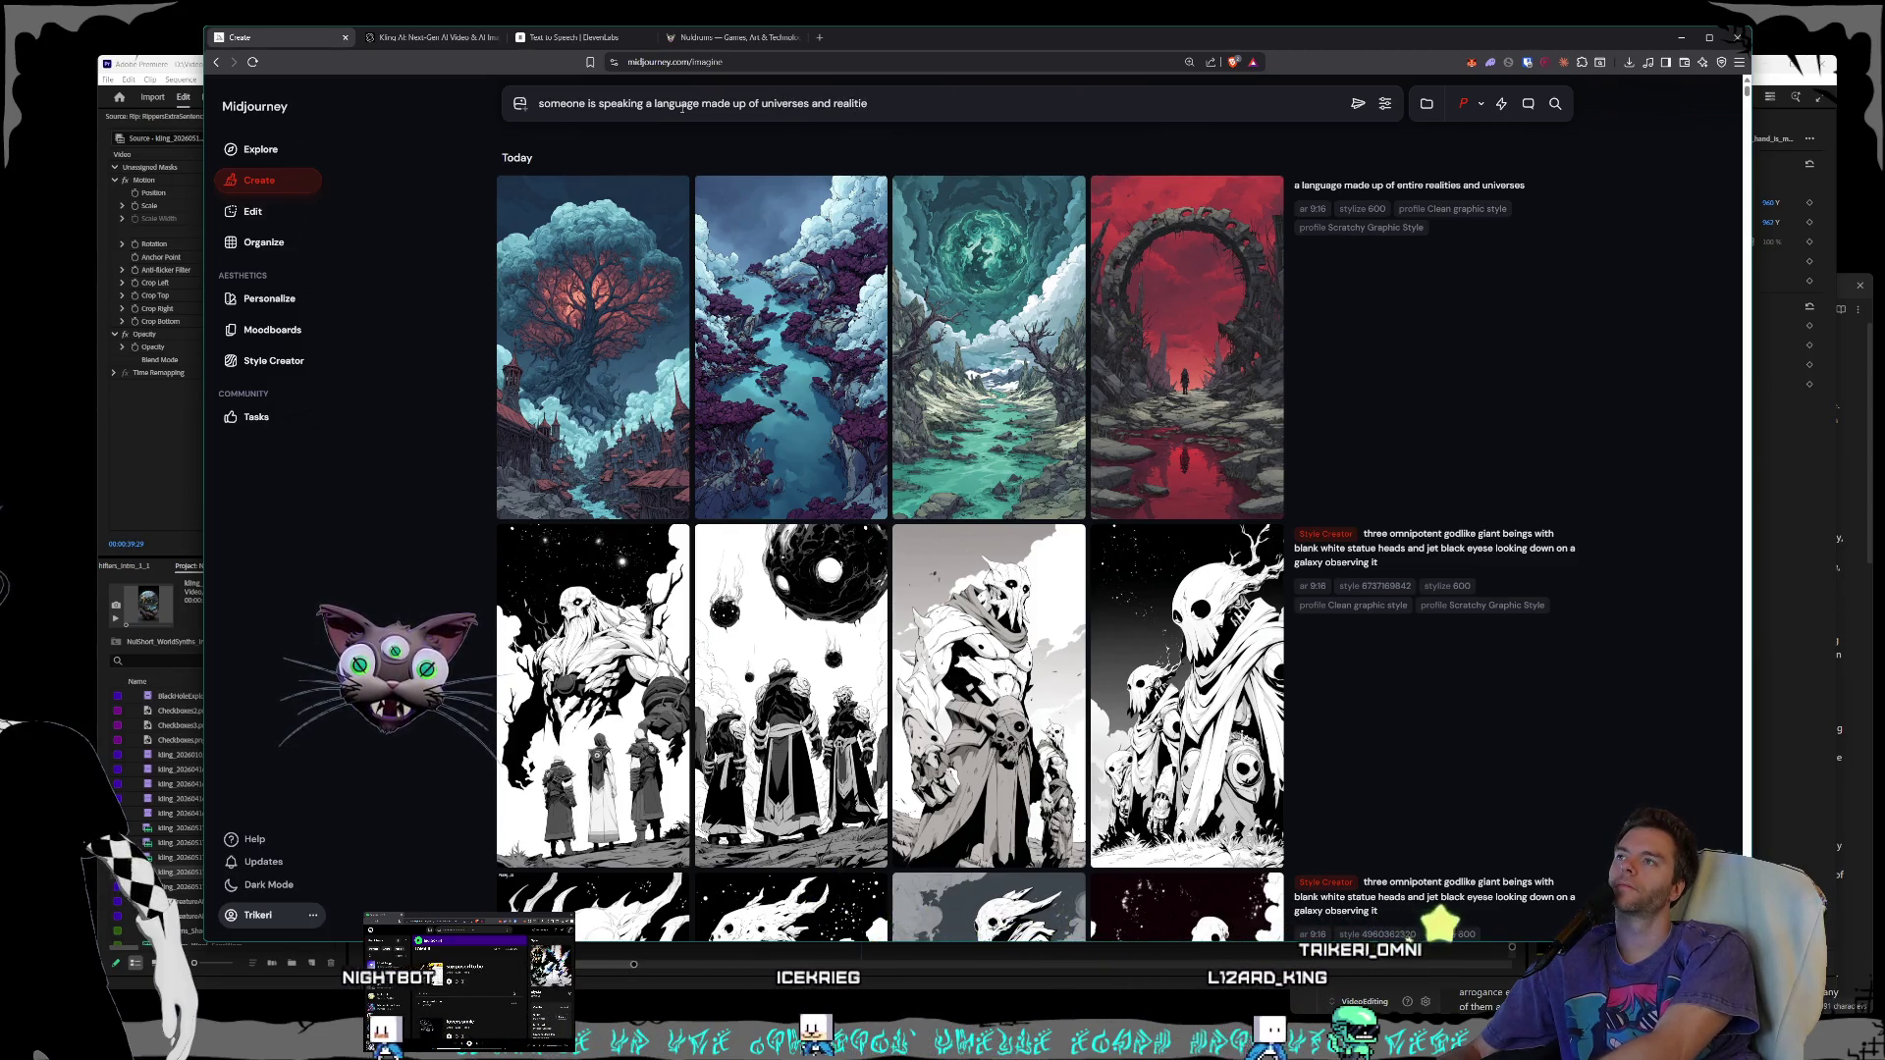
type("s contained in")
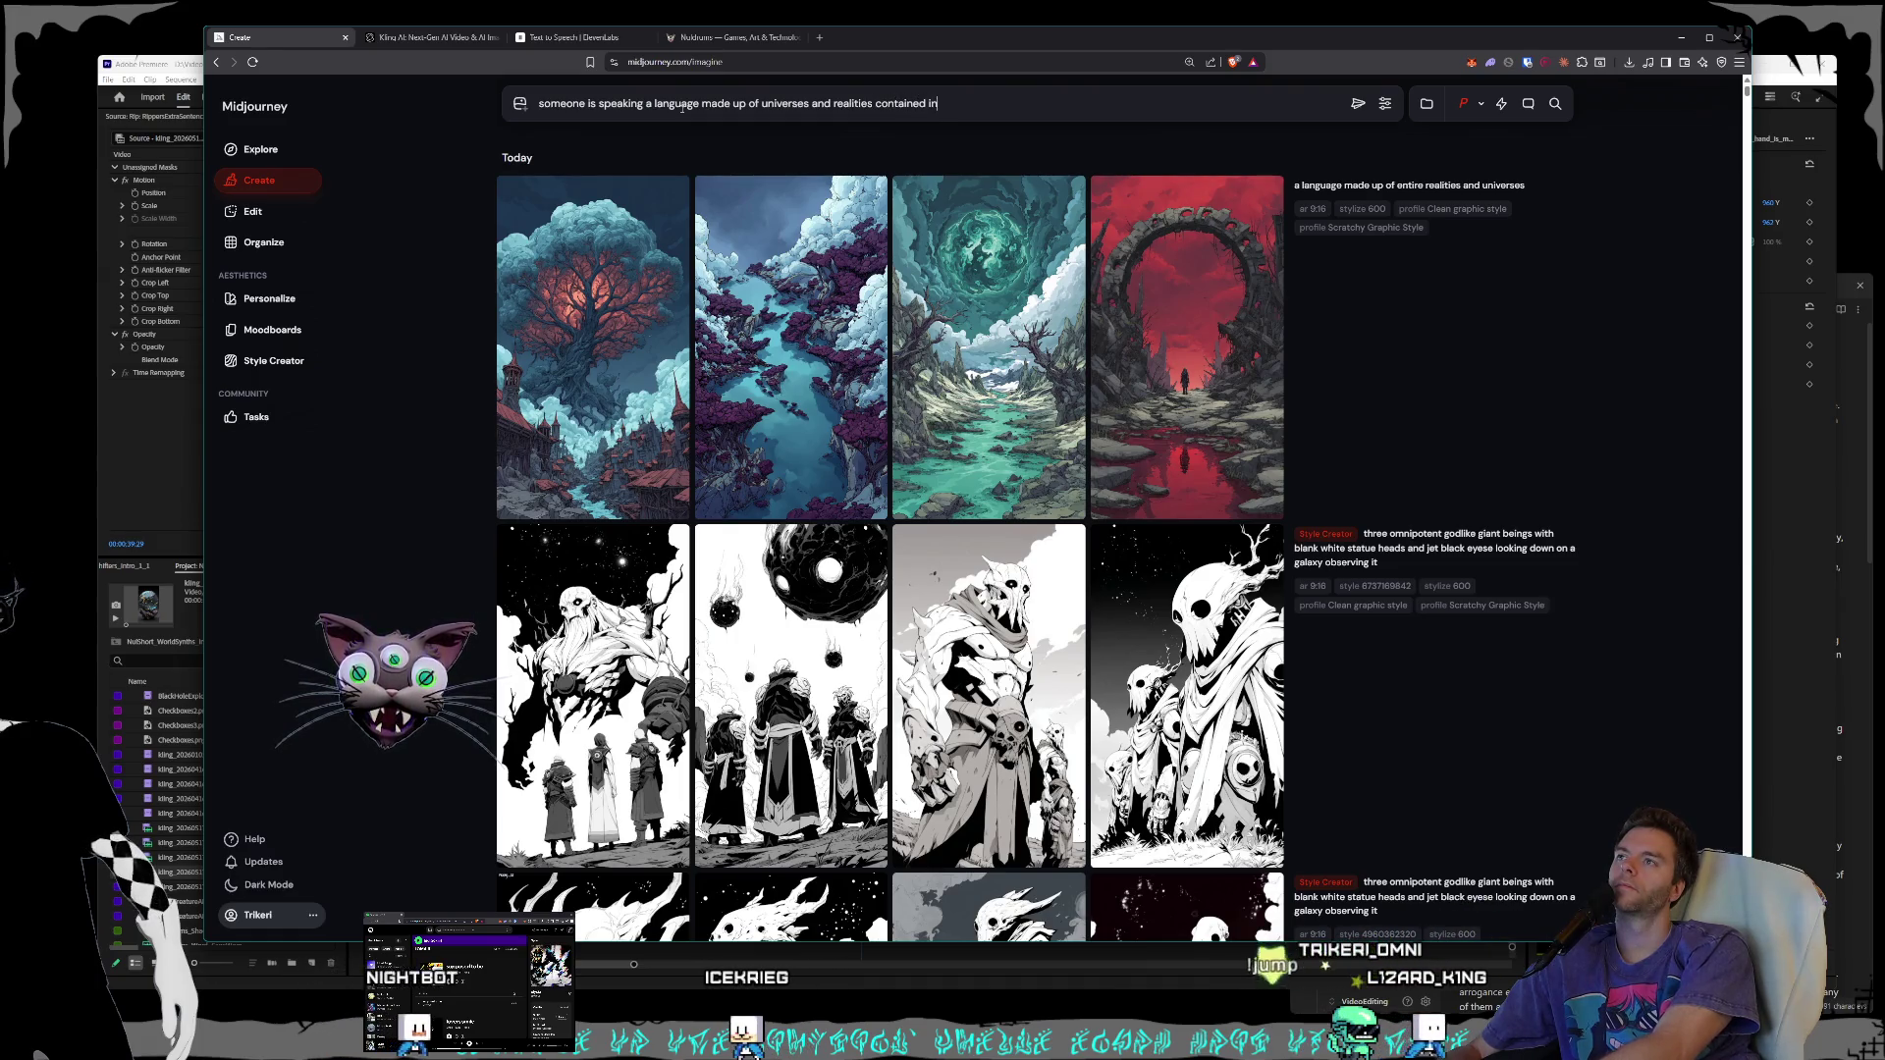
type("side tiny black beads")
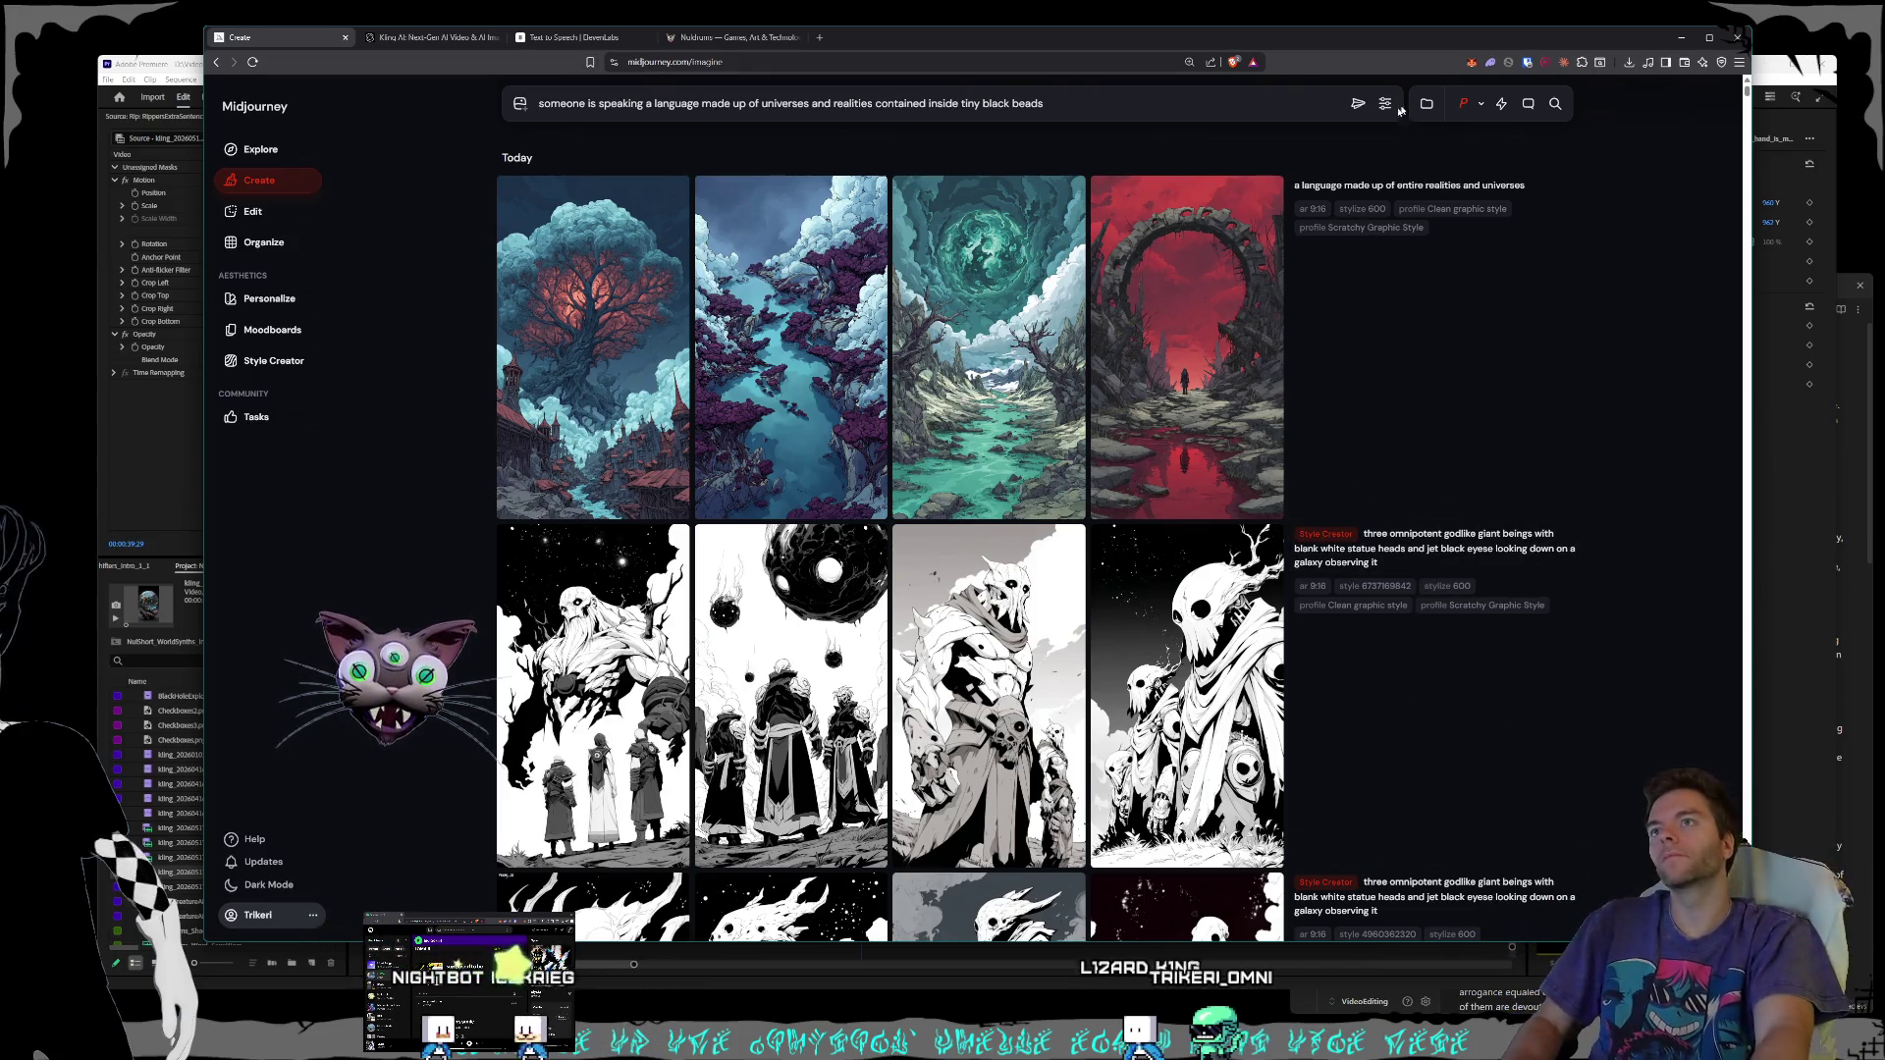
left_click(1357, 103)
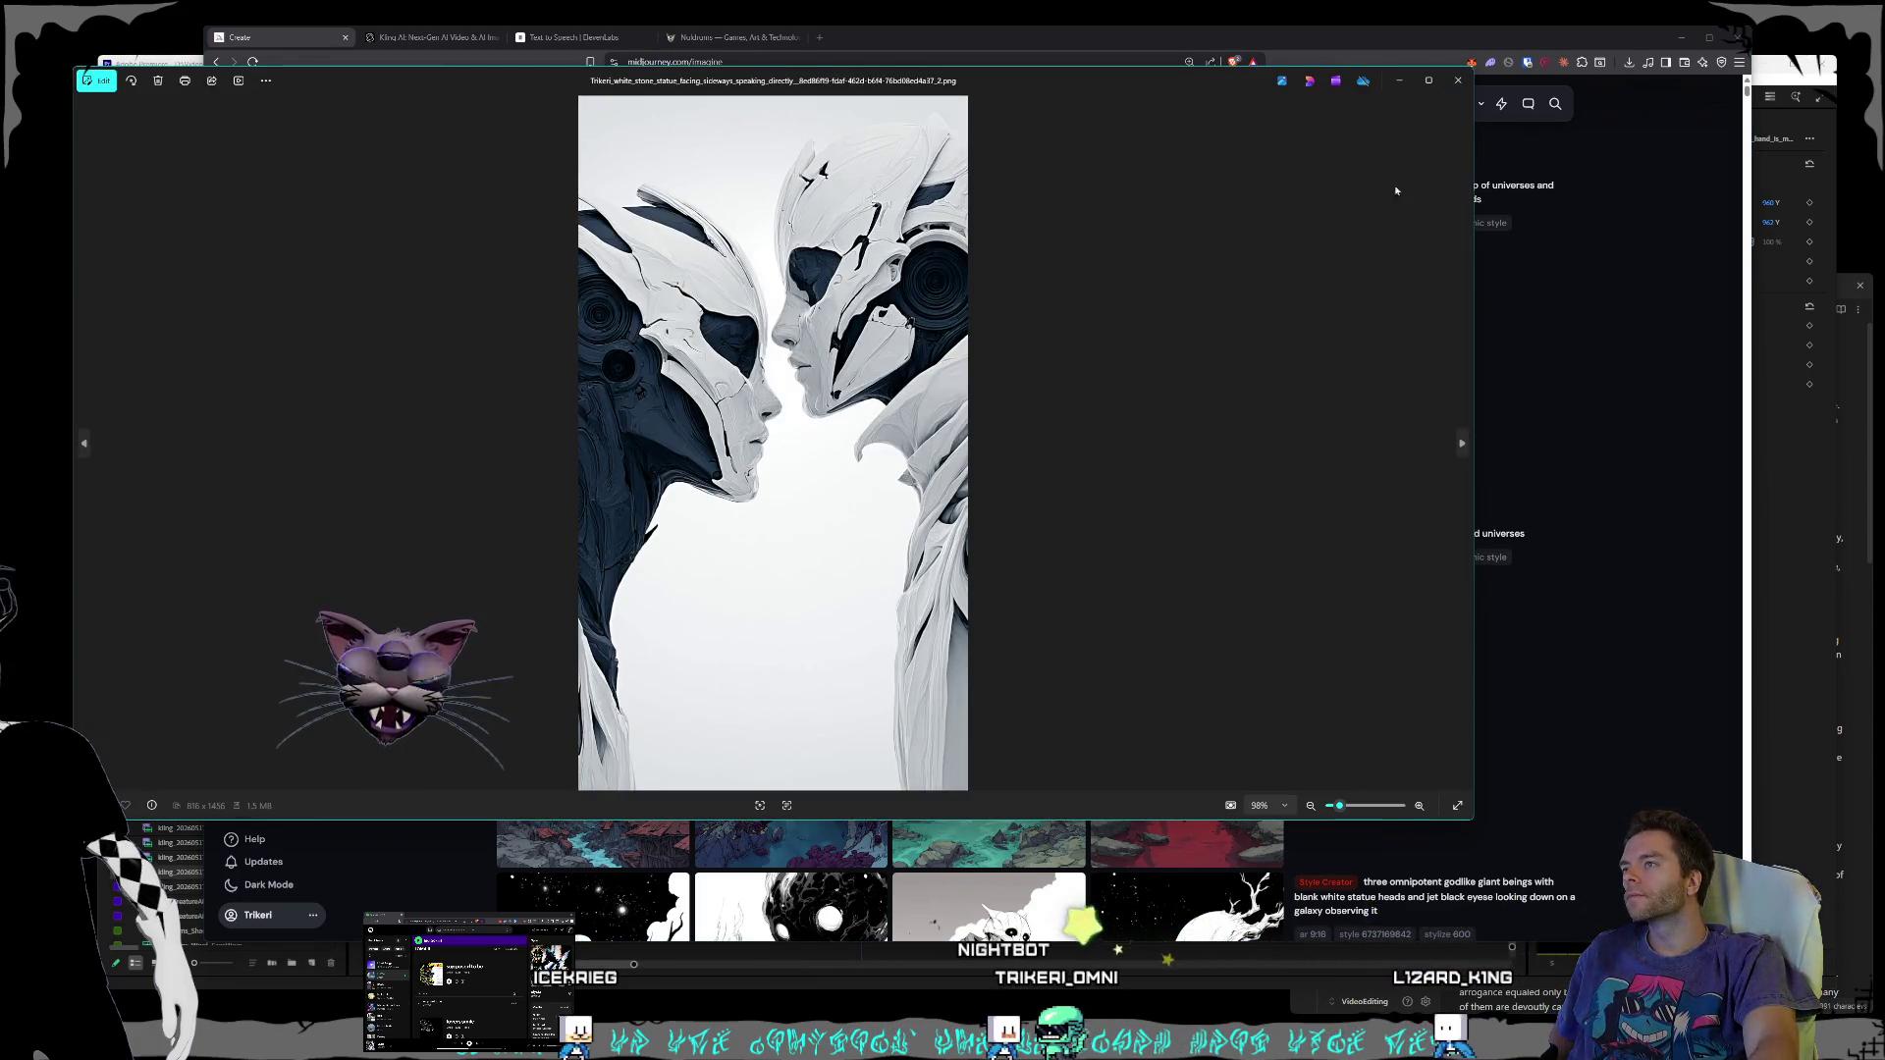
- Close the white statue faces and three giant beings image previews
left_click(1457, 80)
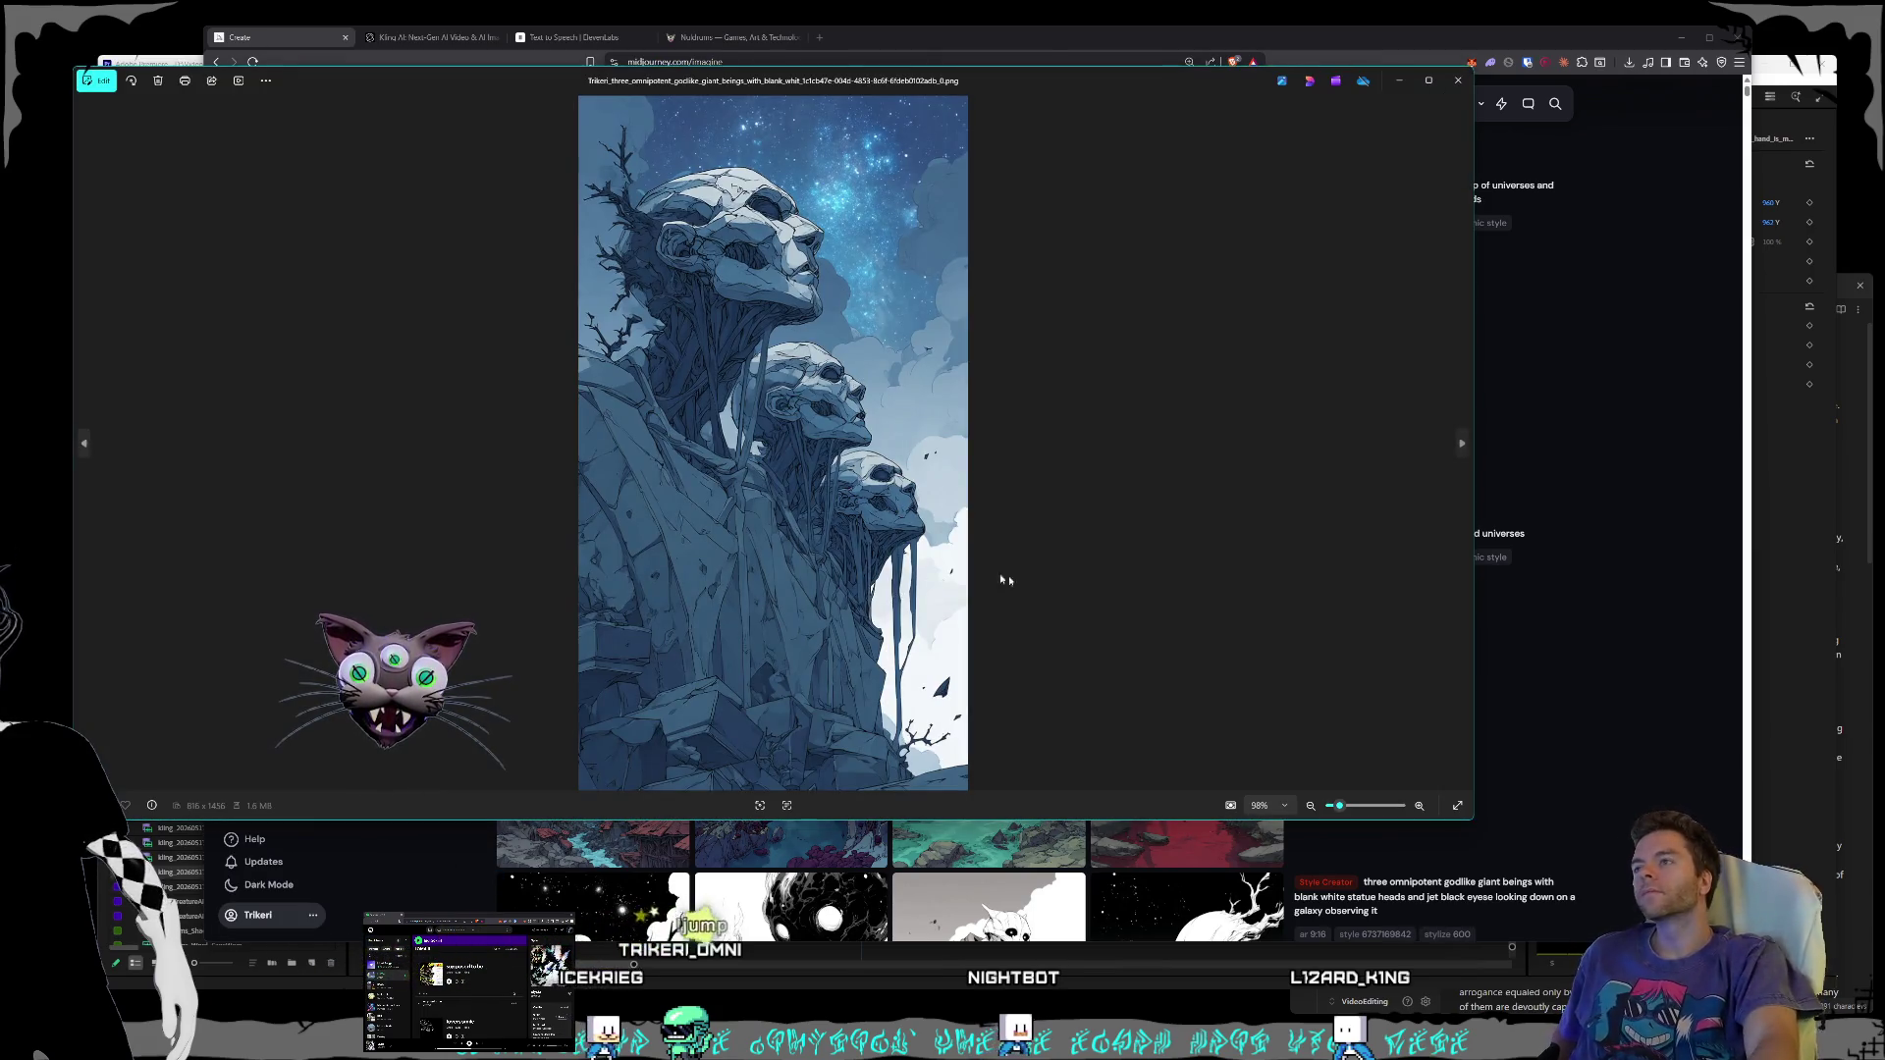
left_click(1458, 79)
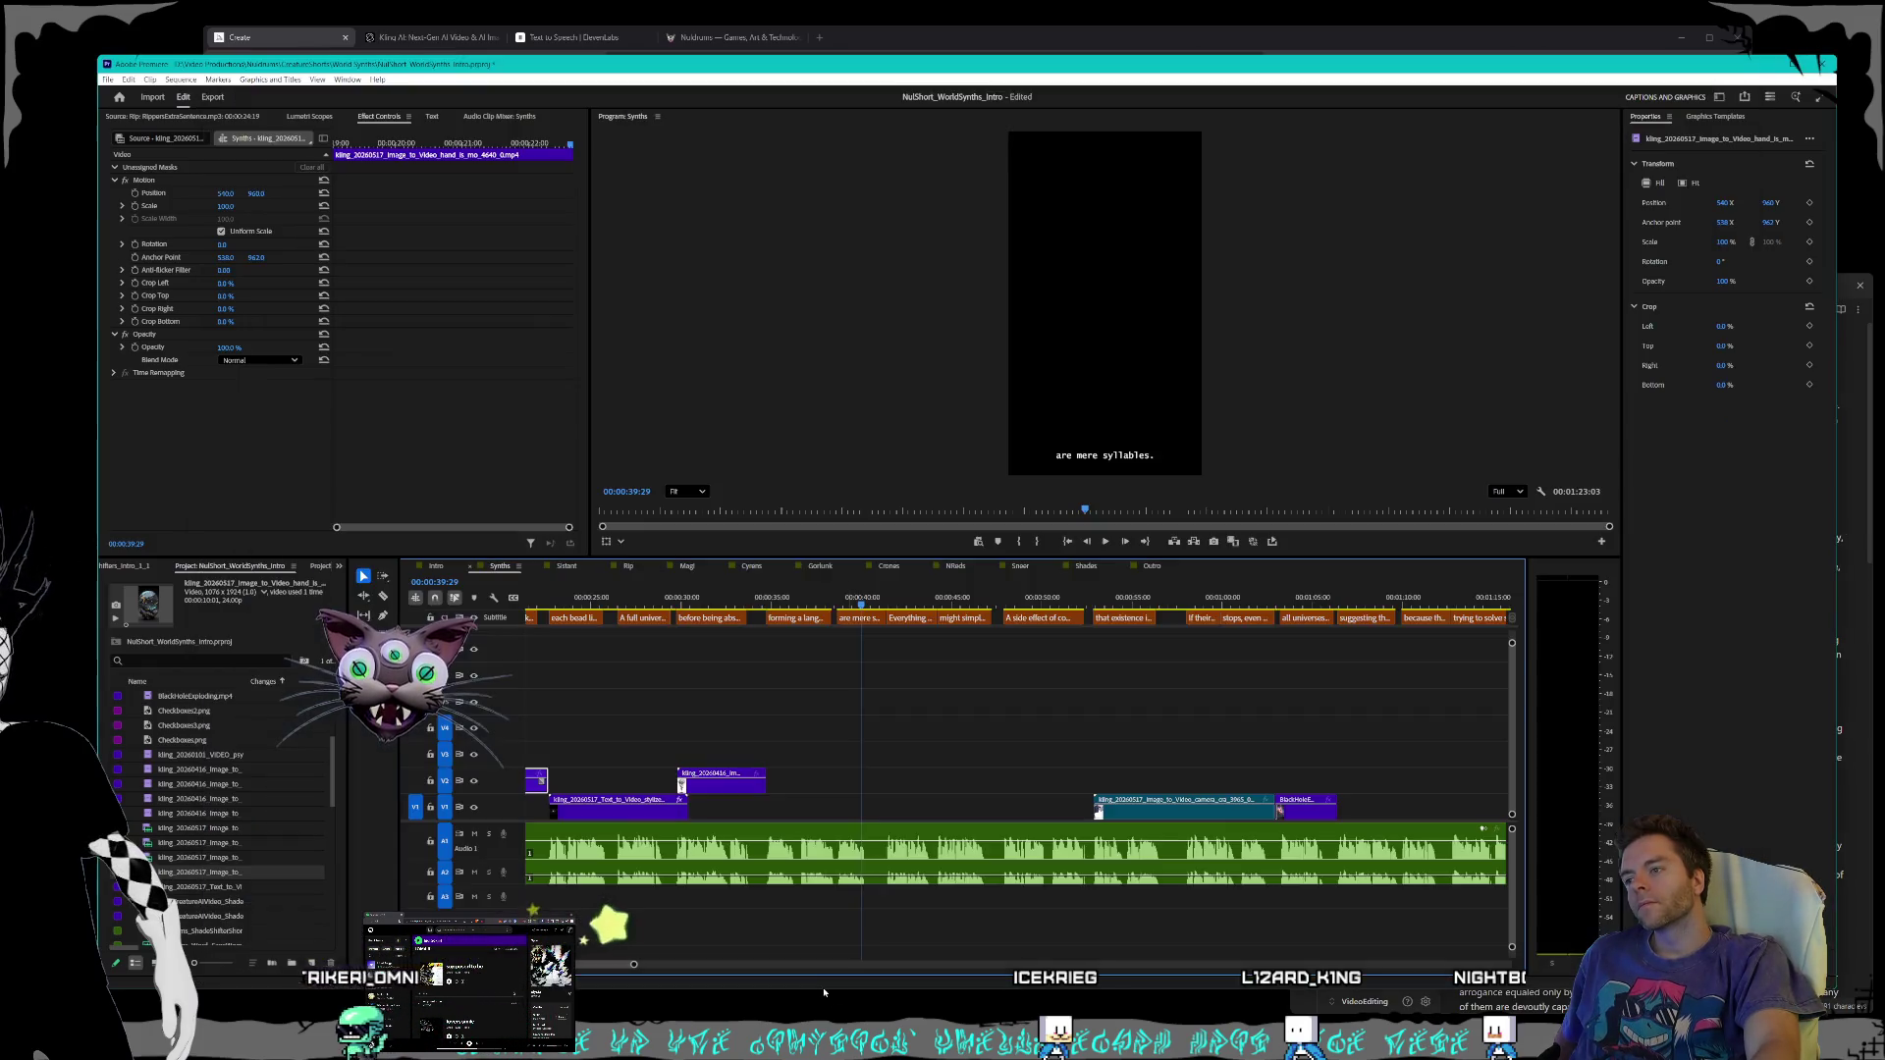
- In the Premiere project, play back the opening 'Three omnipotent beings' narration
left_click(843, 988)
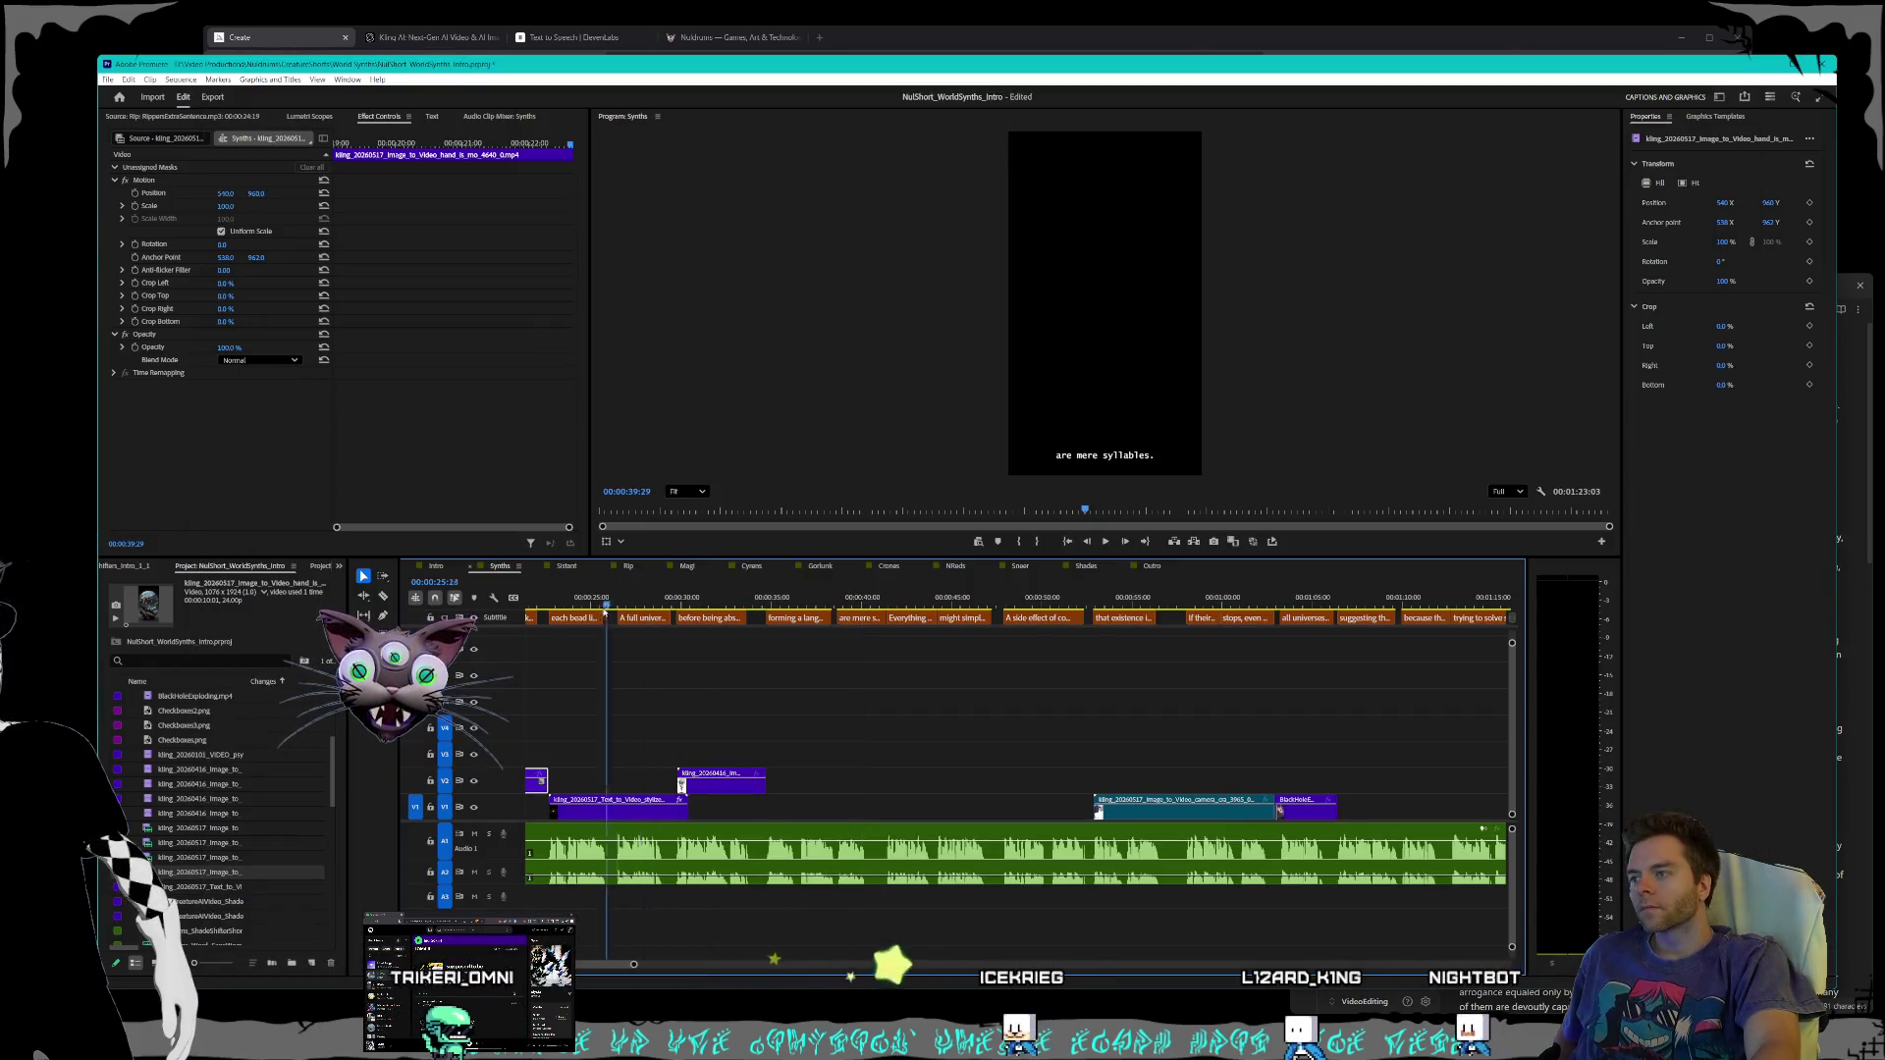
left_click(559, 598)
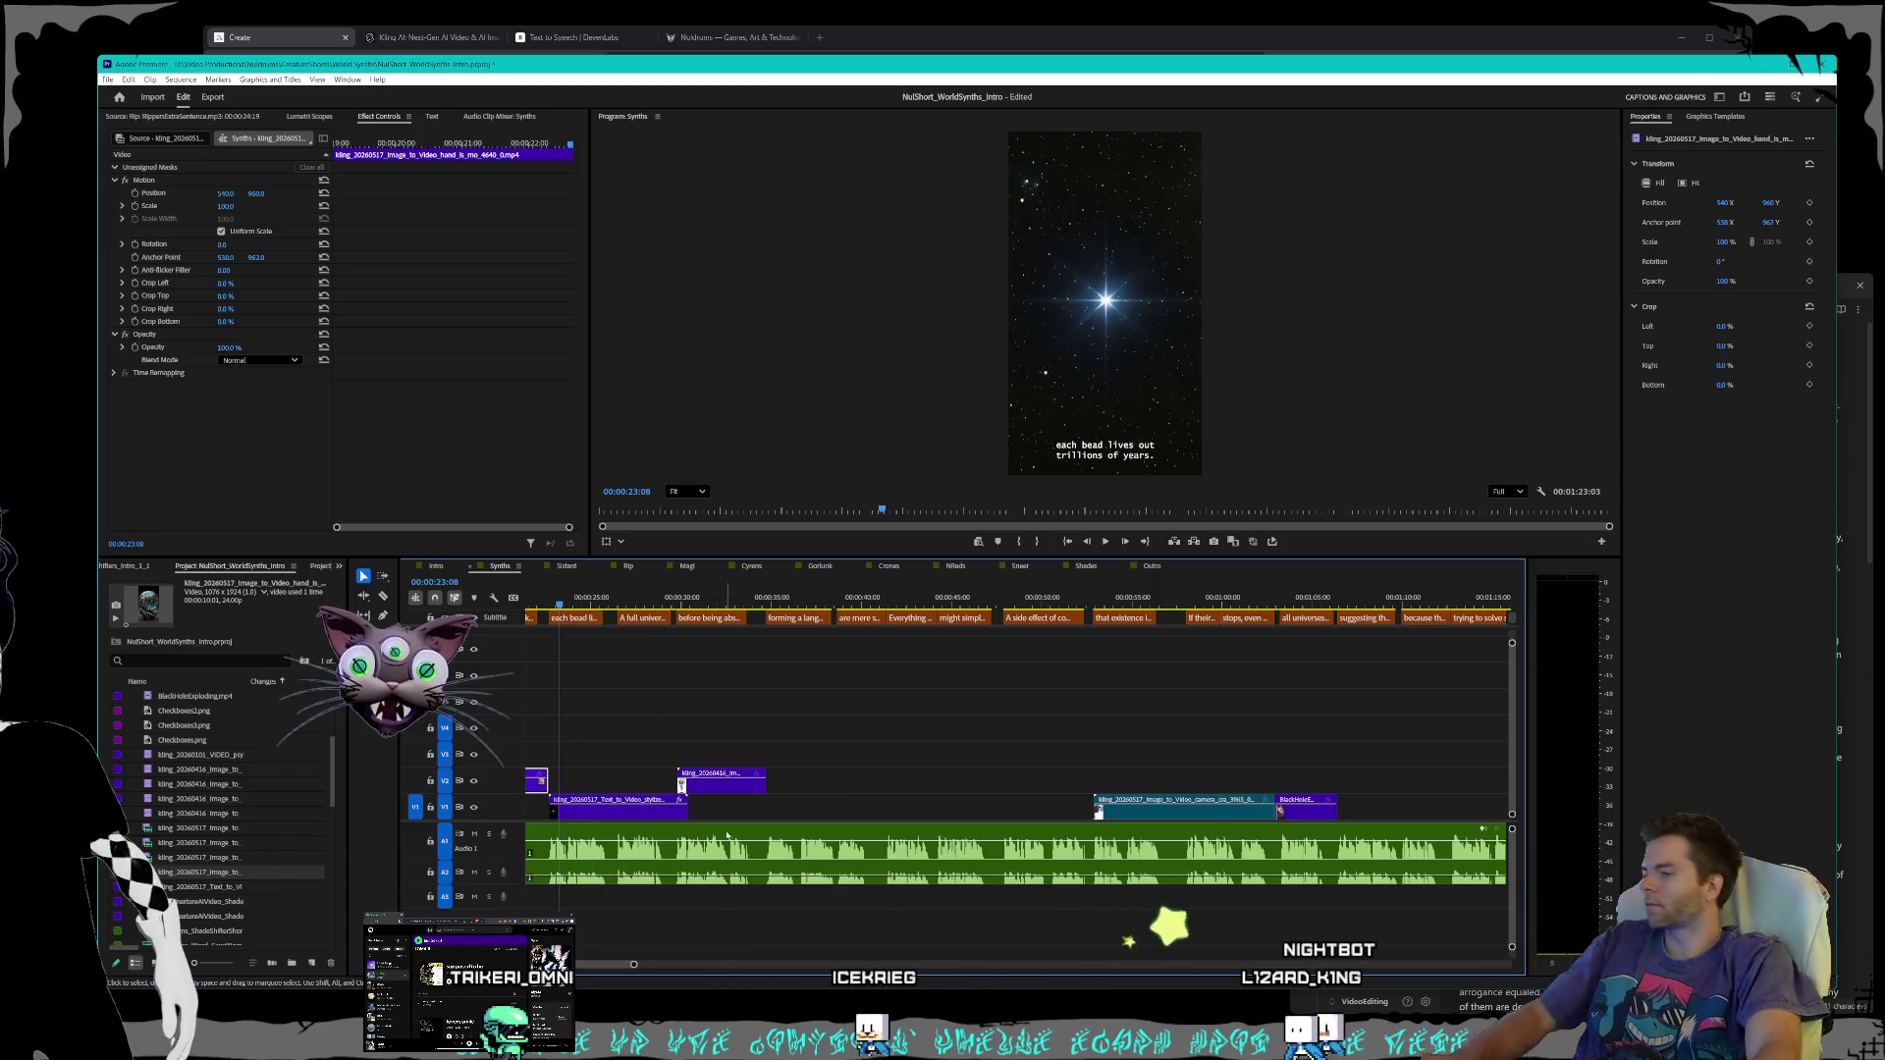
scroll(770, 687, "up", 5)
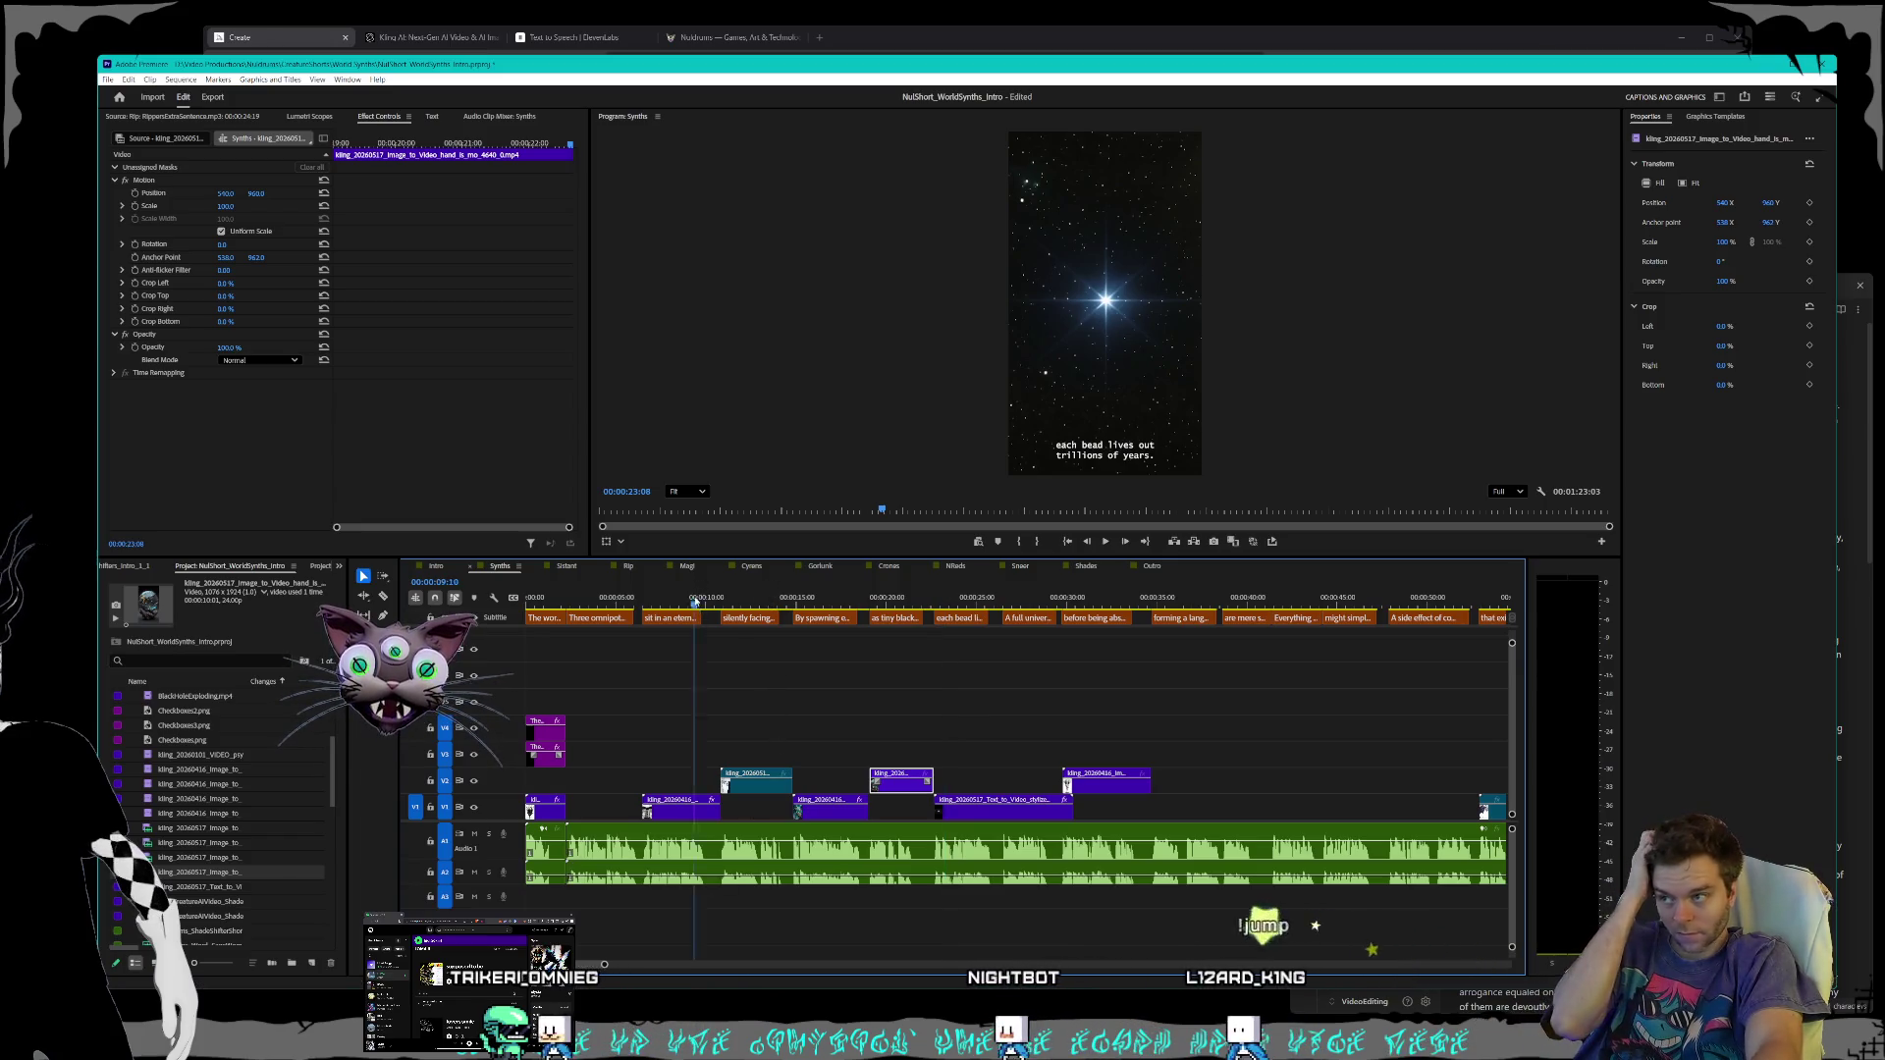
left_click(586, 598)
key("space")
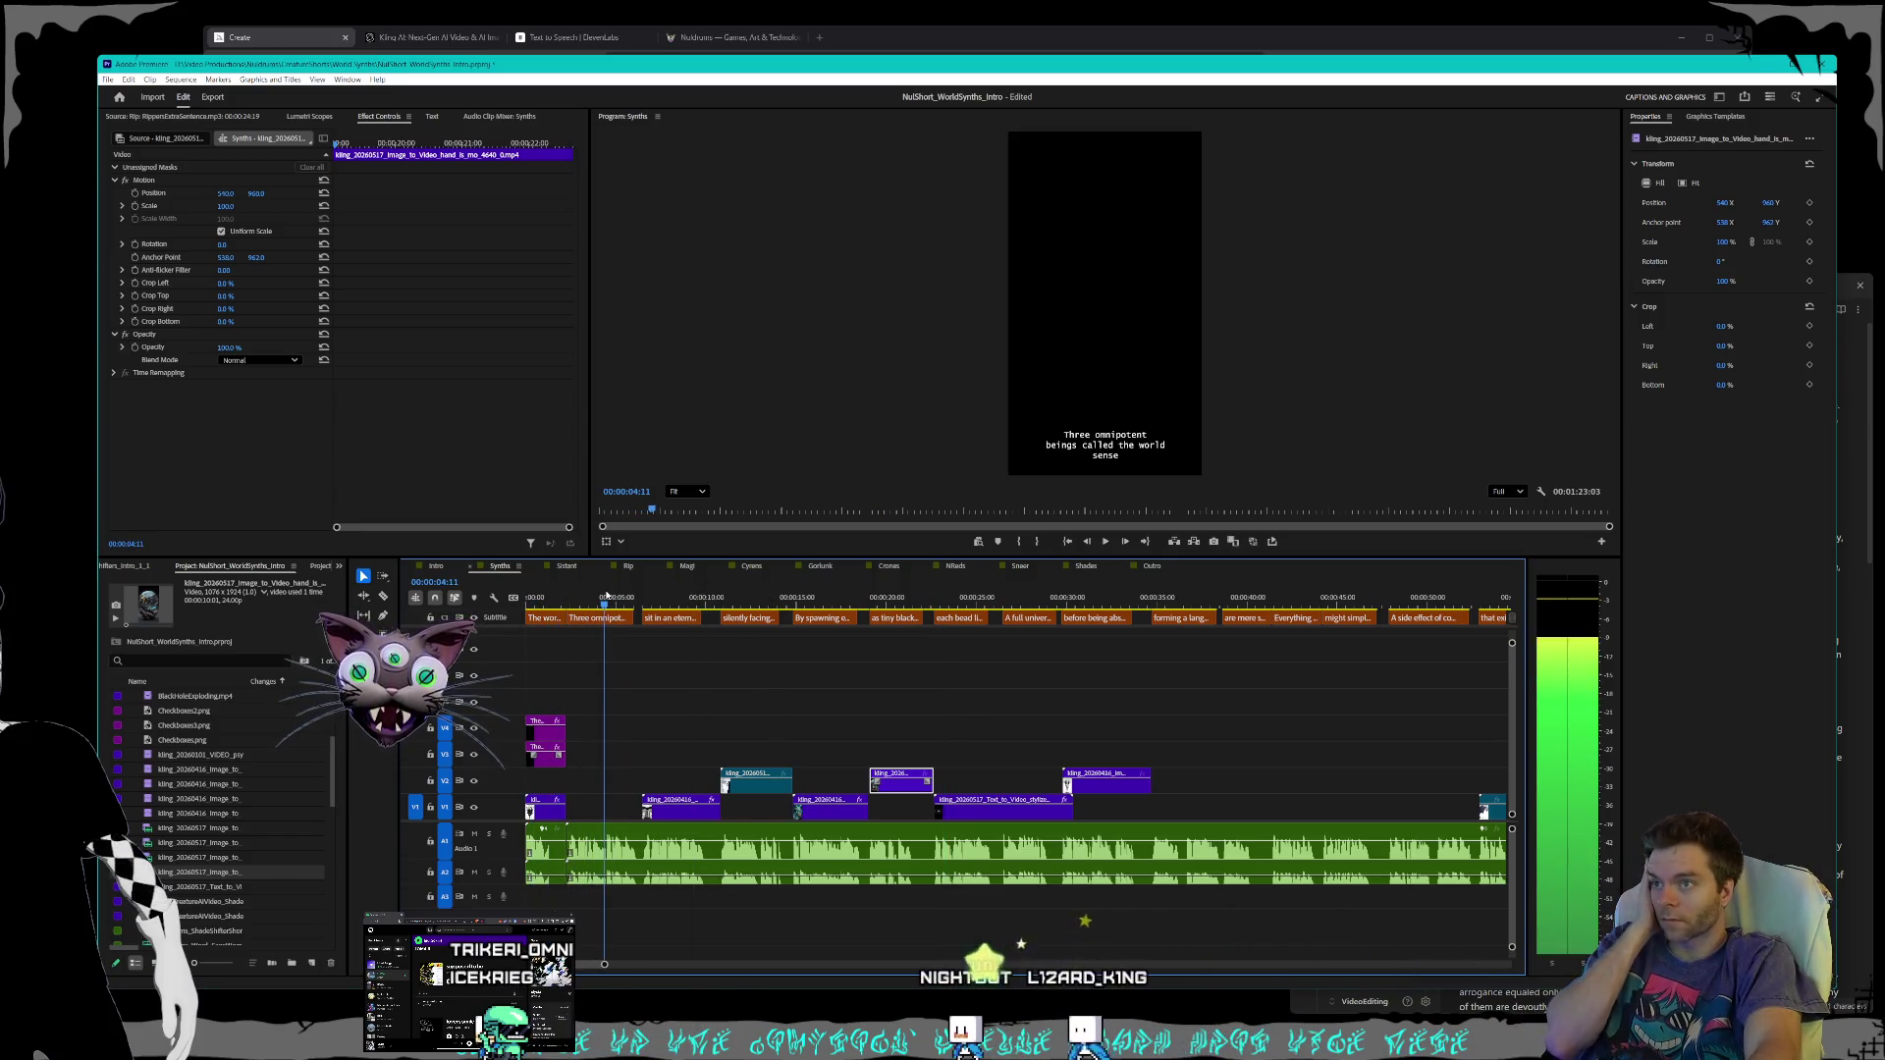
key("space")
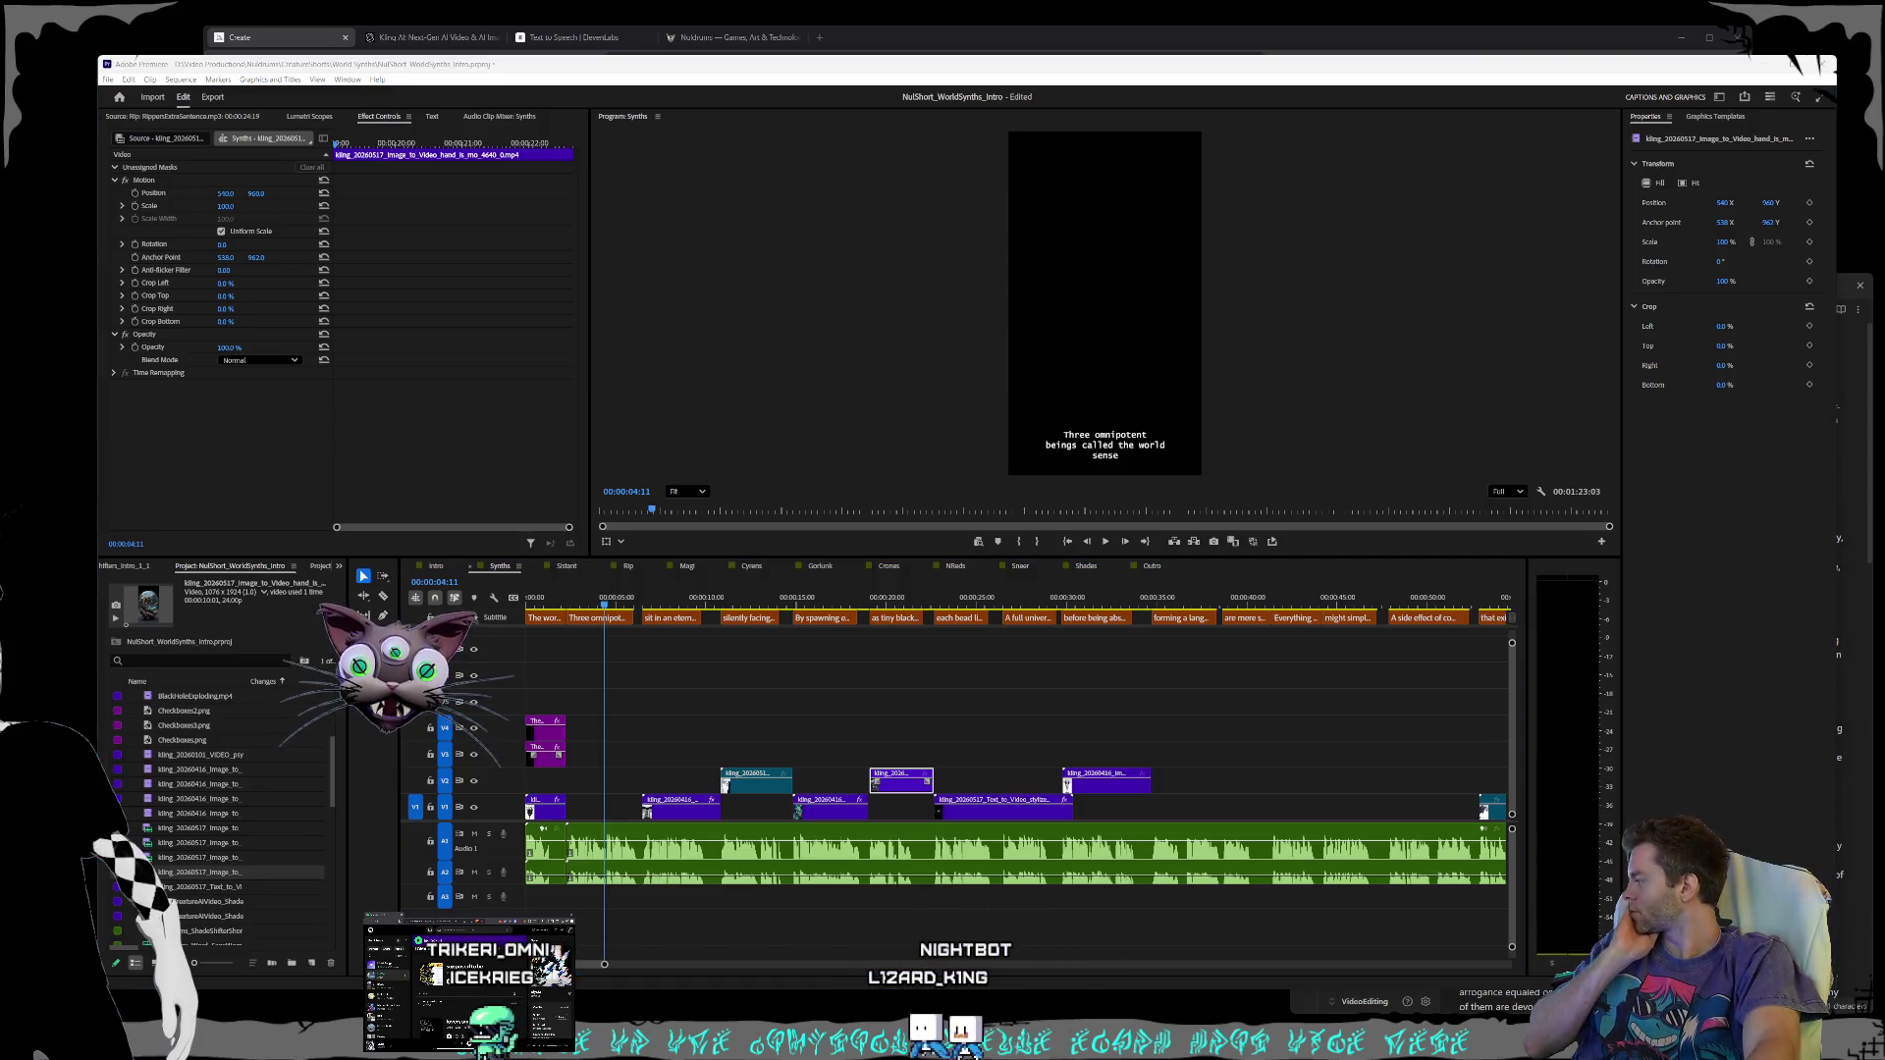
- Close the giant beings illustration and return to the Kling AI video generator
key("alt+Tab")
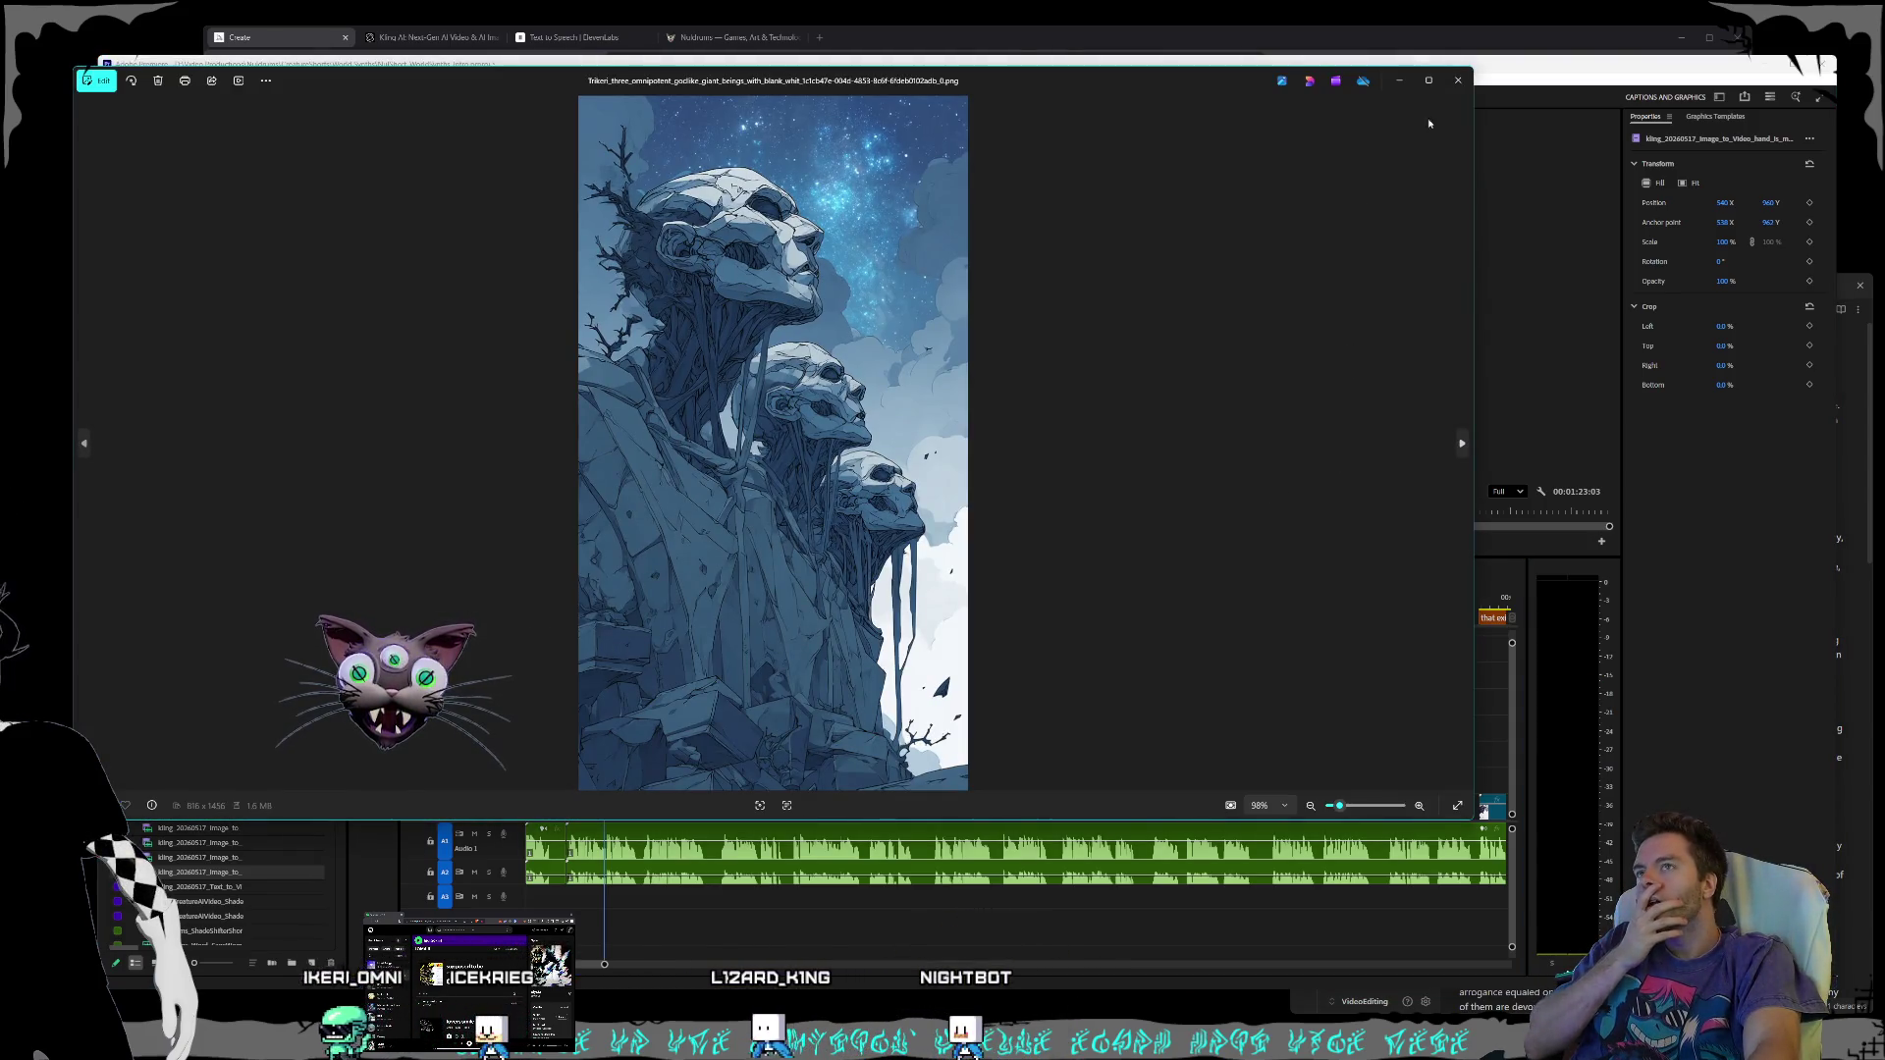
left_click(1458, 81)
key("alt+Tab")
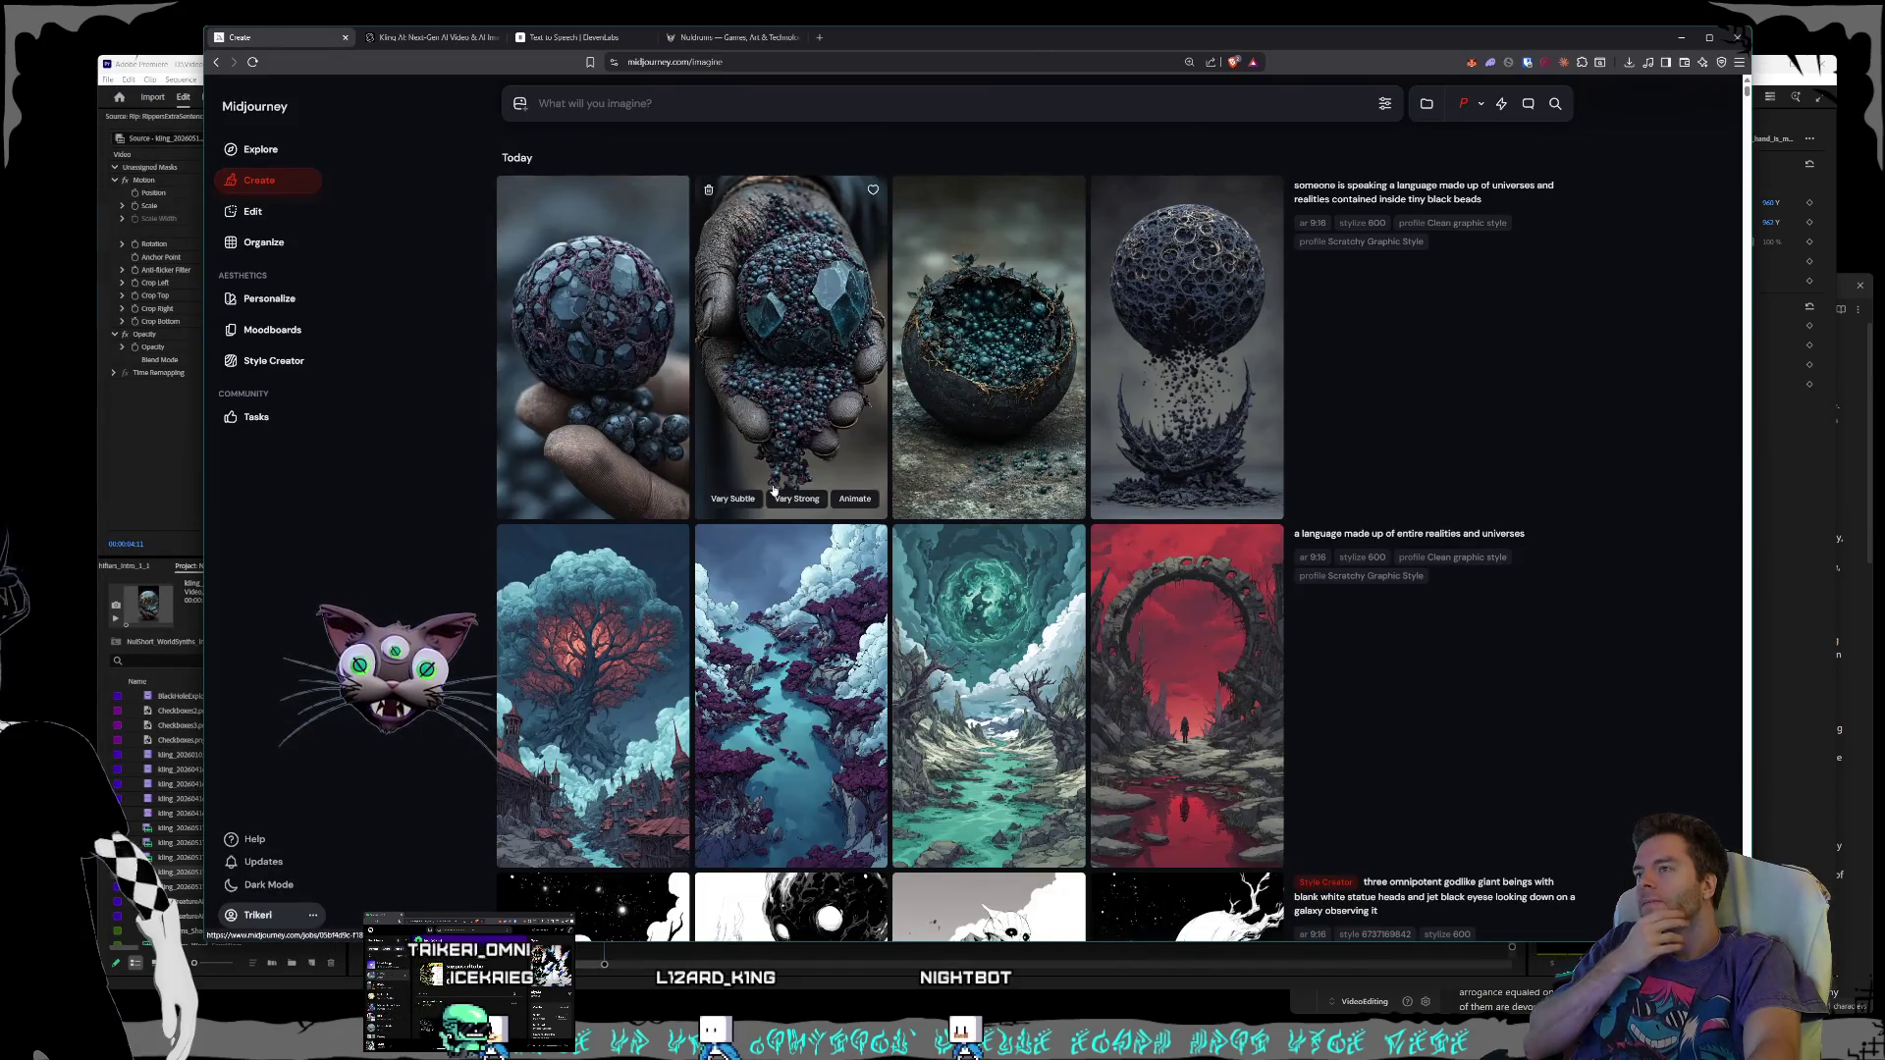
left_click(403, 38)
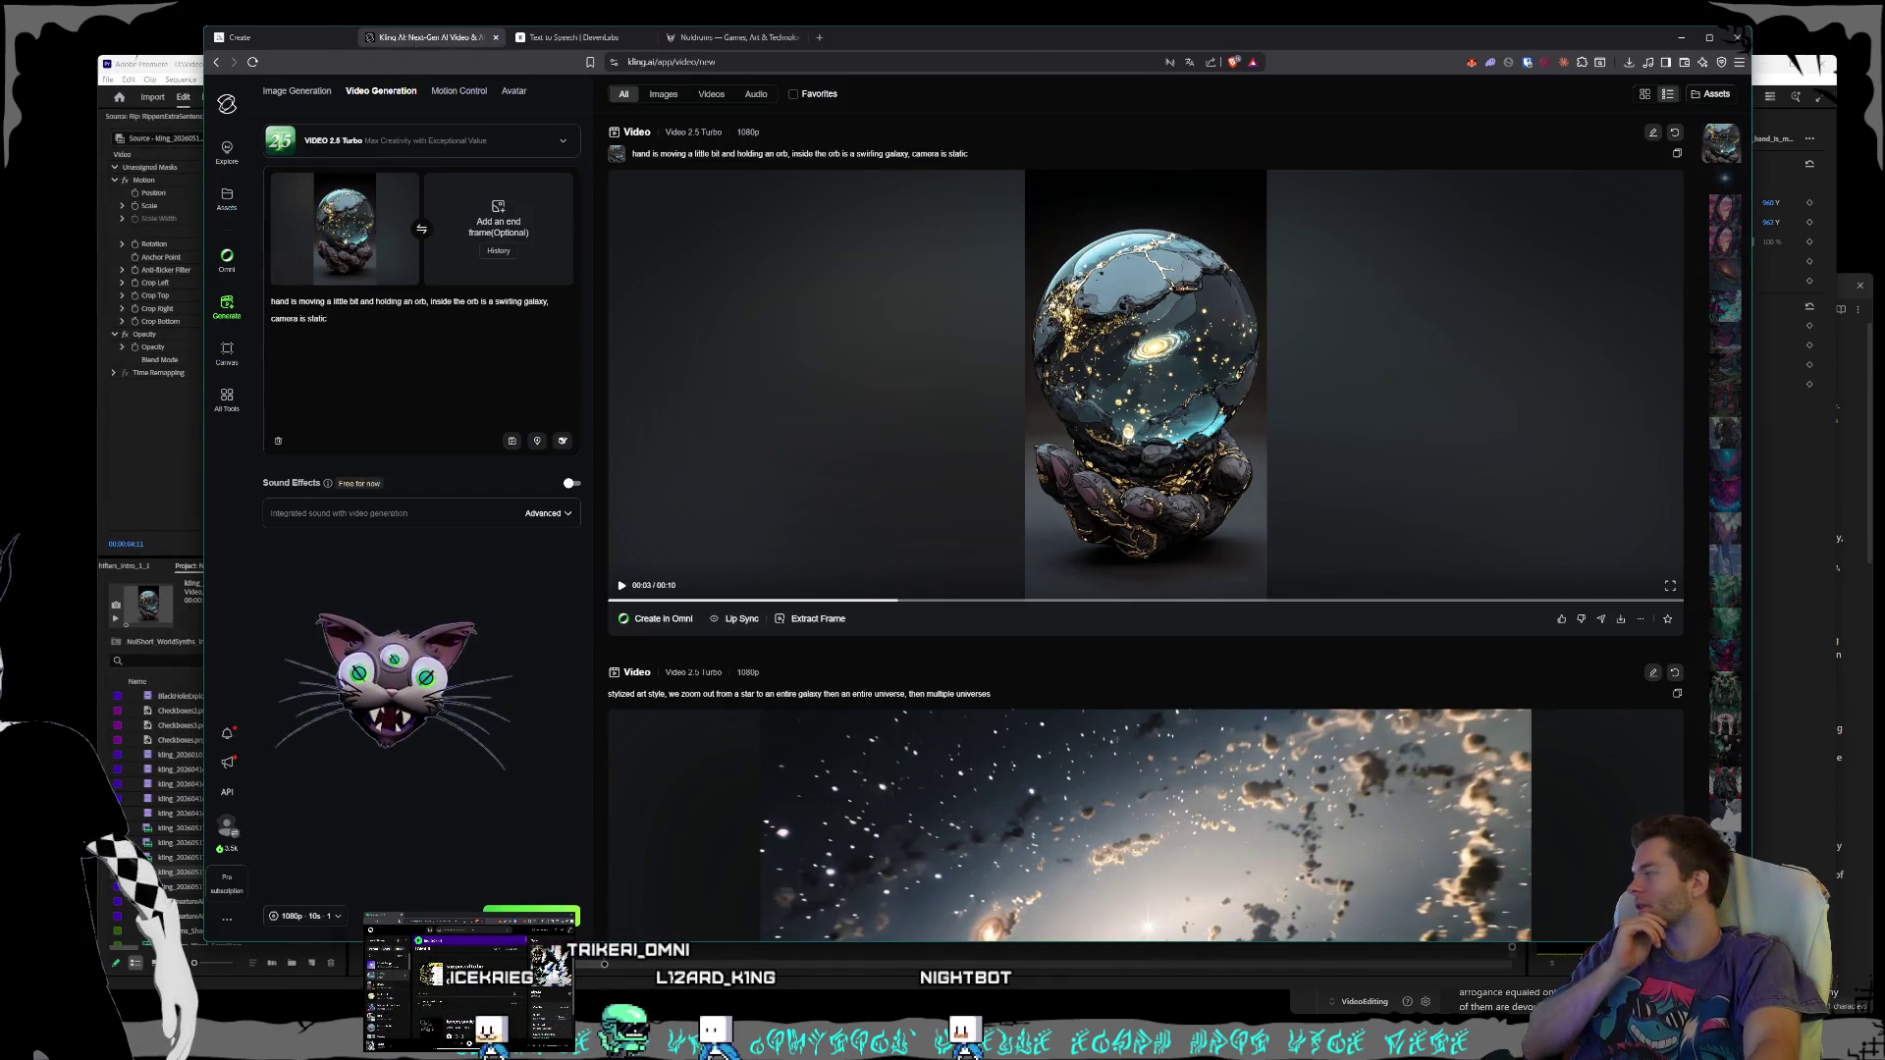
- Use the statue beings image as start frame with a 'clouds and the galaxy behind them are moving and swirling' prompt
mouse_move(157, 726)
left_mouse_down()
mouse_move(265, 432)
mouse_move(393, 221)
left_mouse_up()
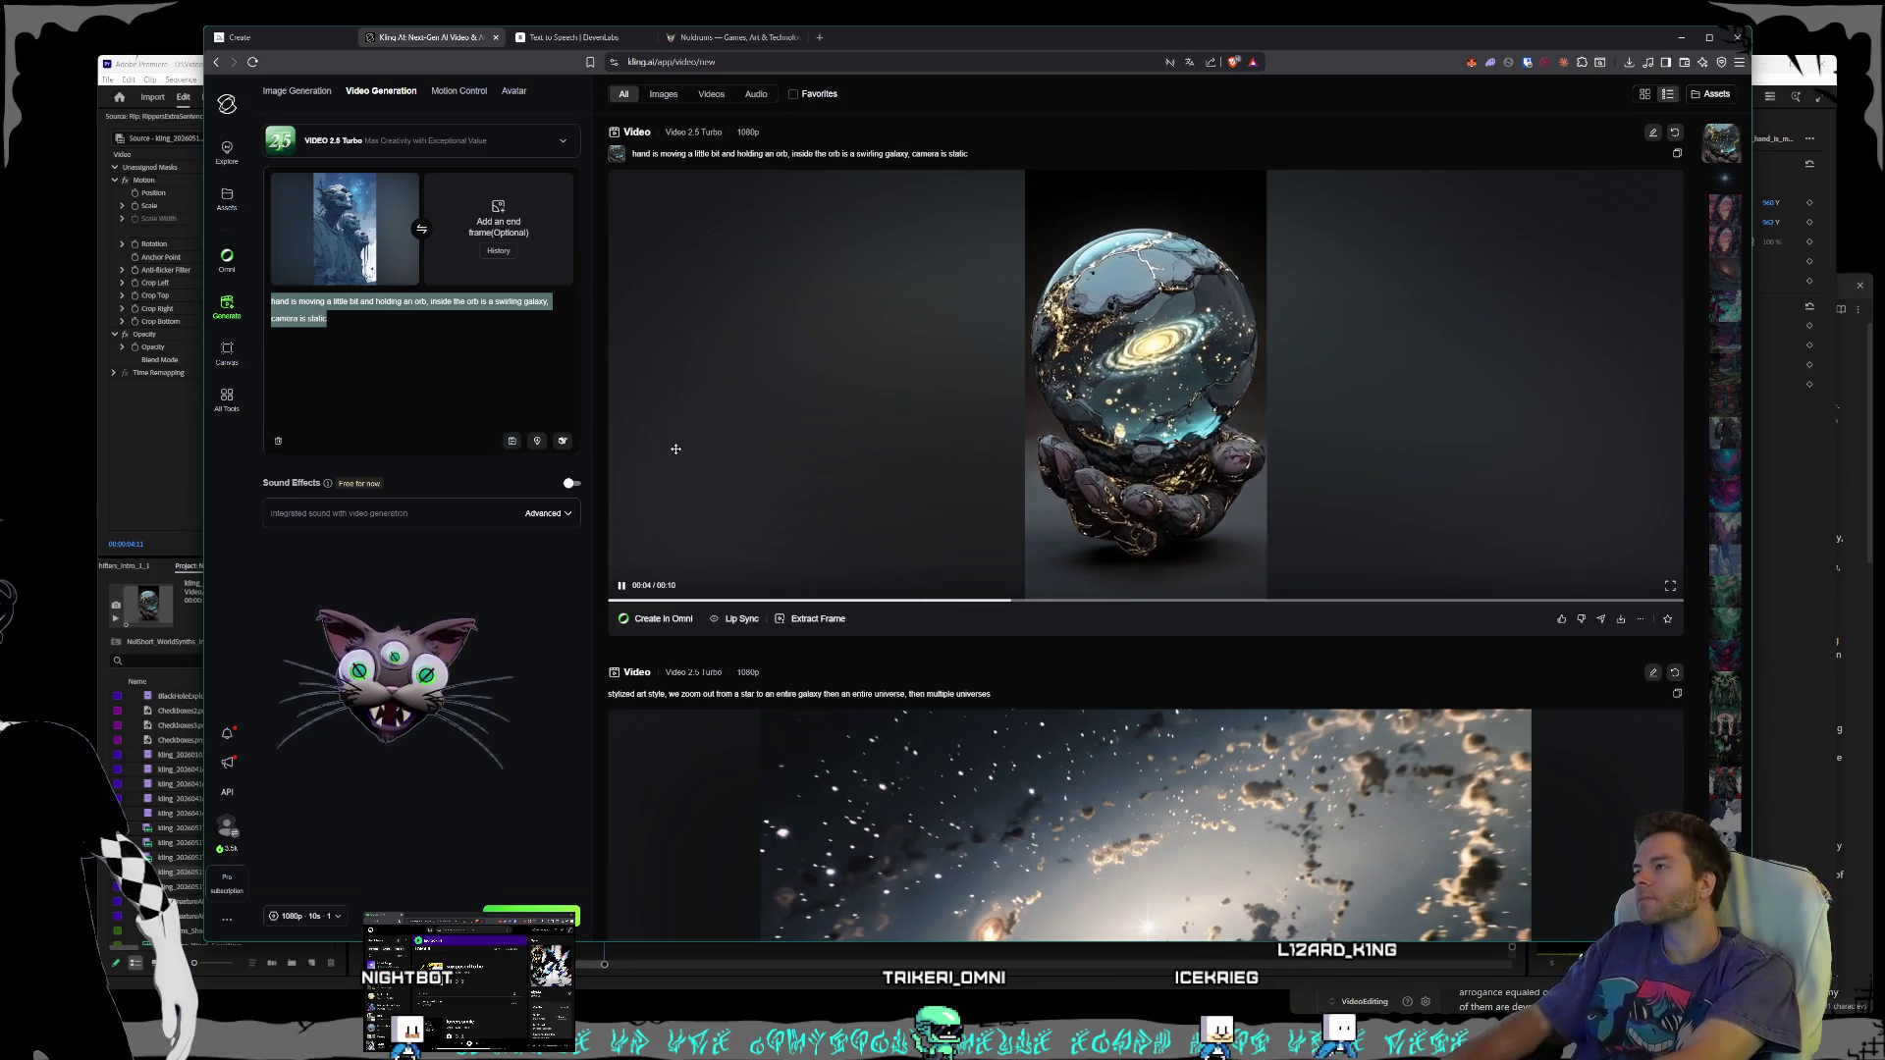
key("BackSpace")
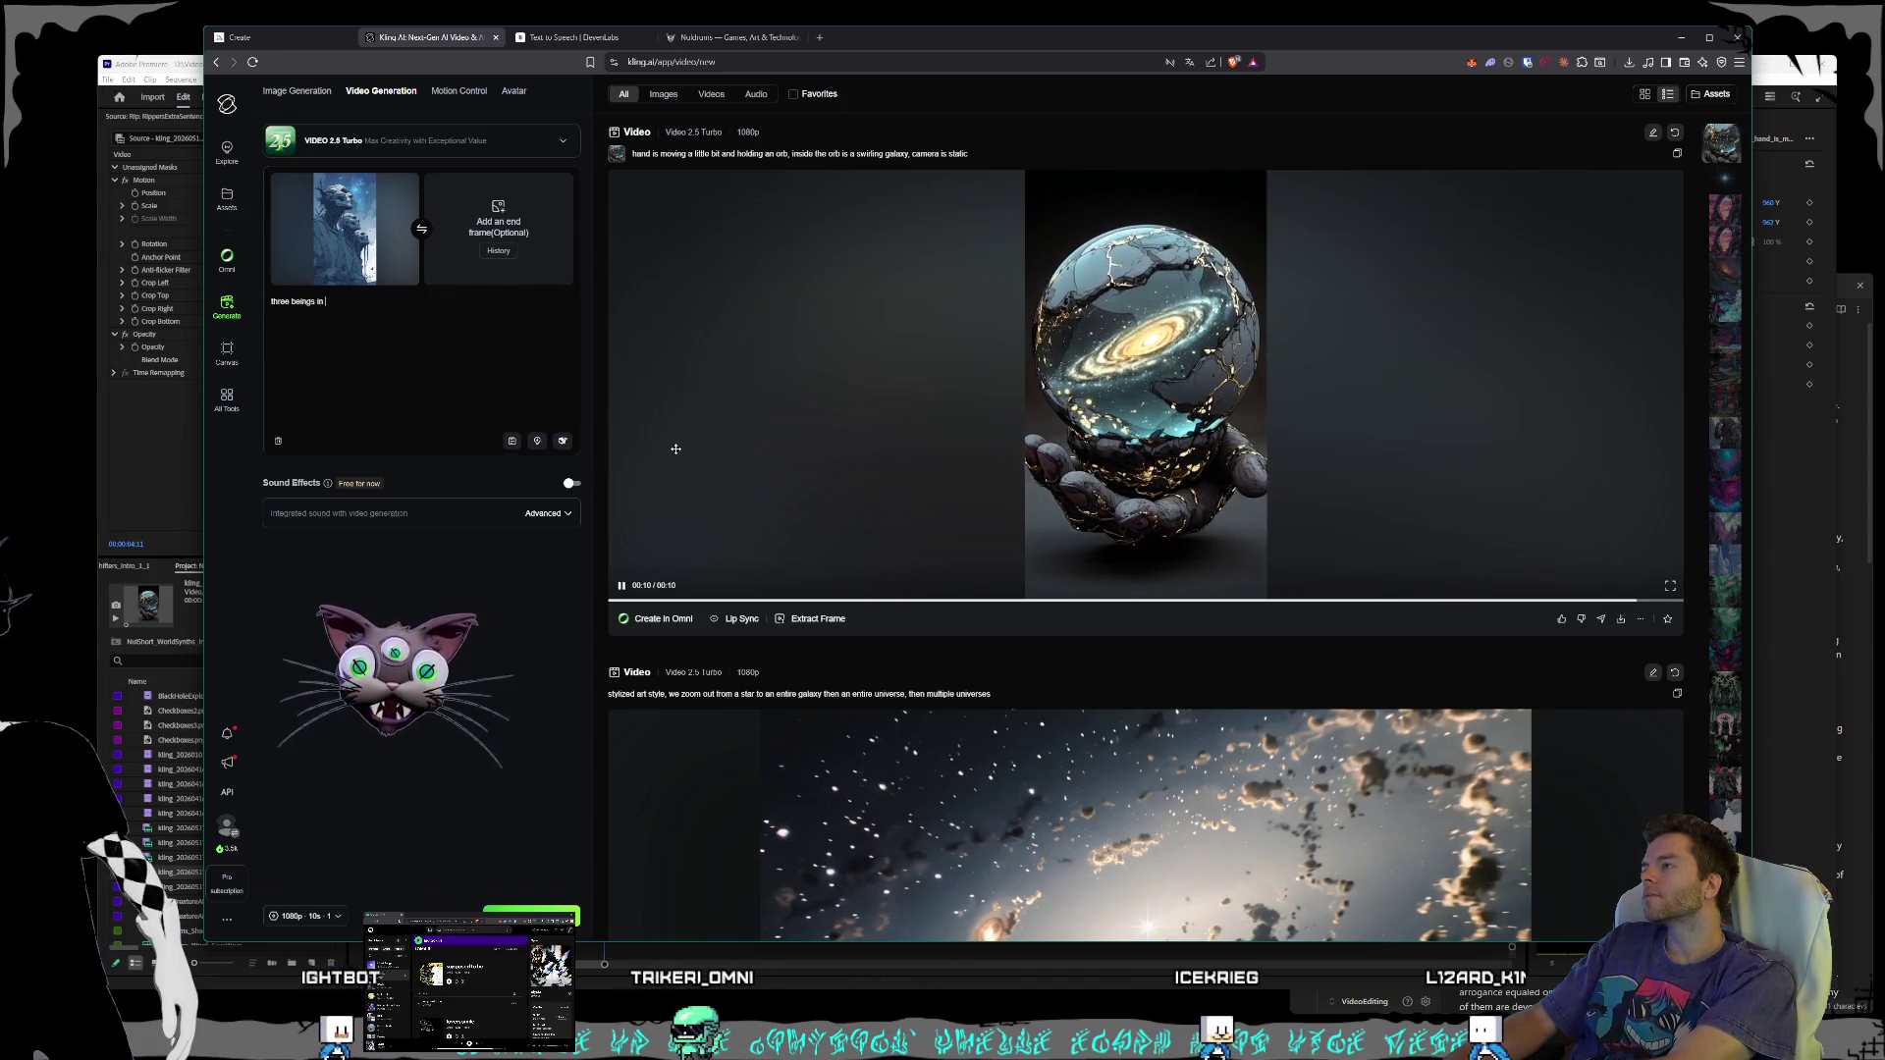
key("BackSpace")
key("BackSpace")
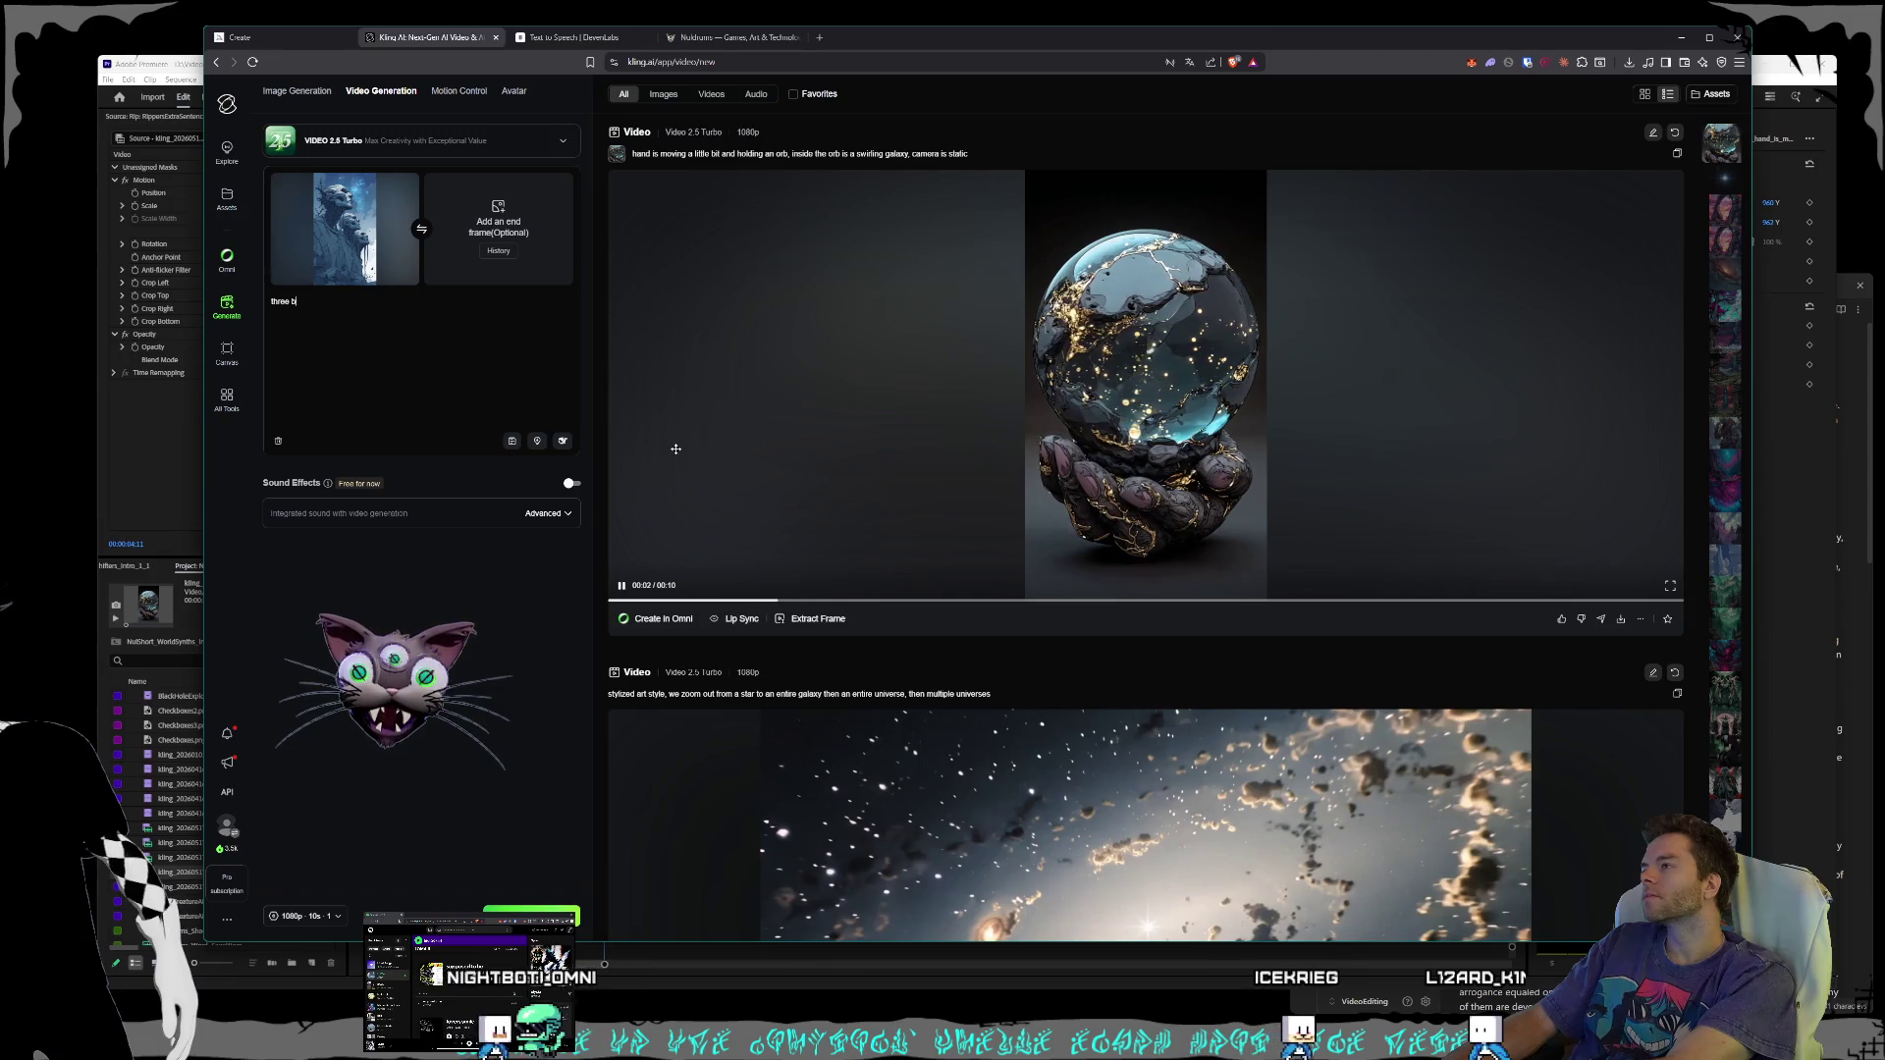
type("statue")
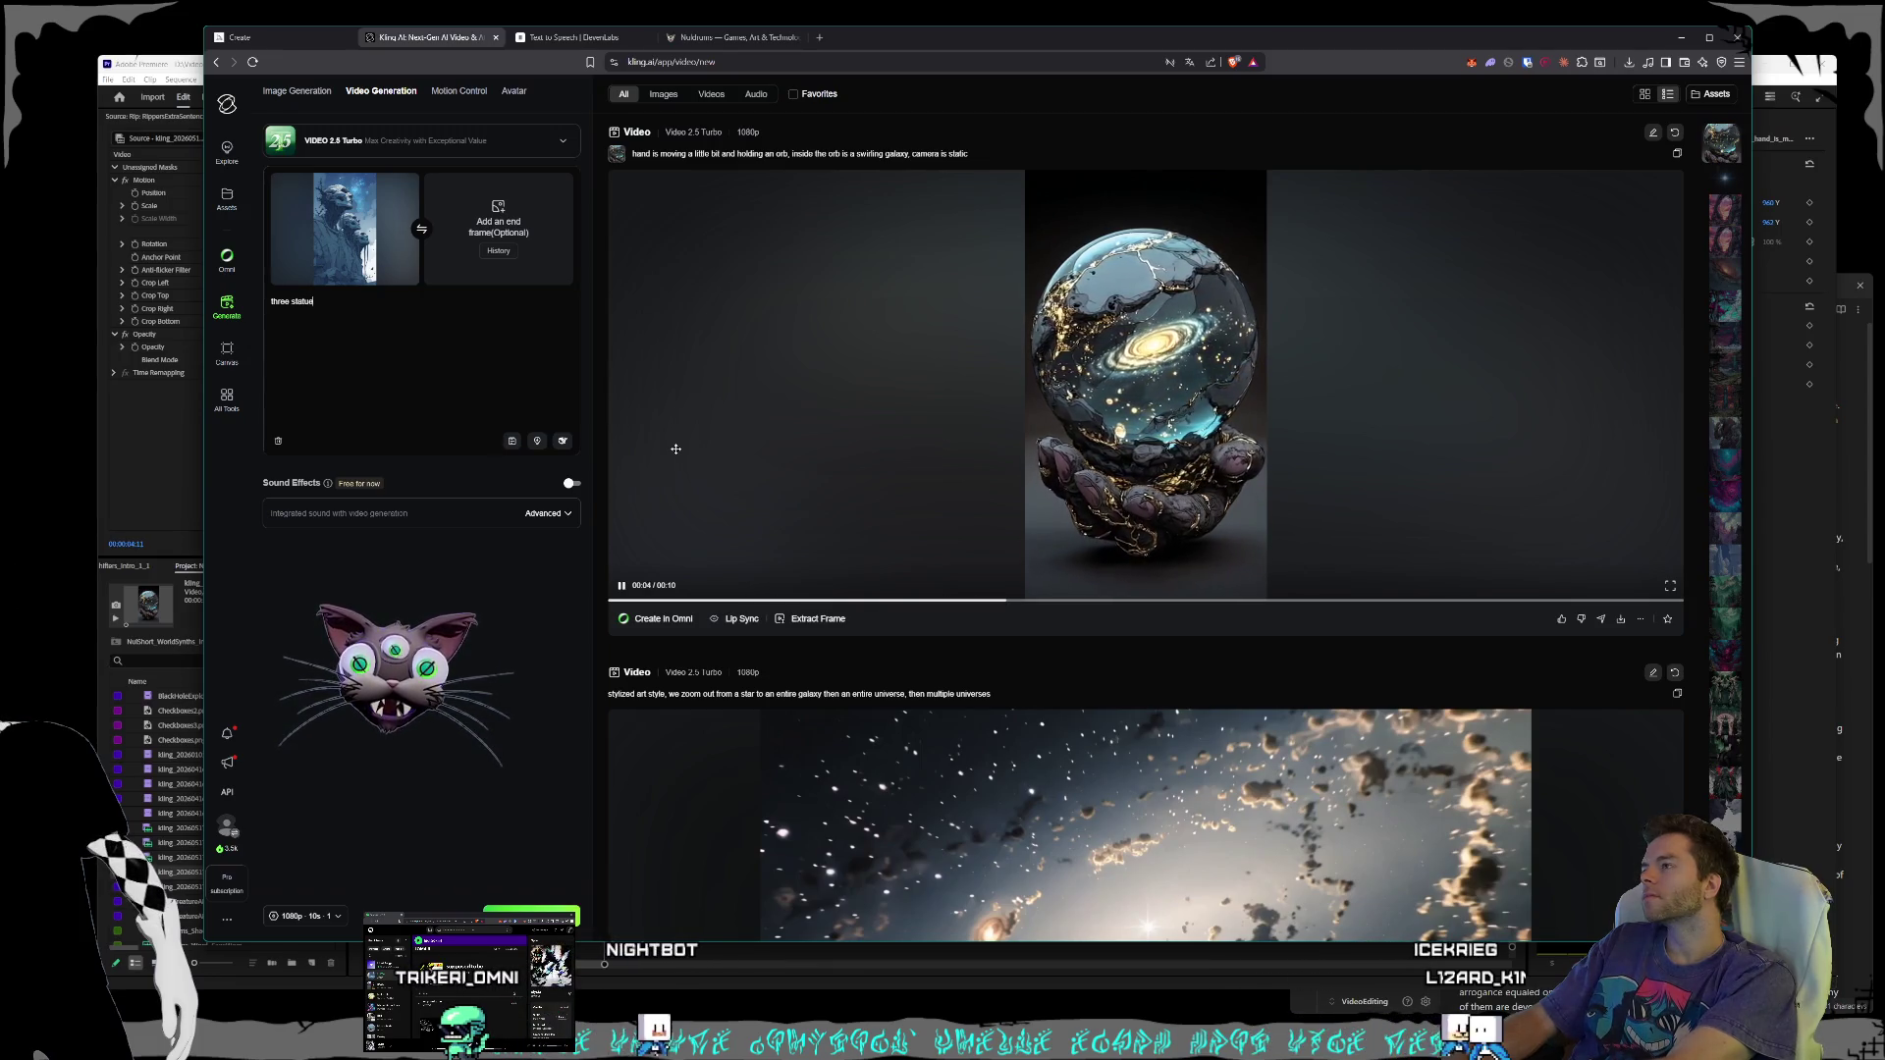
type(" be")
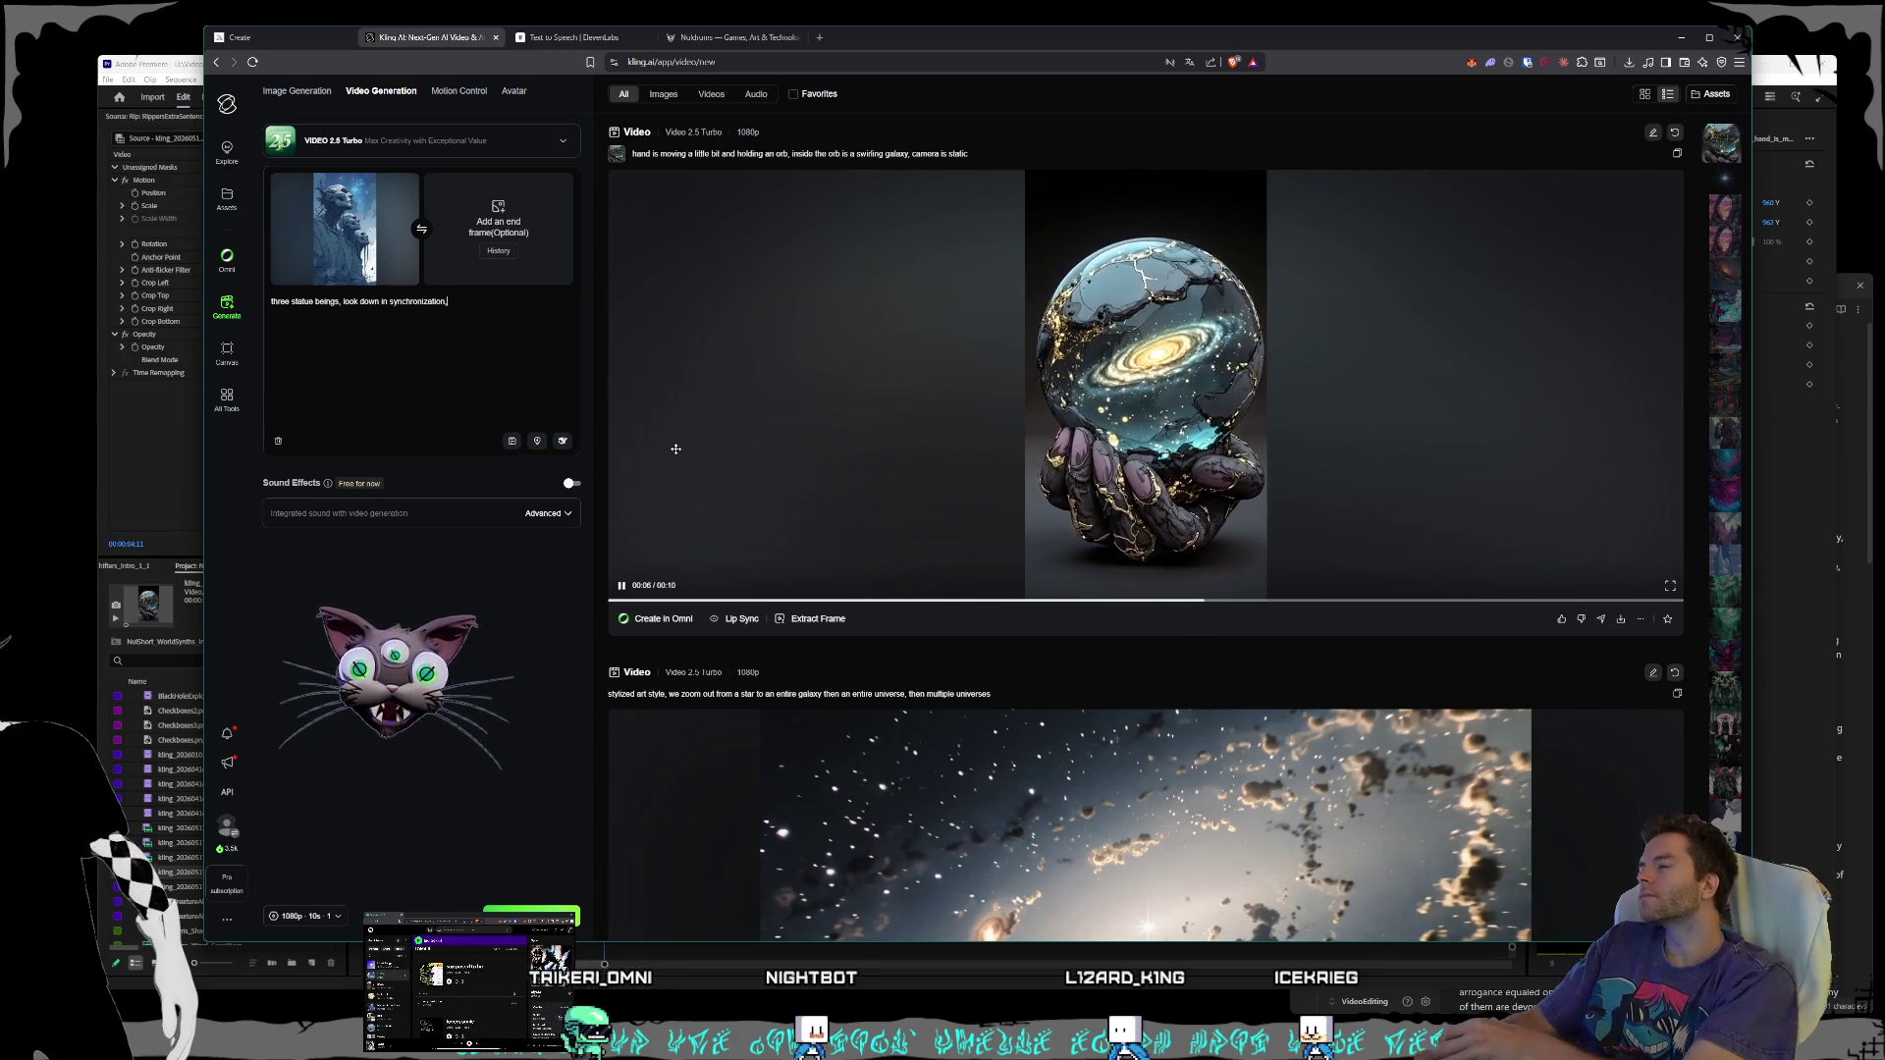
type("clouds and")
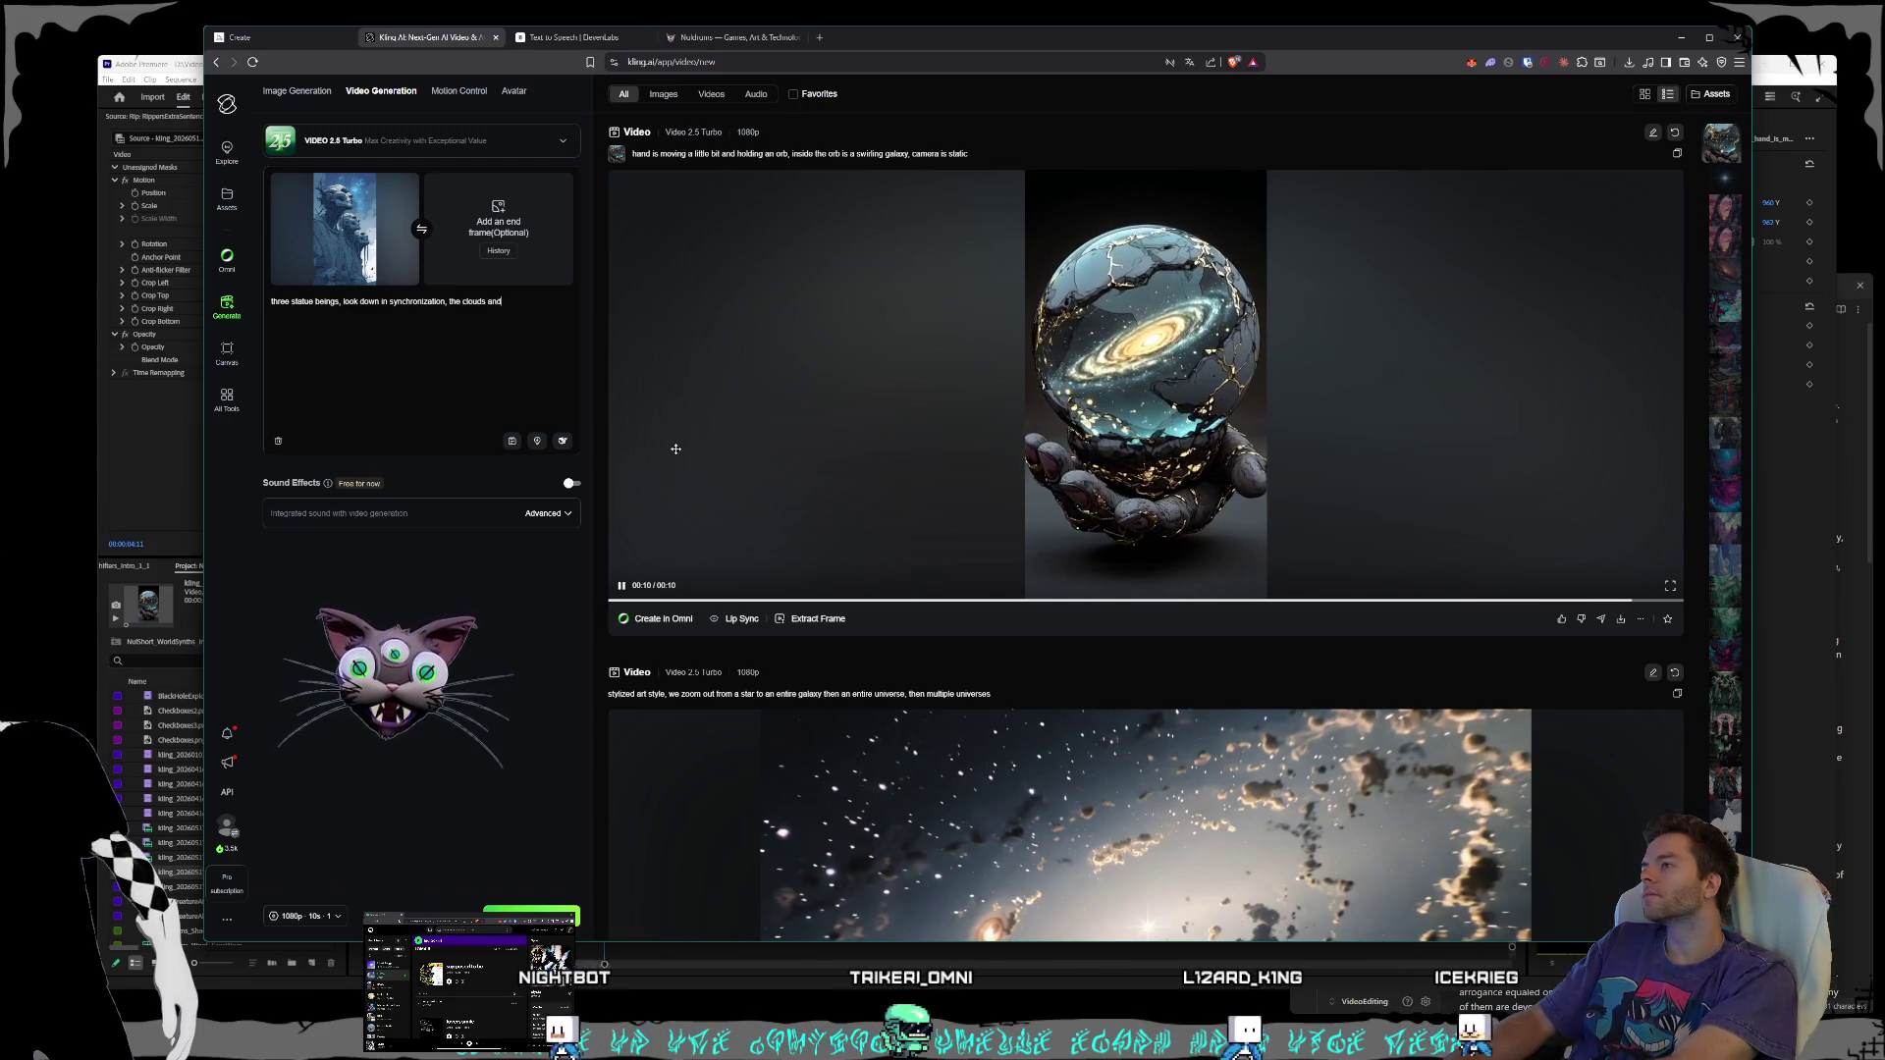
type(" the galaxy behind them are moving and swirling")
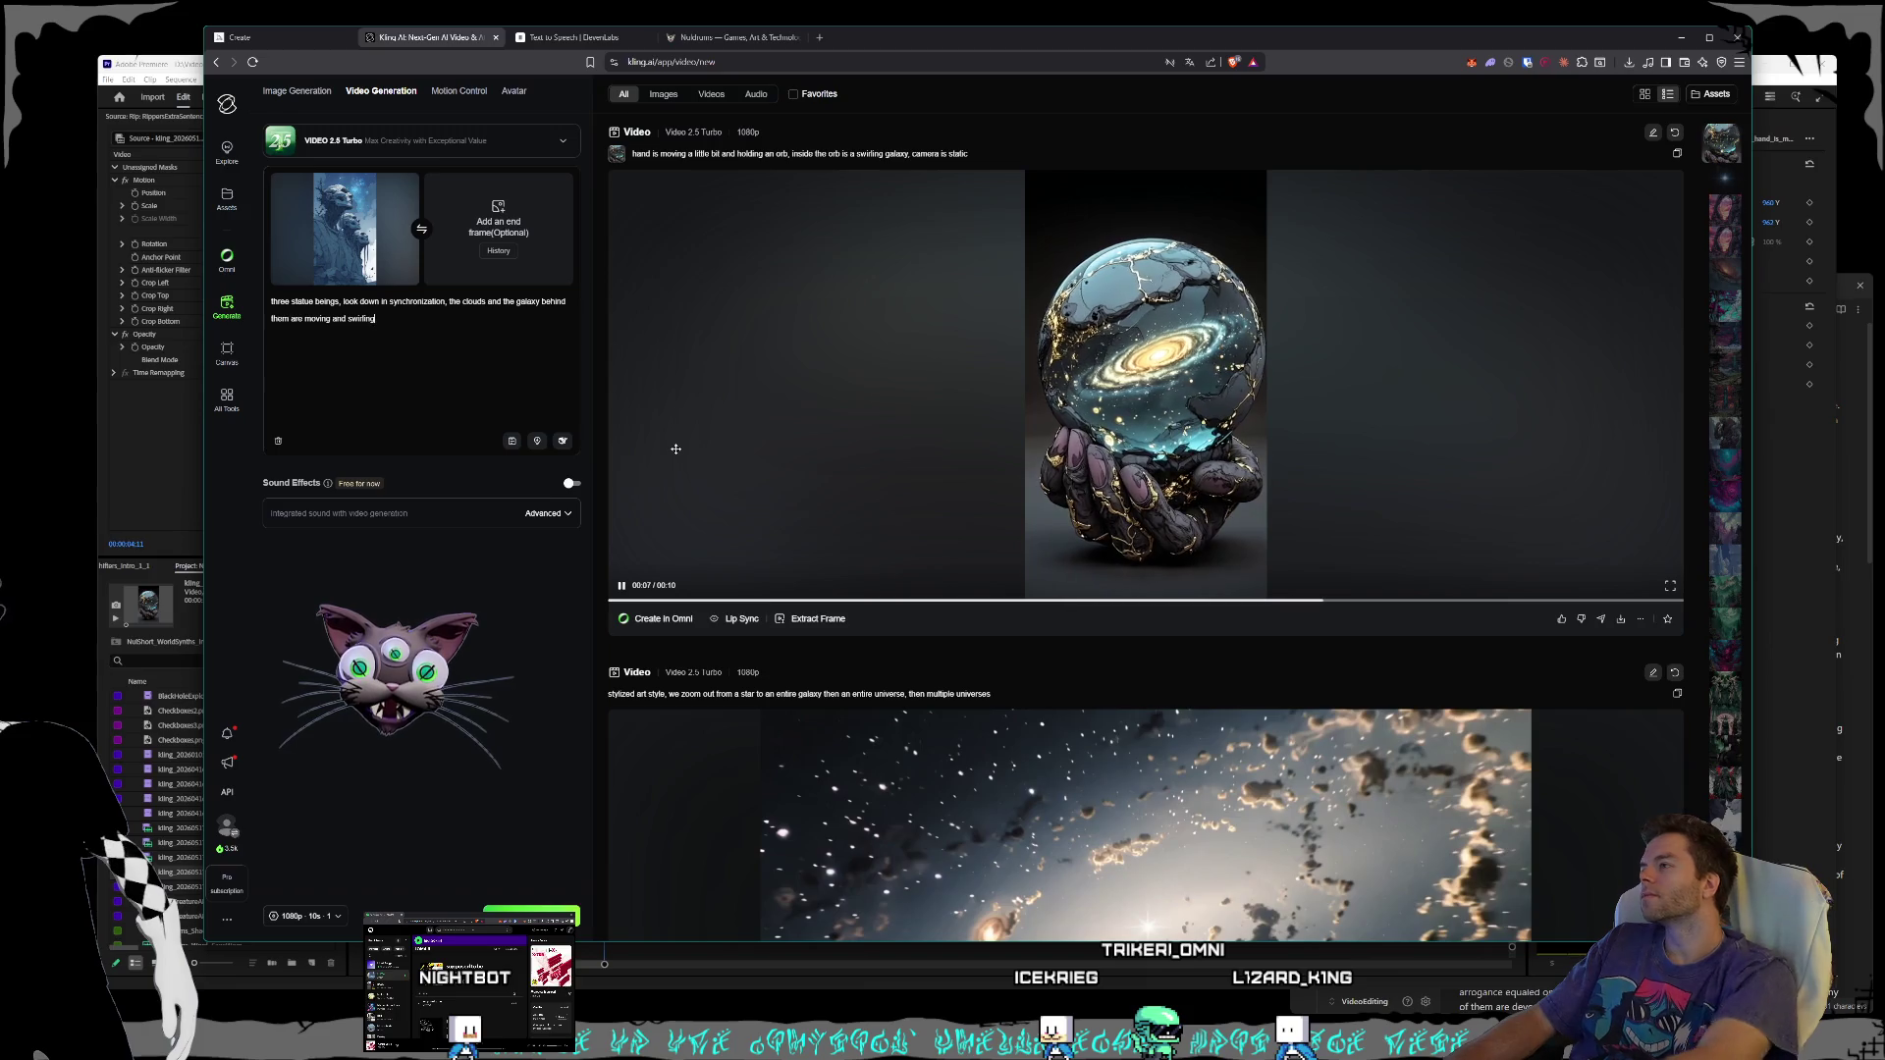
left_click(676, 449)
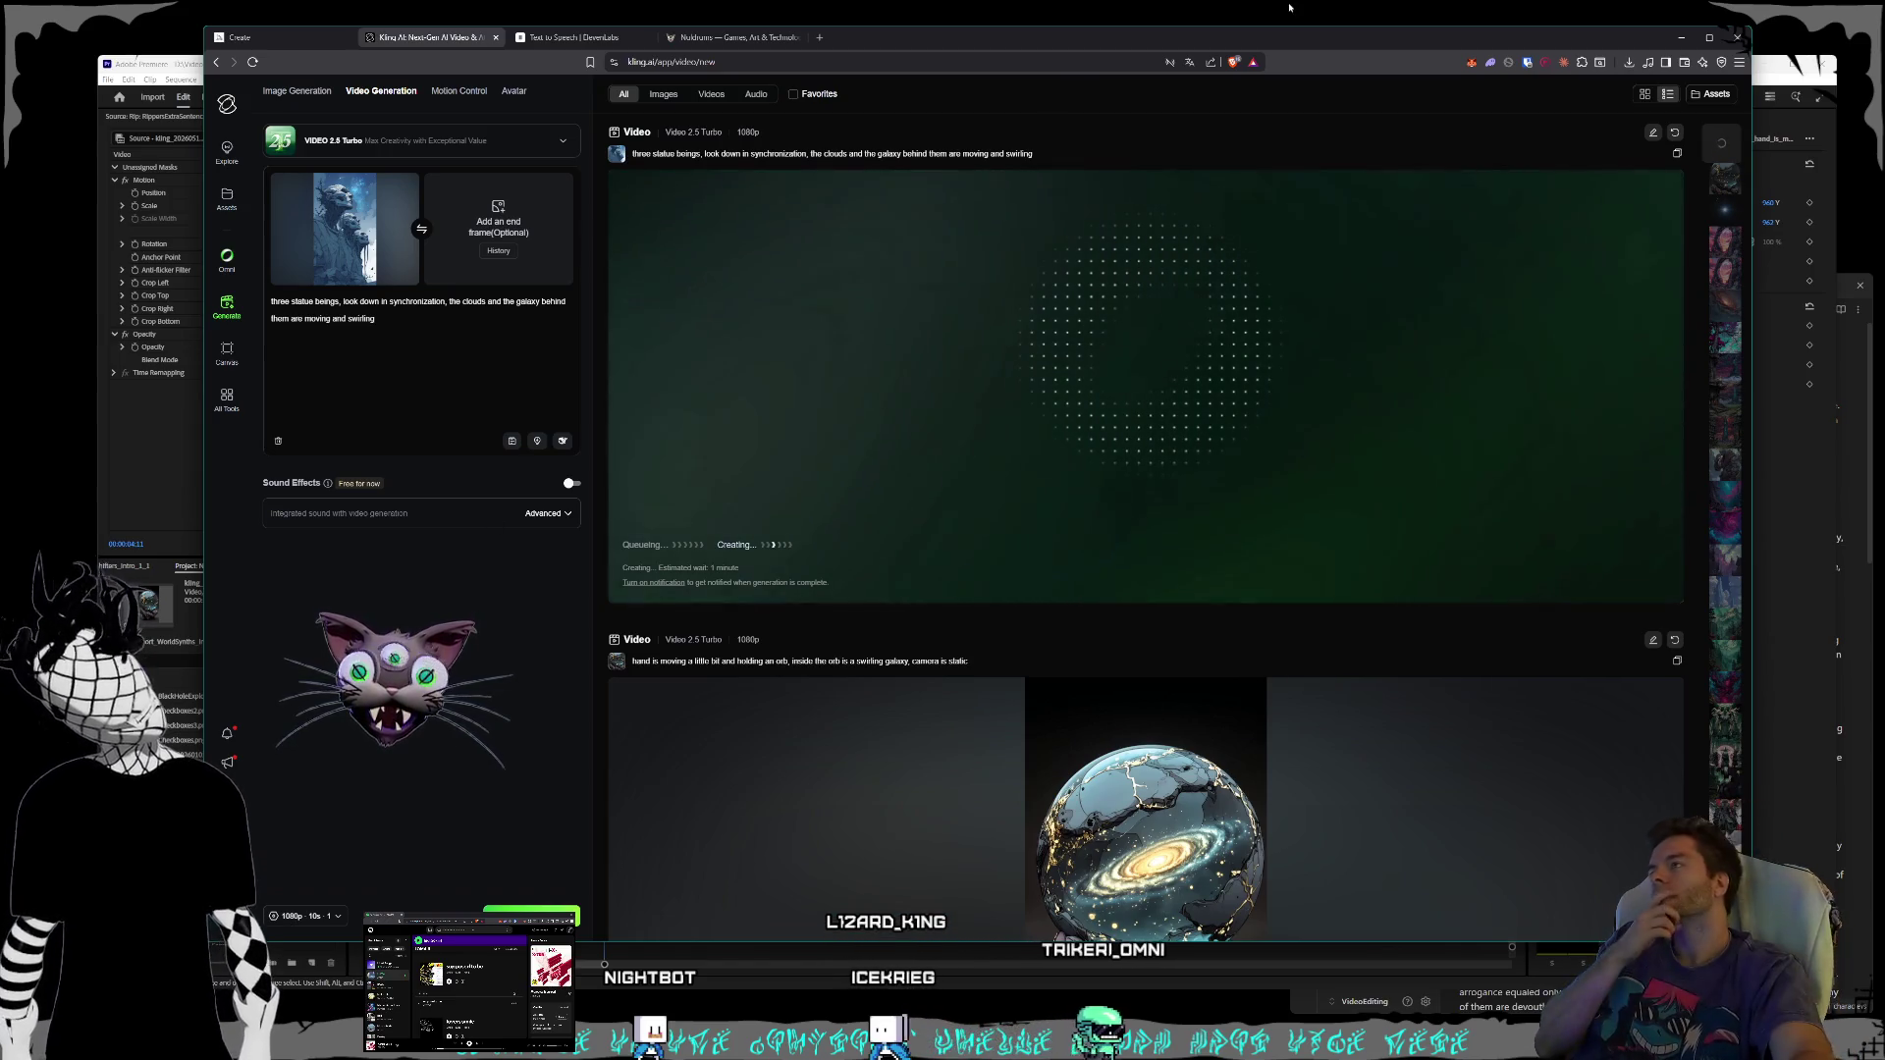
key("alt+Tab")
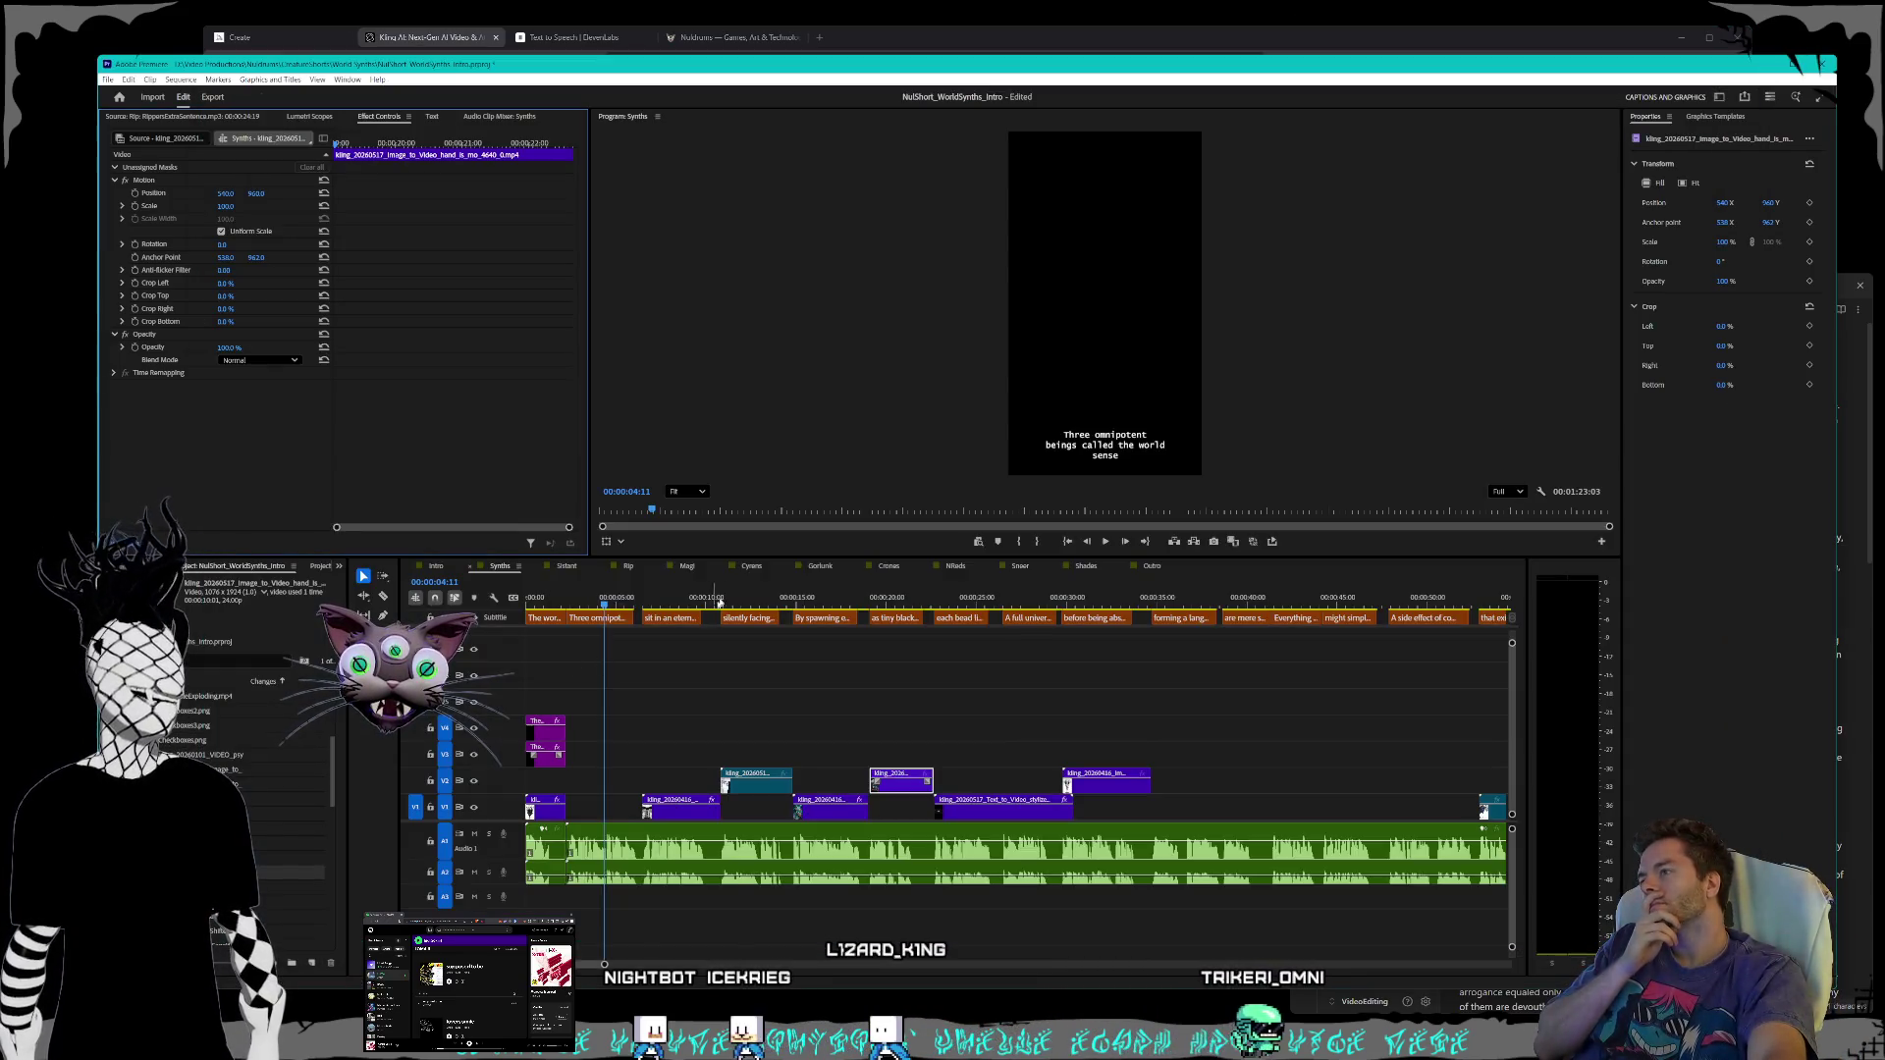
- Preview the Intro sequence and drop the pink-tree Kling clip on the track above it
left_click(435, 567)
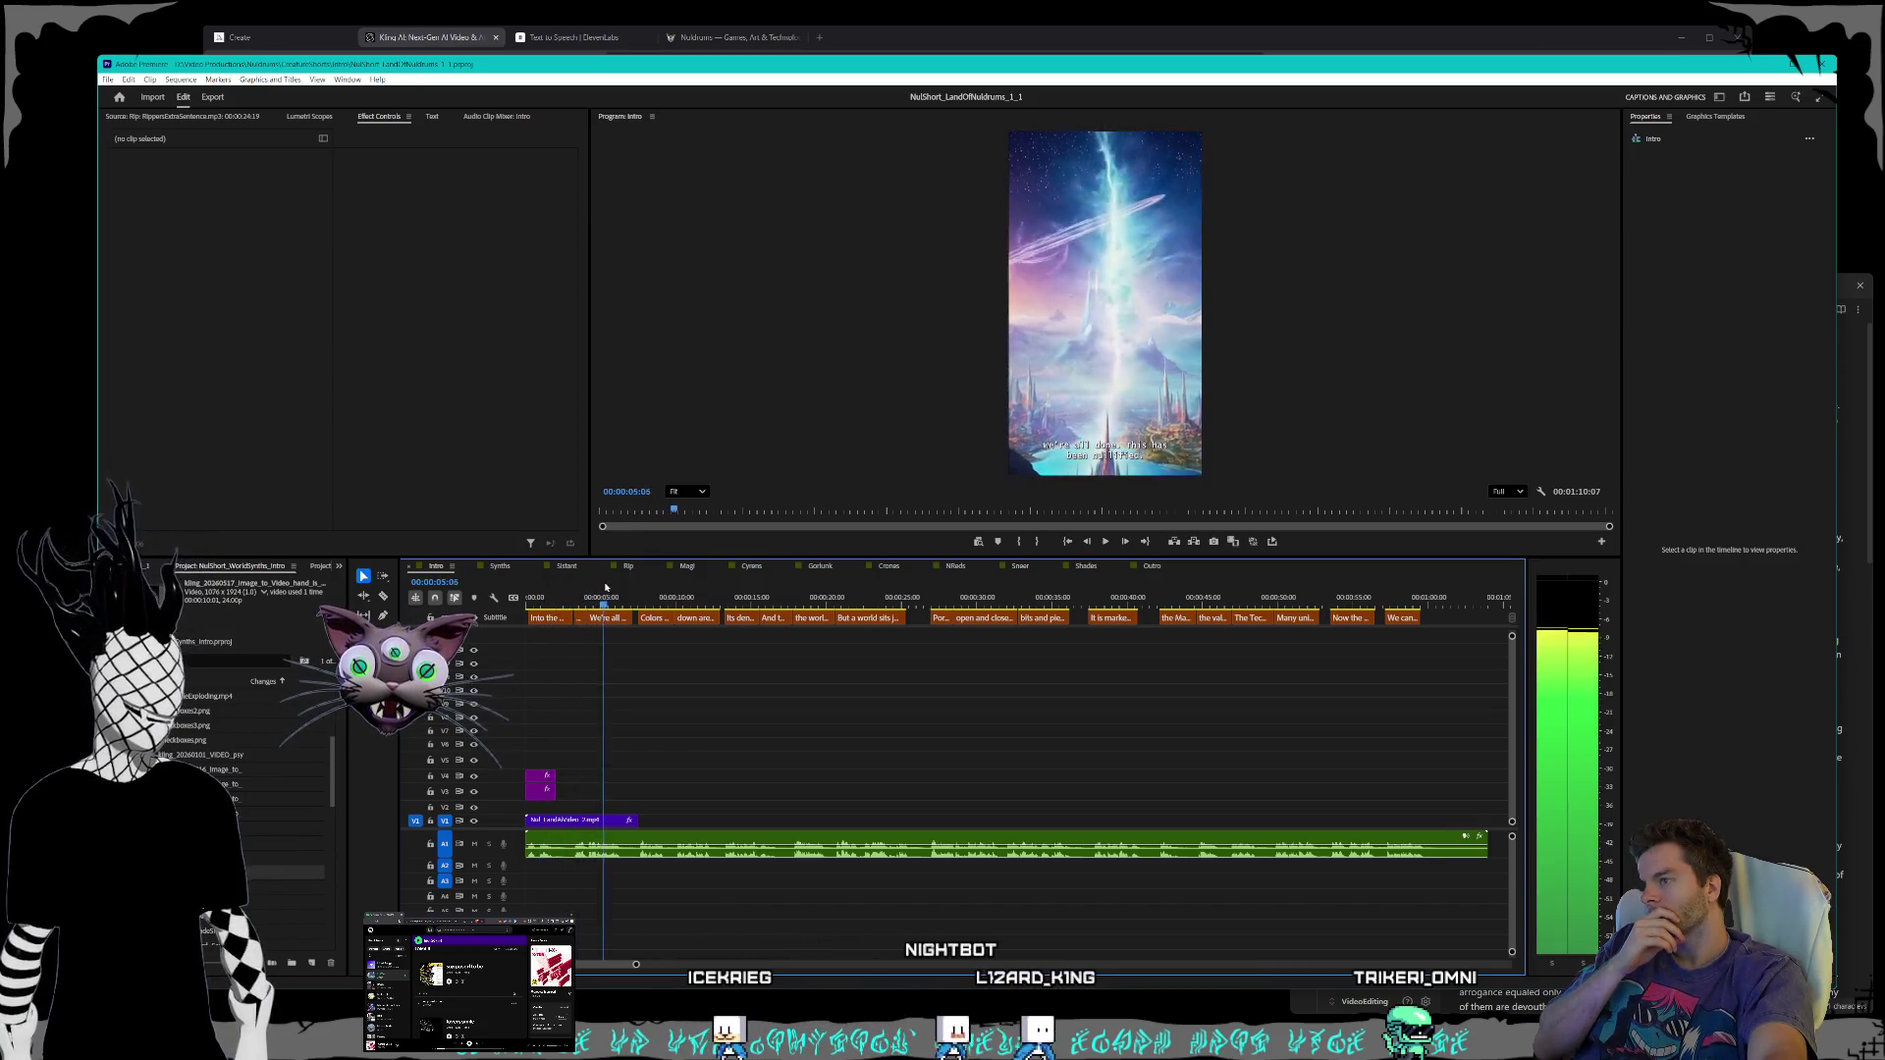
key("space")
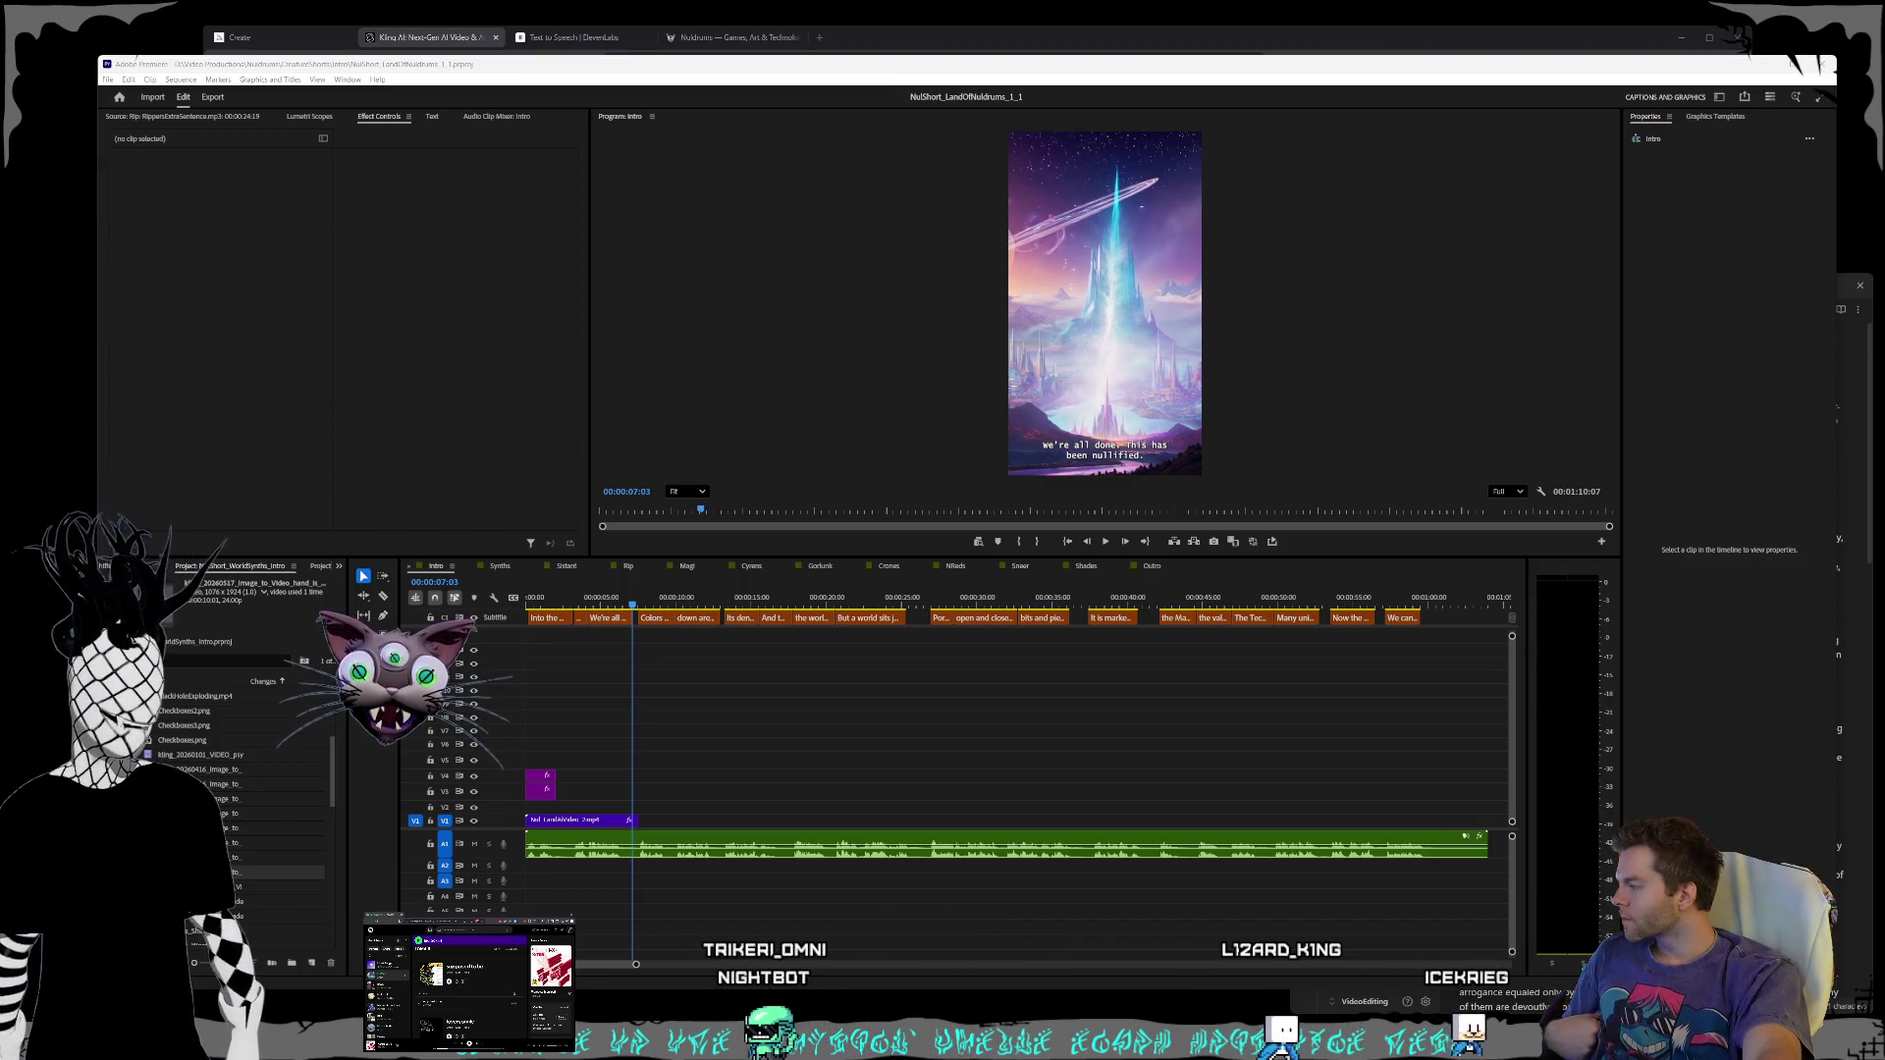
left_click_drag(883, 618, 638, 811)
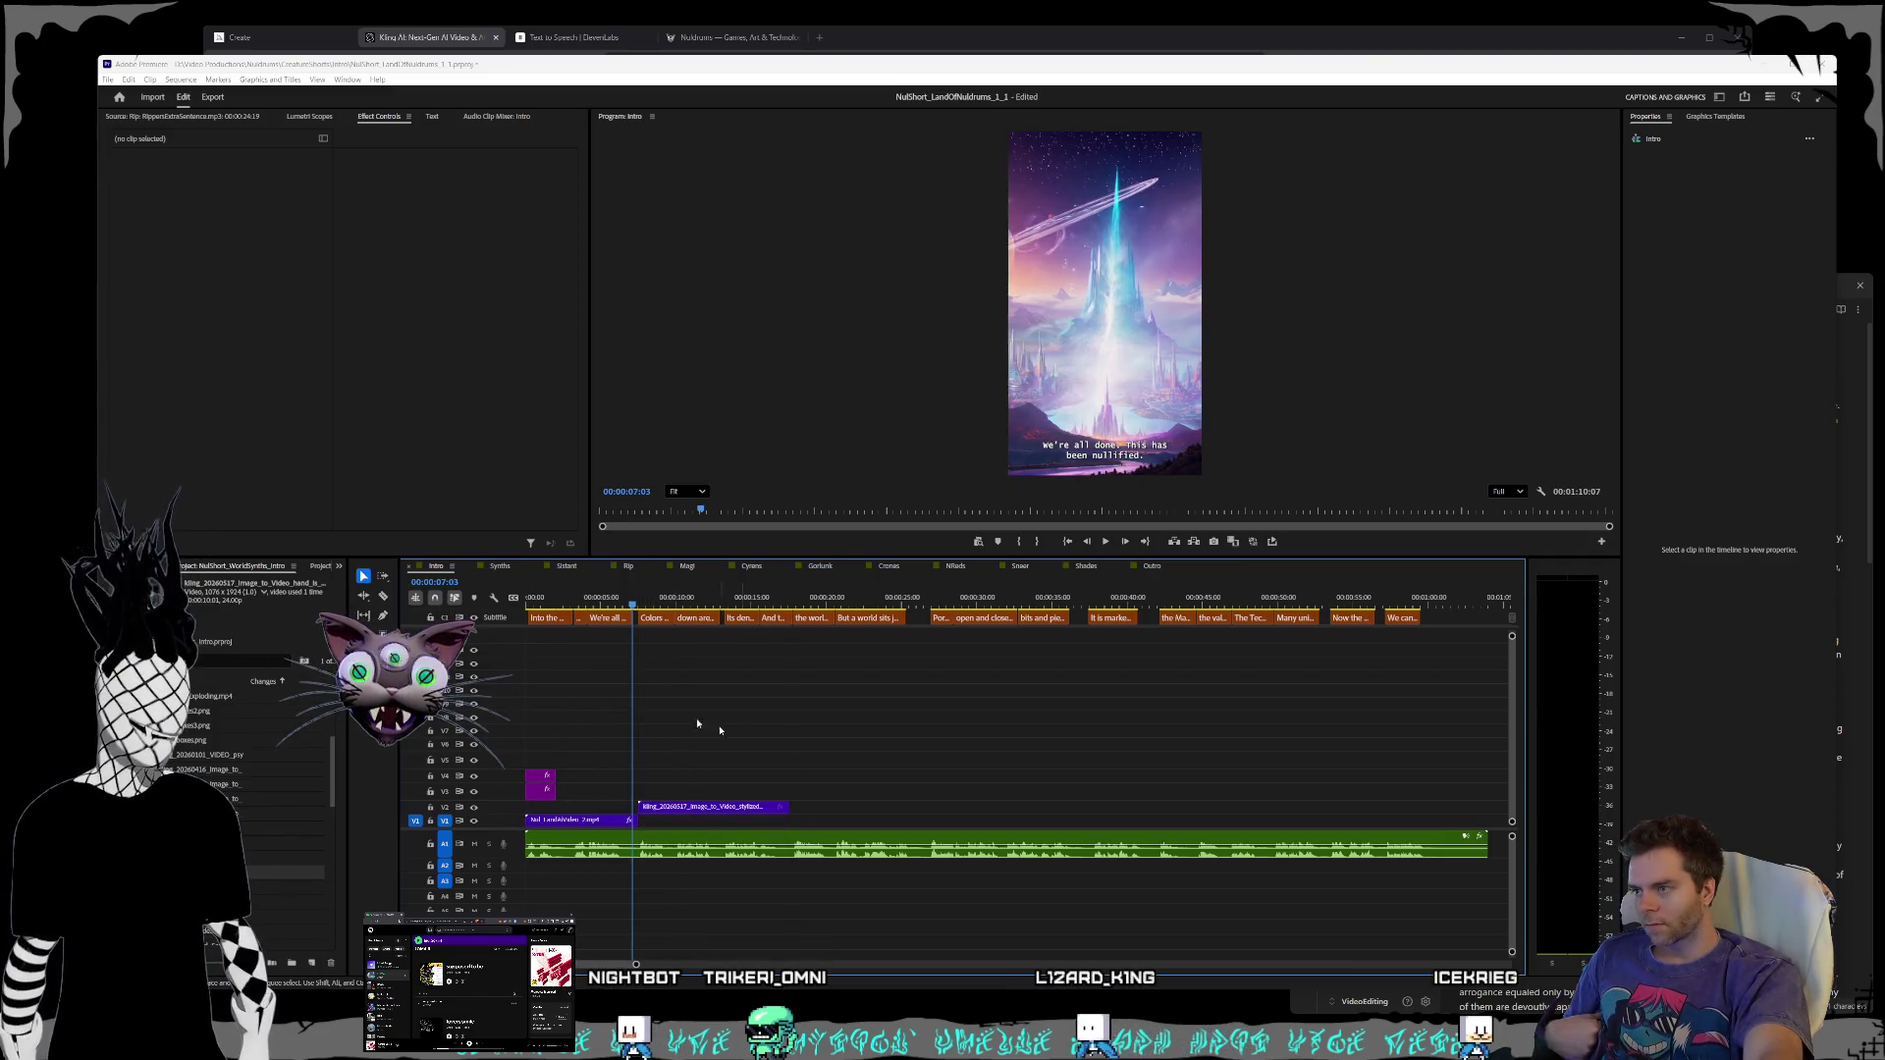
- Set the pink-tree clip's speed to 200% and preview the result
left_click(1114, 547)
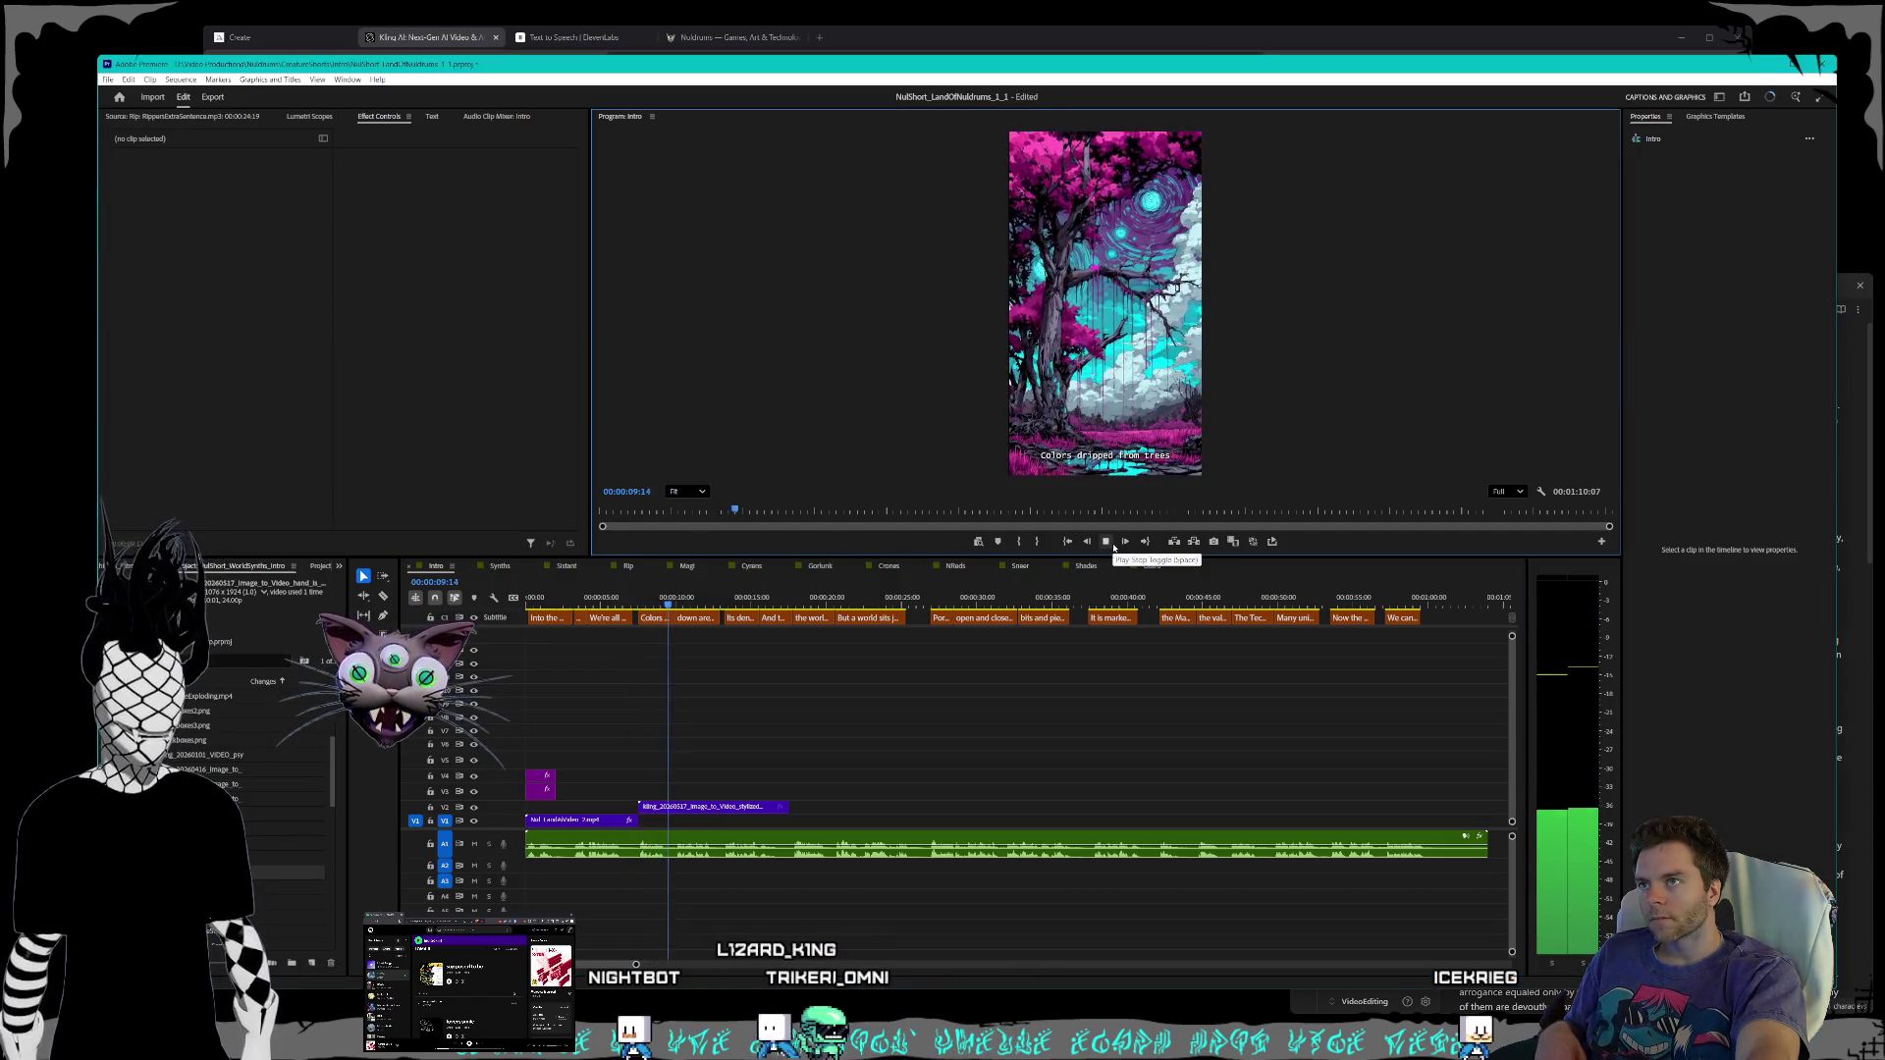
key("space")
scroll(699, 807, "up", 5)
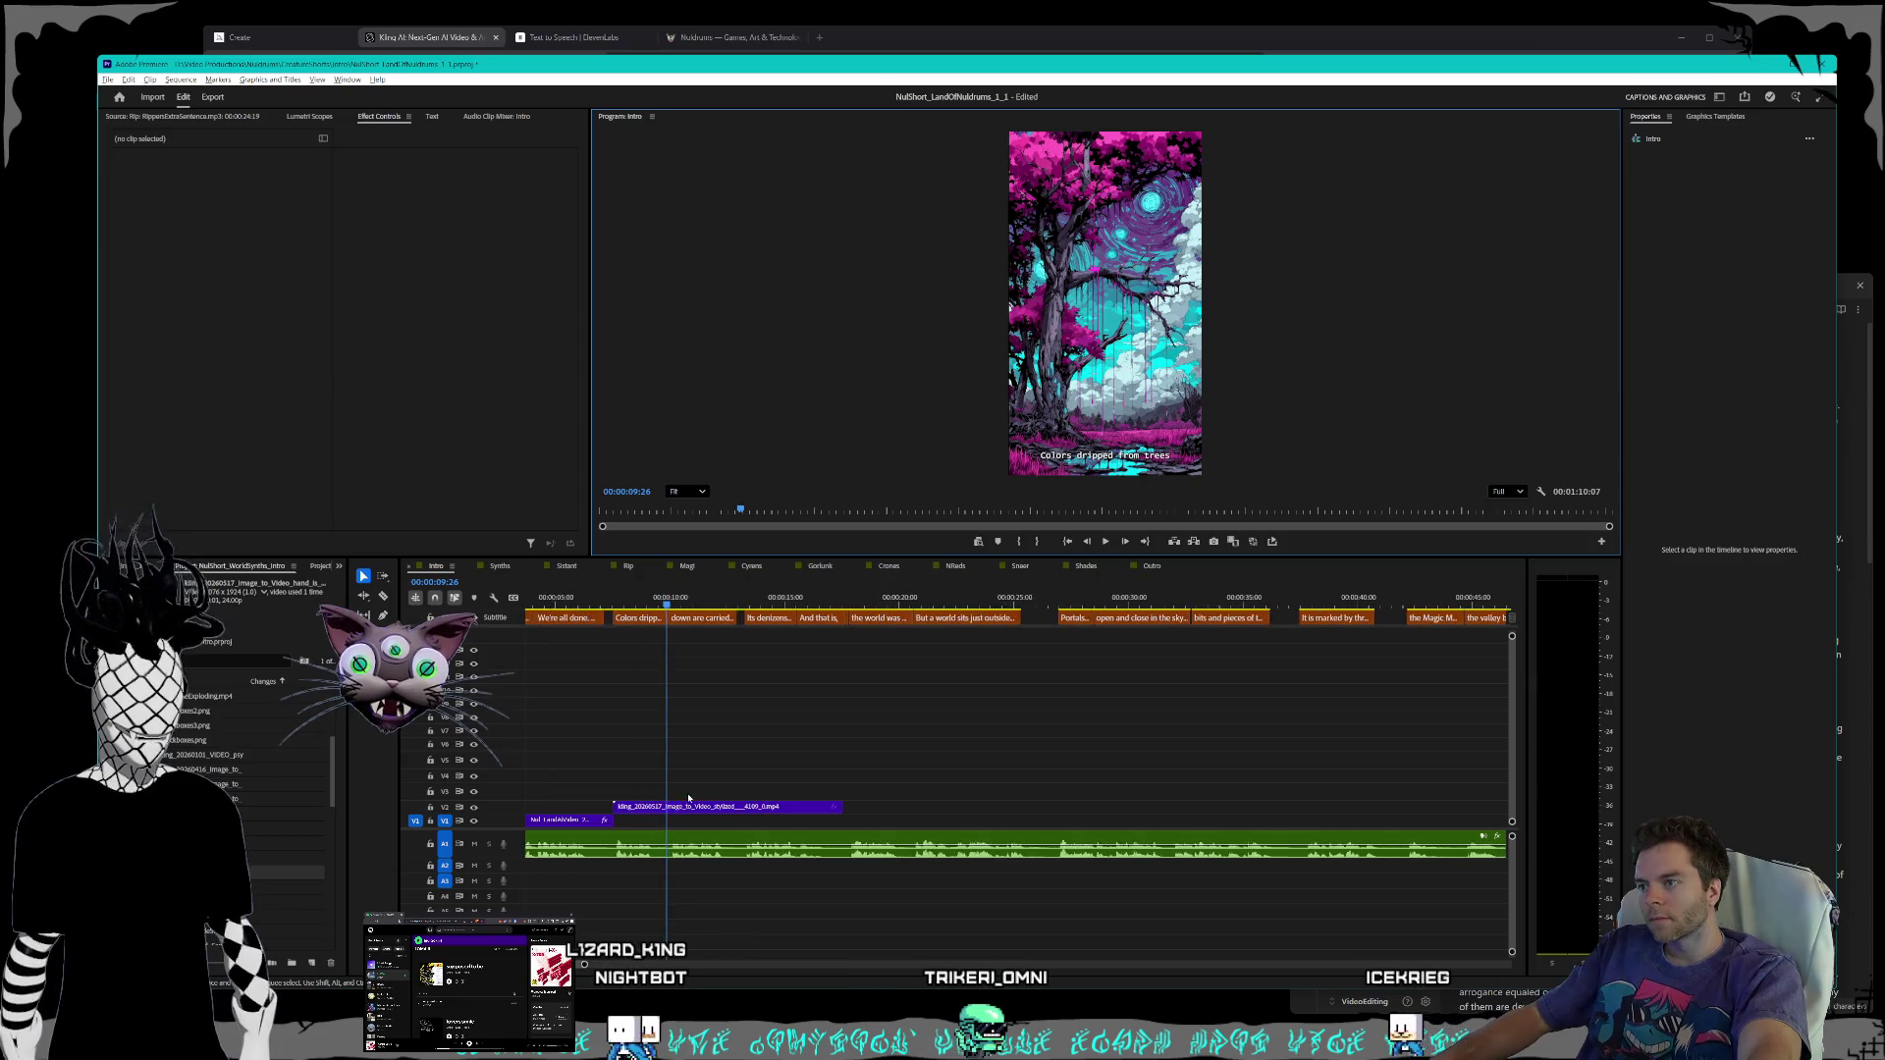
right_click(855, 809)
left_click(908, 555)
type("200")
key("Return")
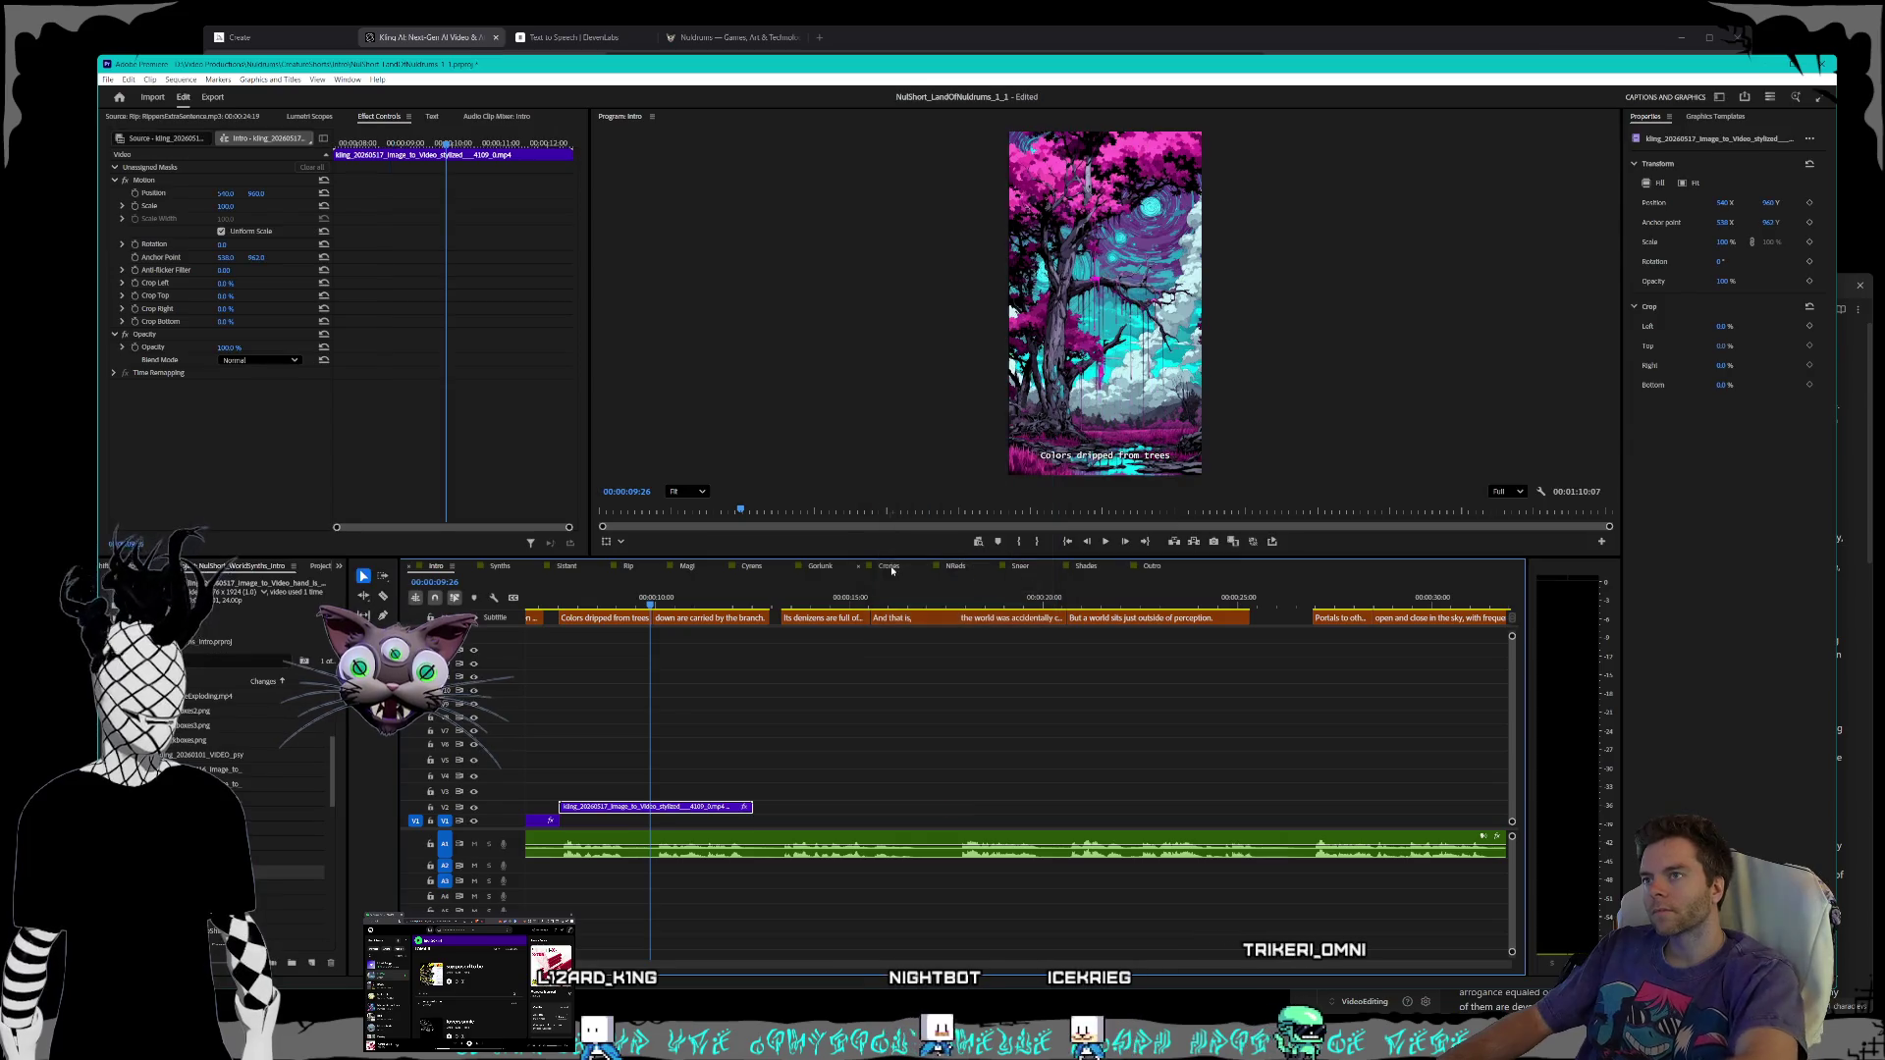
key("shift+k")
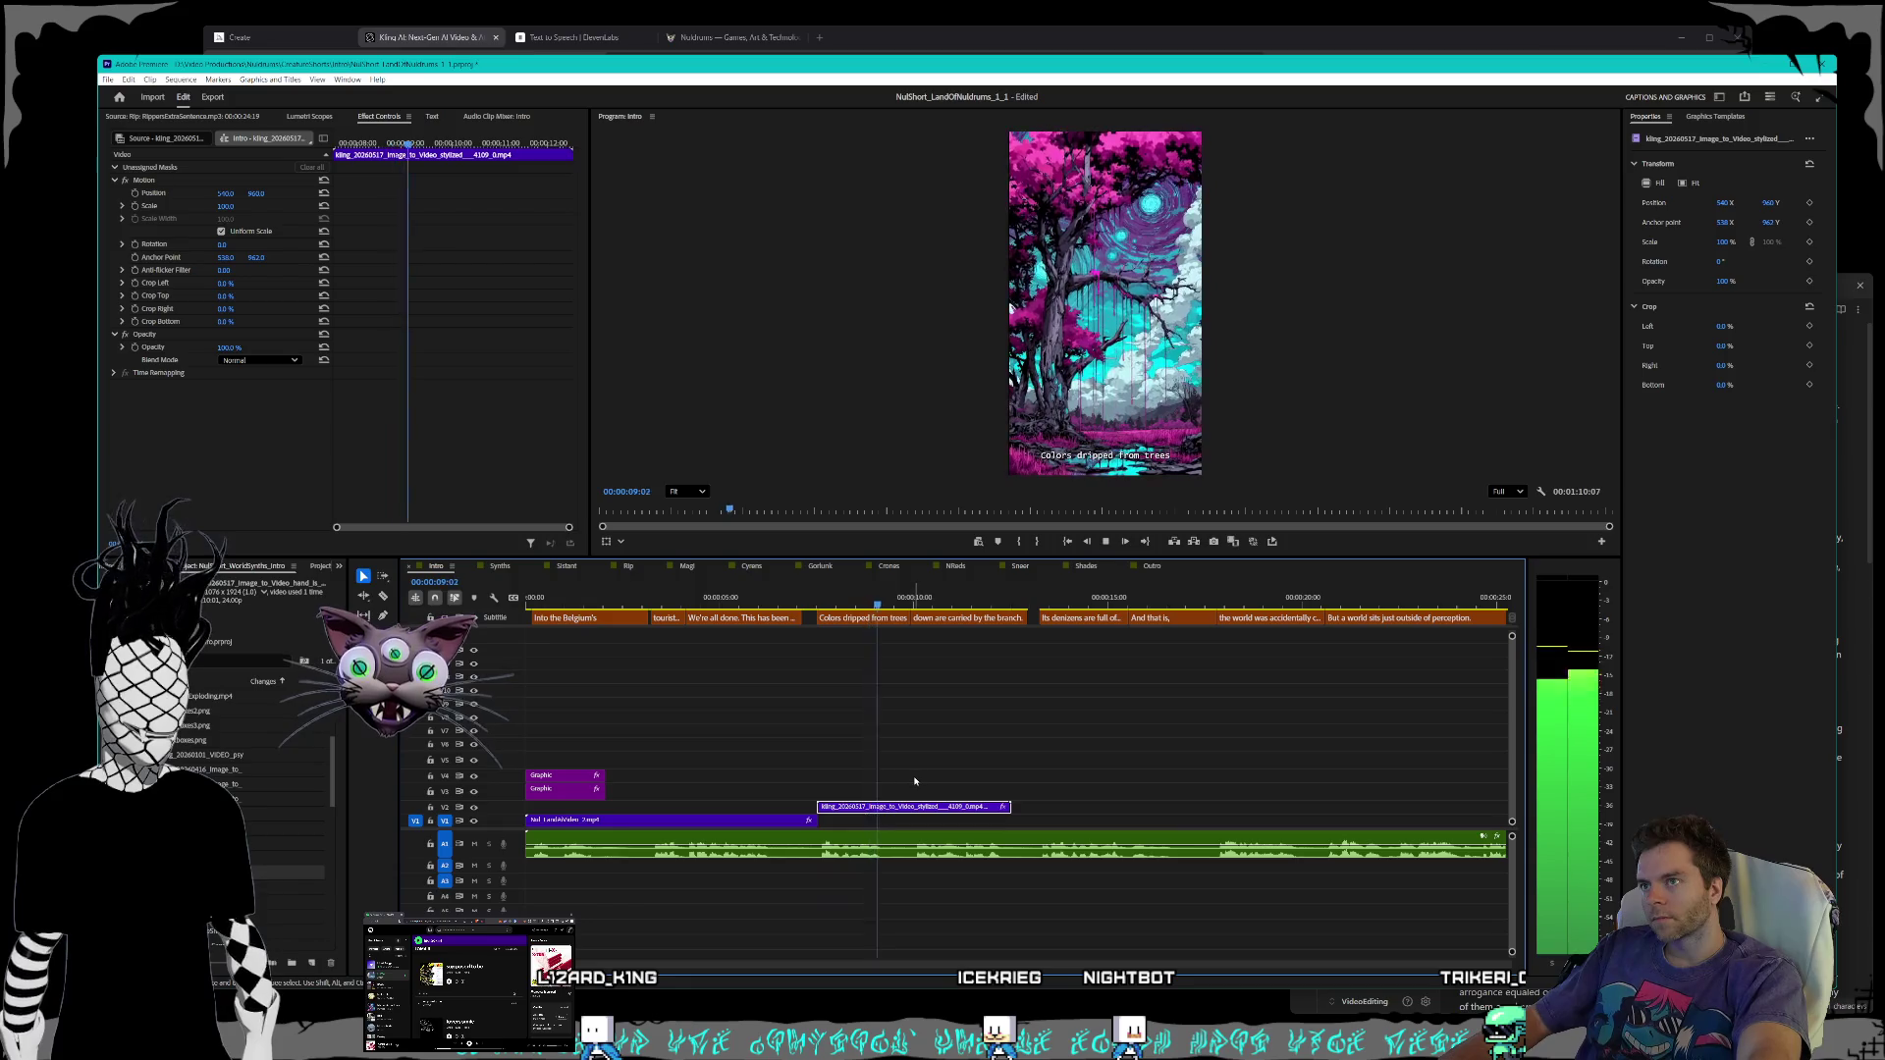
key("space")
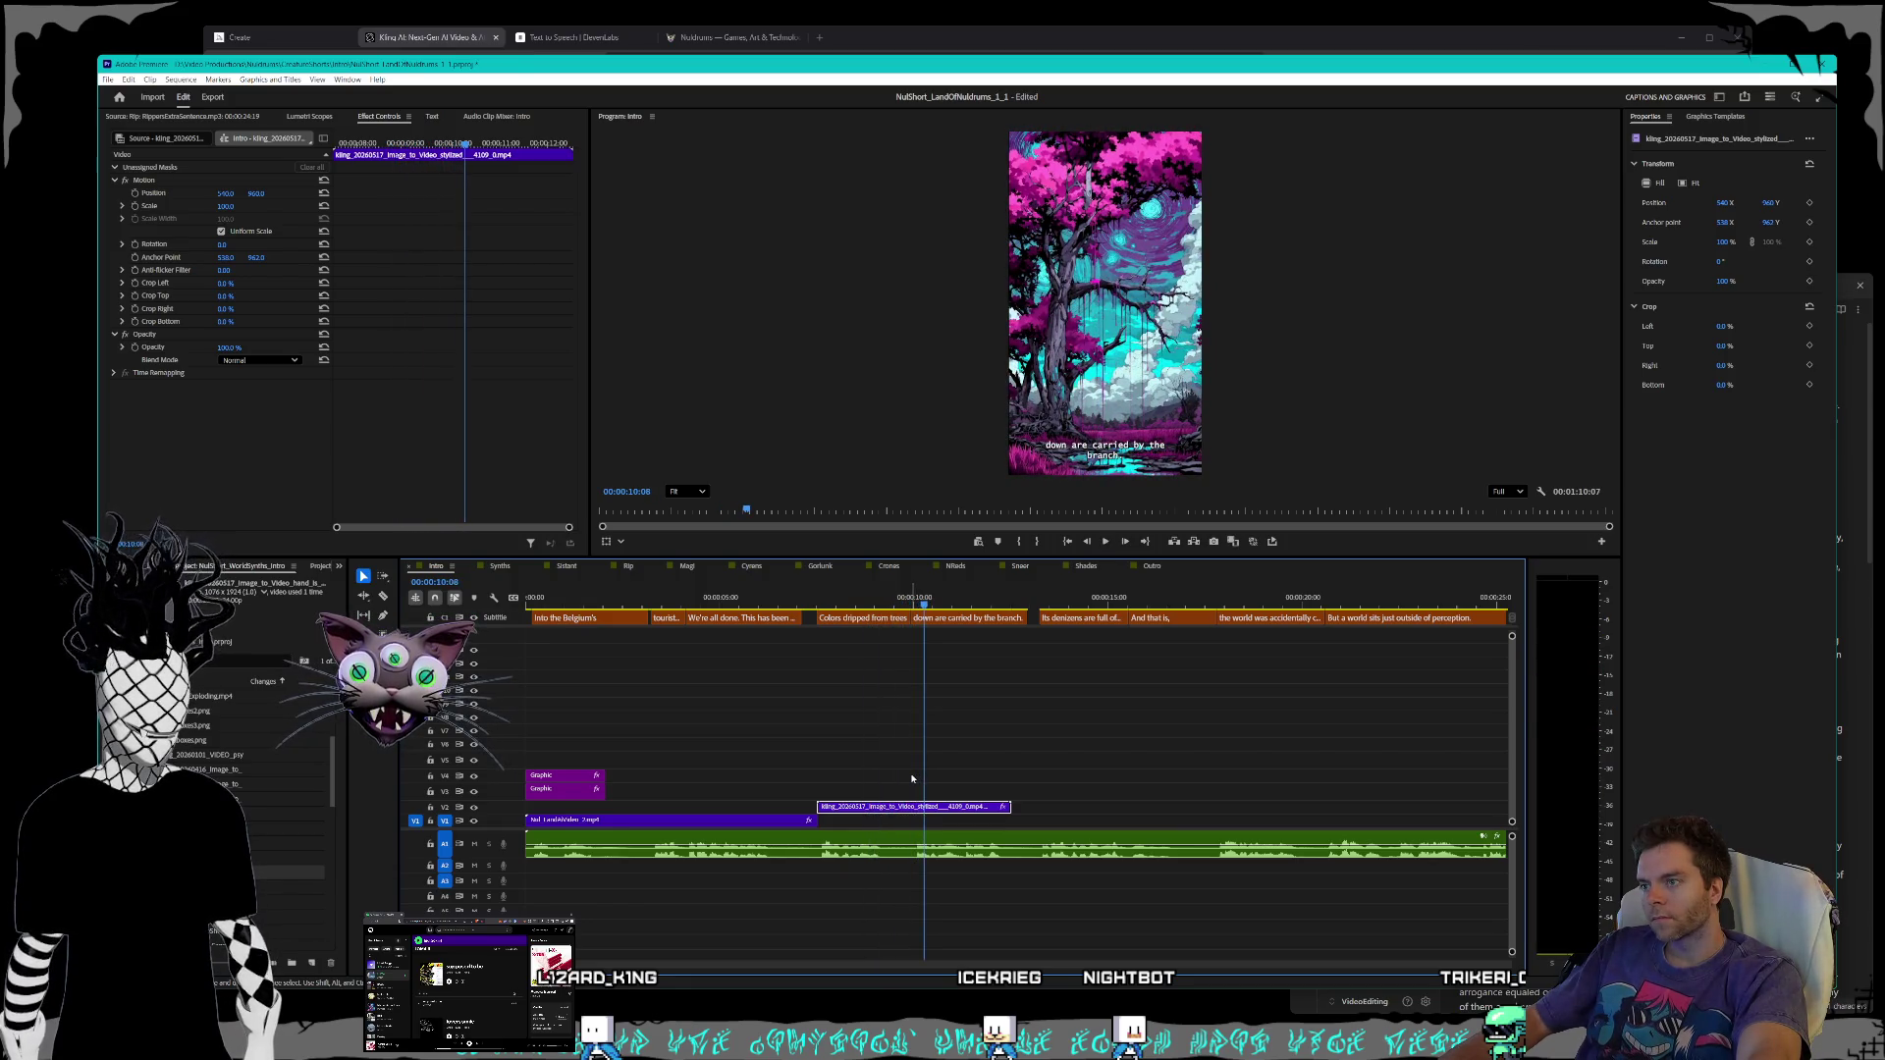
- Shorten the tree clip's end, review it, and place the next Kling clip after the intro
left_click_drag(1003, 808, 915, 807)
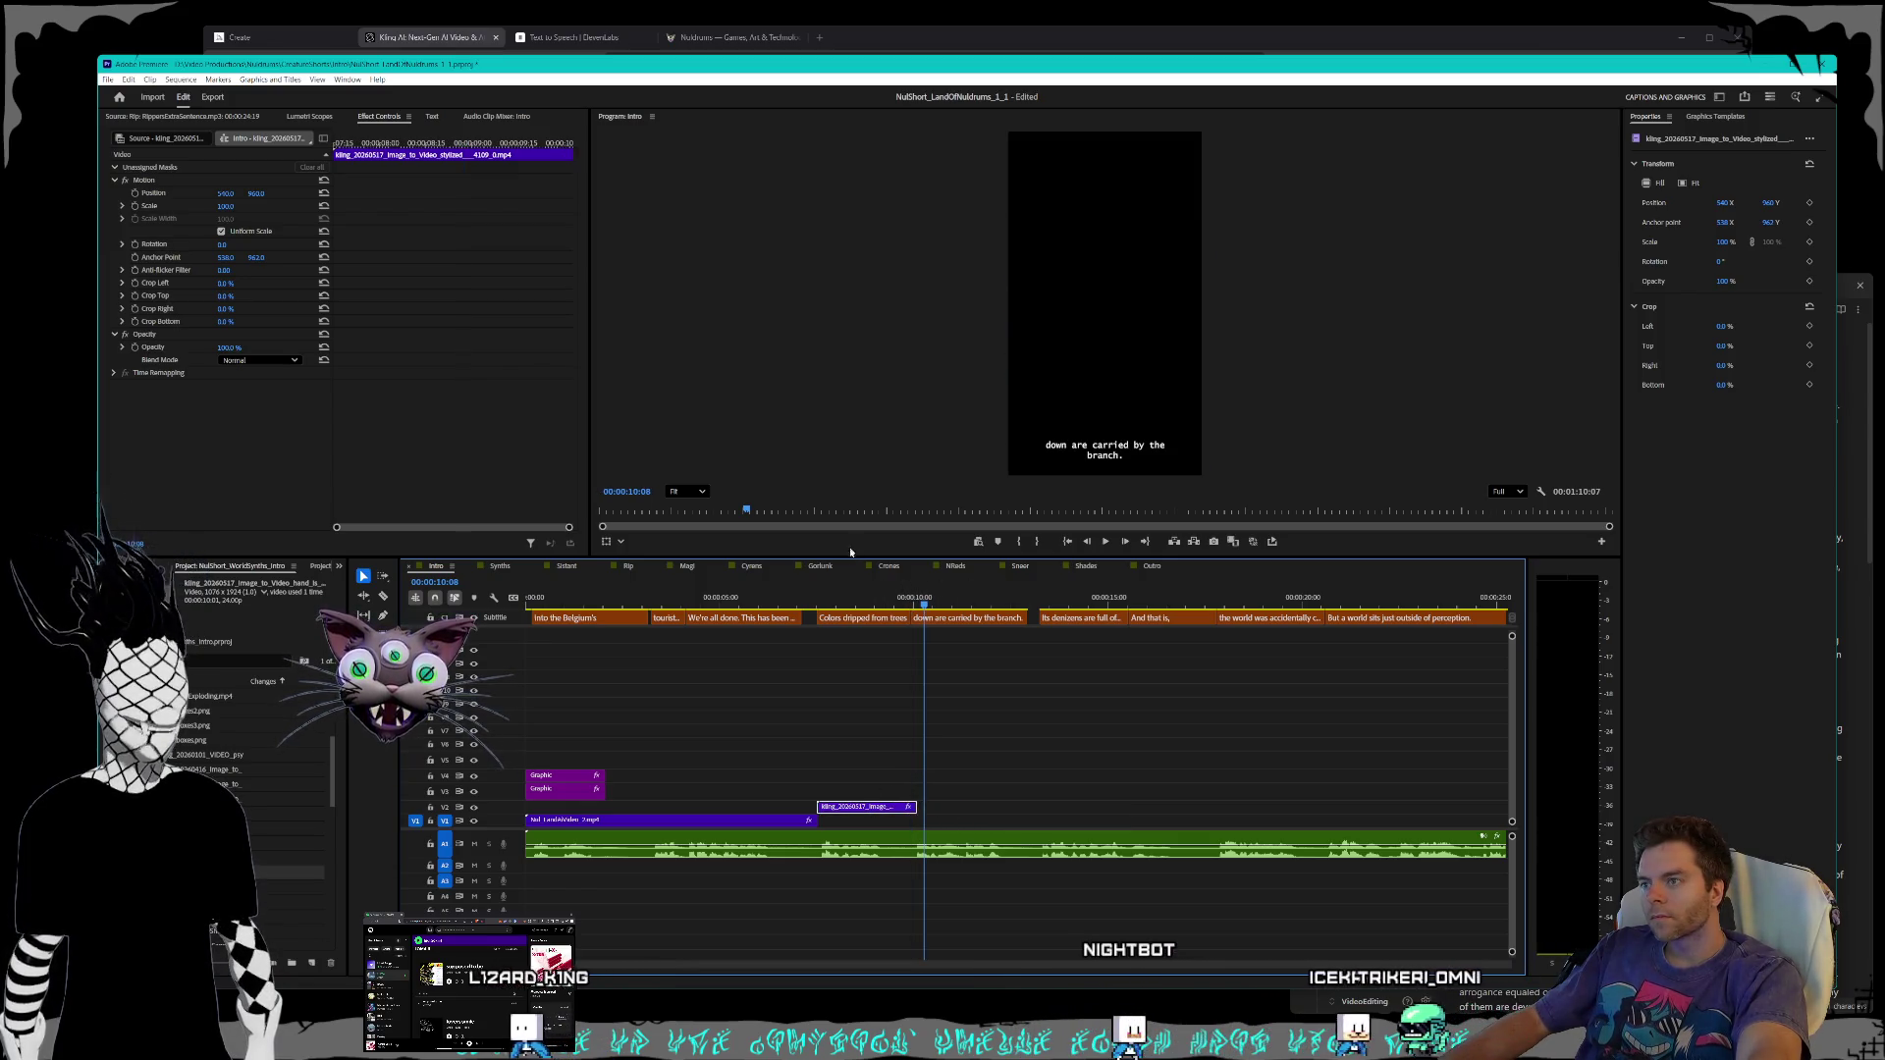
key("Up")
key("space")
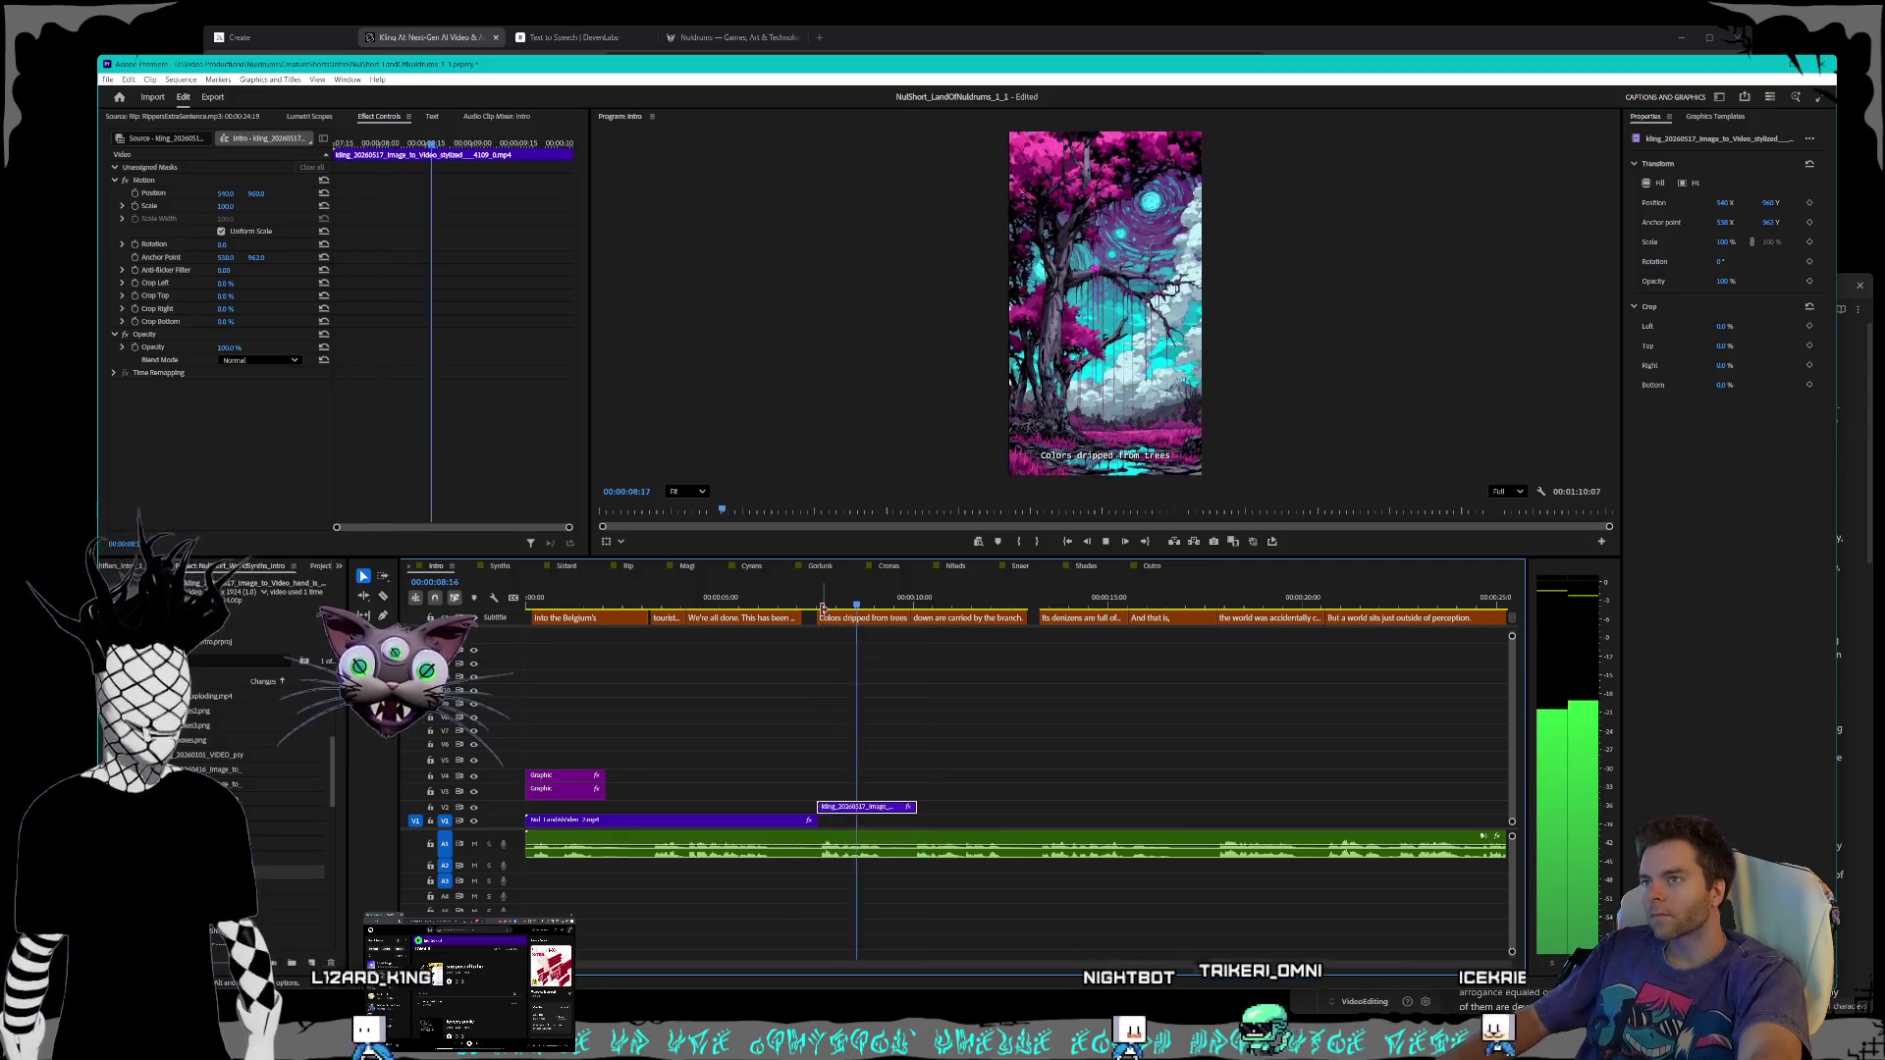
key("space")
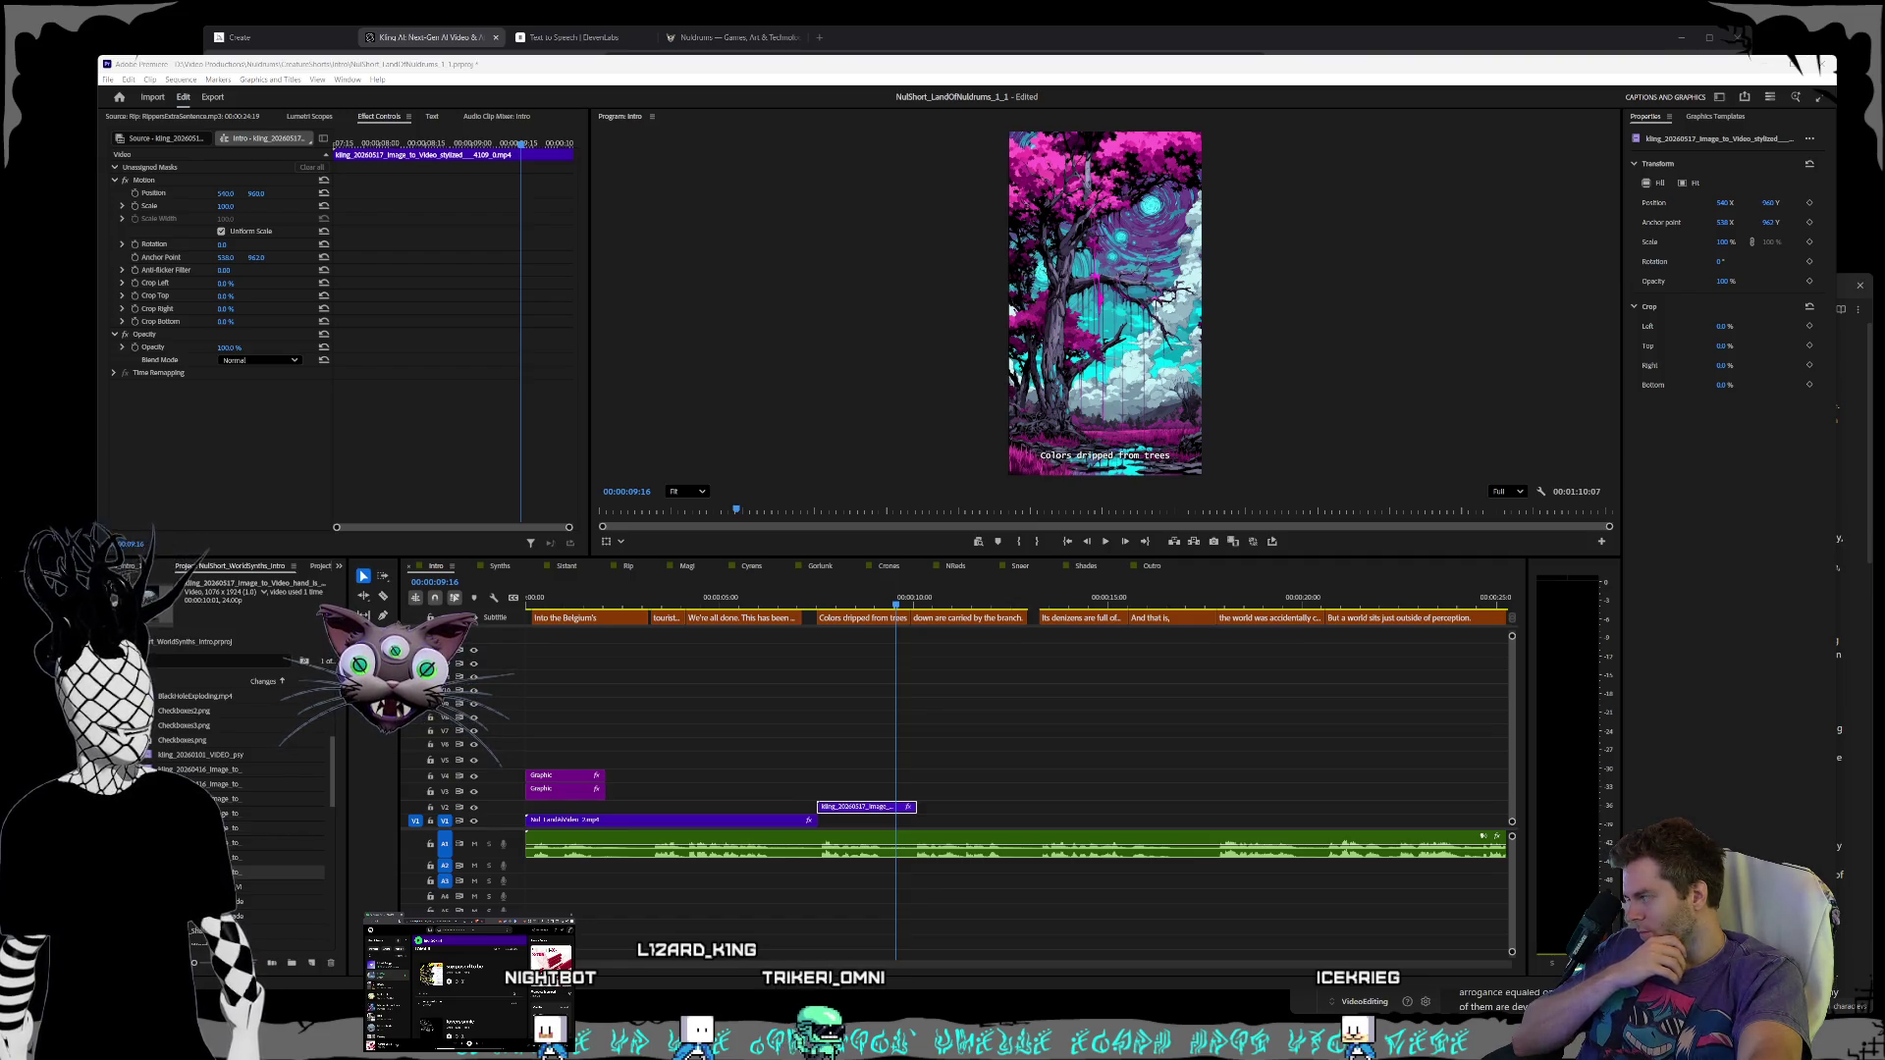
mouse_move(618, 733)
left_mouse_down()
mouse_move(934, 786)
mouse_move(913, 787)
left_mouse_up()
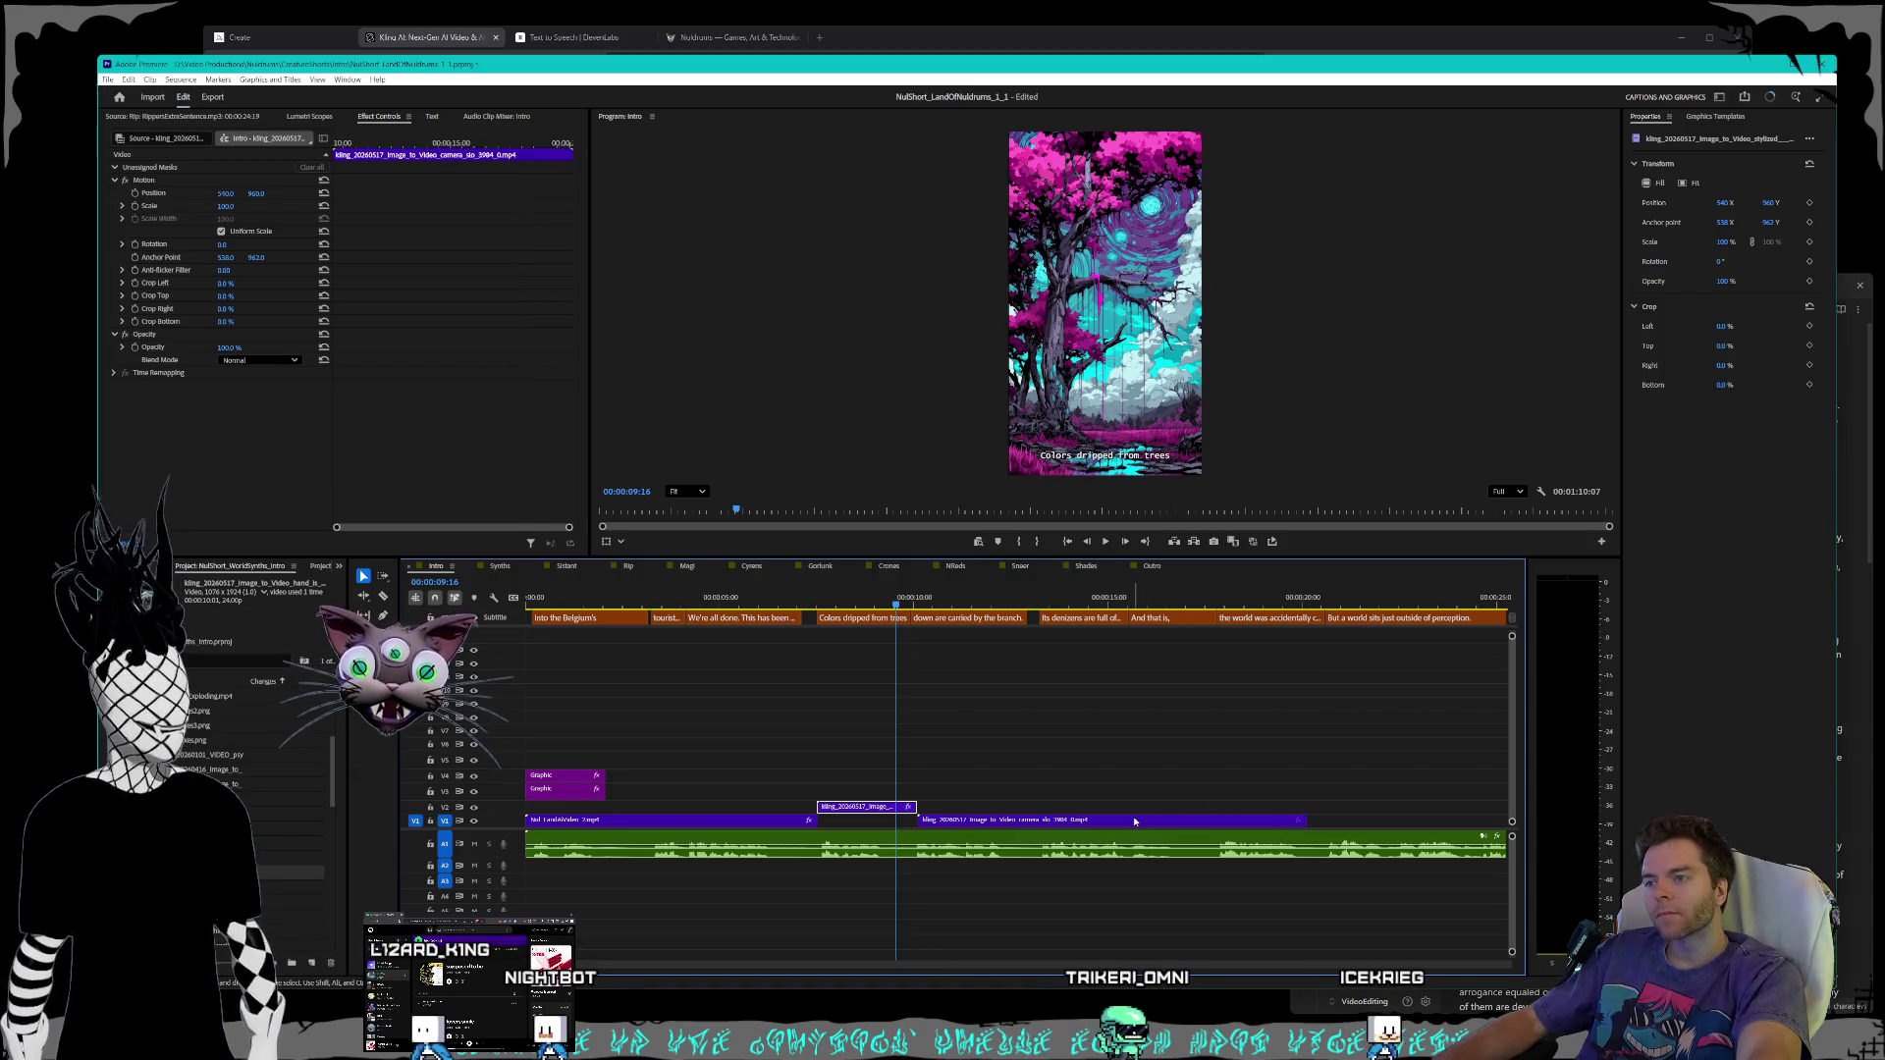
- Set the glowing-heart Kling clip's speed to 200% and preview it
right_click(1134, 820)
left_click(1193, 585)
type("200")
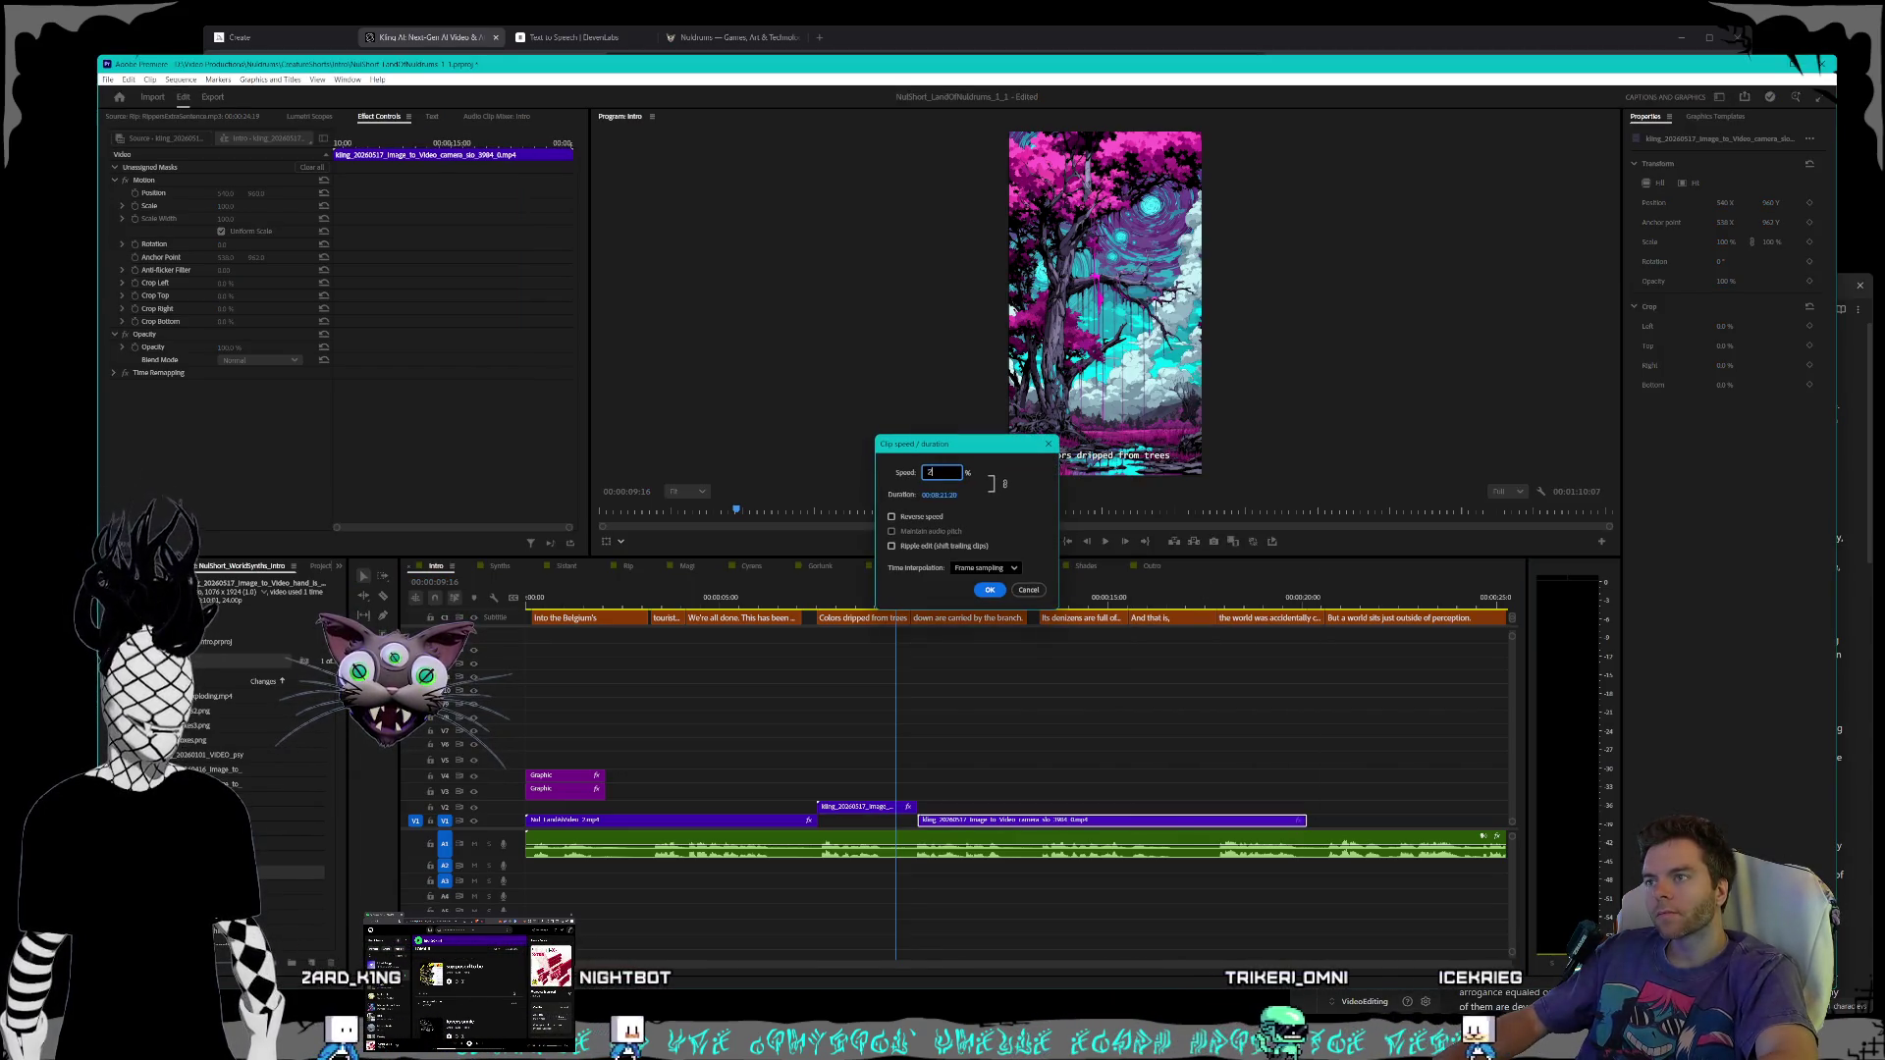
key("Return")
key("space")
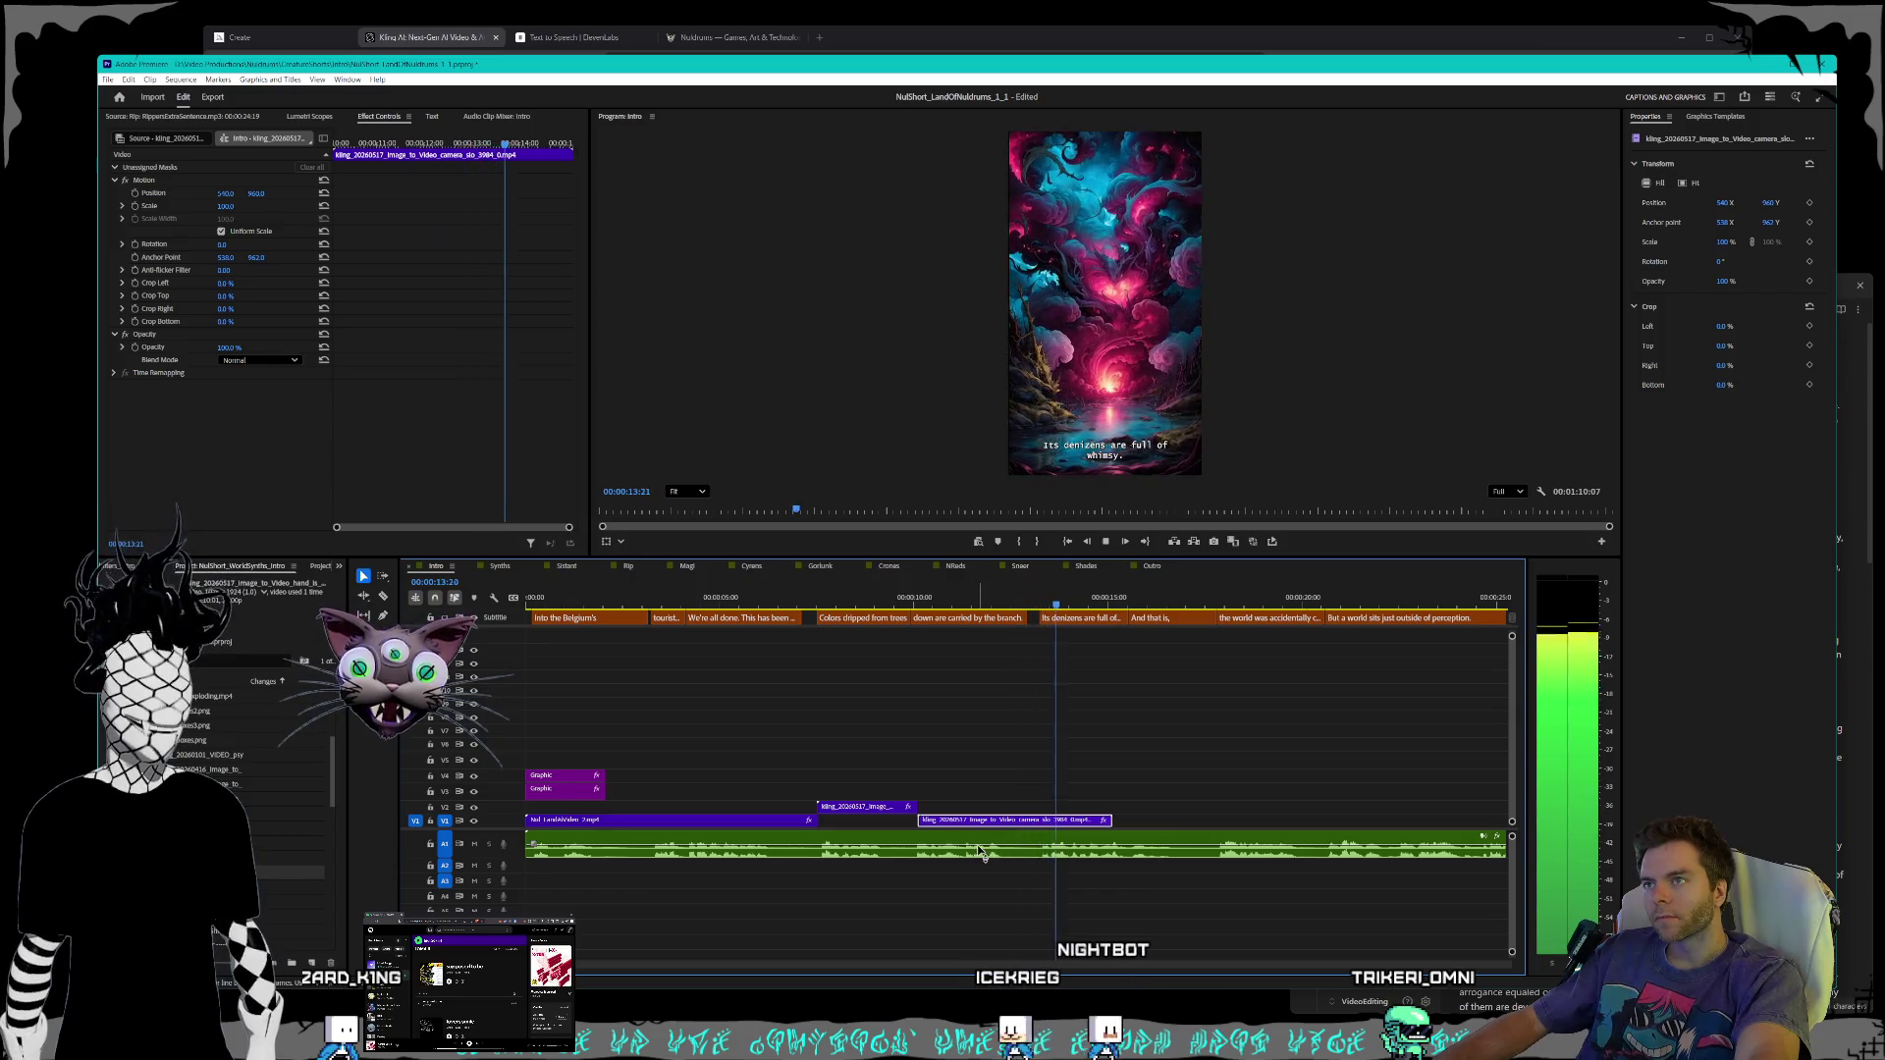
key("space")
- Trim the heart clip's end slightly and play from the tree clip to check the cut
left_click_drag(924, 821, 986, 821)
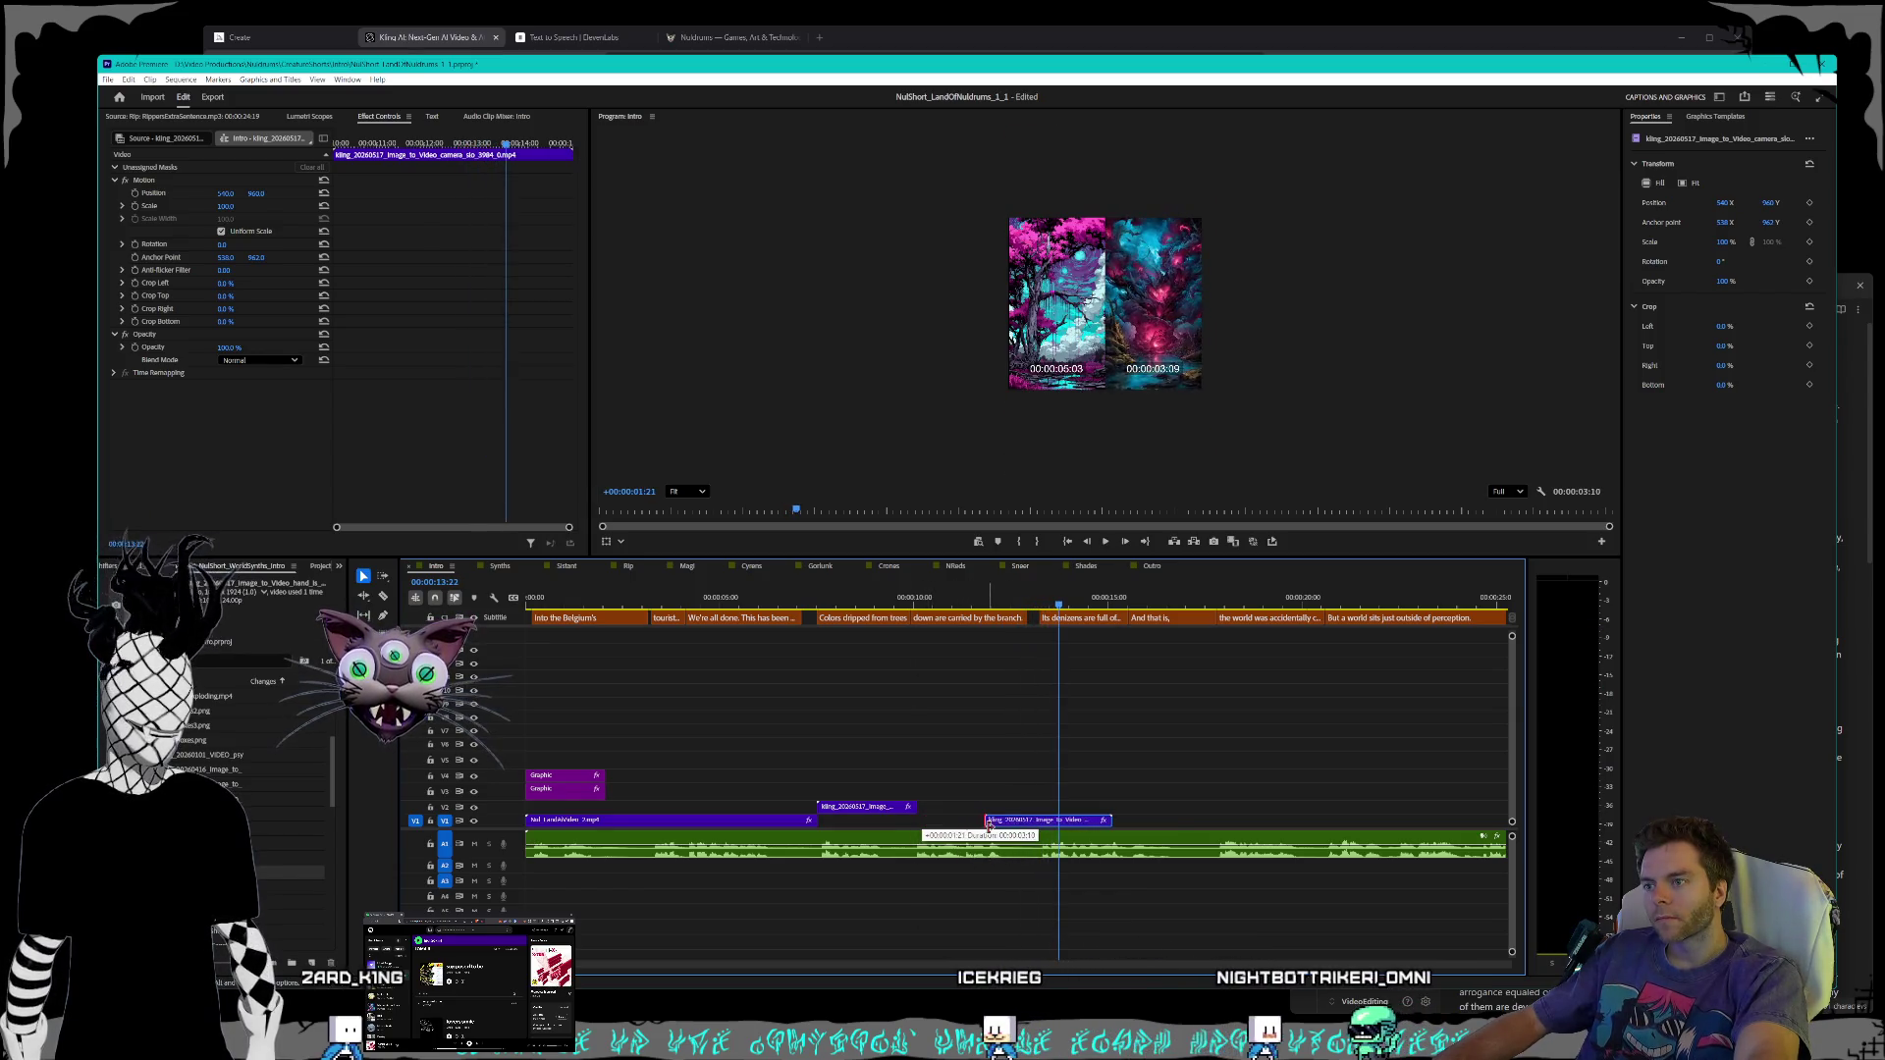
key("ctrl+z")
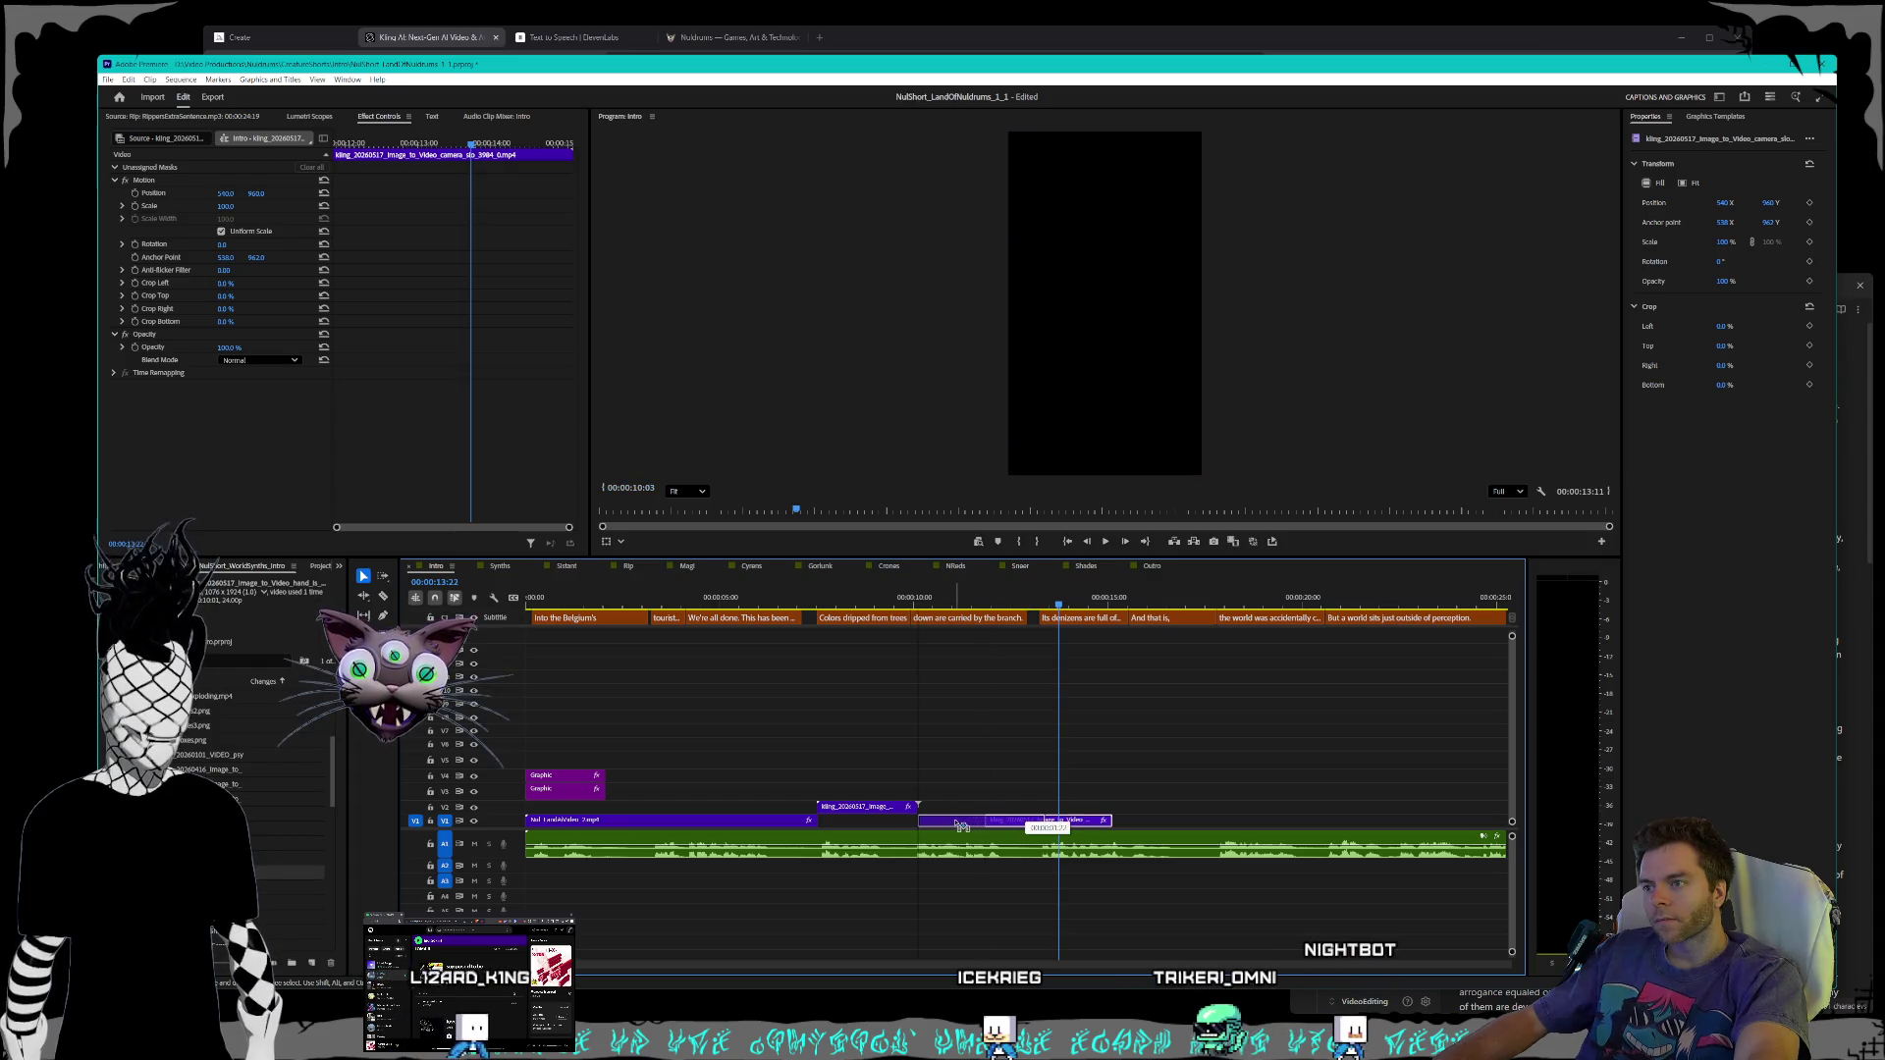
left_click_drag(1038, 819, 1032, 819)
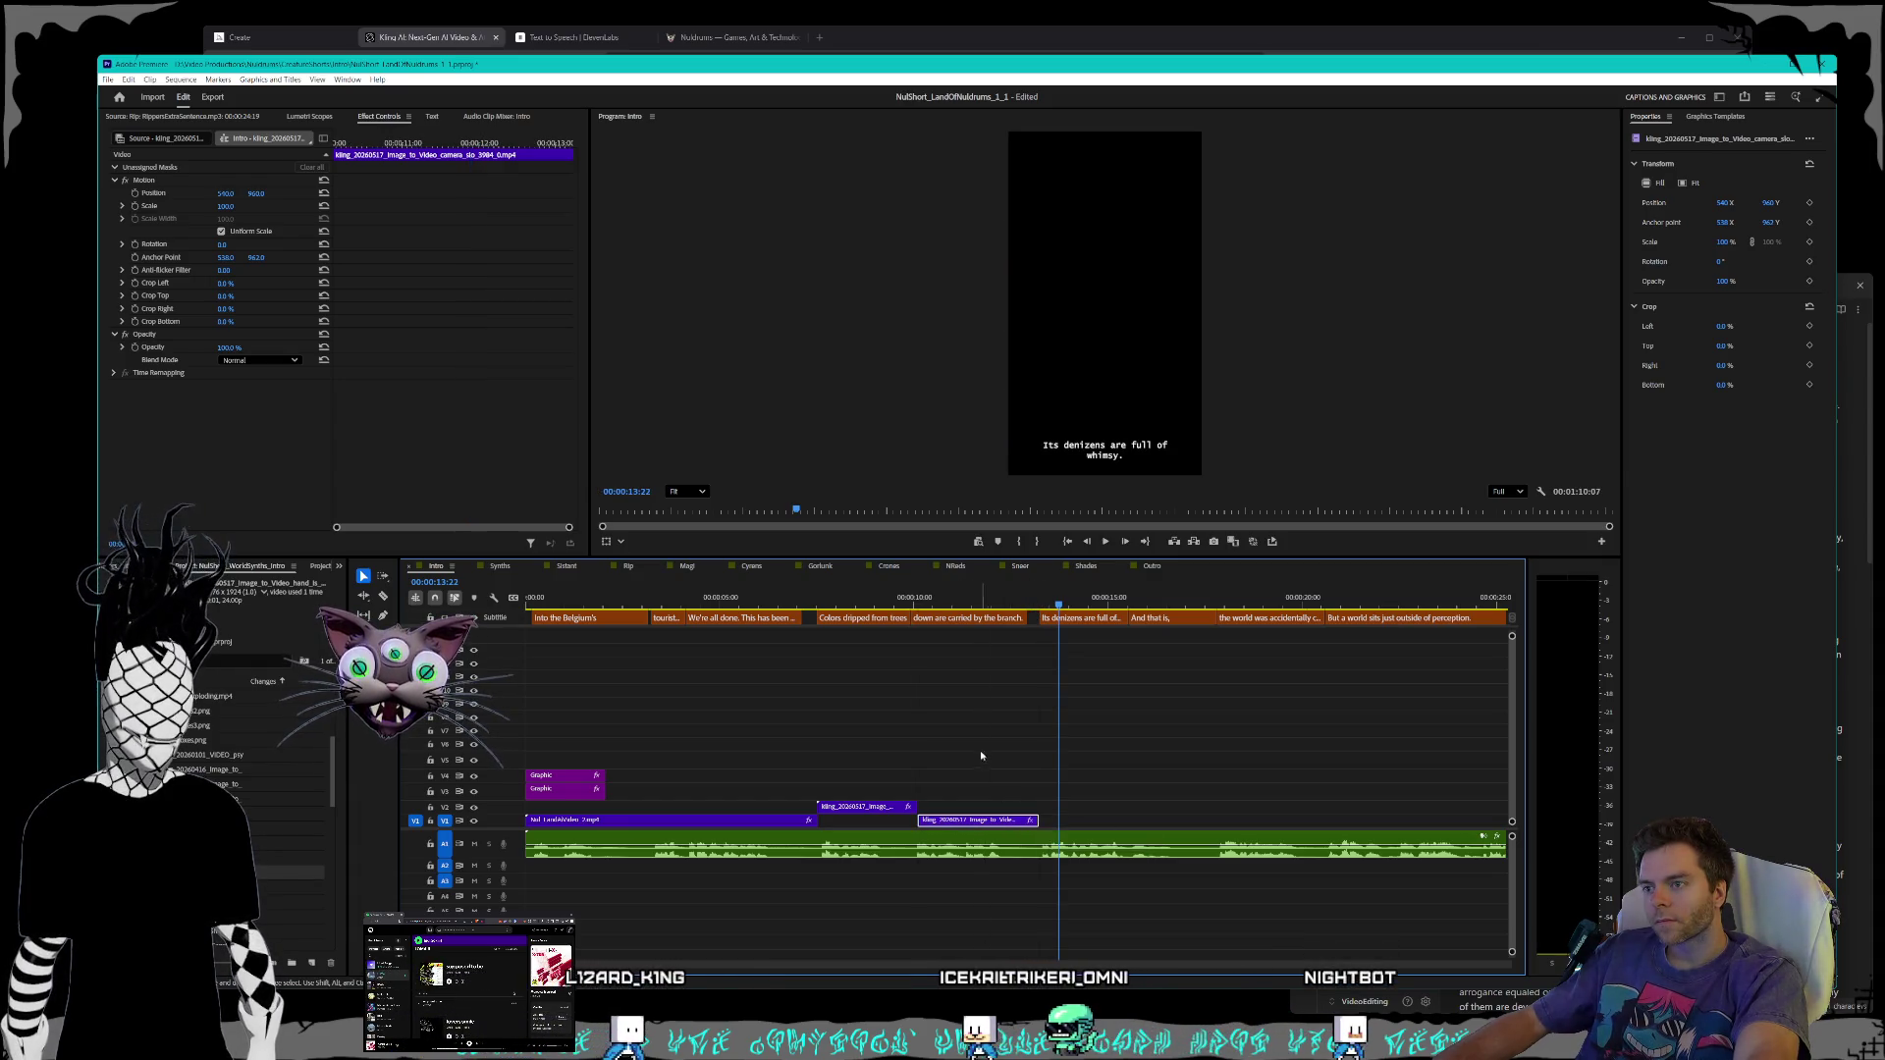
left_click(867, 586)
key("space")
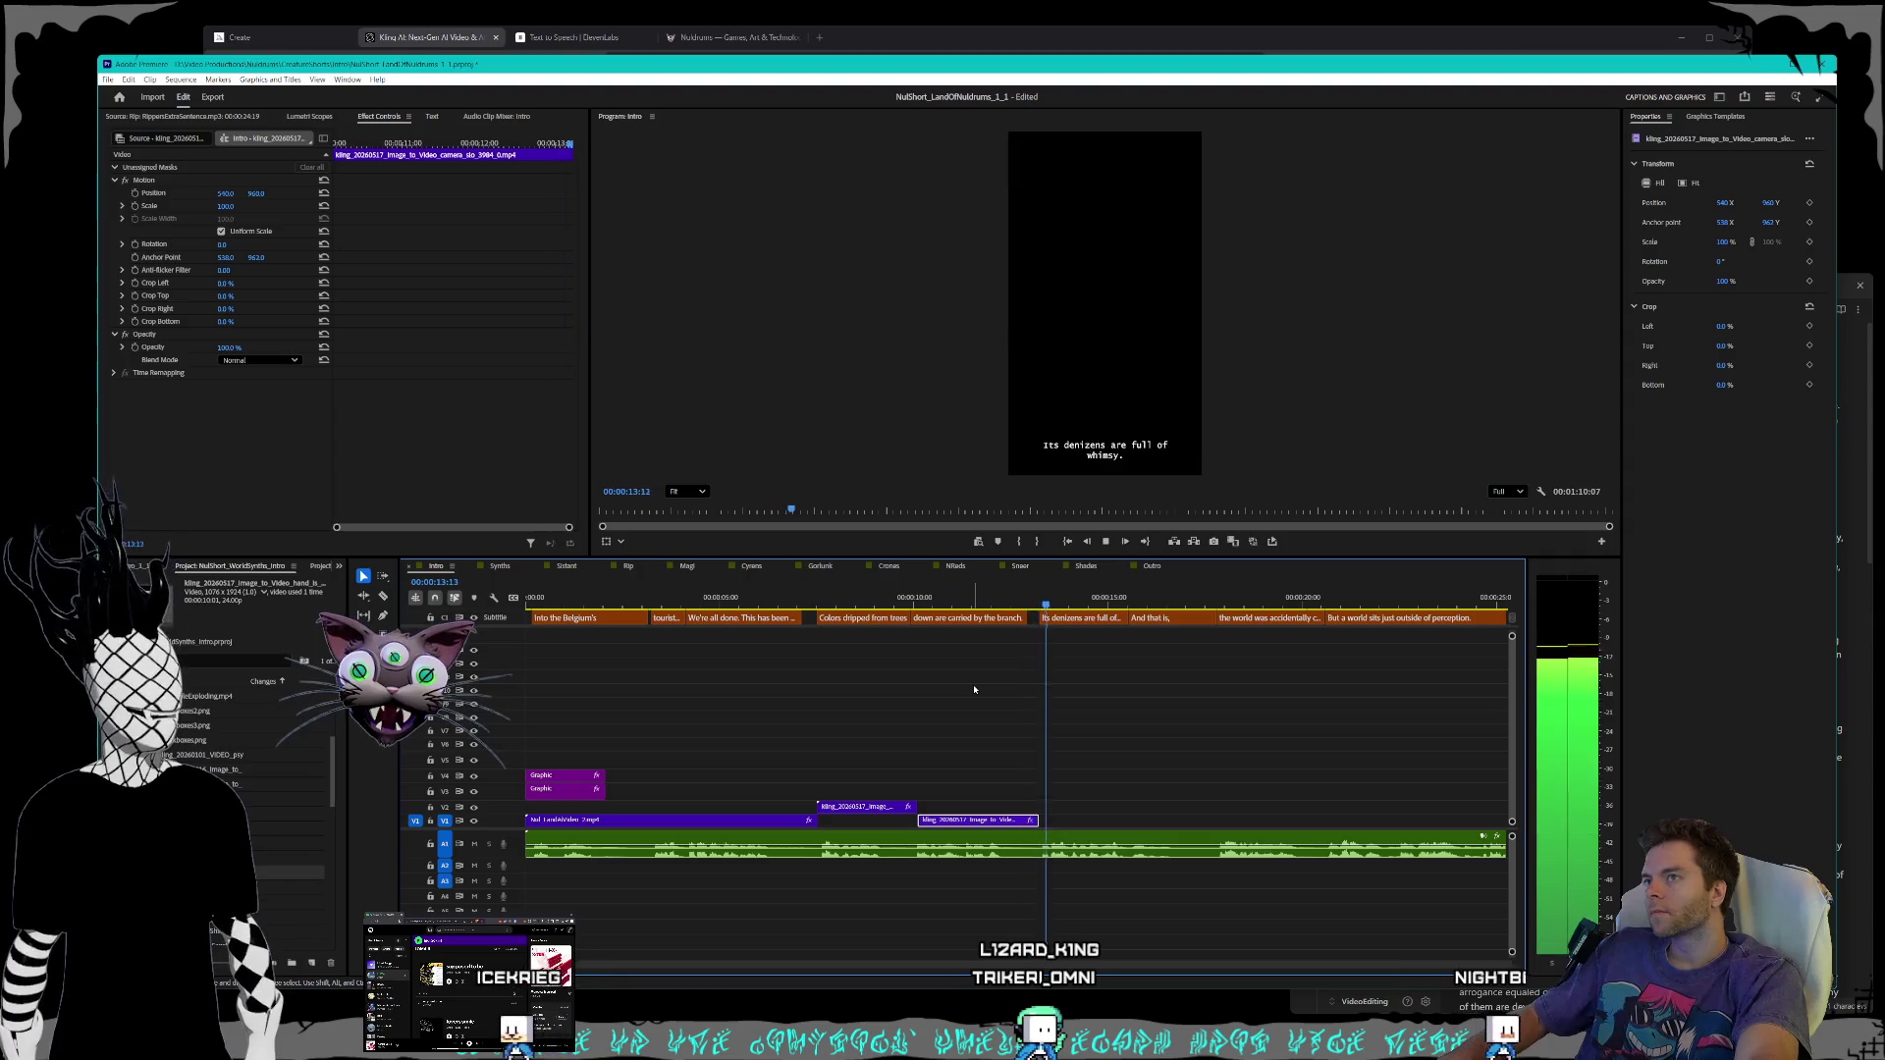
key("space")
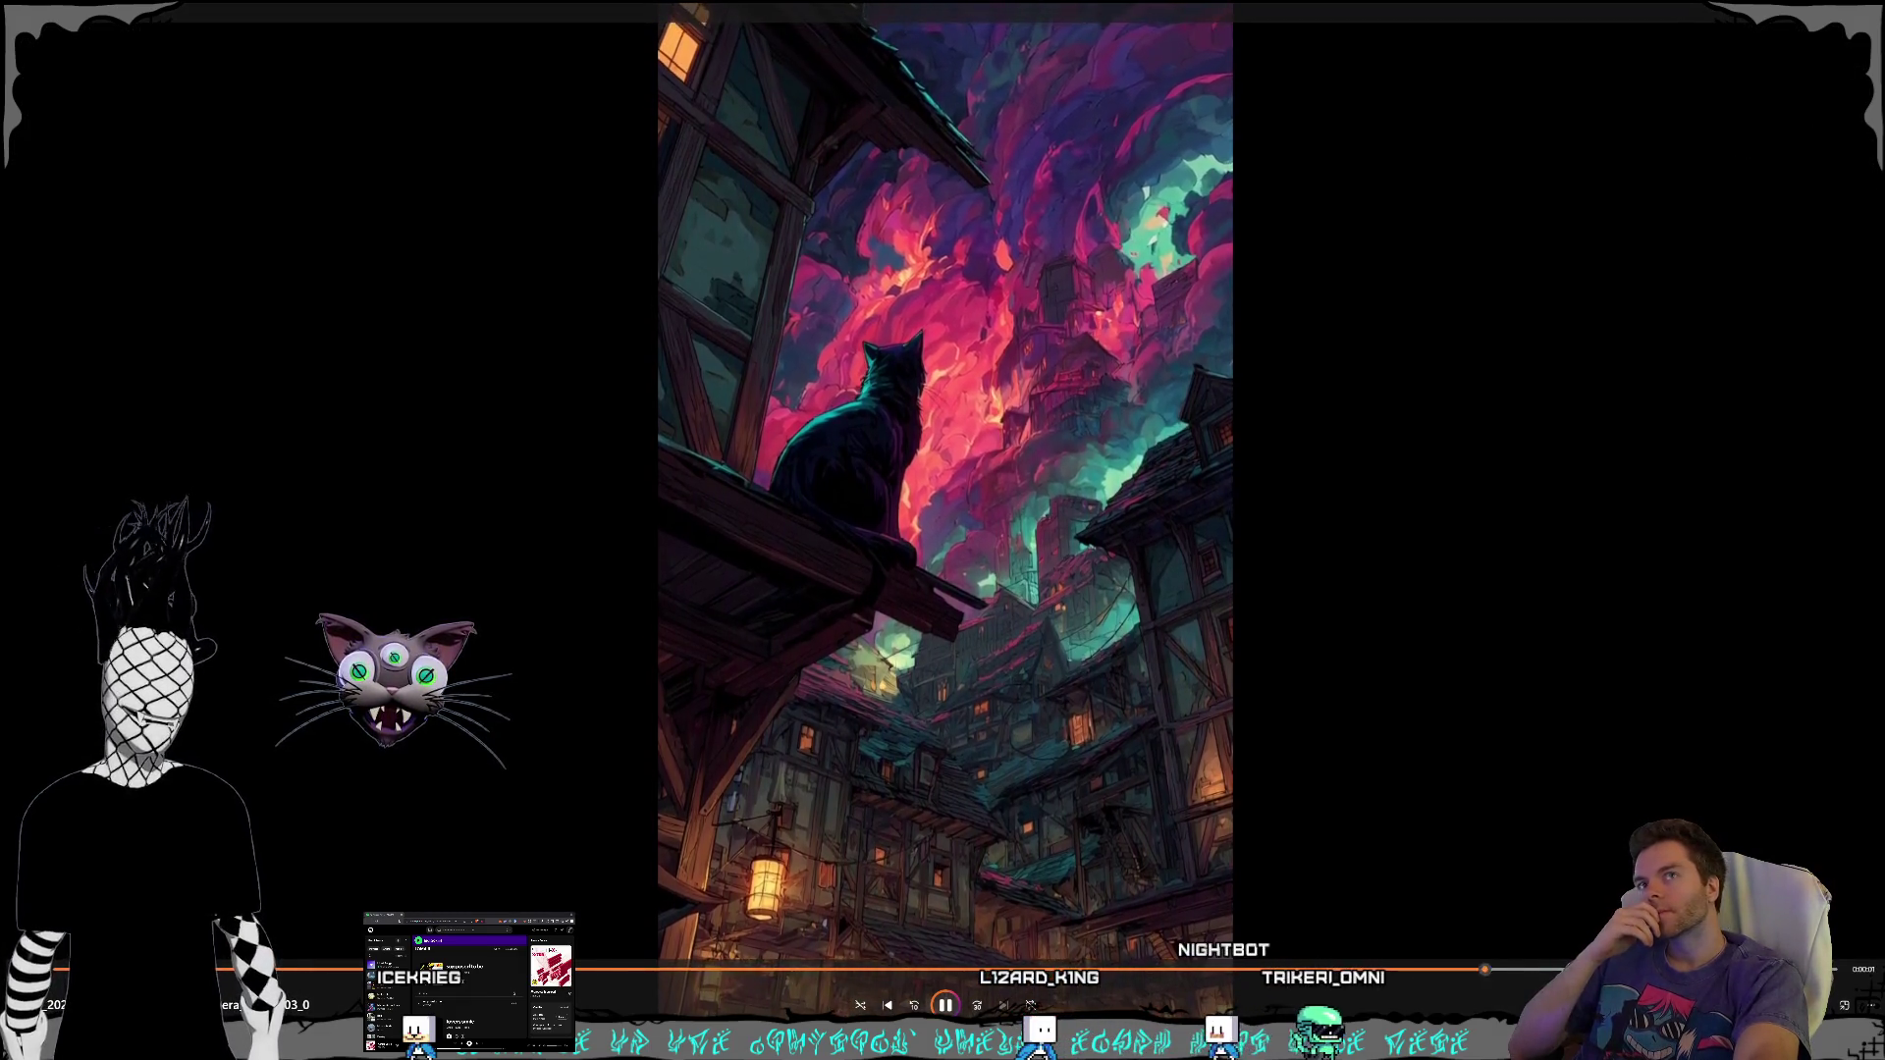
- Leave the Media Player cat video and return to the Premiere edit
key("alt+Tab")
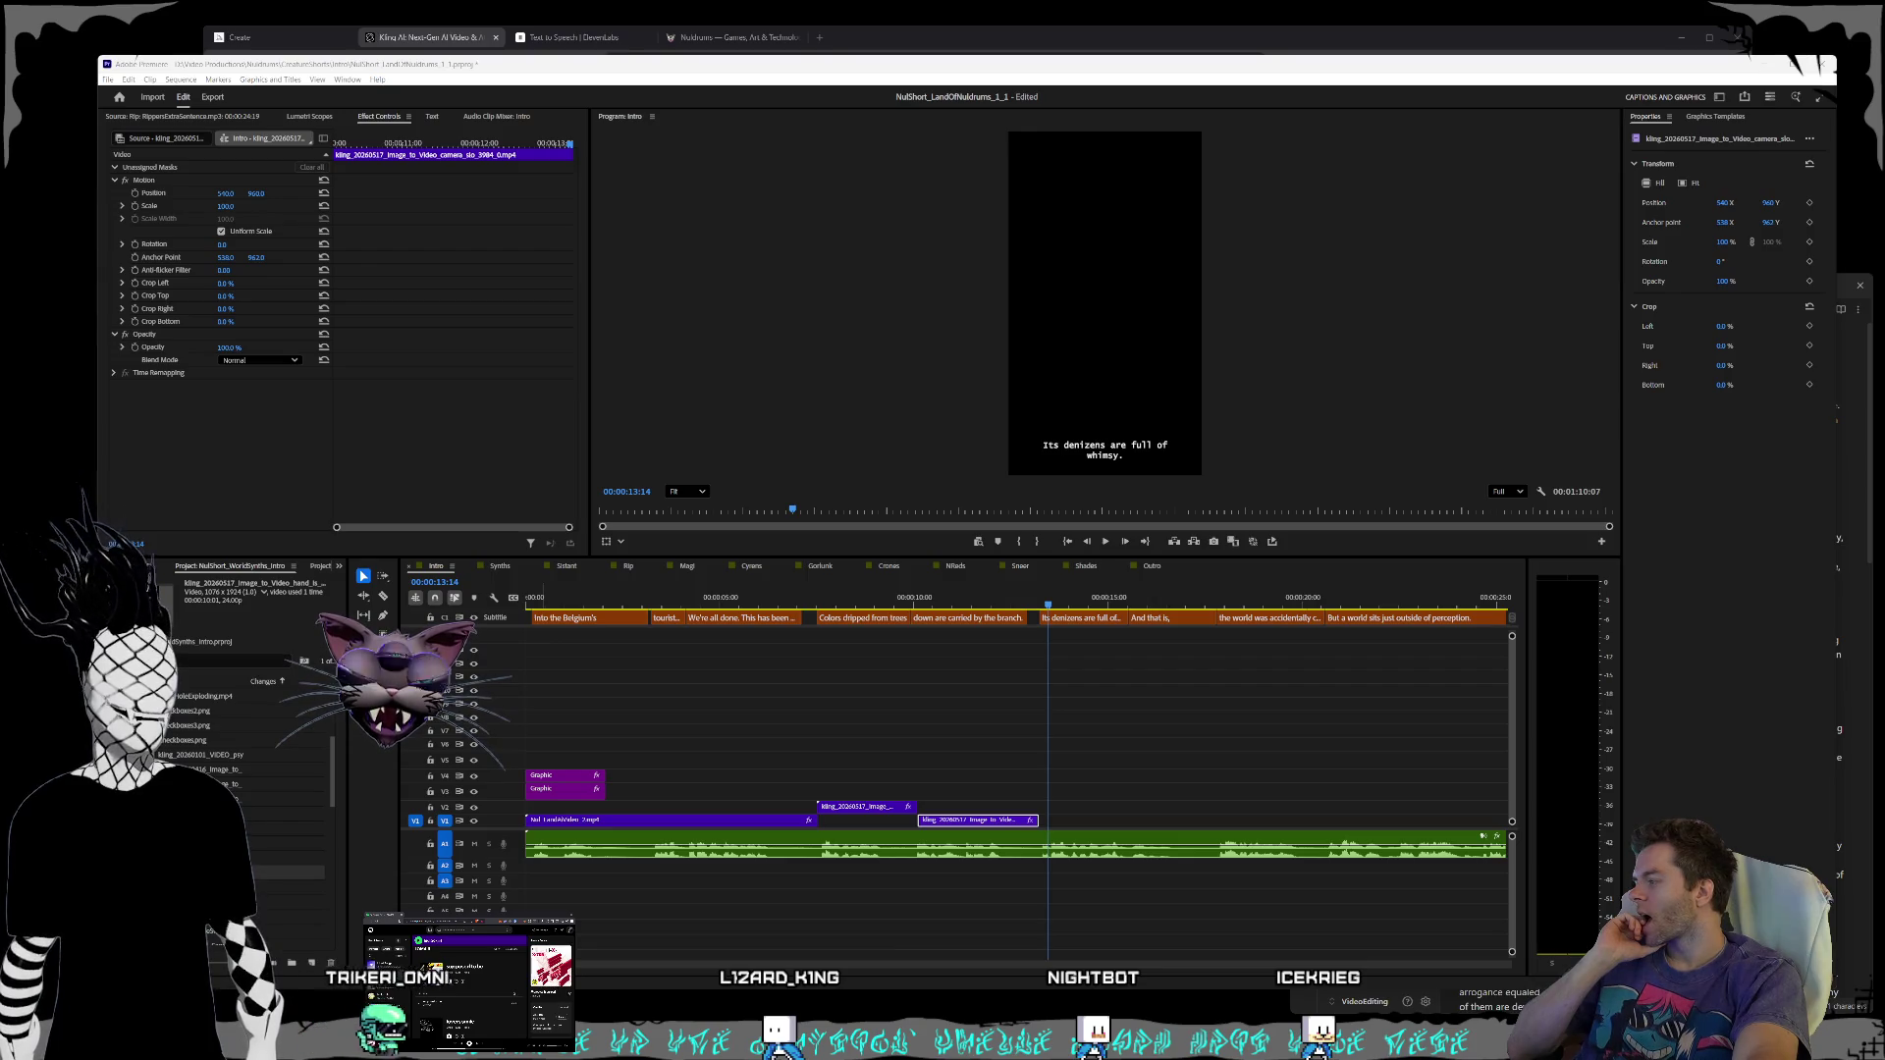
- Put the red skeleton Kling clip on the upper track over the whimsy caption and trim its start
mouse_move(705, 801)
left_mouse_down()
mouse_move(1026, 763)
mouse_move(1027, 813)
mouse_move(1091, 815)
left_mouse_up()
key("space")
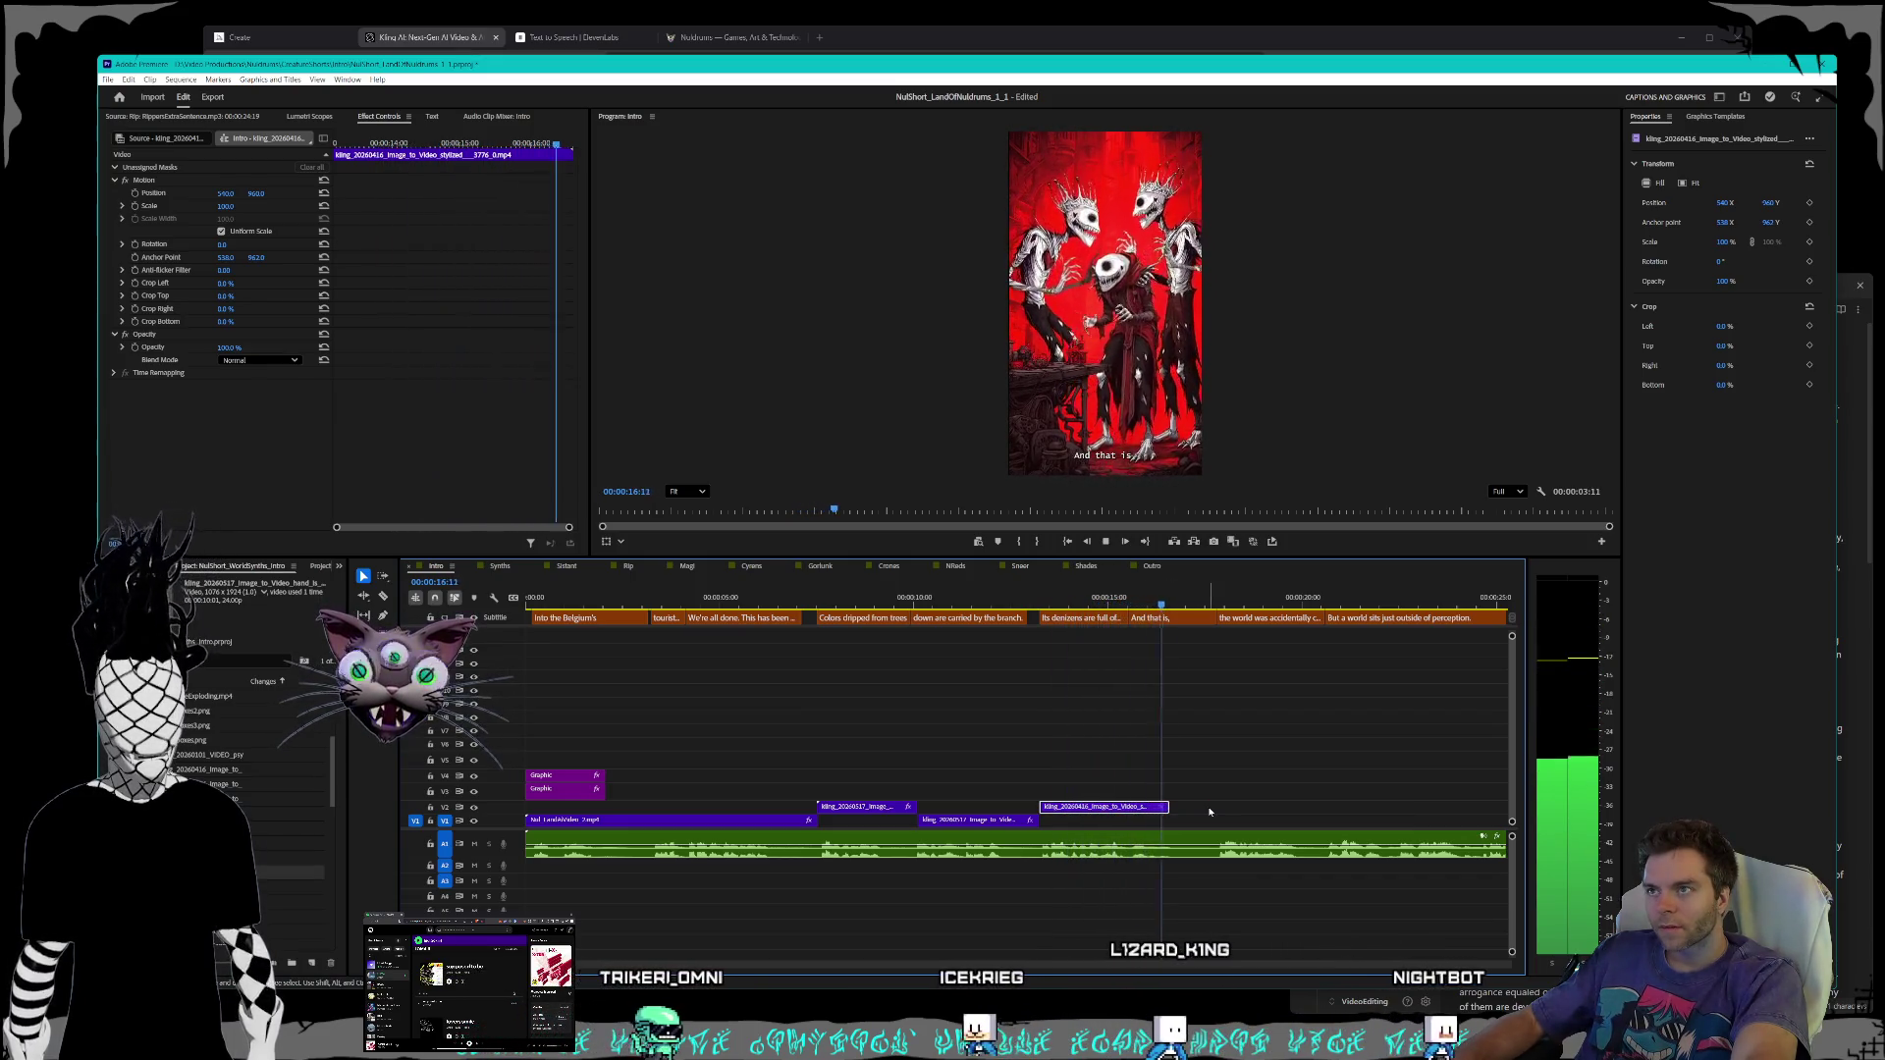
left_click(1032, 604)
key("space")
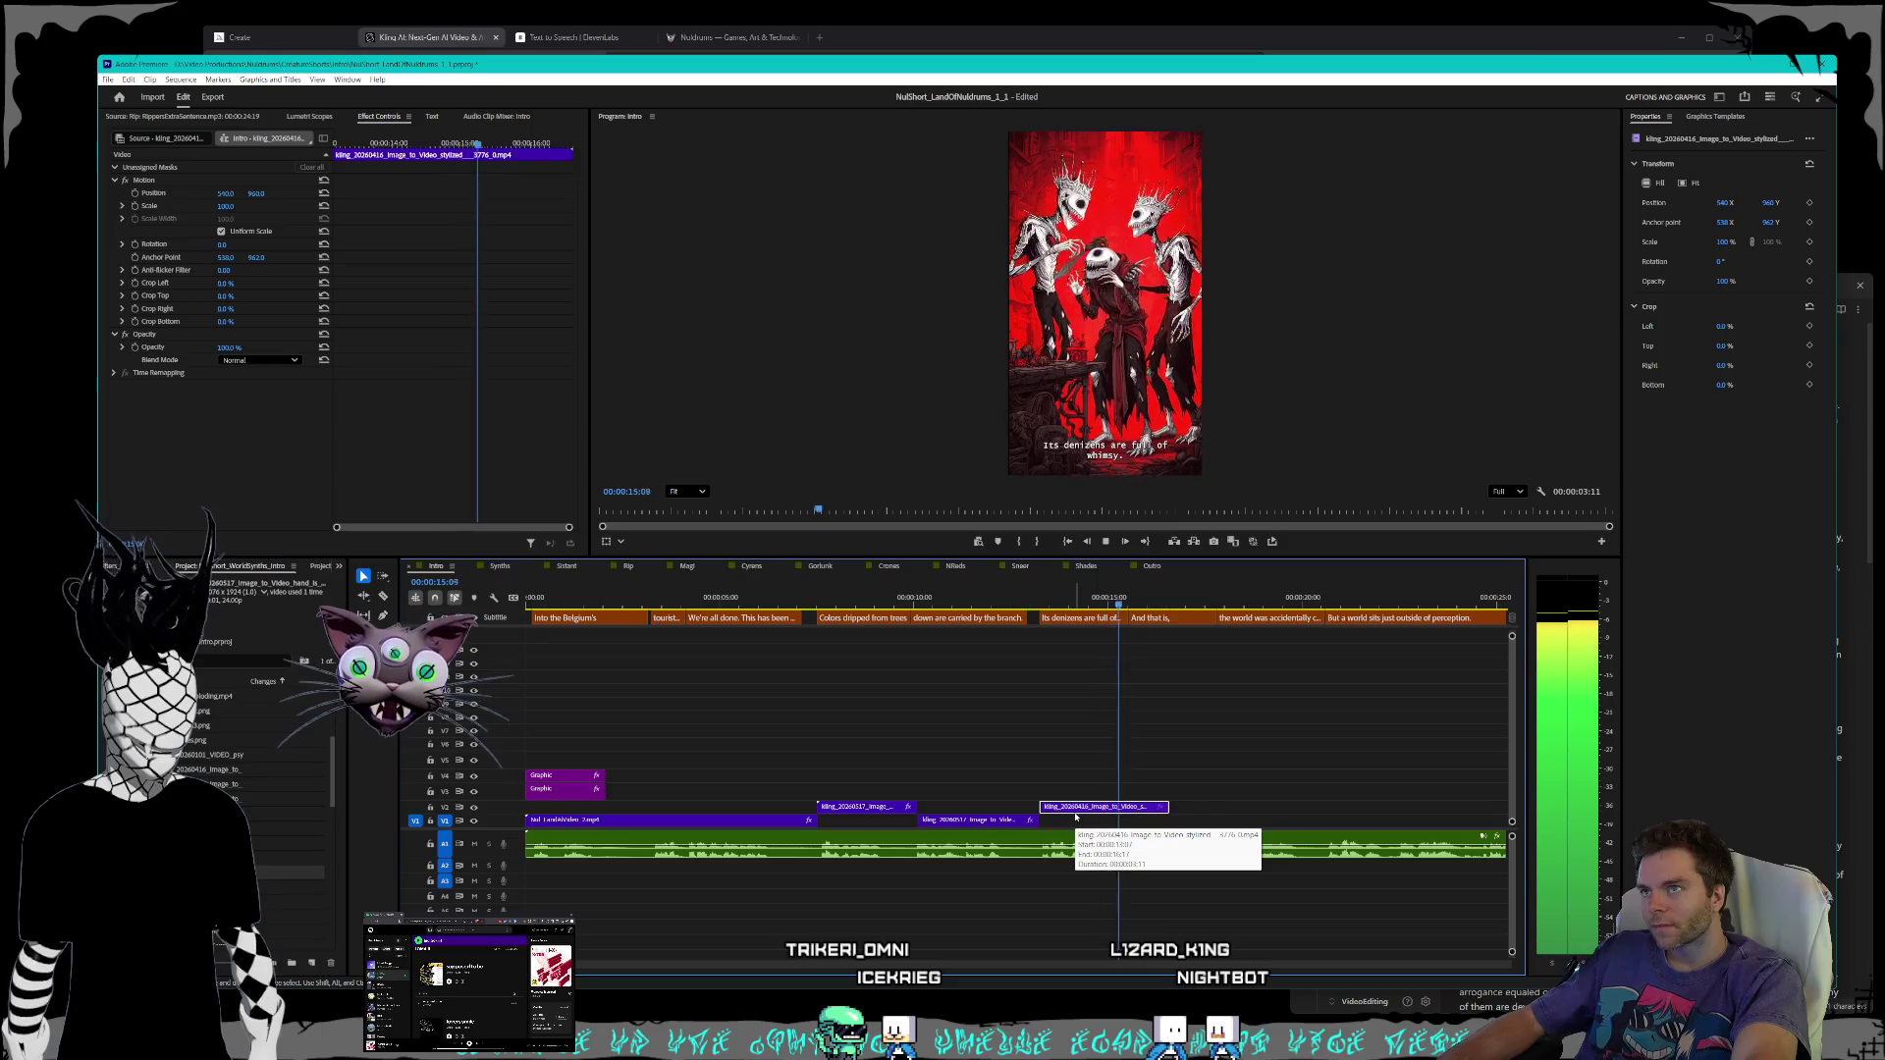
key("space")
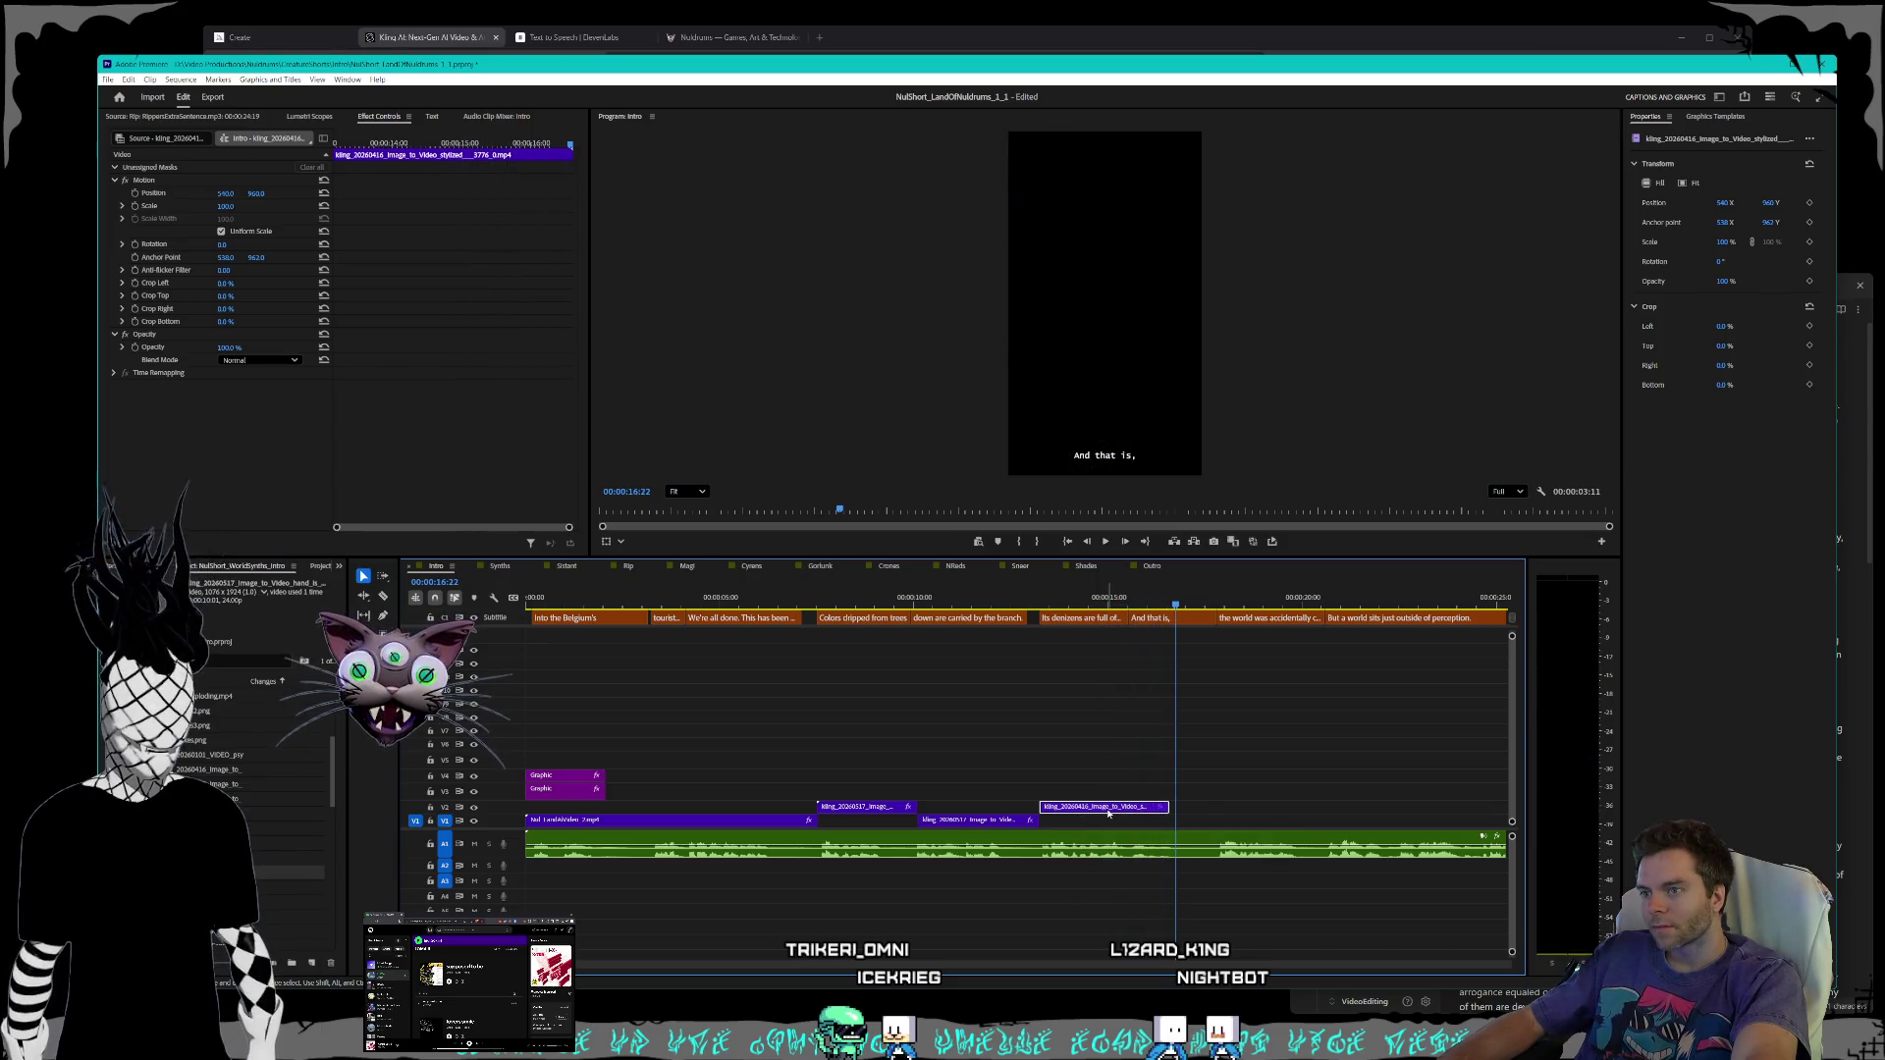
left_click_drag(1046, 806, 1063, 807)
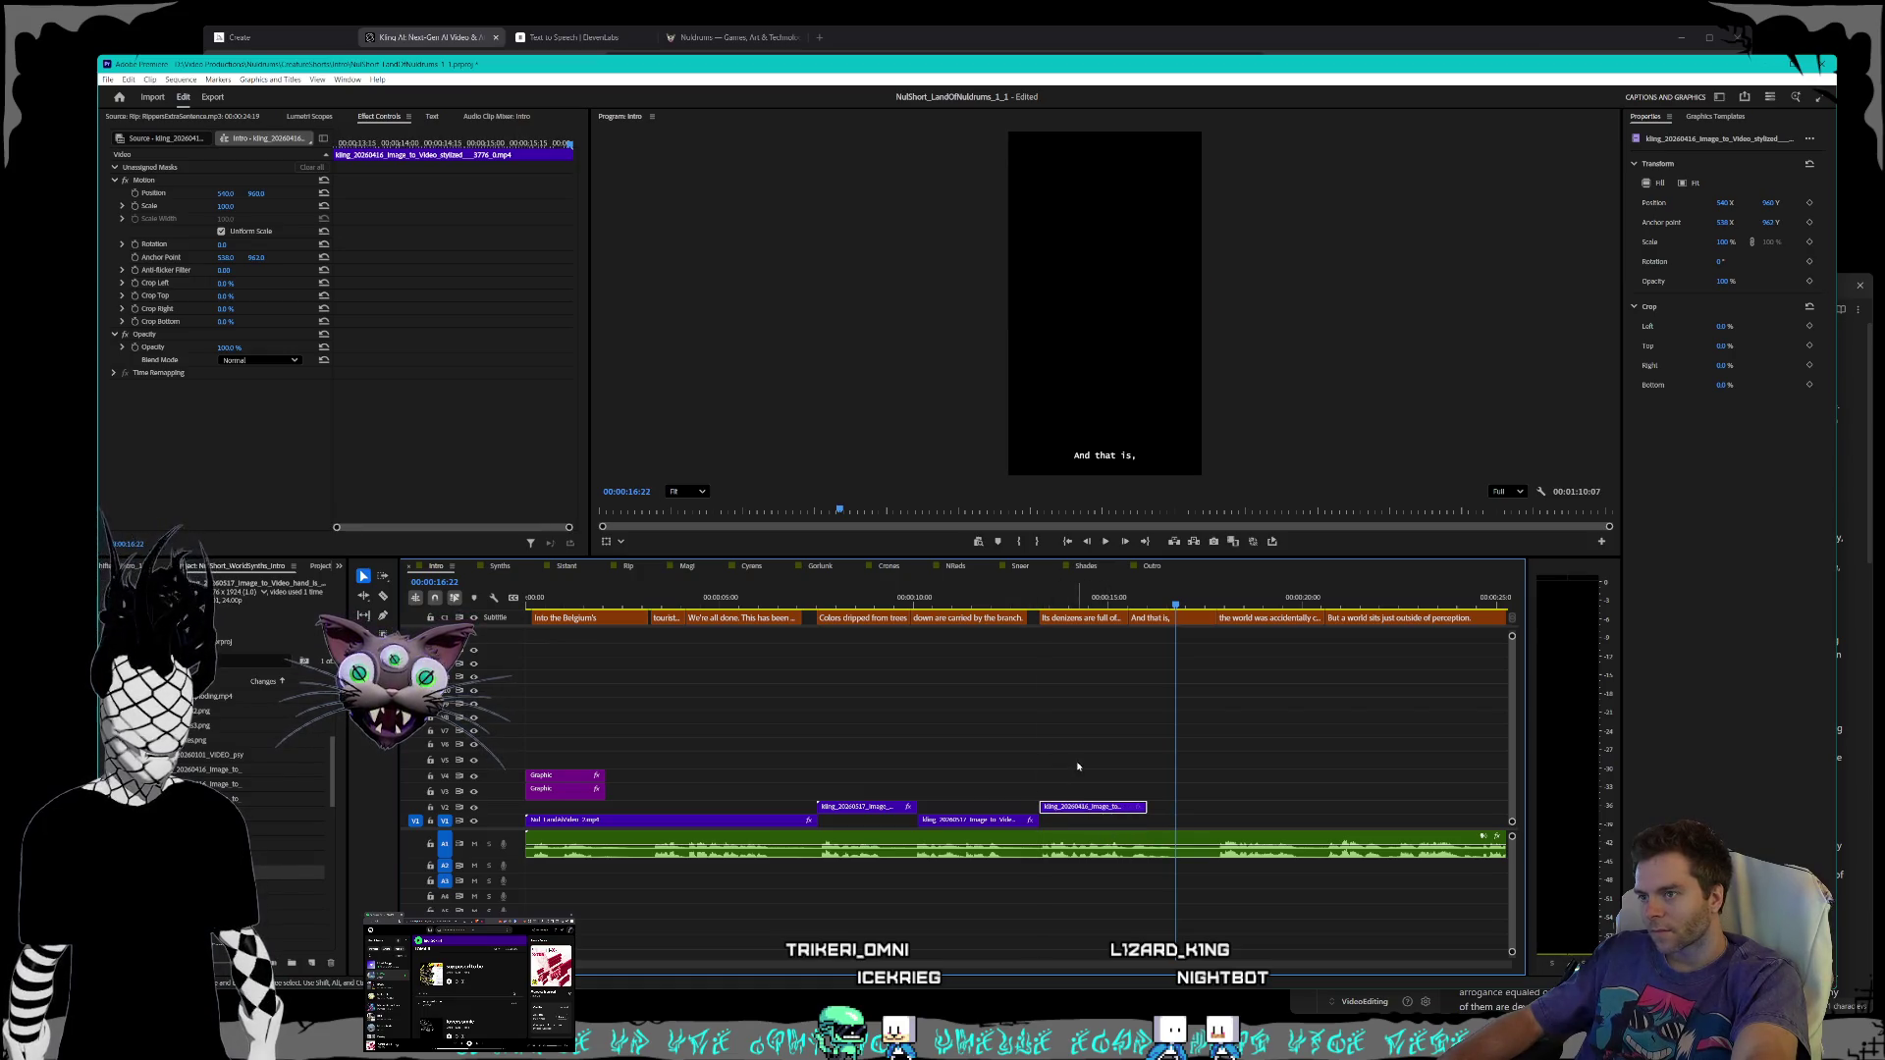
left_click(724, 776)
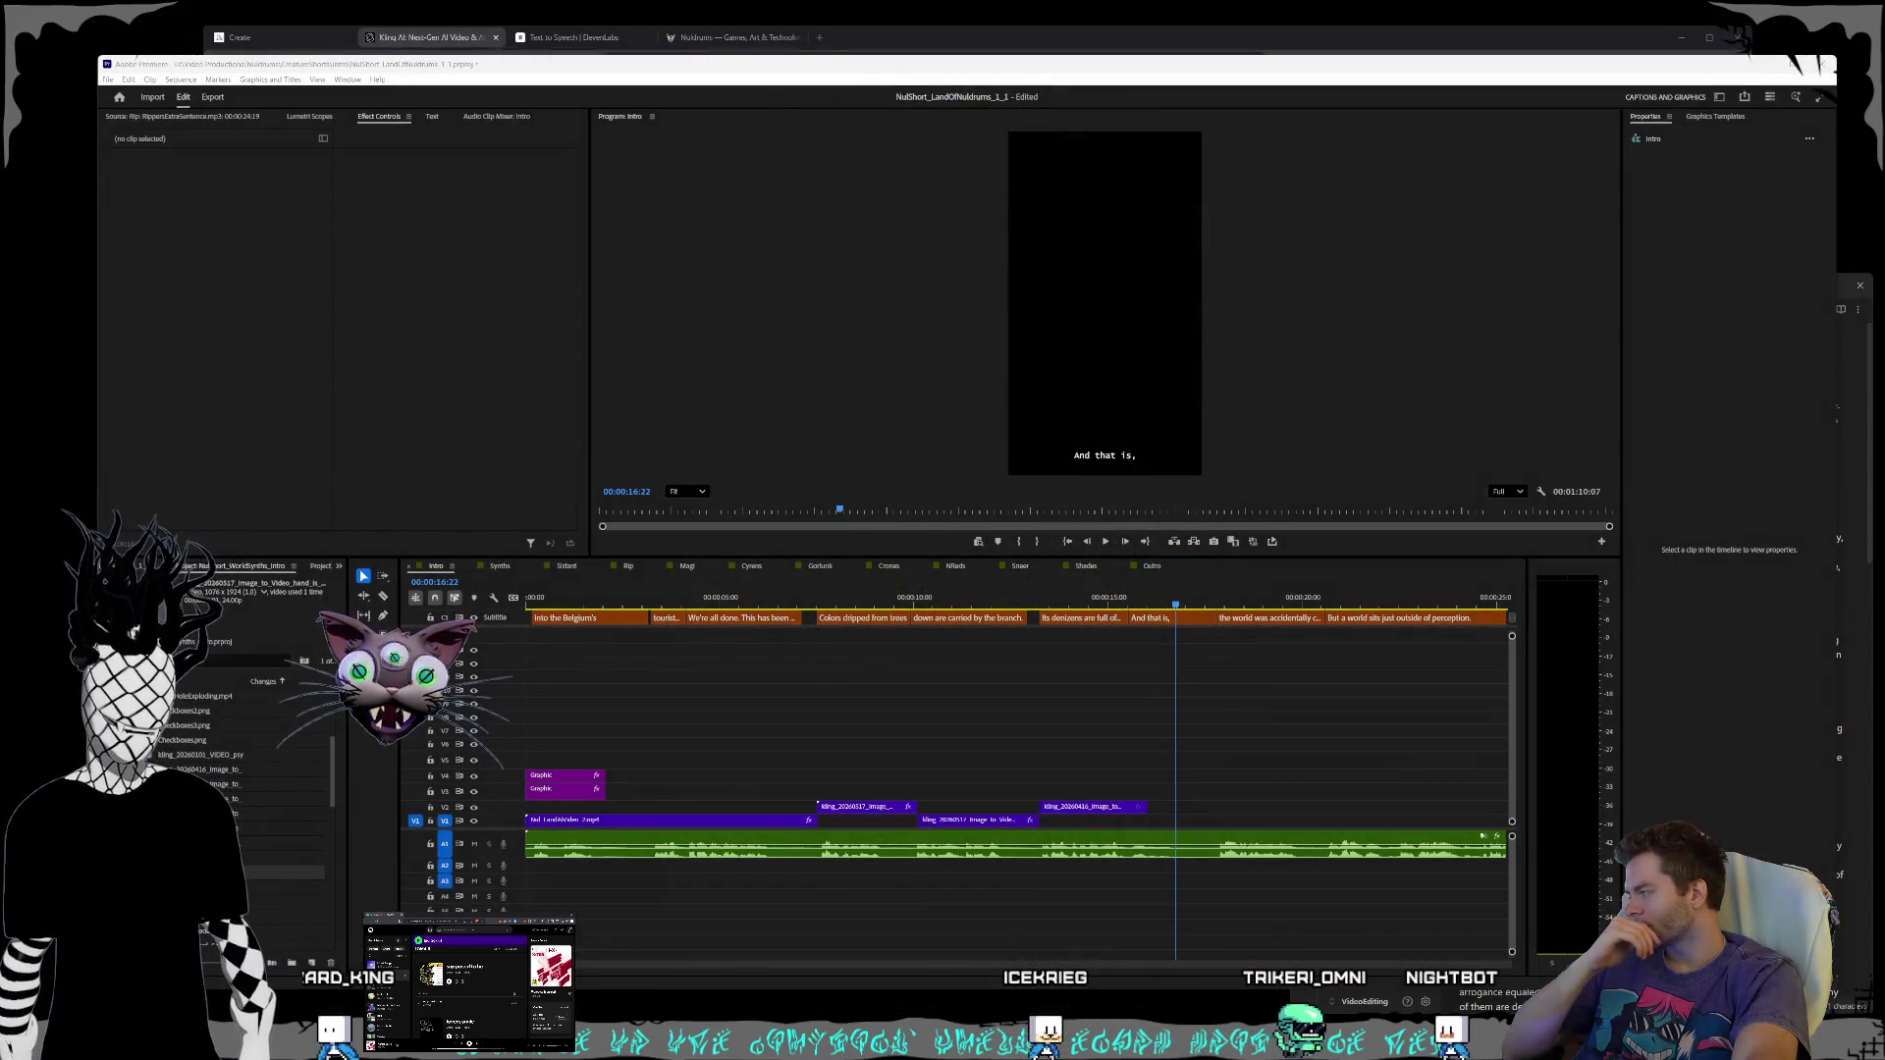
- Add the city-square Kling clip at the end of the main track, shorten it, and preview from about 11 seconds
mouse_move(1130, 815)
left_mouse_down()
mouse_move(1178, 775)
mouse_move(1194, 838)
left_mouse_up()
left_click_drag(1320, 820, 1220, 822)
left_click(955, 599)
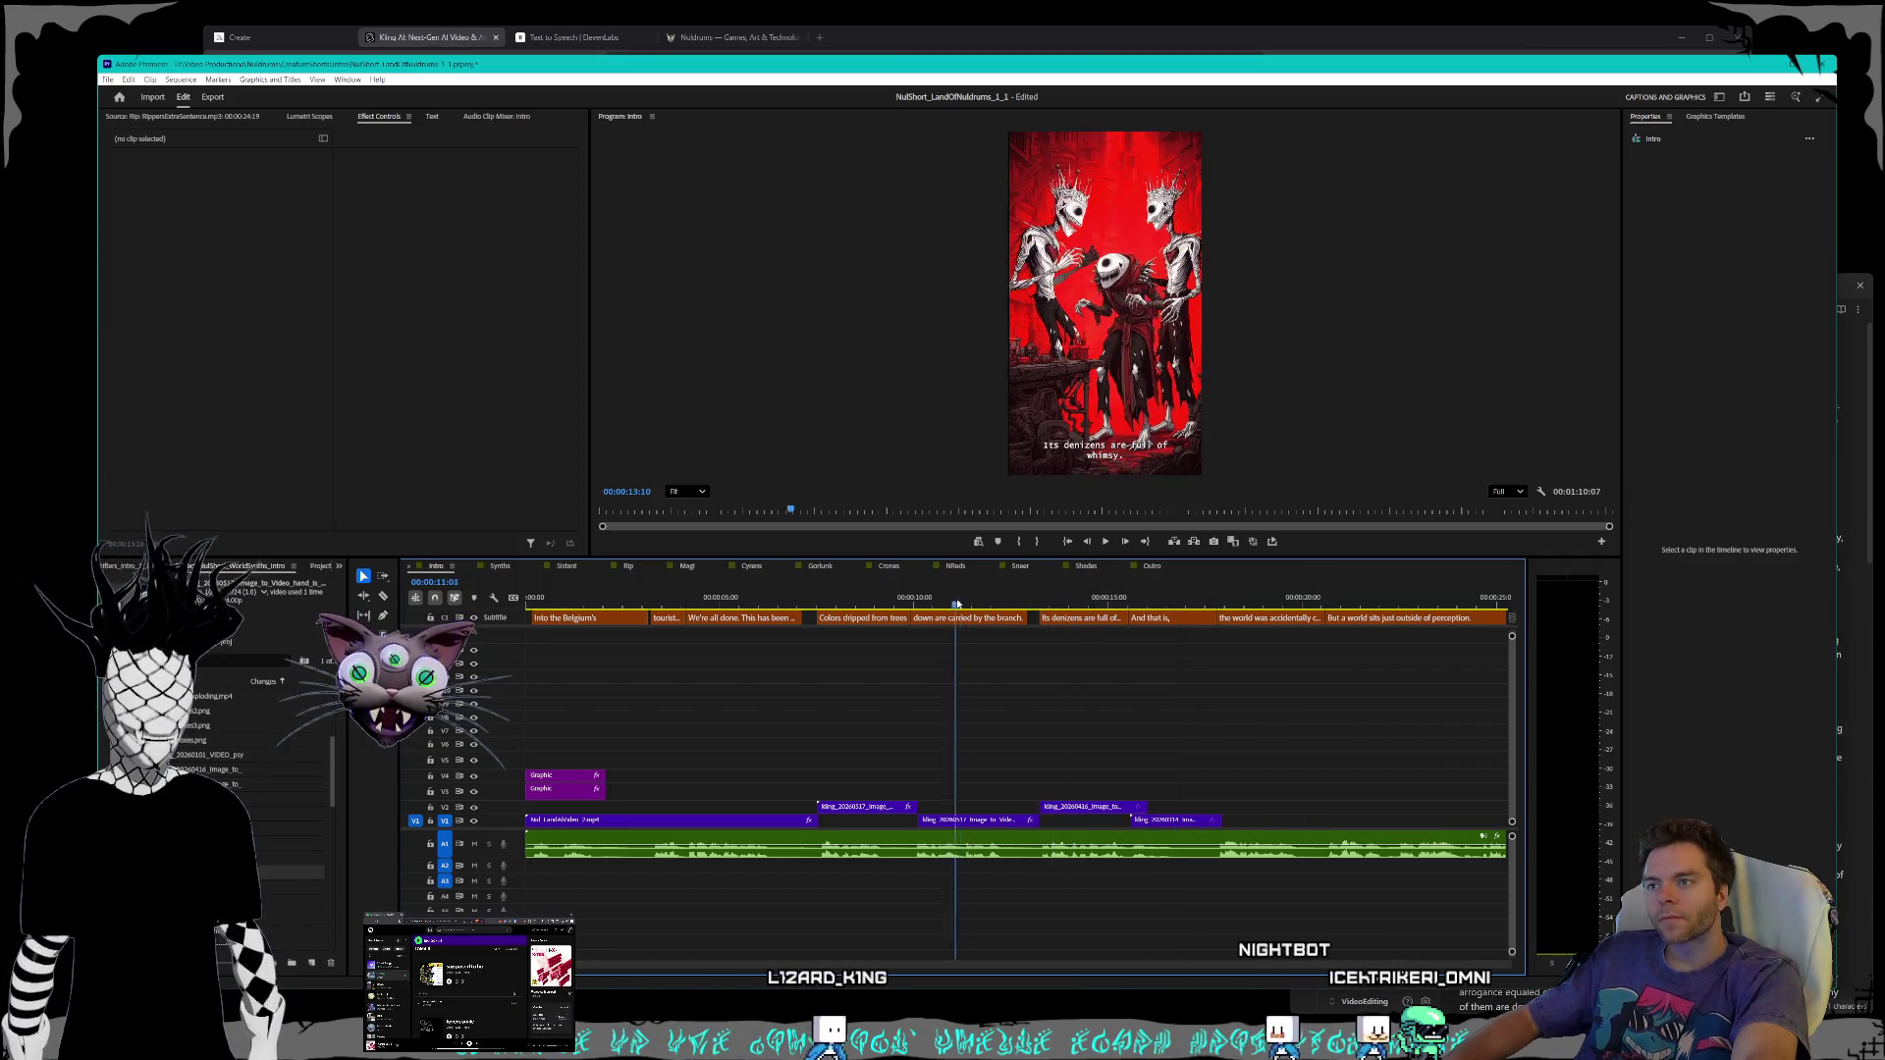
key("space")
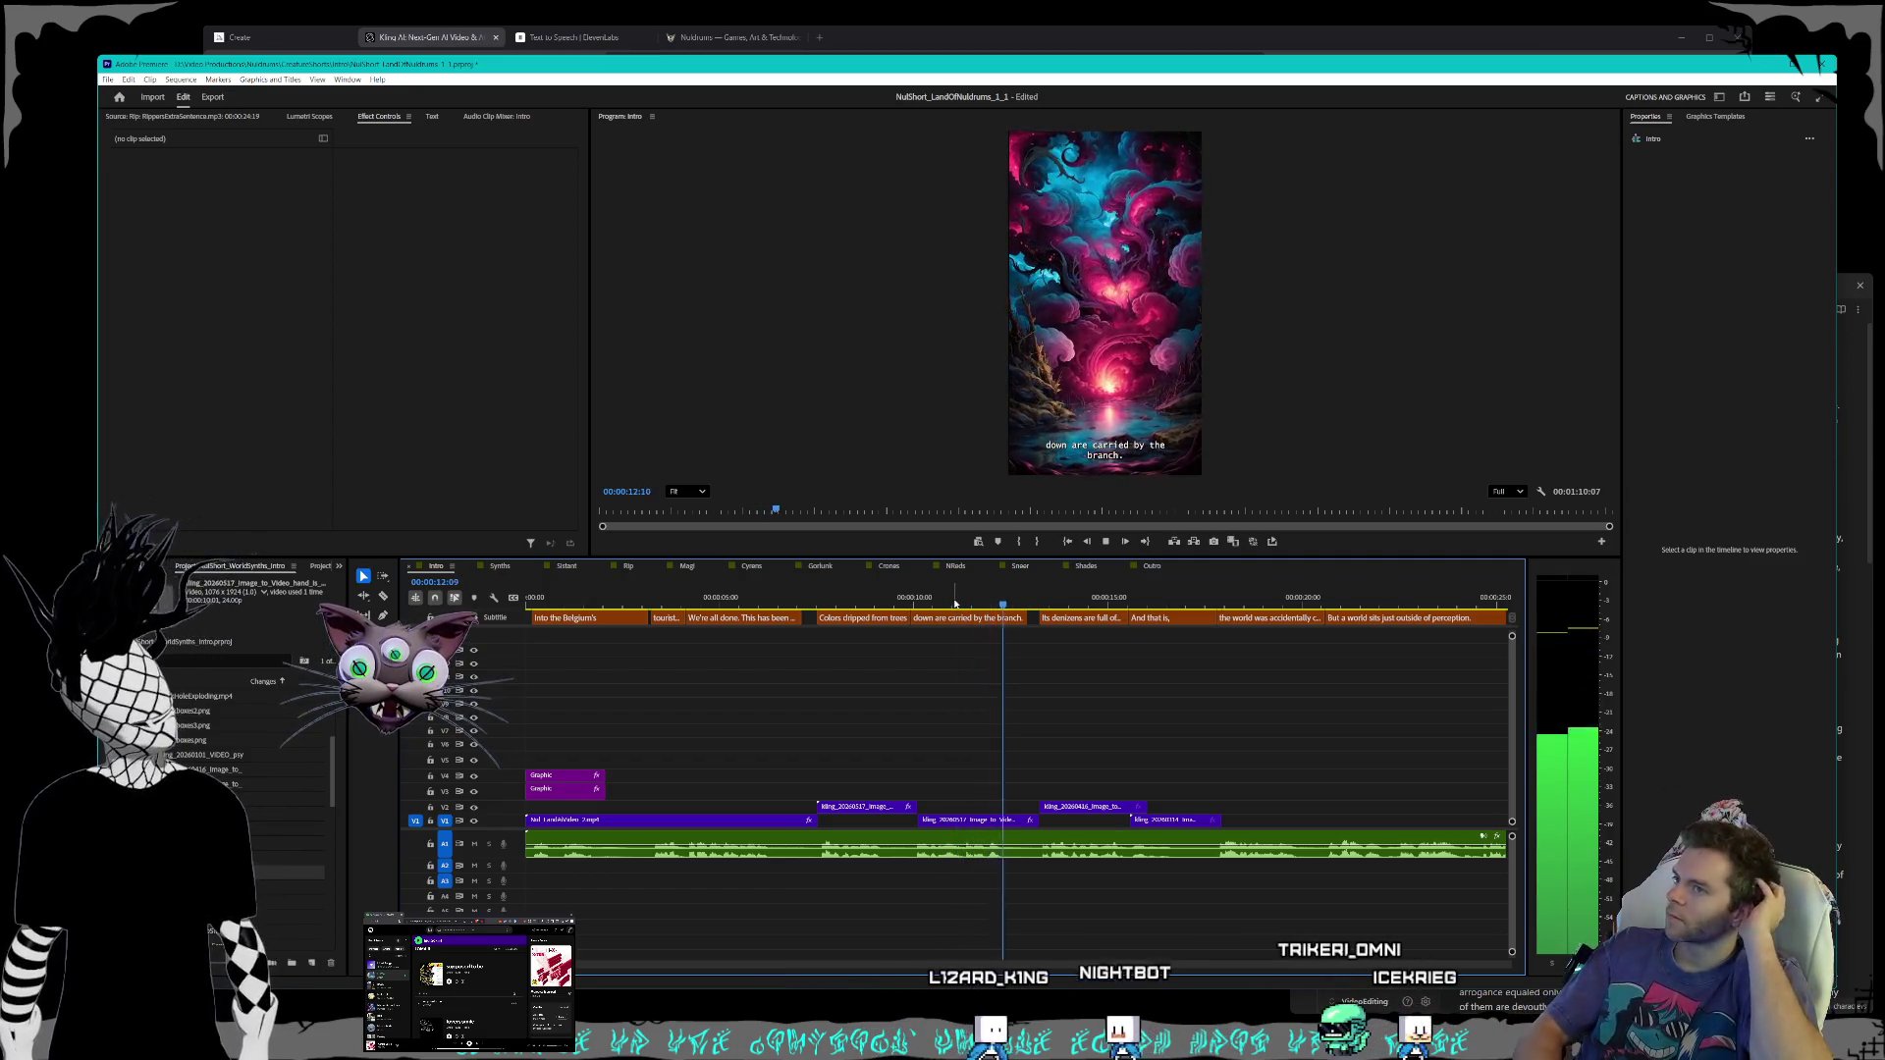